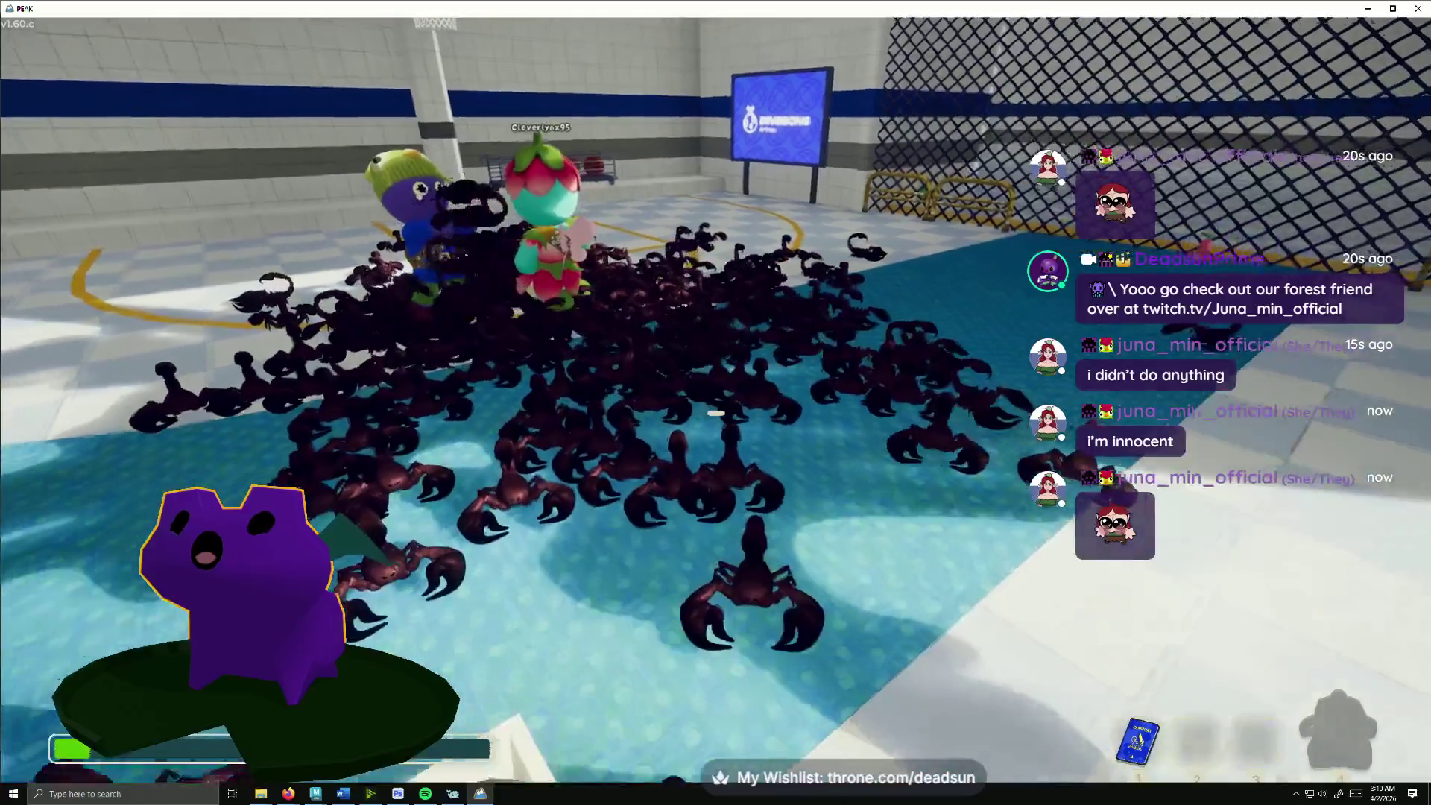
# Step: Back away from the swarm, equip the slot-1 item, then bring up the pause menu
pyautogui.press('s')
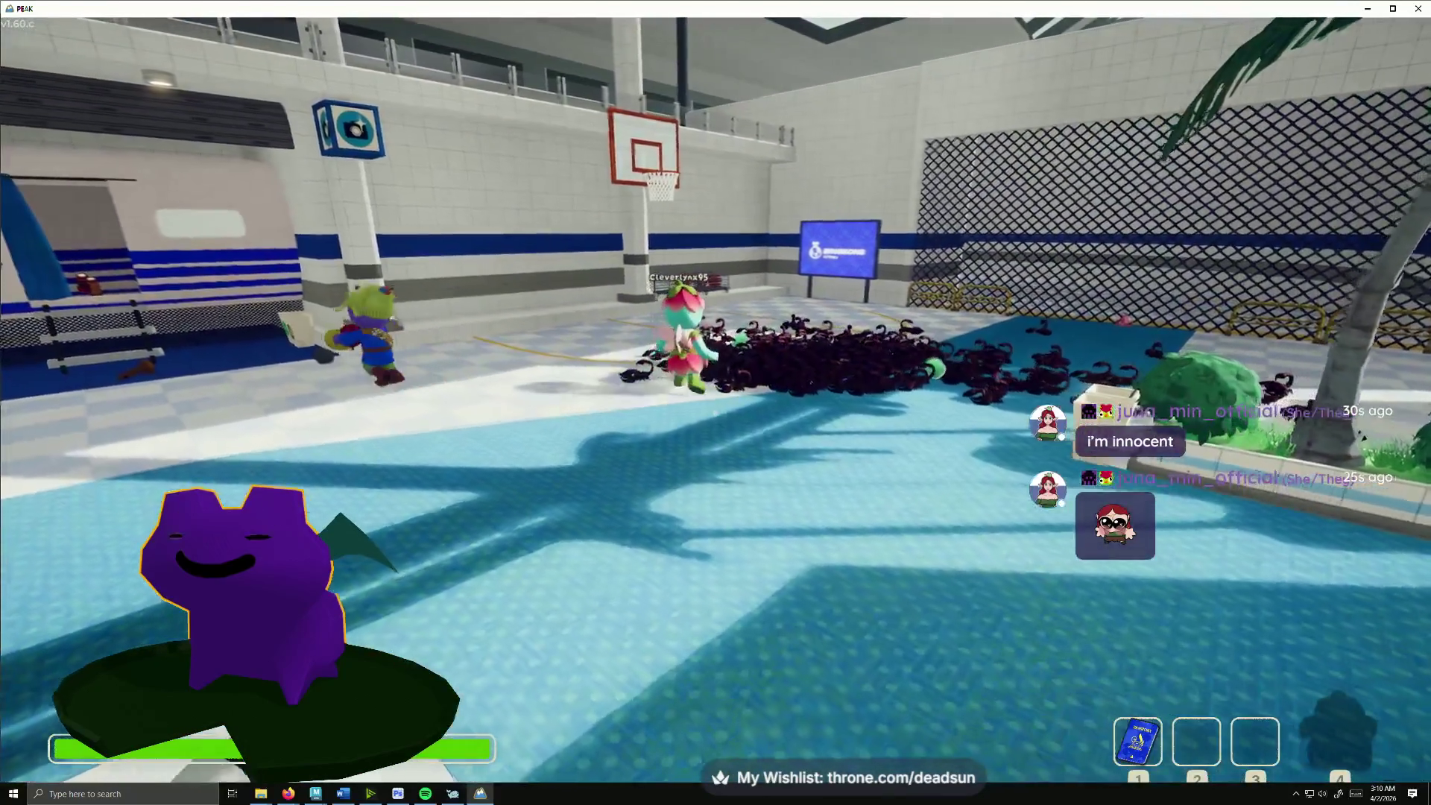
pyautogui.press('1')
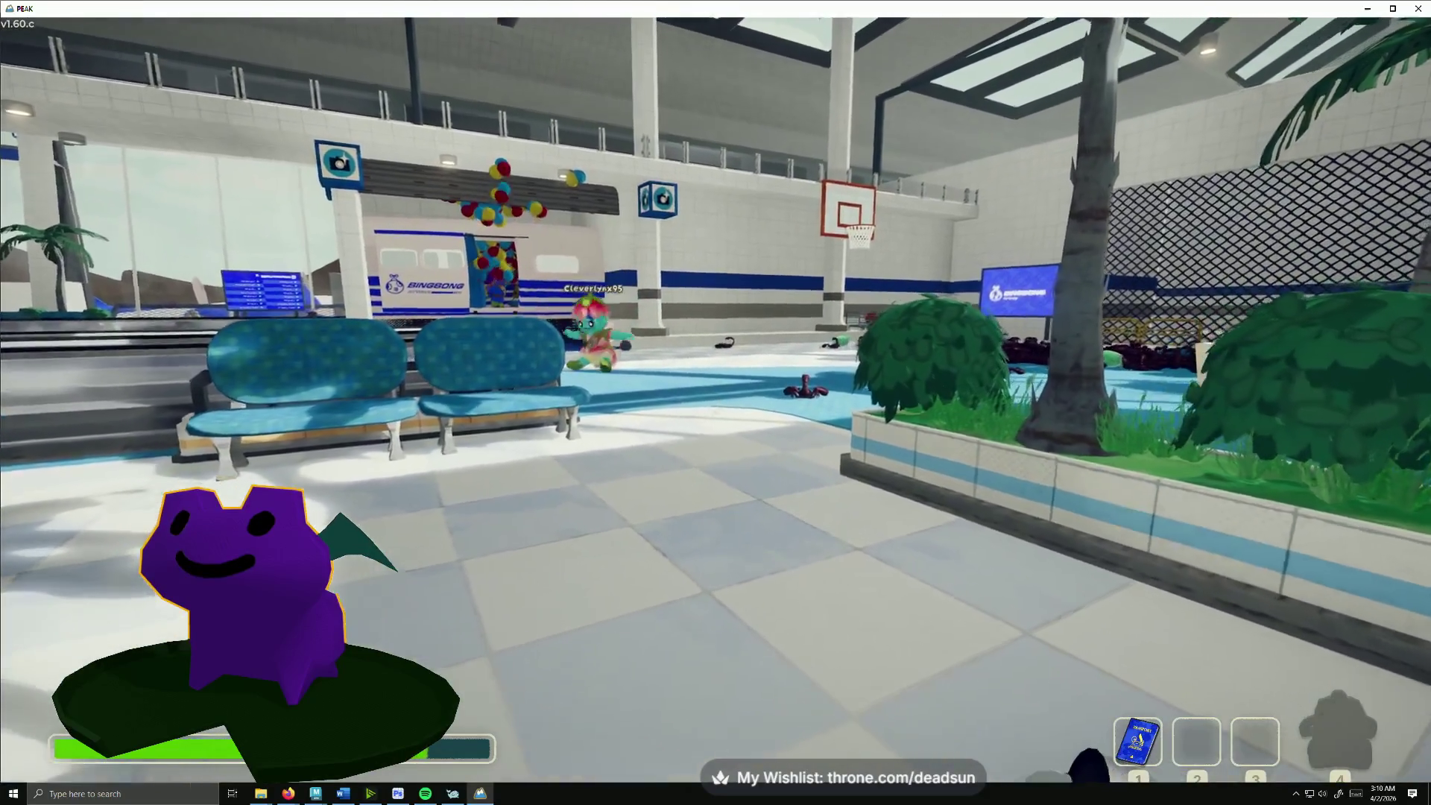
pyautogui.press('Escape')
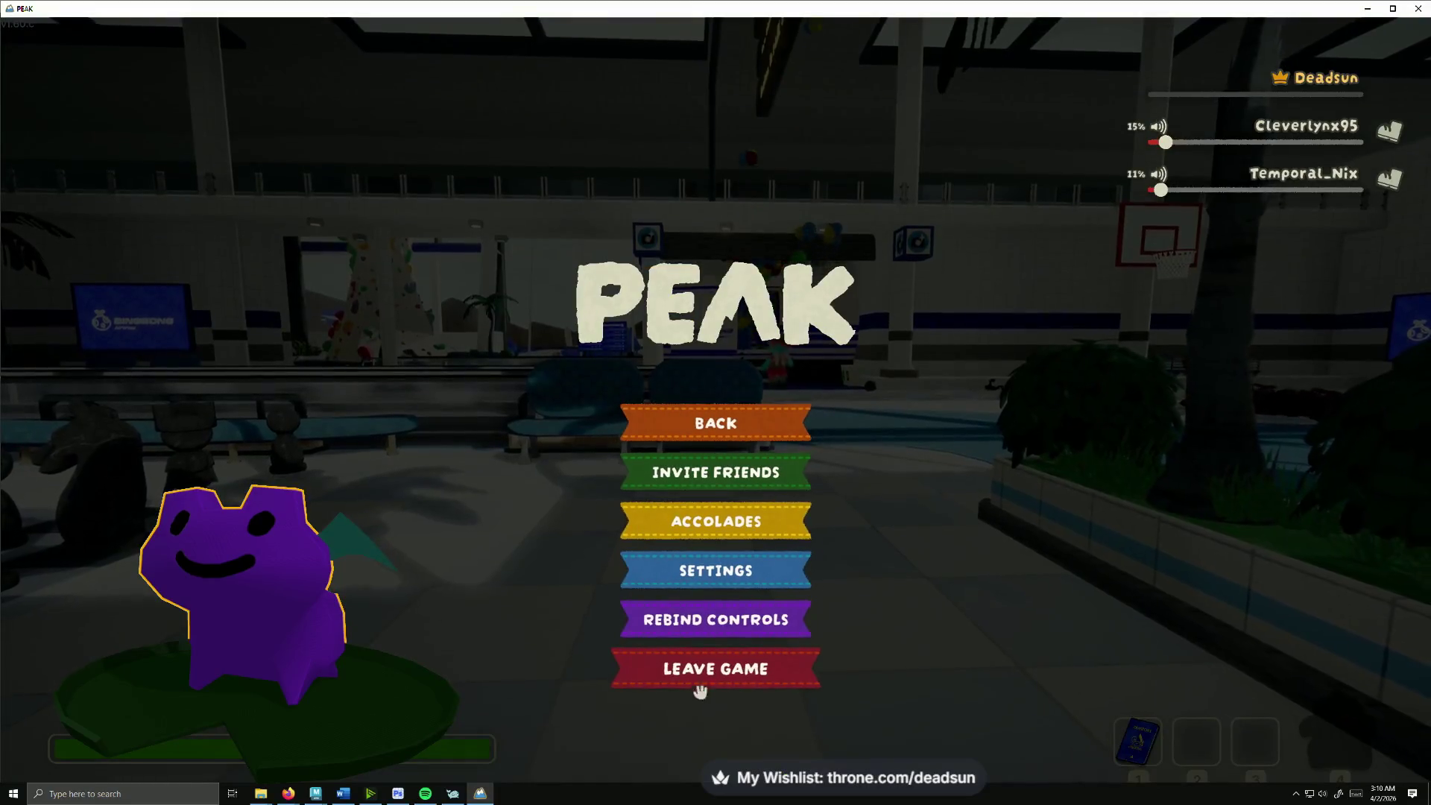
# Step: Leave the expedition, confirm with OK, and close the PEAK window to return to Maya
pyautogui.click(739, 671)
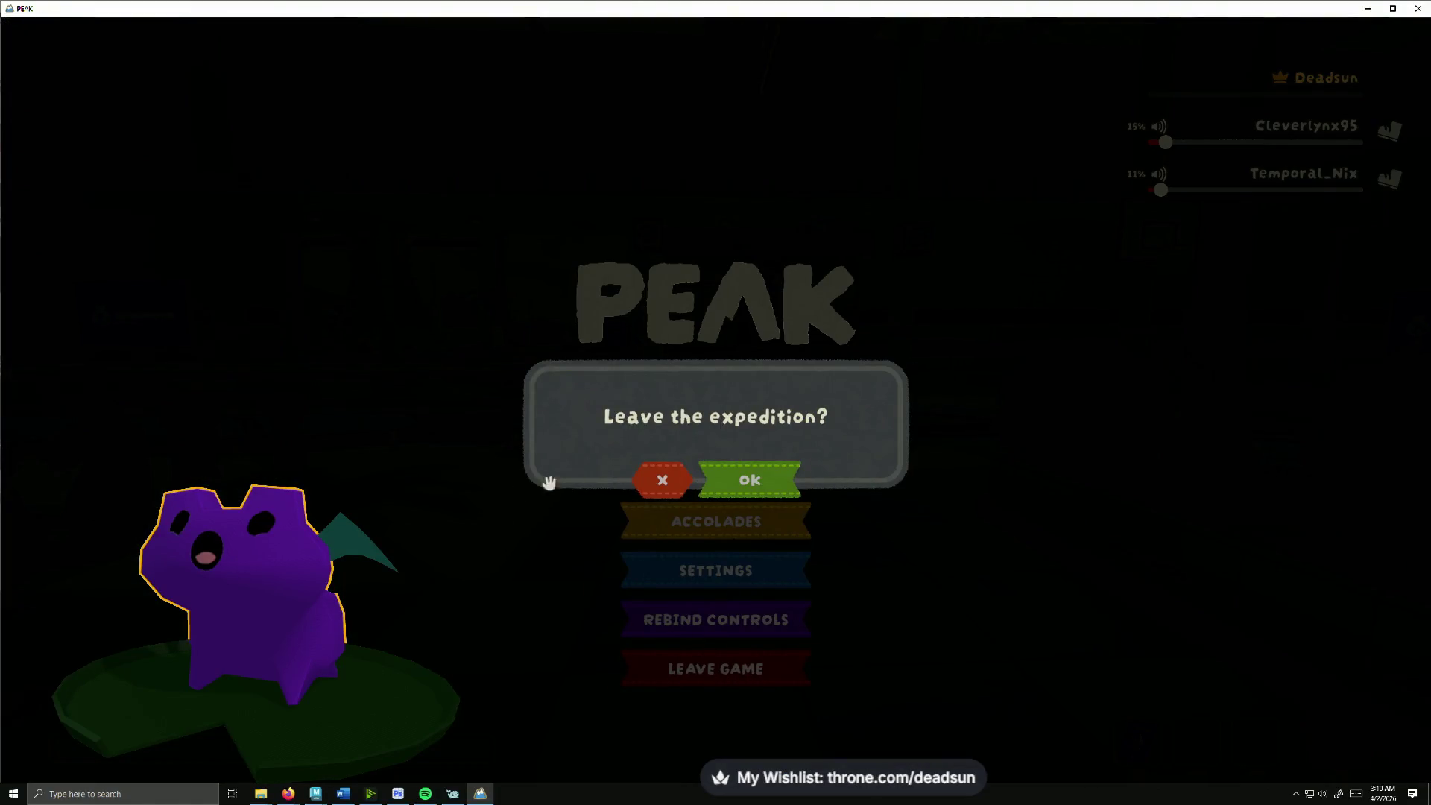
pyautogui.click(742, 480)
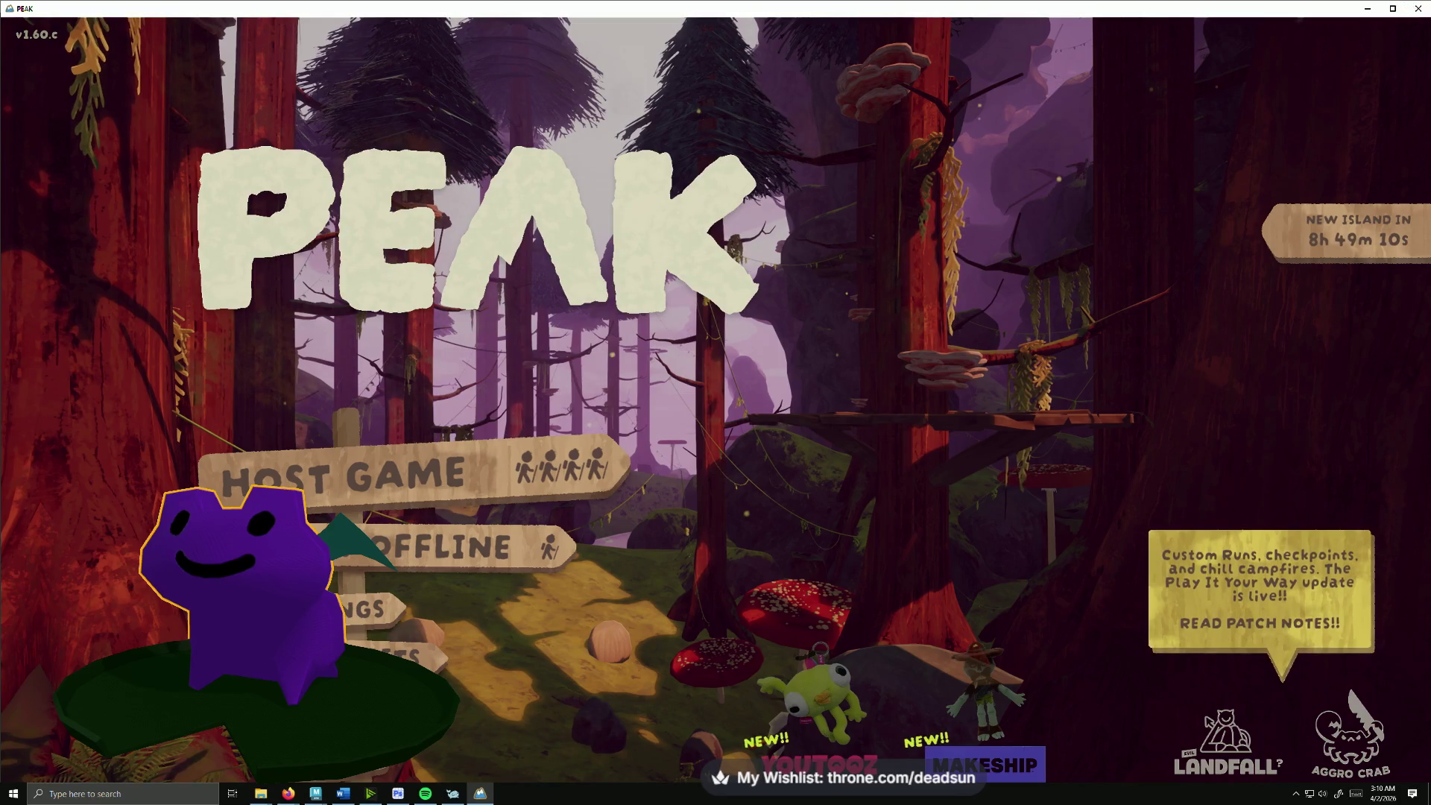
pyautogui.click(1414, 9)
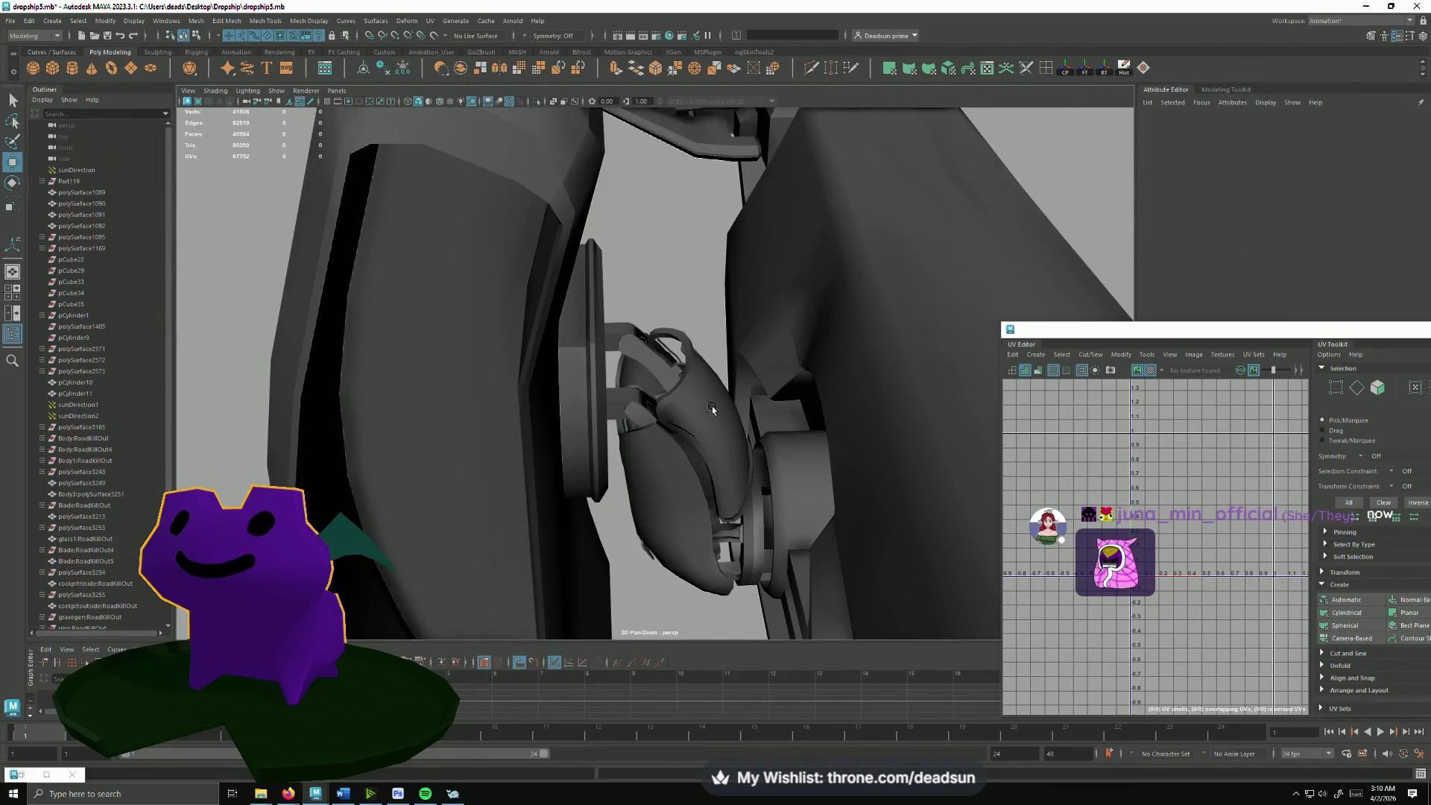
# Step: Select the hull part and maximize the UV Editor to show its UV layout
pyautogui.click(668, 387)
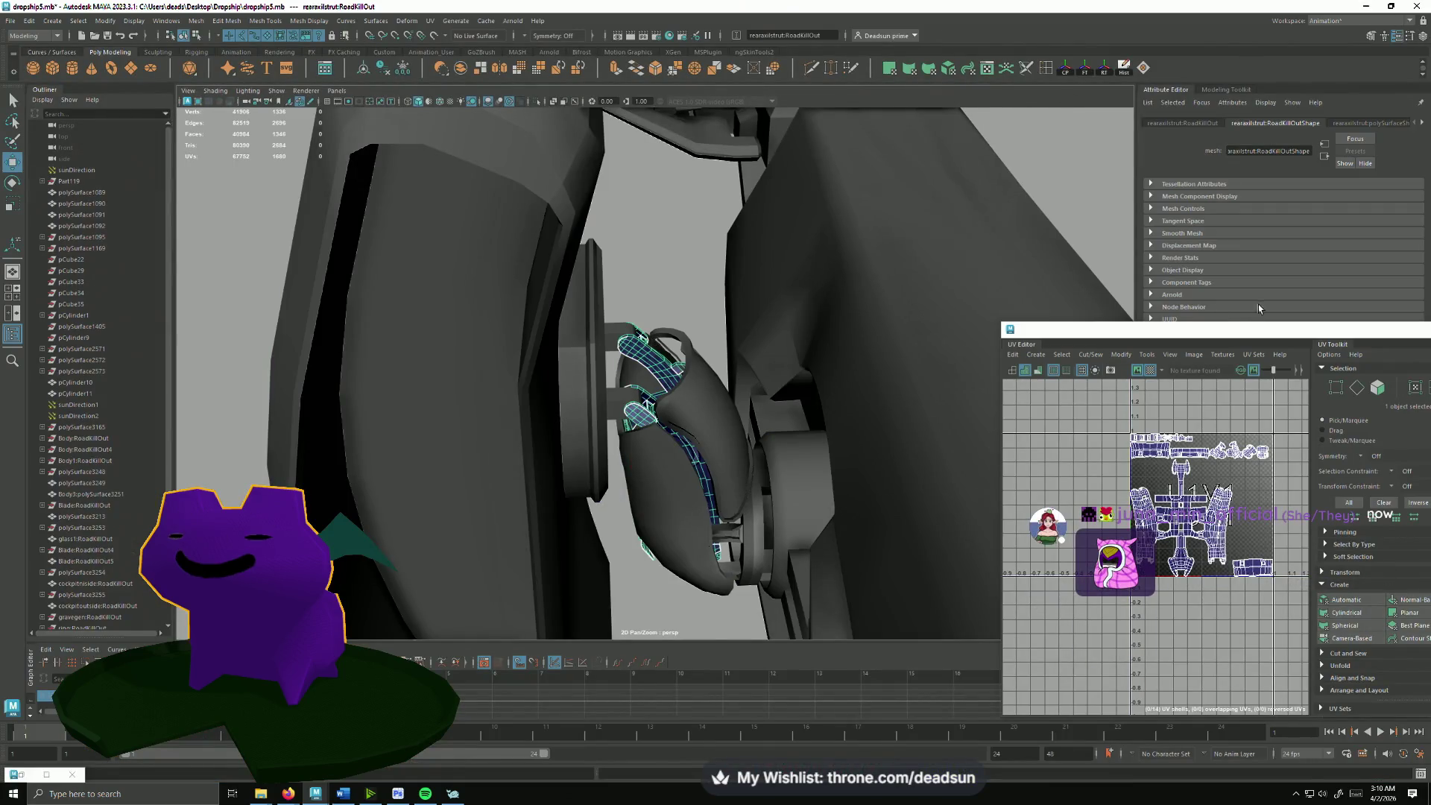
pyautogui.moveTo(1243, 325); pyautogui.dragTo(526, 258)
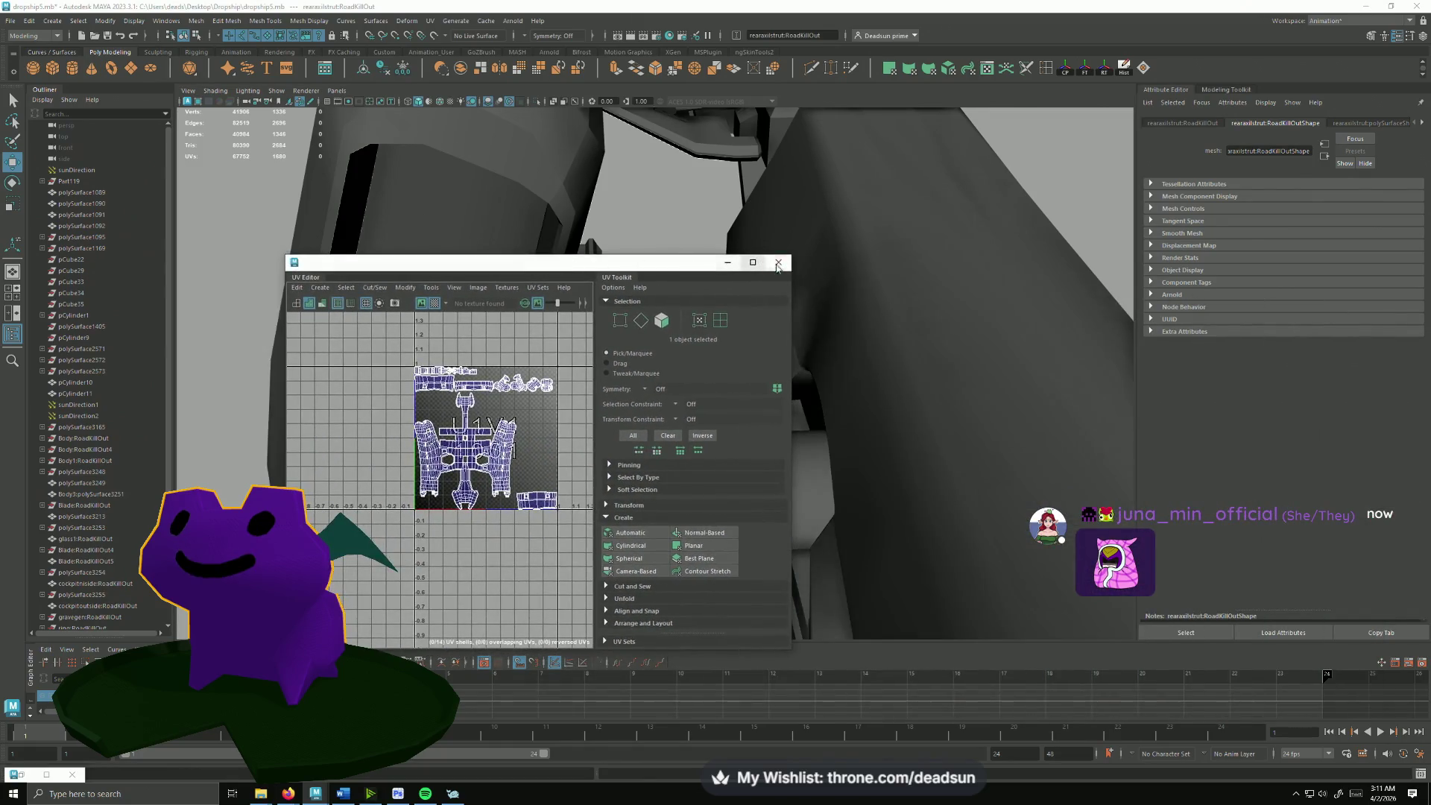
pyautogui.click(753, 263)
pyautogui.scroll(2, 1129, 468)
pyautogui.scroll(2, 1128, 468)
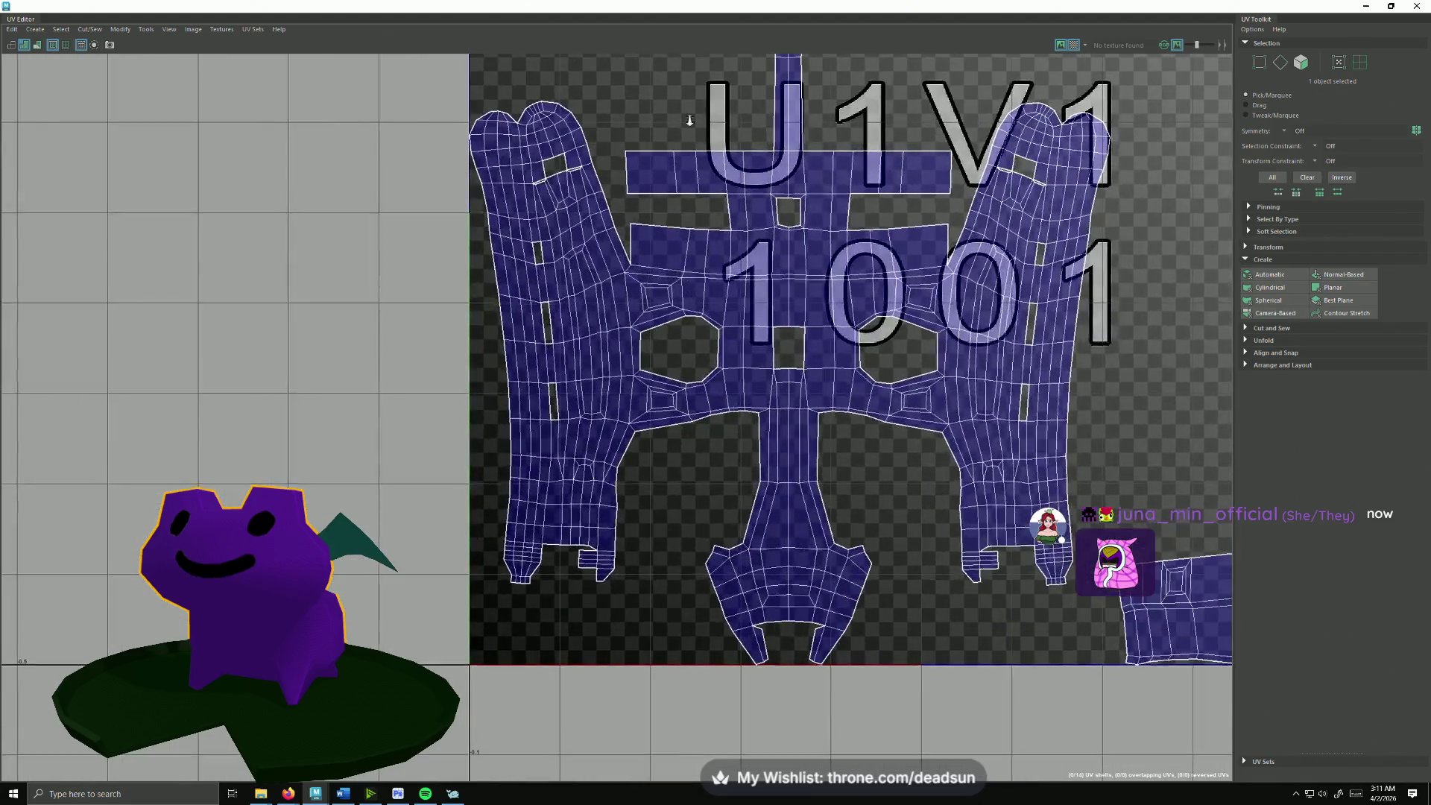
pyautogui.scroll(3, 1128, 468)
pyautogui.scroll(1, 671, 425)
pyautogui.scroll(2, 406, 406)
pyautogui.scroll(2, 517, 384)
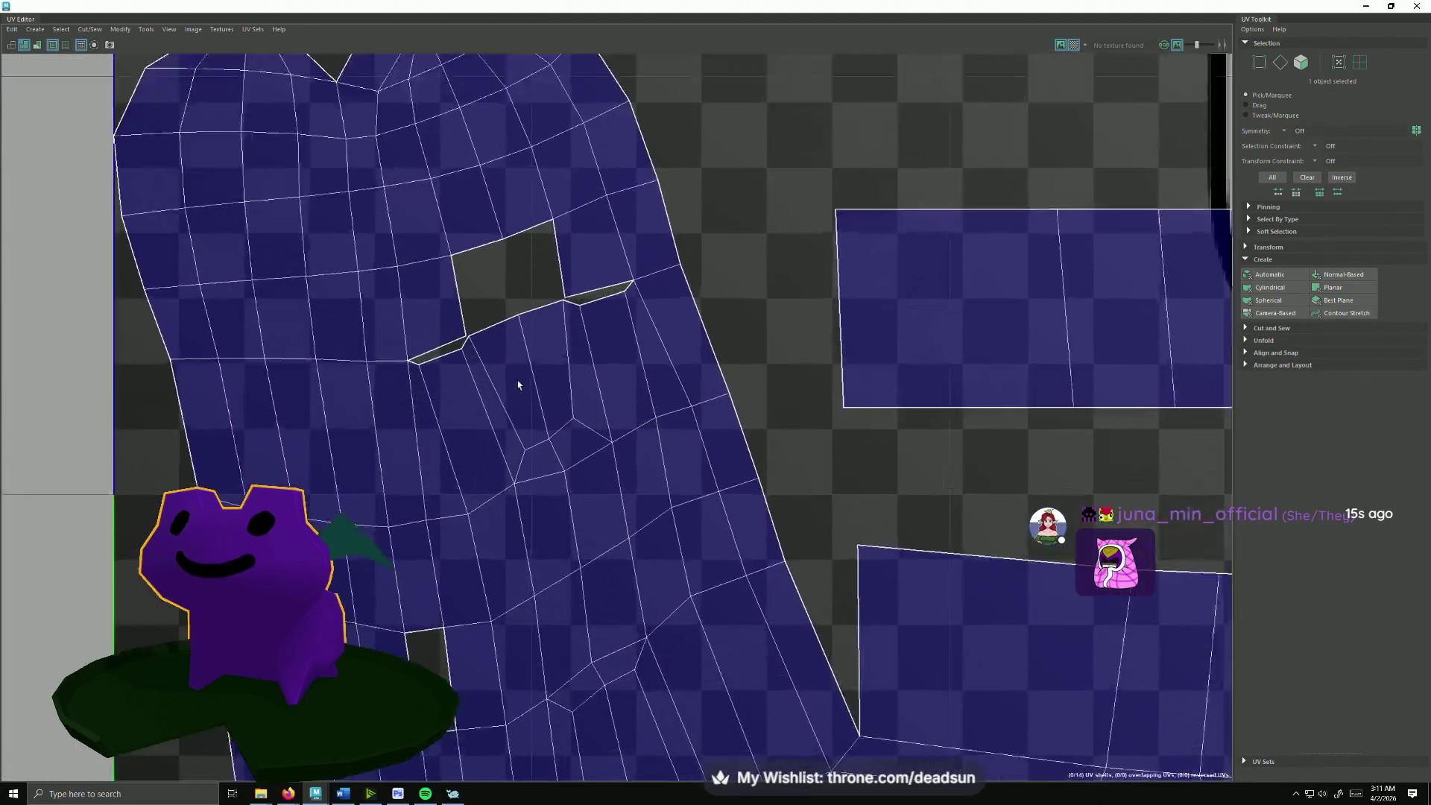
pyautogui.scroll(2, 418, 345)
# Step: Select the faces bordering the hole, then restore the UV Editor to a floating window
pyautogui.click(415, 369)
pyautogui.moveTo(409, 369); pyautogui.dragTo(420, 330, button='right')
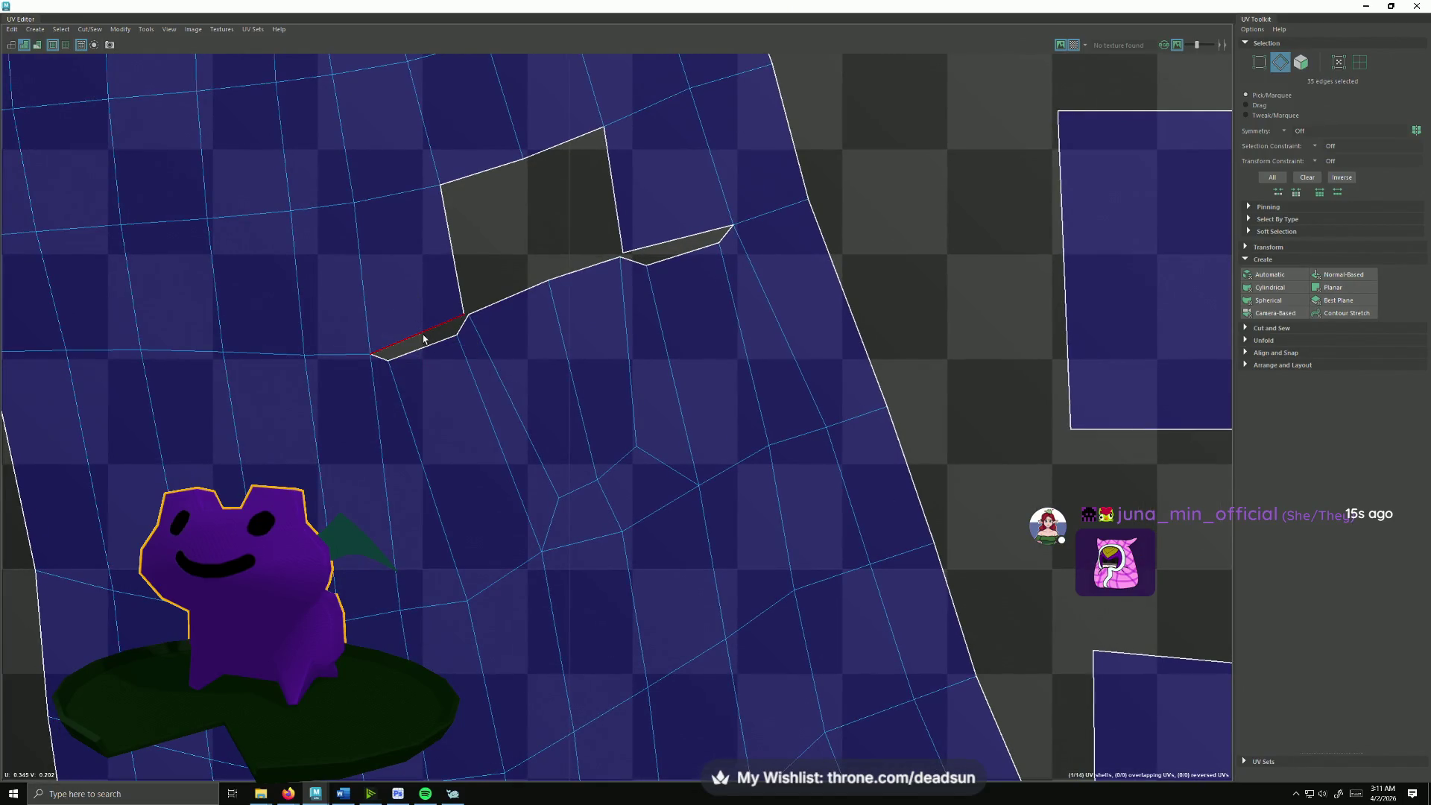
pyautogui.scroll(-2, 786, 369)
pyautogui.moveTo(906, 5); pyautogui.dragTo(1007, 107)
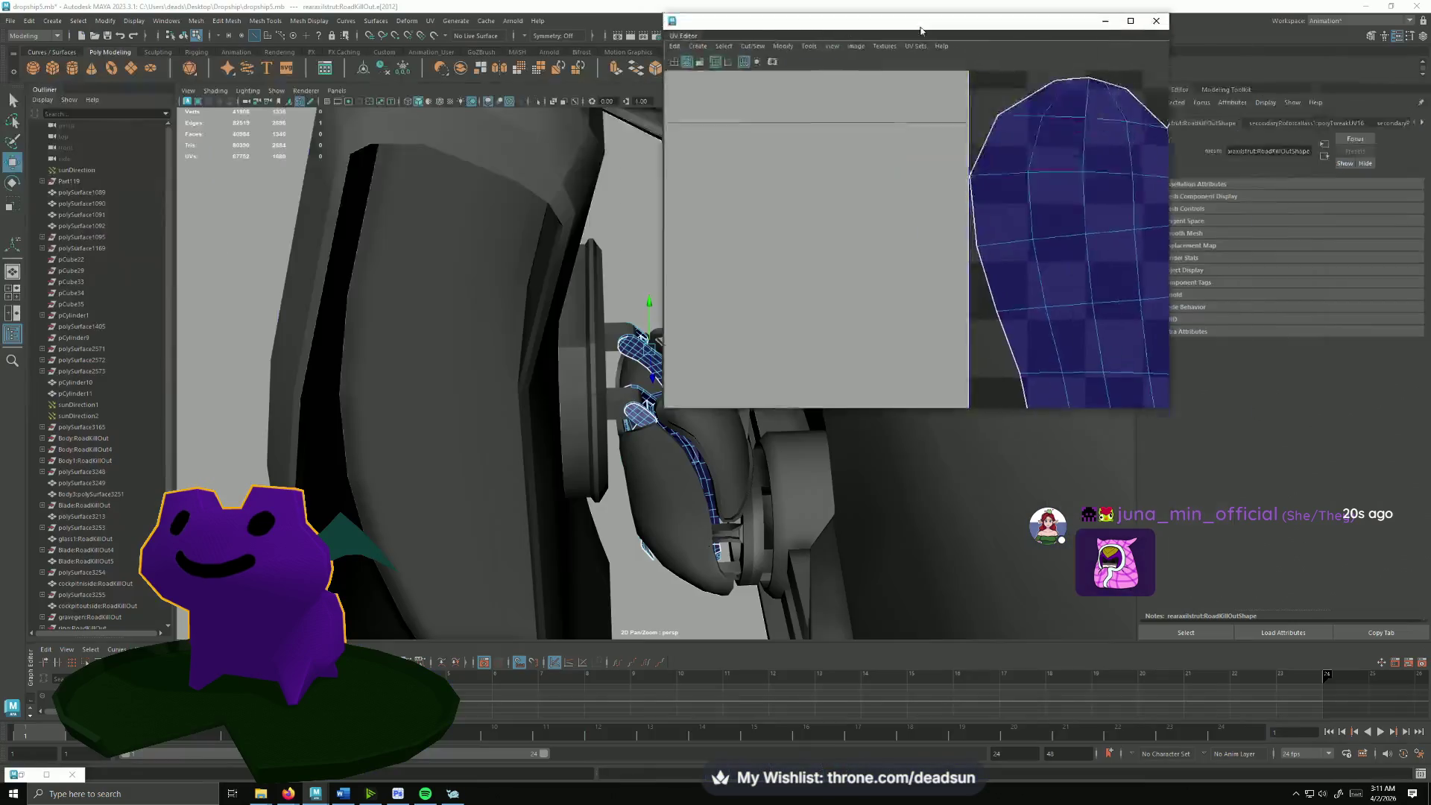
# Step: Frame the part, select the two vertices at the crack corner and Target Weld them together
pyautogui.press('f')
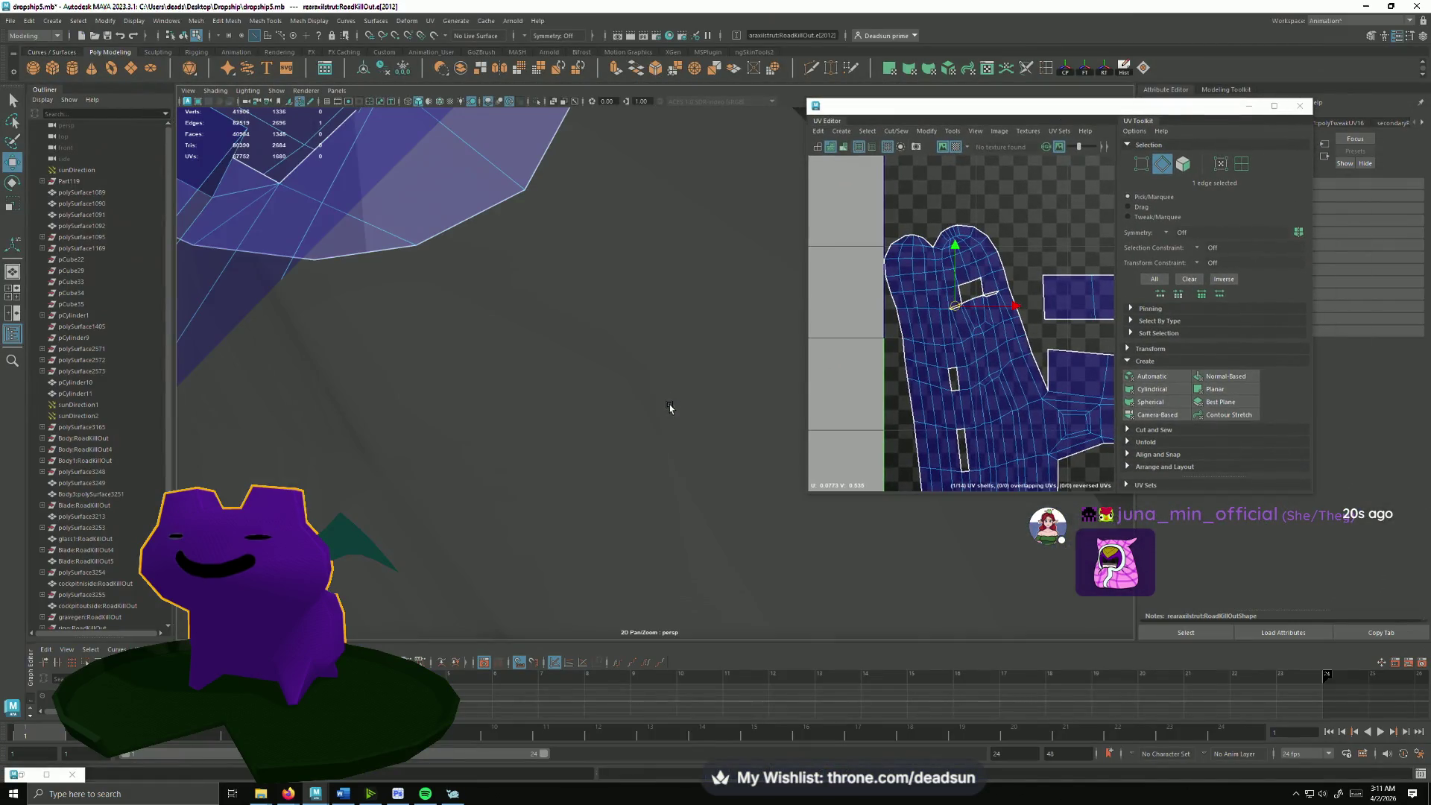
pyautogui.moveTo(671, 406)
pyautogui.keyDown('alt'); pyautogui.mouseDown()
pyautogui.moveTo(449, 322)
pyautogui.moveTo(560, 402)
pyautogui.moveTo(559, 369)
pyautogui.mouseUp(); pyautogui.keyUp('alt')
pyautogui.moveTo(560, 369); pyautogui.dragTo(589, 339, button='right')
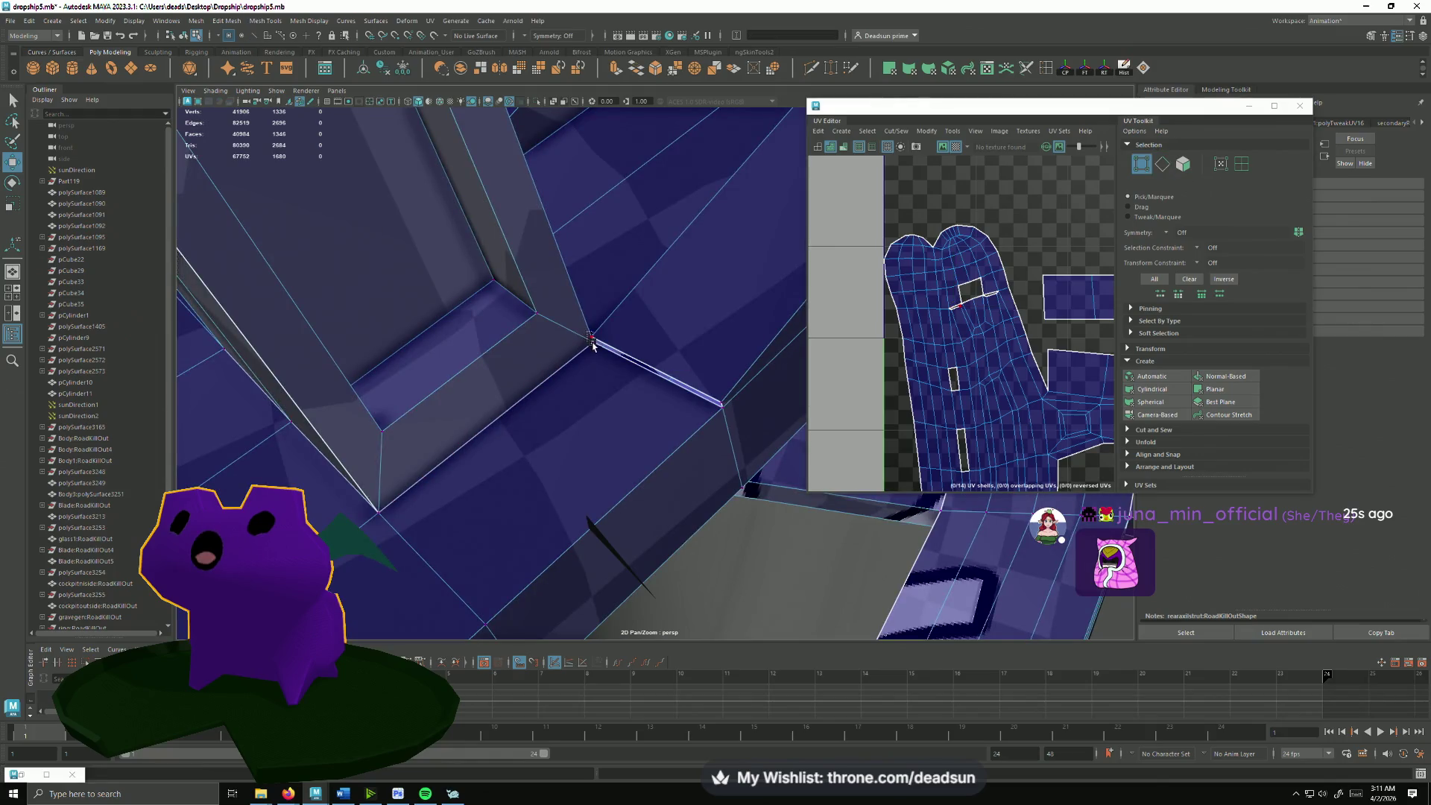
pyautogui.click(594, 346)
pyautogui.keyDown('alt'); pyautogui.moveTo(592, 352); pyautogui.dragTo(532, 299); pyautogui.keyUp('alt')
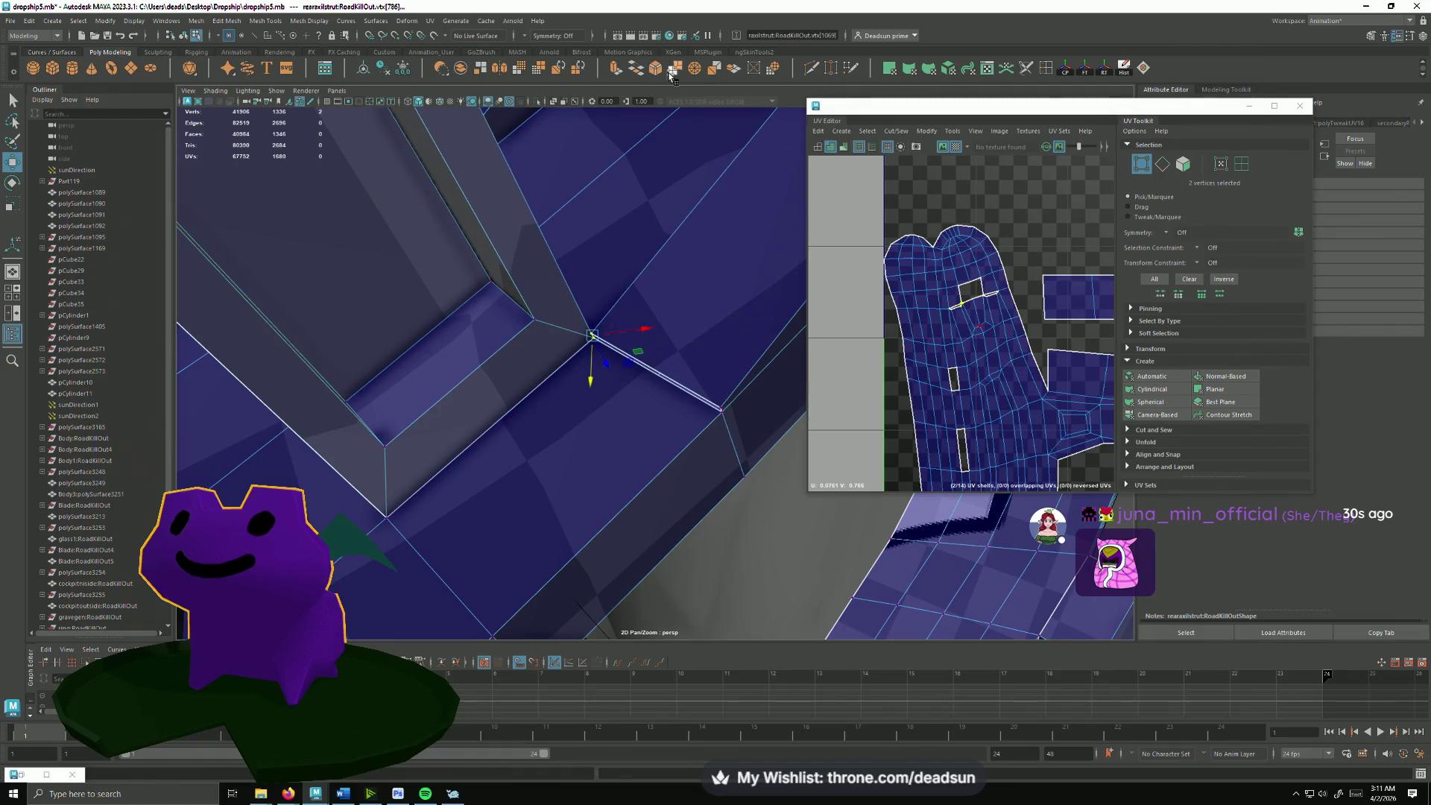
pyautogui.moveTo(590, 336)
pyautogui.mouseDown()
pyautogui.moveTo(721, 407)
pyautogui.moveTo(590, 460)
pyautogui.moveTo(675, 467)
pyautogui.mouseUp()
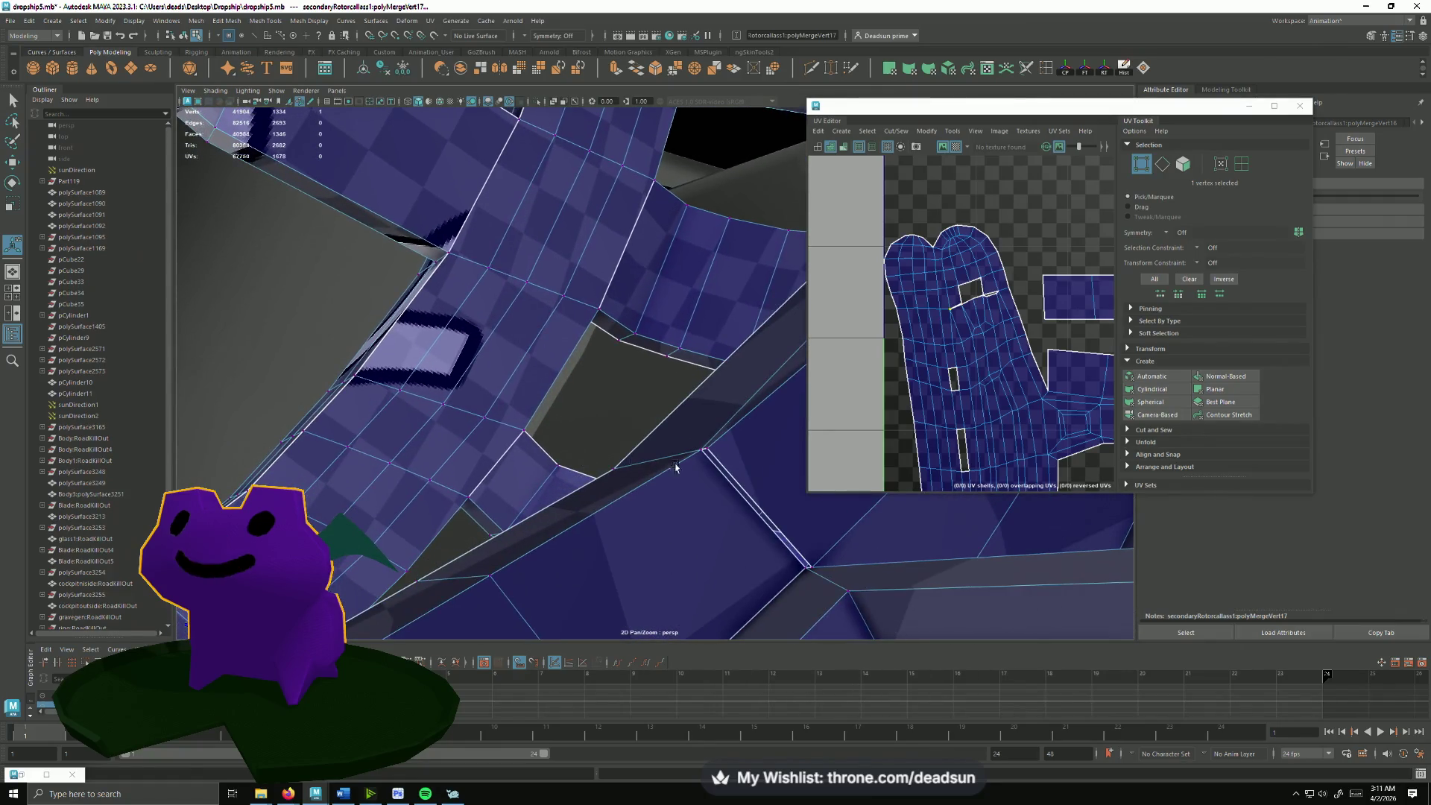
# Step: Reselect the part, pick the remaining crack vertex and weld it onto its neighbour
pyautogui.click(707, 453)
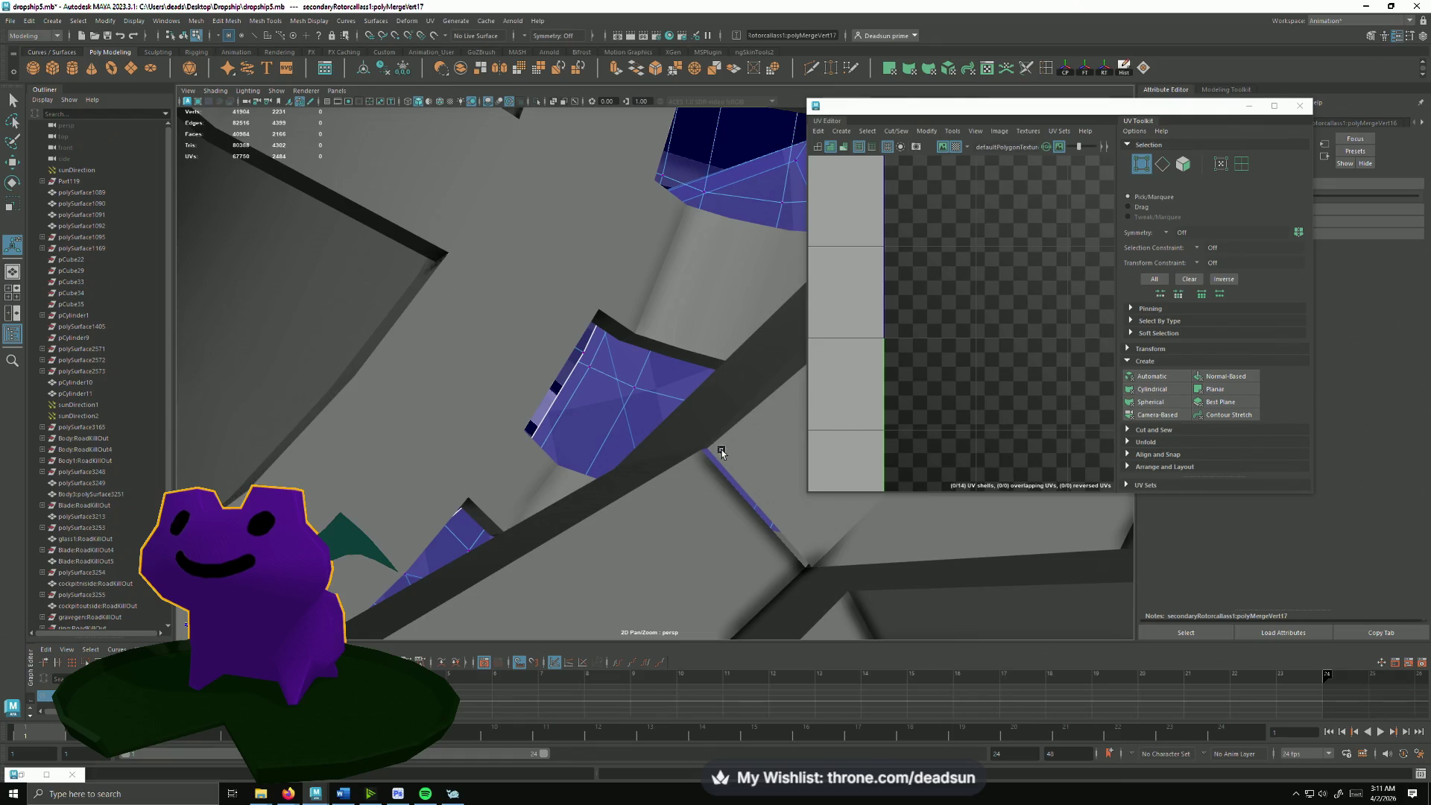
pyautogui.rightClick(711, 450)
pyautogui.click(714, 450)
pyautogui.click(438, 366)
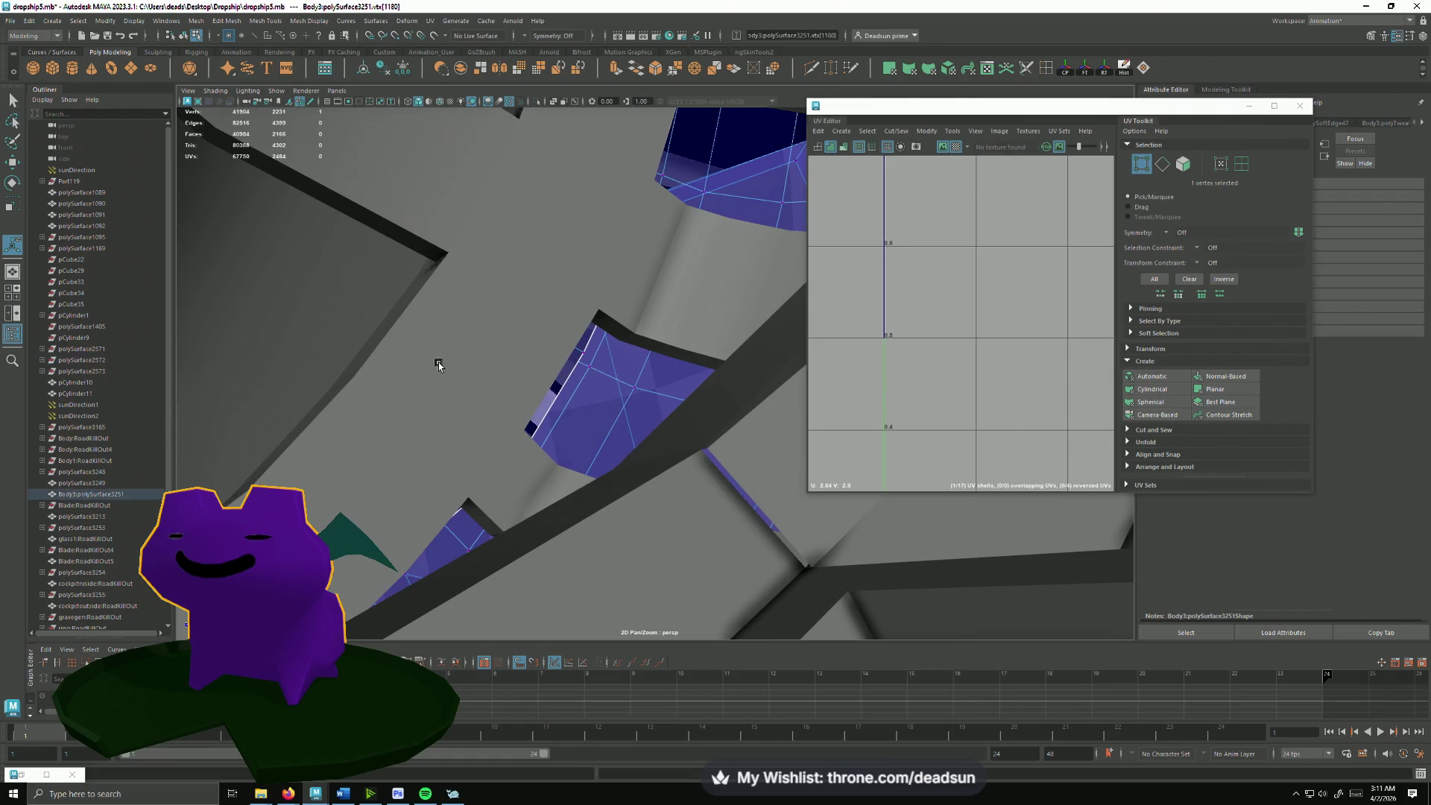
pyautogui.rightClick(527, 371)
pyautogui.click(515, 343)
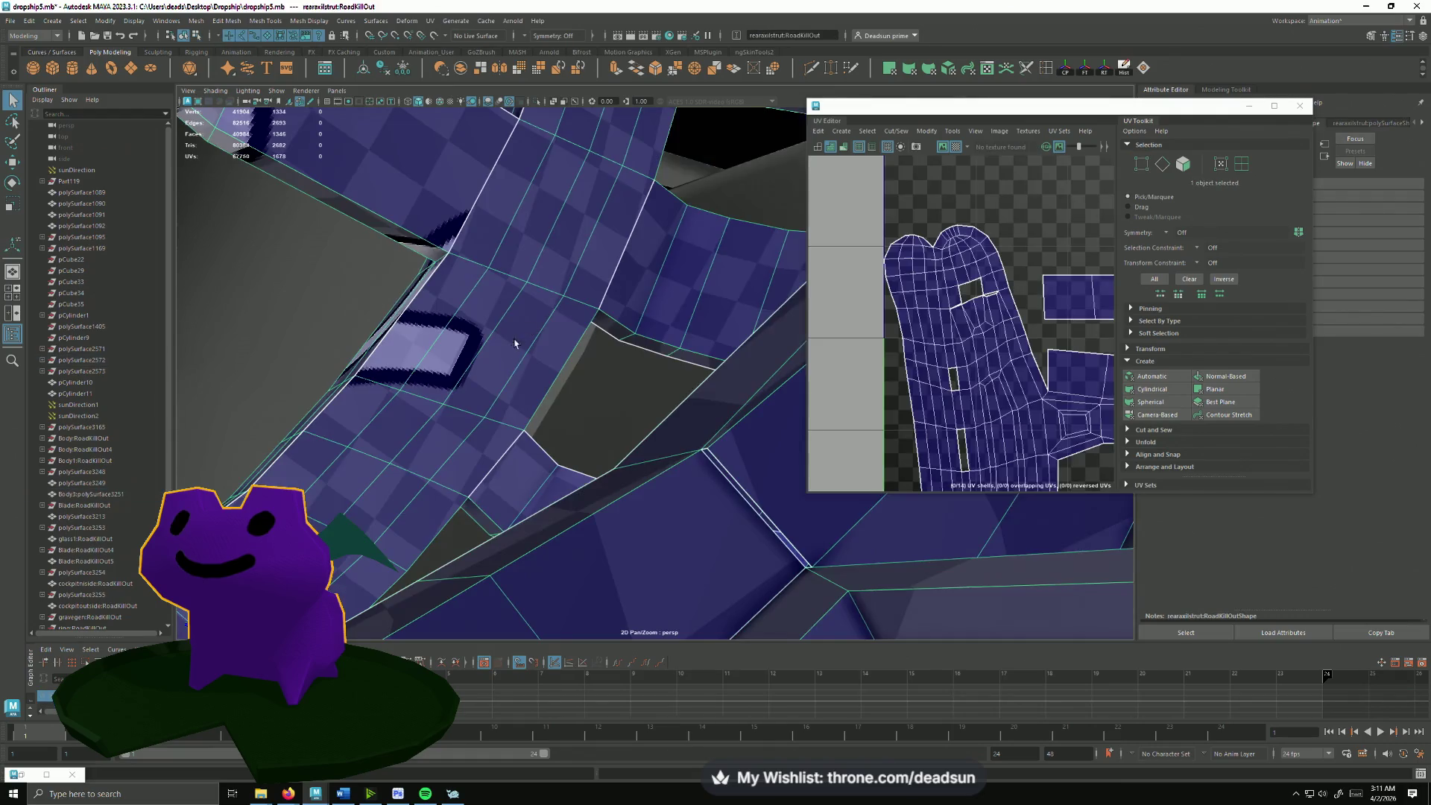
pyautogui.rightClick(736, 454)
pyautogui.click(703, 444)
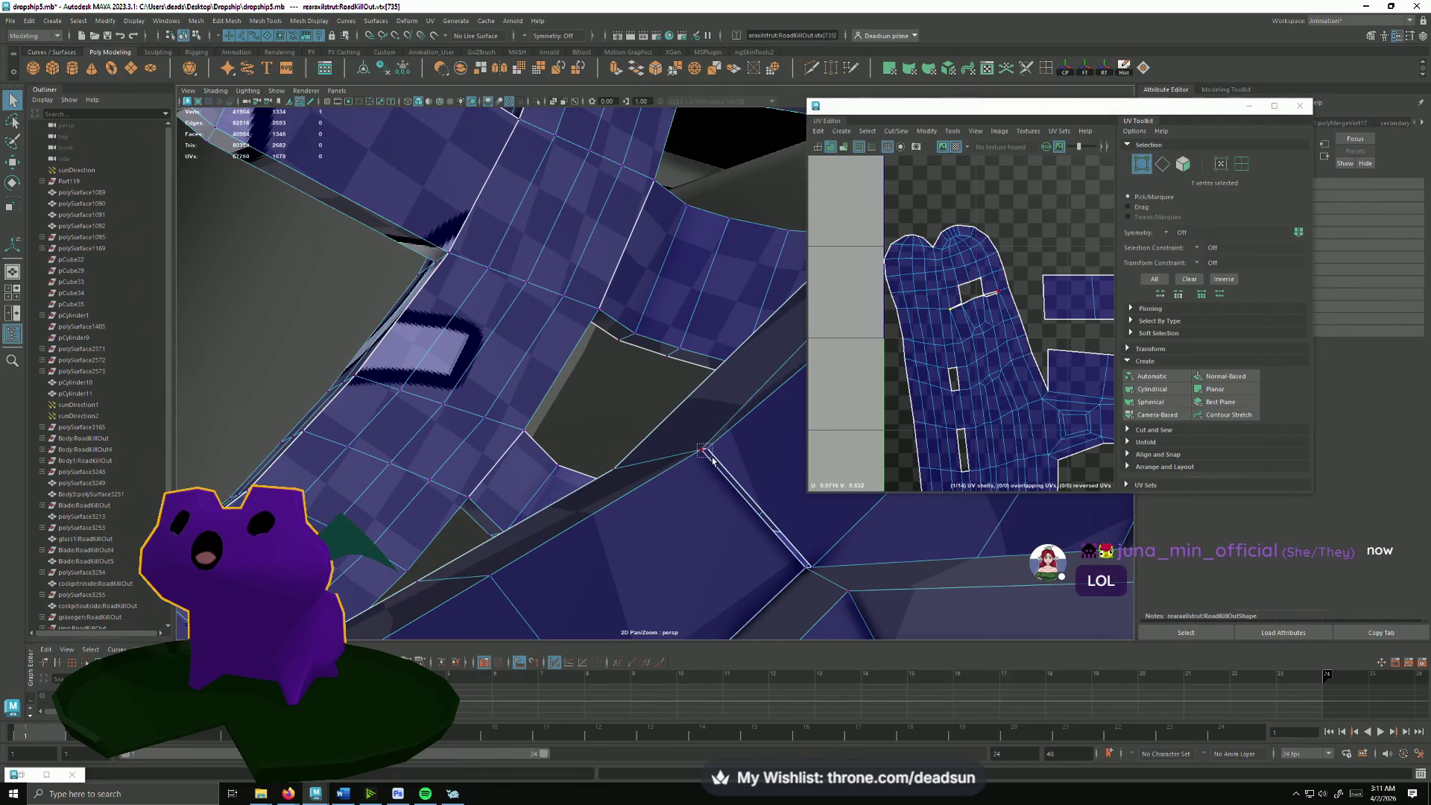
pyautogui.keyDown('shift'); pyautogui.moveTo(705, 453); pyautogui.dragTo(766, 516, button='right'); pyautogui.keyUp('shift')
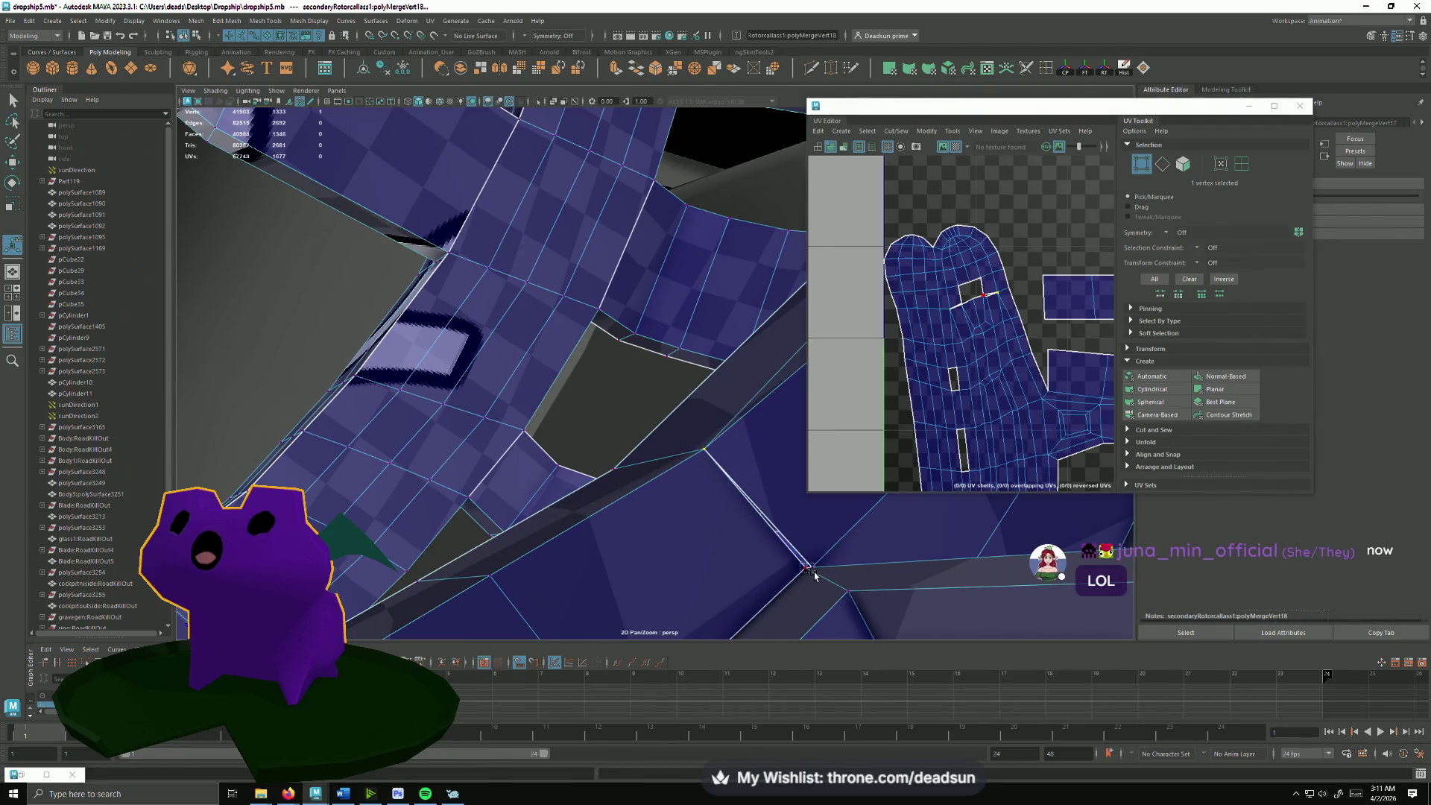
pyautogui.scroll(3, 971, 348)
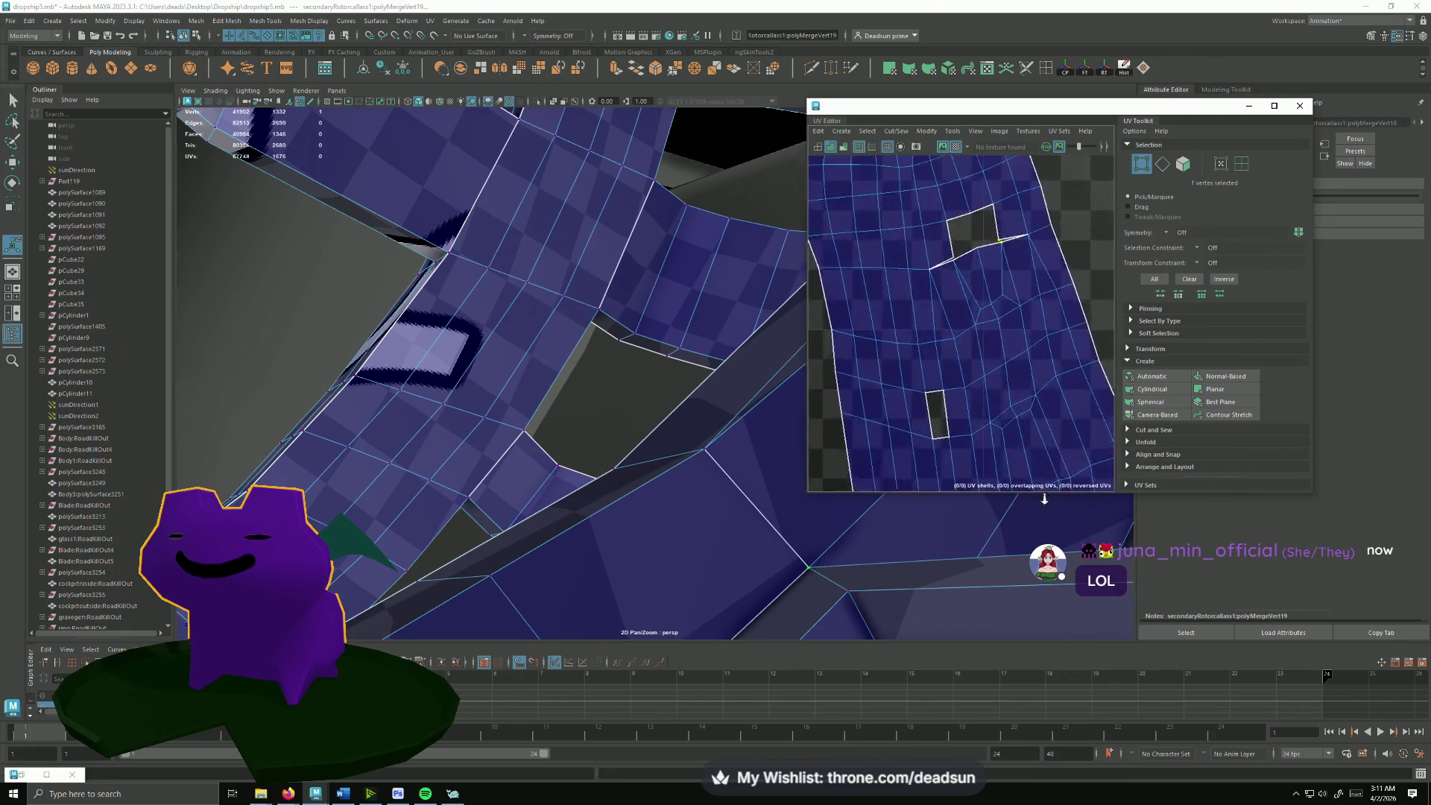
pyautogui.scroll(2, 951, 370)
pyautogui.scroll(2, 894, 347)
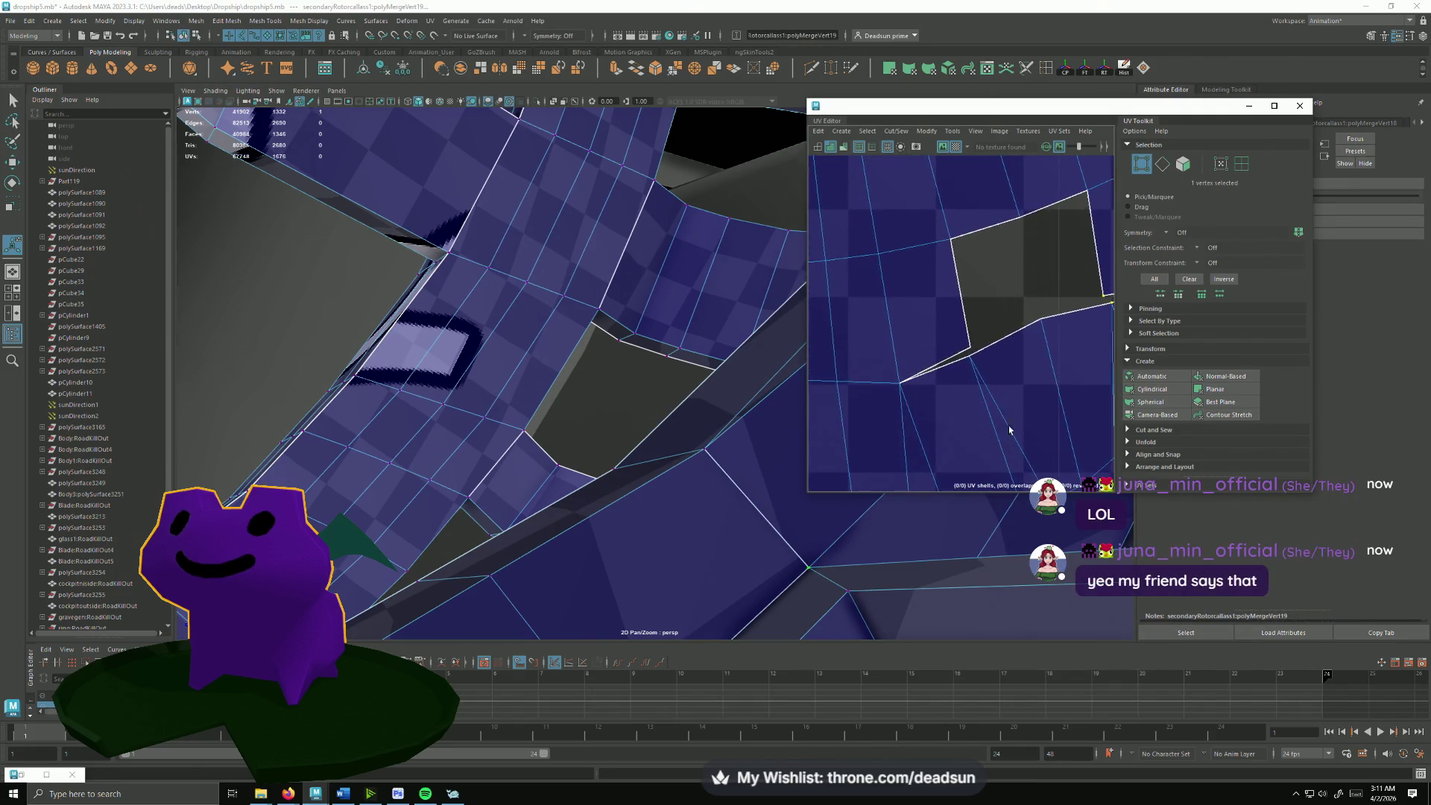
# Step: In the UV Editor, select the two edges along the hull opening for sewing
pyautogui.moveTo(939, 324); pyautogui.dragTo(939, 291, button='right')
pyautogui.click(942, 362)
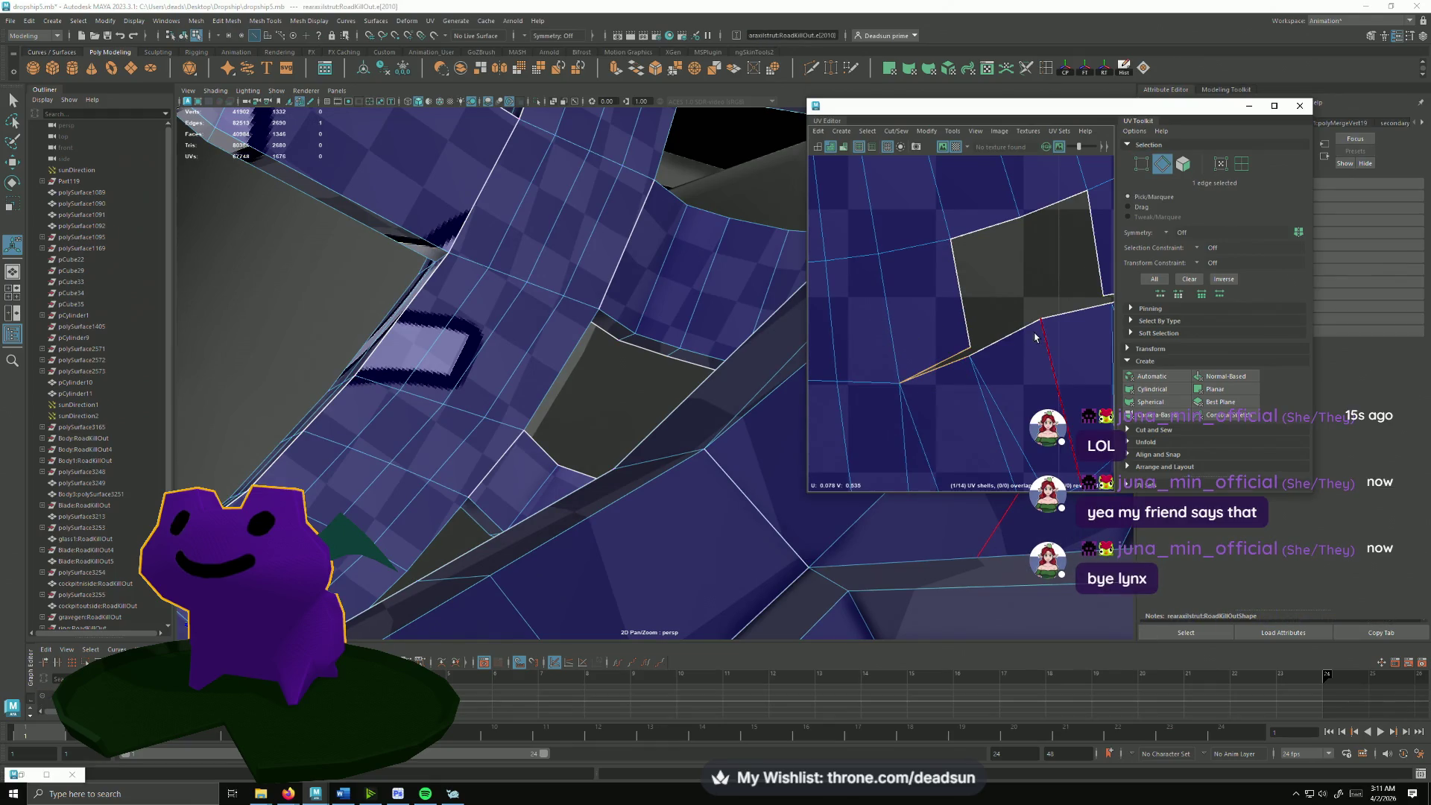
pyautogui.keyDown('alt'); pyautogui.moveTo(1035, 335); pyautogui.dragTo(903, 378, button='middle'); pyautogui.keyUp('alt')
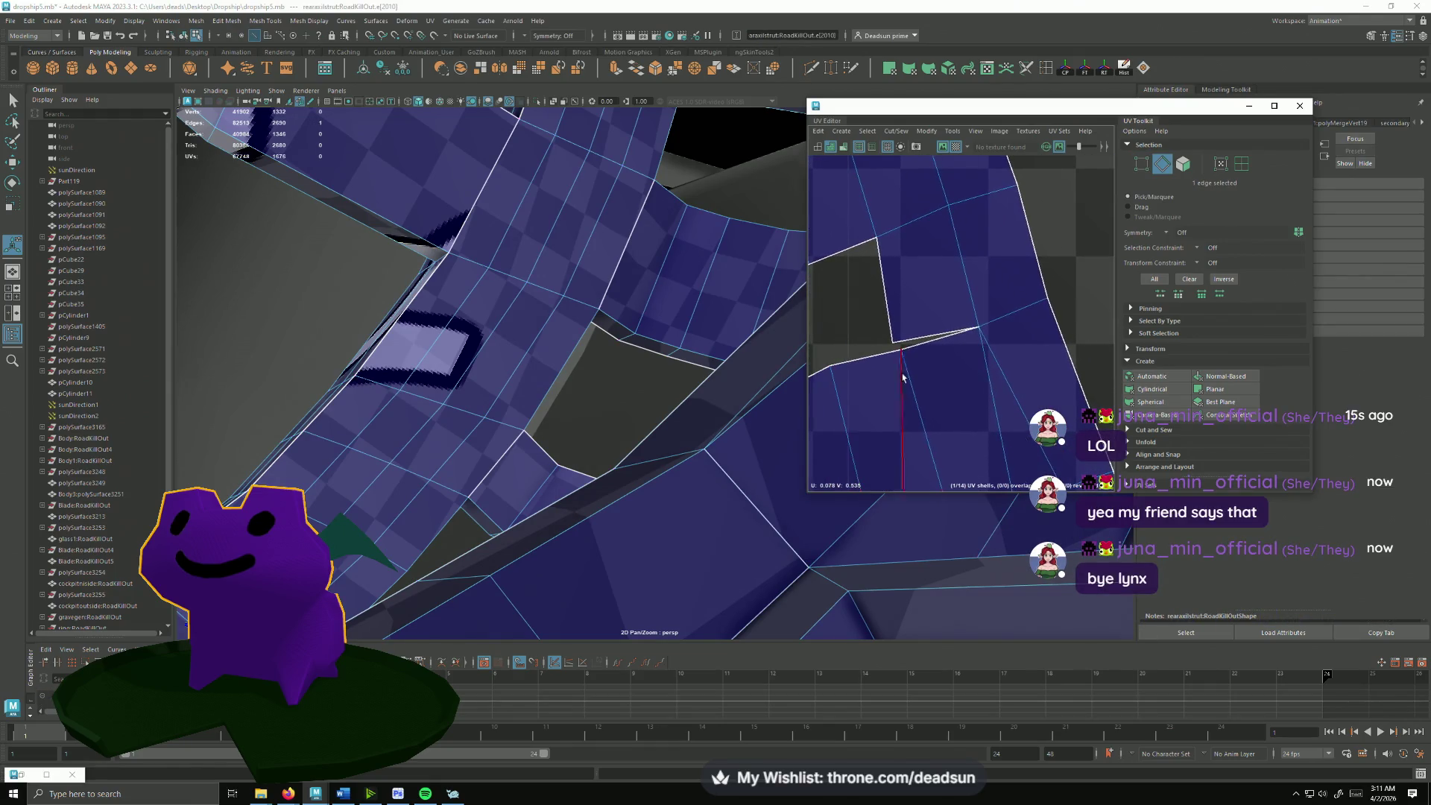
pyautogui.keyDown('shift'); pyautogui.click(941, 344); pyautogui.keyUp('shift')
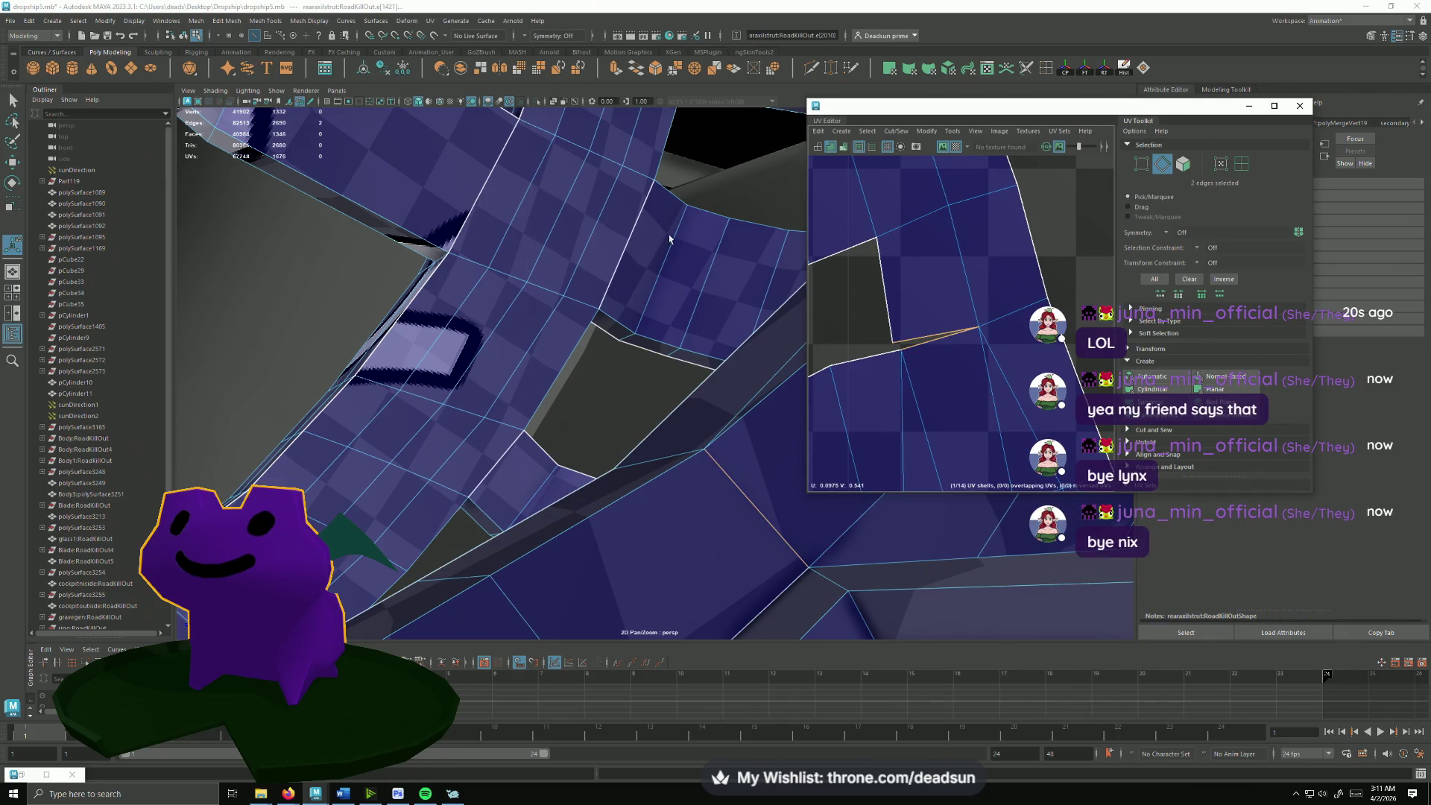
pyautogui.click(896, 131)
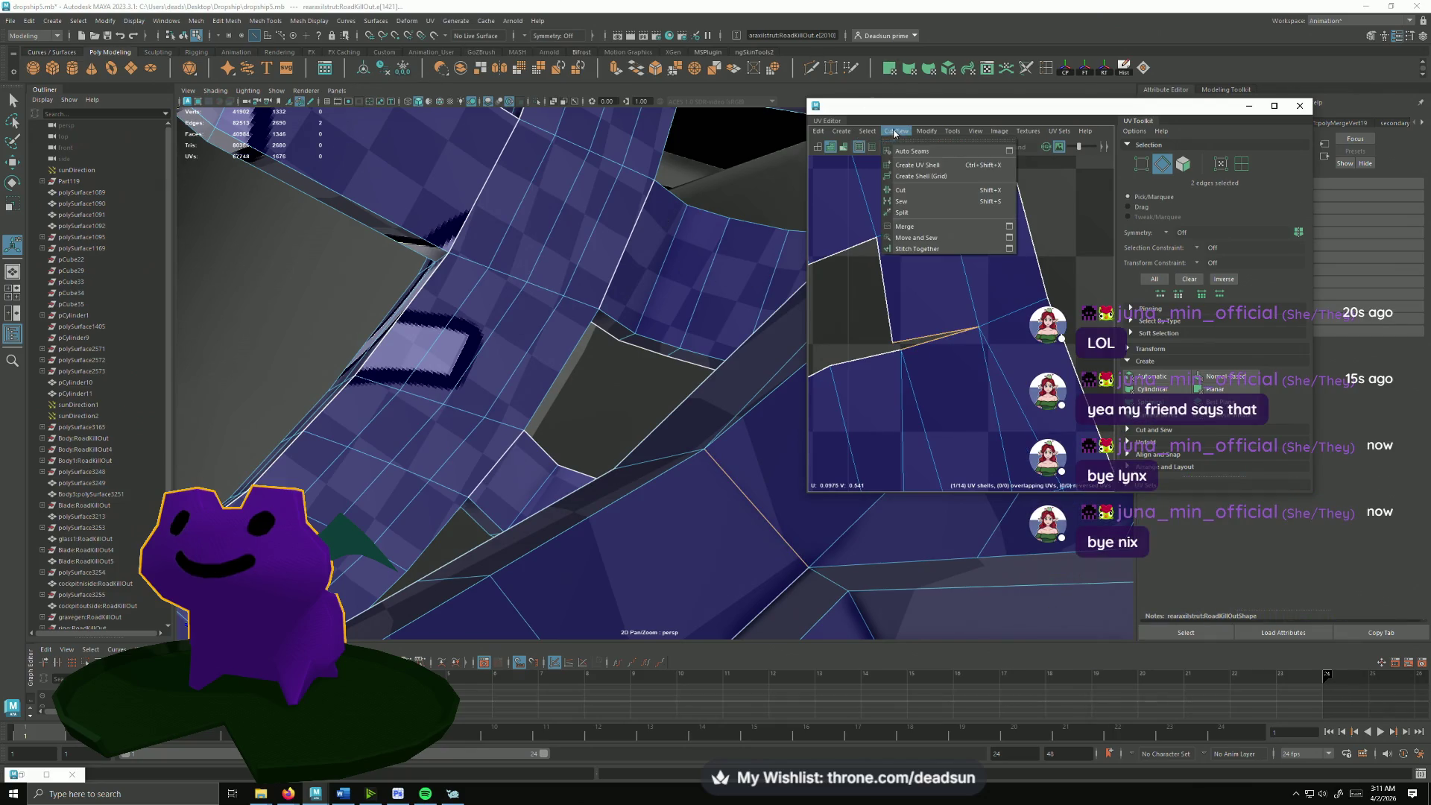
# Step: Sew the selected UV edges, then orbit to look down on the remaining gap
pyautogui.click(929, 243)
pyautogui.scroll(-3, 981, 348)
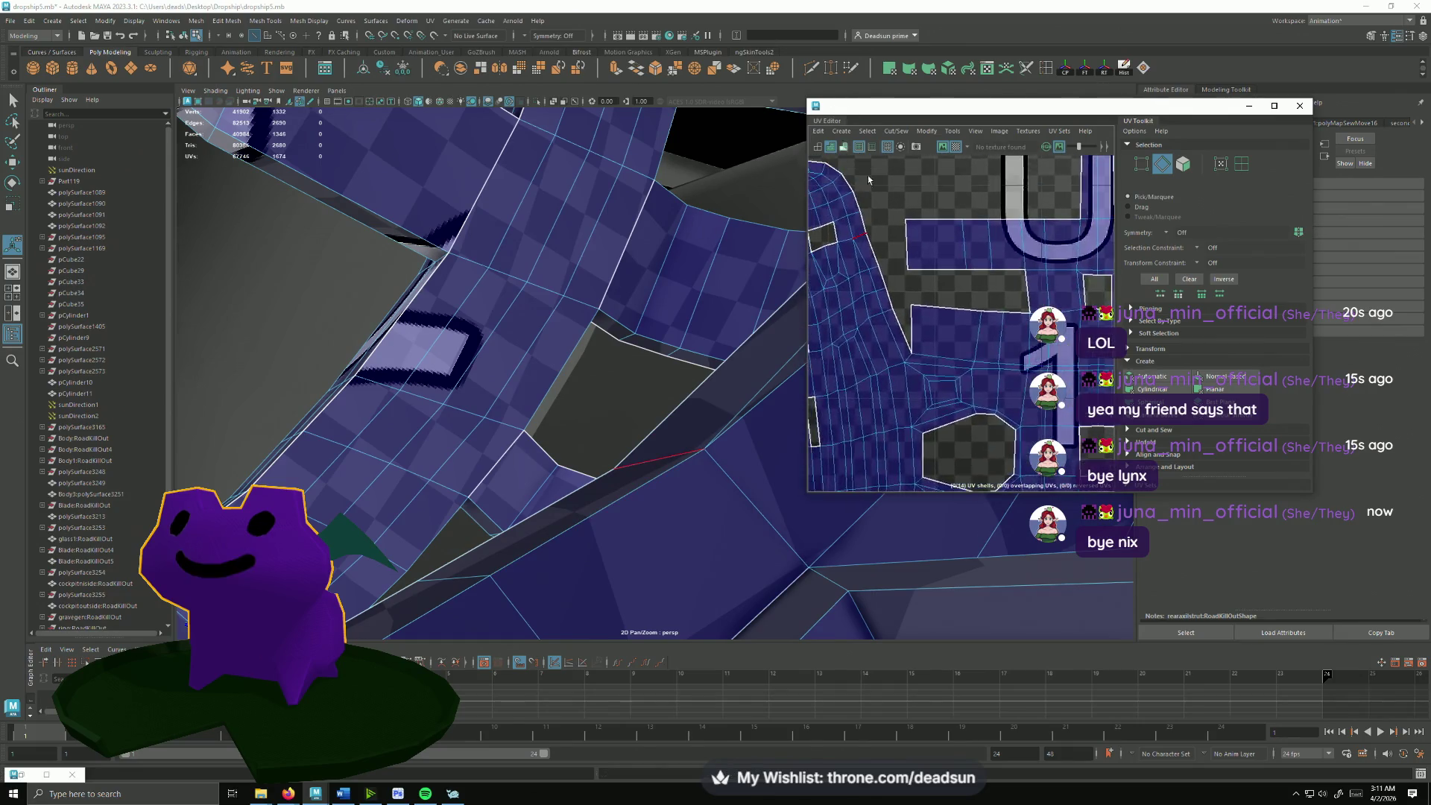
pyautogui.scroll(-2, 981, 348)
pyautogui.scroll(2, 960, 316)
pyautogui.scroll(3, 960, 317)
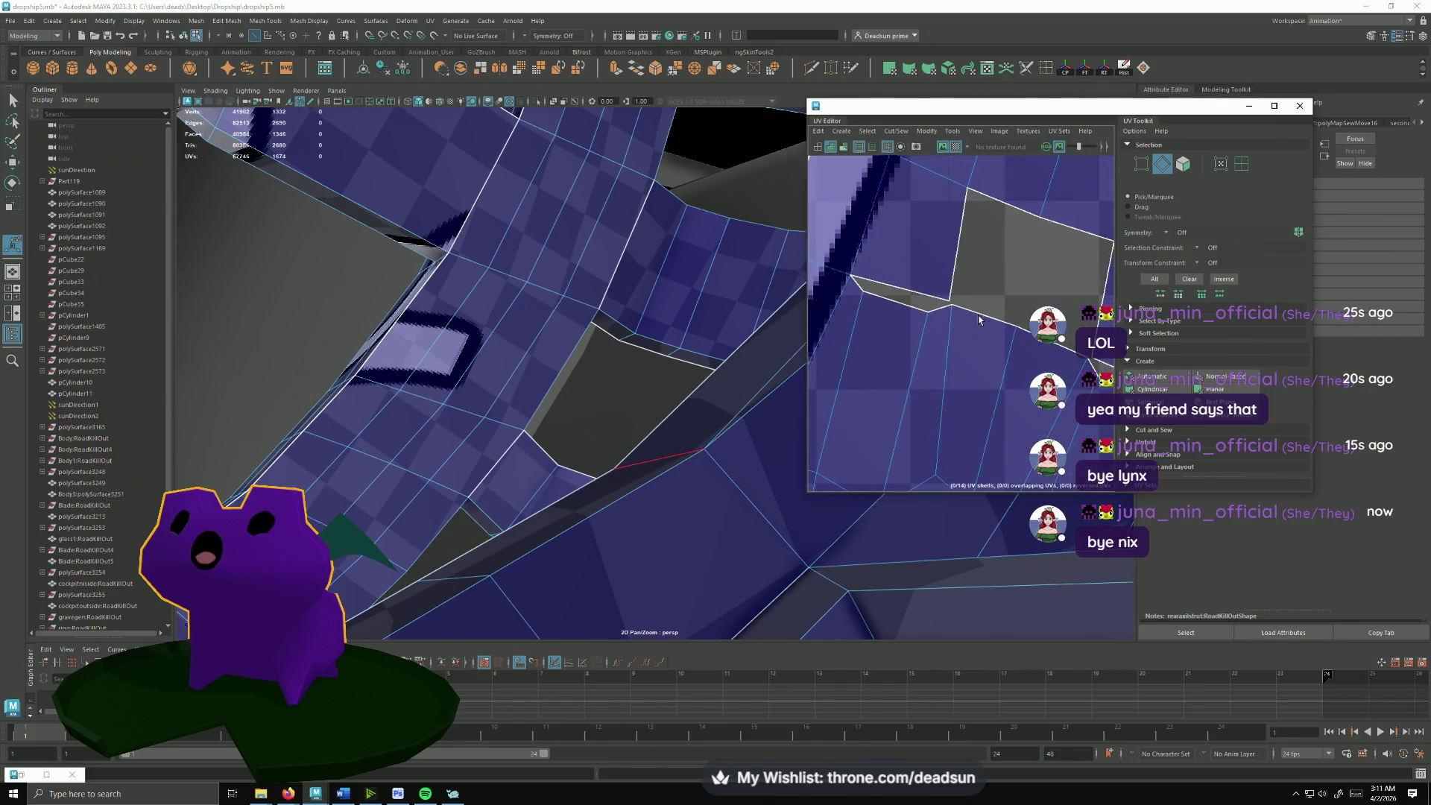
pyautogui.scroll(2, 960, 317)
pyautogui.moveTo(675, 310)
pyautogui.keyDown('alt'); pyautogui.mouseDown()
pyautogui.moveTo(536, 318)
pyautogui.moveTo(700, 370)
pyautogui.mouseUp(); pyautogui.keyUp('alt')
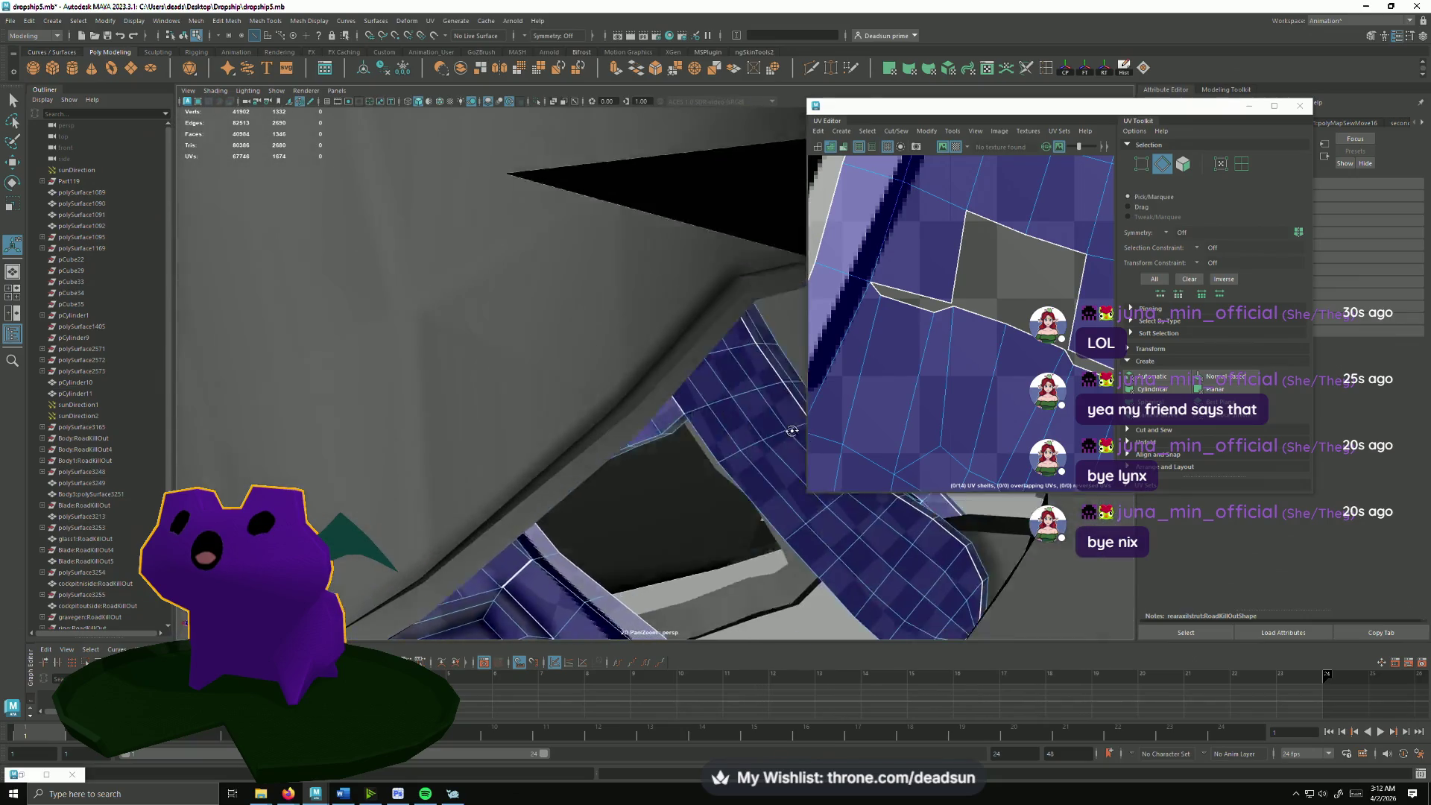
pyautogui.keyDown('alt'); pyautogui.moveTo(701, 370); pyautogui.dragTo(489, 330); pyautogui.keyUp('alt')
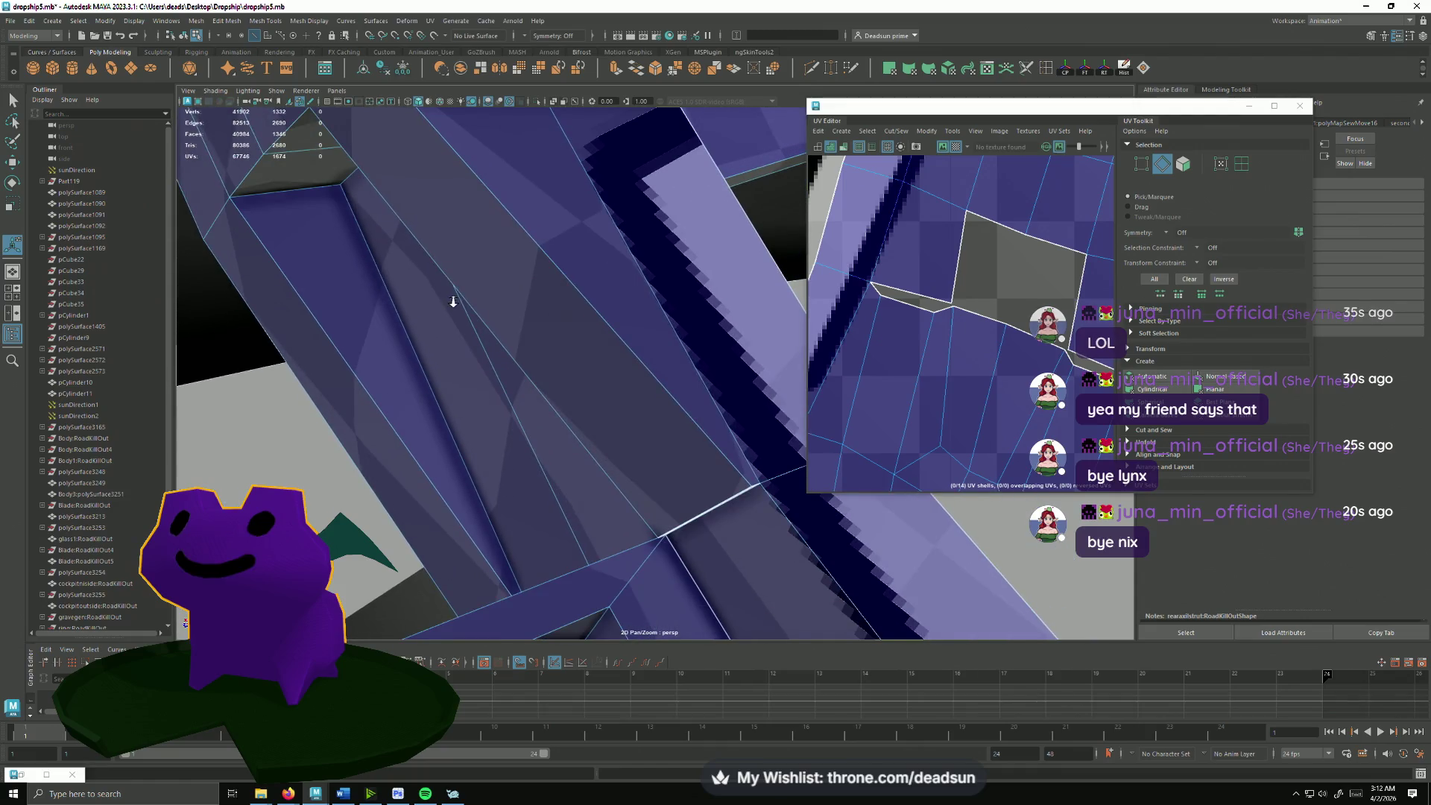
pyautogui.moveTo(488, 329)
pyautogui.keyDown('alt'); pyautogui.mouseDown()
pyautogui.moveTo(460, 294)
pyautogui.moveTo(478, 287)
pyautogui.moveTo(486, 312)
pyautogui.mouseUp(); pyautogui.keyUp('alt')
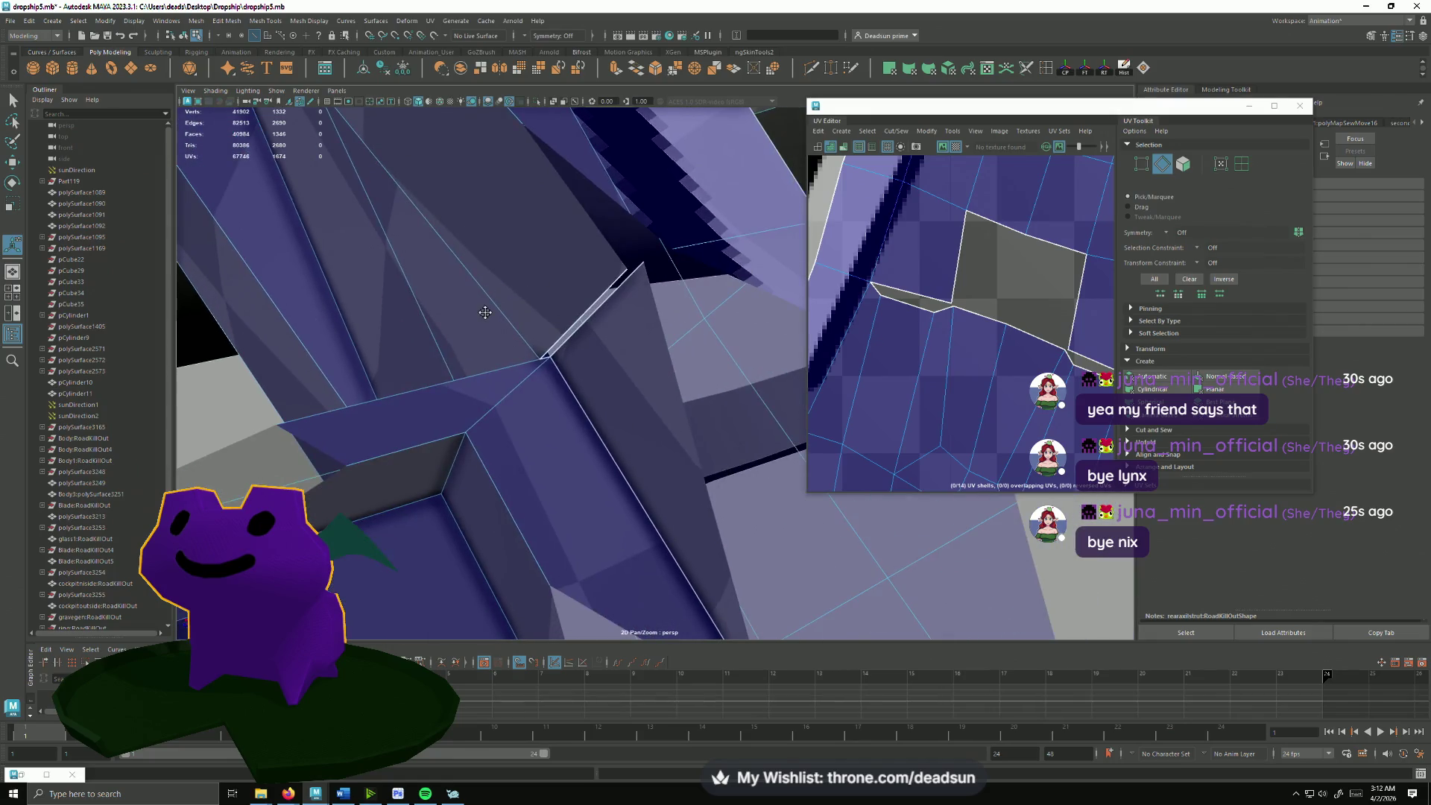
# Step: Select the gap's corner vertex and Target Weld it onto the adjacent vertex
pyautogui.press('q')
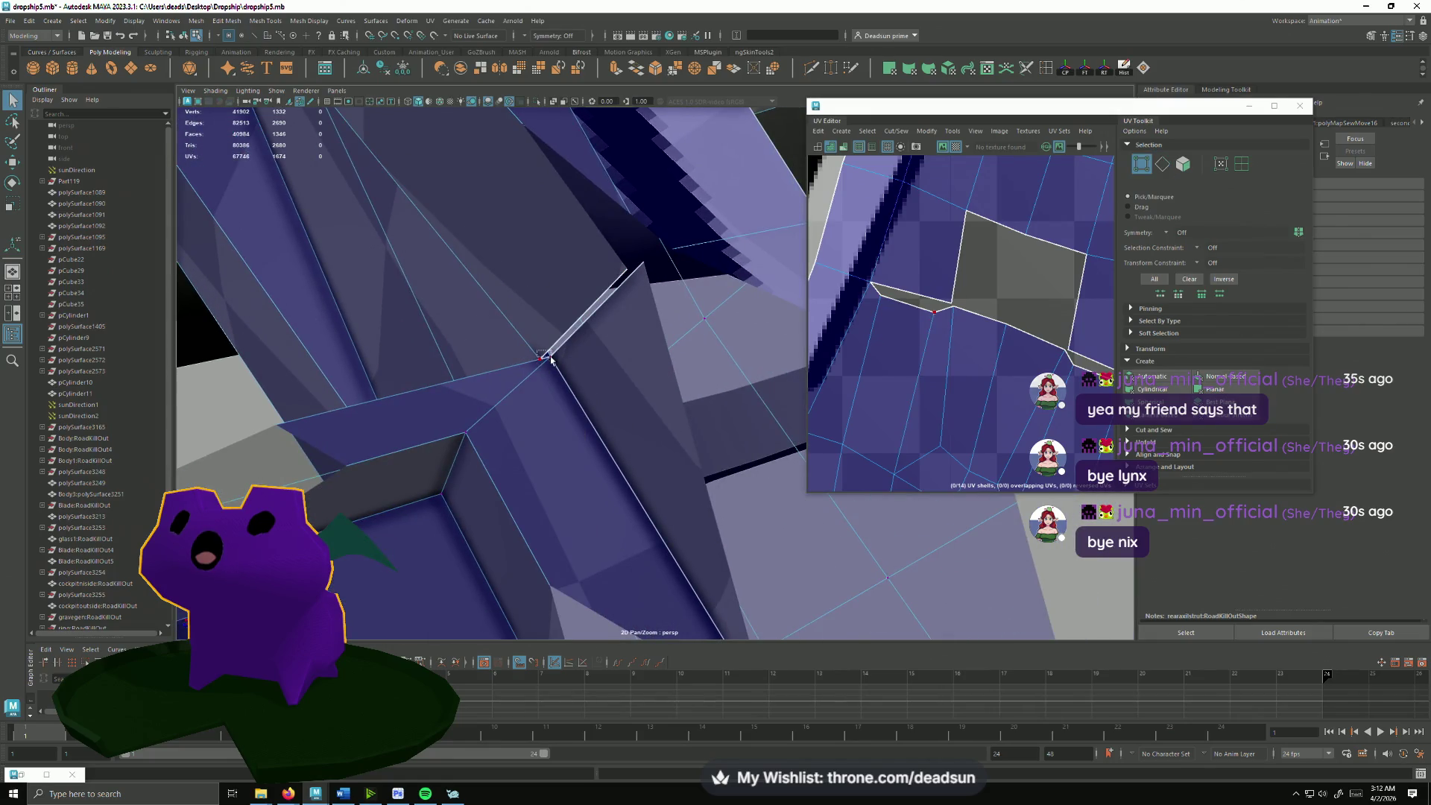
pyautogui.click(550, 359)
pyautogui.keyDown('alt'); pyautogui.moveTo(591, 414); pyautogui.dragTo(582, 410); pyautogui.keyUp('alt')
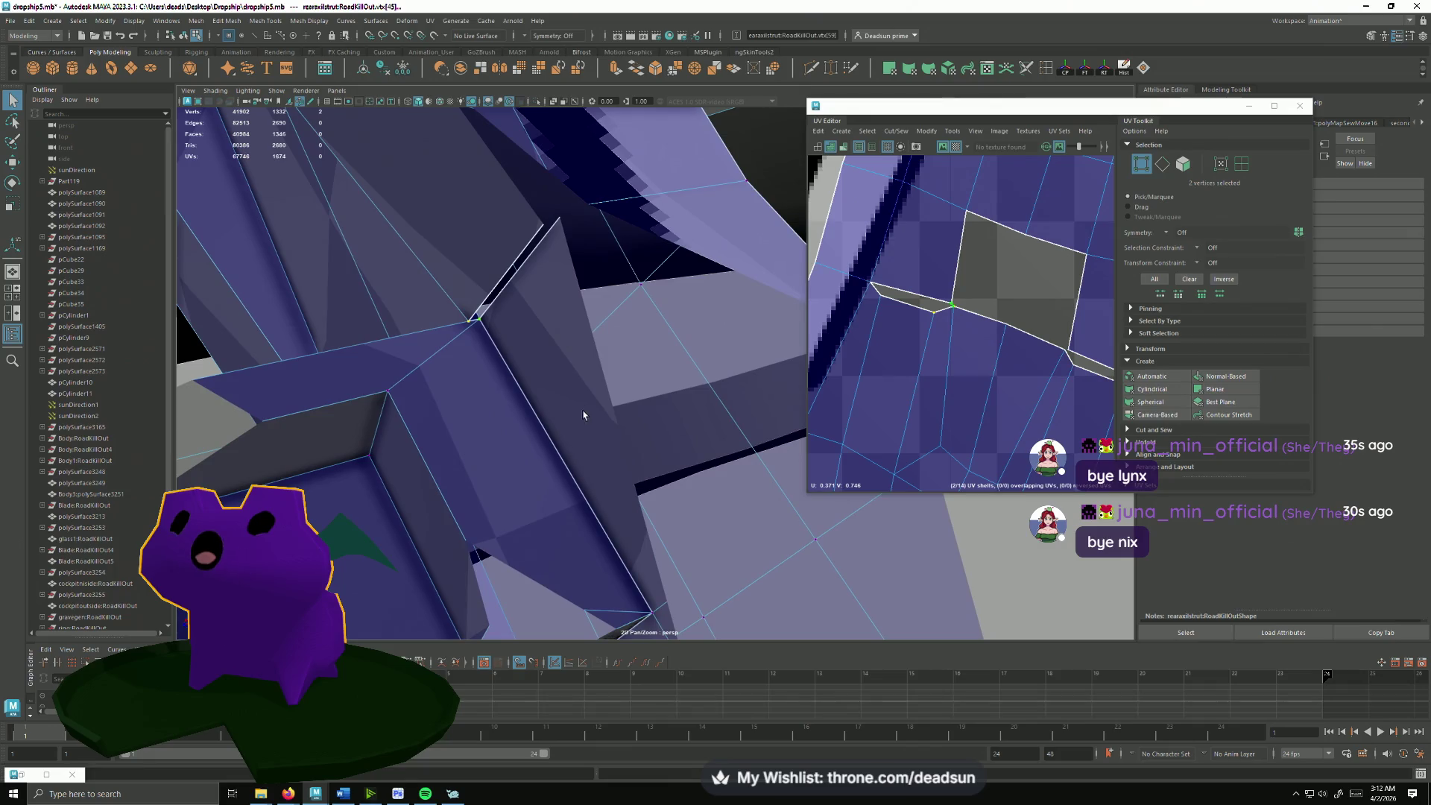
pyautogui.moveTo(484, 330); pyautogui.dragTo(462, 317, button='right')
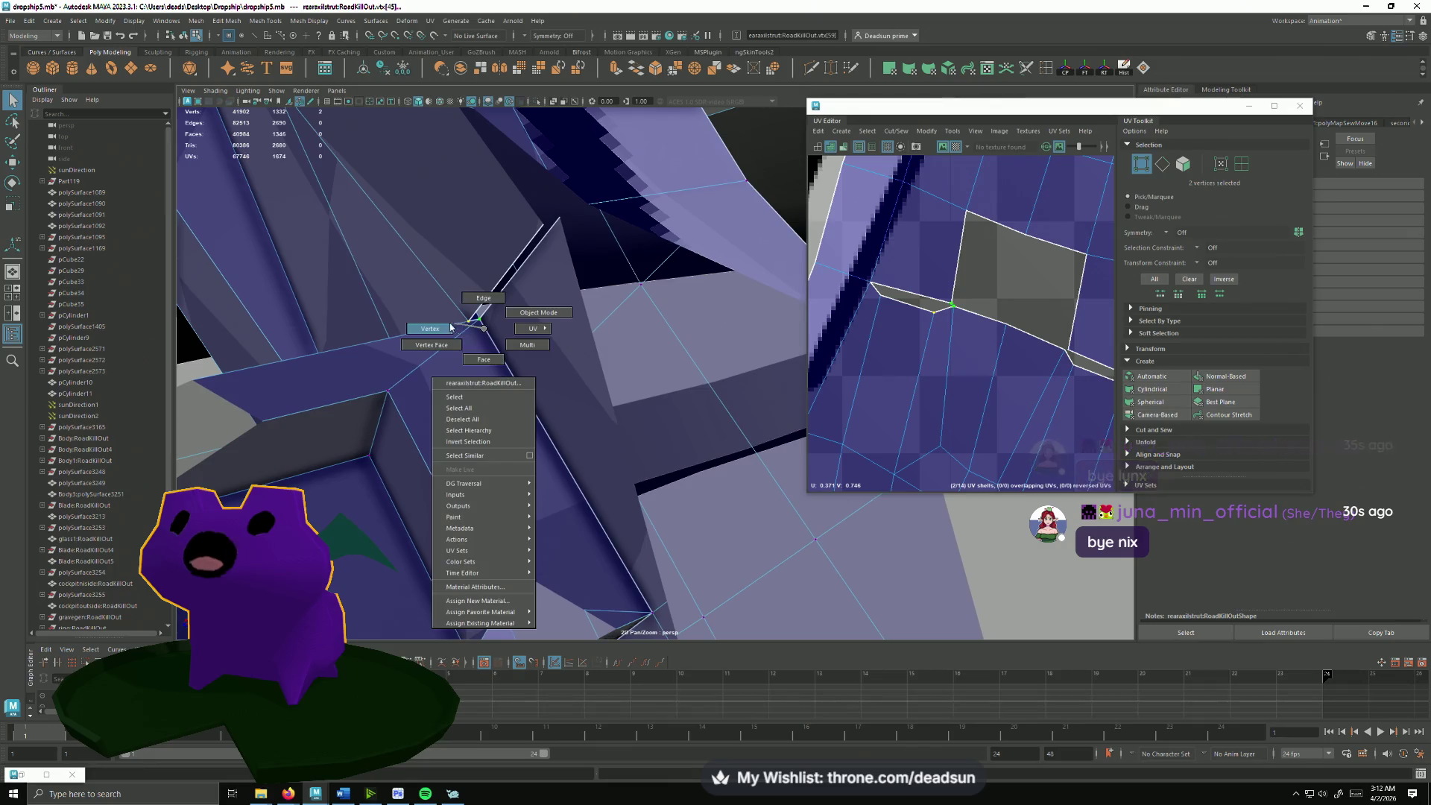
pyautogui.click(674, 73)
pyautogui.moveTo(585, 240)
pyautogui.keyDown('alt'); pyautogui.mouseDown()
pyautogui.moveTo(574, 324)
pyautogui.moveTo(586, 309)
pyautogui.mouseUp(); pyautogui.keyUp('alt')
# Step: Weld another vertex pair, select the next stray vertex, and switch the UV view to edges
pyautogui.moveTo(369, 391)
pyautogui.keyDown('alt'); pyautogui.mouseDown()
pyautogui.moveTo(507, 370)
pyautogui.moveTo(472, 409)
pyautogui.moveTo(438, 374)
pyautogui.moveTo(428, 425)
pyautogui.moveTo(515, 430)
pyautogui.moveTo(554, 421)
pyautogui.moveTo(494, 327)
pyautogui.moveTo(569, 400)
pyautogui.moveTo(553, 380)
pyautogui.moveTo(581, 369)
pyautogui.mouseUp(); pyautogui.keyUp('alt')
pyautogui.click(495, 328)
pyautogui.scroll(-5, 569, 399)
pyautogui.moveTo(928, 257); pyautogui.dragTo(927, 218, button='right')
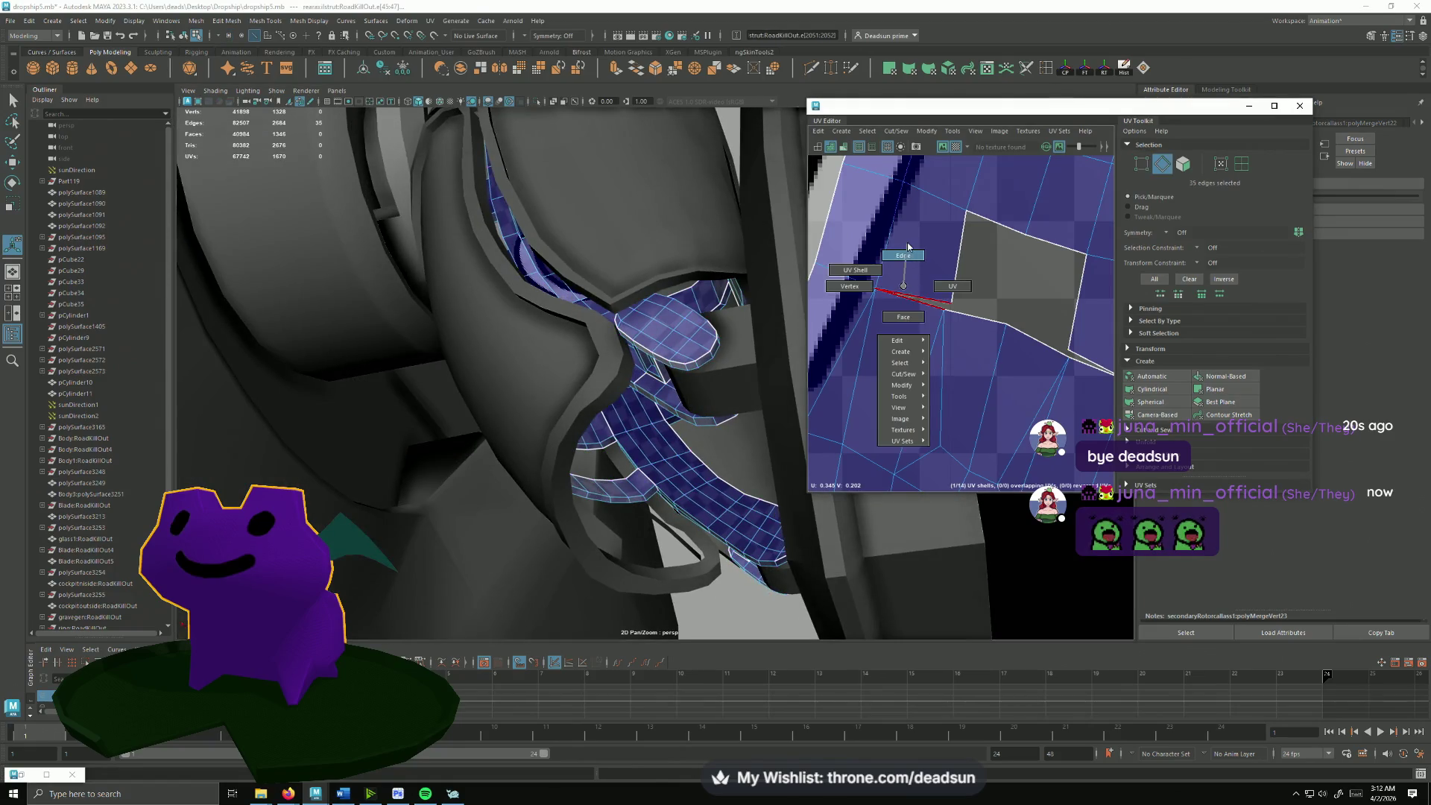
# Step: Select the two seam edges on the strut shell and sew them together
pyautogui.click(913, 294)
pyautogui.keyDown('shift'); pyautogui.click(1081, 358); pyautogui.keyUp('shift')
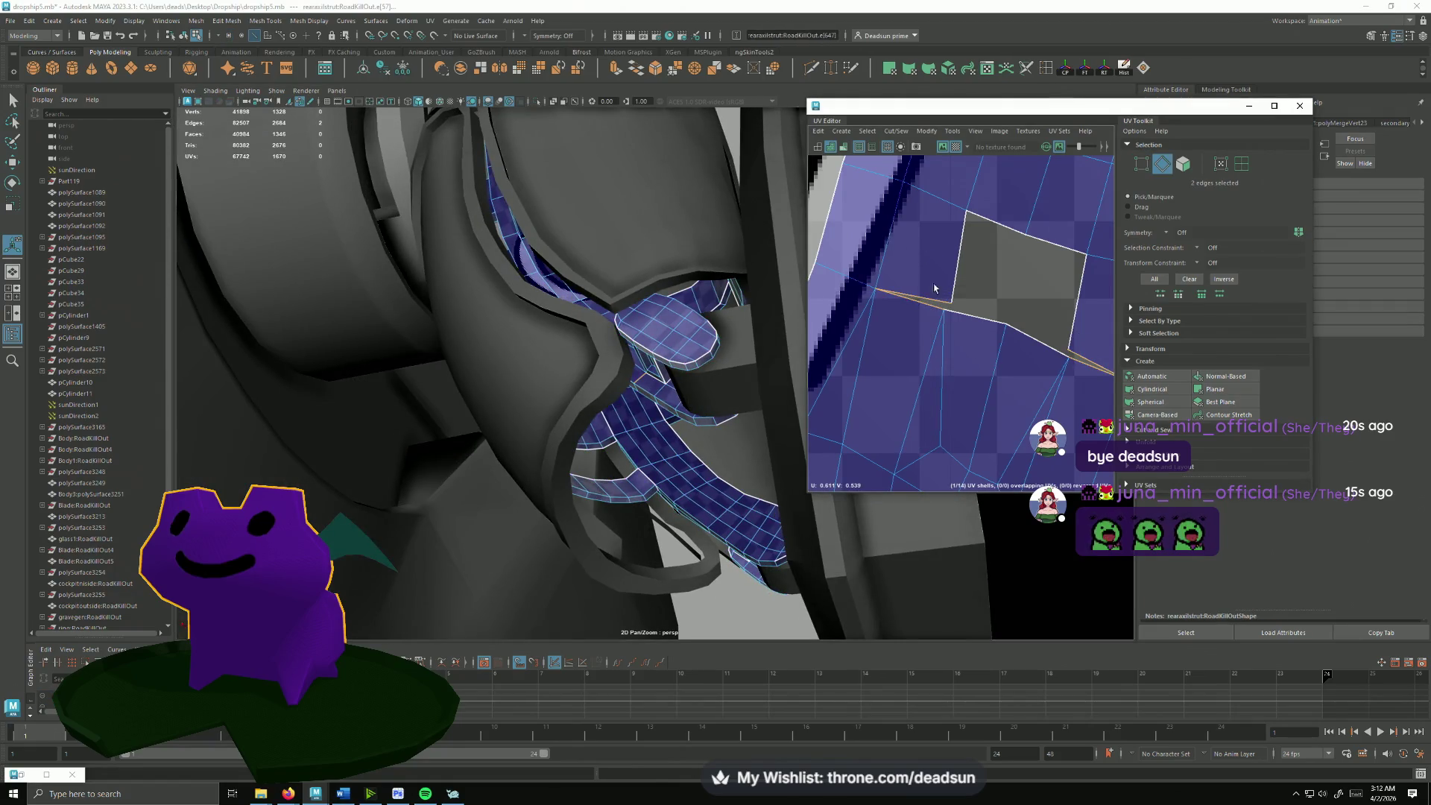
pyautogui.click(895, 131)
pyautogui.click(906, 239)
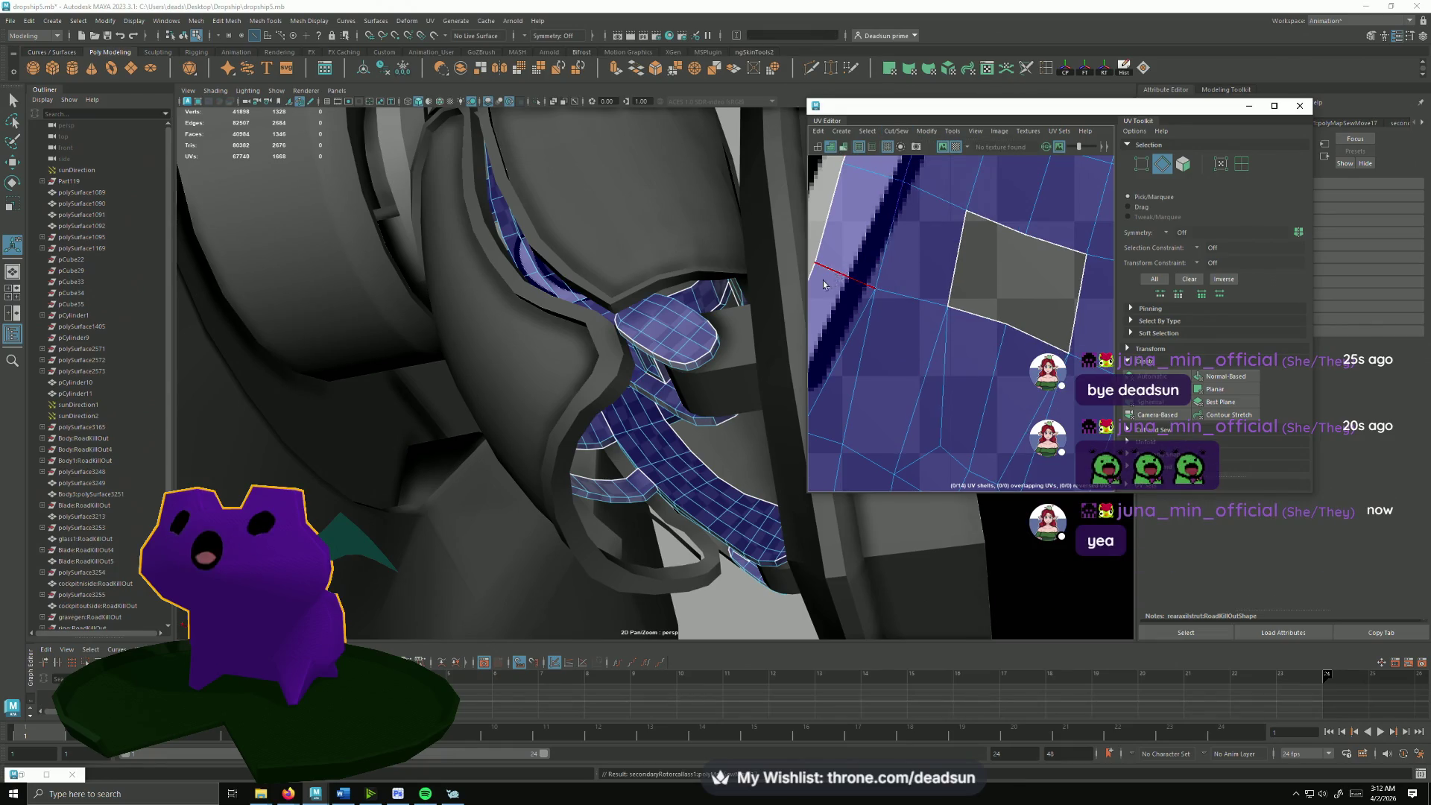
pyautogui.scroll(-4, 951, 325)
pyautogui.scroll(-2, 890, 359)
pyautogui.scroll(-2, 890, 359)
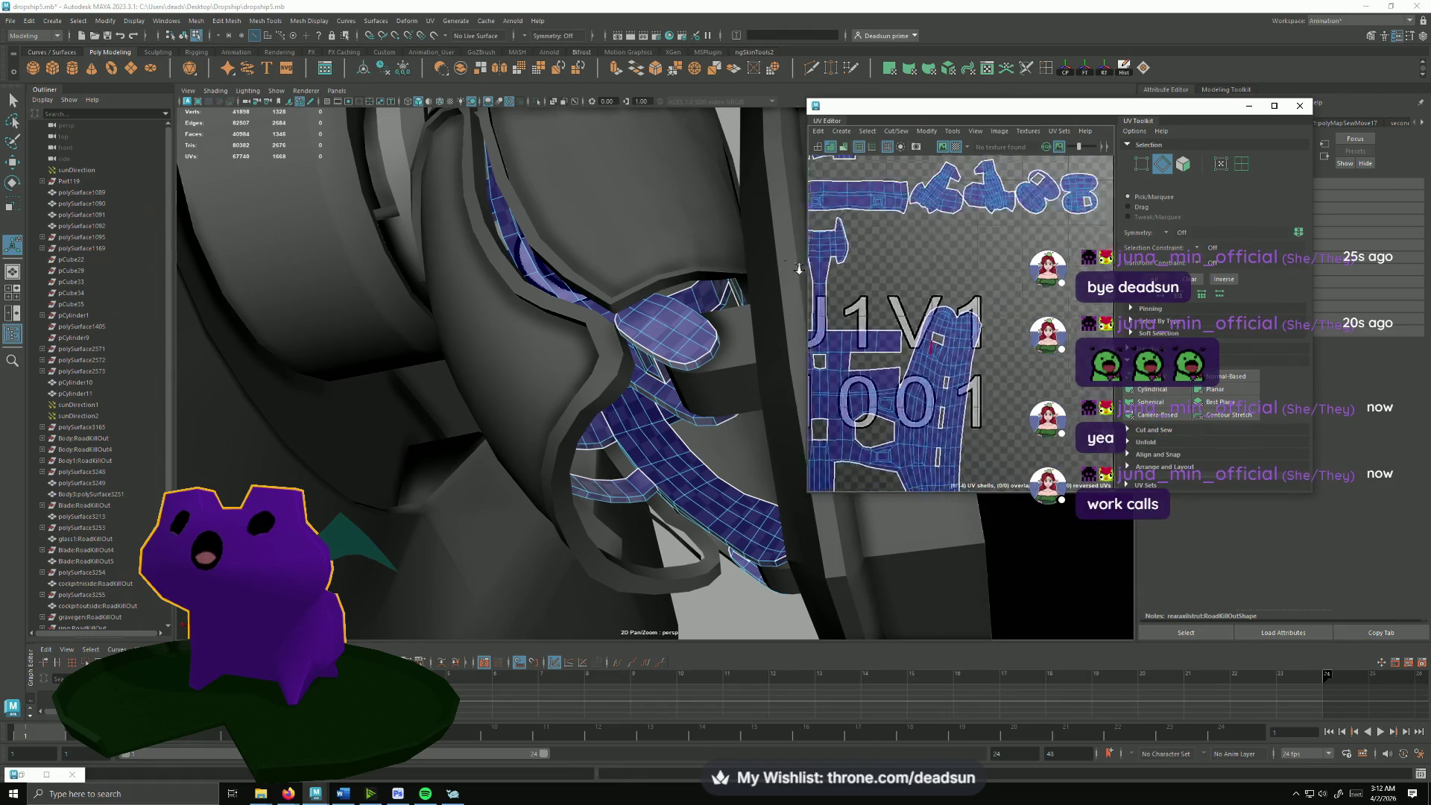
pyautogui.scroll(-1, 917, 360)
pyautogui.scroll(-2, 951, 361)
pyautogui.scroll(-2, 990, 362)
pyautogui.scroll(2, 990, 362)
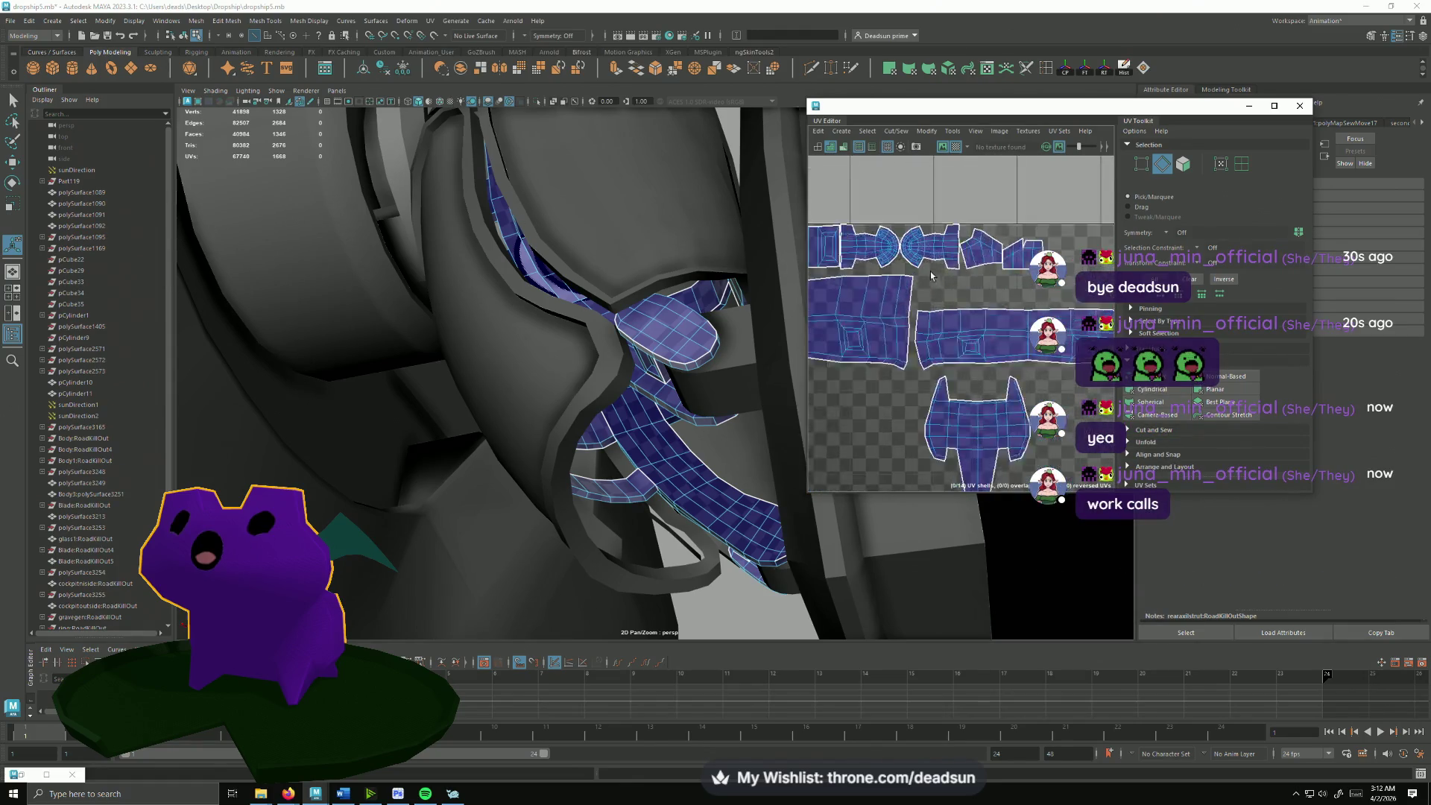
pyautogui.scroll(1, 1007, 324)
pyautogui.scroll(2, 1040, 246)
# Step: Select a shell's border edge loop and frame the viewport on it
pyautogui.doubleClick(1039, 224)
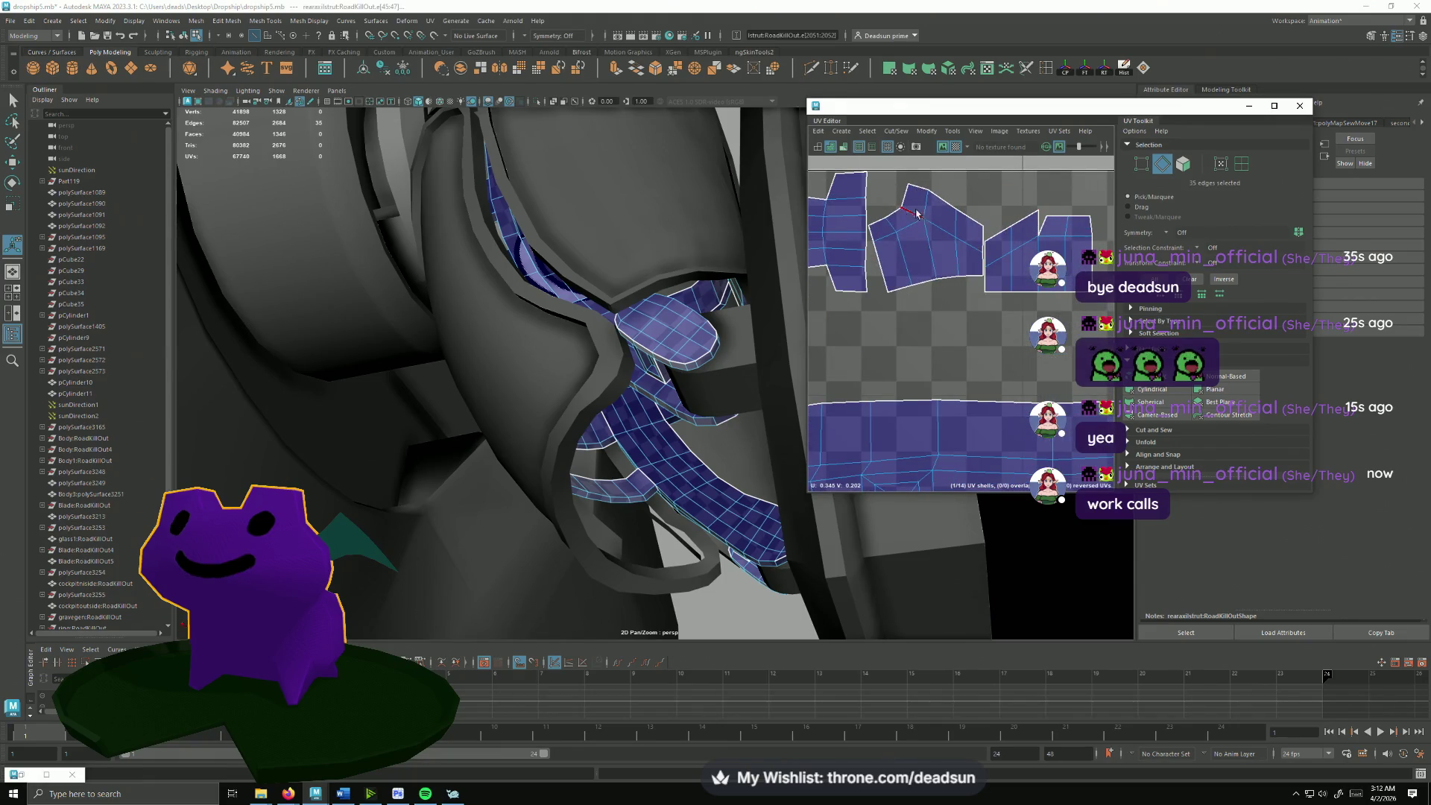
pyautogui.doubleClick(1043, 223)
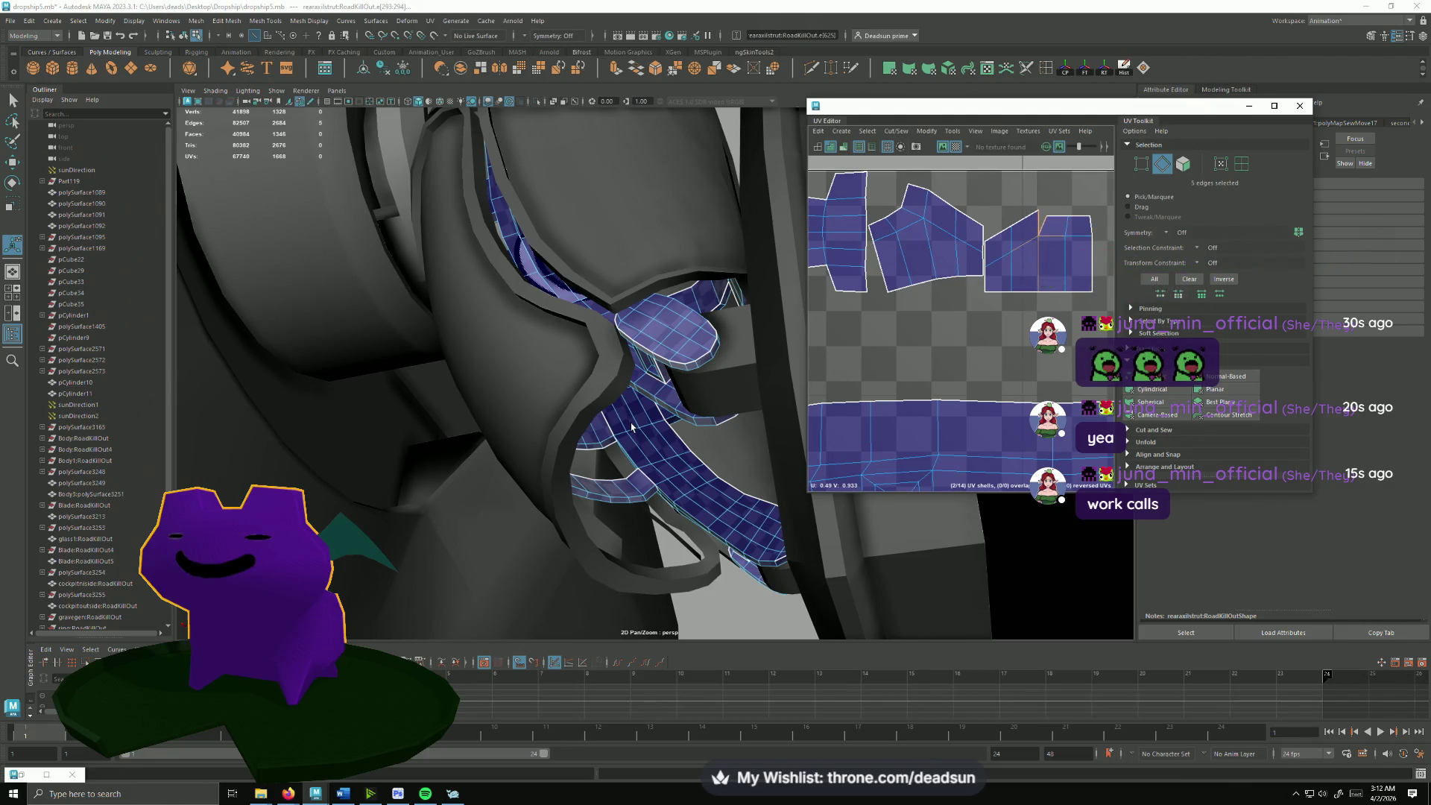
pyautogui.press('f')
# Step: Orbit the model to inspect the shell edge gaps, then maximize the UV Editor
pyautogui.moveTo(553, 406)
pyautogui.keyDown('alt'); pyautogui.mouseDown()
pyautogui.moveTo(537, 480)
pyautogui.moveTo(601, 376)
pyautogui.moveTo(583, 415)
pyautogui.moveTo(621, 444)
pyautogui.moveTo(619, 330)
pyautogui.mouseUp(); pyautogui.keyUp('alt')
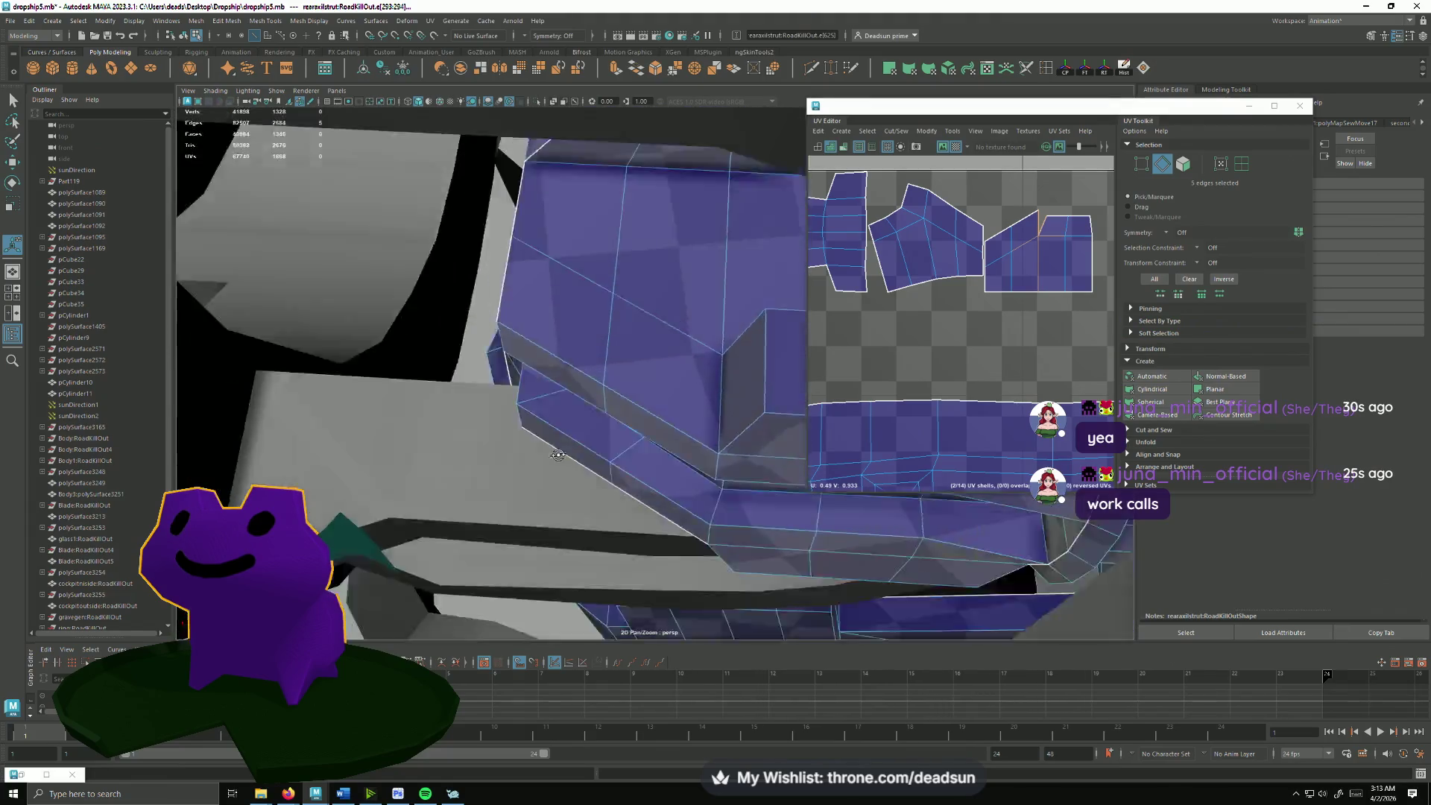
pyautogui.keyDown('alt'); pyautogui.moveTo(589, 431); pyautogui.dragTo(623, 380); pyautogui.keyUp('alt')
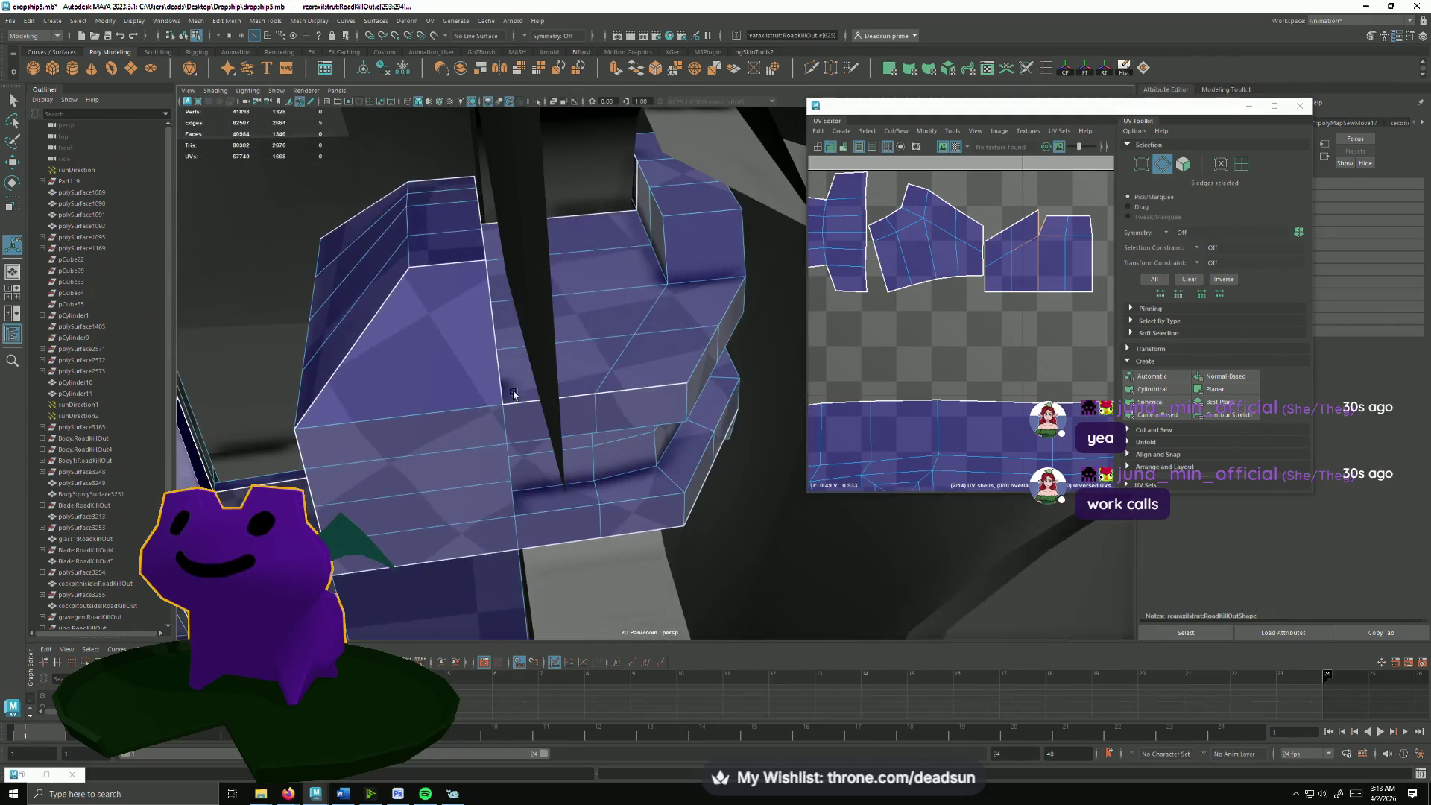
pyautogui.keyDown('alt'); pyautogui.moveTo(627, 424); pyautogui.dragTo(425, 436); pyautogui.keyUp('alt')
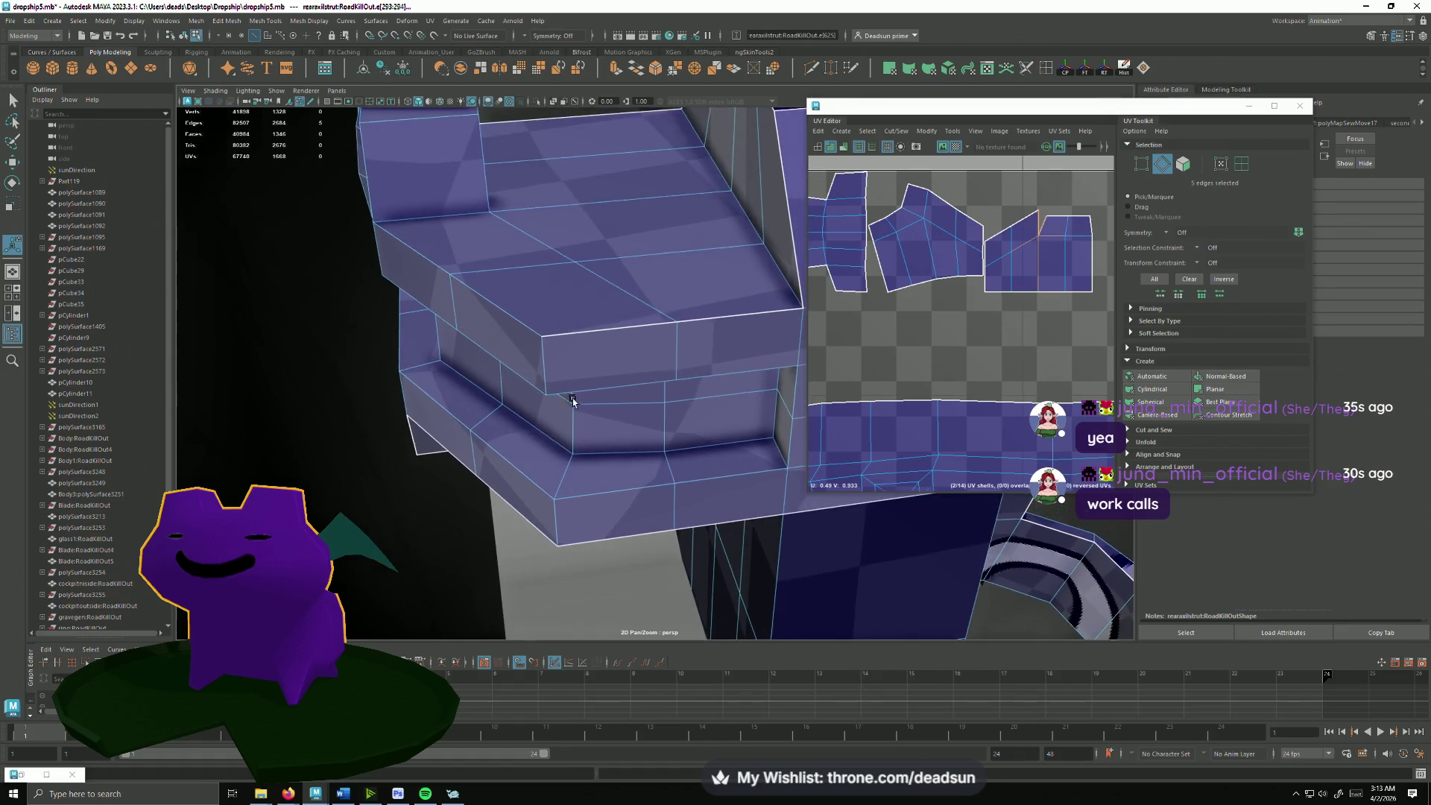
pyautogui.keyDown('alt'); pyautogui.moveTo(570, 360); pyautogui.dragTo(587, 366); pyautogui.keyUp('alt')
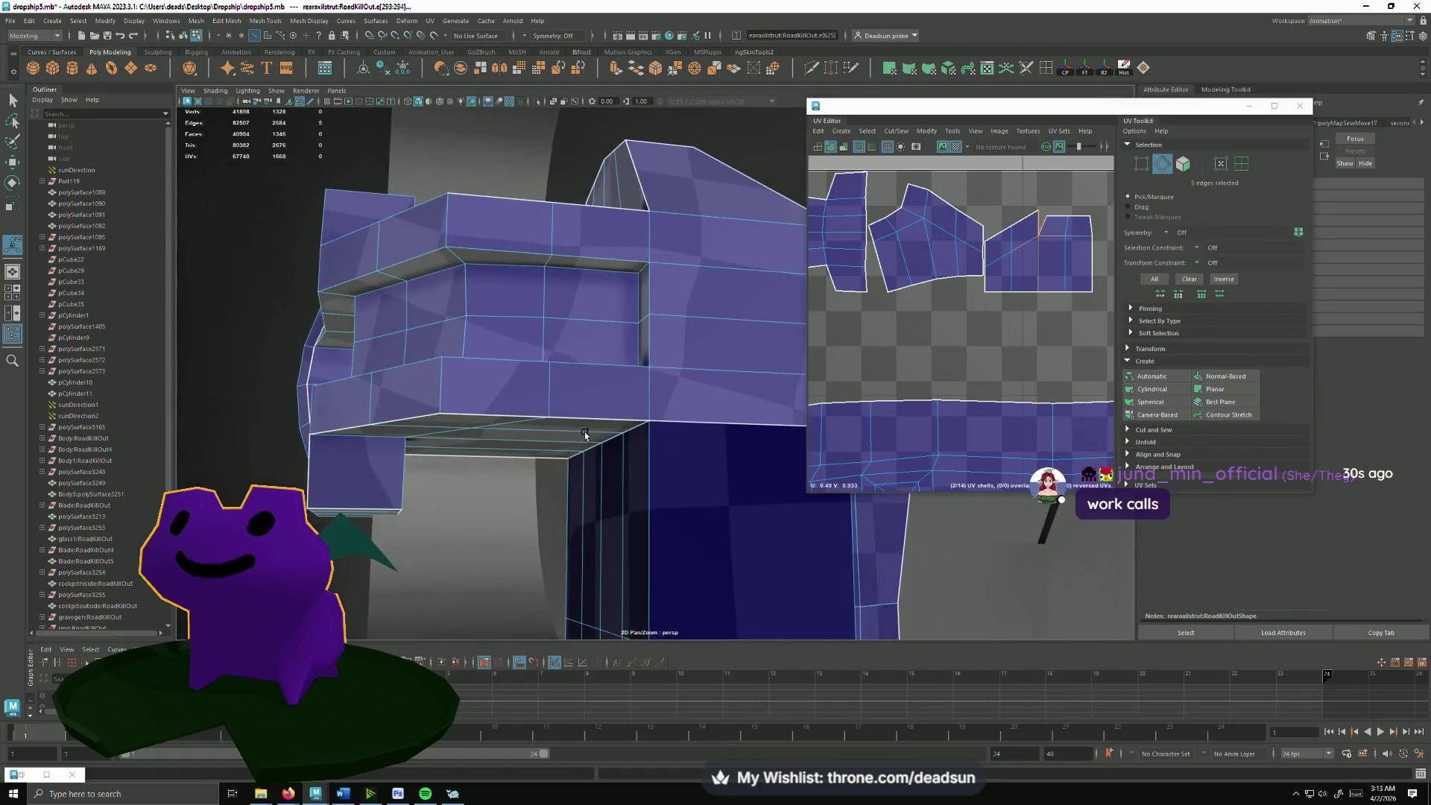
pyautogui.moveTo(524, 398)
pyautogui.keyDown('alt'); pyautogui.mouseDown()
pyautogui.moveTo(727, 412)
pyautogui.moveTo(250, 121)
pyautogui.moveTo(282, 103)
pyautogui.mouseUp(); pyautogui.keyUp('alt')
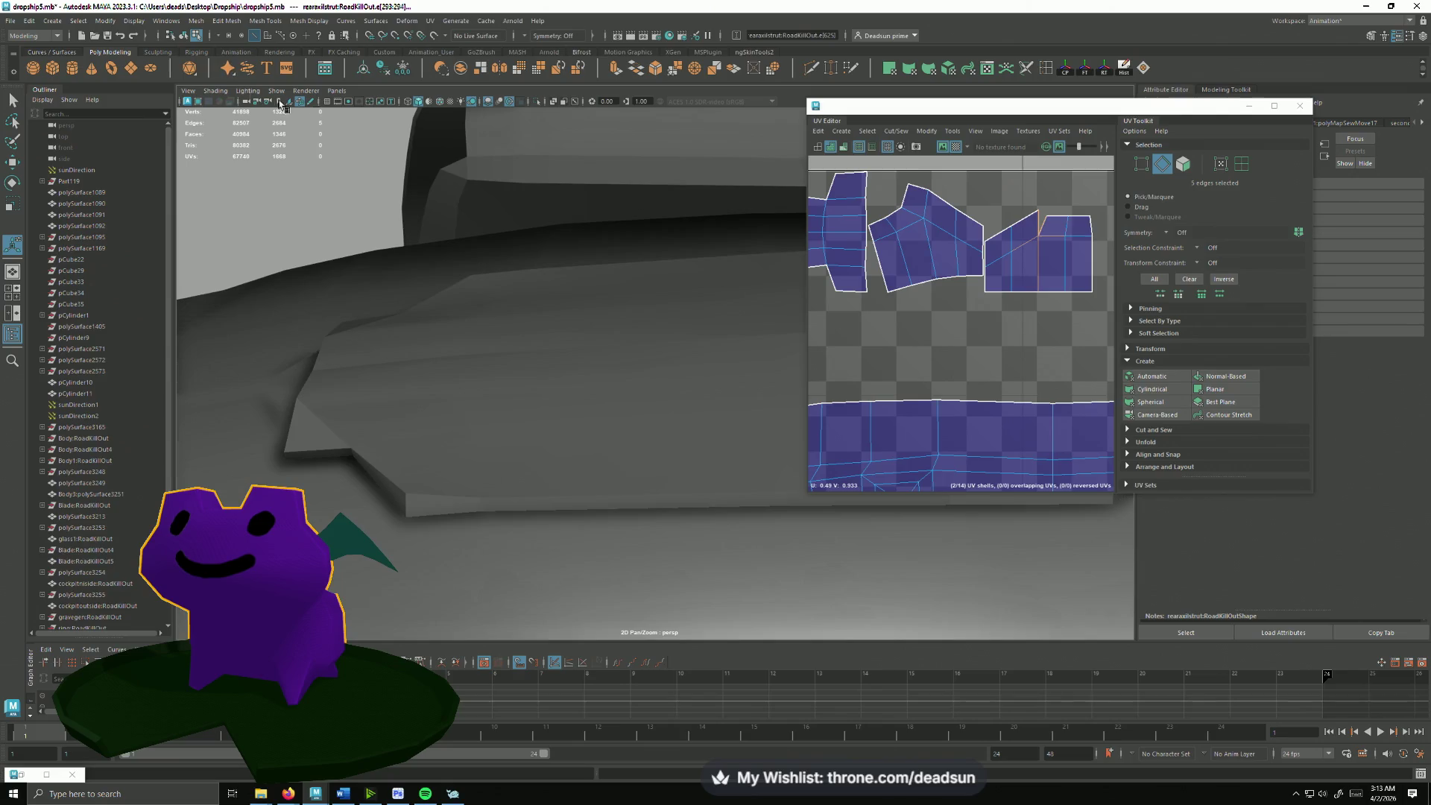
pyautogui.scroll(-3, 923, 252)
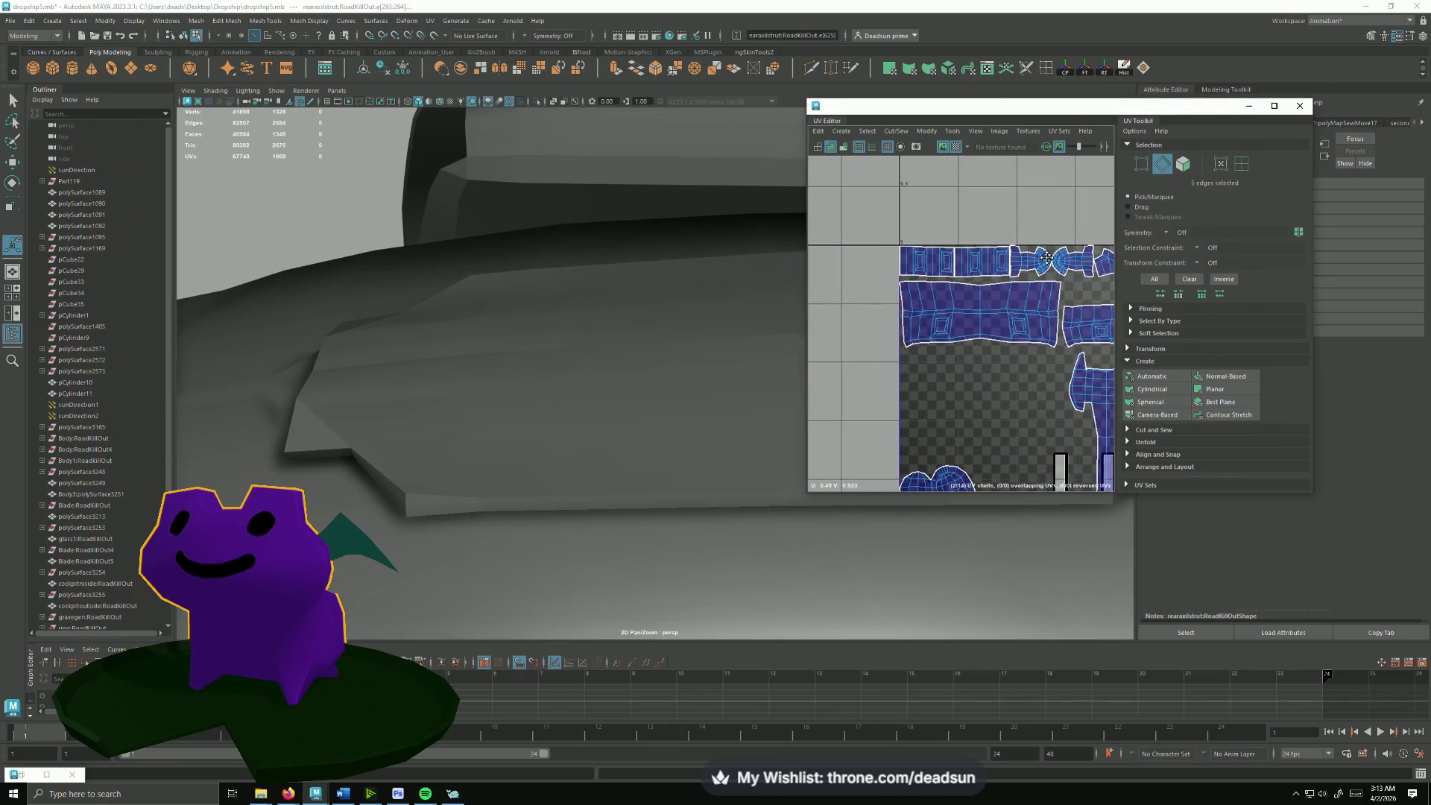
pyautogui.keyDown('alt'); pyautogui.moveTo(924, 251); pyautogui.dragTo(1035, 264, button='middle'); pyautogui.keyUp('alt')
pyautogui.scroll(-2, 1036, 264)
pyautogui.click(1274, 105)
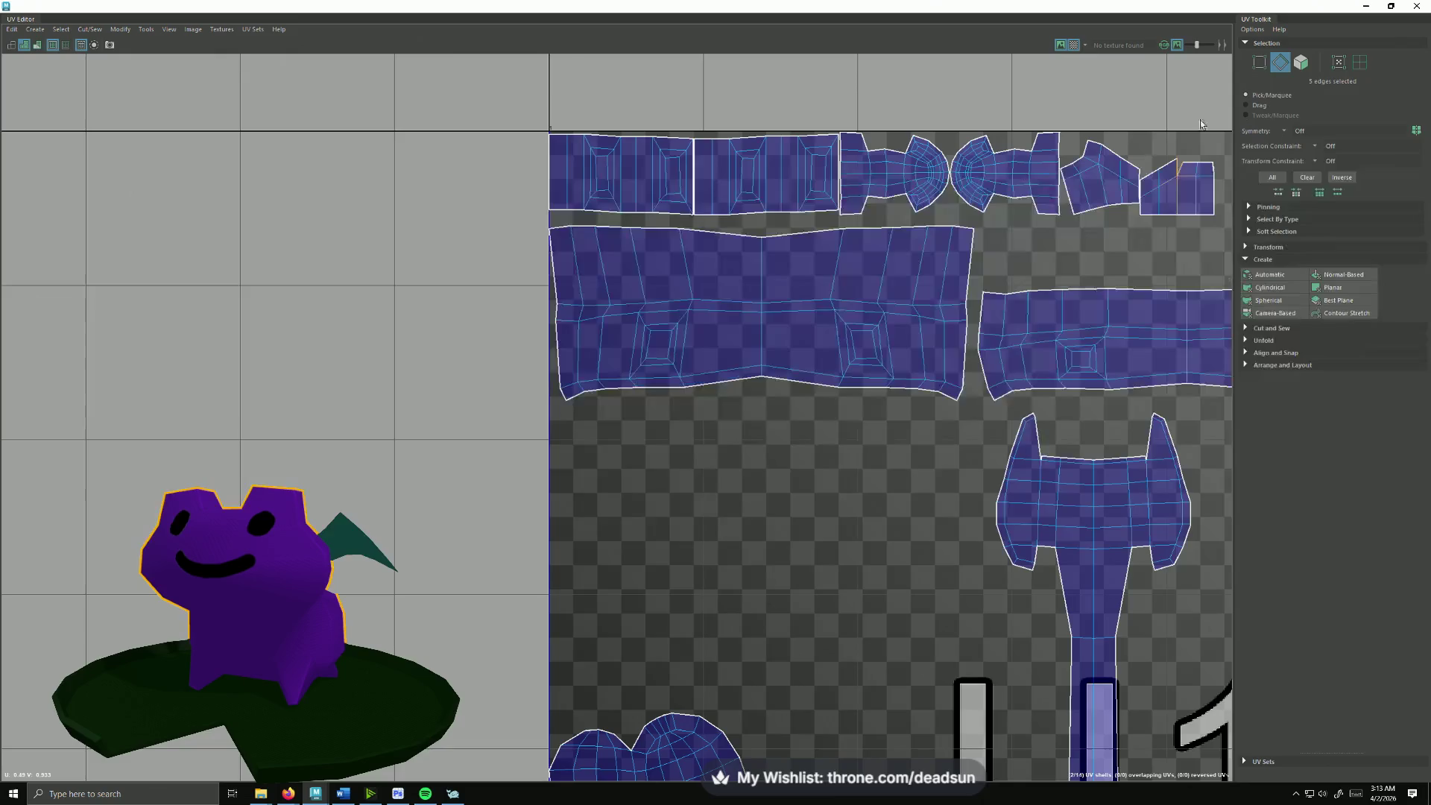
pyautogui.scroll(2, 454, 211)
pyautogui.scroll(2, 390, 120)
pyautogui.scroll(-5, 471, 256)
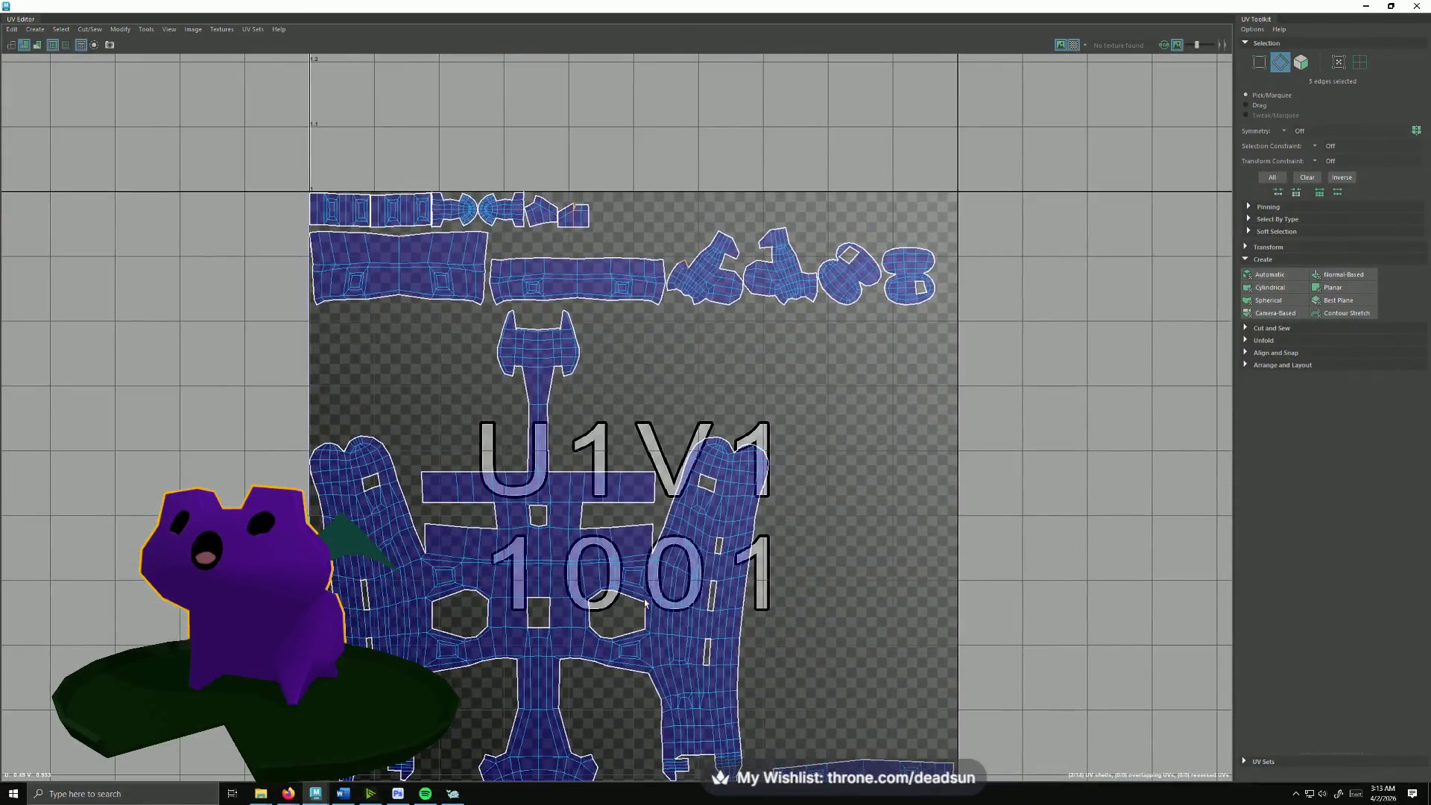
# Step: Select the whole bottom-right strip shell and nudge it slightly up and left
pyautogui.keyDown('alt'); pyautogui.moveTo(672, 559); pyautogui.dragTo(589, 337, button='middle'); pyautogui.keyUp('alt')
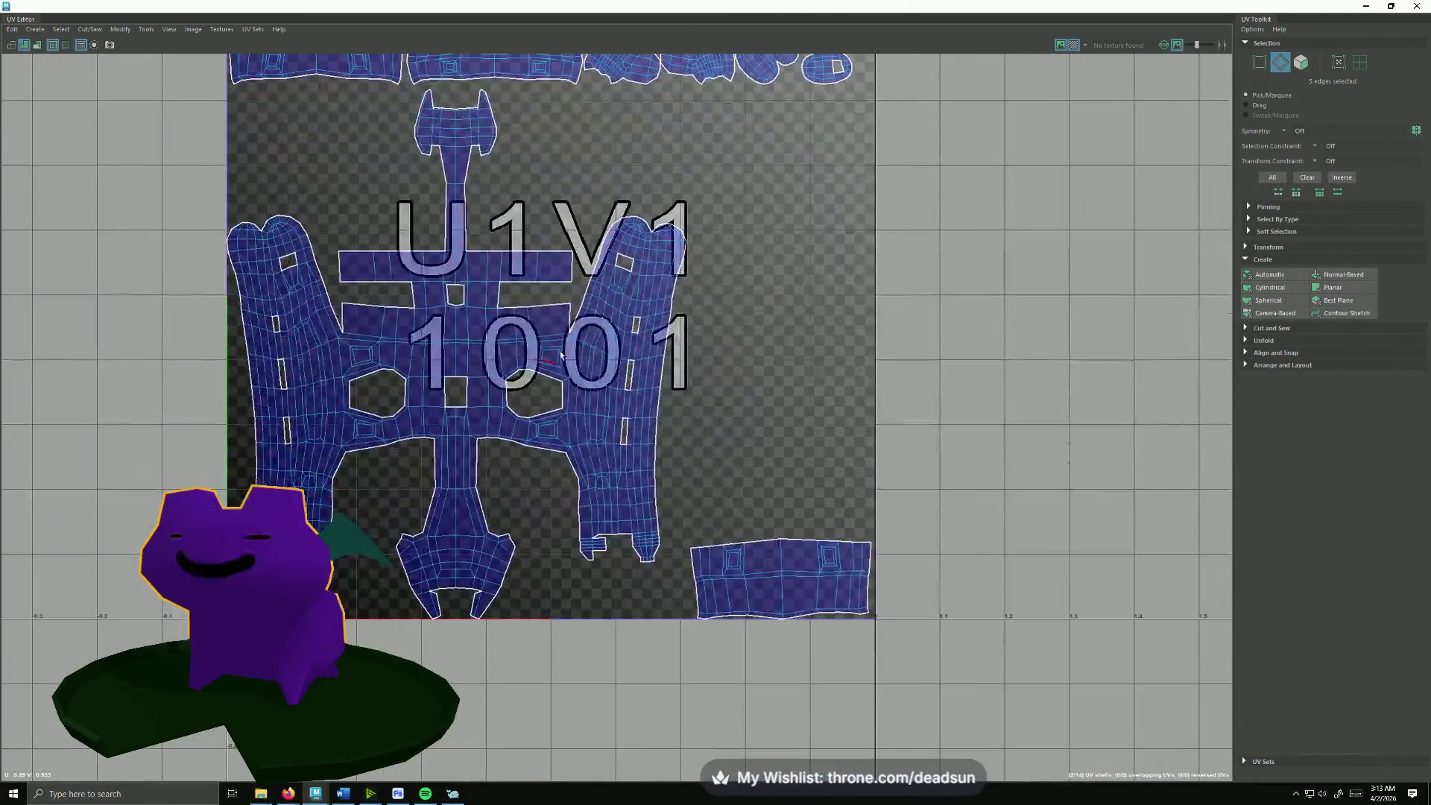
pyautogui.moveTo(783, 580); pyautogui.dragTo(784, 609, button='right')
pyautogui.click(784, 580)
pyautogui.doubleClick(782, 580)
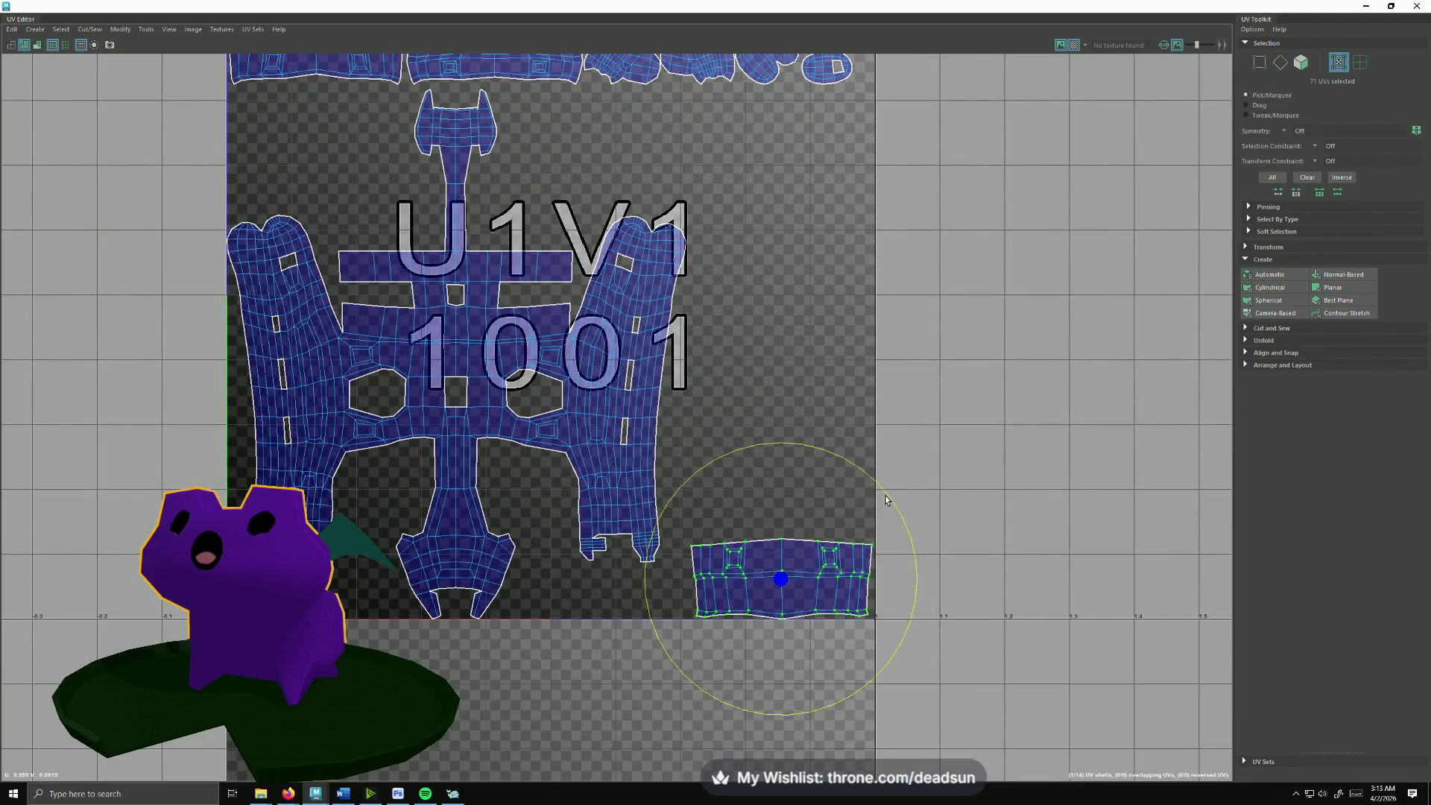
pyautogui.press('w')
pyautogui.moveTo(780, 579); pyautogui.dragTo(780, 565)
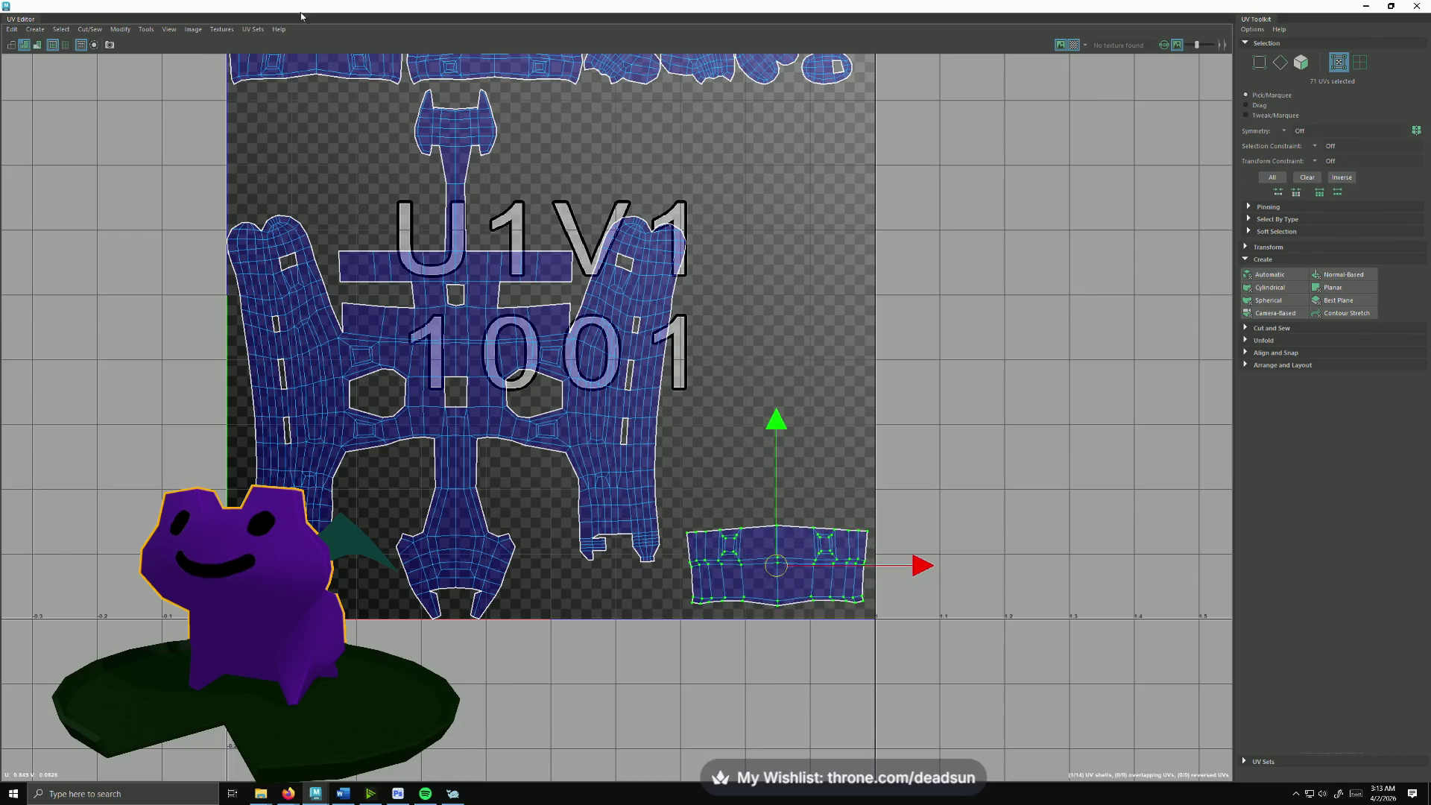
pyautogui.click(114, 30)
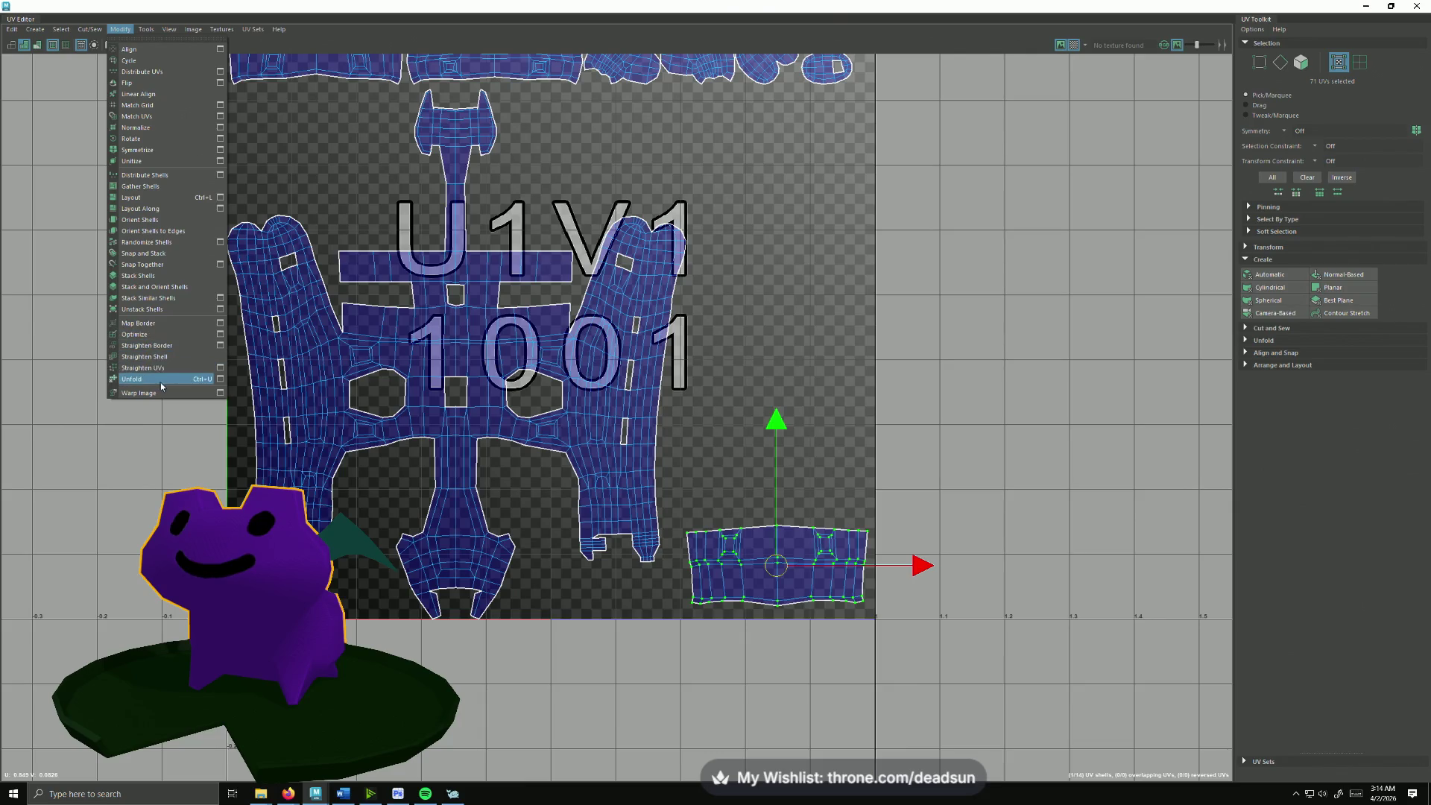
# Step: Straighten the shell's UVs, raise its top corners to level the edge, then select the long top shell
pyautogui.click(173, 368)
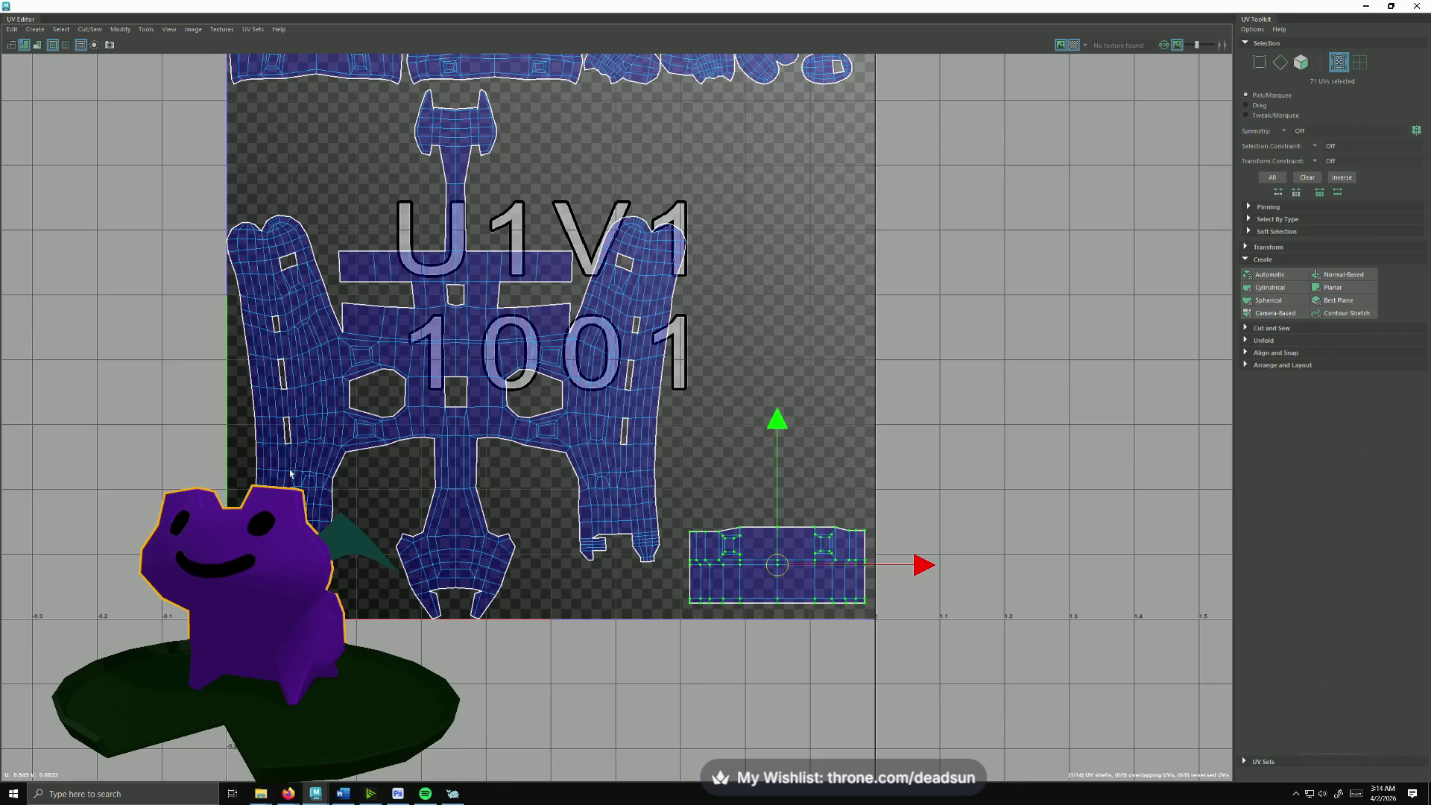
pyautogui.scroll(2, 665, 610)
pyautogui.scroll(1, 664, 609)
pyautogui.scroll(2, 802, 549)
pyautogui.scroll(1, 802, 550)
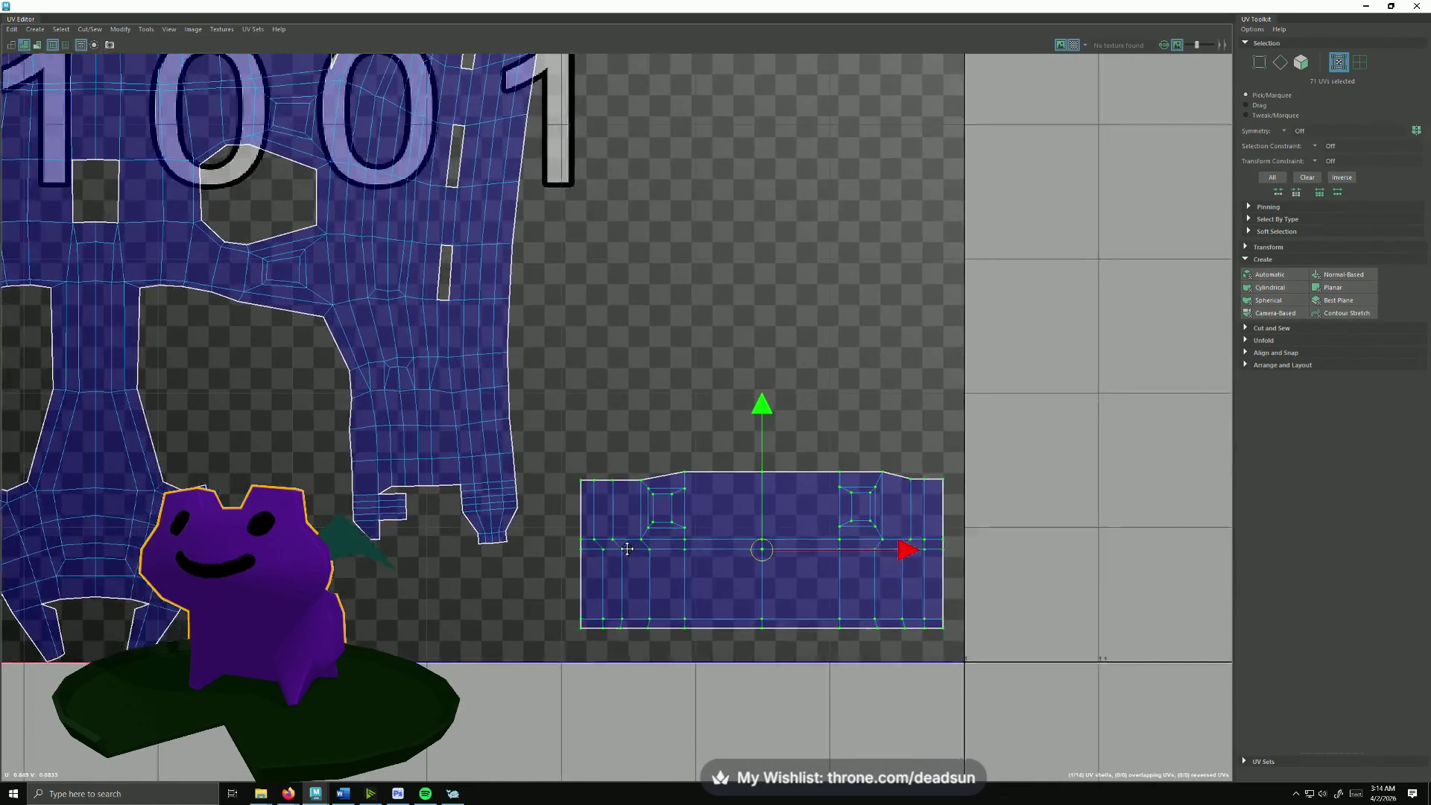
pyautogui.keyDown('alt'); pyautogui.moveTo(571, 446); pyautogui.dragTo(520, 445, button='middle'); pyautogui.keyUp('alt')
pyautogui.moveTo(595, 483); pyautogui.dragTo(596, 482)
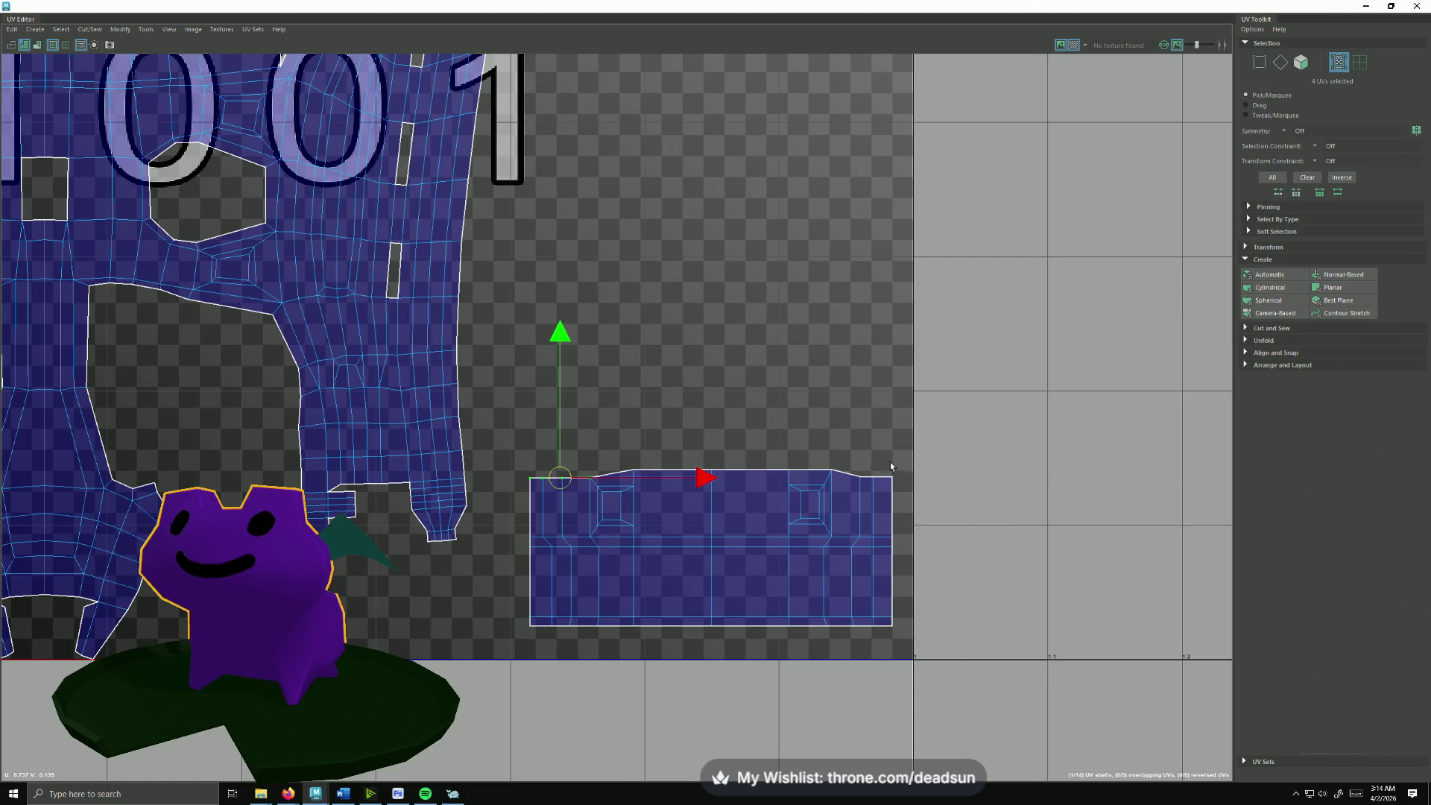
pyautogui.moveTo(858, 464); pyautogui.dragTo(890, 480)
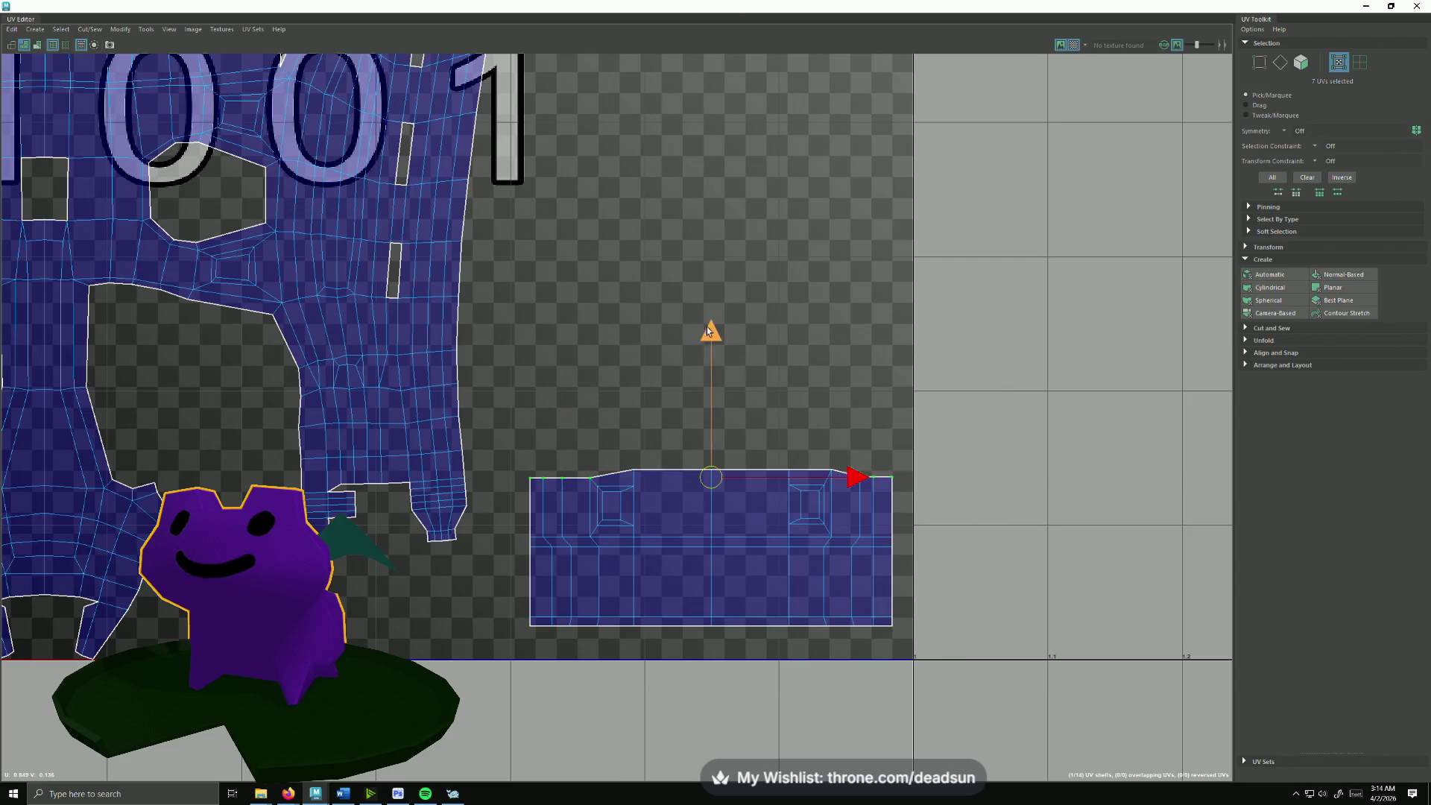
pyautogui.moveTo(708, 332); pyautogui.dragTo(724, 323)
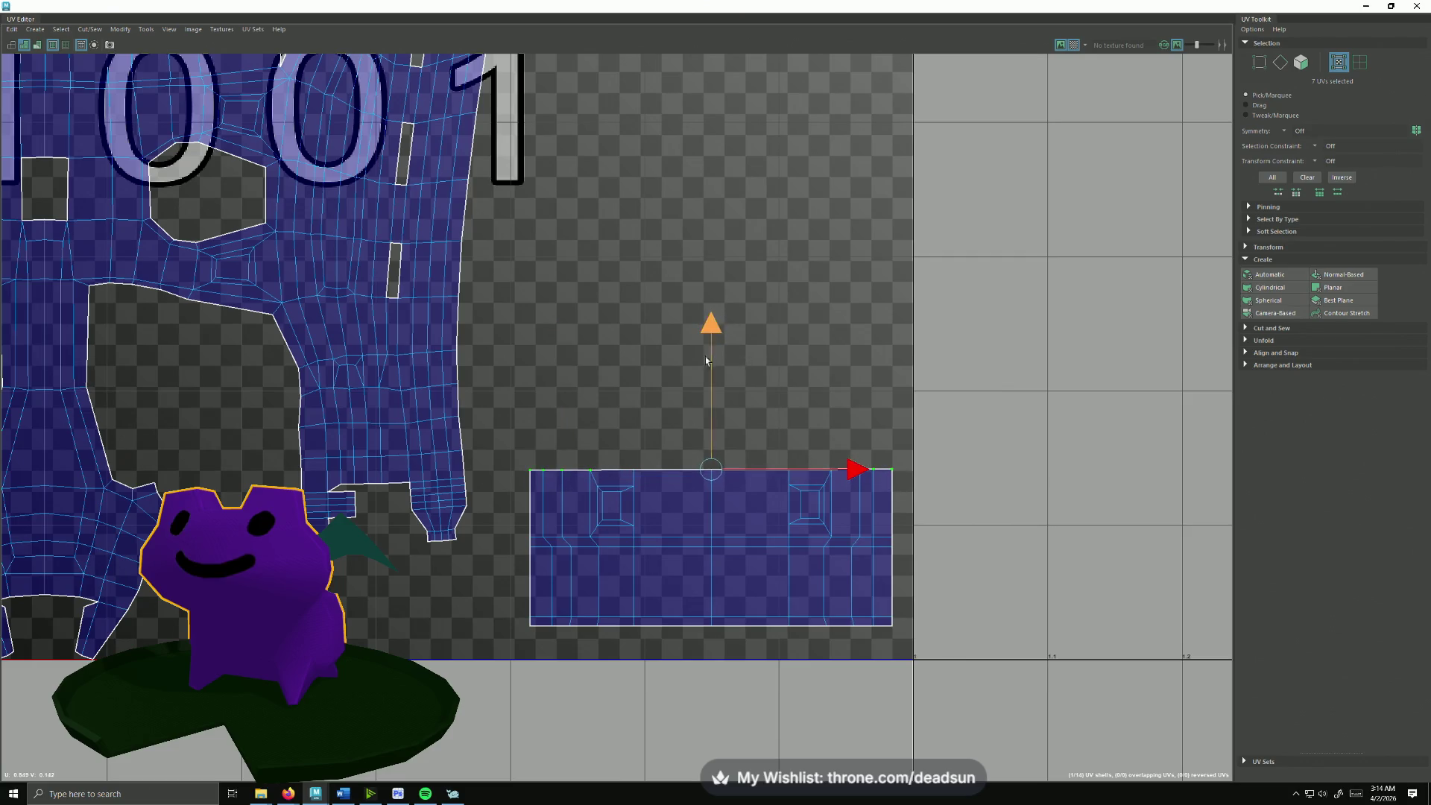
pyautogui.scroll(-2, 708, 361)
pyautogui.scroll(-2, 649, 418)
pyautogui.scroll(-3, 503, 336)
pyautogui.scroll(-1, 358, 220)
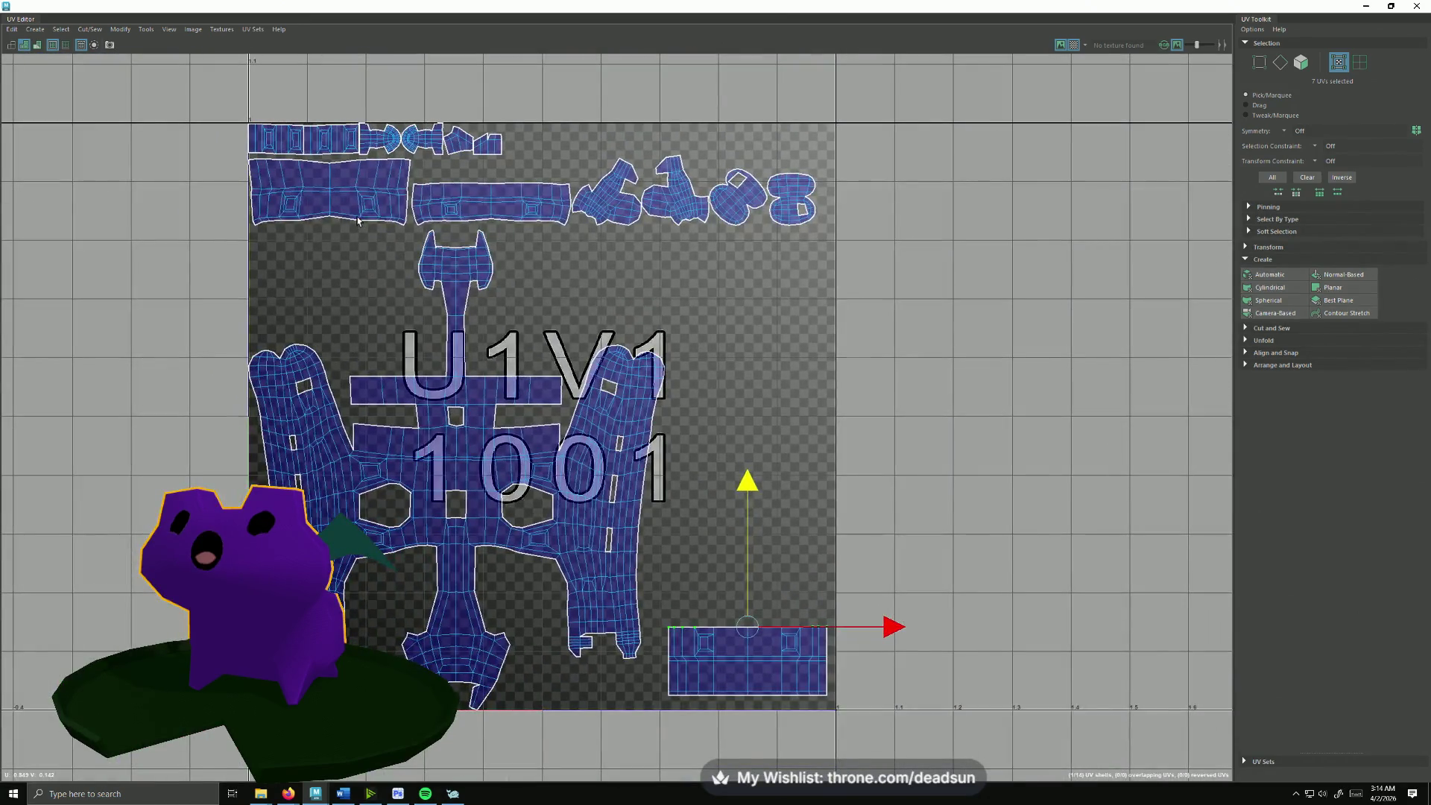
pyautogui.click(358, 221)
pyautogui.click(504, 215)
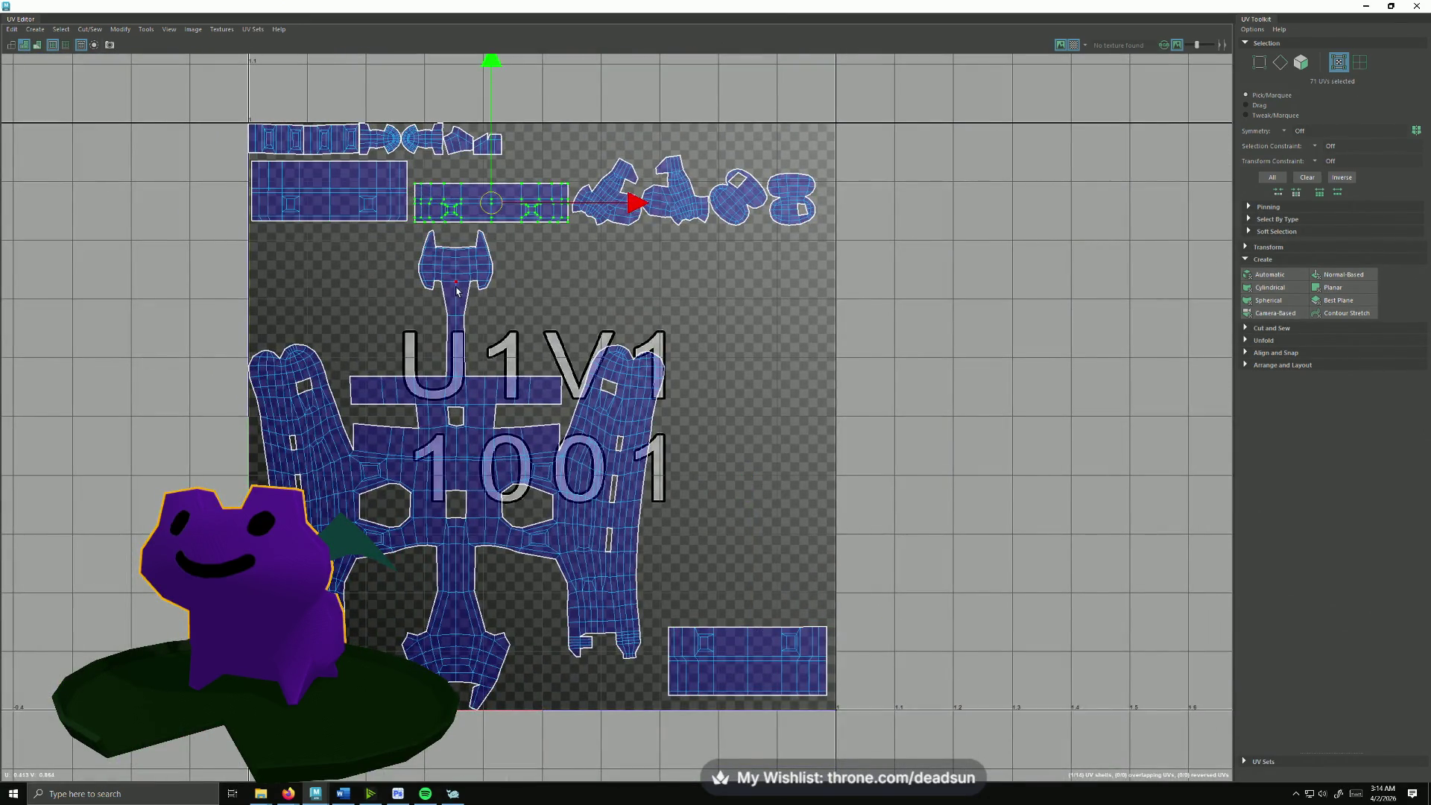
# Step: Move the top-left shell and the long top shell to stack above the bottom-right rectangles
pyautogui.click(307, 206)
pyautogui.moveTo(307, 205); pyautogui.dragTo(748, 598)
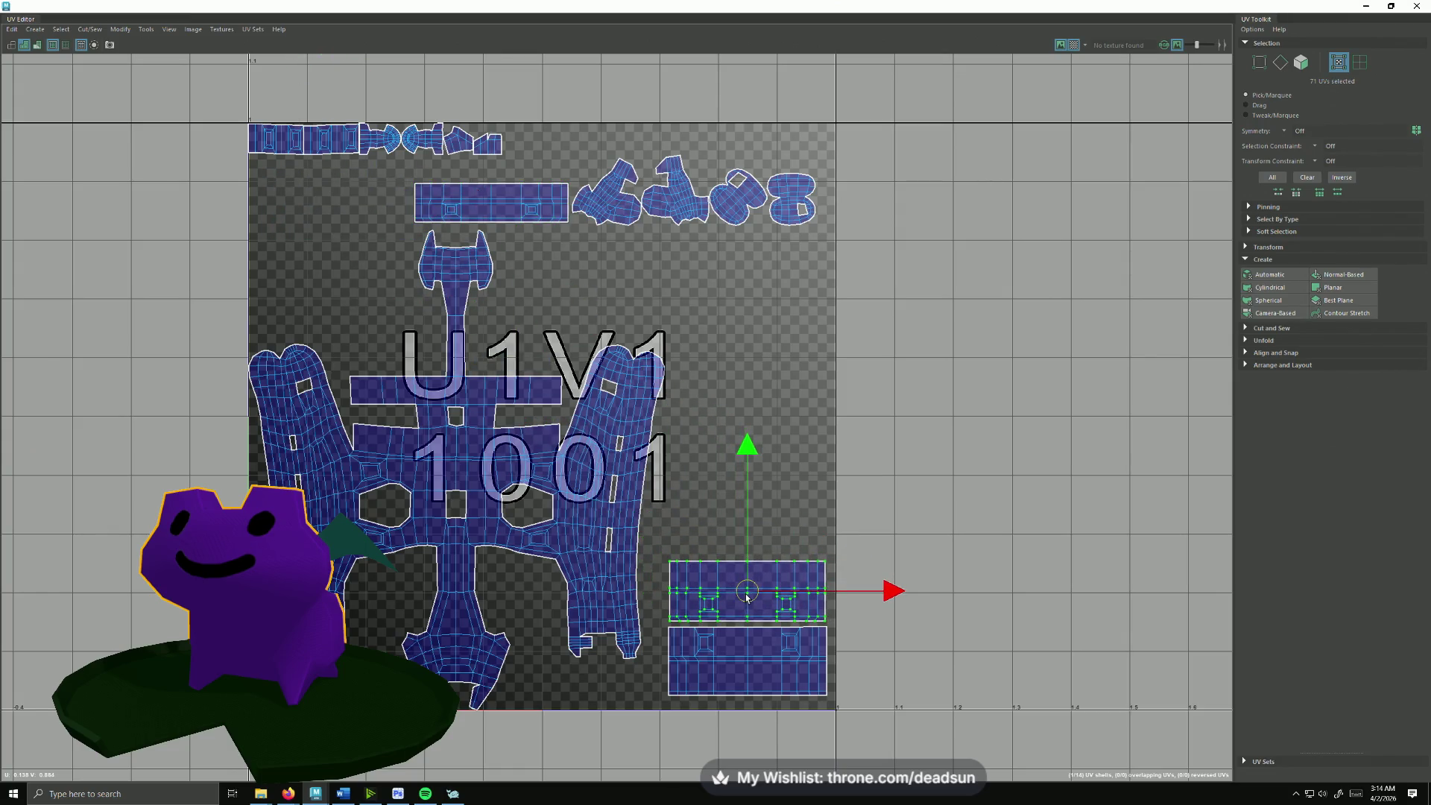
pyautogui.click(527, 204)
pyautogui.moveTo(493, 209); pyautogui.dragTo(749, 544)
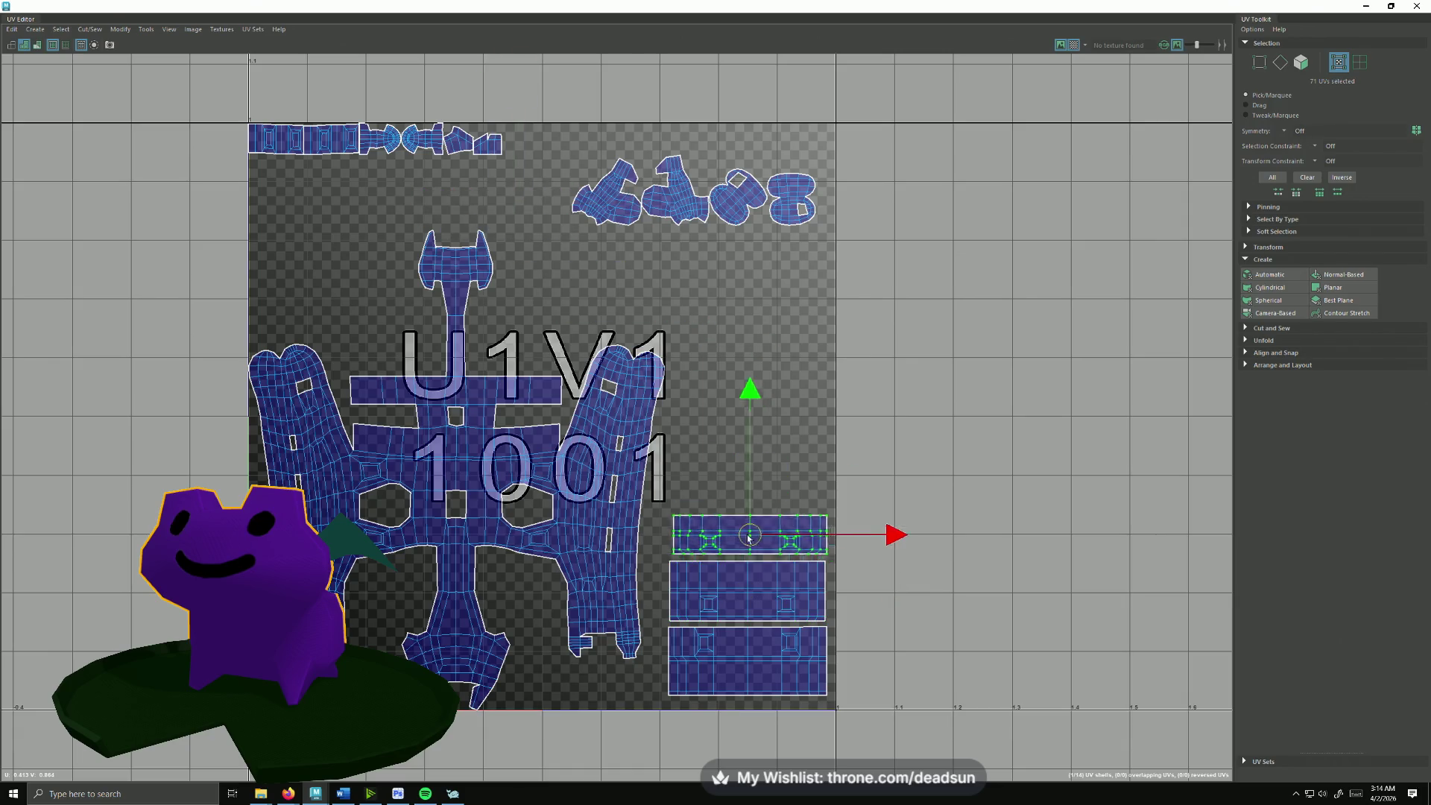
pyautogui.scroll(2, 737, 536)
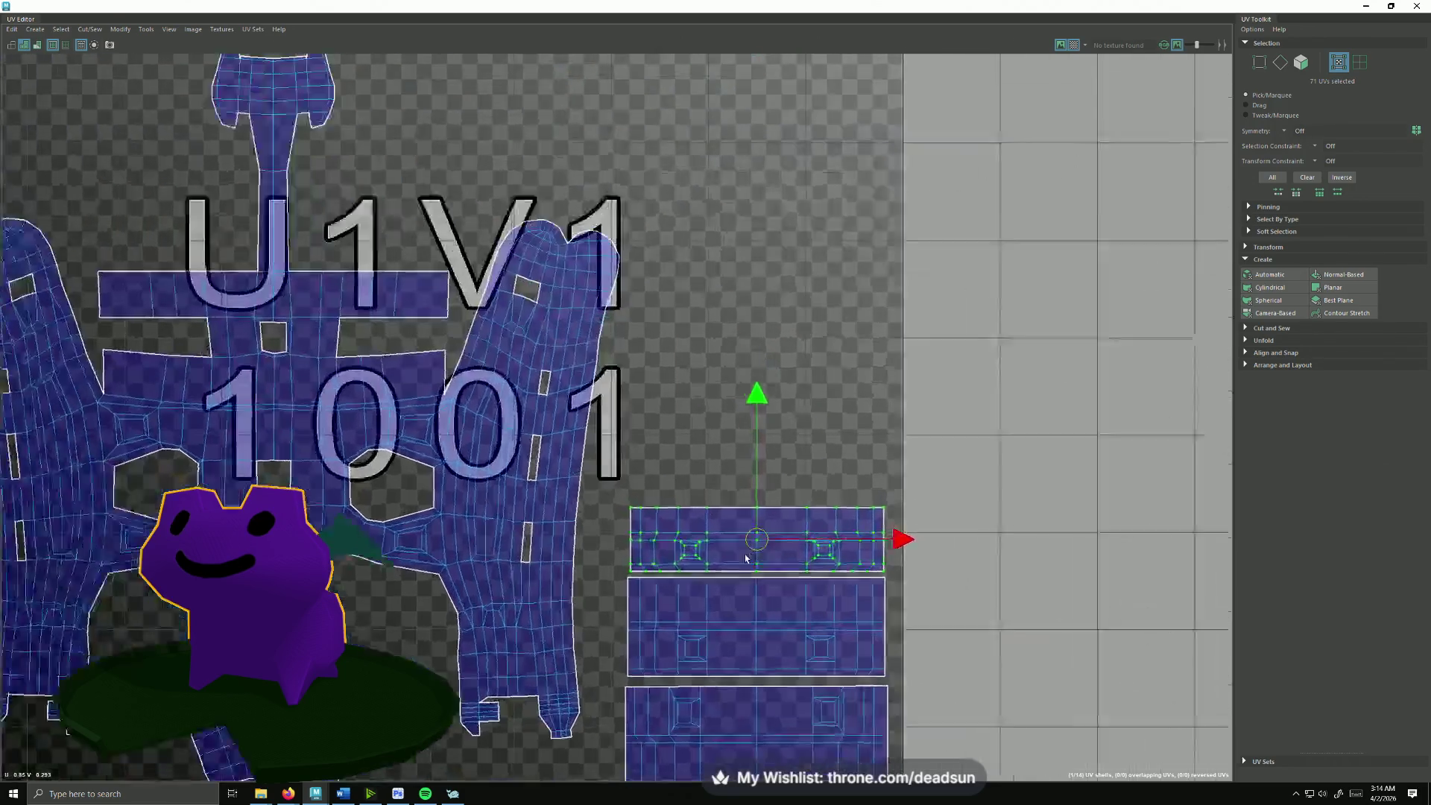
pyautogui.scroll(2, 772, 576)
pyautogui.scroll(2, 738, 571)
pyautogui.scroll(1, 722, 560)
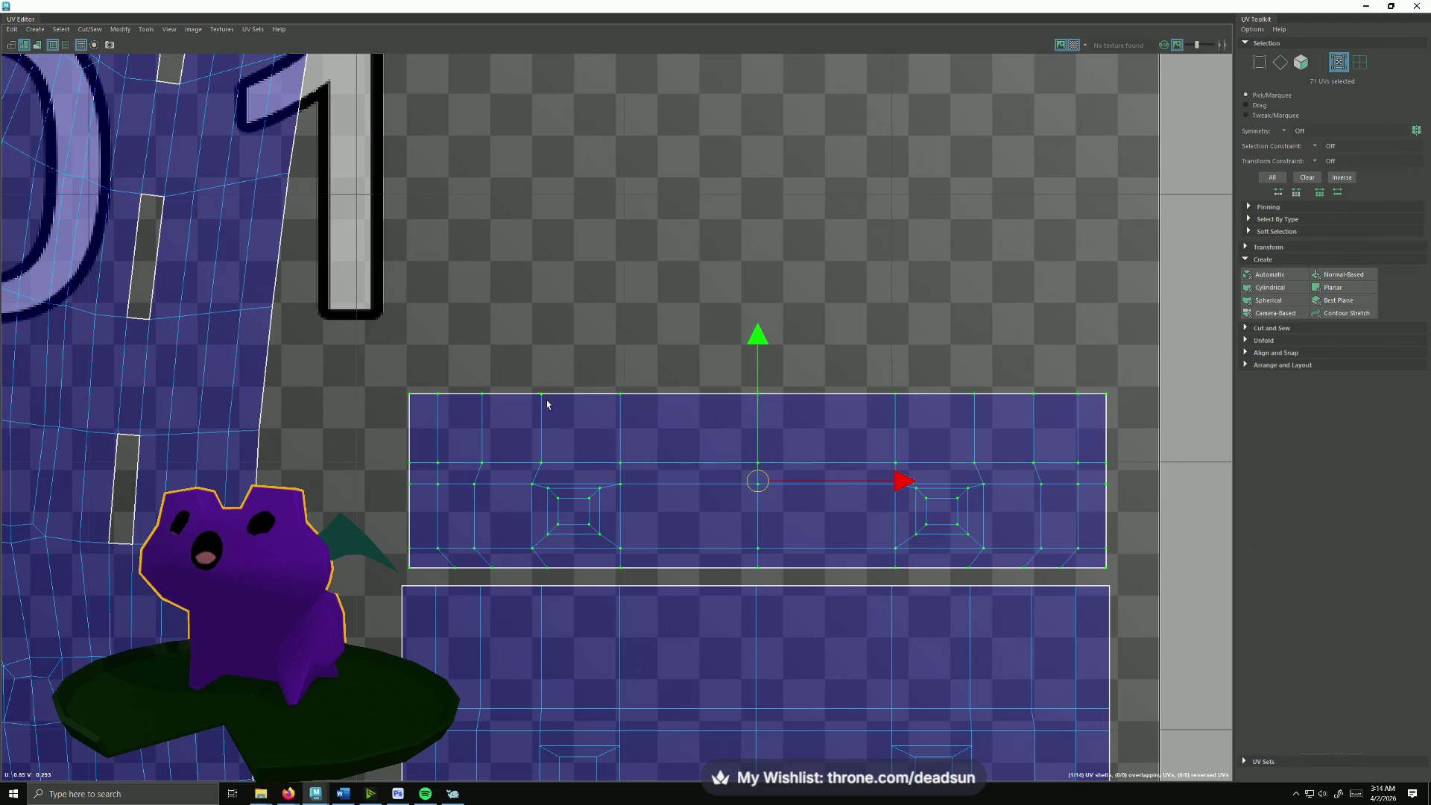
pyautogui.scroll(-3, 547, 406)
pyautogui.scroll(-2, 671, 335)
pyautogui.scroll(-2, 678, 305)
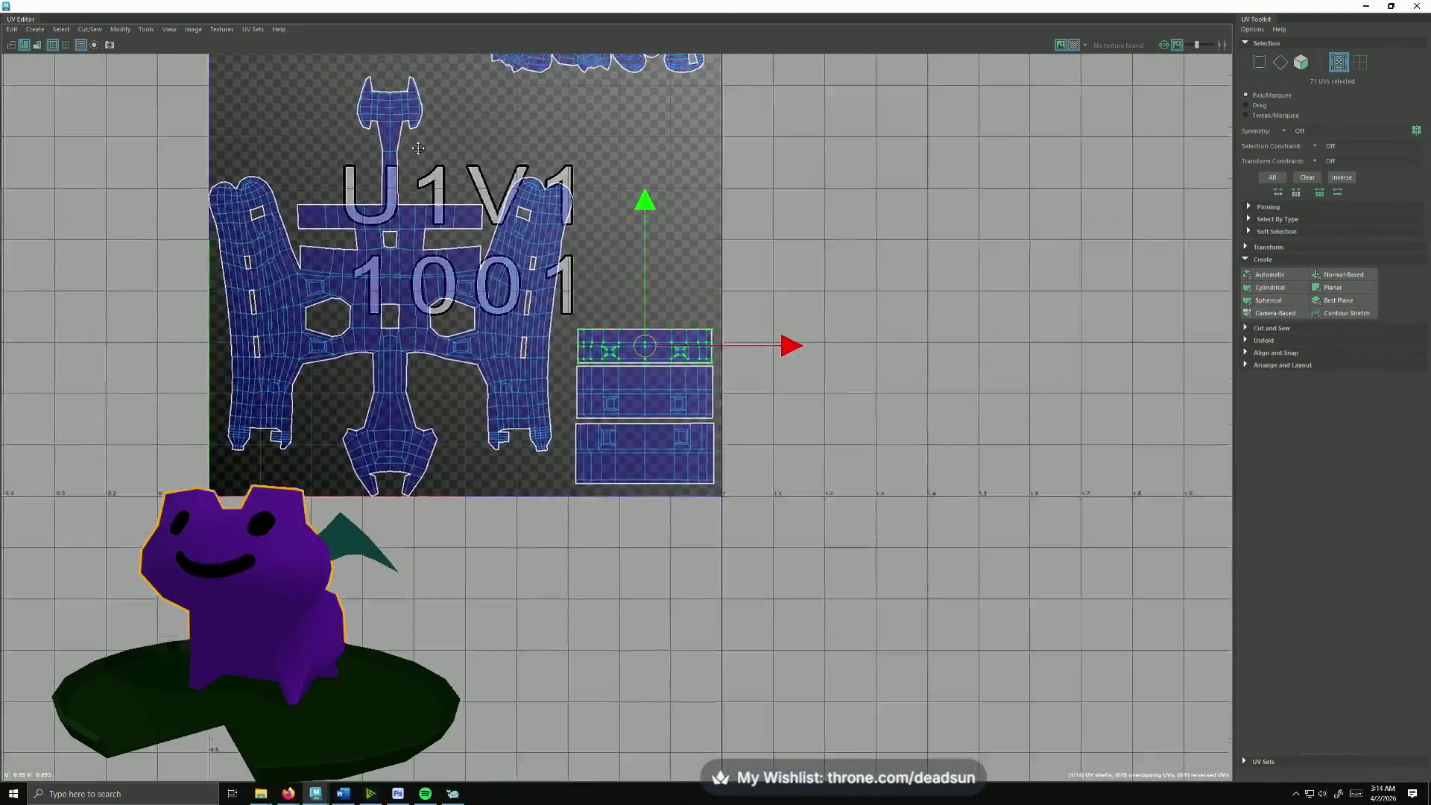
# Step: Move three small top-right shells down into gaps low in the central shell
pyautogui.keyDown('alt'); pyautogui.moveTo(417, 145); pyautogui.dragTo(430, 299, button='middle'); pyautogui.keyUp('alt')
pyautogui.click(532, 216)
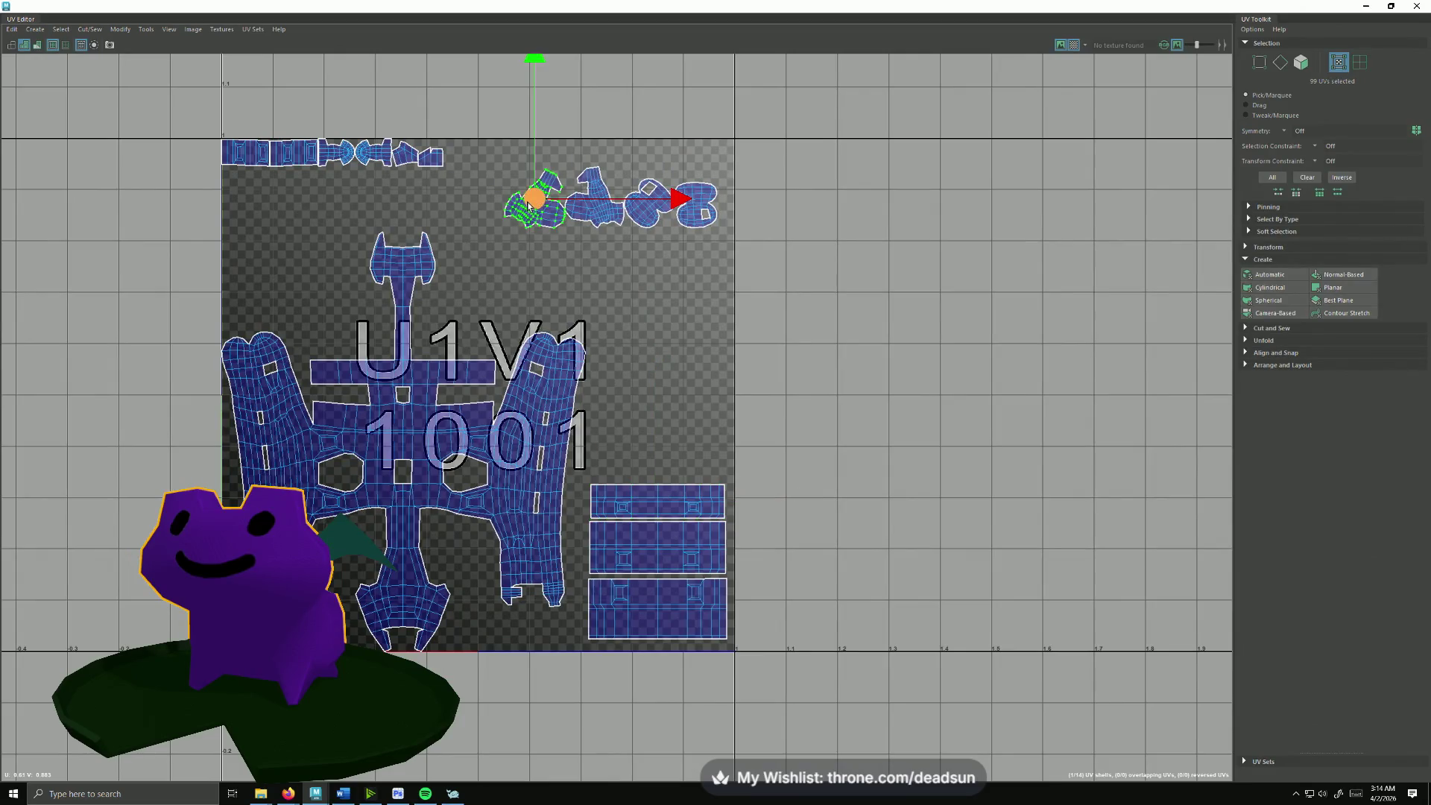
pyautogui.moveTo(533, 202); pyautogui.dragTo(355, 538)
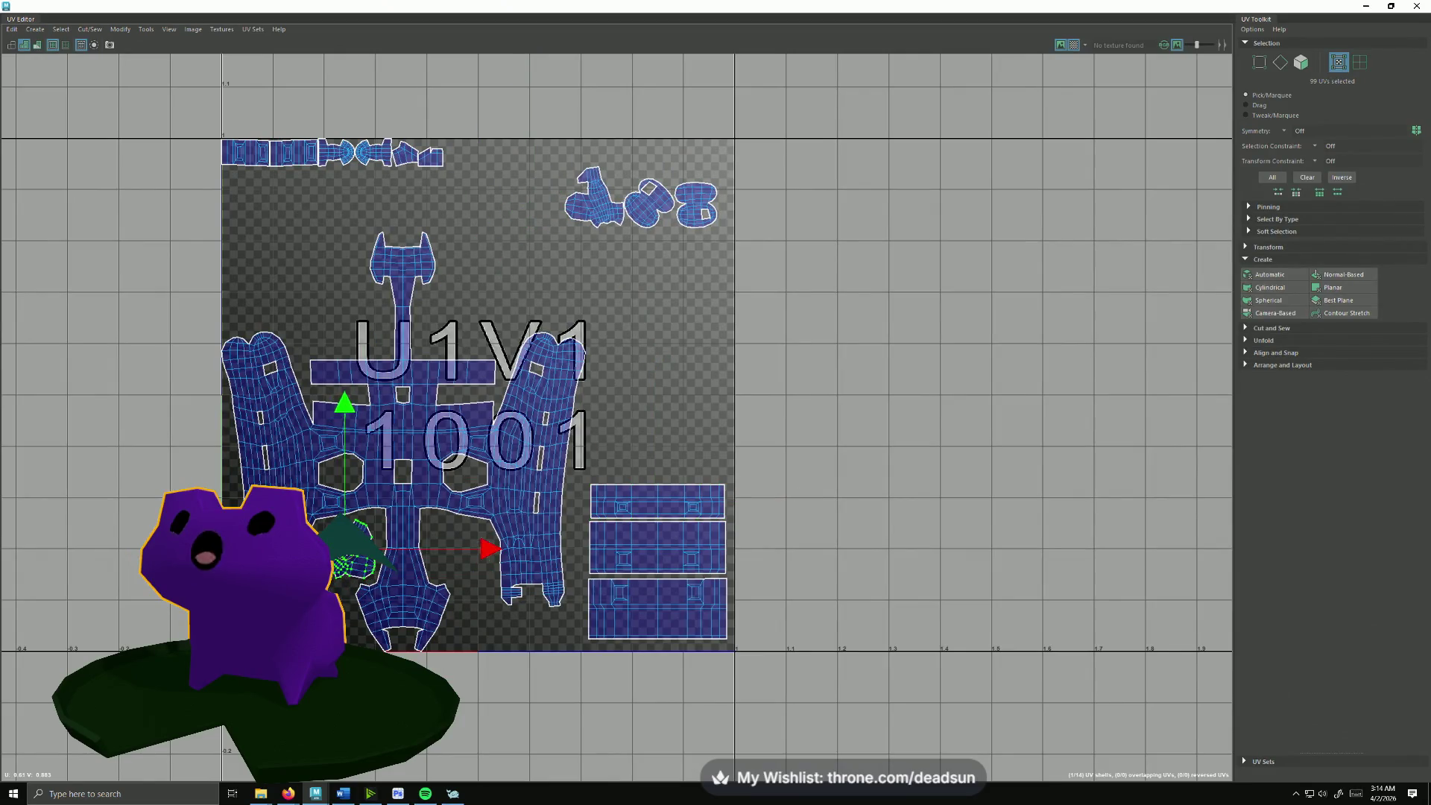
pyautogui.click(591, 203)
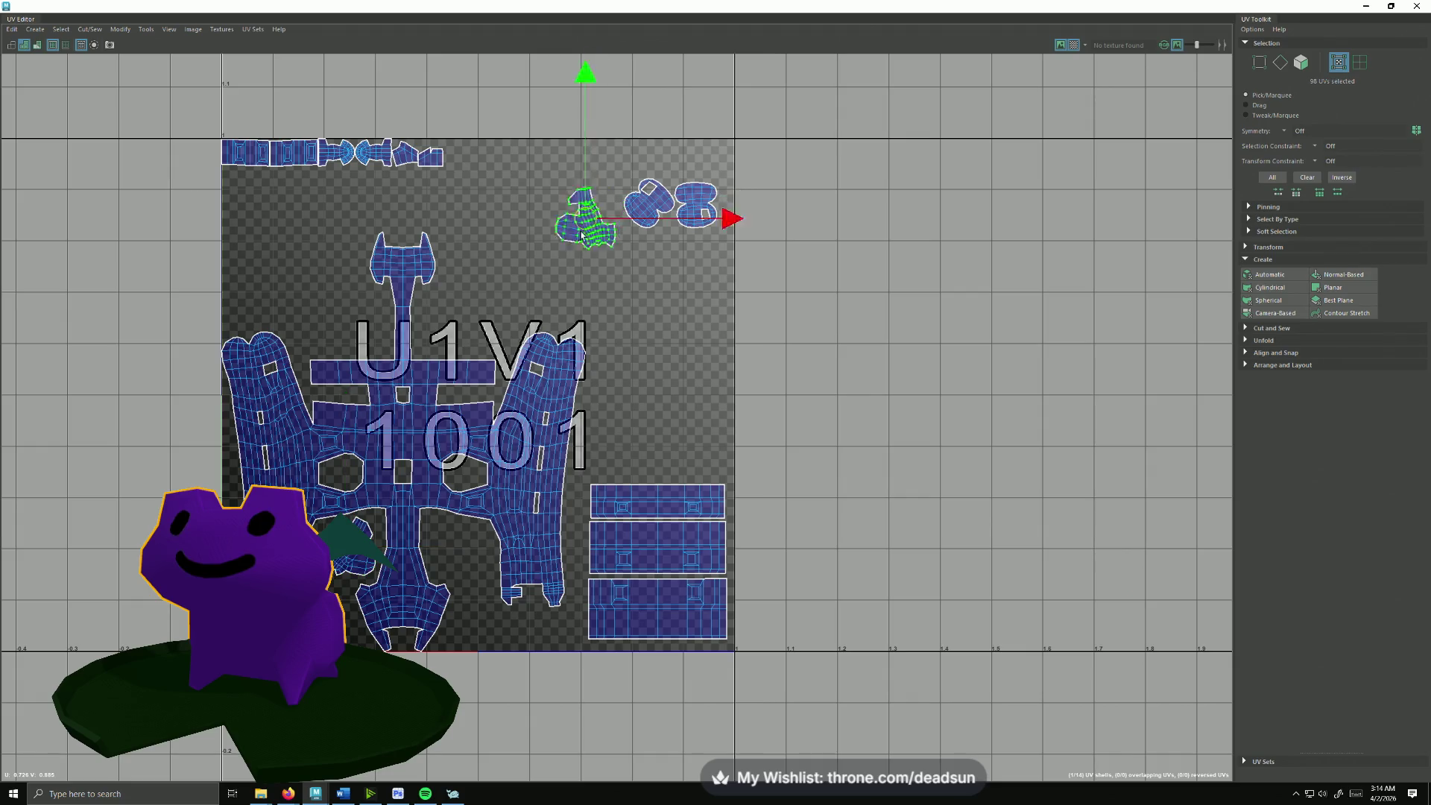
pyautogui.moveTo(591, 203); pyautogui.dragTo(466, 547)
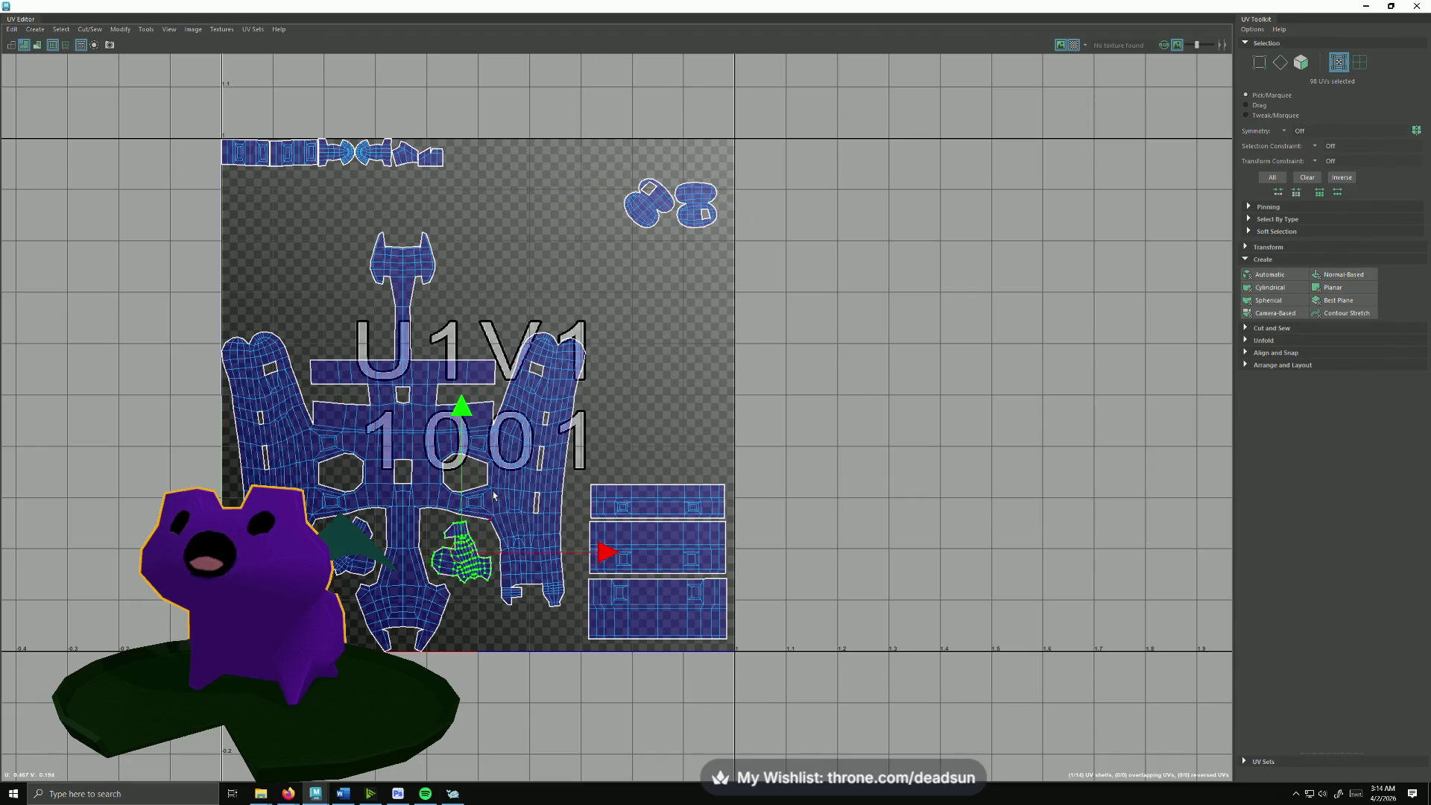
pyautogui.click(646, 192)
pyautogui.moveTo(645, 192); pyautogui.dragTo(335, 598)
# Step: Rotate the last top-right shell about 90 degrees and move it near the tile bottom
pyautogui.moveTo(679, 308); pyautogui.dragTo(733, 168)
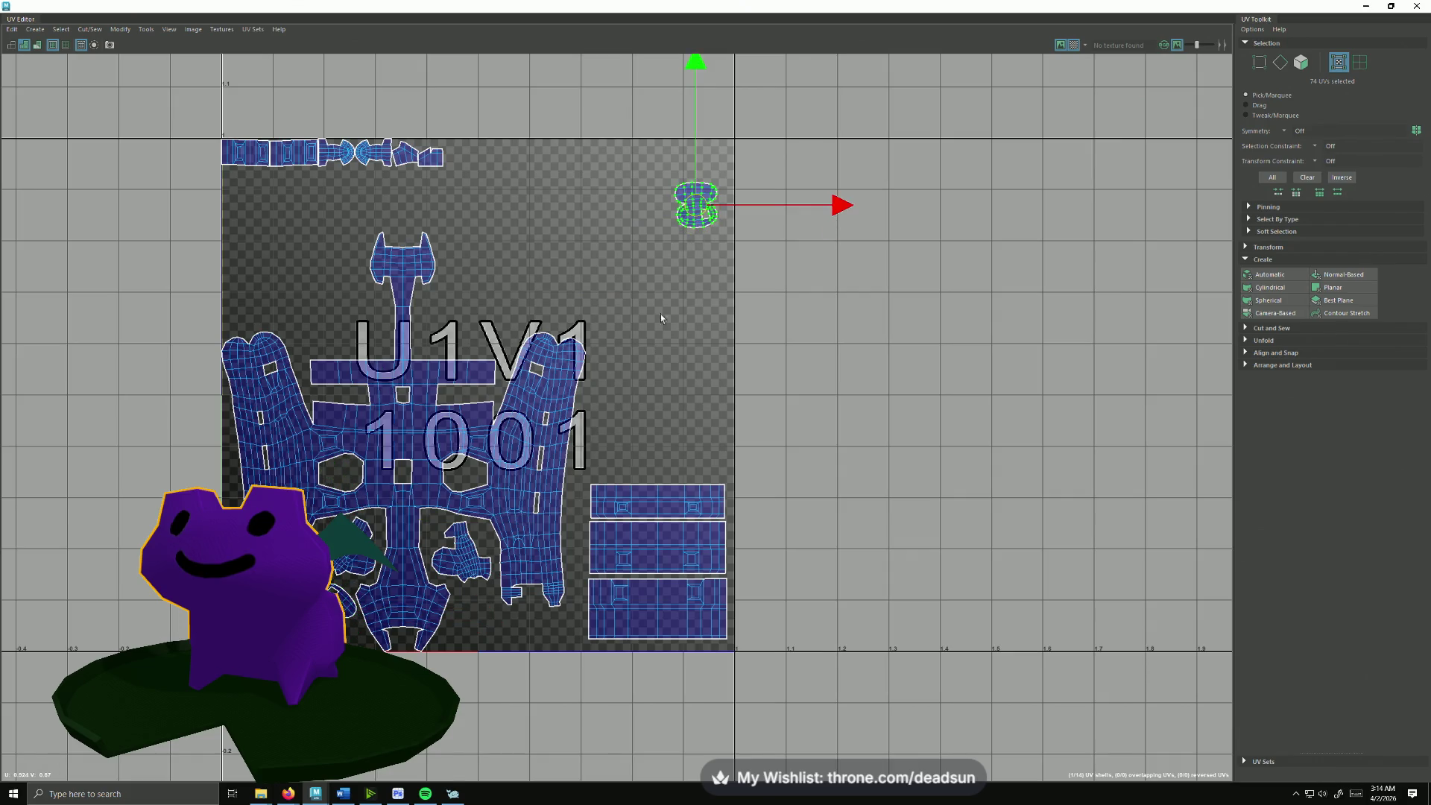
pyautogui.press('b')
pyautogui.moveTo(706, 339)
pyautogui.mouseDown()
pyautogui.moveTo(826, 51)
pyautogui.moveTo(810, 134)
pyautogui.mouseUp()
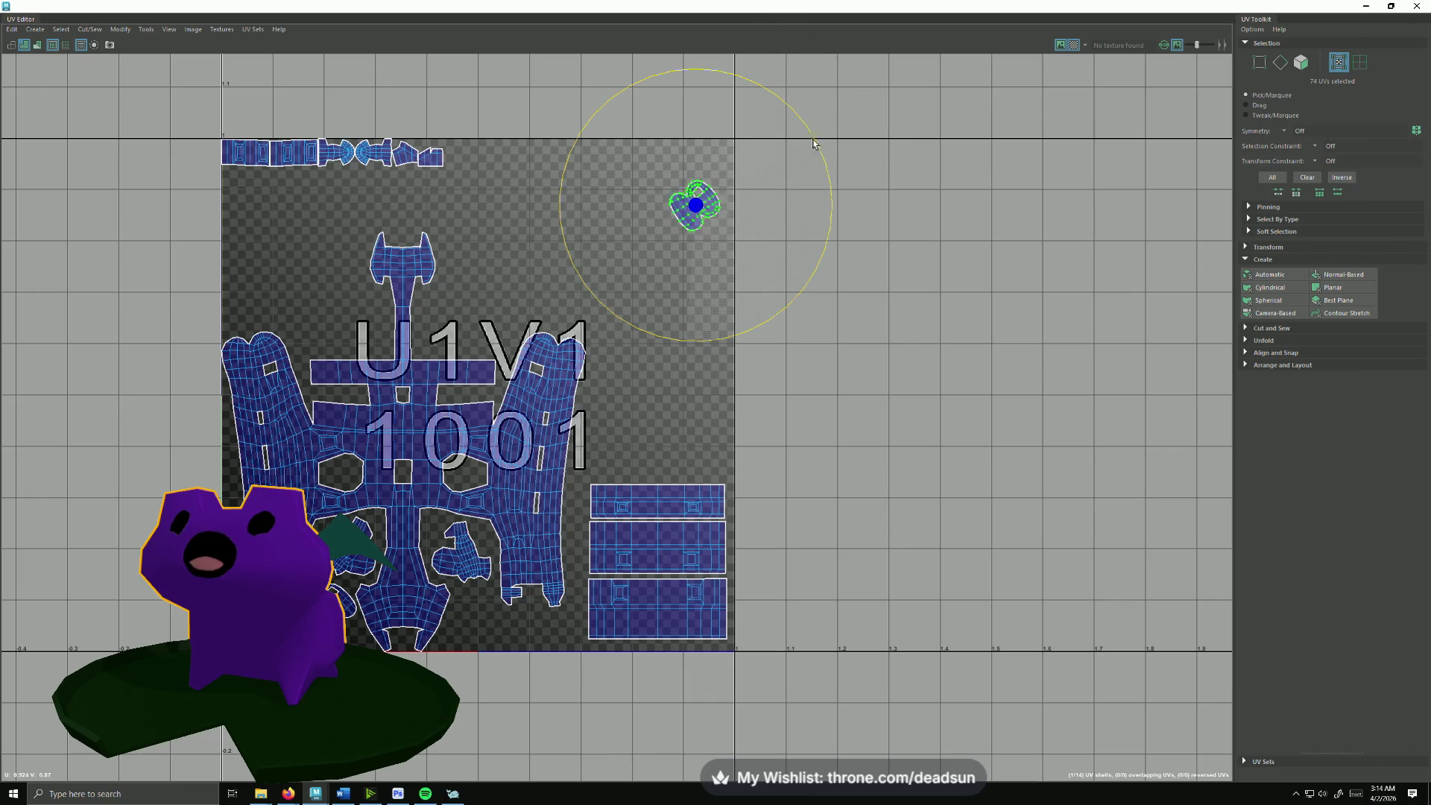
pyautogui.moveTo(720, 100); pyautogui.dragTo(565, 146)
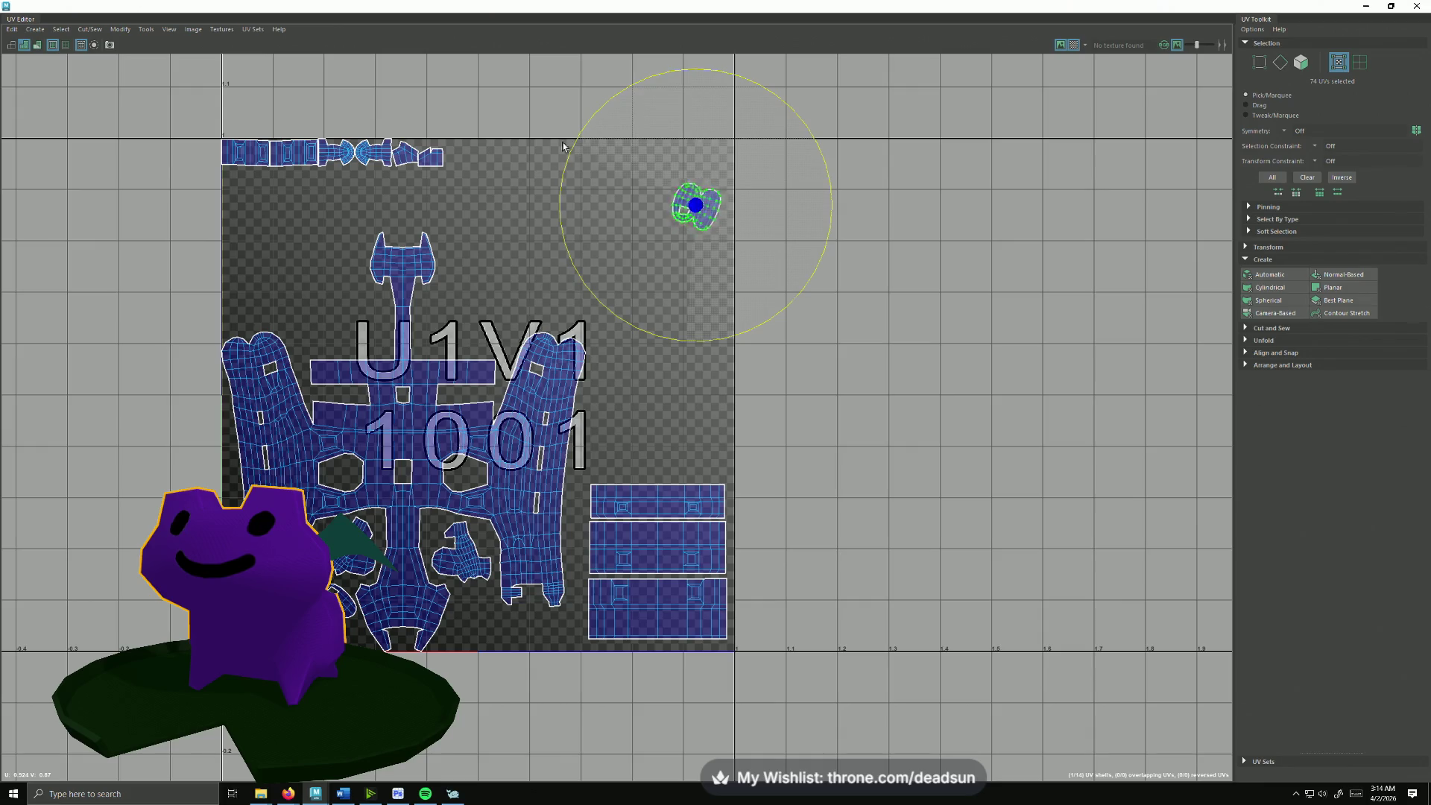
pyautogui.moveTo(660, 153); pyautogui.dragTo(768, 161)
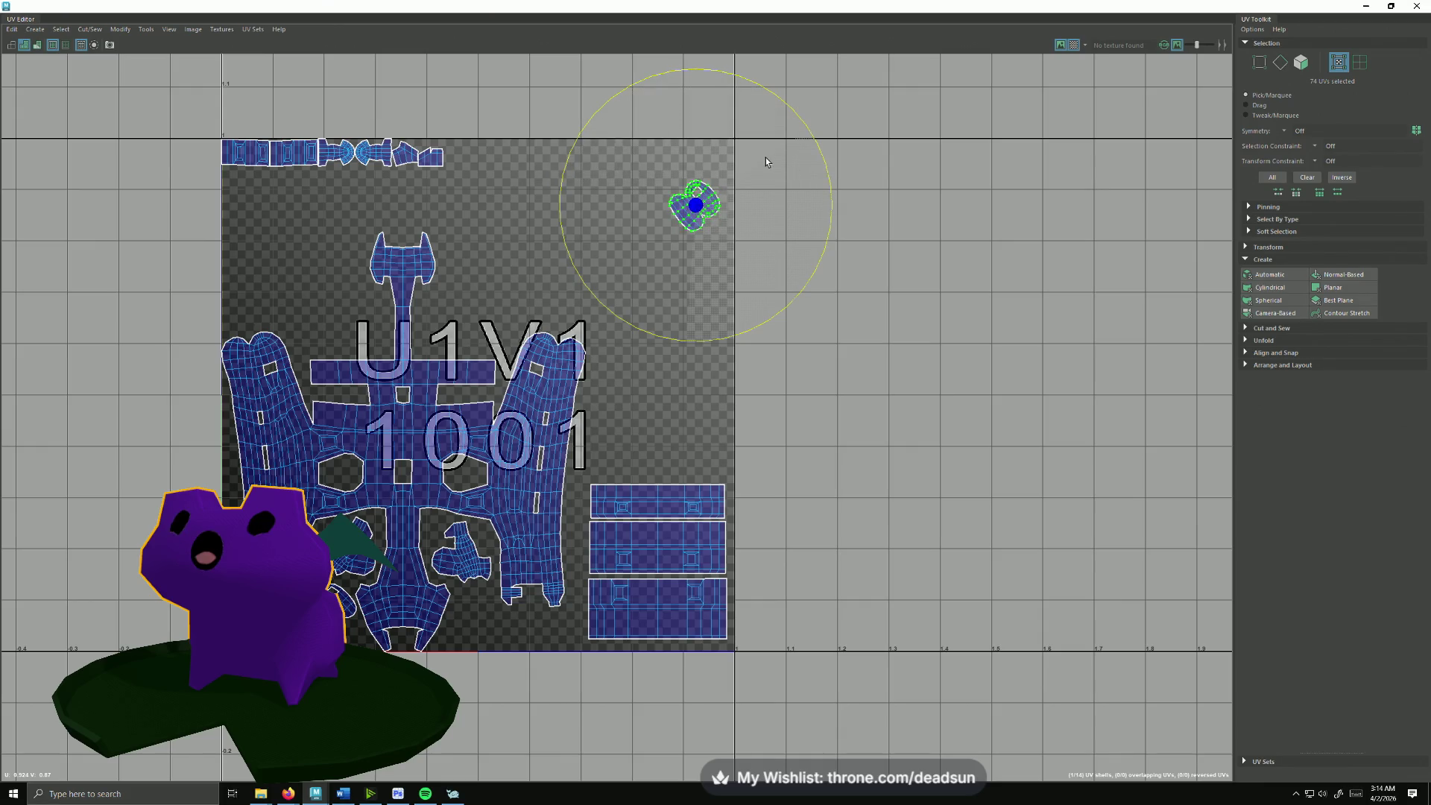
pyautogui.press('w')
pyautogui.moveTo(695, 205)
pyautogui.mouseDown()
pyautogui.moveTo(479, 632)
pyautogui.moveTo(484, 618)
pyautogui.mouseUp()
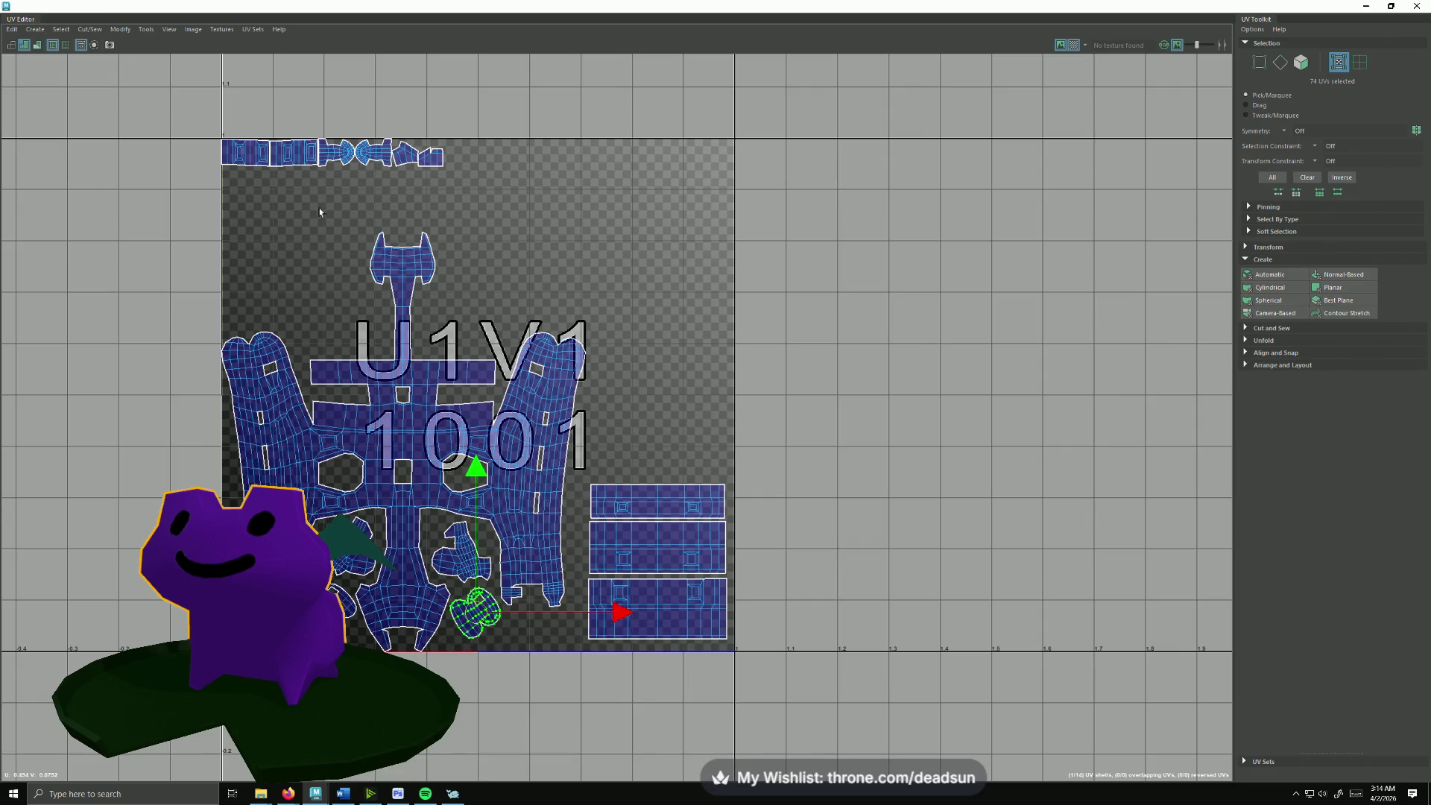
# Step: Place two top-row shells on either side of the central stem
pyautogui.click(298, 162)
pyautogui.moveTo(298, 162)
pyautogui.mouseDown()
pyautogui.moveTo(339, 342)
pyautogui.moveTo(340, 326)
pyautogui.mouseUp()
pyautogui.click(246, 153)
pyautogui.moveTo(247, 154); pyautogui.dragTo(467, 328)
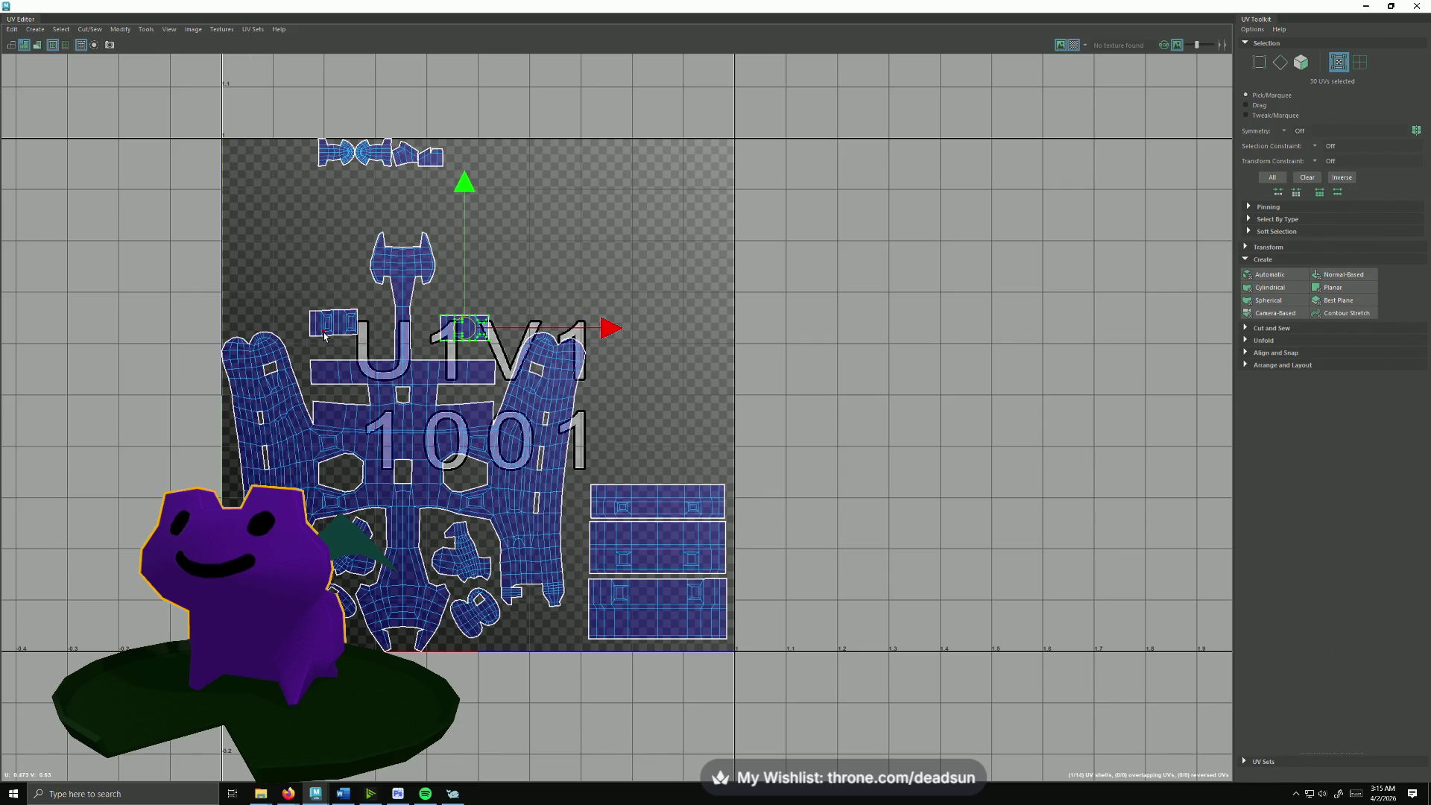
pyautogui.scroll(1, 325, 327)
pyautogui.scroll(1, 327, 336)
pyautogui.scroll(1, 329, 333)
# Step: Select both small shells beside the stem and scale them up together
pyautogui.click(366, 327)
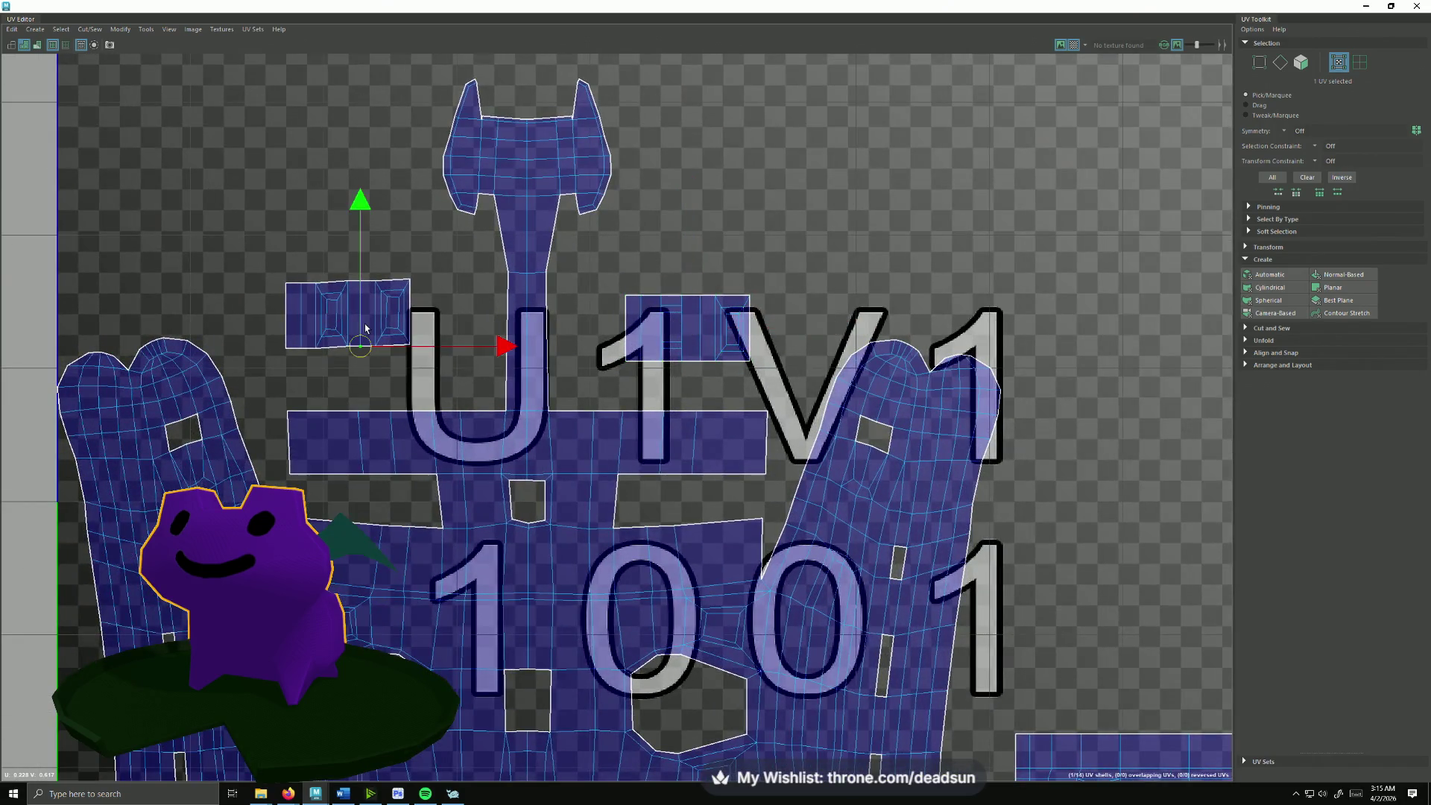
pyautogui.doubleClick(355, 349)
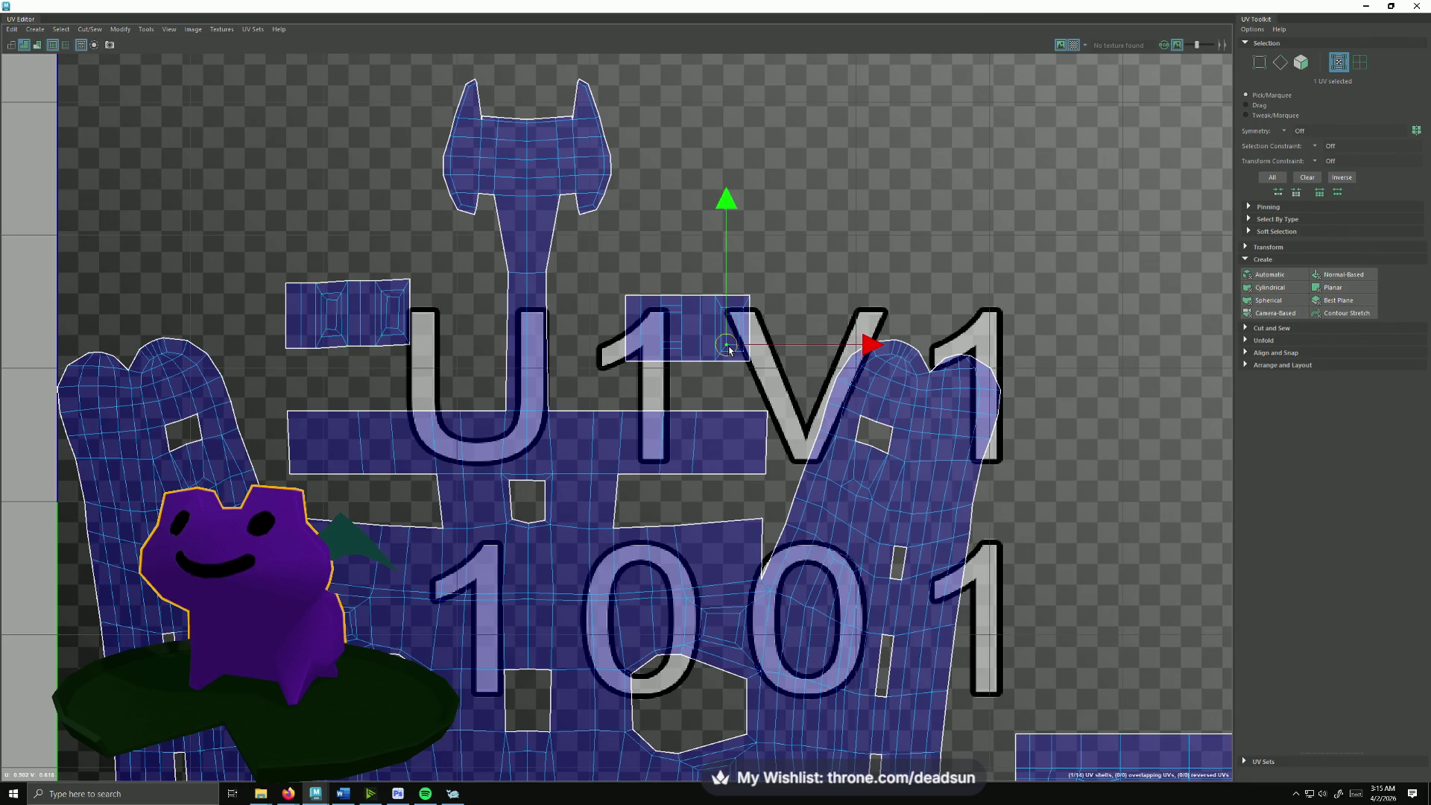
pyautogui.click(634, 475)
pyautogui.doubleClick(688, 328)
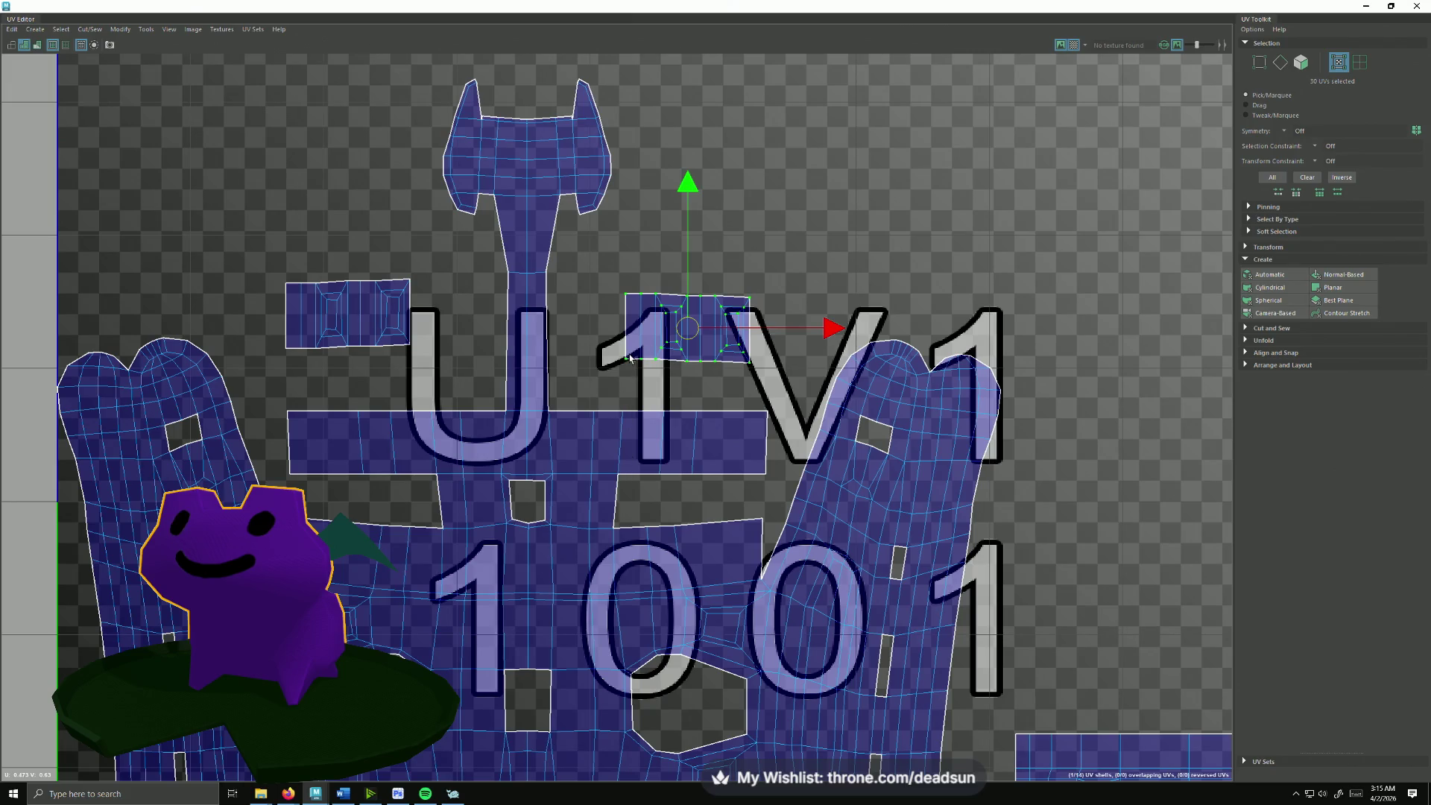
pyautogui.scroll(1, 638, 357)
pyautogui.scroll(1, 675, 352)
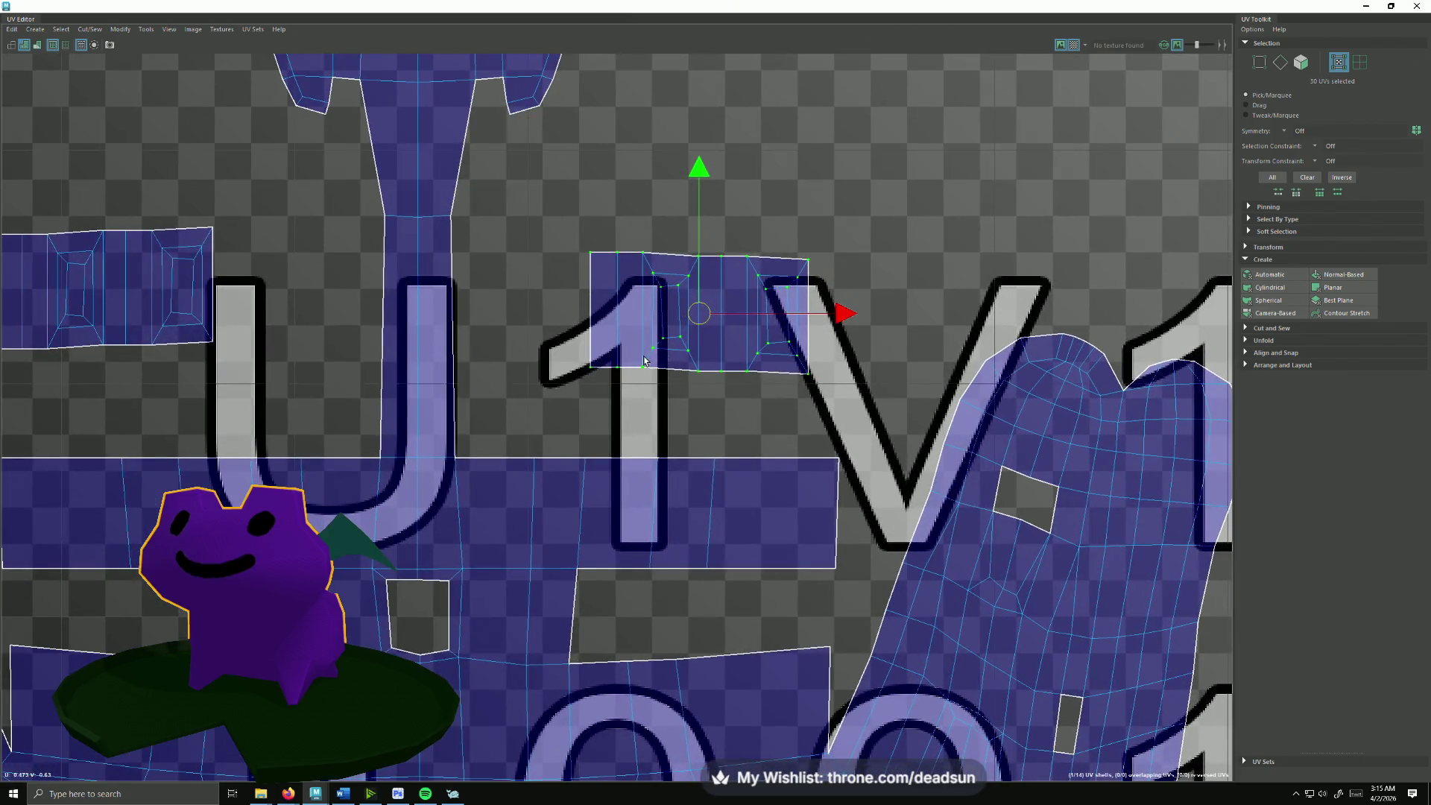
pyautogui.scroll(-1, 703, 328)
pyautogui.scroll(-1, 605, 381)
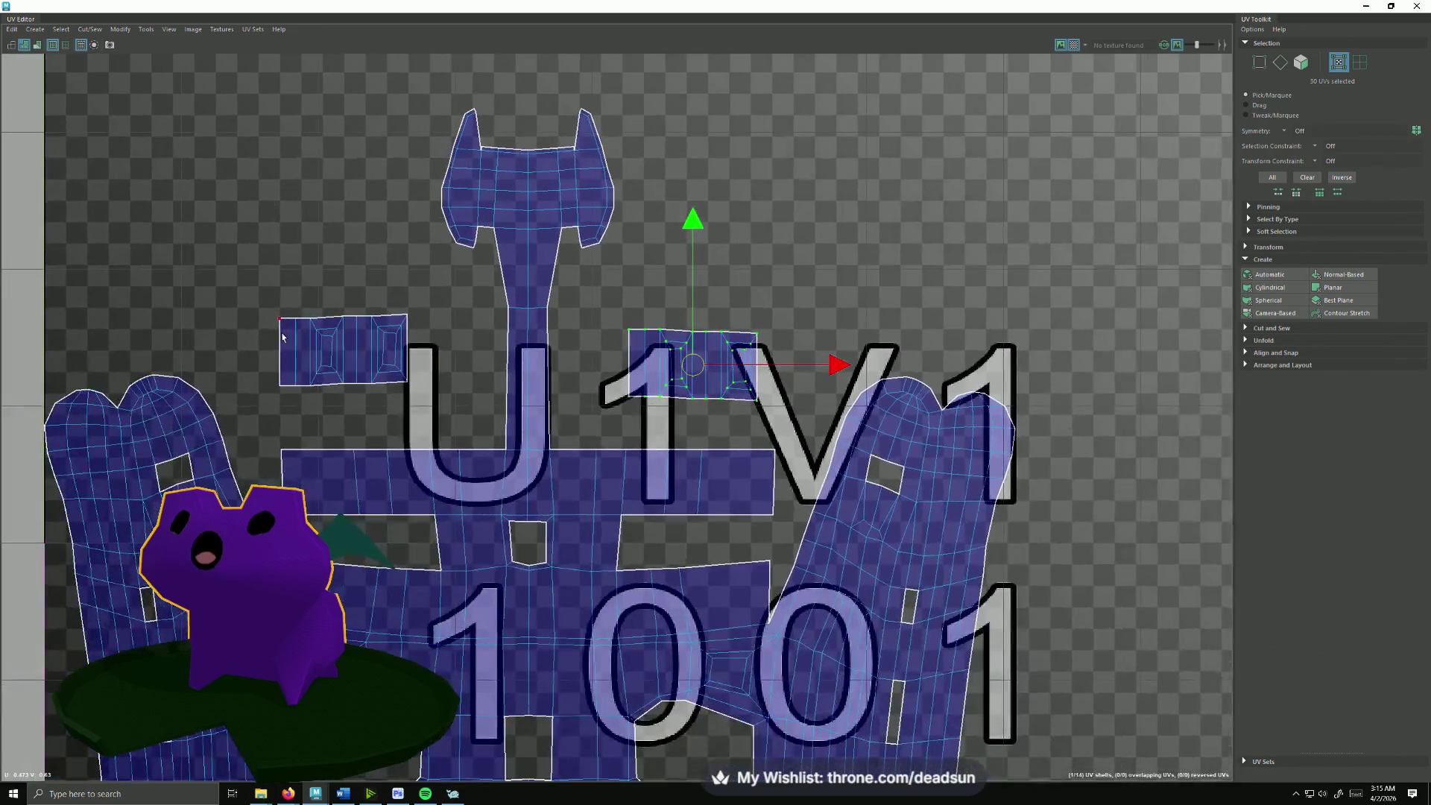
pyautogui.keyDown('shift'); pyautogui.doubleClick(287, 340); pyautogui.keyUp('shift')
pyautogui.press('r')
pyautogui.moveTo(535, 368); pyautogui.dragTo(564, 369)
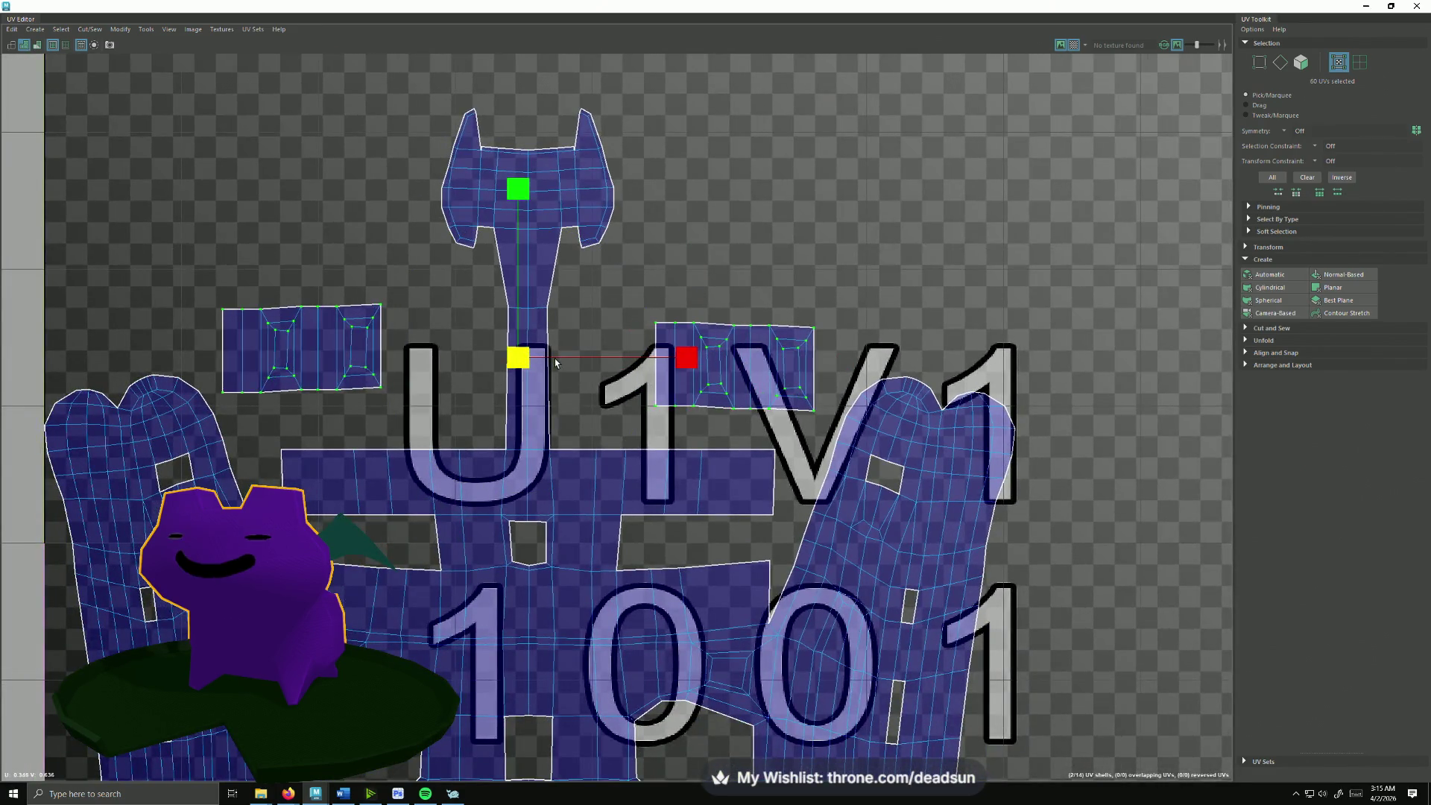
# Step: Move the left and right small shells in to sit snugly against the stem
pyautogui.doubleClick(307, 381)
pyautogui.moveTo(313, 353); pyautogui.dragTo(416, 392)
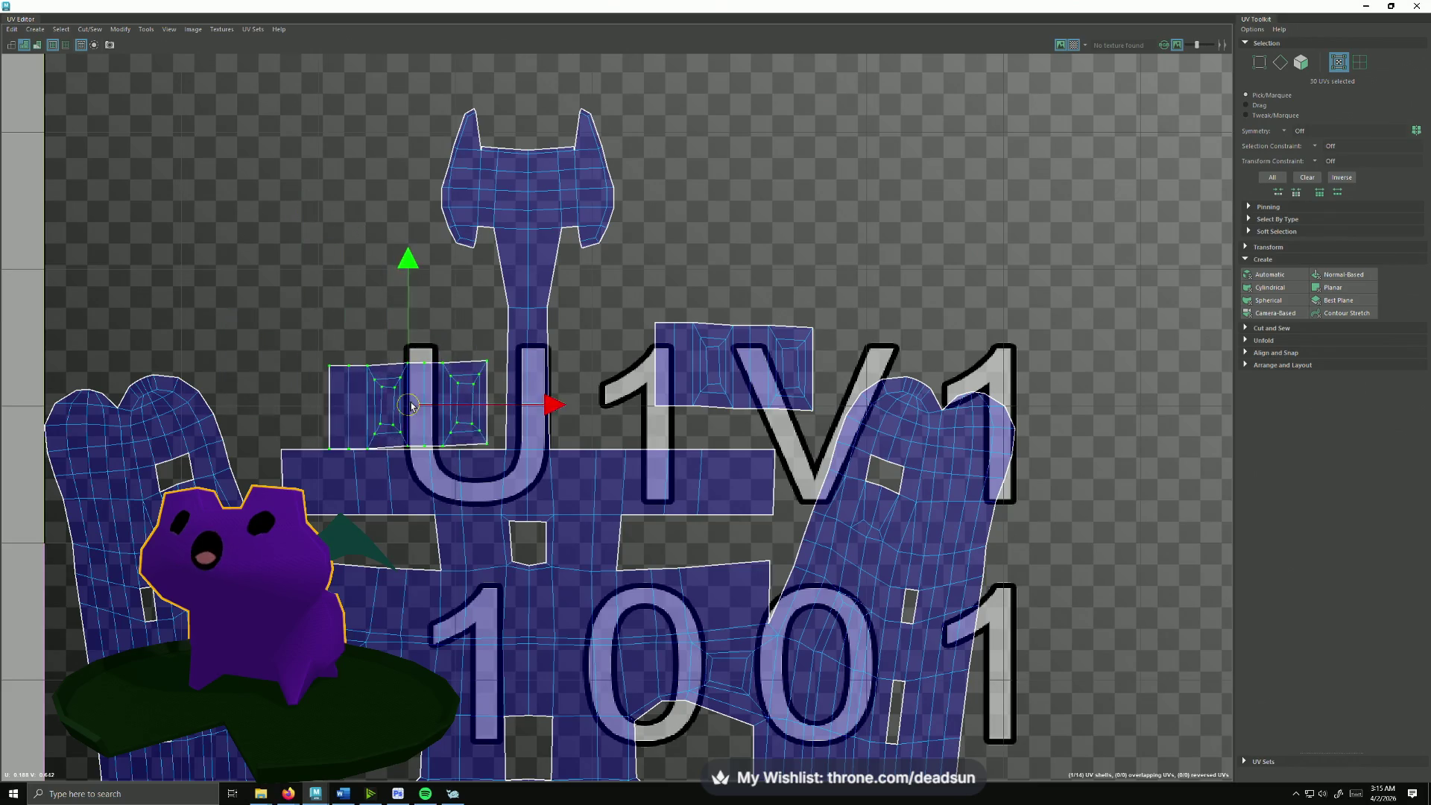
pyautogui.doubleClick(671, 407)
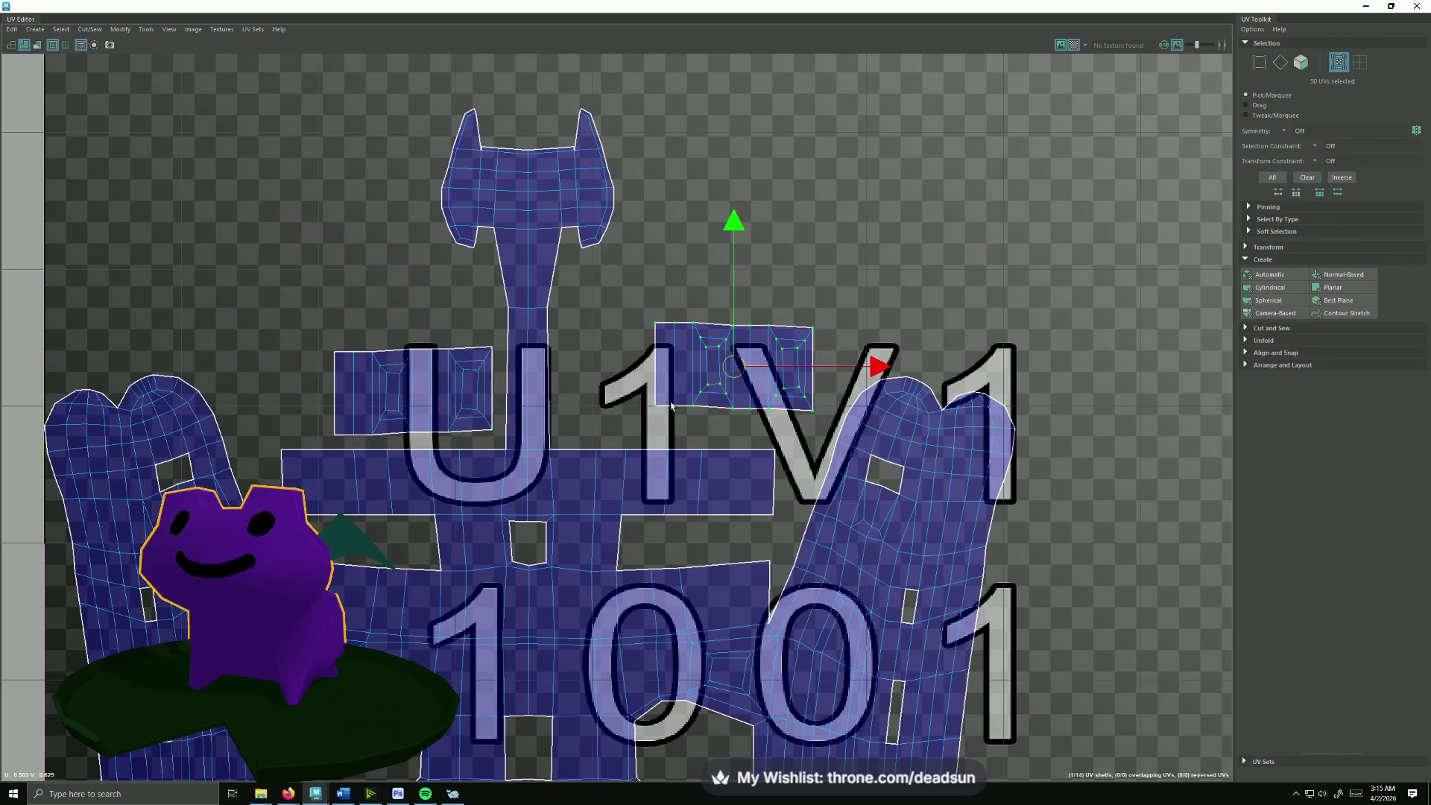
pyautogui.moveTo(734, 369); pyautogui.dragTo(641, 397)
pyautogui.scroll(-2, 448, 170)
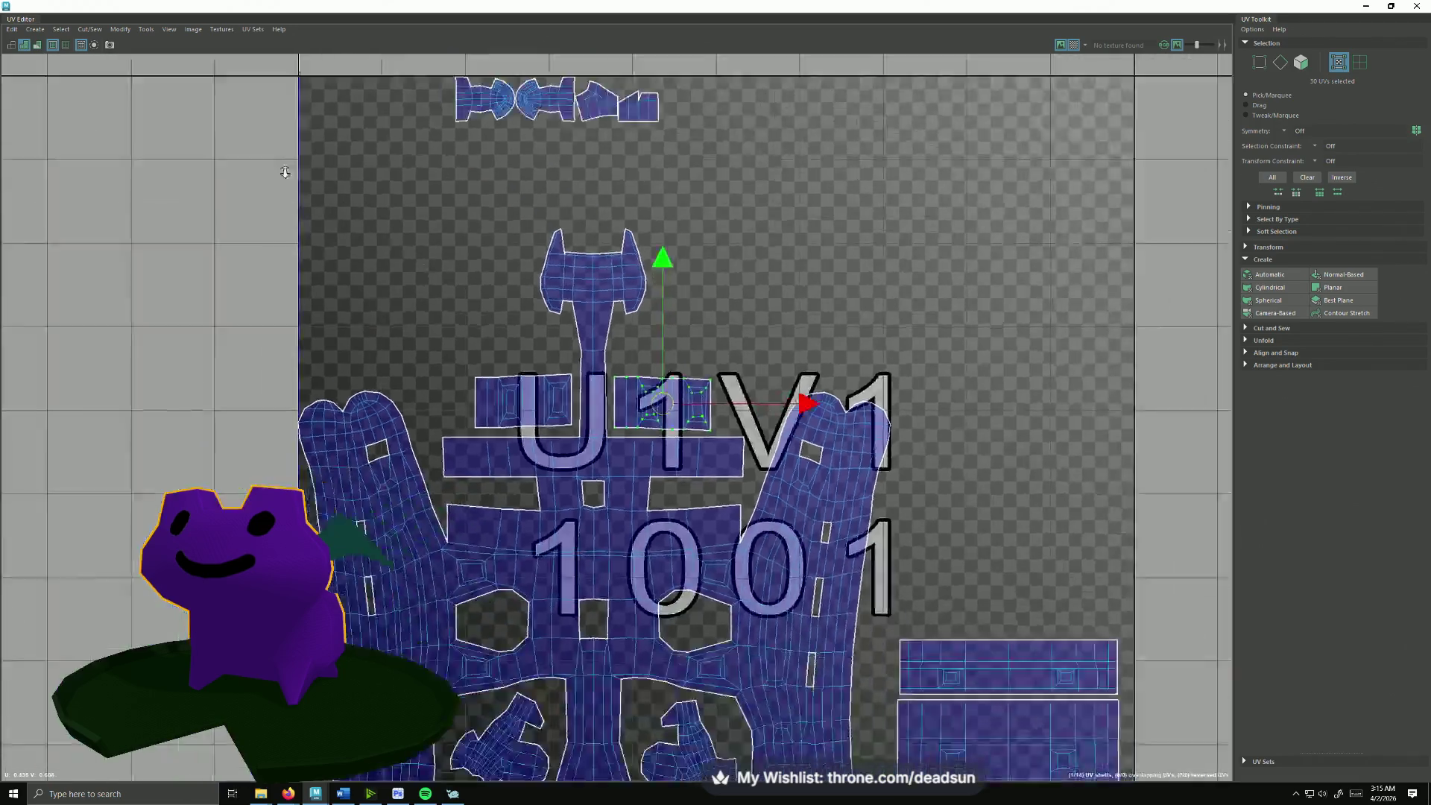
pyautogui.scroll(-2, 448, 170)
# Step: Move the top-row shells down beside the stem and the small shell into the lower-left corner
pyautogui.doubleClick(500, 182)
pyautogui.moveTo(496, 183)
pyautogui.mouseDown()
pyautogui.moveTo(456, 429)
pyautogui.moveTo(467, 417)
pyautogui.mouseUp()
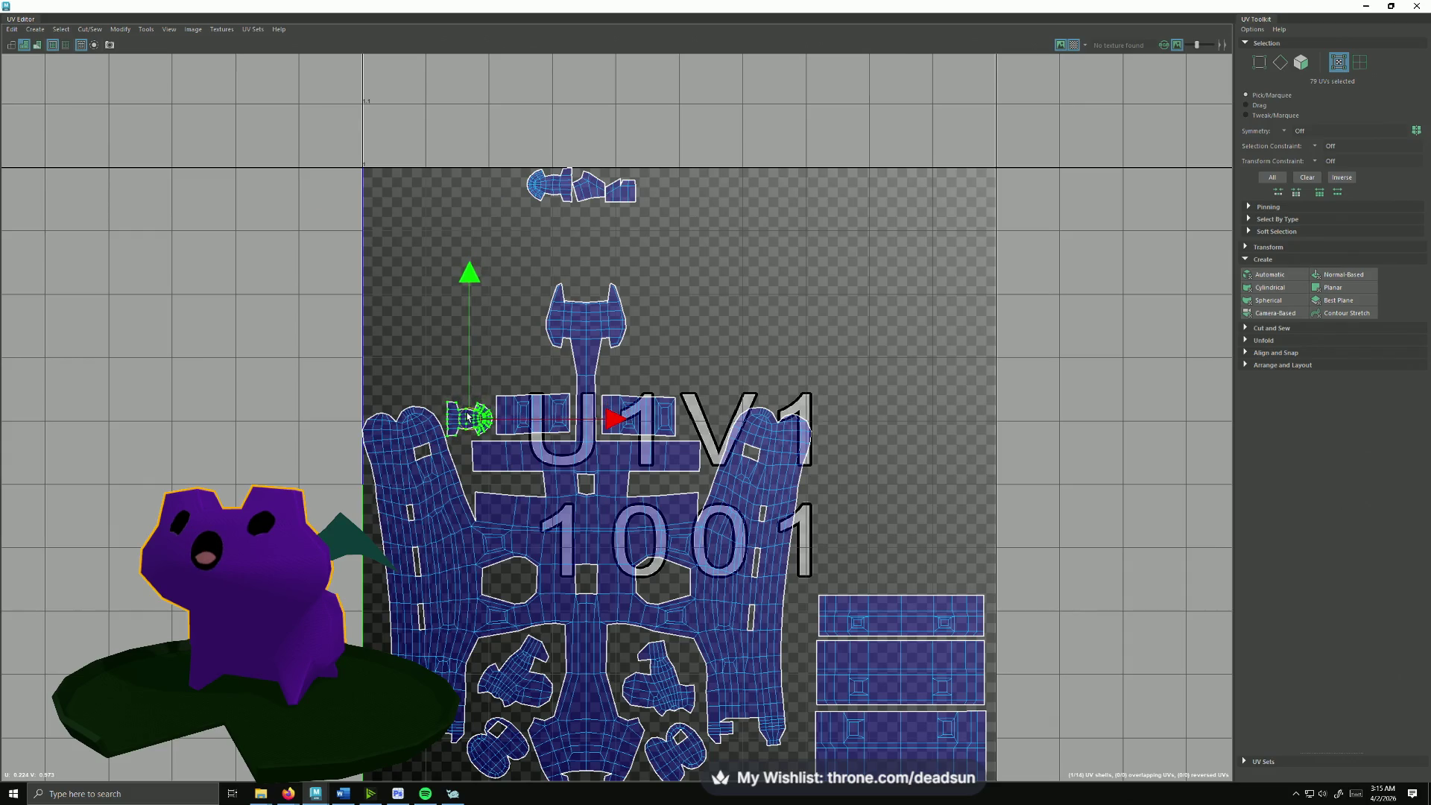
pyautogui.doubleClick(543, 185)
pyautogui.moveTo(544, 184); pyautogui.dragTo(708, 420)
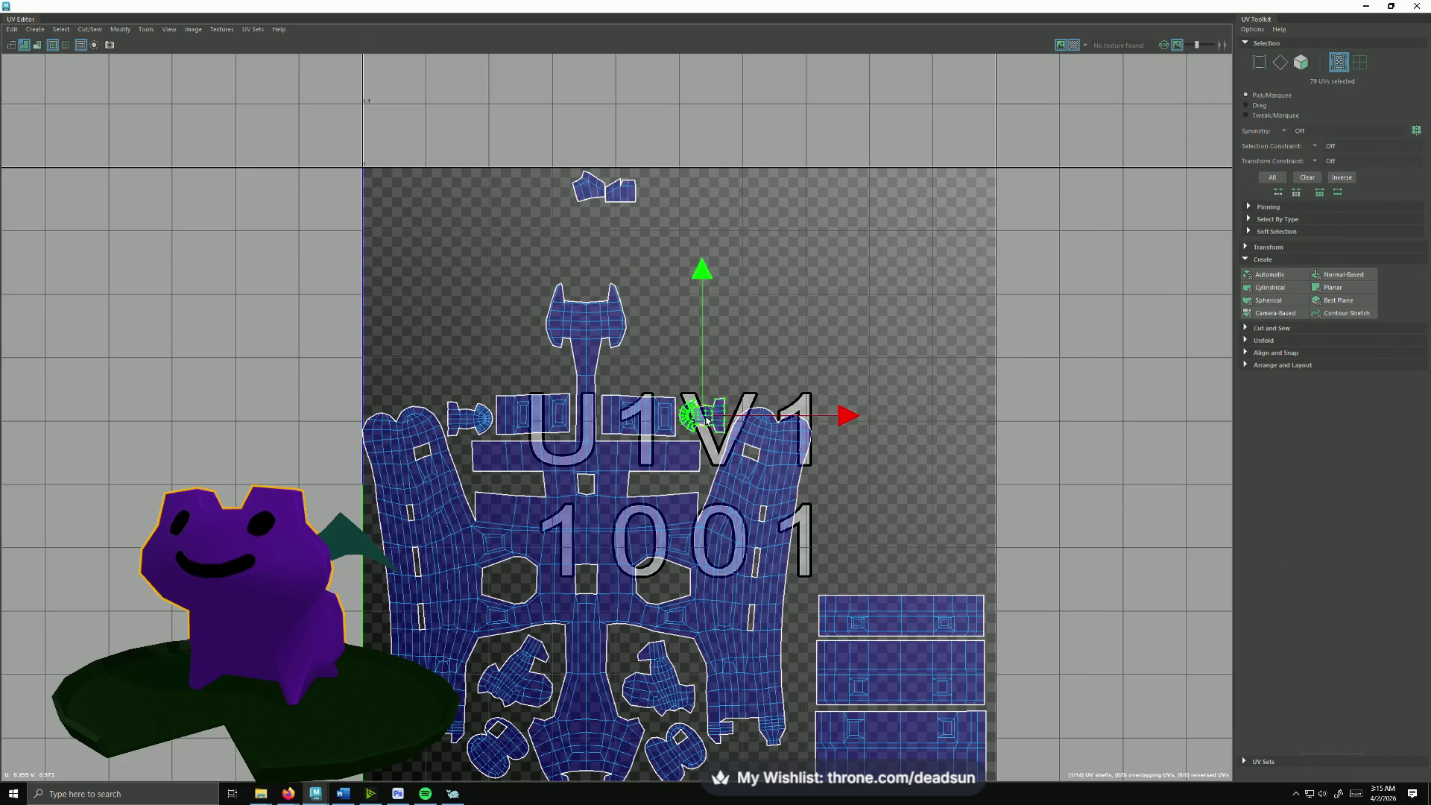
pyautogui.click(615, 192)
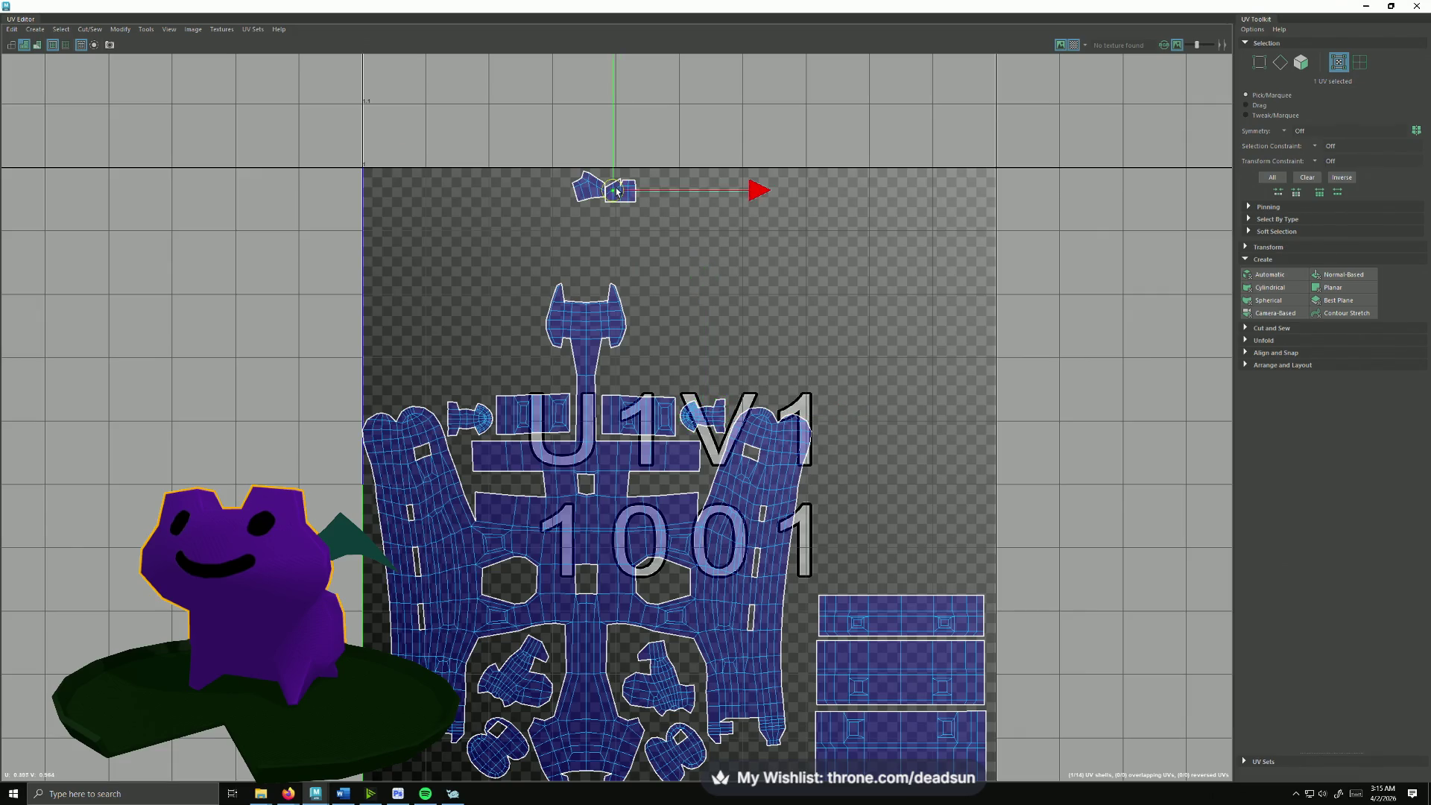
pyautogui.scroll(-2, 670, 372)
pyautogui.moveTo(623, 136)
pyautogui.mouseDown()
pyautogui.moveTo(728, 597)
pyautogui.moveTo(731, 585)
pyautogui.mouseUp()
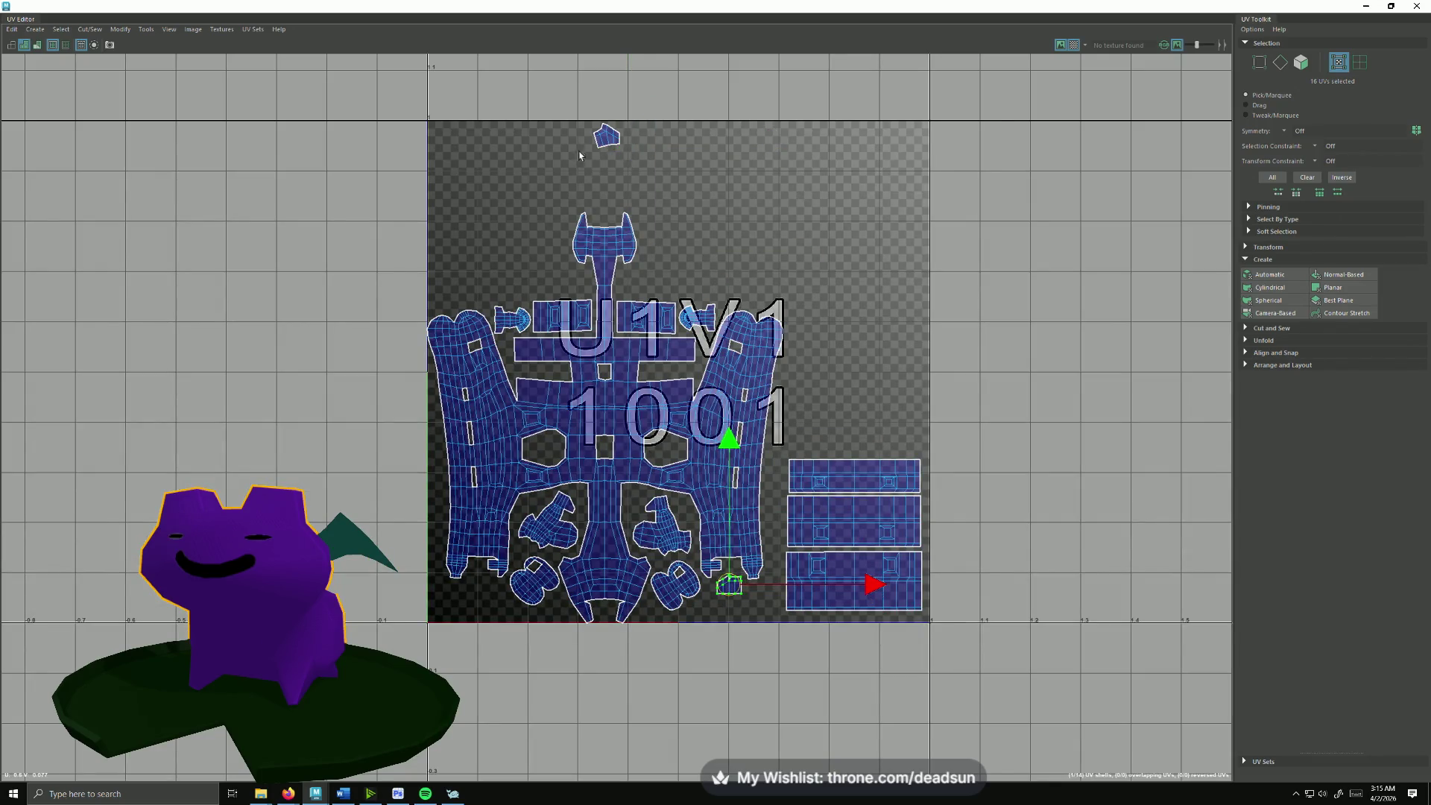
pyautogui.moveTo(607, 137); pyautogui.dragTo(478, 594)
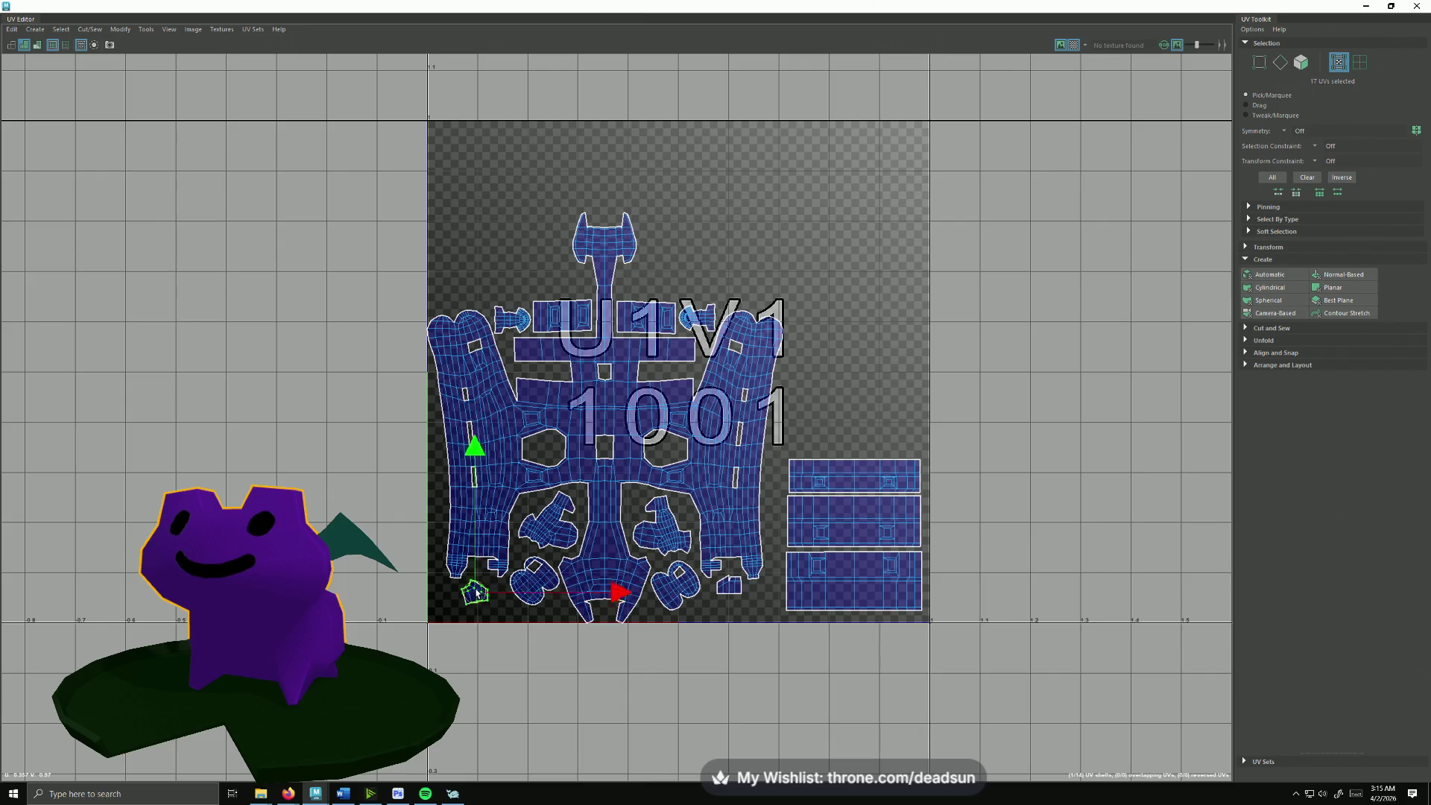
pyautogui.scroll(-1, 783, 536)
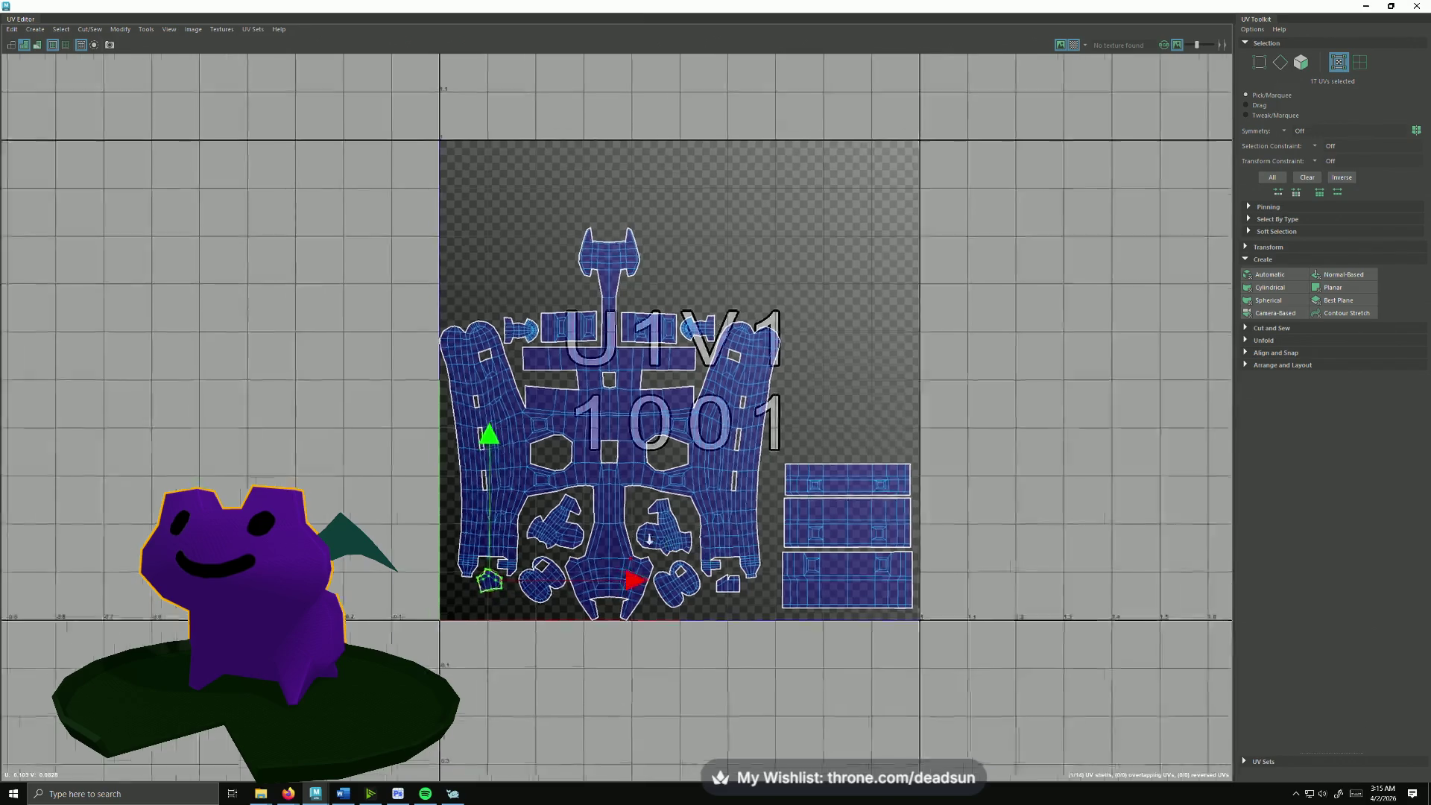
pyautogui.scroll(-1, 839, 506)
# Step: Move the rectangular shells from the lower-right stack up near the tile's top edge
pyautogui.click(901, 487)
pyautogui.moveTo(849, 484); pyautogui.dragTo(518, 302)
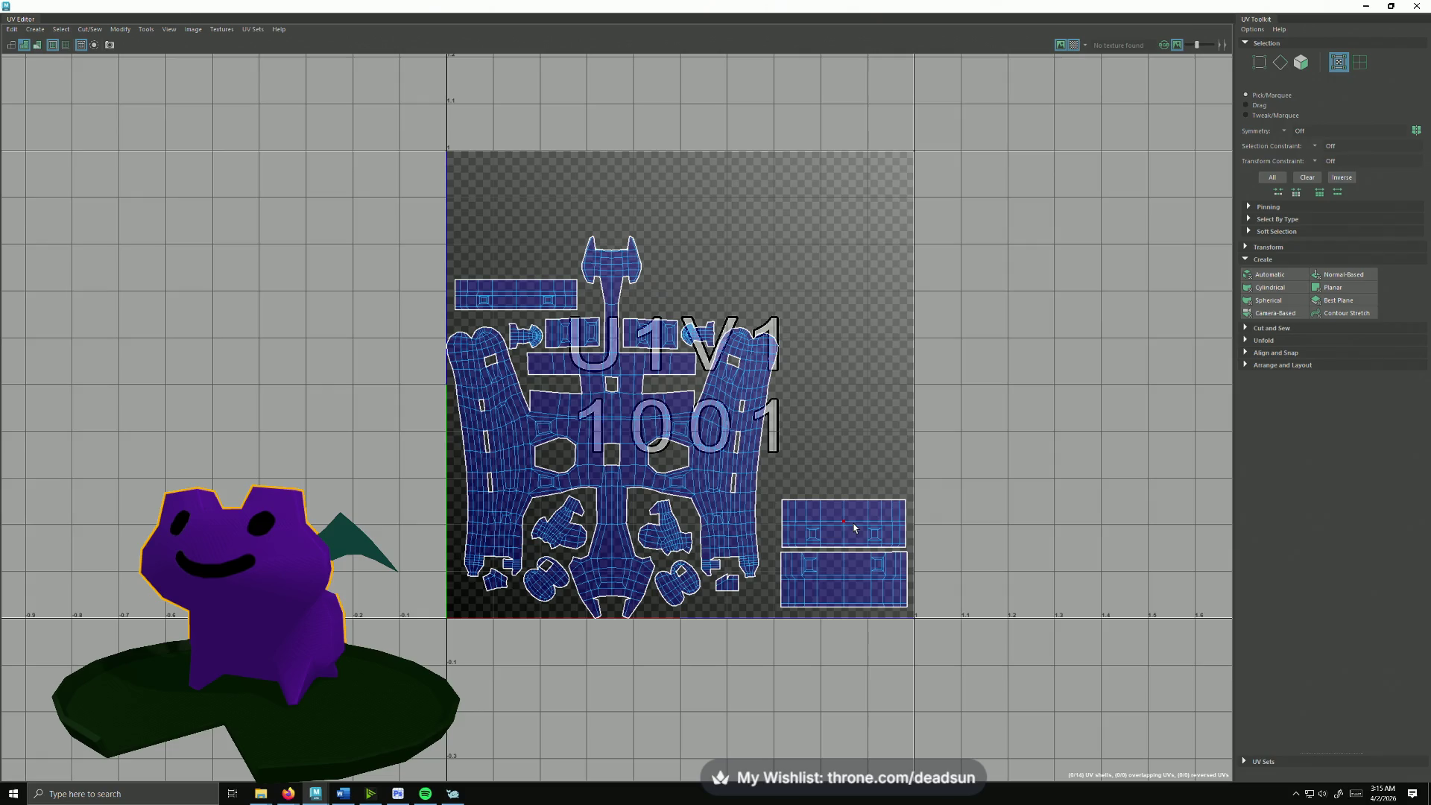
pyautogui.moveTo(855, 528); pyautogui.dragTo(719, 293)
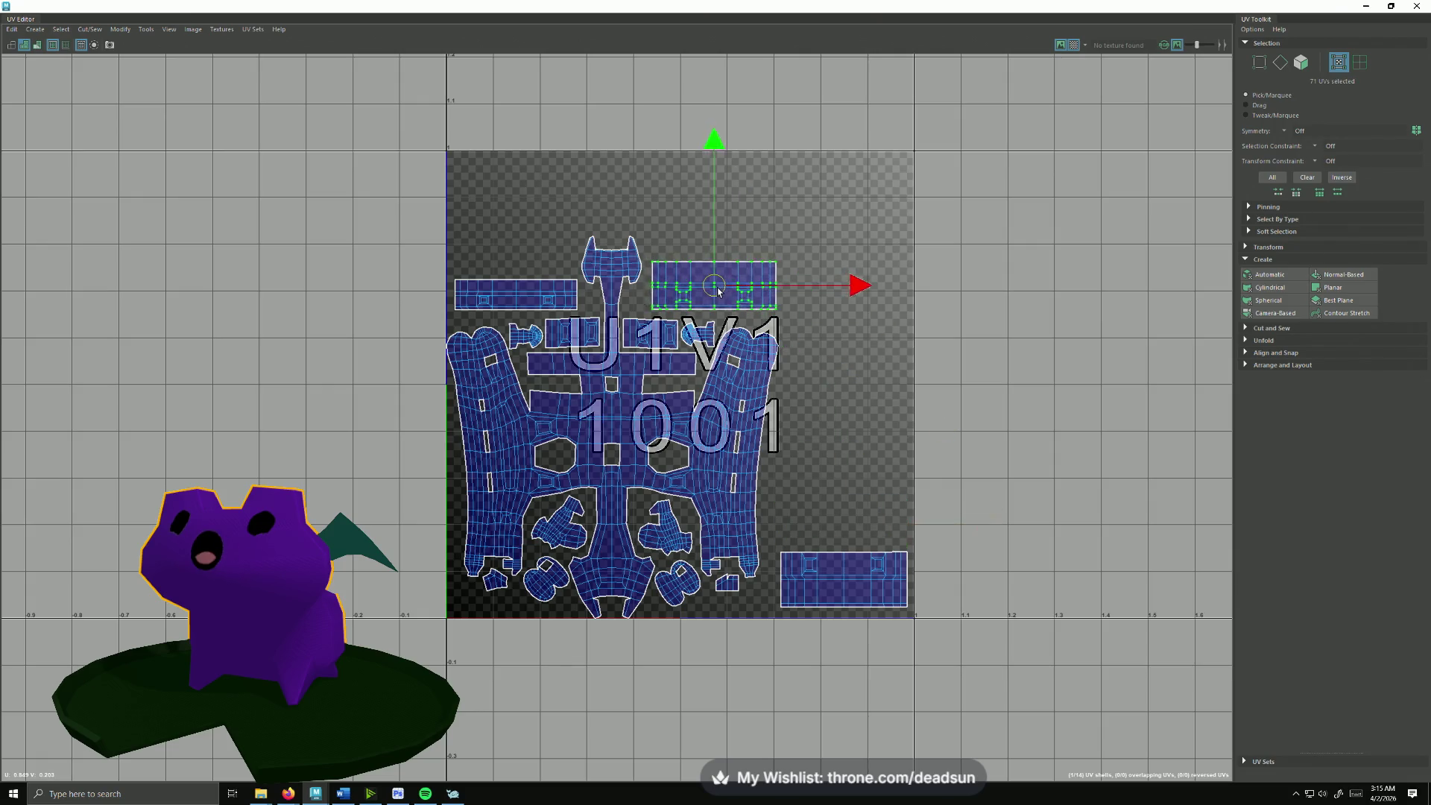
pyautogui.click(841, 578)
pyautogui.moveTo(841, 577)
pyautogui.mouseDown()
pyautogui.moveTo(511, 234)
pyautogui.moveTo(724, 234)
pyautogui.mouseUp()
pyautogui.scroll(-3, 447, 406)
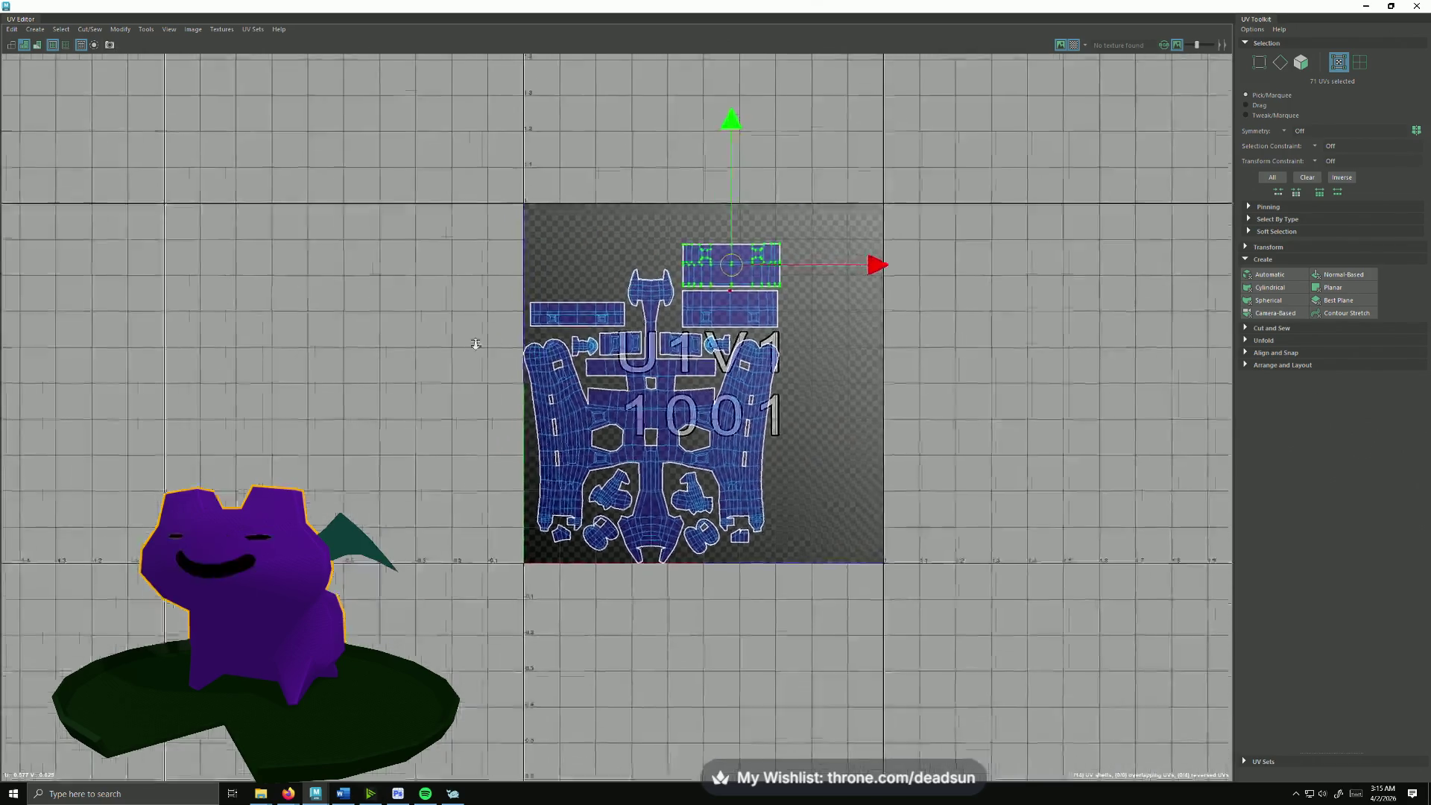
pyautogui.scroll(-2, 447, 406)
# Step: Select all shells, restore the UV Editor to a floating window and set it beside the model
pyautogui.moveTo(475, 252); pyautogui.dragTo(746, 509)
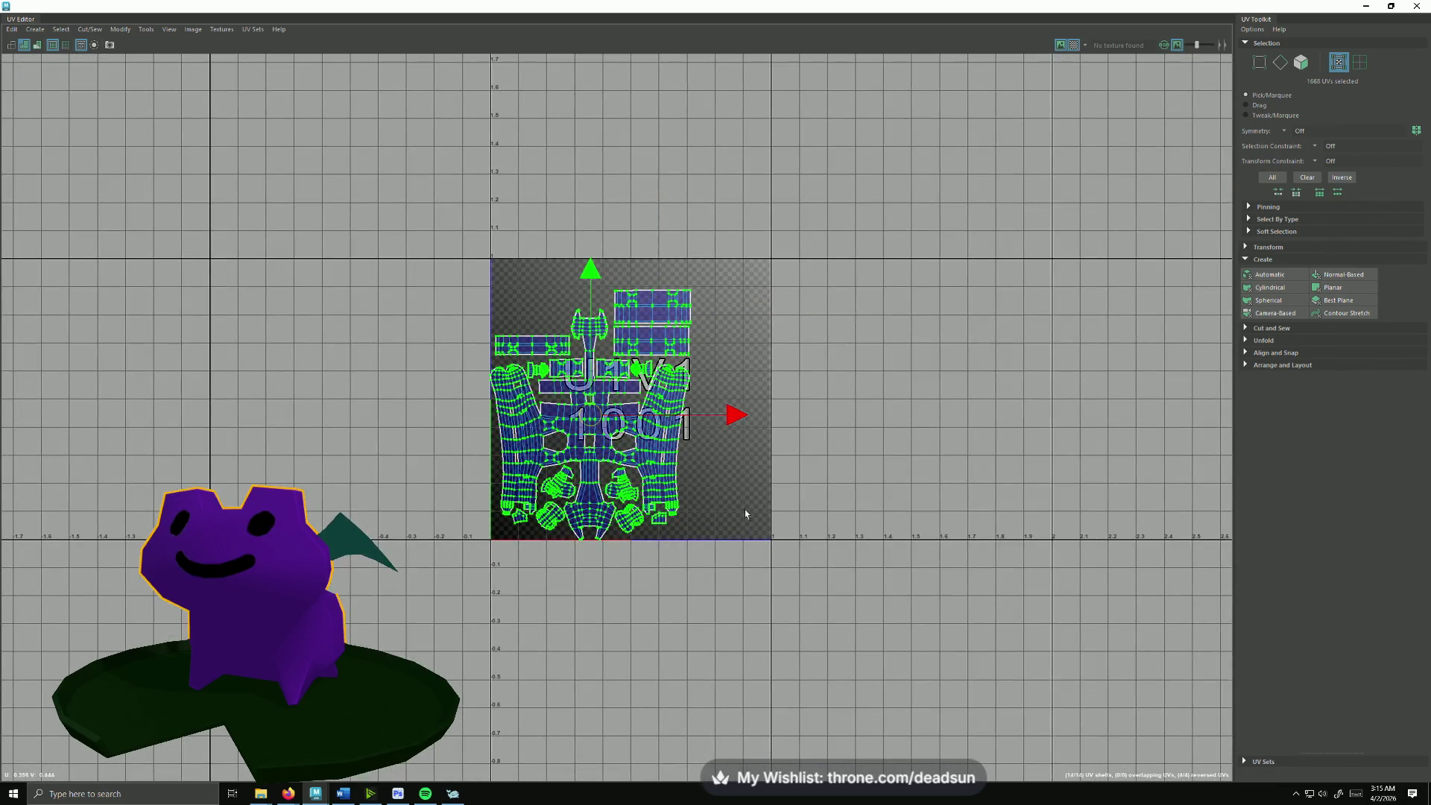
pyautogui.scroll(-3, 745, 509)
pyautogui.doubleClick(274, 8)
pyautogui.moveTo(783, 233); pyautogui.dragTo(967, 249)
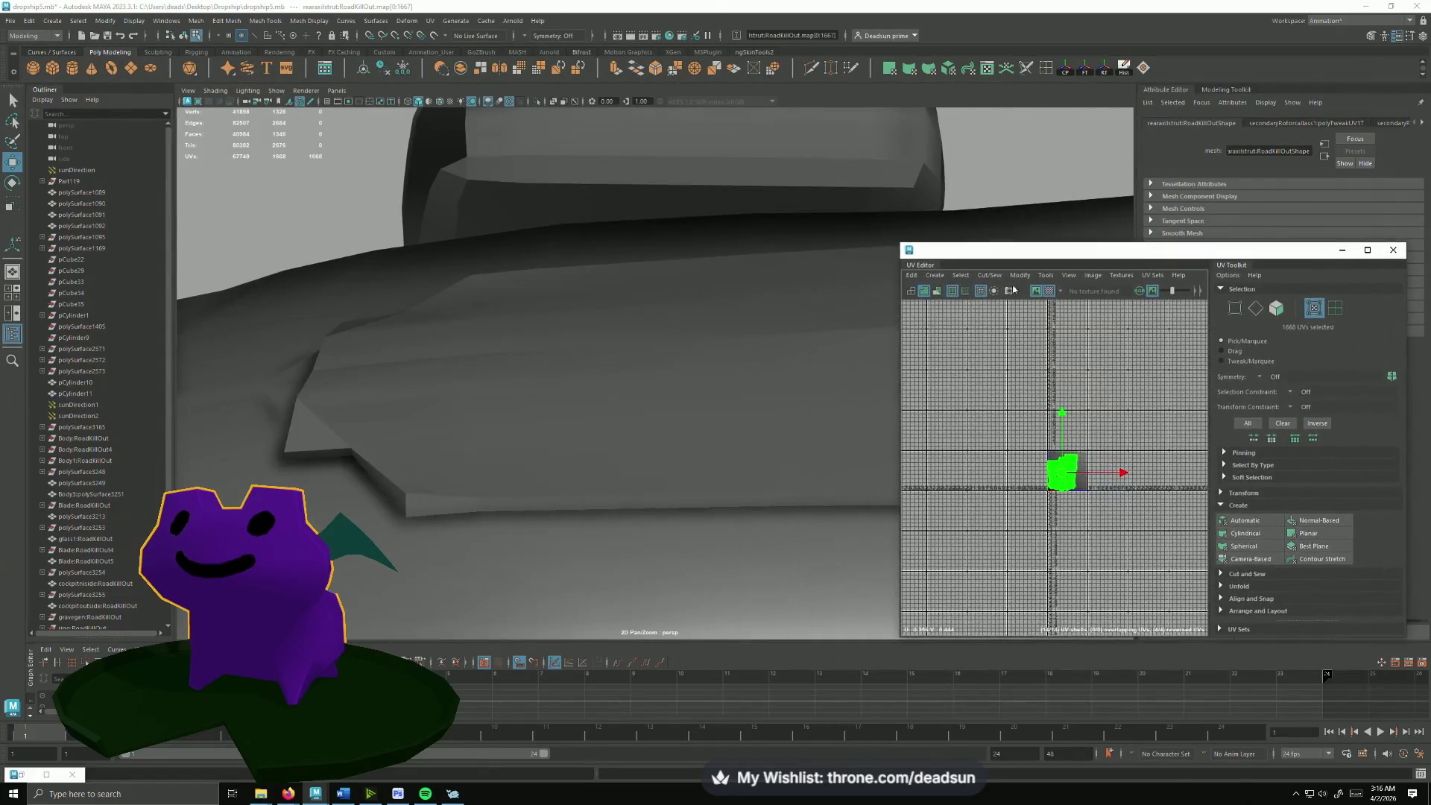
# Step: Switch to object selection and add the arm pieces, wall, panel and ring to the selection
pyautogui.moveTo(559, 336)
pyautogui.keyDown('alt'); pyautogui.mouseDown()
pyautogui.moveTo(470, 290)
pyautogui.moveTo(544, 251)
pyautogui.moveTo(441, 263)
pyautogui.moveTo(757, 296)
pyautogui.moveTo(688, 214)
pyautogui.moveTo(538, 380)
pyautogui.moveTo(544, 255)
pyautogui.mouseUp(); pyautogui.keyUp('alt')
pyautogui.moveTo(544, 255); pyautogui.dragTo(548, 224, button='right')
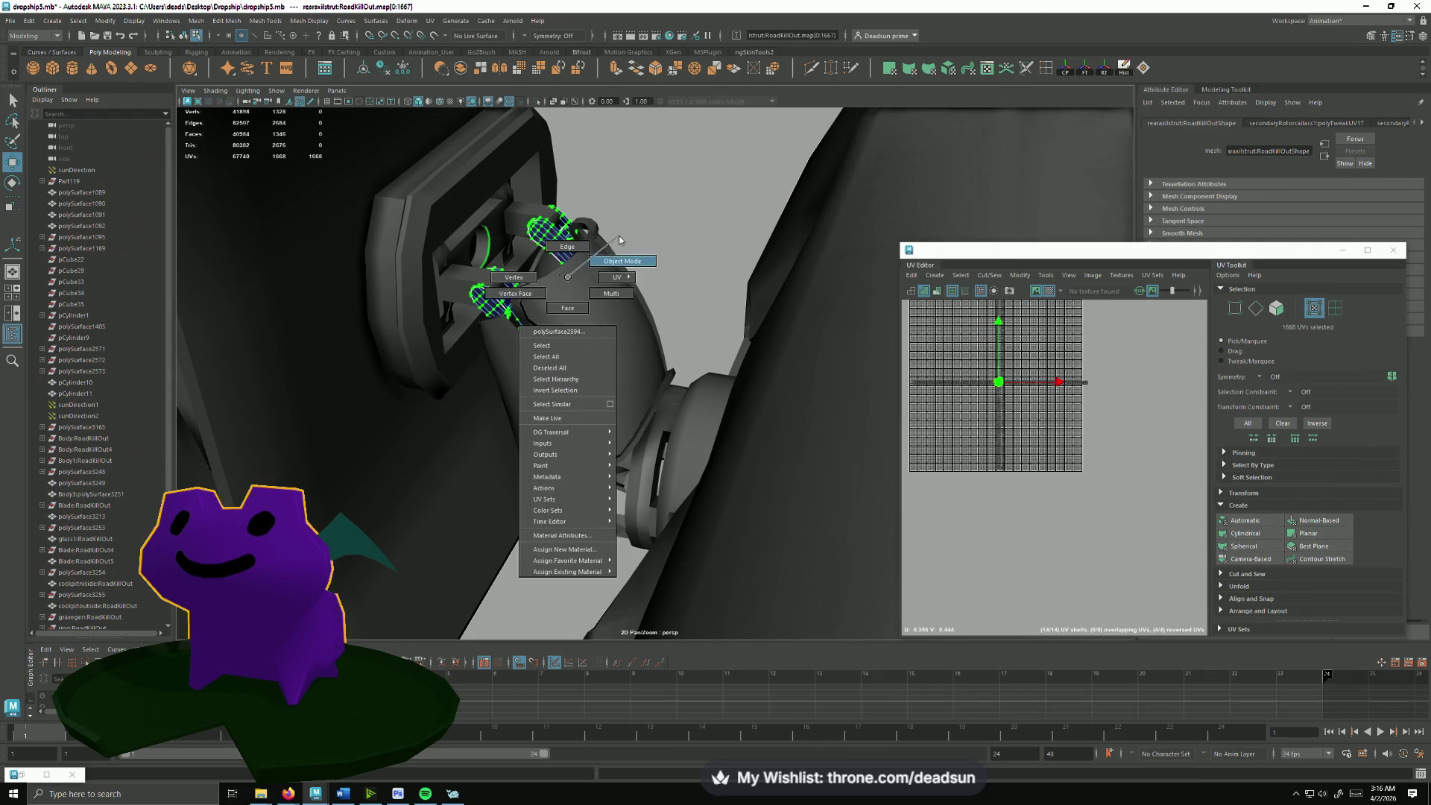
pyautogui.click(564, 230)
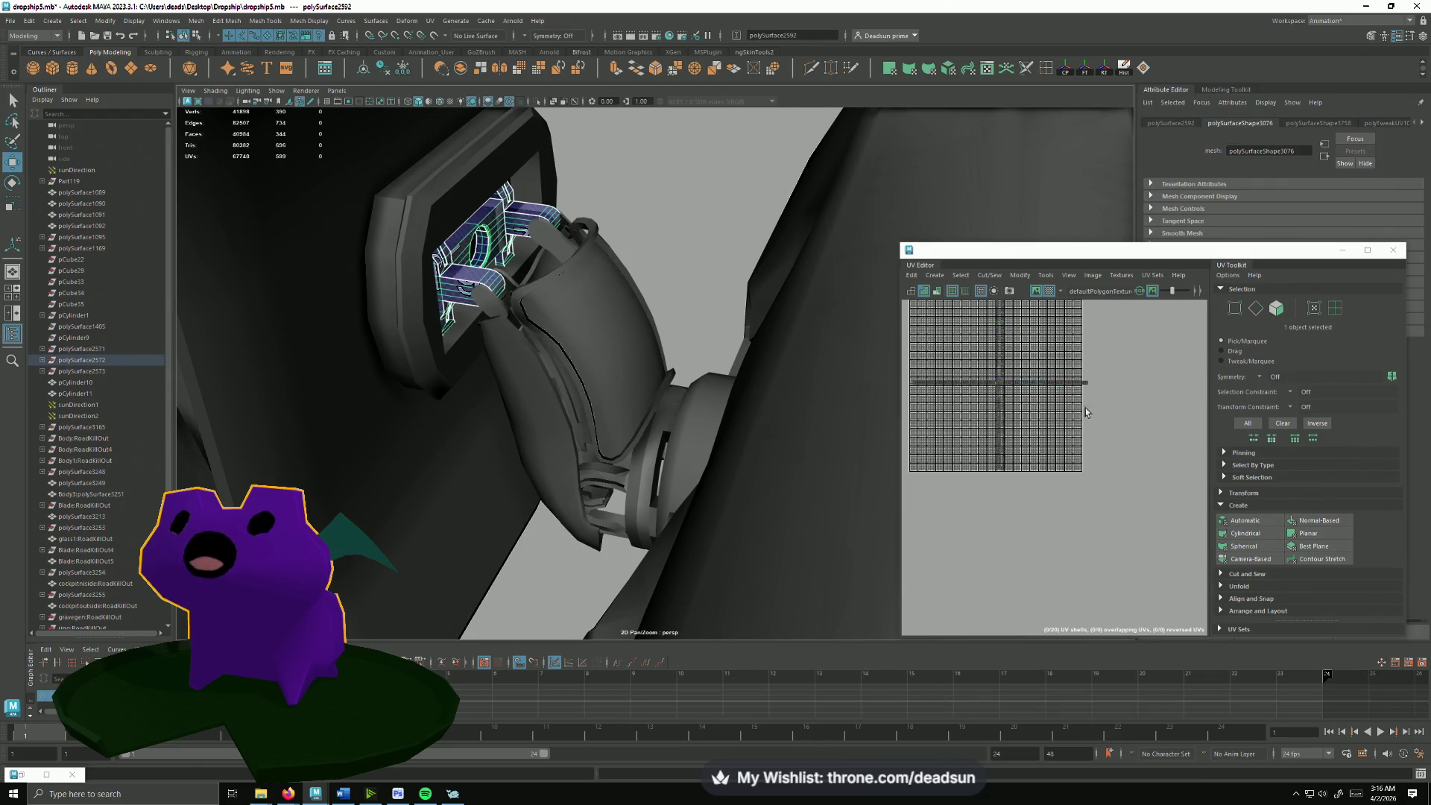
pyautogui.scroll(-2, 1085, 411)
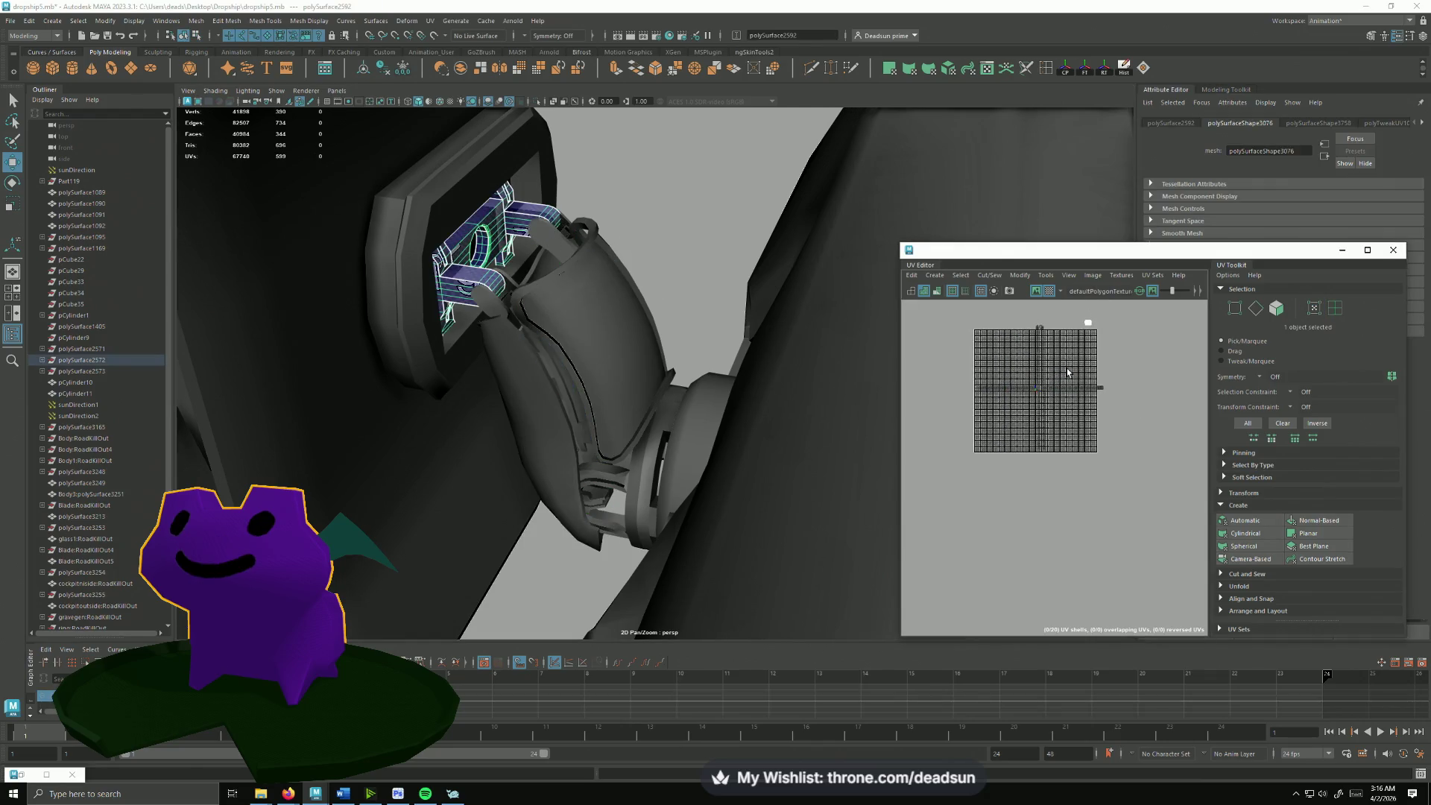
pyautogui.keyDown('shift'); pyautogui.click(554, 251); pyautogui.keyUp('shift')
pyautogui.keyDown('shift'); pyautogui.click(576, 314); pyautogui.keyUp('shift')
pyautogui.keyDown('shift'); pyautogui.click(497, 406); pyautogui.keyUp('shift')
pyautogui.keyDown('shift'); pyautogui.click(513, 434); pyautogui.keyUp('shift')
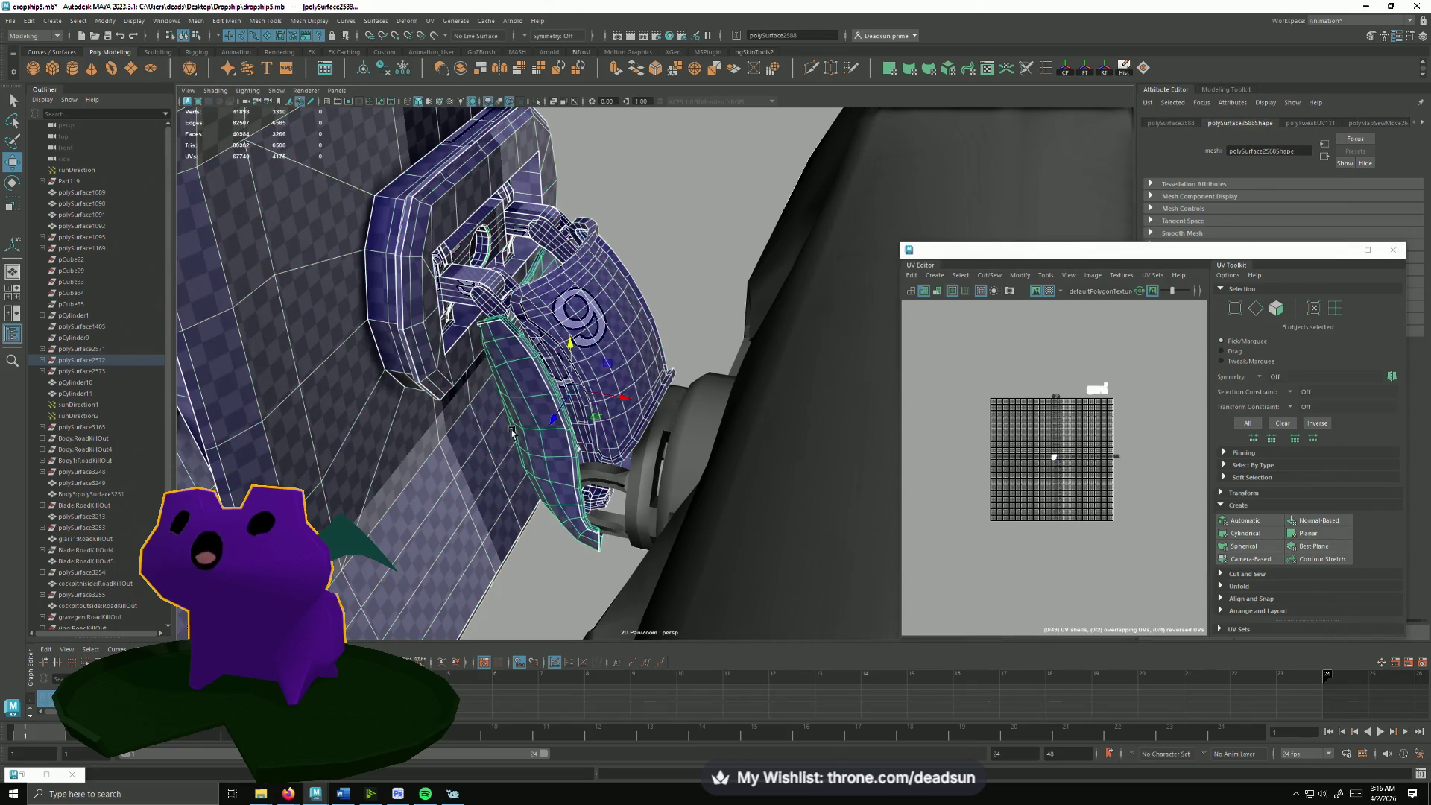
pyautogui.click(624, 485)
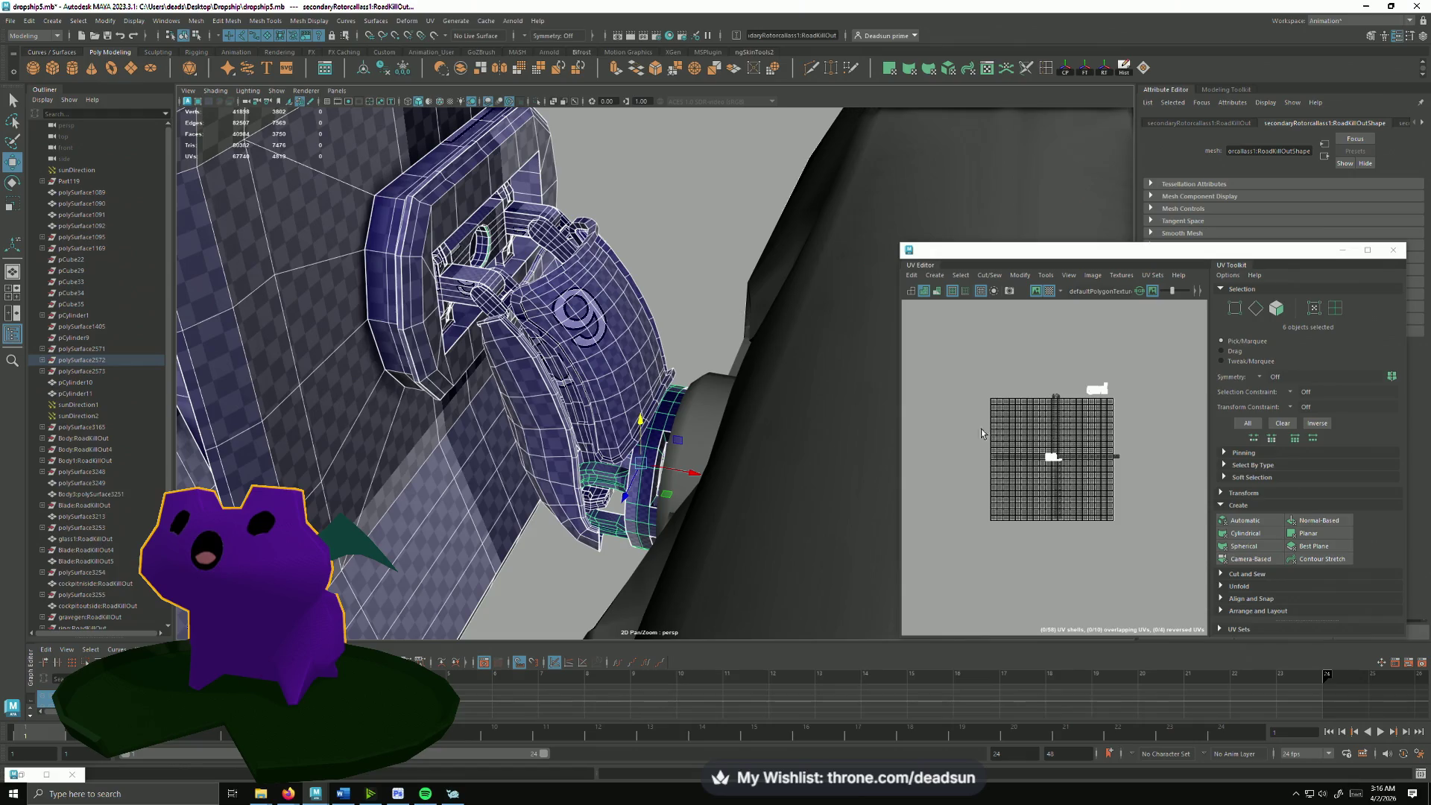
# Step: Check the hub and pod parts' UVs, then undo back to the rear strut
pyautogui.keyDown('alt'); pyautogui.moveTo(782, 448); pyautogui.dragTo(671, 425); pyautogui.keyUp('alt')
pyautogui.click(760, 403)
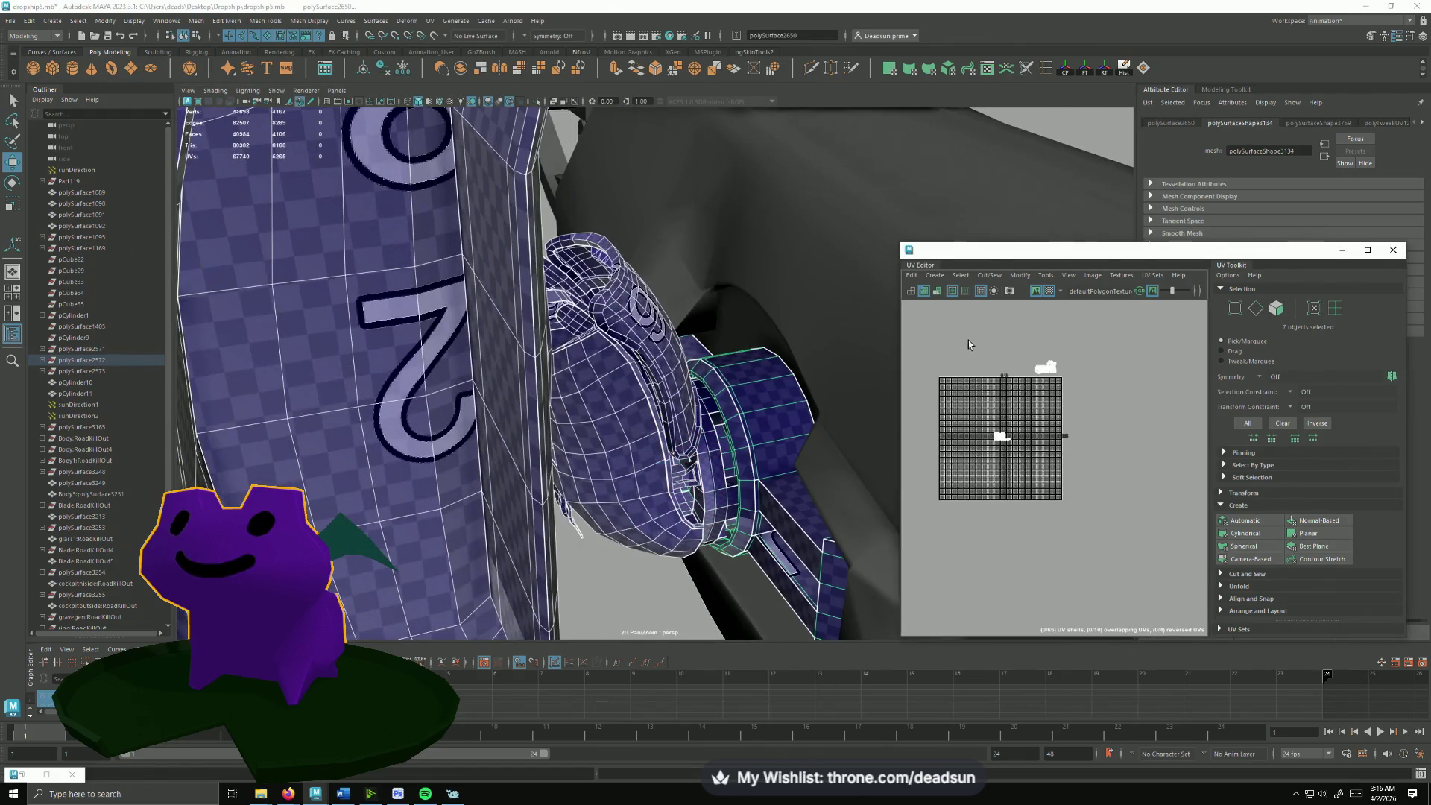
pyautogui.scroll(3, 968, 343)
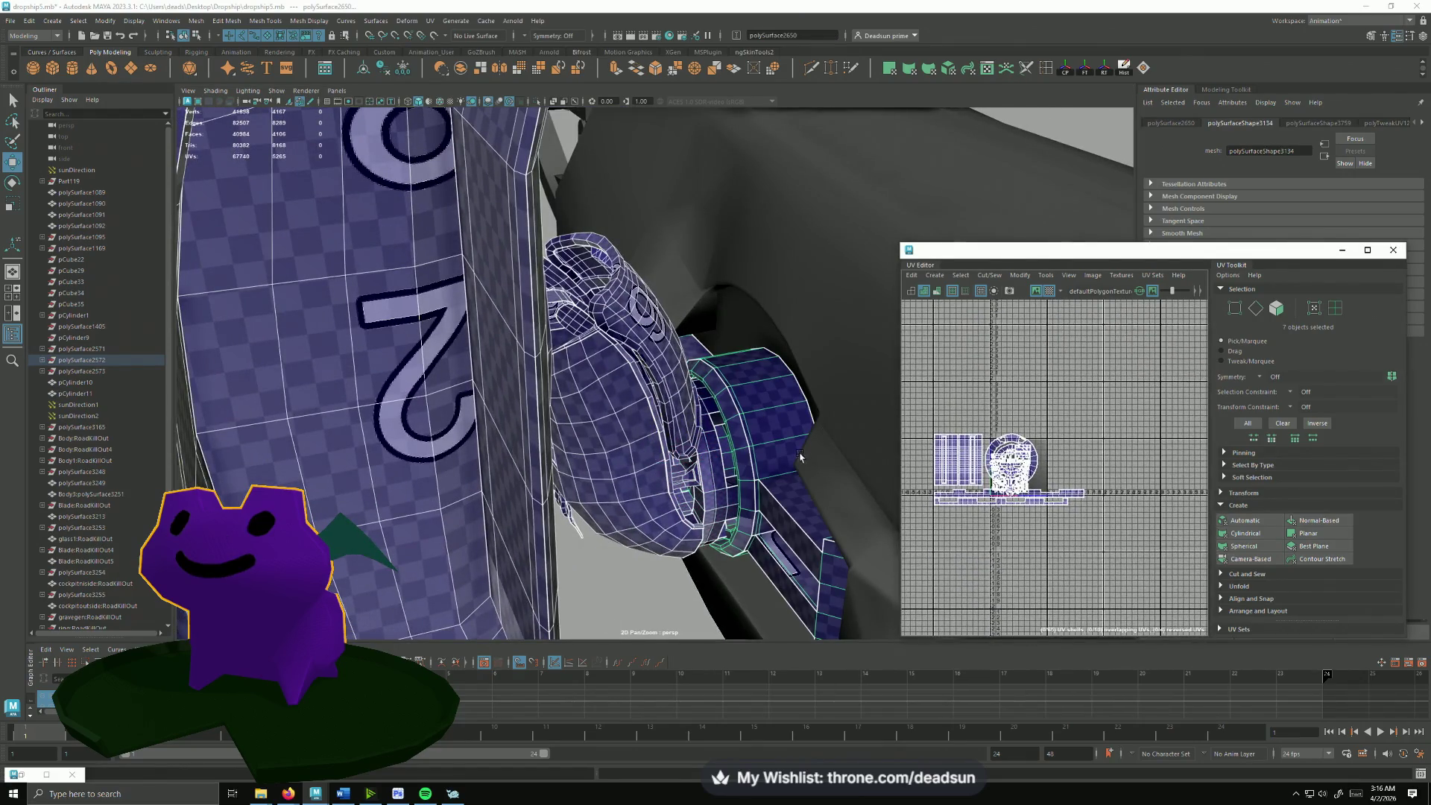
pyautogui.keyDown('alt'); pyautogui.moveTo(800, 457); pyautogui.dragTo(729, 453); pyautogui.keyUp('alt')
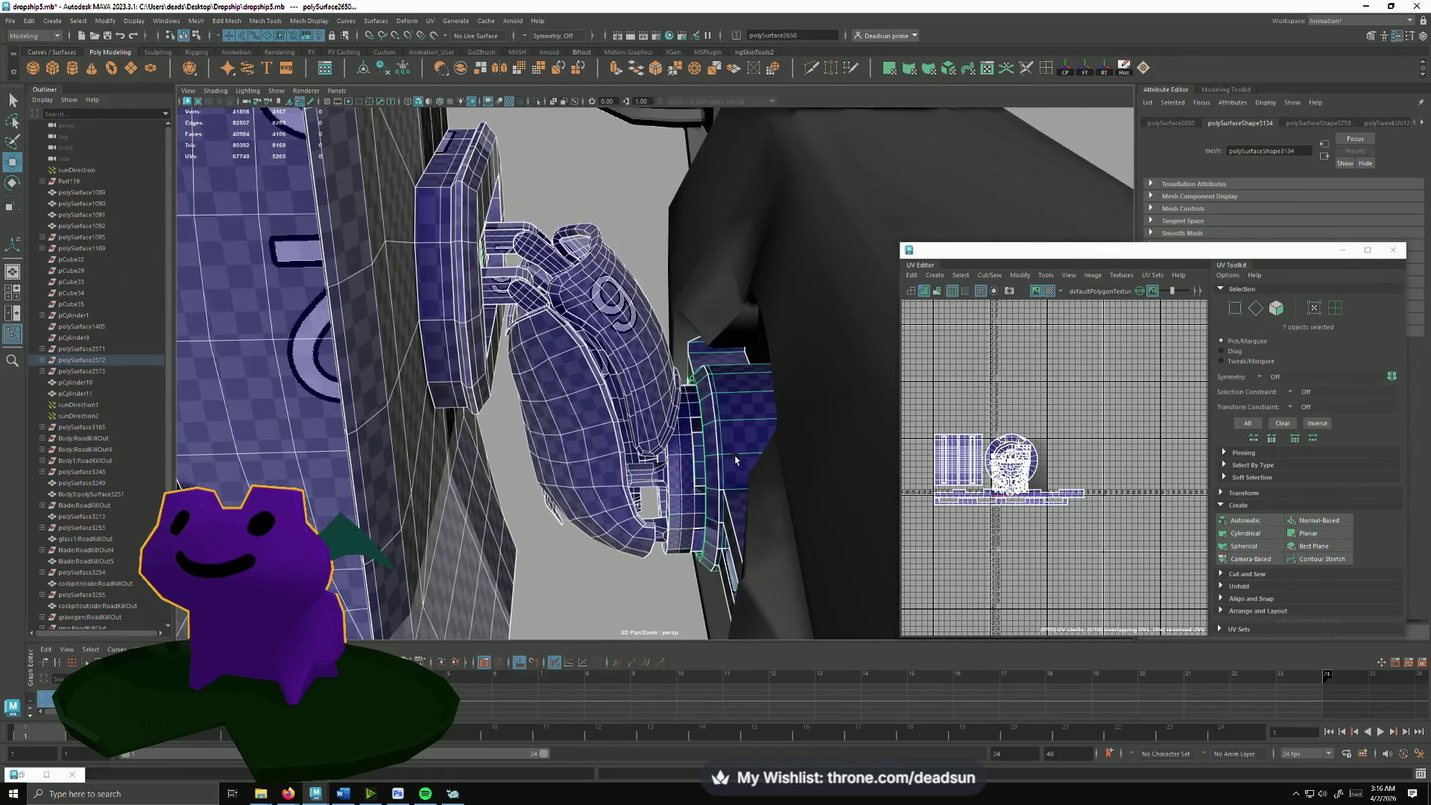
pyautogui.click(661, 494)
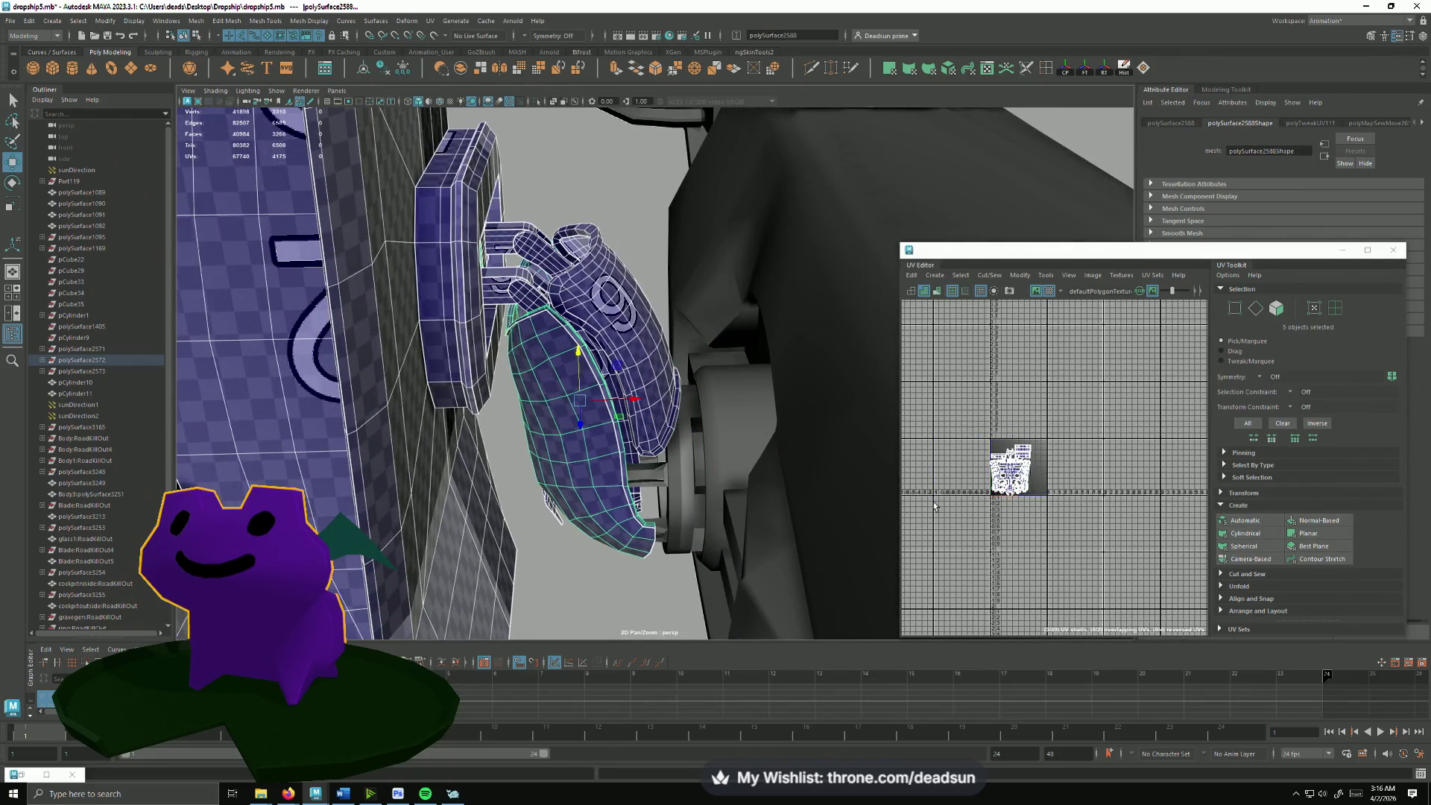
pyautogui.hotkey('ctrl', 'z')
pyautogui.scroll(-2, 939, 481)
# Step: Select the rear strut's UVs and shift its green shell slightly to the right
pyautogui.moveTo(1055, 479); pyautogui.dragTo(1107, 479, button='right')
pyautogui.moveTo(1129, 514); pyautogui.dragTo(969, 389)
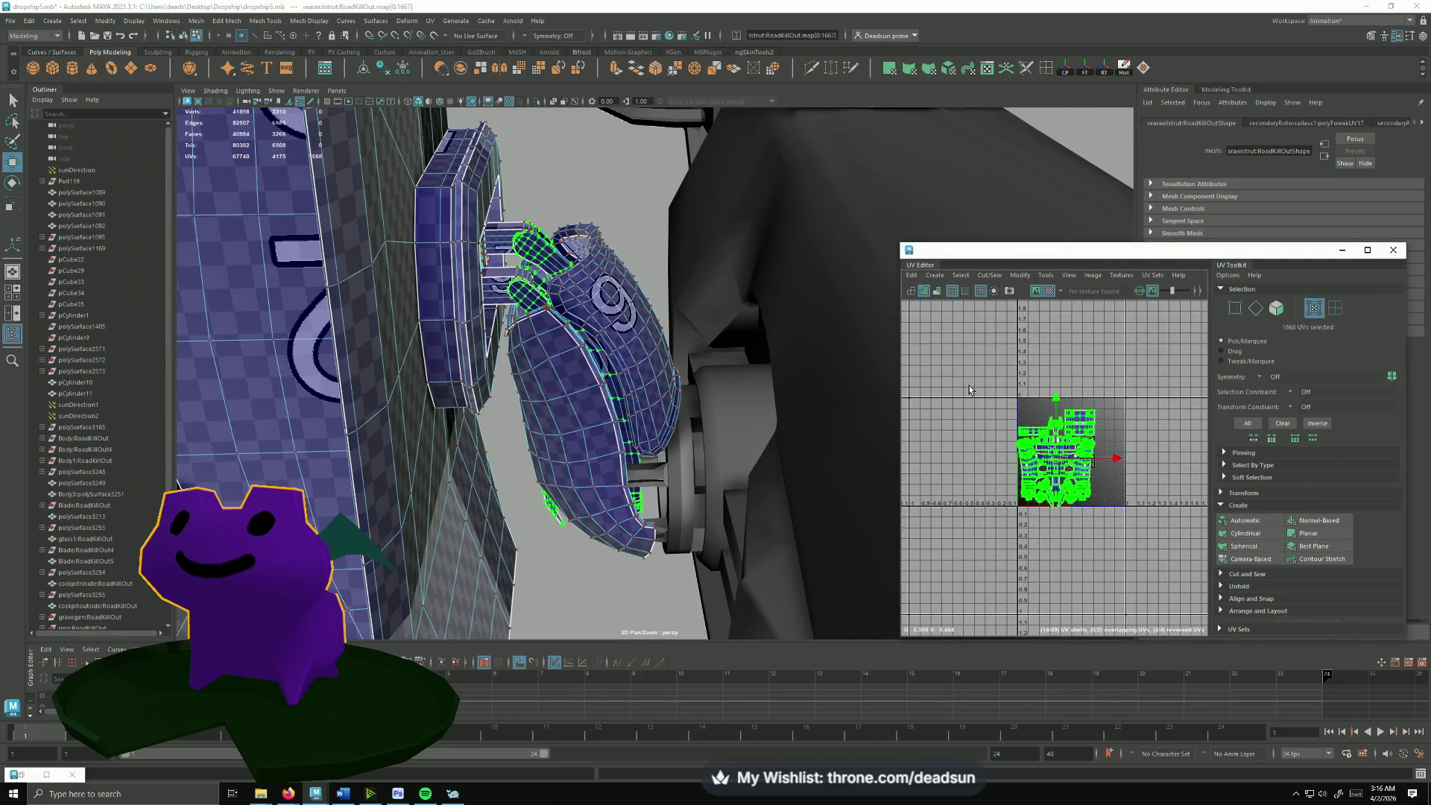
pyautogui.scroll(3, 987, 466)
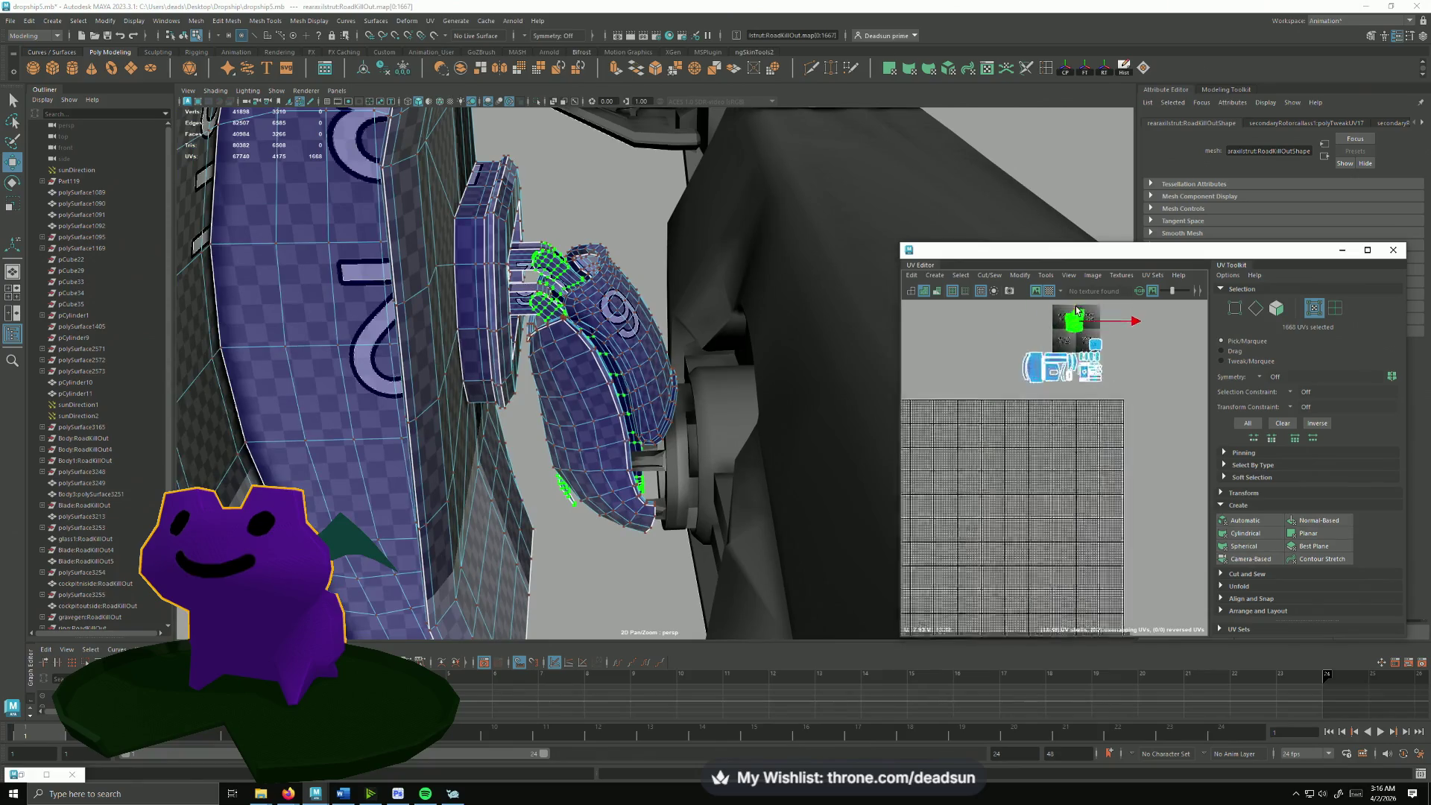
pyautogui.scroll(6, 1079, 319)
pyautogui.keyDown('alt'); pyautogui.moveTo(1077, 364); pyautogui.dragTo(1085, 471, button='middle'); pyautogui.keyUp('alt')
pyautogui.press('w')
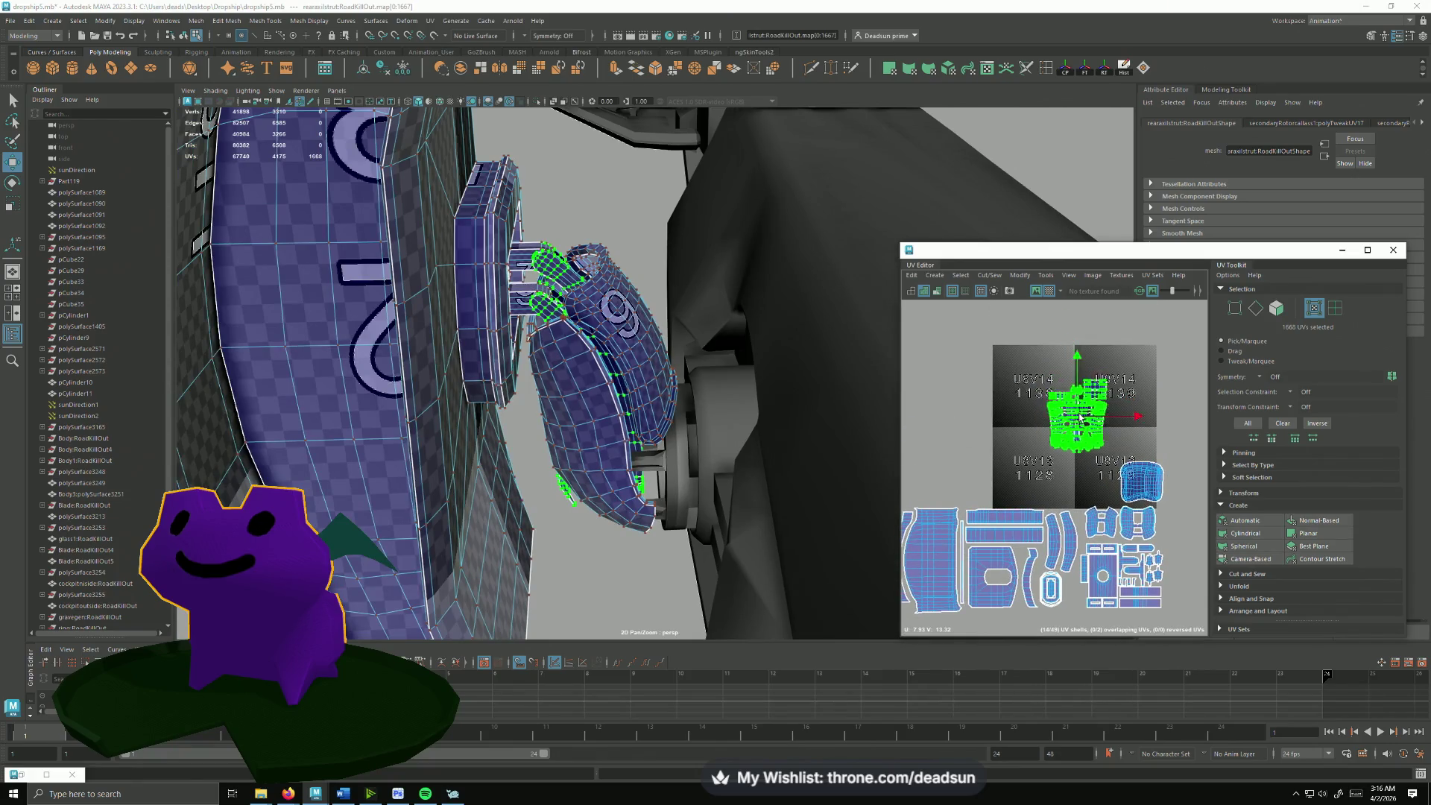
pyautogui.moveTo(1086, 466); pyautogui.dragTo(1094, 467)
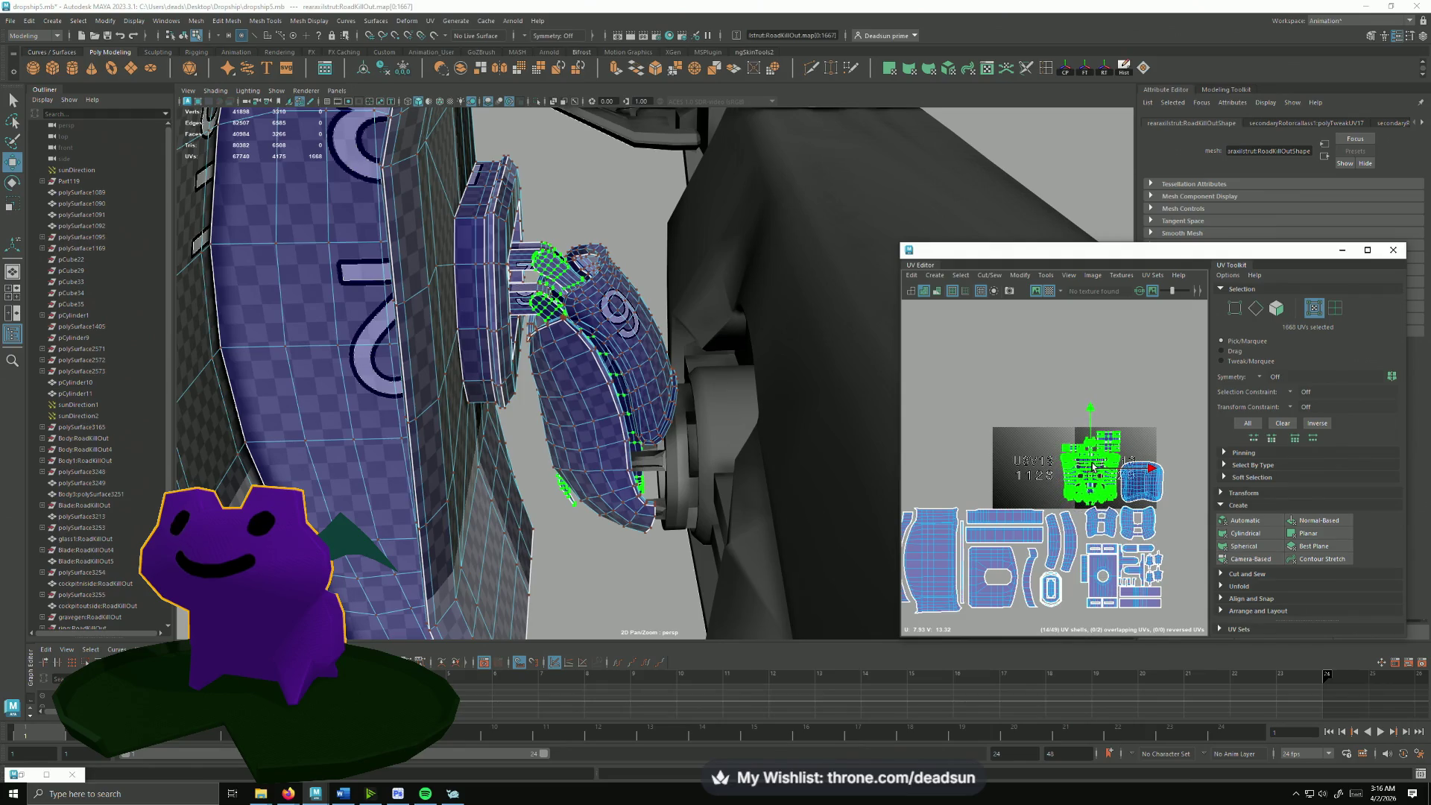
pyautogui.scroll(2, 1079, 477)
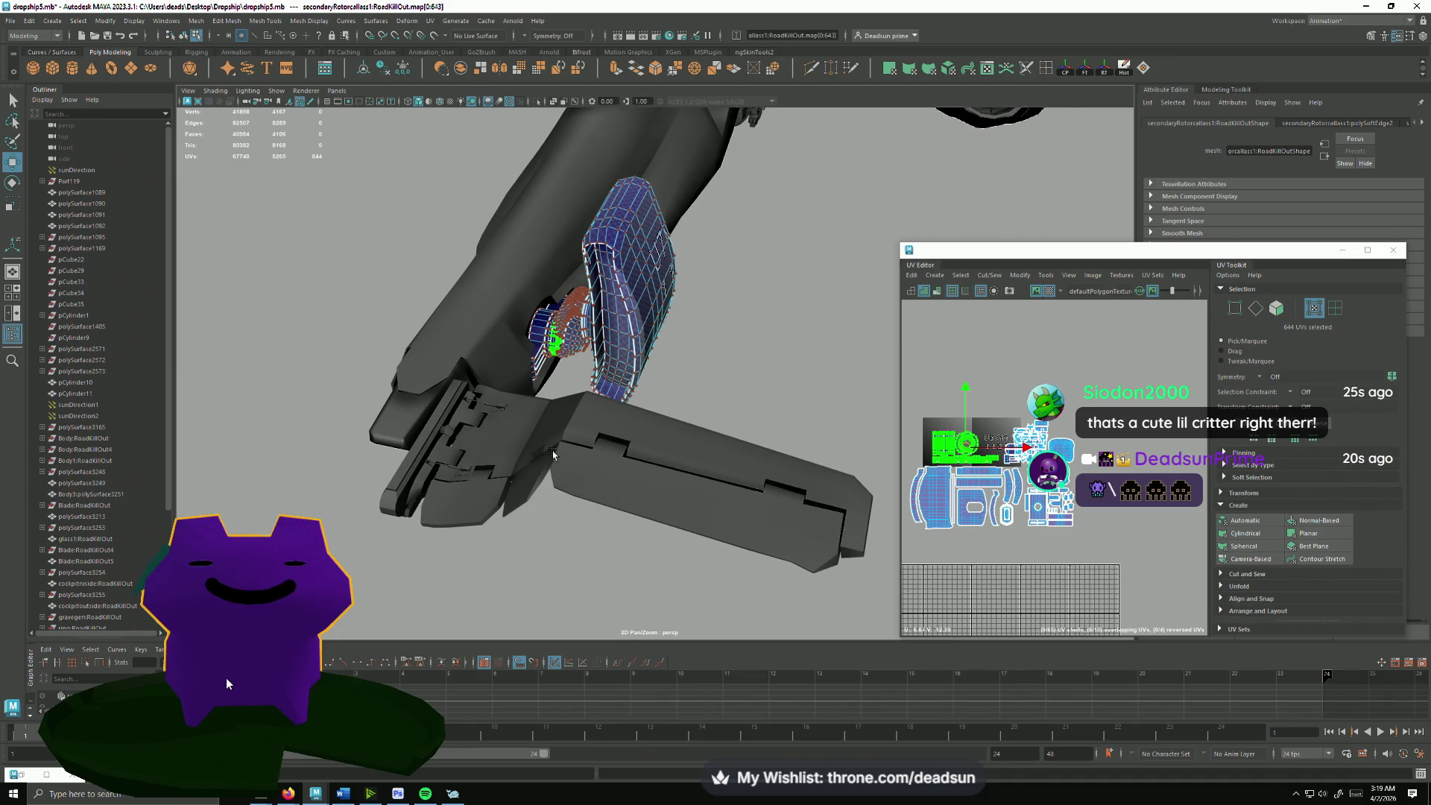
# Step: Save the scene via File > Save Scene and orbit out to a side view of the ship
pyautogui.click(9, 20)
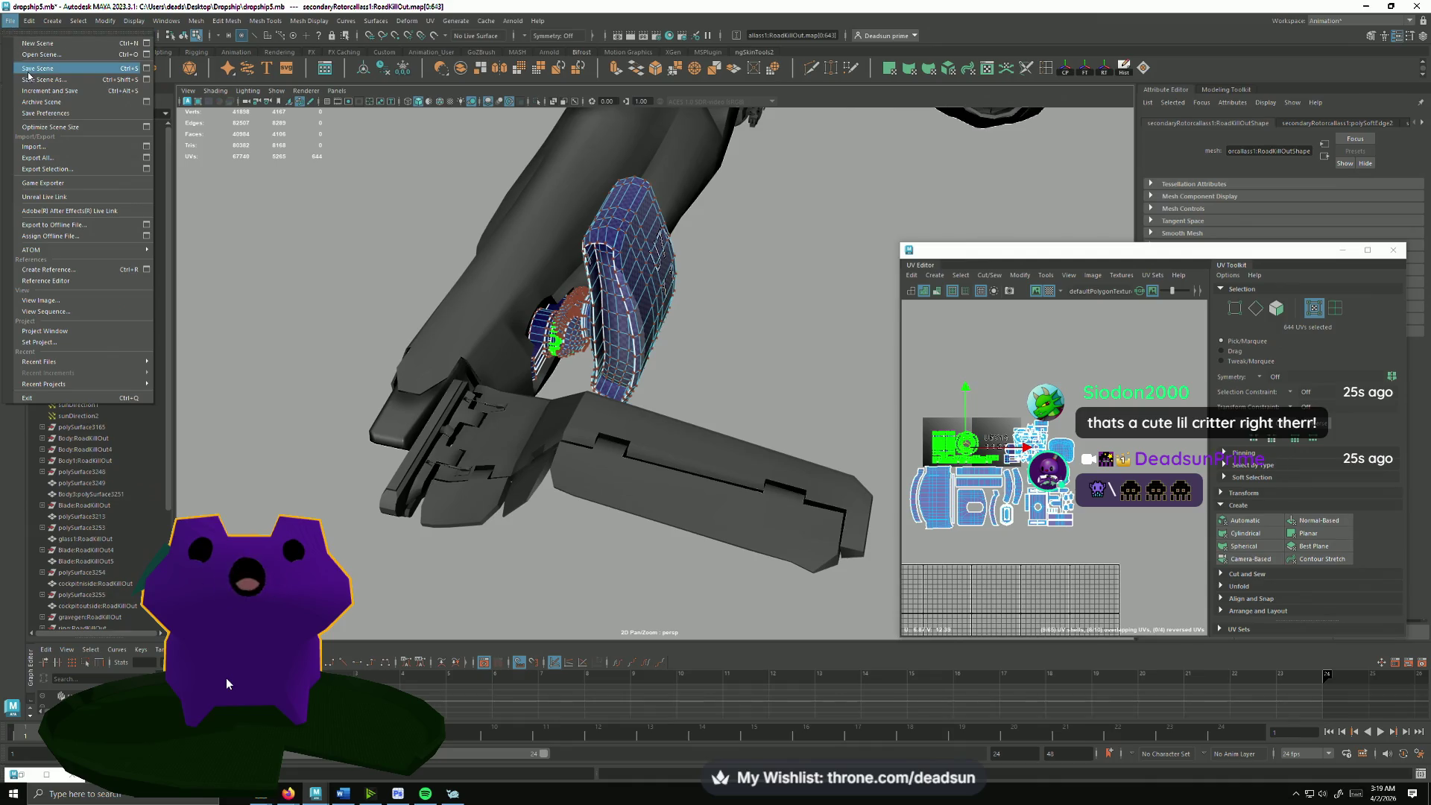
pyautogui.click(56, 71)
pyautogui.moveTo(483, 479)
pyautogui.keyDown('alt'); pyautogui.mouseDown()
pyautogui.moveTo(549, 443)
pyautogui.moveTo(392, 377)
pyautogui.mouseUp(); pyautogui.keyUp('alt')
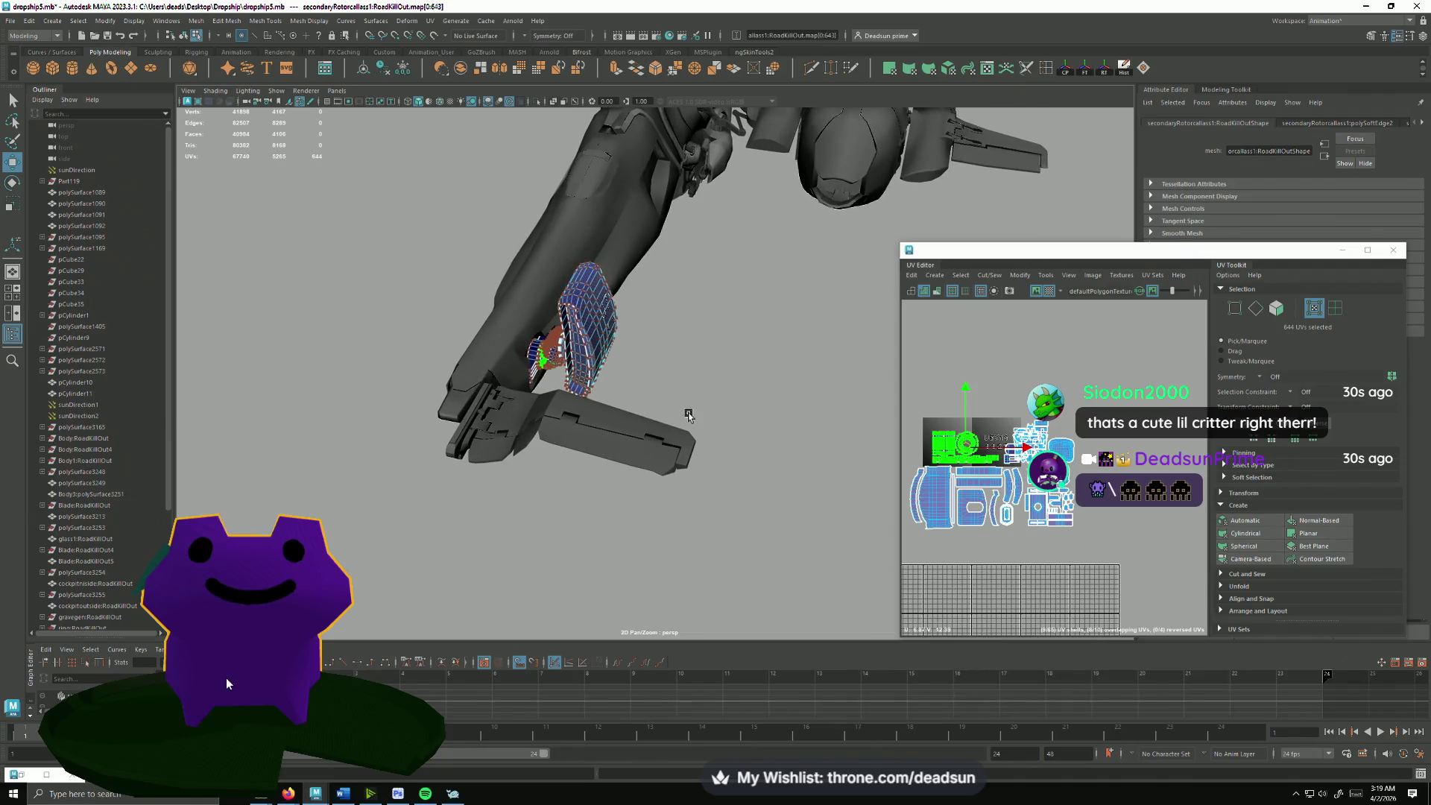
pyautogui.moveTo(651, 356)
pyautogui.keyDown('alt'); pyautogui.mouseDown()
pyautogui.moveTo(522, 399)
pyautogui.moveTo(490, 427)
pyautogui.moveTo(613, 338)
pyautogui.mouseUp(); pyautogui.keyUp('alt')
# Step: Switch to the spaceship reference image and bring up the frog avatar settings
pyautogui.hotkey('alt', 'Tab')
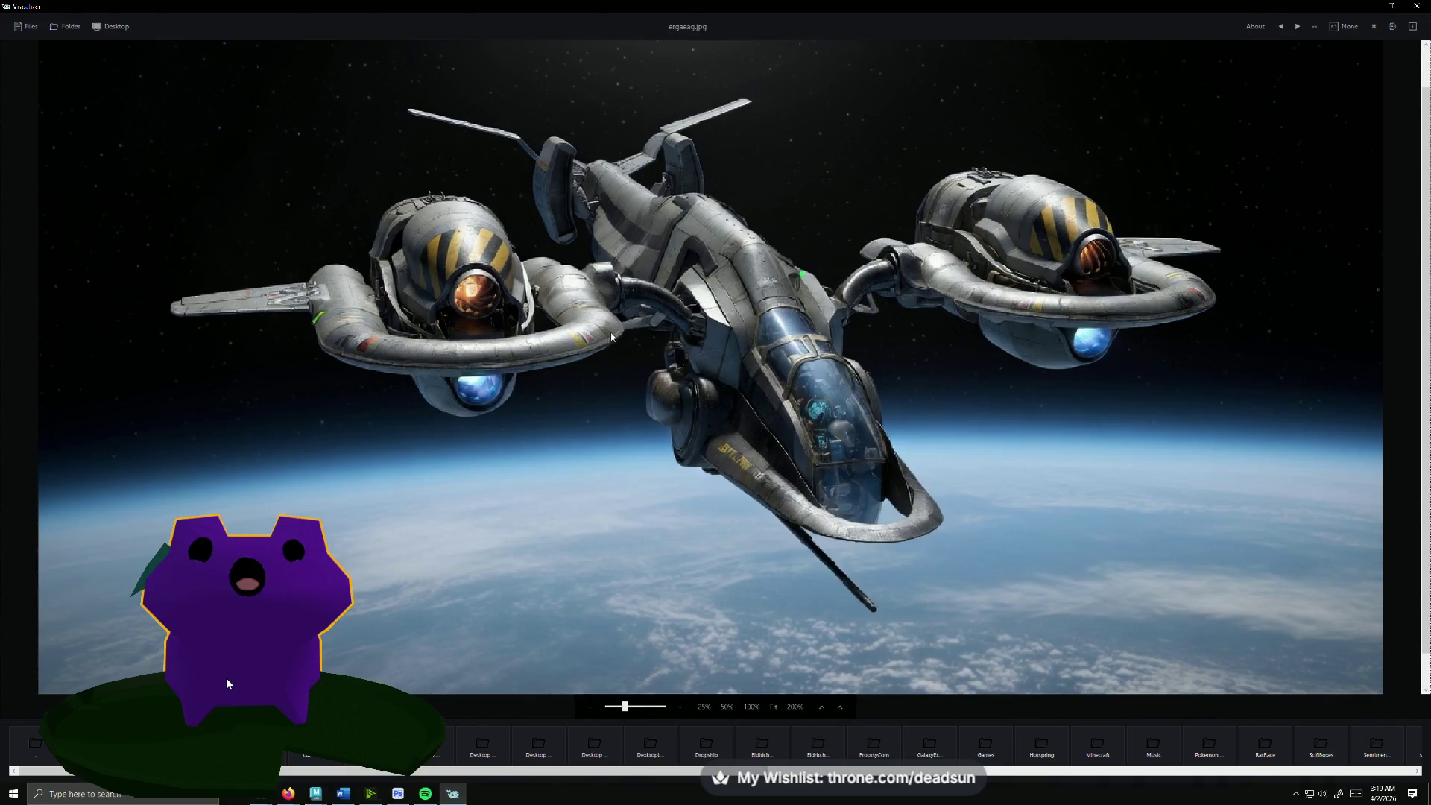
pyautogui.scroll(1, 624, 453)
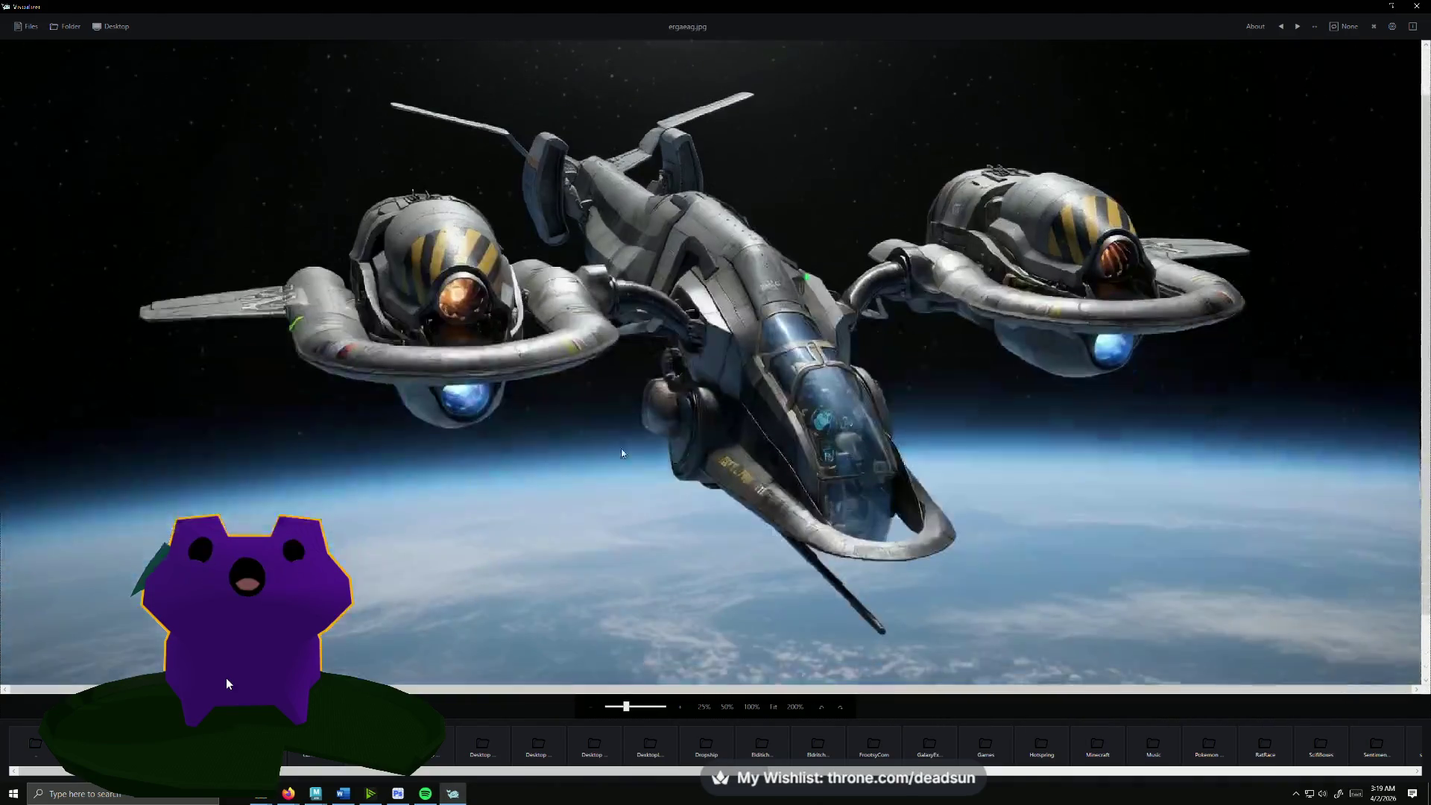
pyautogui.scroll(-1, 623, 454)
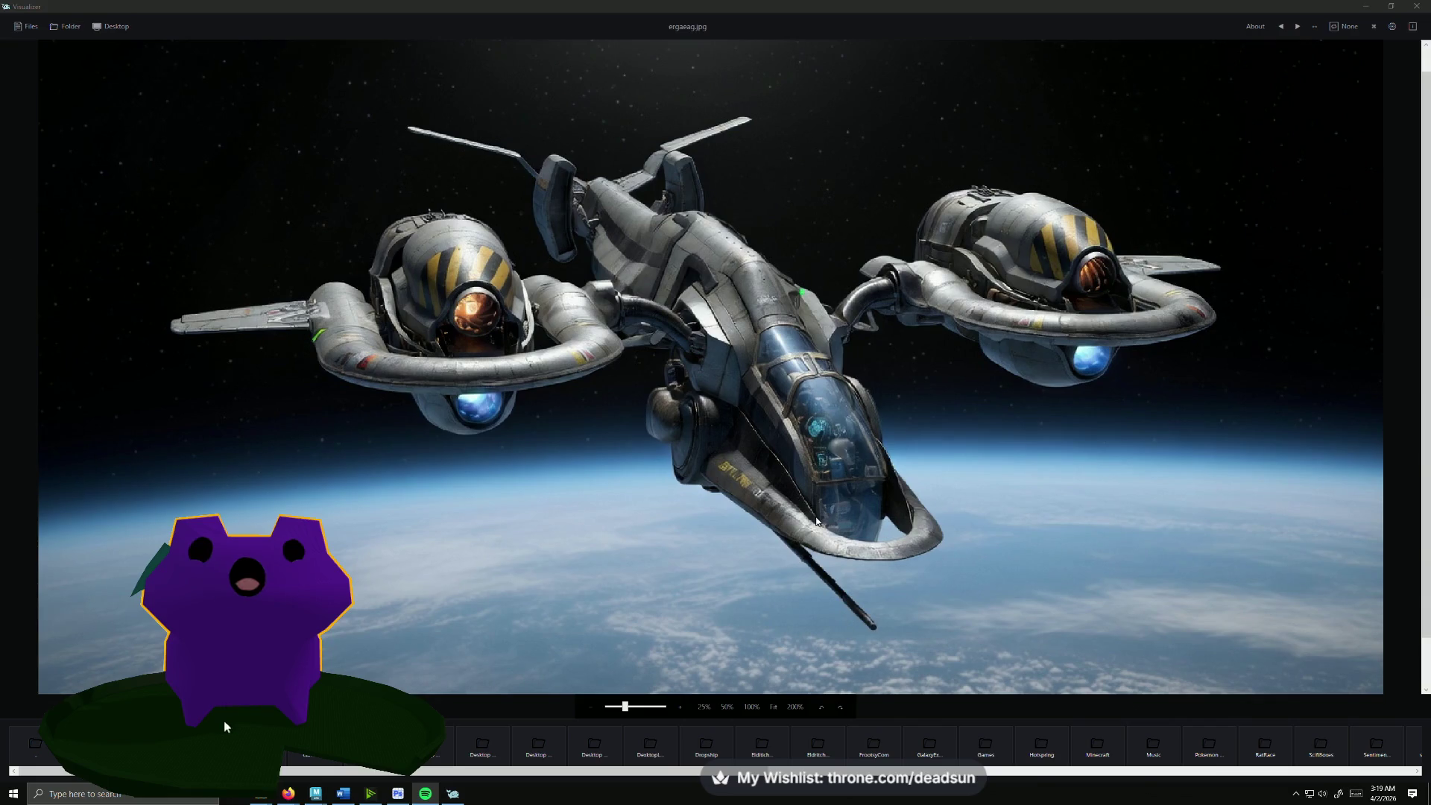
pyautogui.click(262, 667)
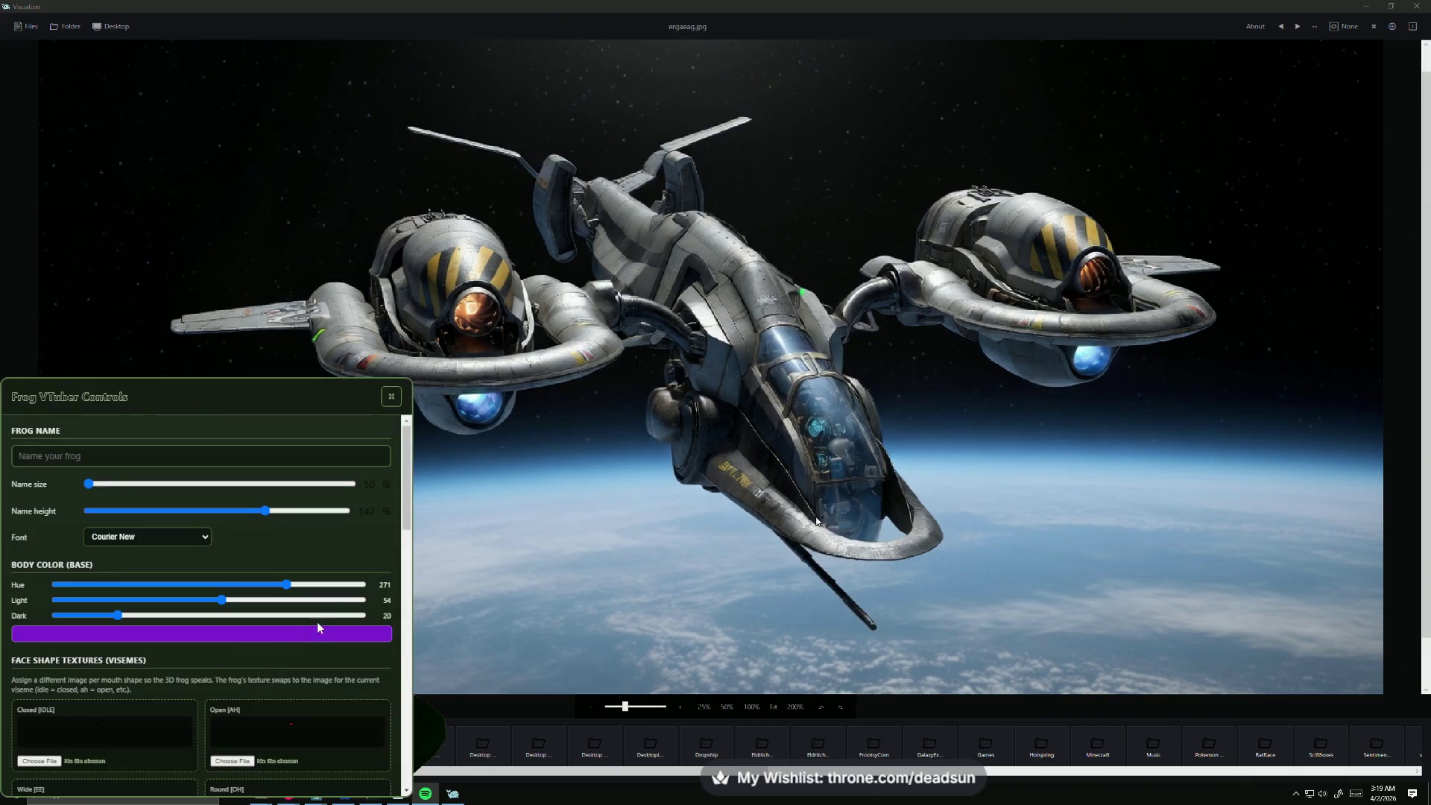
pyautogui.scroll(-5, 317, 622)
pyautogui.scroll(-5, 193, 662)
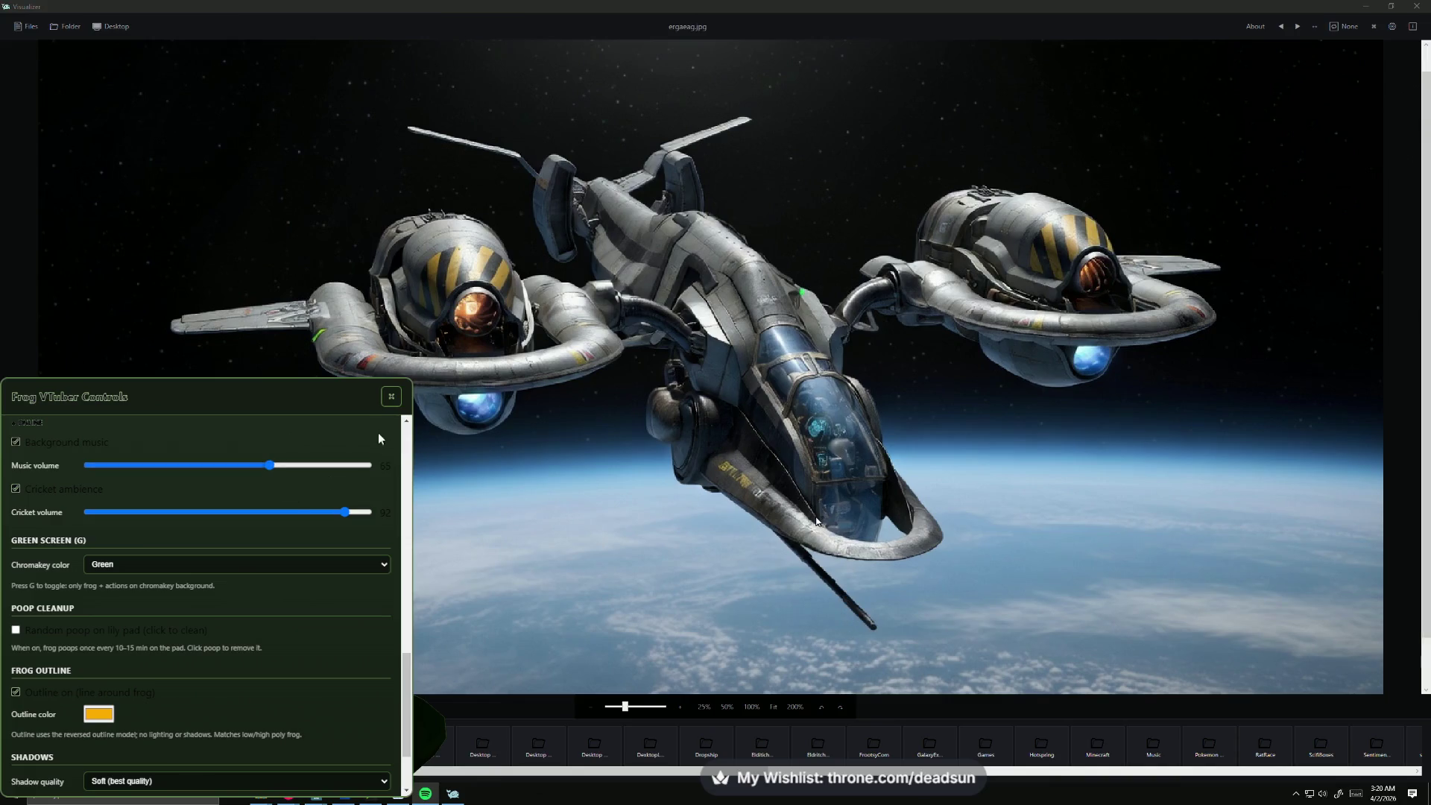
# Step: Close the frog avatar settings and minimize the reference image viewer
pyautogui.click(392, 397)
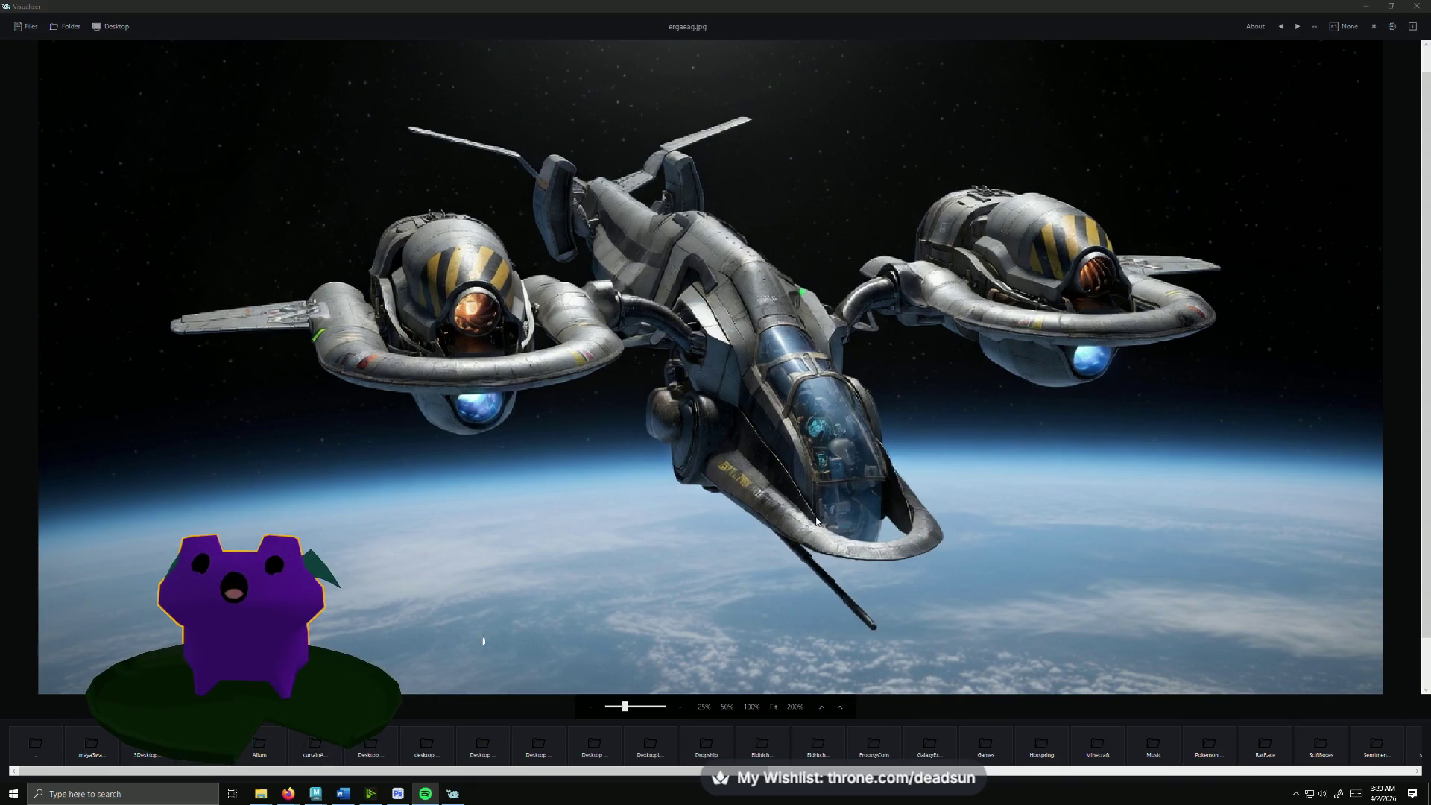
pyautogui.click(1363, 9)
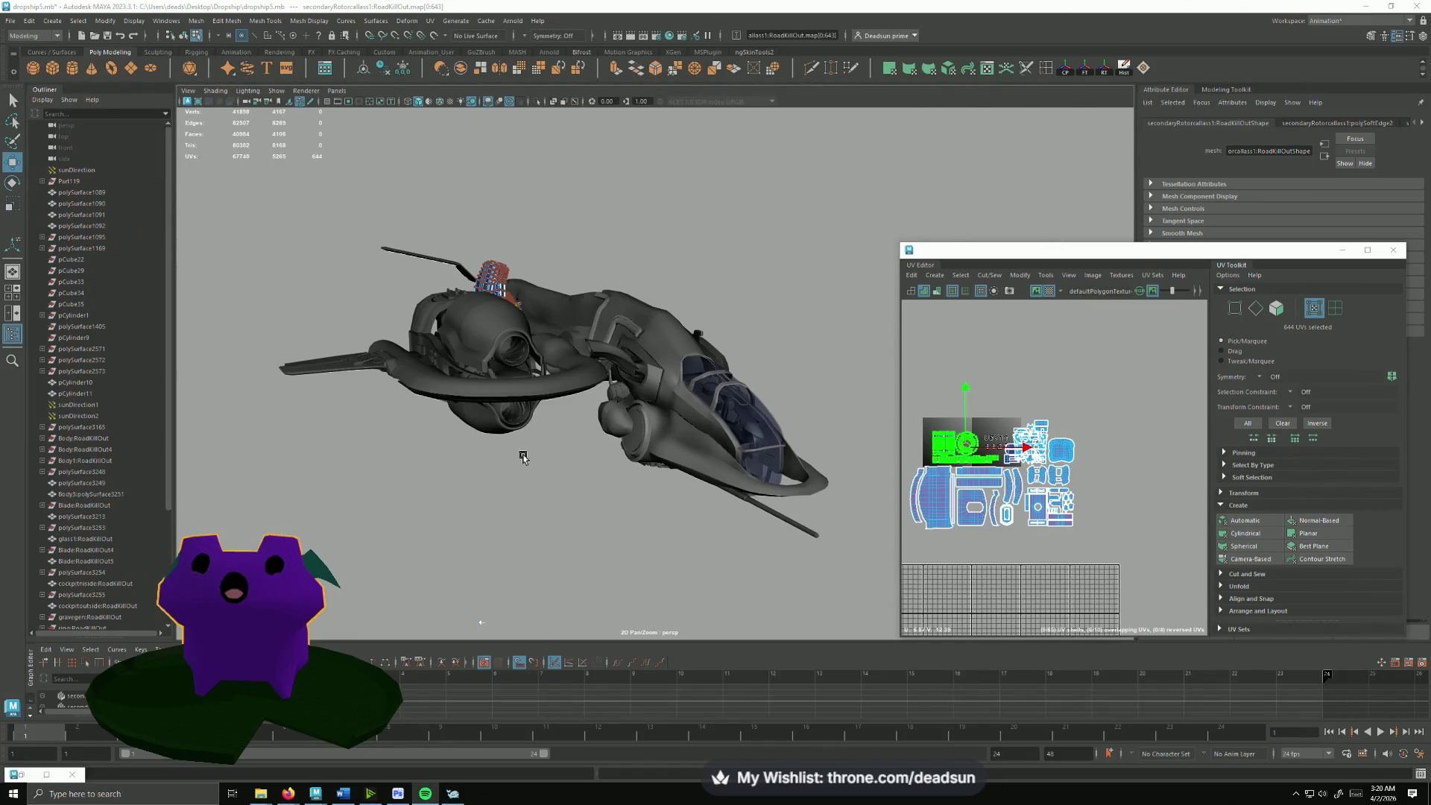
# Step: Switch to object selection and select the long panel on the ship's arm
pyautogui.keyDown('alt'); pyautogui.moveTo(444, 461); pyautogui.dragTo(636, 395); pyautogui.keyUp('alt')
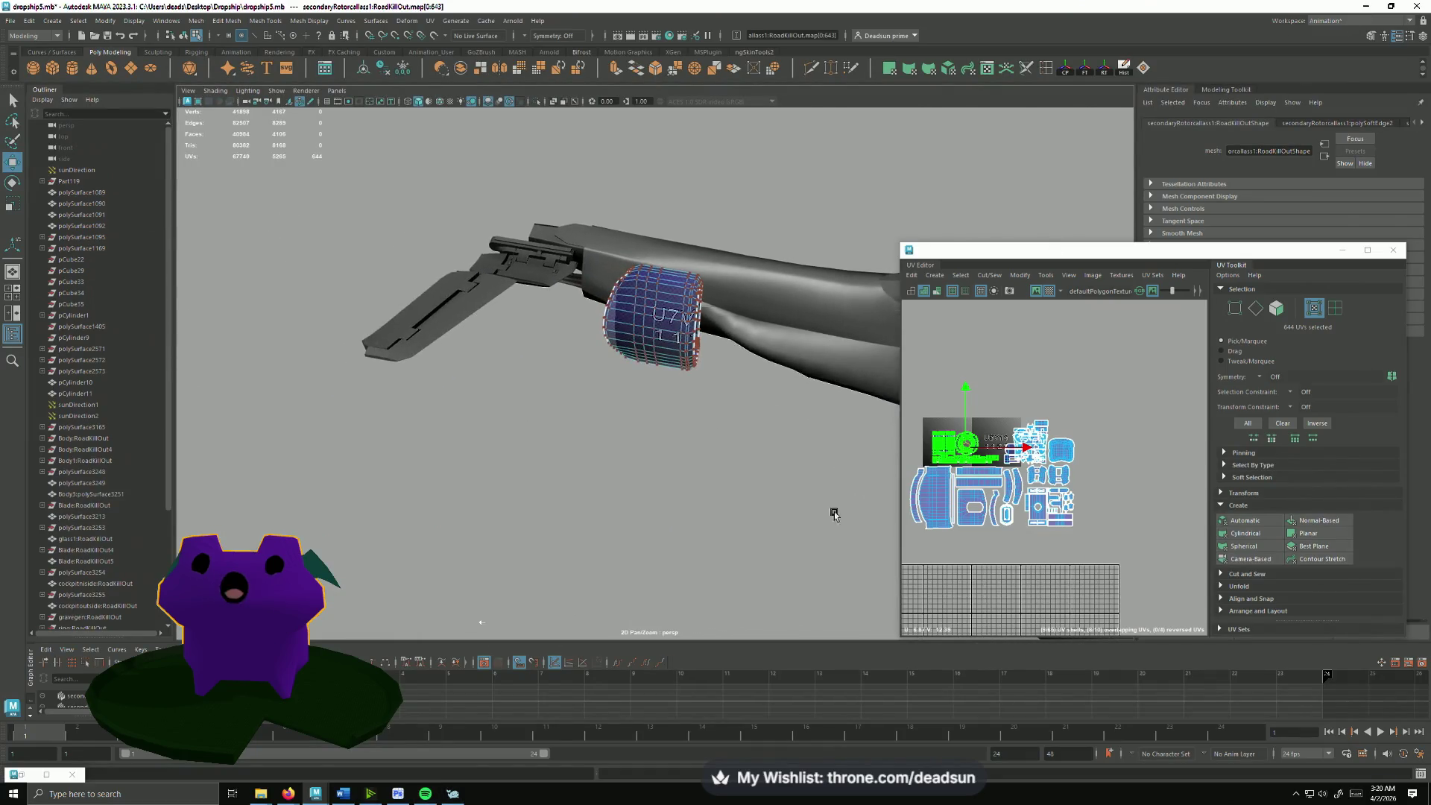
pyautogui.moveTo(636, 396); pyautogui.dragTo(626, 335, button='right')
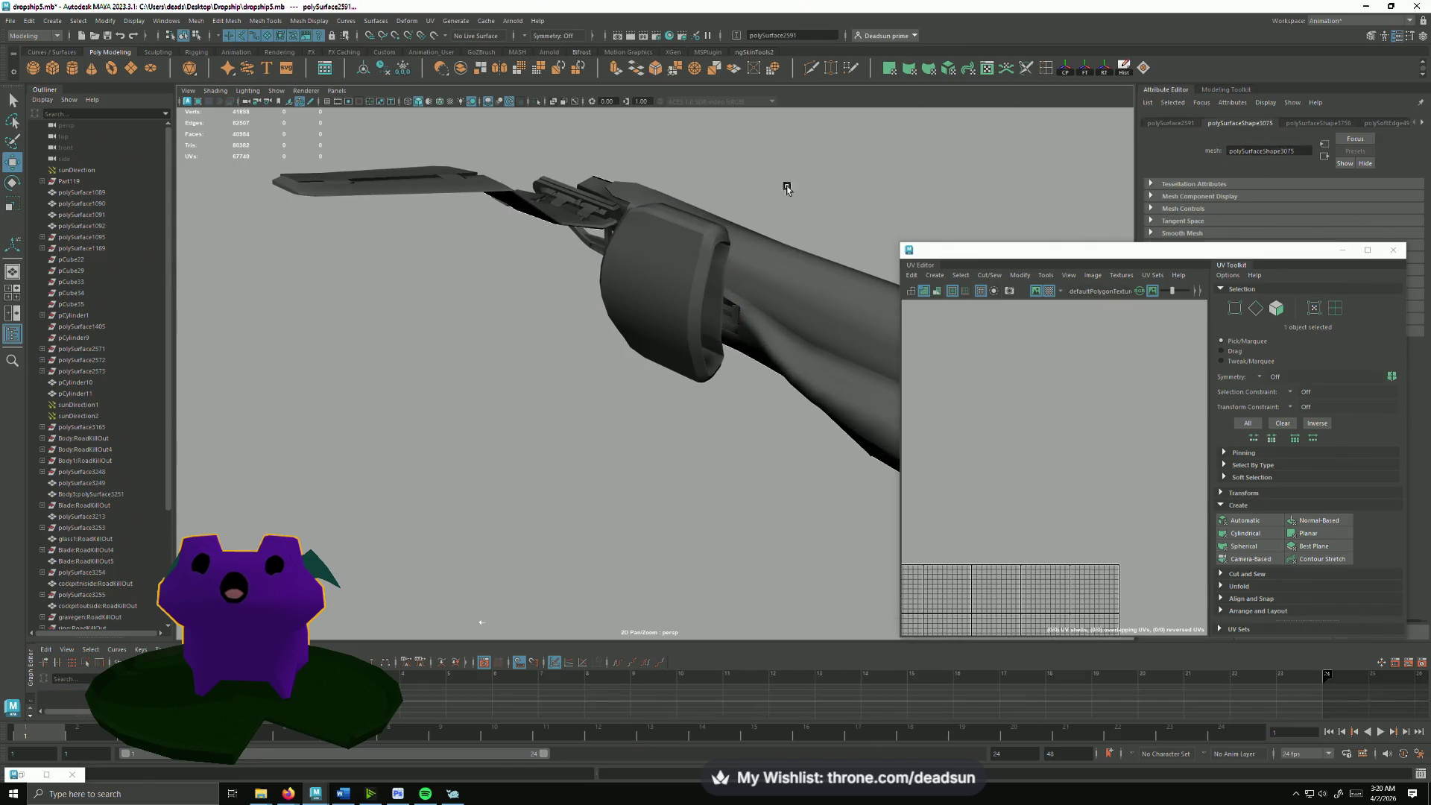
pyautogui.moveTo(626, 335)
pyautogui.keyDown('alt'); pyautogui.mouseDown()
pyautogui.moveTo(655, 360)
pyautogui.moveTo(565, 462)
pyautogui.moveTo(605, 471)
pyautogui.moveTo(507, 411)
pyautogui.mouseUp(); pyautogui.keyUp('alt')
pyautogui.click(507, 411)
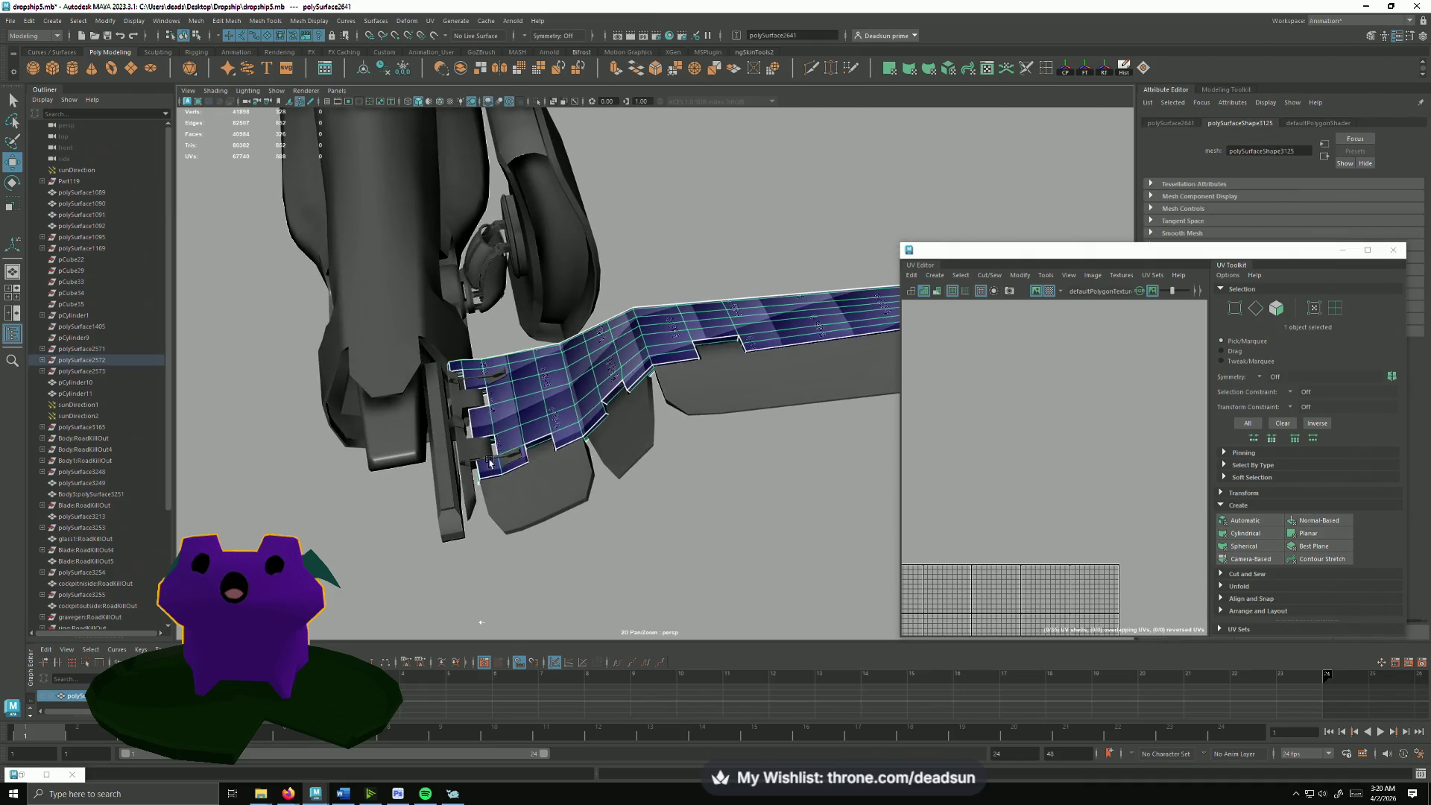
# Step: Marquee-select the arm pieces and add the left engine mesh to the selection
pyautogui.moveTo(490, 462)
pyautogui.keyDown('alt'); pyautogui.mouseDown()
pyautogui.moveTo(545, 528)
pyautogui.moveTo(697, 431)
pyautogui.moveTo(522, 352)
pyautogui.mouseUp(); pyautogui.keyUp('alt')
pyautogui.moveTo(400, 233)
pyautogui.mouseDown()
pyautogui.moveTo(574, 438)
pyautogui.moveTo(455, 414)
pyautogui.mouseUp()
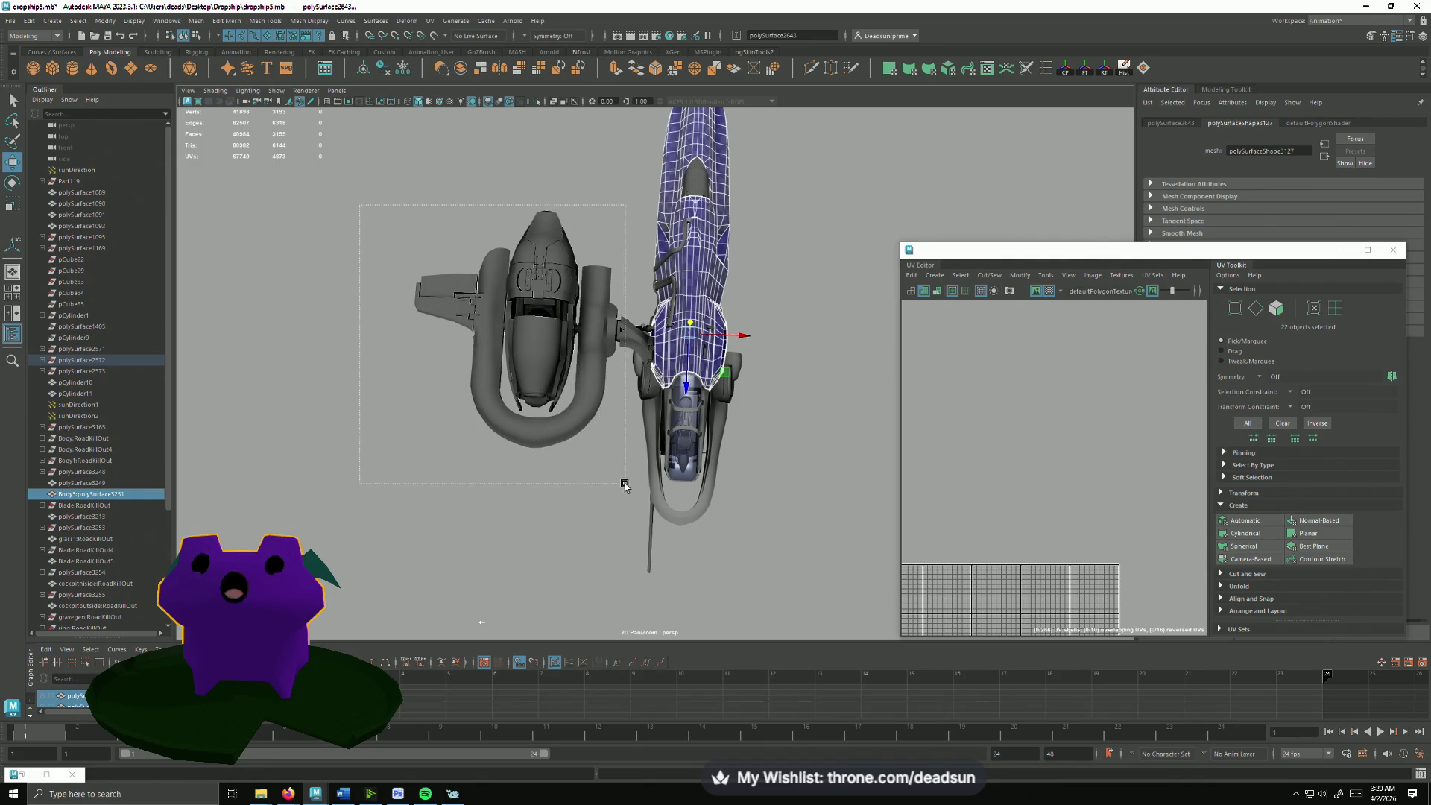
pyautogui.moveTo(603, 478)
pyautogui.mouseDown()
pyautogui.moveTo(623, 486)
pyautogui.moveTo(532, 435)
pyautogui.moveTo(595, 464)
pyautogui.moveTo(595, 540)
pyautogui.moveTo(693, 445)
pyautogui.mouseUp()
pyautogui.scroll(3, 746, 551)
pyautogui.keyDown('alt'); pyautogui.moveTo(746, 551); pyautogui.dragTo(686, 436); pyautogui.keyUp('alt')
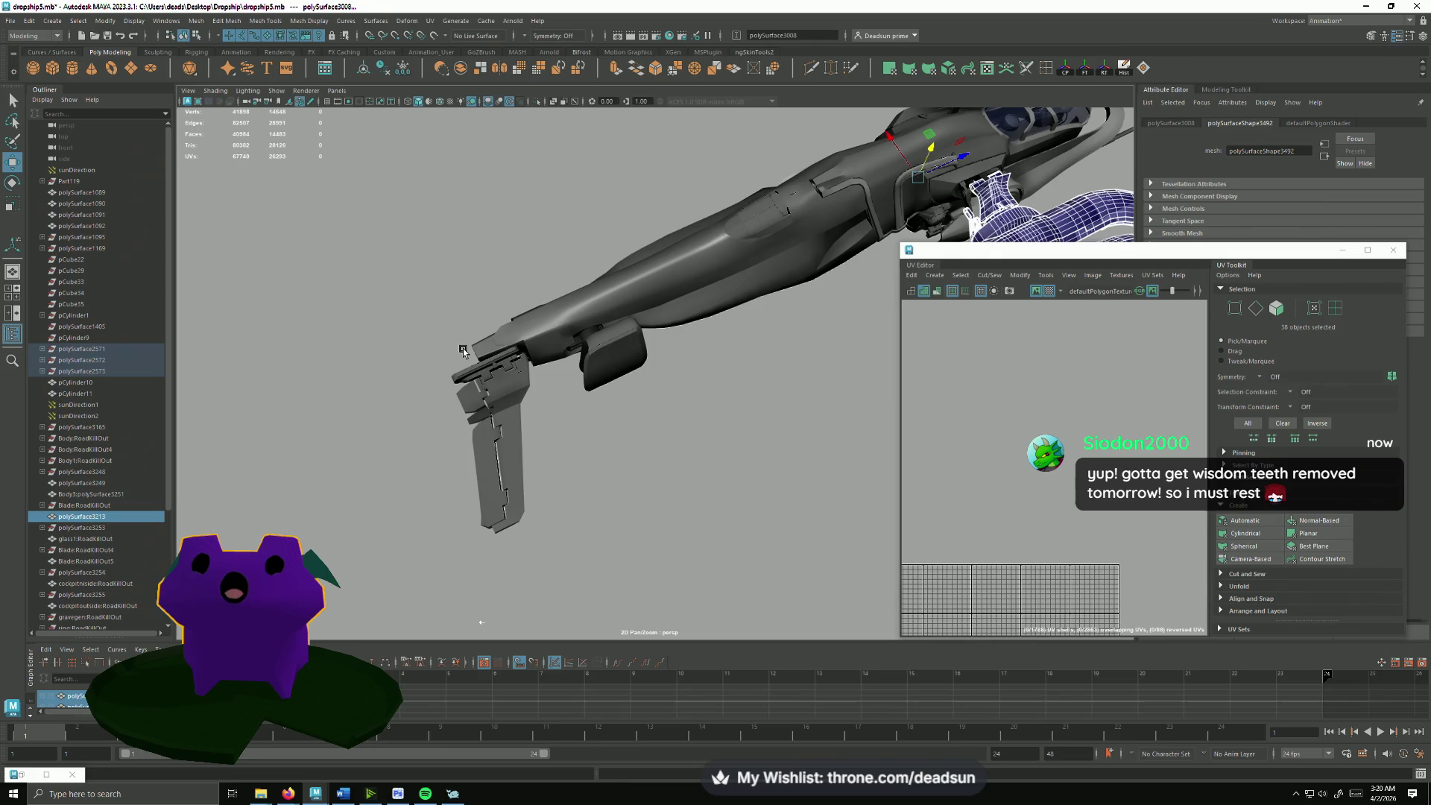
pyautogui.scroll(3, 578, 360)
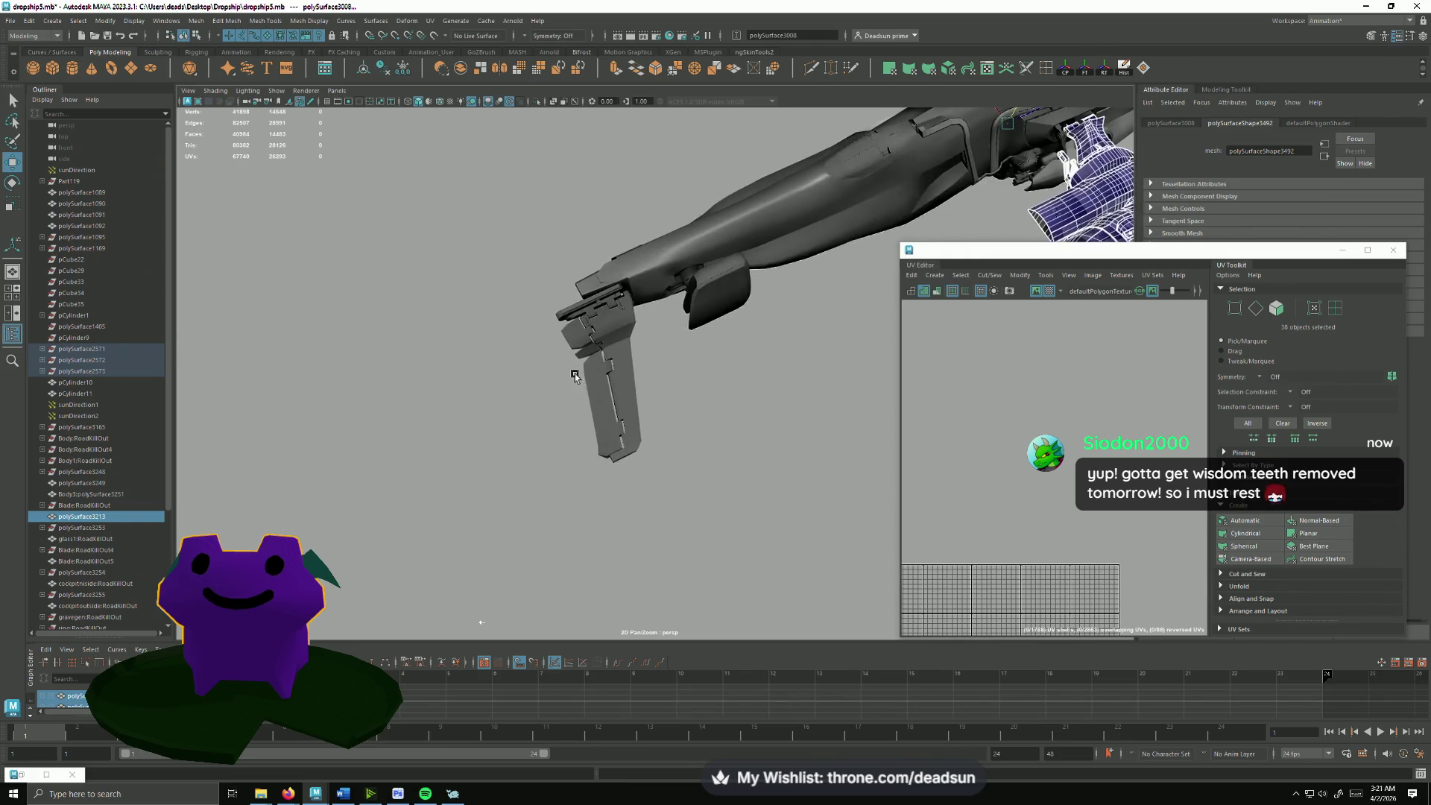
pyautogui.scroll(3, 600, 386)
# Step: Select the arm's blade part and add the left blade and another arm panel
pyautogui.click(598, 400)
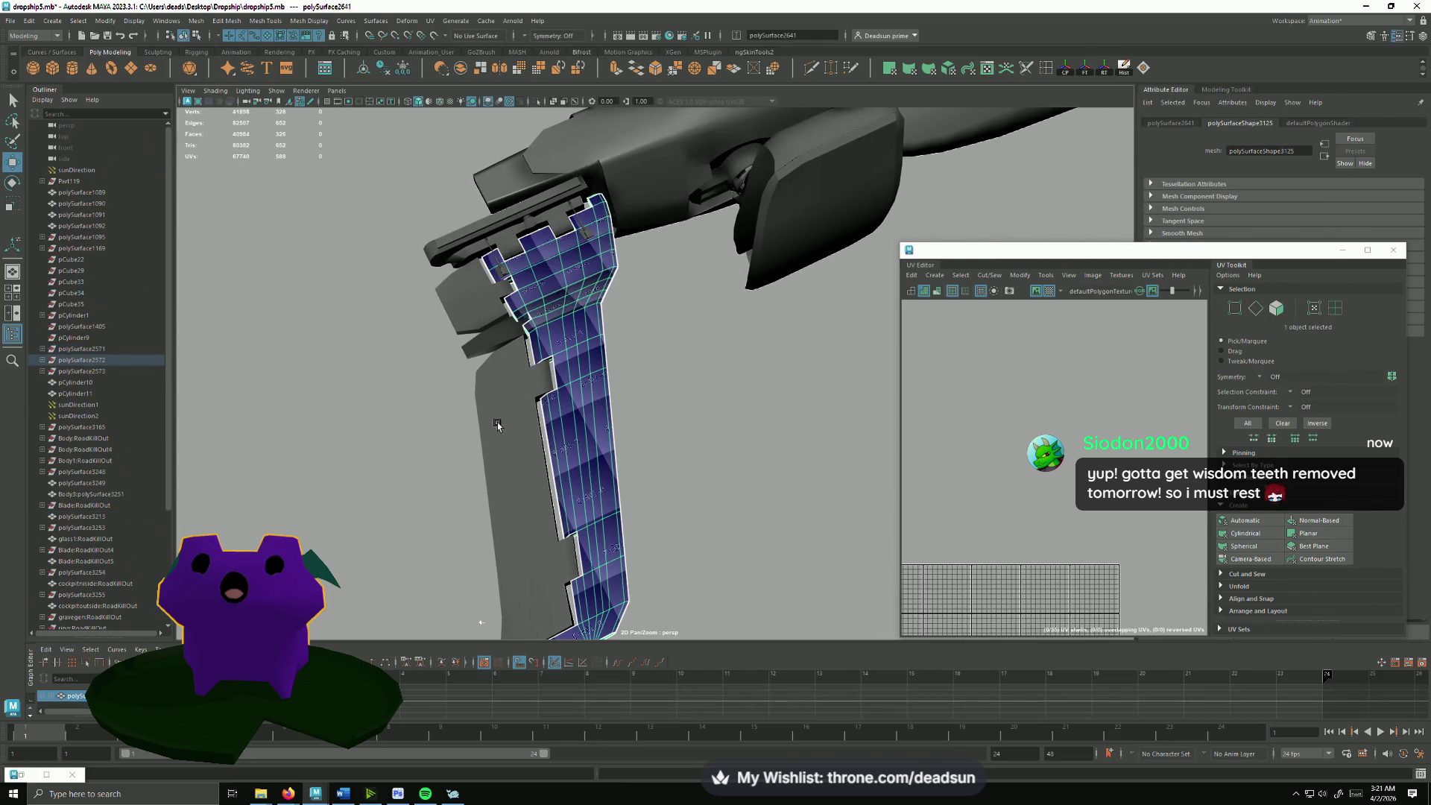
pyautogui.keyDown('shift'); pyautogui.click(496, 415); pyautogui.keyUp('shift')
pyautogui.keyDown('shift'); pyautogui.click(476, 313); pyautogui.keyUp('shift')
pyautogui.moveTo(475, 314)
pyautogui.keyDown('alt'); pyautogui.mouseDown()
pyautogui.moveTo(661, 446)
pyautogui.moveTo(634, 515)
pyautogui.moveTo(601, 472)
pyautogui.moveTo(617, 484)
pyautogui.moveTo(605, 506)
pyautogui.moveTo(567, 486)
pyautogui.moveTo(636, 481)
pyautogui.moveTo(599, 432)
pyautogui.moveTo(539, 450)
pyautogui.moveTo(579, 453)
pyautogui.mouseUp(); pyautogui.keyUp('alt')
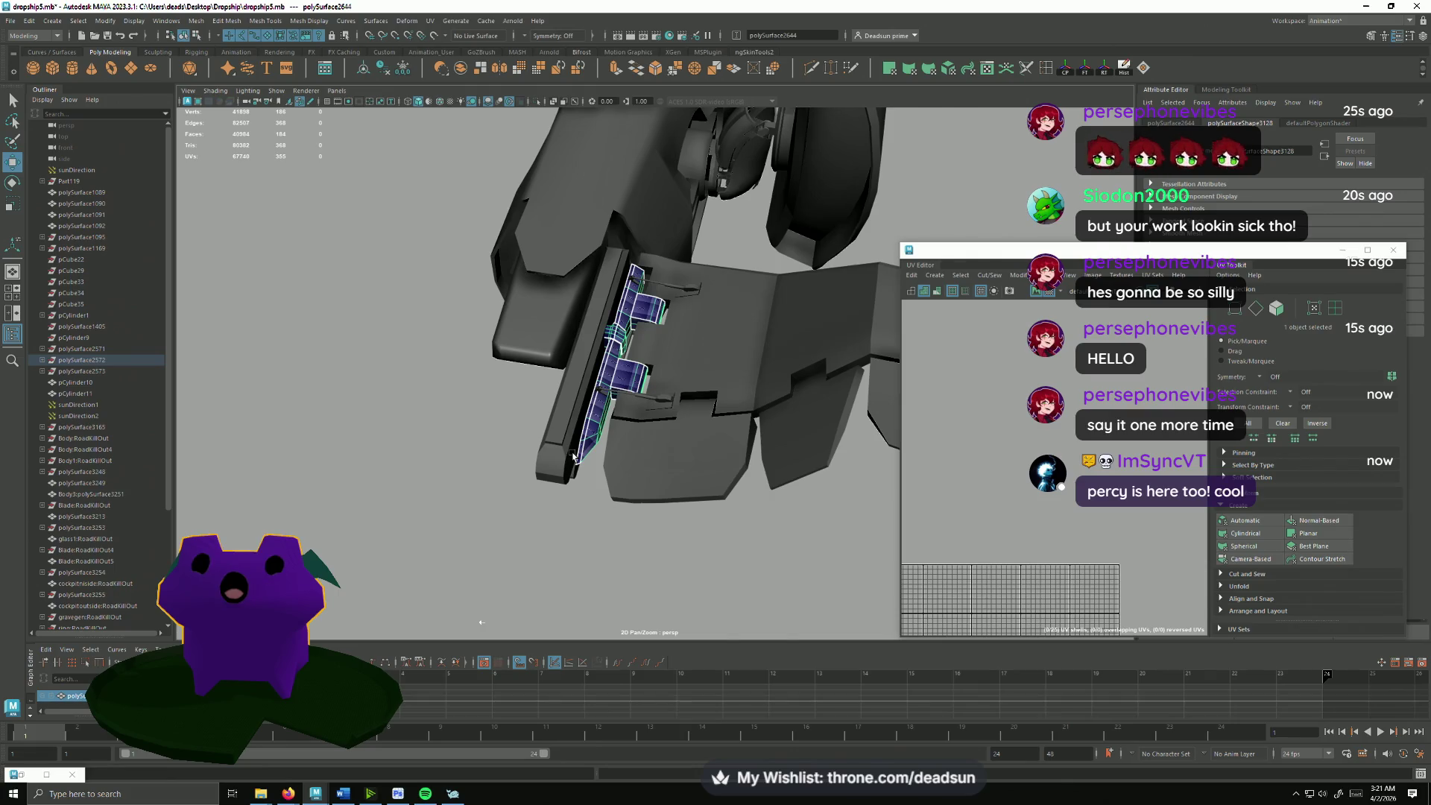
pyautogui.keyDown('alt'); pyautogui.moveTo(506, 249); pyautogui.dragTo(625, 281); pyautogui.keyUp('alt')
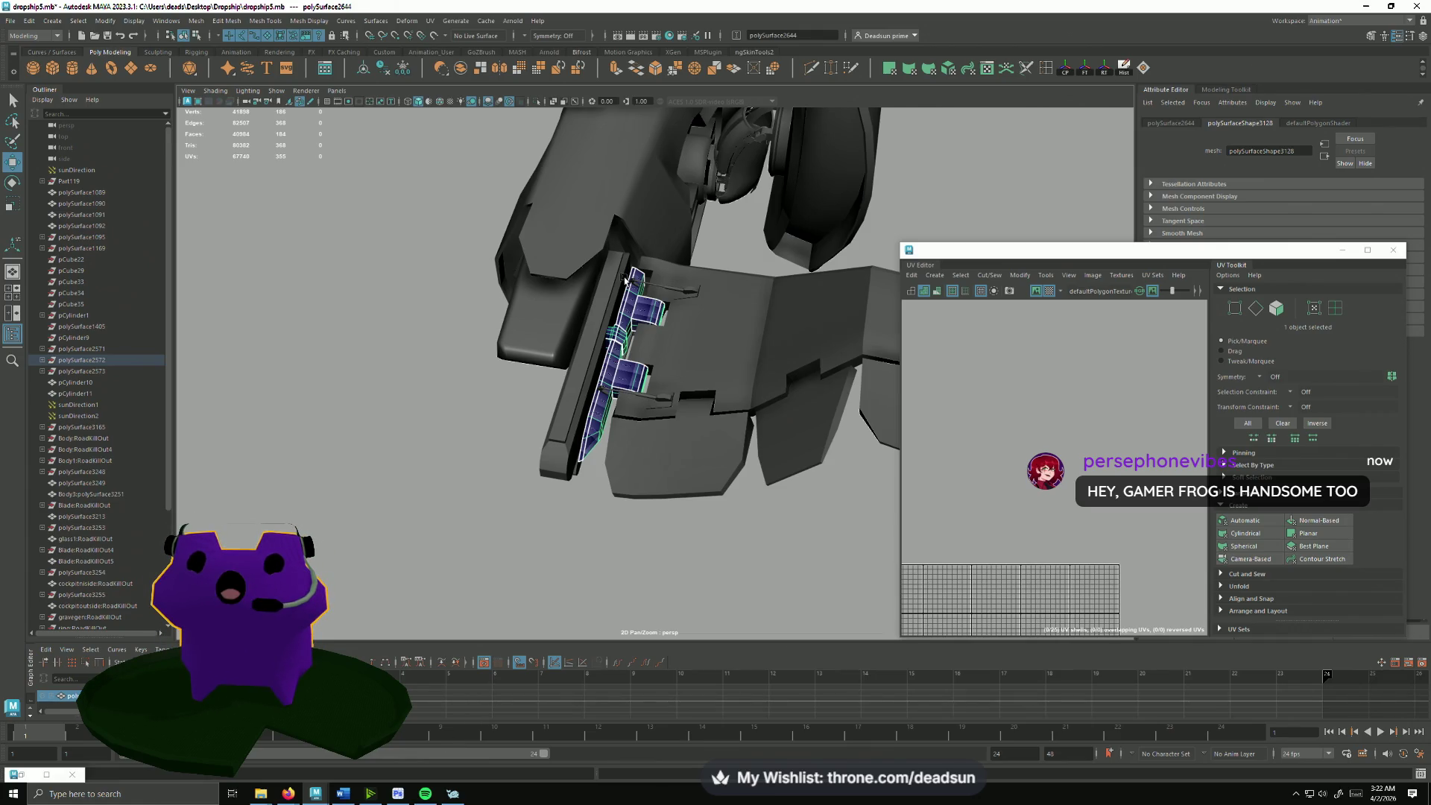
pyautogui.click(382, 601)
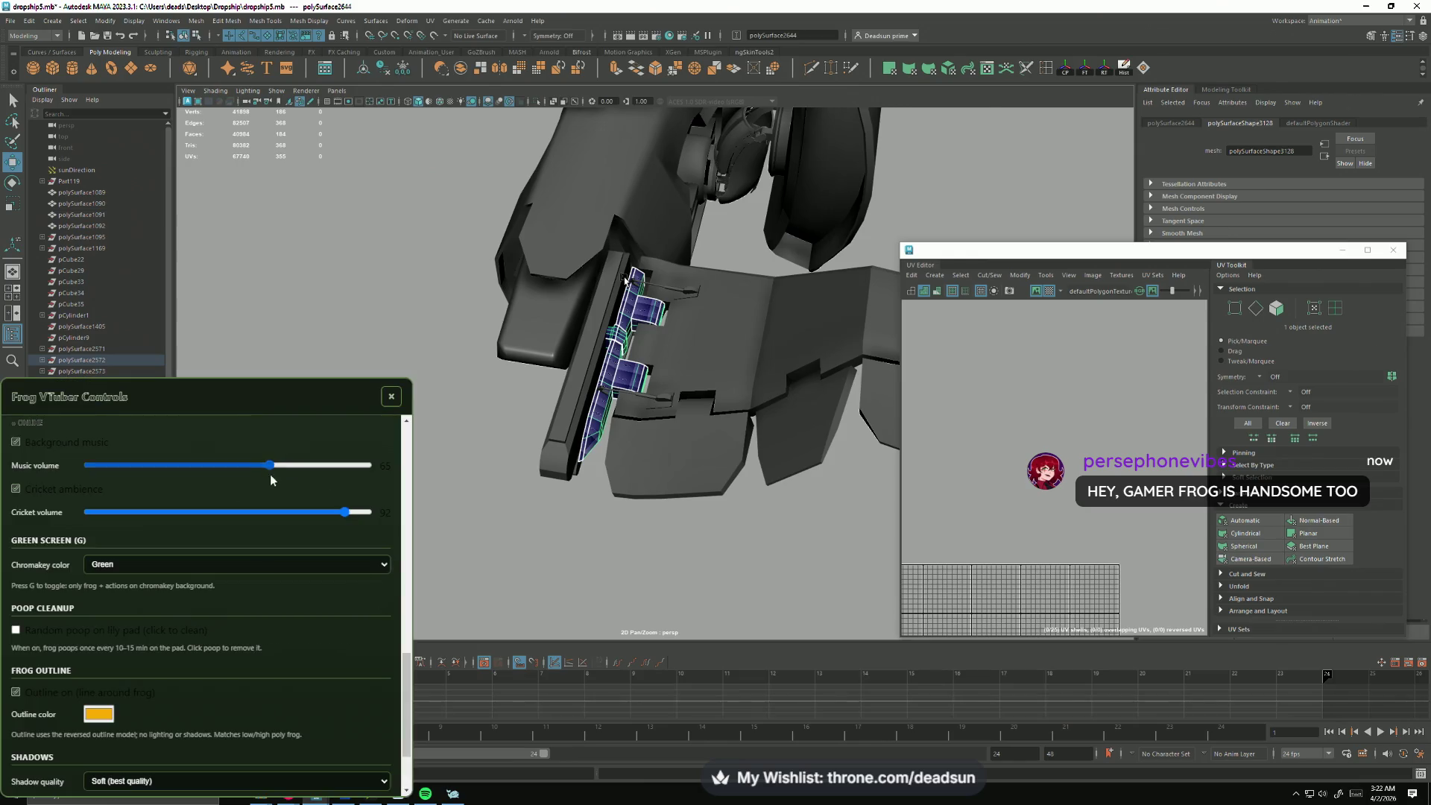
pyautogui.scroll(5, 270, 474)
pyautogui.scroll(5, 281, 530)
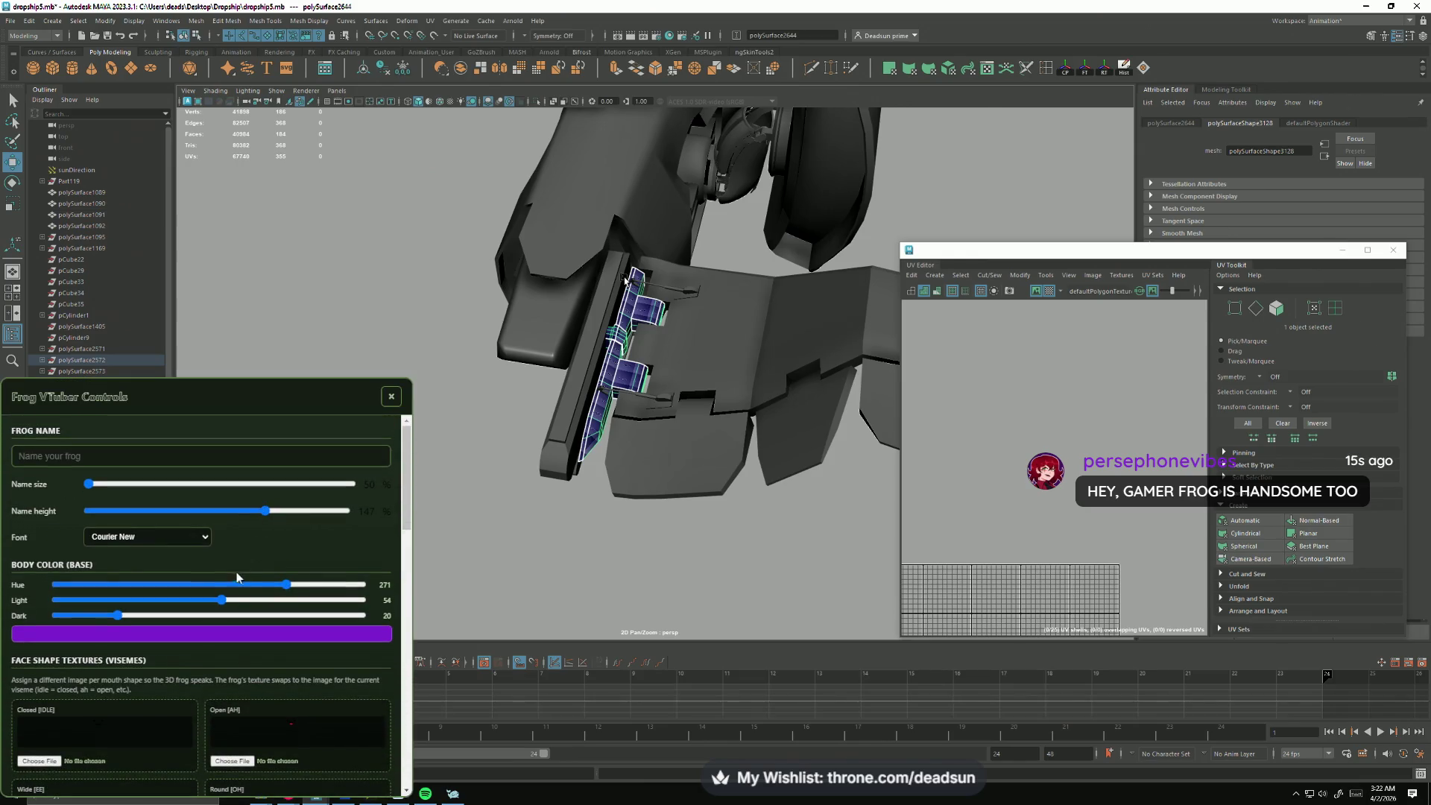
# Step: Shift the frog's Body Color hue to red (0) and preview it with the panel closed
pyautogui.moveTo(286, 583); pyautogui.dragTo(32, 593)
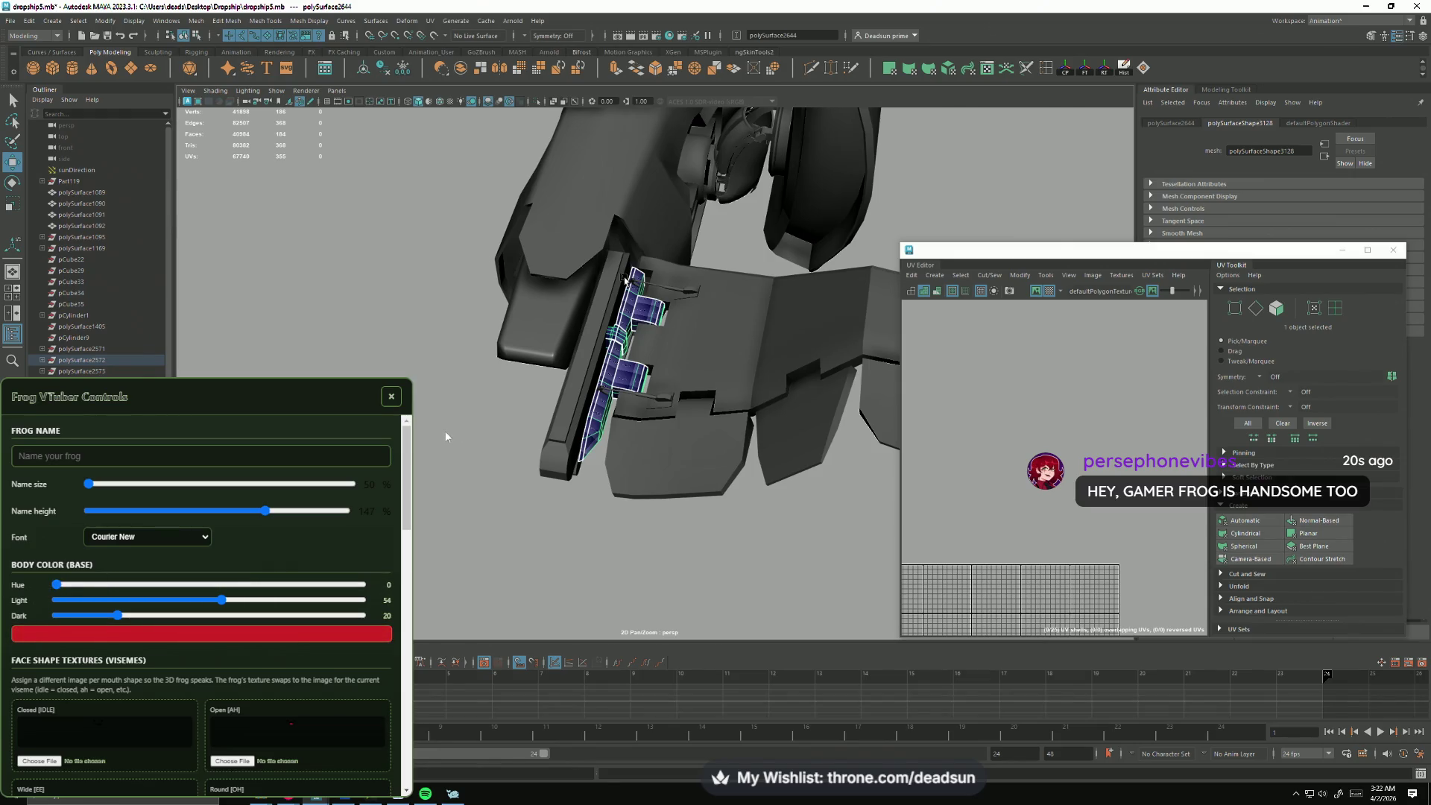
pyautogui.click(445, 431)
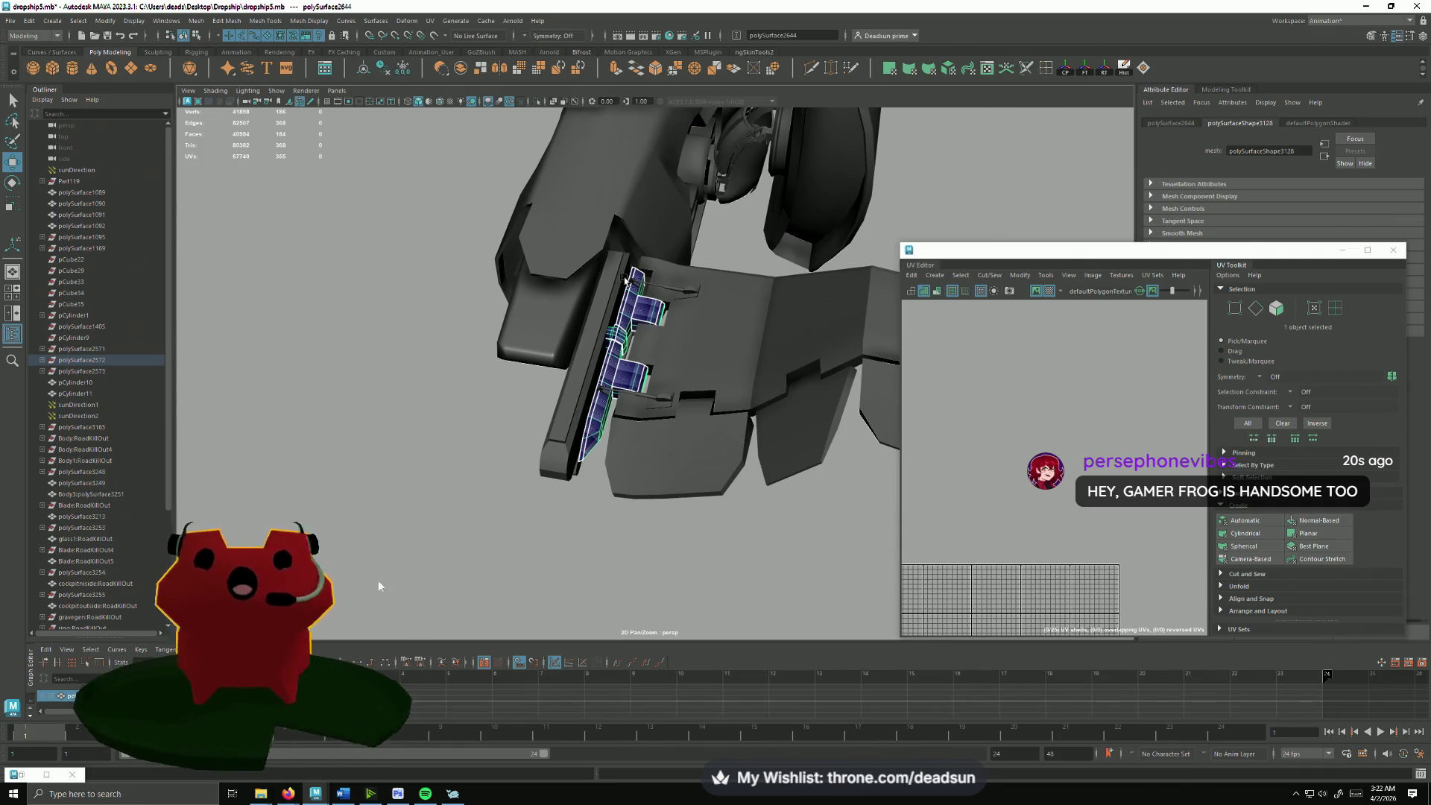
pyautogui.click(257, 559)
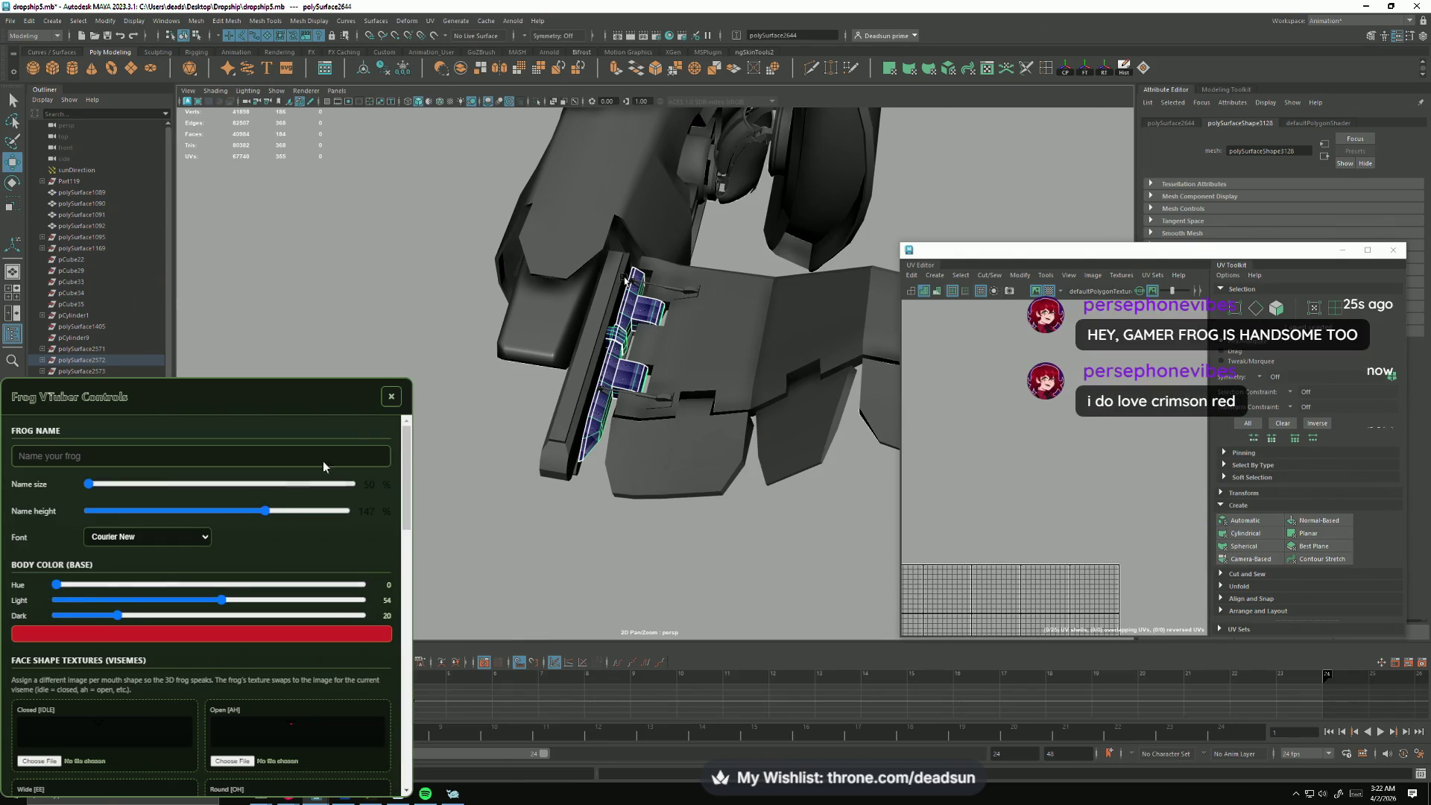
pyautogui.click(391, 396)
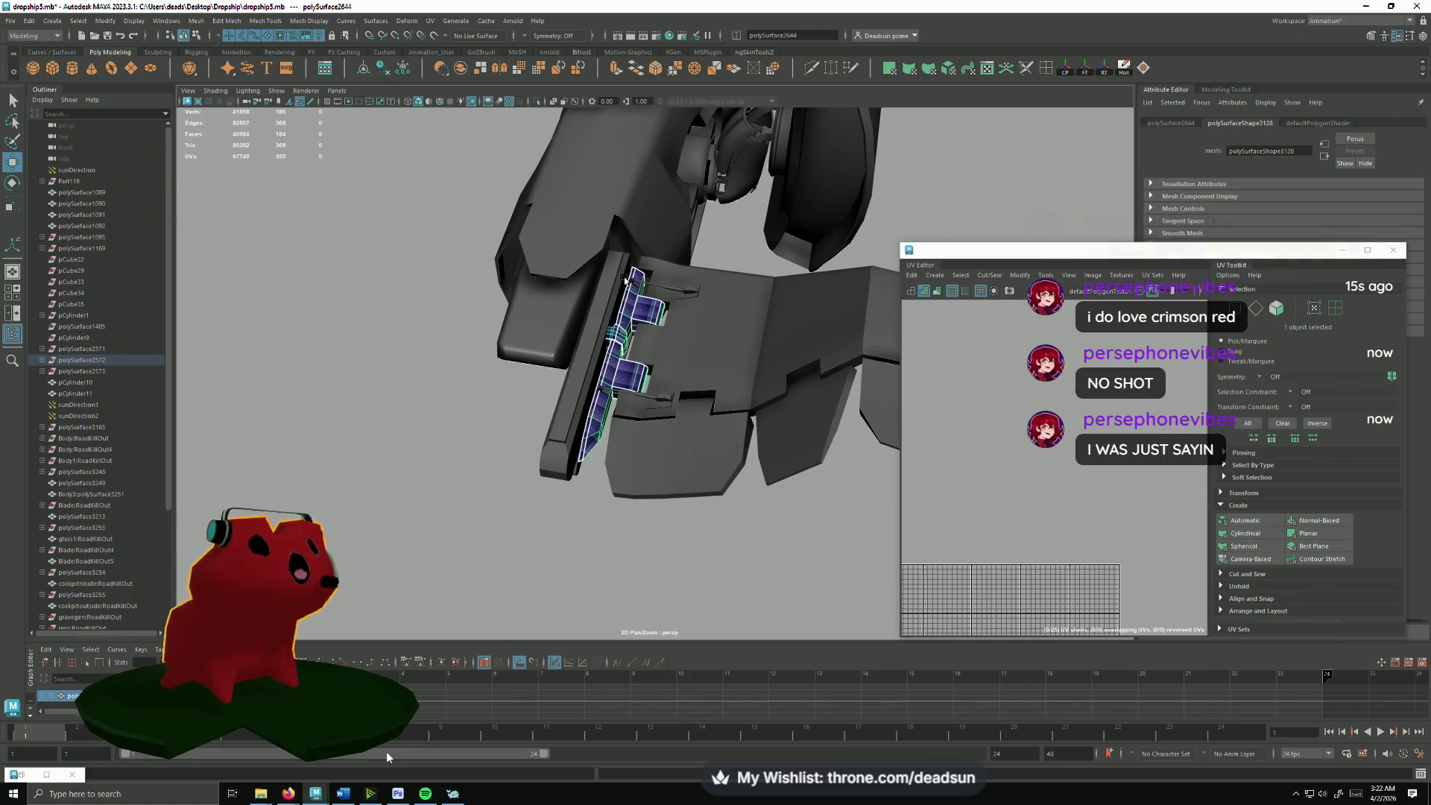
pyautogui.click(393, 648)
# Step: Lower the Light value and retune Dark to deepen the red to crimson, then close the panel
pyautogui.moveTo(156, 615); pyautogui.dragTo(100, 616)
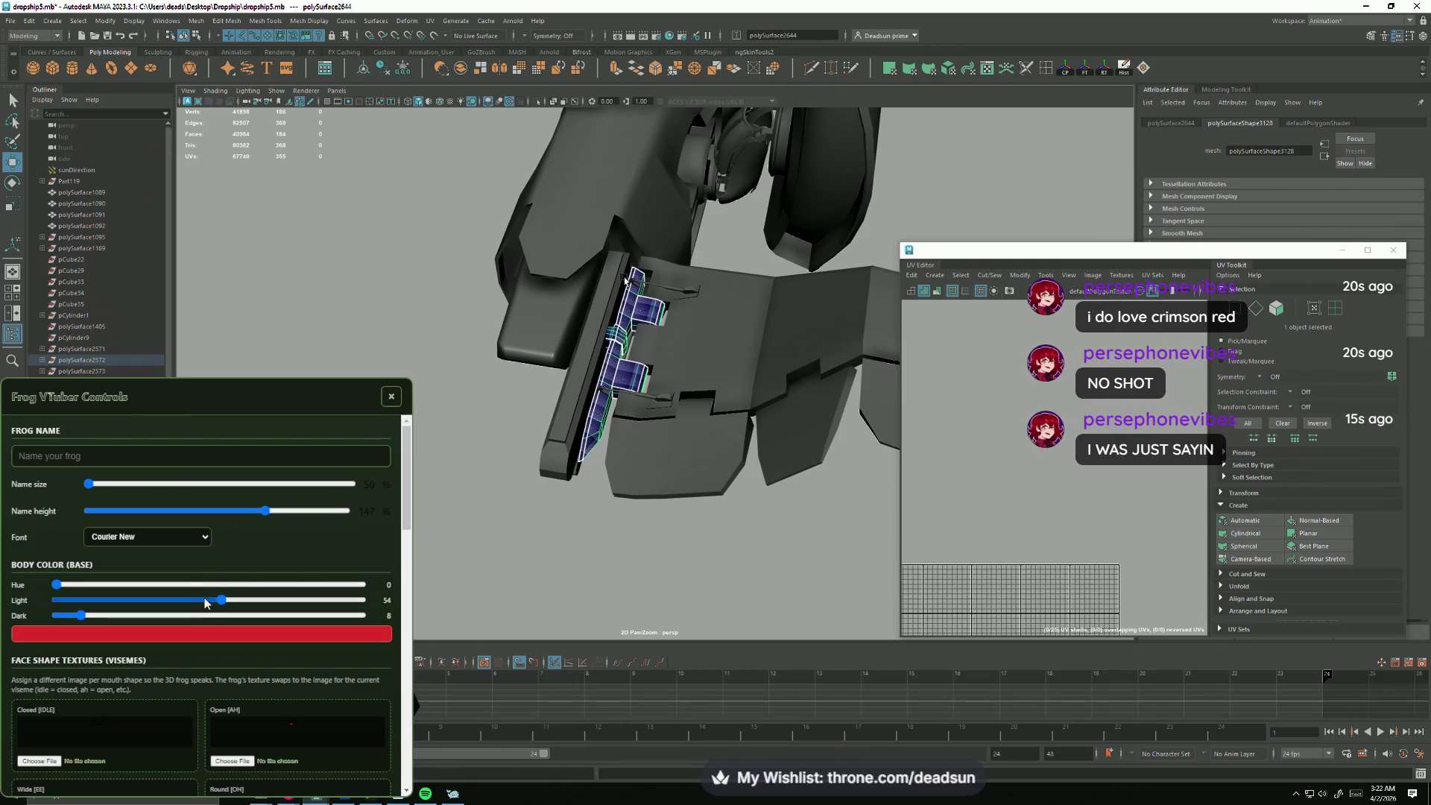
pyautogui.moveTo(210, 602); pyautogui.dragTo(154, 607)
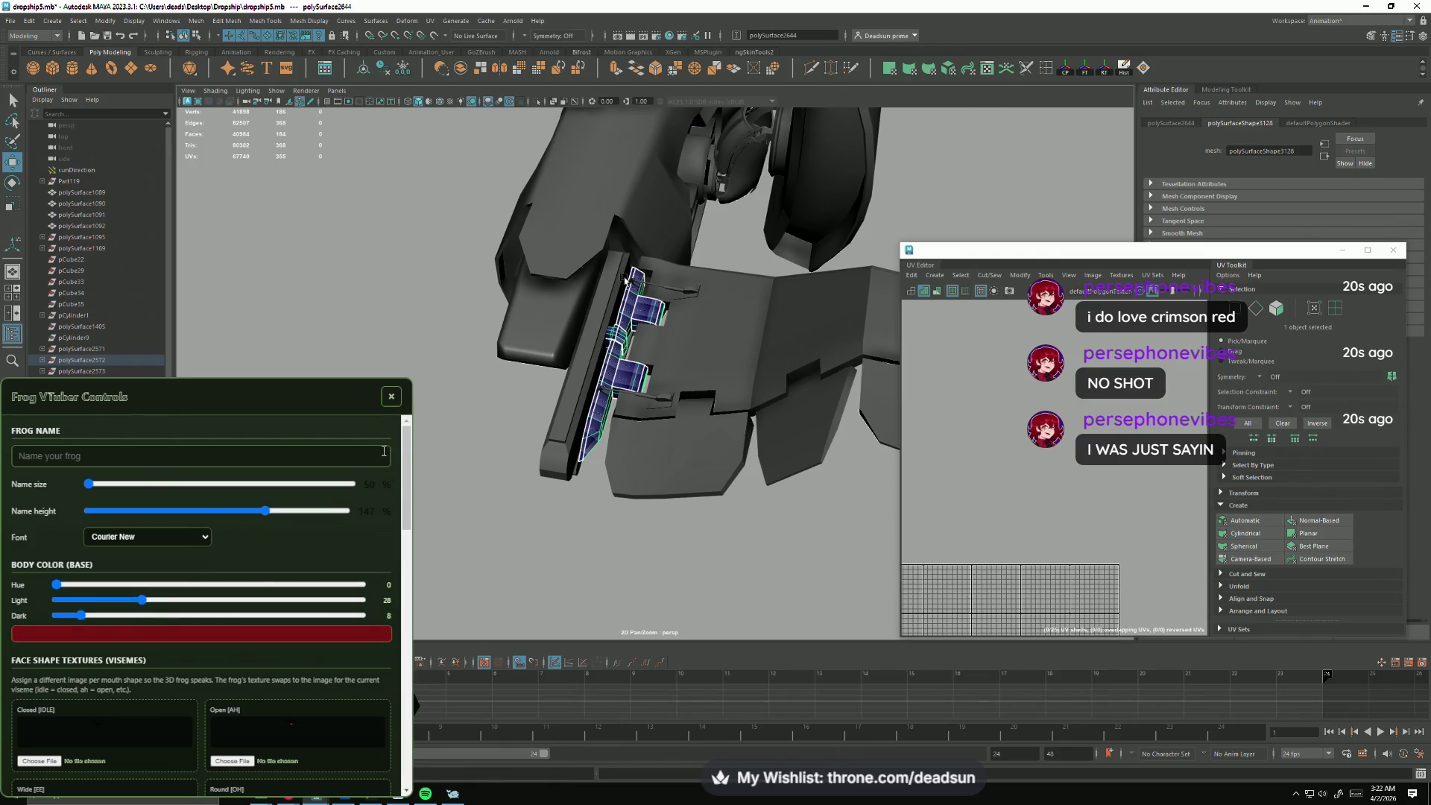
pyautogui.click(390, 399)
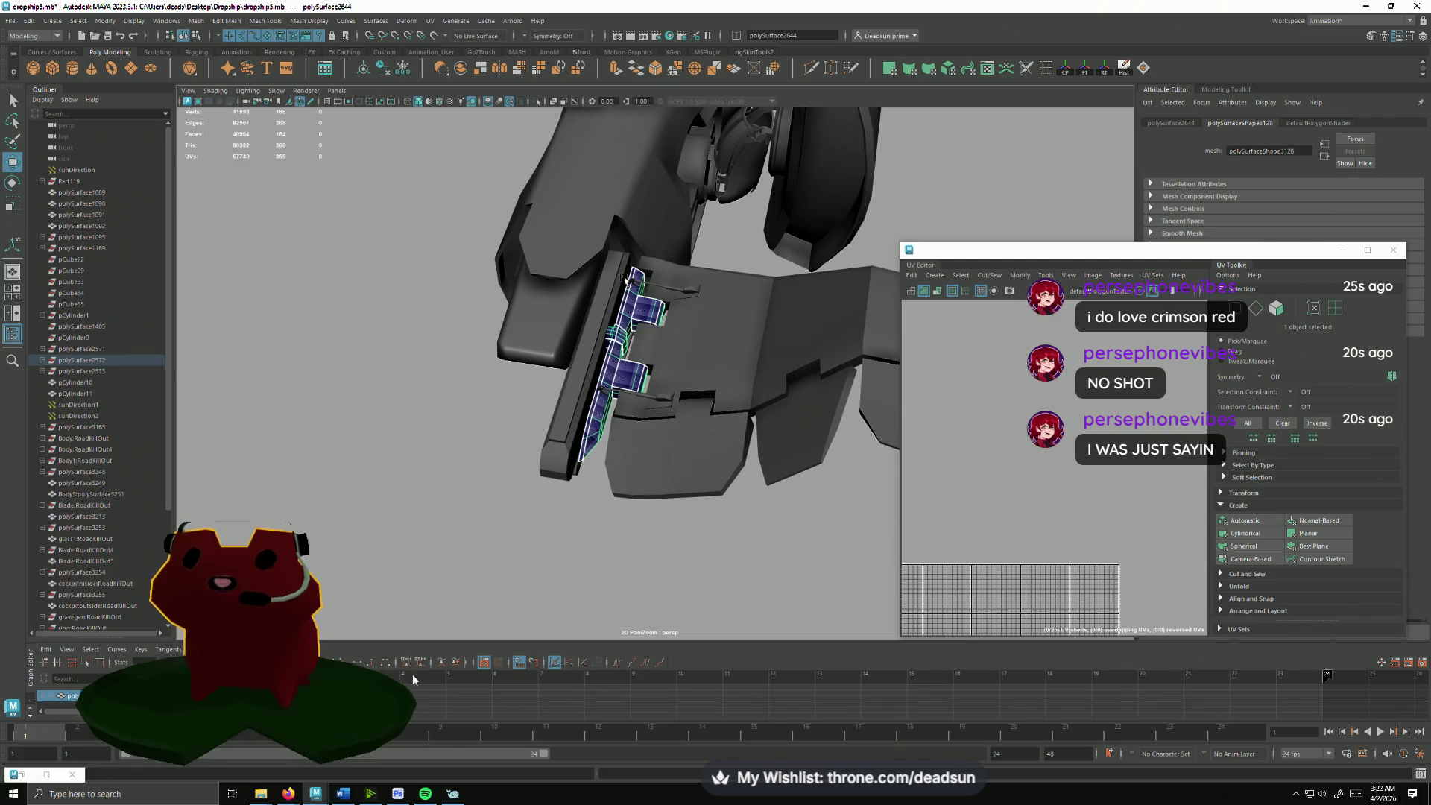
pyautogui.click(170, 539)
pyautogui.moveTo(99, 614); pyautogui.dragTo(186, 603)
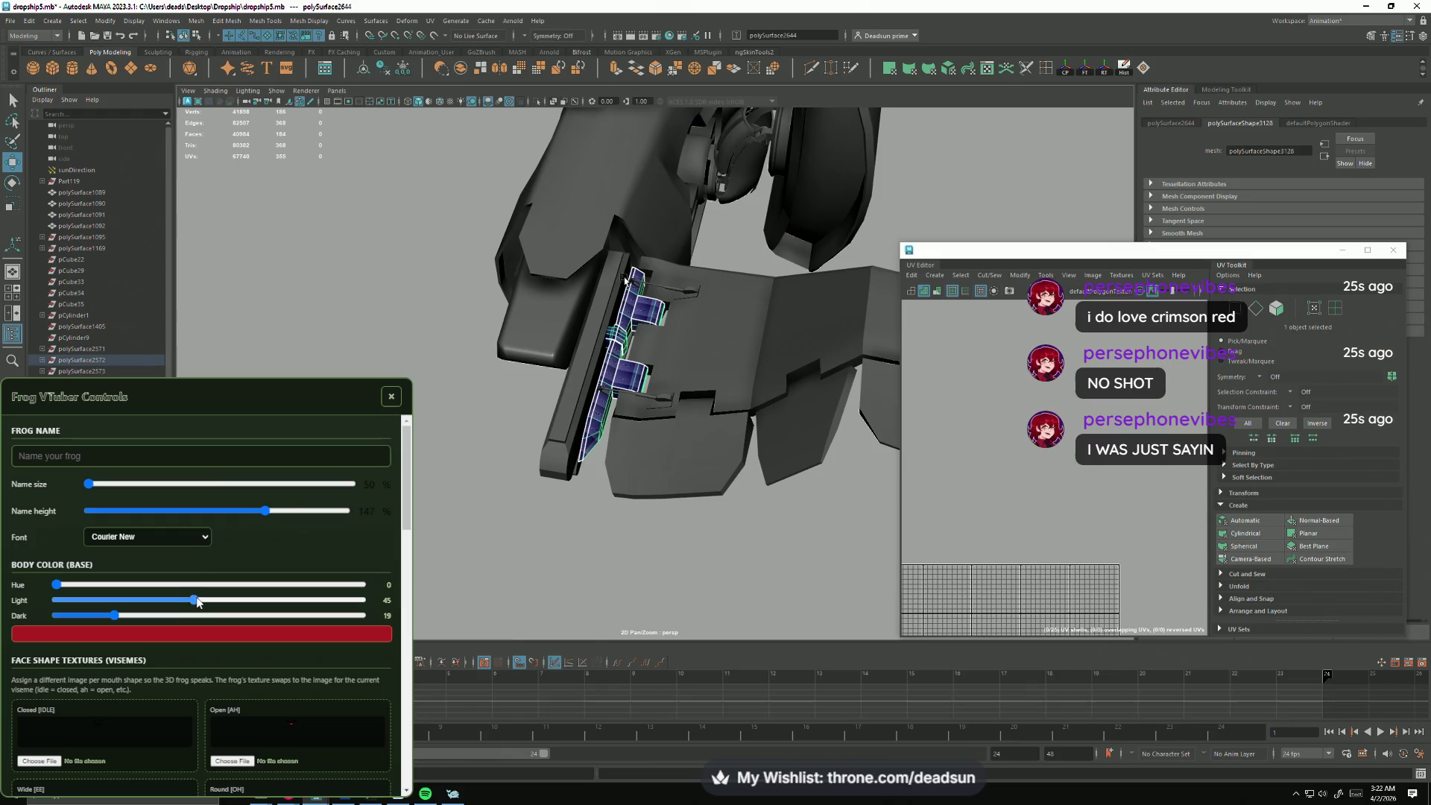
pyautogui.click(282, 544)
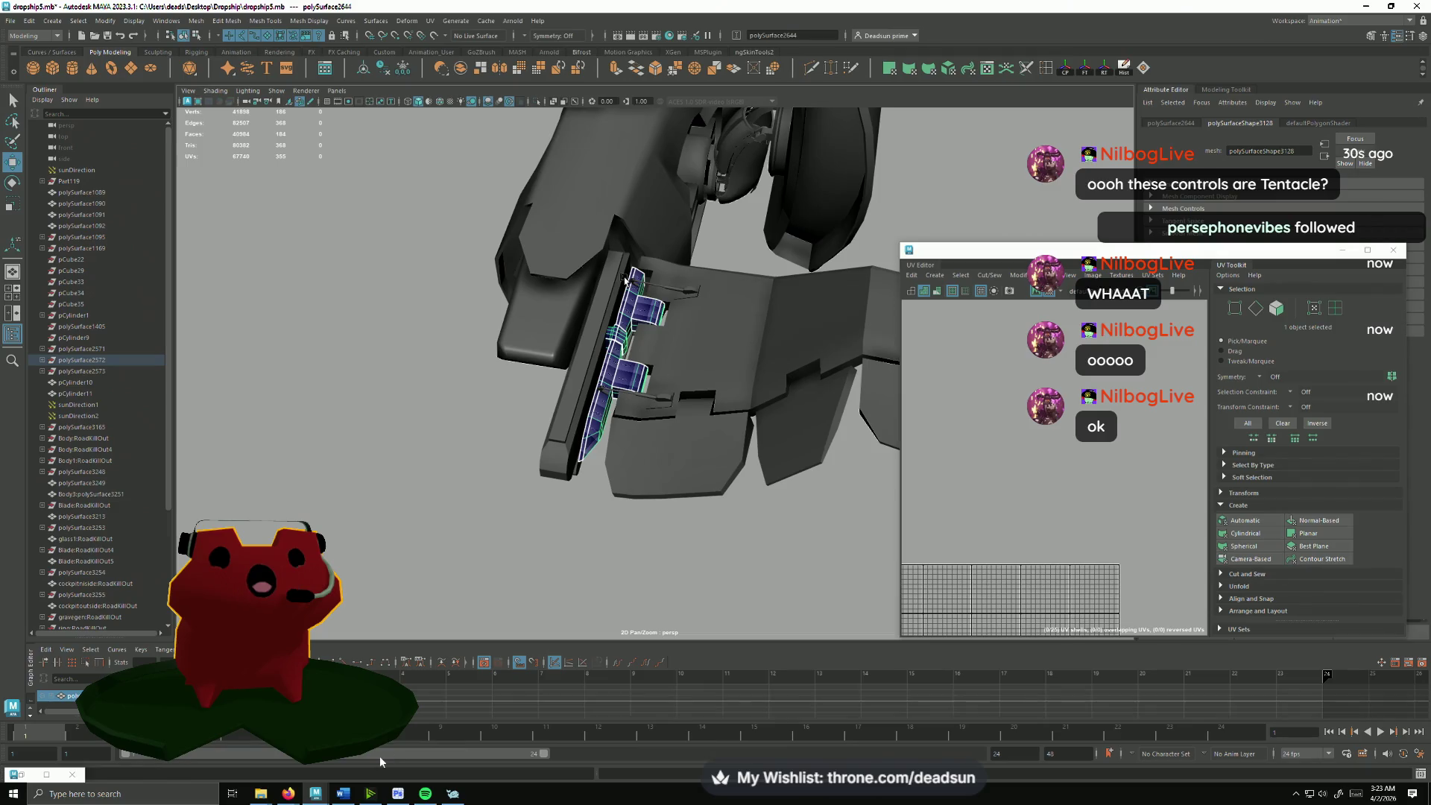
pyautogui.moveTo(369, 794)
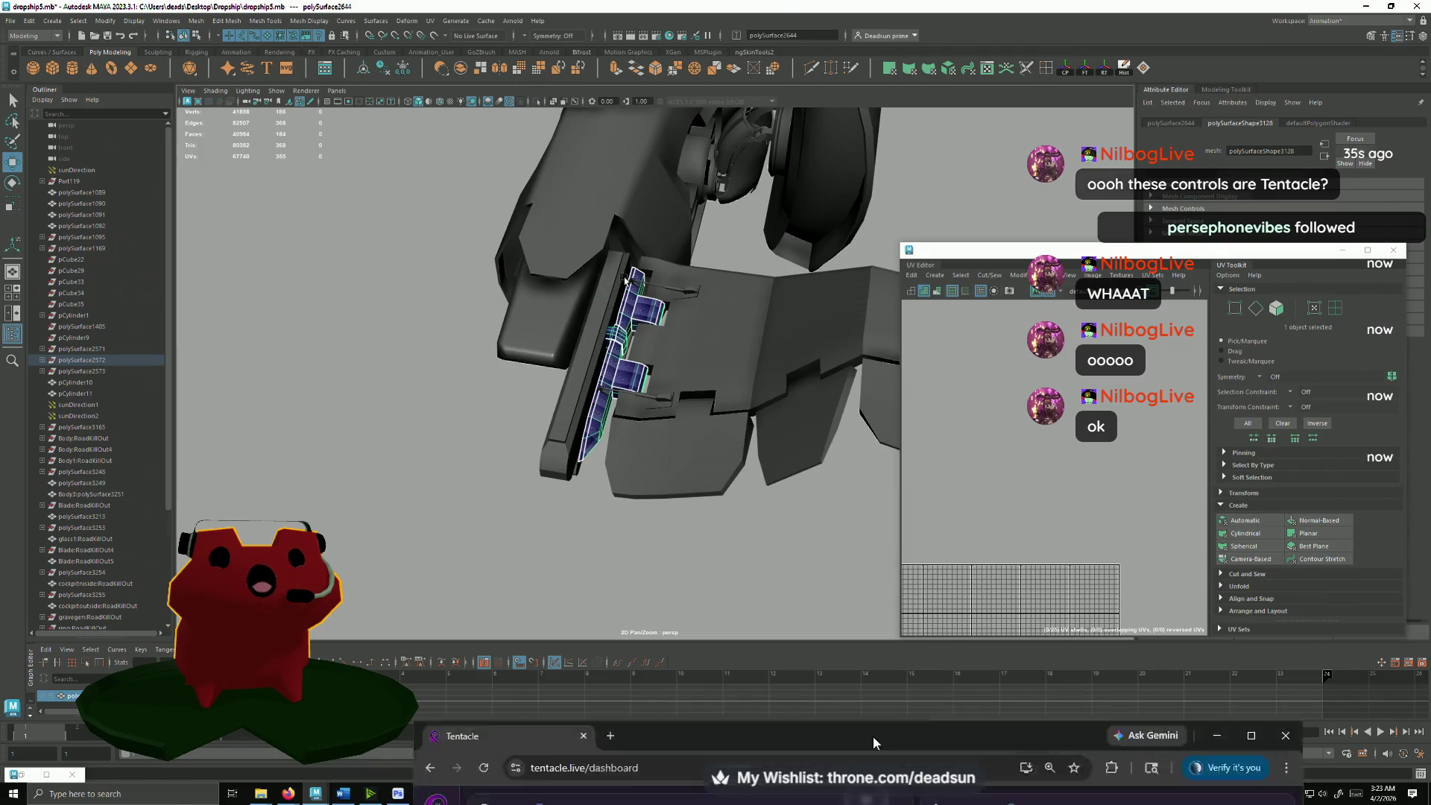
pyautogui.click(715, 749)
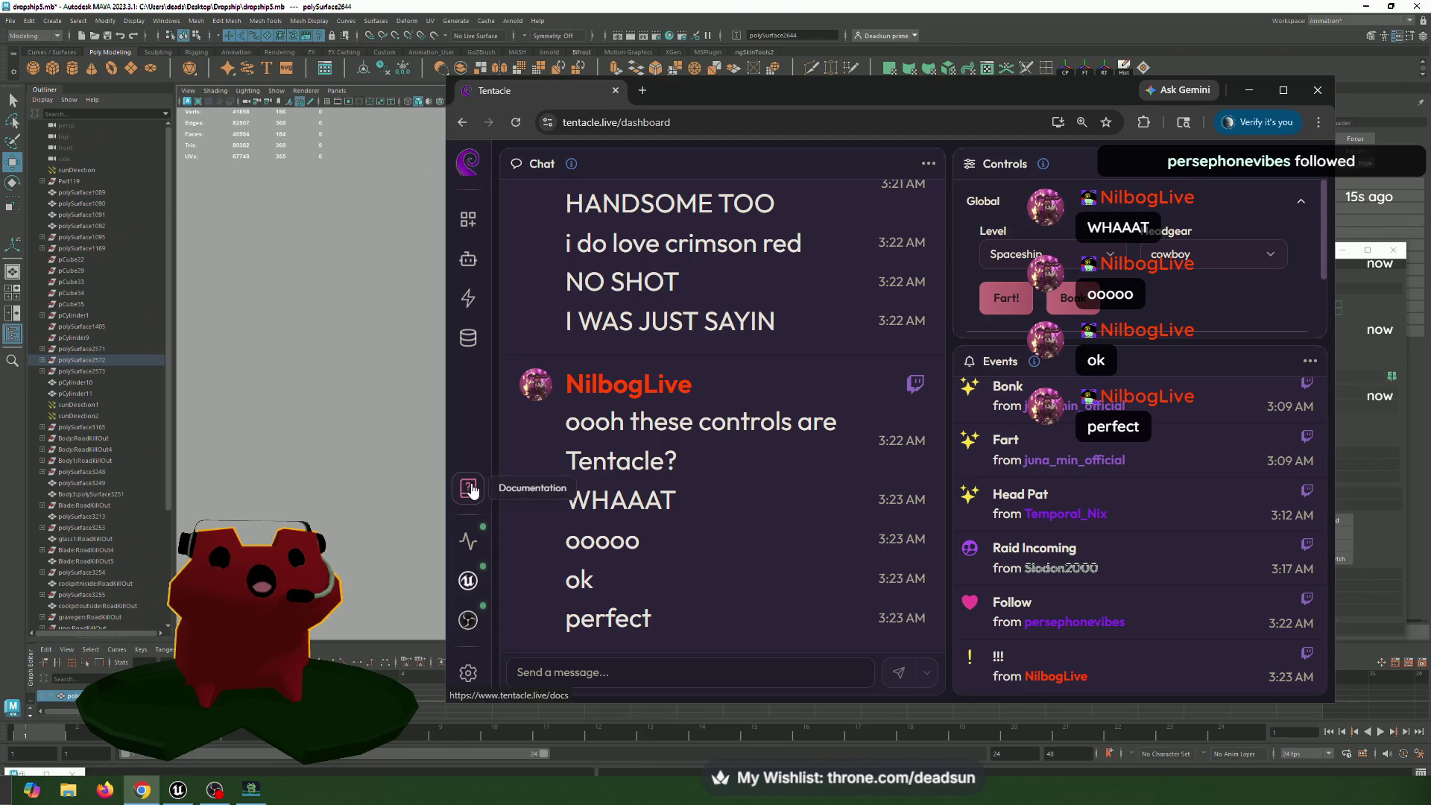
pyautogui.click(468, 488)
pyautogui.scroll(-1, 752, 415)
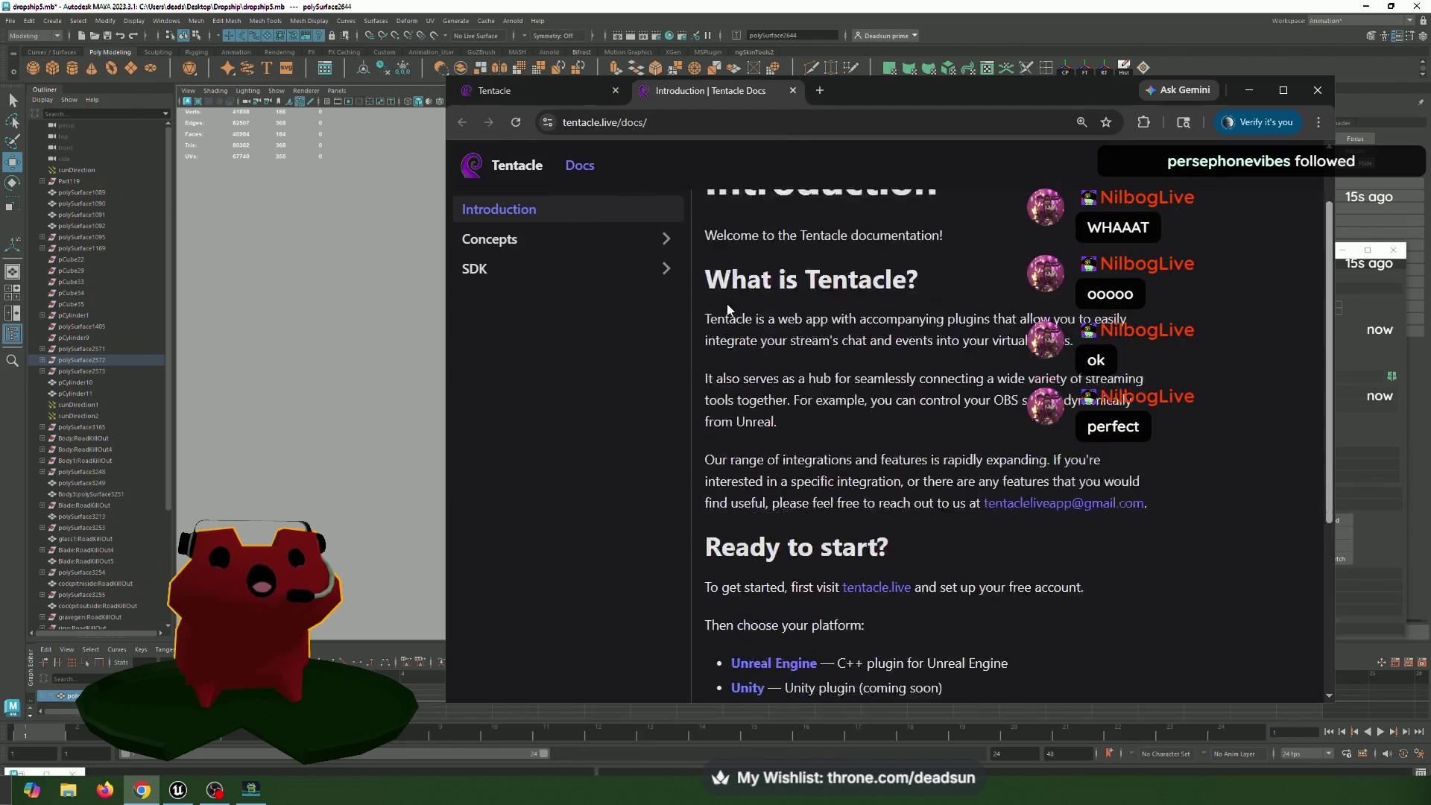
pyautogui.scroll(-2, 771, 391)
pyautogui.scroll(3, 805, 350)
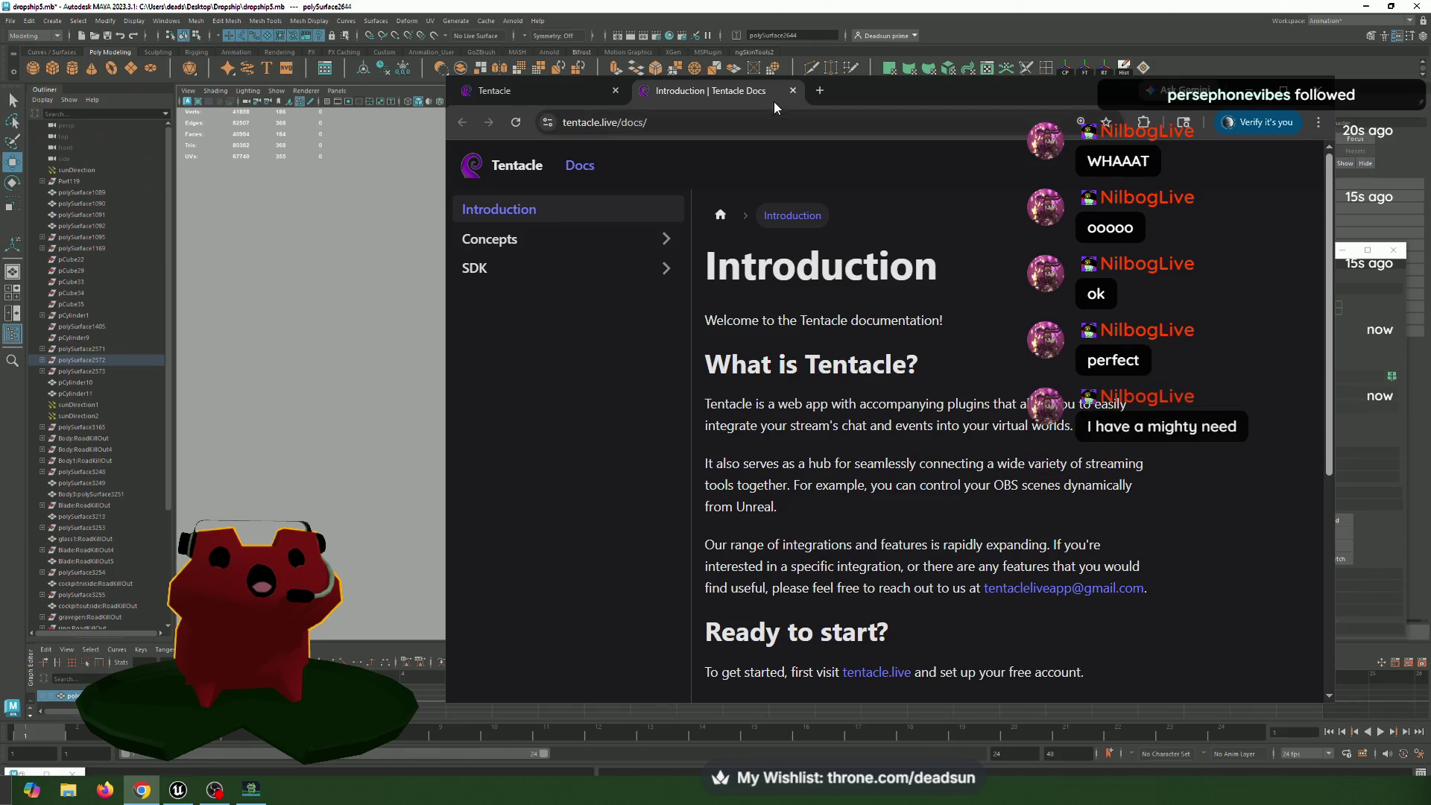
pyautogui.click(795, 92)
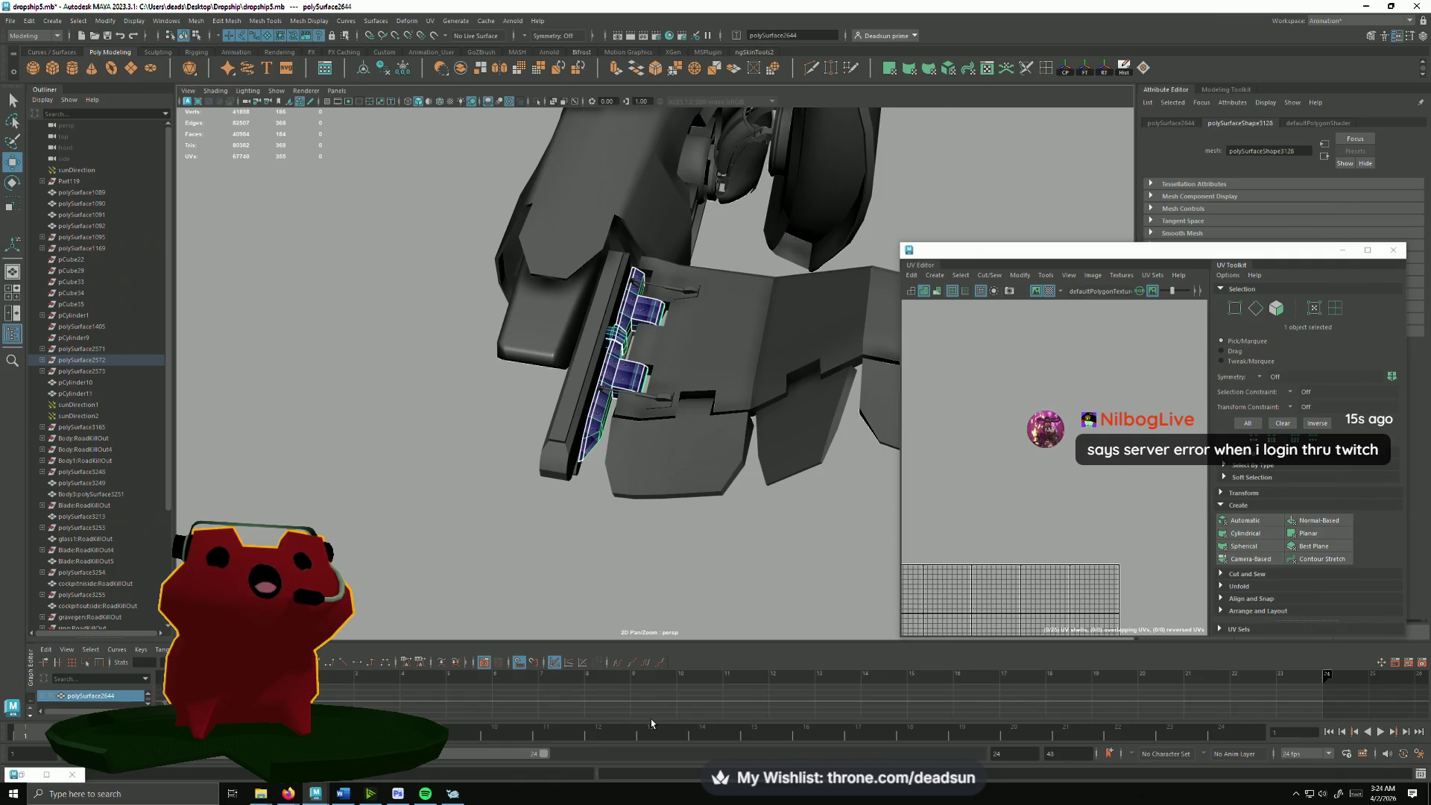
pyautogui.hotkey('alt', 'Tab')
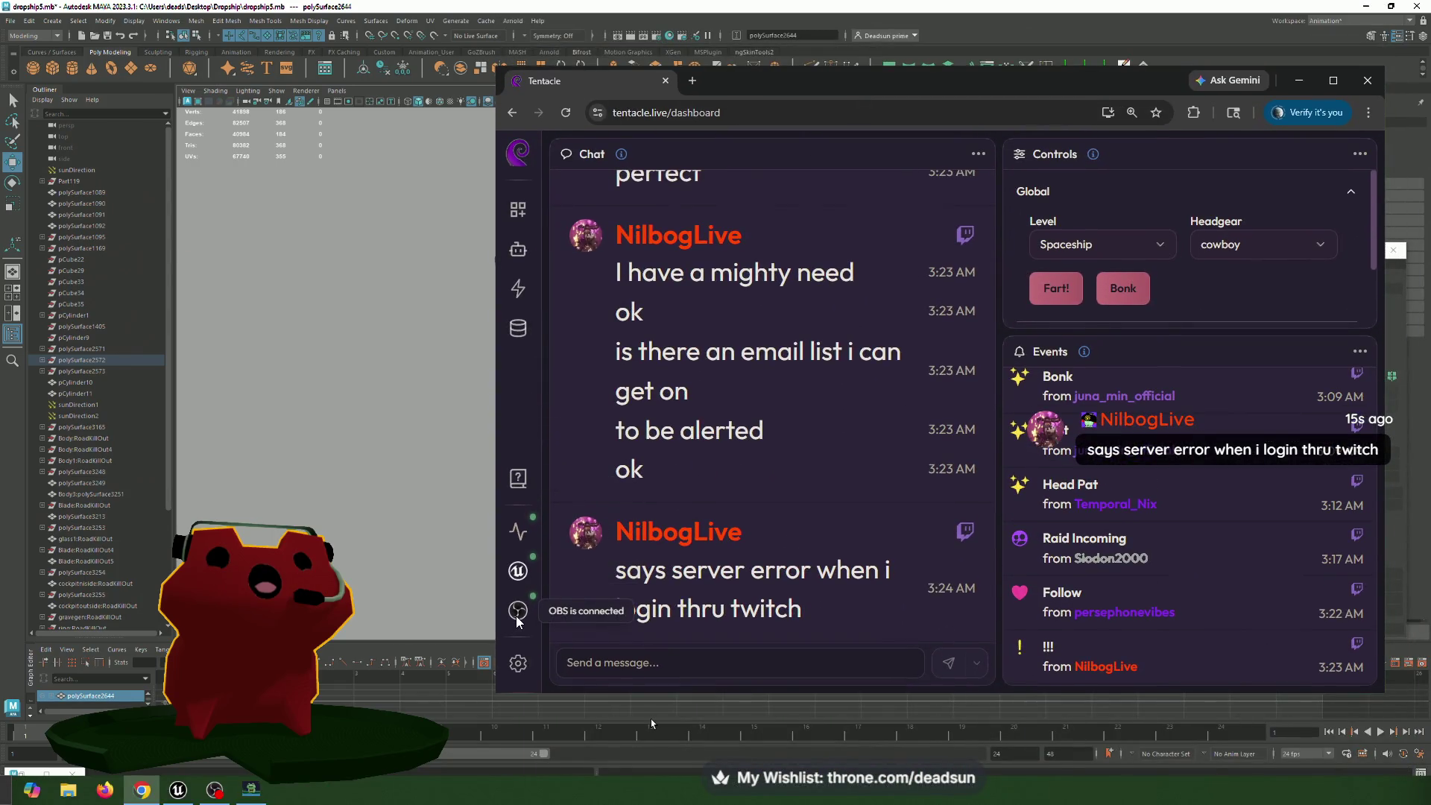
pyautogui.click(518, 662)
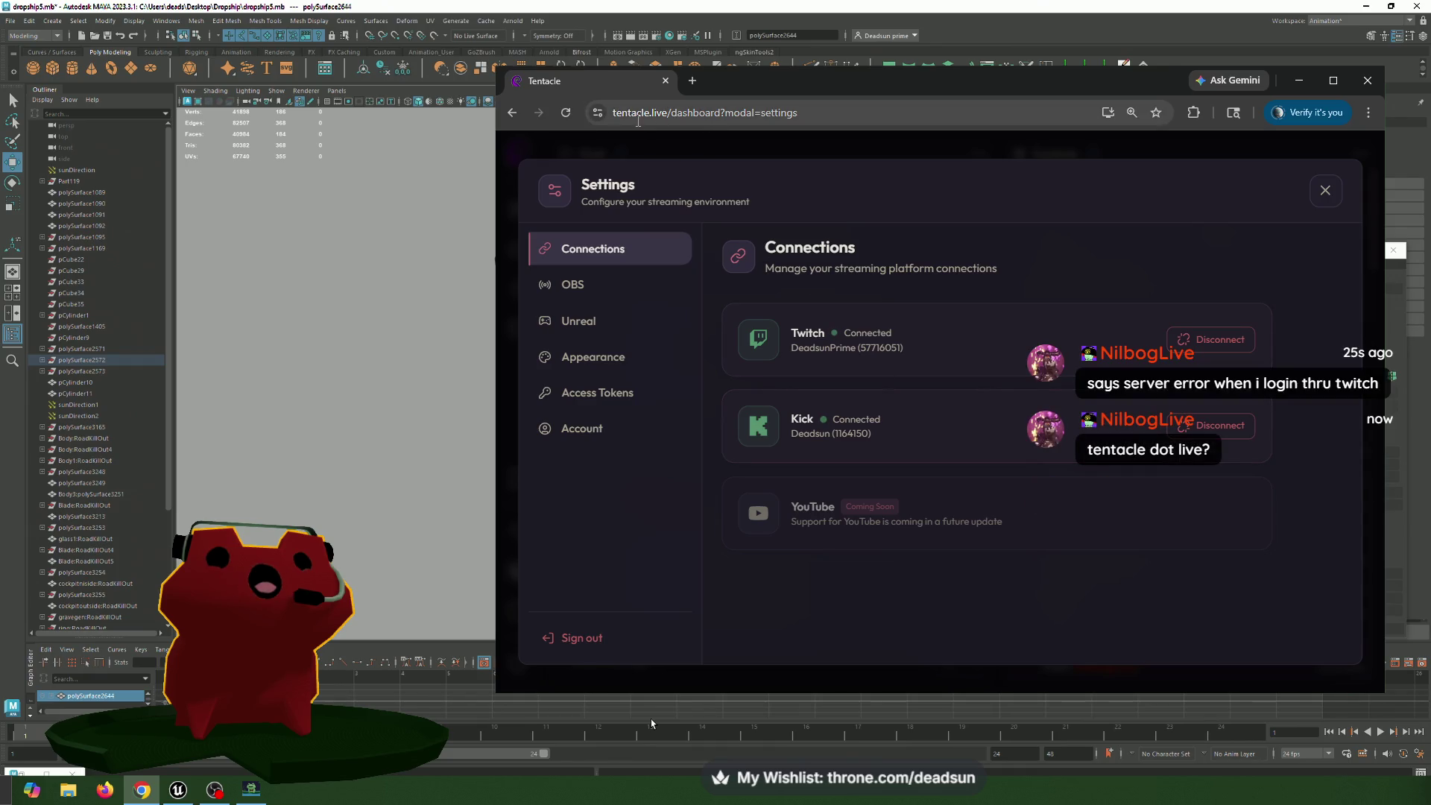
pyautogui.click(668, 112)
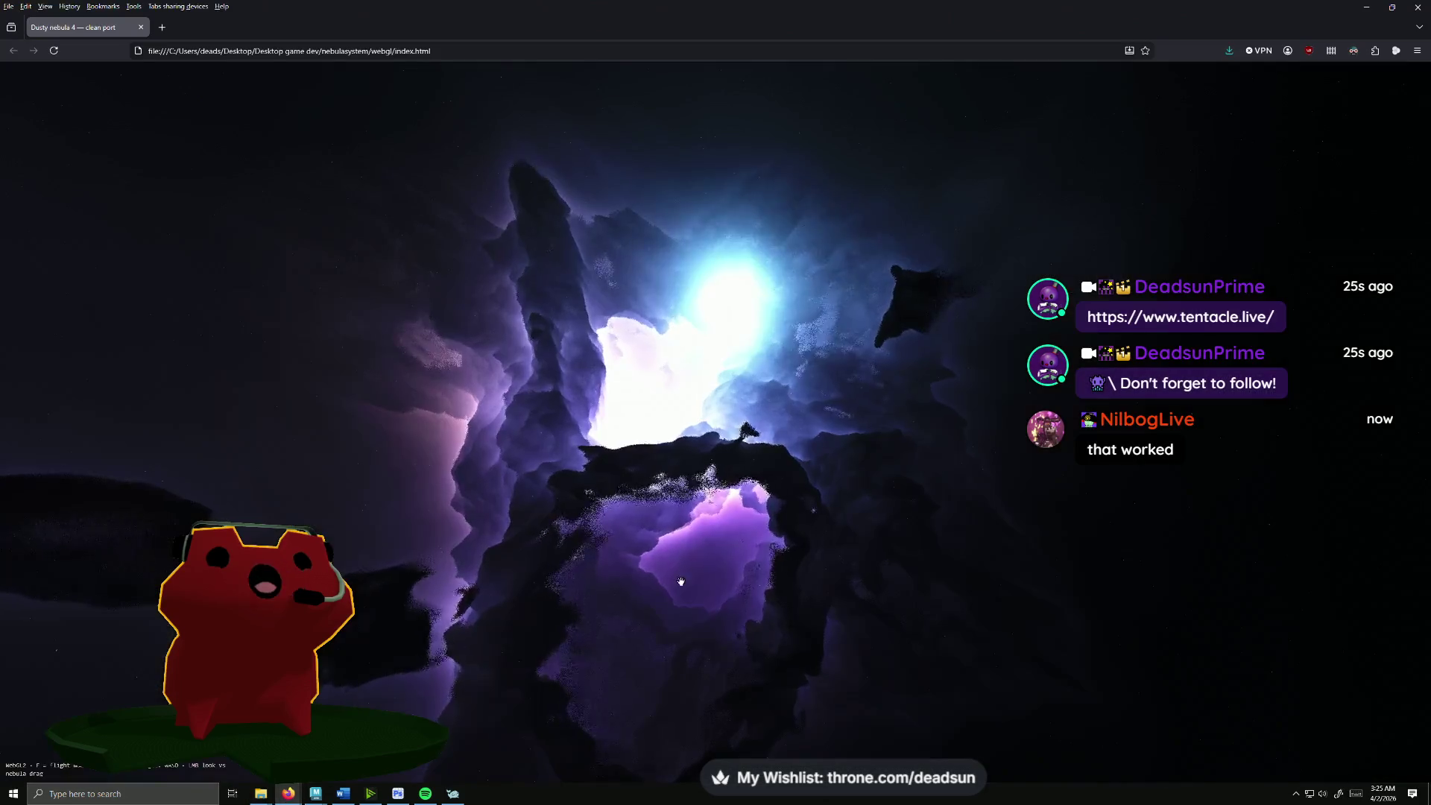
# Step: Put the nebula fullscreen with F11 and show its settings panel with the P hotkey
pyautogui.moveTo(679, 582); pyautogui.dragTo(677, 575)
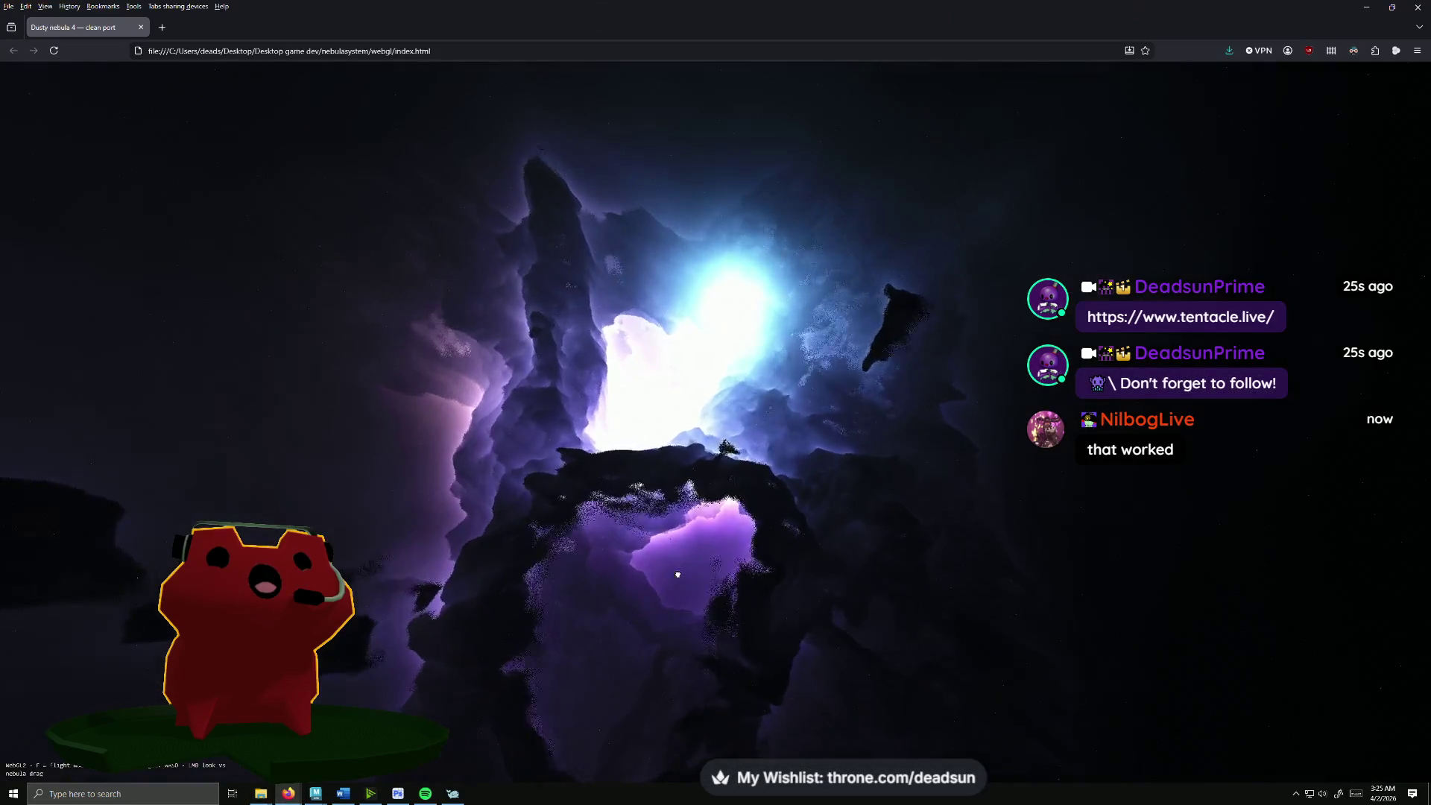
pyautogui.press('F11')
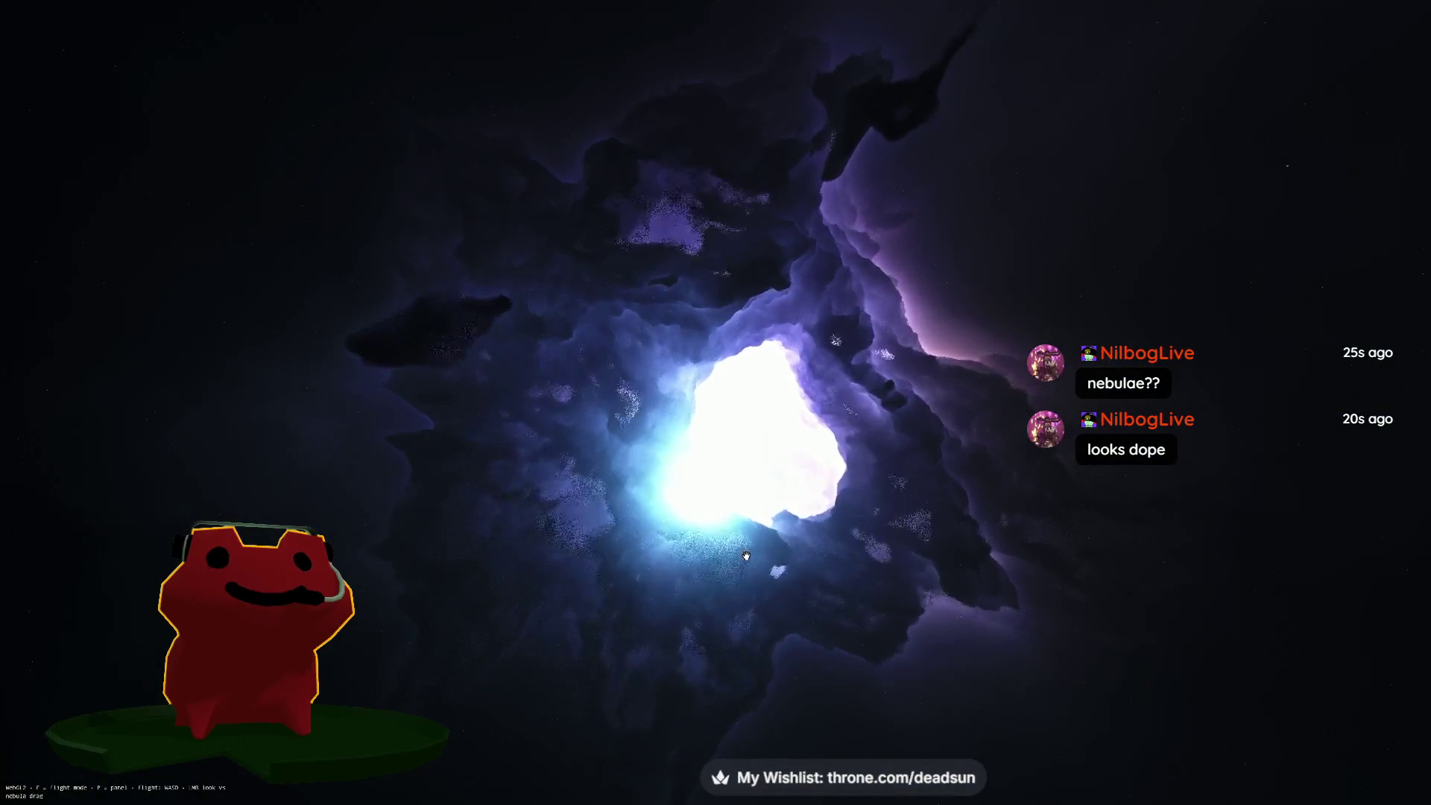
pyautogui.press('p')
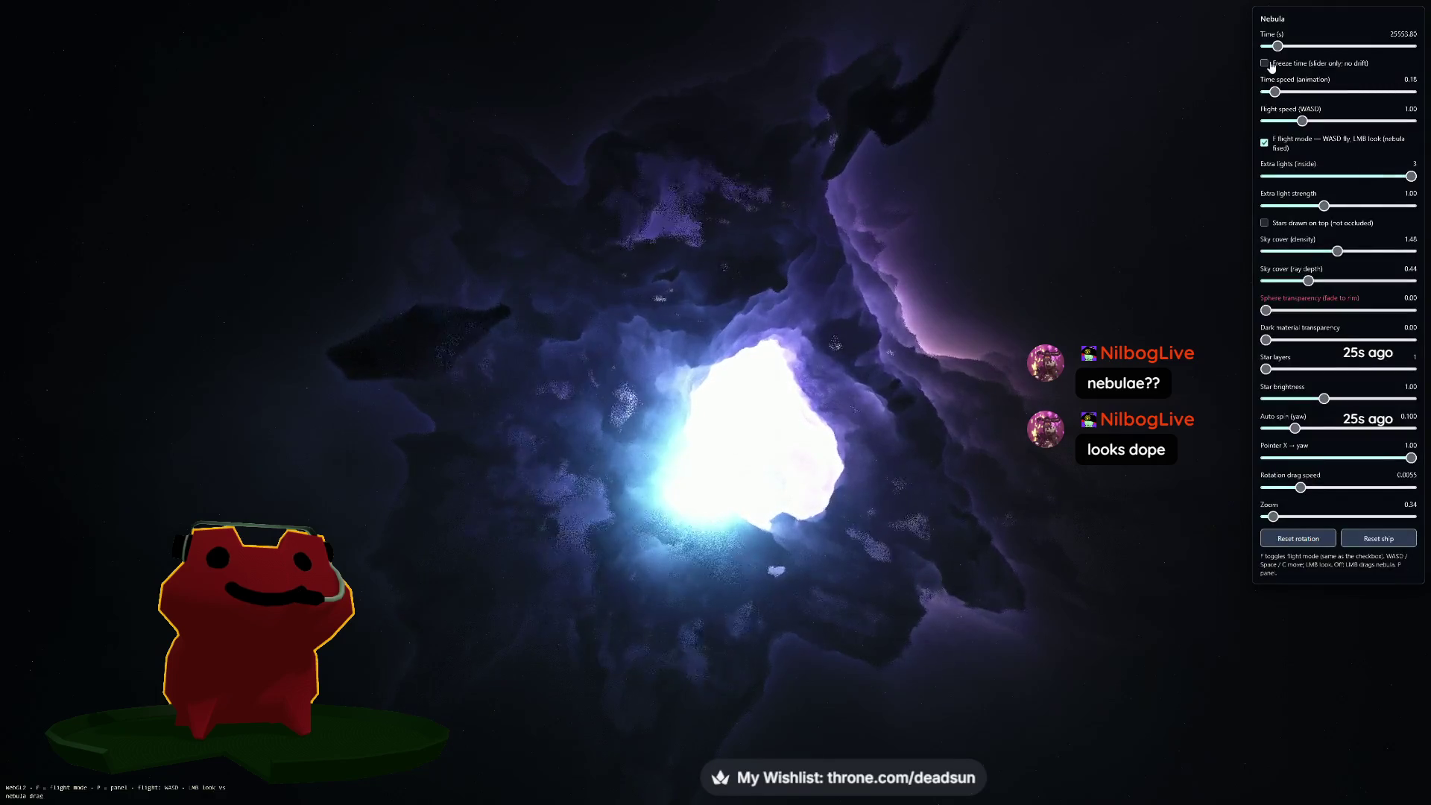
# Step: Advance the nebula Time, raise Time speed to 0.34 and hide the settings panel
pyautogui.moveTo(1282, 45); pyautogui.dragTo(1299, 51)
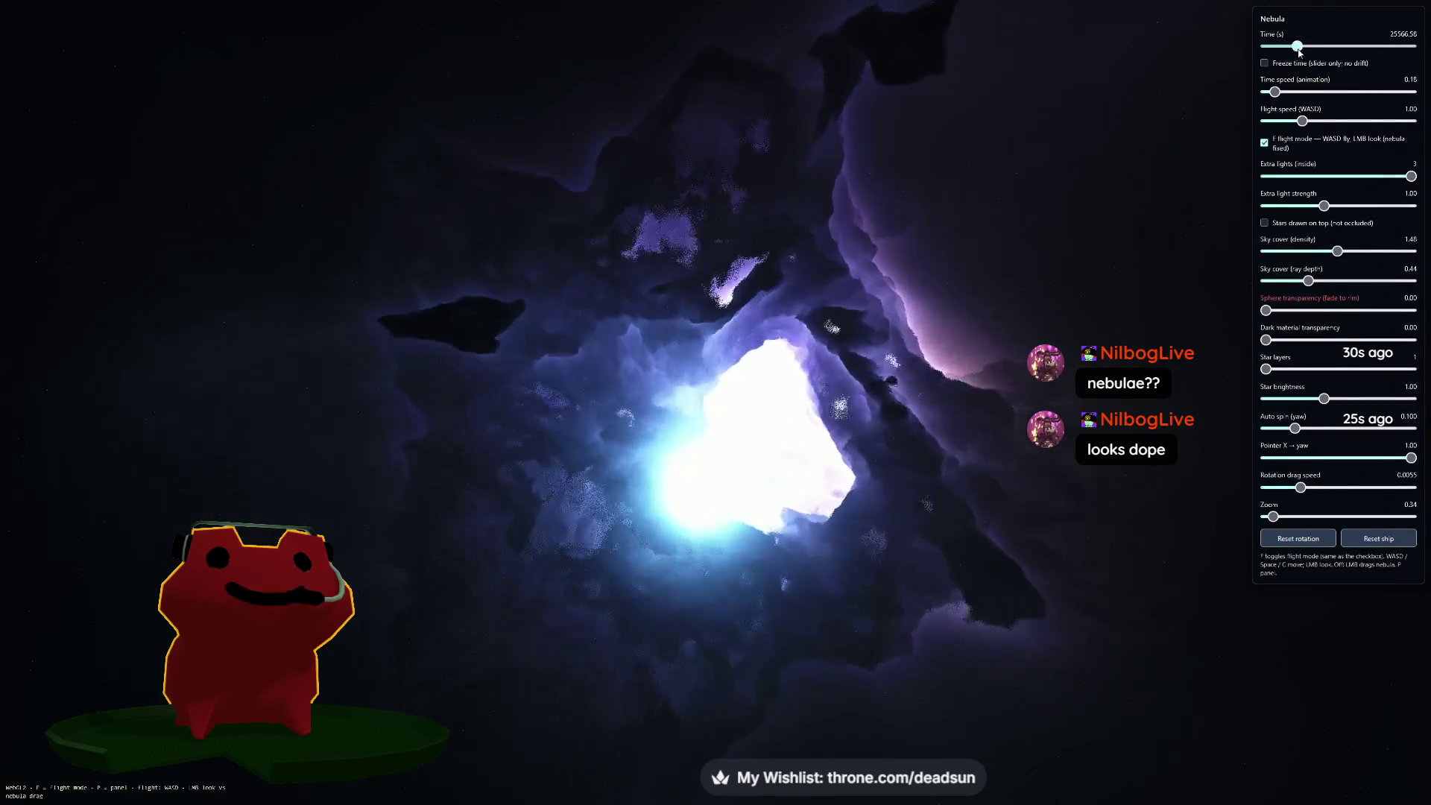
pyautogui.moveTo(1278, 98); pyautogui.dragTo(1285, 97)
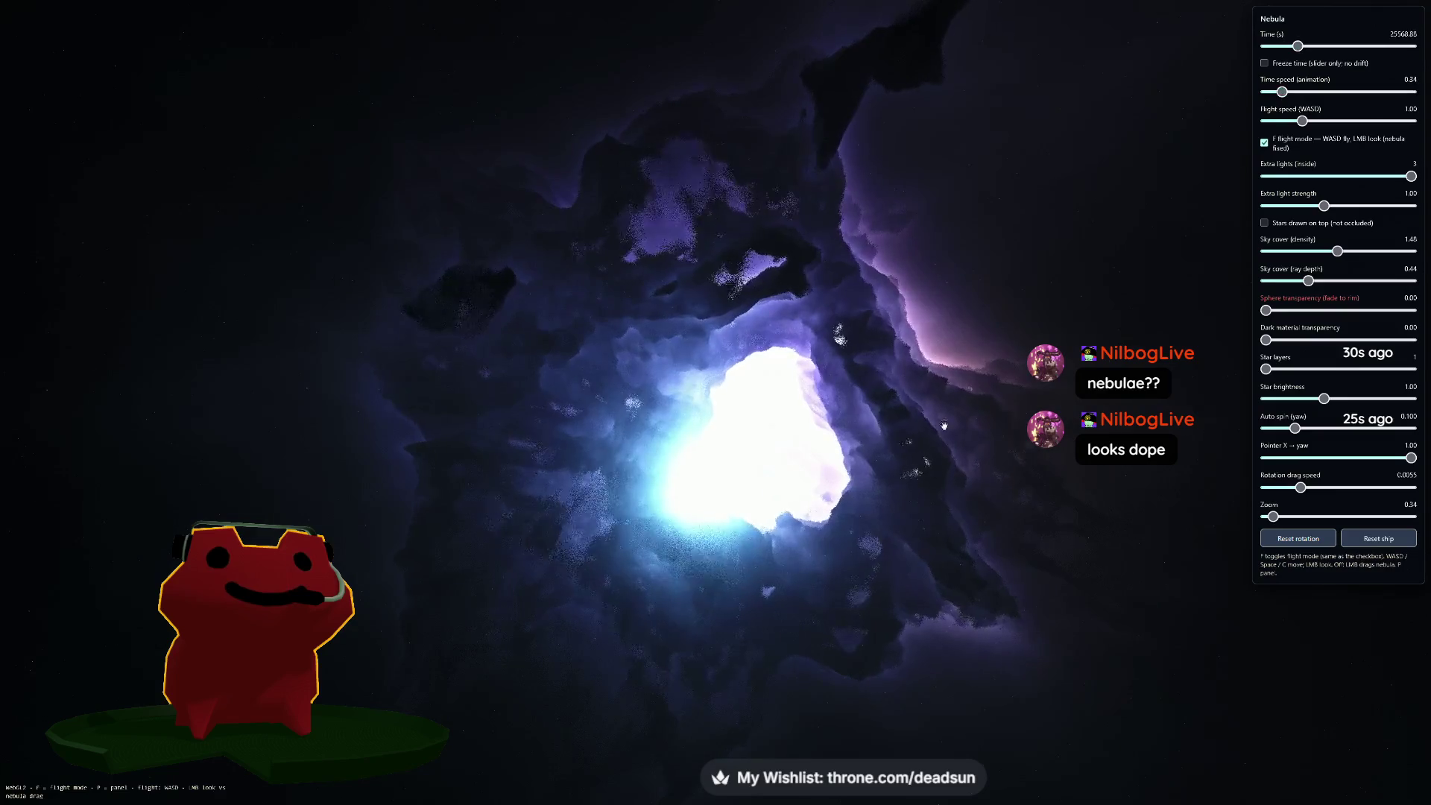
pyautogui.press('p')
# Step: Fly forward through the bright opening toward the purple clouds, then pull back out of the nebula
pyautogui.press('w')
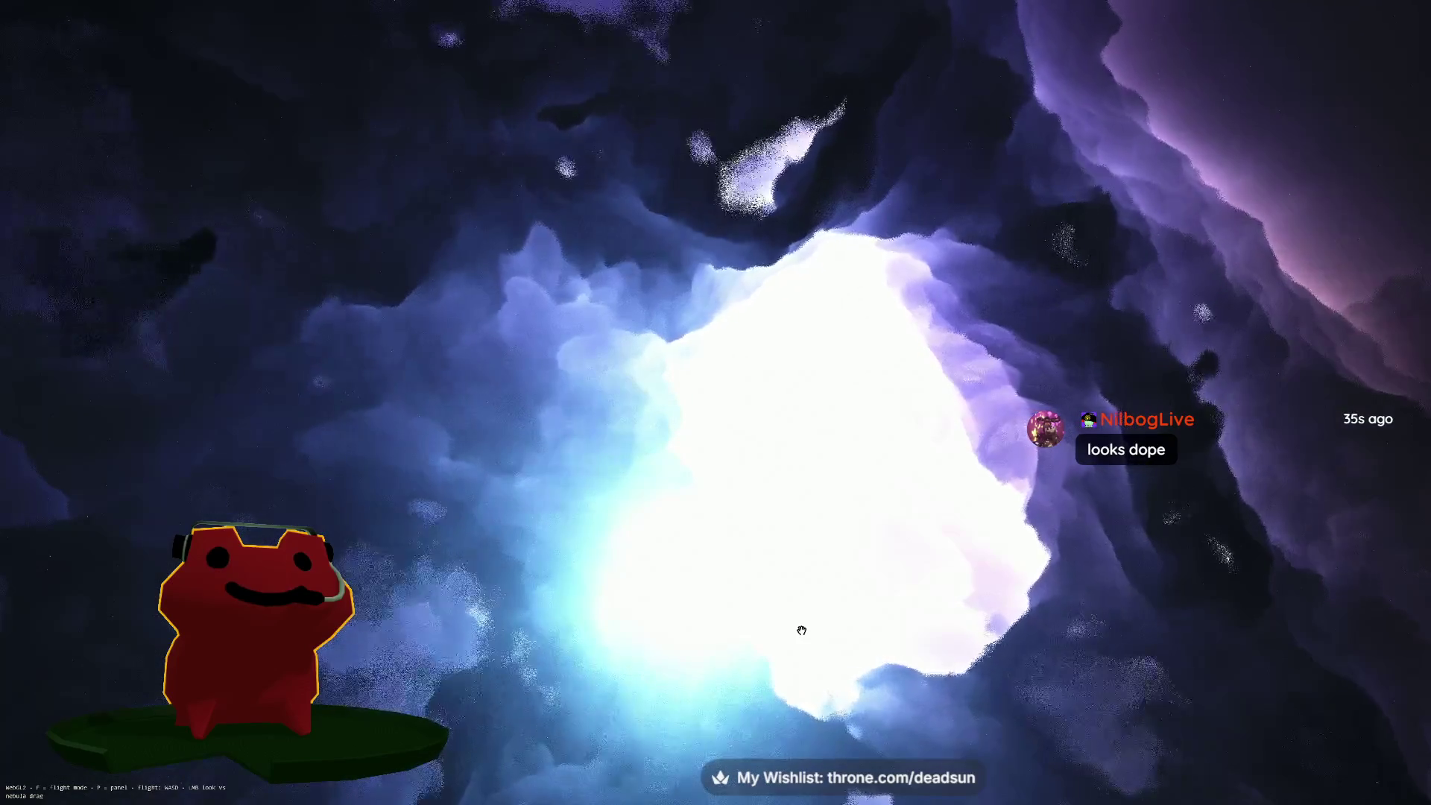
pyautogui.press('w')
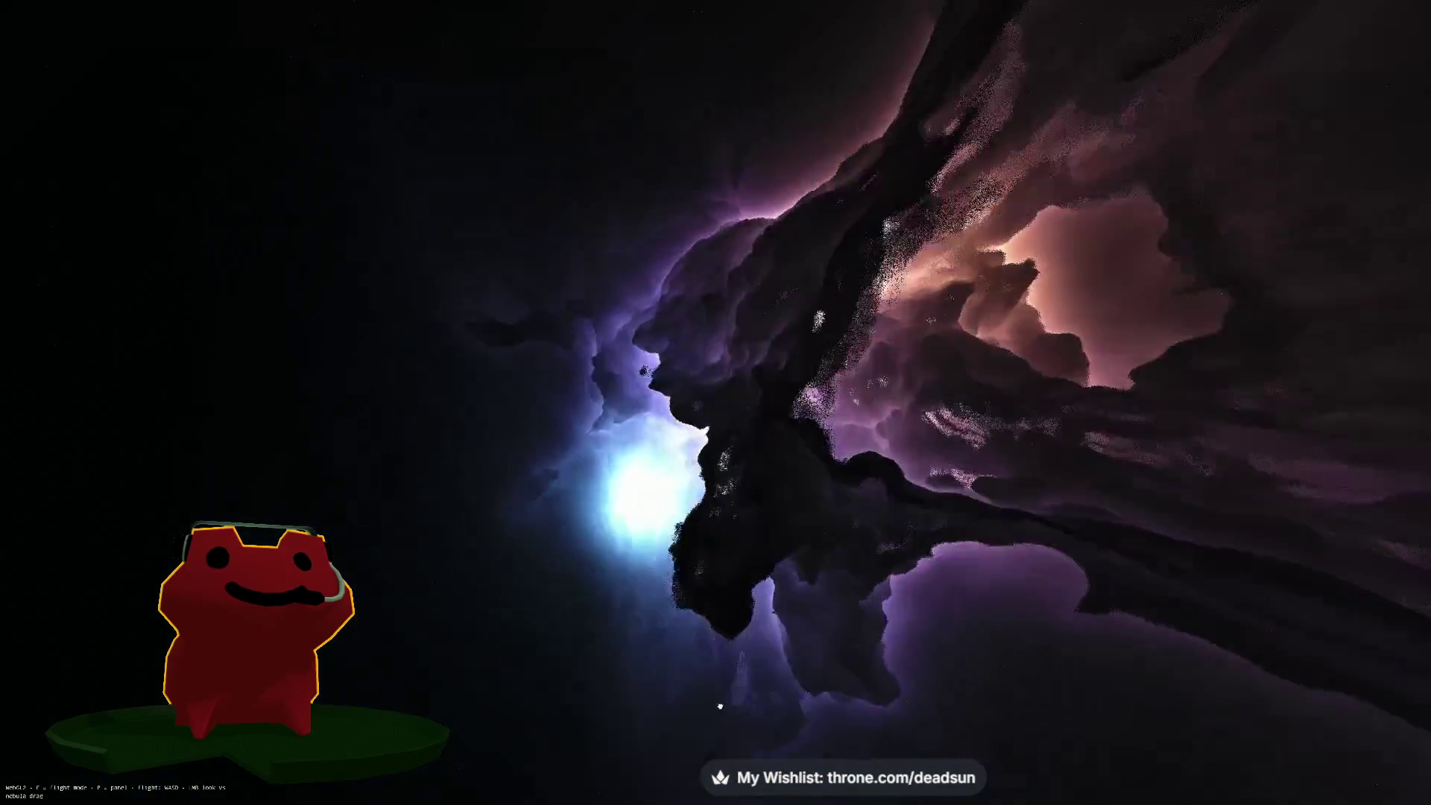
pyautogui.moveTo(720, 705)
pyautogui.mouseDown()
pyautogui.moveTo(681, 675)
pyautogui.moveTo(808, 637)
pyautogui.moveTo(834, 660)
pyautogui.mouseUp()
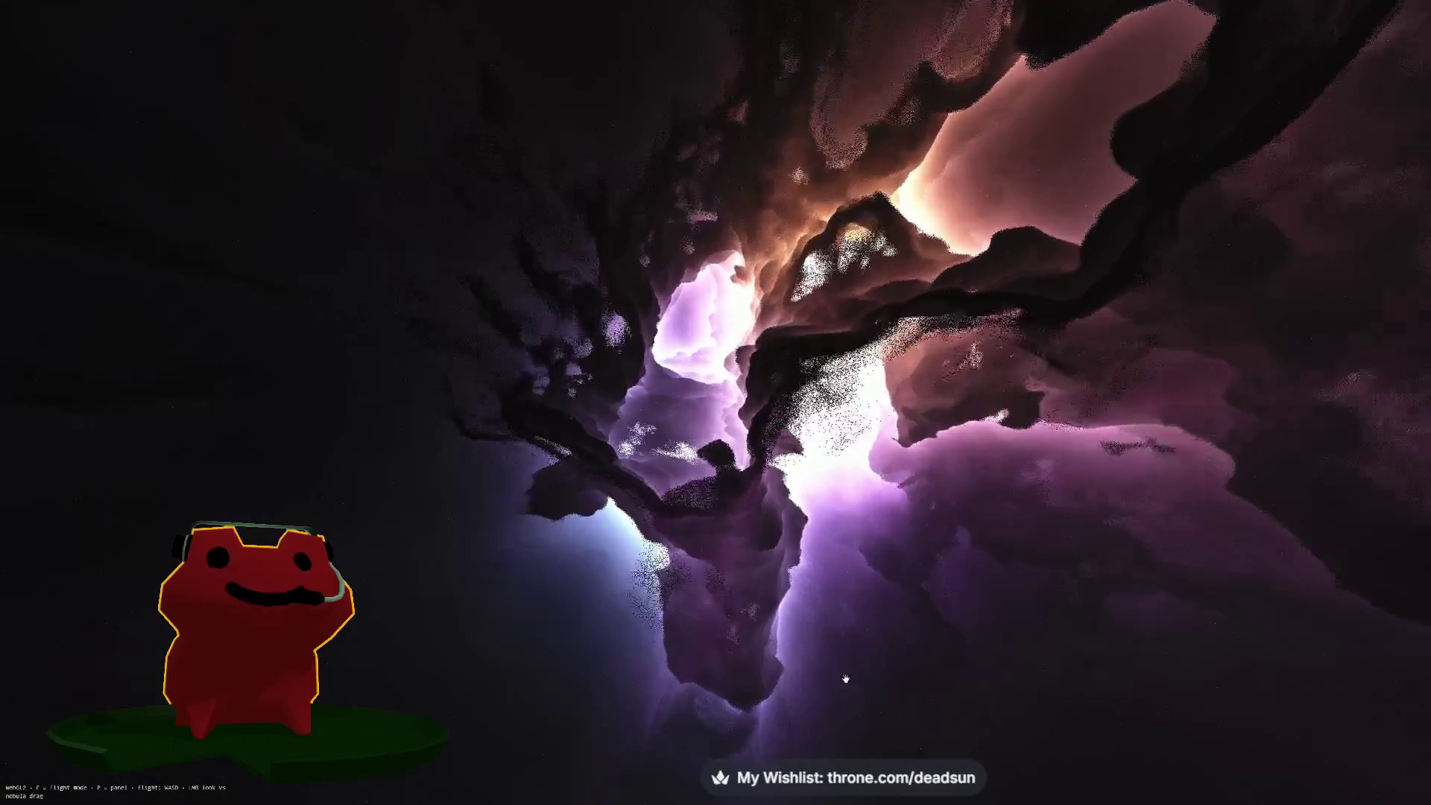
pyautogui.press('s')
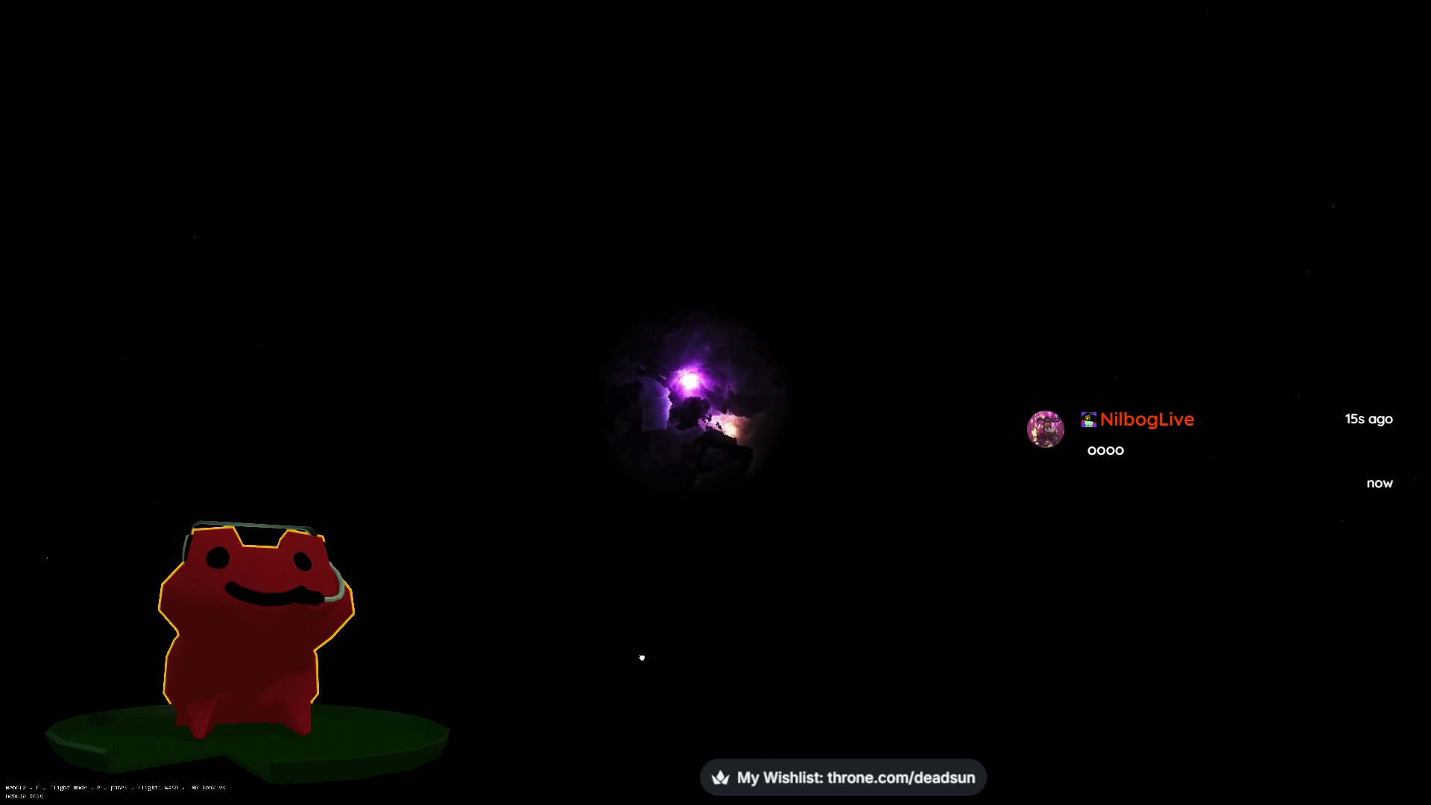
pyautogui.scroll(5, 611, 679)
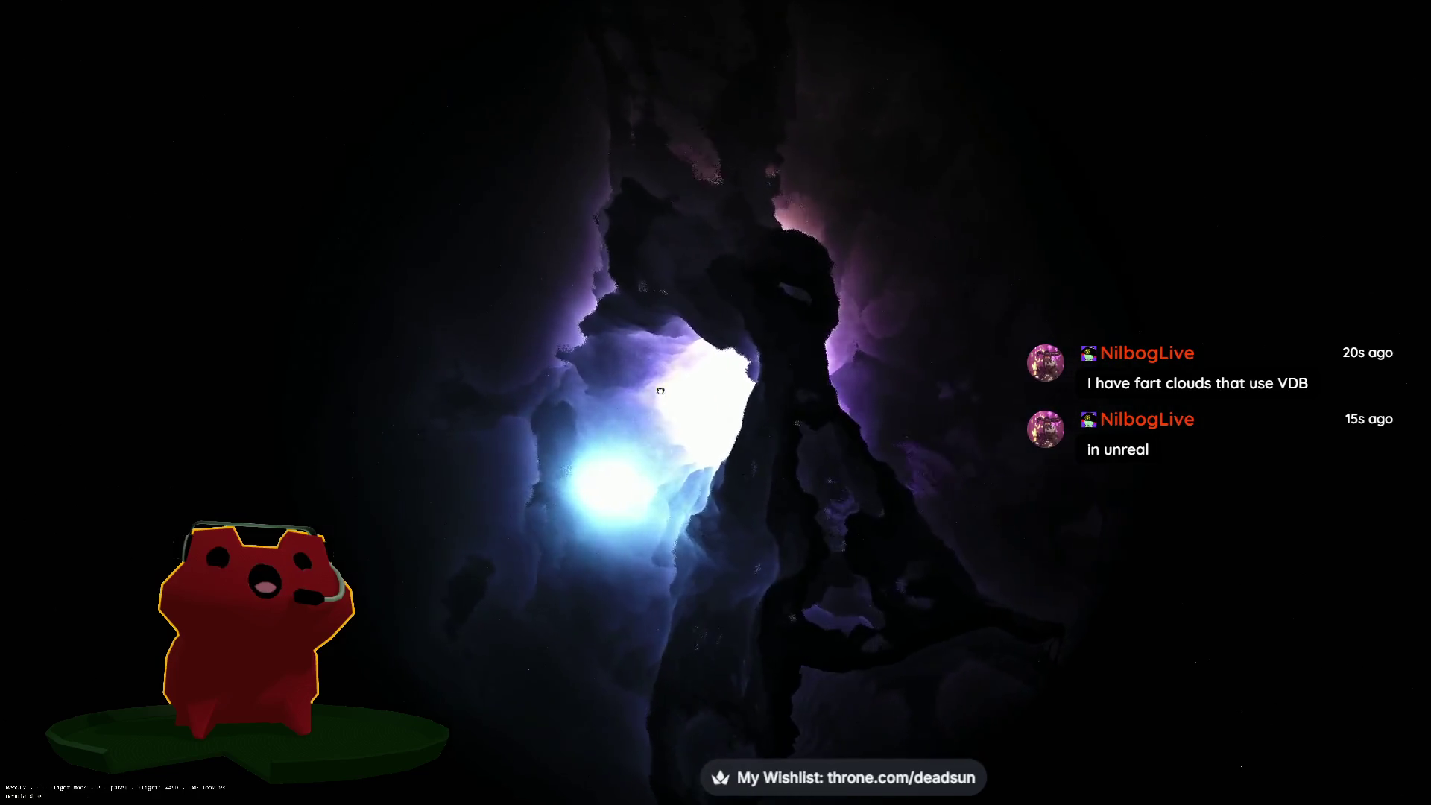
# Step: Look around the nebula clouds, then switch to the dropship5 Maya window via the window switcher
pyautogui.moveTo(711, 402); pyautogui.dragTo(749, 401)
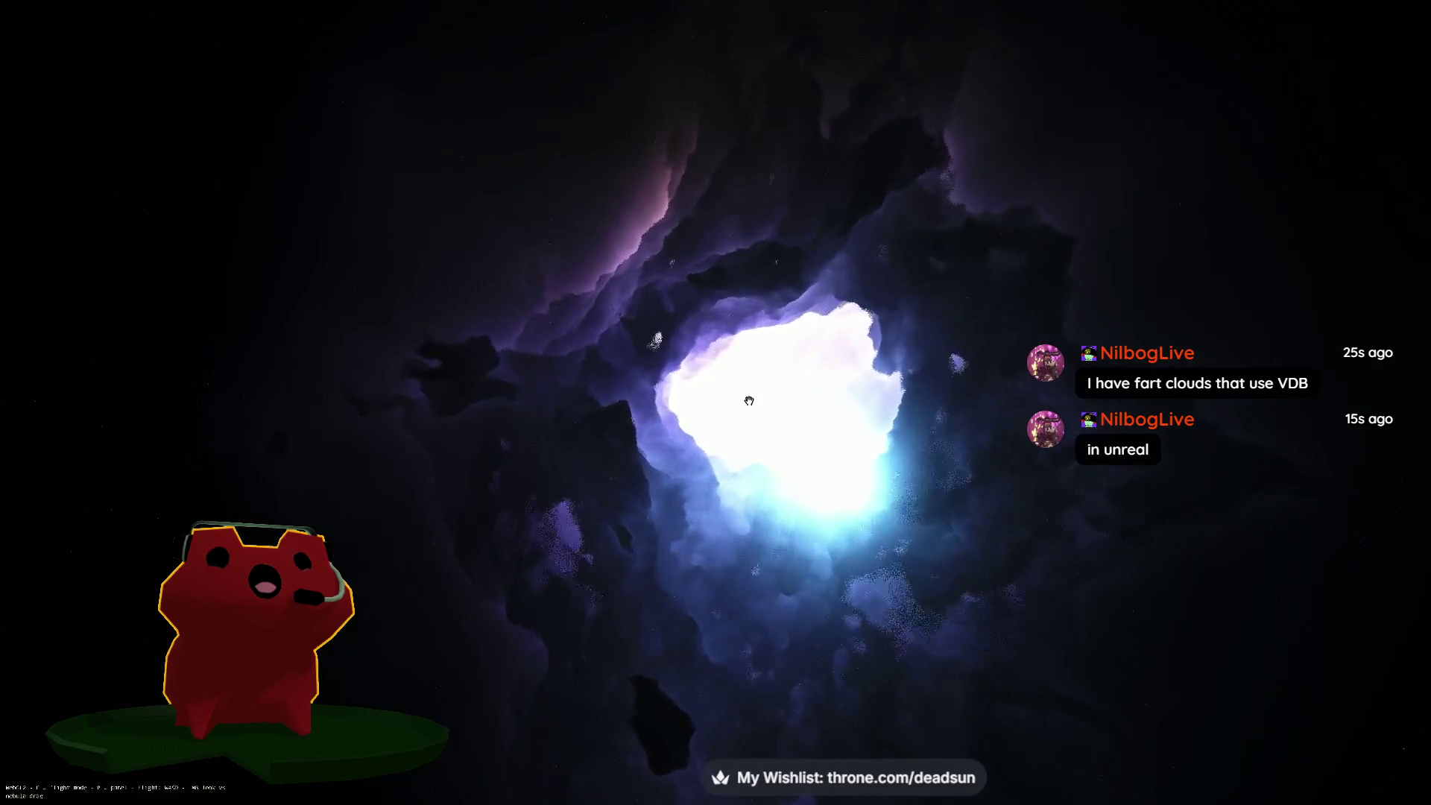
pyautogui.moveTo(750, 401); pyautogui.dragTo(775, 471)
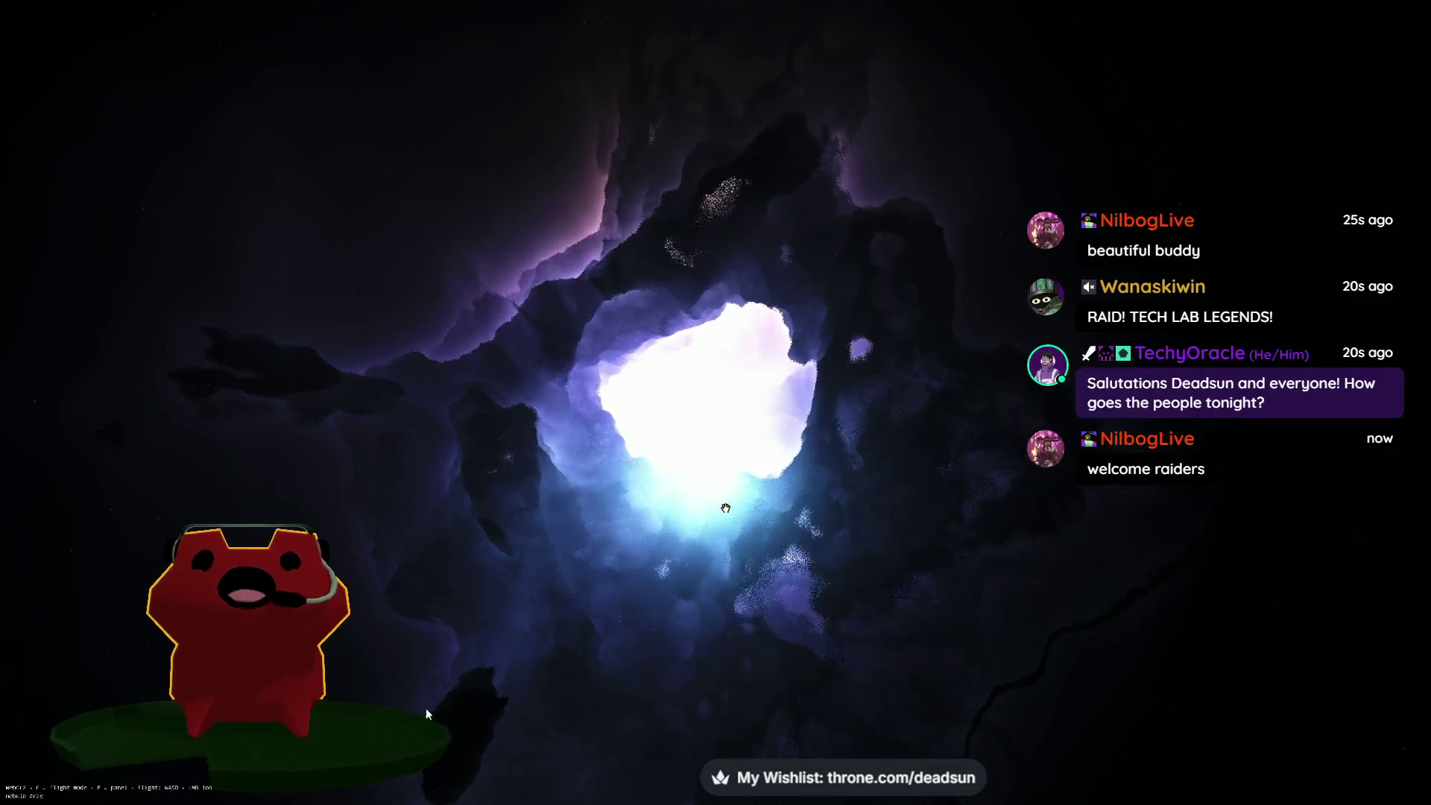
pyautogui.hotkey('alt', 'Tab')
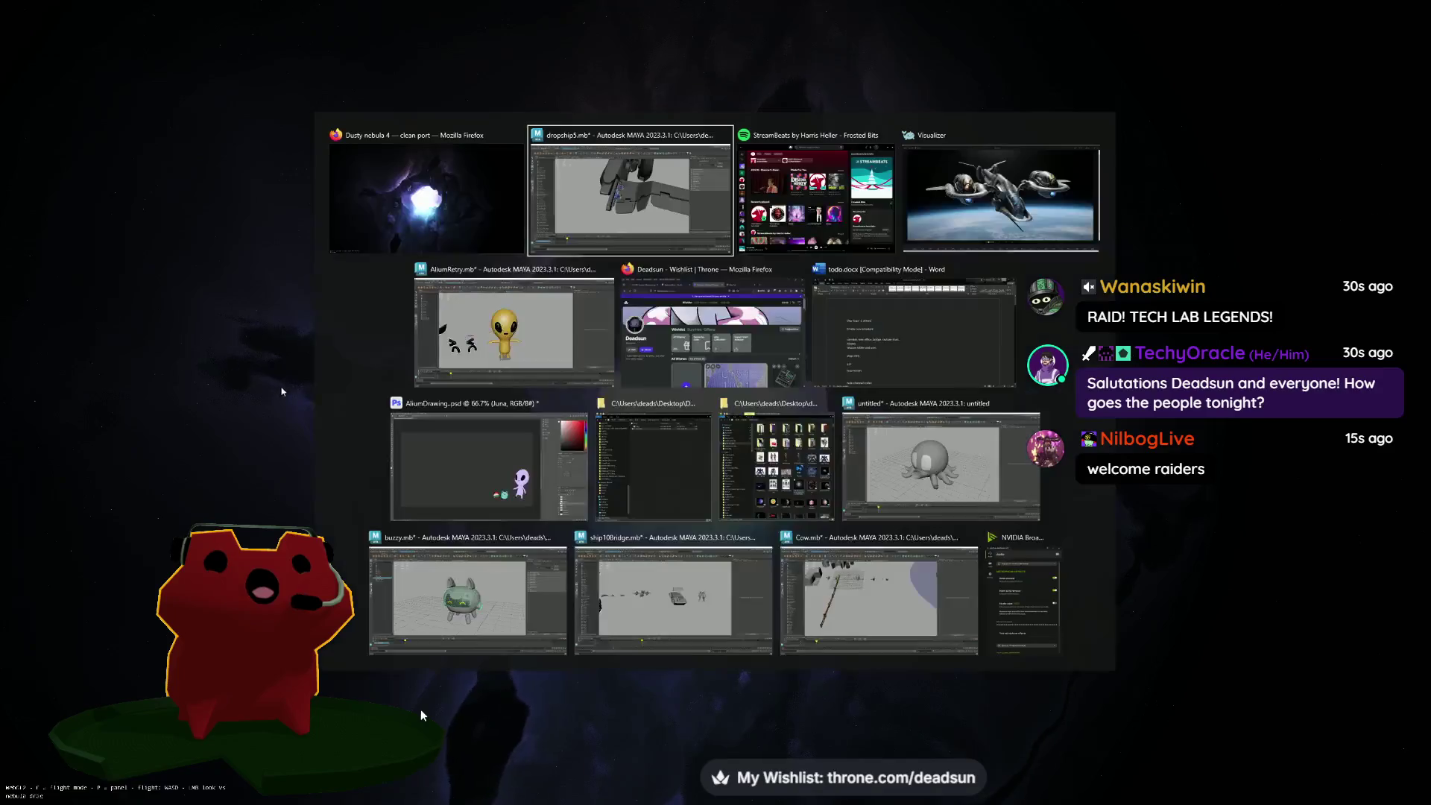
pyautogui.press('Tab')
pyautogui.press('Tab')
pyautogui.press('Tab')
pyautogui.press('Tab')
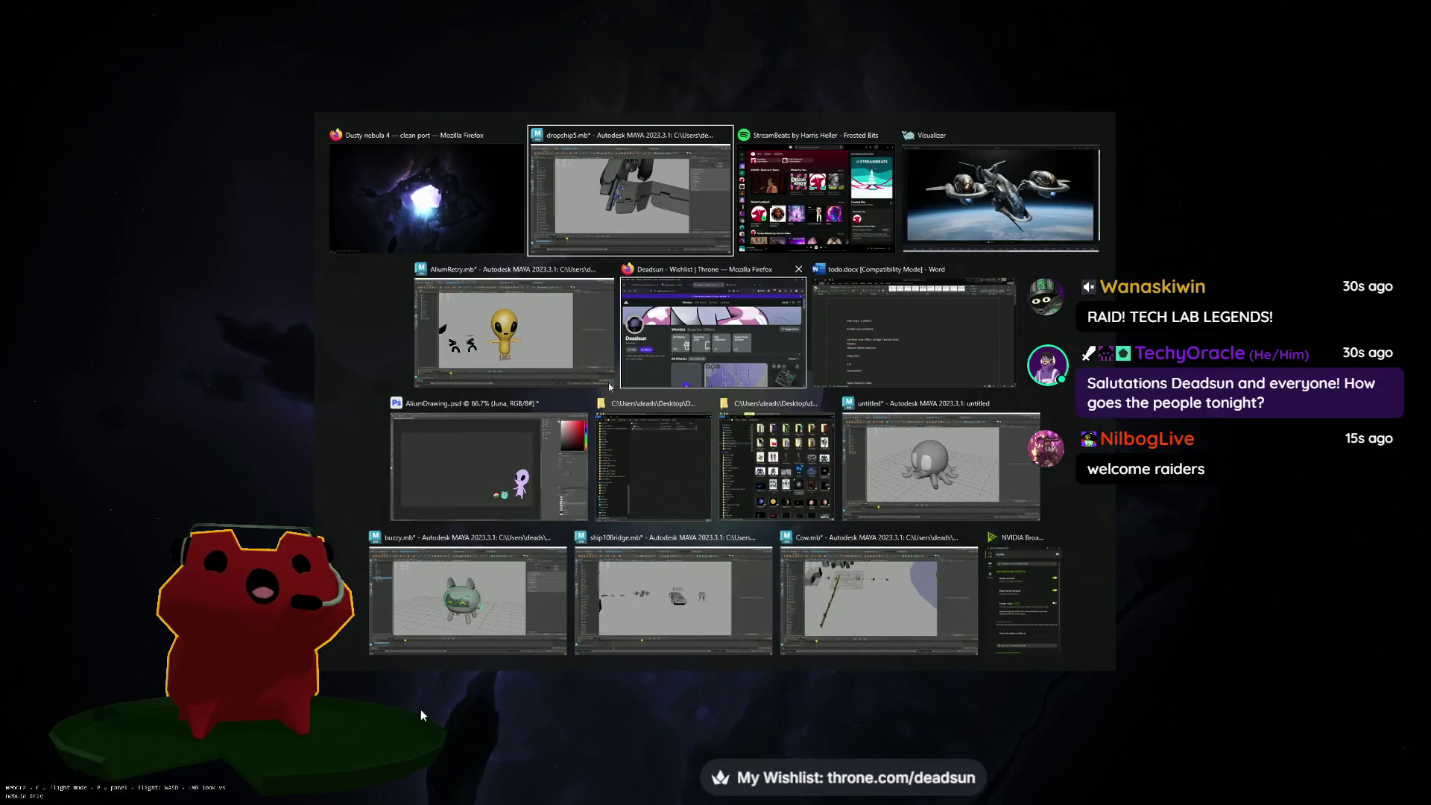
pyautogui.press('Tab')
pyautogui.press('Tab')
pyautogui.press('Tab')
pyautogui.press('Up')
pyautogui.press('Up')
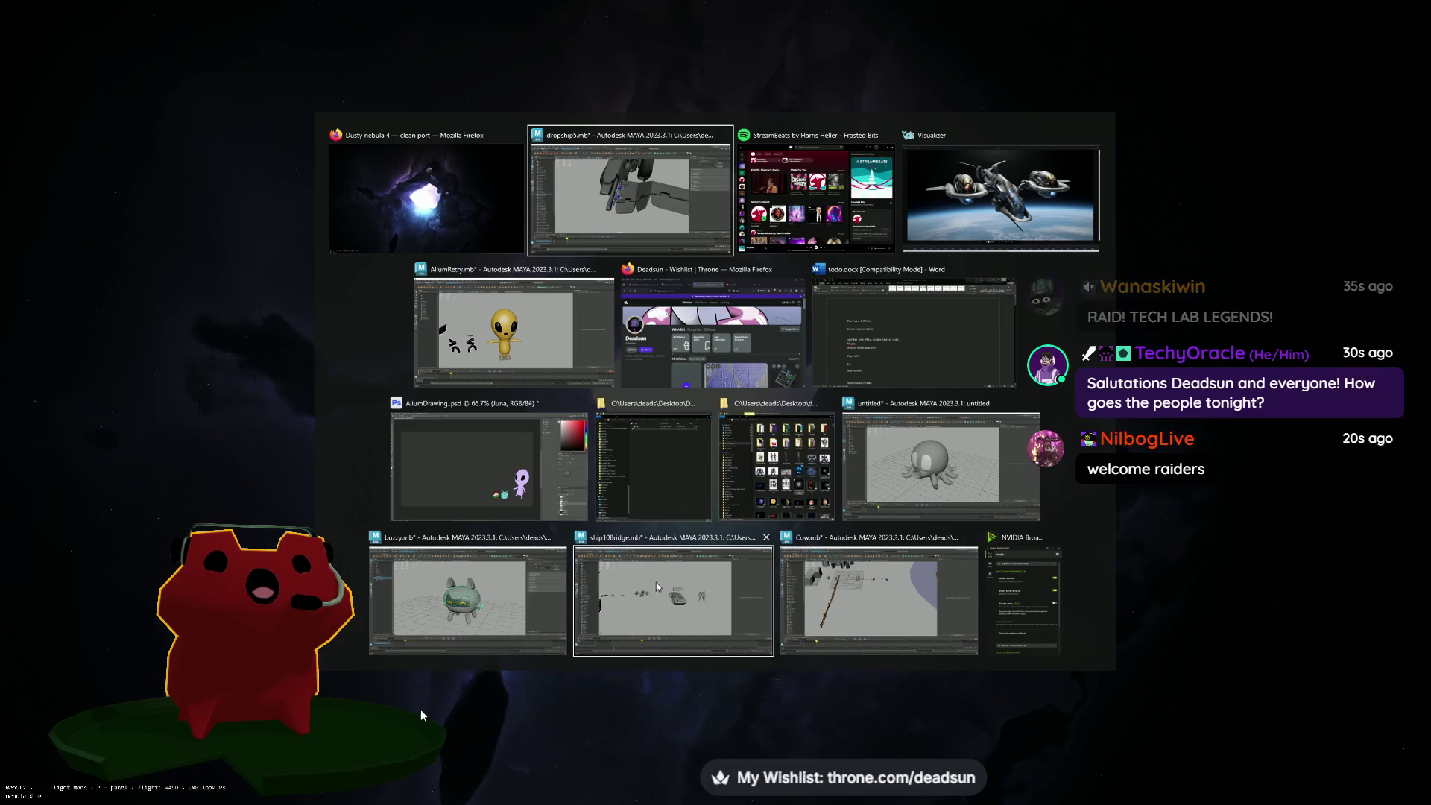
pyautogui.press('Return')
pyautogui.scroll(5, 626, 465)
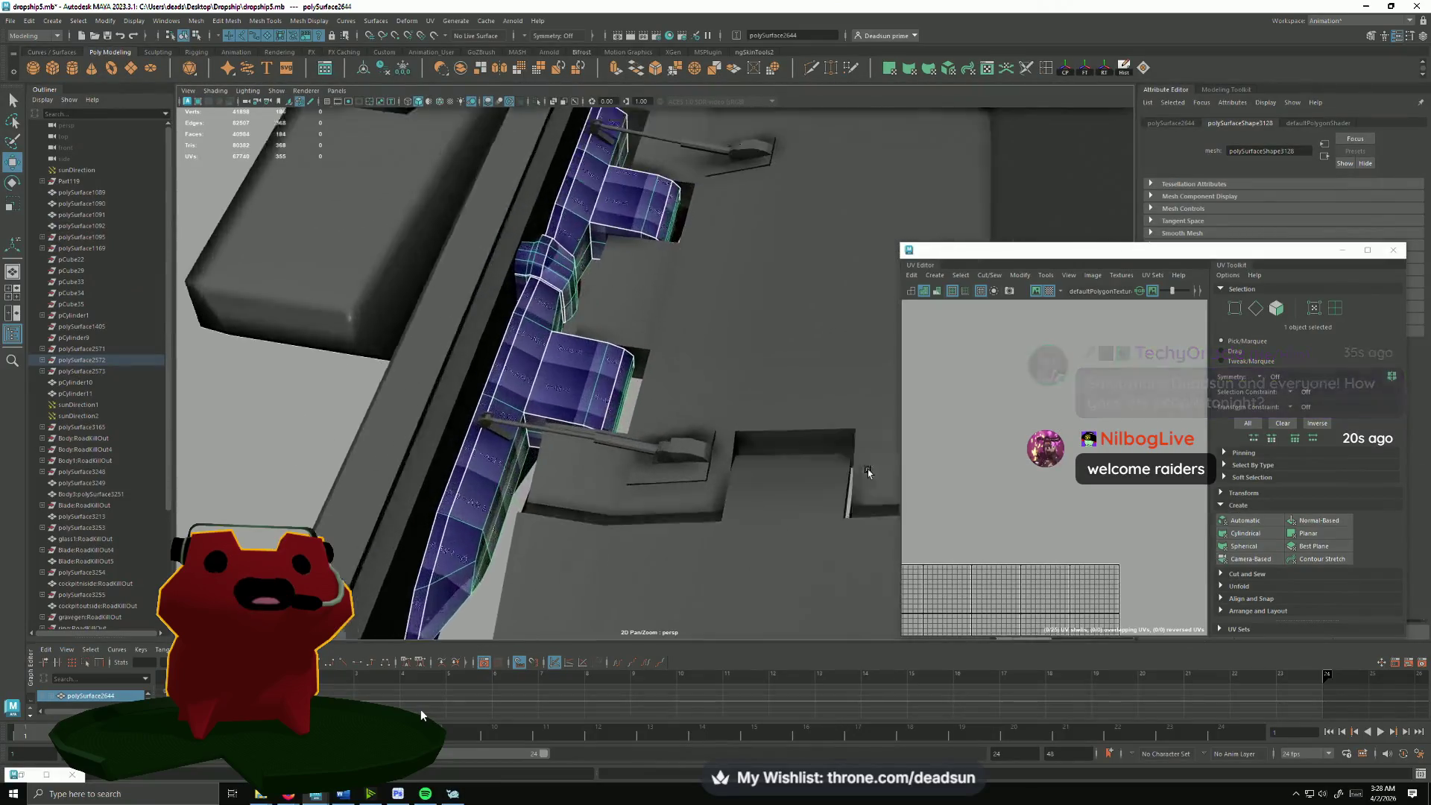
# Step: Enlarge the UV Editor window, orbit the hull, and select UV edges along the pointed shell in Edge mode
pyautogui.keyDown('alt'); pyautogui.moveTo(626, 466); pyautogui.dragTo(665, 439); pyautogui.keyUp('alt')
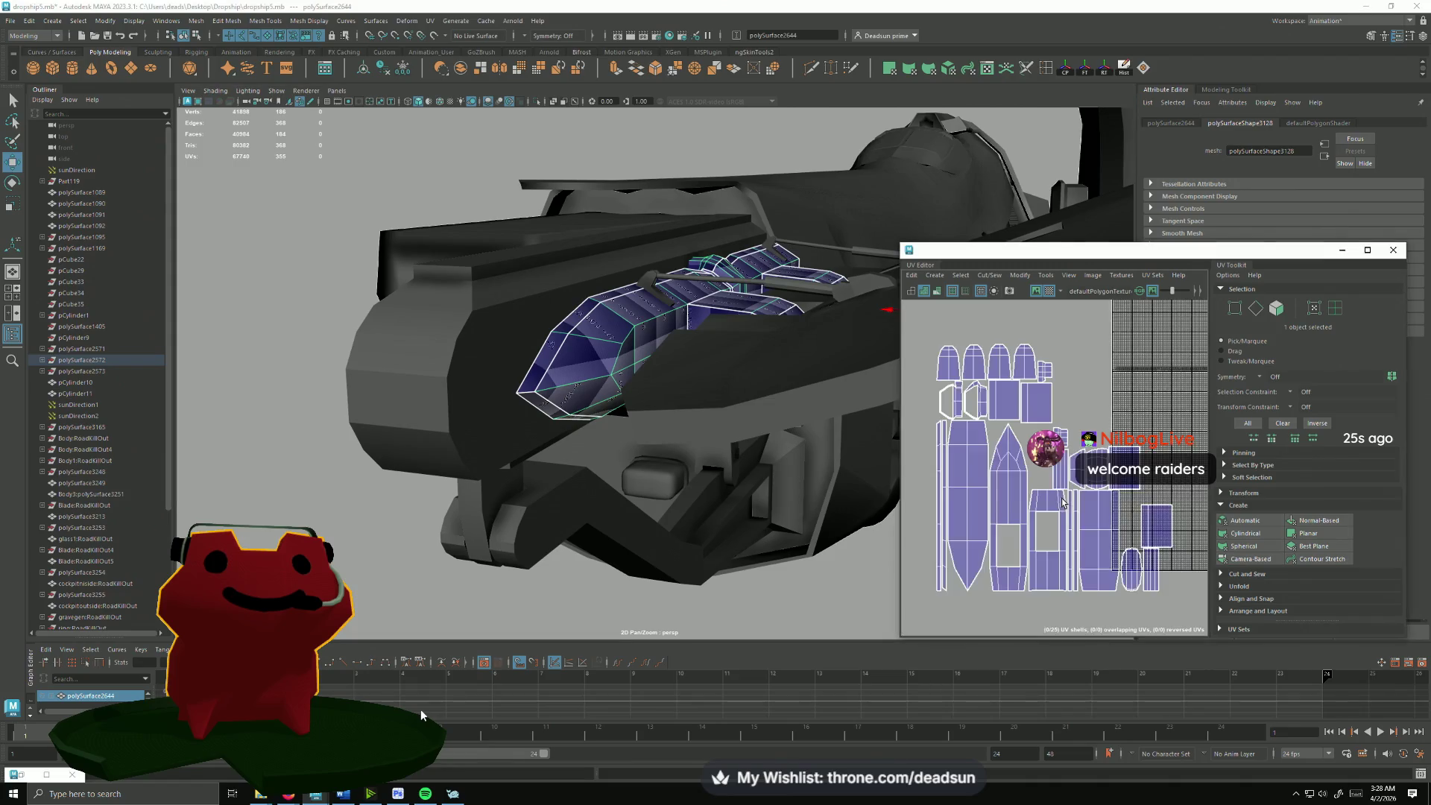
pyautogui.scroll(2, 1067, 526)
pyautogui.scroll(2, 1068, 525)
pyautogui.scroll(2, 1042, 545)
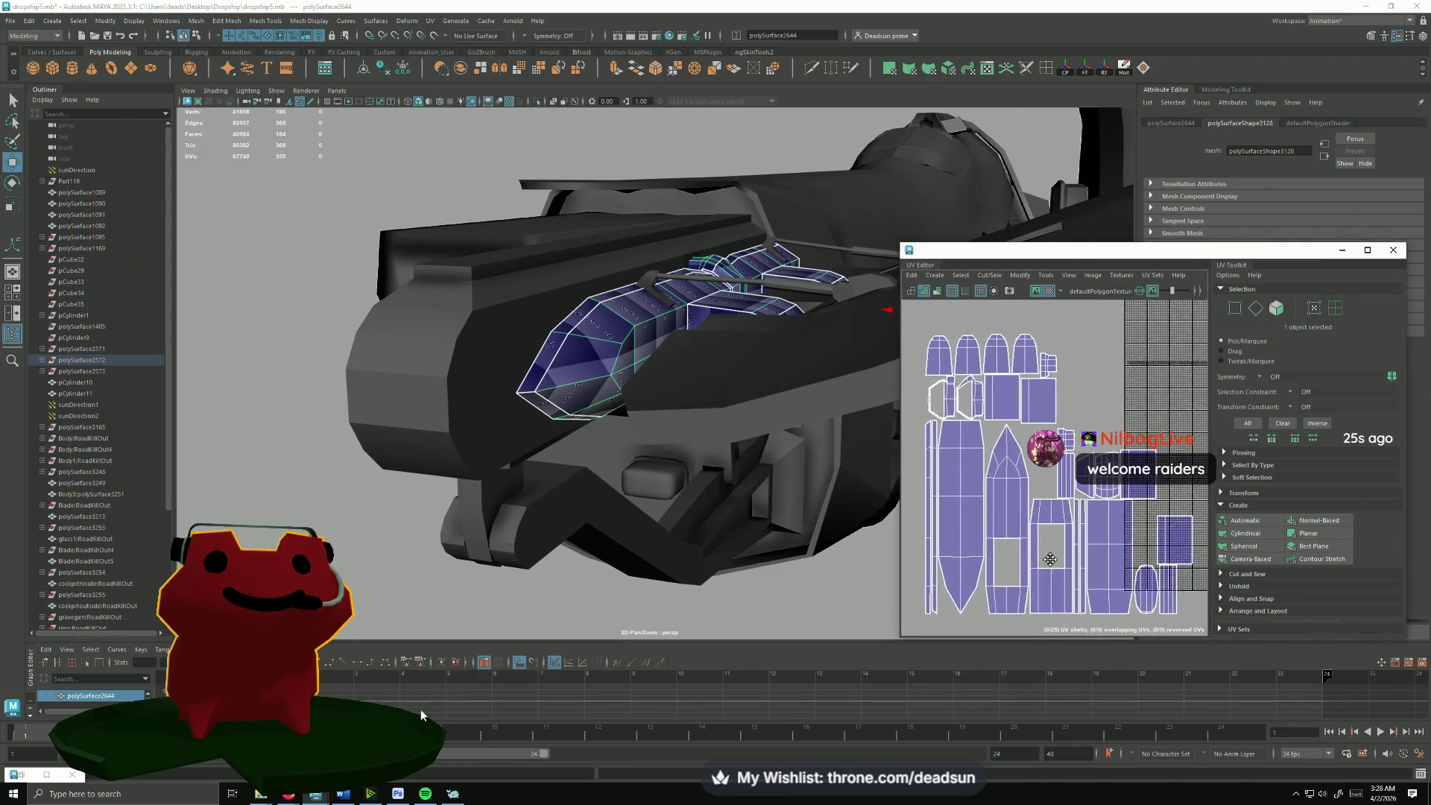
pyautogui.scroll(1, 1043, 546)
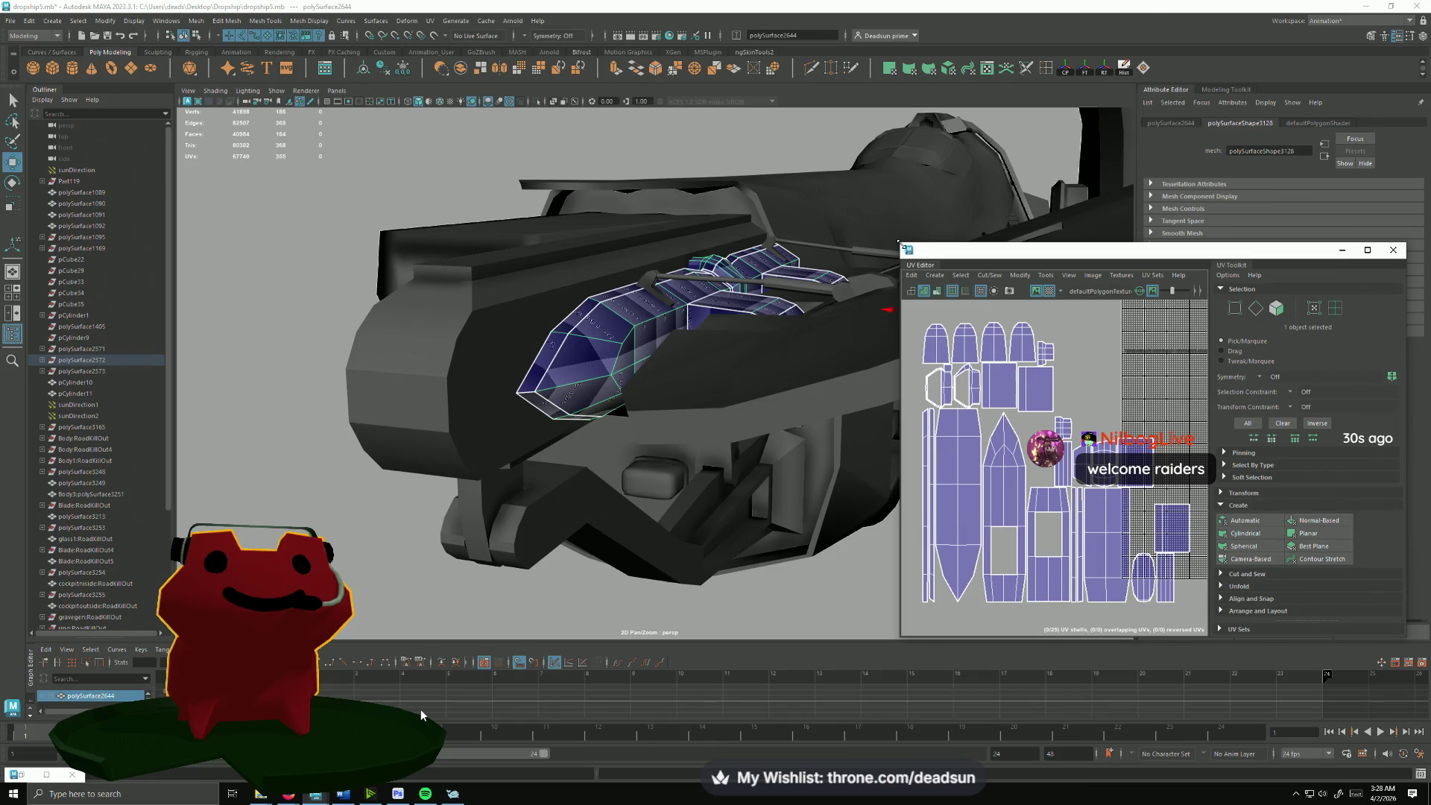
pyautogui.moveTo(902, 244); pyautogui.dragTo(559, 109)
pyautogui.keyDown('alt'); pyautogui.moveTo(176, 376); pyautogui.dragTo(489, 447); pyautogui.keyUp('alt')
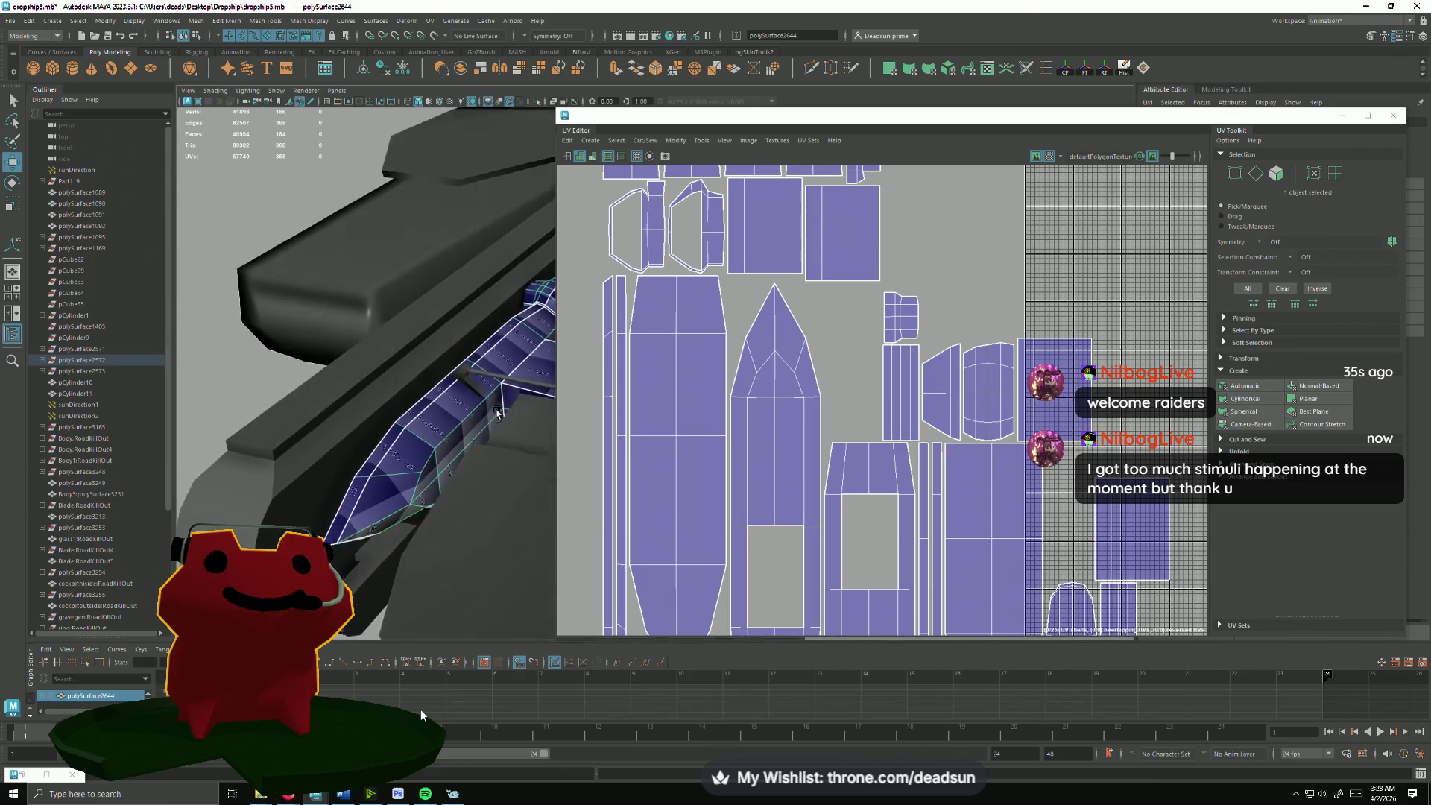
pyautogui.keyDown('alt'); pyautogui.moveTo(490, 447); pyautogui.dragTo(645, 472); pyautogui.keyUp('alt')
pyautogui.scroll(2, 645, 472)
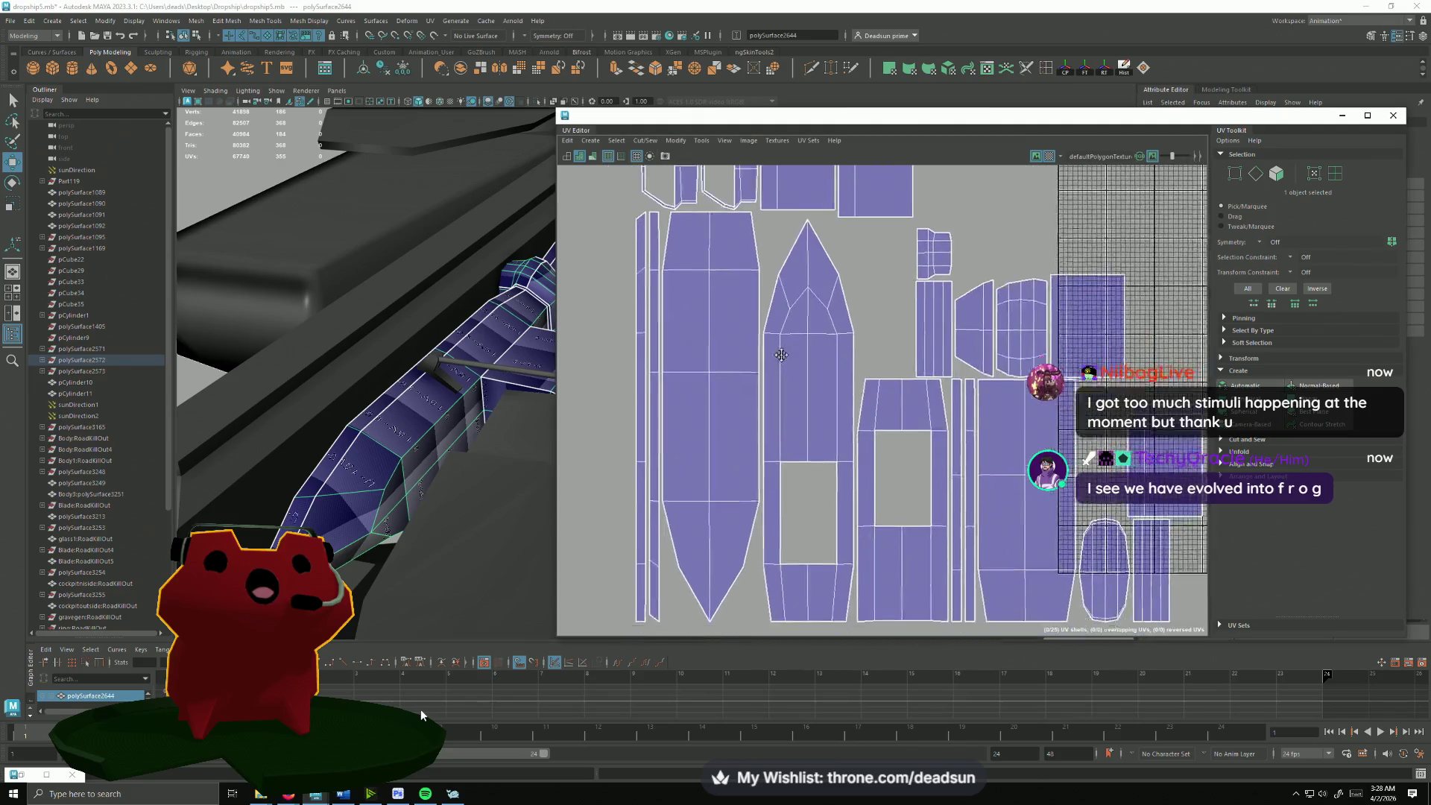
pyautogui.scroll(1, 671, 424)
pyautogui.press('F10')
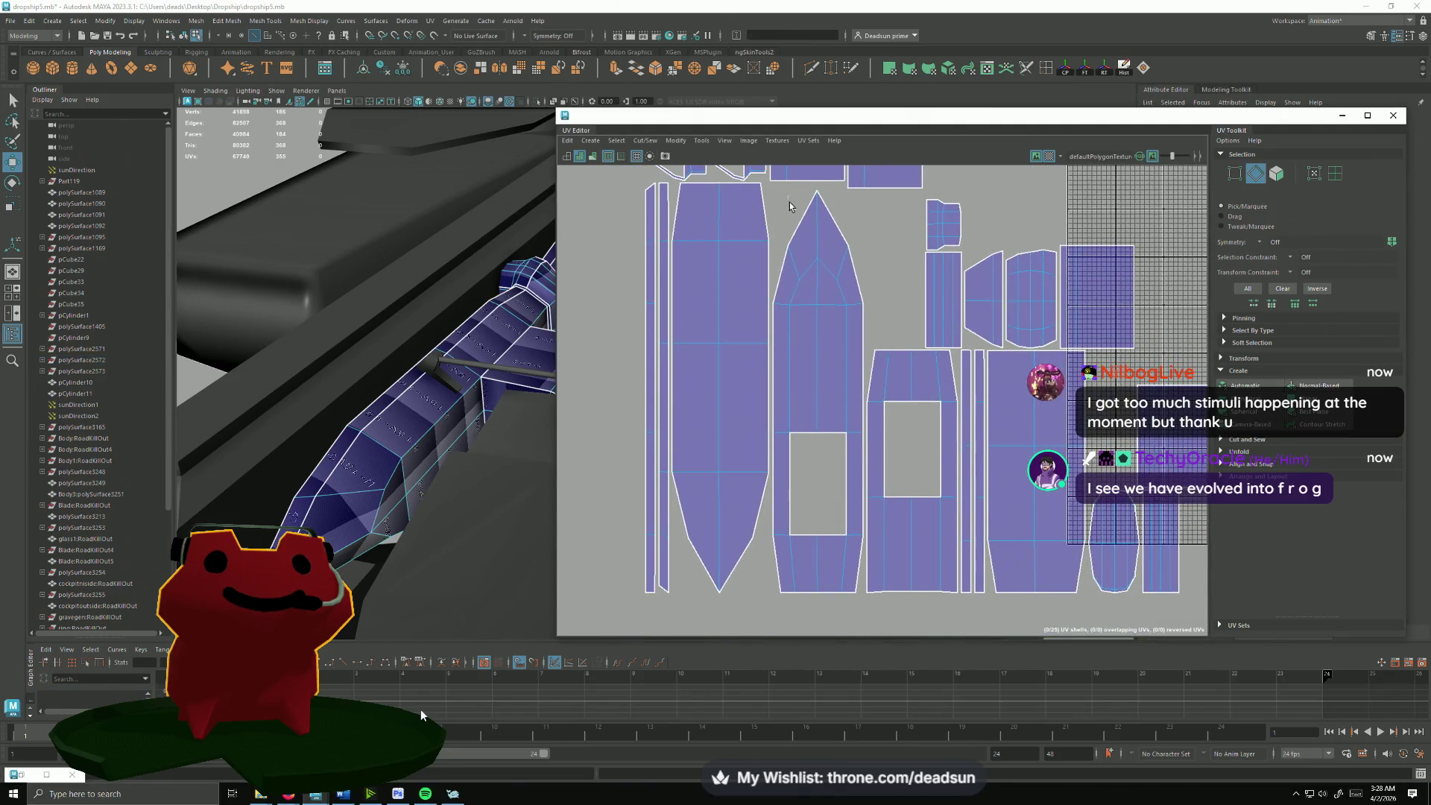
pyautogui.moveTo(788, 196); pyautogui.dragTo(851, 295)
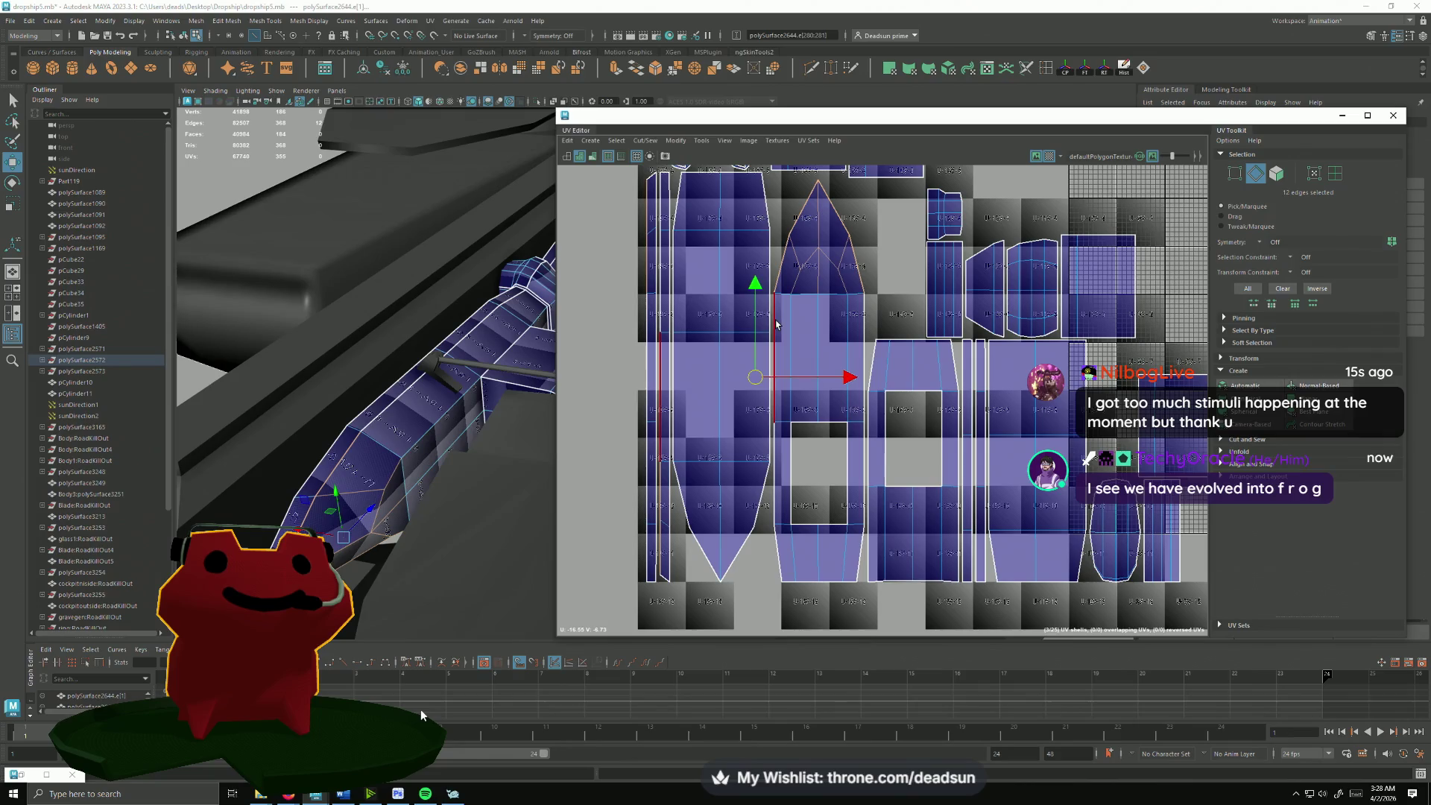
# Step: Add one more edge to the selection and cut the pointed shell along the selected edges
pyautogui.keyDown('shift'); pyautogui.click(773, 515); pyautogui.keyUp('shift')
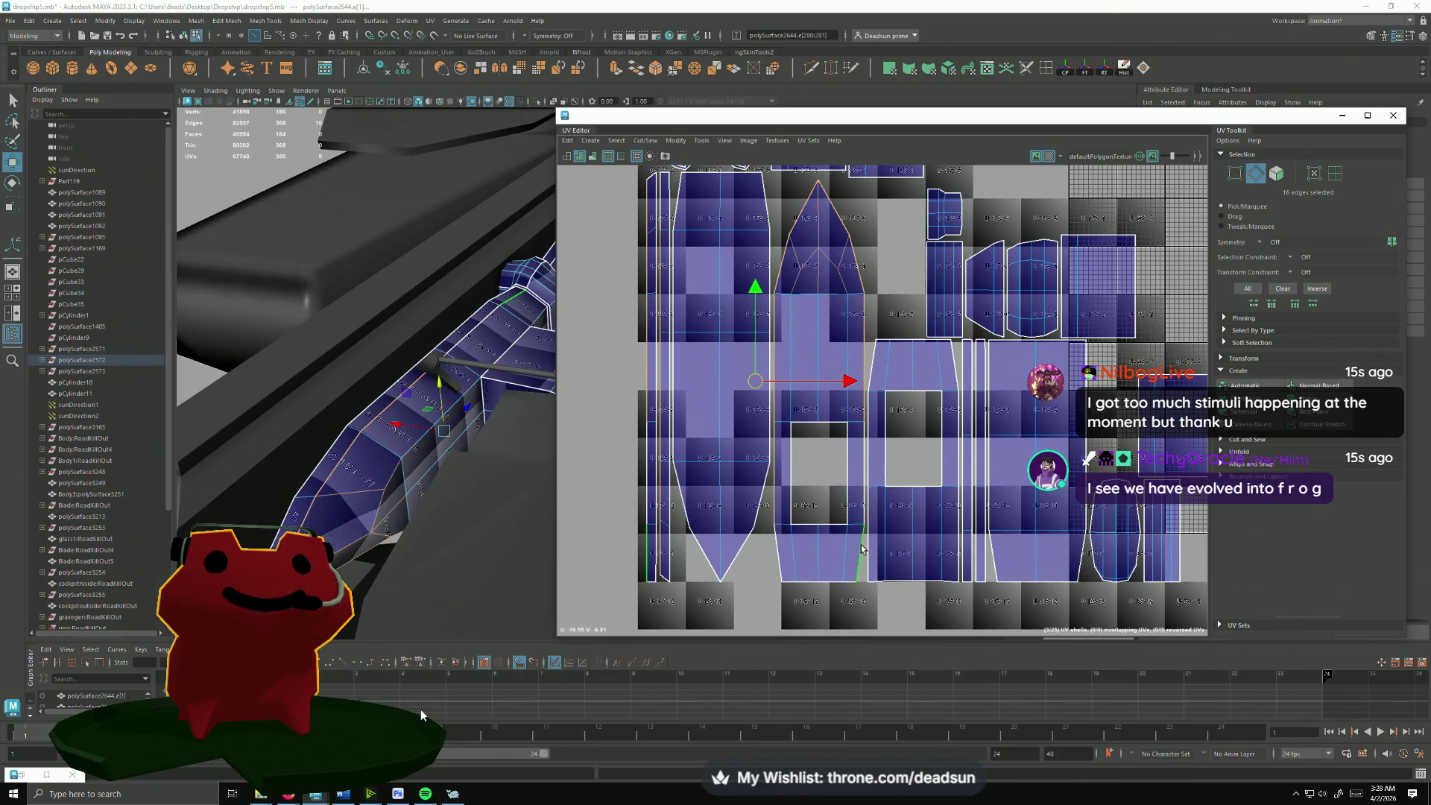
pyautogui.click(645, 140)
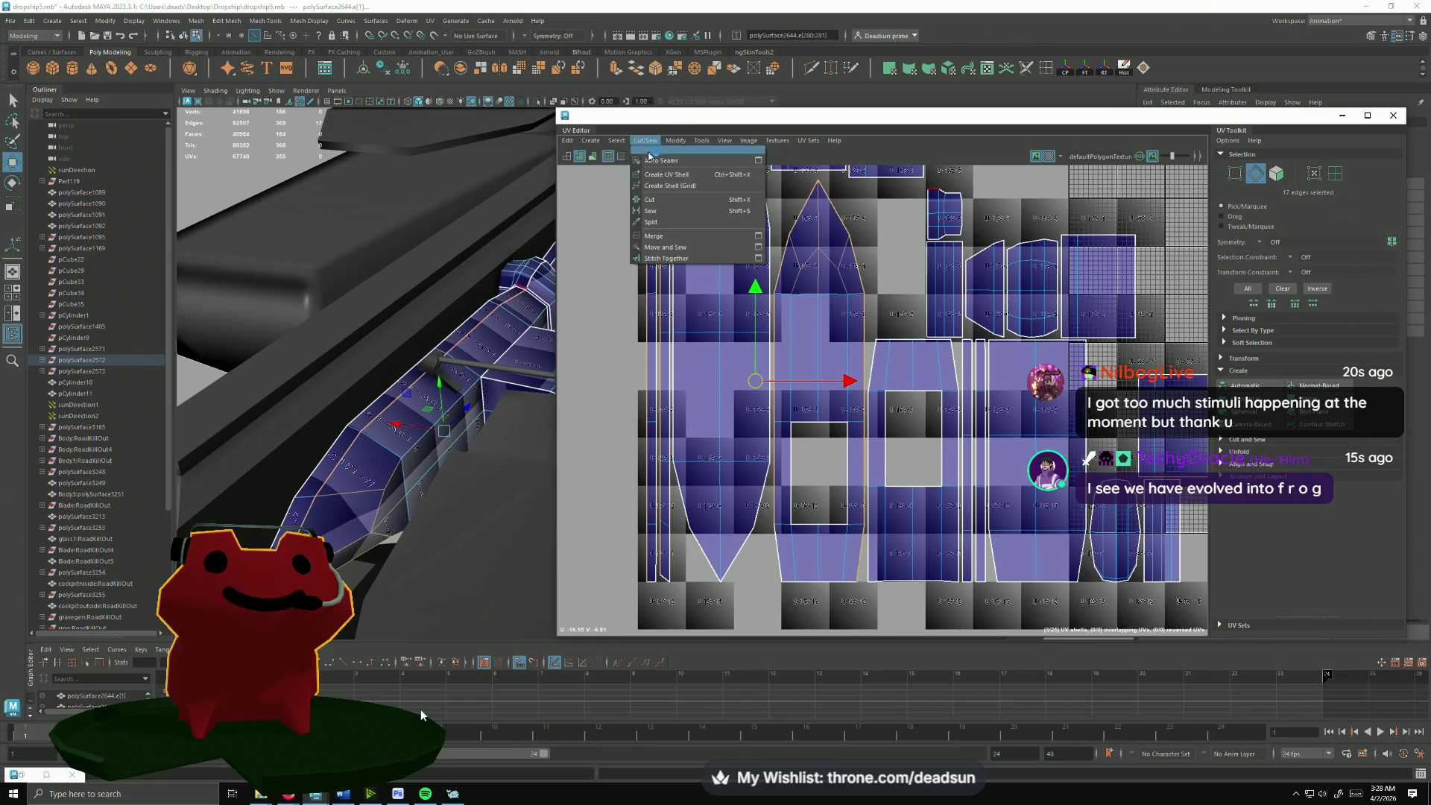
pyautogui.click(682, 248)
pyautogui.scroll(-1, 860, 343)
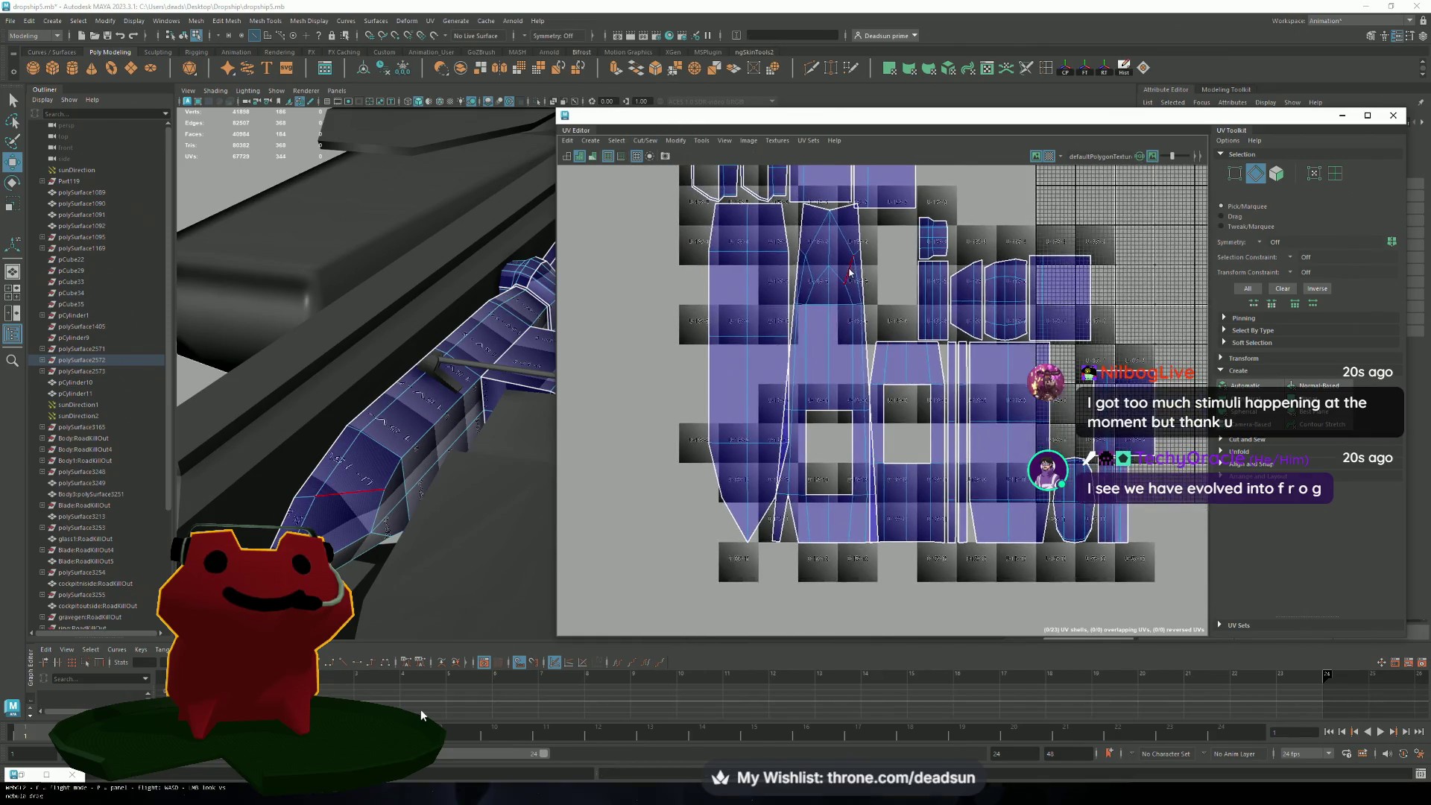
# Step: Select the shell's bottom-left edge and cut it into a seam as well
pyautogui.keyDown('alt'); pyautogui.moveTo(834, 372); pyautogui.dragTo(782, 387, button='middle'); pyautogui.keyUp('alt')
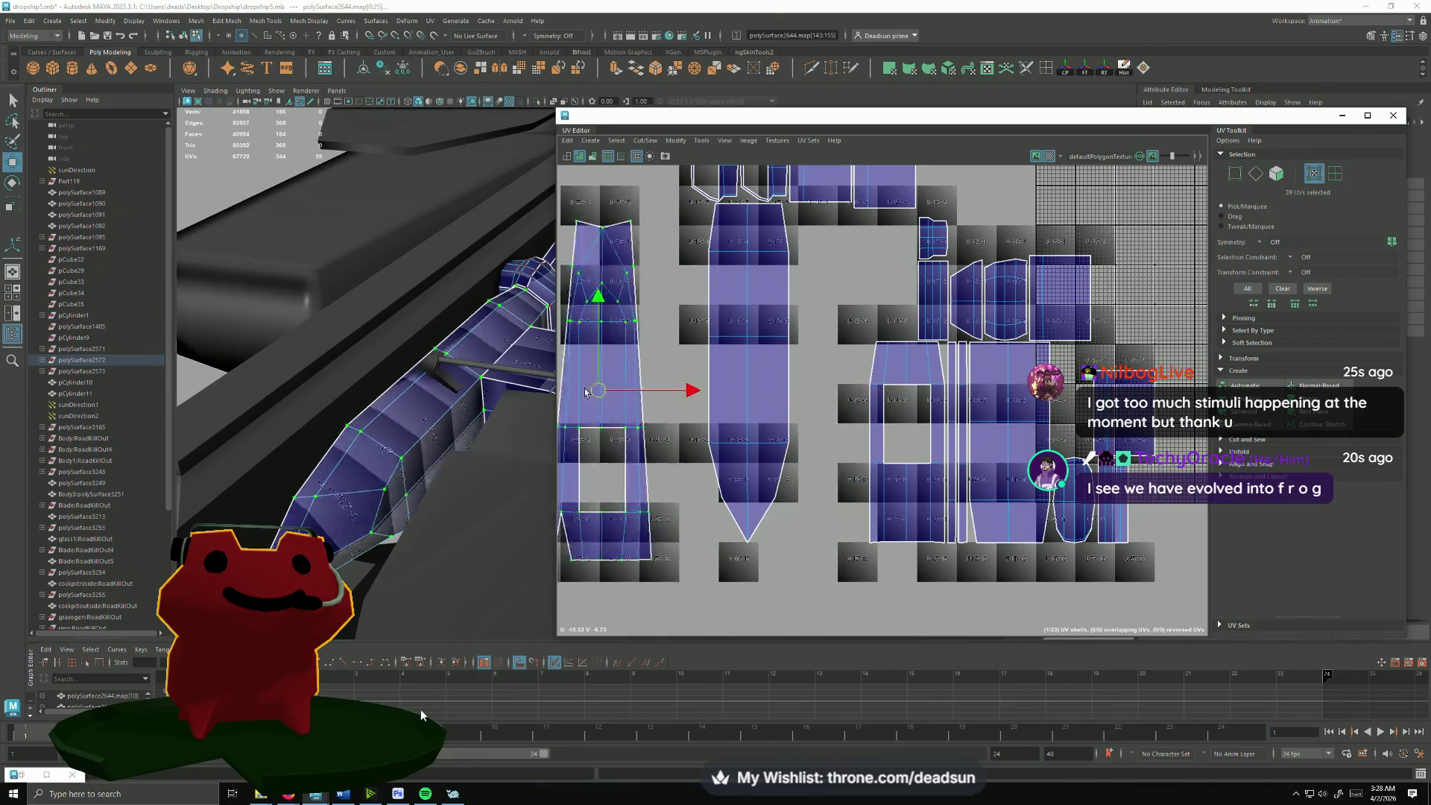
pyautogui.scroll(1, 784, 386)
pyautogui.rightClick(755, 525)
pyautogui.click(756, 482)
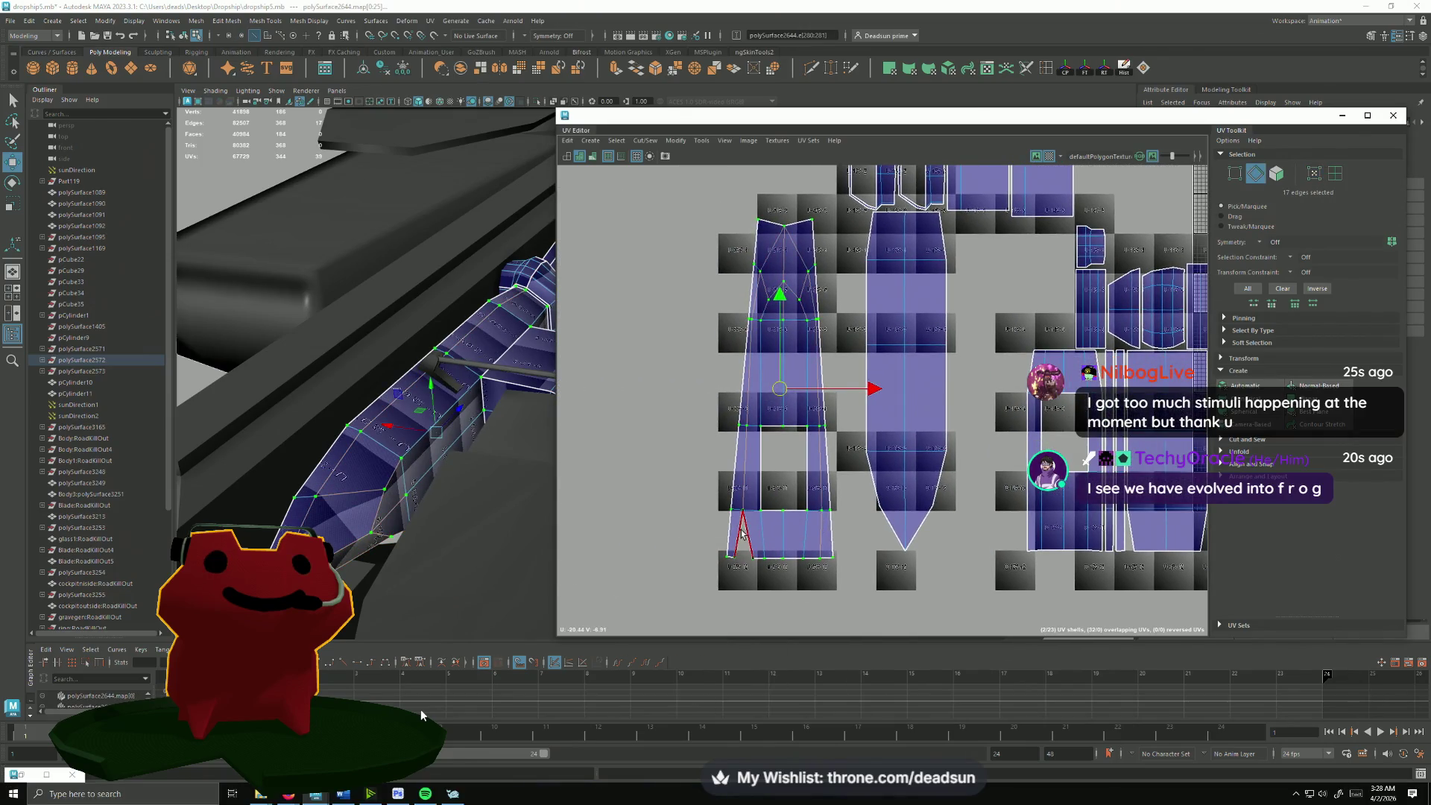
pyautogui.click(746, 541)
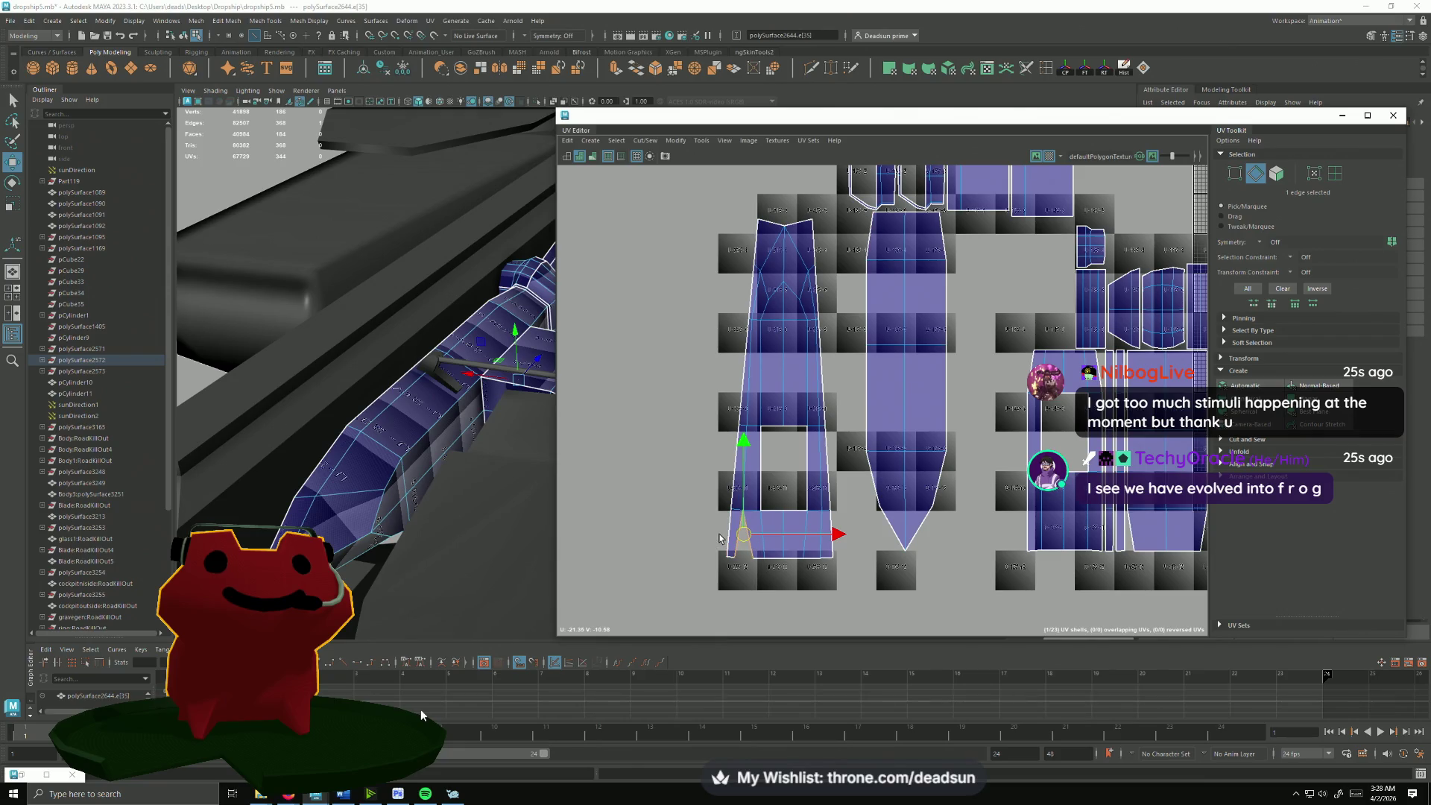
pyautogui.click(645, 139)
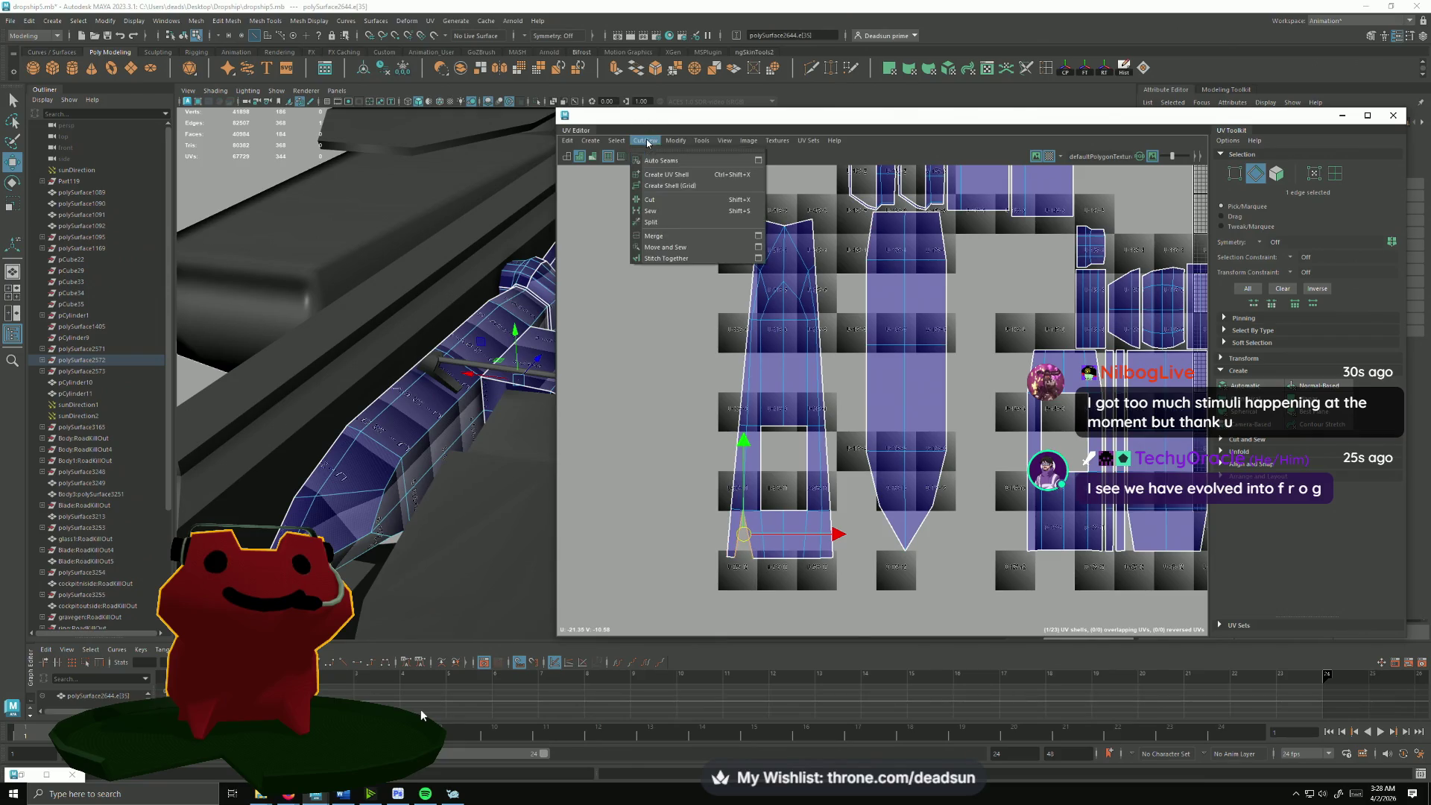
pyautogui.click(667, 249)
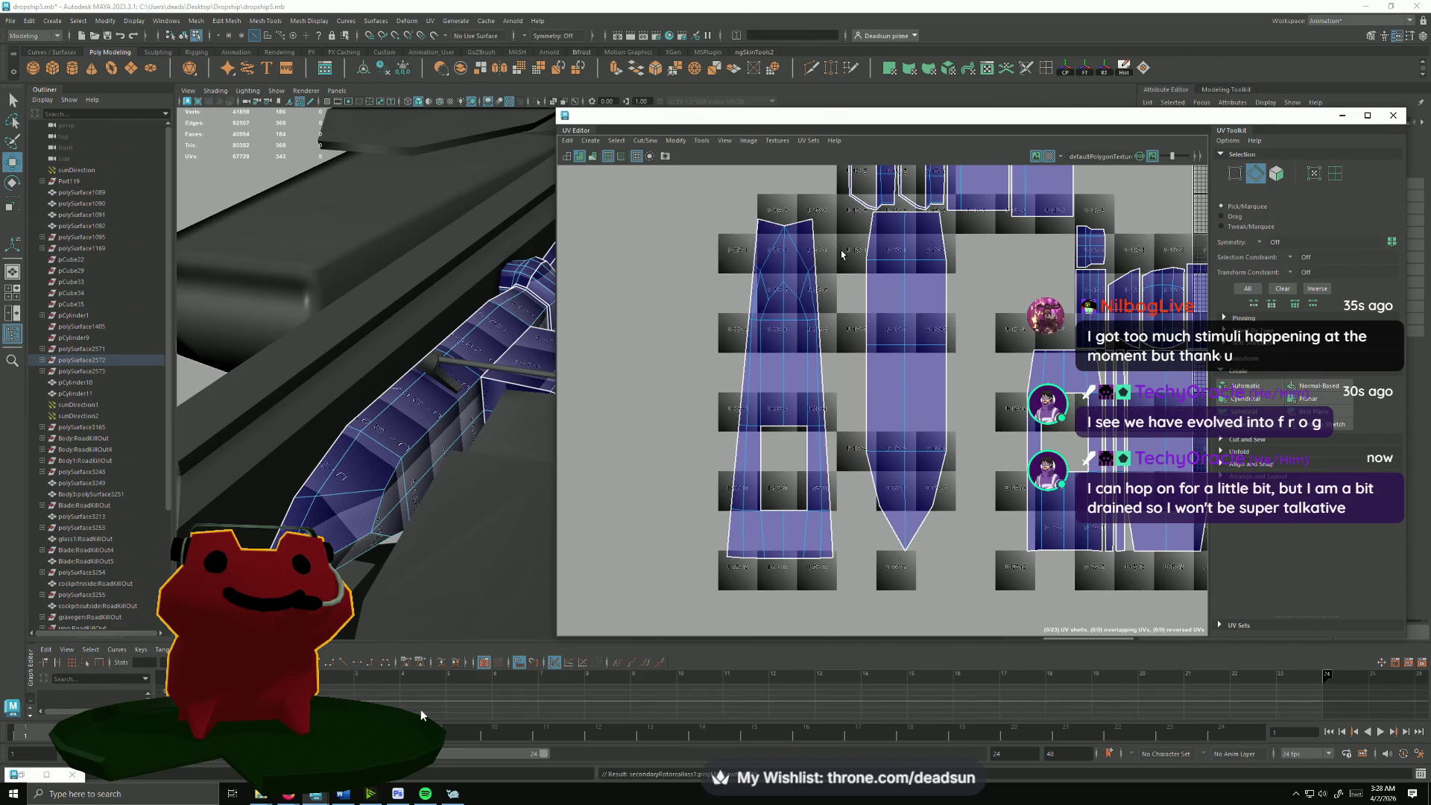
# Step: Move and Sew the strip onto the tall shell, then nudge the tip UV upward slightly
pyautogui.keyDown('alt'); pyautogui.moveTo(794, 221); pyautogui.dragTo(783, 316, button='middle'); pyautogui.keyUp('alt')
pyautogui.keyDown('shift'); pyautogui.moveTo(783, 317); pyautogui.dragTo(861, 423, button='right'); pyautogui.keyUp('shift')
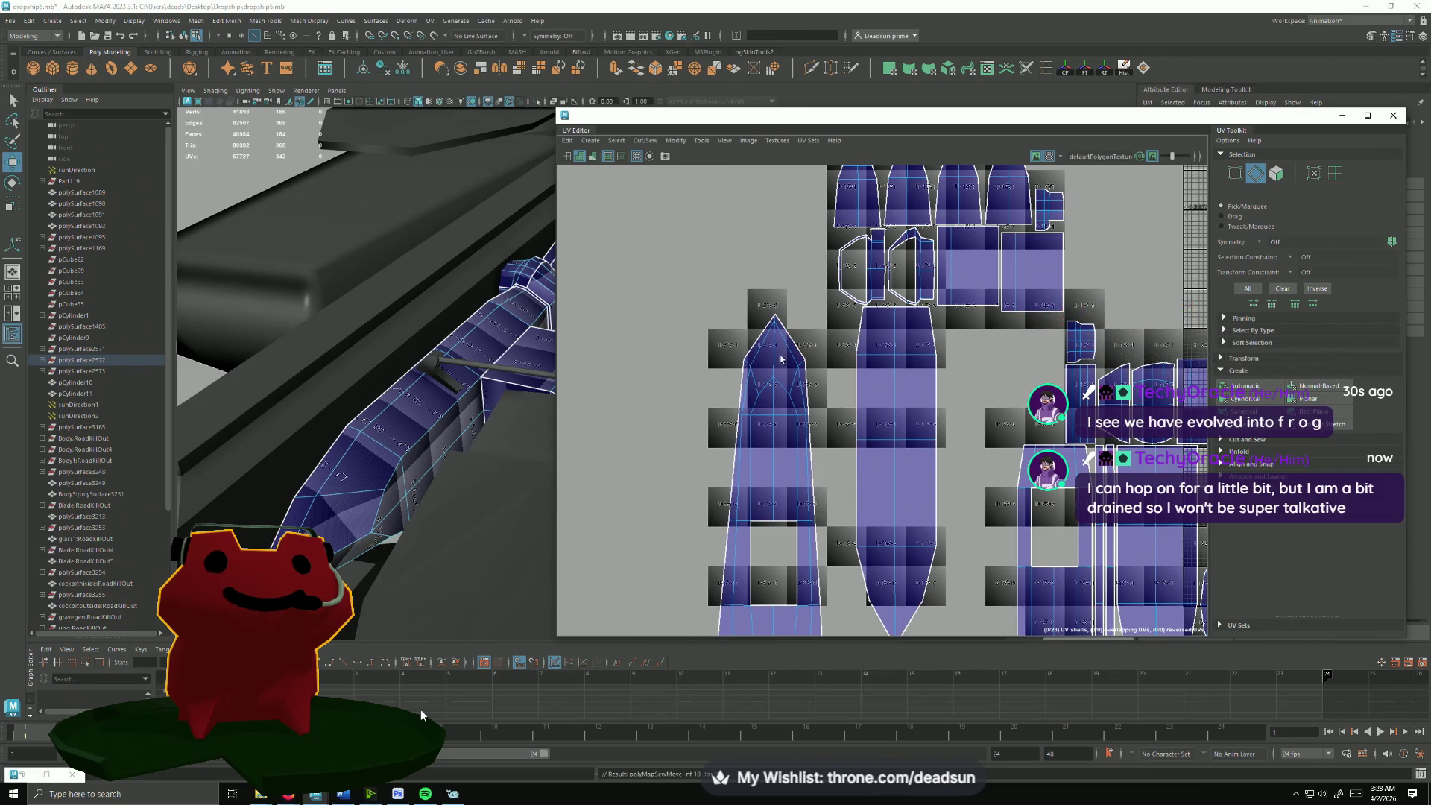
pyautogui.moveTo(780, 357); pyautogui.dragTo(780, 335, button='right')
pyautogui.click(774, 314)
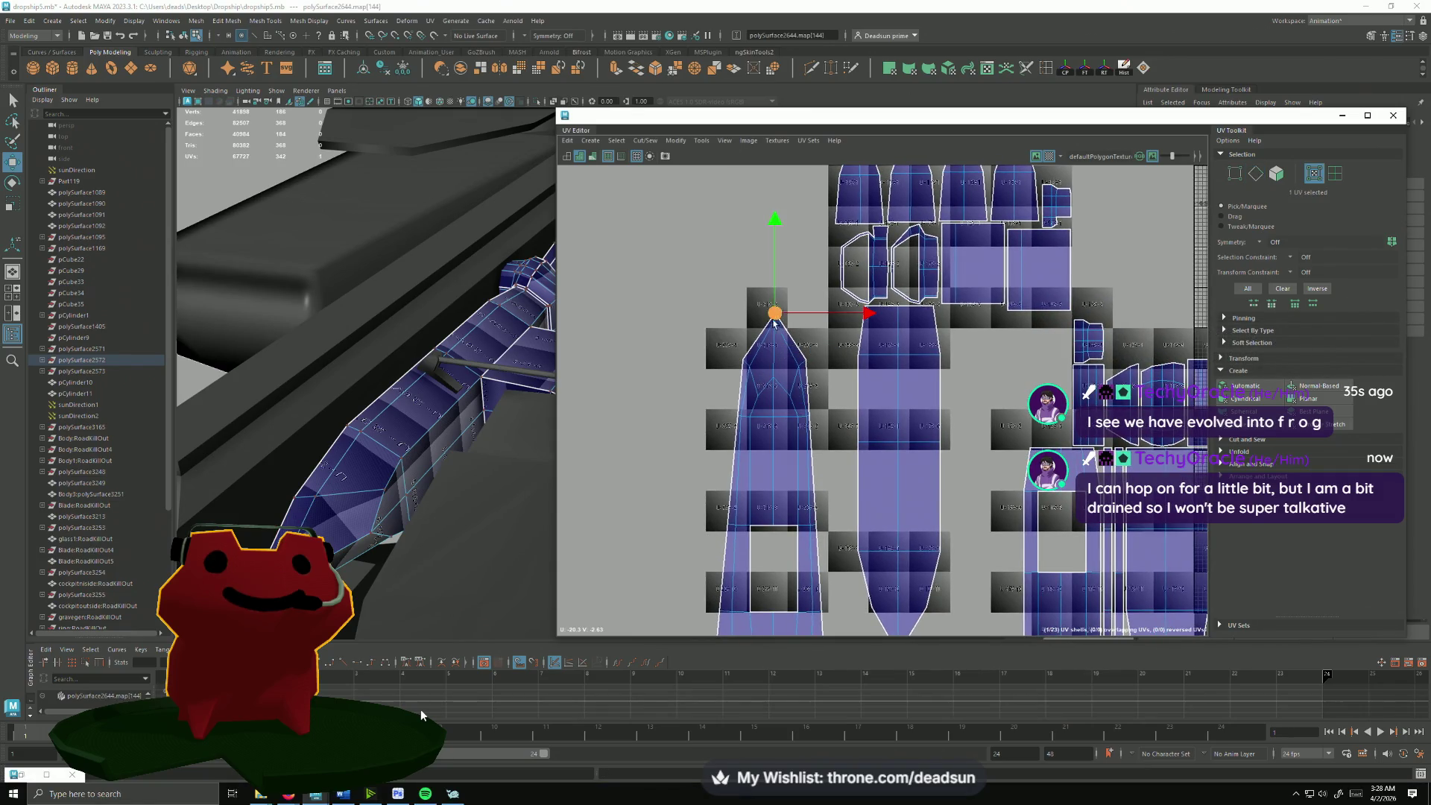
pyautogui.moveTo(773, 265); pyautogui.dragTo(772, 252)
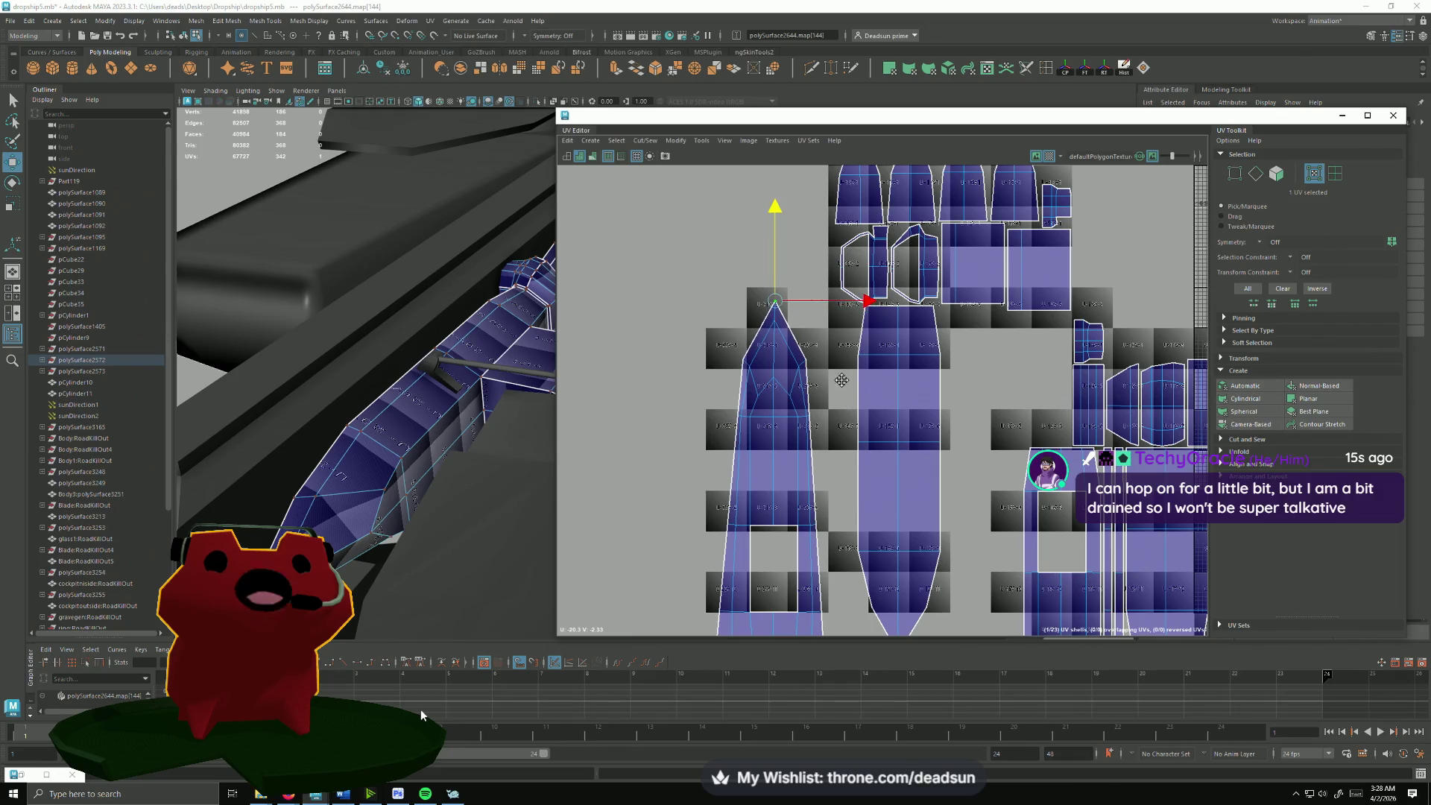
pyautogui.moveTo(840, 380)
pyautogui.keyDown('alt'); pyautogui.mouseDown(button='middle')
pyautogui.moveTo(874, 355)
pyautogui.moveTo(832, 345)
pyautogui.mouseUp(button='middle'); pyautogui.keyUp('alt')
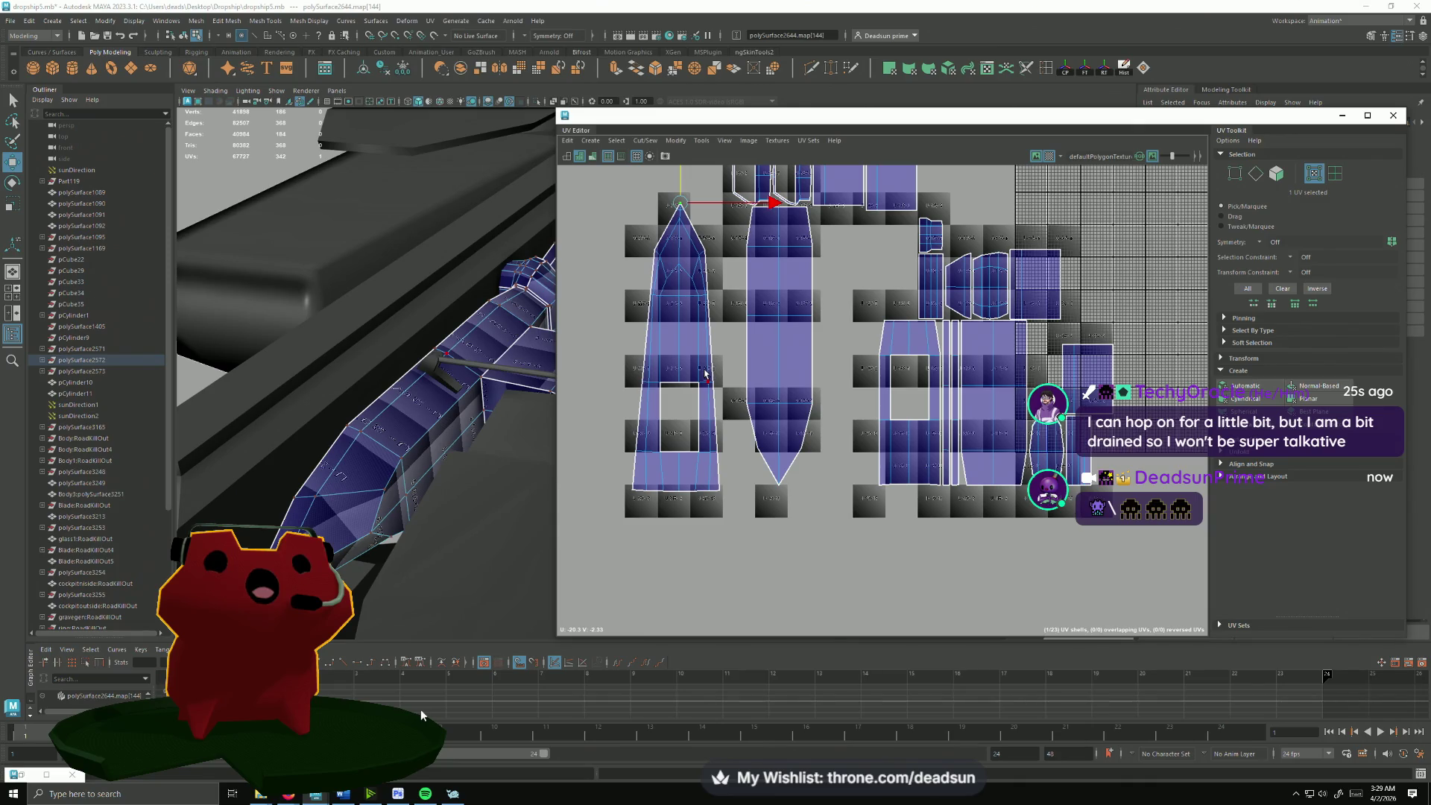
pyautogui.press('F10')
# Step: Select seam edges on the pointed shell in the UV Editor, narrowing to a single edge
pyautogui.keyDown('alt'); pyautogui.moveTo(770, 219); pyautogui.dragTo(772, 277, button='middle'); pyautogui.keyUp('alt')
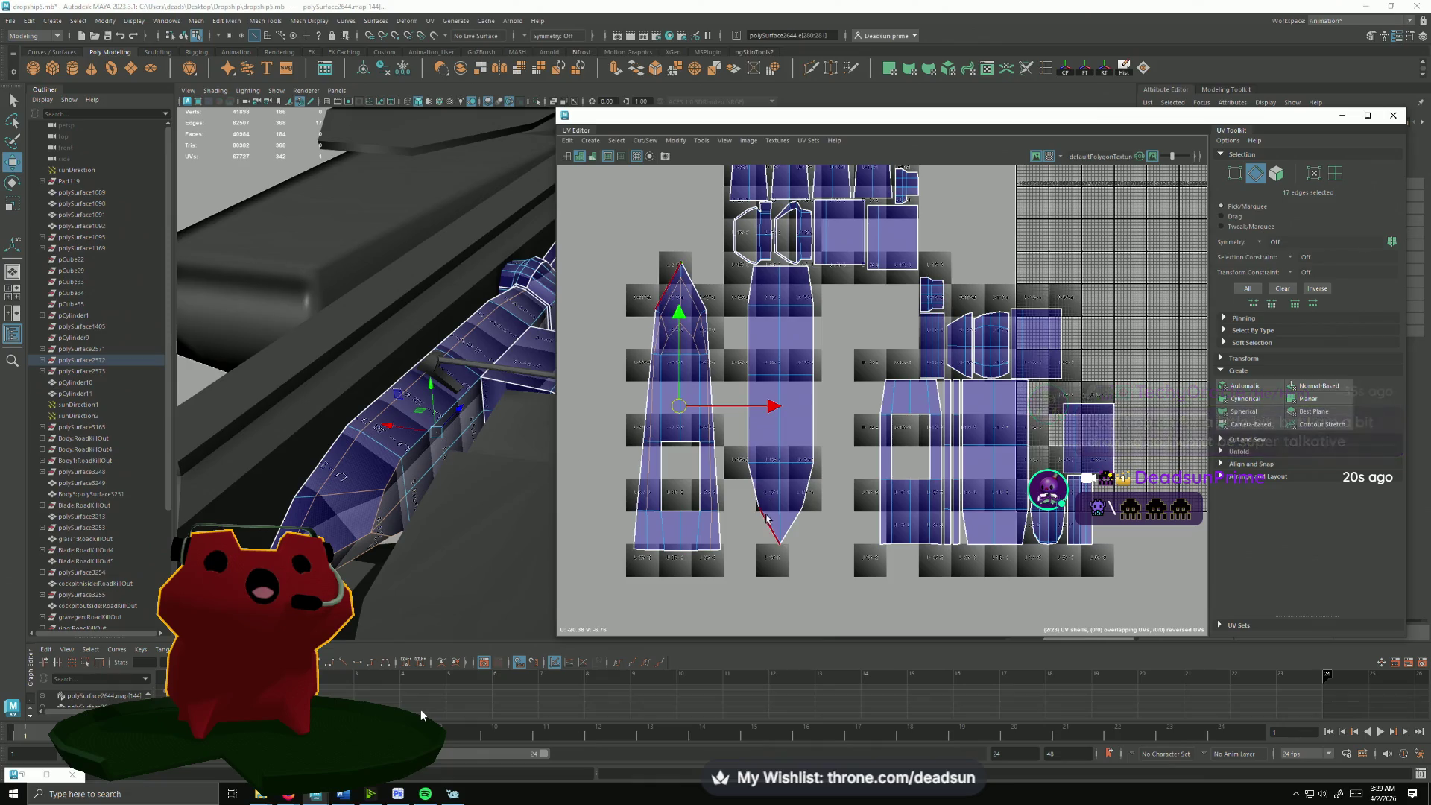
pyautogui.keyDown('alt'); pyautogui.moveTo(907, 489); pyautogui.dragTo(841, 465, button='middle'); pyautogui.keyUp('alt')
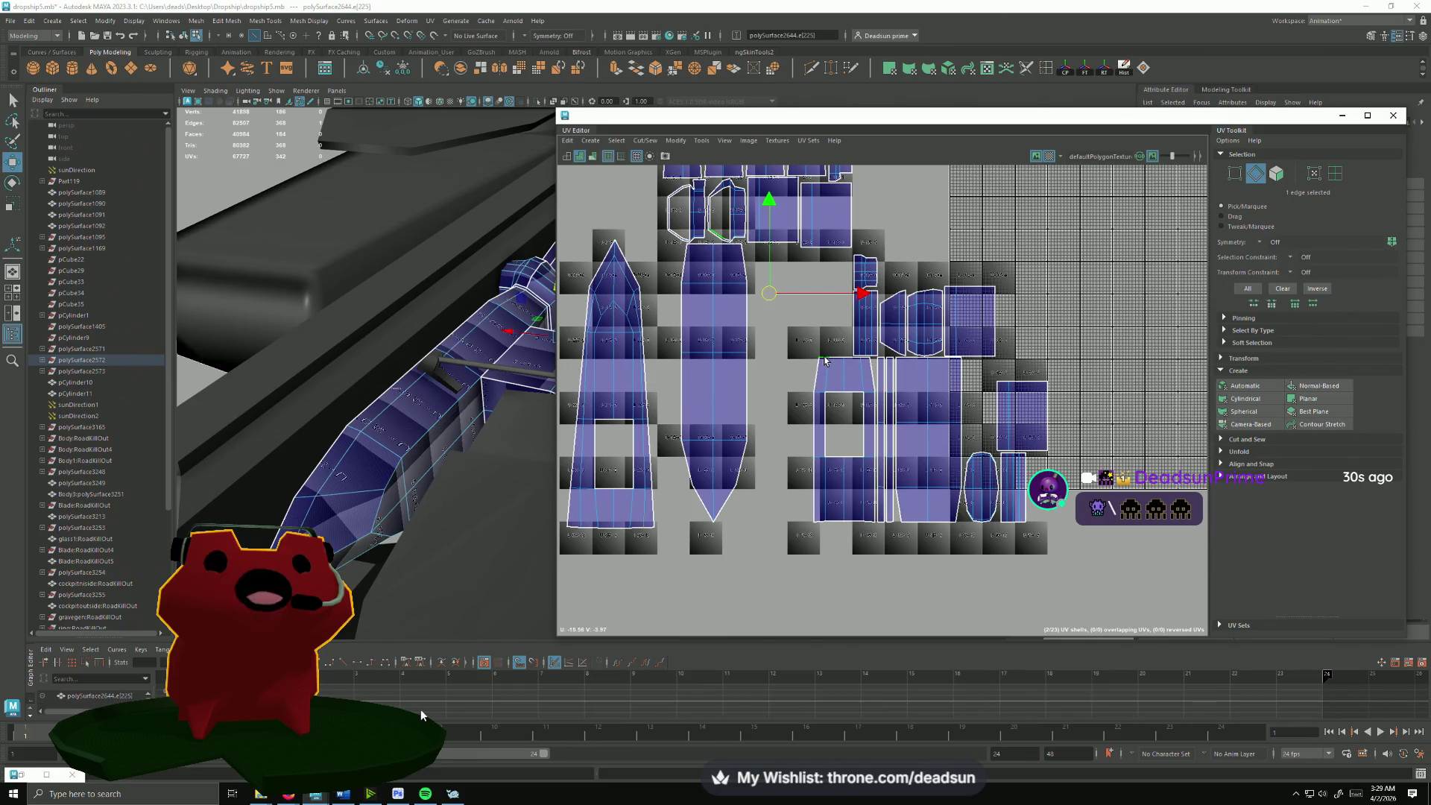
pyautogui.click(846, 375)
pyautogui.keyDown('alt'); pyautogui.moveTo(846, 375); pyautogui.dragTo(881, 448, button='middle'); pyautogui.keyUp('alt')
# Step: Pick two edges on the blue tube part in the viewport and Move and Sew the shells together
pyautogui.moveTo(462, 444)
pyautogui.keyDown('alt'); pyautogui.mouseDown()
pyautogui.moveTo(397, 424)
pyautogui.moveTo(436, 447)
pyautogui.mouseUp(); pyautogui.keyUp('alt')
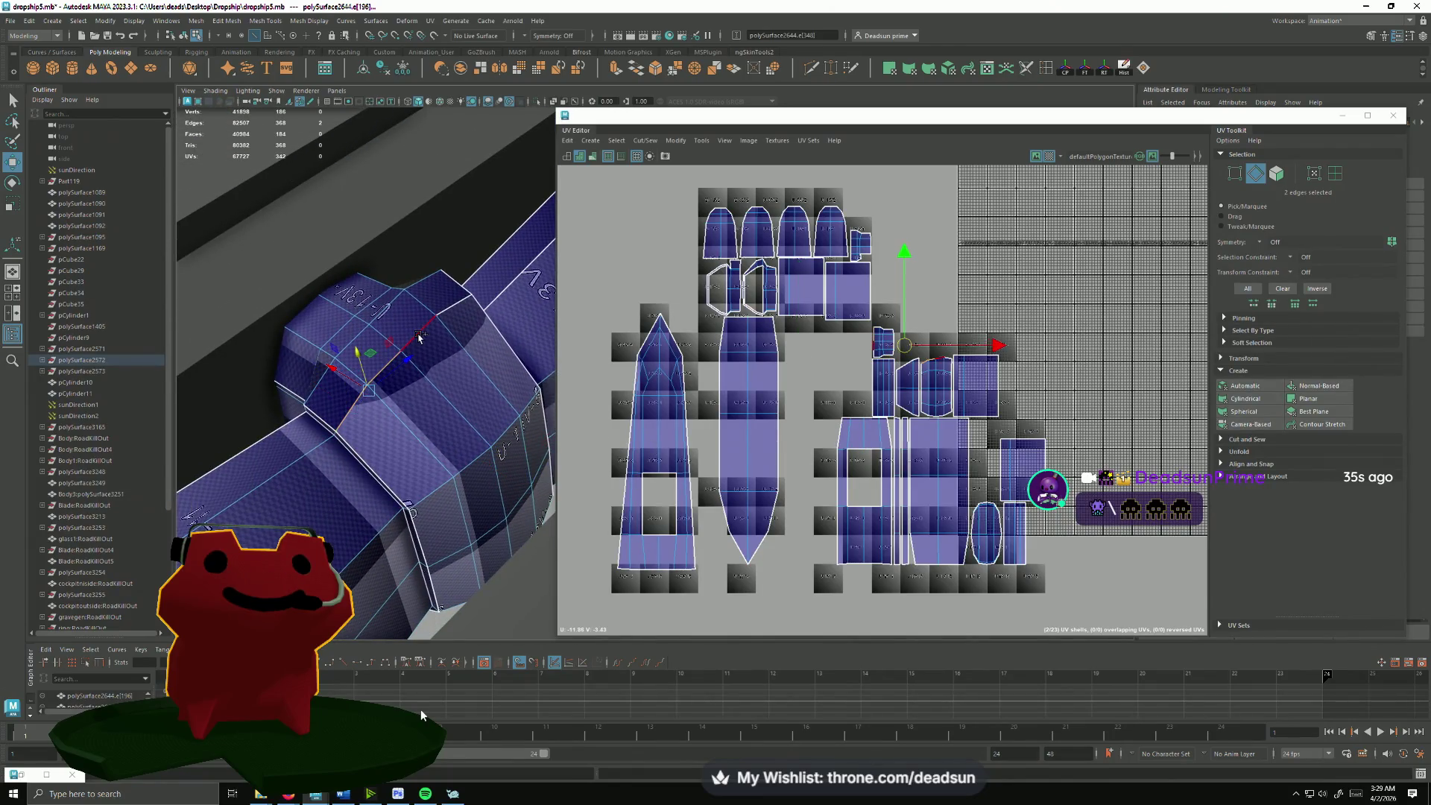
pyautogui.keyDown('alt'); pyautogui.moveTo(420, 335); pyautogui.dragTo(449, 300); pyautogui.keyUp('alt')
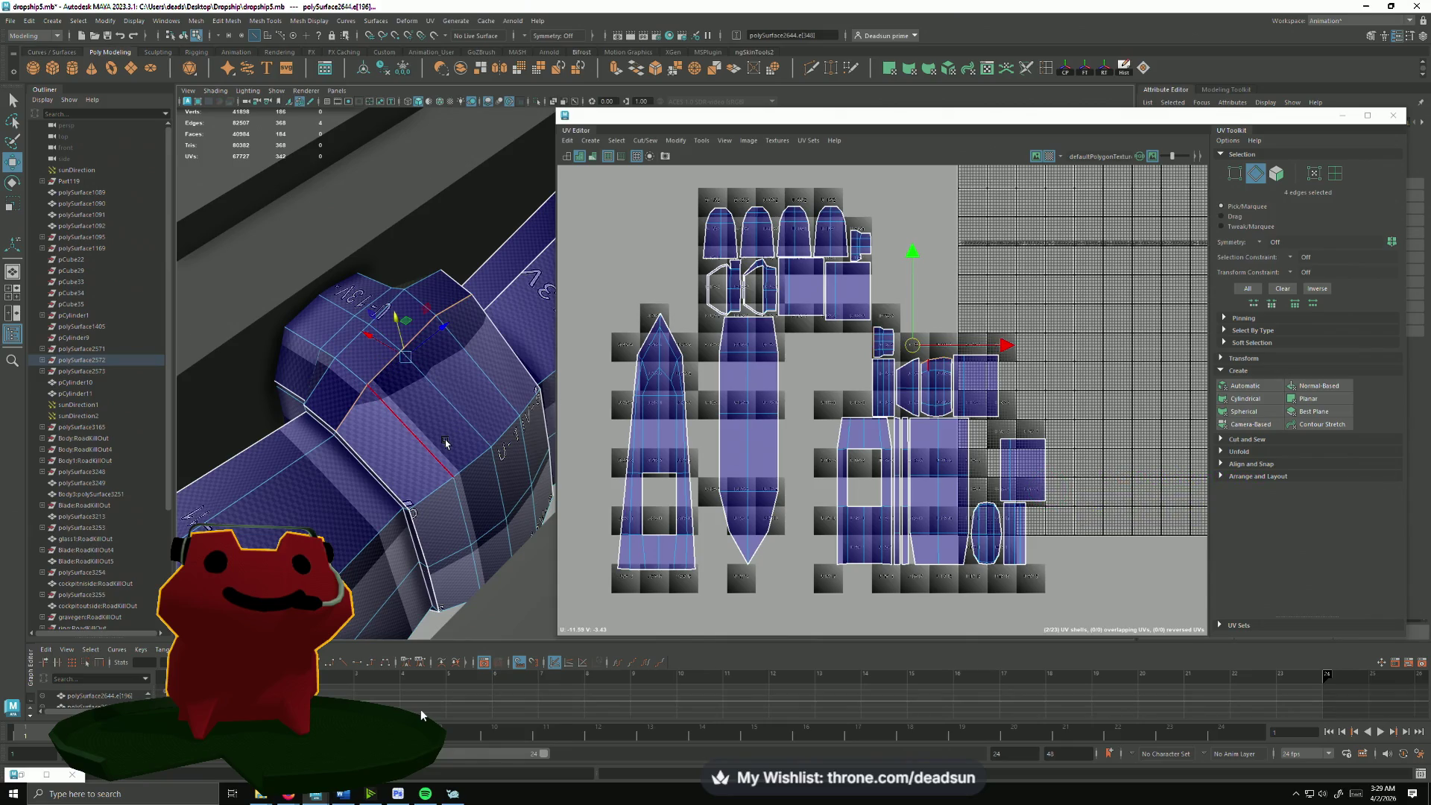
pyautogui.moveTo(445, 443)
pyautogui.keyDown('alt'); pyautogui.mouseDown()
pyautogui.moveTo(269, 455)
pyautogui.moveTo(427, 394)
pyautogui.moveTo(420, 455)
pyautogui.moveTo(433, 377)
pyautogui.moveTo(430, 476)
pyautogui.mouseUp(); pyautogui.keyUp('alt')
pyautogui.click(415, 400)
pyautogui.keyDown('shift'); pyautogui.click(462, 399); pyautogui.keyUp('shift')
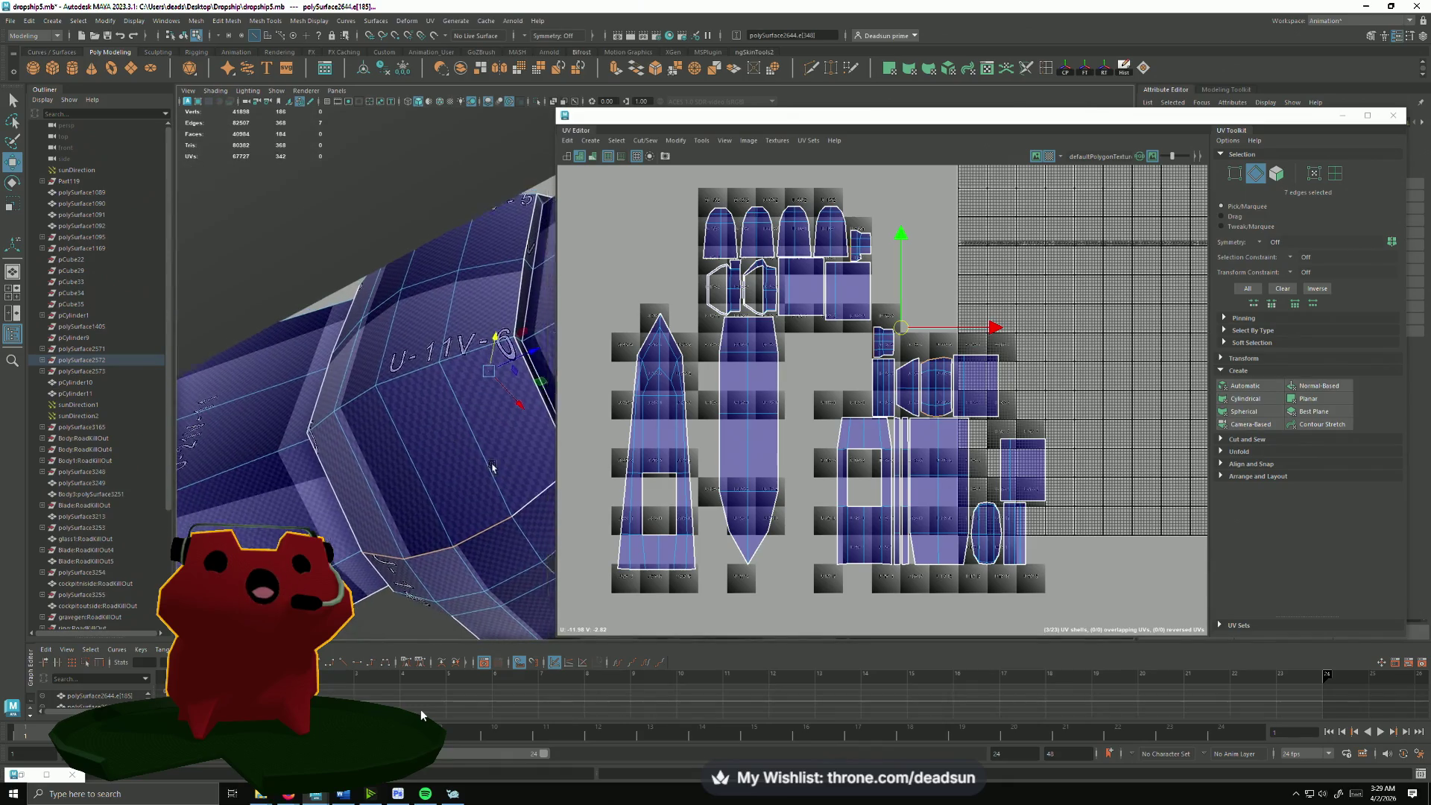
pyautogui.click(645, 140)
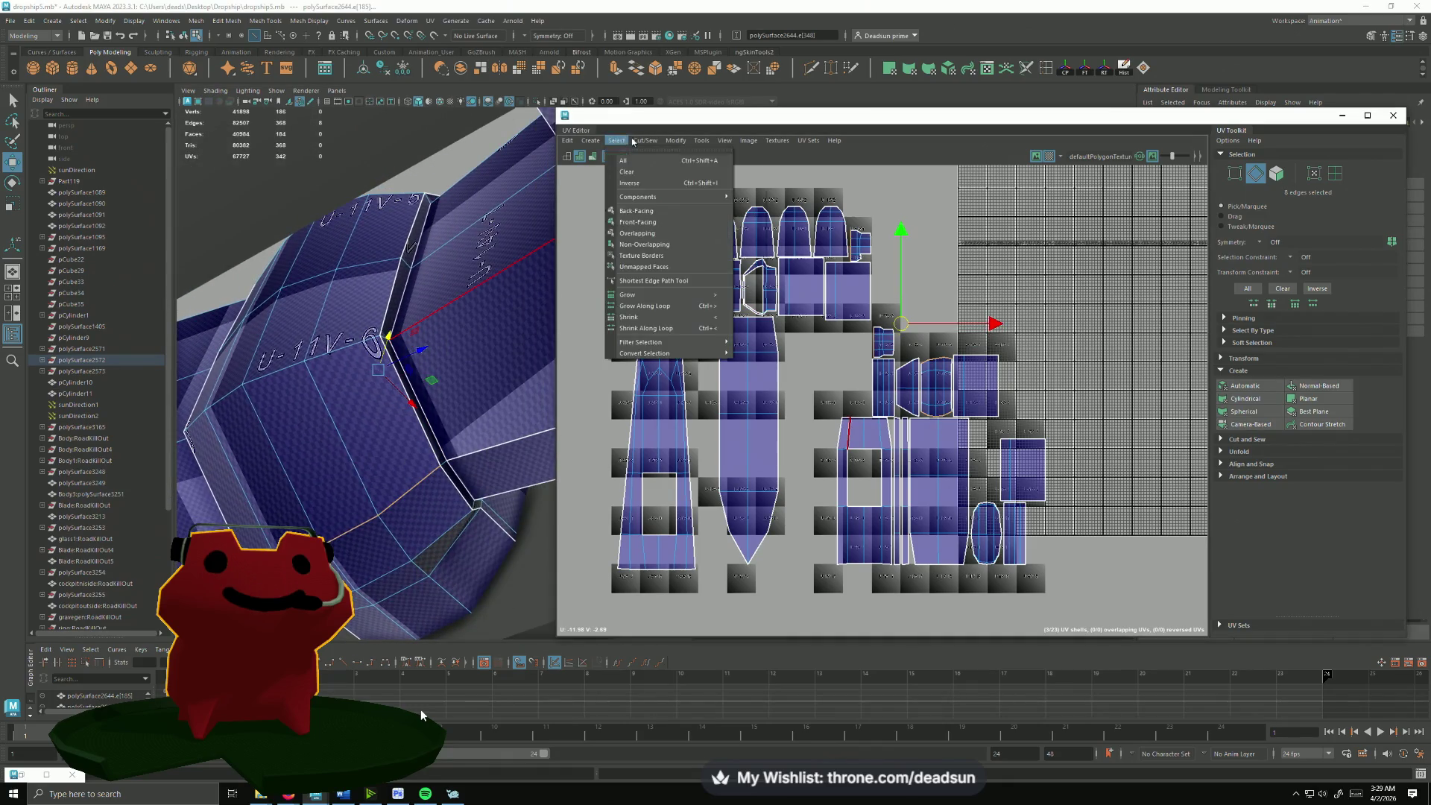
pyautogui.click(664, 247)
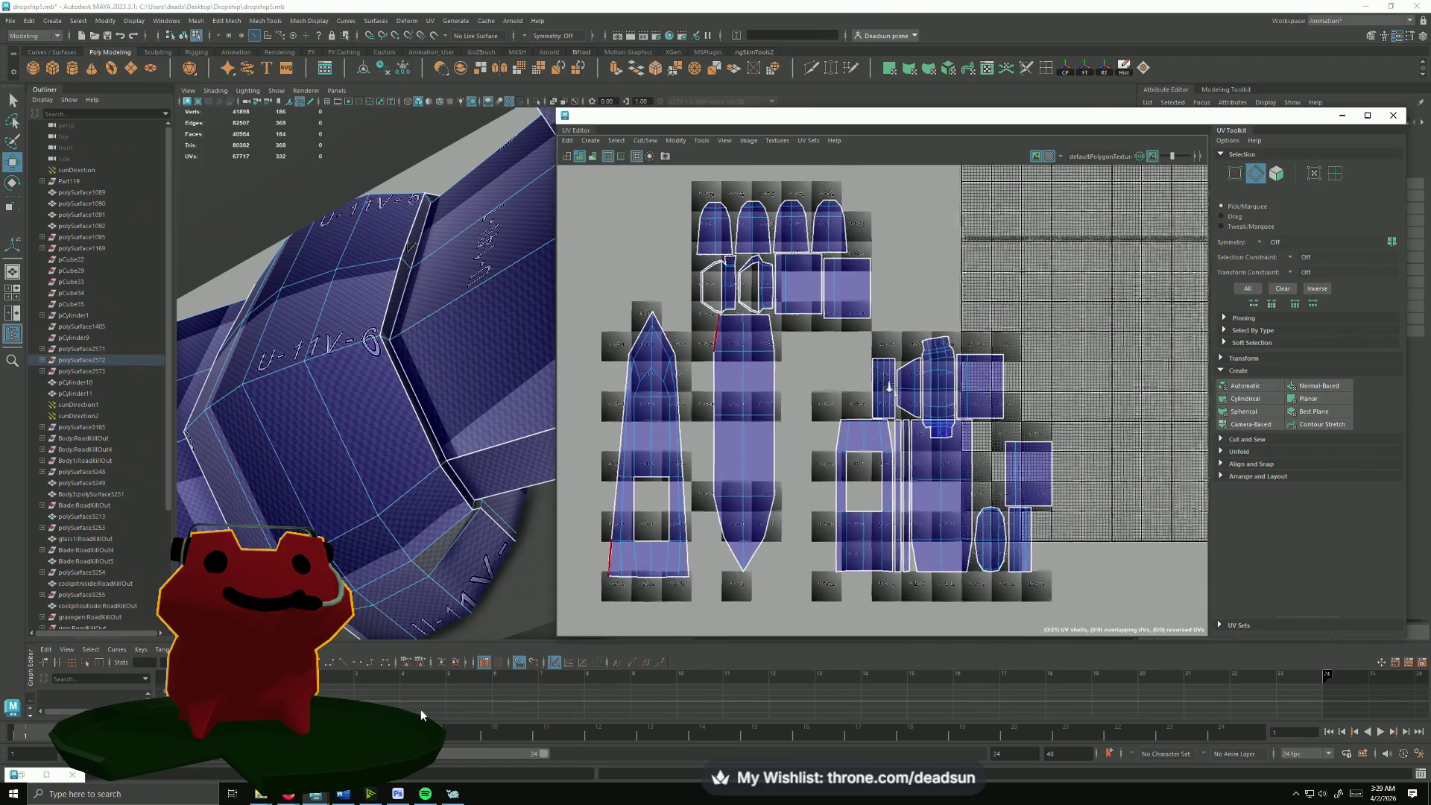
pyautogui.scroll(2, 960, 401)
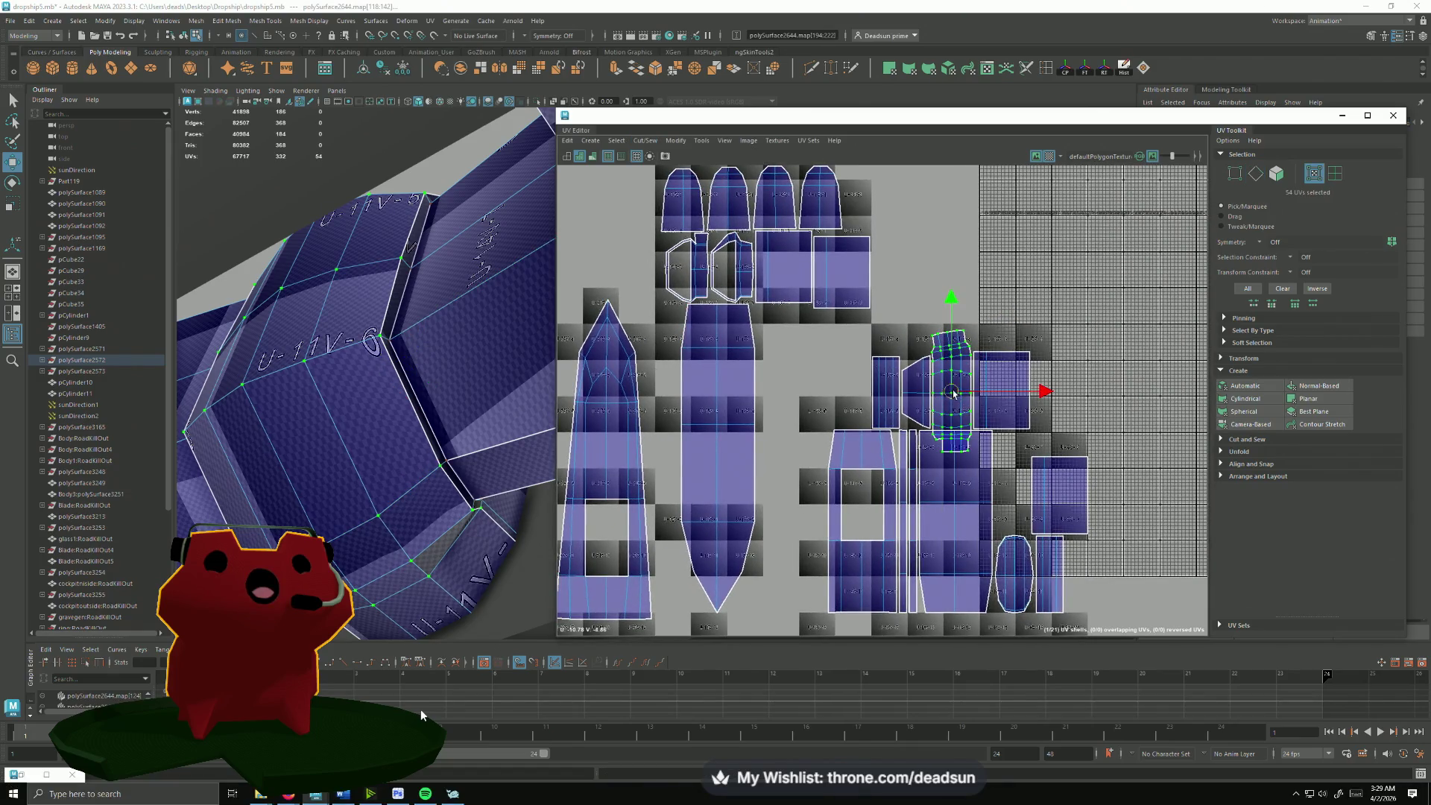
# Step: Move the narrow UV shell left into the open middle area and set a soft selection falloff
pyautogui.moveTo(953, 394); pyautogui.dragTo(794, 386)
pyautogui.scroll(2, 828, 390)
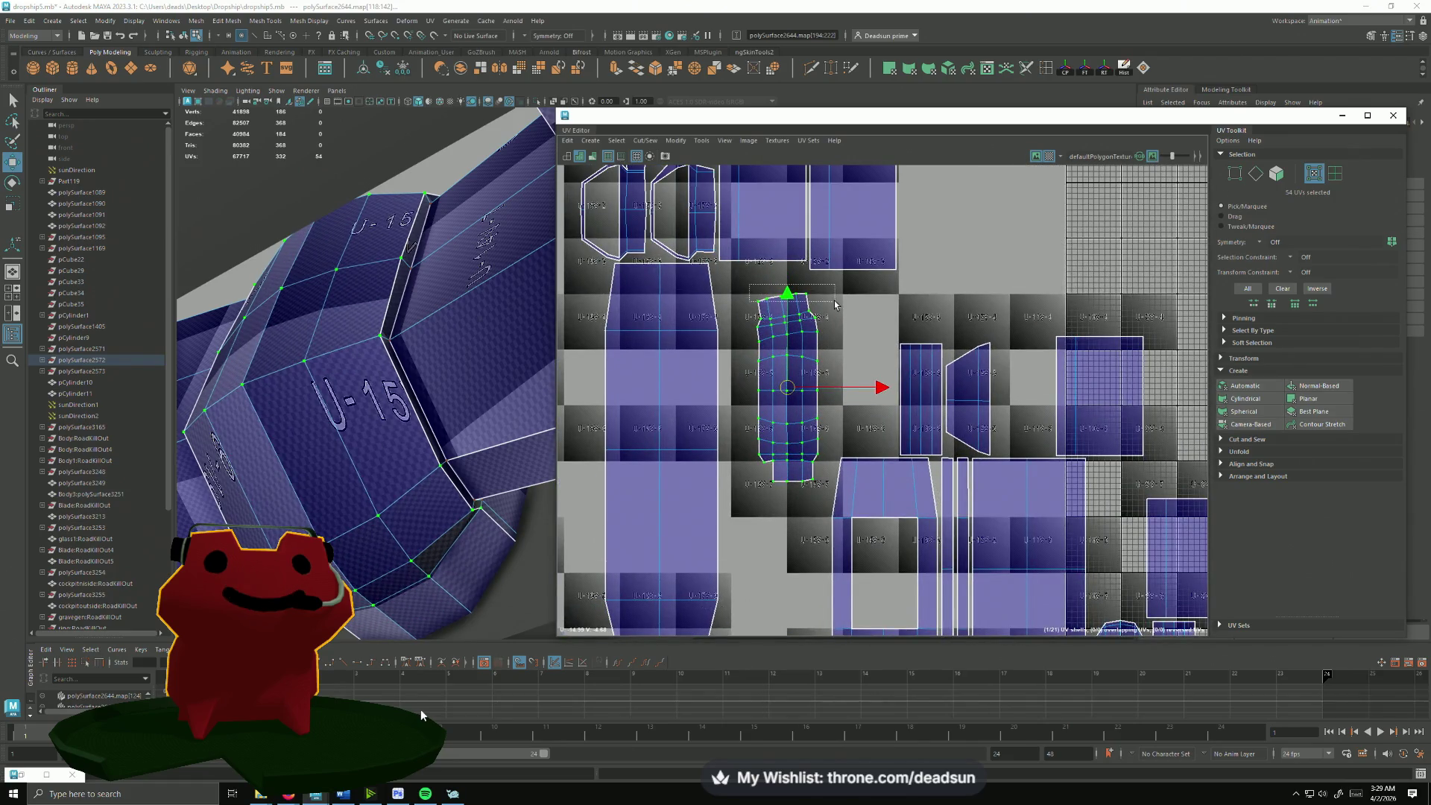
pyautogui.press('b')
pyautogui.moveTo(833, 308); pyautogui.dragTo(864, 325, button='middle')
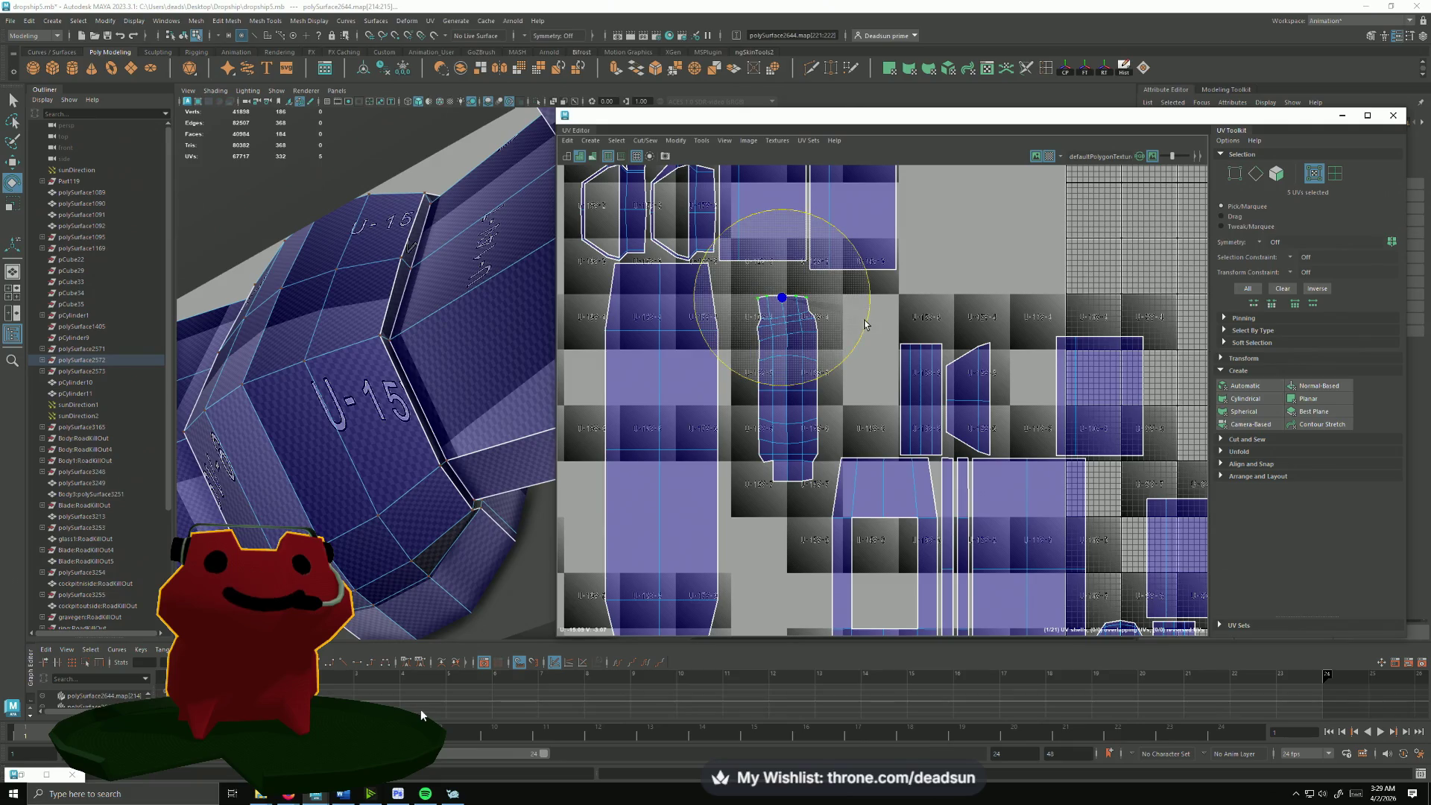
# Step: Select the shell's edge loop, try Stitch Together, undo it, and pick a single seam edge instead
pyautogui.press('F10')
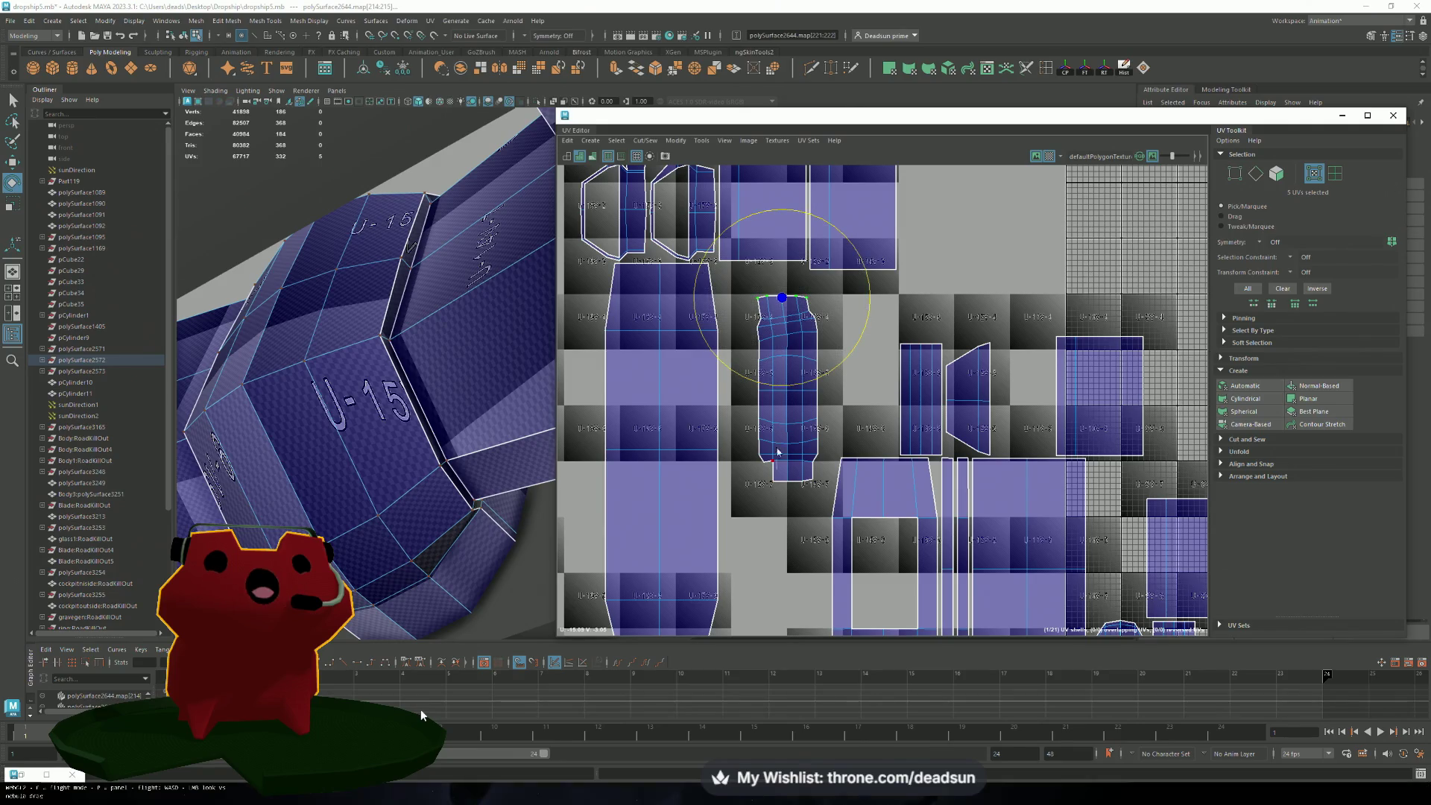
pyautogui.doubleClick(771, 456)
pyautogui.click(676, 300)
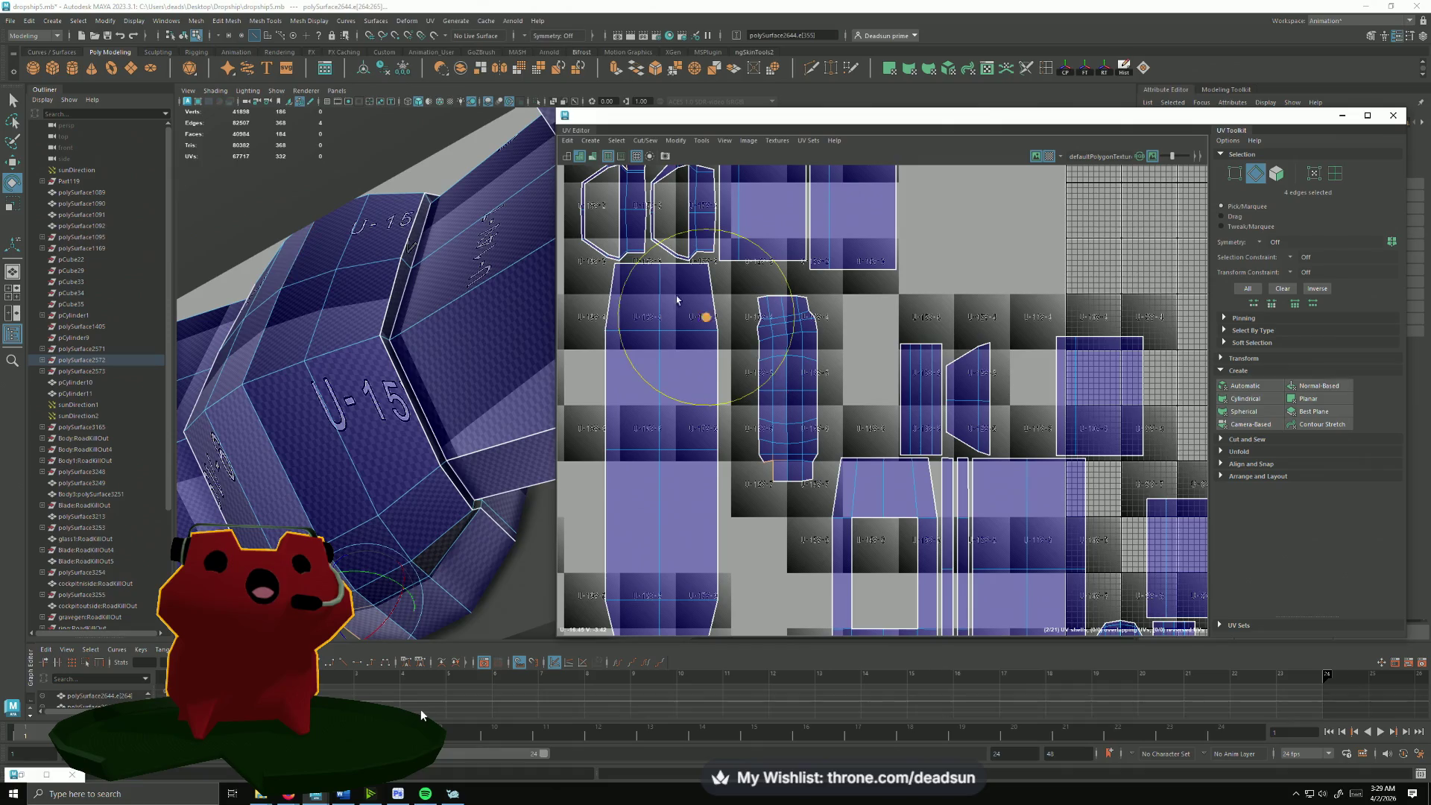
pyautogui.click(616, 140)
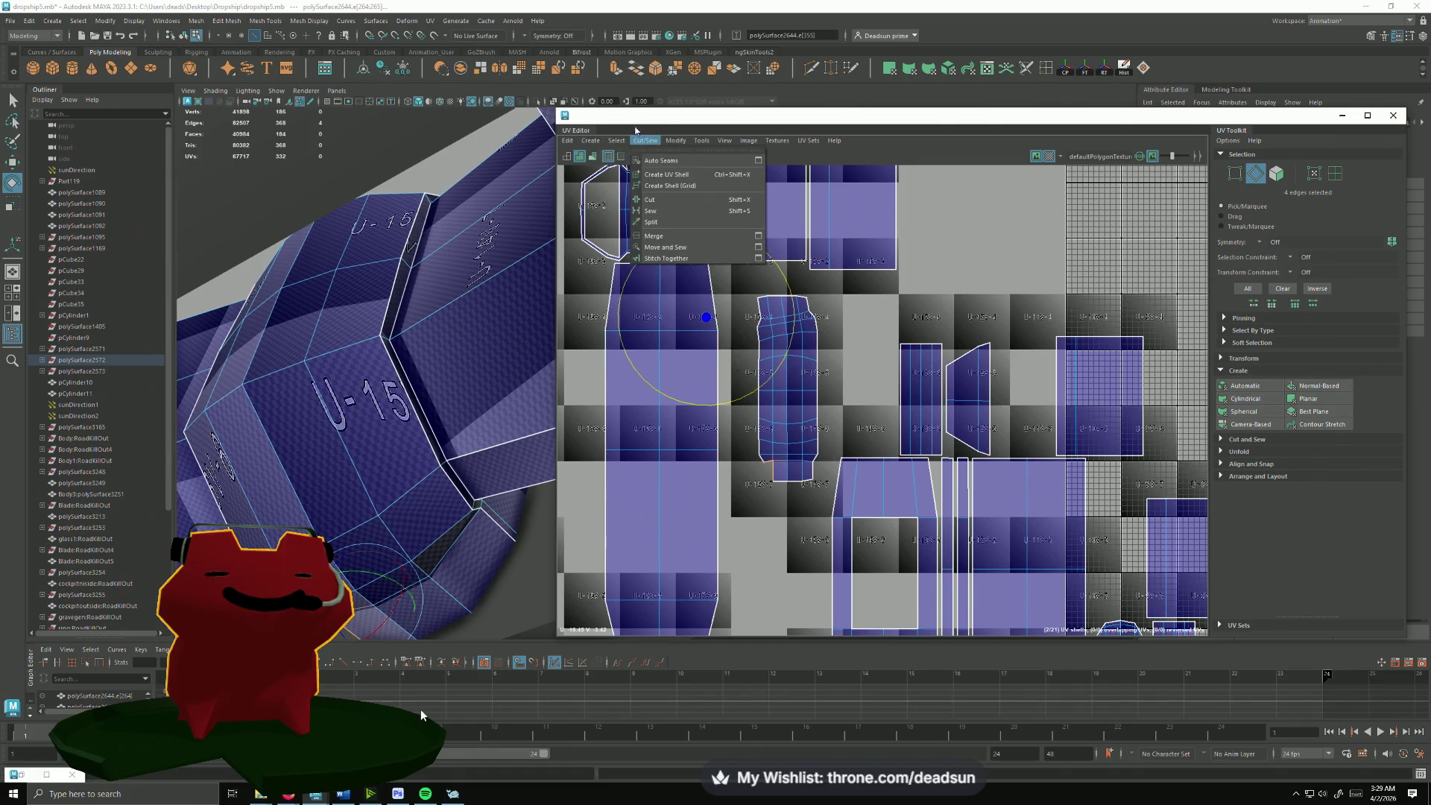
pyautogui.click(671, 257)
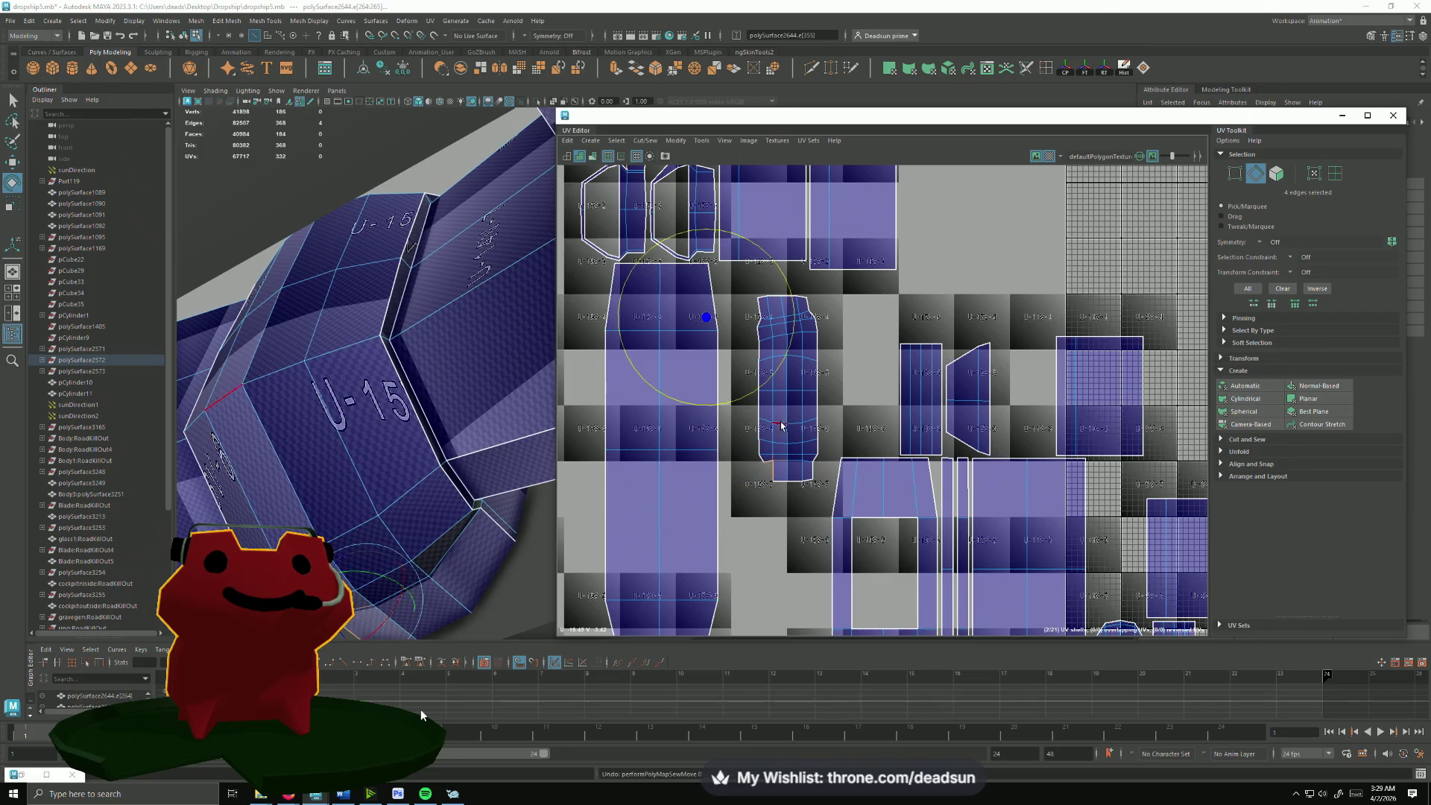
pyautogui.hotkey('ctrl', 'z')
pyautogui.click(728, 290)
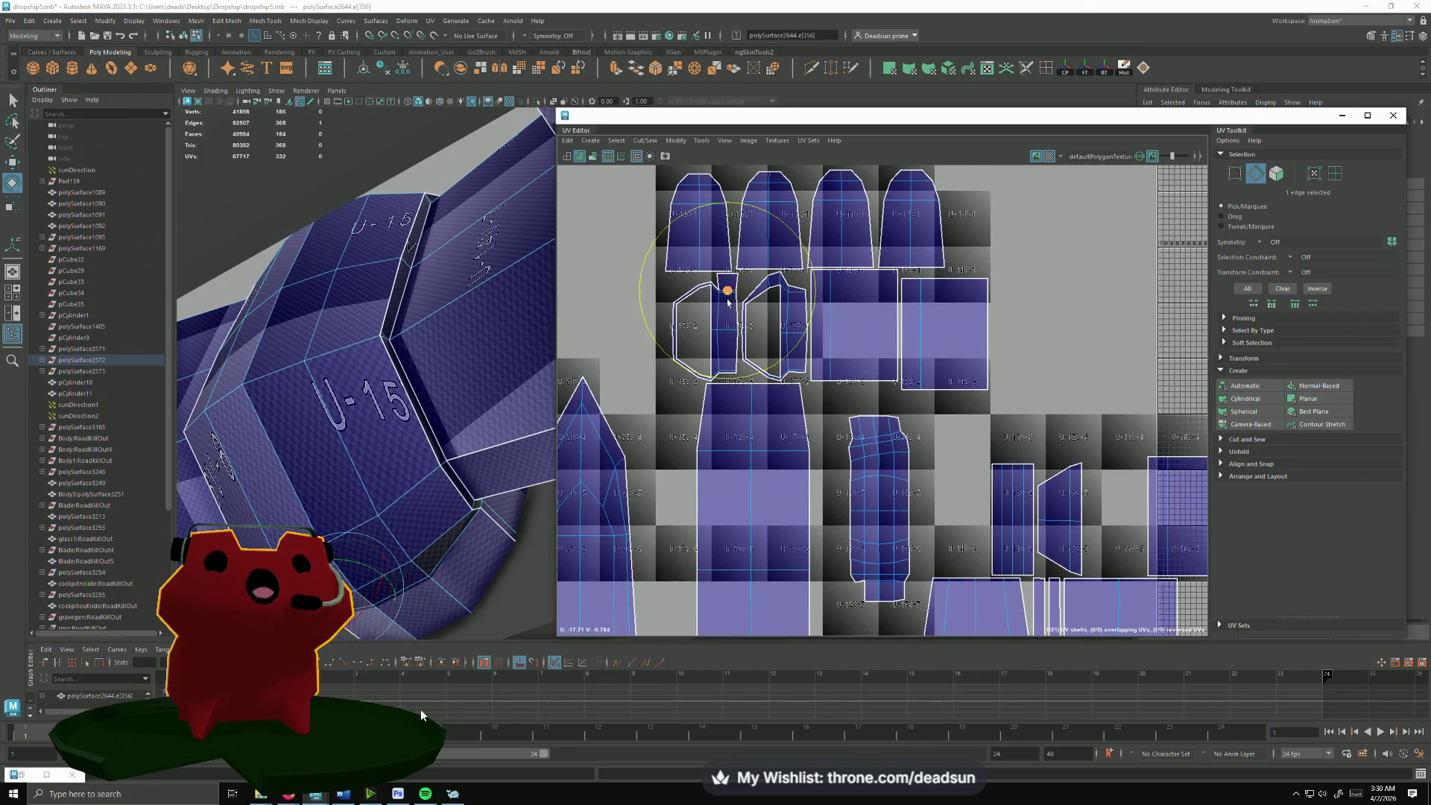
# Step: Move and Sew the selected edge, then sew the centre shell's bottom border edges too
pyautogui.click(645, 140)
pyautogui.click(671, 199)
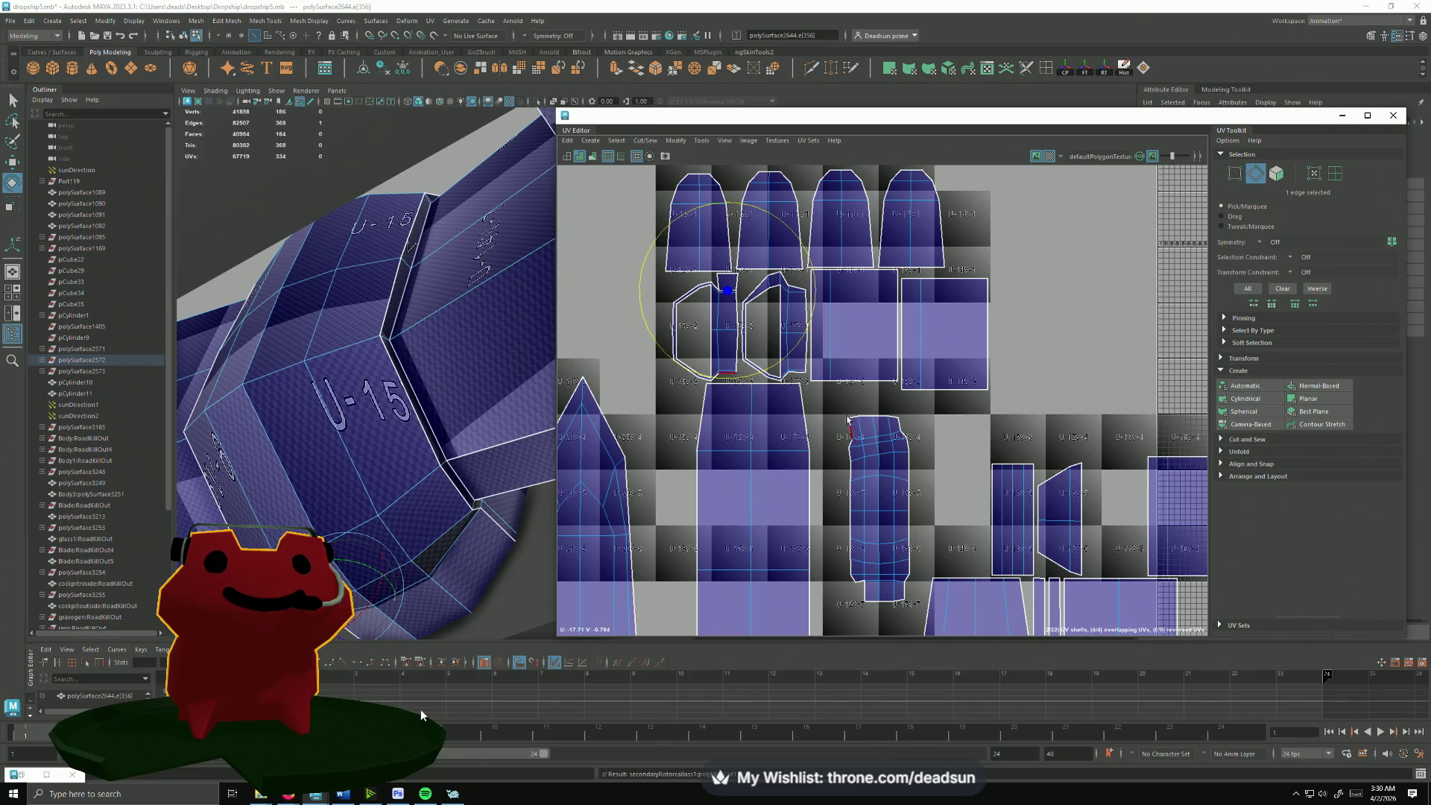
pyautogui.keyDown('alt'); pyautogui.moveTo(901, 481); pyautogui.dragTo(807, 481, button='middle'); pyautogui.keyUp('alt')
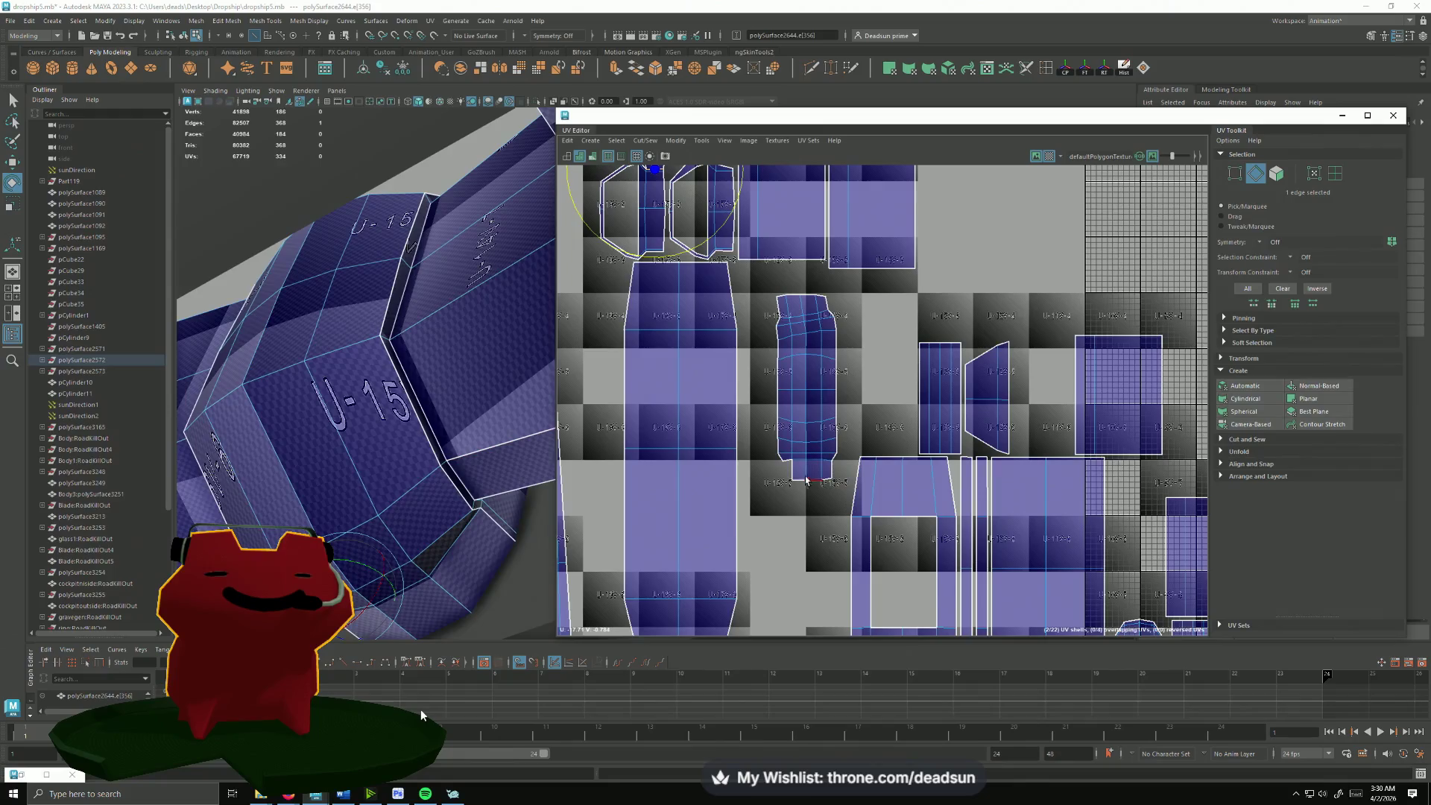
pyautogui.doubleClick(794, 484)
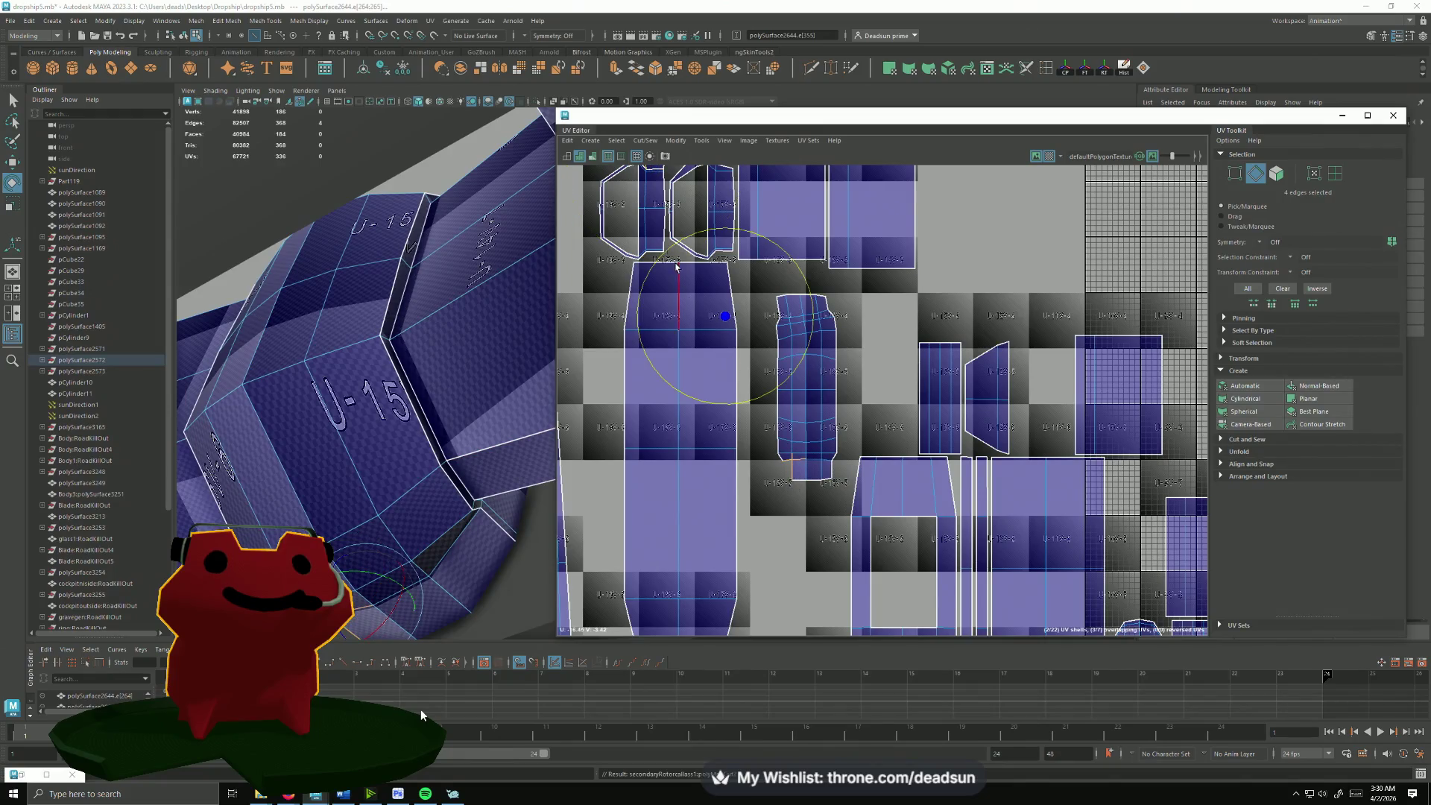
pyautogui.click(645, 142)
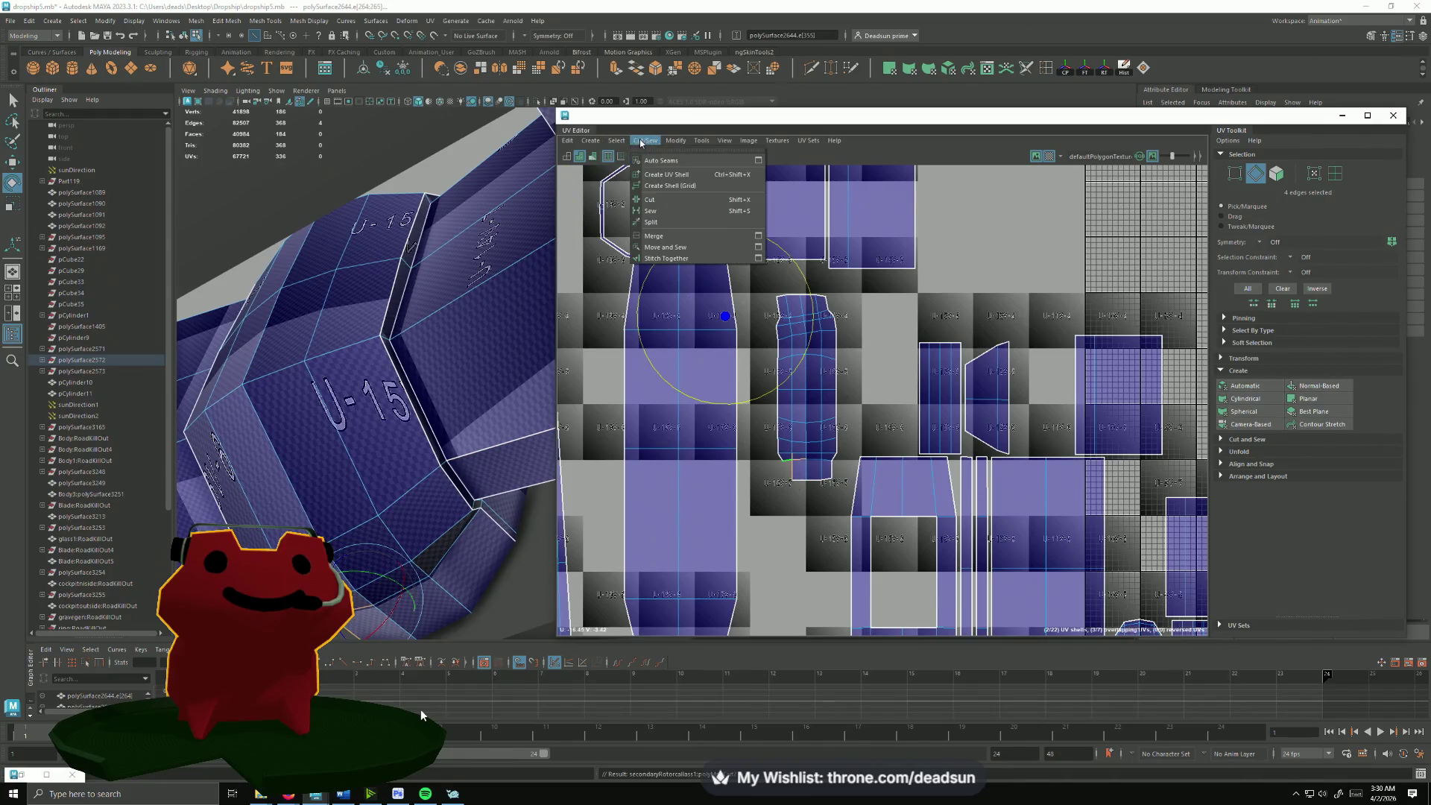
pyautogui.click(665, 249)
# Step: Unfold the centre shell's UVs flat and zoom out to view the whole shell layout
pyautogui.moveTo(794, 386); pyautogui.dragTo(796, 480, button='right')
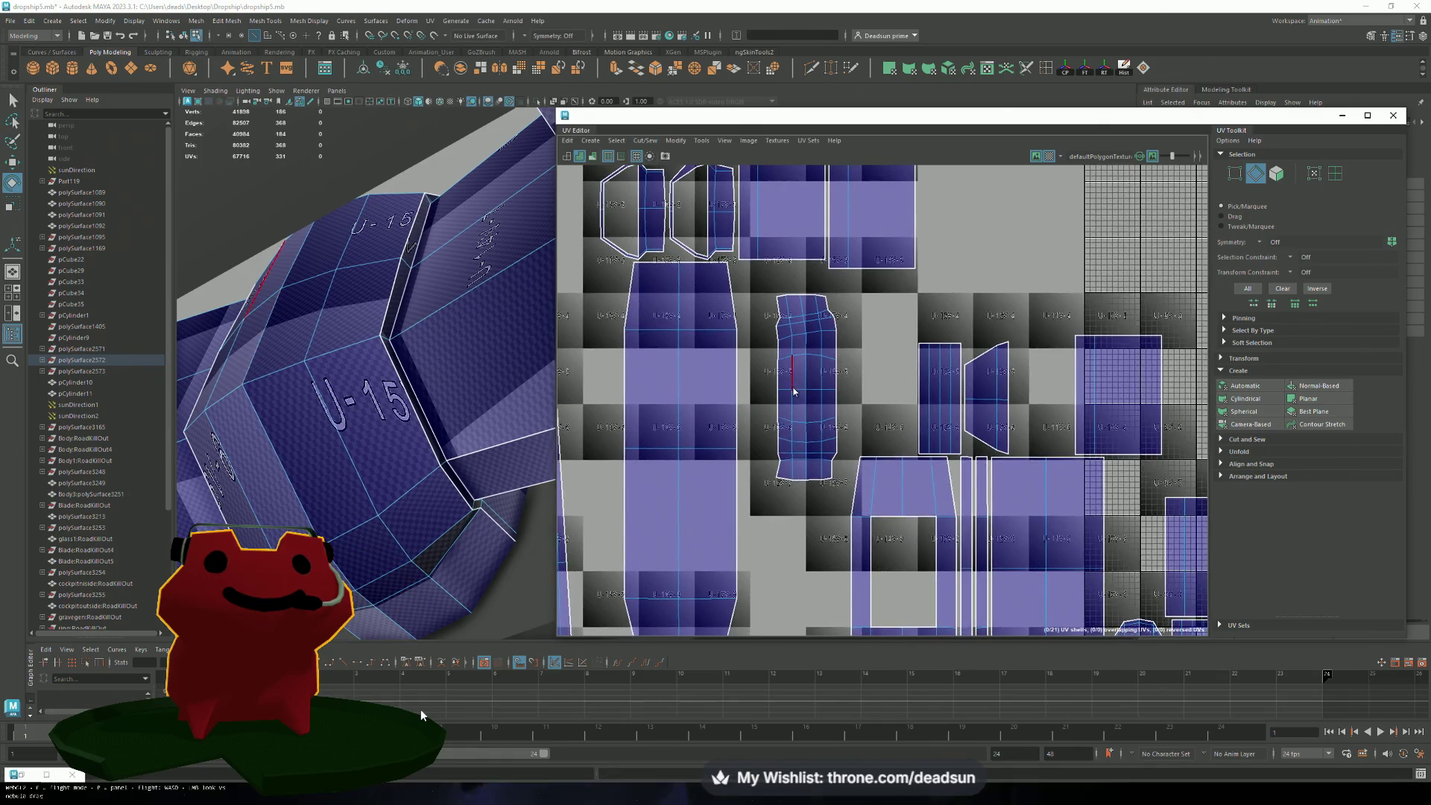
pyautogui.click(646, 141)
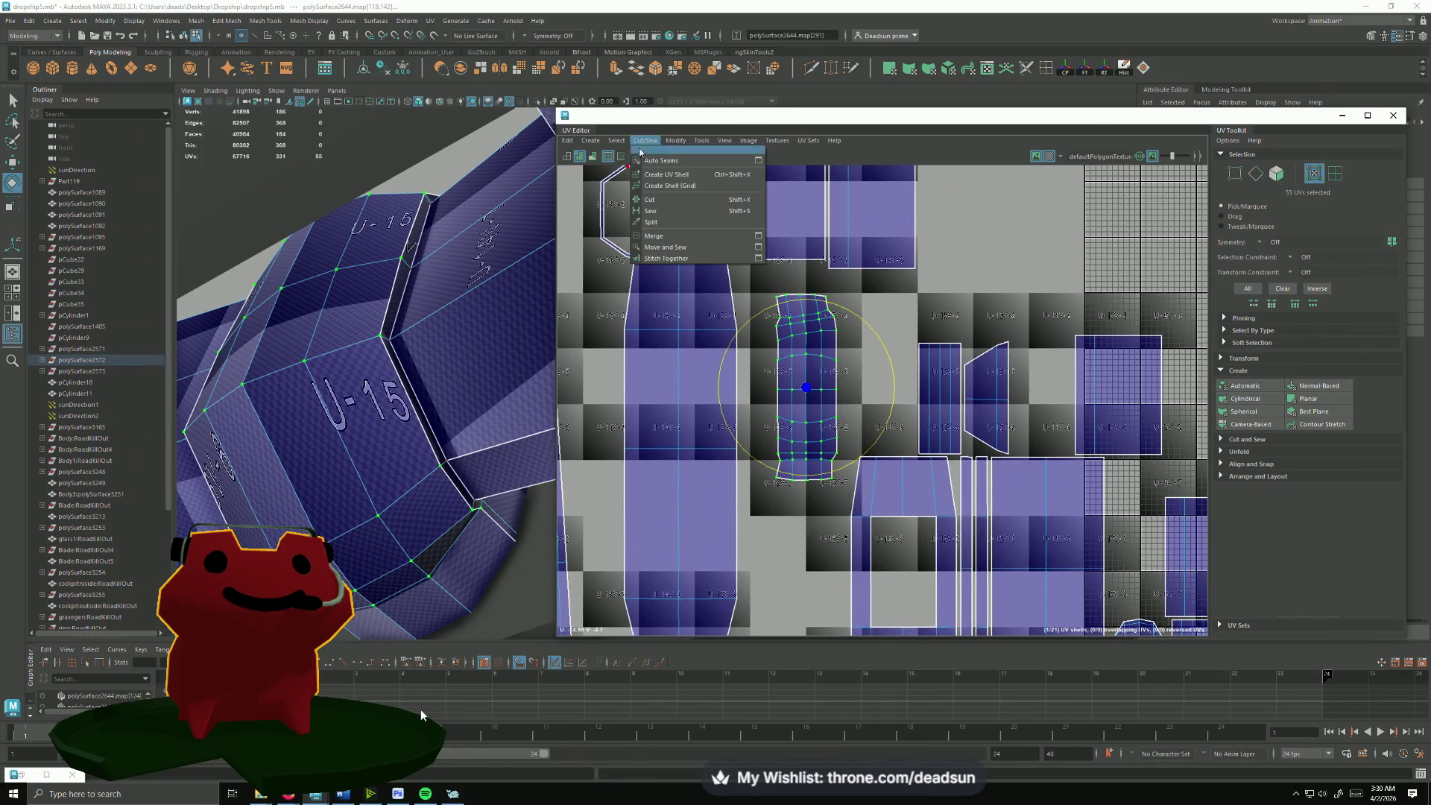
pyautogui.click(676, 141)
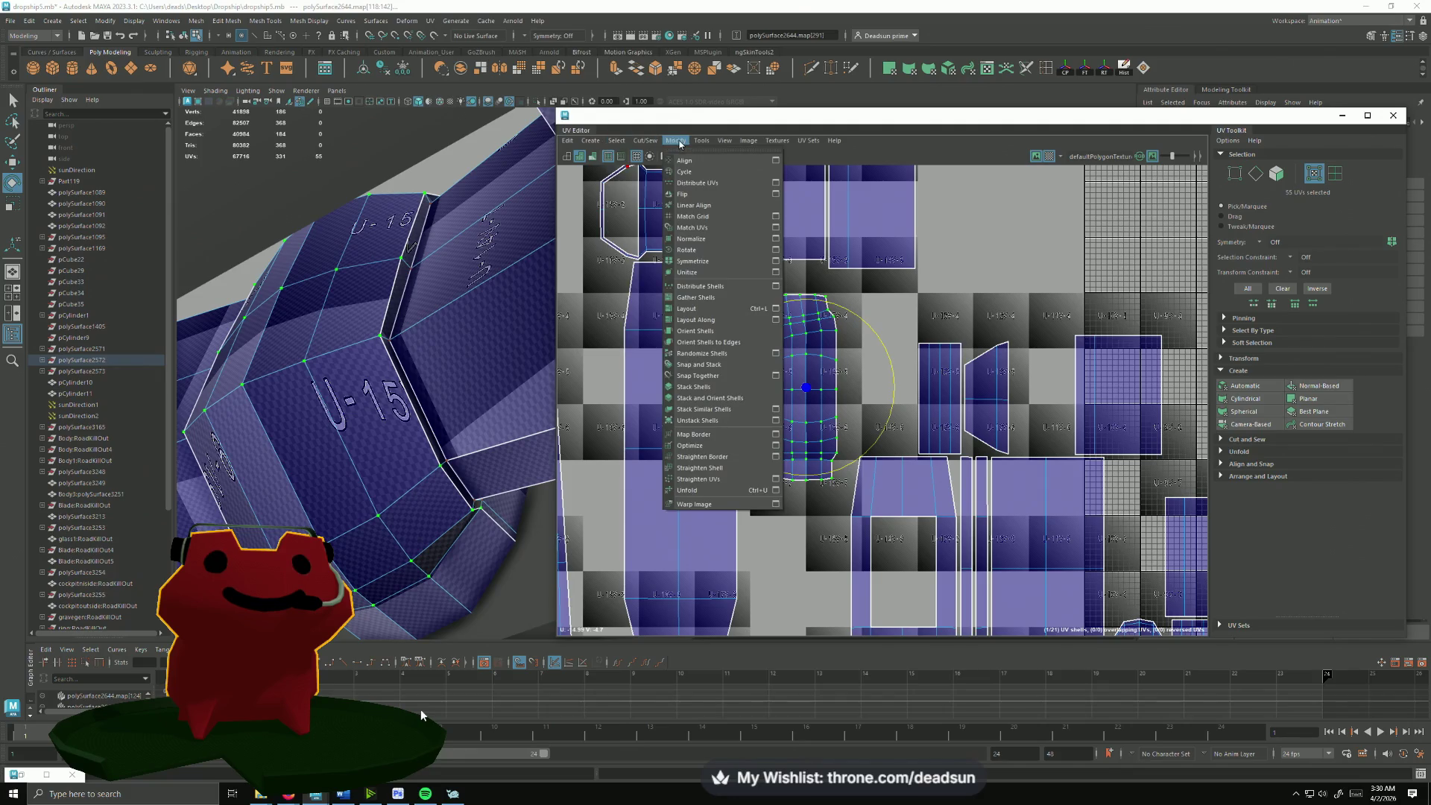
pyautogui.click(707, 492)
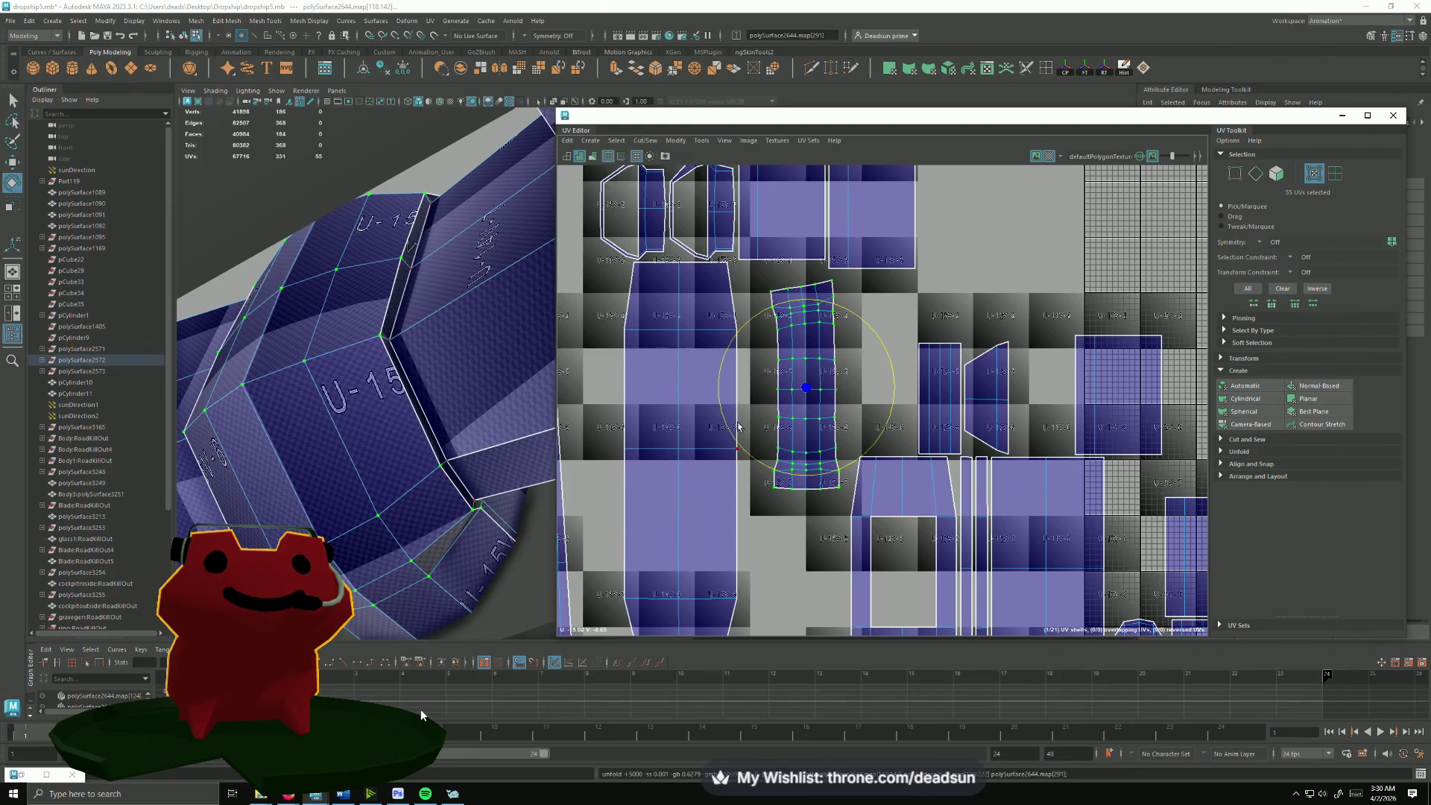
pyautogui.keyDown('alt'); pyautogui.moveTo(990, 498); pyautogui.dragTo(904, 308, button='middle'); pyautogui.keyUp('alt')
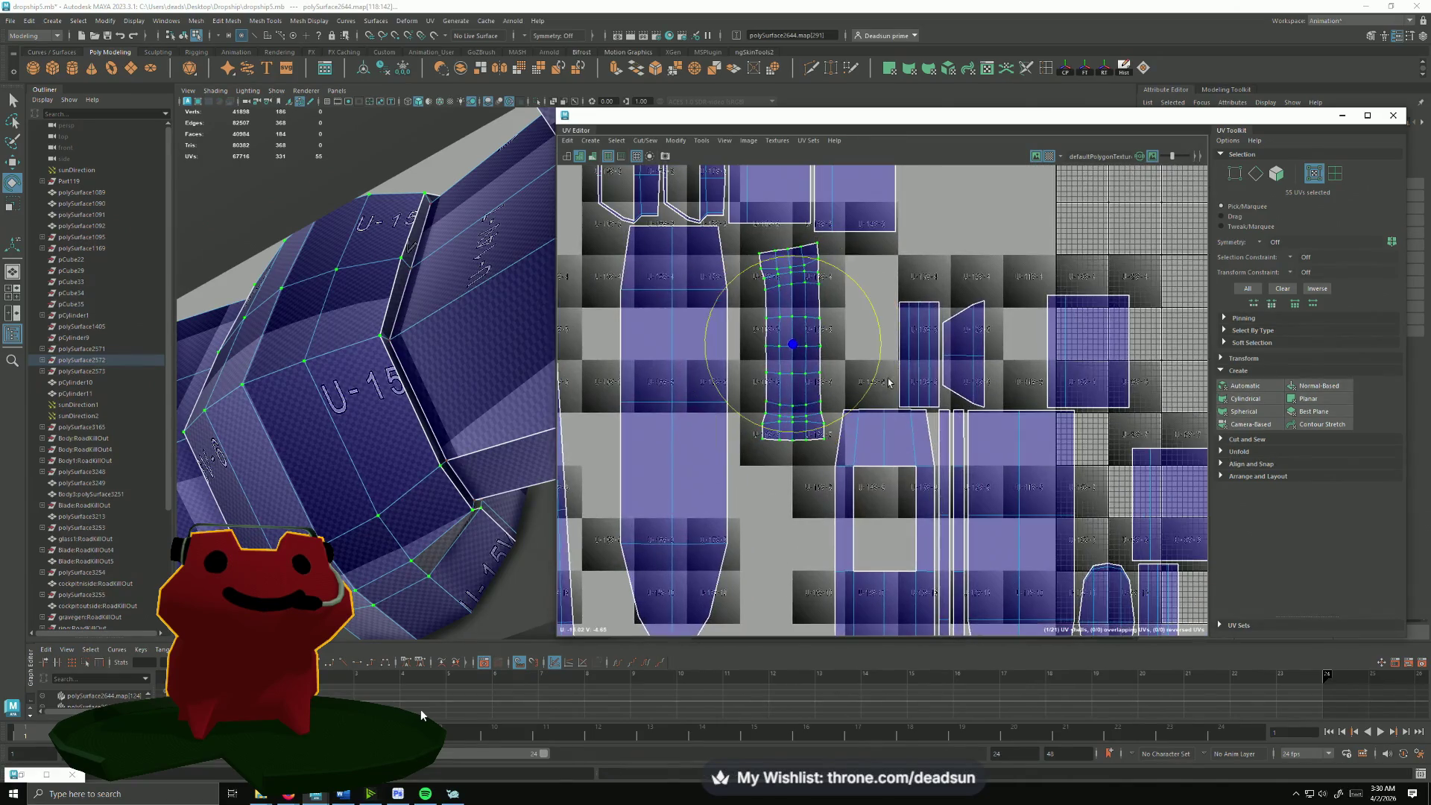
pyautogui.click(909, 304)
pyautogui.keyDown('alt'); pyautogui.moveTo(909, 304); pyautogui.dragTo(694, 367, button='right'); pyautogui.keyUp('alt')
pyautogui.keyDown('alt'); pyautogui.moveTo(694, 367); pyautogui.dragTo(766, 424, button='middle'); pyautogui.keyUp('alt')
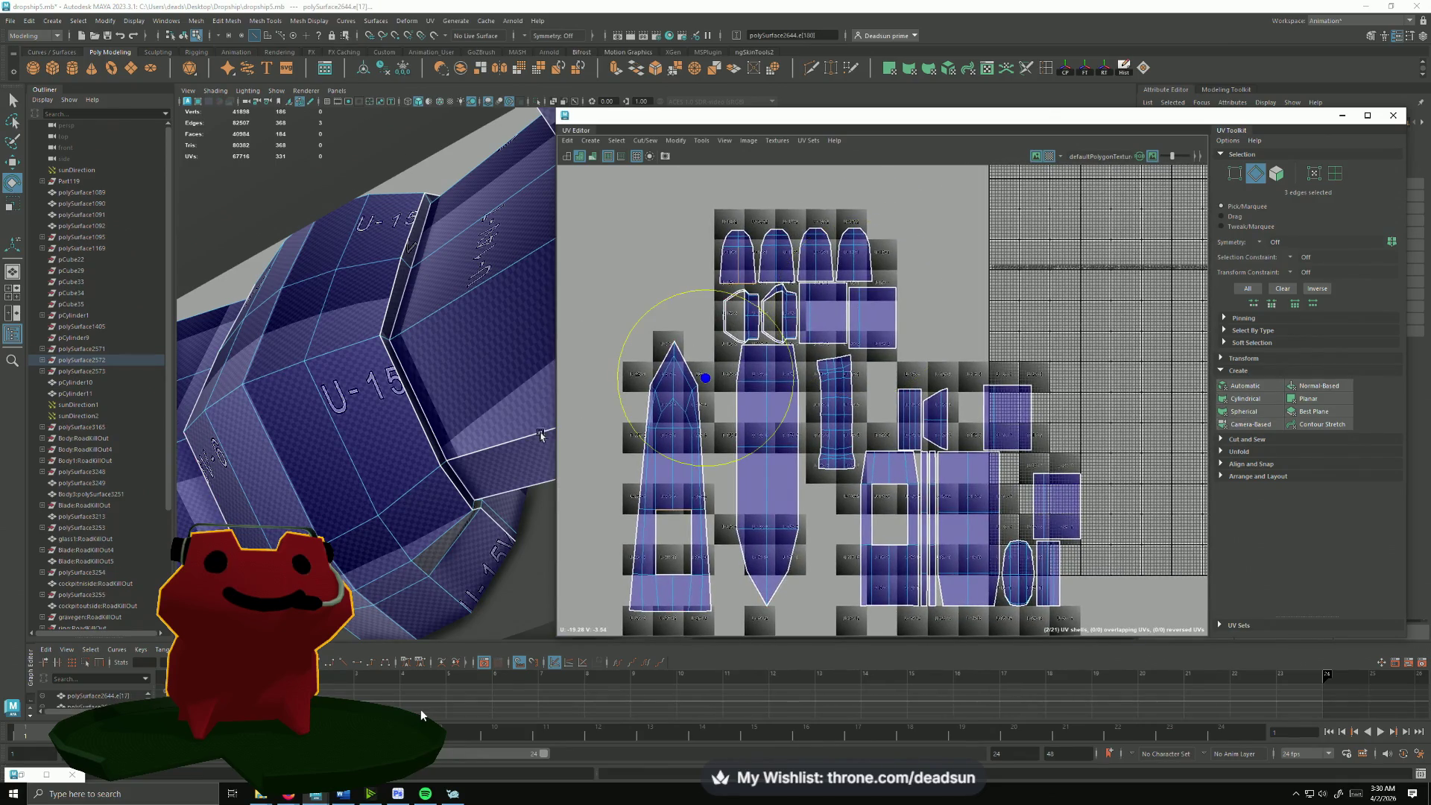
pyautogui.moveTo(541, 434)
pyautogui.keyDown('alt'); pyautogui.mouseDown()
pyautogui.moveTo(503, 516)
pyautogui.moveTo(261, 460)
pyautogui.moveTo(504, 640)
pyautogui.moveTo(404, 419)
pyautogui.mouseUp(); pyautogui.keyUp('alt')
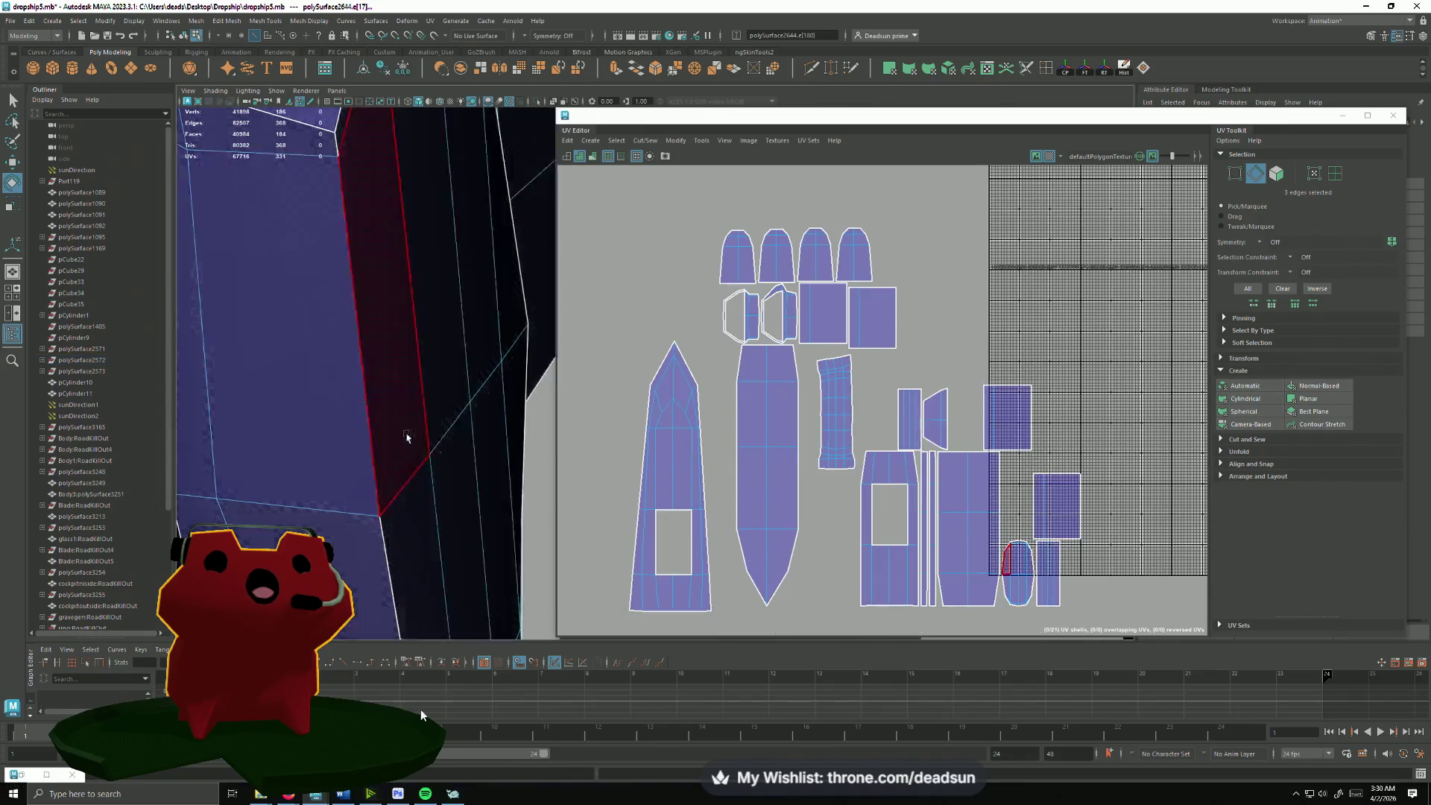
pyautogui.moveTo(403, 418); pyautogui.dragTo(425, 511, button='right')
pyautogui.click(449, 428)
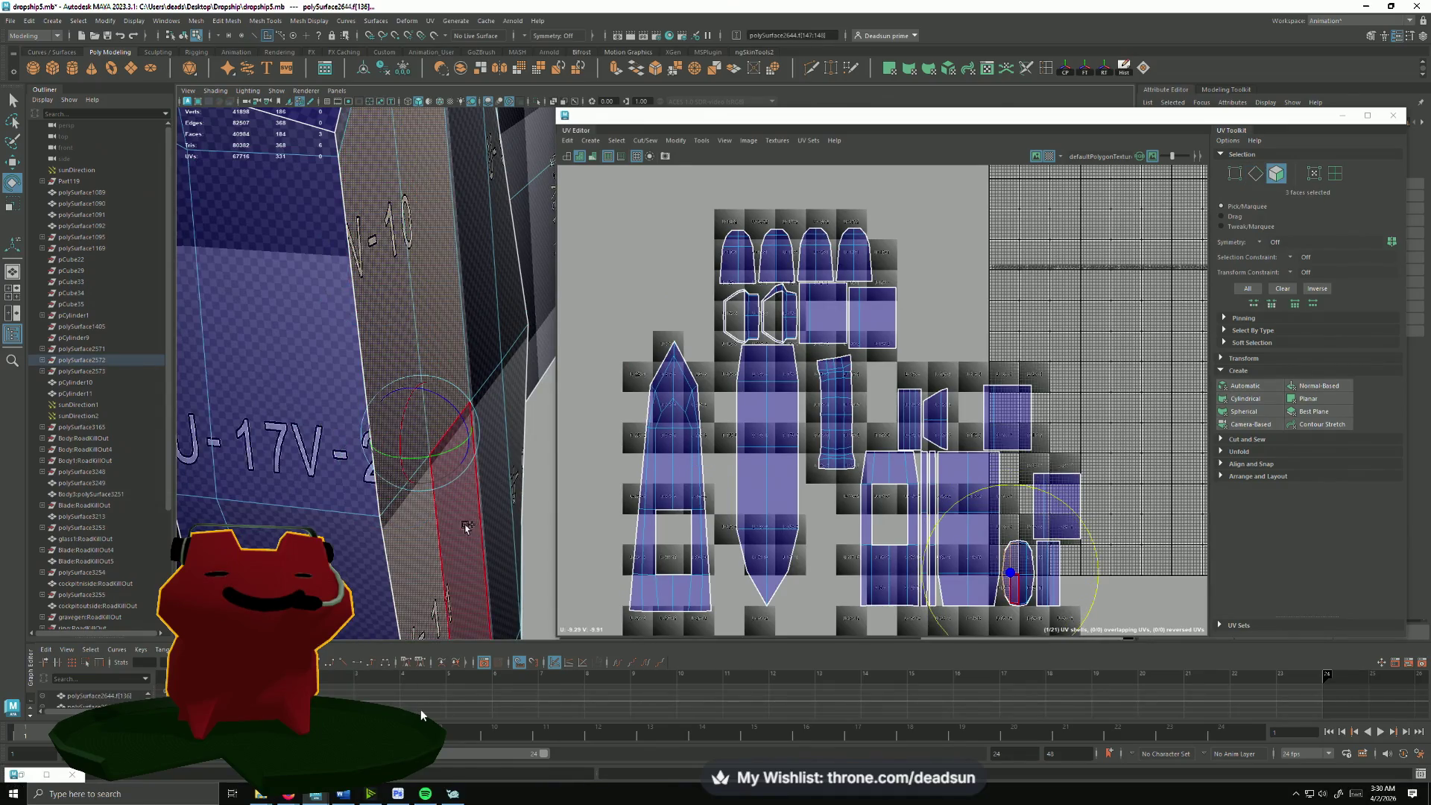
pyautogui.click(481, 381)
pyautogui.keyDown('shift'); pyautogui.click(515, 340); pyautogui.keyUp('shift')
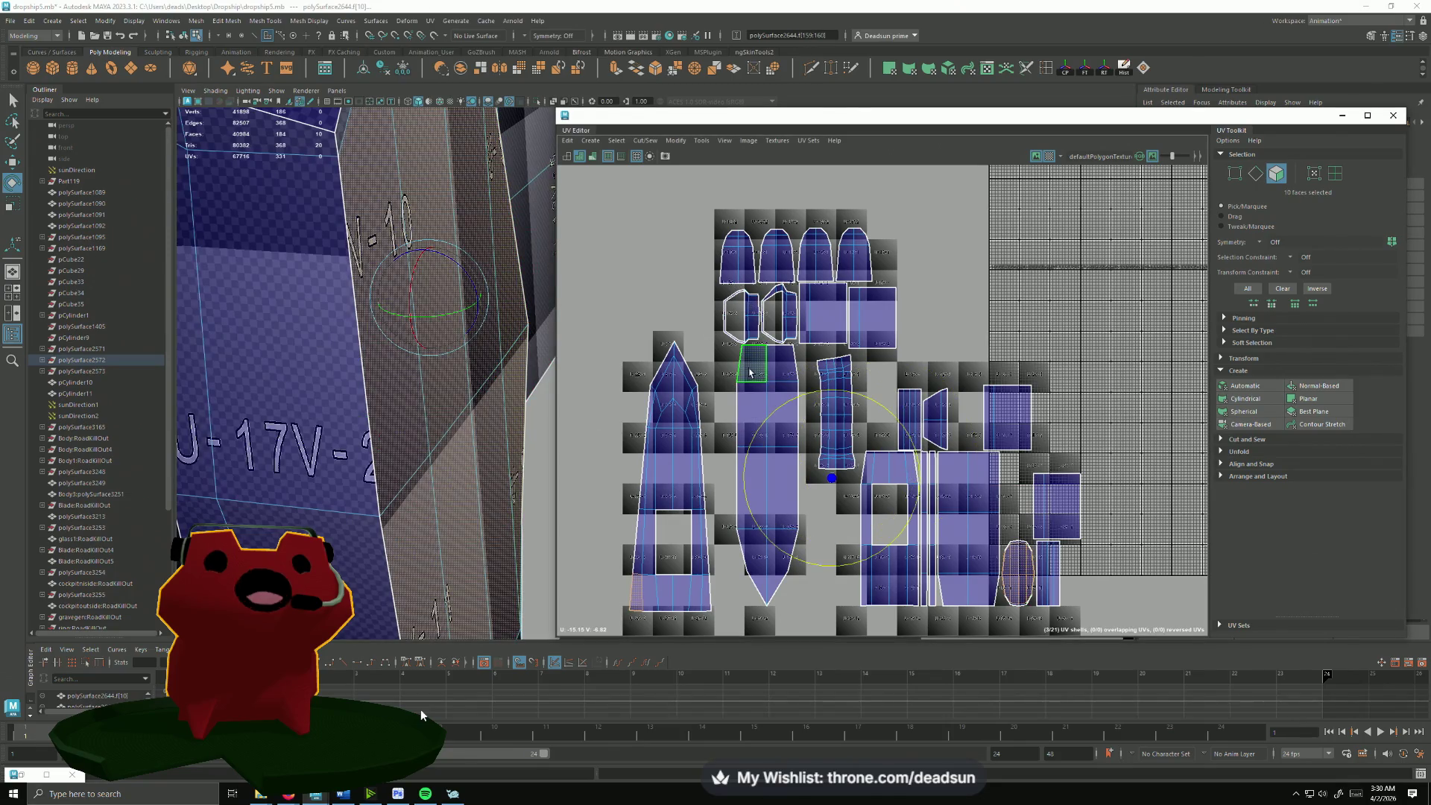
pyautogui.scroll(-2, 646, 389)
pyautogui.scroll(5, 646, 390)
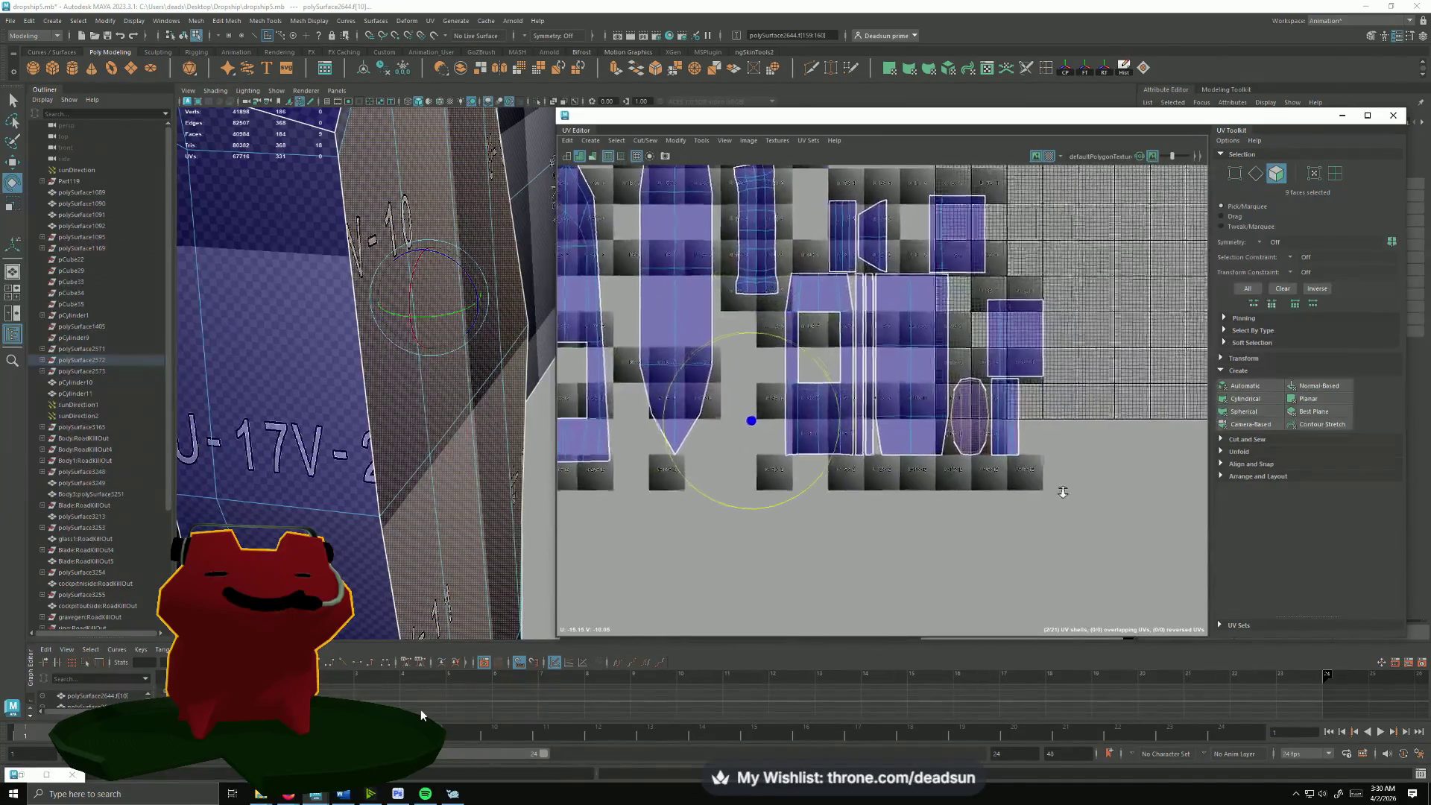
pyautogui.keyDown('alt'); pyautogui.moveTo(746, 306); pyautogui.dragTo(640, 335, button='middle'); pyautogui.keyUp('alt')
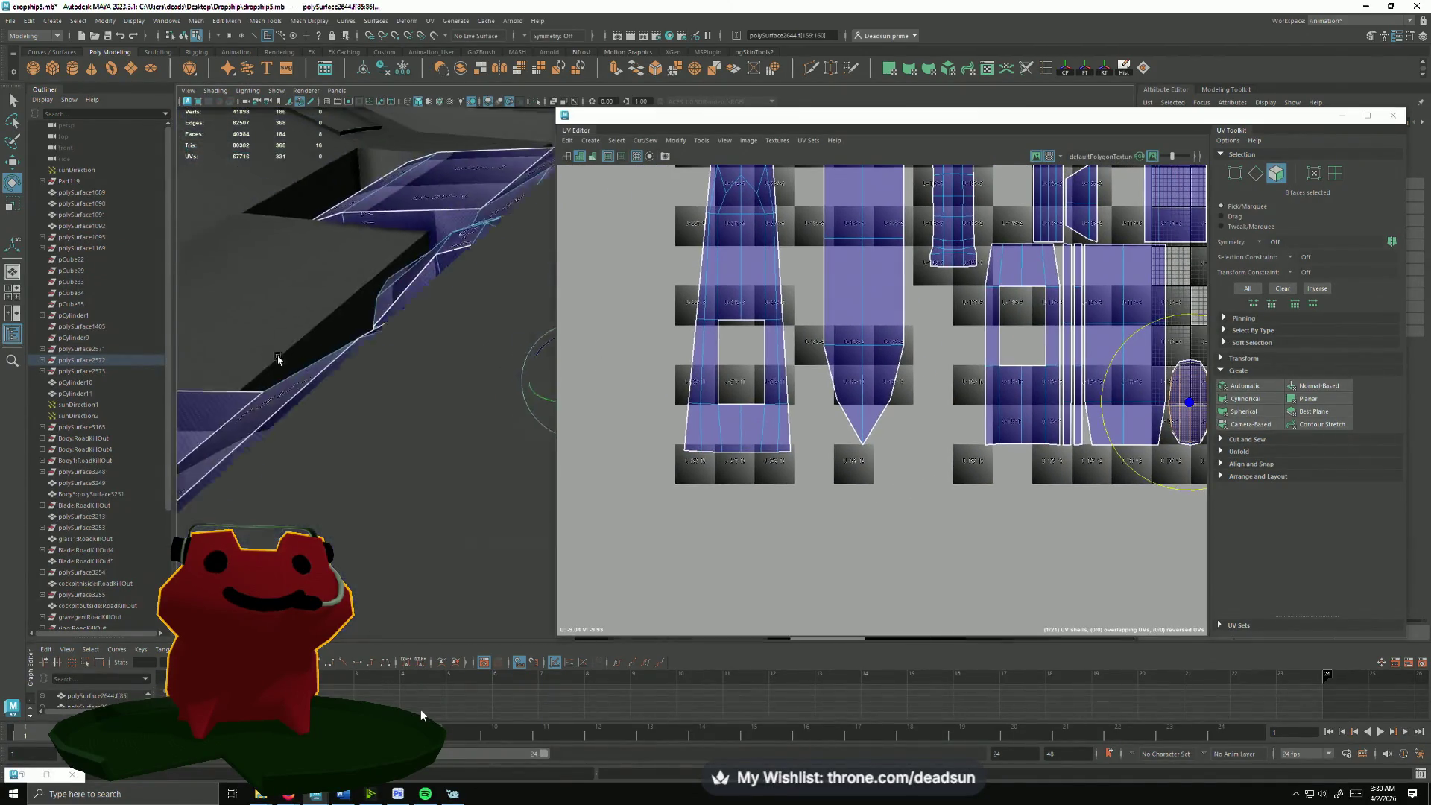
pyautogui.moveTo(470, 335)
pyautogui.keyDown('alt'); pyautogui.mouseDown()
pyautogui.moveTo(424, 394)
pyautogui.moveTo(374, 419)
pyautogui.mouseUp(); pyautogui.keyUp('alt')
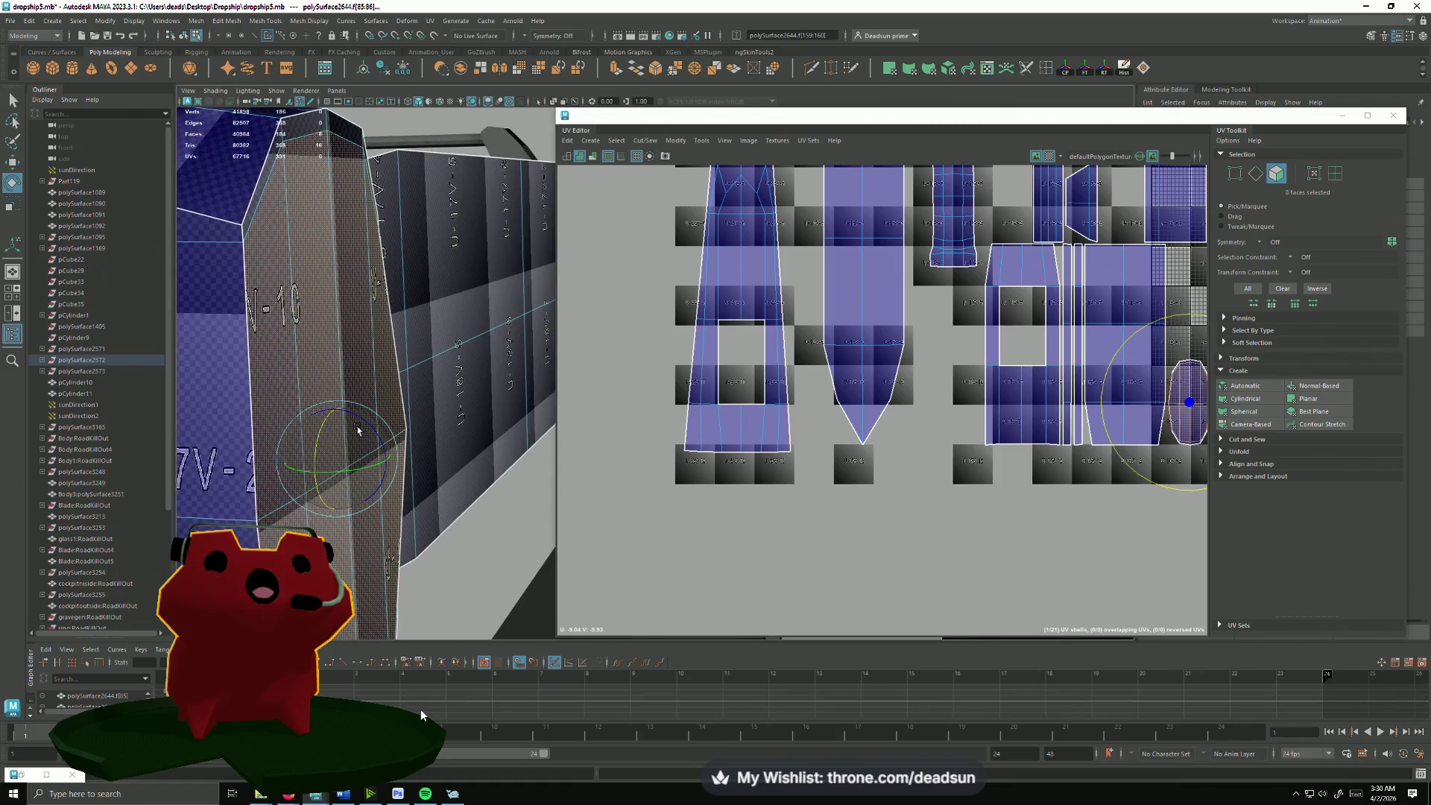
pyautogui.click(306, 128)
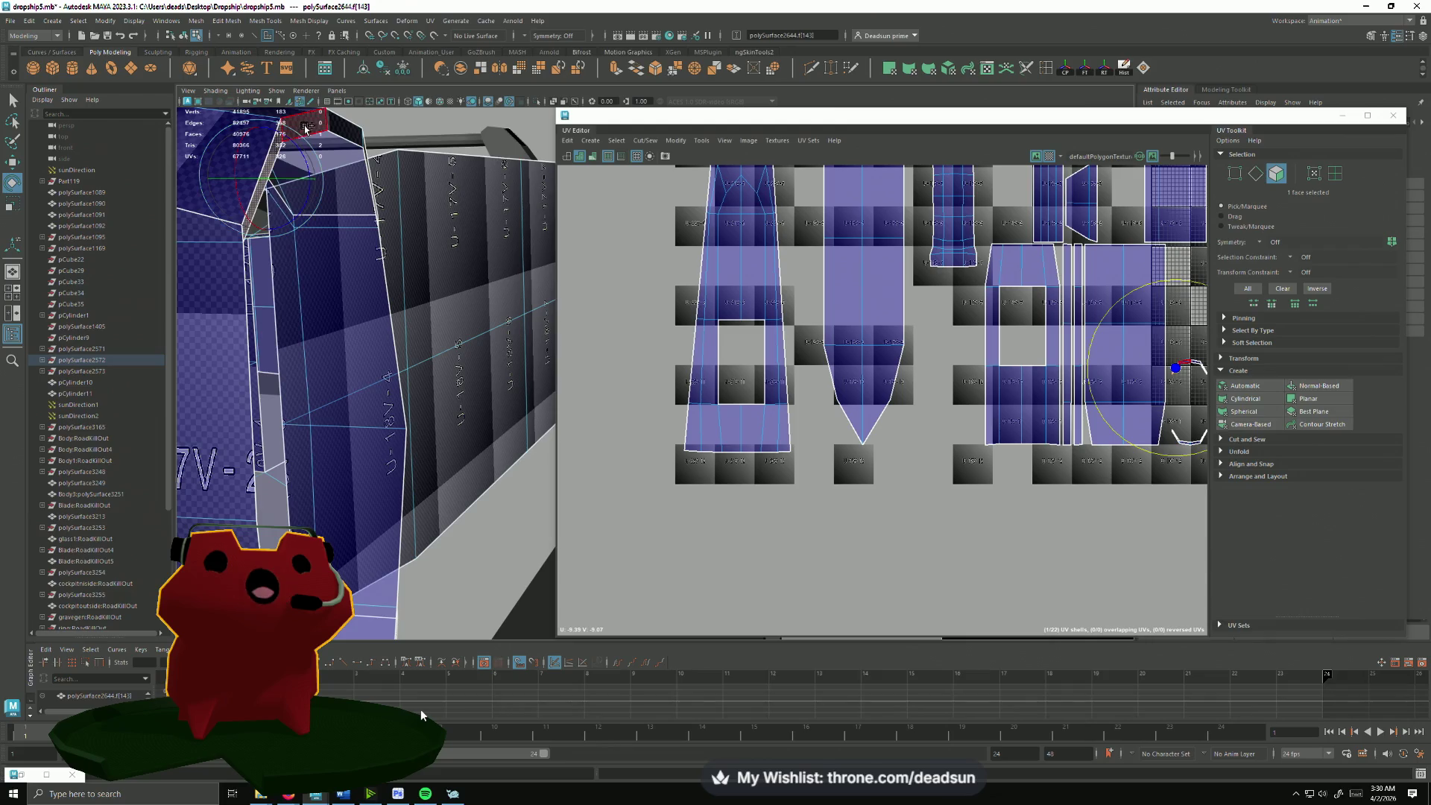
pyautogui.keyDown('shift'); pyautogui.doubleClick(326, 228); pyautogui.keyUp('shift')
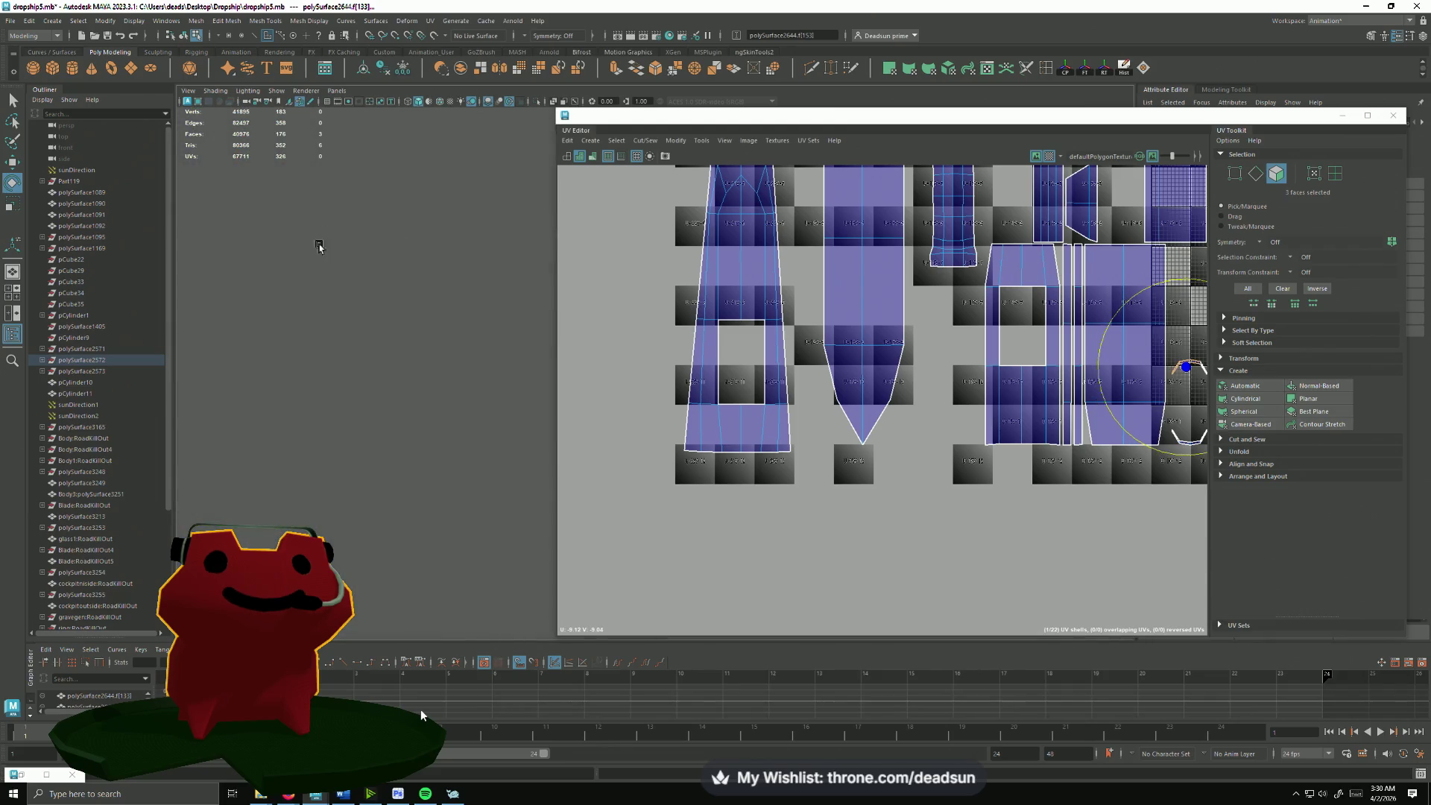
pyautogui.keyDown('alt'); pyautogui.moveTo(319, 247); pyautogui.dragTo(488, 417); pyautogui.keyUp('alt')
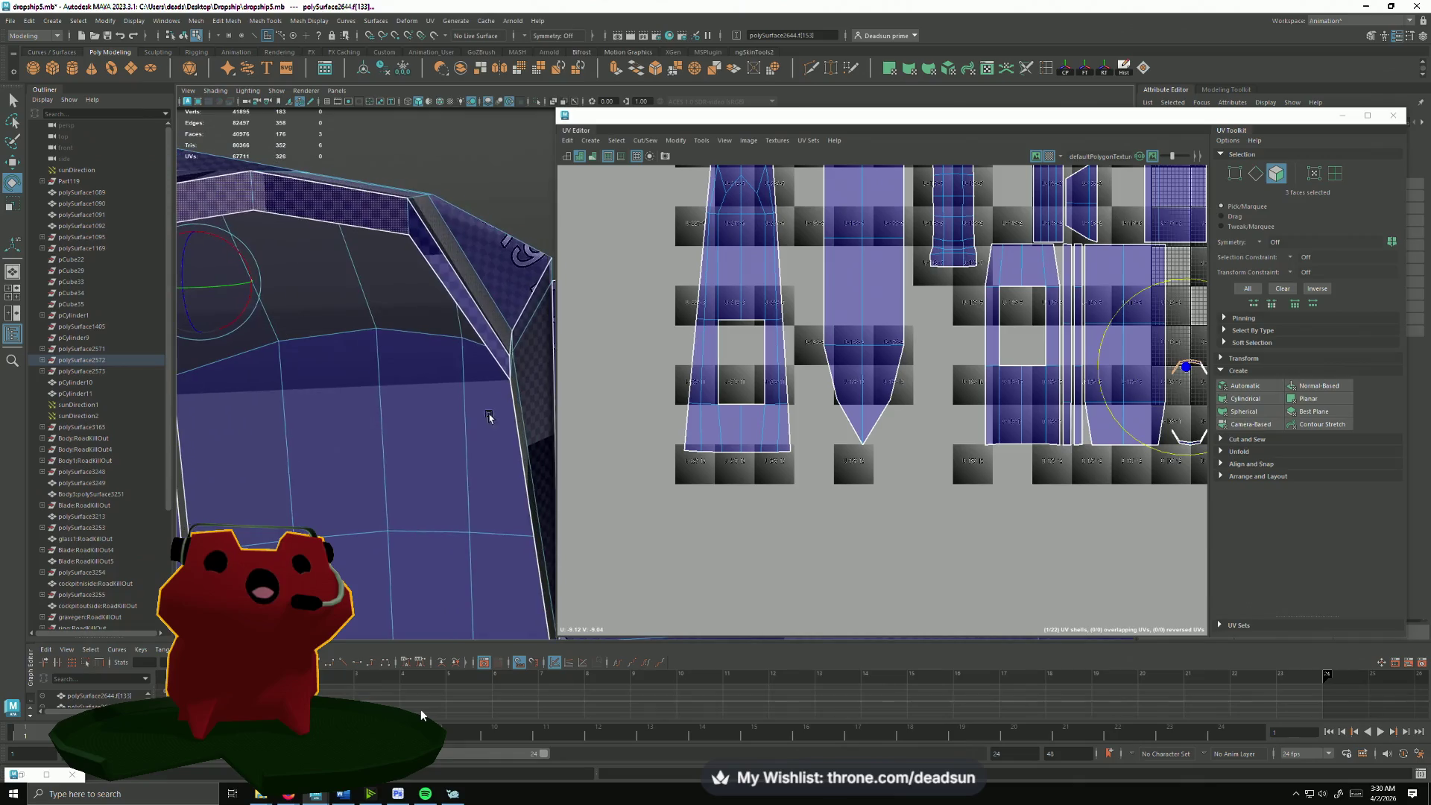
pyautogui.keyDown('alt'); pyautogui.moveTo(463, 311); pyautogui.dragTo(463, 495); pyautogui.keyUp('alt')
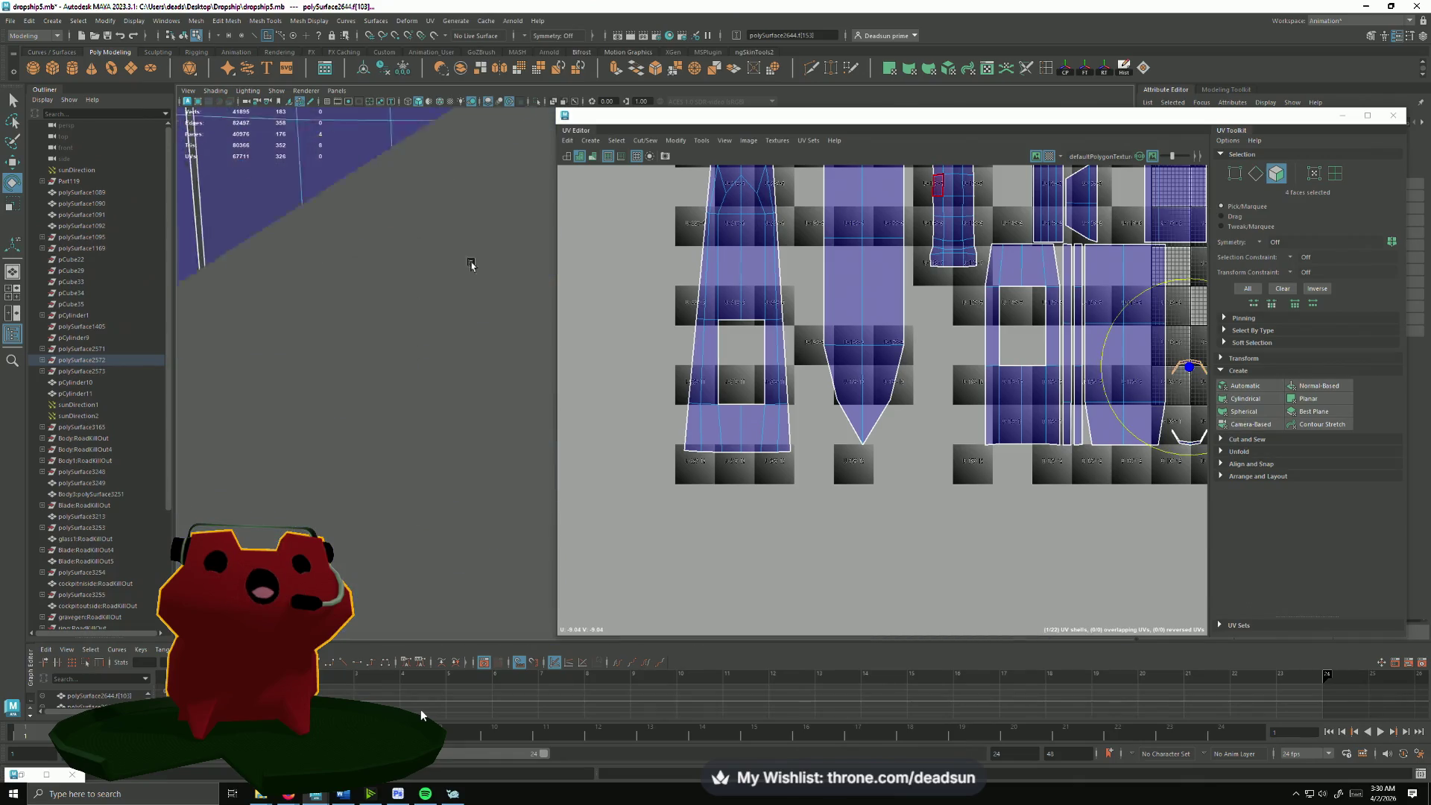
pyautogui.moveTo(469, 261)
pyautogui.keyDown('alt'); pyautogui.mouseDown()
pyautogui.moveTo(423, 432)
pyautogui.moveTo(404, 445)
pyautogui.mouseUp(); pyautogui.keyUp('alt')
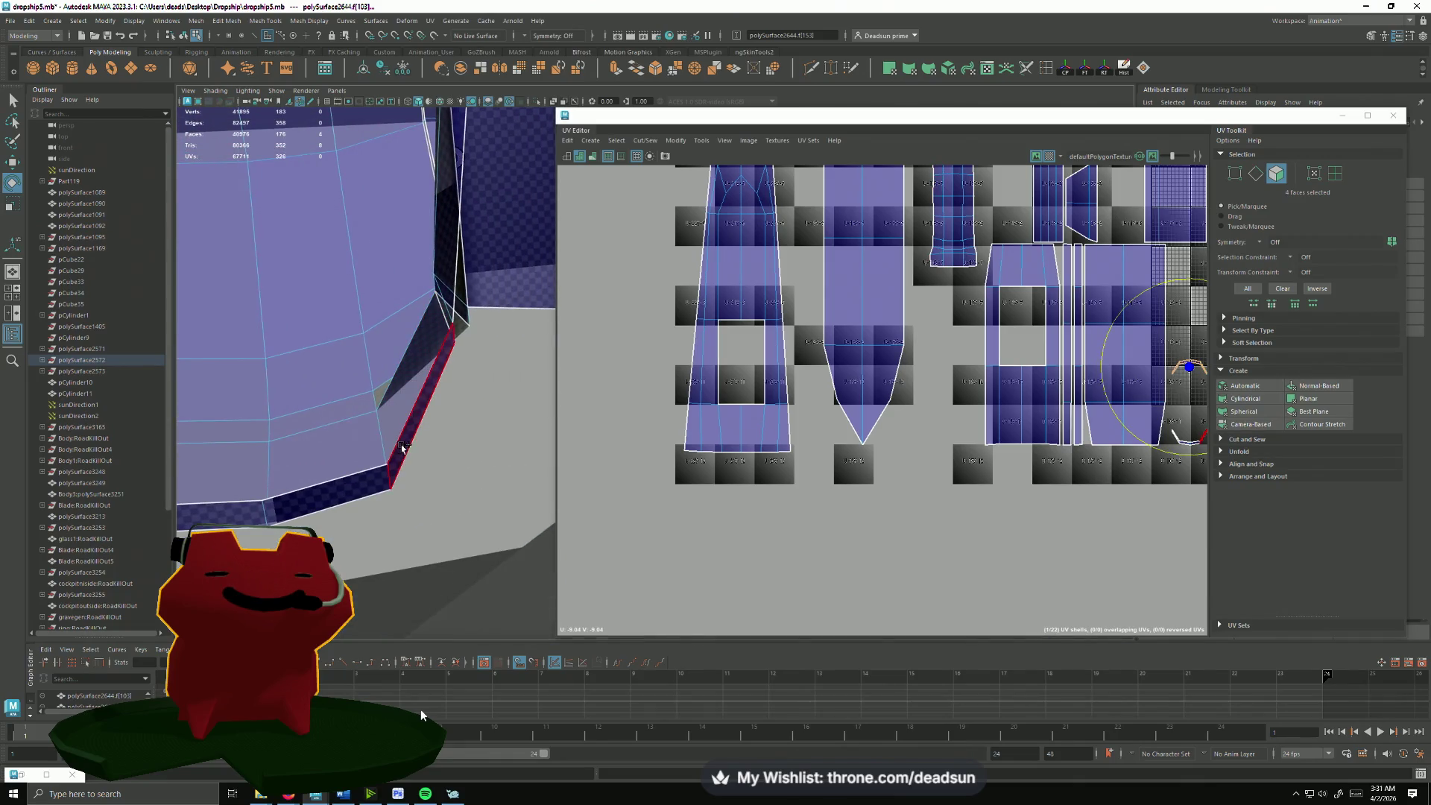
pyautogui.keyDown('shift'); pyautogui.click(368, 483); pyautogui.keyUp('shift')
pyautogui.moveTo(367, 483)
pyautogui.keyDown('alt'); pyautogui.mouseDown()
pyautogui.moveTo(384, 533)
pyautogui.moveTo(355, 521)
pyautogui.moveTo(451, 532)
pyautogui.moveTo(250, 425)
pyautogui.moveTo(344, 462)
pyautogui.moveTo(376, 455)
pyautogui.mouseUp(); pyautogui.keyUp('alt')
pyautogui.click(355, 521)
pyautogui.click(382, 412)
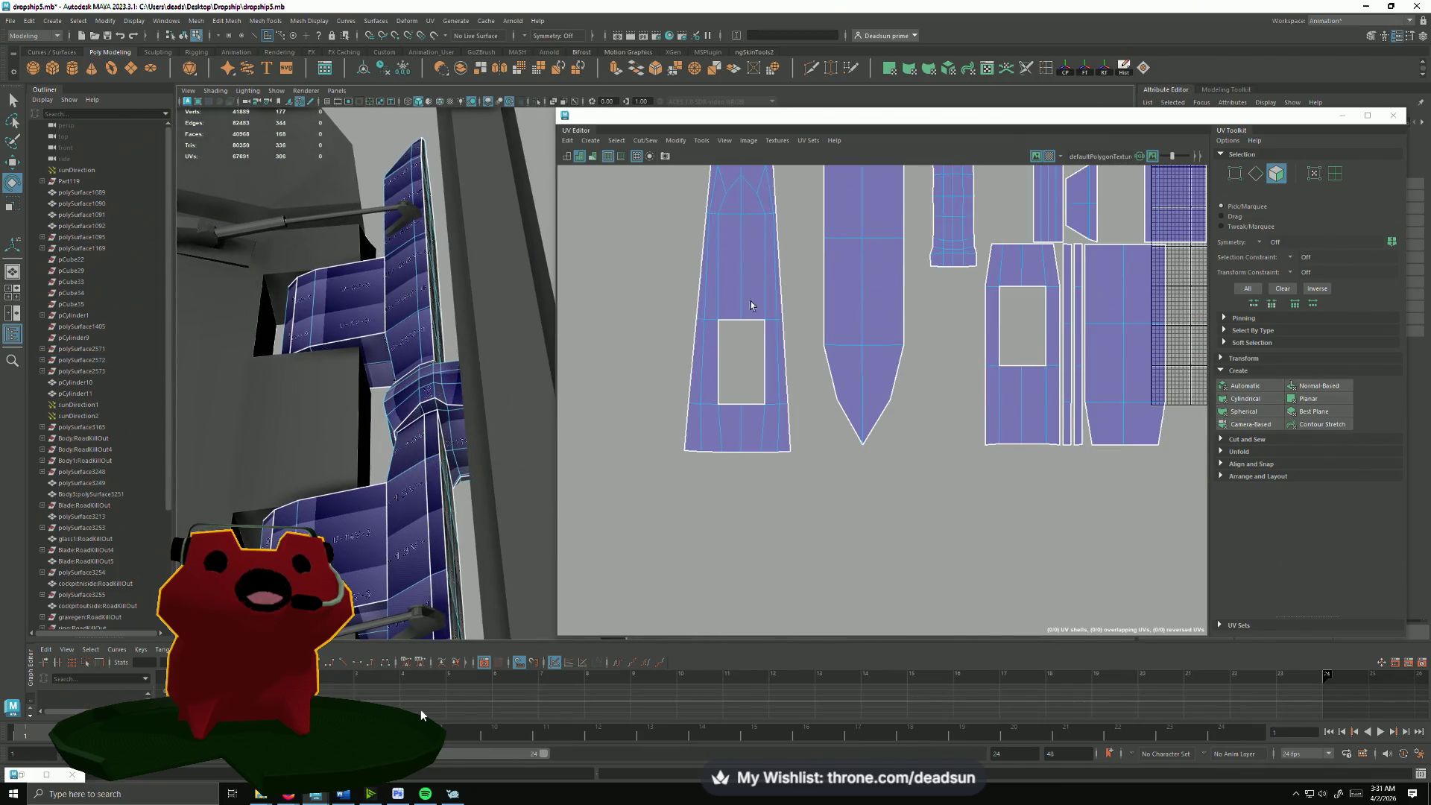
pyautogui.scroll(-2, 751, 305)
pyautogui.scroll(-3, 716, 303)
pyautogui.scroll(-2, 638, 295)
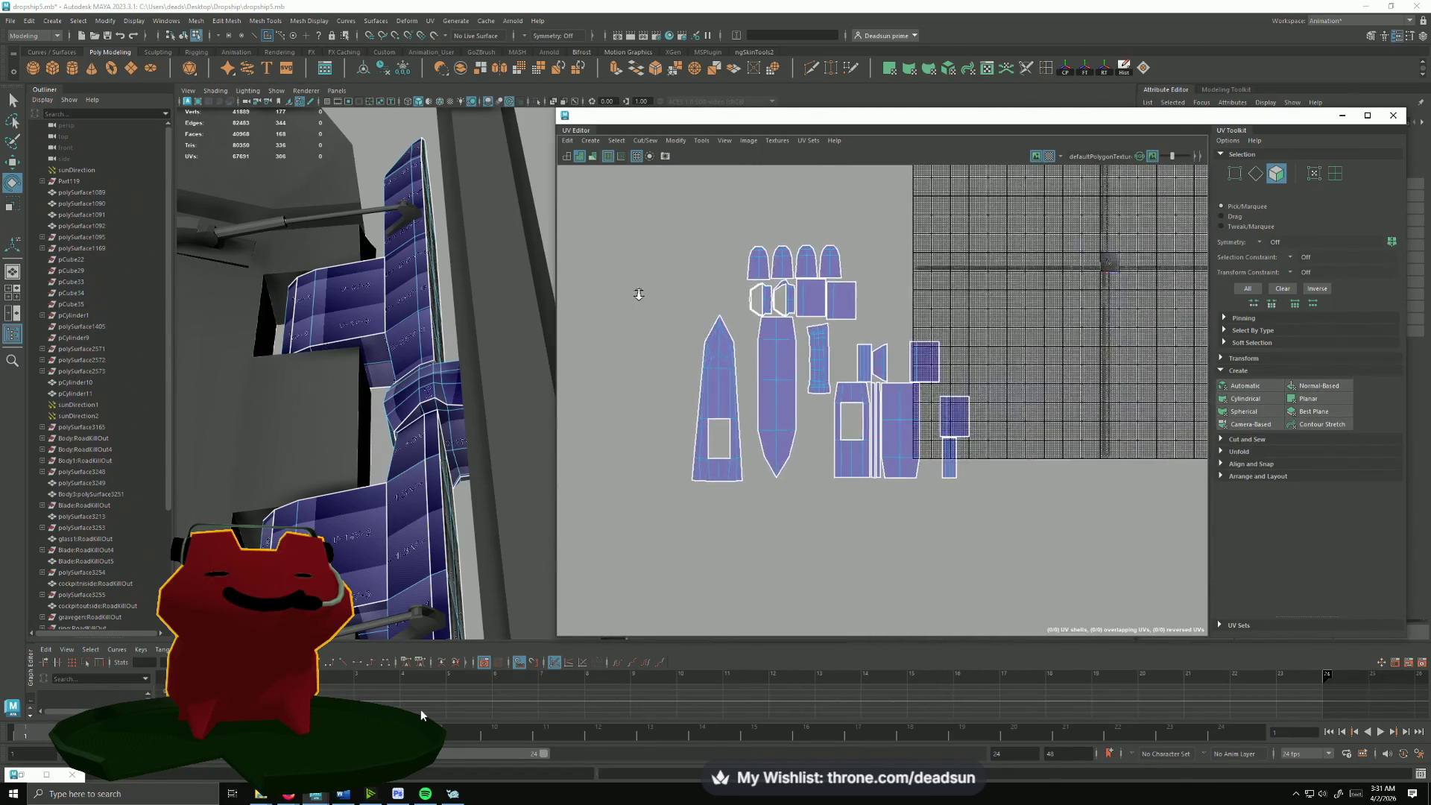
pyautogui.scroll(2, 783, 381)
pyautogui.scroll(2, 782, 381)
# Step: Select the four seam edges along the strut in the viewport, orbiting around it
pyautogui.moveTo(381, 336)
pyautogui.keyDown('alt'); pyautogui.mouseDown()
pyautogui.moveTo(290, 428)
pyautogui.moveTo(473, 443)
pyautogui.moveTo(460, 369)
pyautogui.mouseUp(); pyautogui.keyUp('alt')
pyautogui.moveTo(459, 336); pyautogui.dragTo(467, 357, button='right')
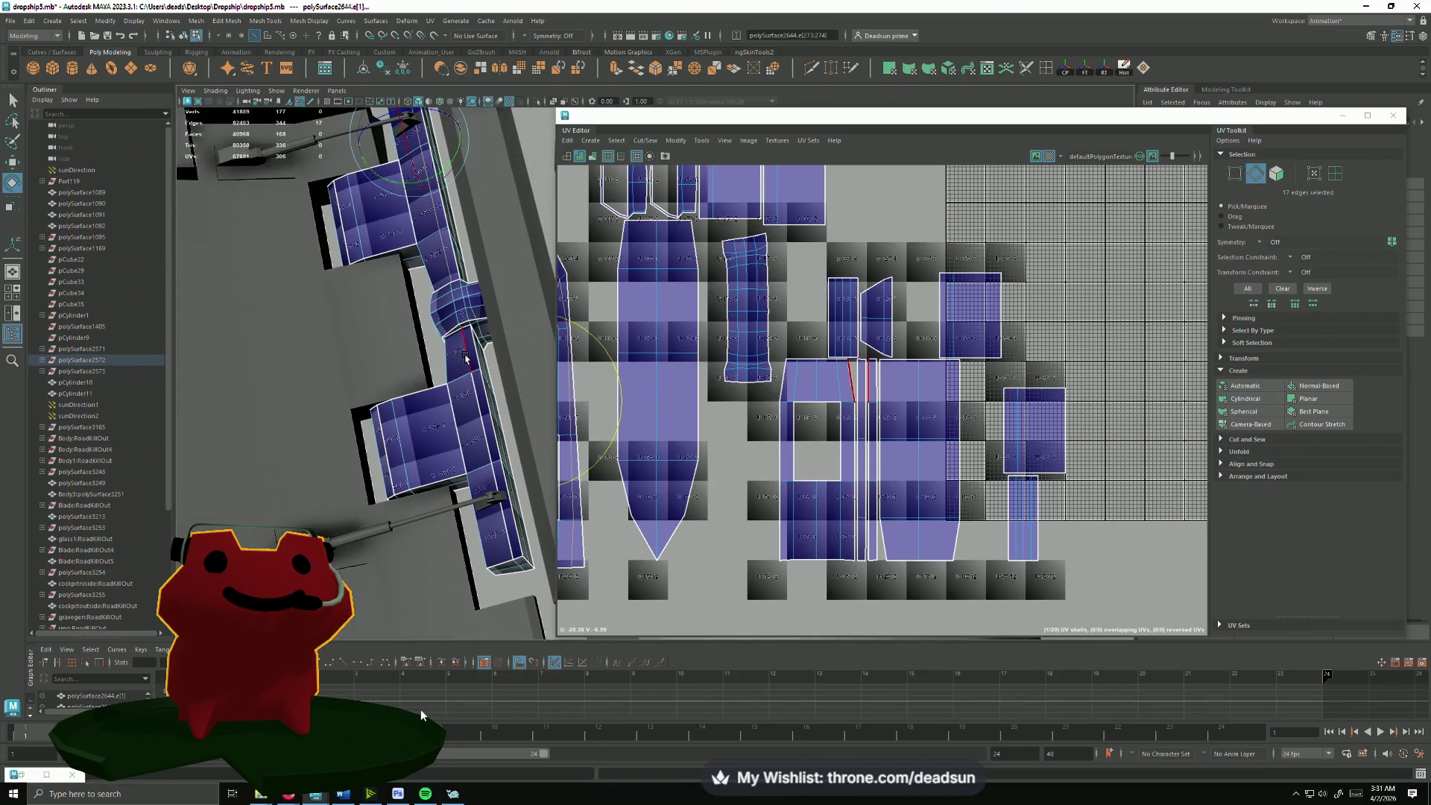
pyautogui.click(466, 358)
pyautogui.keyDown('shift'); pyautogui.click(495, 503); pyautogui.keyUp('shift')
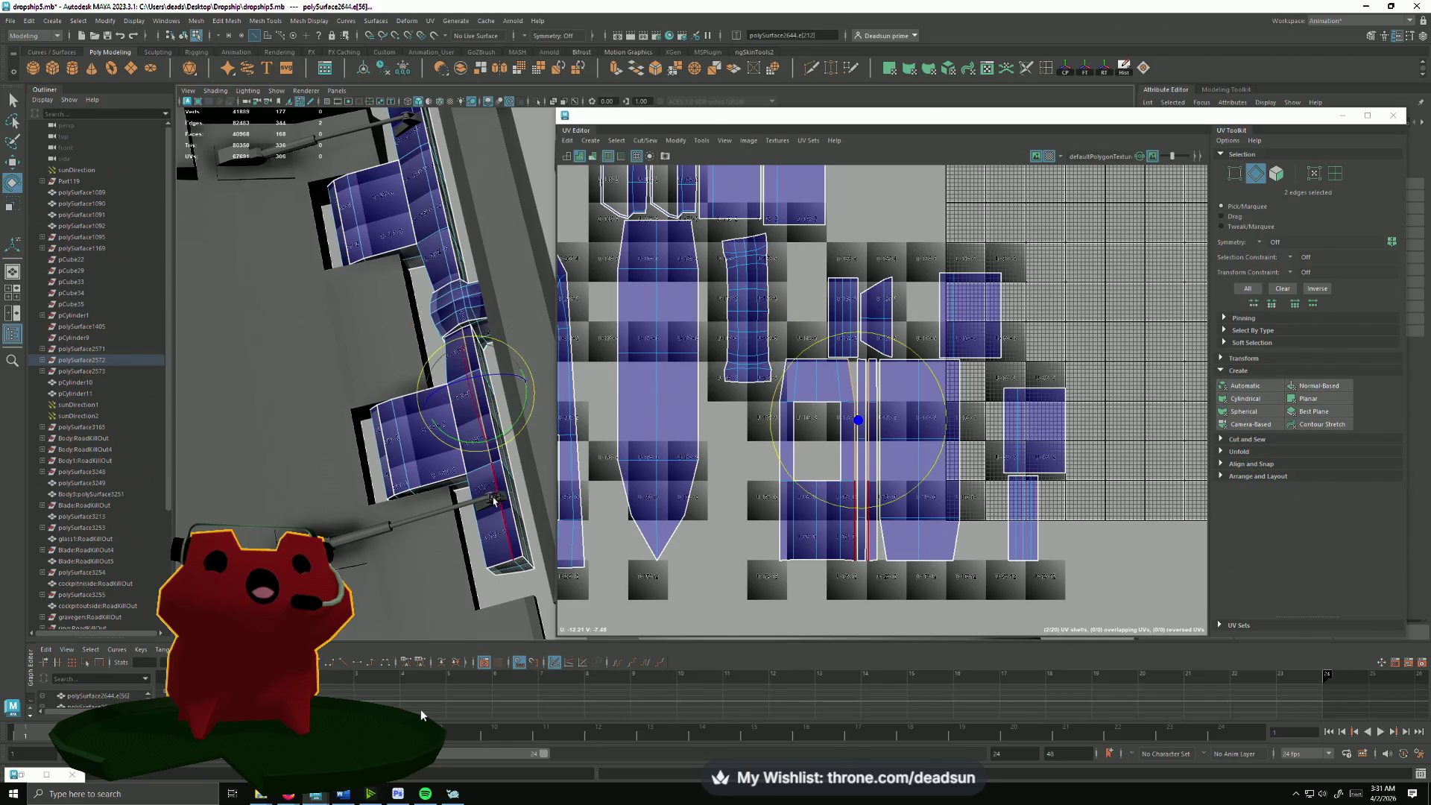
pyautogui.keyDown('alt'); pyautogui.moveTo(500, 517); pyautogui.dragTo(626, 584); pyautogui.keyUp('alt')
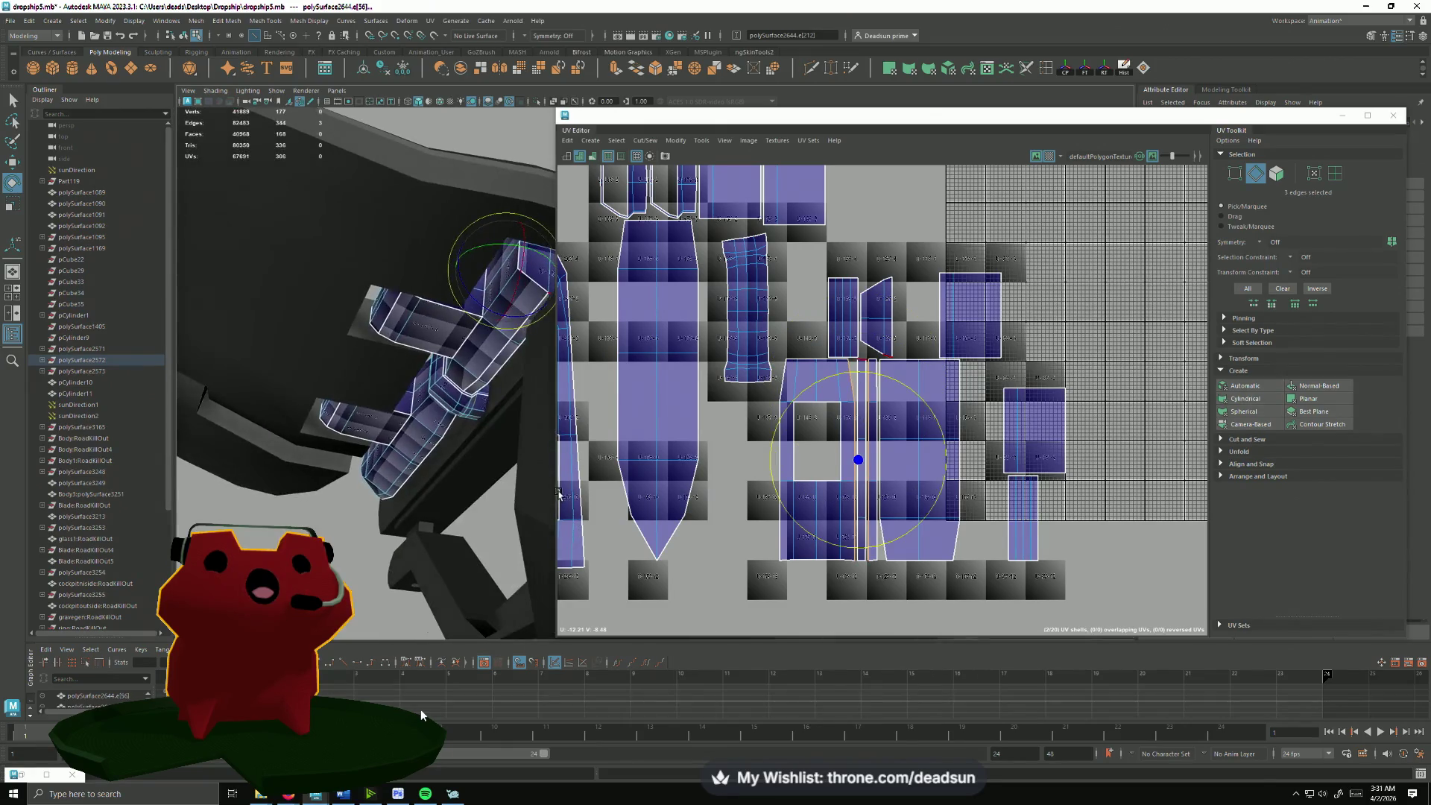
pyautogui.keyDown('alt'); pyautogui.moveTo(447, 488); pyautogui.dragTo(481, 498); pyautogui.keyUp('alt')
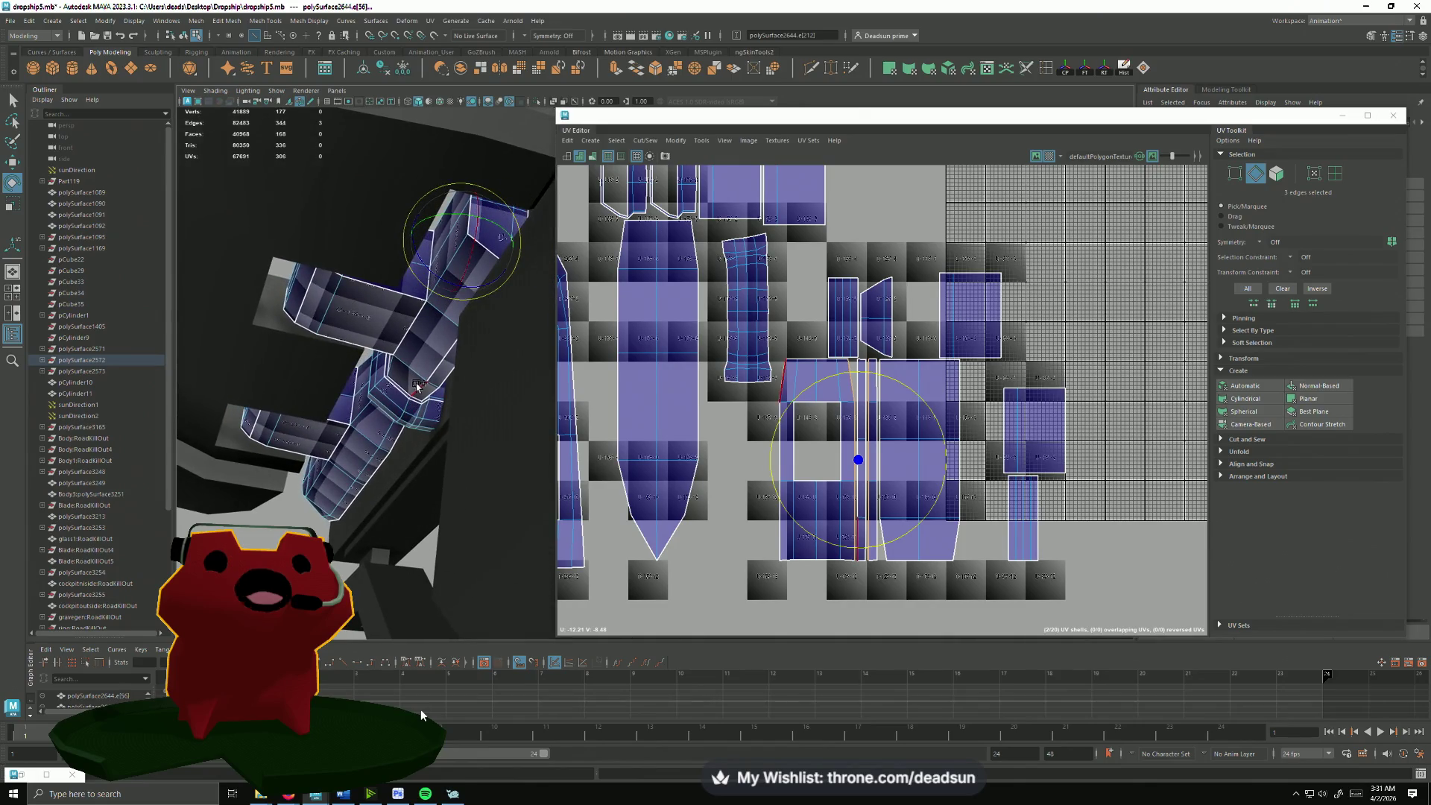
pyautogui.click(417, 387)
pyautogui.moveTo(417, 387)
pyautogui.keyDown('alt'); pyautogui.mouseDown()
pyautogui.moveTo(551, 542)
pyautogui.moveTo(483, 384)
pyautogui.mouseUp(); pyautogui.keyUp('alt')
pyautogui.click(483, 384)
pyautogui.scroll(-1, 694, 437)
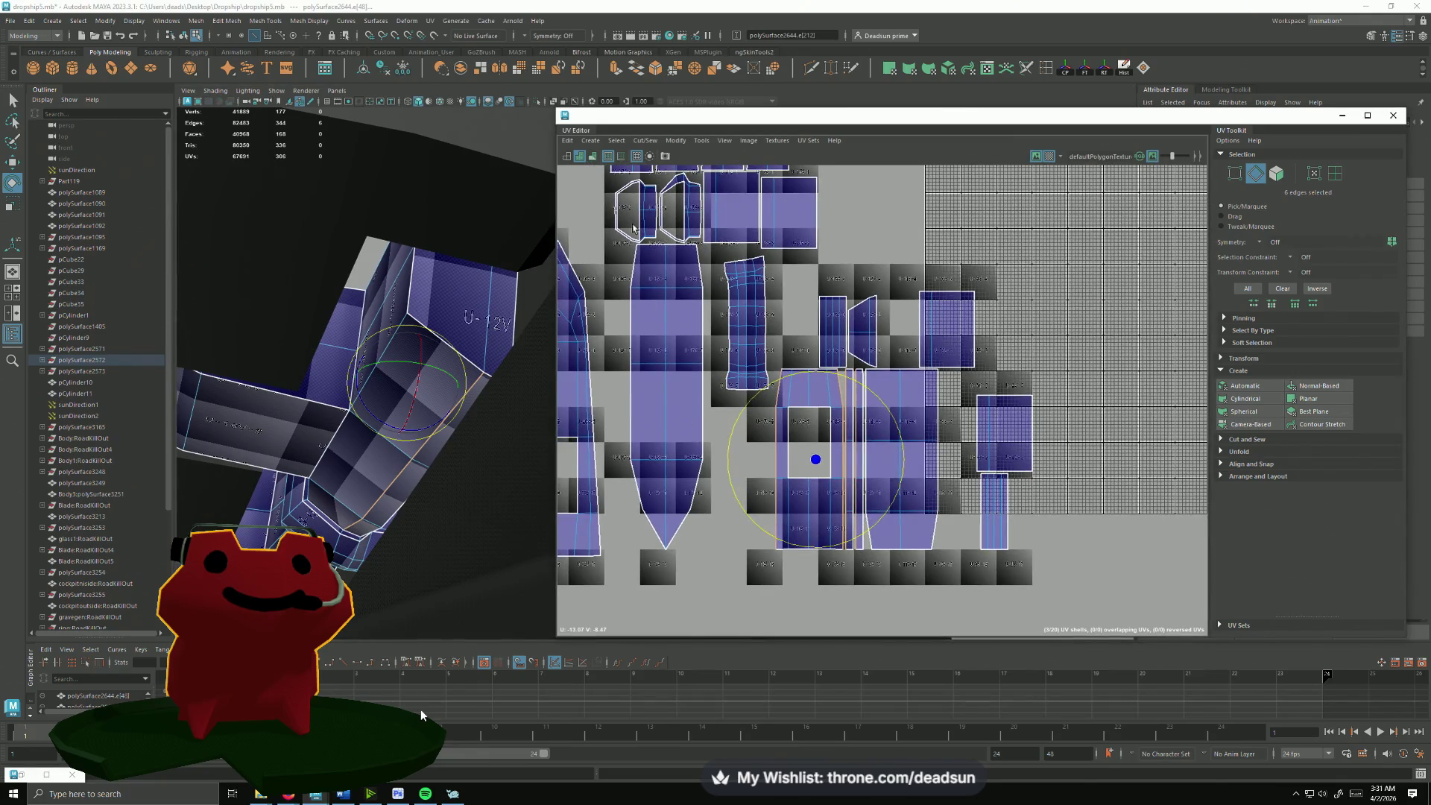
# Step: Move and Sew the strut's UV pieces together along those edges and recentre on the result
pyautogui.click(618, 151)
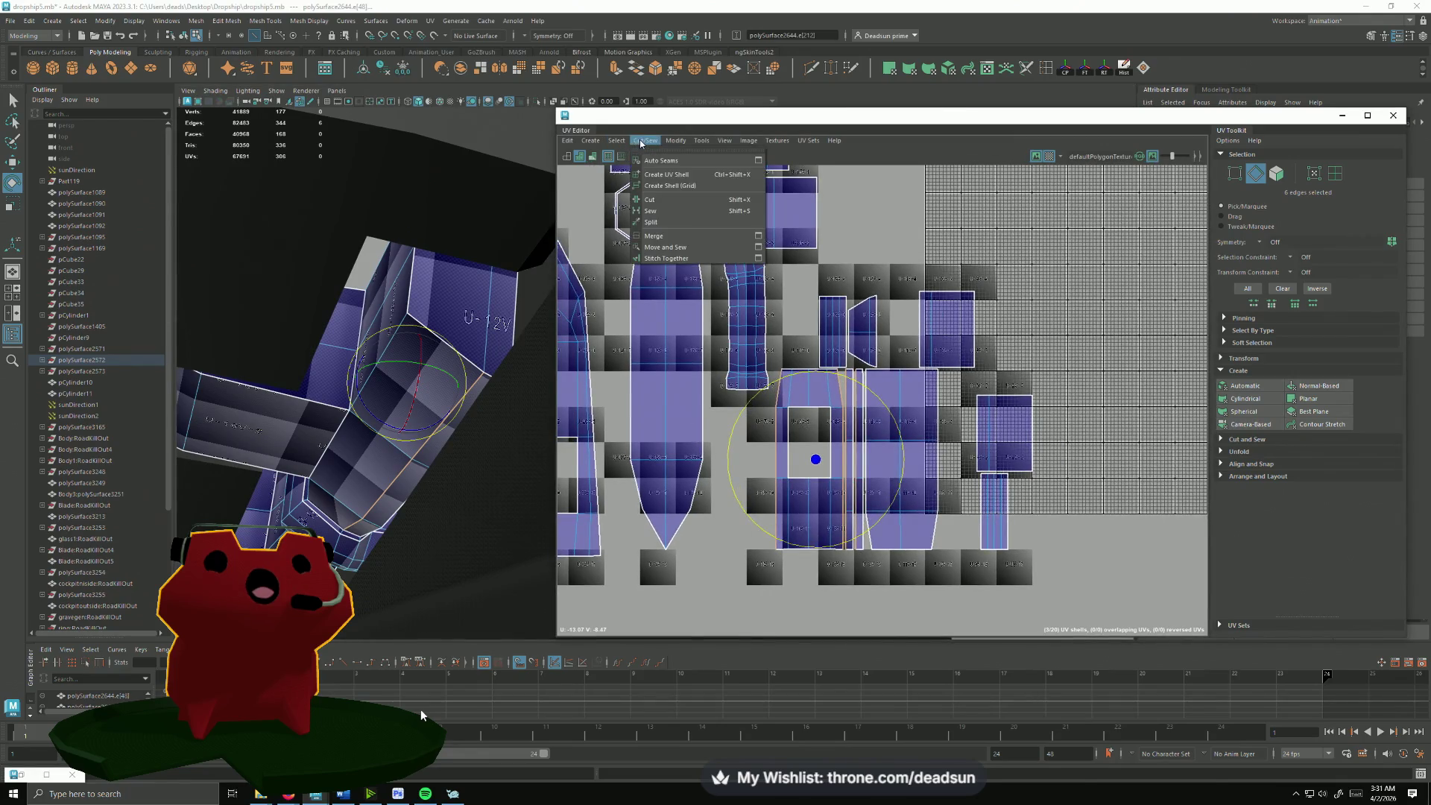
pyautogui.click(671, 242)
pyautogui.scroll(-2, 819, 414)
pyautogui.keyDown('alt'); pyautogui.moveTo(819, 413); pyautogui.dragTo(860, 492, button='middle'); pyautogui.keyUp('alt')
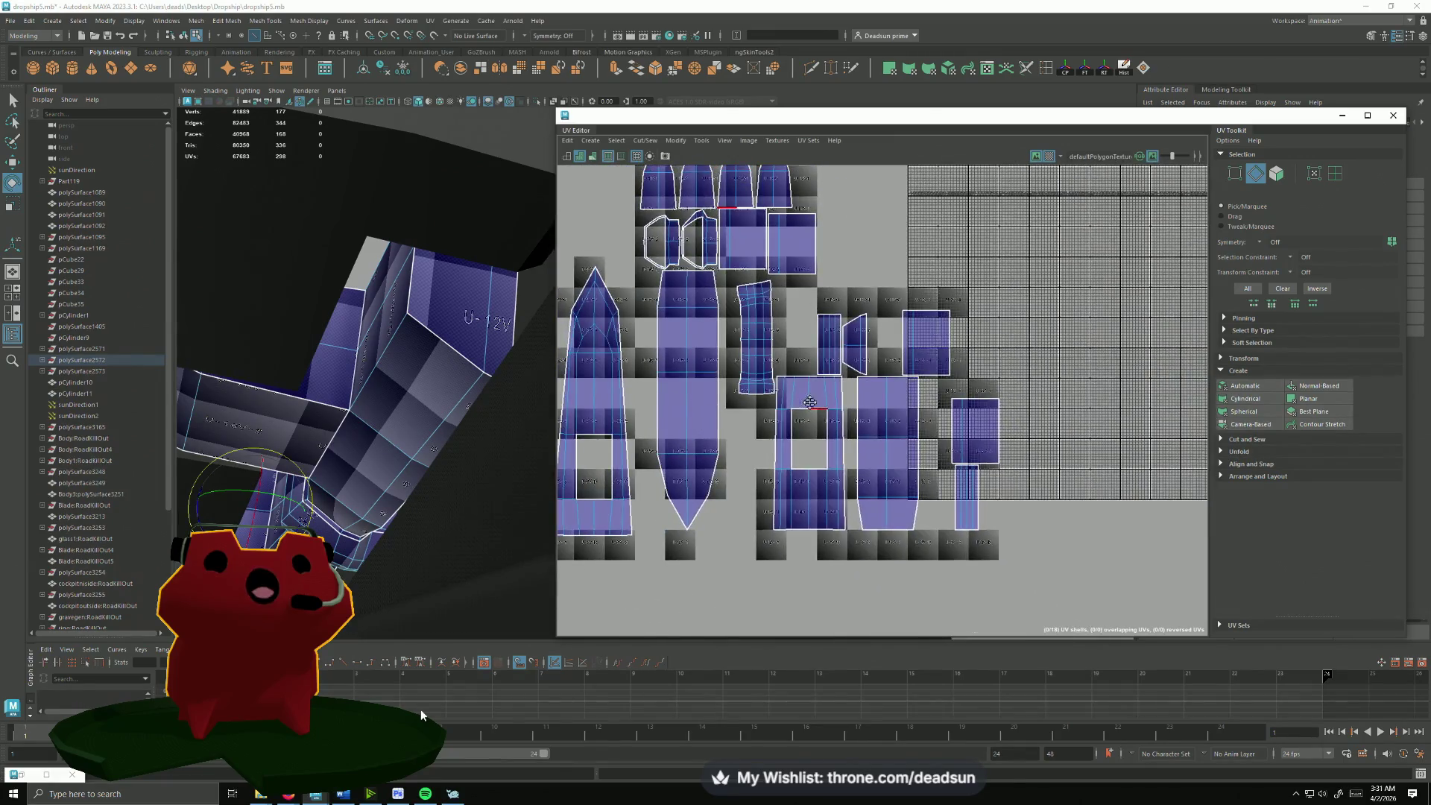
pyautogui.scroll(1, 861, 492)
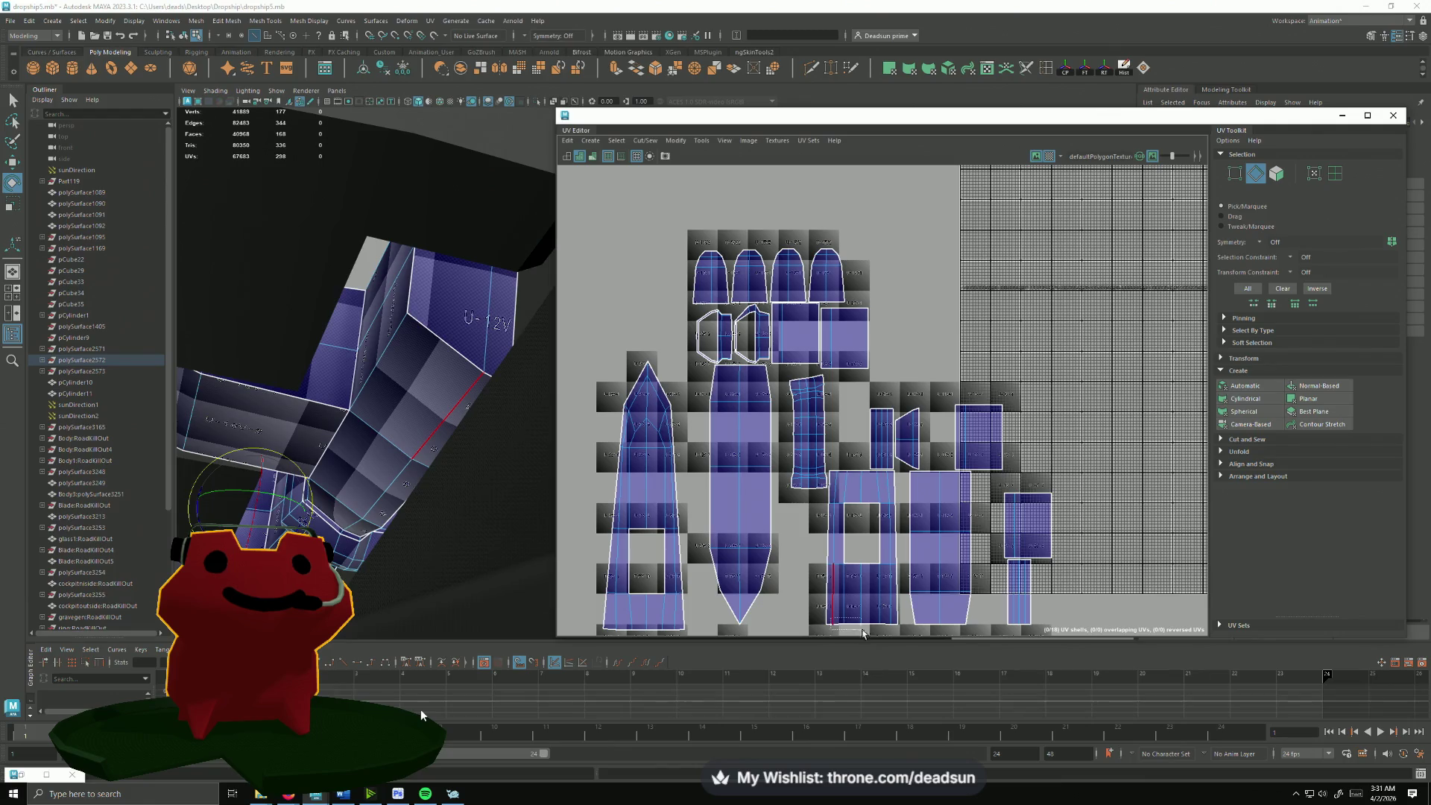
# Step: Select the strut's edge loop and frame it in the viewport, orbiting toward the bend
pyautogui.doubleClick(436, 413)
pyautogui.press('f')
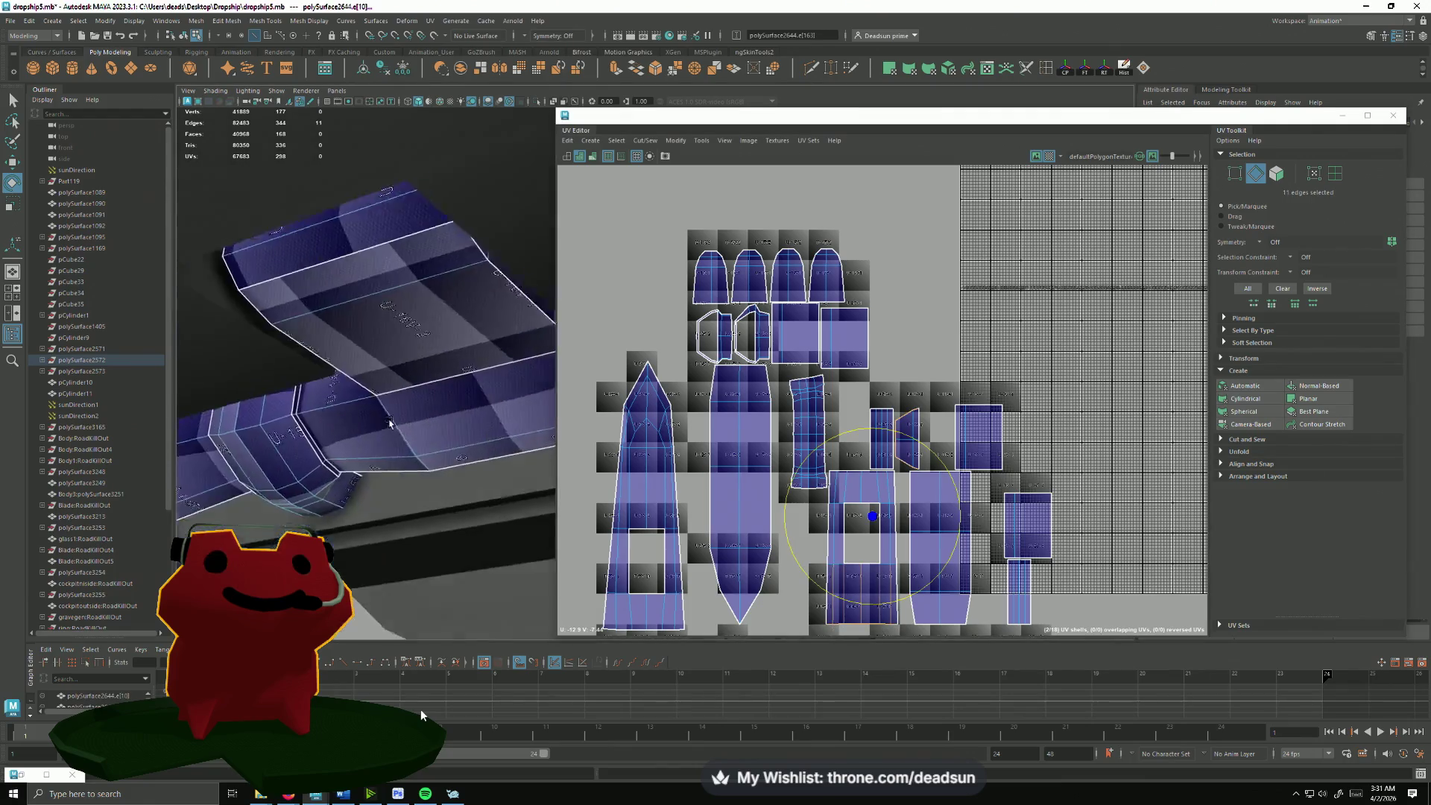
pyautogui.moveTo(436, 412)
pyautogui.keyDown('alt'); pyautogui.mouseDown()
pyautogui.moveTo(383, 462)
pyautogui.moveTo(397, 485)
pyautogui.mouseUp(); pyautogui.keyUp('alt')
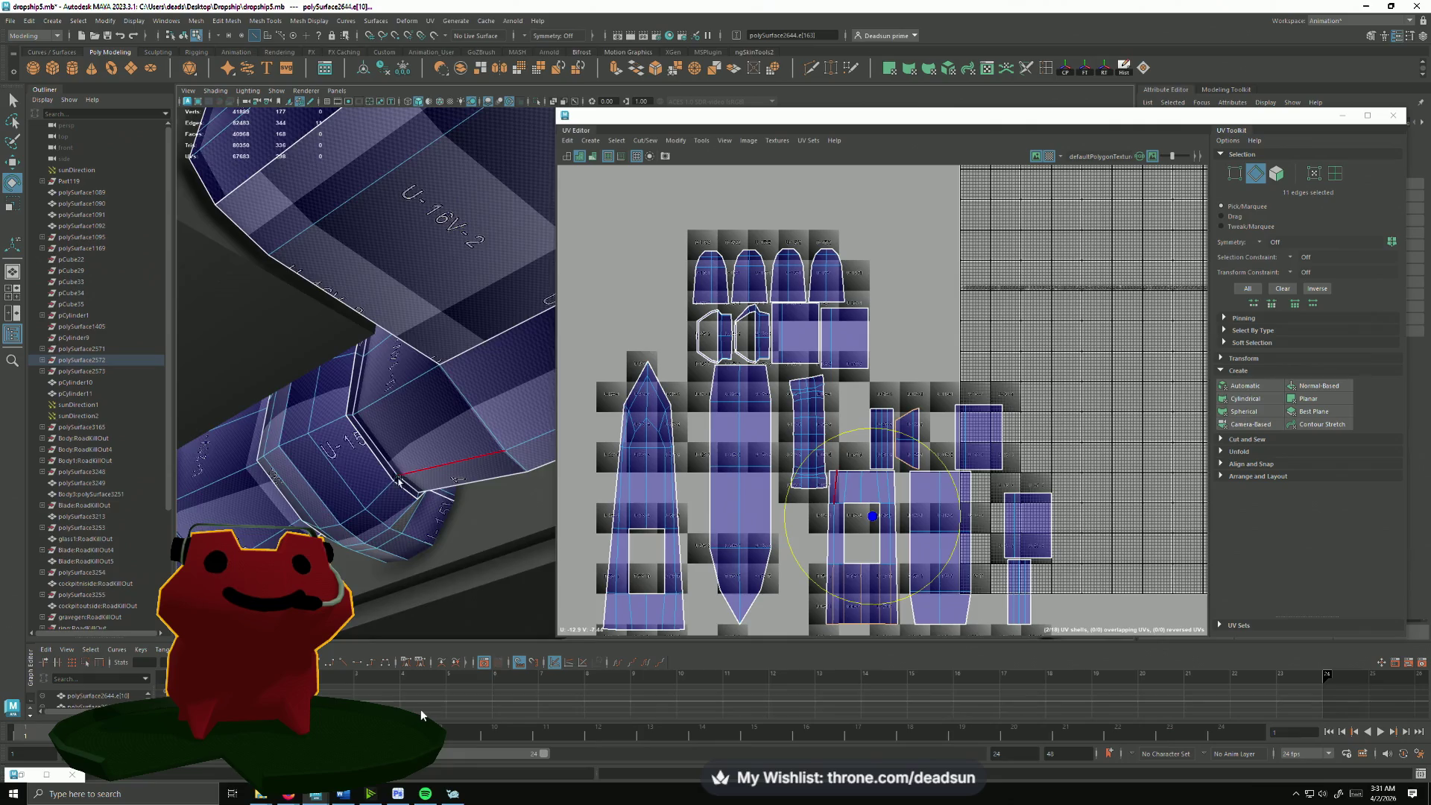
pyautogui.keyDown('alt'); pyautogui.moveTo(400, 481); pyautogui.dragTo(374, 440); pyautogui.keyUp('alt')
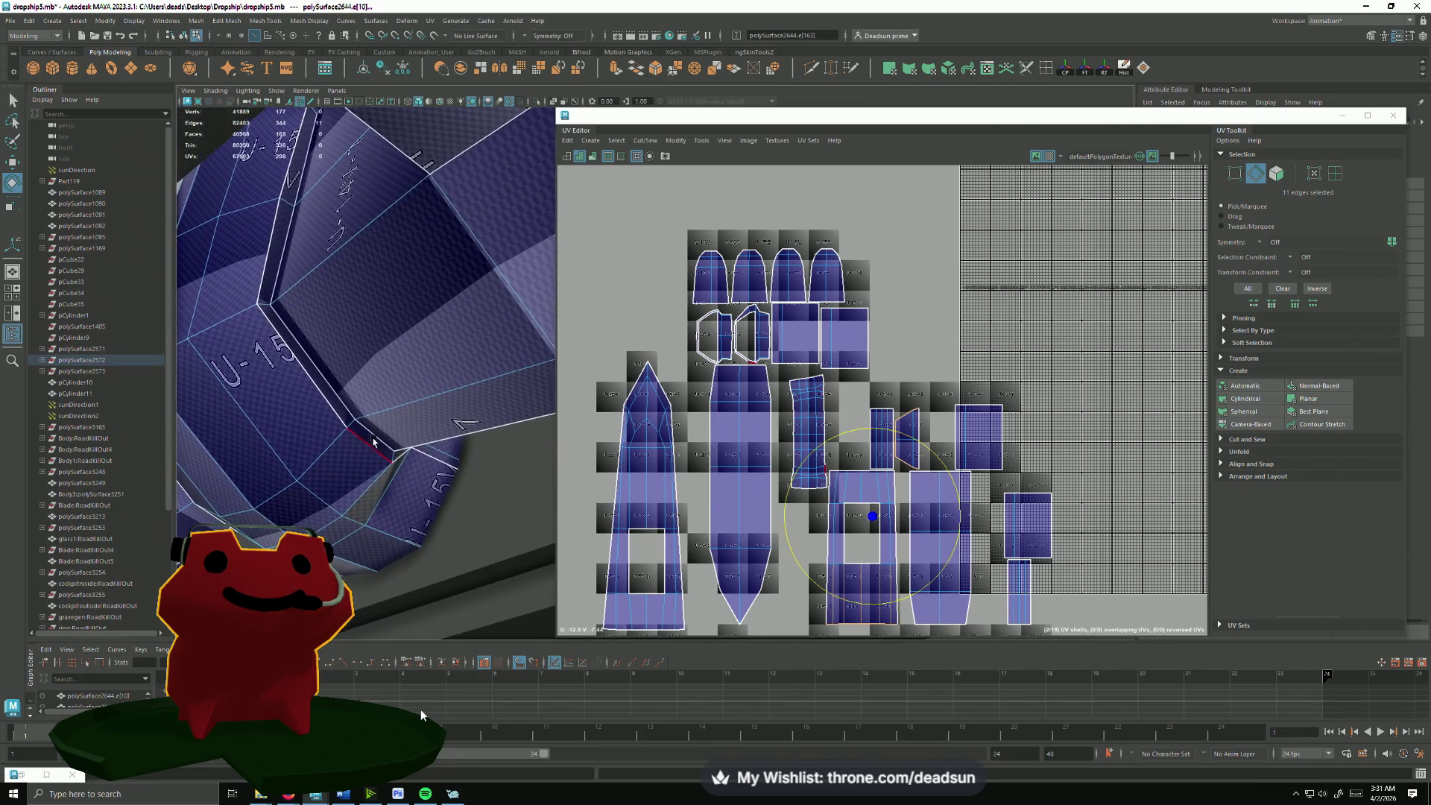
# Step: Shift-select four seam edges around the strut's first bend, including the diagonal
pyautogui.click(339, 369)
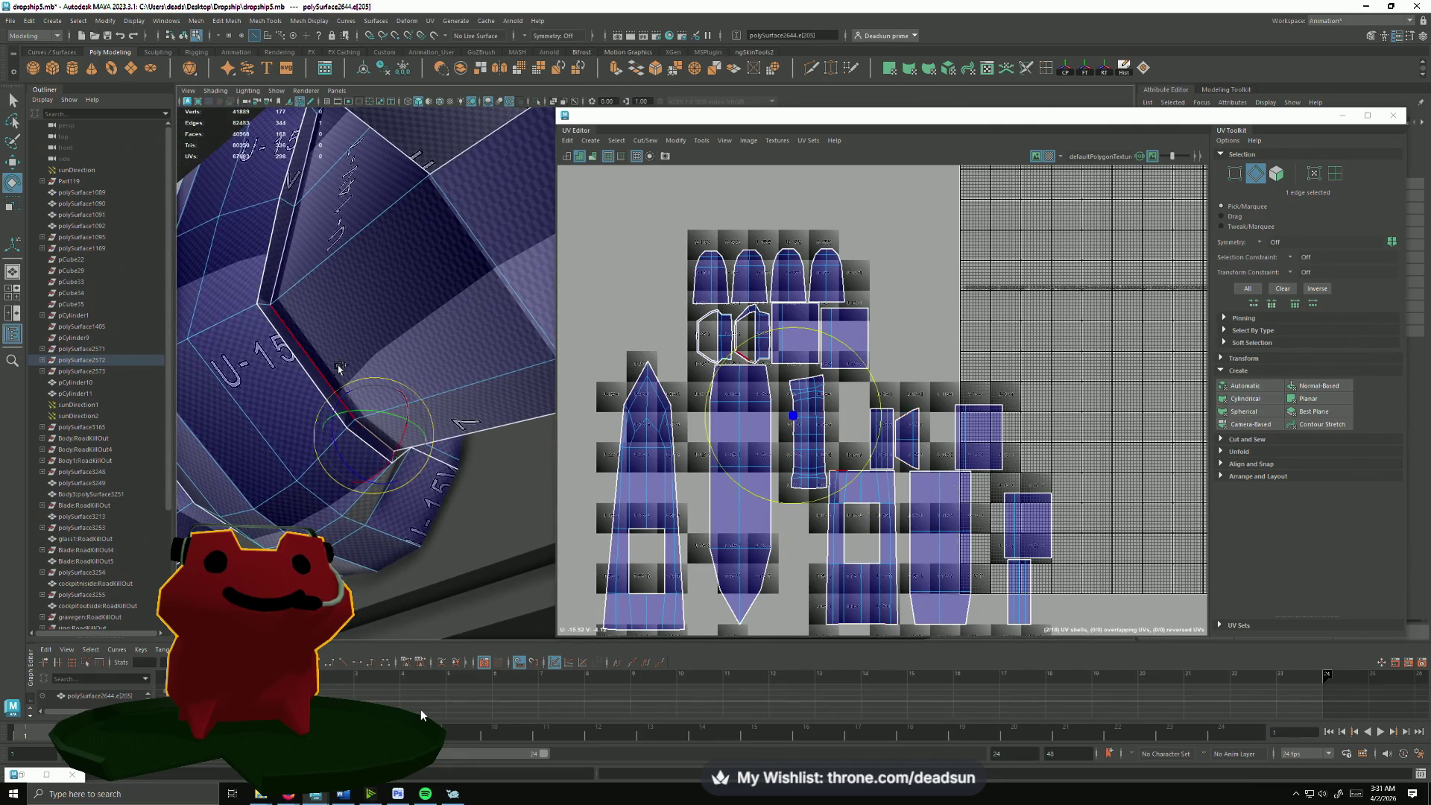
pyautogui.keyDown('shift'); pyautogui.click(282, 246); pyautogui.keyUp('shift')
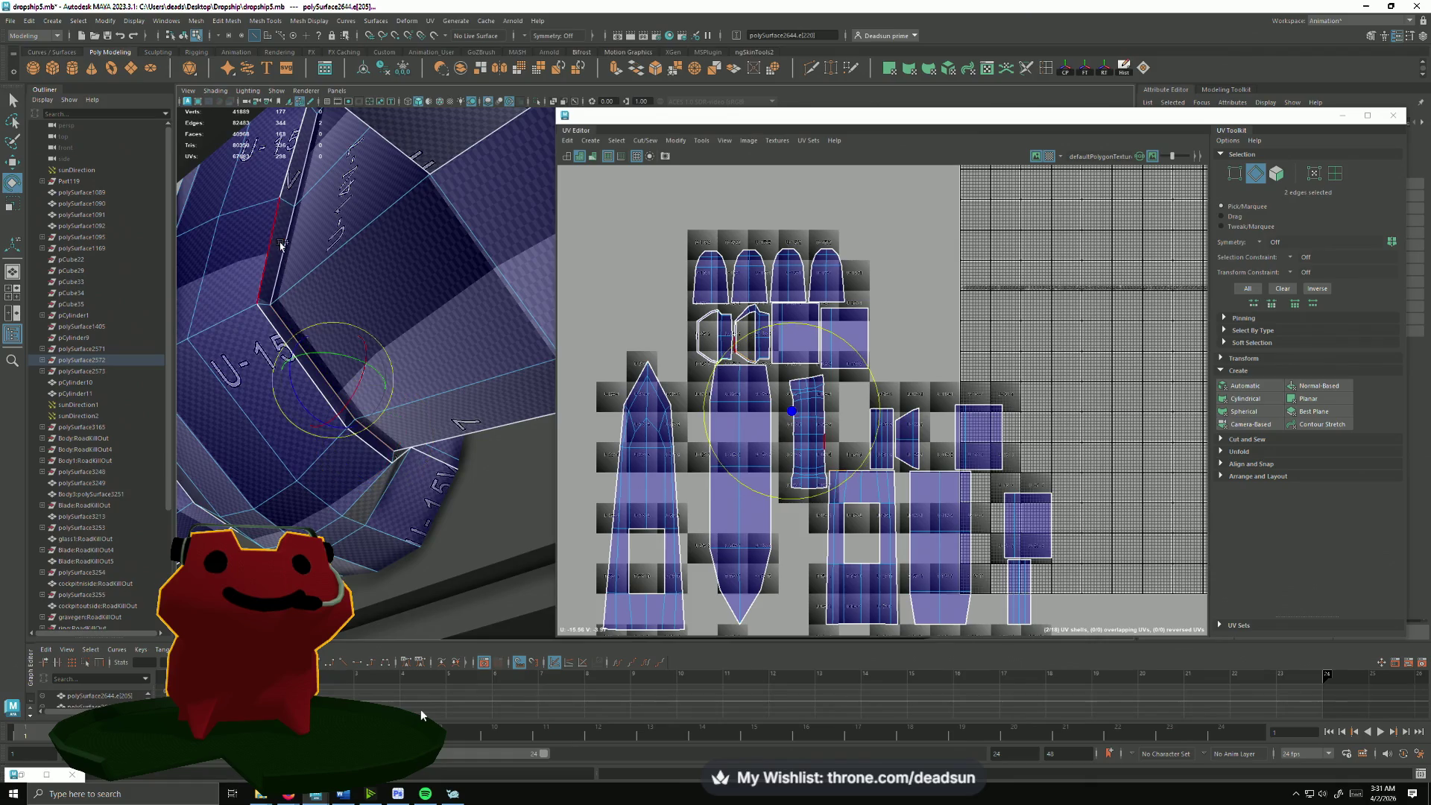
pyautogui.keyDown('shift'); pyautogui.click(312, 204); pyautogui.keyUp('shift')
pyautogui.keyDown('shift'); pyautogui.click(303, 176); pyautogui.keyUp('shift')
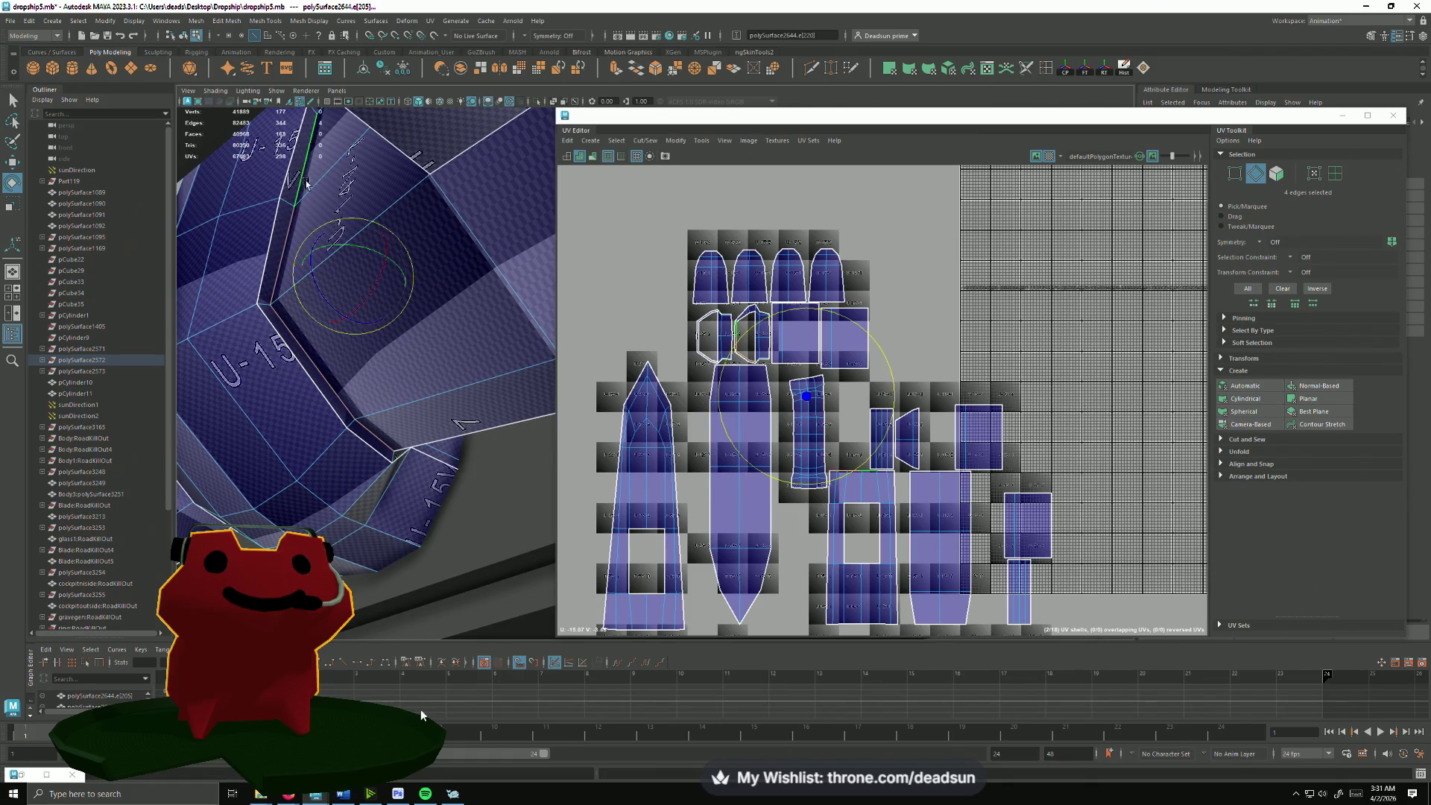
pyautogui.moveTo(303, 176)
pyautogui.keyDown('alt'); pyautogui.mouseDown()
pyautogui.moveTo(352, 469)
pyautogui.moveTo(380, 527)
pyautogui.moveTo(444, 500)
pyautogui.moveTo(422, 503)
pyautogui.mouseUp(); pyautogui.keyUp('alt')
pyautogui.keyDown('shift'); pyautogui.click(376, 515); pyautogui.keyUp('shift')
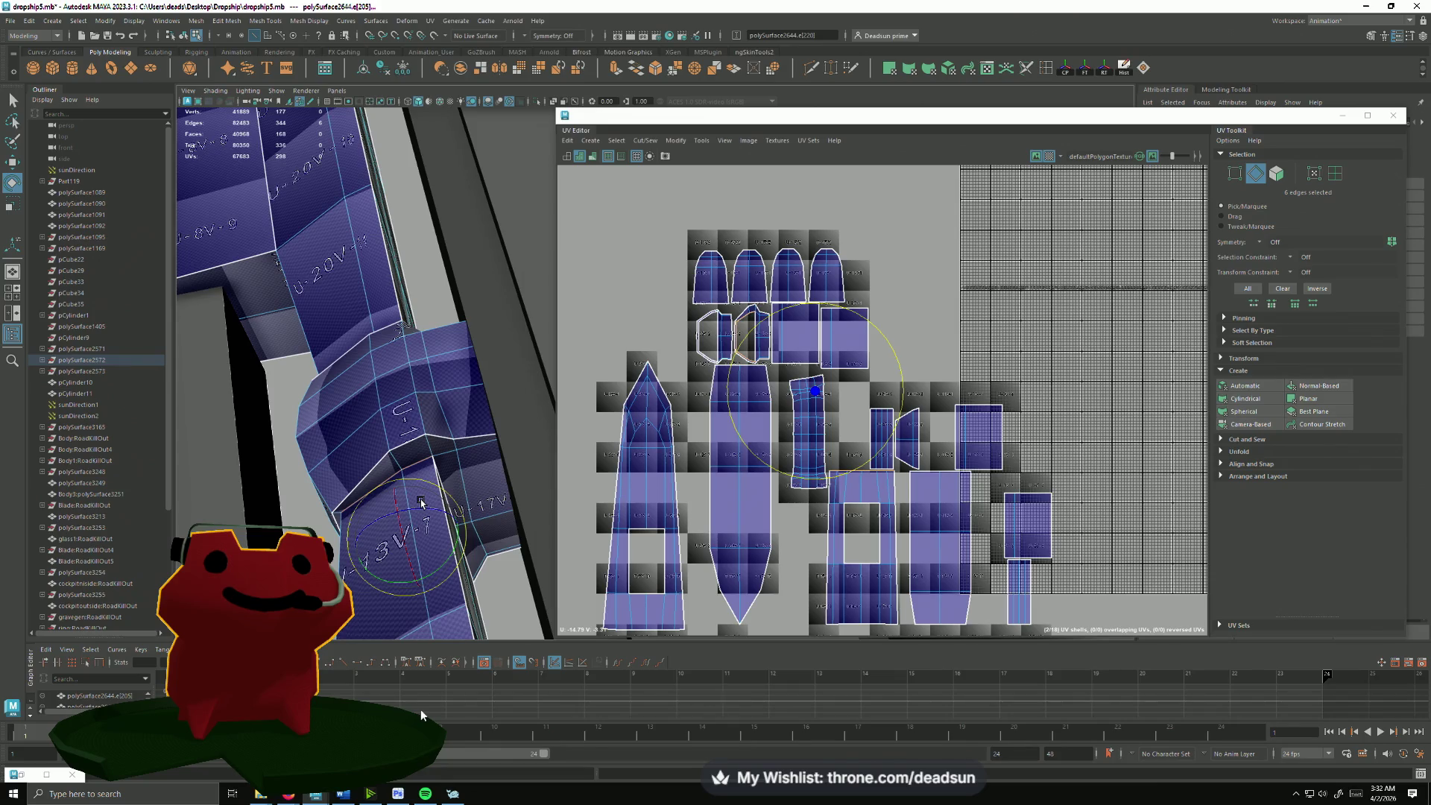
# Step: Pick three seam edges on the hull around the strut's other bend
pyautogui.keyDown('alt'); pyautogui.moveTo(530, 353); pyautogui.dragTo(309, 484); pyautogui.keyUp('alt')
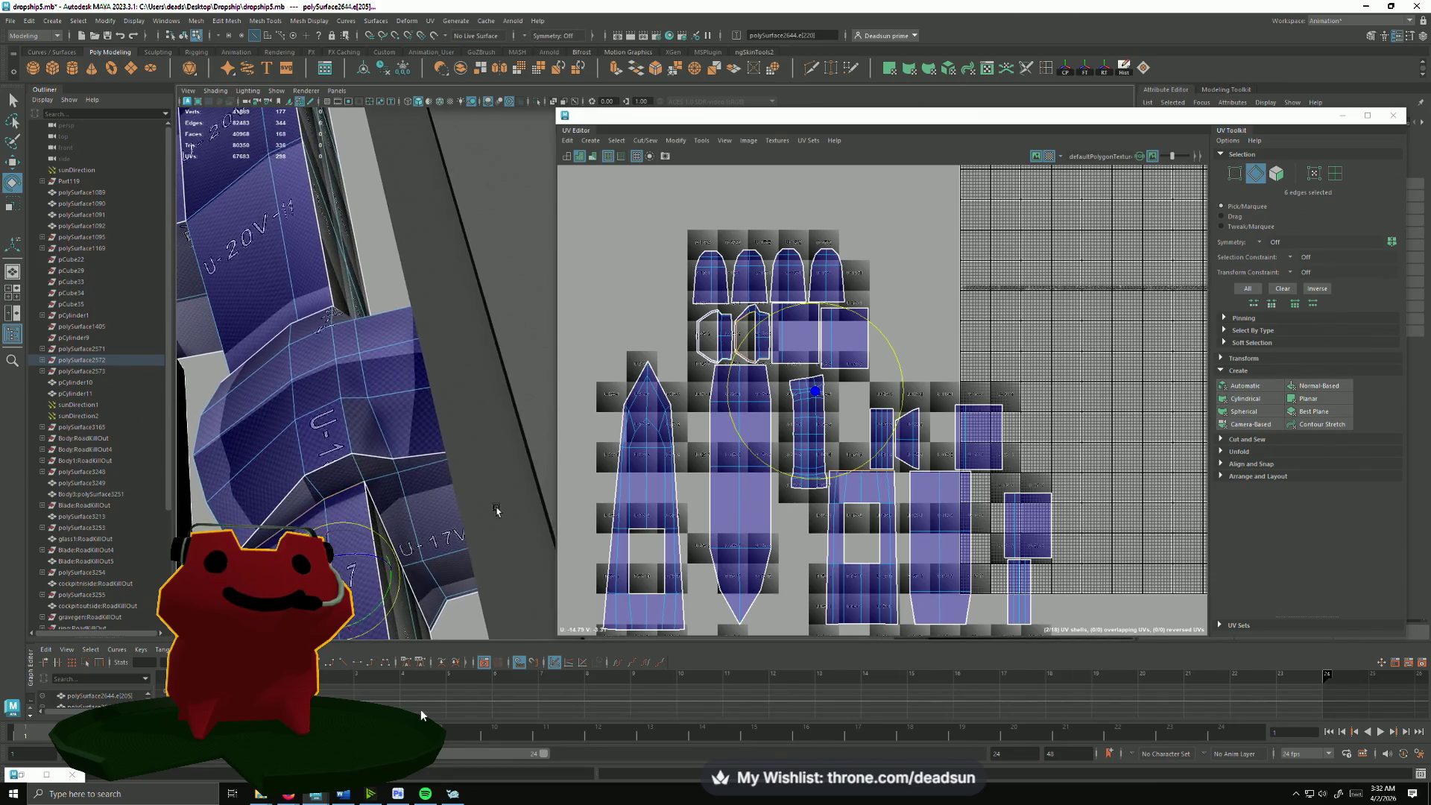
pyautogui.click(310, 484)
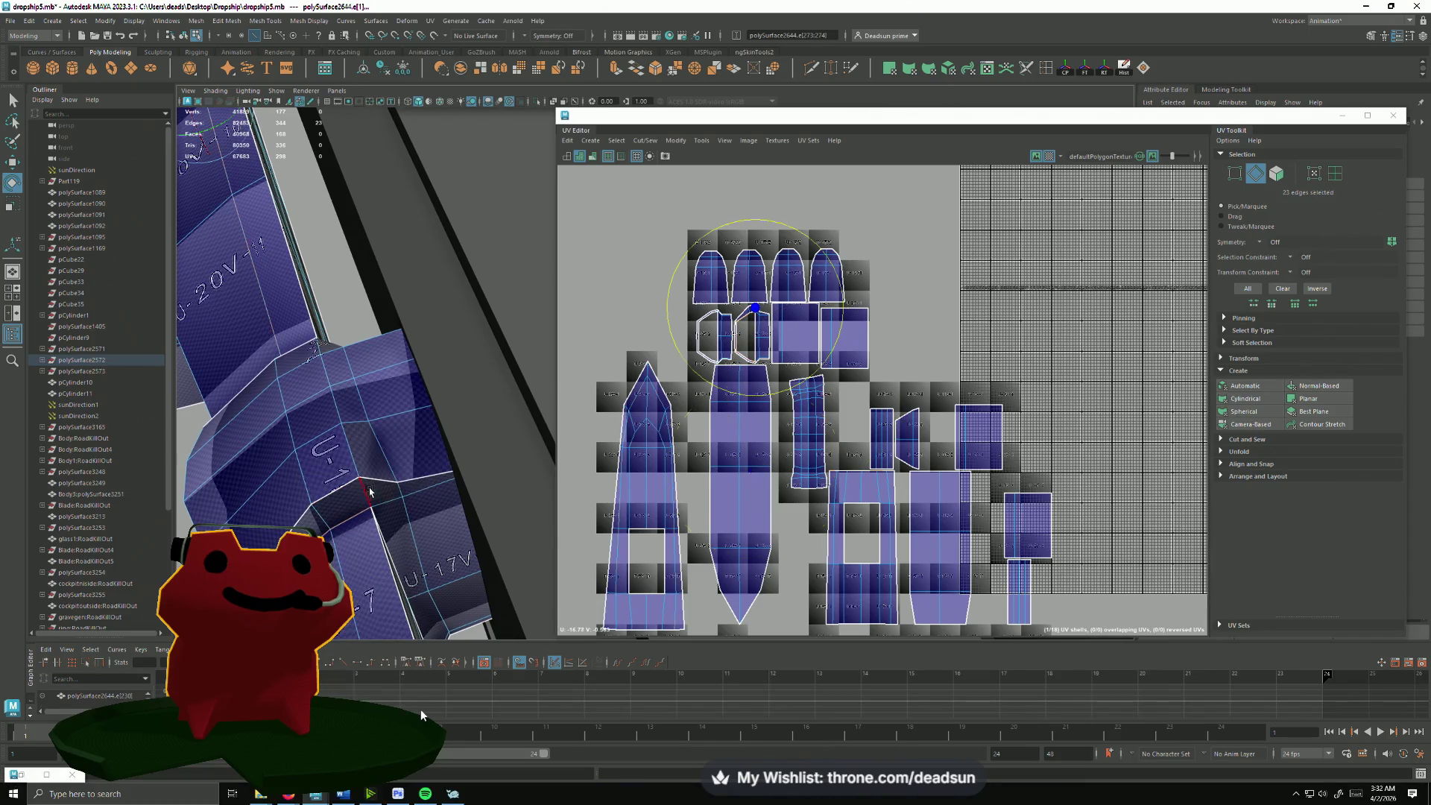
pyautogui.moveTo(310, 485)
pyautogui.keyDown('alt'); pyautogui.mouseDown()
pyautogui.moveTo(469, 528)
pyautogui.moveTo(389, 461)
pyautogui.moveTo(481, 425)
pyautogui.moveTo(536, 380)
pyautogui.moveTo(257, 490)
pyautogui.moveTo(447, 442)
pyautogui.mouseUp(); pyautogui.keyUp('alt')
pyautogui.keyDown('shift'); pyautogui.click(481, 425); pyautogui.keyUp('shift')
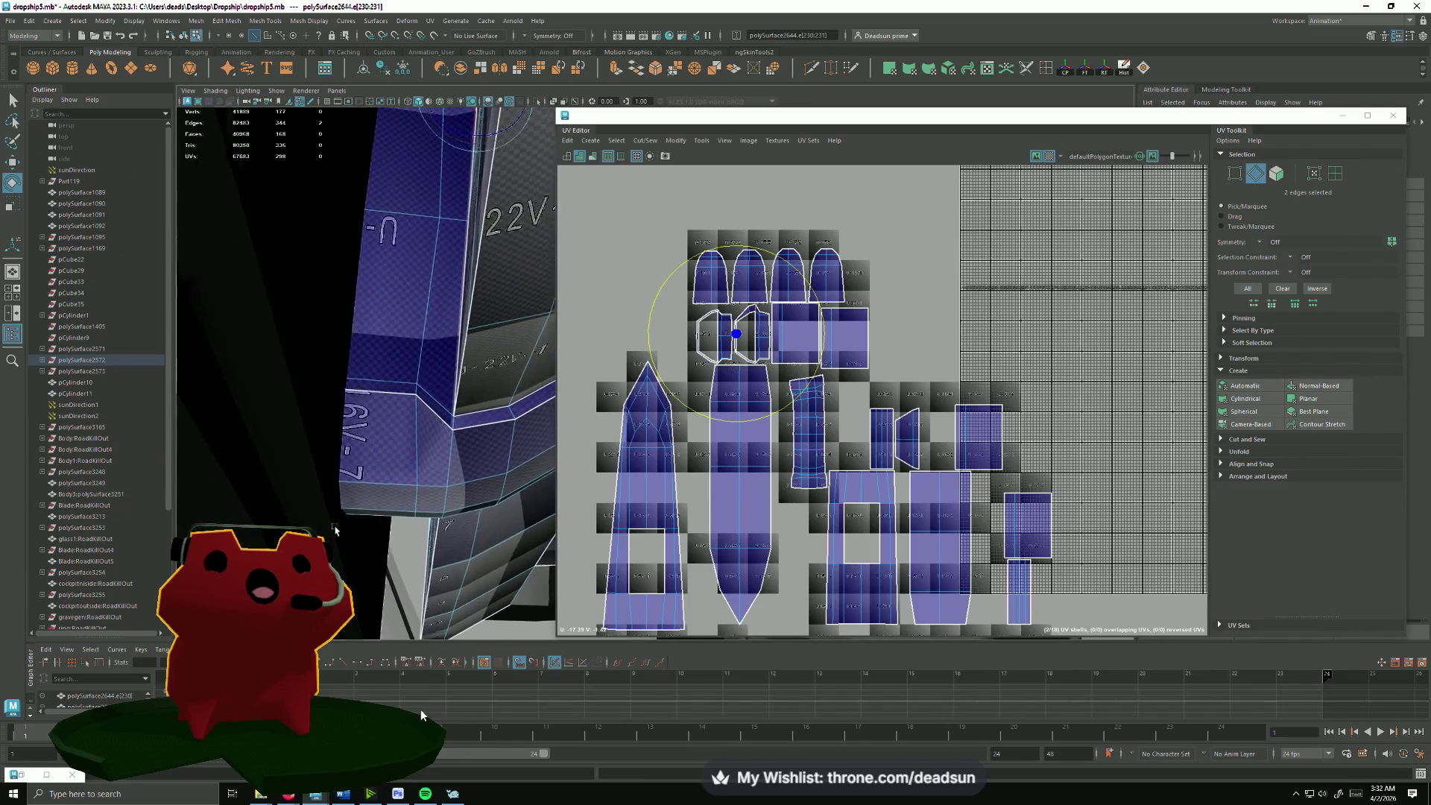
pyautogui.keyDown('shift'); pyautogui.click(446, 428); pyautogui.keyUp('shift')
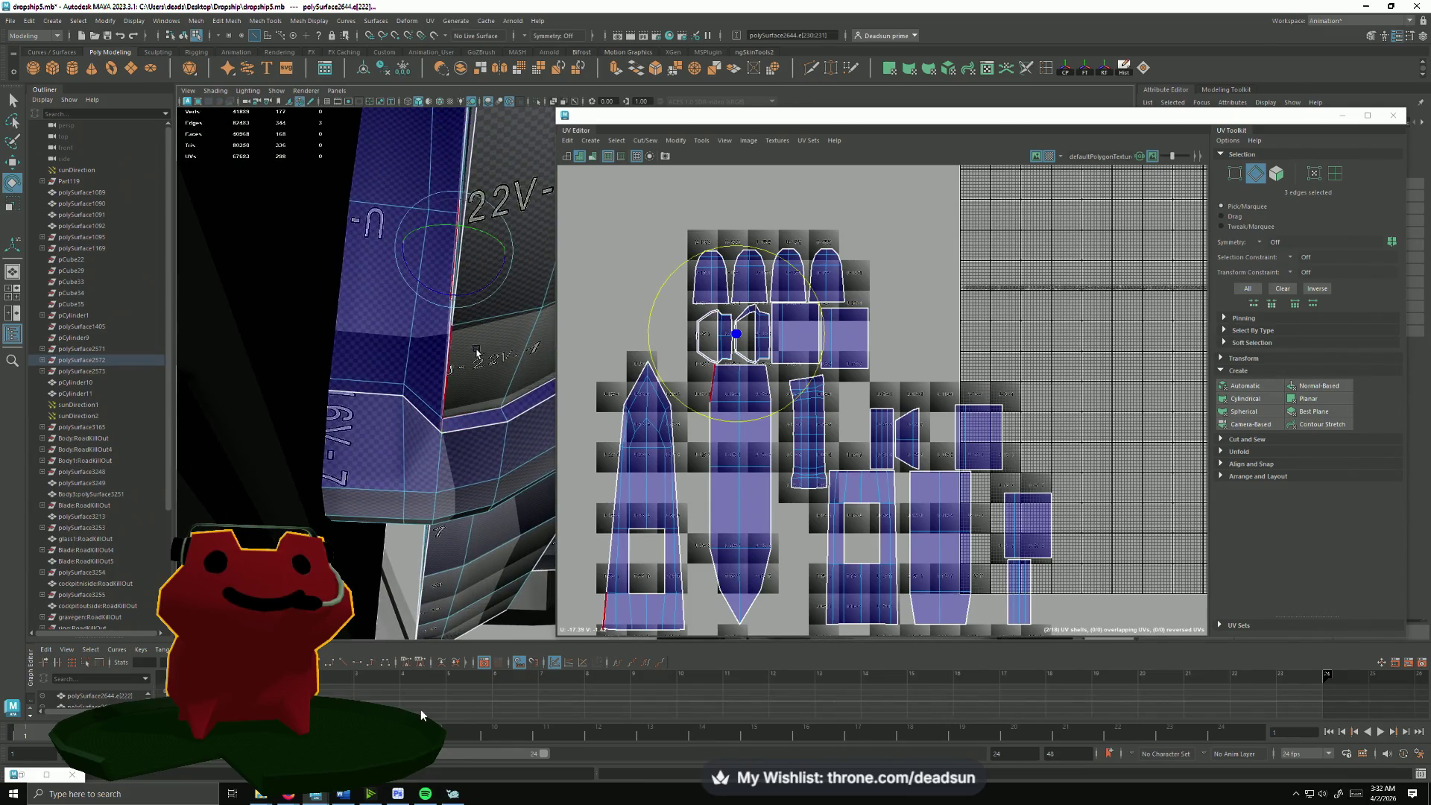
pyautogui.moveTo(446, 429)
pyautogui.keyDown('alt'); pyautogui.mouseDown()
pyautogui.moveTo(466, 389)
pyautogui.moveTo(425, 457)
pyautogui.moveTo(441, 448)
pyautogui.mouseUp(); pyautogui.keyUp('alt')
pyautogui.scroll(3, 835, 431)
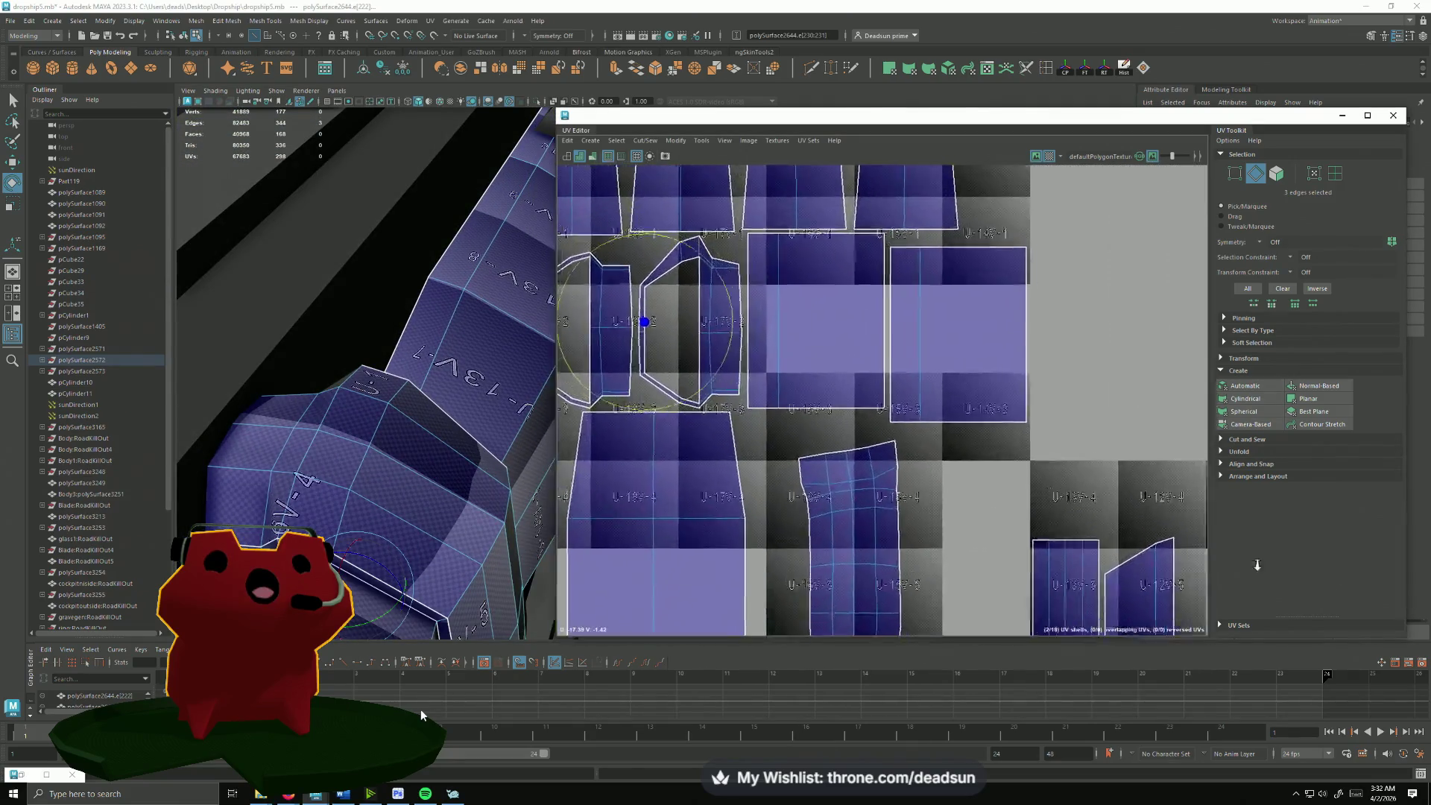
pyautogui.scroll(2, 835, 431)
pyautogui.scroll(2, 834, 431)
pyautogui.scroll(2, 839, 436)
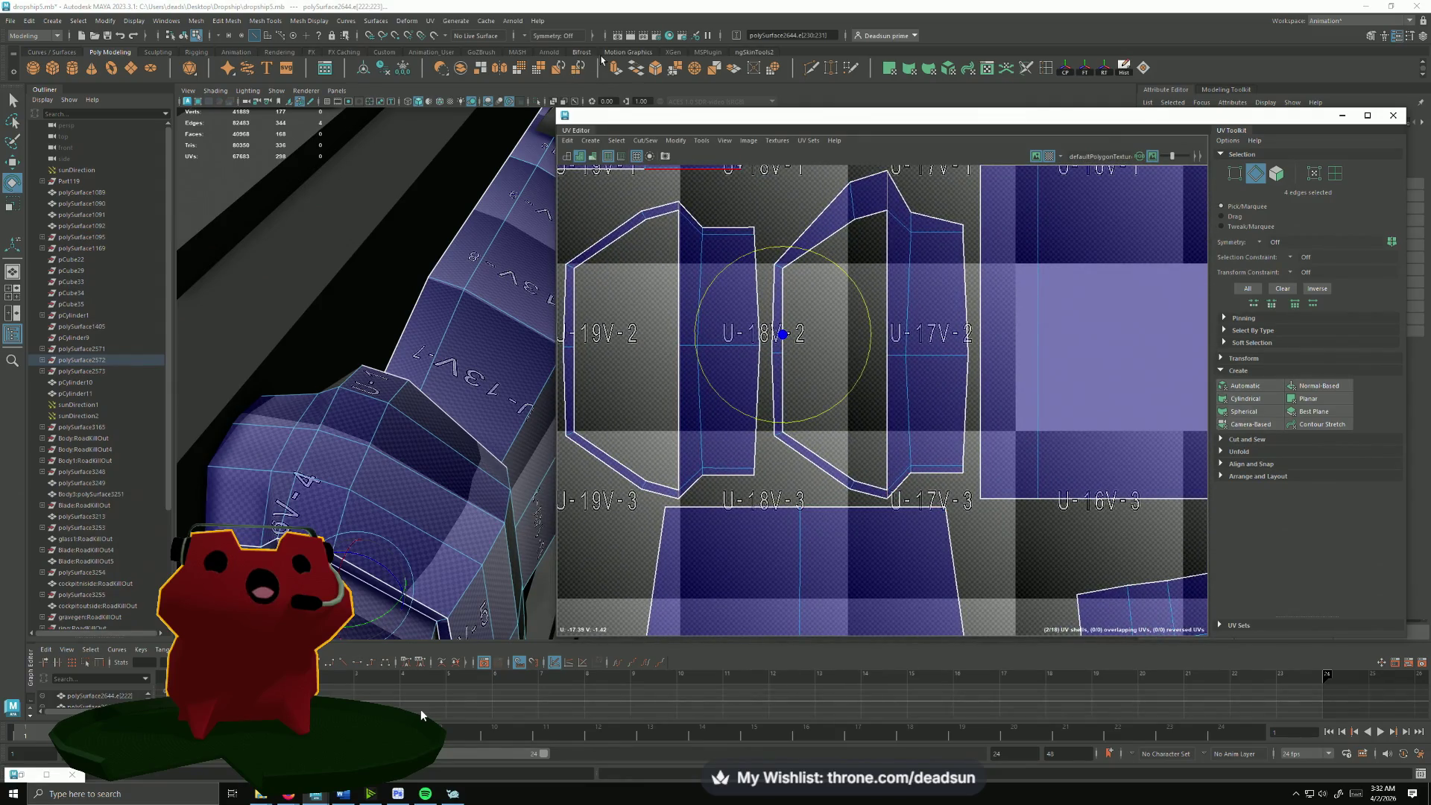
# Step: Apply a Cut/Sew operation to the selected border edges and cut along them
pyautogui.click(612, 141)
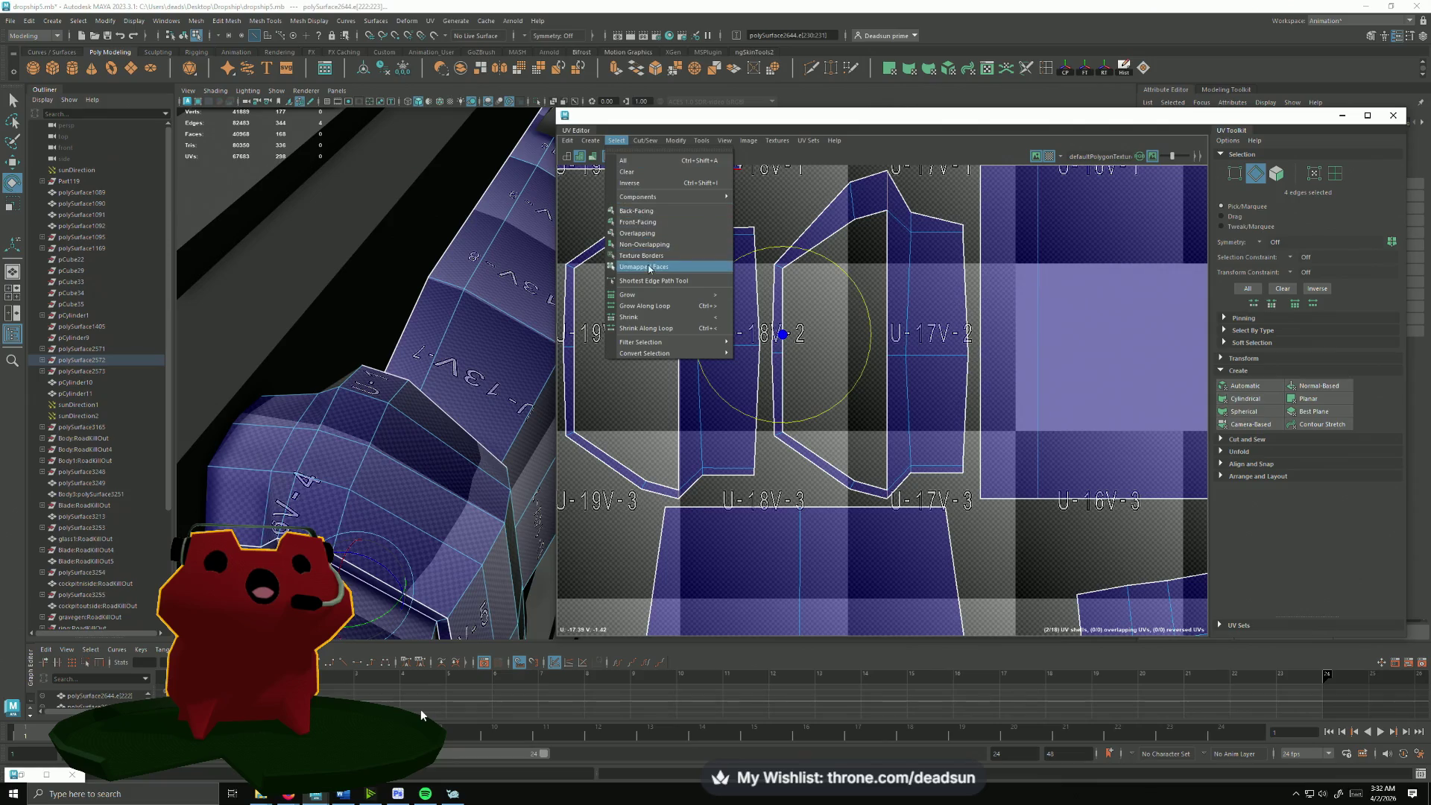
pyautogui.click(645, 177)
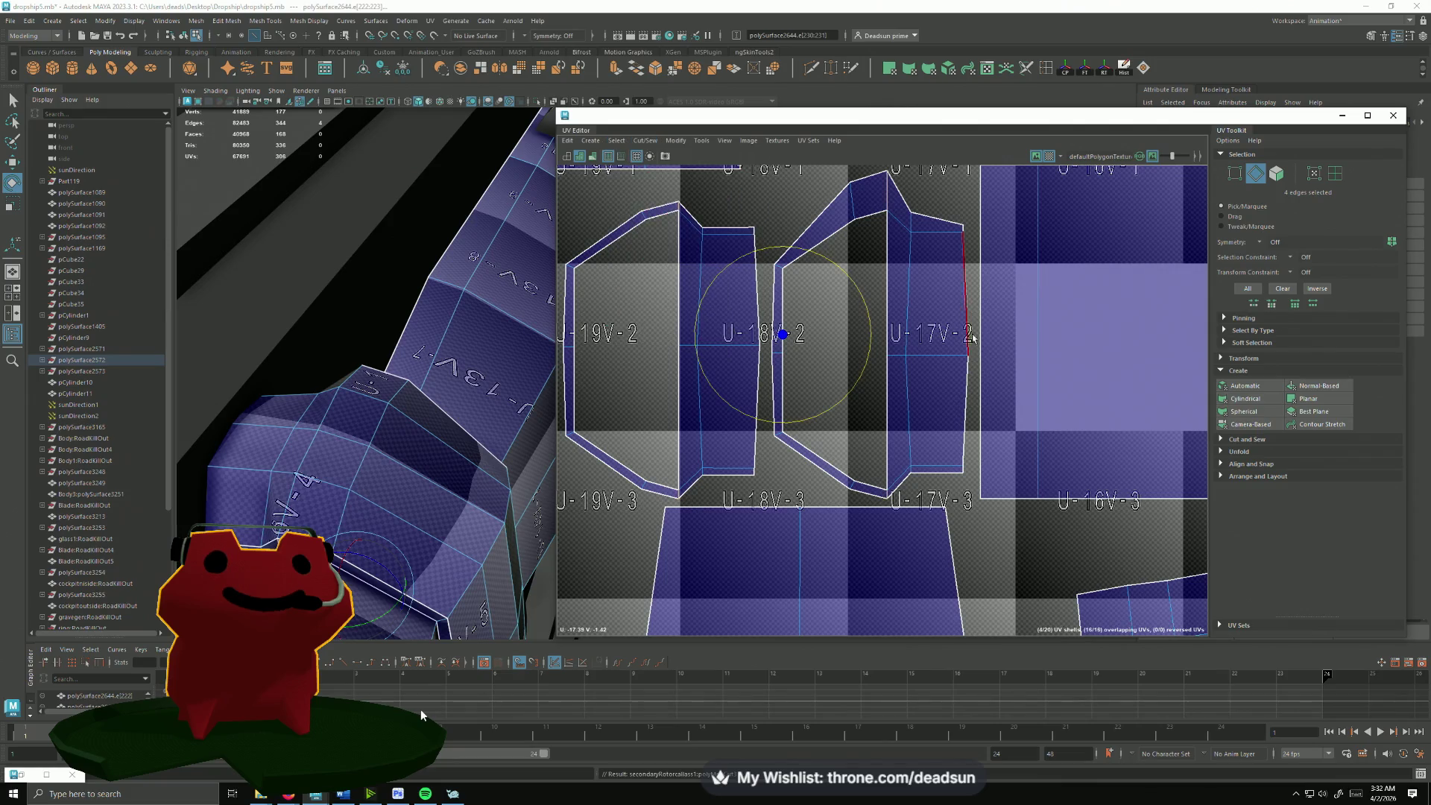
pyautogui.scroll(-2, 709, 259)
pyautogui.hotkey('ctrl', 'x')
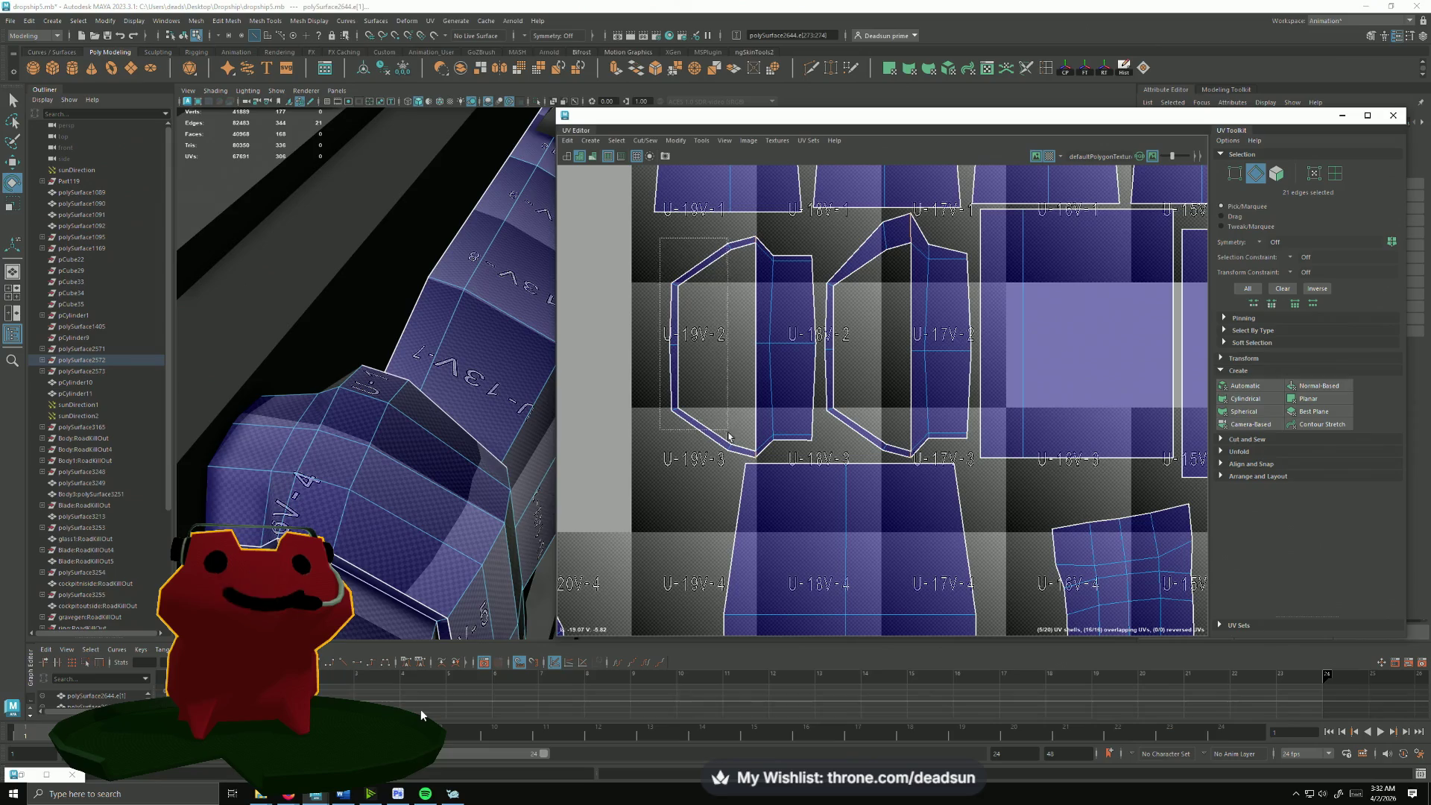
# Step: Select the left and middle shells' border edges and Move and Sew them into one long strut shell
pyautogui.click(747, 434)
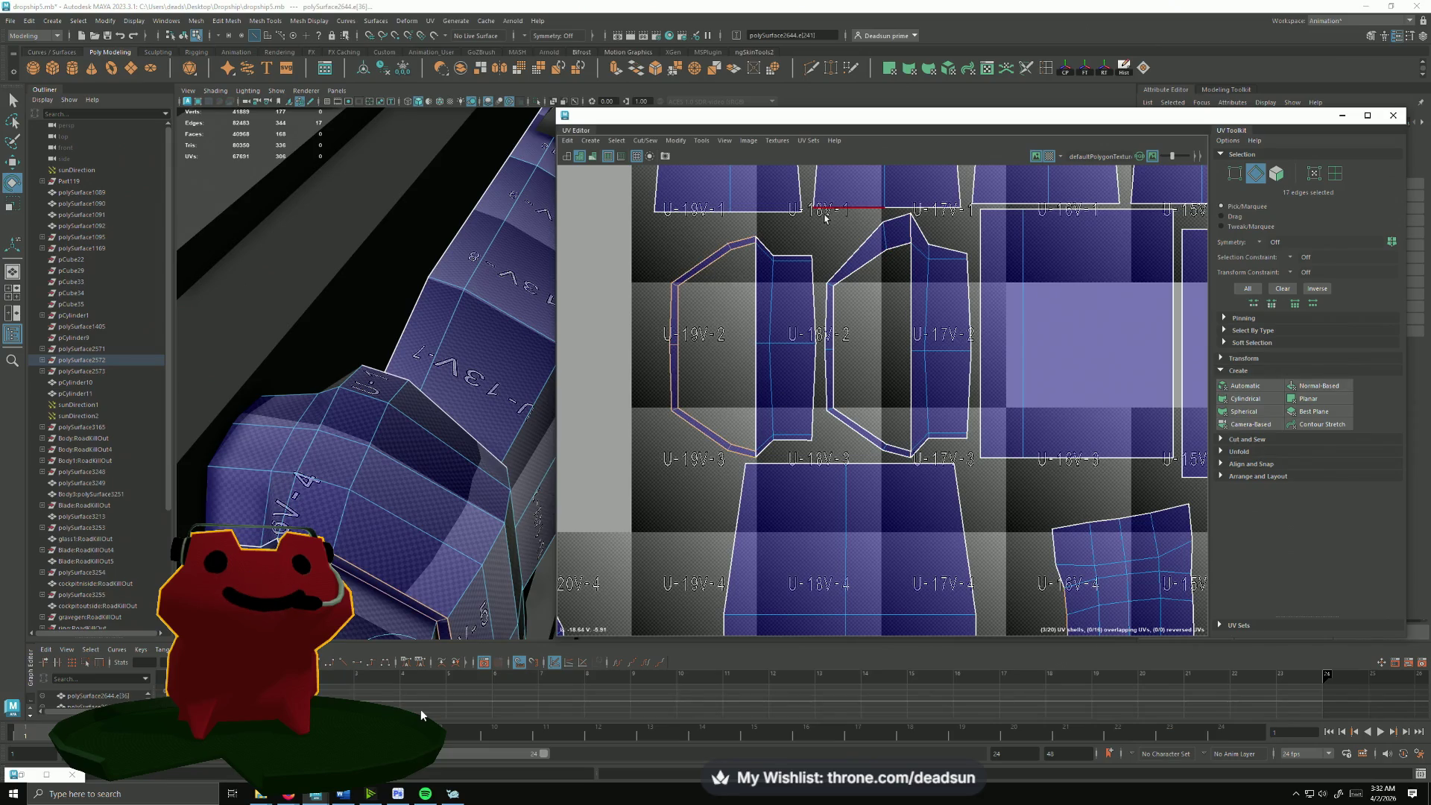
pyautogui.keyDown('shift'); pyautogui.doubleClick(860, 425); pyautogui.keyUp('shift')
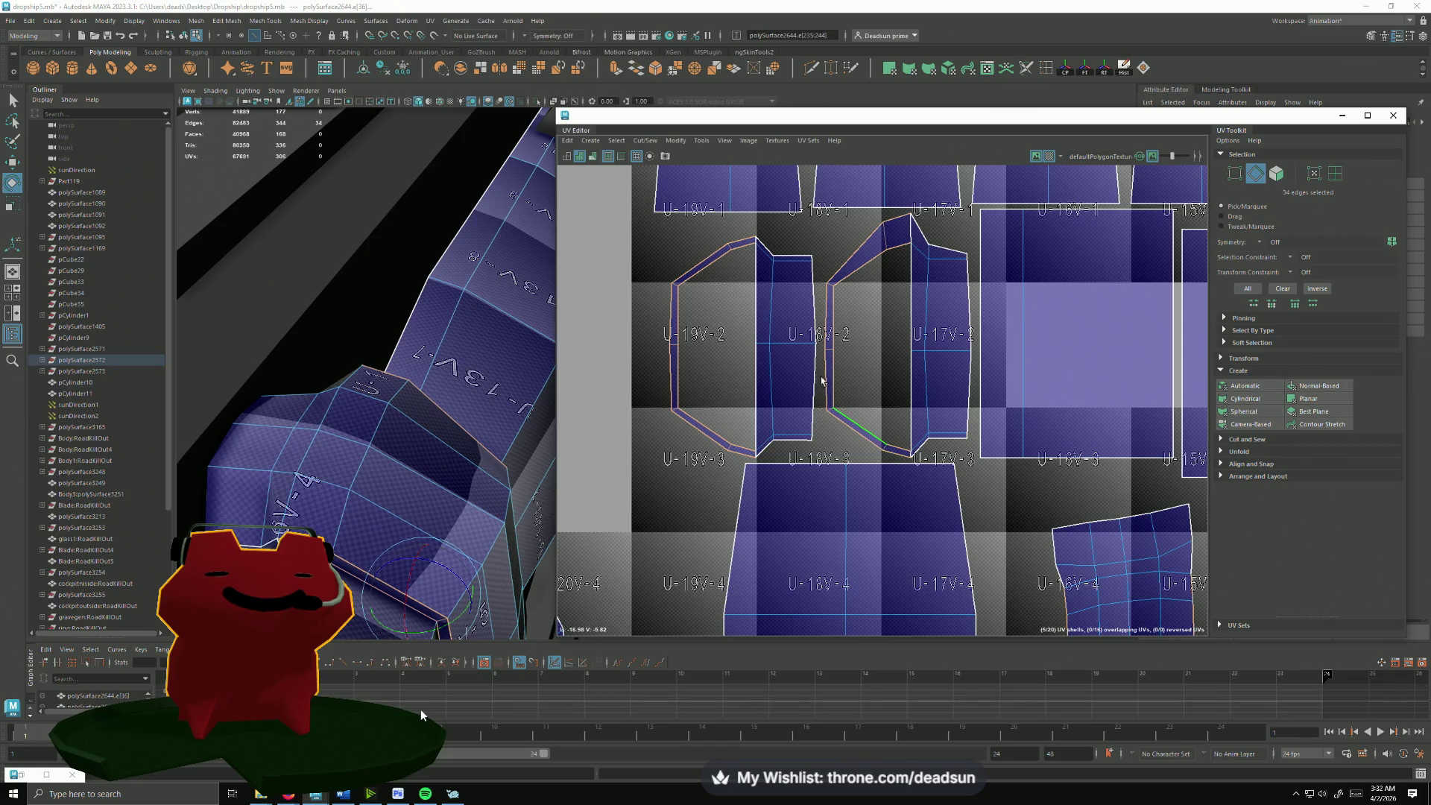
pyautogui.click(655, 141)
pyautogui.click(667, 248)
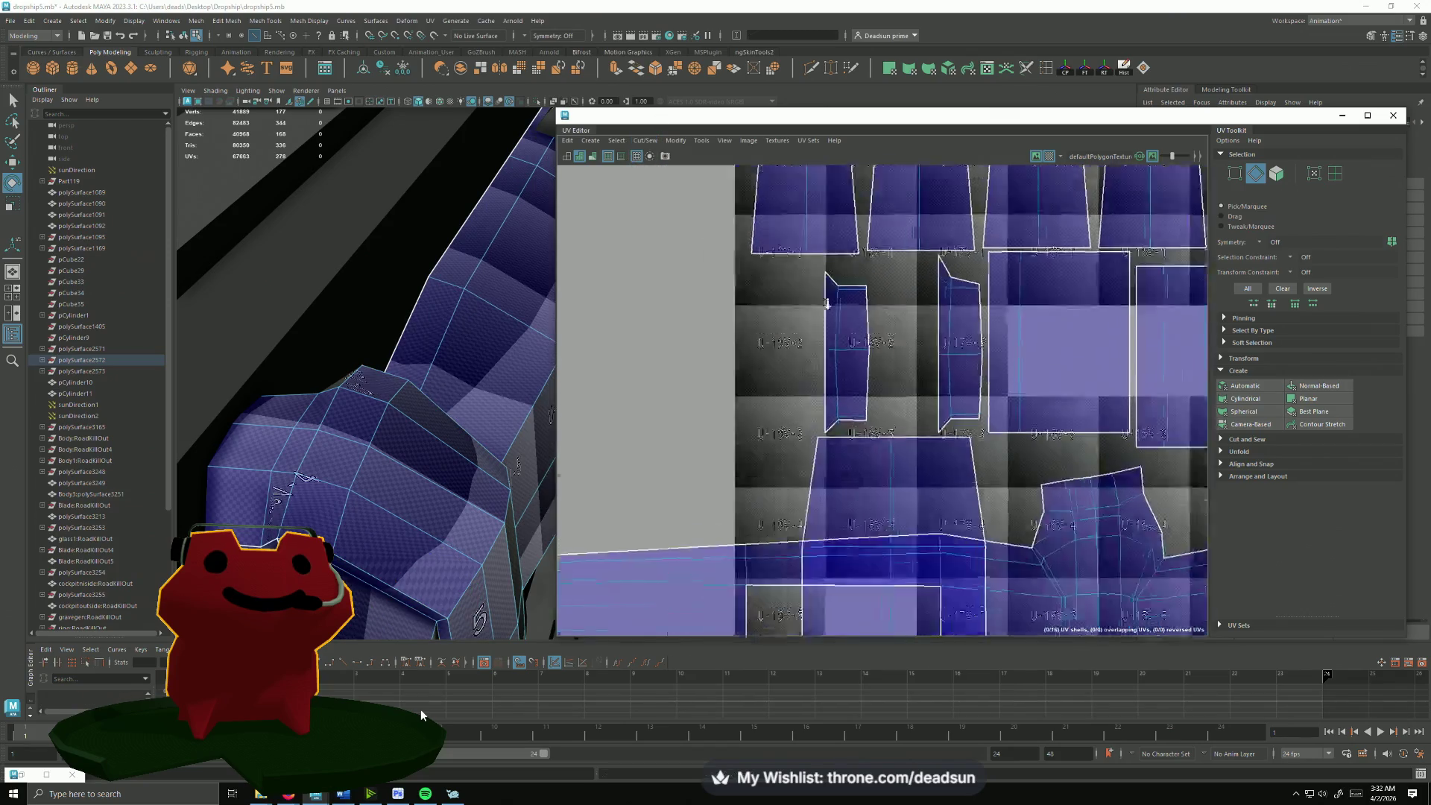
pyautogui.scroll(-3, 963, 343)
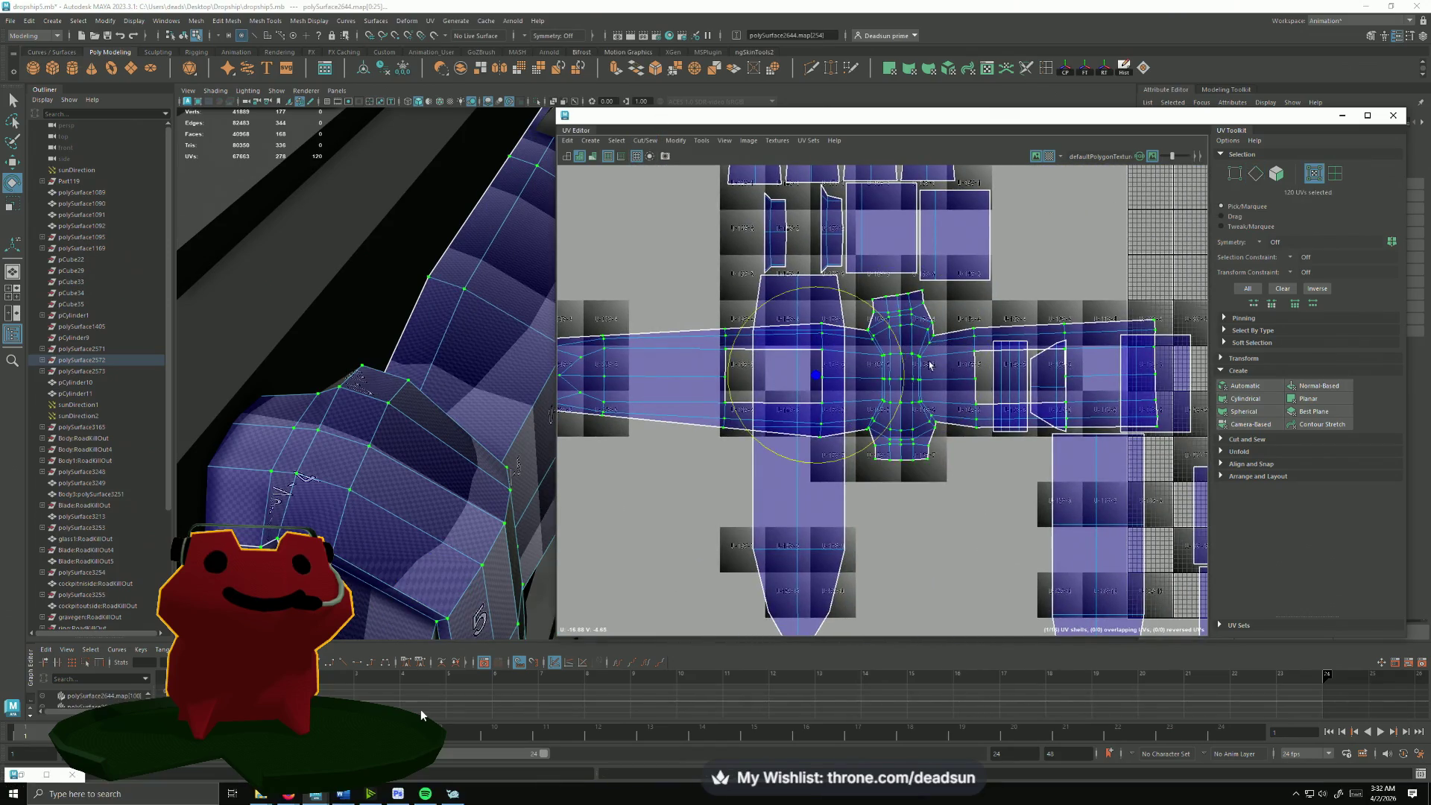
pyautogui.scroll(-2, 962, 343)
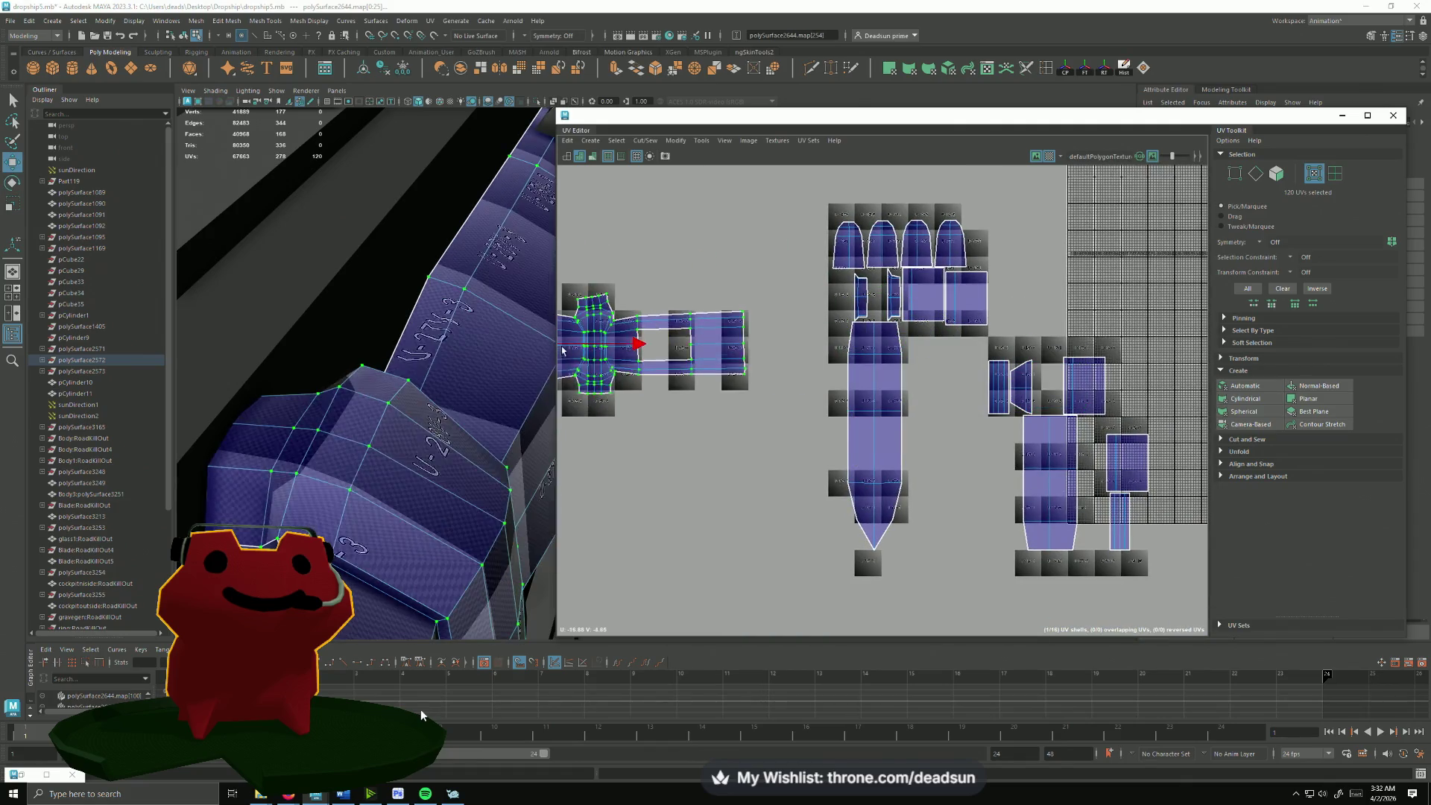
pyautogui.scroll(3, 771, 363)
pyautogui.click(647, 139)
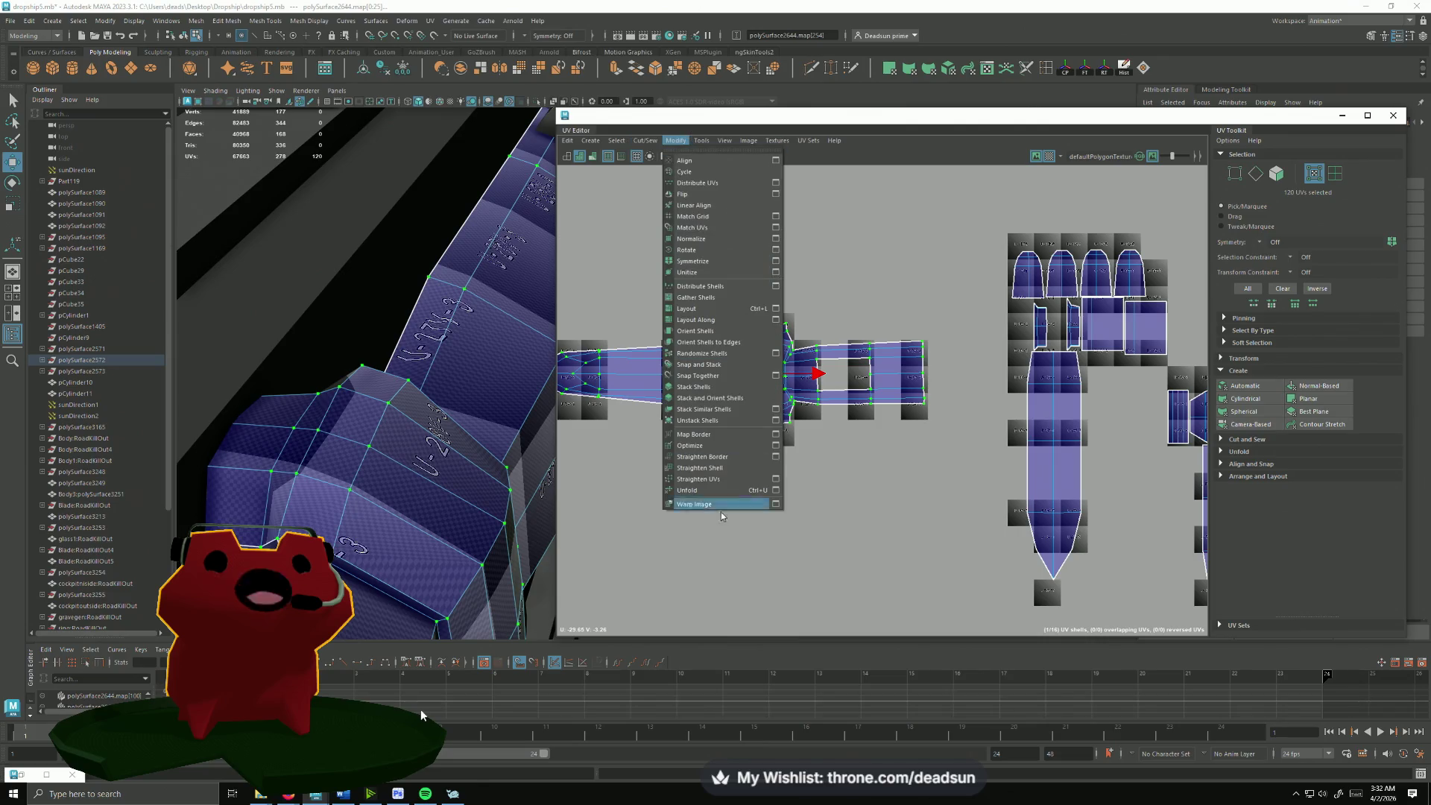
# Step: Unfold the fuselage UV shell and frame its top flap in the editor
pyautogui.click(710, 491)
pyautogui.keyDown('alt'); pyautogui.moveTo(704, 387); pyautogui.dragTo(824, 350, button='middle'); pyautogui.keyUp('alt')
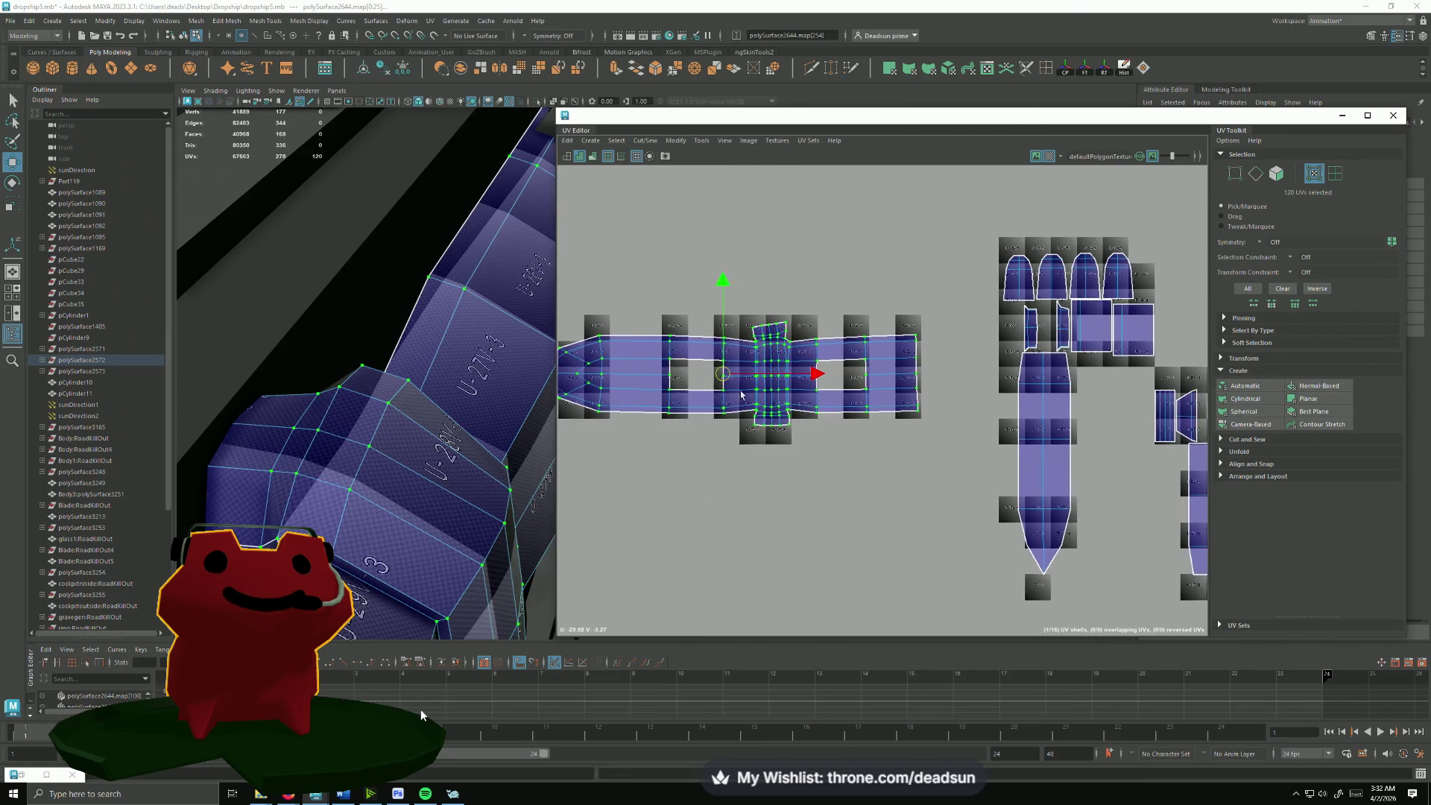
pyautogui.scroll(4, 828, 351)
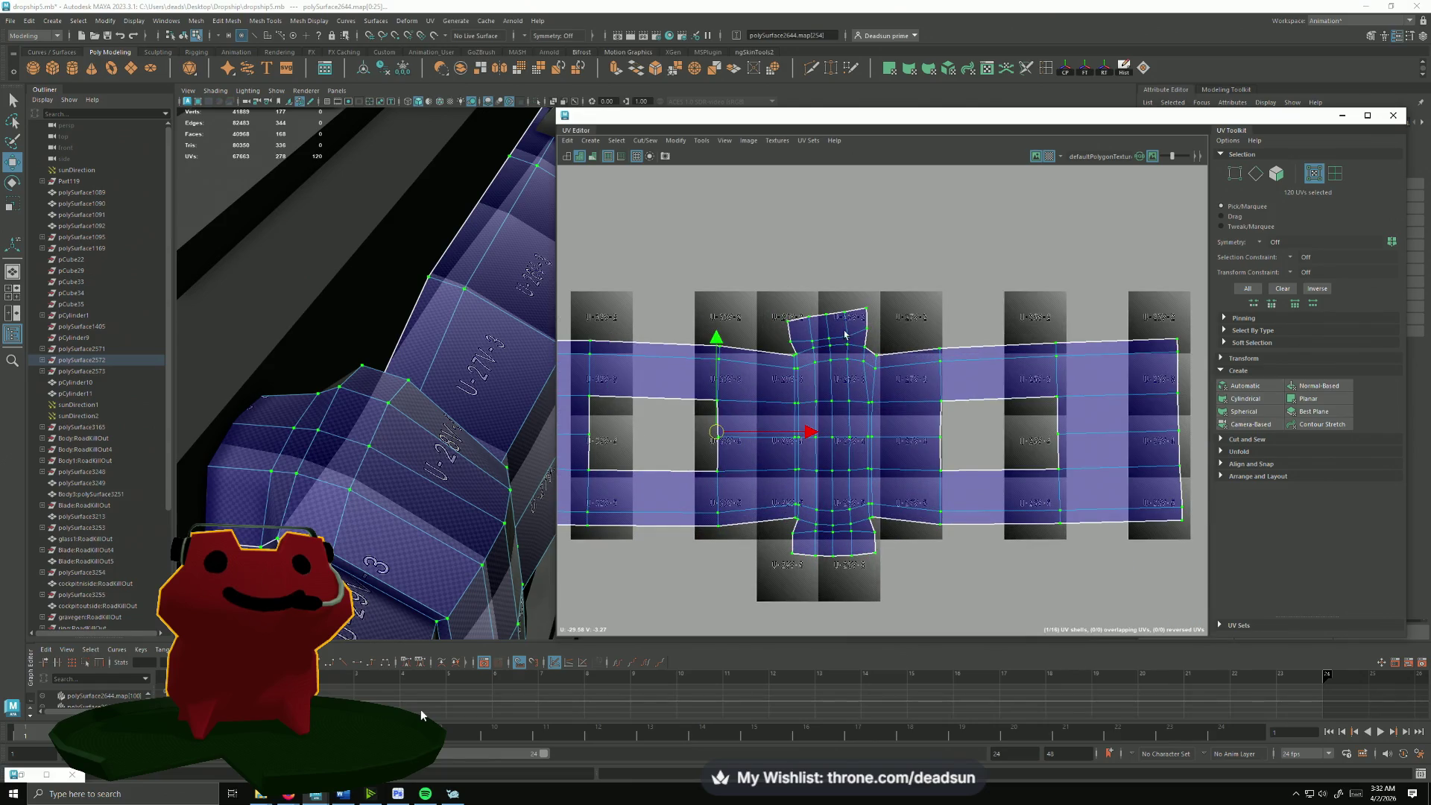
pyautogui.moveTo(846, 332)
pyautogui.keyDown('alt'); pyautogui.mouseDown(button='right')
pyautogui.moveTo(943, 409)
pyautogui.moveTo(1103, 427)
pyautogui.mouseUp(button='right'); pyautogui.keyUp('alt')
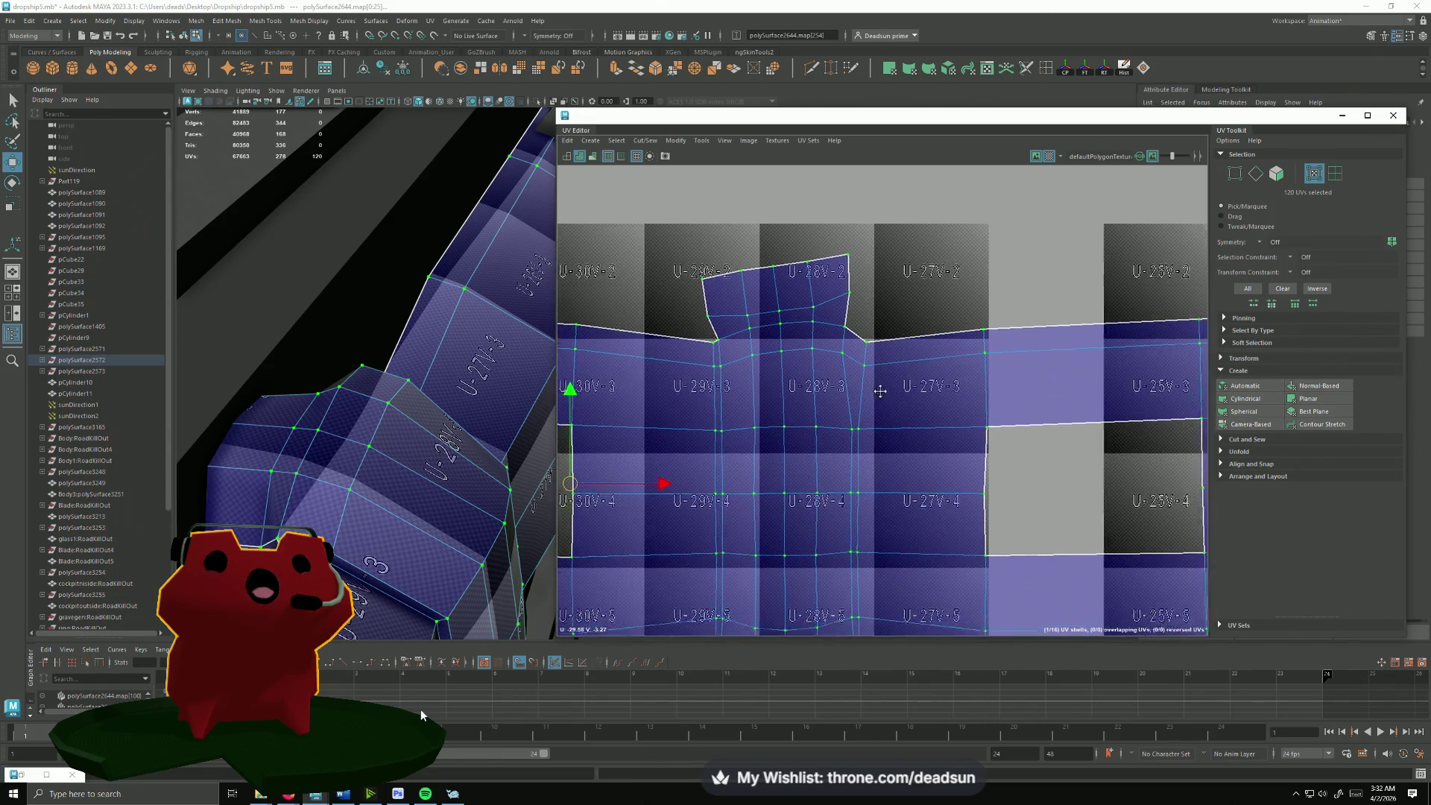
pyautogui.moveTo(965, 412)
pyautogui.keyDown('alt'); pyautogui.mouseDown(button='middle')
pyautogui.moveTo(751, 409)
pyautogui.moveTo(715, 394)
pyautogui.mouseUp(button='middle'); pyautogui.keyUp('alt')
pyautogui.scroll(-2, 751, 410)
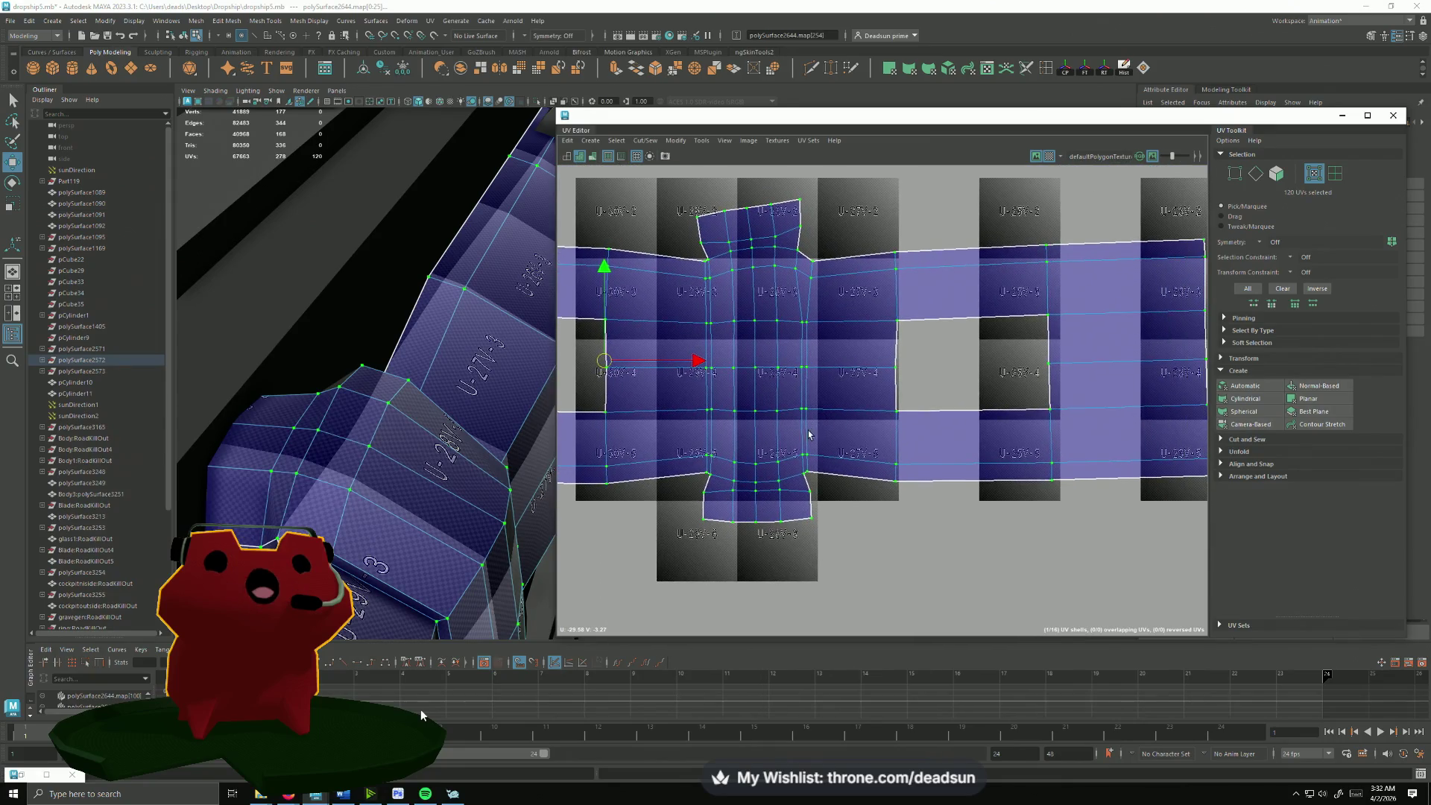
pyautogui.scroll(1, 789, 202)
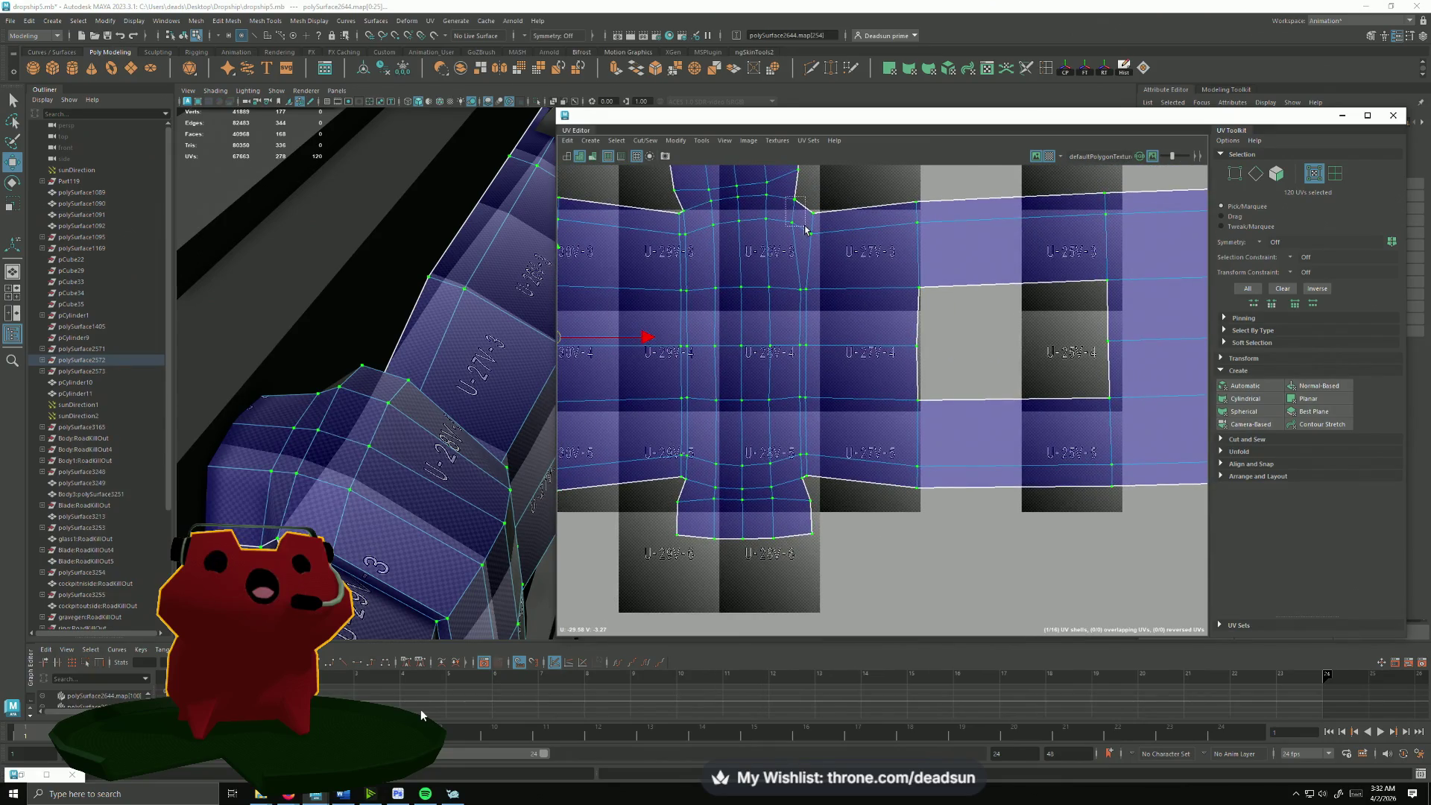
pyautogui.keyDown('alt'); pyautogui.moveTo(787, 202); pyautogui.dragTo(721, 300, button='middle'); pyautogui.keyUp('alt')
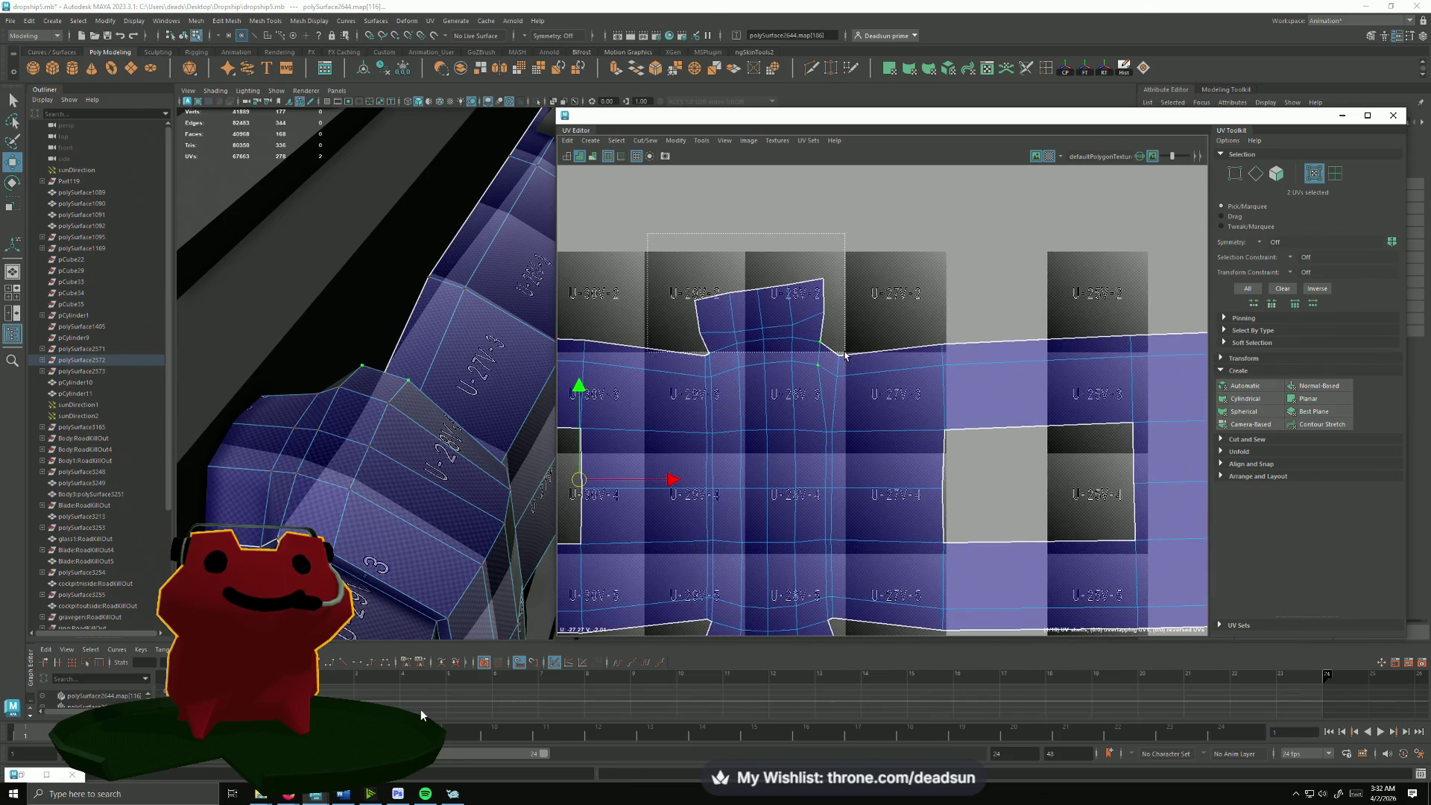
# Step: Rotate the top flap UVs upright and scale its top-edge and lower rows into line
pyautogui.moveTo(839, 355); pyautogui.dragTo(861, 318)
pyautogui.press('e')
pyautogui.press('w')
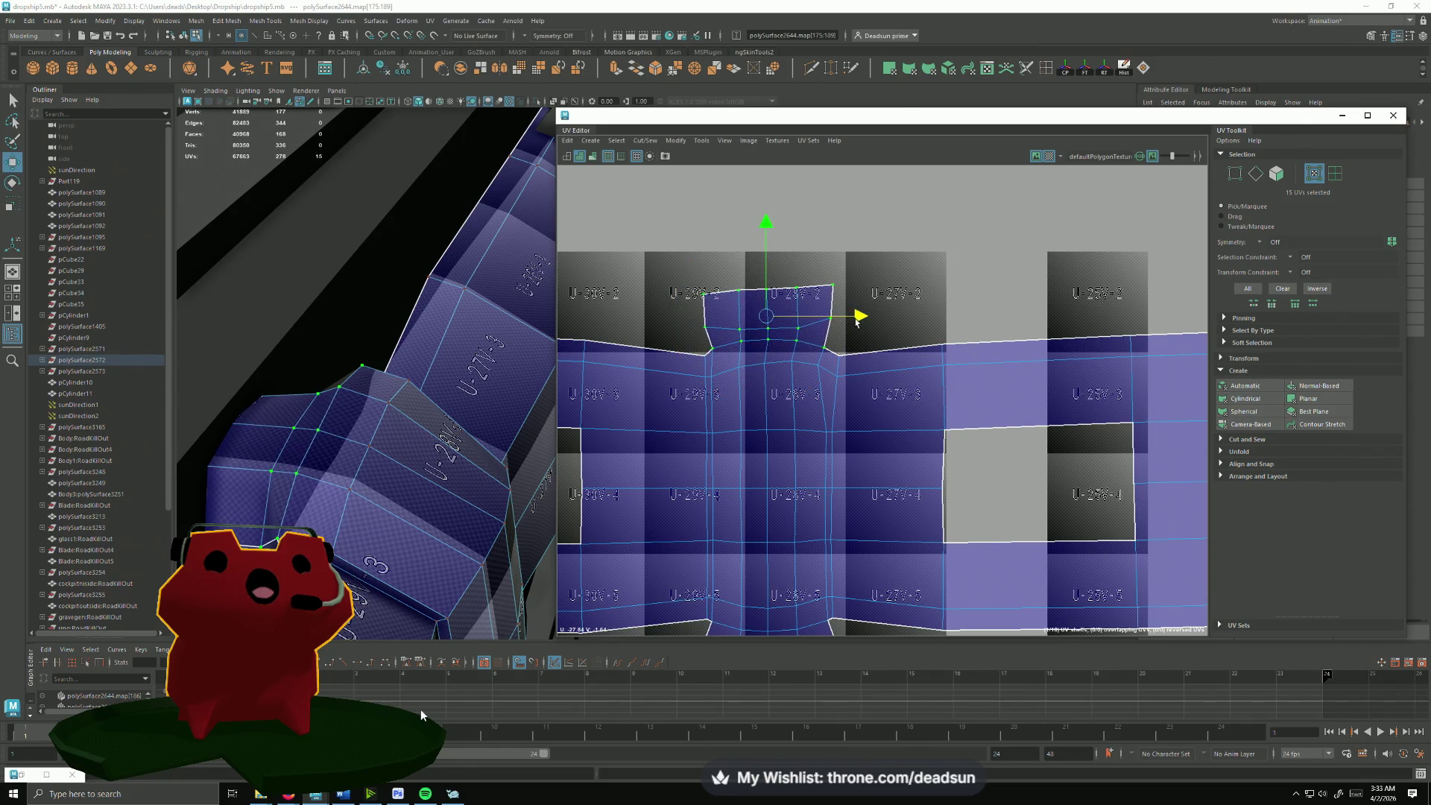
pyautogui.moveTo(658, 255); pyautogui.dragTo(890, 307)
pyautogui.press('r')
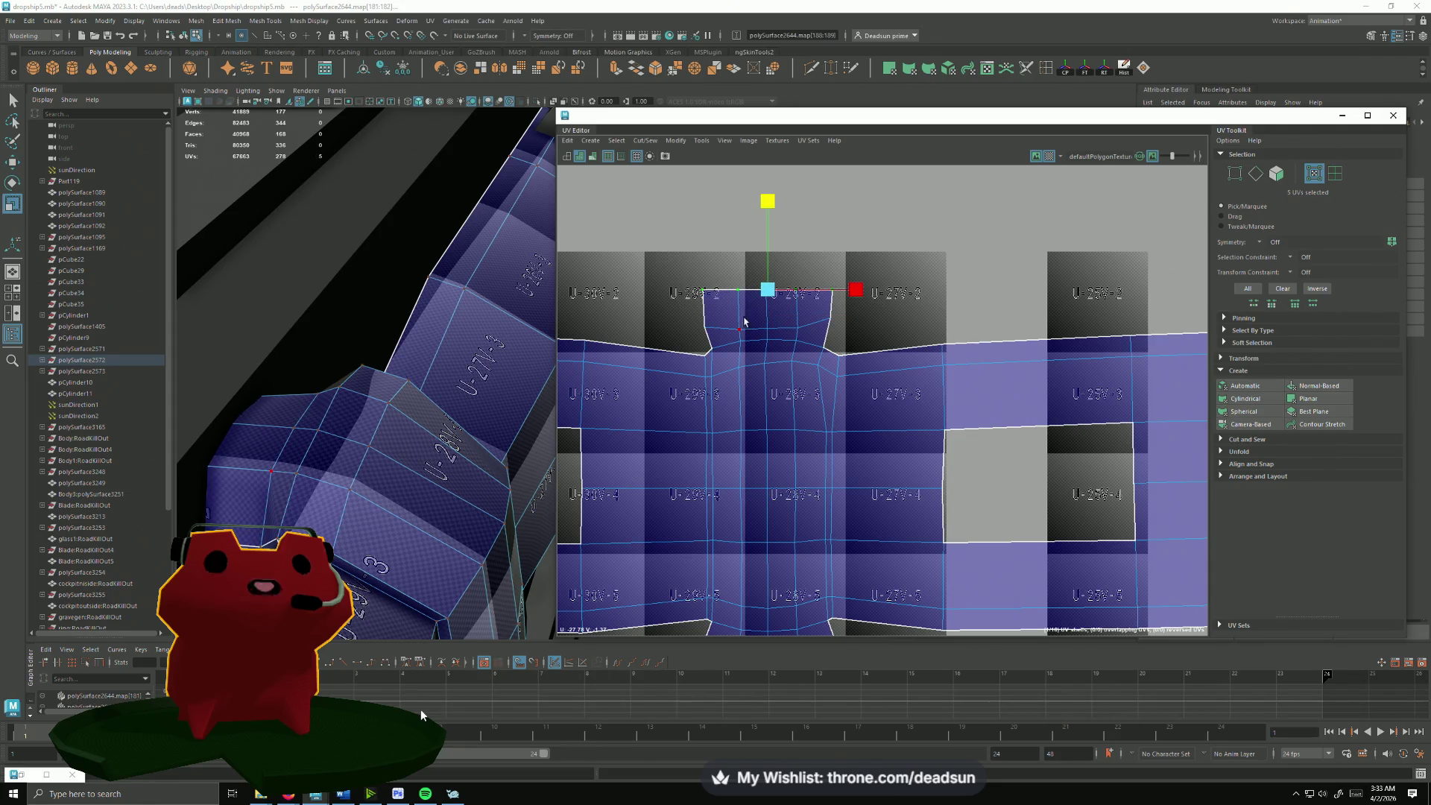
pyautogui.moveTo(715, 314); pyautogui.dragTo(838, 343)
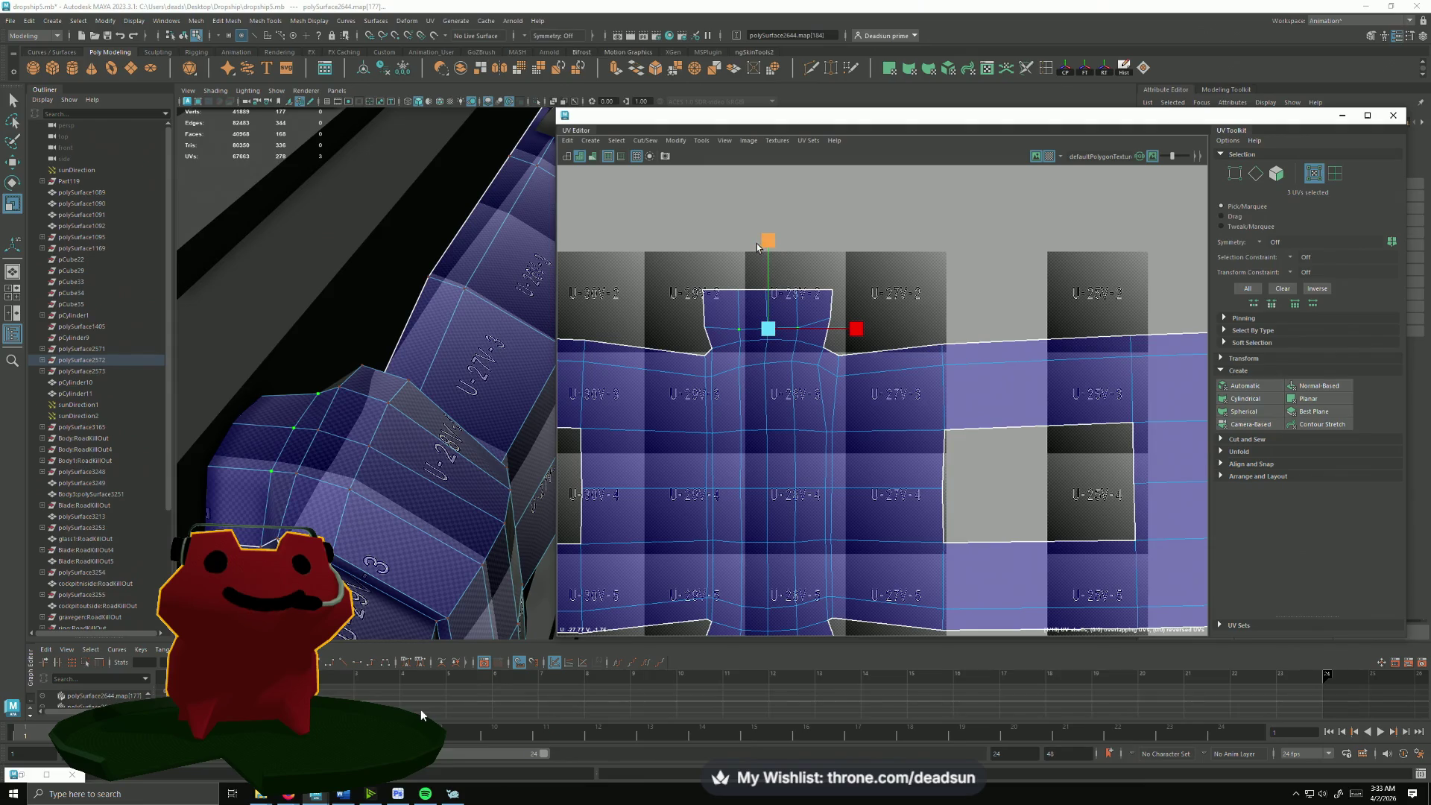
# Step: Move the flap's corner UV onto the shell border, undoing one misplaced downward move
pyautogui.click(818, 366)
pyautogui.press('w')
pyautogui.moveTo(910, 365); pyautogui.dragTo(917, 366)
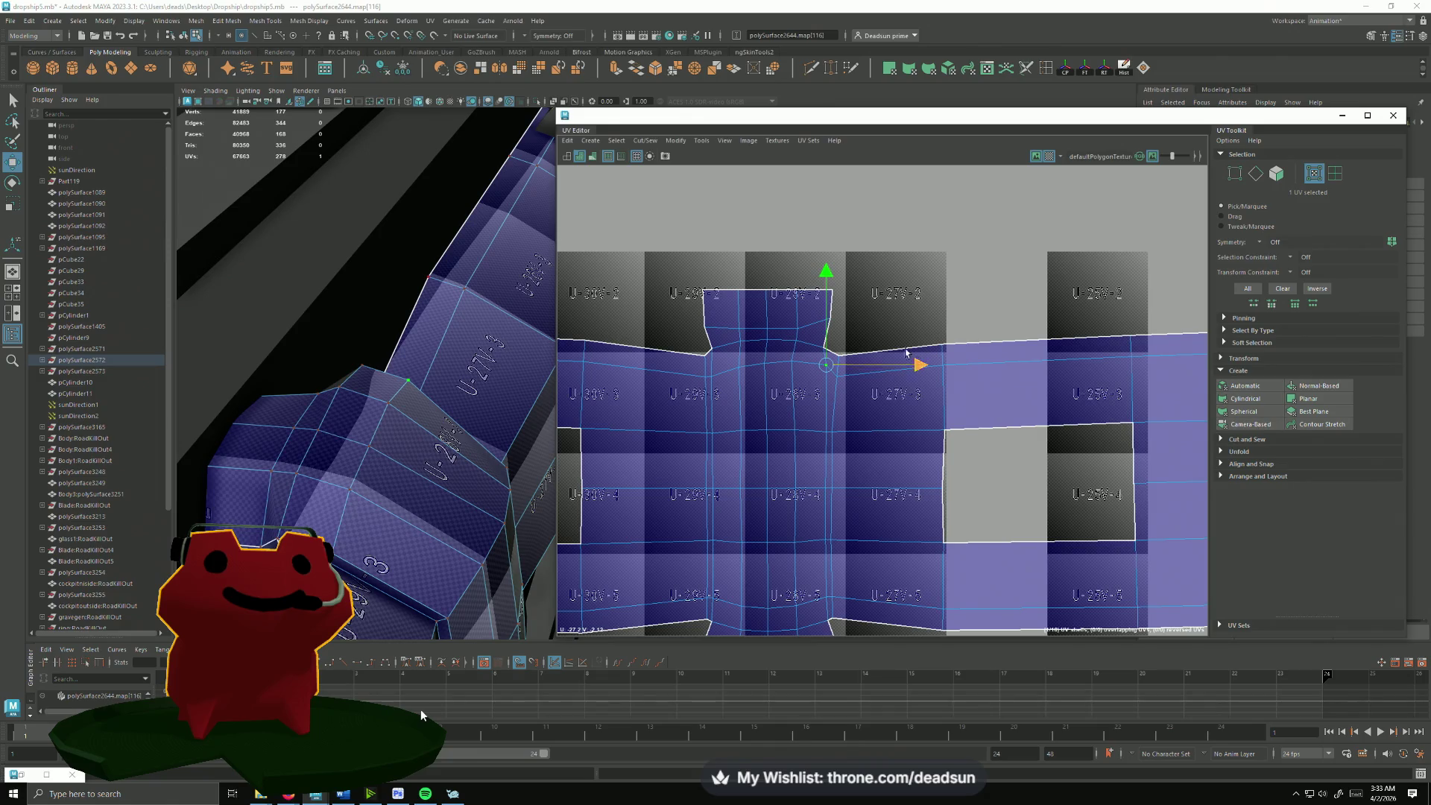
pyautogui.moveTo(811, 274); pyautogui.dragTo(839, 317)
pyautogui.hotkey('ctrl', 'z')
pyautogui.moveTo(837, 365); pyautogui.dragTo(834, 358)
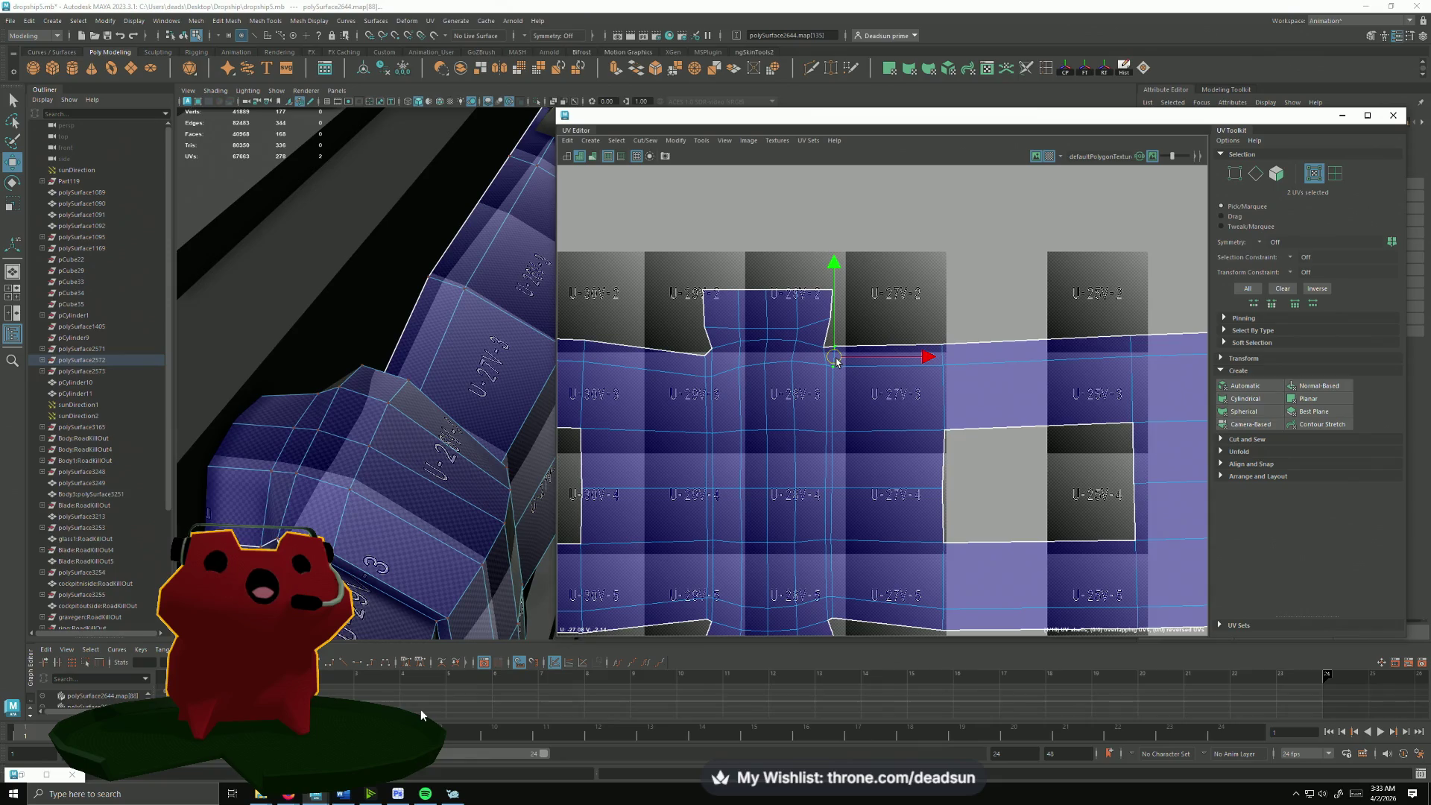
pyautogui.scroll(-2, 837, 361)
pyautogui.scroll(-2, 838, 369)
pyautogui.scroll(-2, 845, 402)
pyautogui.scroll(-1, 853, 444)
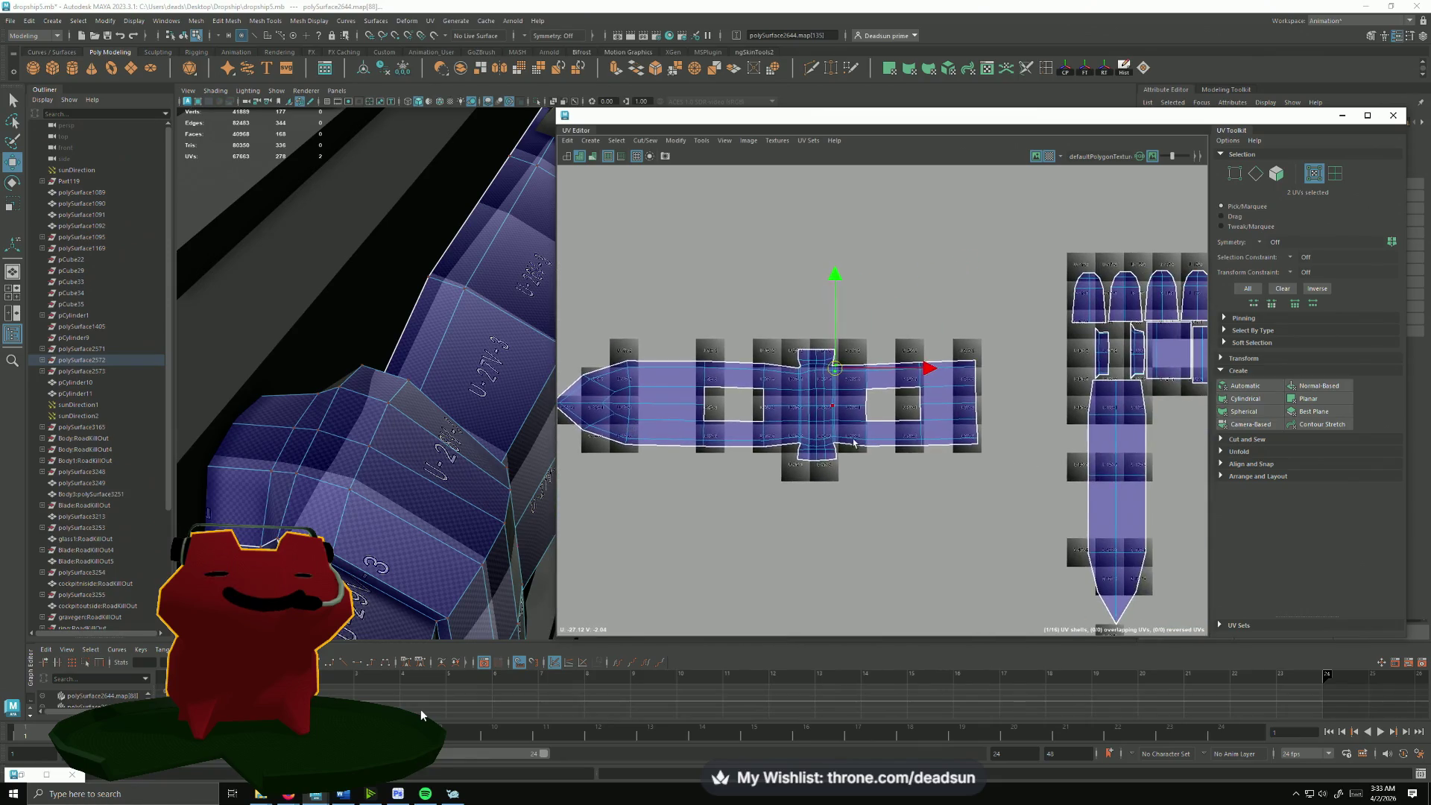
pyautogui.scroll(-1, 853, 445)
# Step: Select two edges on the fuselage end and Move and Sew the tall shell onto it, repeating with G
pyautogui.moveTo(425, 369)
pyautogui.keyDown('alt'); pyautogui.mouseDown()
pyautogui.moveTo(477, 403)
pyautogui.moveTo(165, 364)
pyautogui.moveTo(369, 436)
pyautogui.mouseUp(); pyautogui.keyUp('alt')
pyautogui.moveTo(369, 436); pyautogui.dragTo(336, 403, button='right')
pyautogui.click(353, 447)
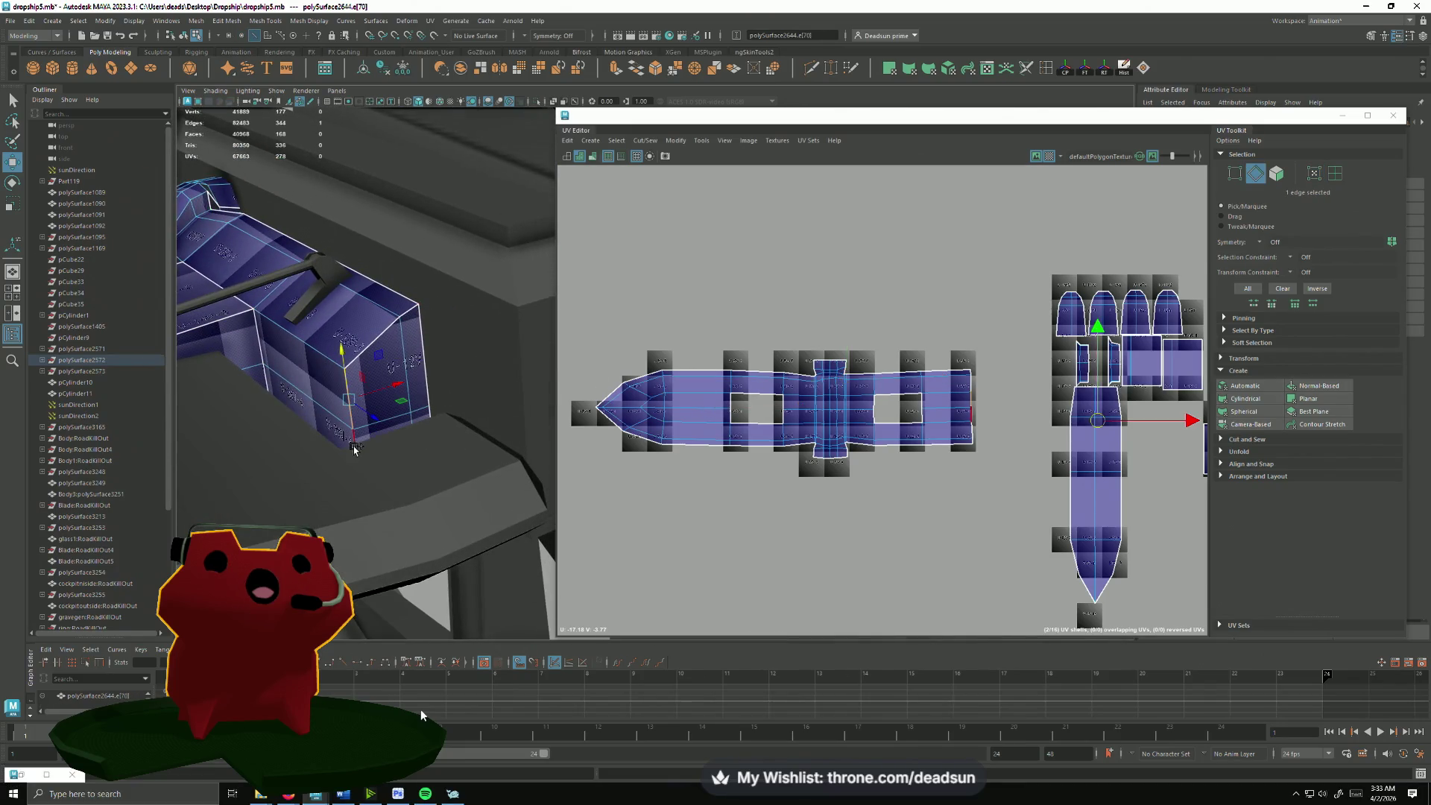
pyautogui.keyDown('alt'); pyautogui.moveTo(353, 448); pyautogui.dragTo(416, 439); pyautogui.keyUp('alt')
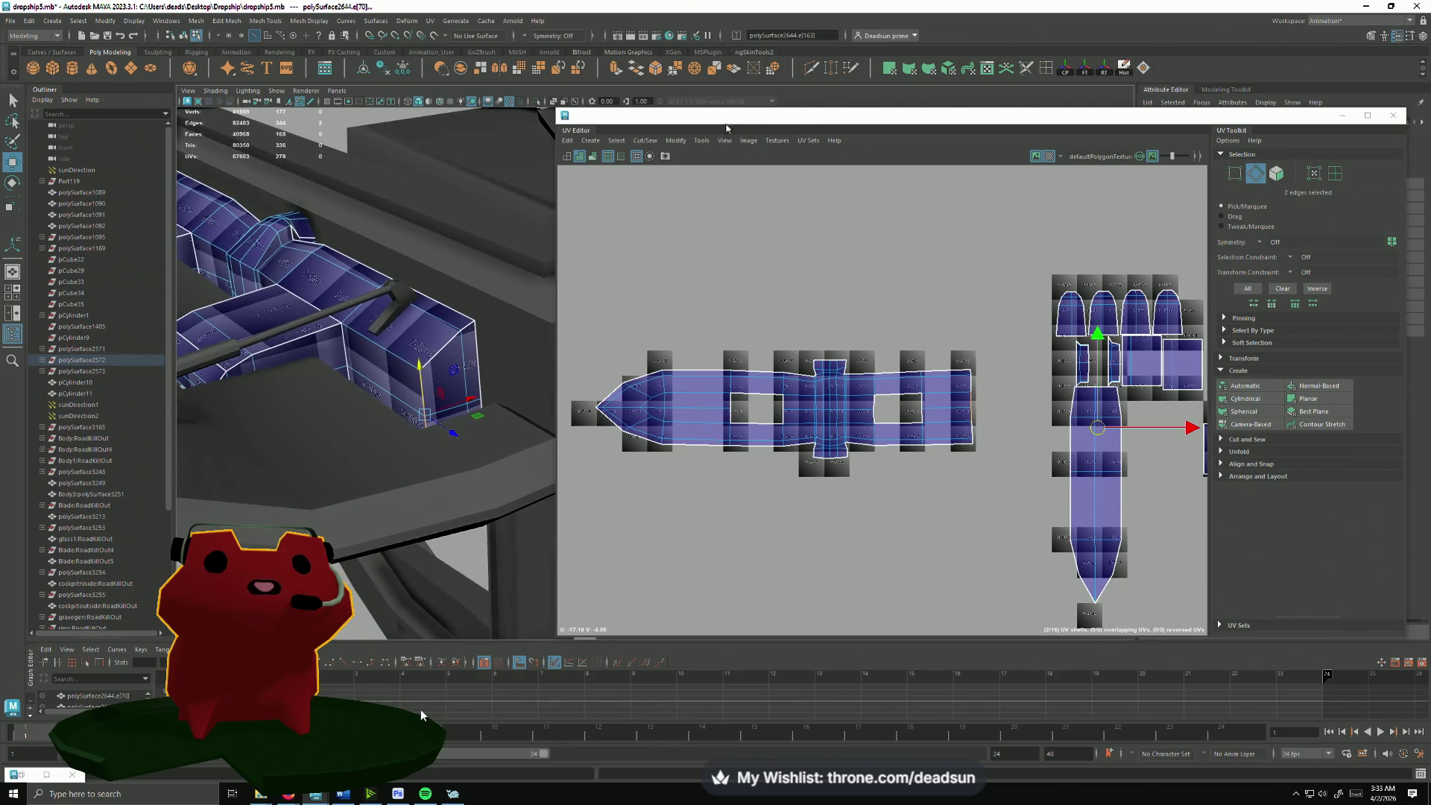
pyautogui.click(645, 139)
pyautogui.click(661, 248)
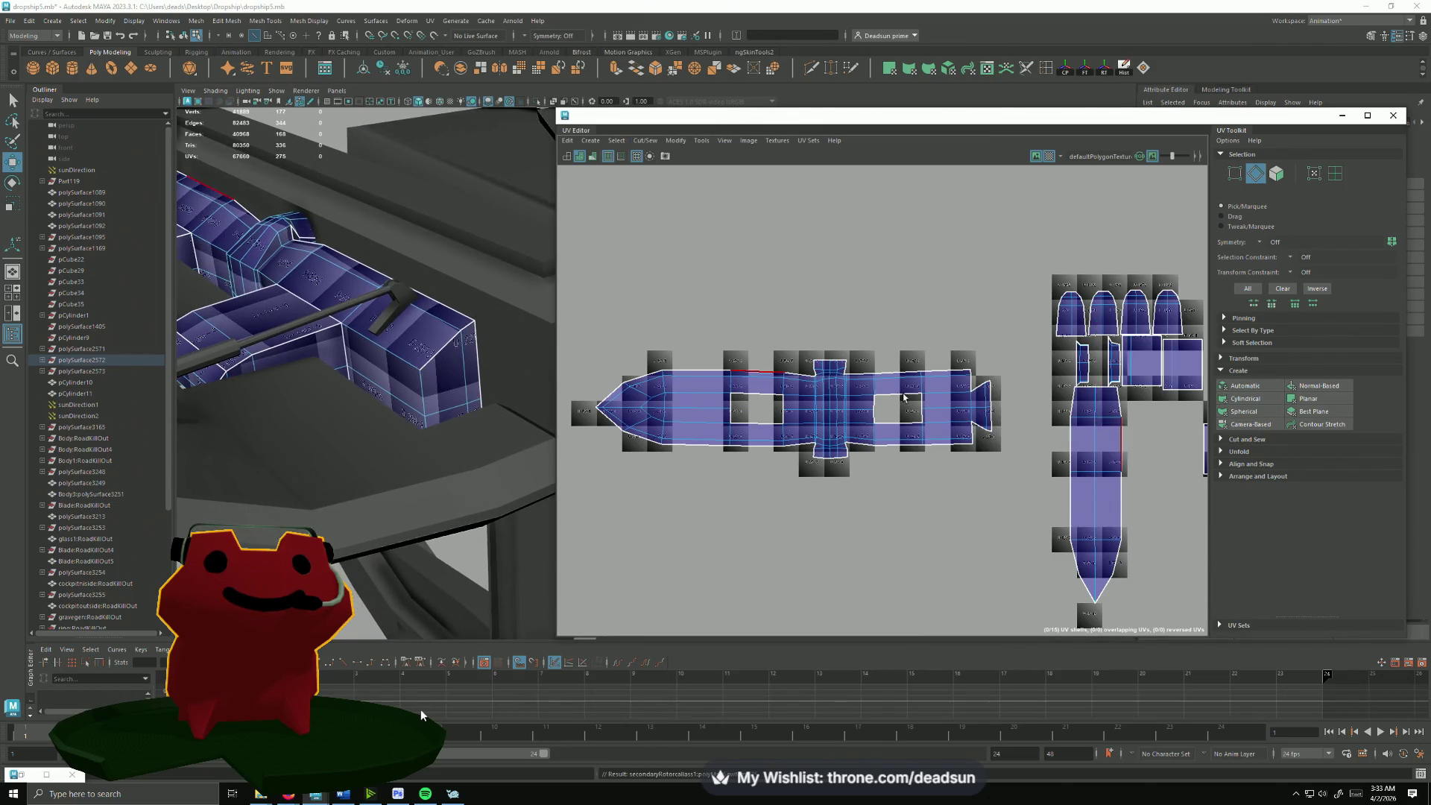
pyautogui.scroll(2, 1007, 425)
pyautogui.keyDown('alt'); pyautogui.moveTo(1185, 448); pyautogui.dragTo(960, 442, button='middle'); pyautogui.keyUp('alt')
pyautogui.scroll(-3, 960, 444)
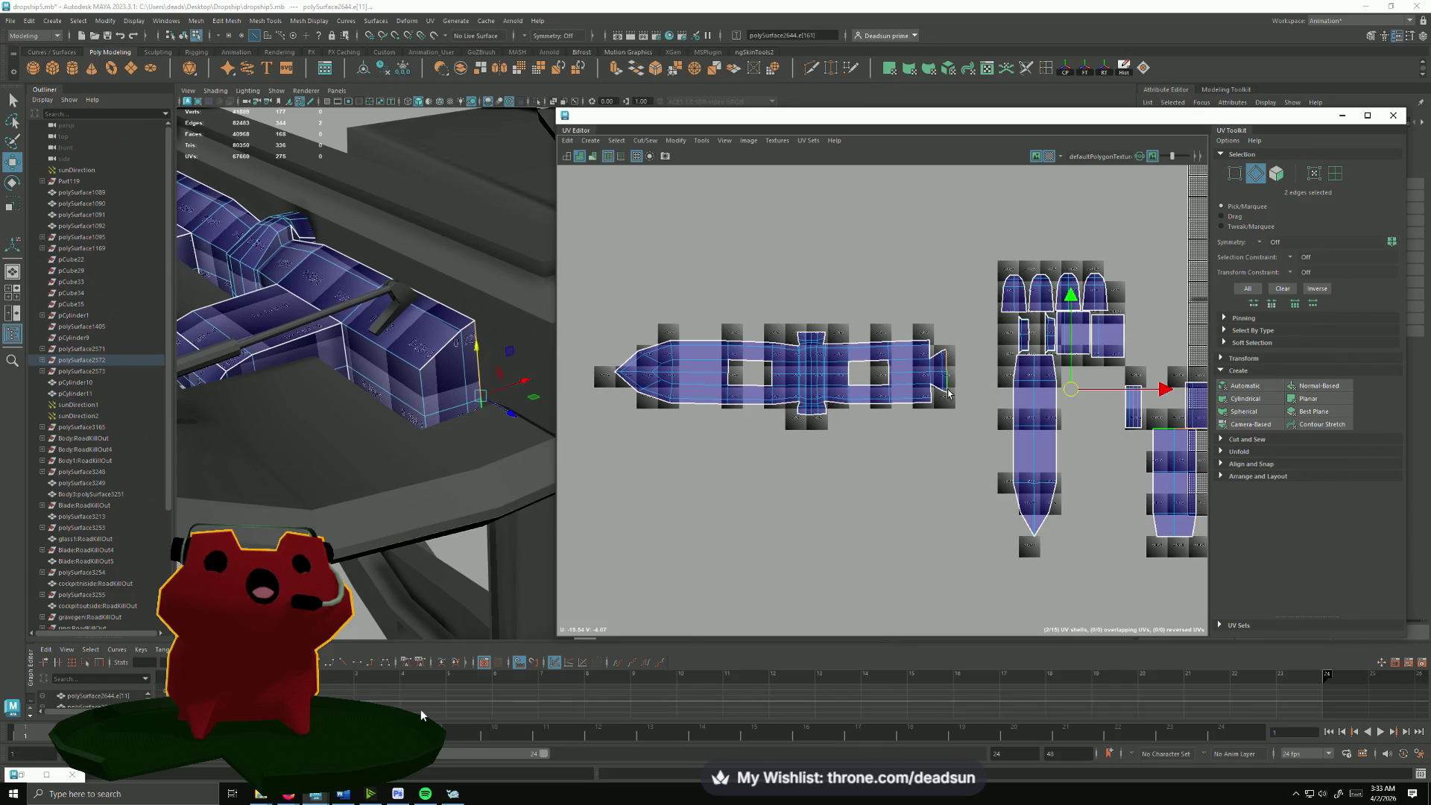
pyautogui.press('g')
# Step: Move the whole fuselage shell up above the other shells in the UV tile
pyautogui.keyDown('ctrl'); pyautogui.moveTo(956, 389); pyautogui.dragTo(951, 383, button='right'); pyautogui.keyUp('ctrl')
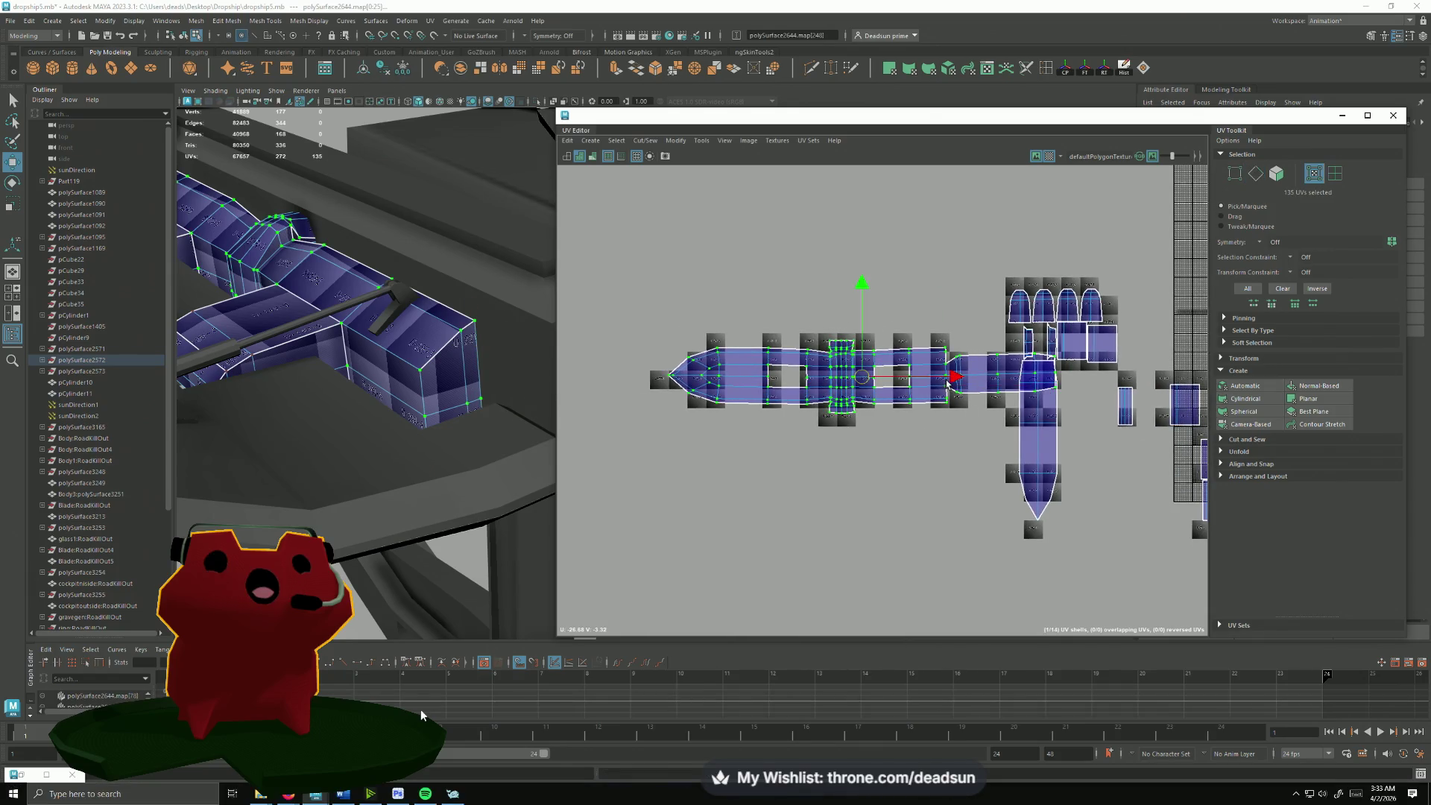
pyautogui.moveTo(848, 384); pyautogui.dragTo(870, 252)
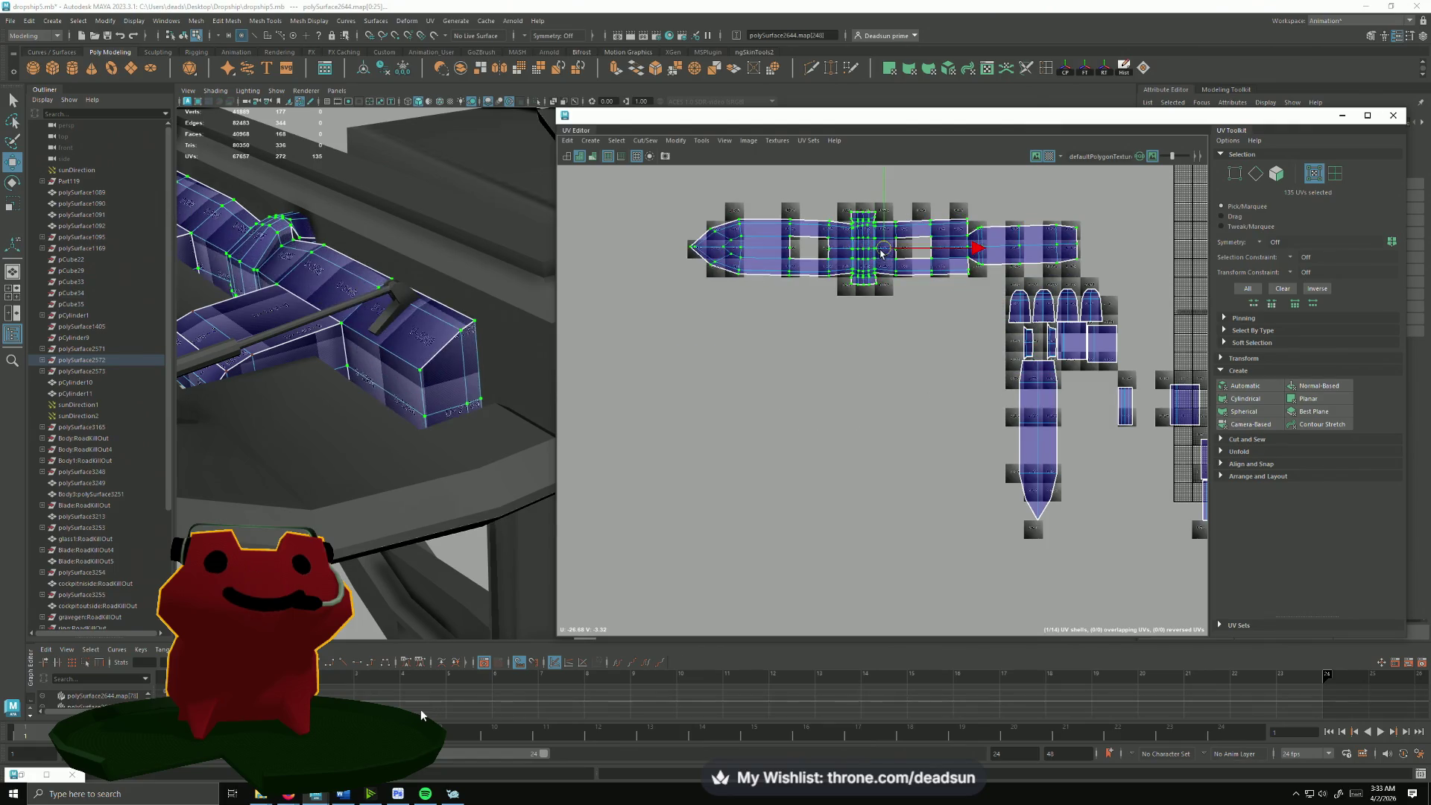
# Step: Select two edges on another mesh part and cut its shell loose along them
pyautogui.keyDown('alt'); pyautogui.moveTo(480, 335); pyautogui.dragTo(576, 343); pyautogui.keyUp('alt')
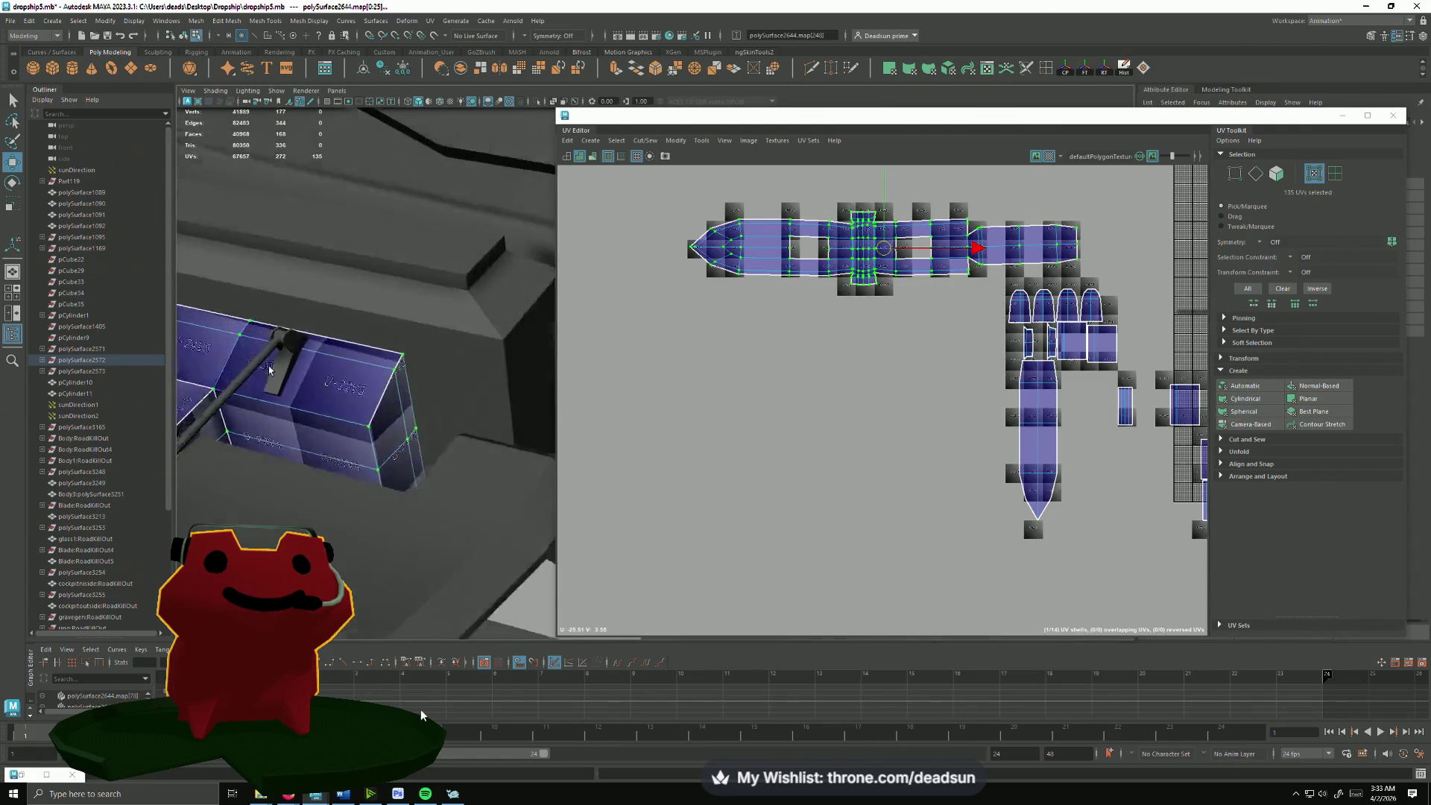
pyautogui.press('F10')
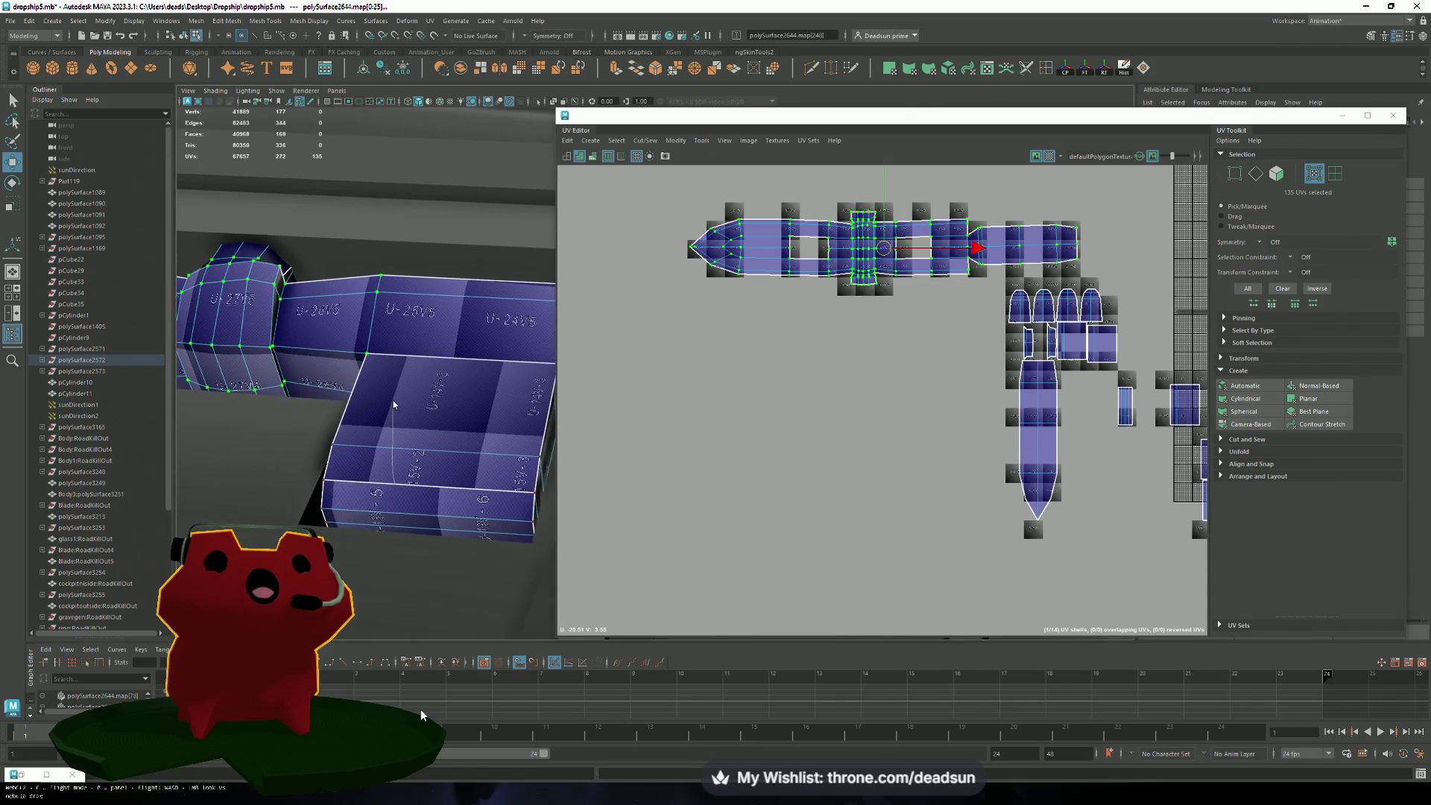
pyautogui.click(399, 486)
pyautogui.keyDown('alt'); pyautogui.moveTo(399, 485); pyautogui.dragTo(440, 355); pyautogui.keyUp('alt')
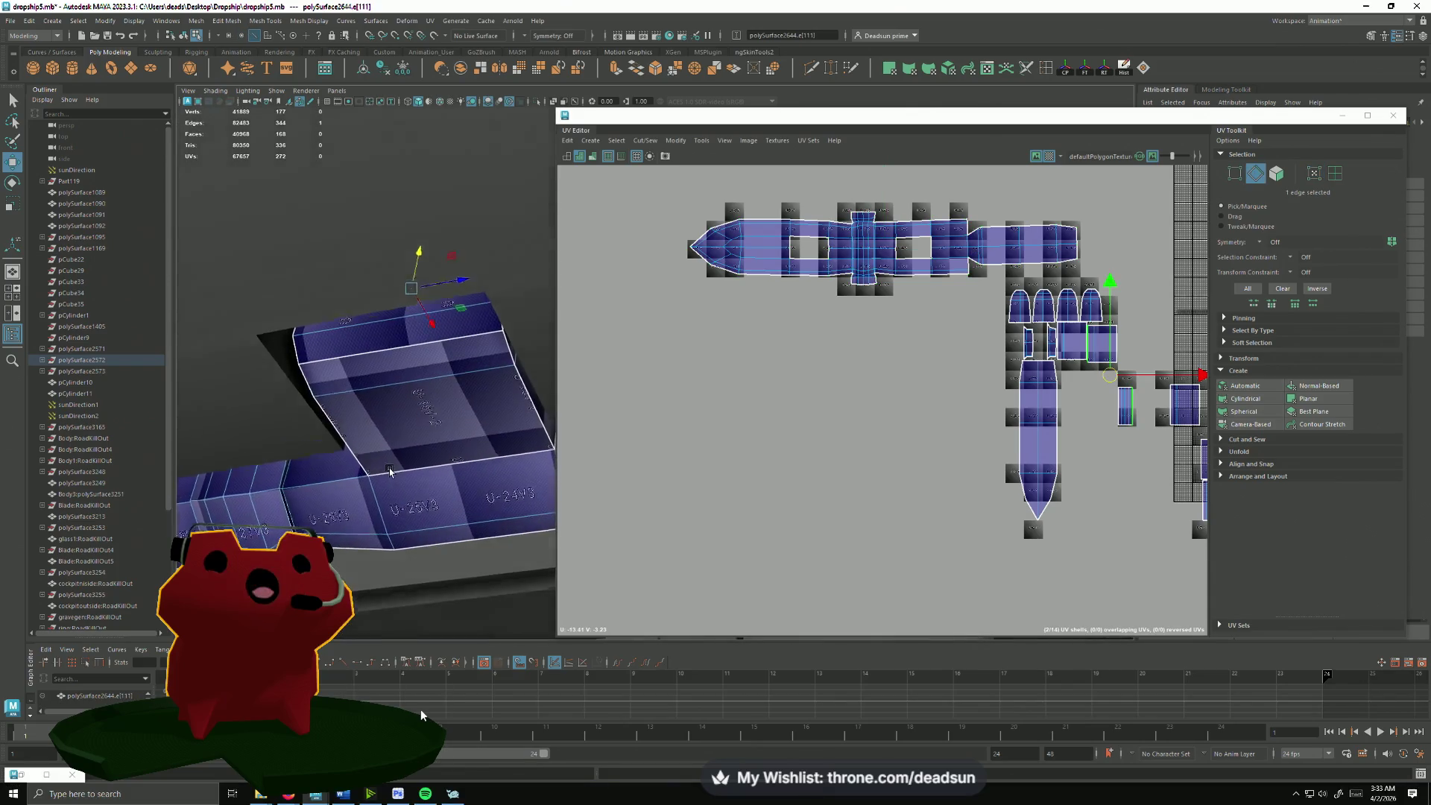
pyautogui.keyDown('shift'); pyautogui.click(440, 356); pyautogui.keyUp('shift')
pyautogui.click(644, 140)
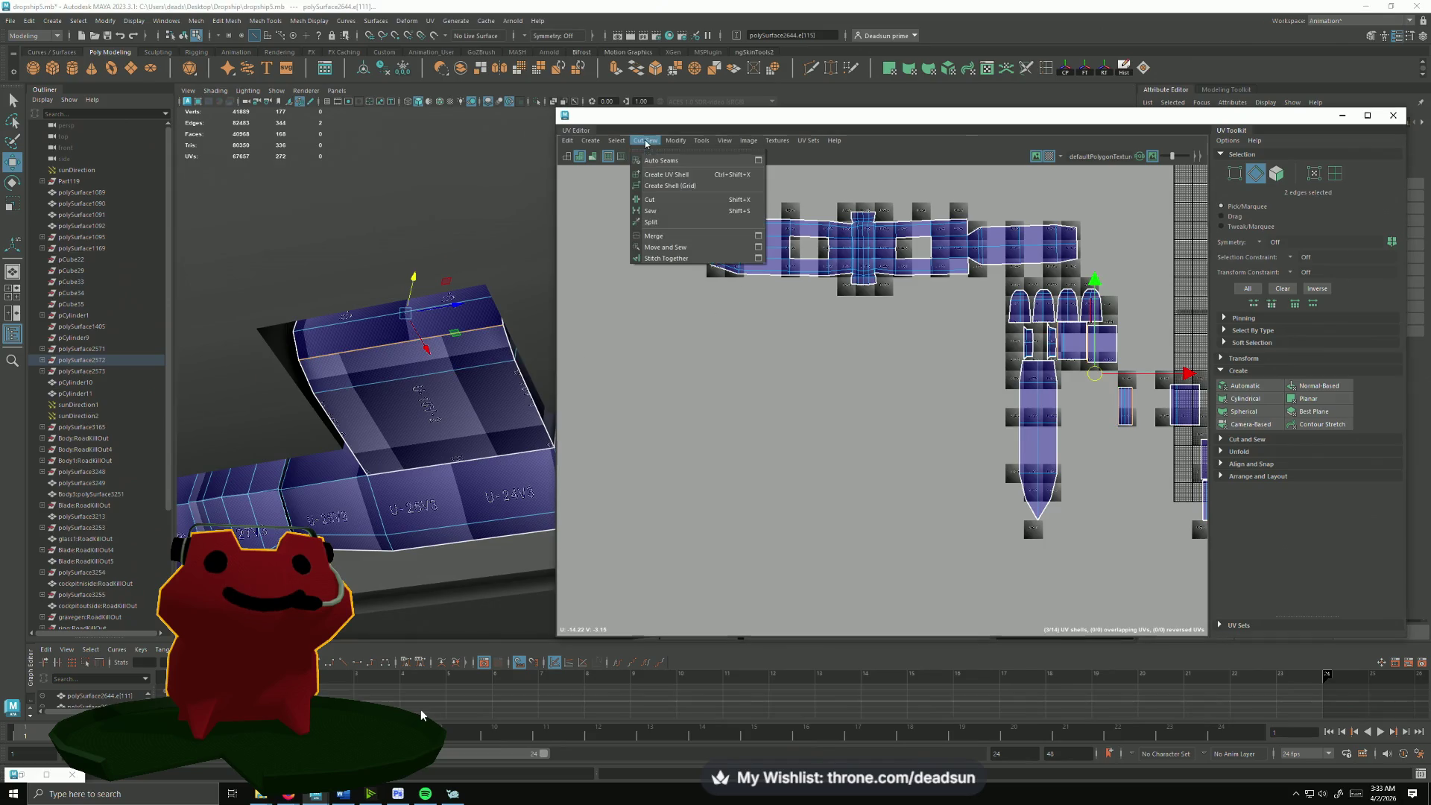
pyautogui.click(662, 249)
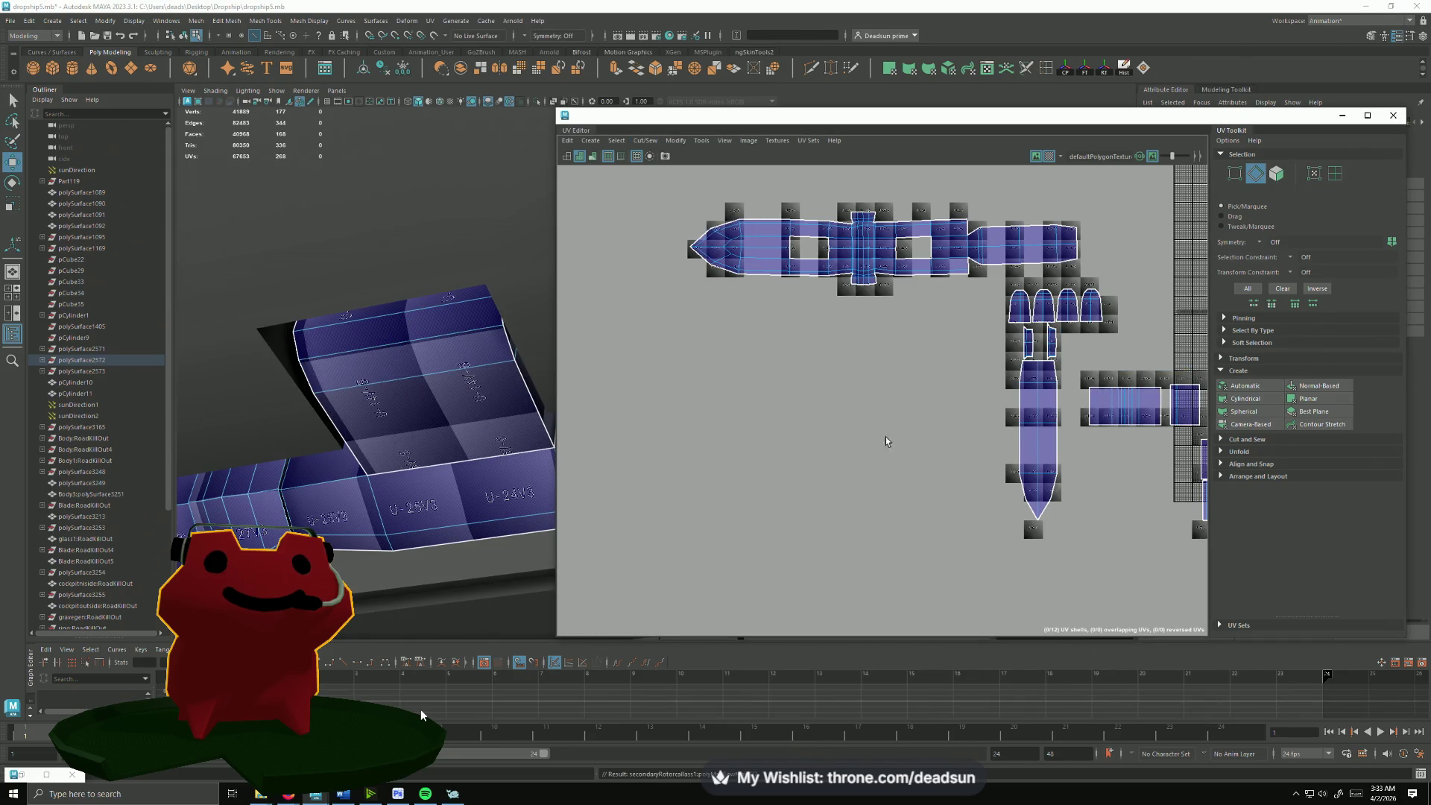
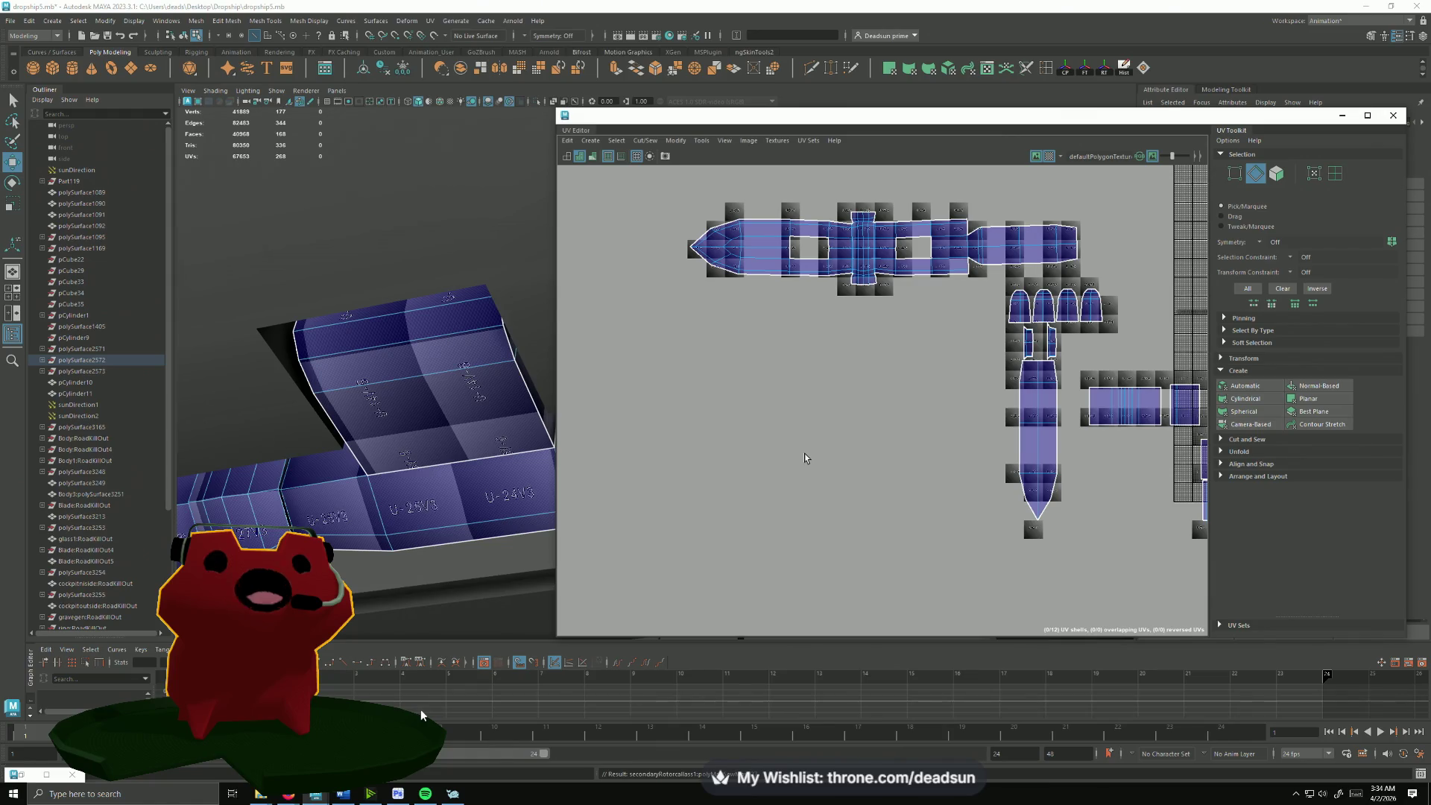
# Step: Frame the wing in 3D and bring the top UV shells into view in edge-picking mode
pyautogui.keyDown('alt'); pyautogui.moveTo(467, 507); pyautogui.dragTo(481, 448); pyautogui.keyUp('alt')
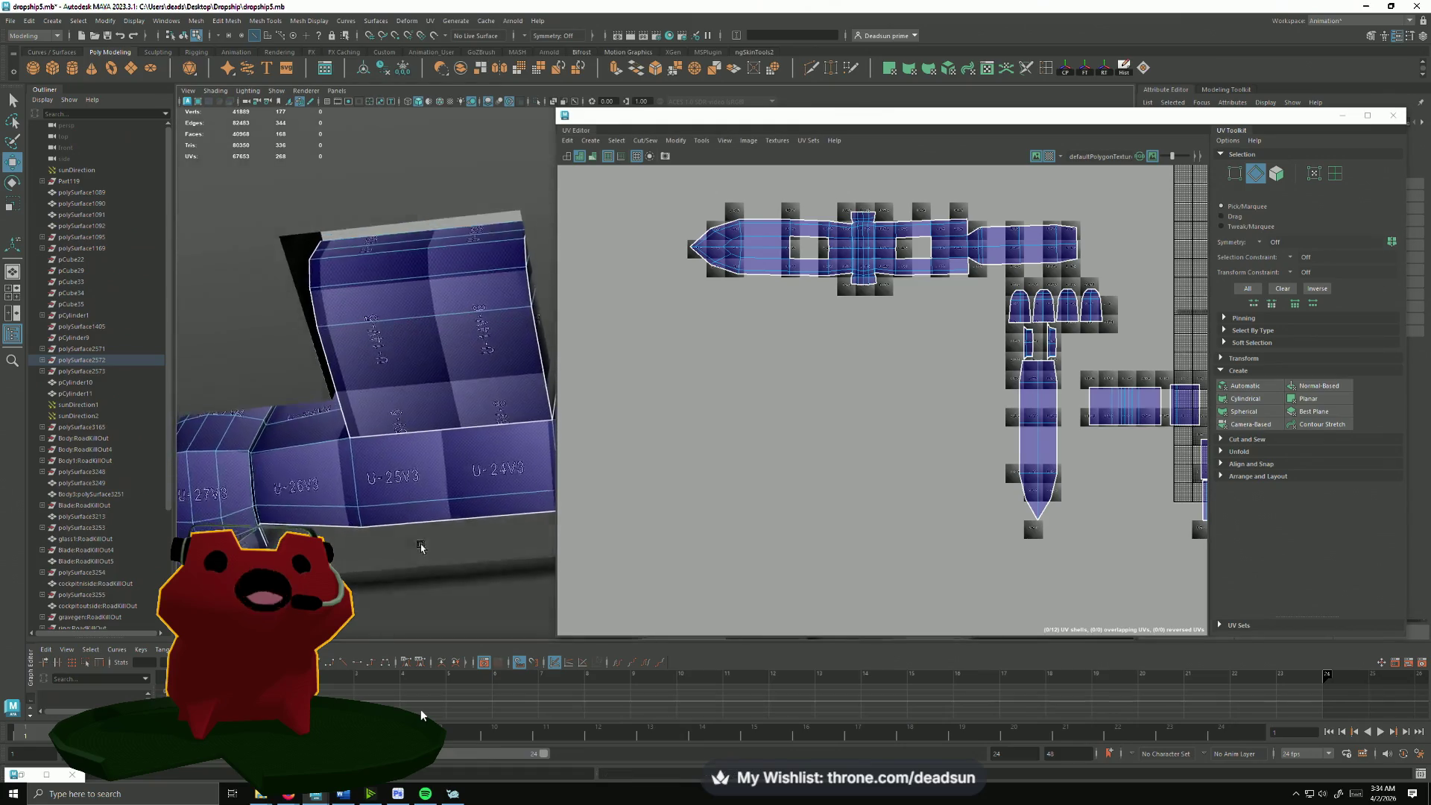
pyautogui.keyDown('alt'); pyautogui.moveTo(1027, 432); pyautogui.dragTo(1064, 444, button='middle'); pyautogui.keyUp('alt')
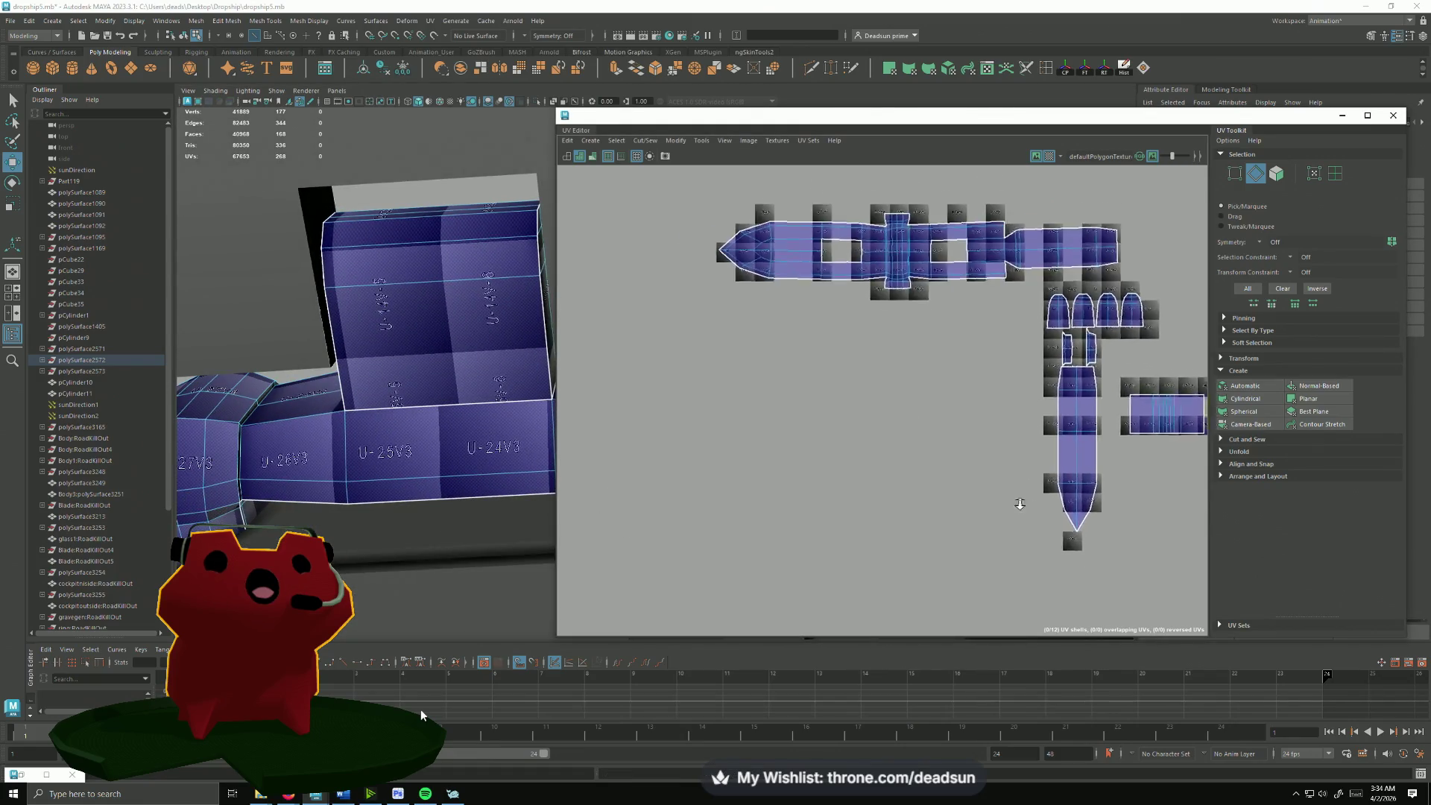
pyautogui.scroll(2, 1022, 495)
pyautogui.keyDown('alt'); pyautogui.moveTo(1023, 496); pyautogui.dragTo(1079, 378, button='middle'); pyautogui.keyUp('alt')
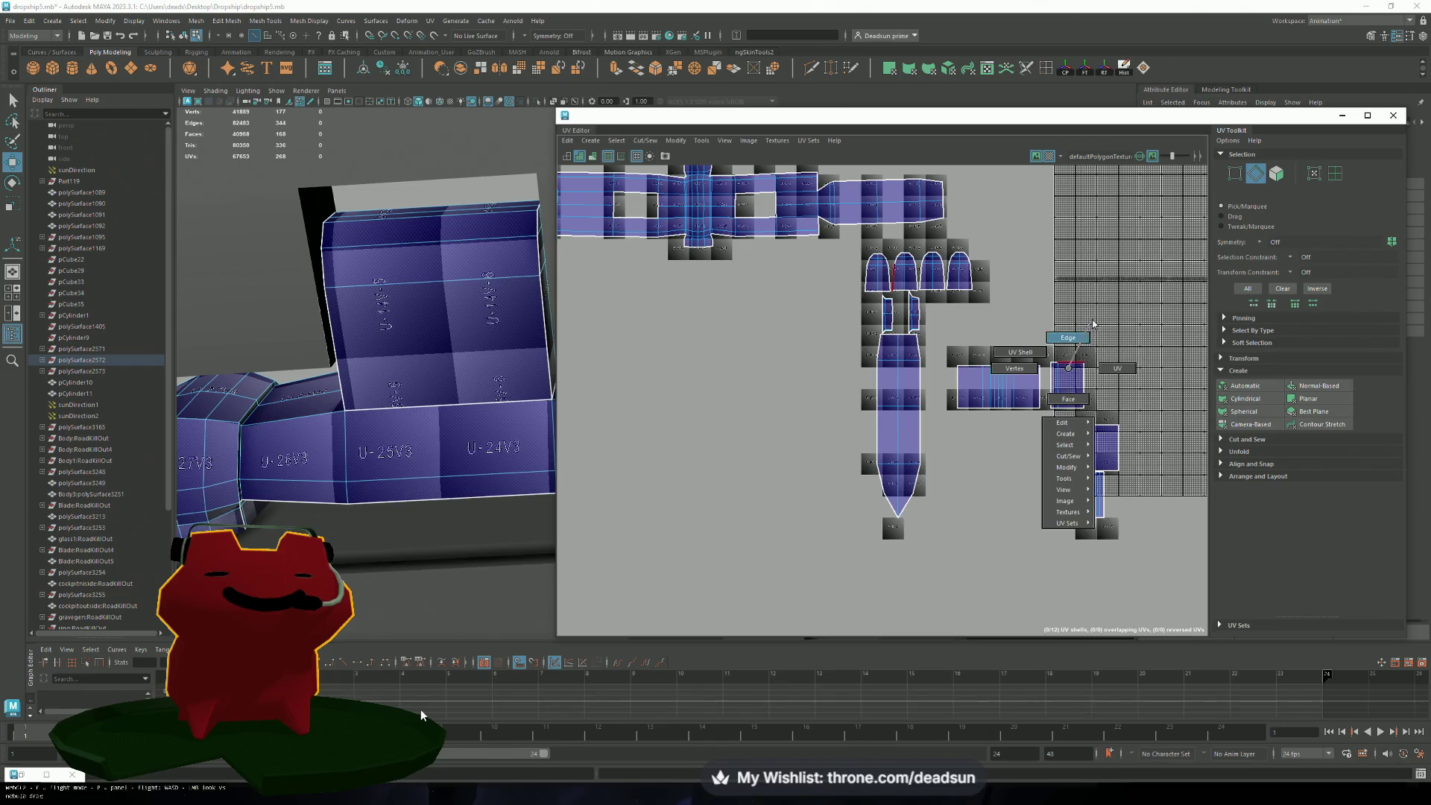
pyautogui.moveTo(1078, 377); pyautogui.dragTo(1092, 382, button='right')
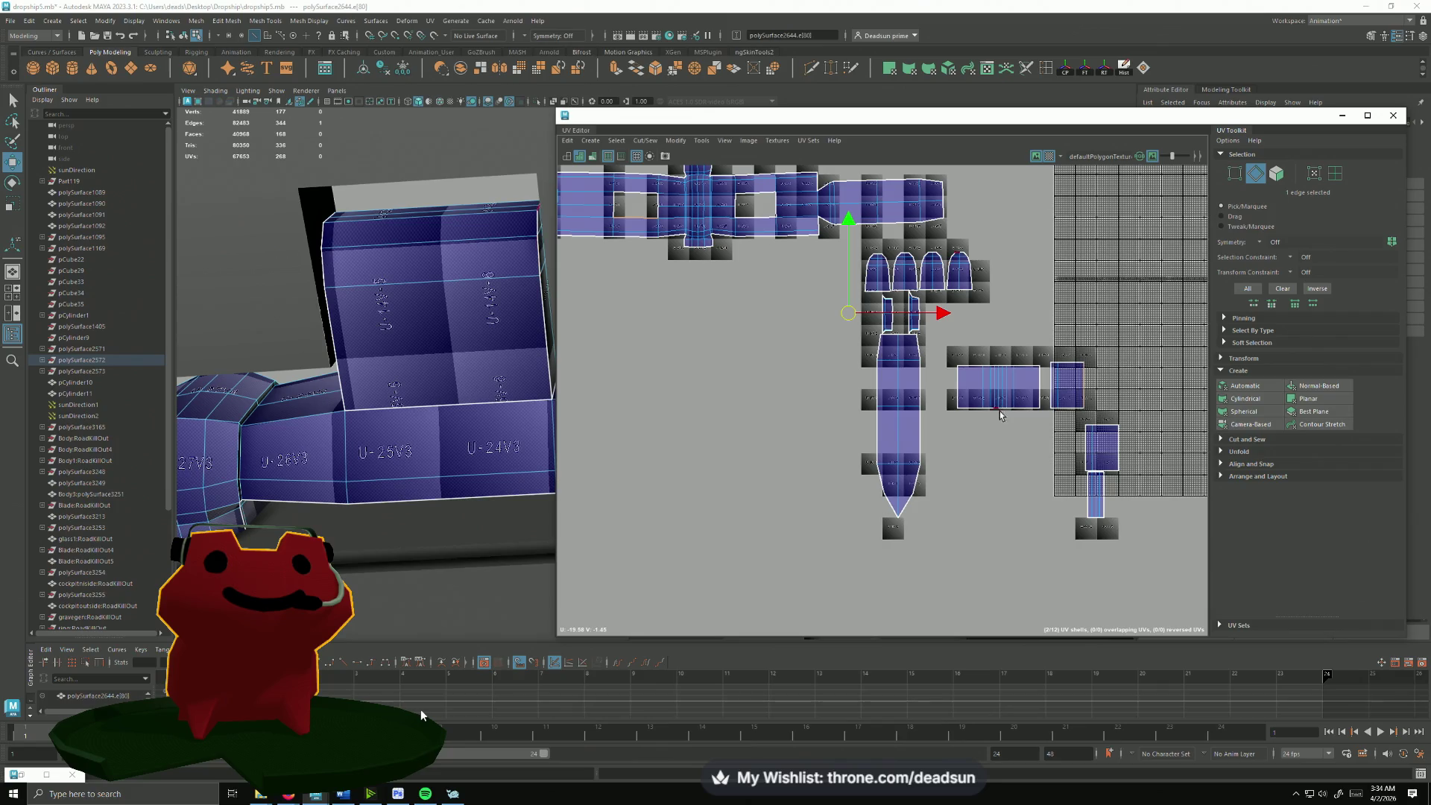
pyautogui.keyDown('alt'); pyautogui.moveTo(1000, 360); pyautogui.dragTo(992, 386, button='middle'); pyautogui.keyUp('alt')
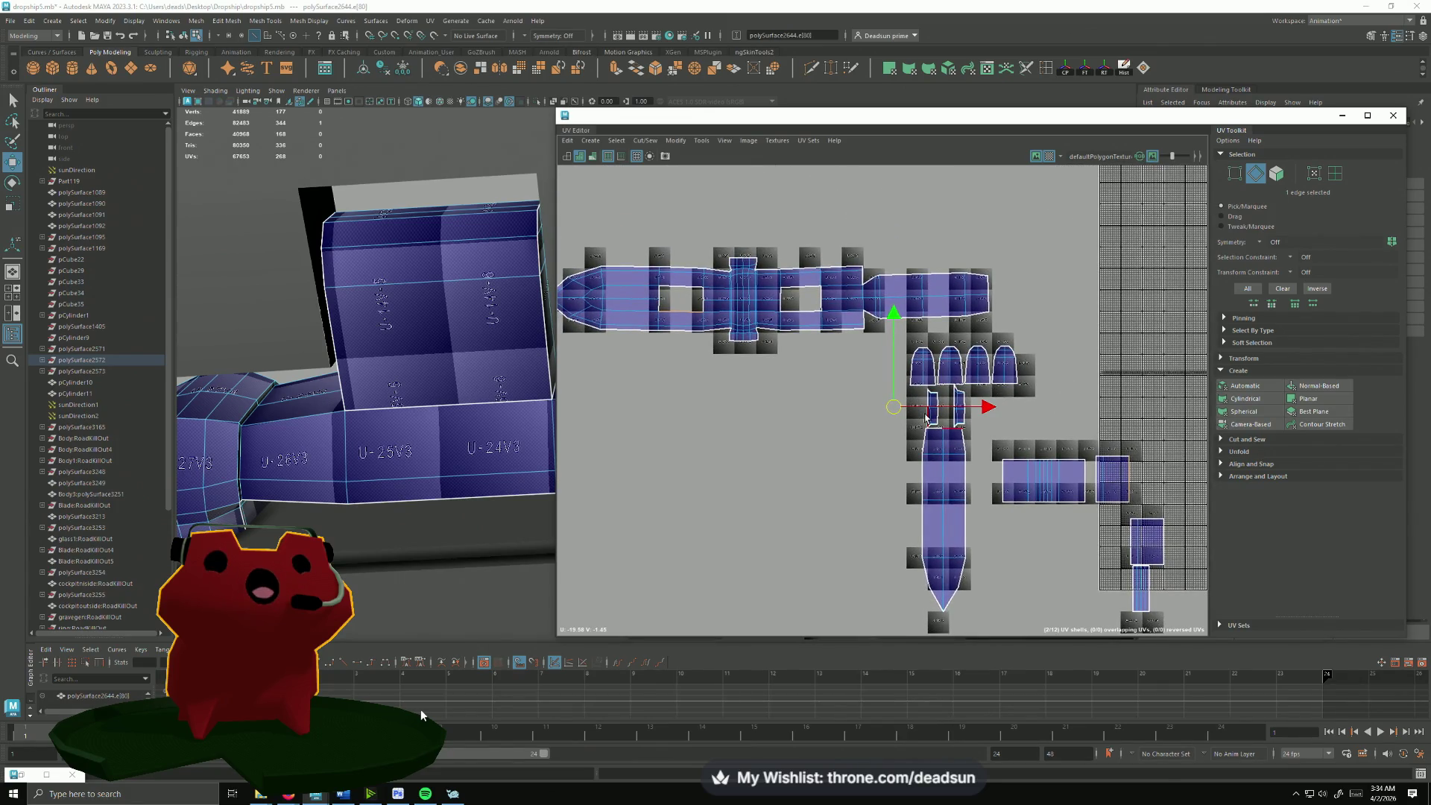
pyautogui.scroll(3, 931, 448)
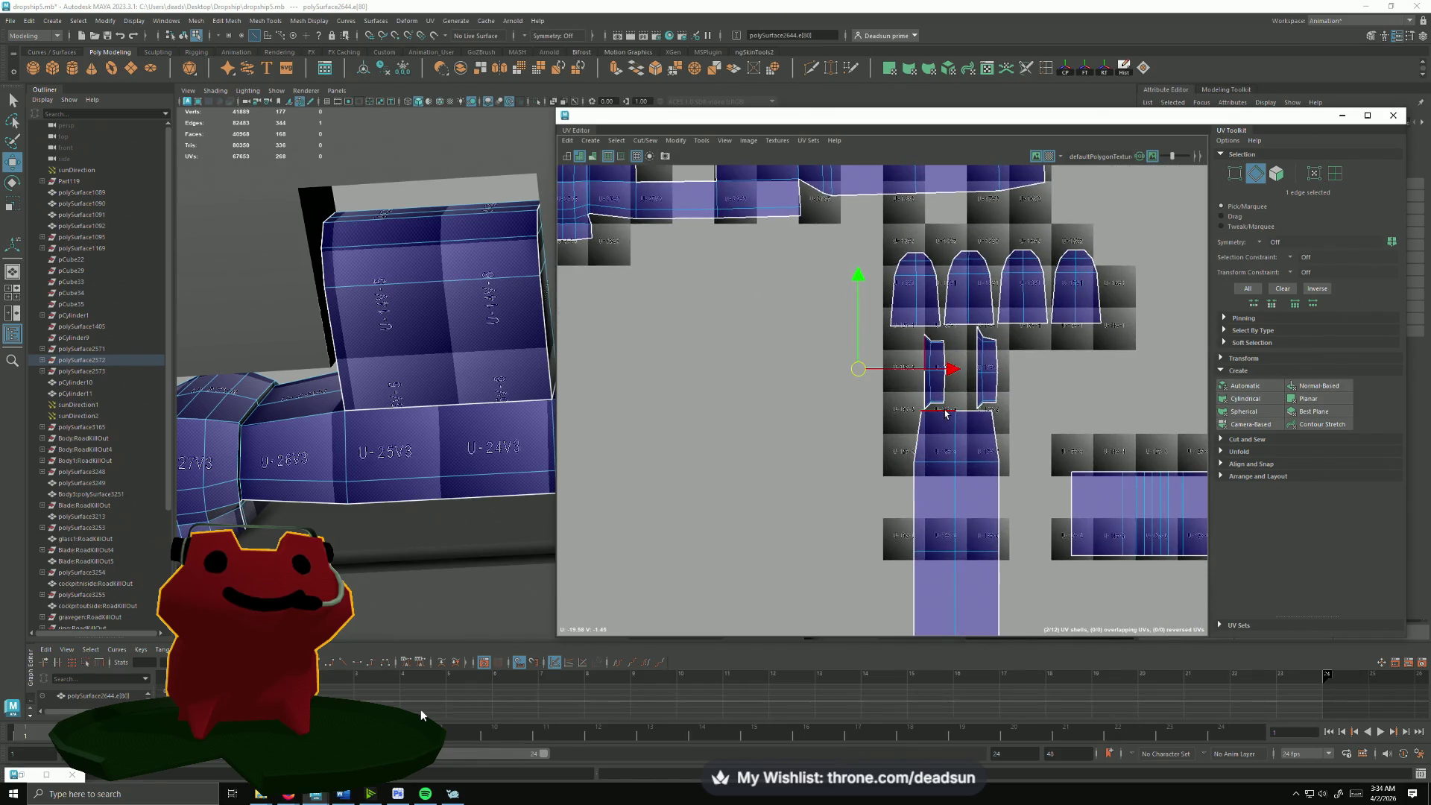
# Step: Select the lower shell's whole top border and the top shell's matching right border edge
pyautogui.click(962, 430)
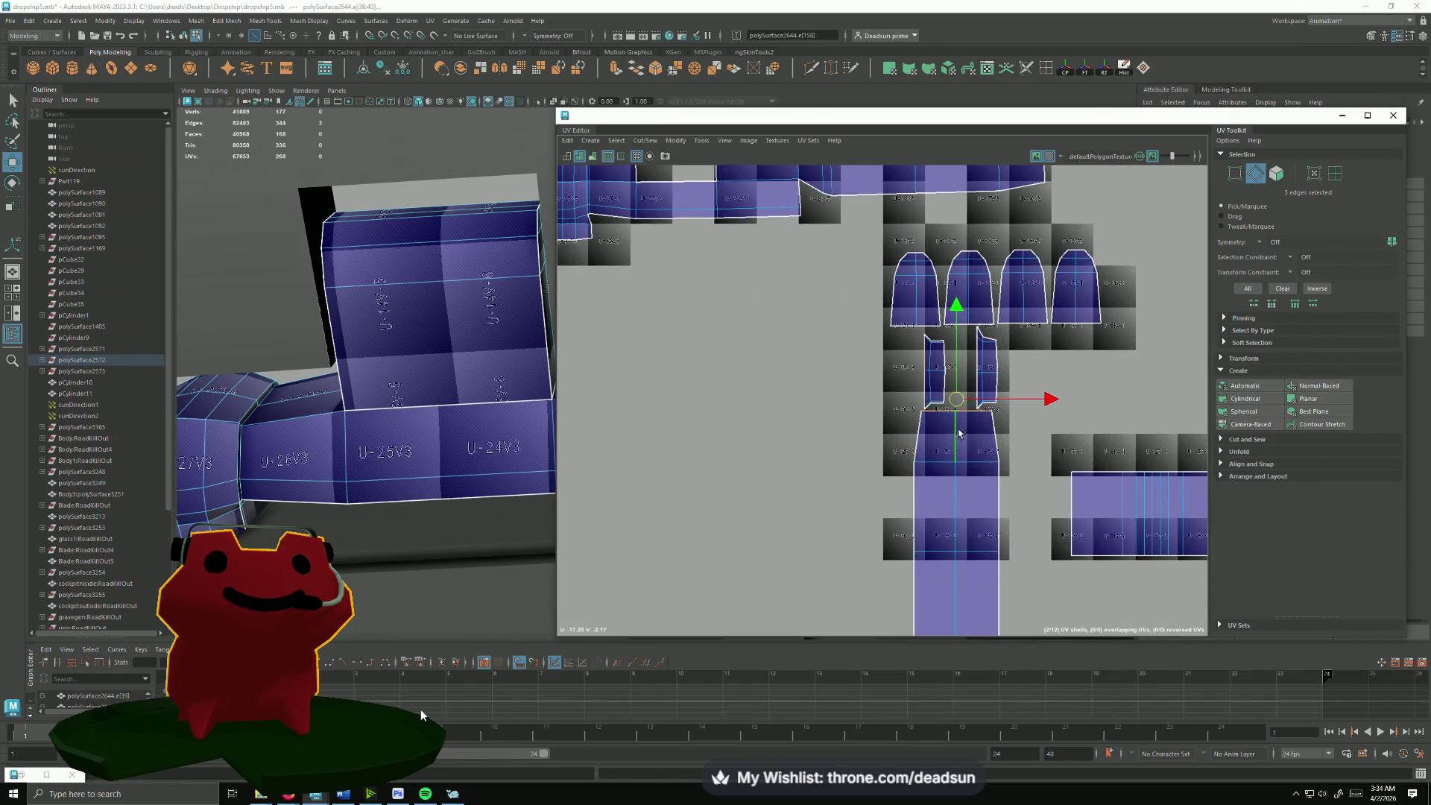
pyautogui.click(619, 146)
pyautogui.click(671, 239)
pyautogui.scroll(-1, 858, 438)
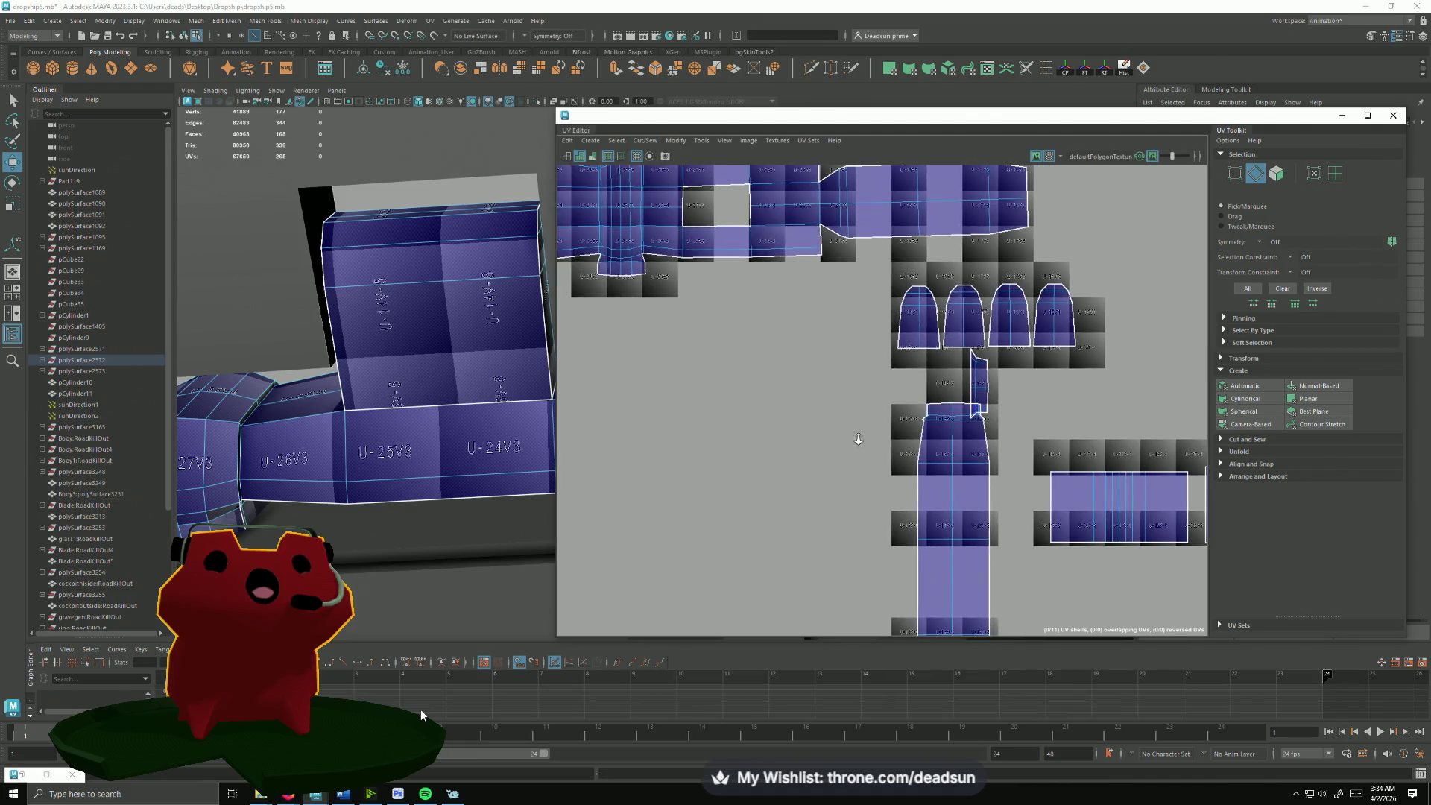
pyautogui.scroll(3, 858, 438)
pyautogui.scroll(-2, 849, 391)
pyautogui.scroll(-2, 846, 371)
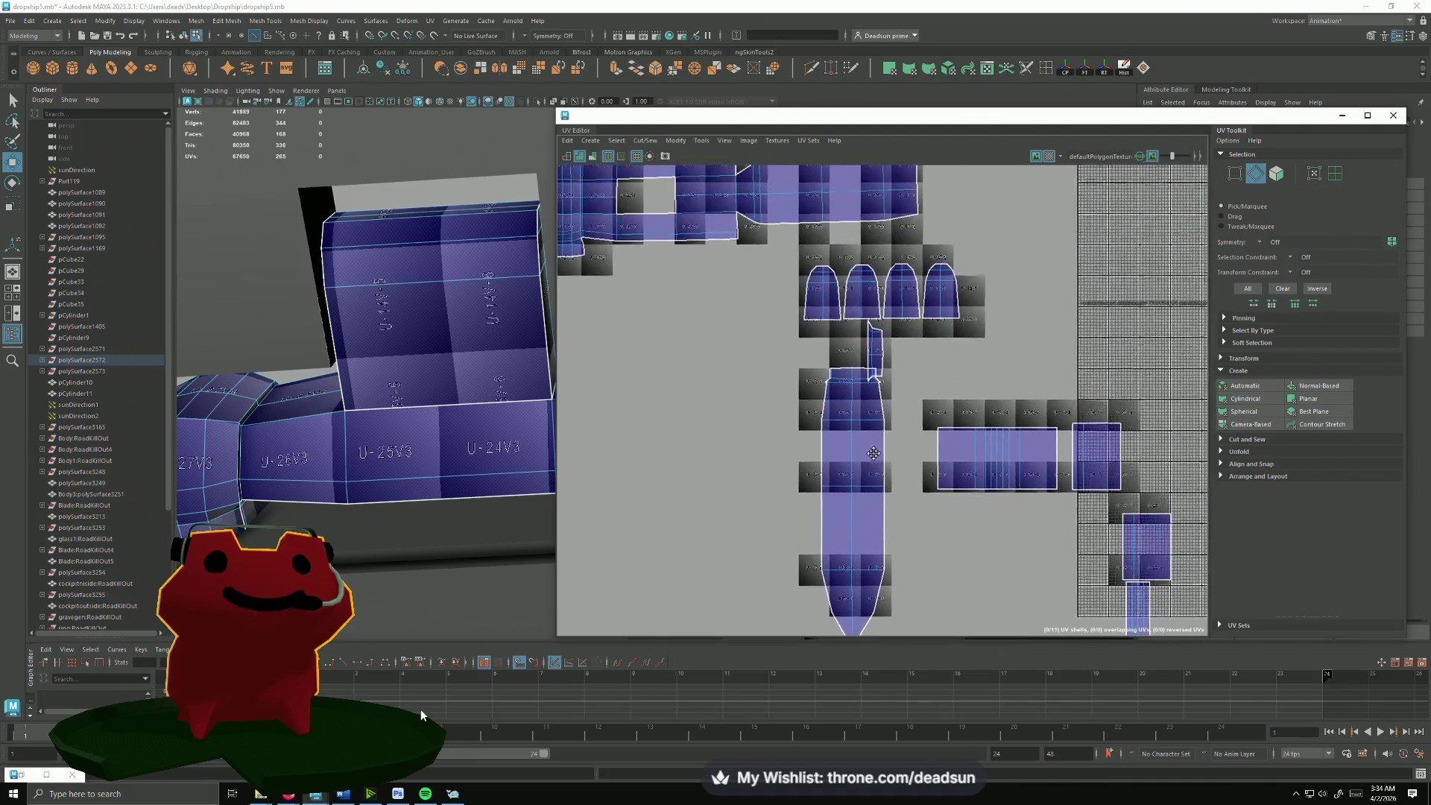
pyautogui.doubleClick(847, 370)
pyautogui.scroll(-2, 847, 370)
pyautogui.moveTo(847, 371)
pyautogui.keyDown('alt'); pyautogui.mouseDown(button='middle')
pyautogui.moveTo(1023, 380)
pyautogui.moveTo(894, 325)
pyautogui.mouseUp(button='middle'); pyautogui.keyUp('alt')
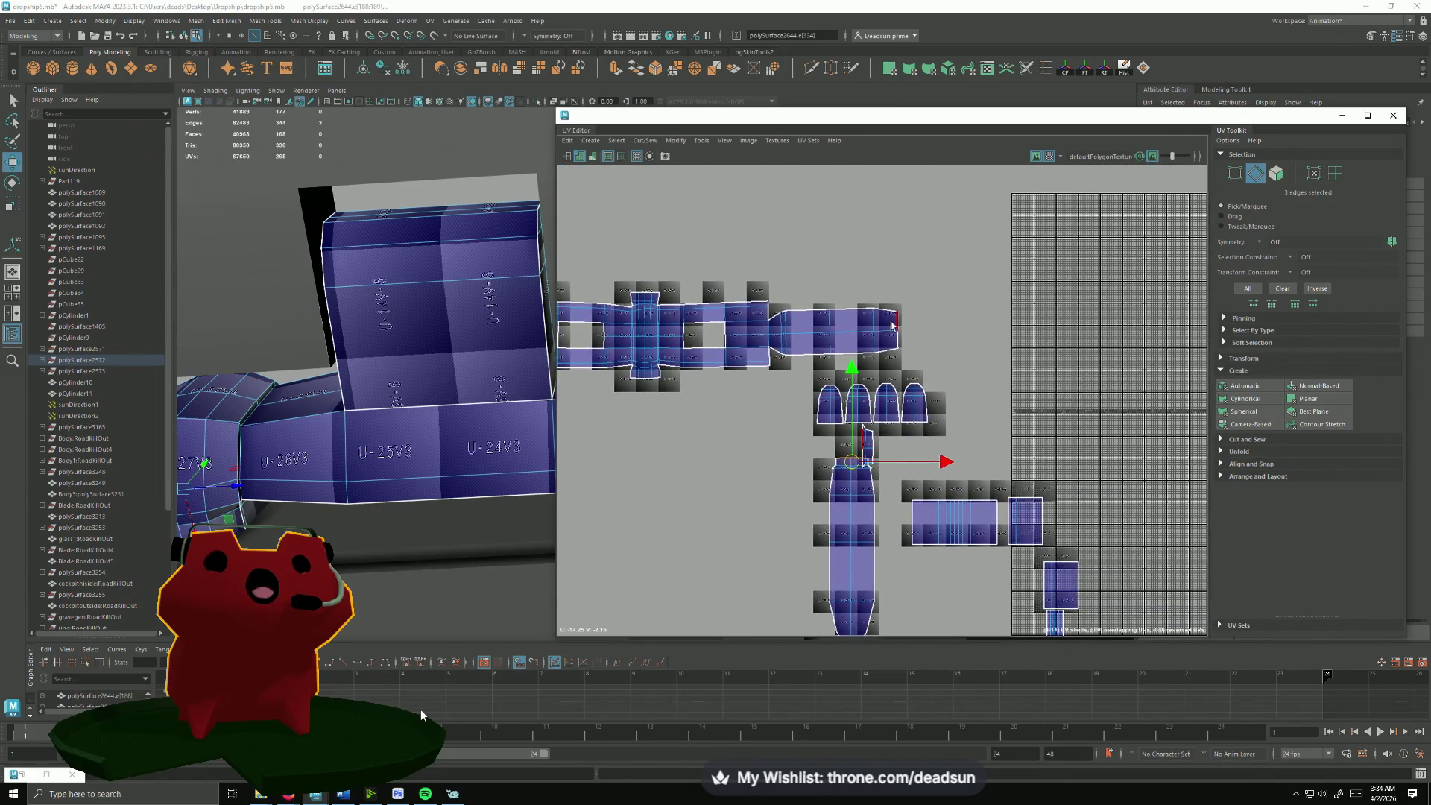
pyautogui.click(894, 326)
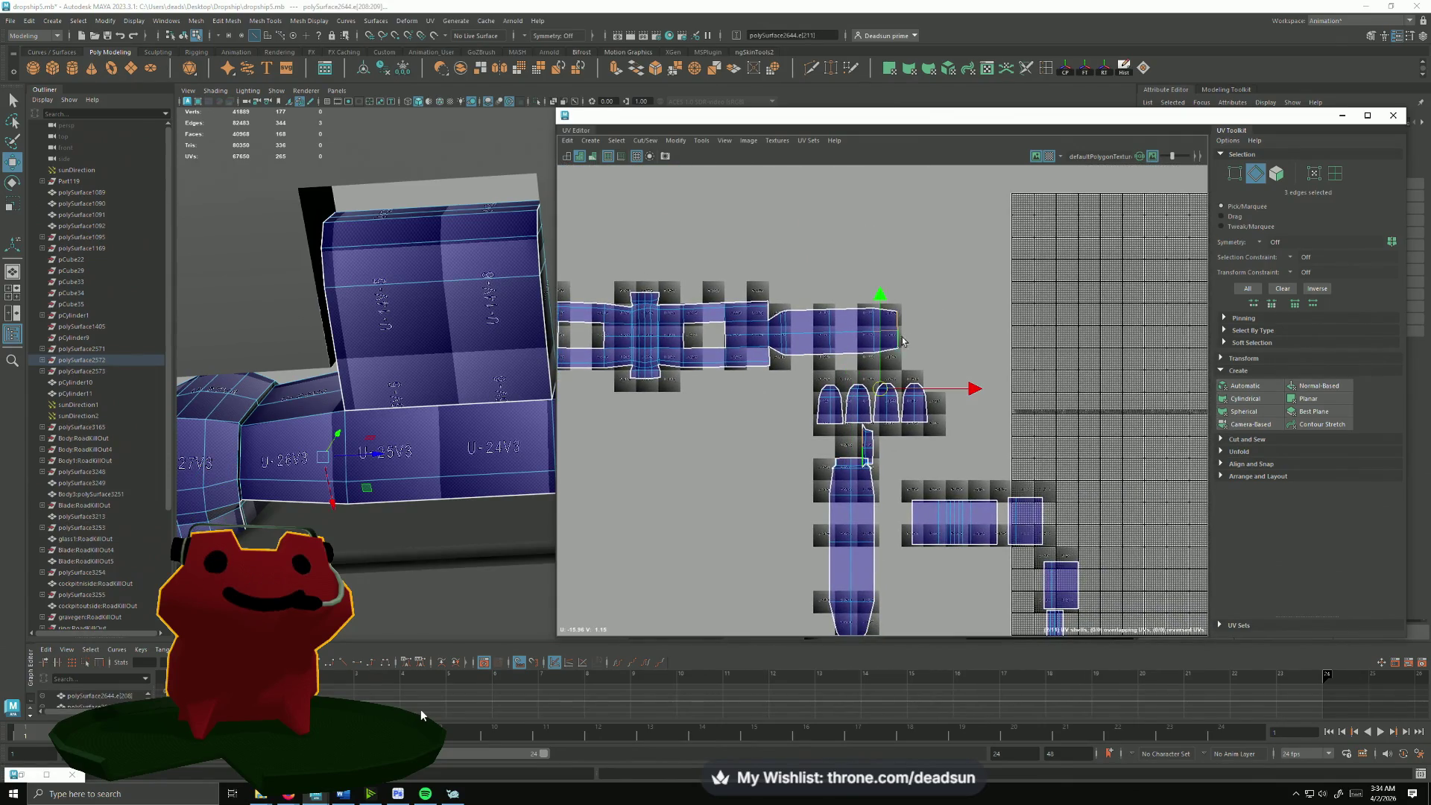
# Step: Sew the top shells into one strip and select every UV of the joined shell
pyautogui.click(618, 145)
pyautogui.click(670, 250)
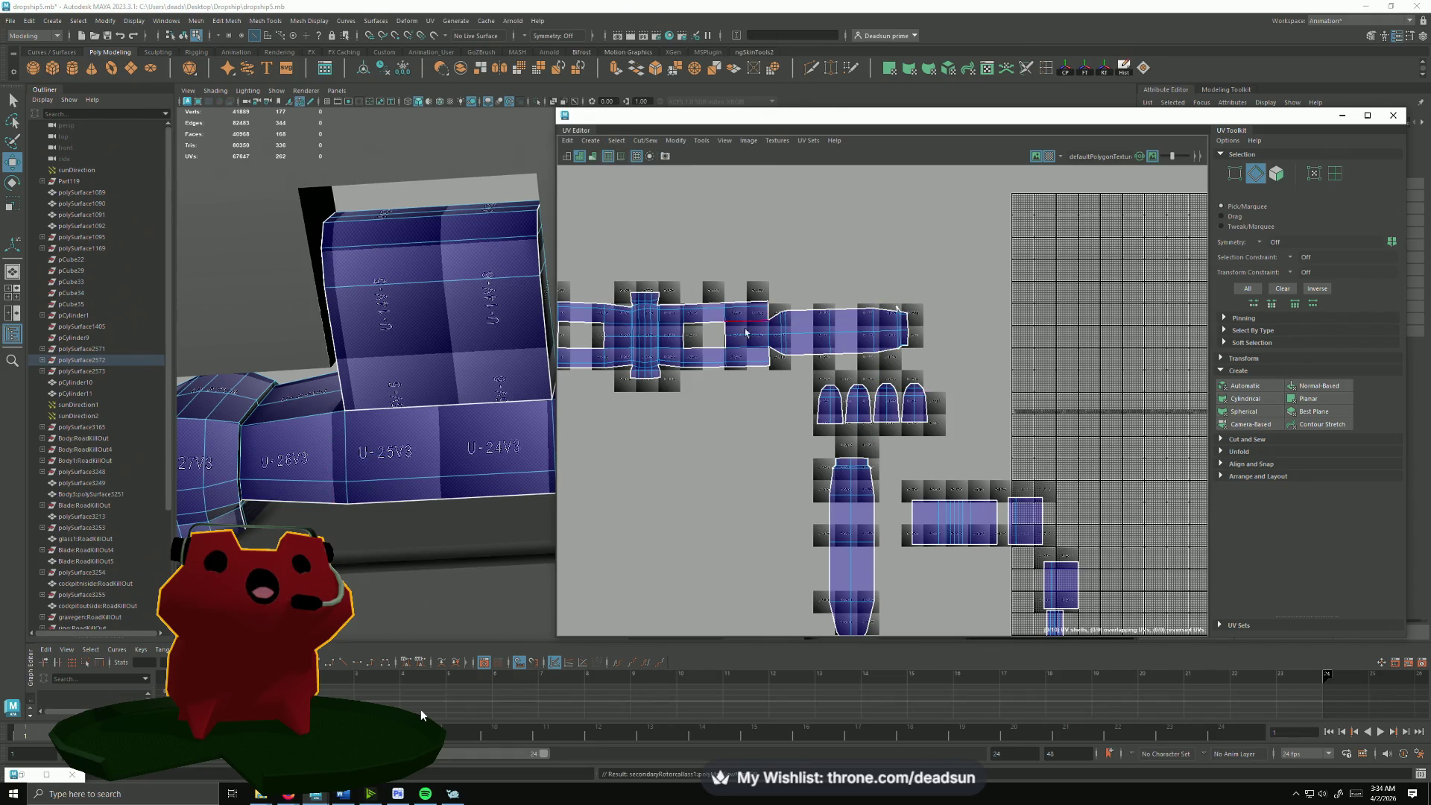
pyautogui.moveTo(746, 332)
pyautogui.keyDown('alt'); pyautogui.mouseDown(button='right')
pyautogui.moveTo(1036, 385)
pyautogui.moveTo(885, 328)
pyautogui.mouseUp(button='right'); pyautogui.keyUp('alt')
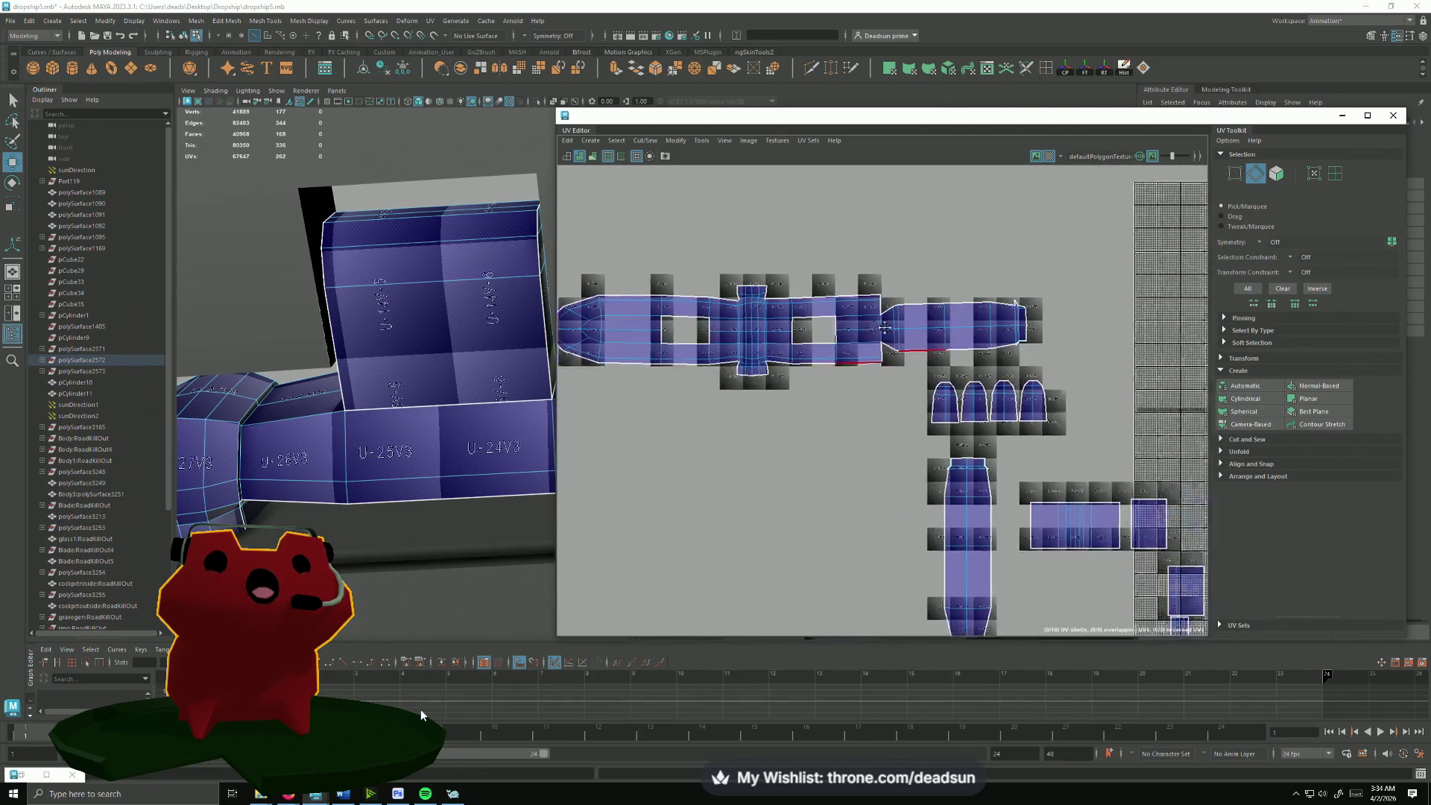
pyautogui.keyDown('alt'); pyautogui.moveTo(884, 328); pyautogui.dragTo(952, 313, button='middle'); pyautogui.keyUp('alt')
pyautogui.moveTo(1119, 369); pyautogui.dragTo(593, 240)
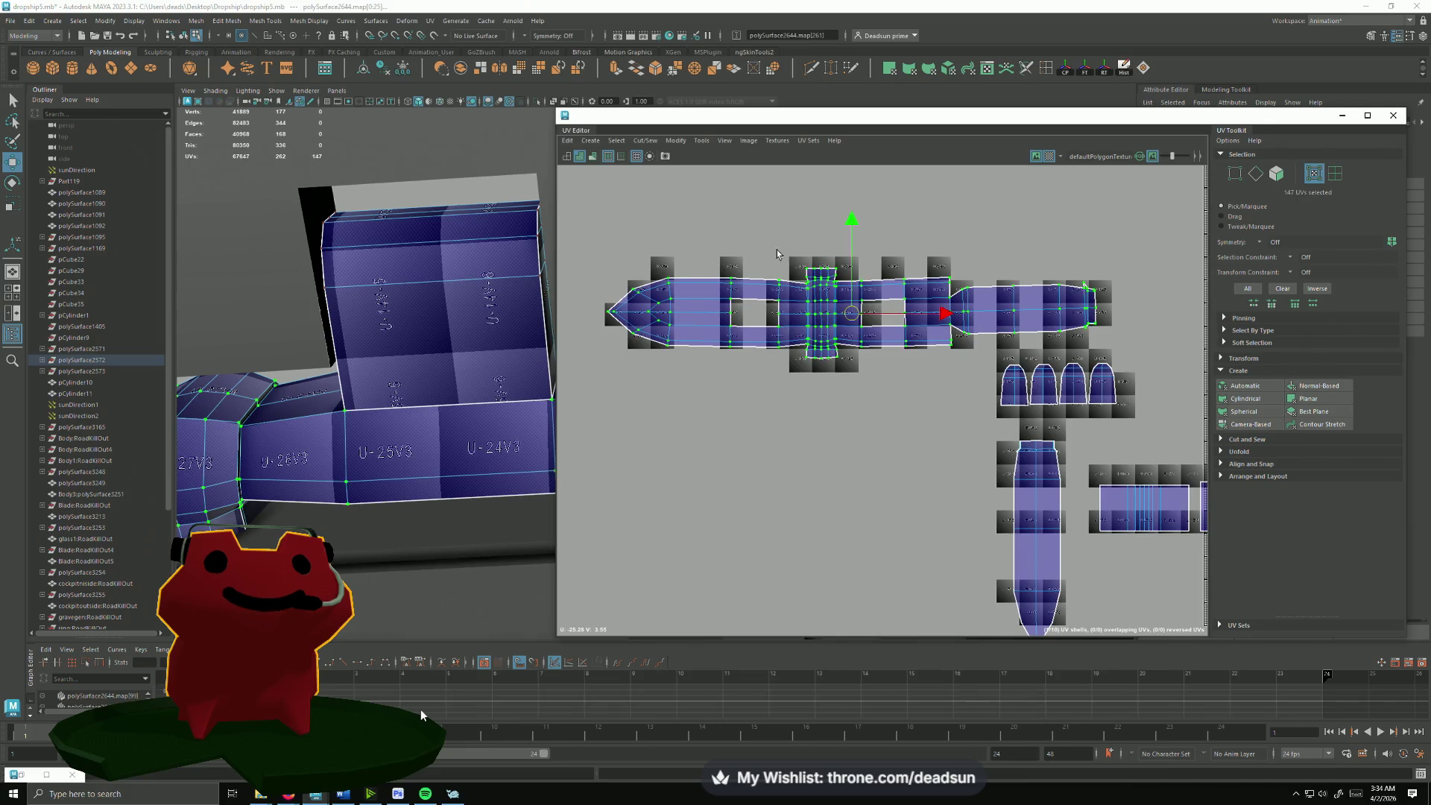
# Step: Unfold the selected top shell and zoom to its right end
pyautogui.click(646, 140)
pyautogui.moveTo(676, 140)
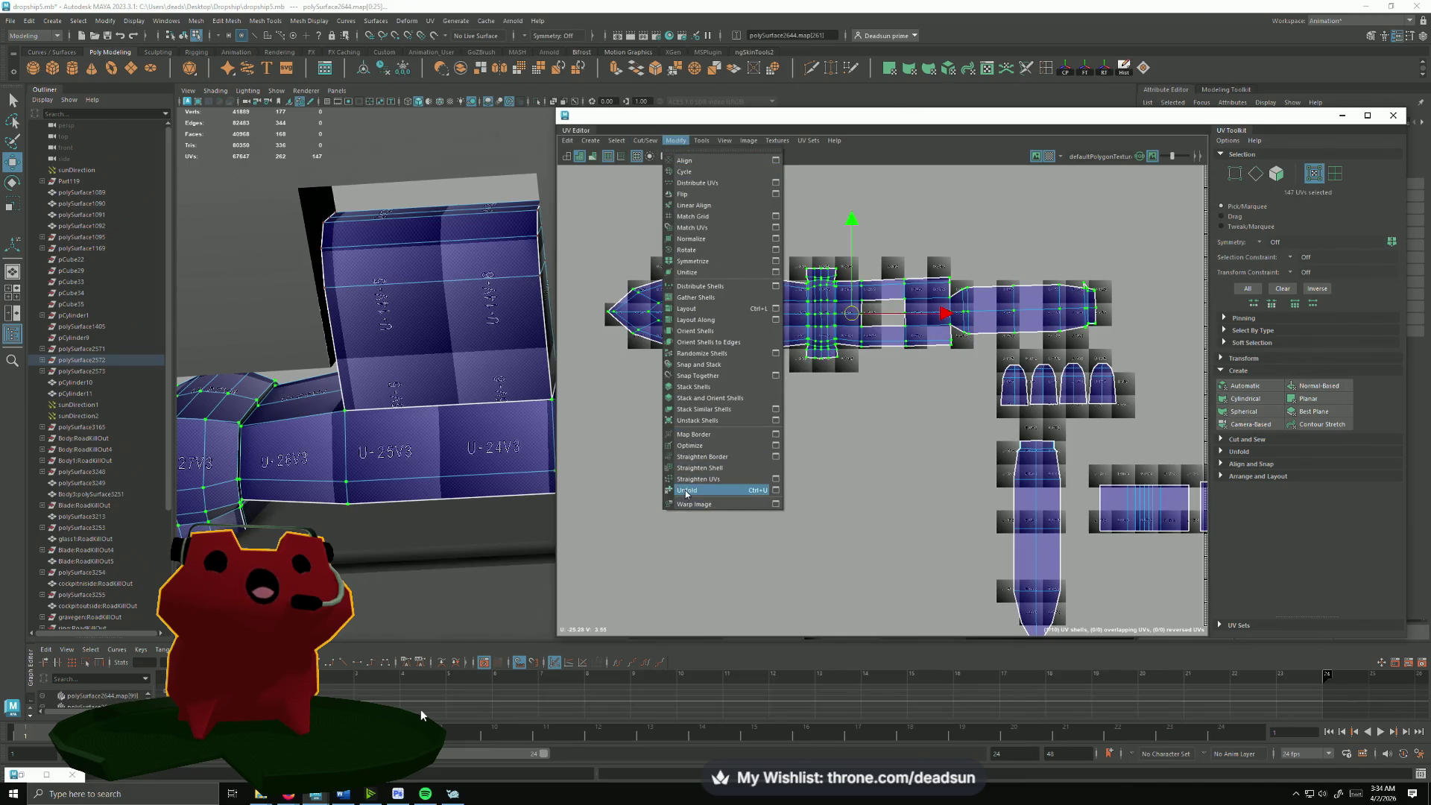
pyautogui.click(684, 488)
pyautogui.keyDown('alt'); pyautogui.moveTo(974, 352); pyautogui.dragTo(1027, 355, button='right'); pyautogui.keyUp('alt')
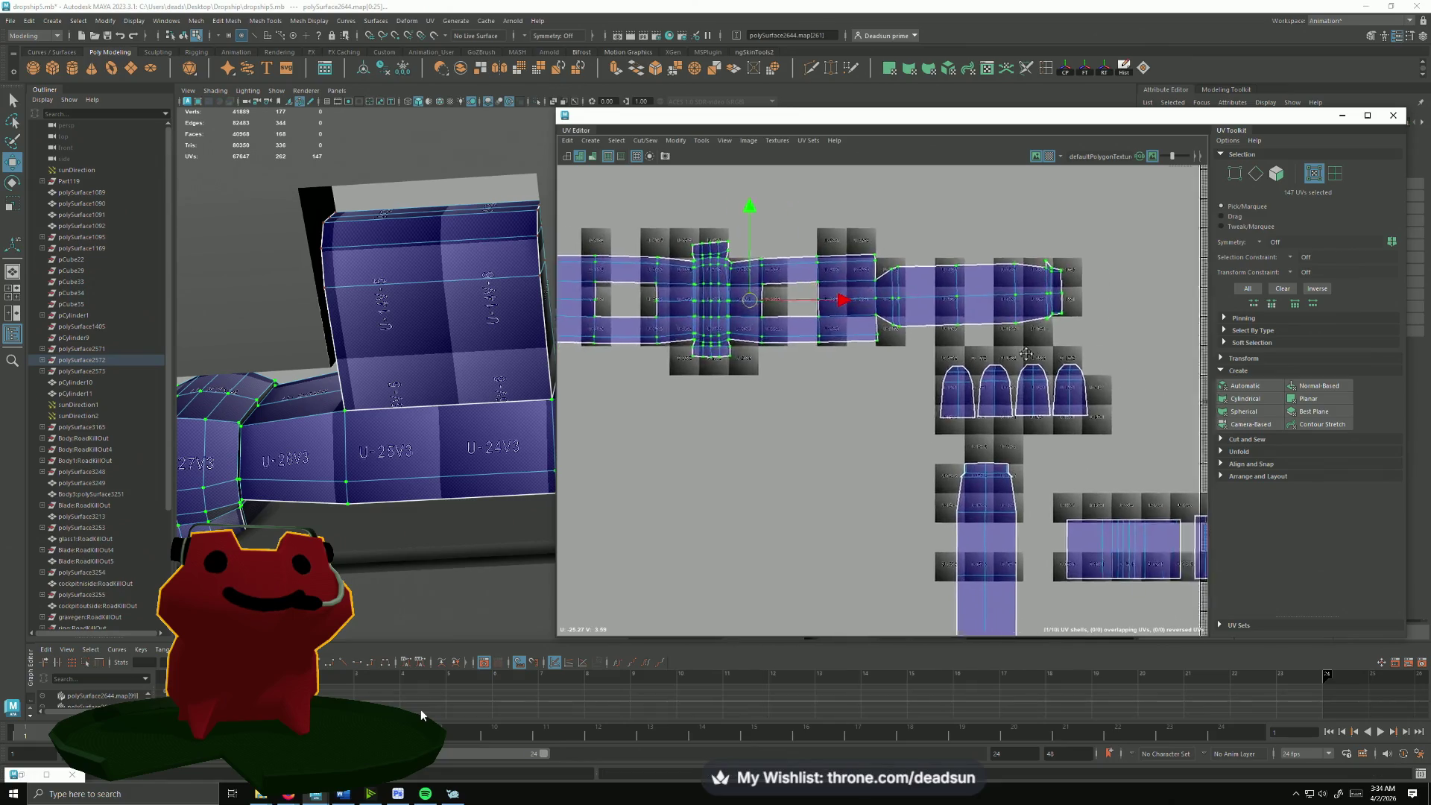
pyautogui.keyDown('alt'); pyautogui.moveTo(1027, 354); pyautogui.dragTo(827, 358, button='middle'); pyautogui.keyUp('alt')
pyautogui.scroll(3, 827, 359)
pyautogui.scroll(2, 815, 375)
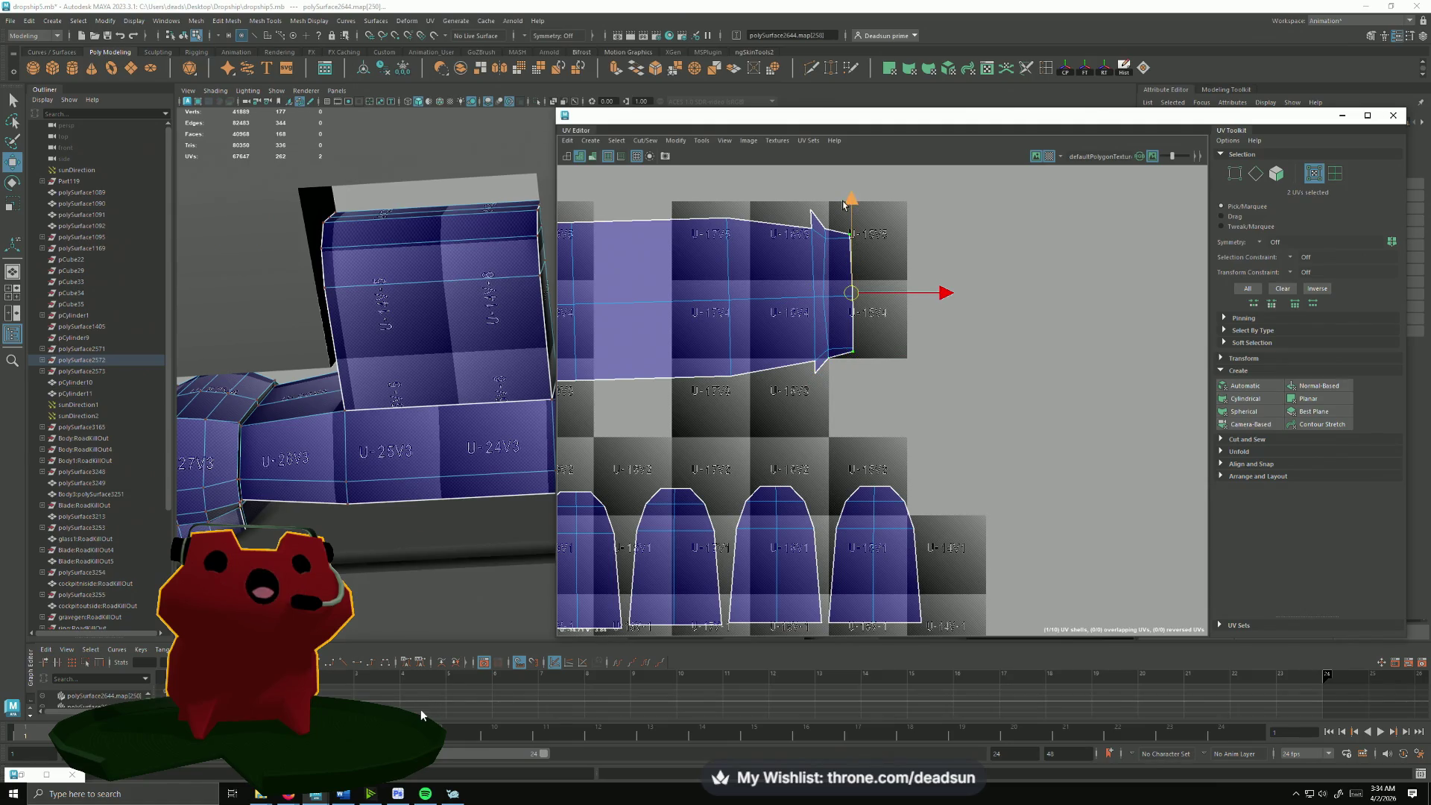
# Step: Scale the tip UVs of the unfolded shell, then reframe the layout and model
pyautogui.press('r')
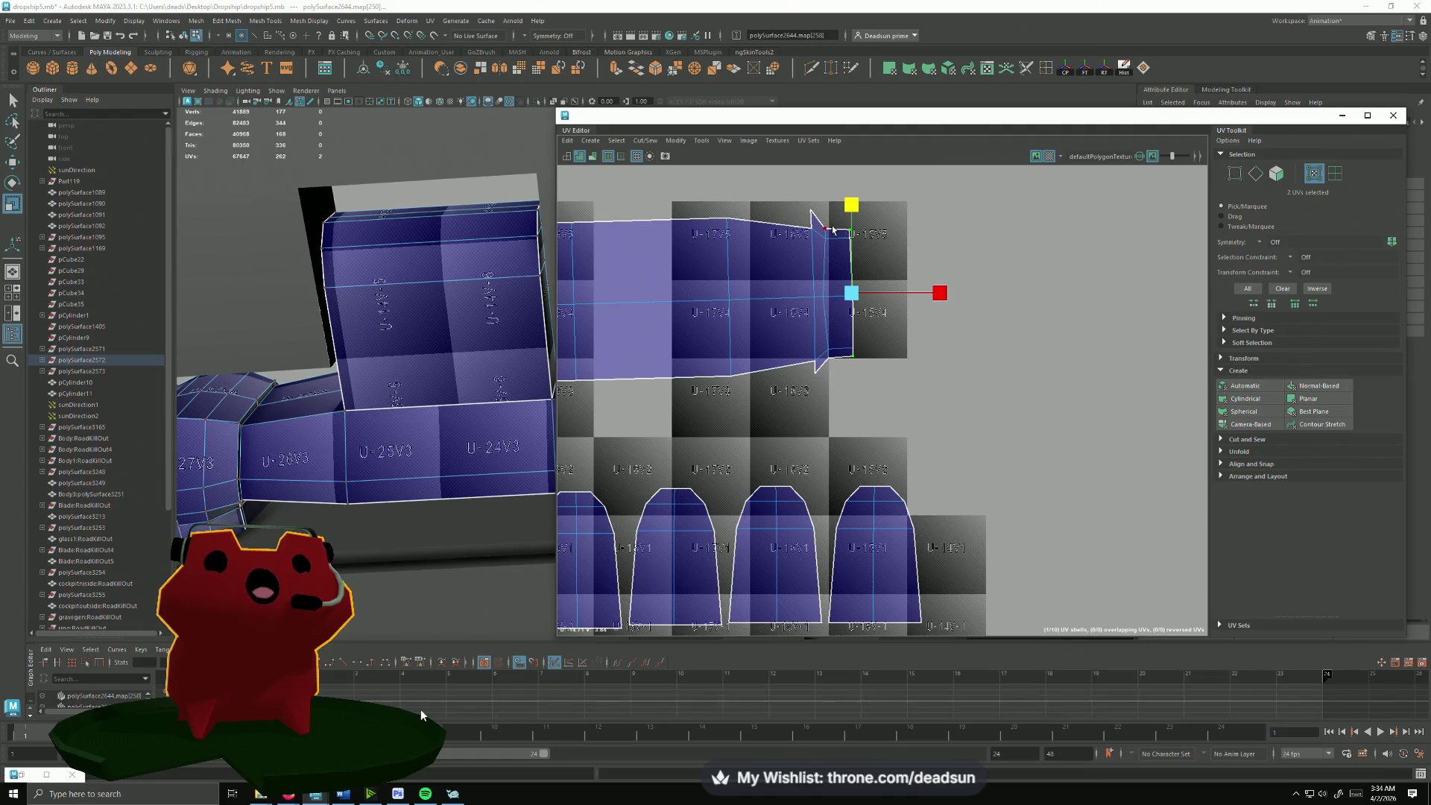
pyautogui.keyDown('shift'); pyautogui.click(830, 364); pyautogui.keyUp('shift')
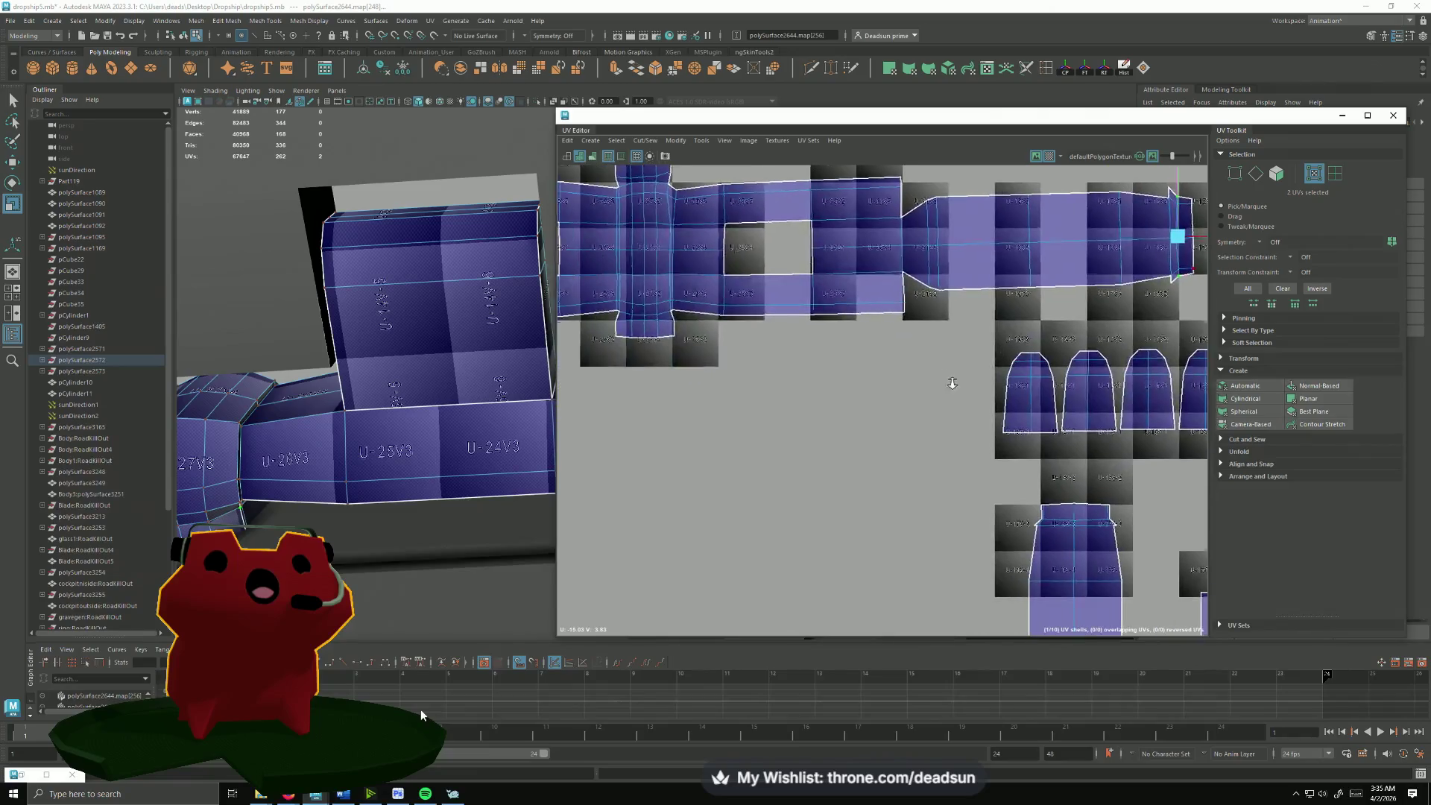
pyautogui.scroll(-5, 799, 396)
pyautogui.scroll(-1, 793, 426)
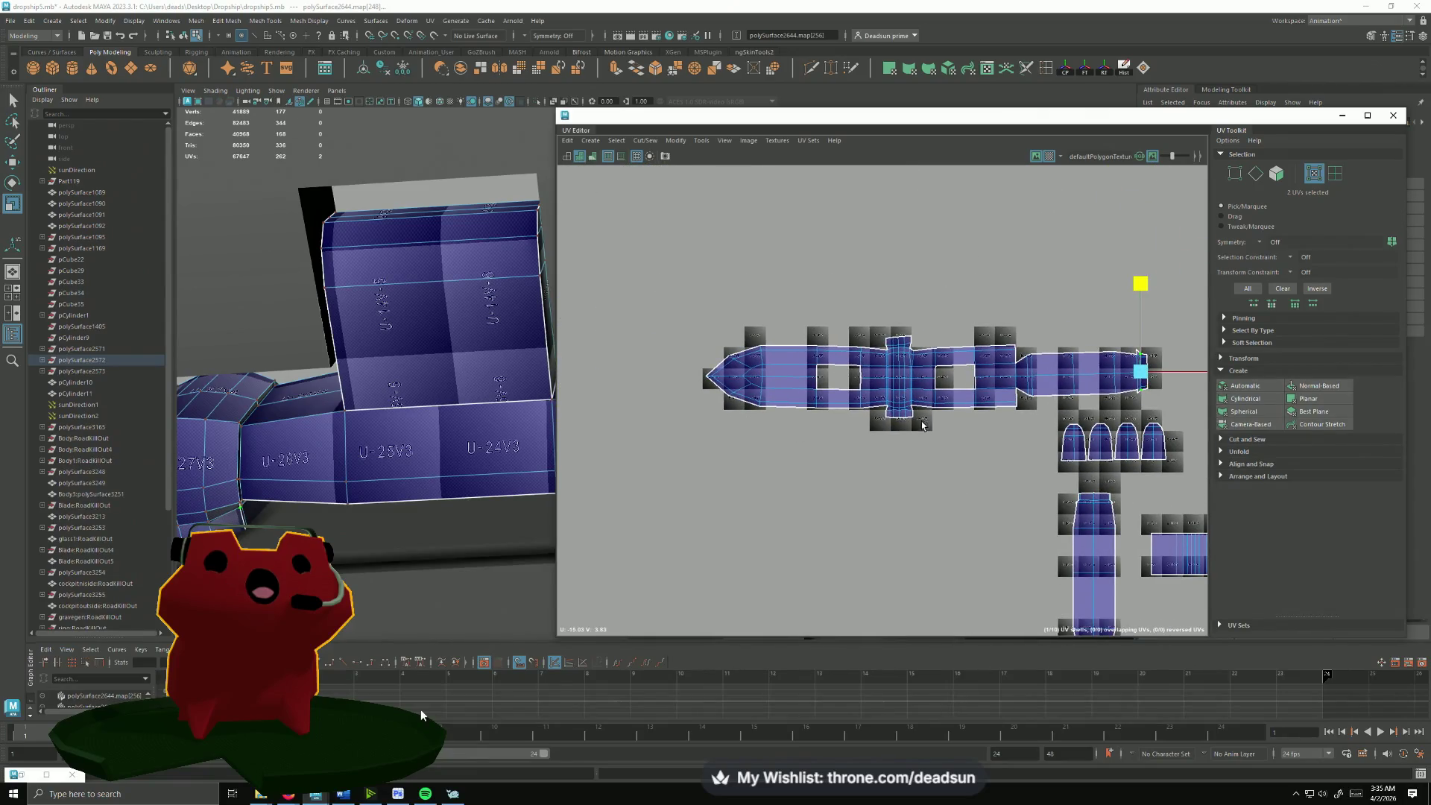
pyautogui.keyDown('alt'); pyautogui.moveTo(1011, 539); pyautogui.dragTo(800, 367, button='middle'); pyautogui.keyUp('alt')
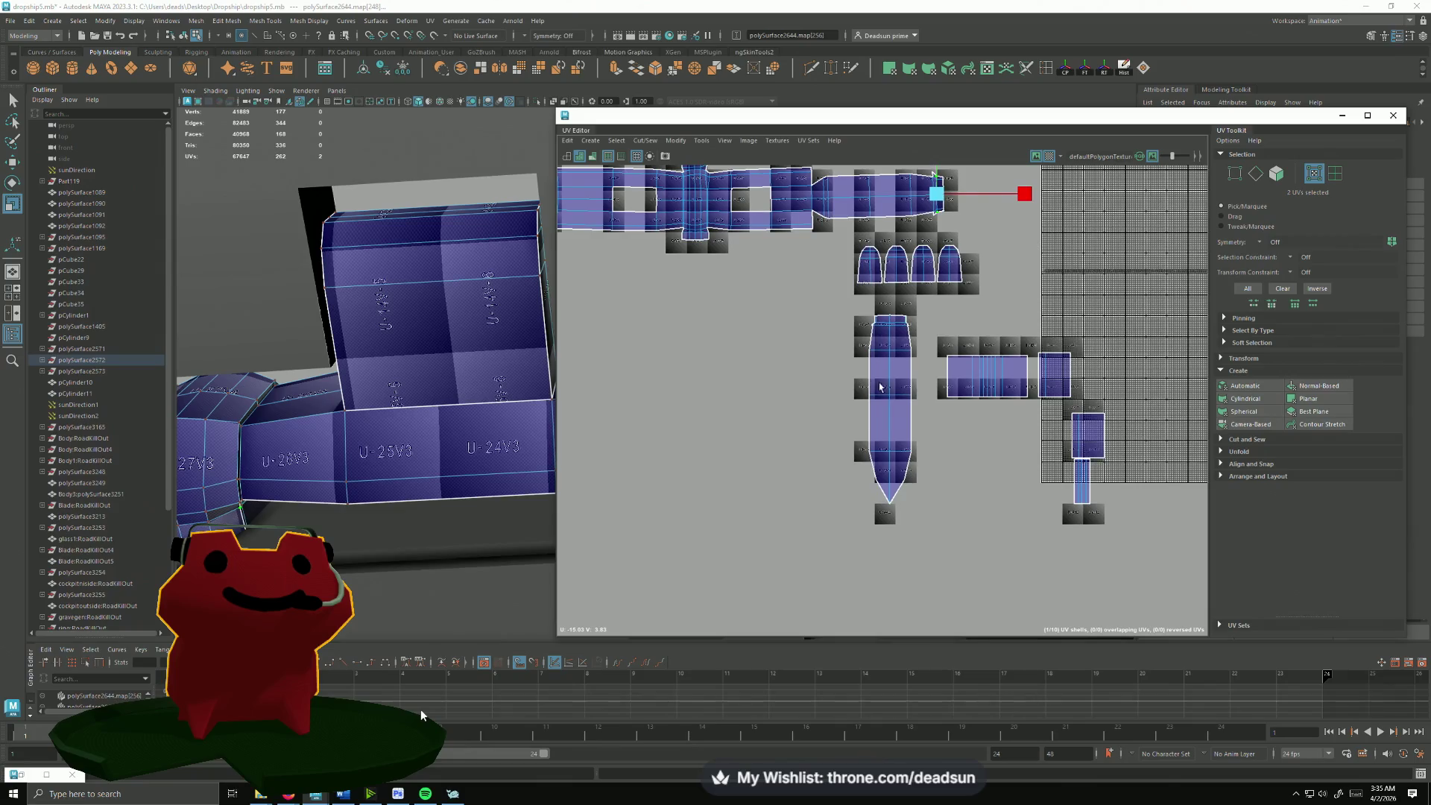
pyautogui.keyDown('alt'); pyautogui.moveTo(447, 464); pyautogui.dragTo(410, 427); pyautogui.keyUp('alt')
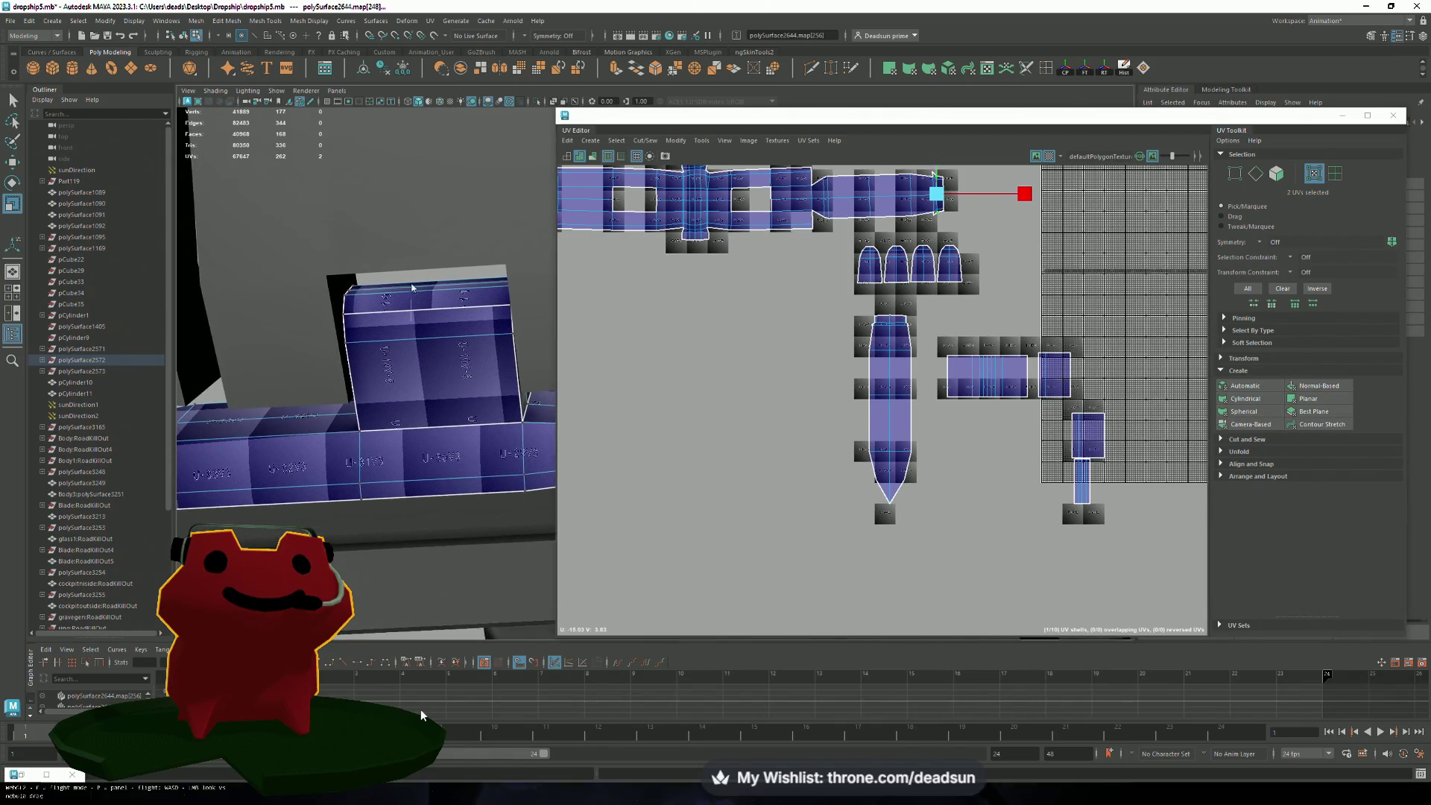
# Step: Move-and-sew the small square piece onto its neighbour along the two selected seam edges
pyautogui.click(442, 314)
pyautogui.moveTo(441, 313)
pyautogui.keyDown('alt'); pyautogui.mouseDown()
pyautogui.moveTo(501, 428)
pyautogui.moveTo(447, 386)
pyautogui.mouseUp(); pyautogui.keyUp('alt')
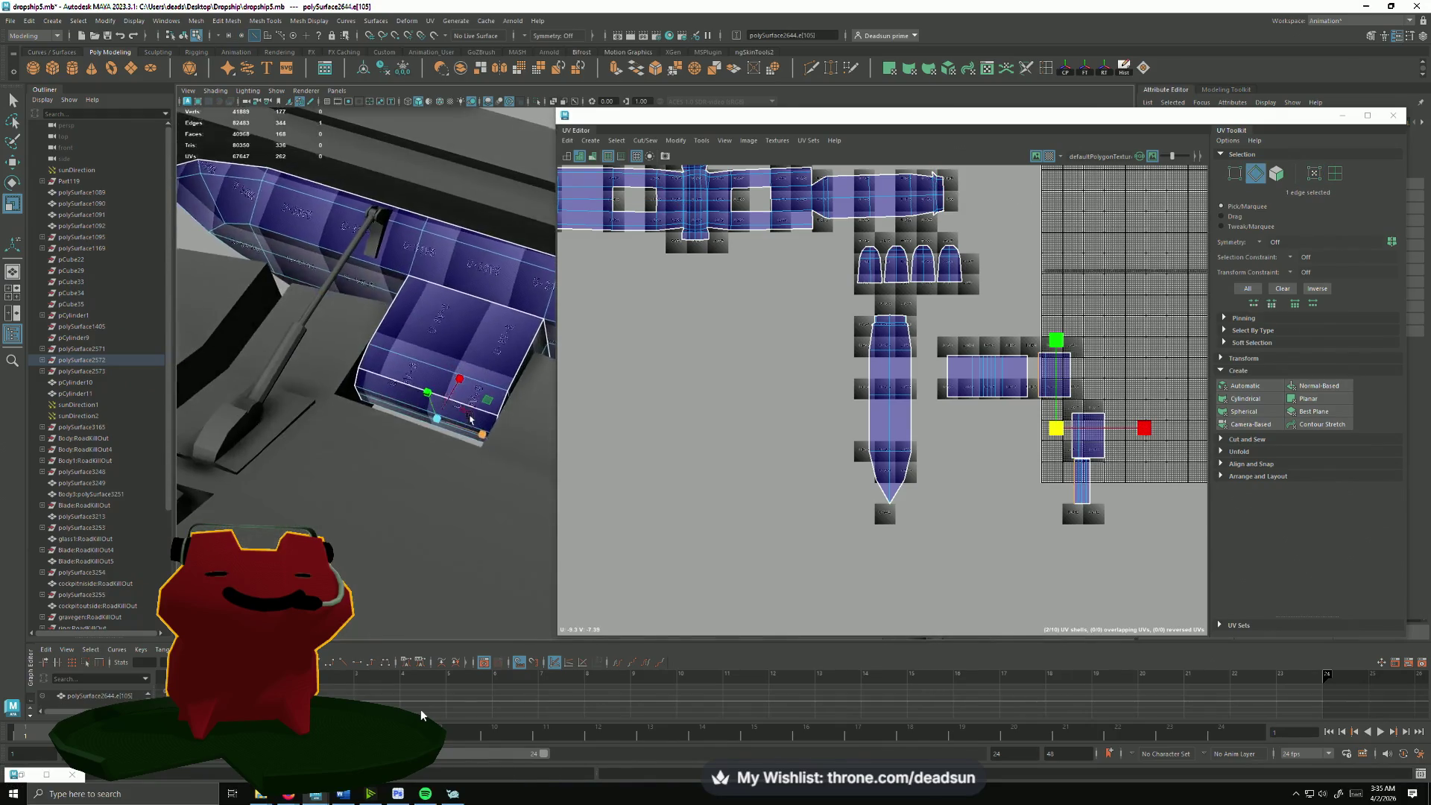
pyautogui.keyDown('shift'); pyautogui.click(425, 391); pyautogui.keyUp('shift')
pyautogui.click(646, 142)
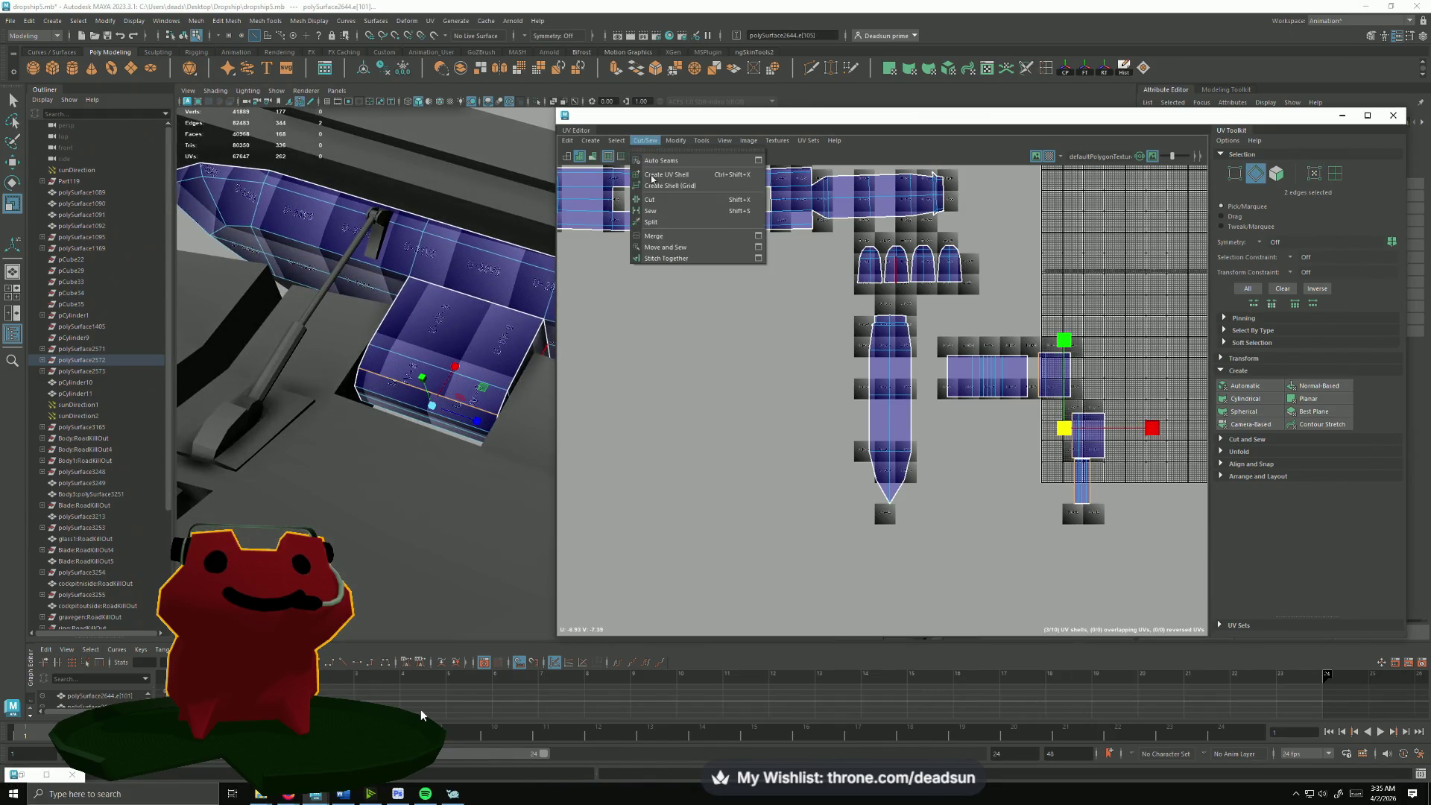
pyautogui.click(662, 247)
# Step: In UV Shell mode, move the sewn square shell up beneath the top strip
pyautogui.rightClick(1095, 485)
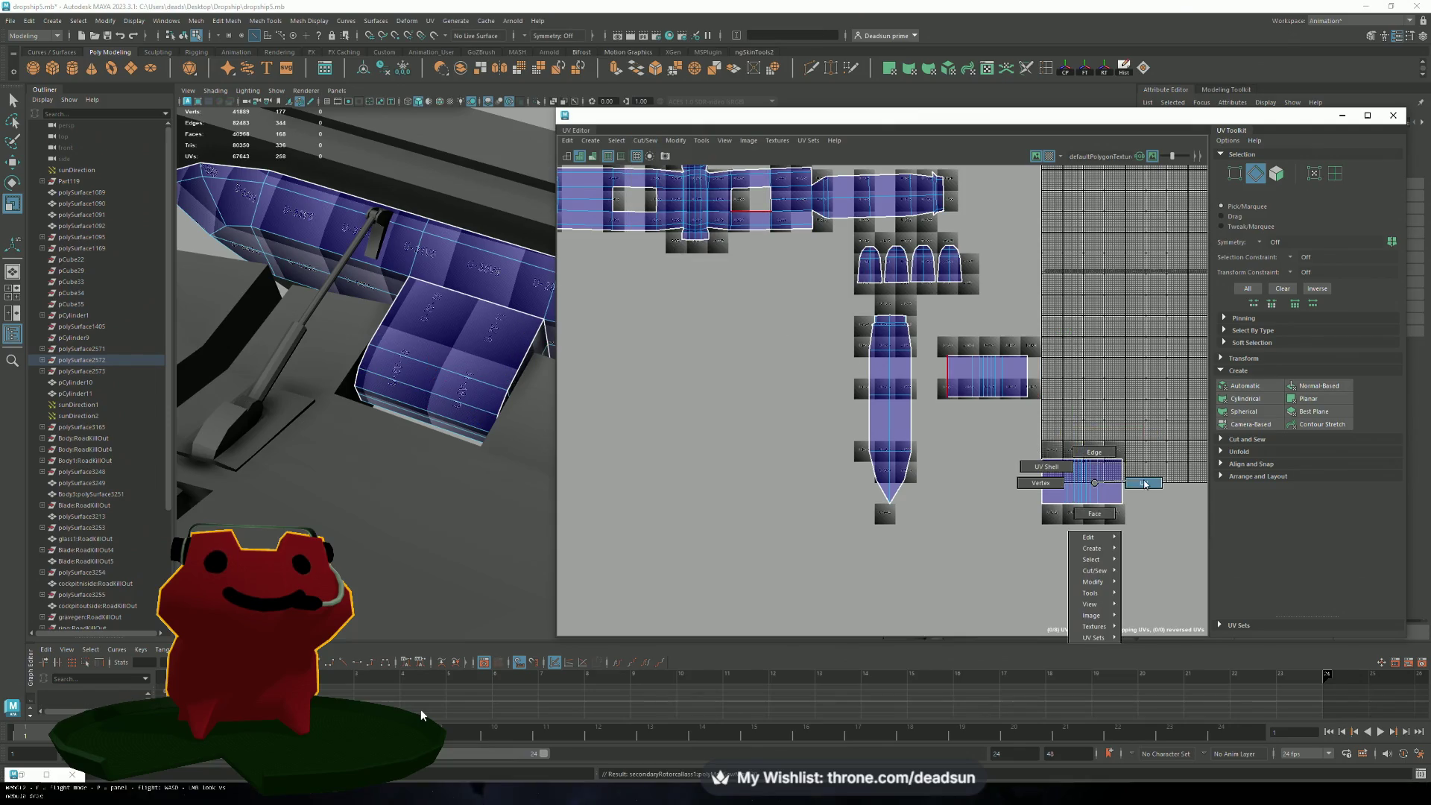
pyautogui.click(1095, 486)
pyautogui.press('w')
pyautogui.moveTo(1081, 479)
pyautogui.mouseDown()
pyautogui.moveTo(1007, 453)
pyautogui.moveTo(986, 420)
pyautogui.mouseUp()
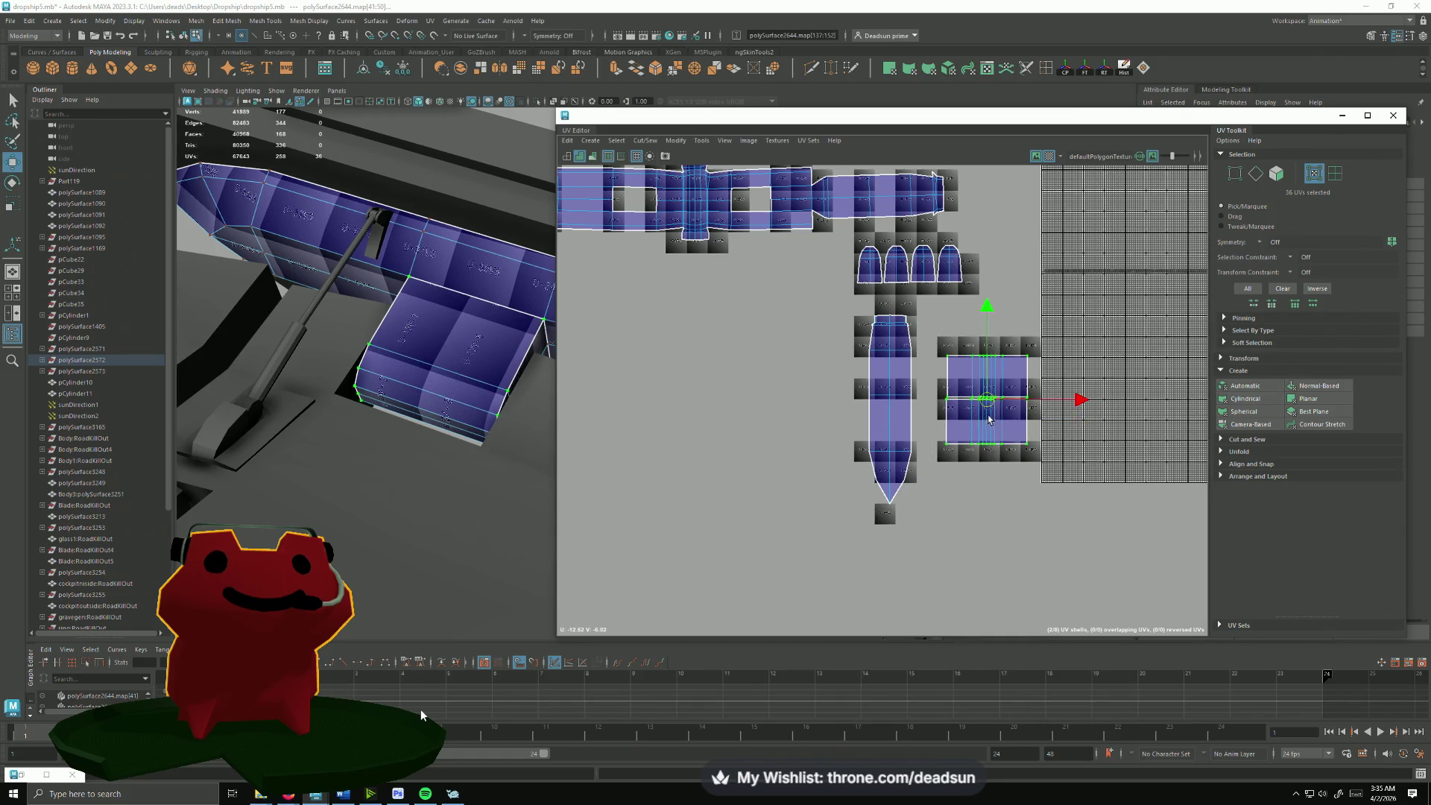
pyautogui.moveTo(990, 420); pyautogui.dragTo(631, 315)
# Step: Move the four arch shells over beneath the top strip beside the other shells
pyautogui.keyDown('alt'); pyautogui.moveTo(630, 314); pyautogui.dragTo(812, 418, button='middle'); pyautogui.keyUp('alt')
pyautogui.moveTo(801, 419); pyautogui.dragTo(945, 406)
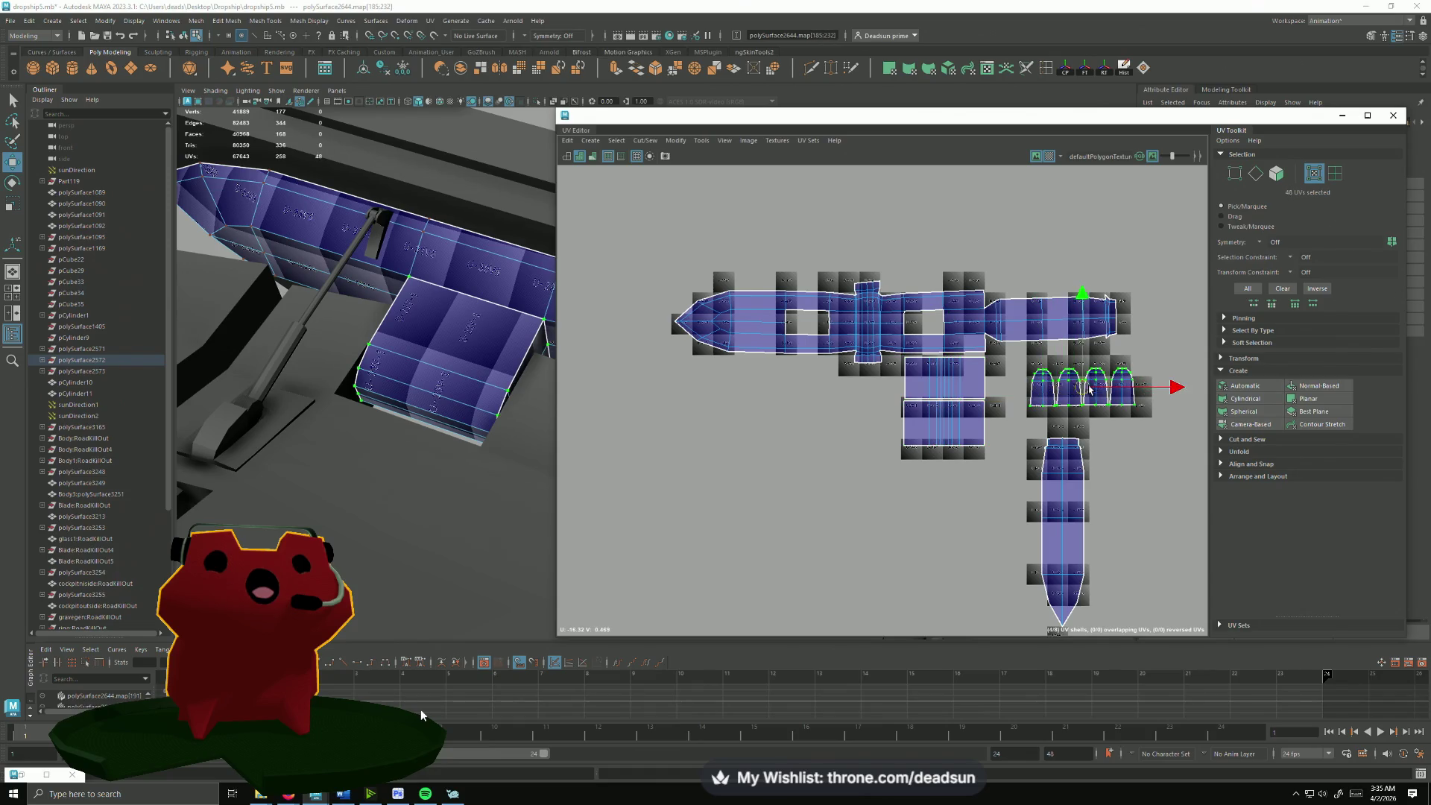
pyautogui.moveTo(1120, 375); pyautogui.dragTo(854, 383)
pyautogui.press('w')
# Step: Rotate the long pointed shell horizontal, move it above the main layout and turn it to face left
pyautogui.click(1082, 540)
pyautogui.press('e')
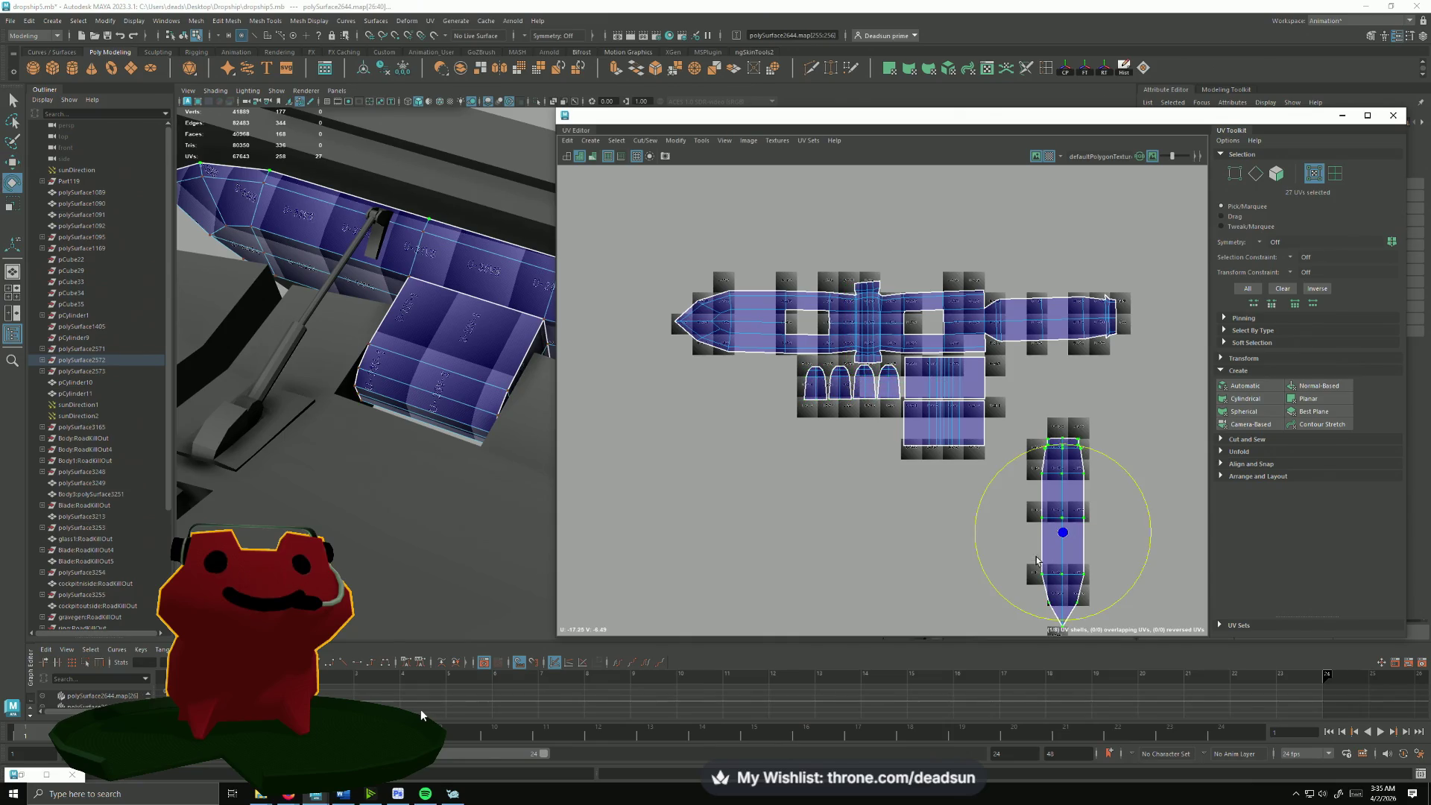
pyautogui.moveTo(985, 578); pyautogui.dragTo(1095, 589)
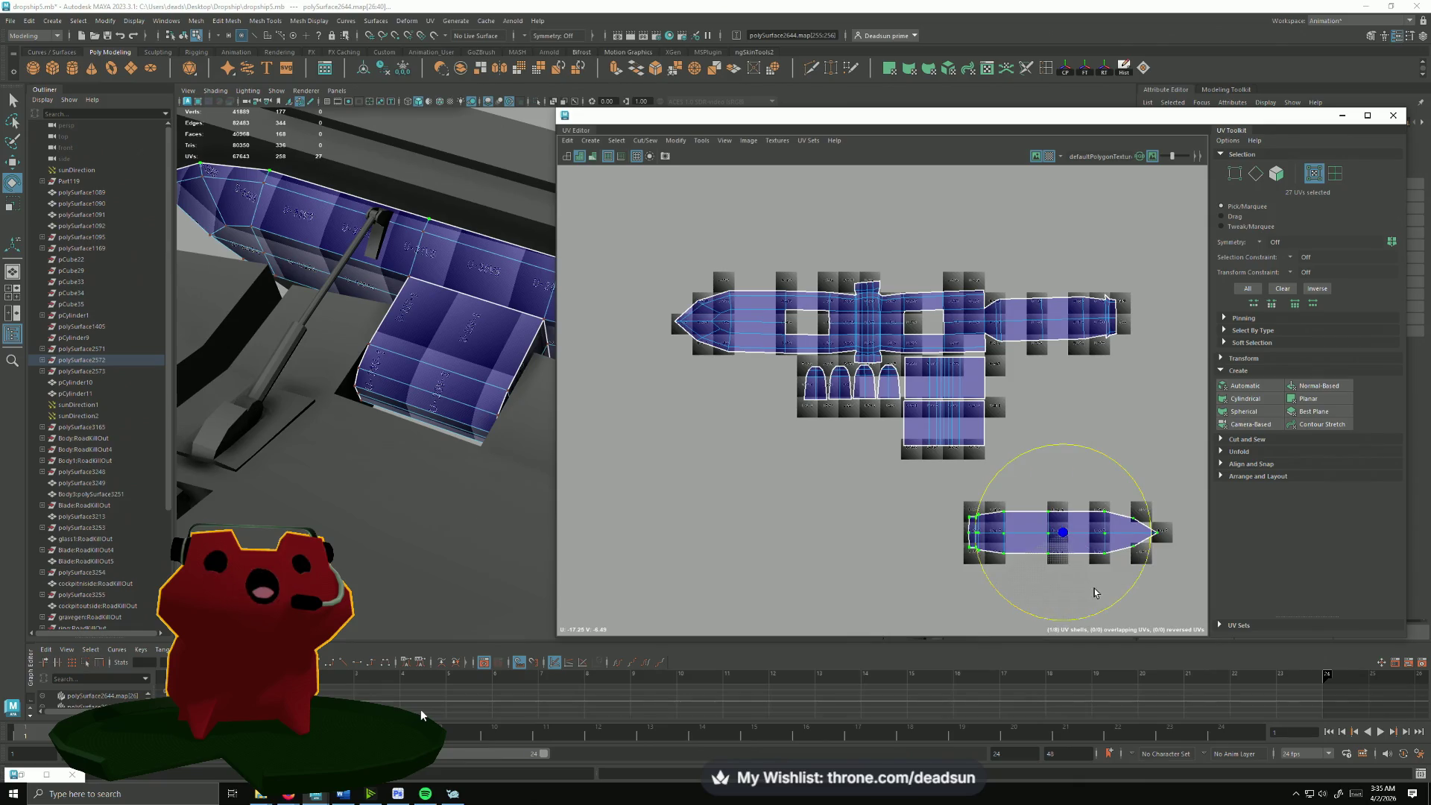
pyautogui.press('w')
pyautogui.moveTo(1062, 541); pyautogui.dragTo(1026, 274)
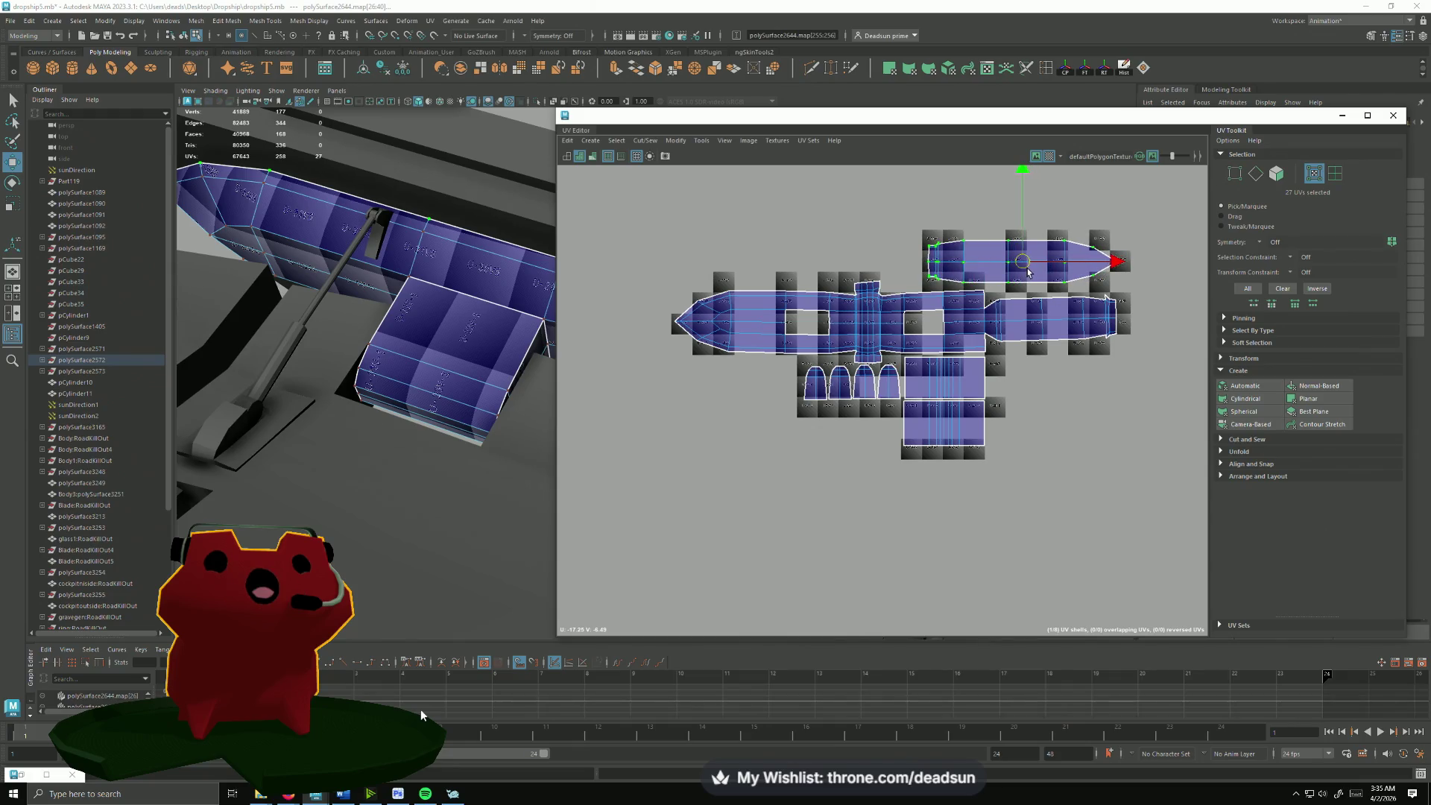
pyautogui.press('e')
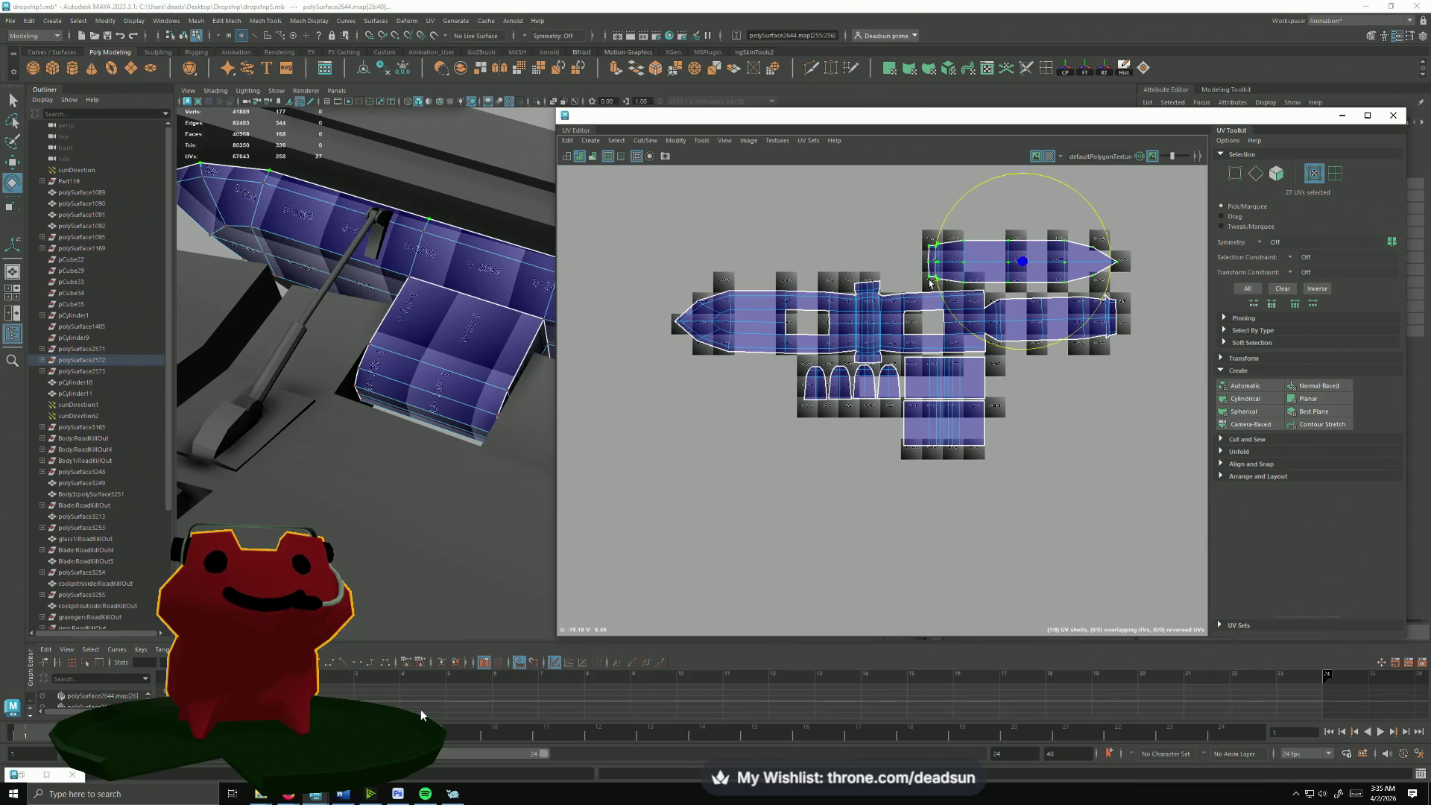
pyautogui.moveTo(955, 303); pyautogui.dragTo(1150, 241)
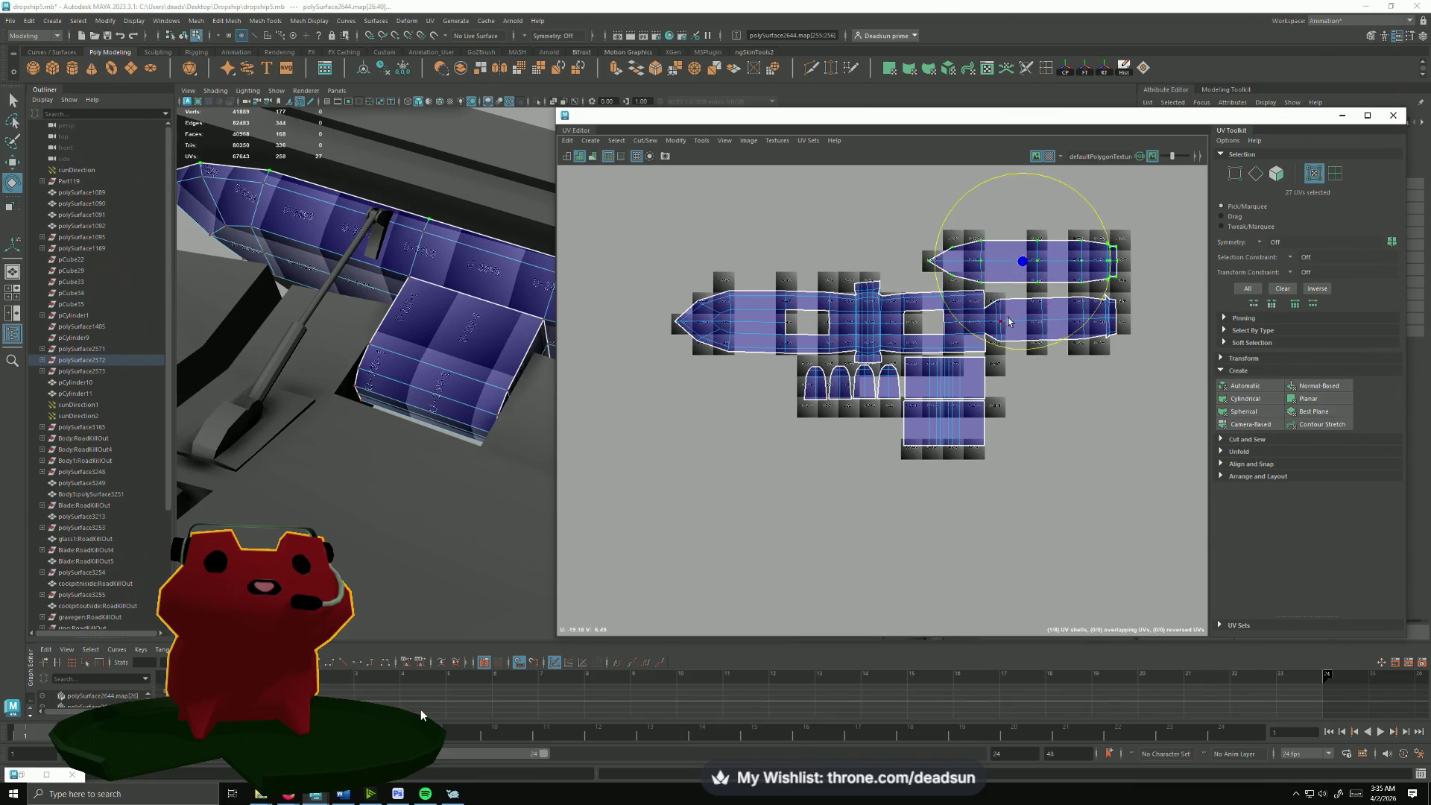
# Step: Move the lower rectangular shell up to the top row and squash it vertically to fit
pyautogui.click(922, 430)
pyautogui.press('w')
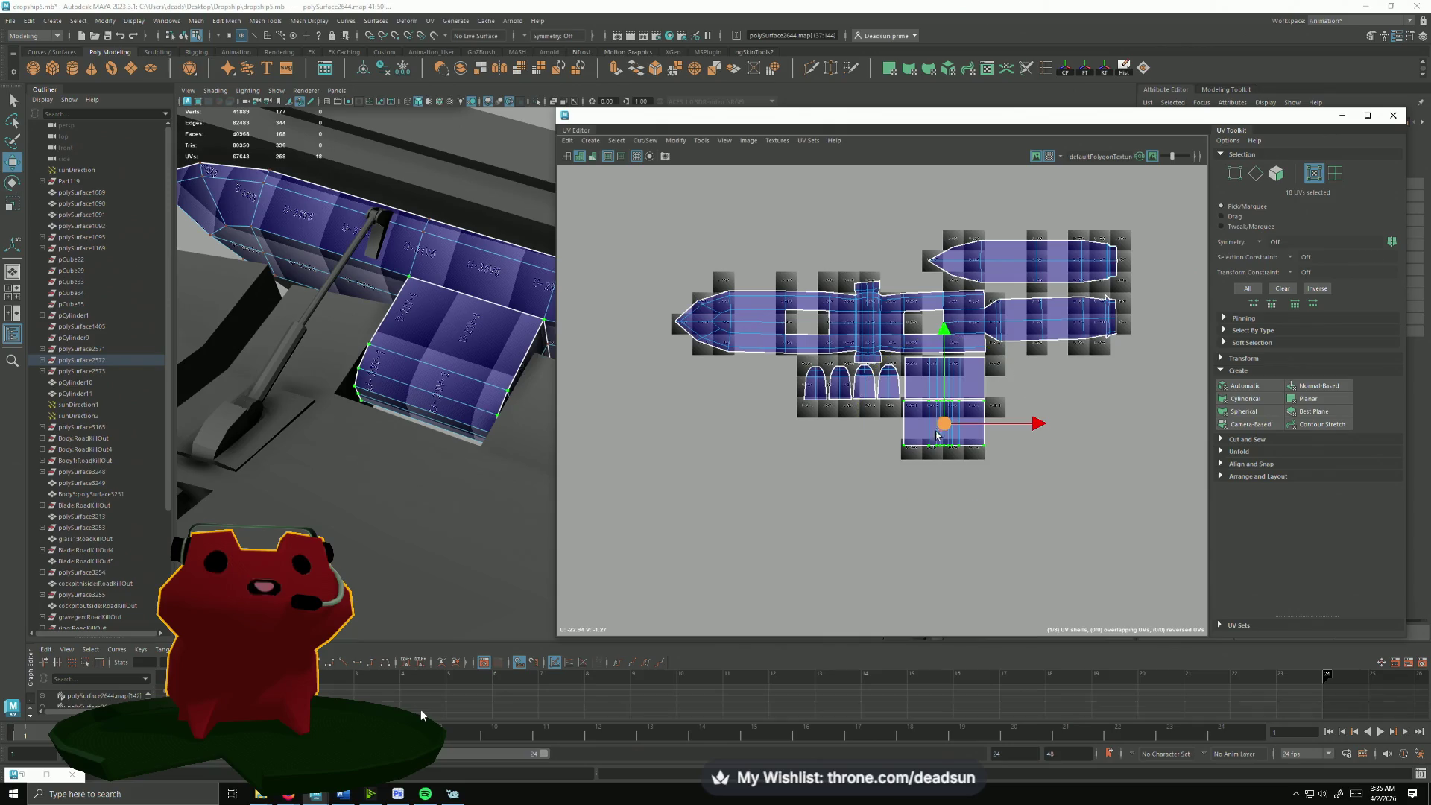
pyautogui.moveTo(921, 431); pyautogui.dragTo(881, 253)
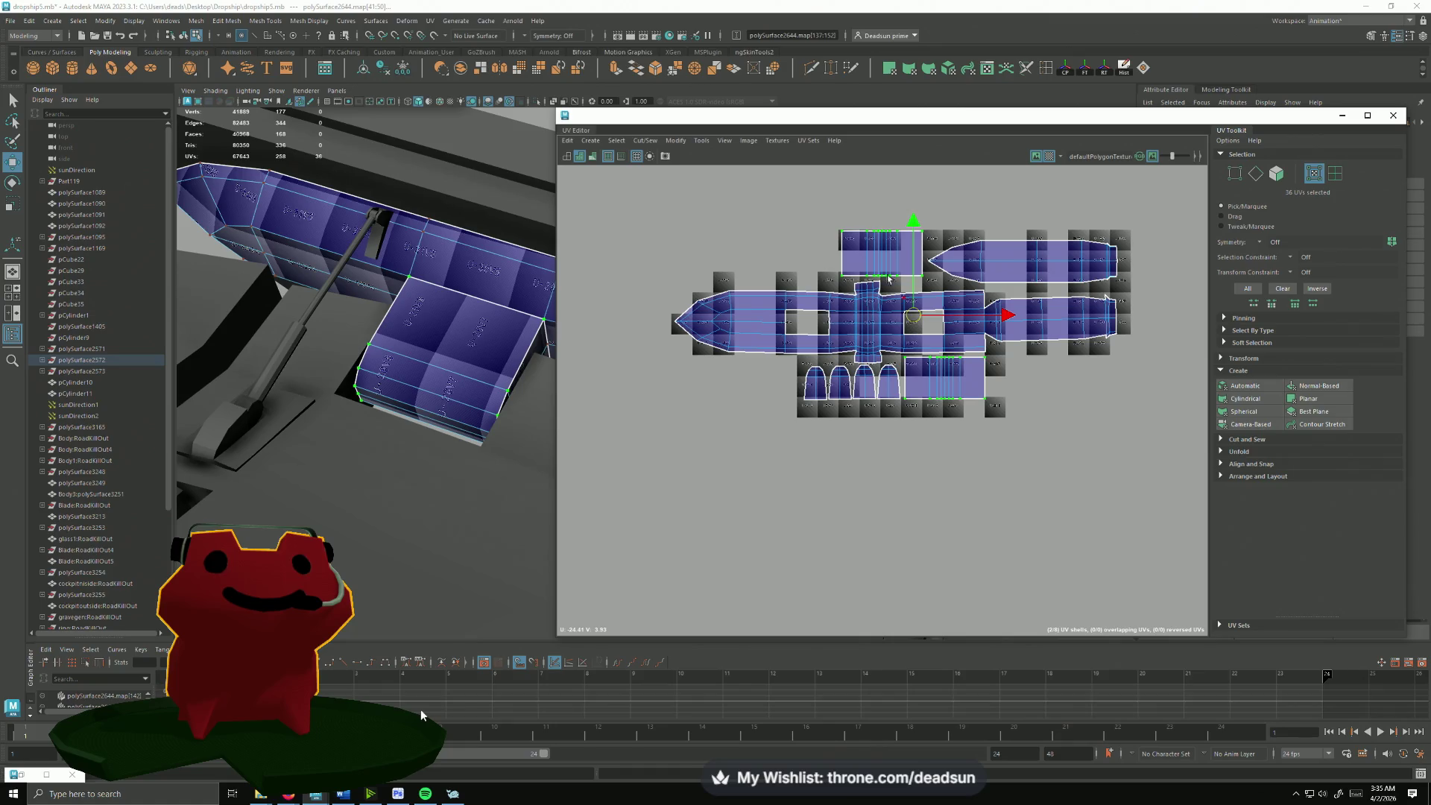
pyautogui.press('r')
pyautogui.moveTo(913, 229); pyautogui.dragTo(913, 241)
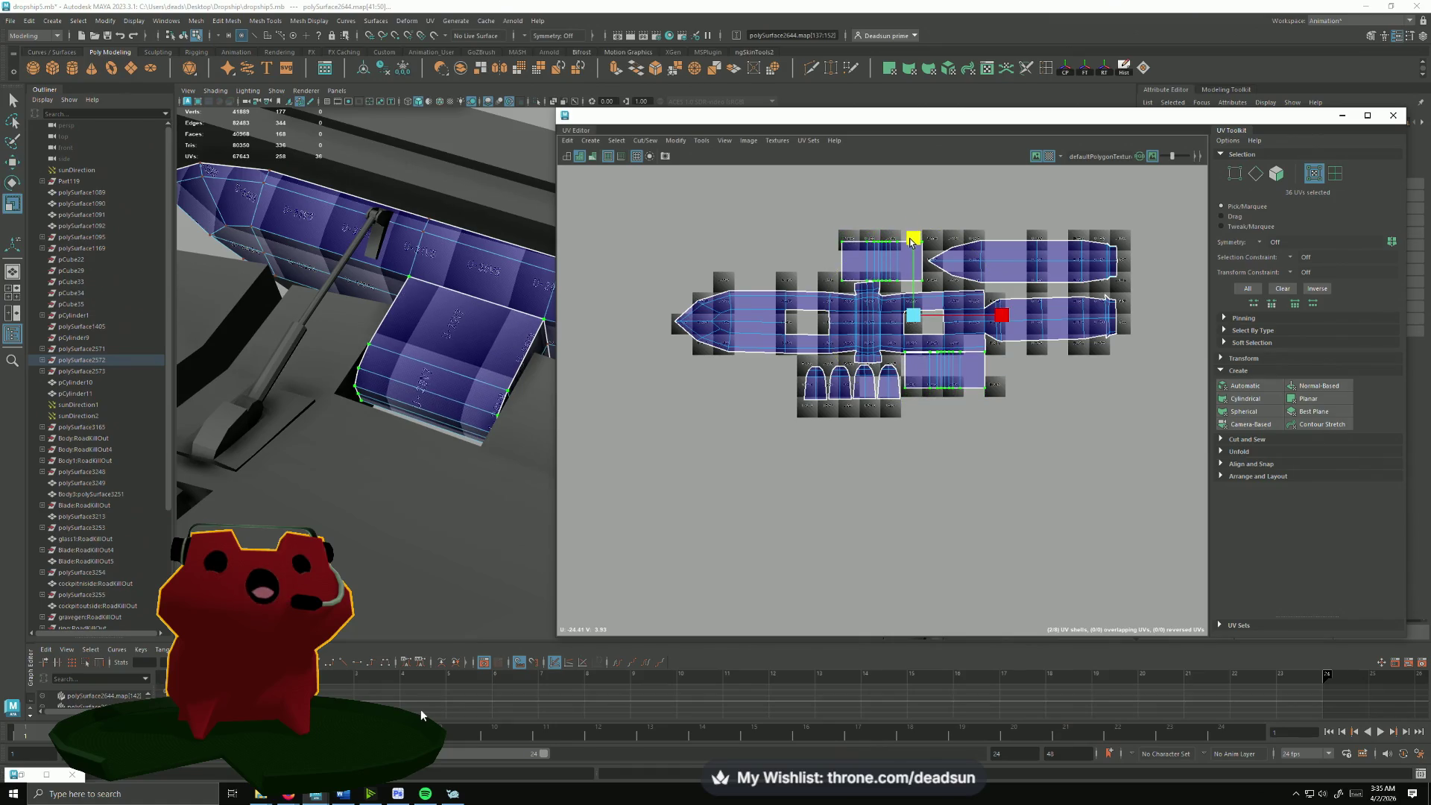
# Step: Place the remaining rectangular shell beside it and move two arch shells up-left by the top row
pyautogui.click(937, 369)
pyautogui.press('w')
pyautogui.moveTo(944, 372); pyautogui.dragTo(797, 265)
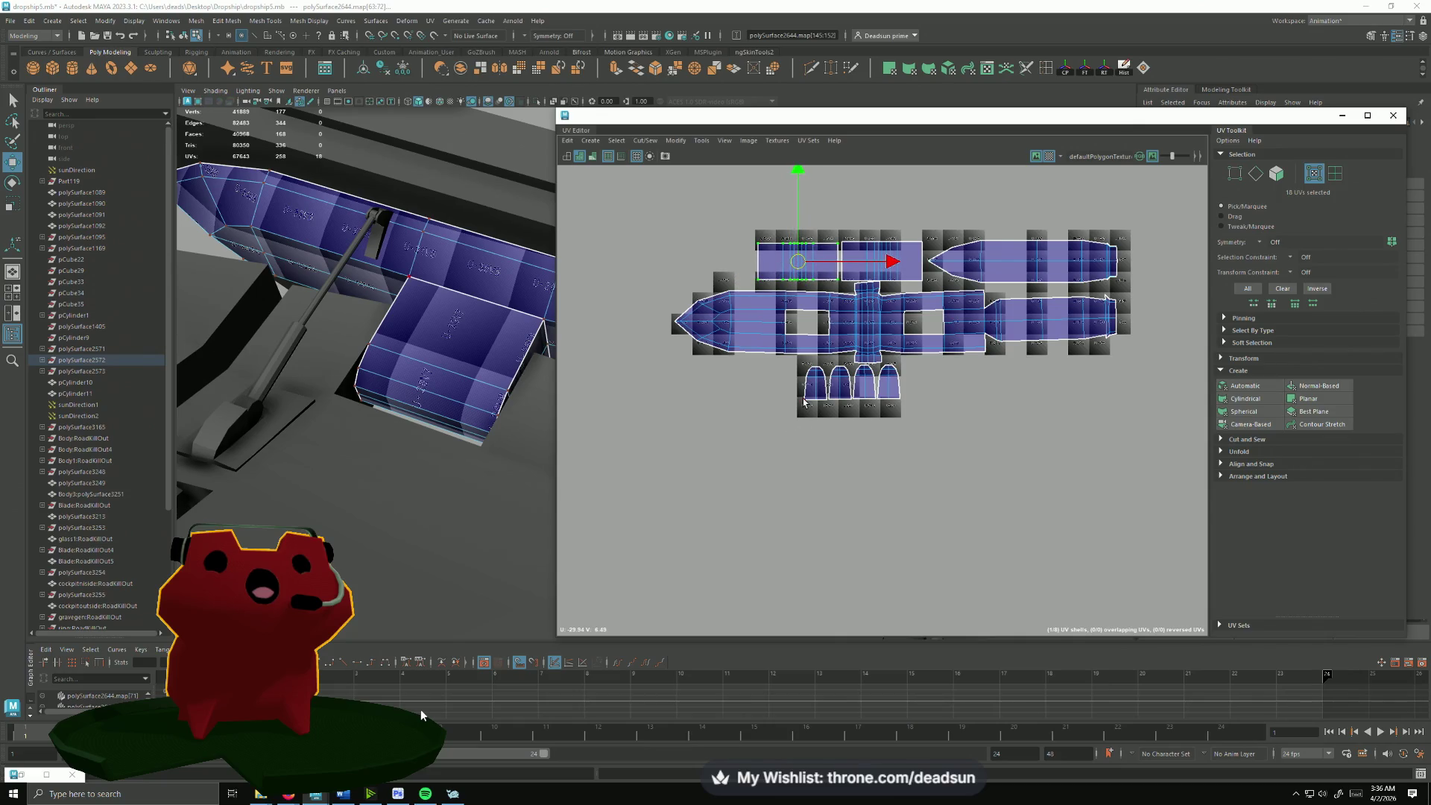
pyautogui.moveTo(828, 395); pyautogui.dragTo(728, 277)
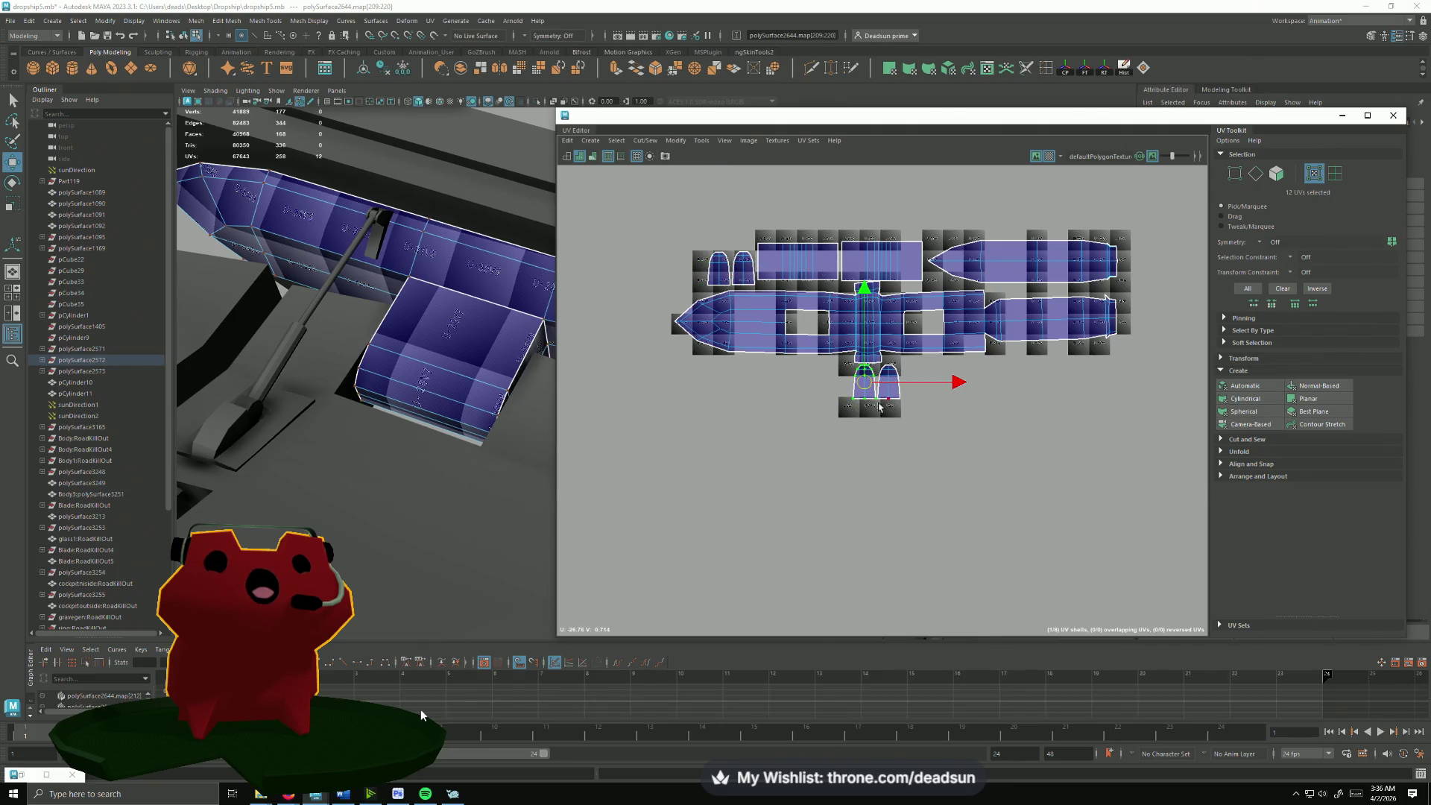
# Step: Move the arch shells together and rotate the bottom arch to fit inside a hole in the main shell
pyautogui.moveTo(878, 407); pyautogui.dragTo(700, 302)
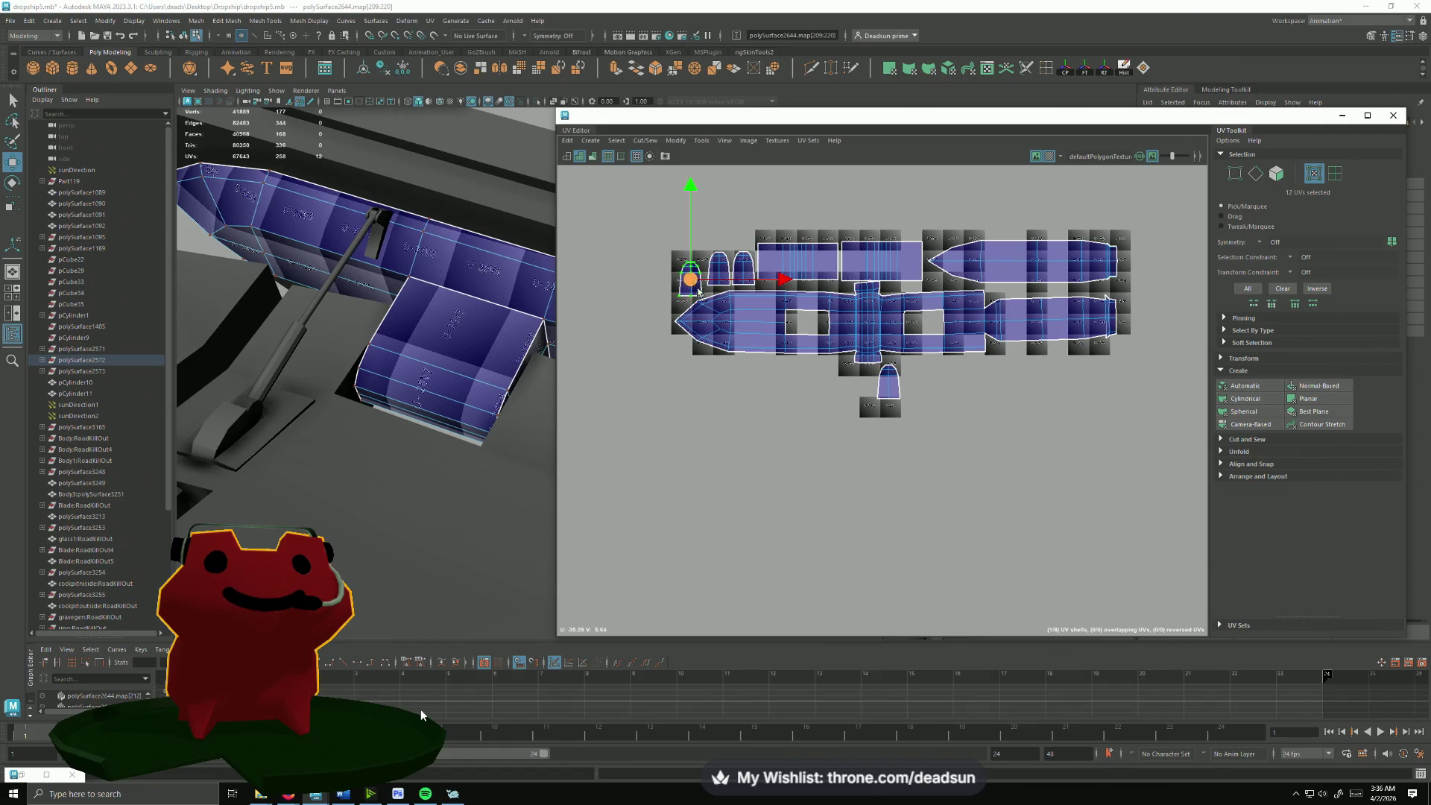
pyautogui.scroll(1, 829, 392)
pyautogui.click(898, 375)
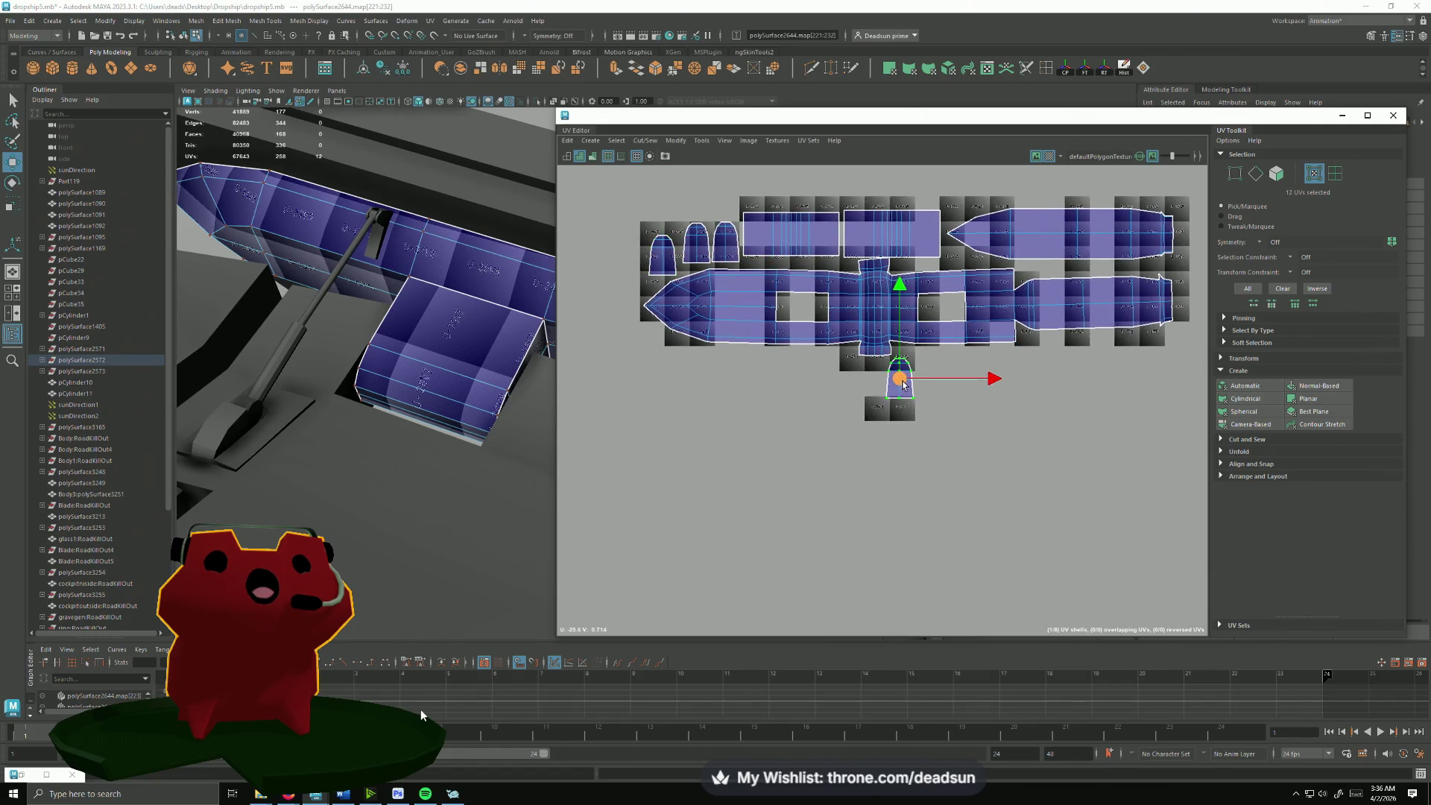
pyautogui.moveTo(902, 382); pyautogui.dragTo(802, 304)
pyautogui.press('e')
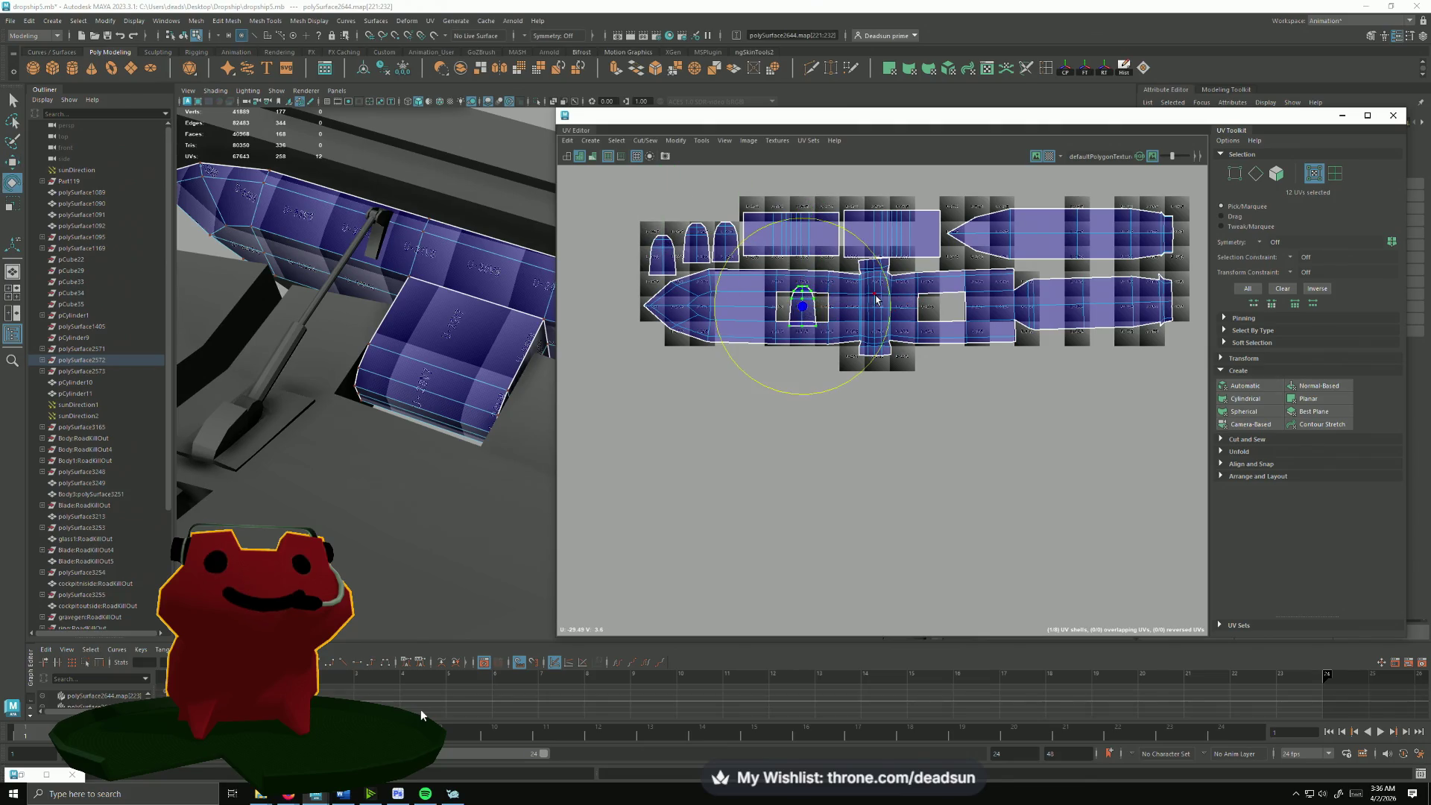
pyautogui.moveTo(890, 293); pyautogui.dragTo(818, 413)
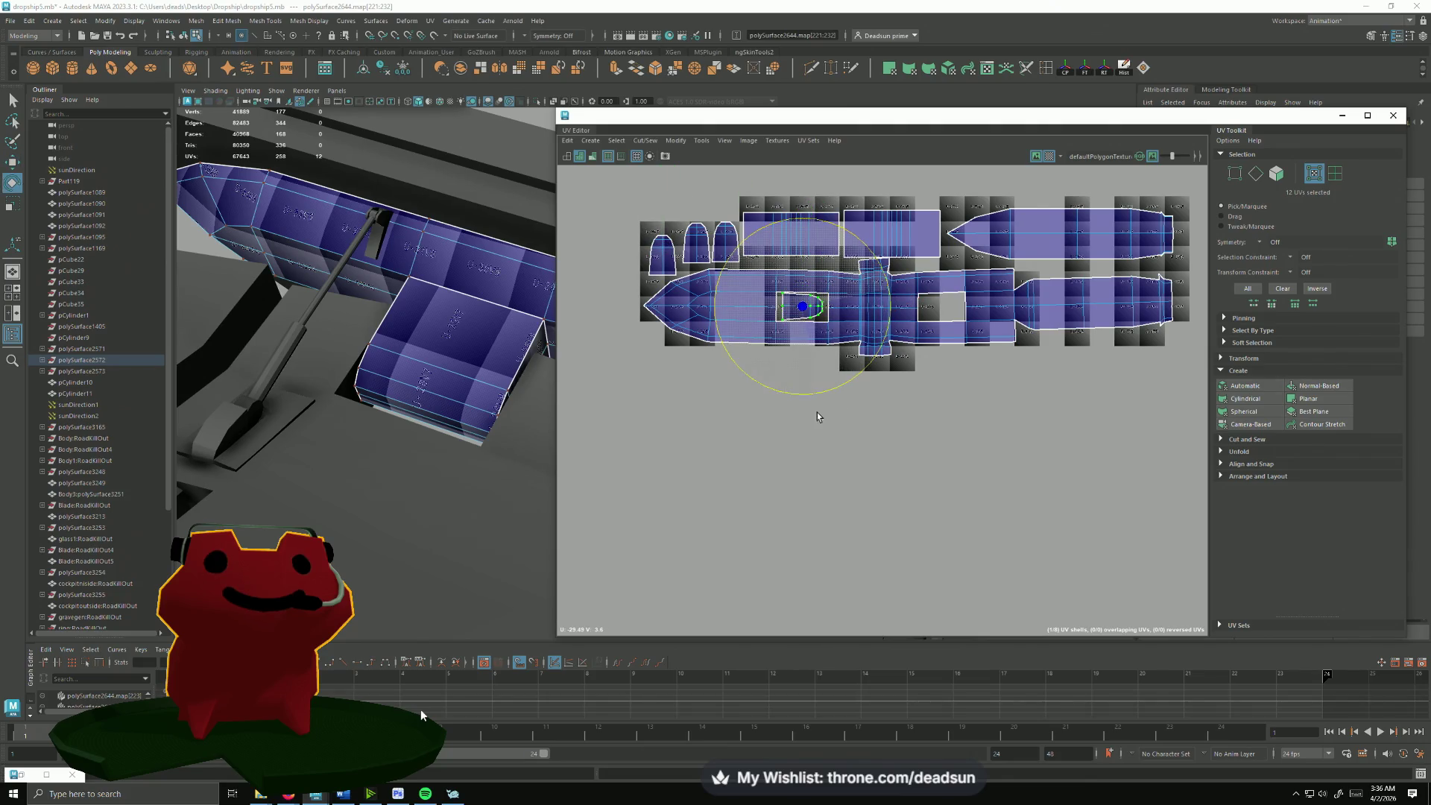
pyautogui.scroll(2, 768, 361)
# Step: Lay the small top-left arch horizontal and shrink the left-hole shell to fit its hole
pyautogui.click(630, 234)
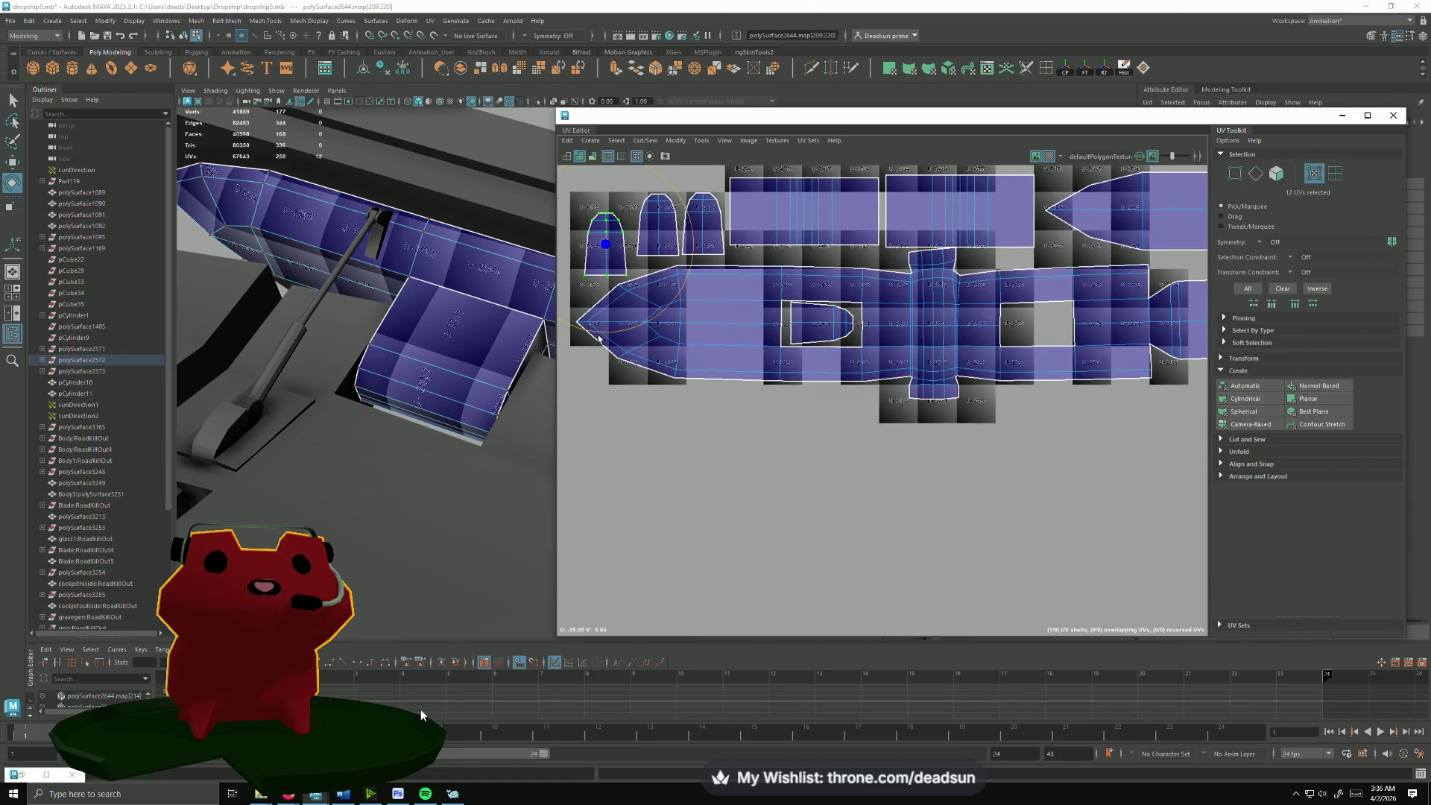
pyautogui.moveTo(599, 338)
pyautogui.mouseDown()
pyautogui.moveTo(621, 264)
pyautogui.moveTo(1042, 331)
pyautogui.mouseUp()
pyautogui.press('w')
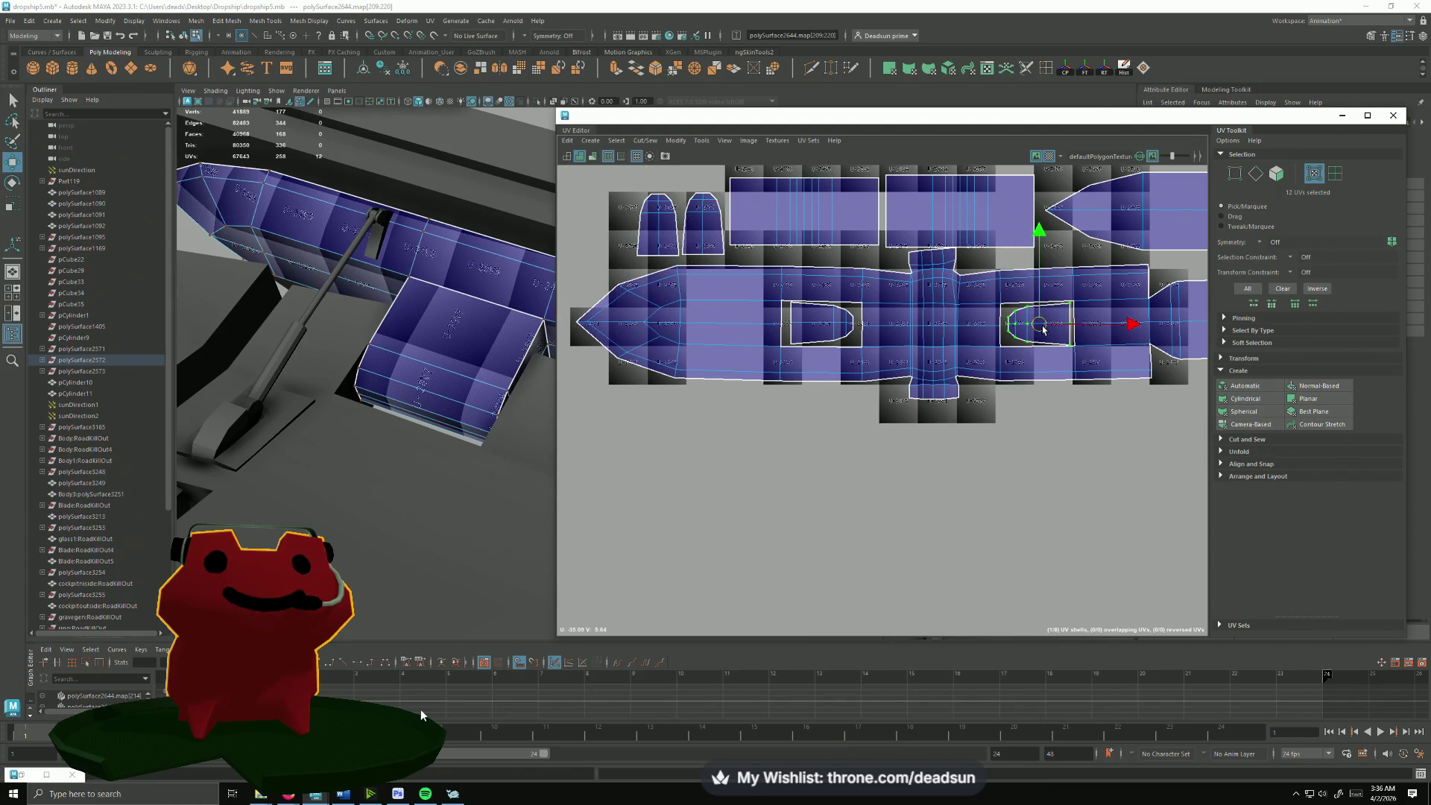
pyautogui.press('r')
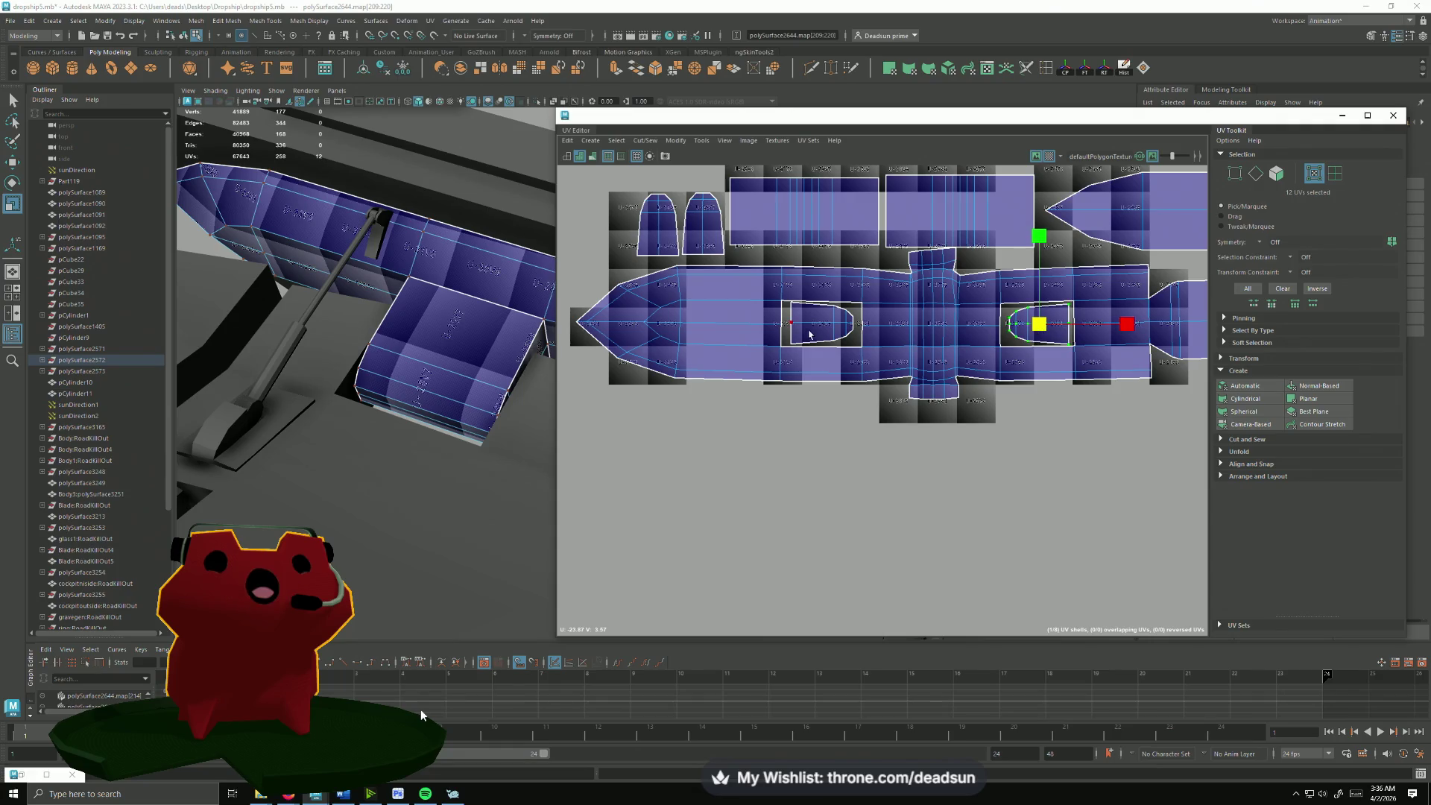
pyautogui.click(804, 329)
pyautogui.moveTo(825, 327); pyautogui.dragTo(818, 333)
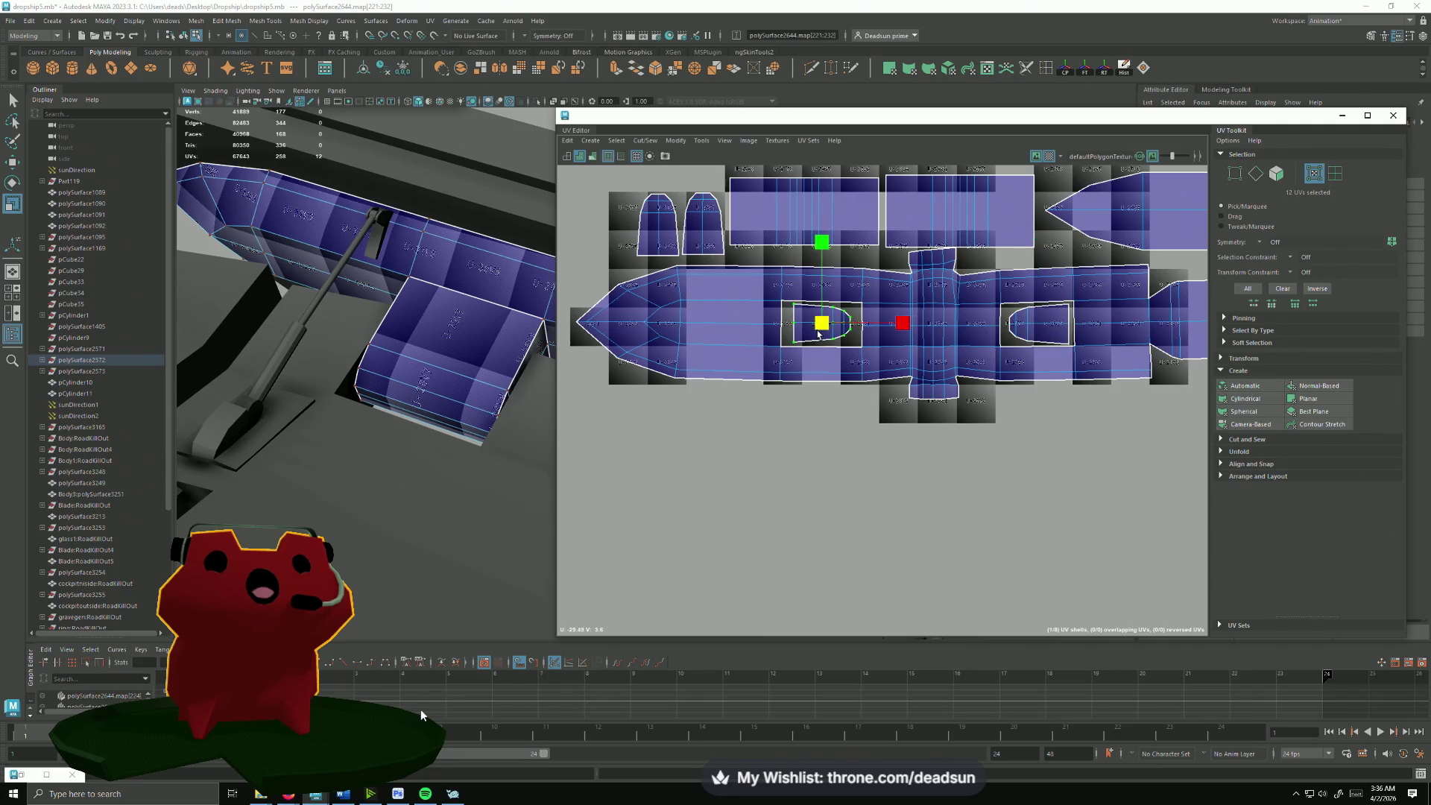
pyautogui.moveTo(818, 332)
pyautogui.keyDown('alt'); pyautogui.mouseDown(button='middle')
pyautogui.moveTo(720, 376)
pyautogui.moveTo(790, 408)
pyautogui.mouseUp(button='middle'); pyautogui.keyUp('alt')
pyautogui.scroll(2, 721, 376)
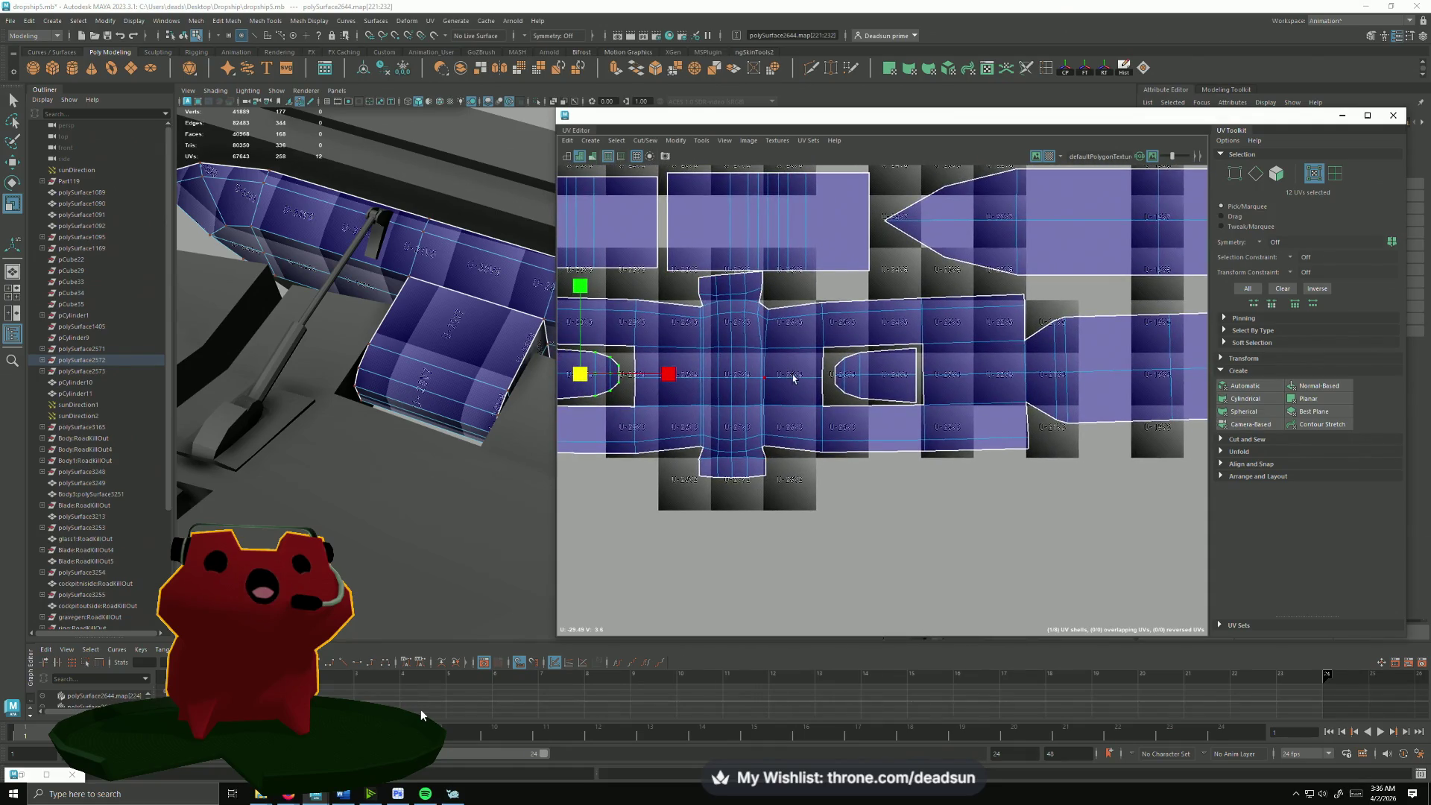
pyautogui.scroll(-2, 784, 374)
pyautogui.scroll(-2, 681, 357)
pyautogui.scroll(-2, 682, 357)
# Step: Orbit down over the gun and select the long rail piece to load its UVs
pyautogui.moveTo(335, 336)
pyautogui.keyDown('alt'); pyautogui.mouseDown()
pyautogui.moveTo(220, 333)
pyautogui.moveTo(454, 367)
pyautogui.mouseUp(); pyautogui.keyUp('alt')
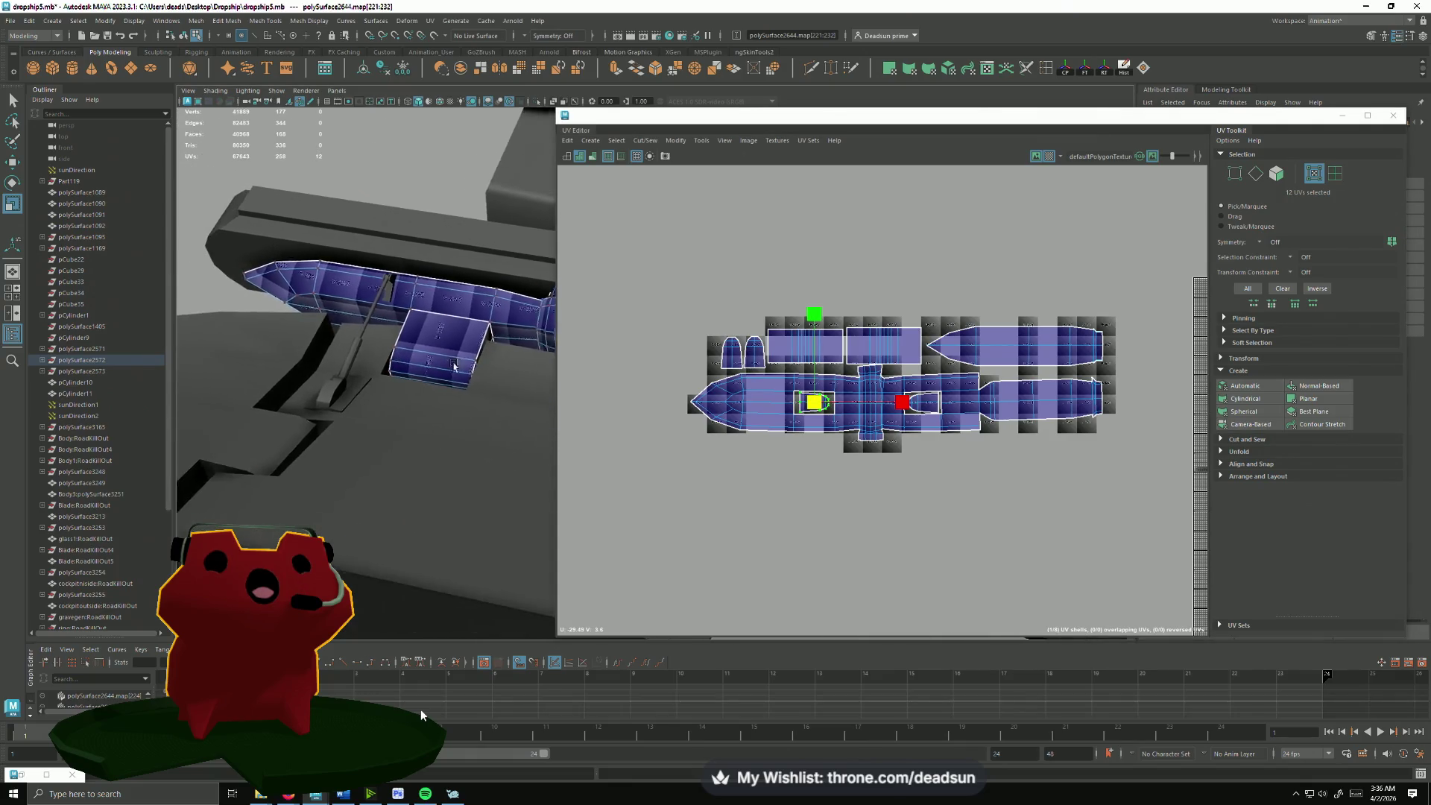
pyautogui.moveTo(454, 367)
pyautogui.keyDown('alt'); pyautogui.mouseDown()
pyautogui.moveTo(479, 442)
pyautogui.moveTo(388, 425)
pyautogui.moveTo(396, 342)
pyautogui.mouseUp(); pyautogui.keyUp('alt')
pyautogui.click(396, 342)
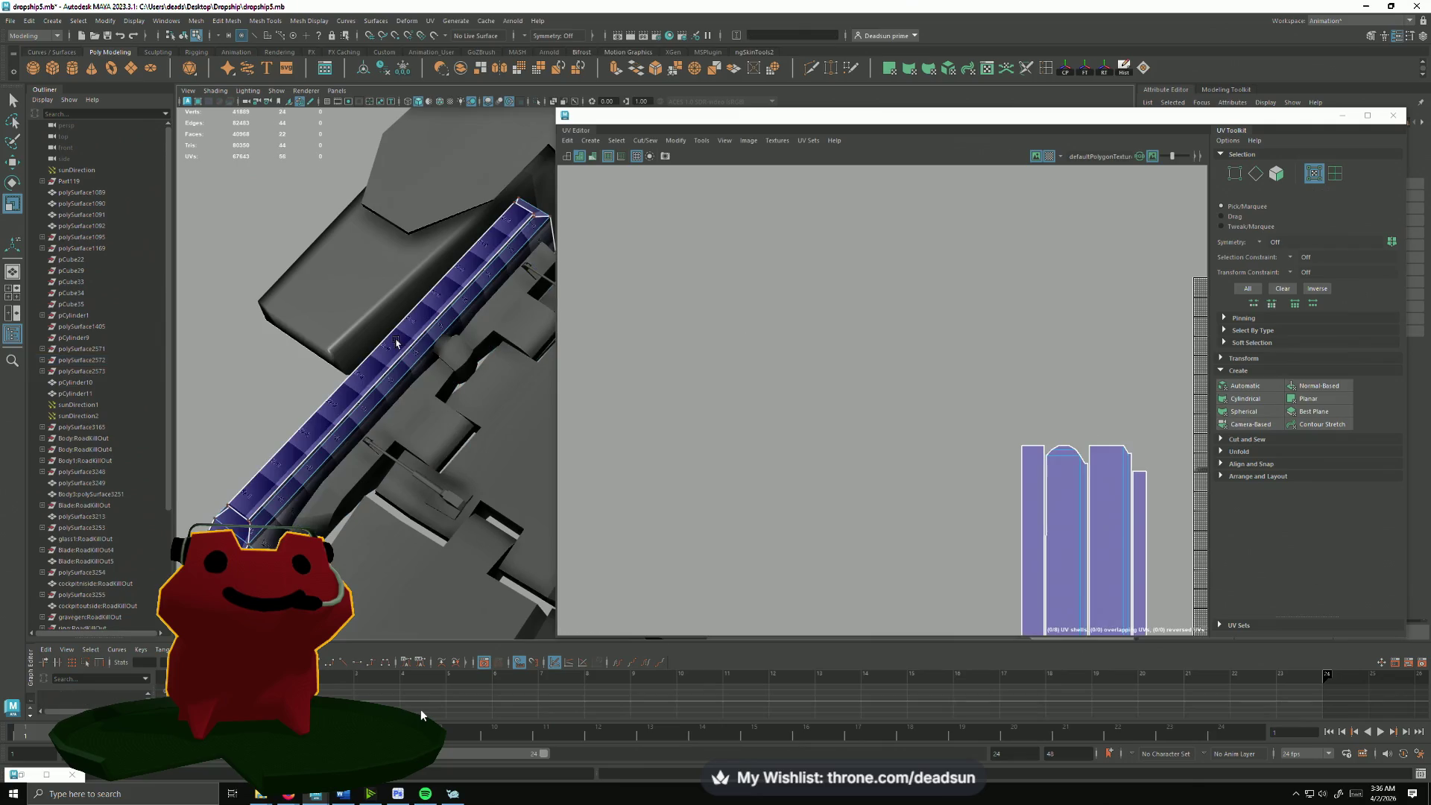
pyautogui.click(390, 358)
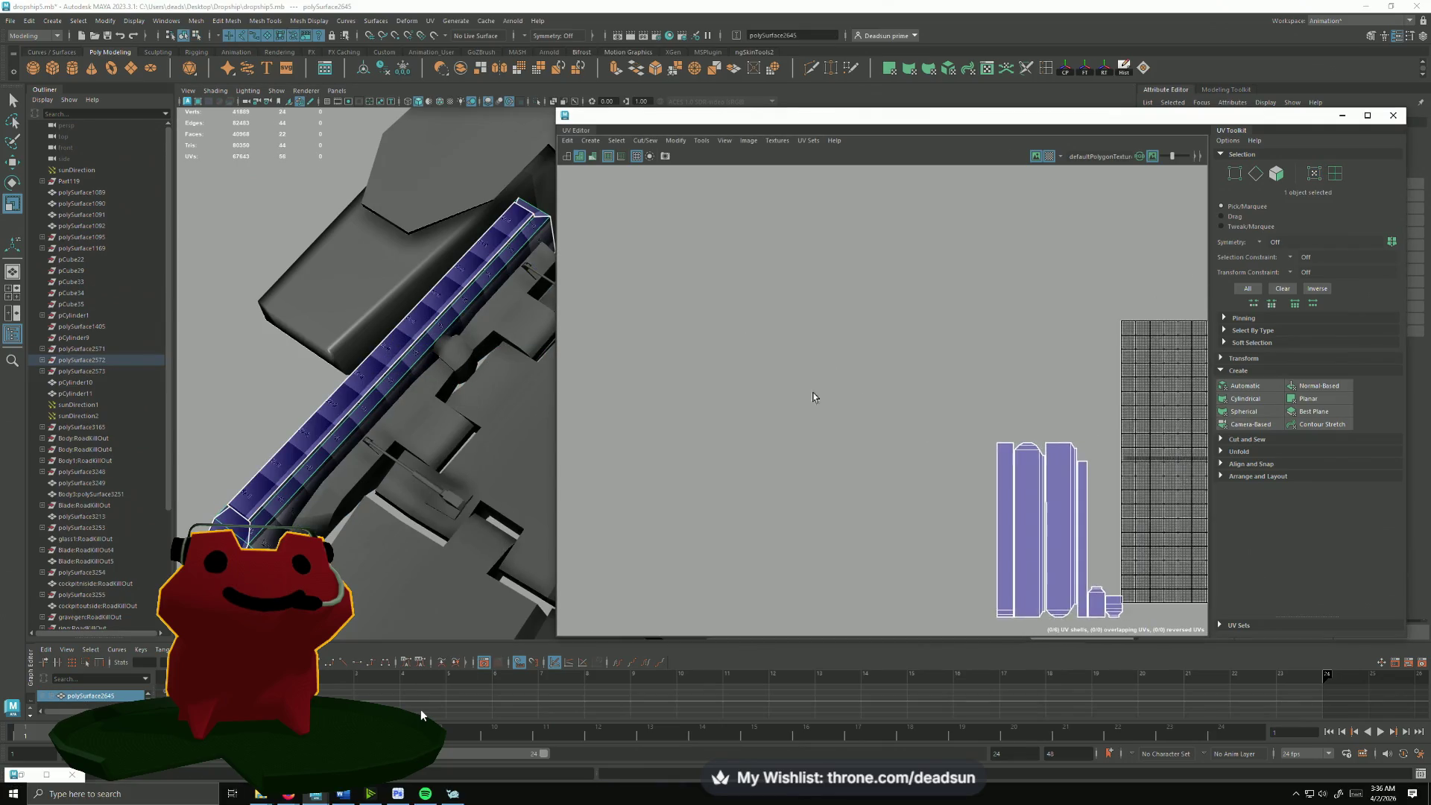
pyautogui.keyDown('alt'); pyautogui.moveTo(814, 396); pyautogui.dragTo(798, 262, button='middle'); pyautogui.keyUp('alt')
pyautogui.scroll(3, 798, 262)
pyautogui.scroll(2, 879, 383)
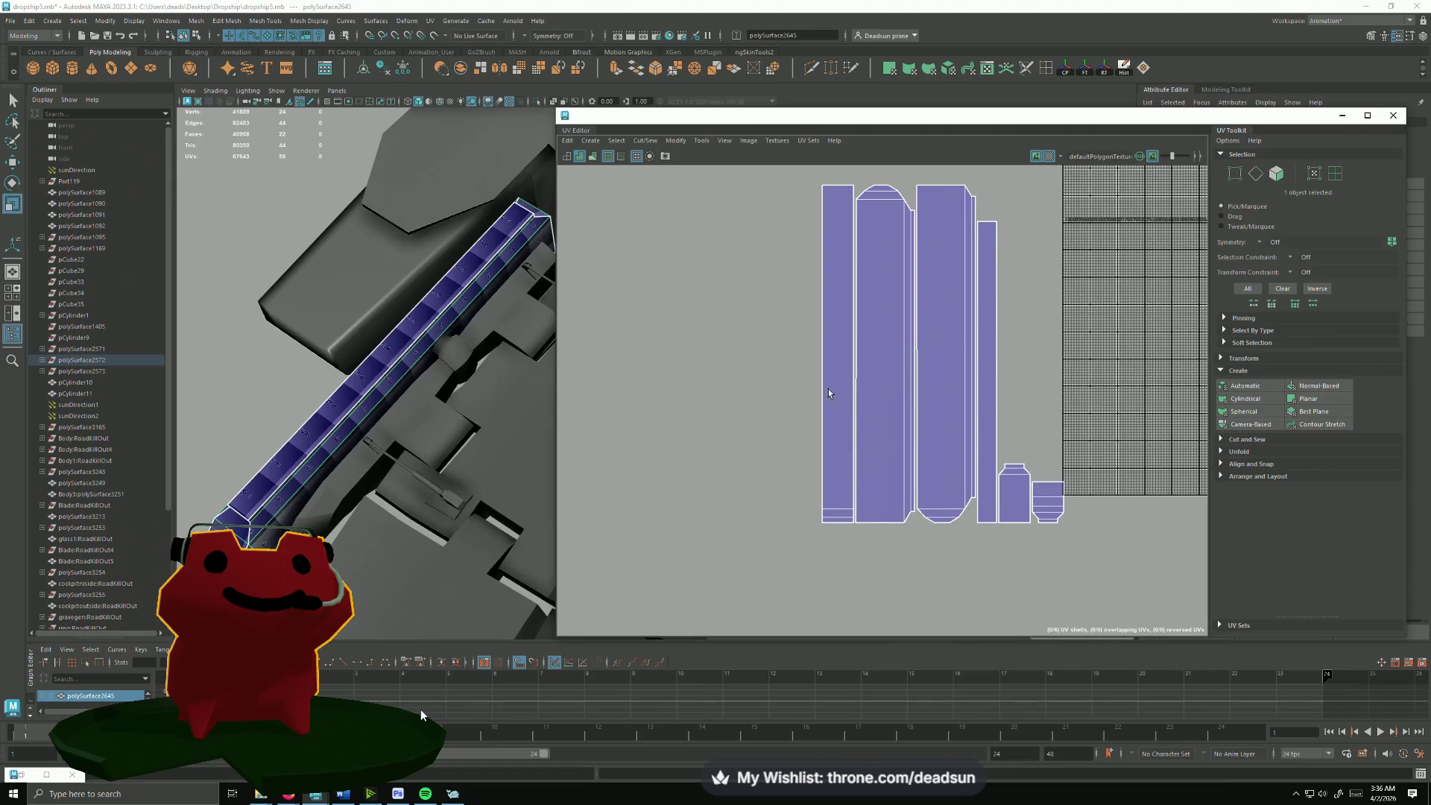
pyautogui.keyDown('alt'); pyautogui.moveTo(369, 392); pyautogui.dragTo(378, 407); pyautogui.keyUp('alt')
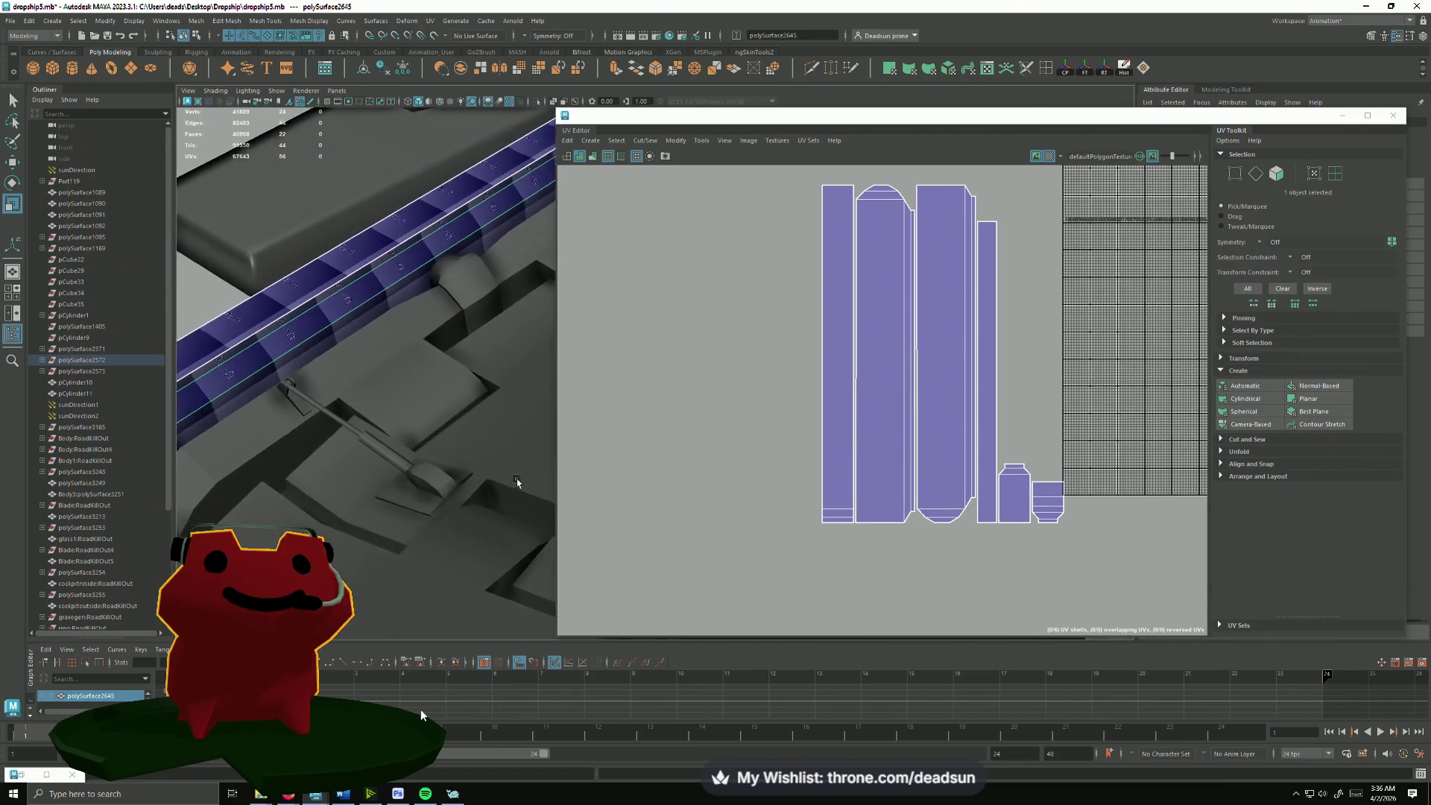
pyautogui.moveTo(380, 406); pyautogui.dragTo(380, 369, button='right')
pyautogui.click(385, 336)
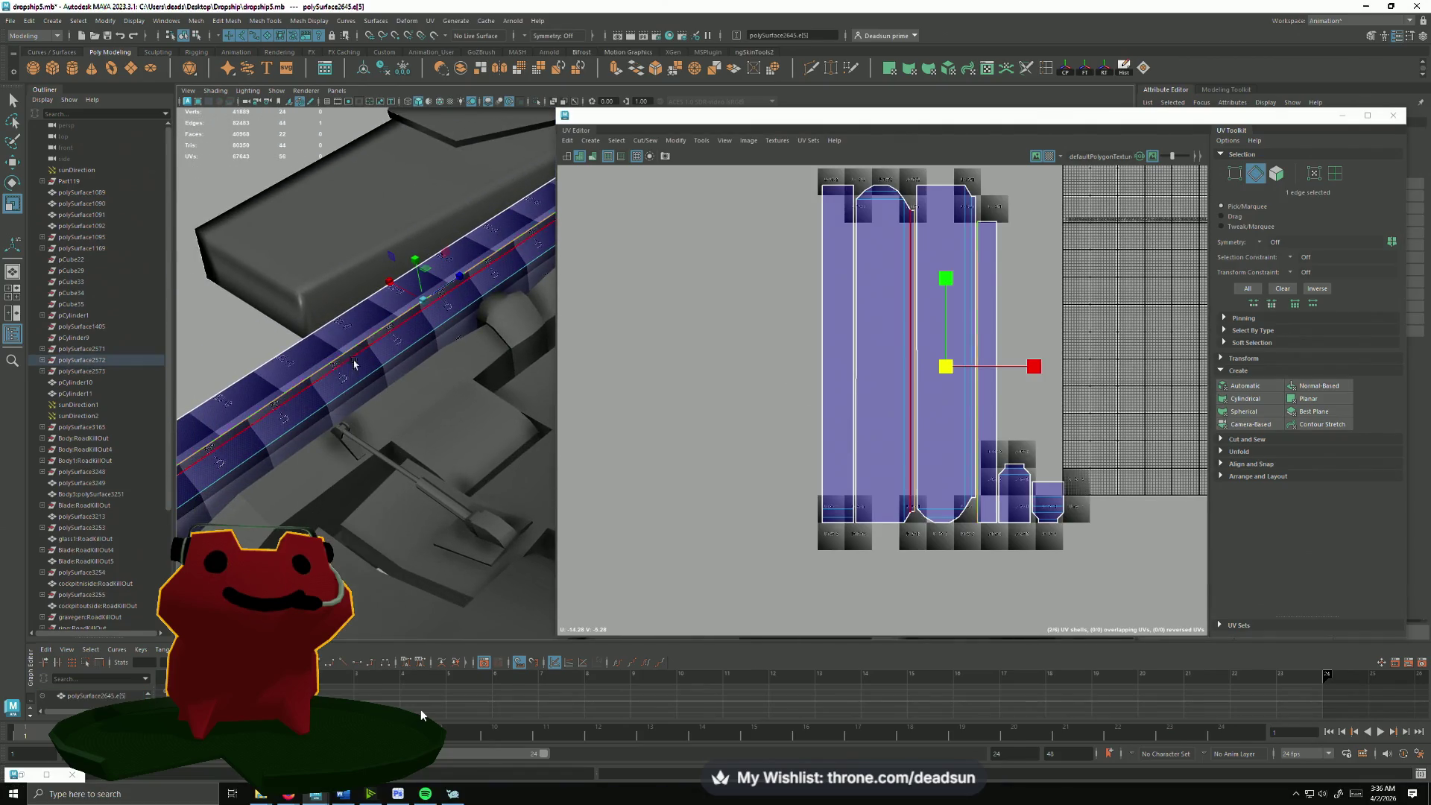
pyautogui.moveTo(386, 335)
pyautogui.keyDown('alt'); pyautogui.mouseDown()
pyautogui.moveTo(474, 424)
pyautogui.moveTo(872, 371)
pyautogui.mouseUp(); pyautogui.keyUp('alt')
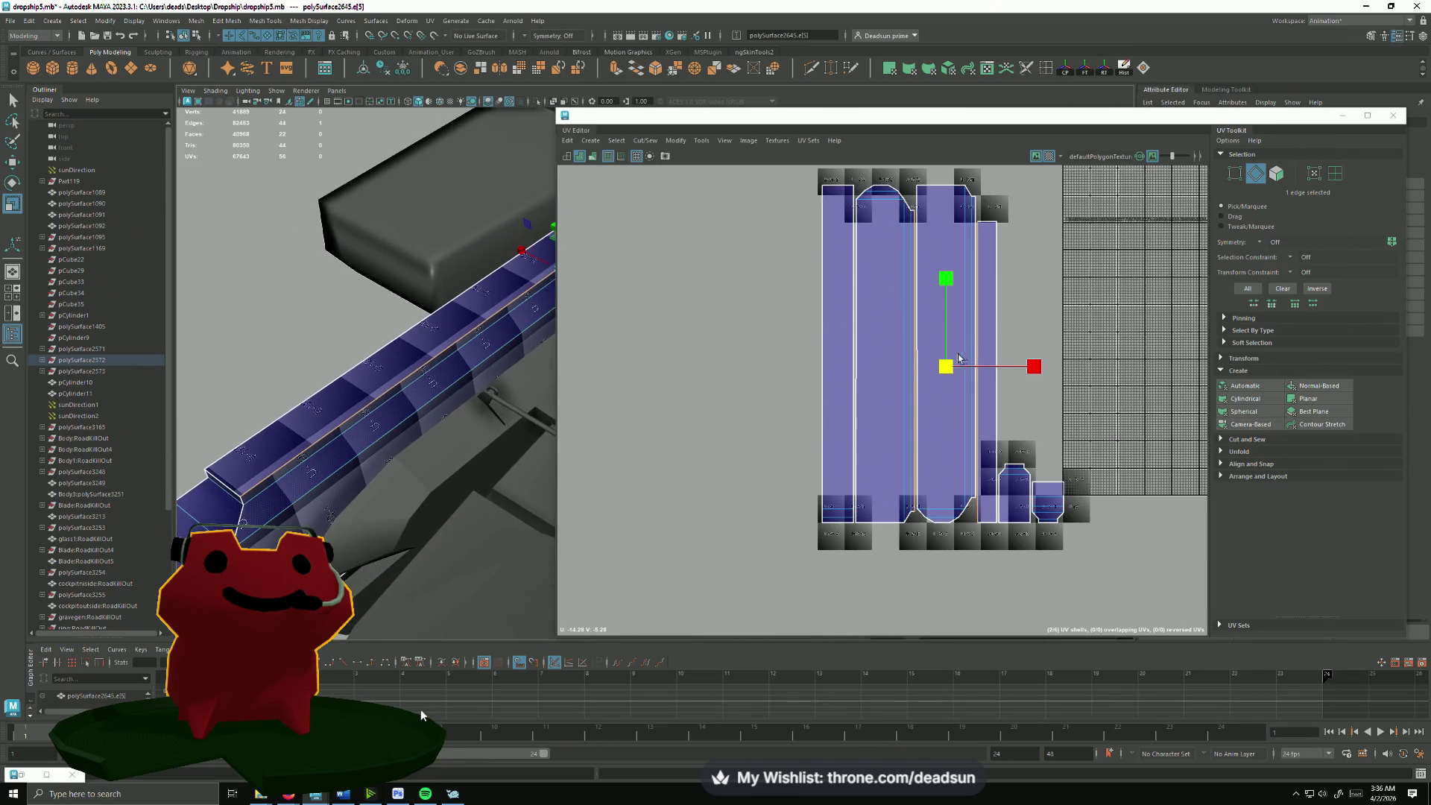
pyautogui.keyDown('shift'); pyautogui.click(998, 281); pyautogui.keyUp('shift')
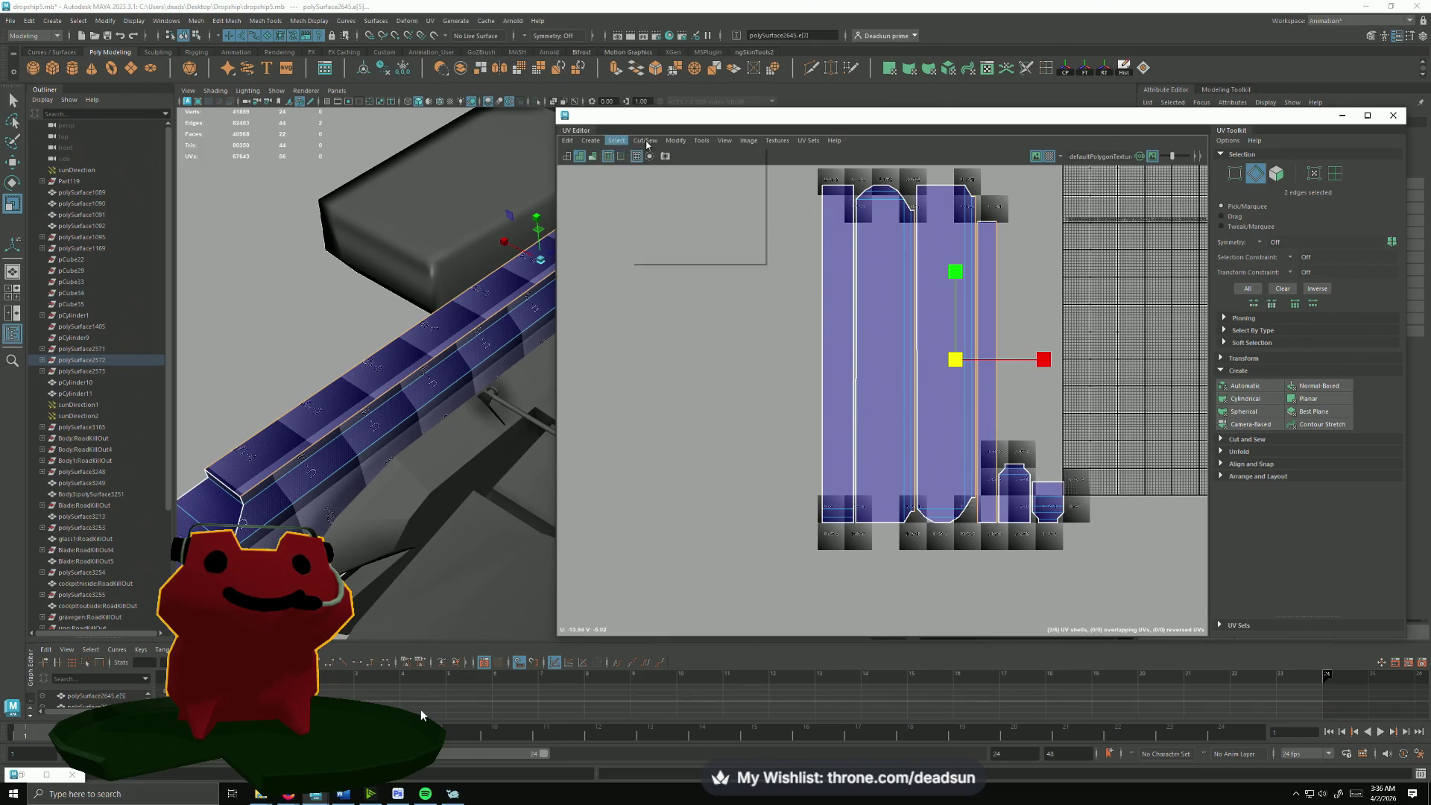
pyautogui.click(672, 249)
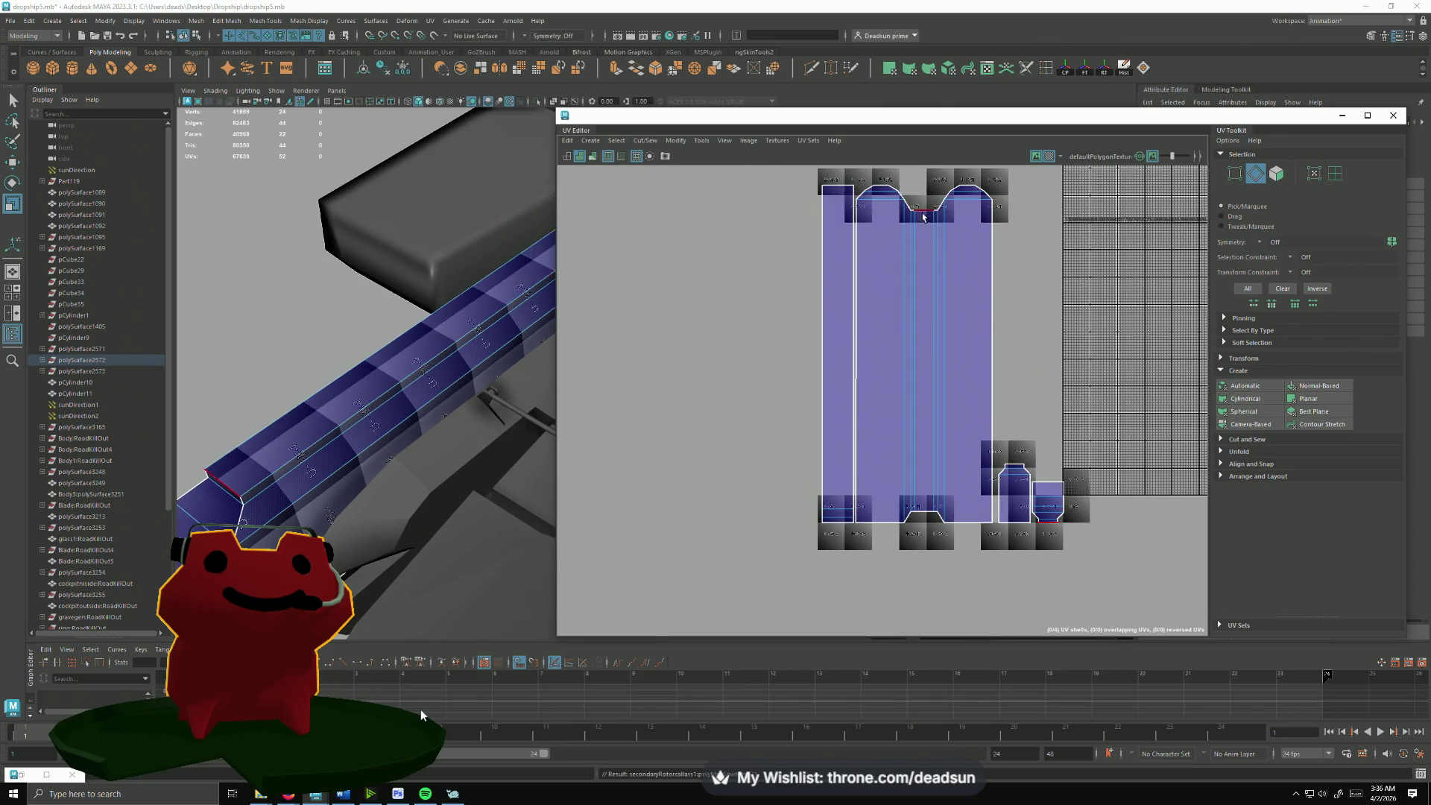
pyautogui.keyDown('shift'); pyautogui.moveTo(923, 213); pyautogui.dragTo(943, 252, button='right'); pyautogui.keyUp('shift')
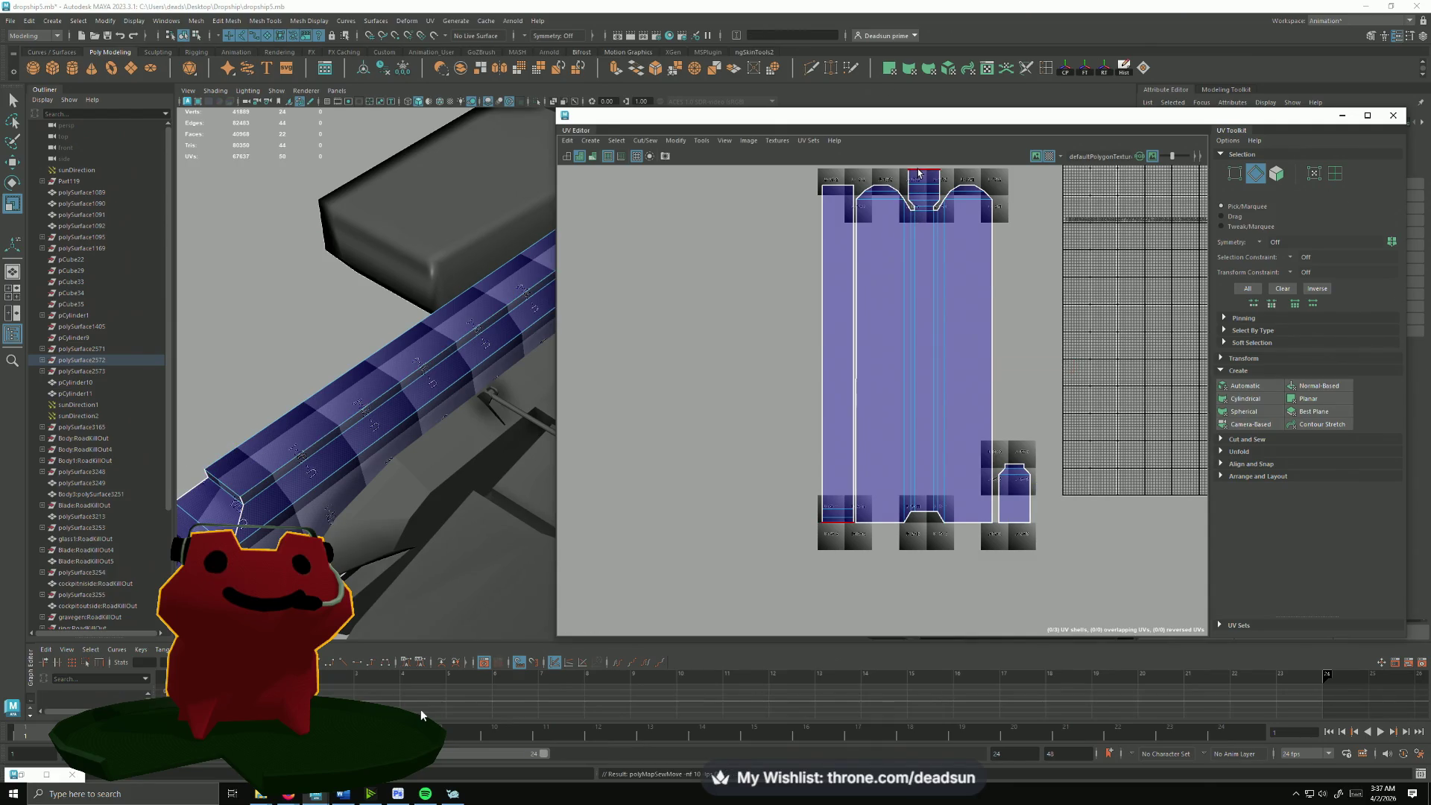
pyautogui.keyDown('shift'); pyautogui.moveTo(925, 516); pyautogui.dragTo(945, 537, button='right'); pyautogui.keyUp('shift')
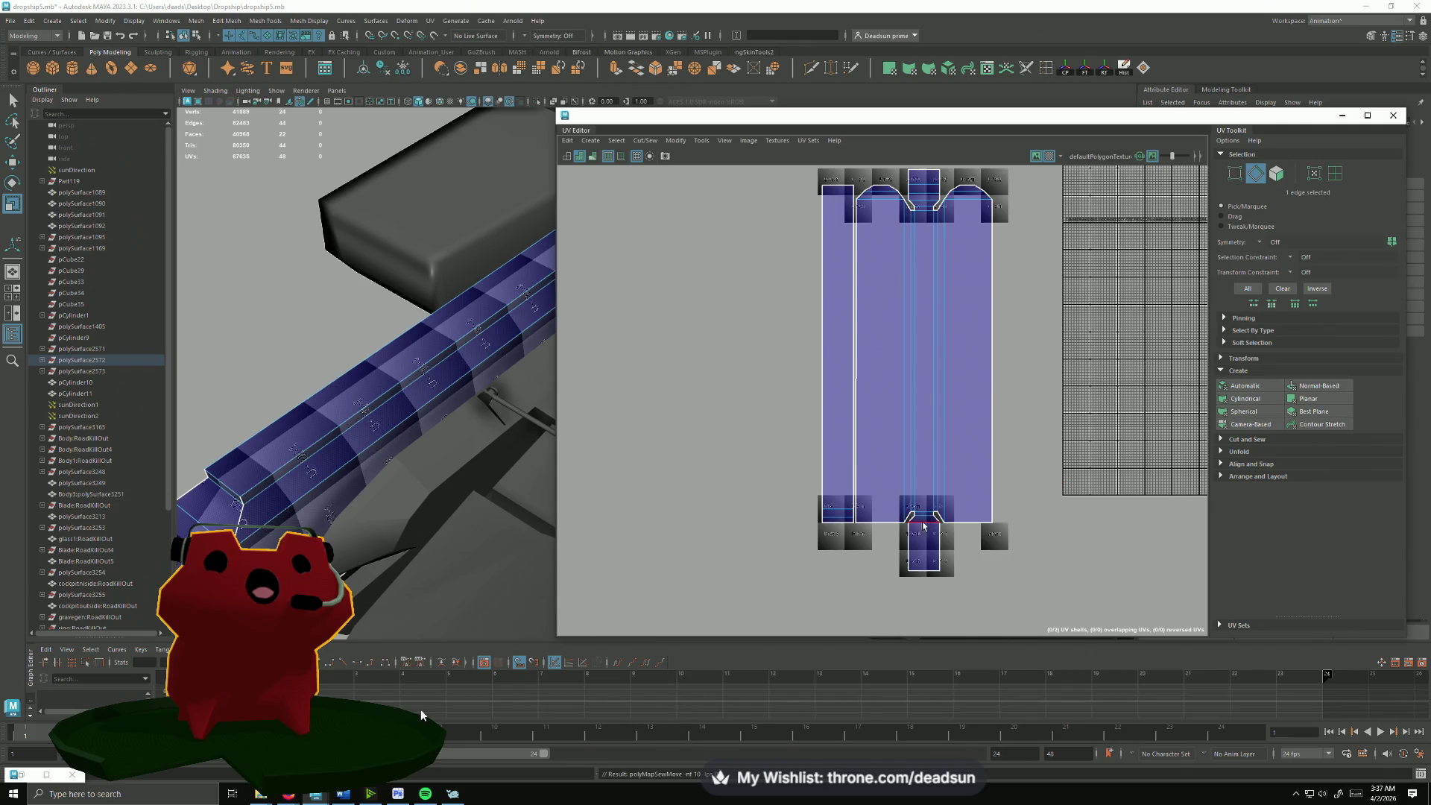
pyautogui.scroll(-2, 1005, 484)
pyautogui.moveTo(882, 373)
pyautogui.keyDown('alt'); pyautogui.mouseDown(button='middle')
pyautogui.moveTo(930, 408)
pyautogui.moveTo(885, 439)
pyautogui.moveTo(901, 437)
pyautogui.mouseUp(button='middle'); pyautogui.keyUp('alt')
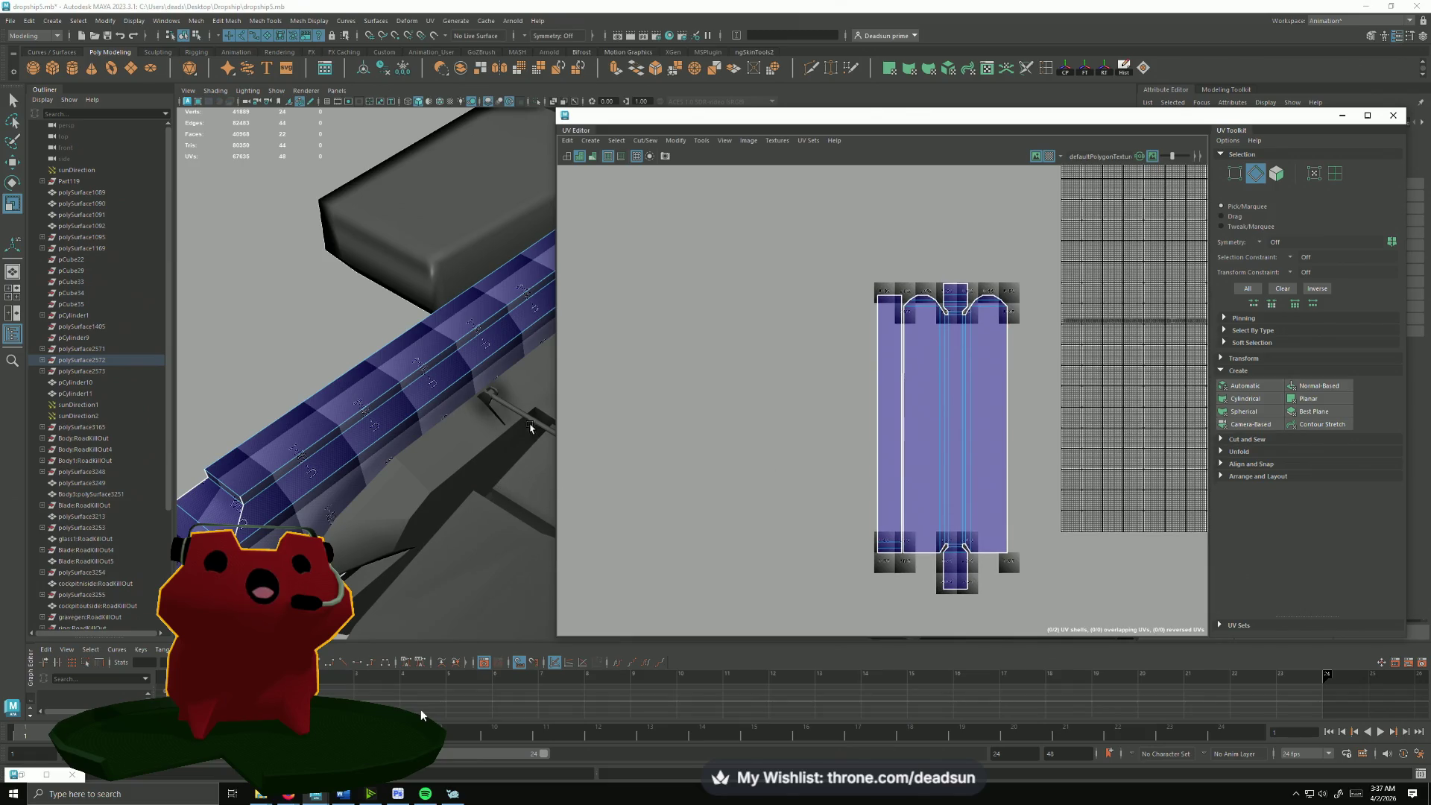
pyautogui.scroll(-5, 431, 383)
pyautogui.moveTo(432, 382)
pyautogui.keyDown('alt'); pyautogui.mouseDown()
pyautogui.moveTo(412, 357)
pyautogui.moveTo(864, 454)
pyautogui.mouseUp(); pyautogui.keyUp('alt')
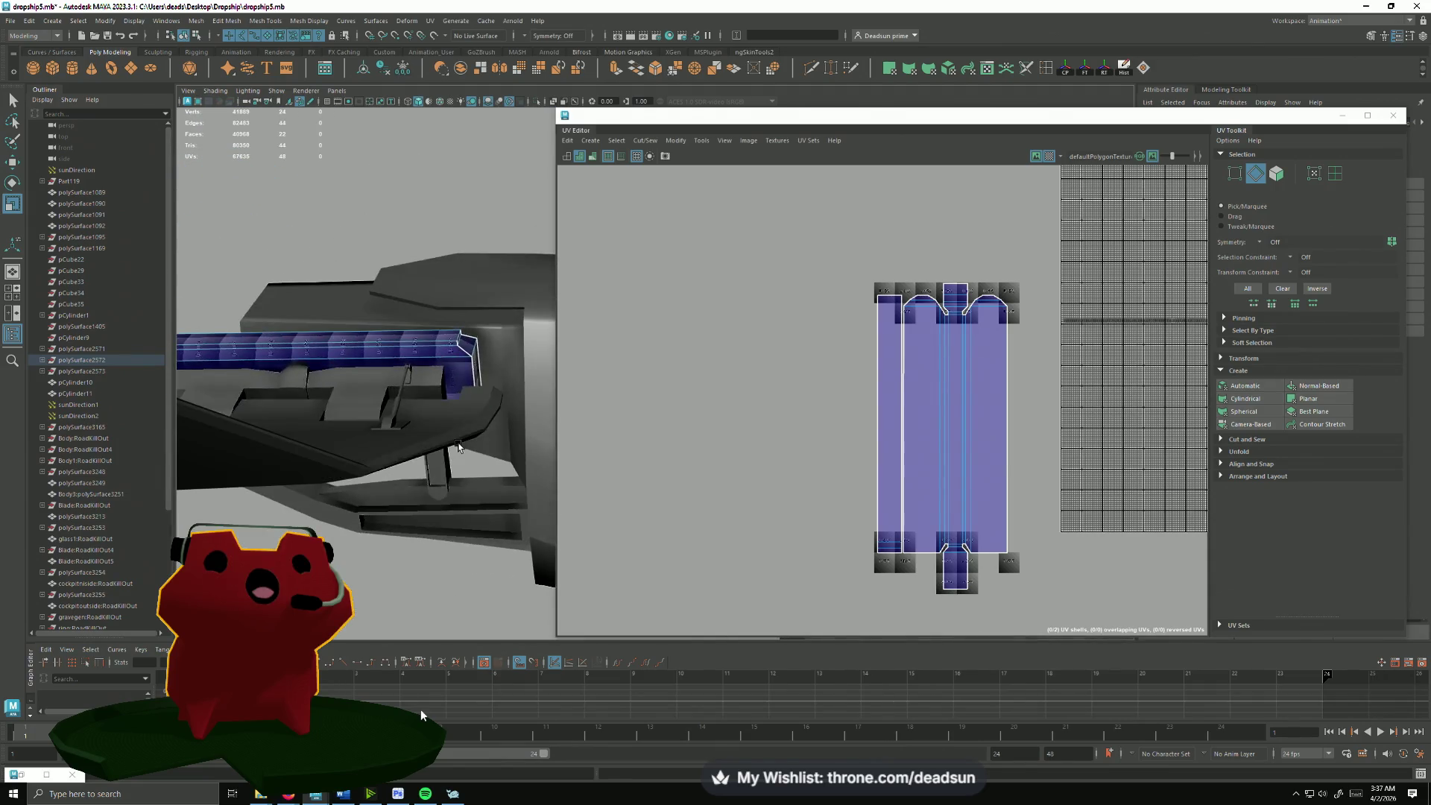
pyautogui.scroll(-2, 863, 454)
pyautogui.moveTo(447, 425)
pyautogui.keyDown('alt'); pyautogui.mouseDown()
pyautogui.moveTo(374, 419)
pyautogui.moveTo(380, 479)
pyautogui.moveTo(352, 406)
pyautogui.mouseUp(); pyautogui.keyUp('alt')
pyautogui.scroll(3, 351, 407)
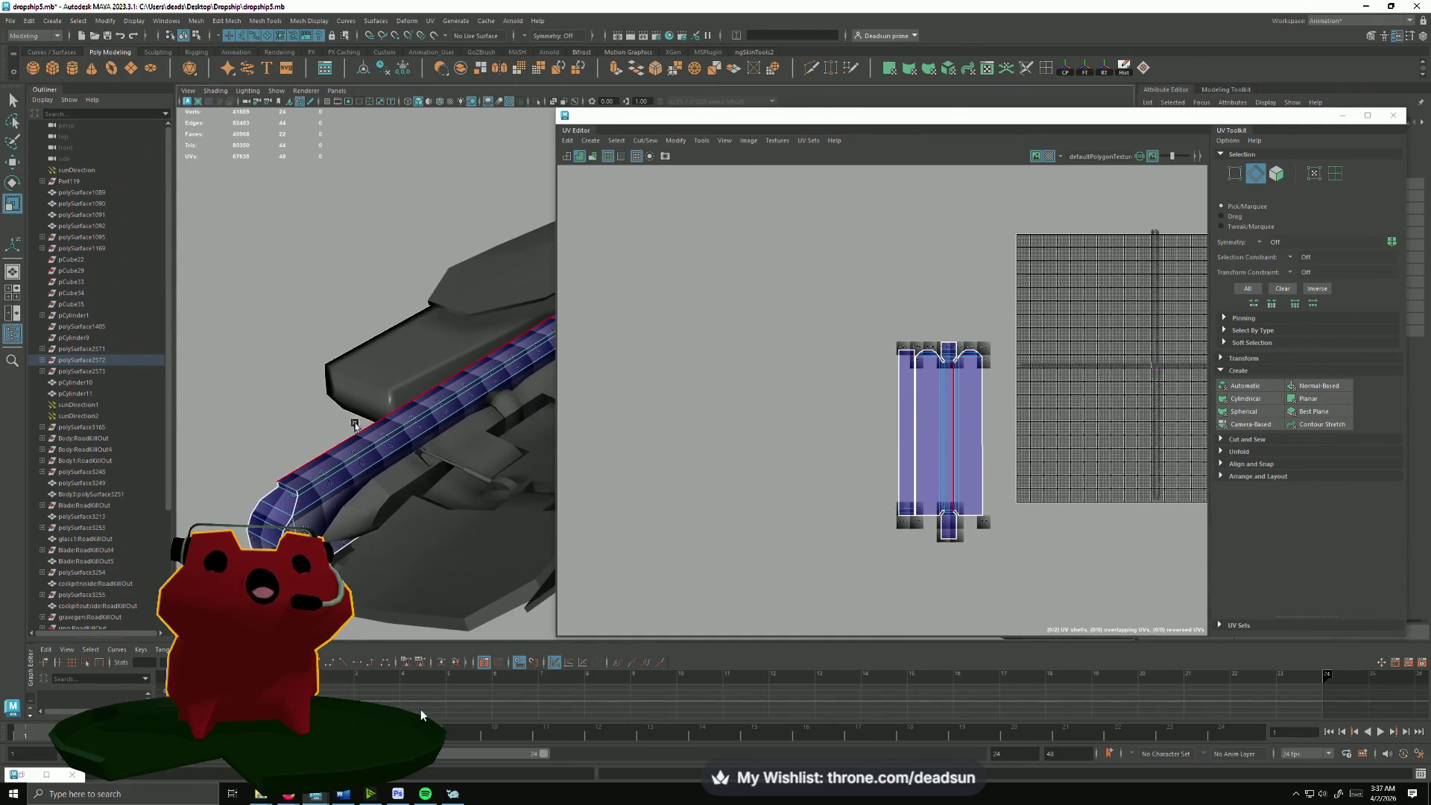
# Step: Add the second mesh in object mode, select the tall strut shell, rotate it horizontal and move it up-left
pyautogui.rightClick(383, 443)
pyautogui.moveTo(384, 444); pyautogui.dragTo(429, 426, button='right')
pyautogui.keyDown('shift'); pyautogui.click(378, 487); pyautogui.keyUp('shift')
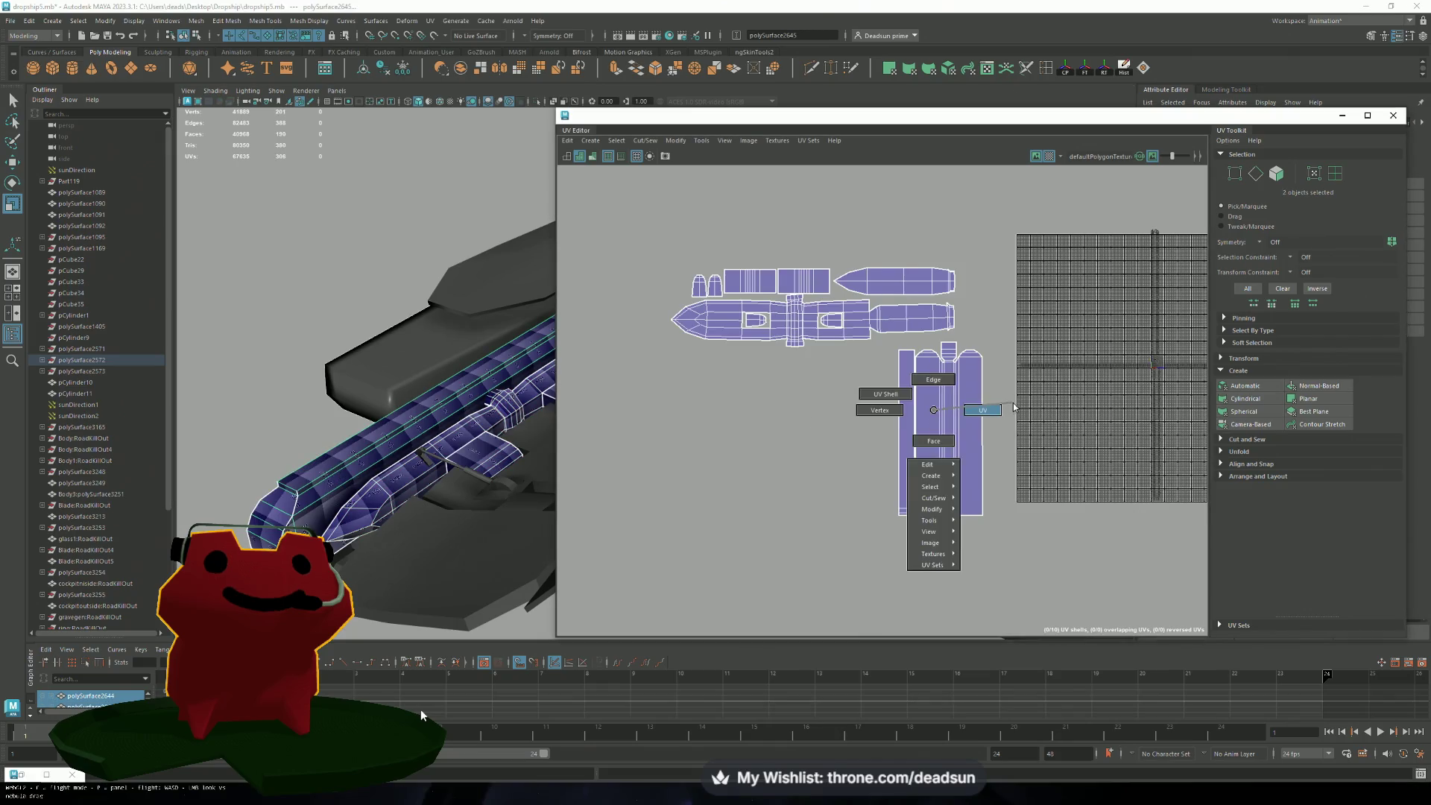
pyautogui.moveTo(932, 417); pyautogui.dragTo(894, 447, button='right')
pyautogui.moveTo(889, 338); pyautogui.dragTo(1016, 600)
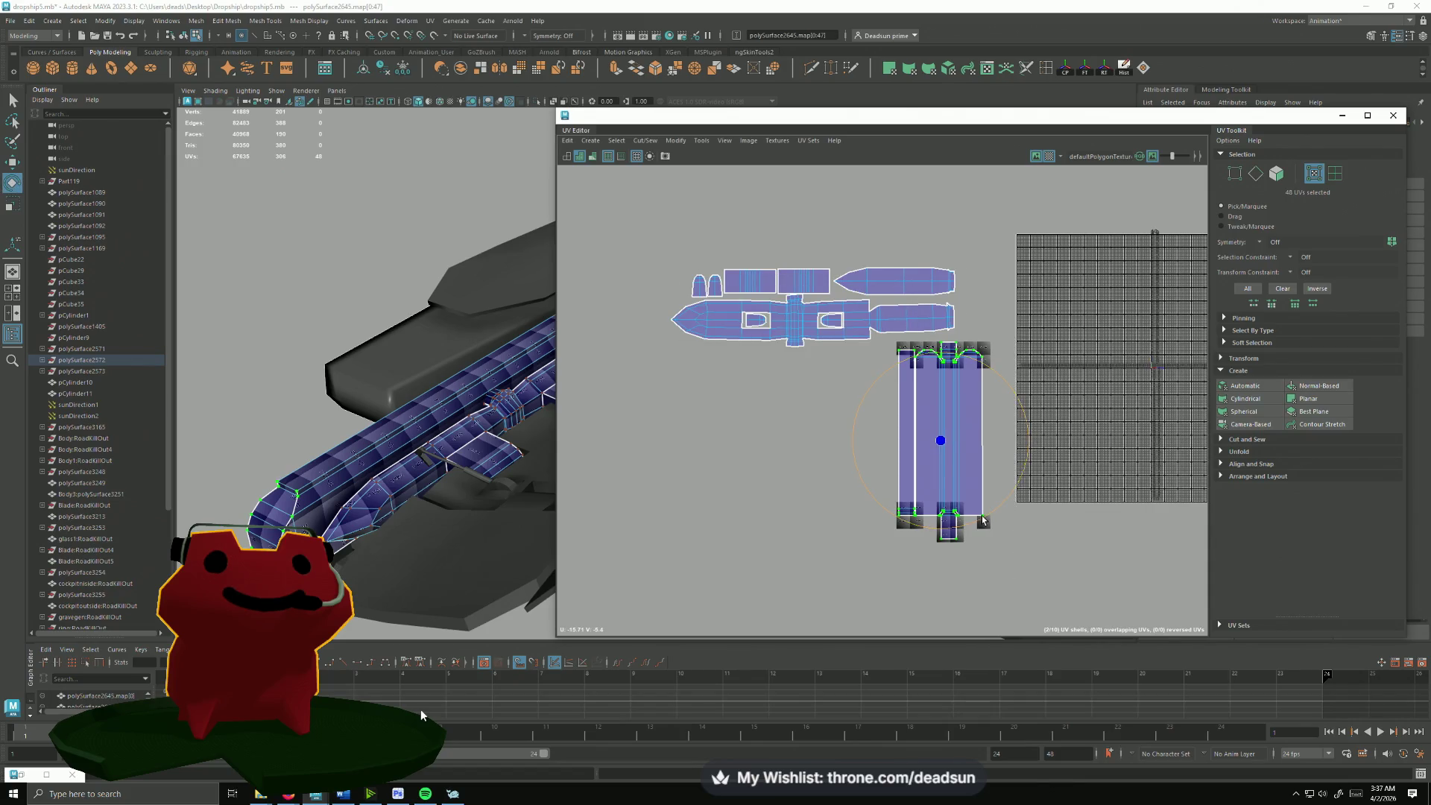
pyautogui.moveTo(982, 521); pyautogui.dragTo(784, 529)
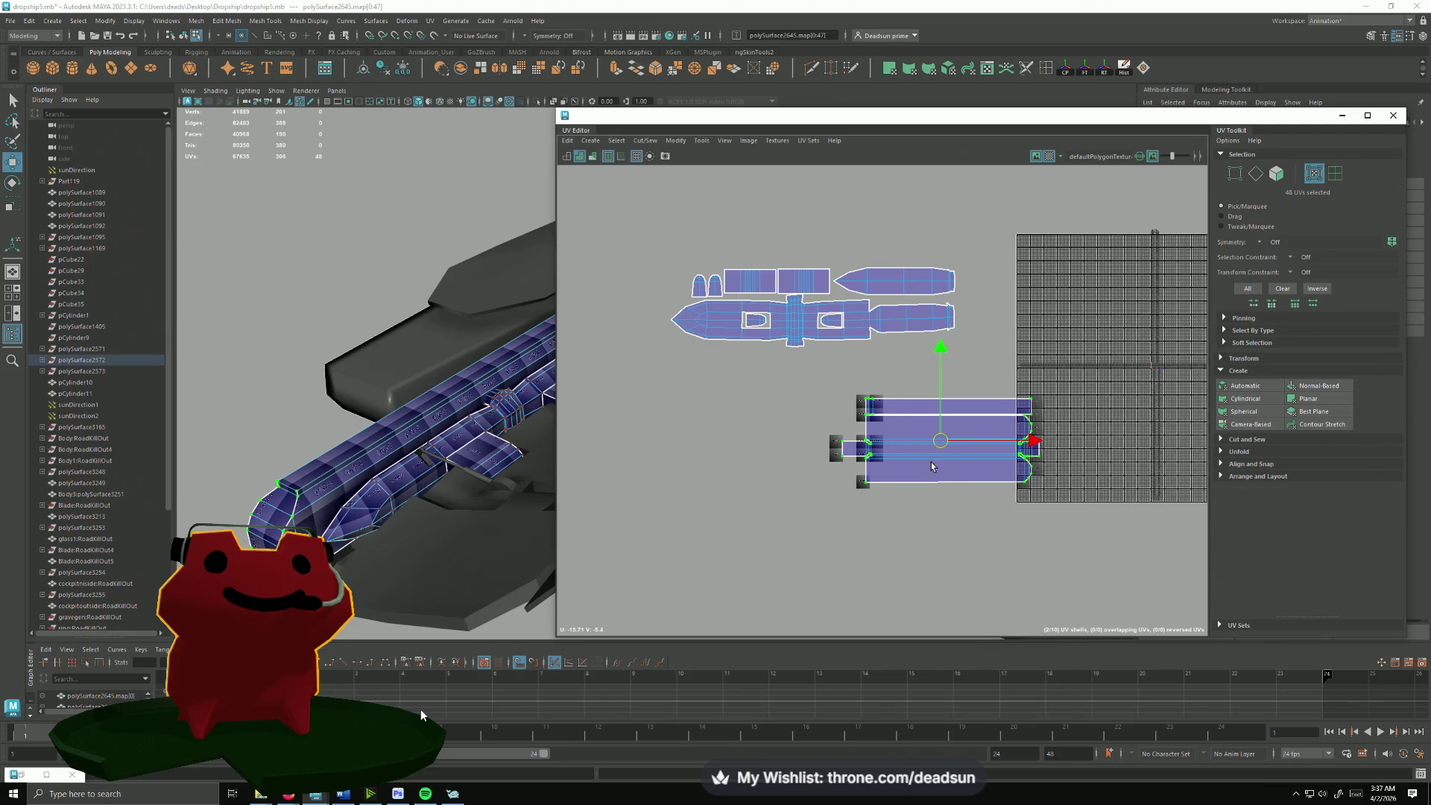
pyautogui.moveTo(940, 439); pyautogui.dragTo(860, 391)
pyautogui.scroll(2, 878, 317)
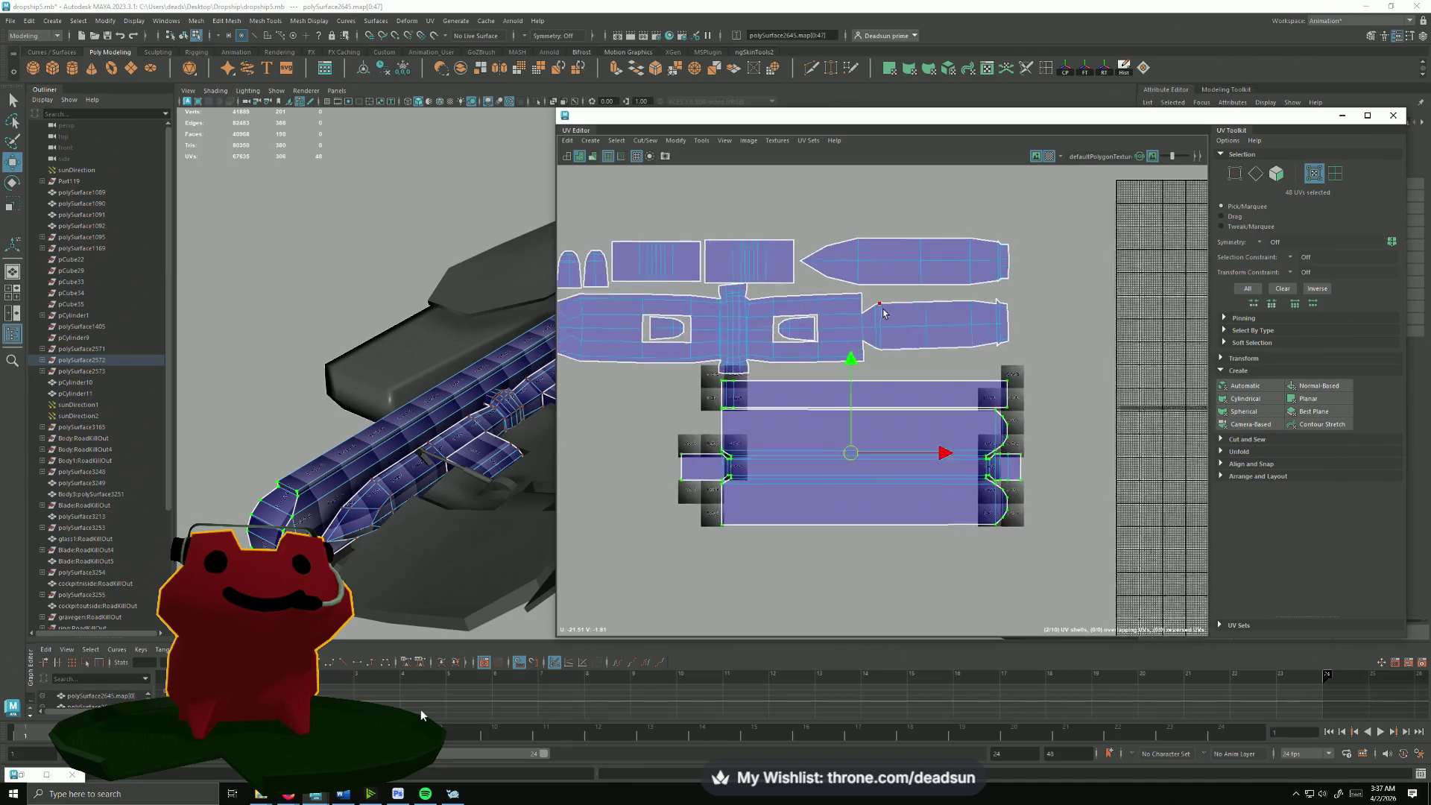
pyautogui.scroll(2, 847, 300)
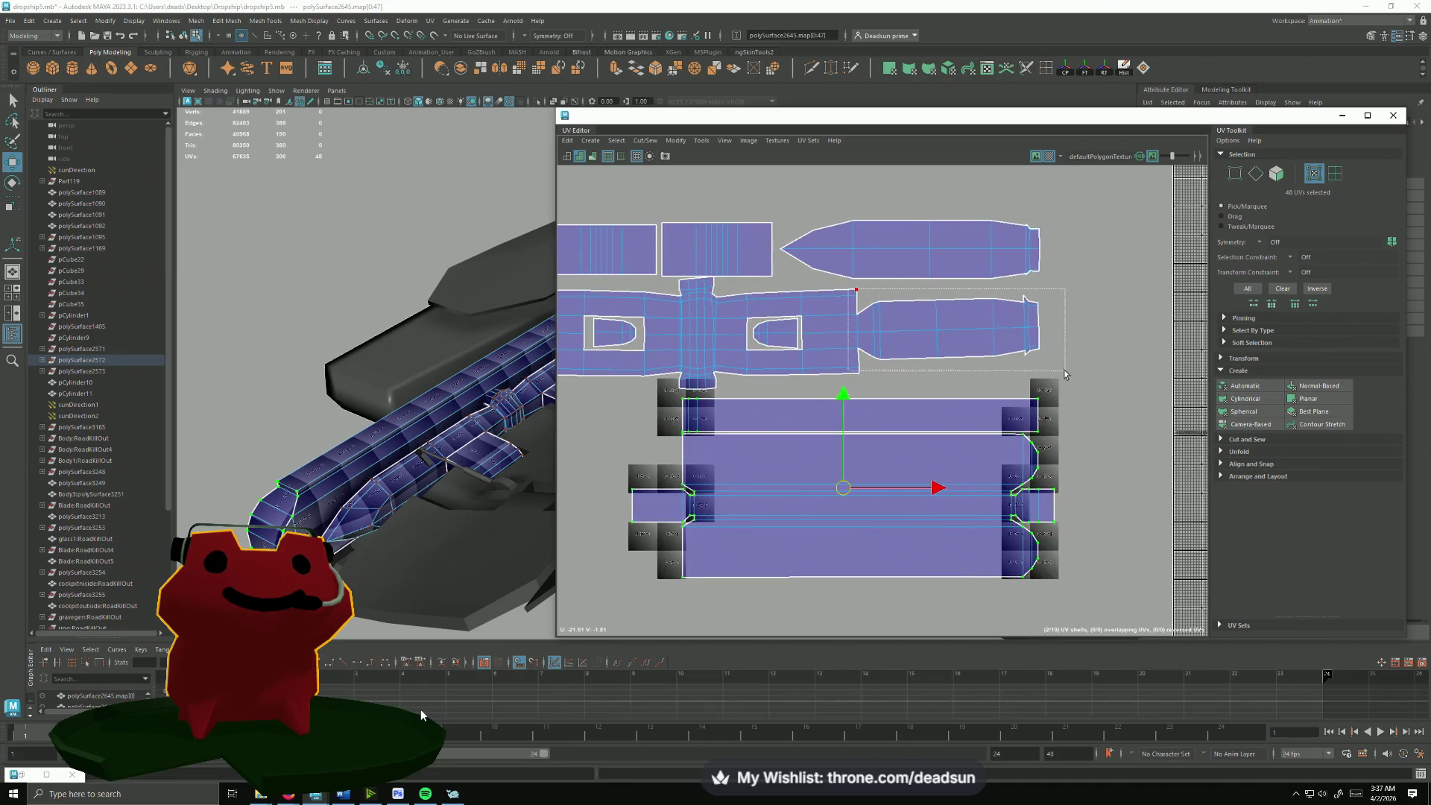
# Step: Straighten the upper shells' rotation, undoing a slip, and nudge them vertically into line
pyautogui.moveTo(1064, 373); pyautogui.dragTo(1033, 372)
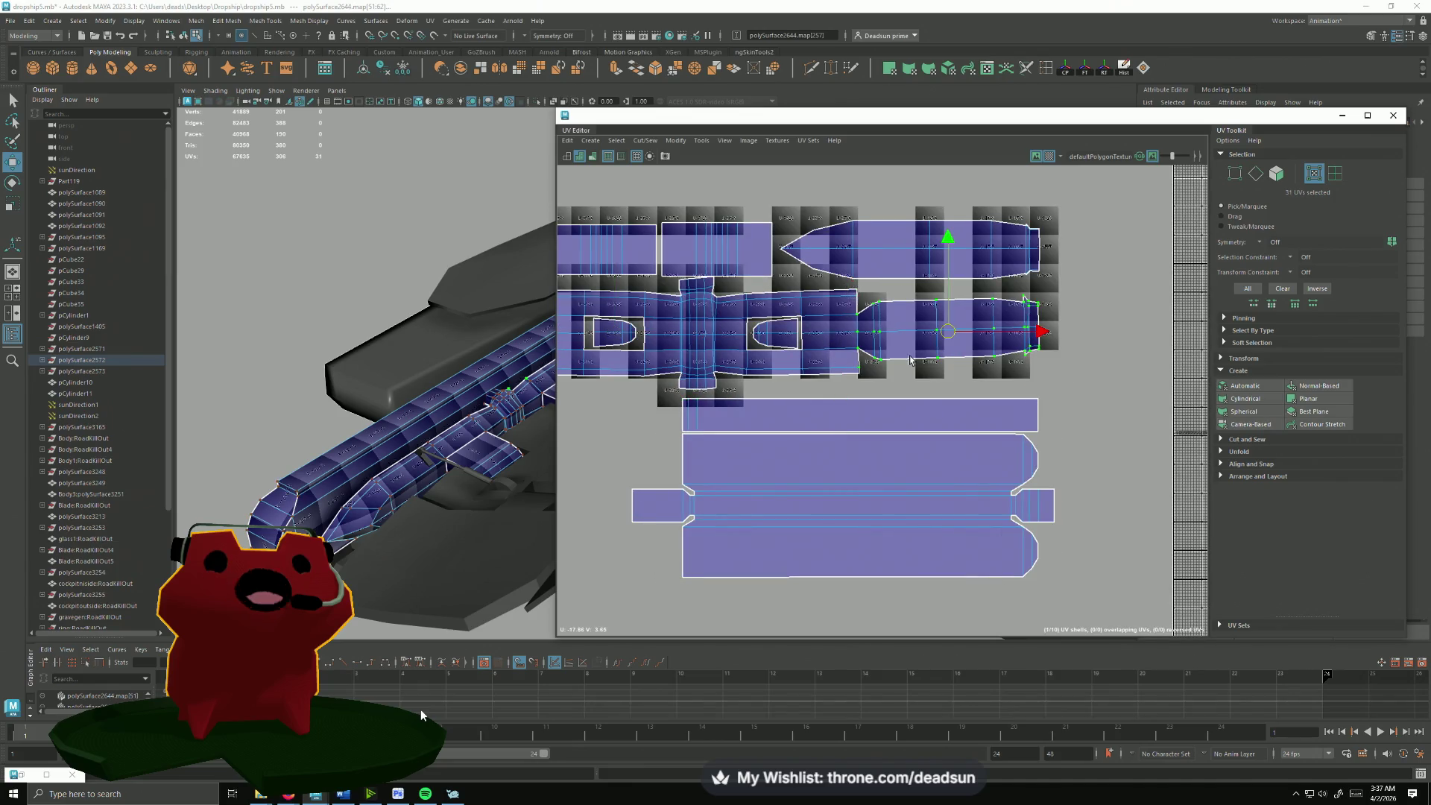
pyautogui.scroll(1, 963, 364)
pyautogui.scroll(1, 974, 371)
pyautogui.press('e')
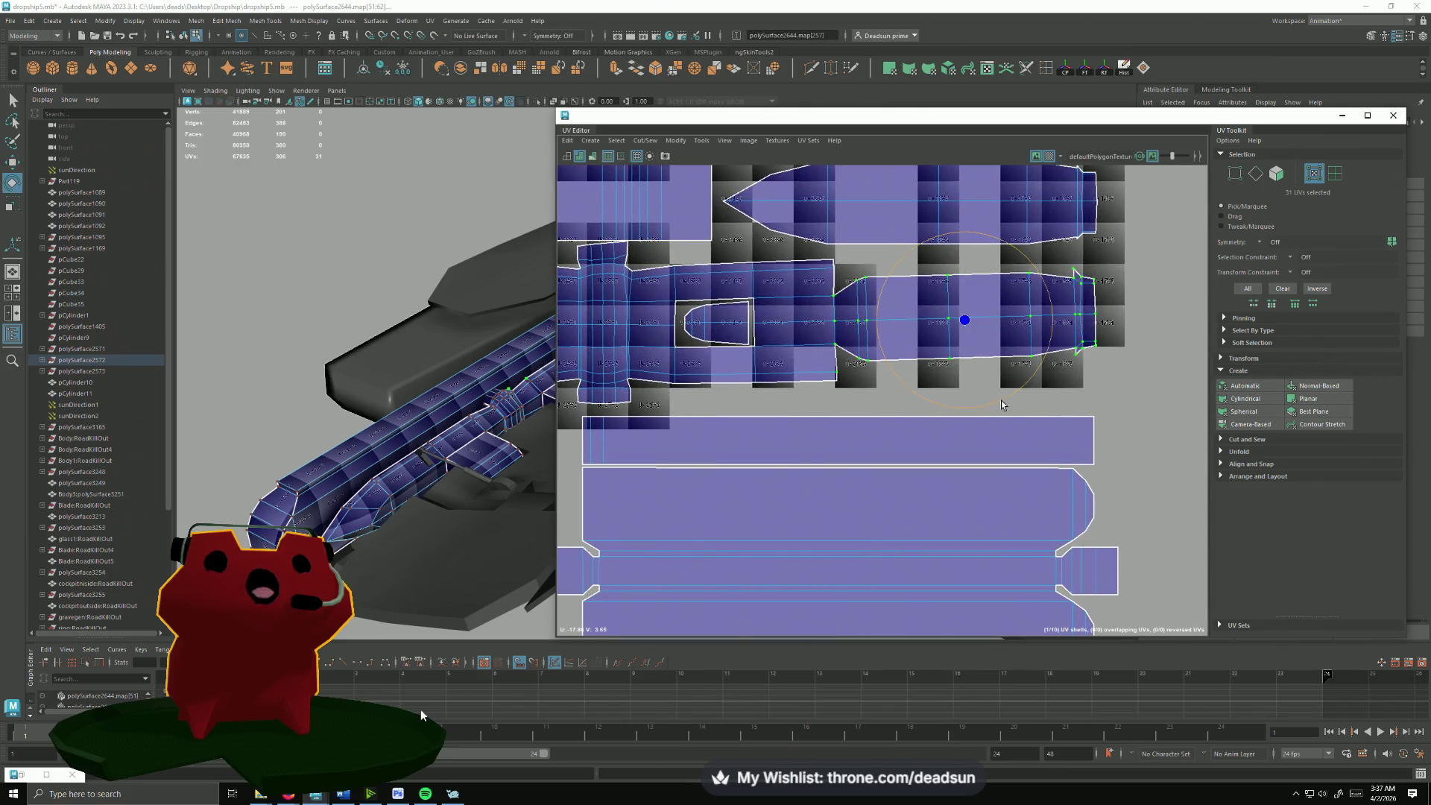
pyautogui.moveTo(1002, 405); pyautogui.dragTo(998, 406)
pyautogui.hotkey('ctrl', 'z')
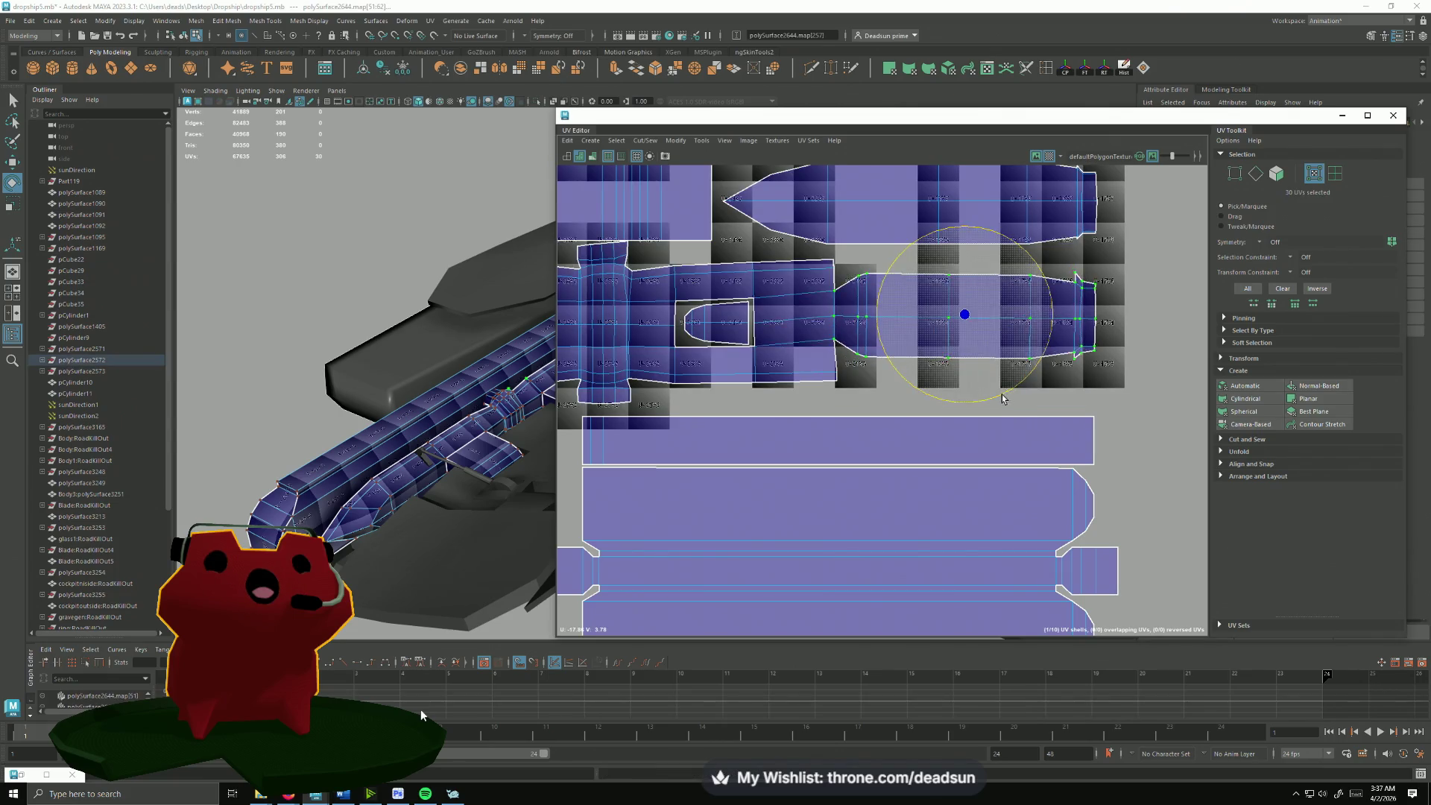
pyautogui.moveTo(995, 405); pyautogui.dragTo(1002, 396)
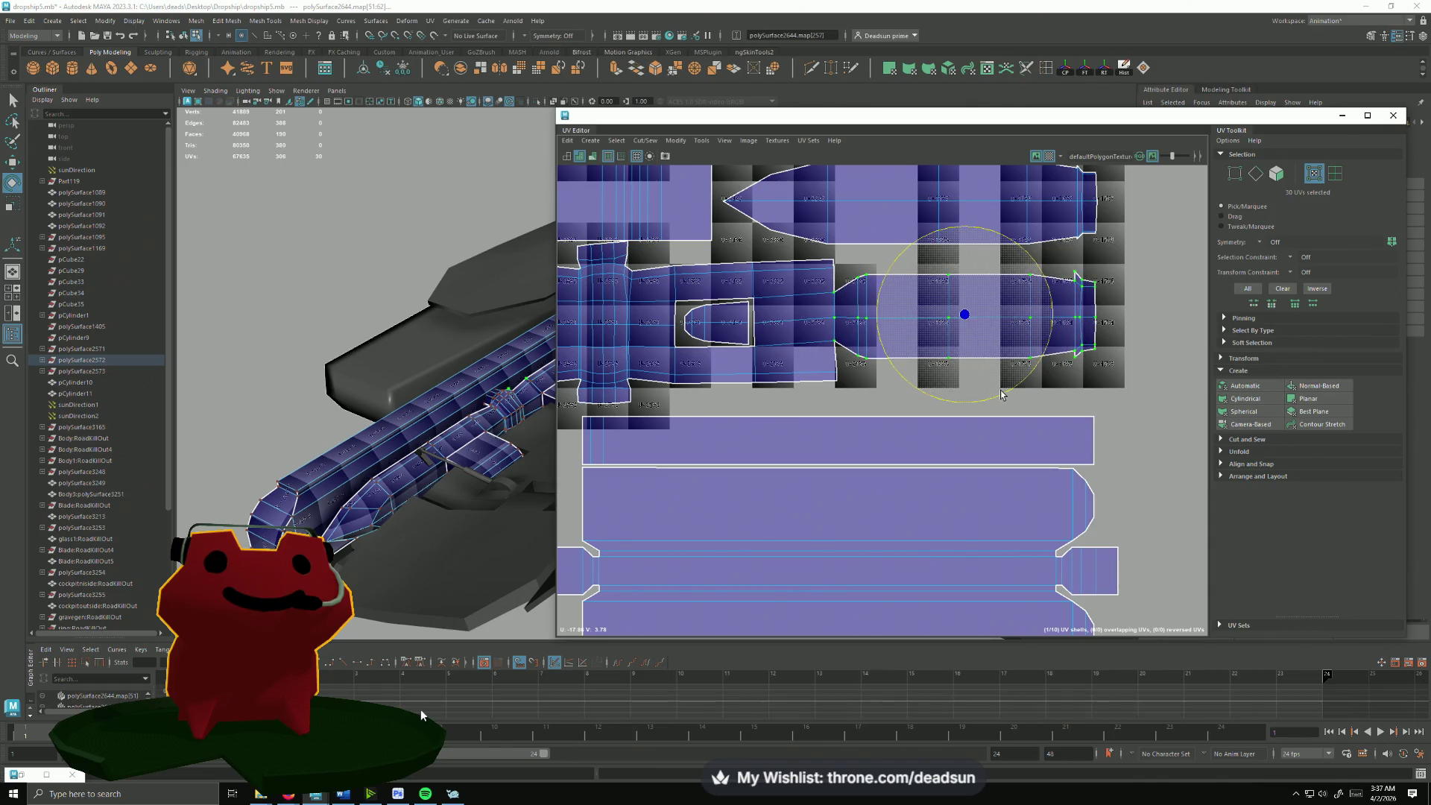
pyautogui.press('w')
pyautogui.moveTo(958, 219); pyautogui.dragTo(971, 228)
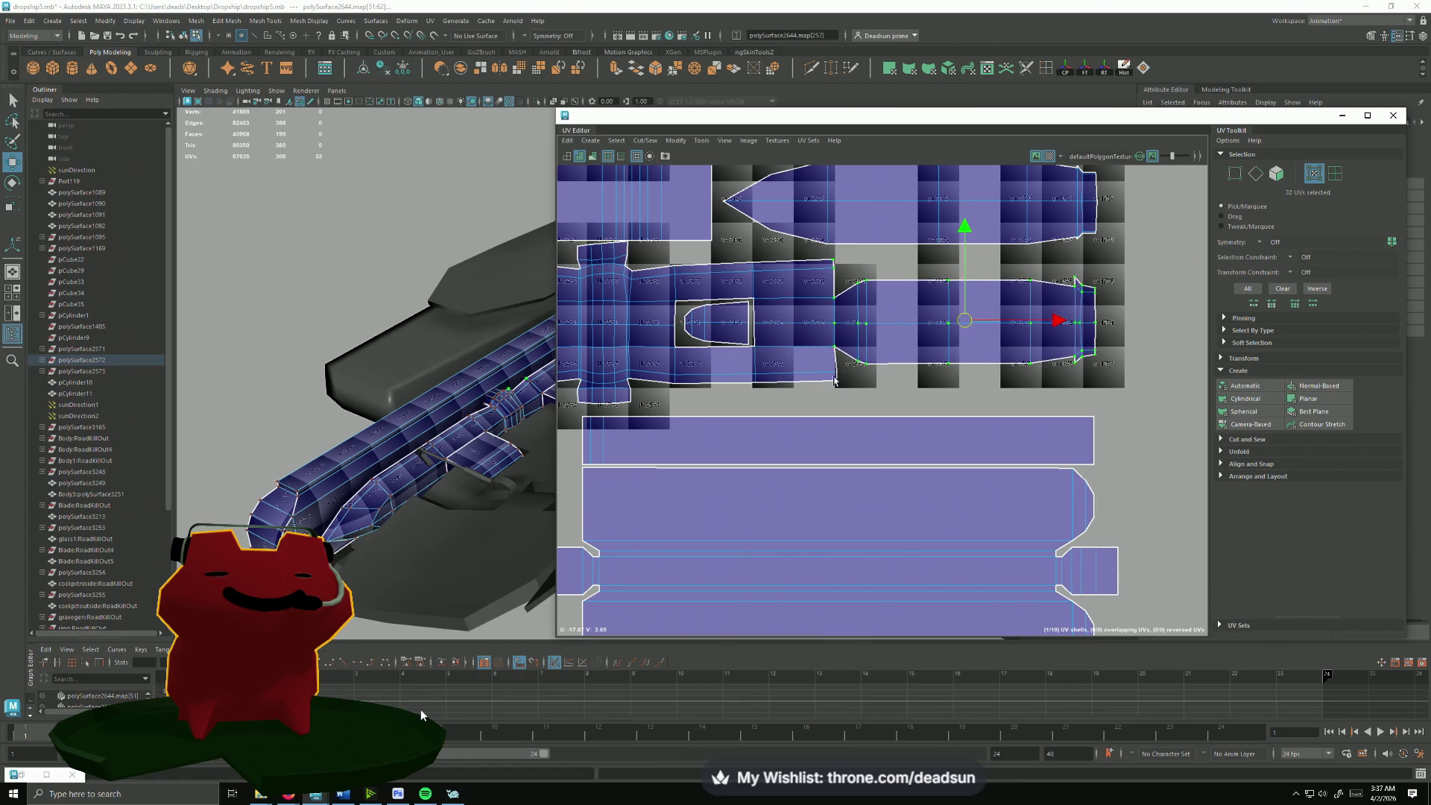
# Step: Adjust the right shell's vertical edge with rotate and scale, then zoom out over all shells
pyautogui.click(835, 324)
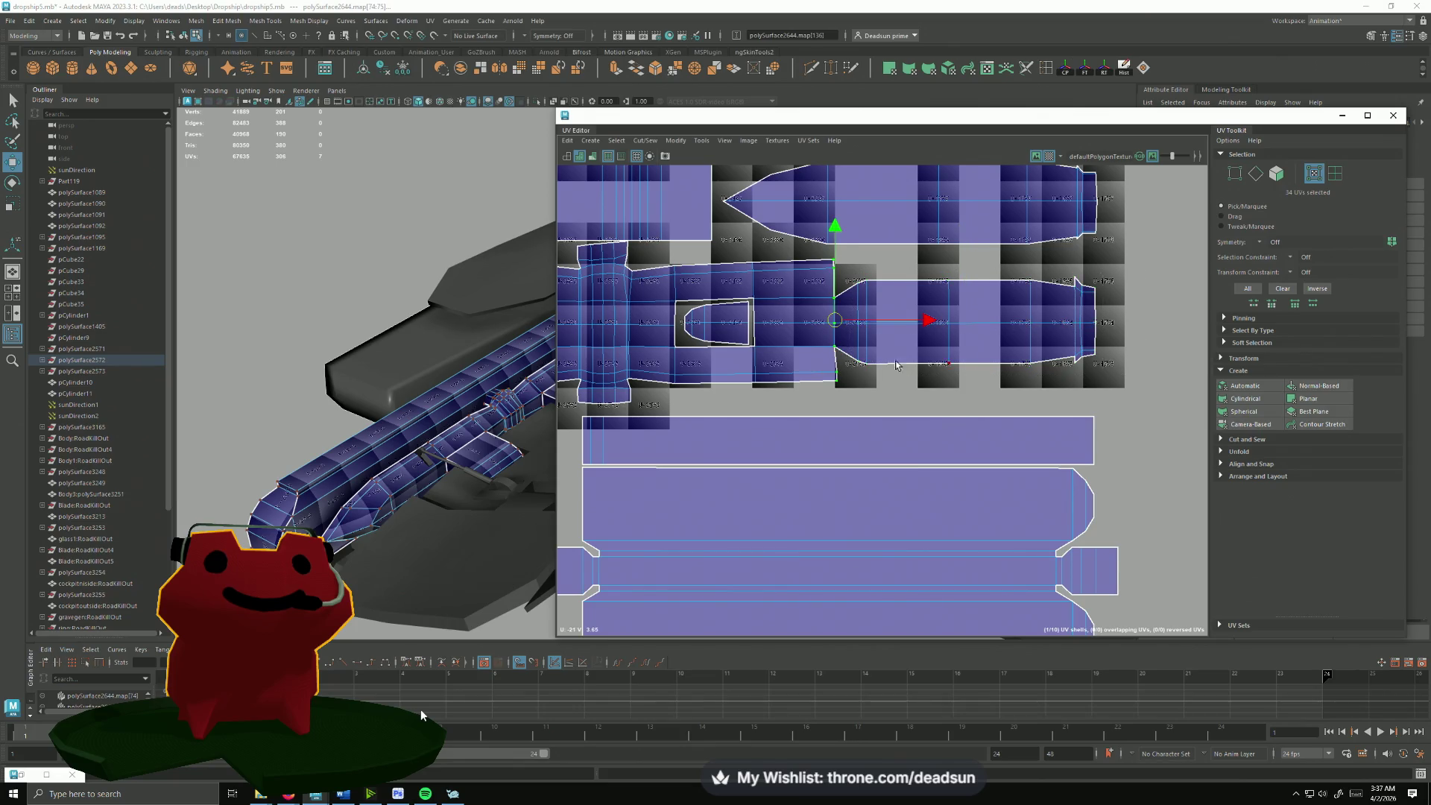
pyautogui.press('e')
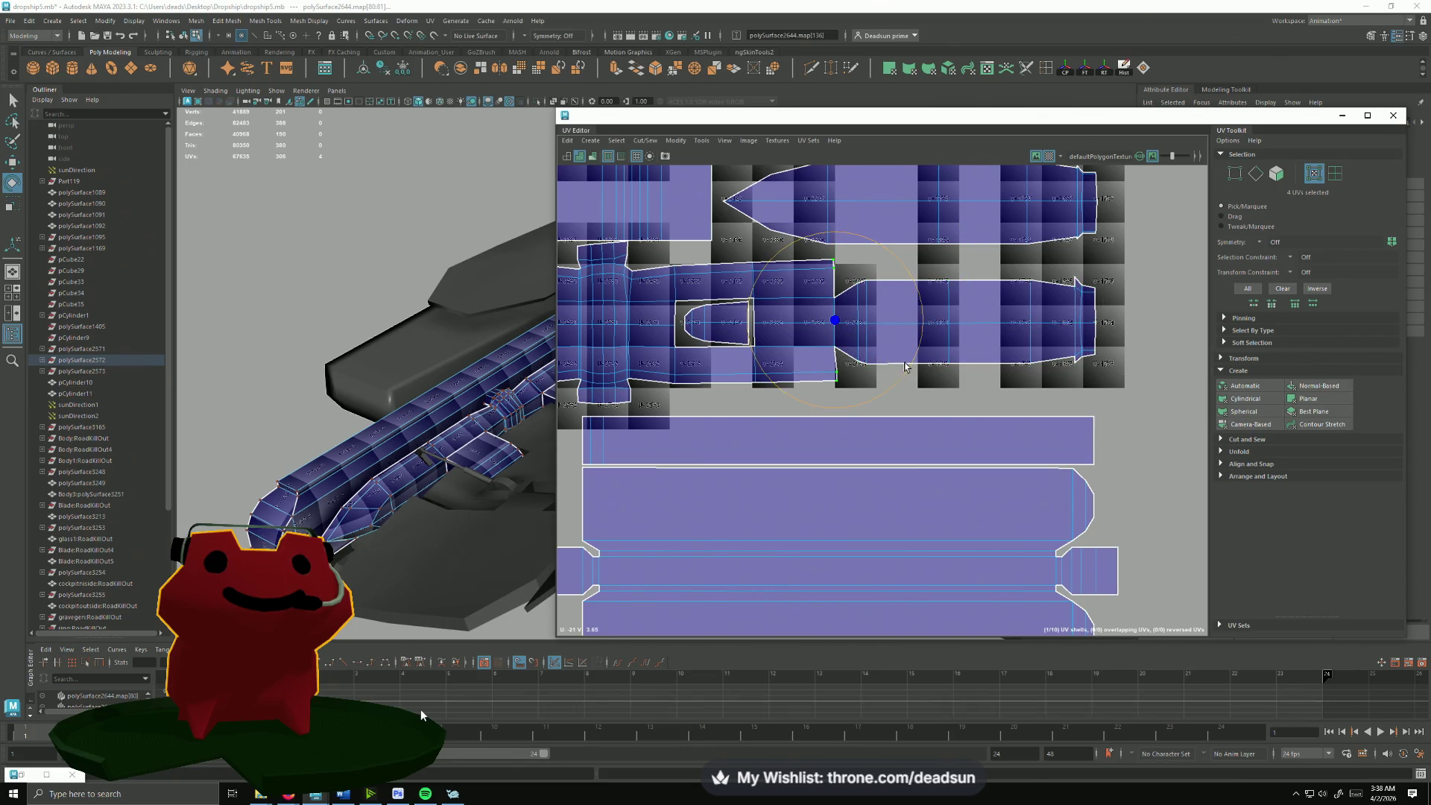
pyautogui.moveTo(905, 376); pyautogui.dragTo(902, 379)
pyautogui.press('r')
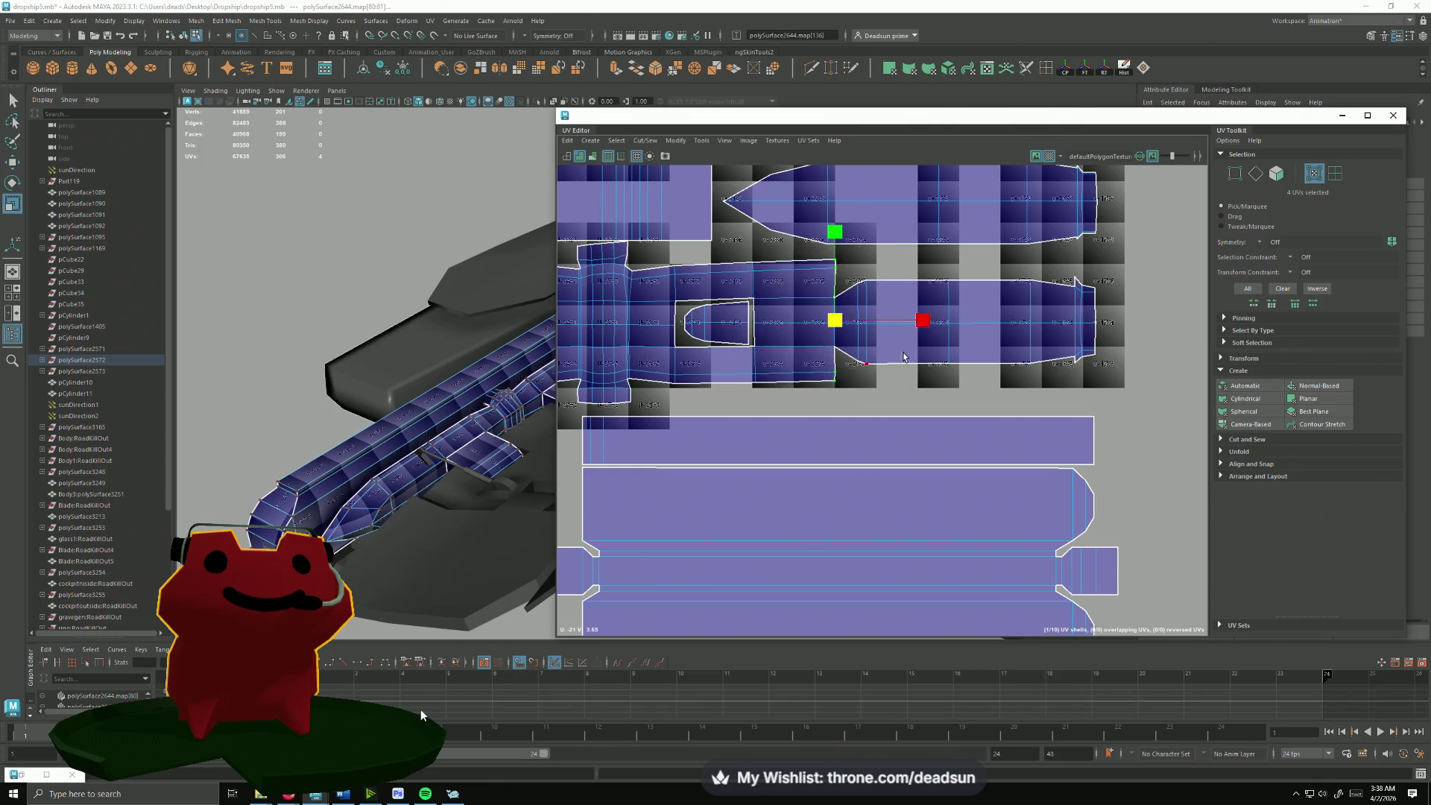
pyautogui.scroll(-3, 782, 402)
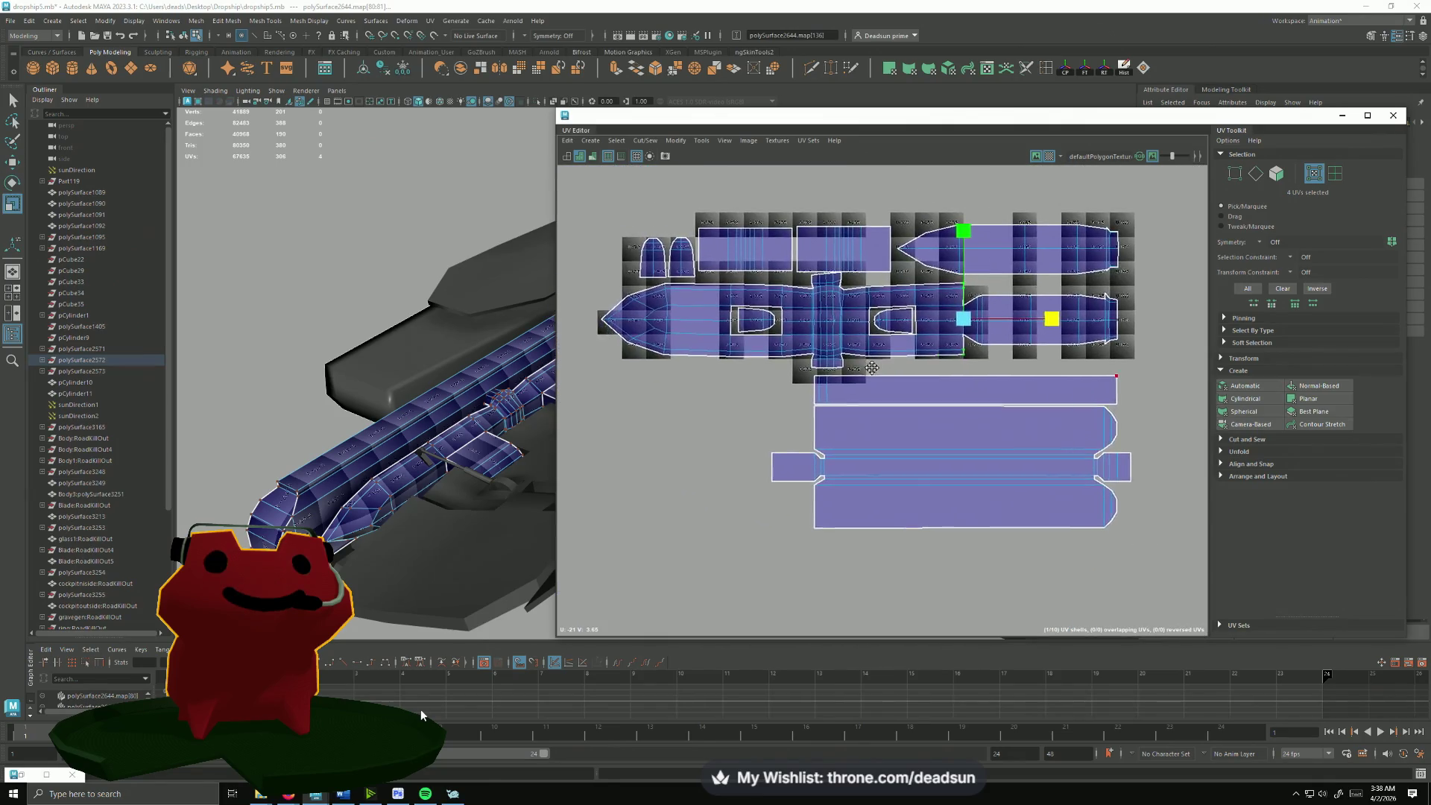
pyautogui.keyDown('alt'); pyautogui.moveTo(782, 404); pyautogui.dragTo(685, 423, button='right'); pyautogui.keyUp('alt')
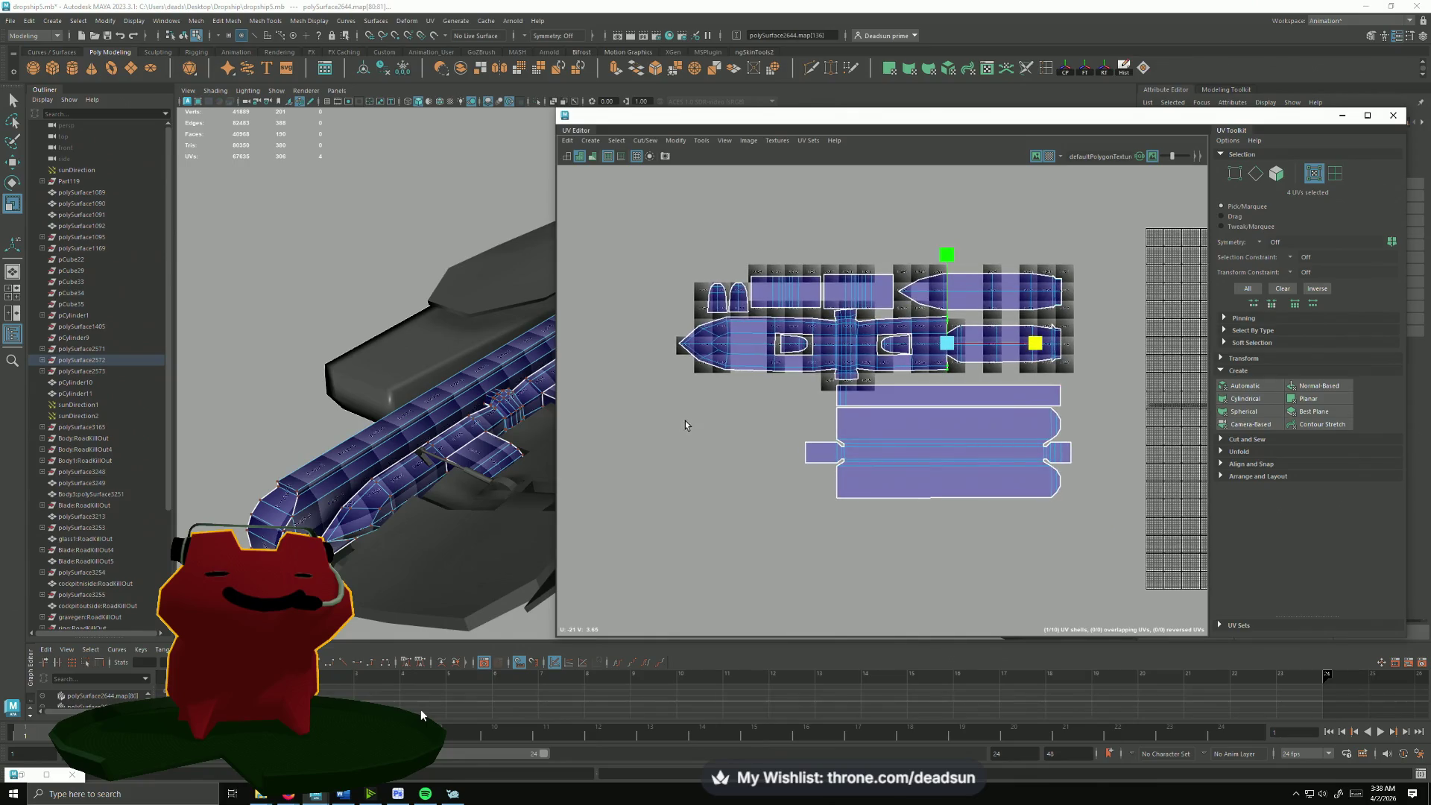
# Step: Orbit around the ship part and clear the UV selection
pyautogui.moveTo(535, 471)
pyautogui.keyDown('alt'); pyautogui.mouseDown()
pyautogui.moveTo(359, 497)
pyautogui.moveTo(563, 493)
pyautogui.mouseUp(); pyautogui.keyUp('alt')
pyautogui.keyDown('alt'); pyautogui.moveTo(582, 467); pyautogui.dragTo(666, 440, button='middle'); pyautogui.keyUp('alt')
pyautogui.keyDown('alt'); pyautogui.moveTo(425, 487); pyautogui.dragTo(439, 453); pyautogui.keyUp('alt')
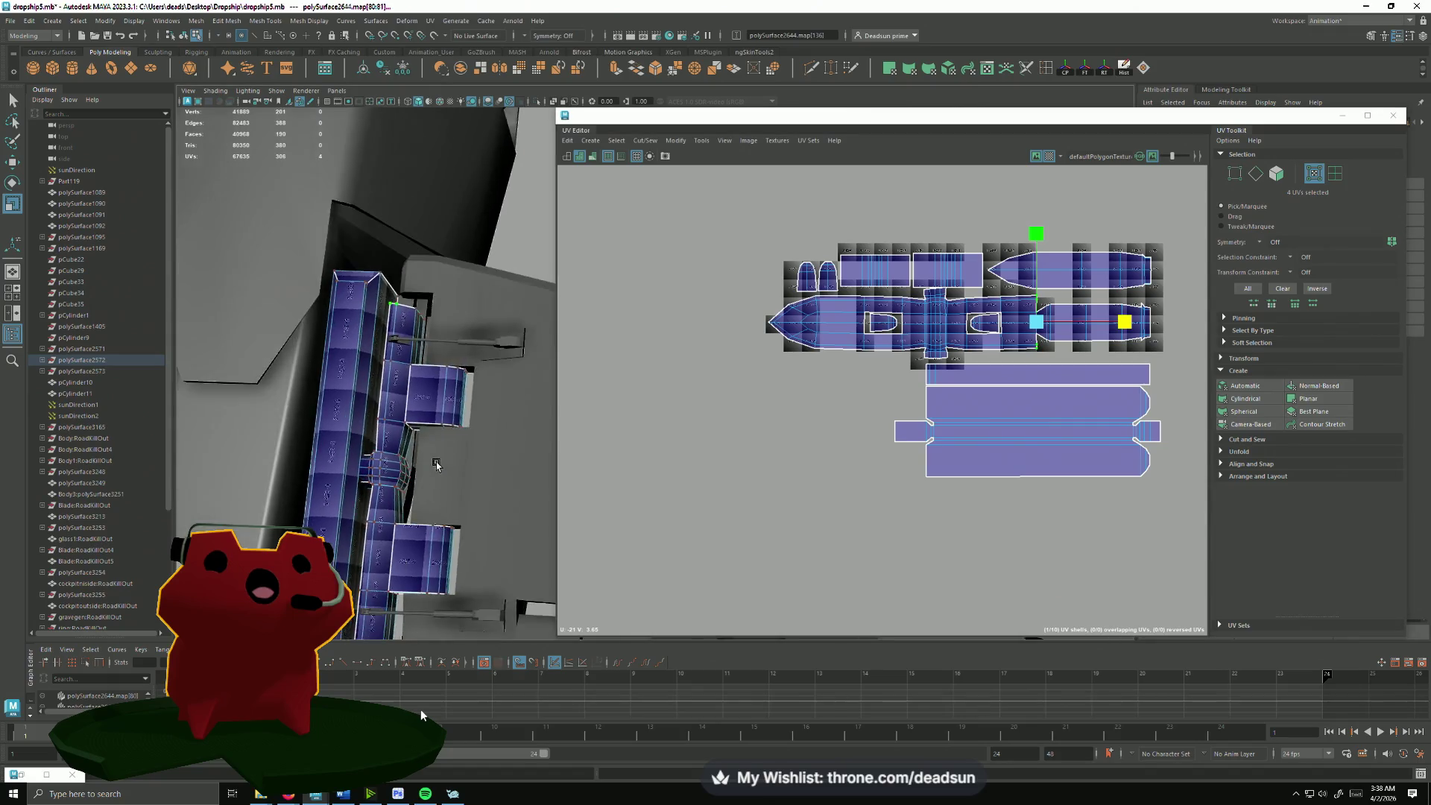
pyautogui.moveTo(445, 493)
pyautogui.keyDown('alt'); pyautogui.mouseDown()
pyautogui.moveTo(400, 495)
pyautogui.moveTo(681, 425)
pyautogui.mouseUp(); pyautogui.keyUp('alt')
pyautogui.moveTo(872, 309); pyautogui.dragTo(917, 302, button='right')
pyautogui.click(661, 486)
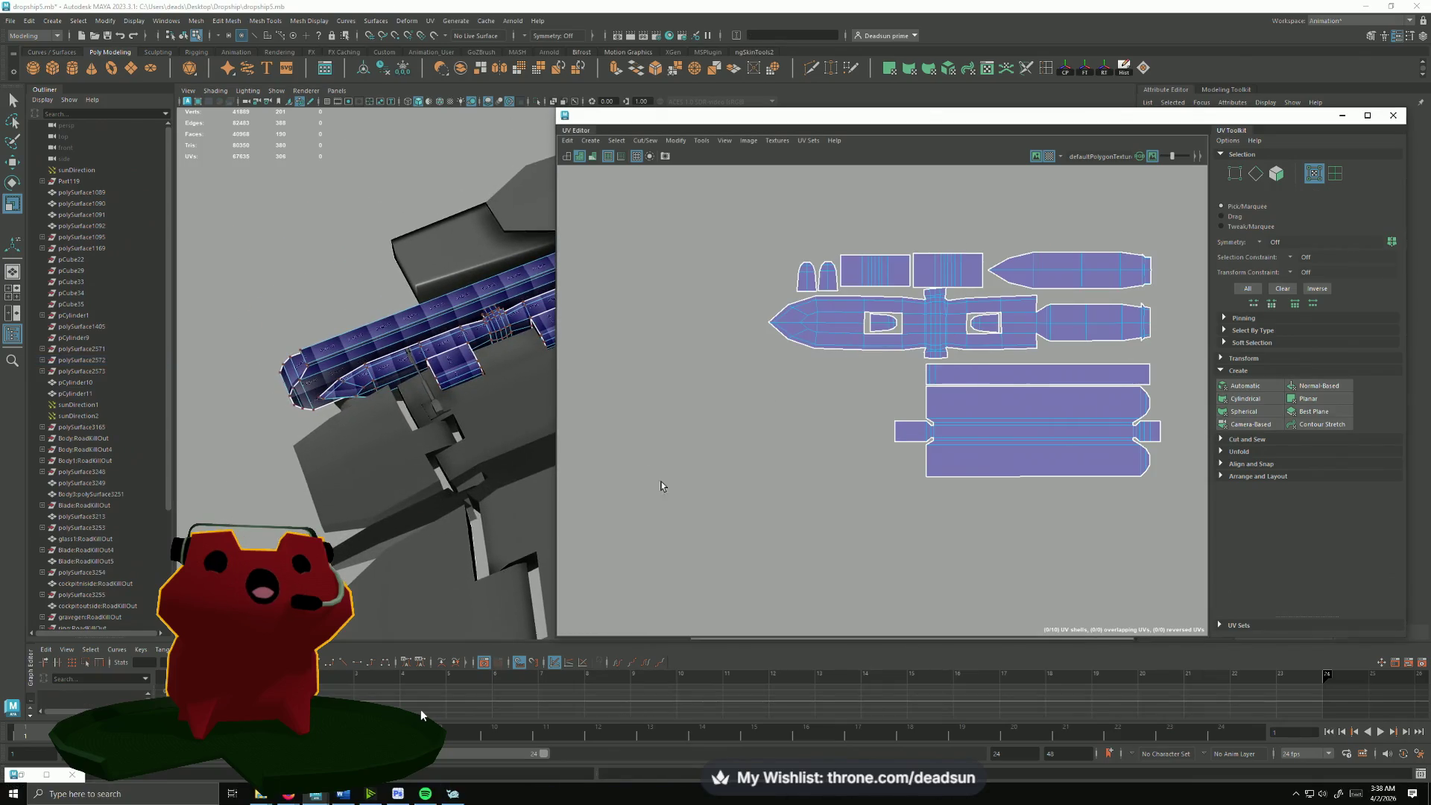
# Step: Return to Object Mode and select both barrel pieces to load their UVs
pyautogui.rightClick(399, 336)
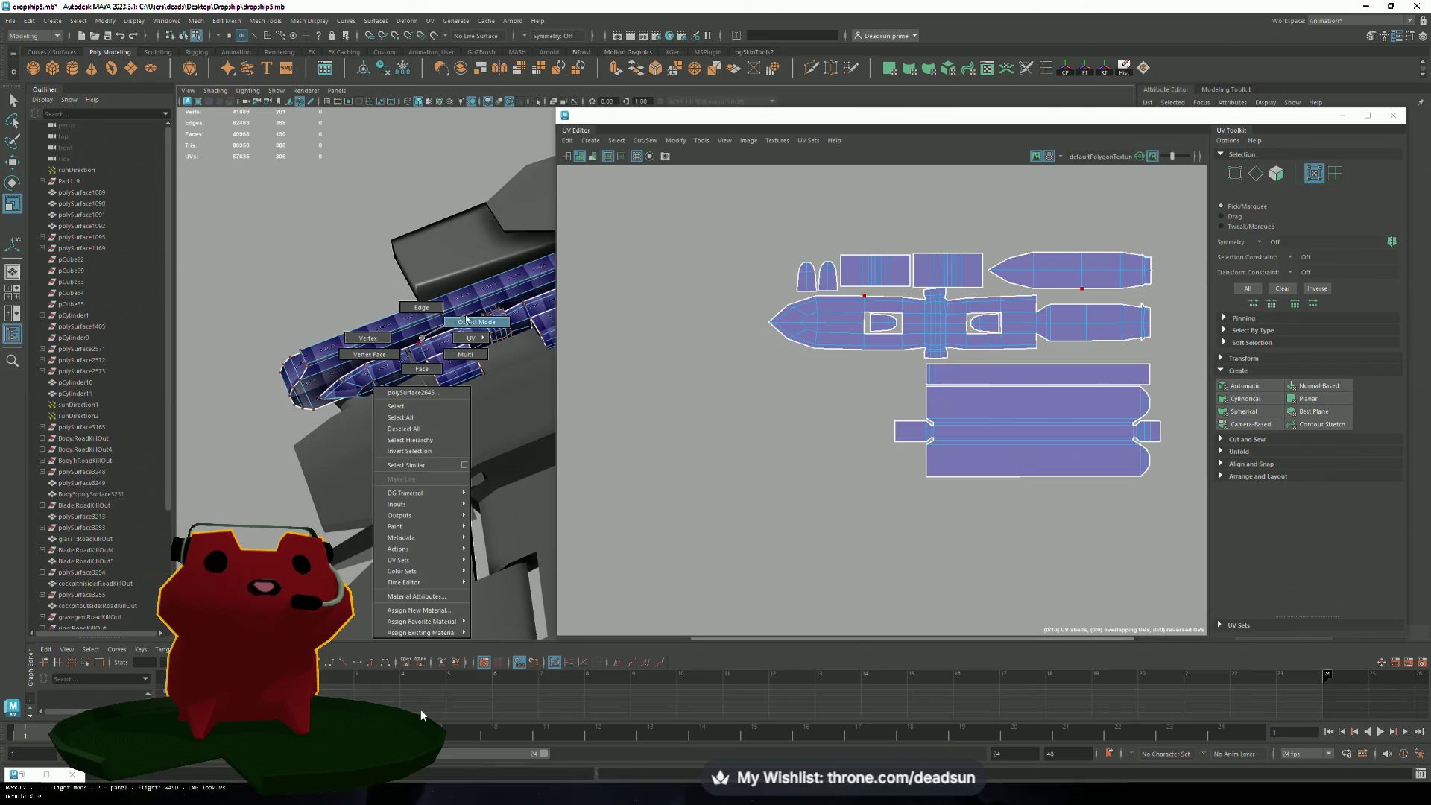
pyautogui.click(400, 328)
pyautogui.keyDown('shift'); pyautogui.click(469, 357); pyautogui.keyUp('shift')
pyautogui.keyDown('alt'); pyautogui.moveTo(469, 356); pyautogui.dragTo(348, 505); pyautogui.keyUp('alt')
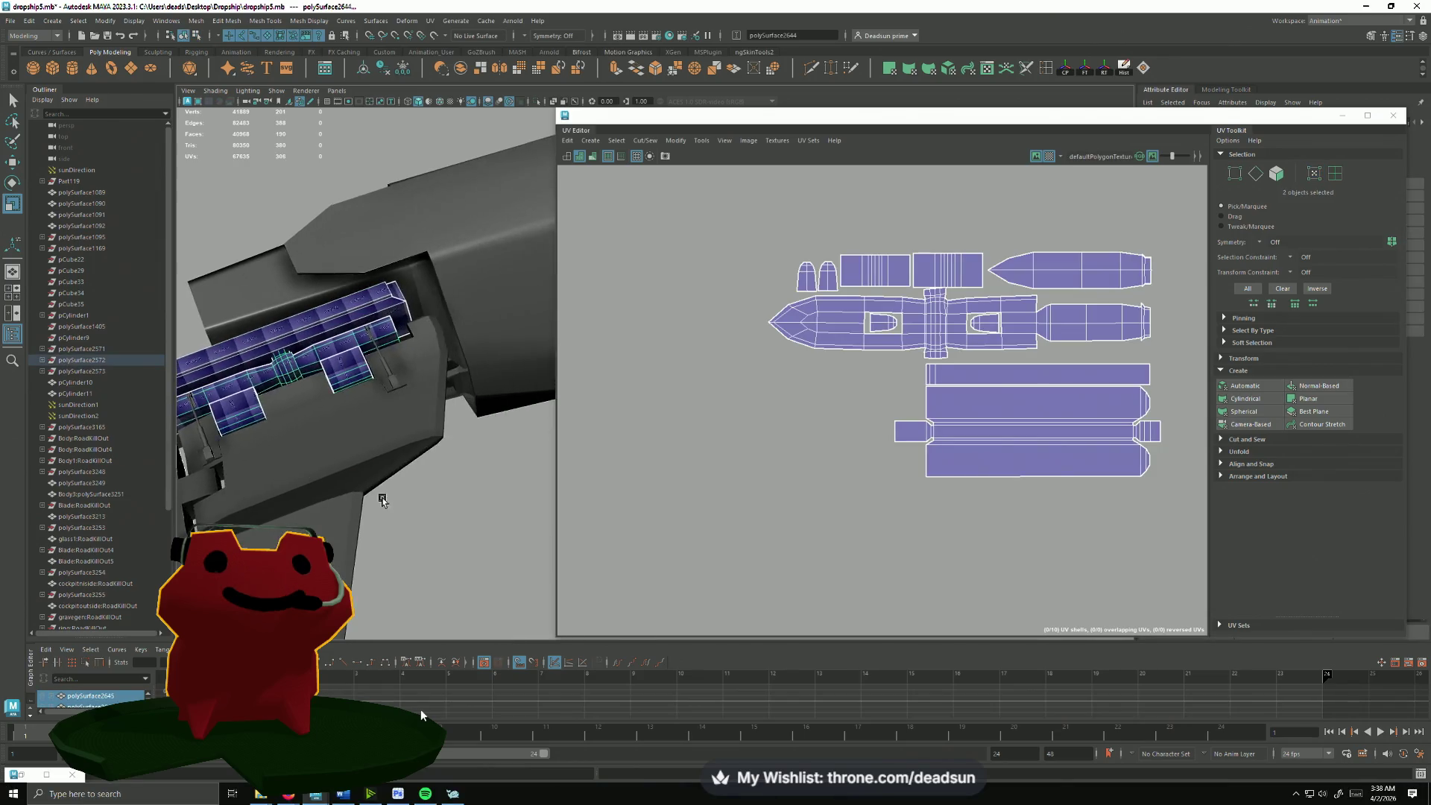
pyautogui.scroll(-3, 348, 507)
pyautogui.scroll(-3, 359, 492)
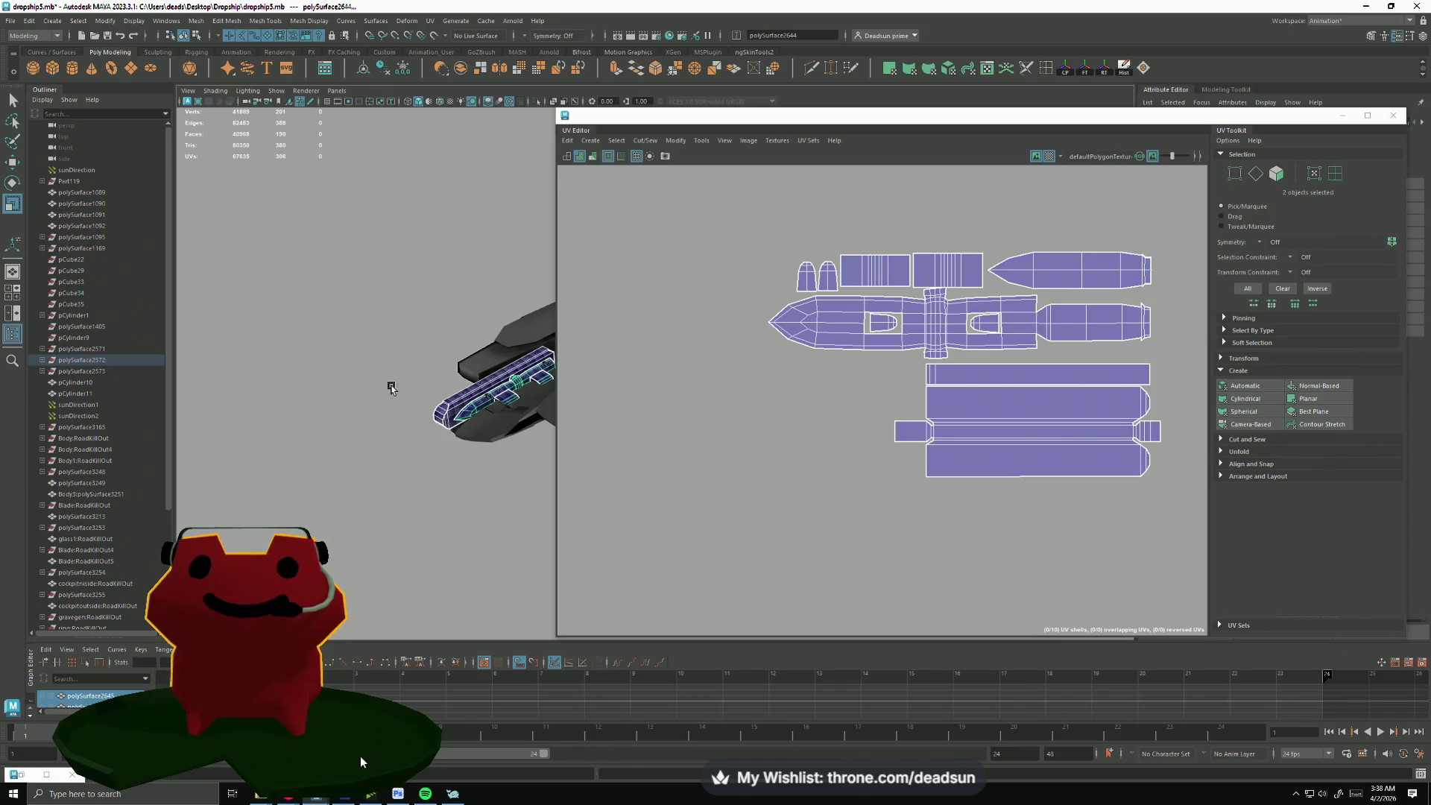
pyautogui.scroll(2, 392, 387)
pyautogui.scroll(2, 909, 345)
pyautogui.scroll(2, 909, 344)
pyautogui.scroll(2, 910, 345)
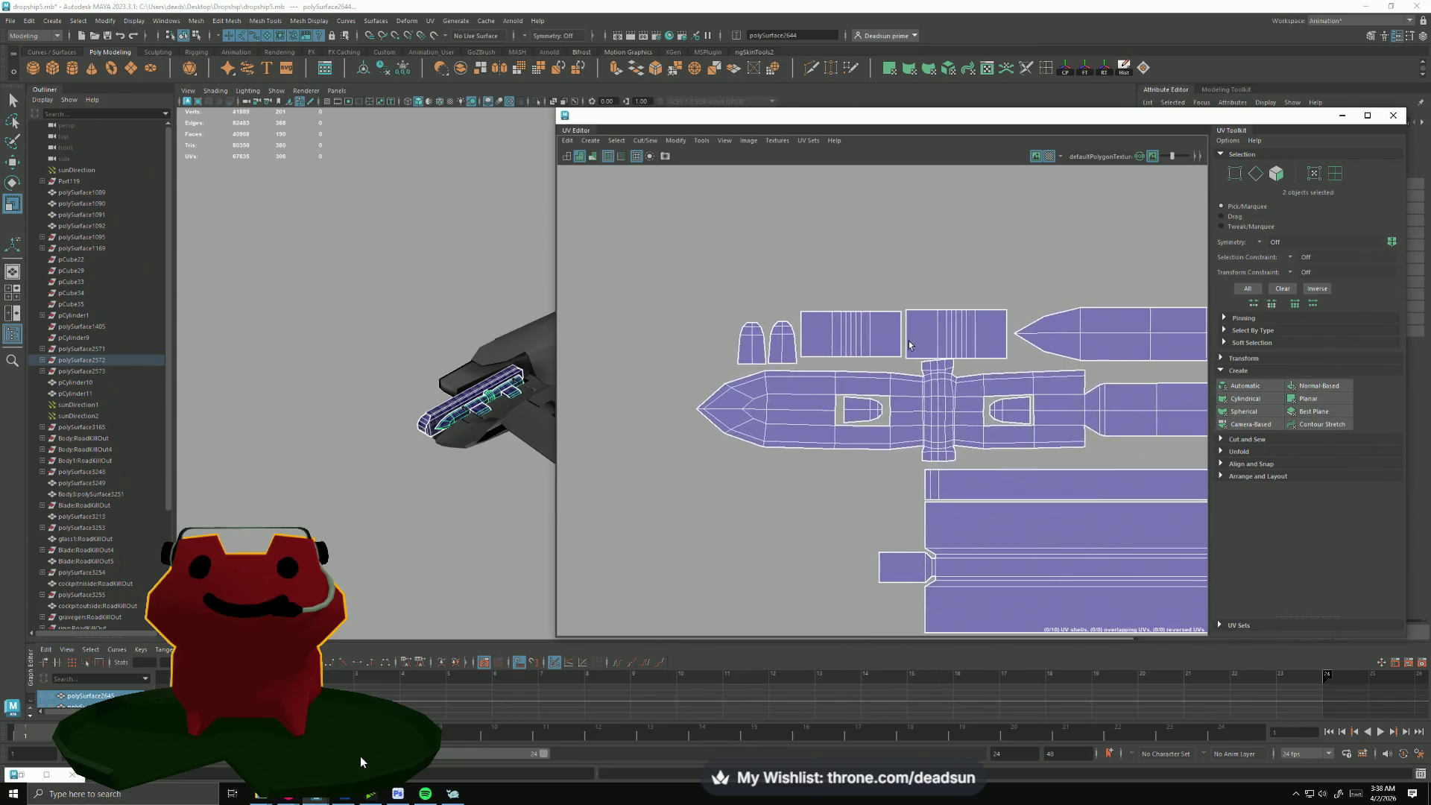
pyautogui.scroll(2, 909, 345)
# Step: In UV Shell mode, raise the two upper shells slightly into one row
pyautogui.moveTo(927, 303); pyautogui.dragTo(989, 306, button='right')
pyautogui.click(990, 306)
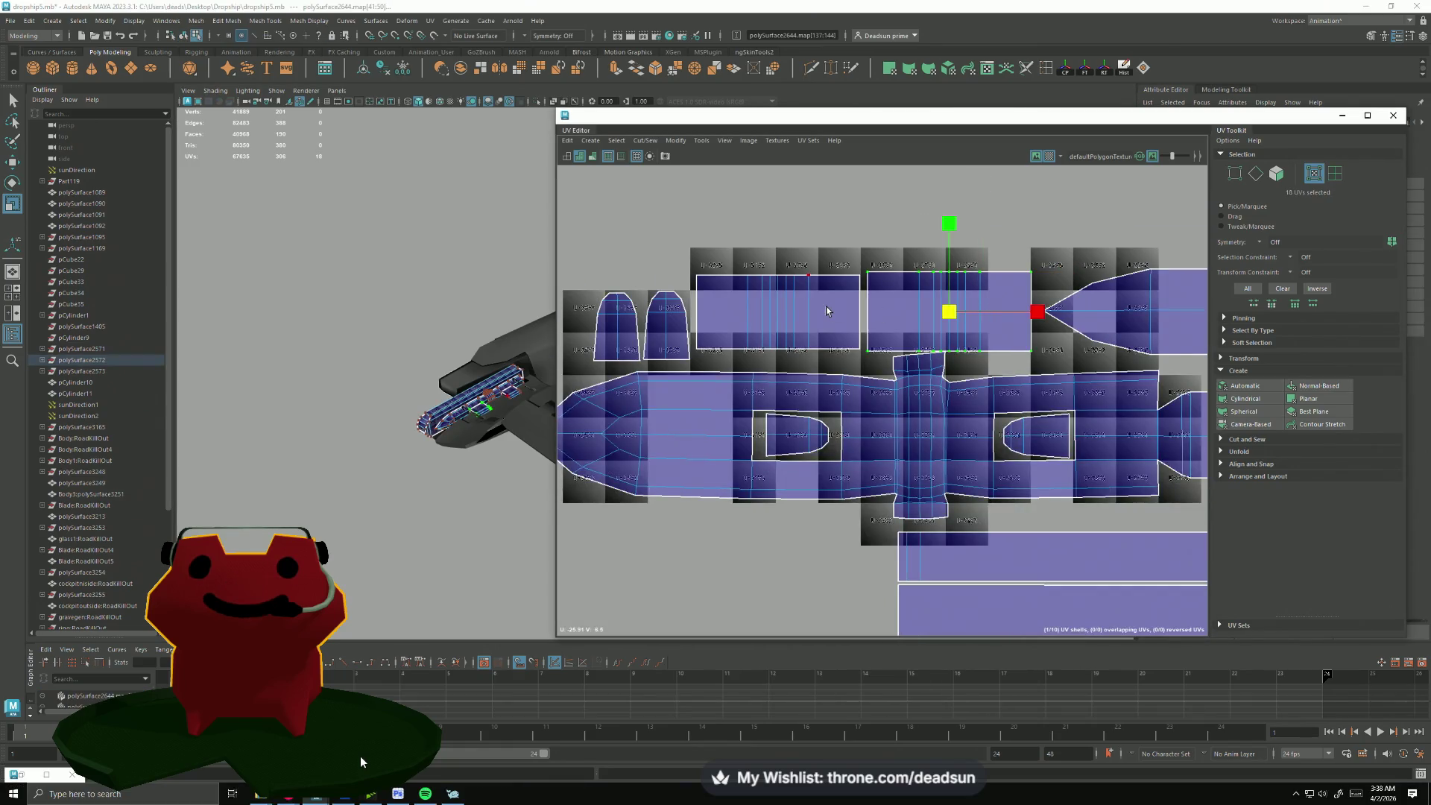
pyautogui.keyDown('shift'); pyautogui.click(827, 310); pyautogui.keyUp('shift')
pyautogui.moveTo(869, 233); pyautogui.dragTo(873, 227)
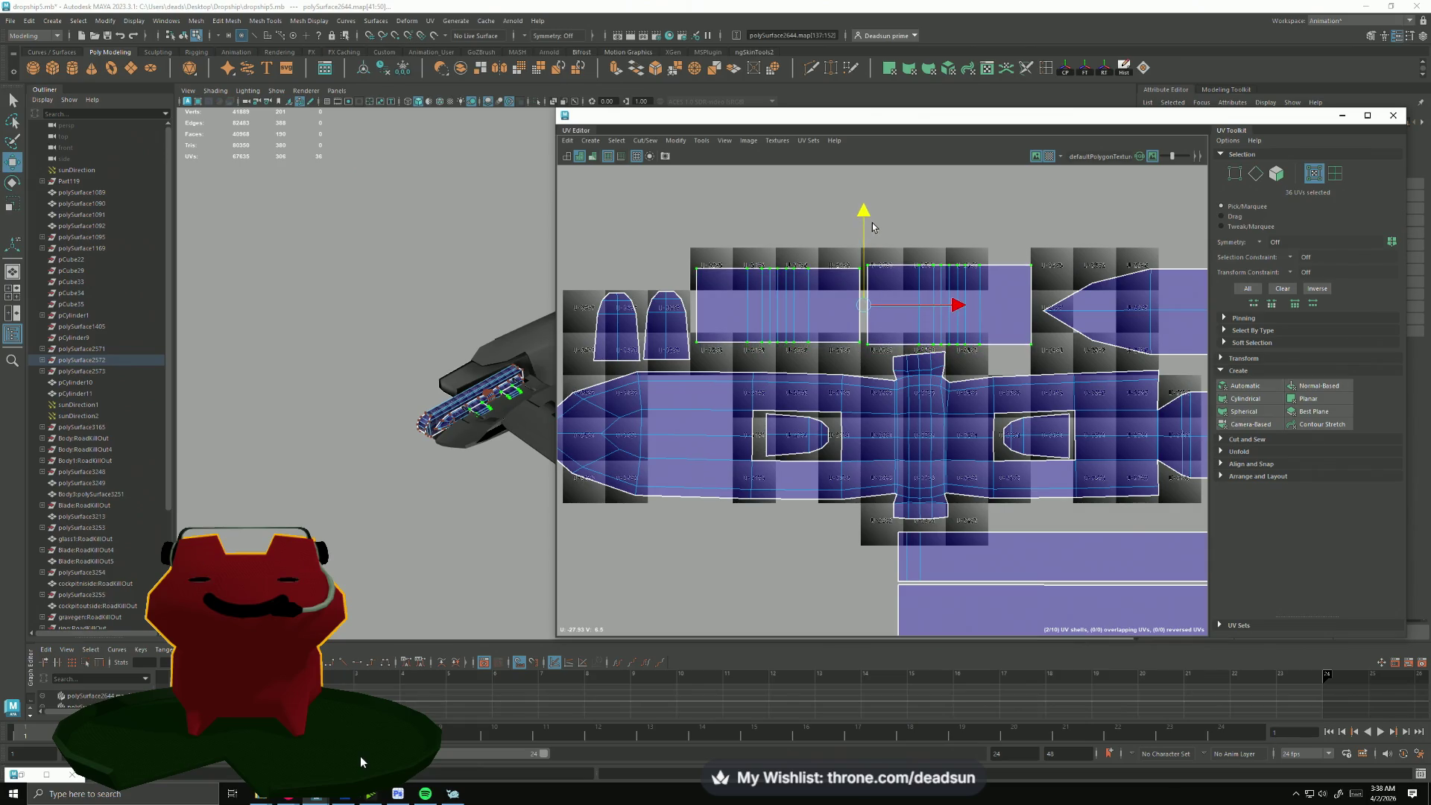
pyautogui.scroll(-1, 832, 359)
pyautogui.scroll(-1, 805, 356)
pyautogui.scroll(-1, 772, 353)
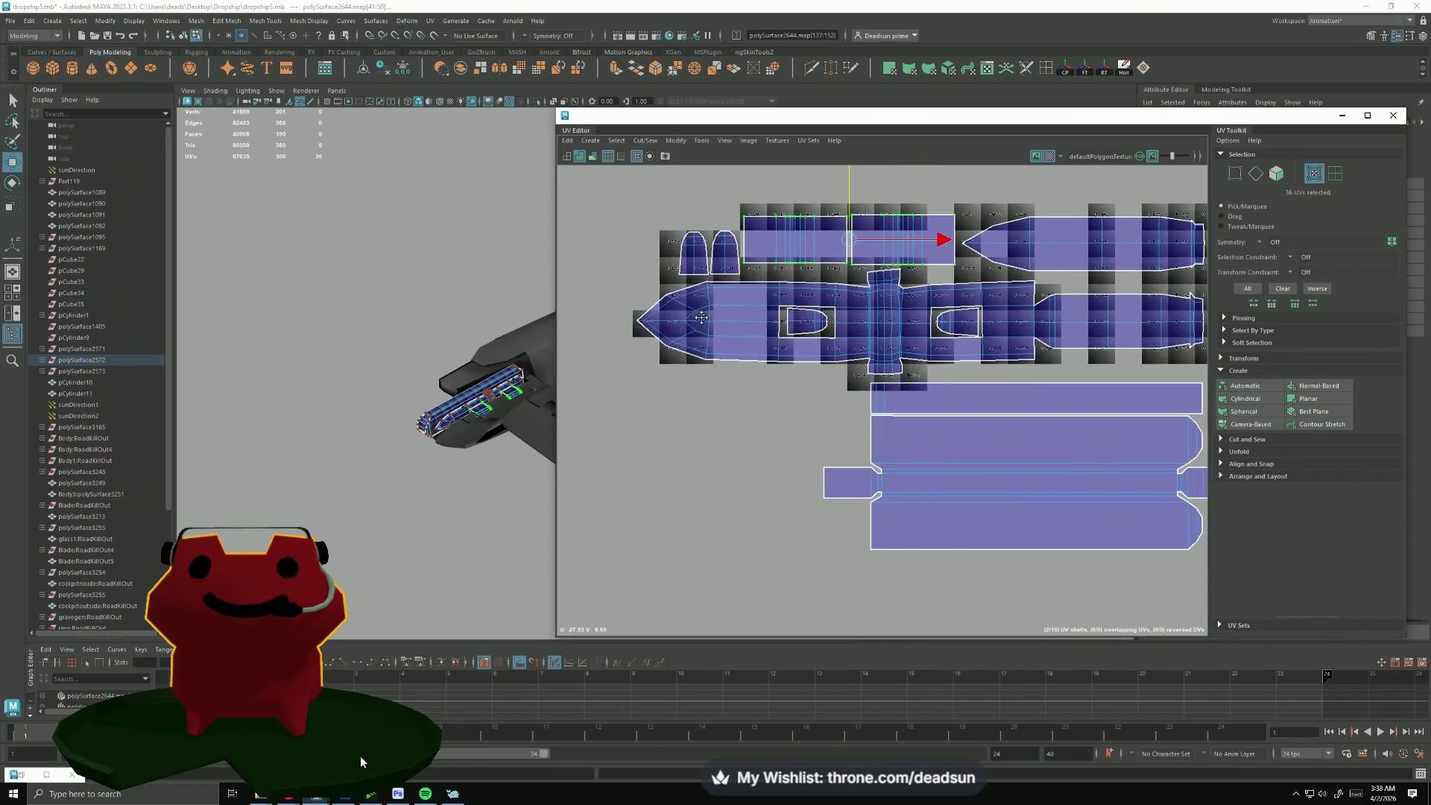
pyautogui.scroll(-1, 741, 350)
pyautogui.scroll(-1, 783, 369)
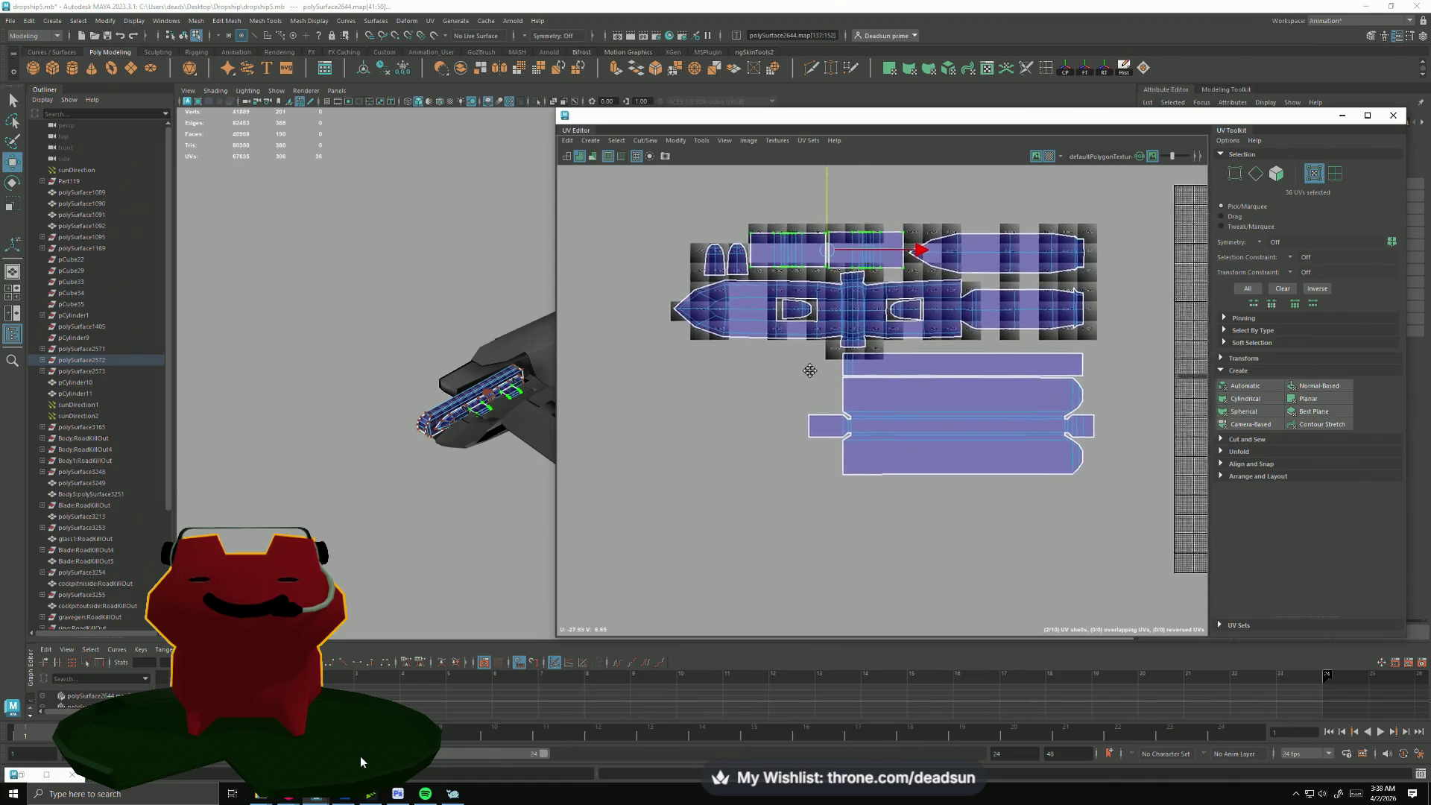
pyautogui.scroll(-1, 897, 425)
pyautogui.scroll(1, 898, 425)
pyautogui.scroll(1, 442, 461)
pyautogui.scroll(1, 437, 452)
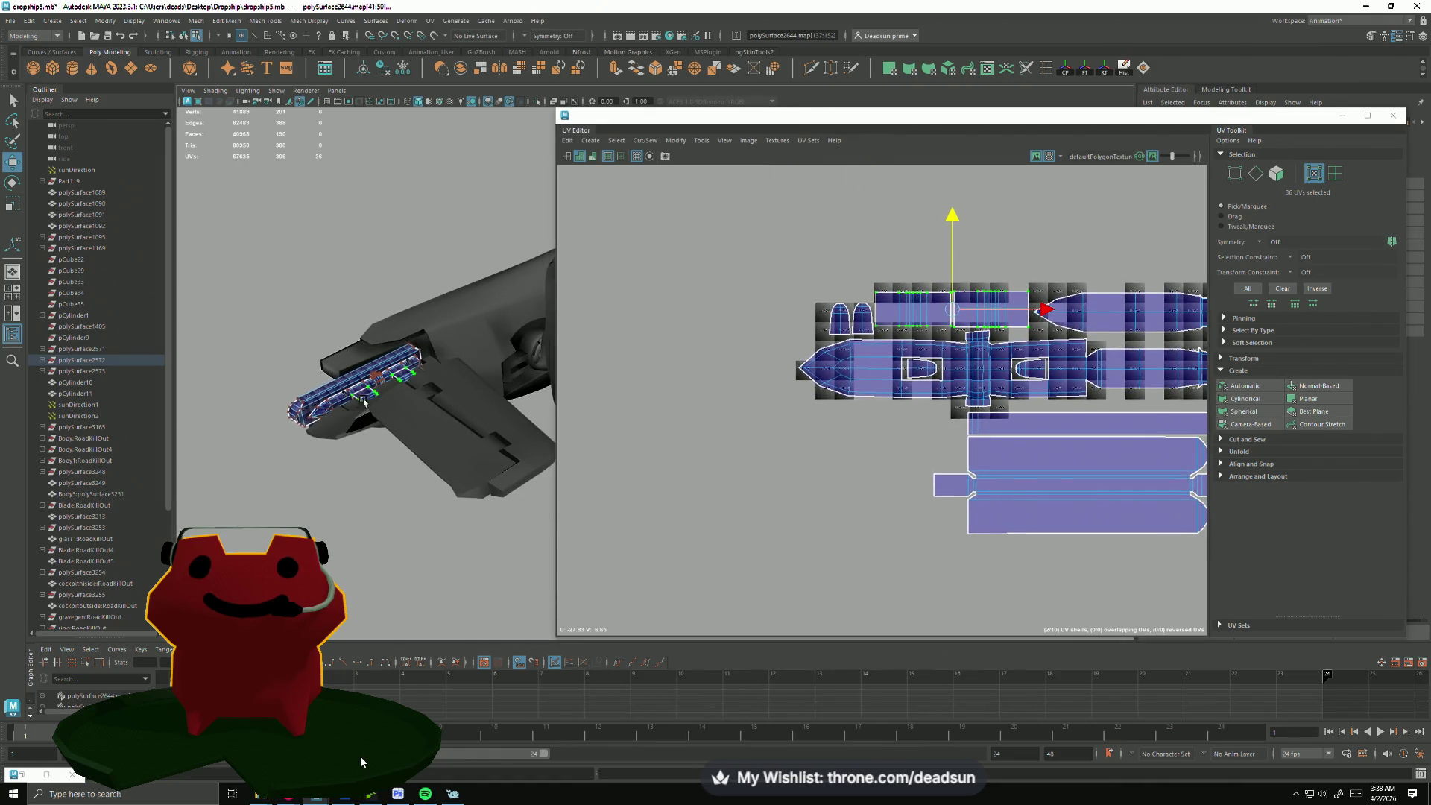
pyautogui.scroll(1, 384, 364)
# Step: Orbit around the ship and select the wing mesh to show its UVs
pyautogui.moveTo(383, 364)
pyautogui.keyDown('alt'); pyautogui.mouseDown()
pyautogui.moveTo(369, 394)
pyautogui.moveTo(459, 416)
pyautogui.mouseUp(); pyautogui.keyUp('alt')
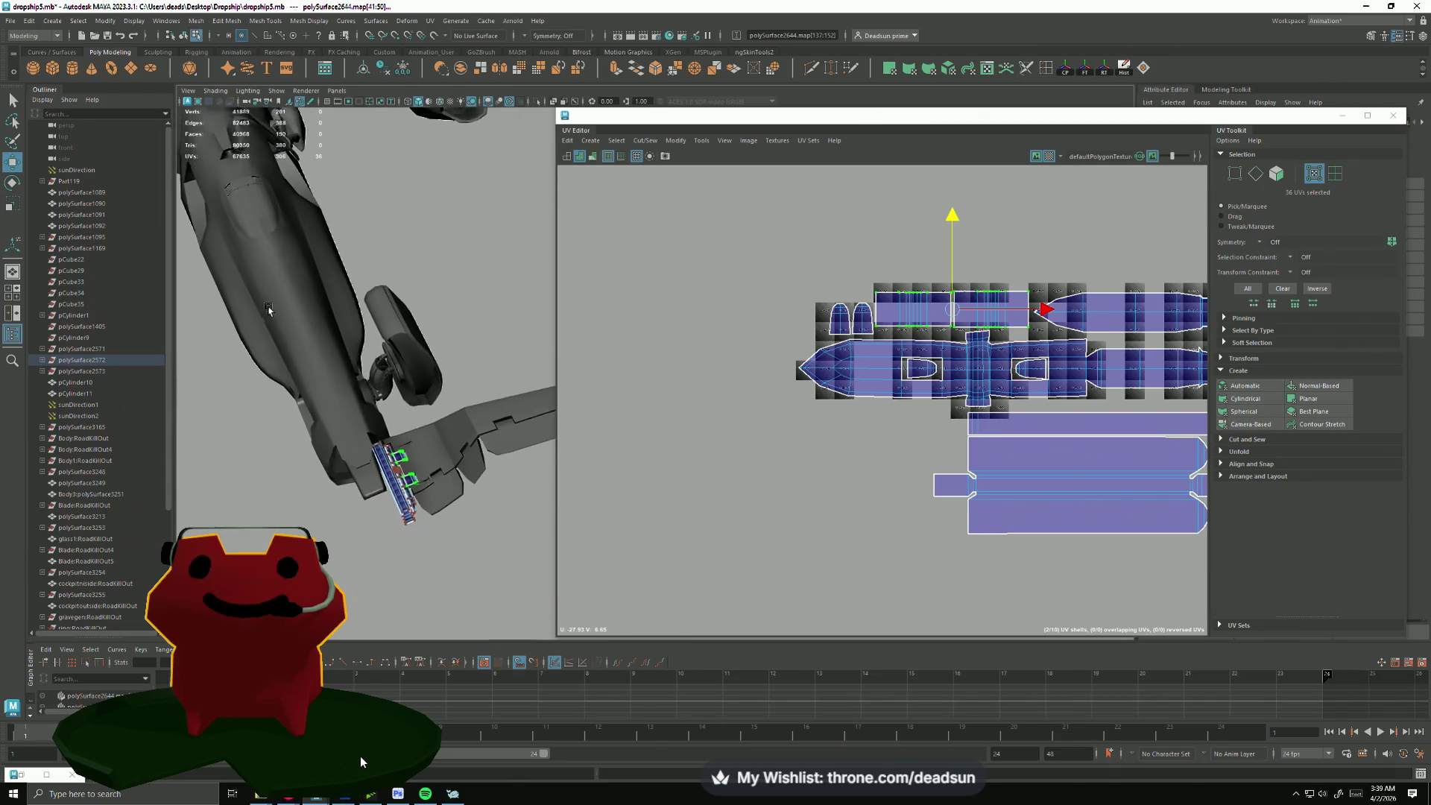
pyautogui.keyDown('alt'); pyautogui.moveTo(459, 416); pyautogui.dragTo(345, 382); pyautogui.keyUp('alt')
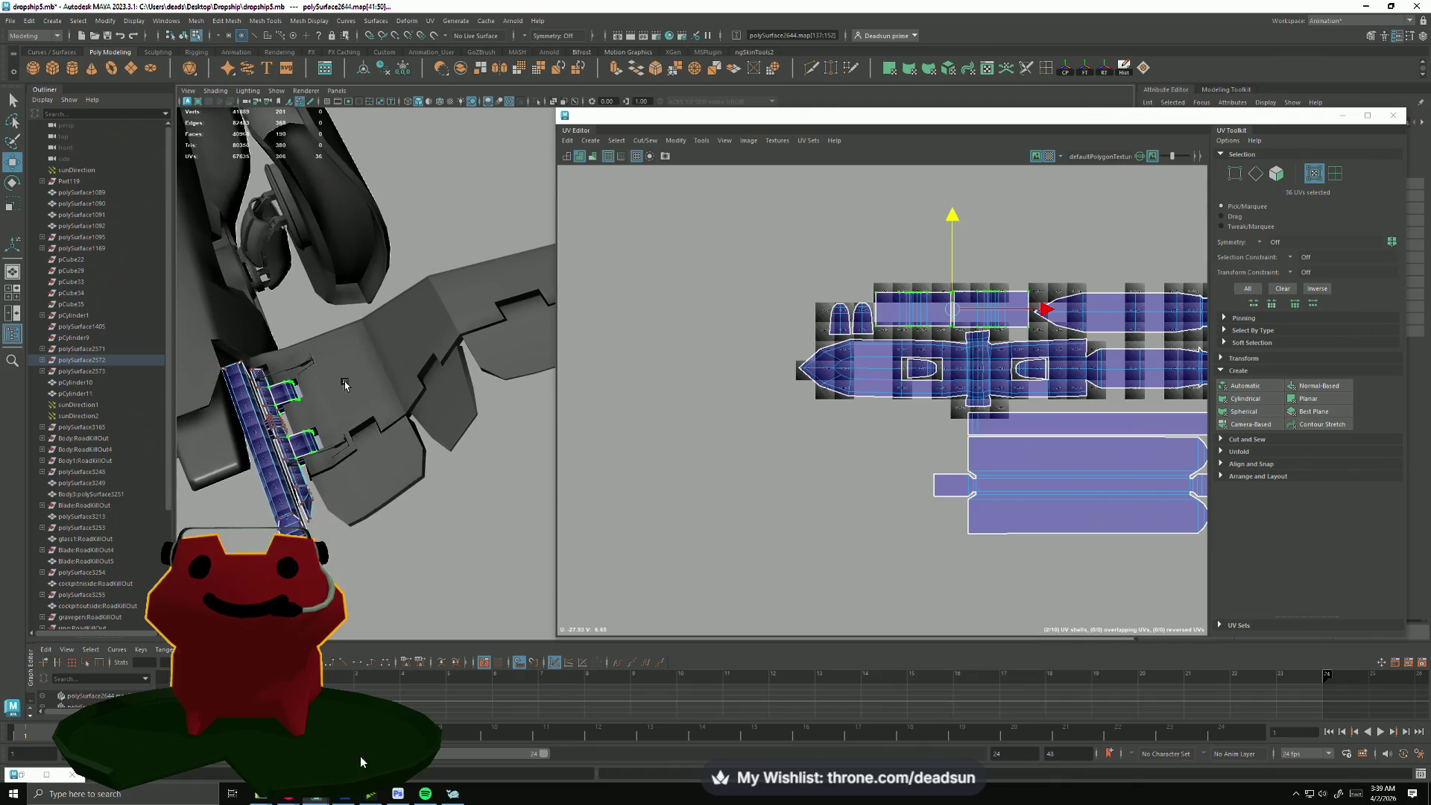
pyautogui.click(344, 381)
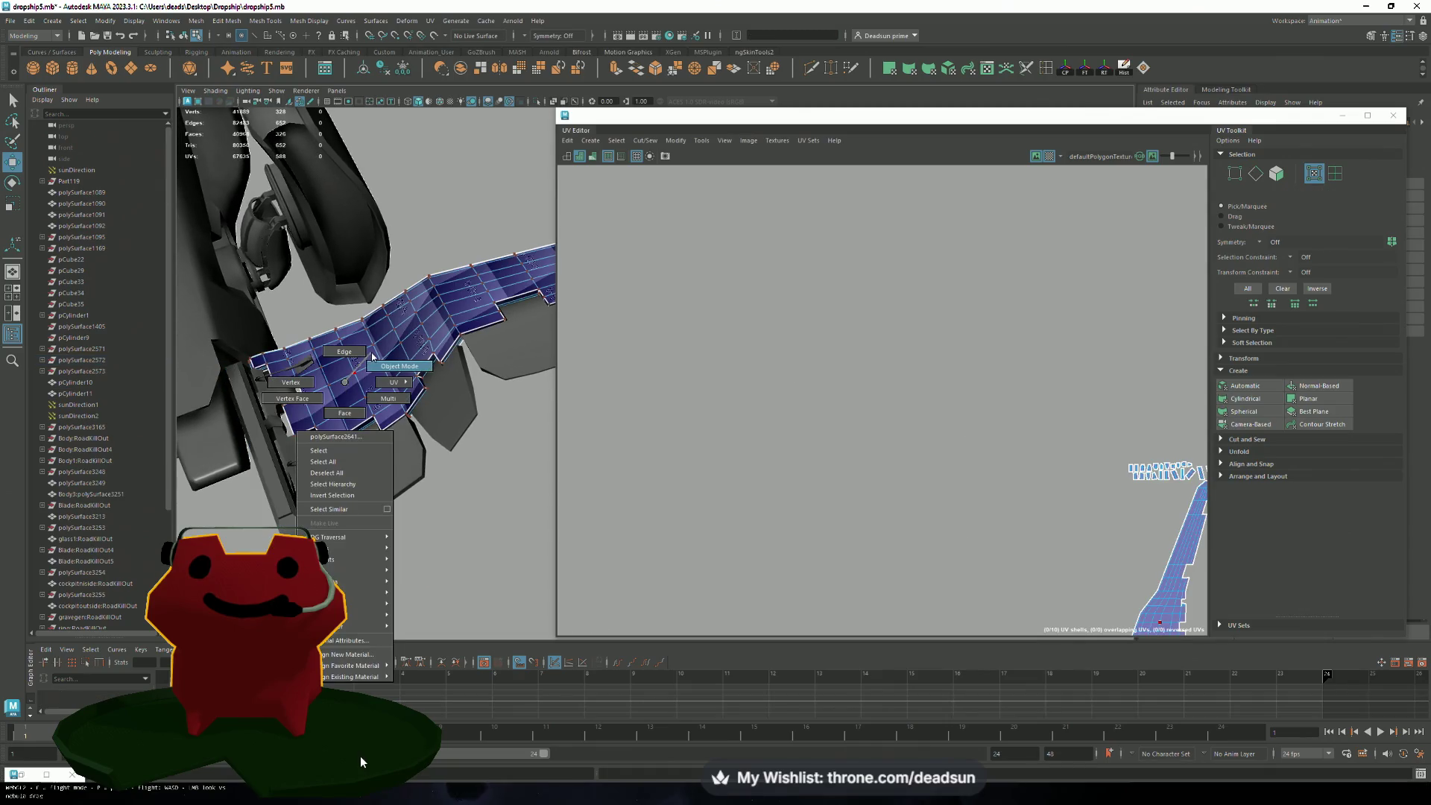
# Step: Make the wing the working object, centre its UV shells and frame the mesh in 3D
pyautogui.moveTo(345, 381); pyautogui.dragTo(358, 360, button='right')
pyautogui.moveTo(979, 441)
pyautogui.keyDown('alt'); pyautogui.mouseDown(button='middle')
pyautogui.moveTo(890, 432)
pyautogui.moveTo(811, 489)
pyautogui.moveTo(814, 448)
pyautogui.moveTo(759, 528)
pyautogui.mouseUp(button='middle'); pyautogui.keyUp('alt')
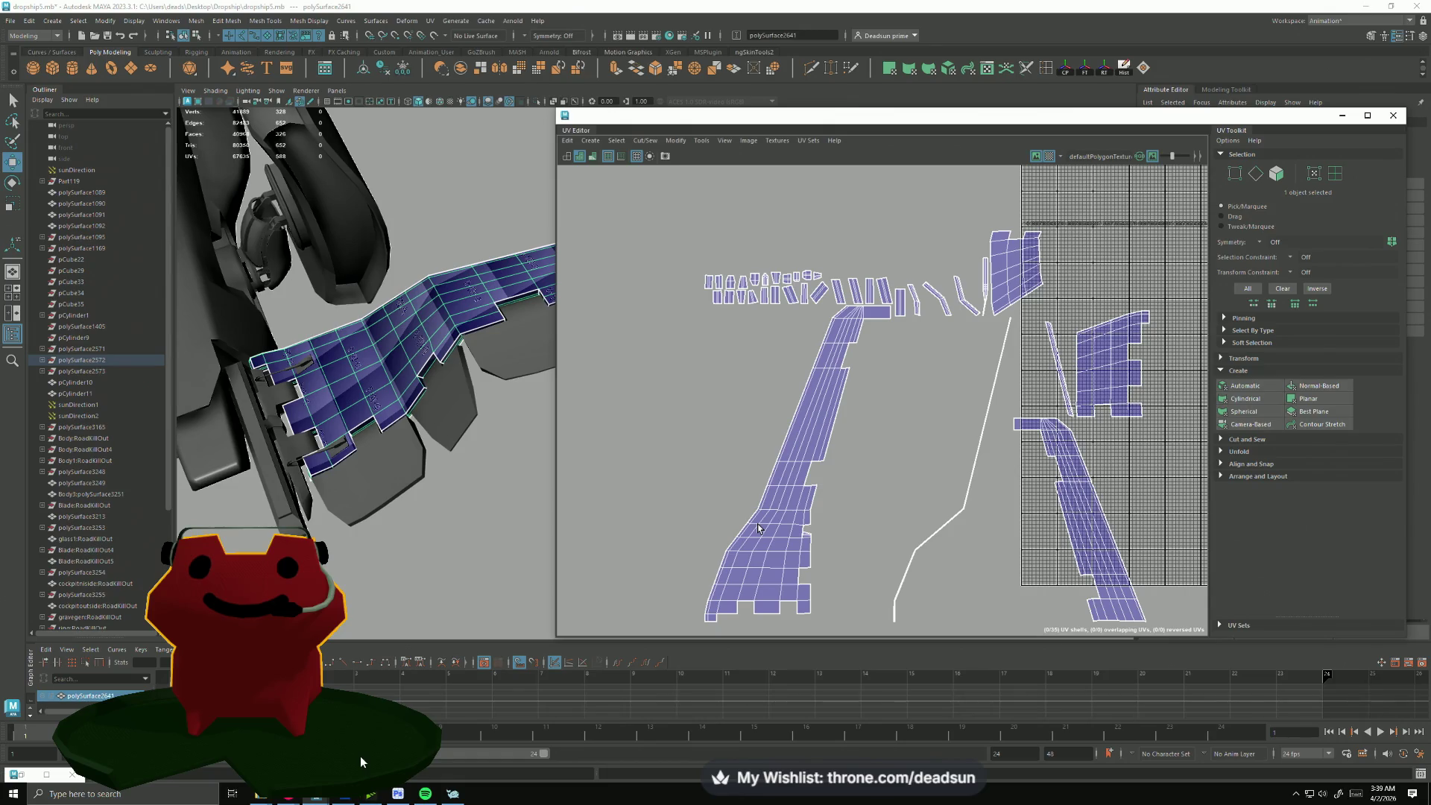
pyautogui.click(460, 305)
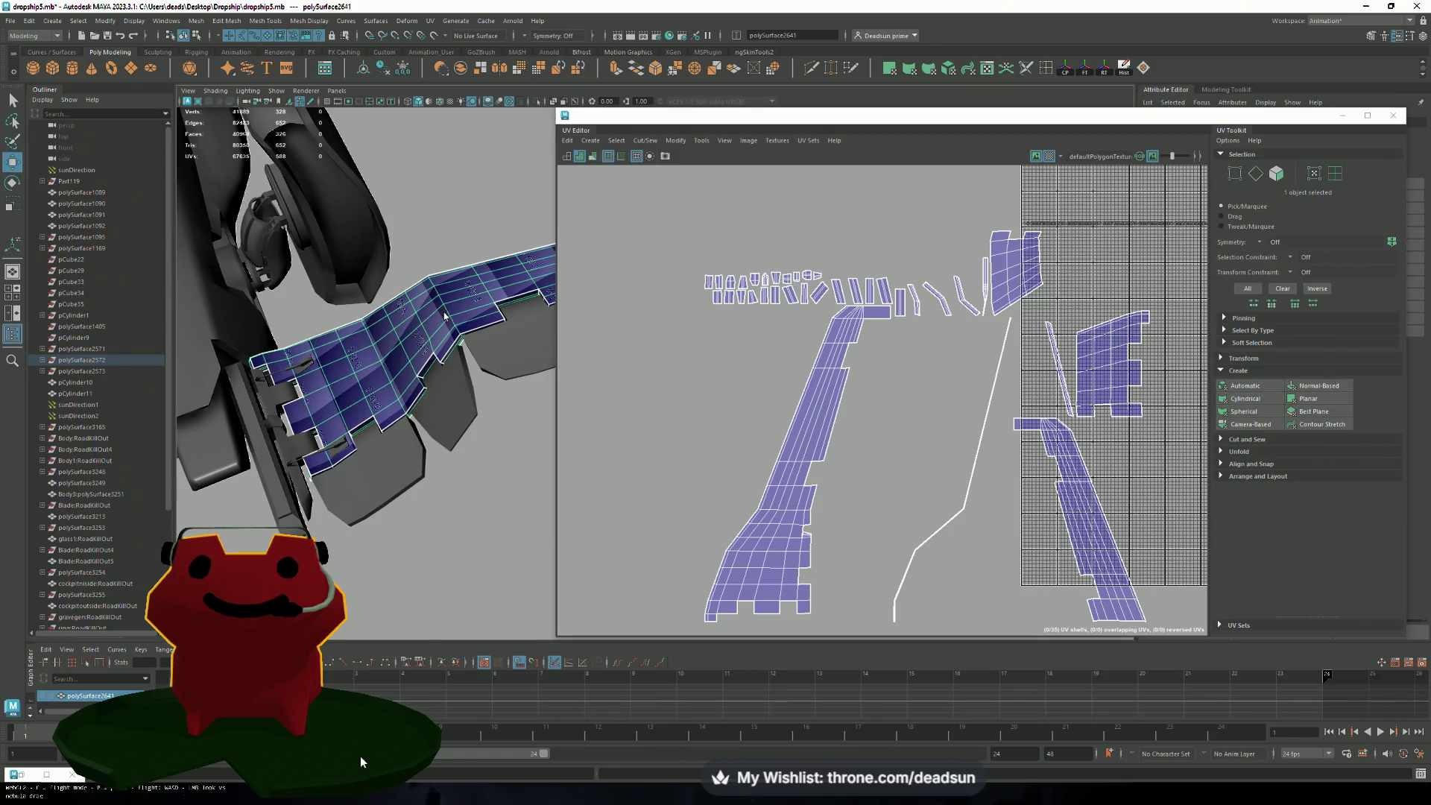
pyautogui.press('f')
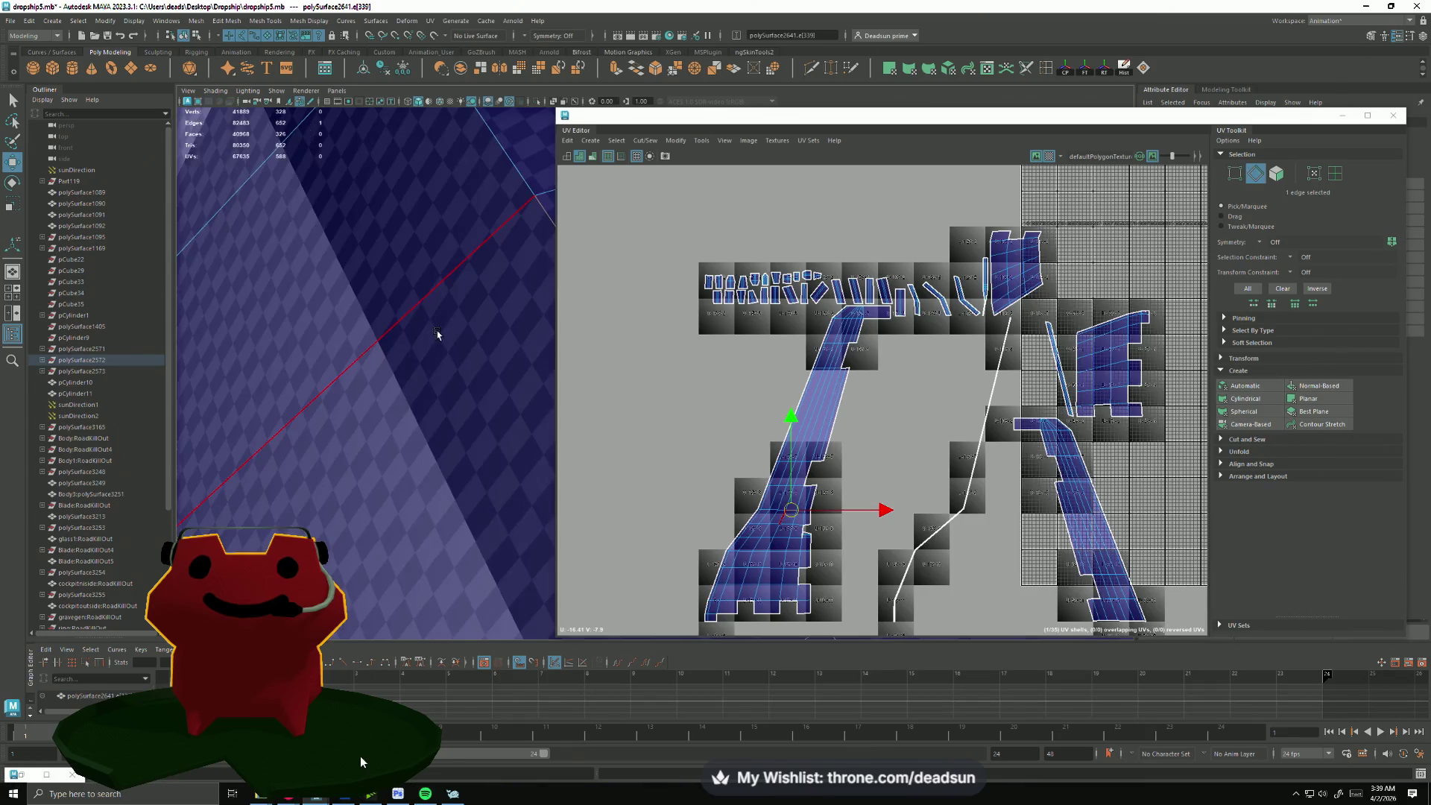
pyautogui.moveTo(624, 120)
pyautogui.mouseDown()
pyautogui.moveTo(726, 139)
pyautogui.moveTo(1119, 132)
pyautogui.mouseUp()
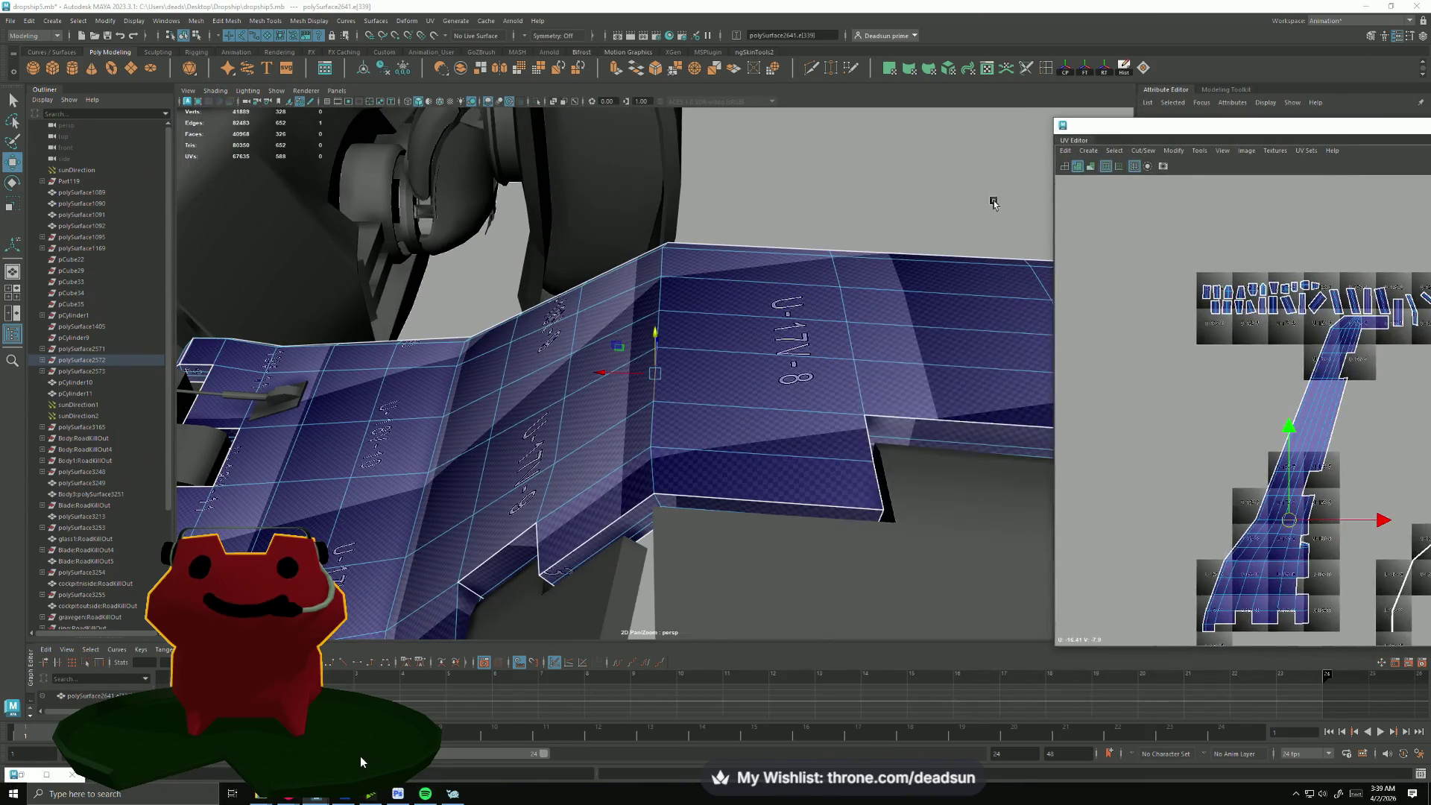
pyautogui.moveTo(615, 167)
pyautogui.keyDown('alt'); pyautogui.mouseDown()
pyautogui.moveTo(646, 361)
pyautogui.moveTo(626, 351)
pyautogui.moveTo(672, 319)
pyautogui.moveTo(626, 368)
pyautogui.moveTo(518, 326)
pyautogui.moveTo(492, 237)
pyautogui.moveTo(469, 214)
pyautogui.moveTo(489, 186)
pyautogui.moveTo(456, 263)
pyautogui.moveTo(789, 283)
pyautogui.mouseUp(); pyautogui.keyUp('alt')
# Step: Pick the seam edge between wing panels while inspecting from several angles, then bring up Cut/Sew
pyautogui.moveTo(788, 283); pyautogui.dragTo(769, 238, button='right')
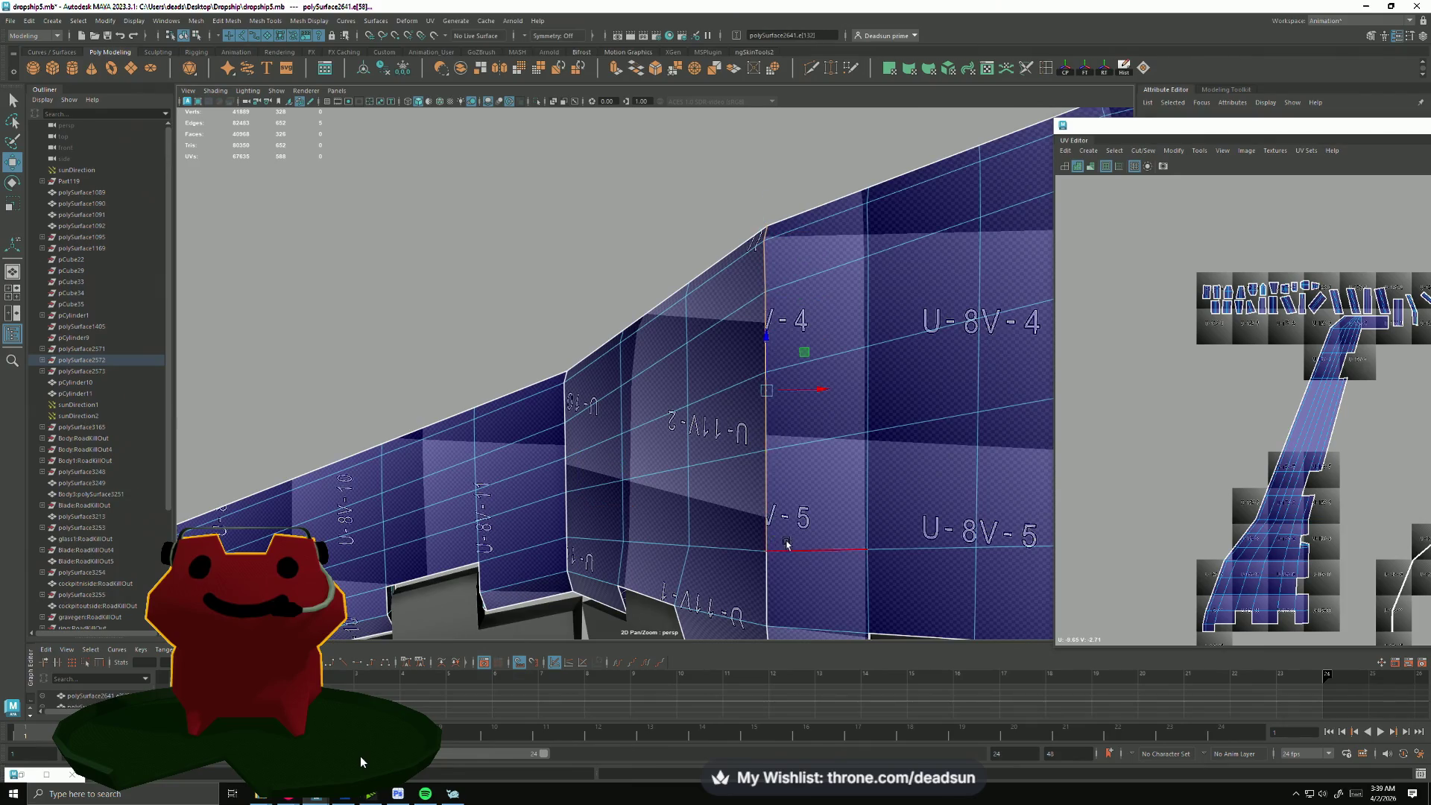
pyautogui.keyDown('alt'); pyautogui.moveTo(787, 545); pyautogui.dragTo(738, 387, button='middle'); pyautogui.keyUp('alt')
pyautogui.moveTo(745, 439)
pyautogui.keyDown('alt'); pyautogui.mouseDown()
pyautogui.moveTo(697, 404)
pyautogui.moveTo(746, 418)
pyautogui.moveTo(654, 451)
pyautogui.mouseUp(); pyautogui.keyUp('alt')
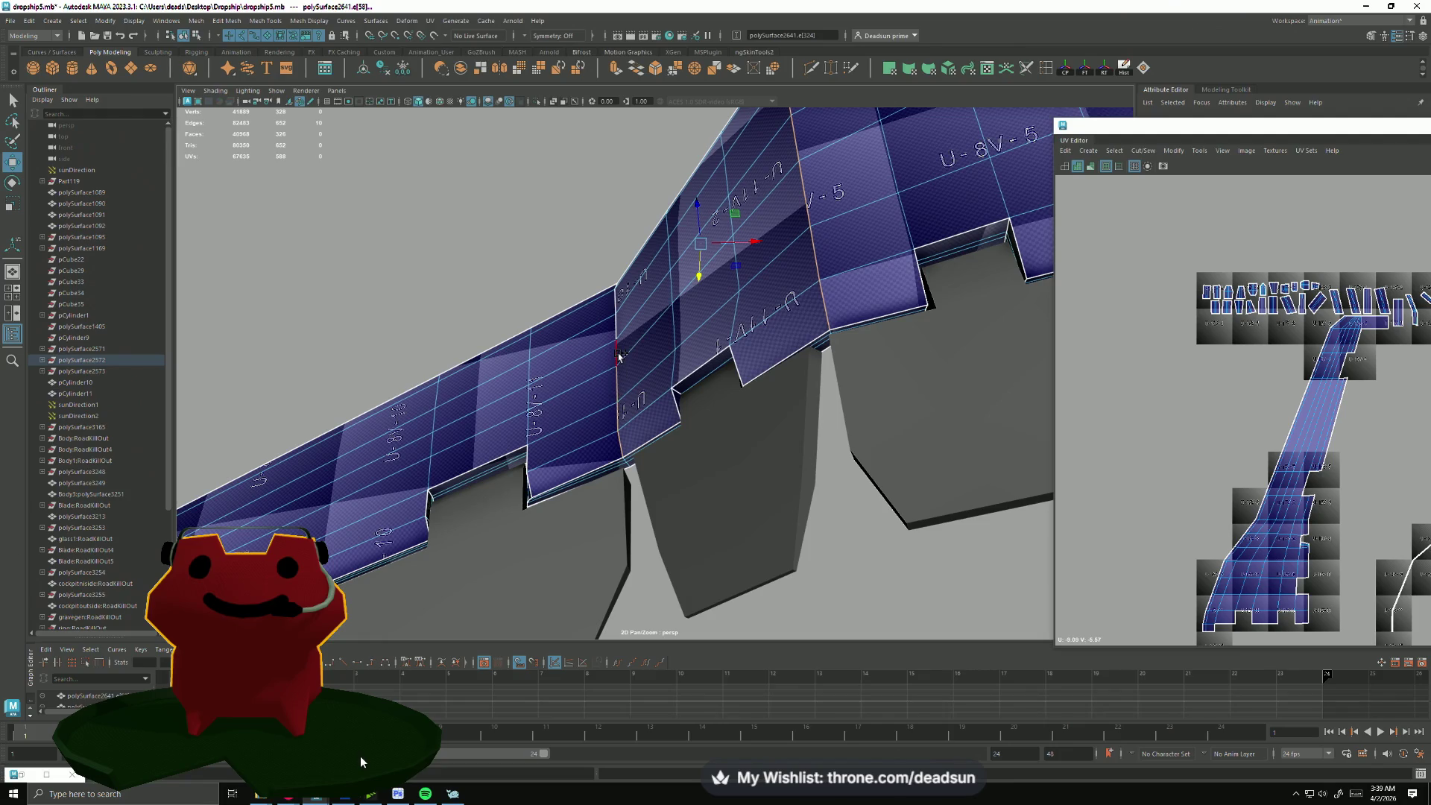
pyautogui.moveTo(616, 304)
pyautogui.keyDown('alt'); pyautogui.mouseDown()
pyautogui.moveTo(629, 361)
pyautogui.moveTo(613, 311)
pyautogui.mouseUp(); pyautogui.keyUp('alt')
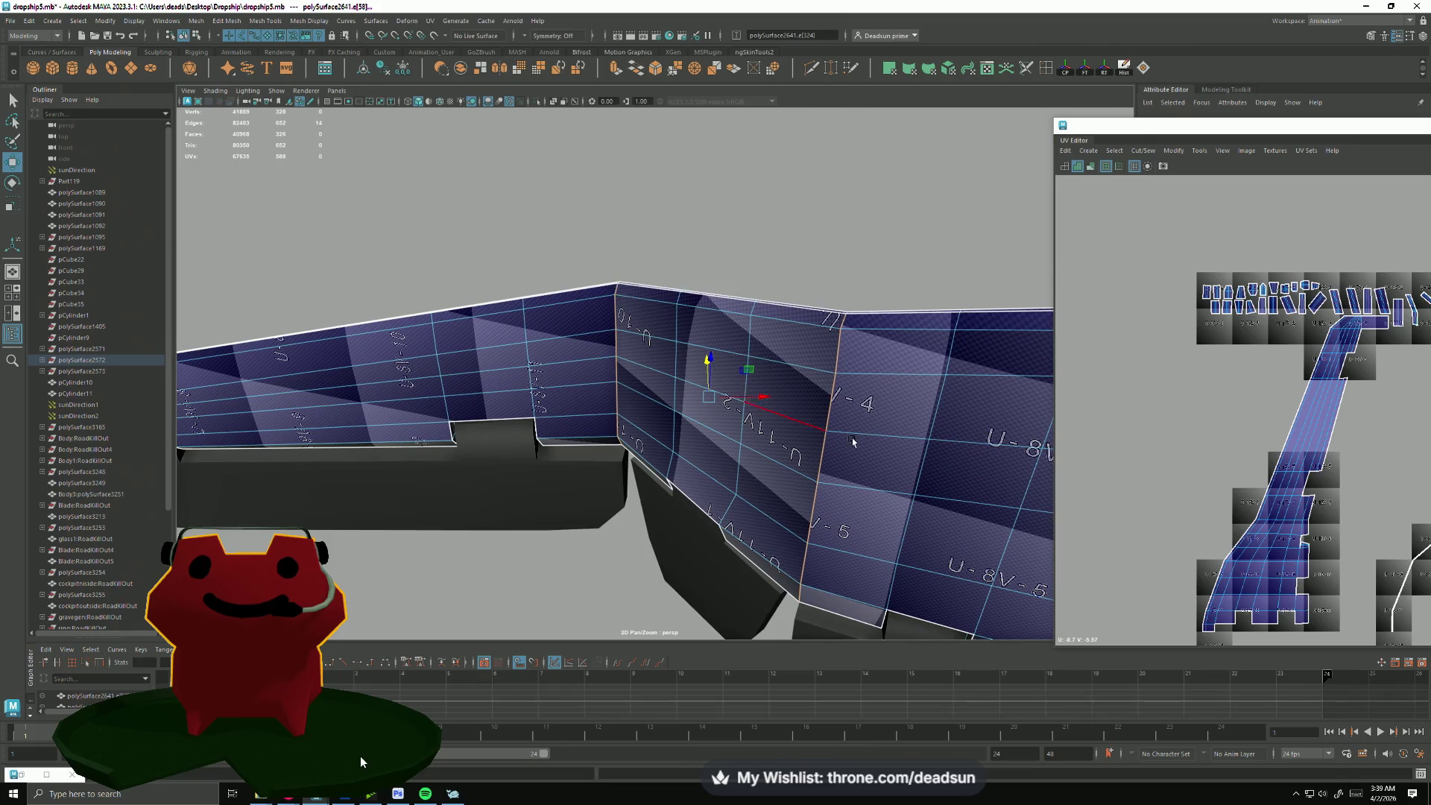
pyautogui.keyDown('alt'); pyautogui.moveTo(852, 444); pyautogui.dragTo(805, 426); pyautogui.keyUp('alt')
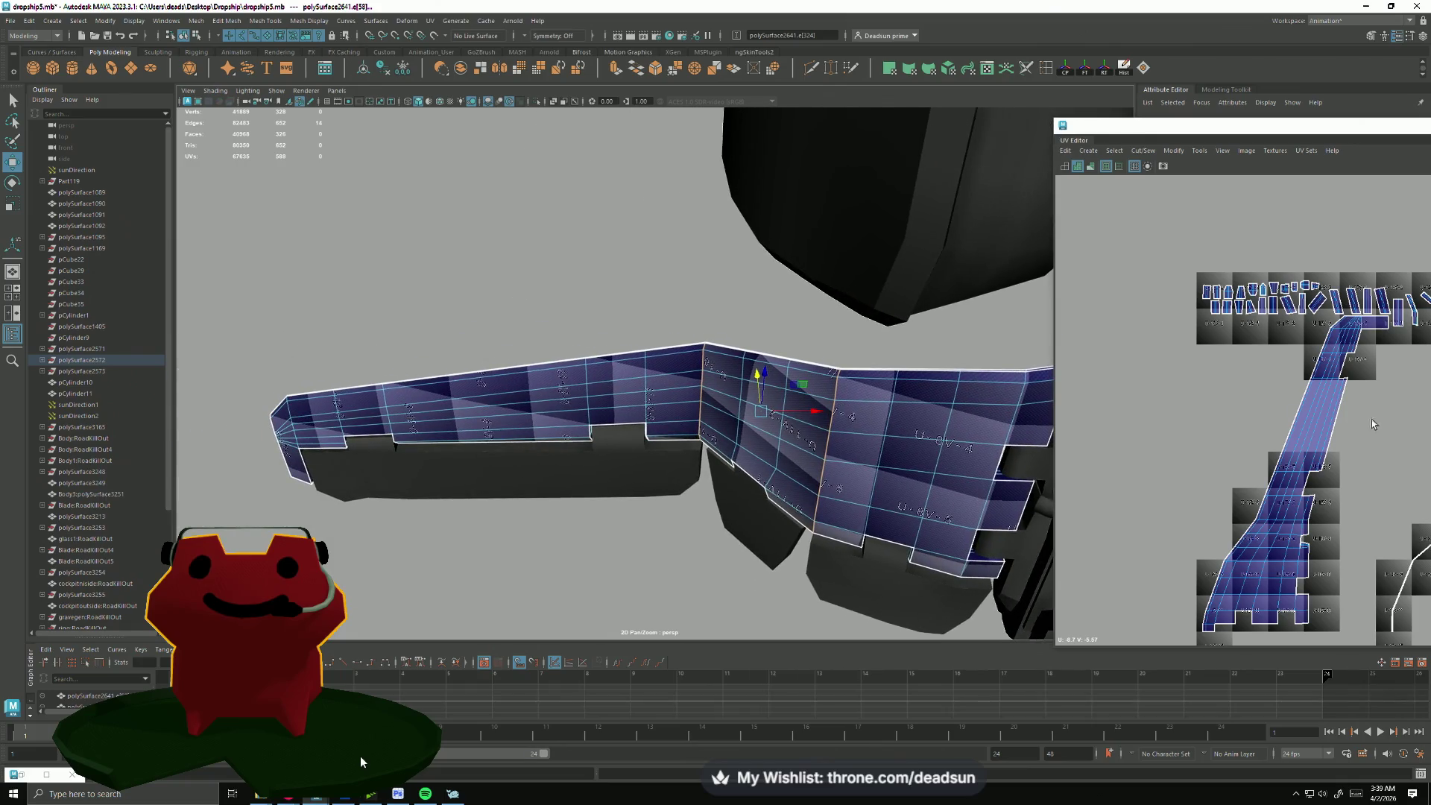
pyautogui.keyDown('alt'); pyautogui.moveTo(1374, 424); pyautogui.dragTo(1087, 289, button='middle'); pyautogui.keyUp('alt')
pyautogui.click(1148, 150)
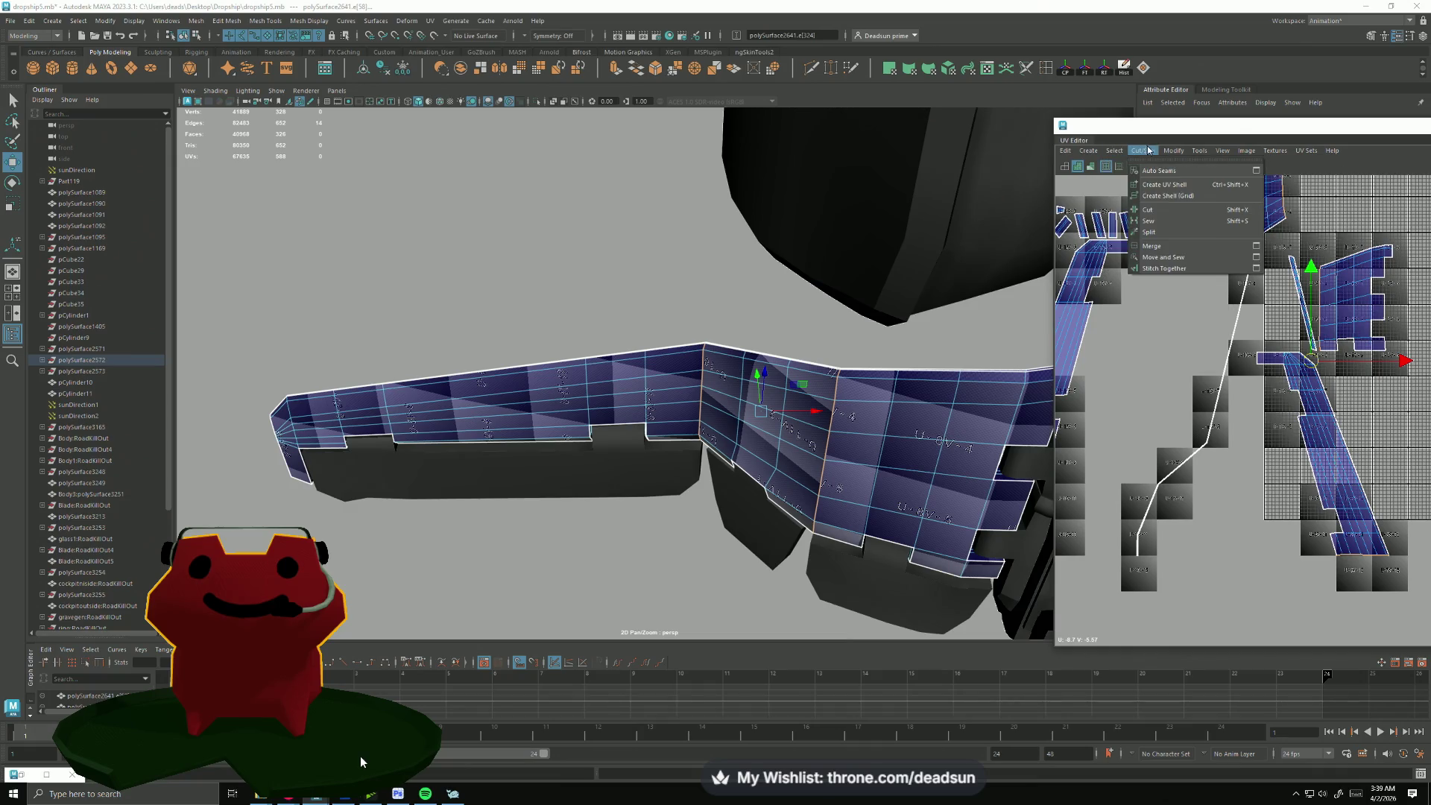
# Step: Move-and-sew the wing panel shells into one shell and inspect the result in UV and 3D views
pyautogui.click(1158, 256)
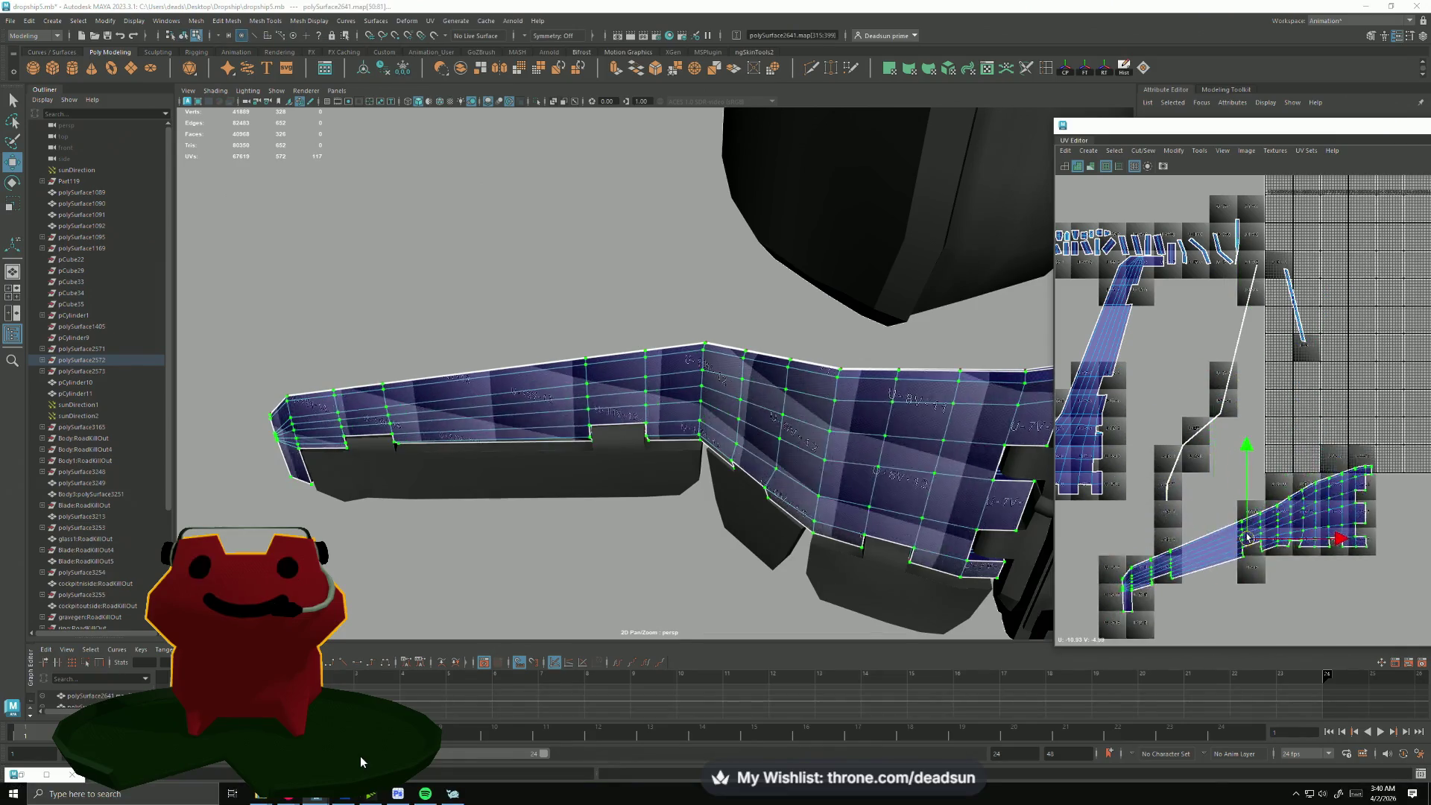
pyautogui.moveTo(1244, 435)
pyautogui.keyDown('alt'); pyautogui.mouseDown(button='middle')
pyautogui.moveTo(1256, 399)
pyautogui.moveTo(1240, 389)
pyautogui.moveTo(1241, 492)
pyautogui.mouseUp(button='middle'); pyautogui.keyUp('alt')
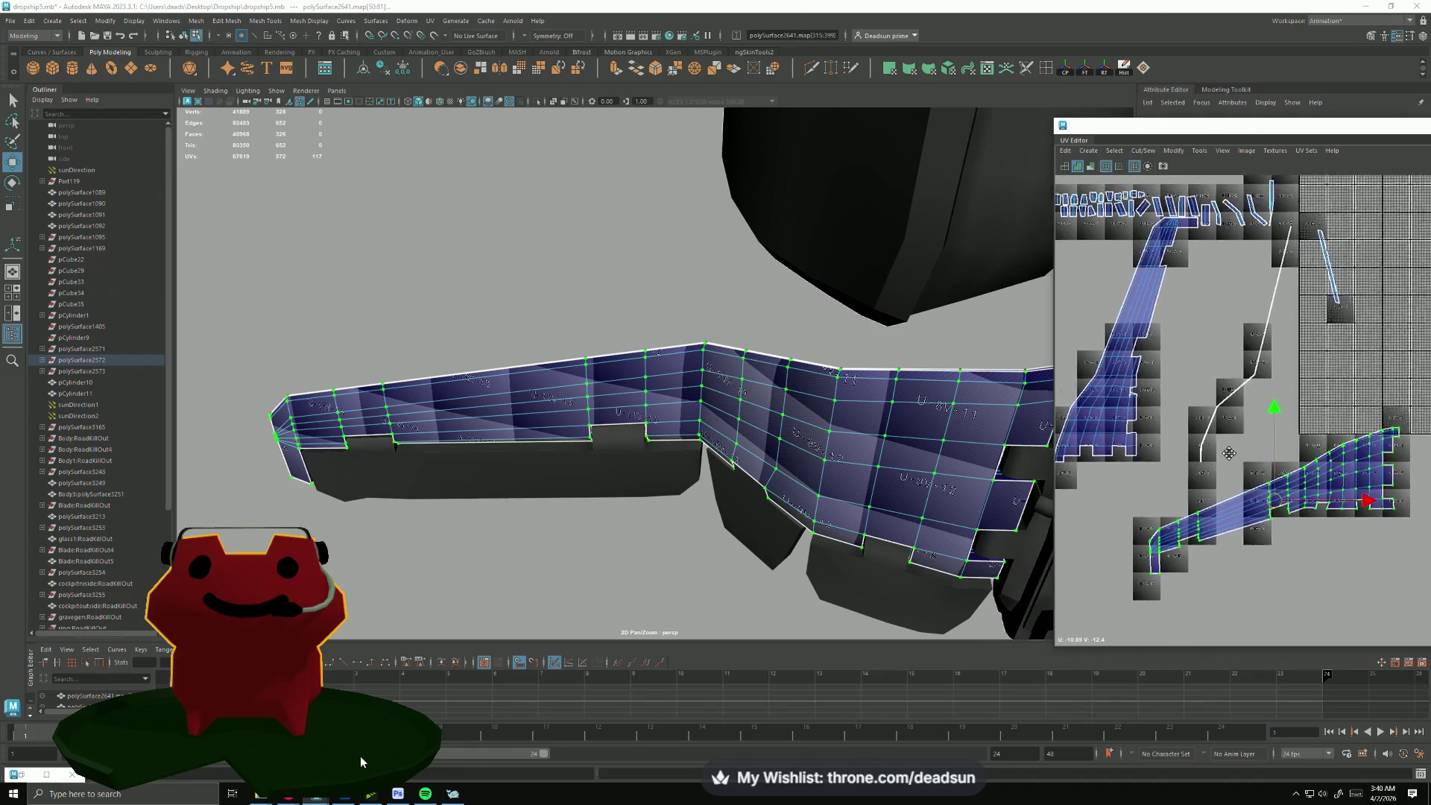
pyautogui.scroll(1, 1173, 332)
pyautogui.scroll(2, 1173, 331)
pyautogui.keyDown('alt'); pyautogui.moveTo(1165, 346); pyautogui.dragTo(1286, 373, button='middle'); pyautogui.keyUp('alt')
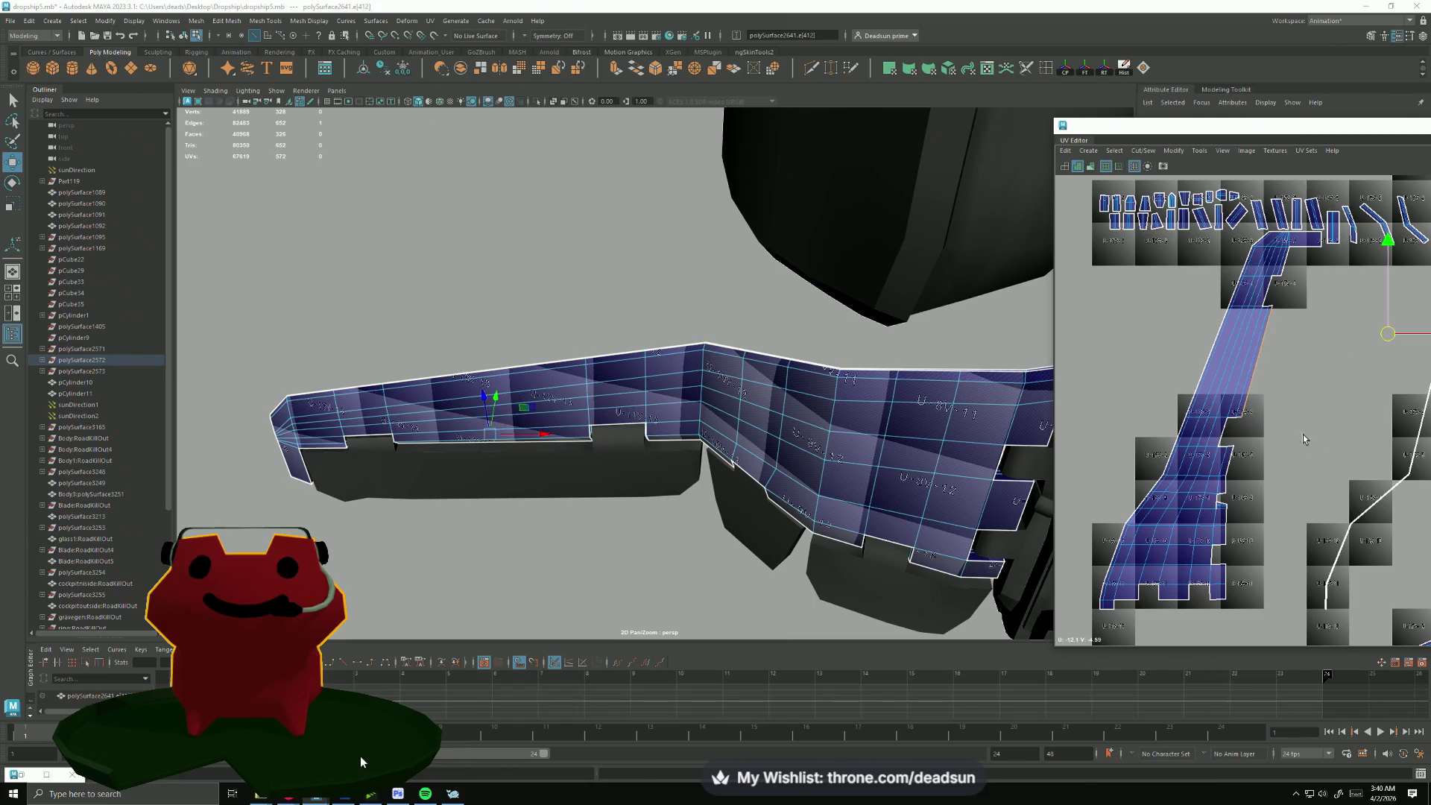
pyautogui.scroll(-2, 1303, 439)
pyautogui.moveTo(1304, 438)
pyautogui.keyDown('alt'); pyautogui.mouseDown(button='middle')
pyautogui.moveTo(1251, 349)
pyautogui.moveTo(1295, 436)
pyautogui.mouseUp(button='middle'); pyautogui.keyUp('alt')
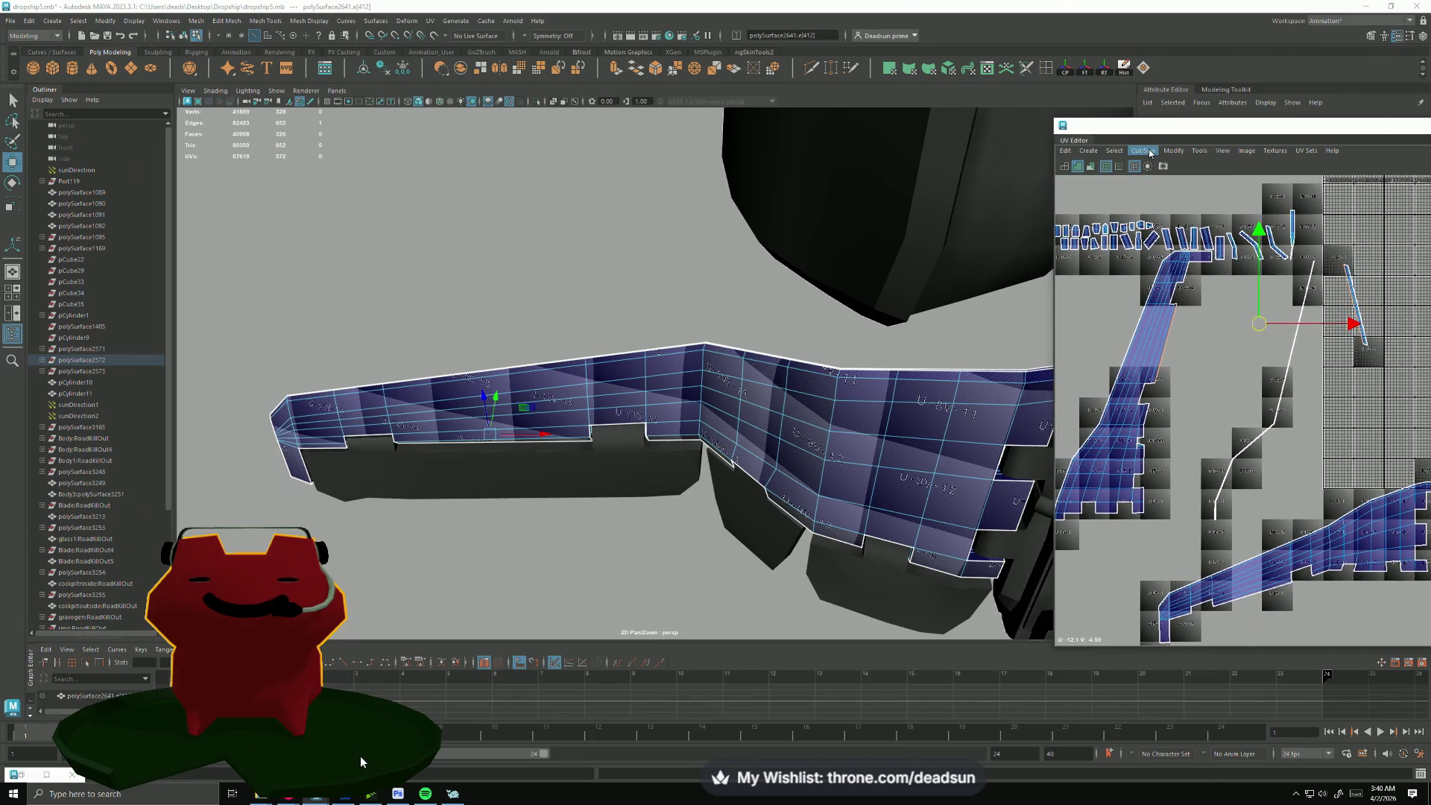
pyautogui.keyDown('alt'); pyautogui.moveTo(757, 342); pyautogui.dragTo(967, 428); pyautogui.keyUp('alt')
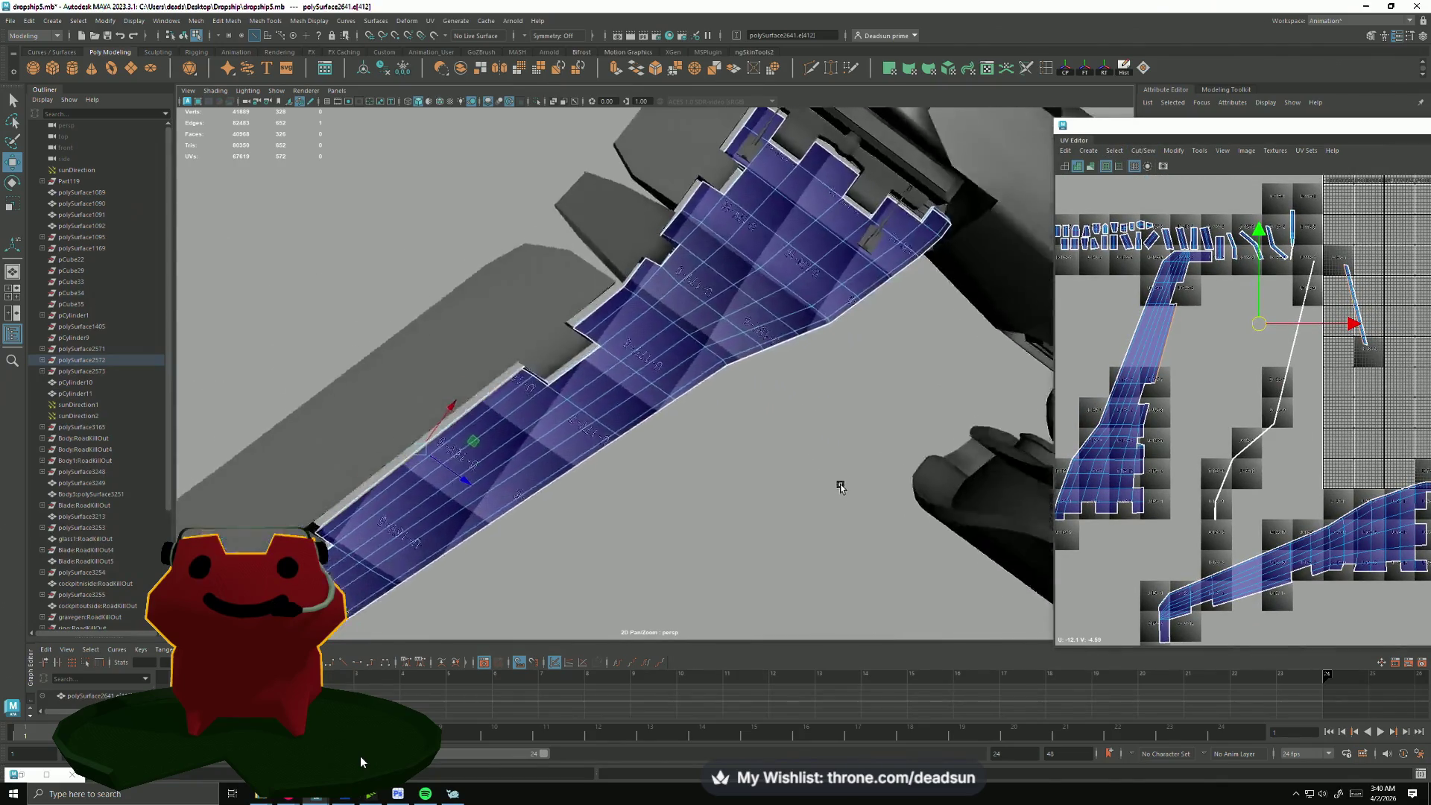
pyautogui.scroll(3, 966, 427)
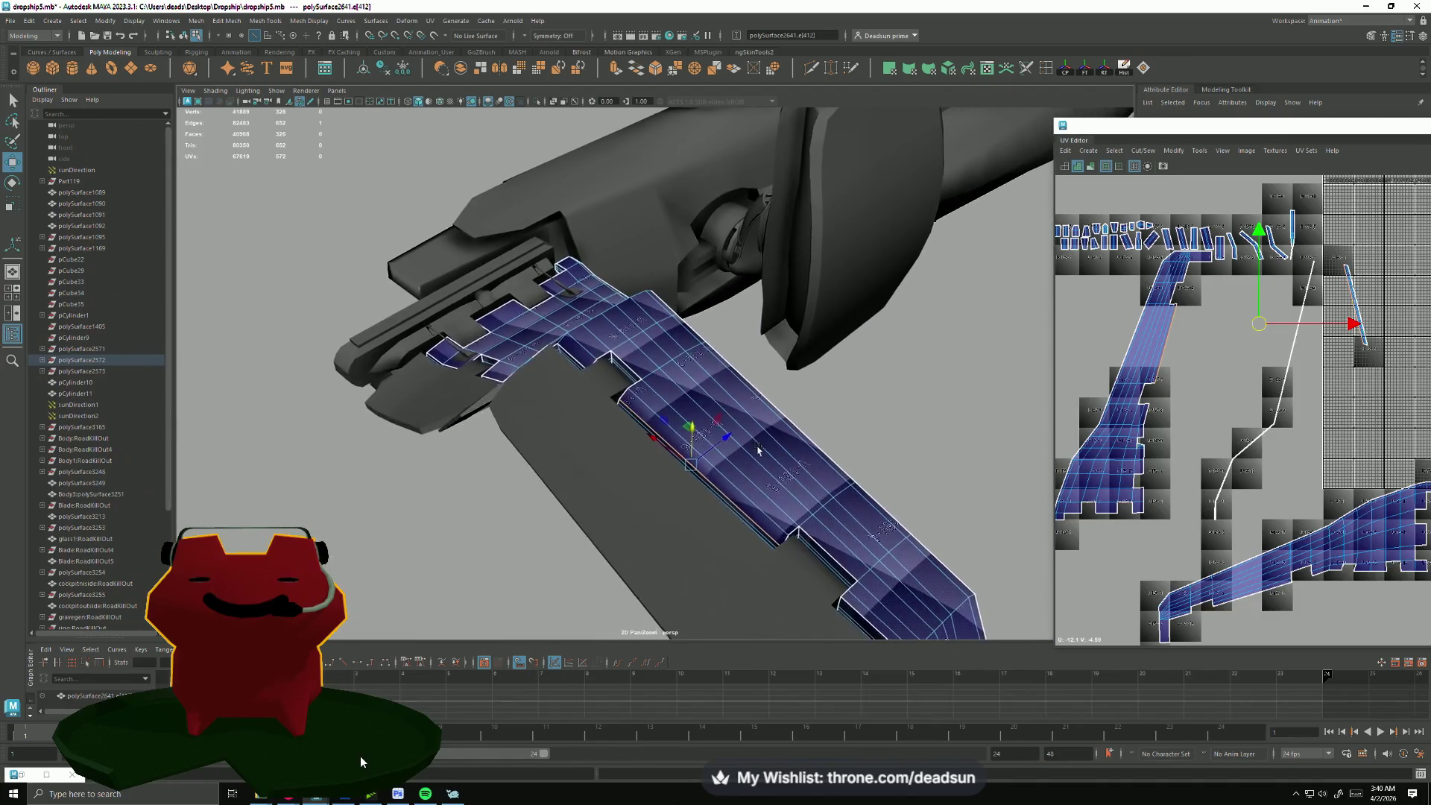
# Step: Sew the selected inner-strip edge via Cut/Sew and zoom the UV Editor onto the seam
pyautogui.moveTo(966, 428)
pyautogui.keyDown('alt'); pyautogui.mouseDown()
pyautogui.moveTo(793, 495)
pyautogui.moveTo(772, 433)
pyautogui.mouseUp(); pyautogui.keyUp('alt')
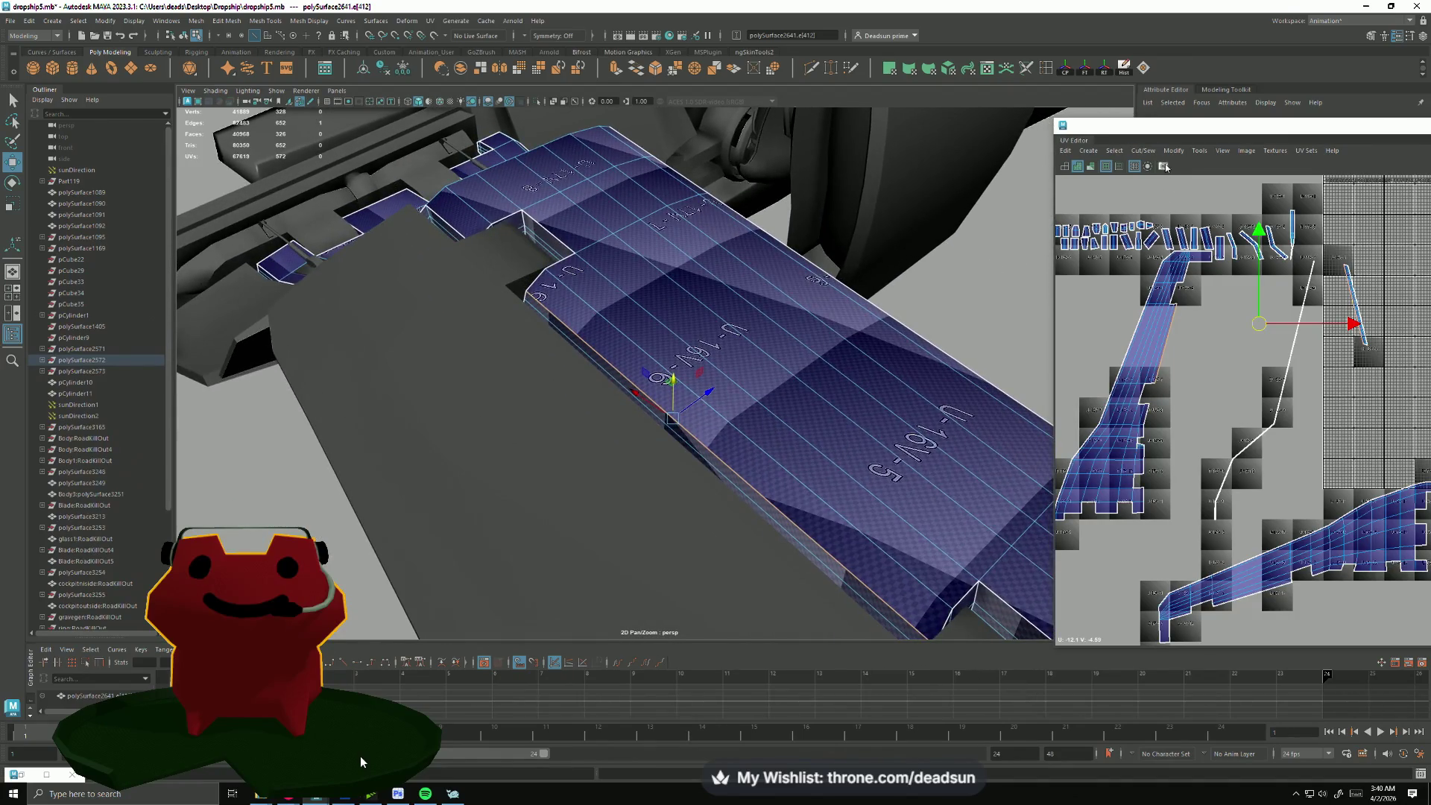
pyautogui.click(1134, 152)
pyautogui.click(1163, 257)
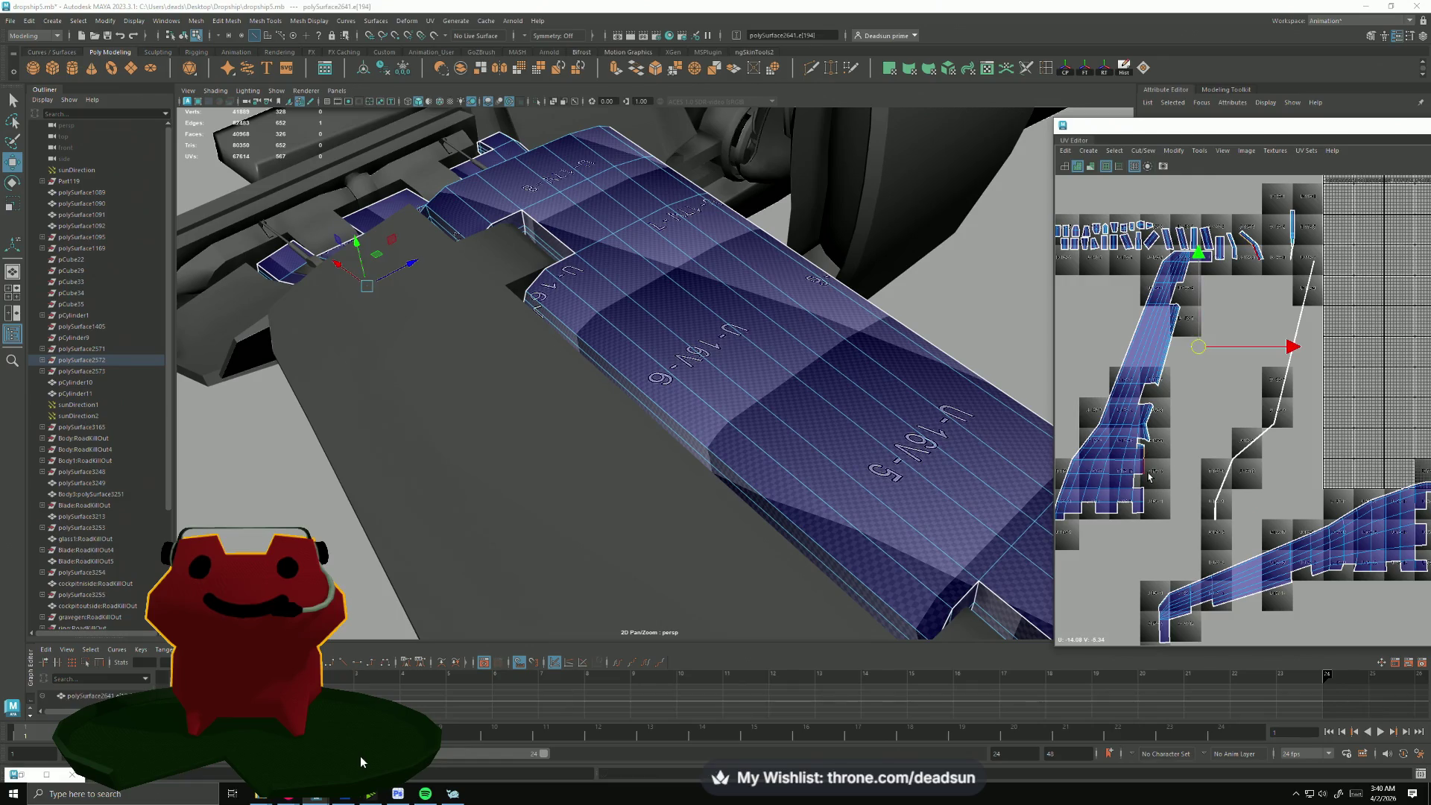
pyautogui.moveTo(1149, 476)
pyautogui.keyDown('alt'); pyautogui.mouseDown(button='right')
pyautogui.moveTo(1333, 485)
pyautogui.moveTo(1261, 481)
pyautogui.mouseUp(button='right'); pyautogui.keyUp('alt')
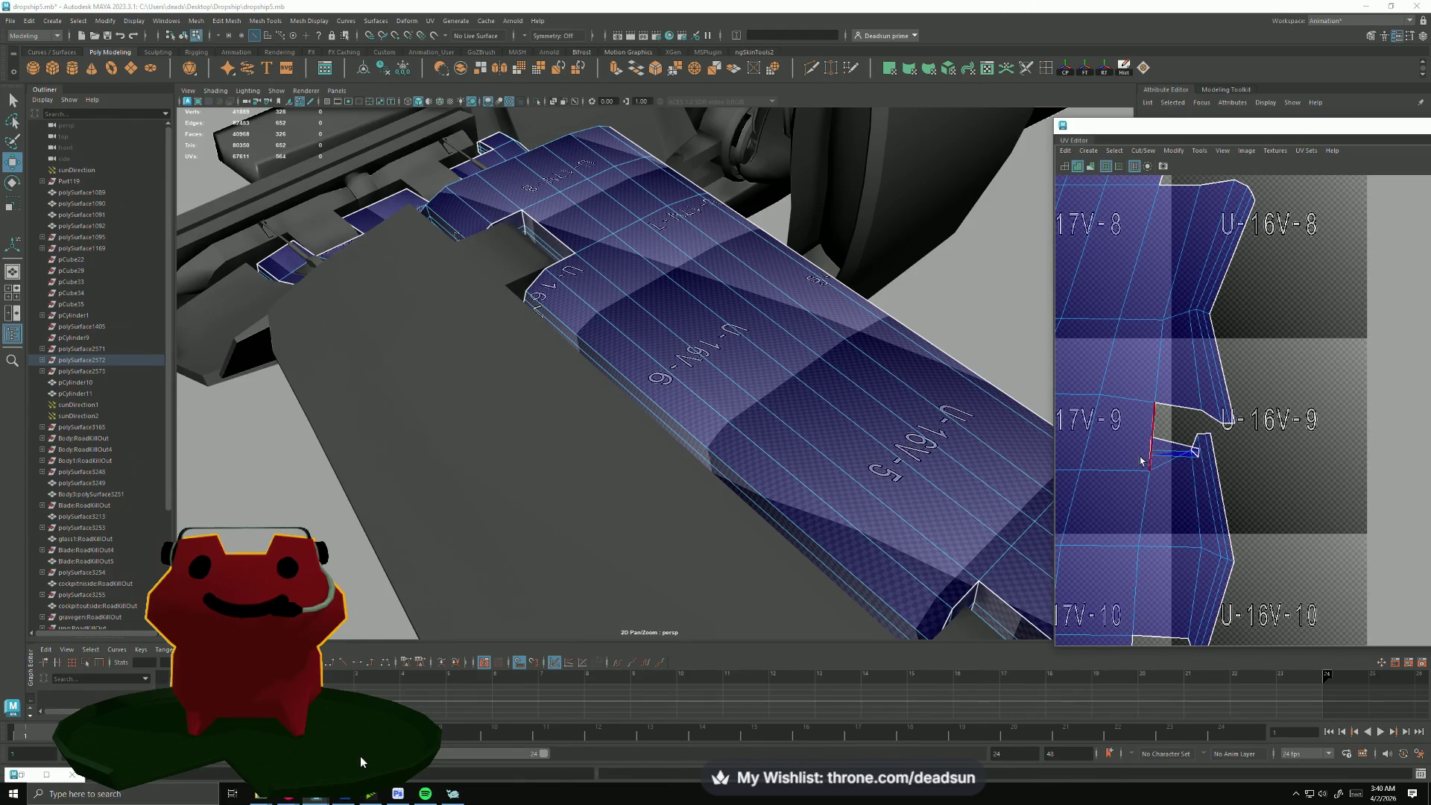
# Step: Undo the misplaced Move and Sew, then select the small flap's edge near the tiles
pyautogui.moveTo(1151, 467)
pyautogui.keyDown('shift'); pyautogui.mouseDown(button='right')
pyautogui.moveTo(1163, 506)
pyautogui.moveTo(1098, 467)
pyautogui.mouseUp(button='right'); pyautogui.keyUp('shift')
pyautogui.hotkey('ctrl', 'z')
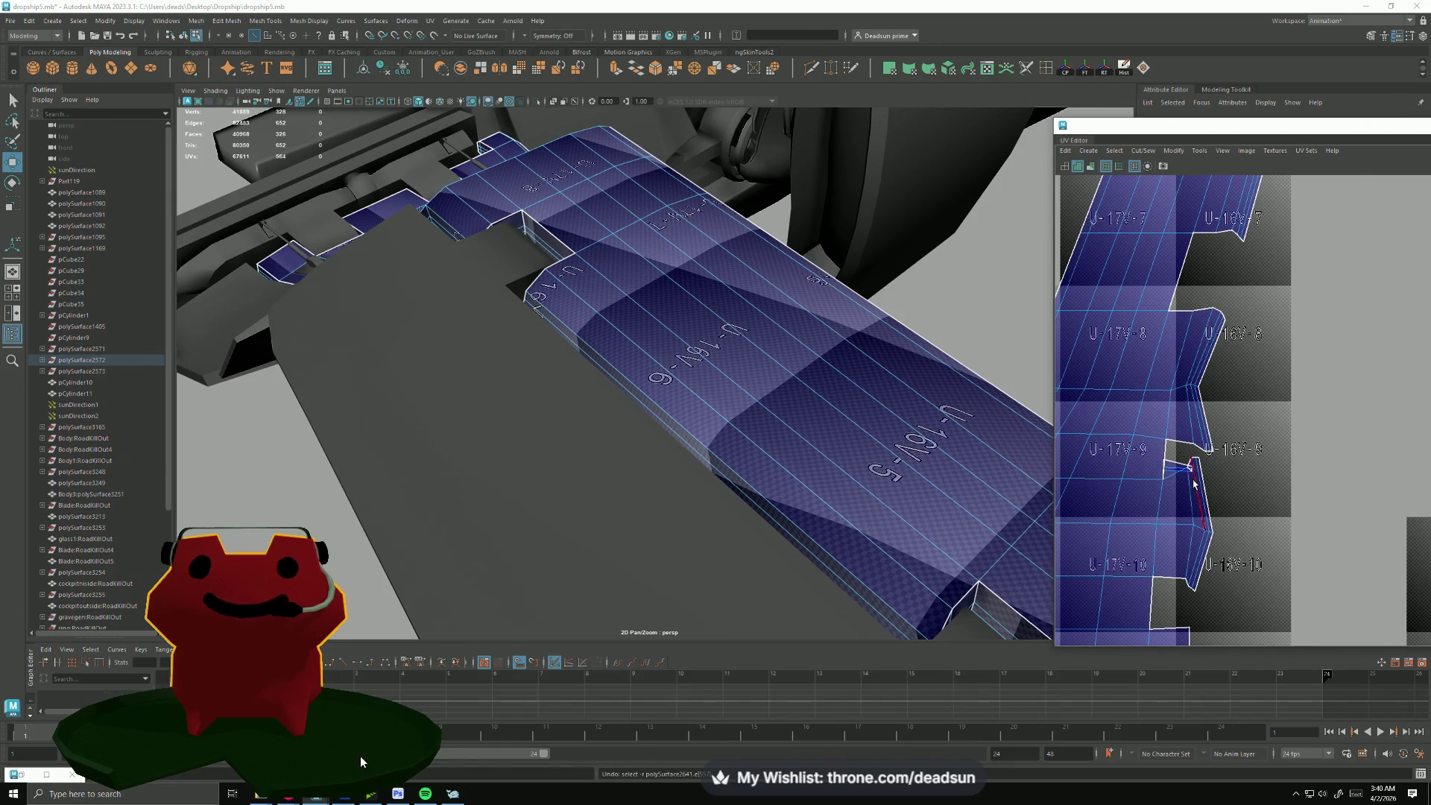
pyautogui.keyDown('alt'); pyautogui.moveTo(1192, 482); pyautogui.dragTo(1107, 492, button='right'); pyautogui.keyUp('alt')
pyautogui.click(1074, 509)
pyautogui.keyDown('alt'); pyautogui.moveTo(1194, 544); pyautogui.dragTo(1118, 447, button='middle'); pyautogui.keyUp('alt')
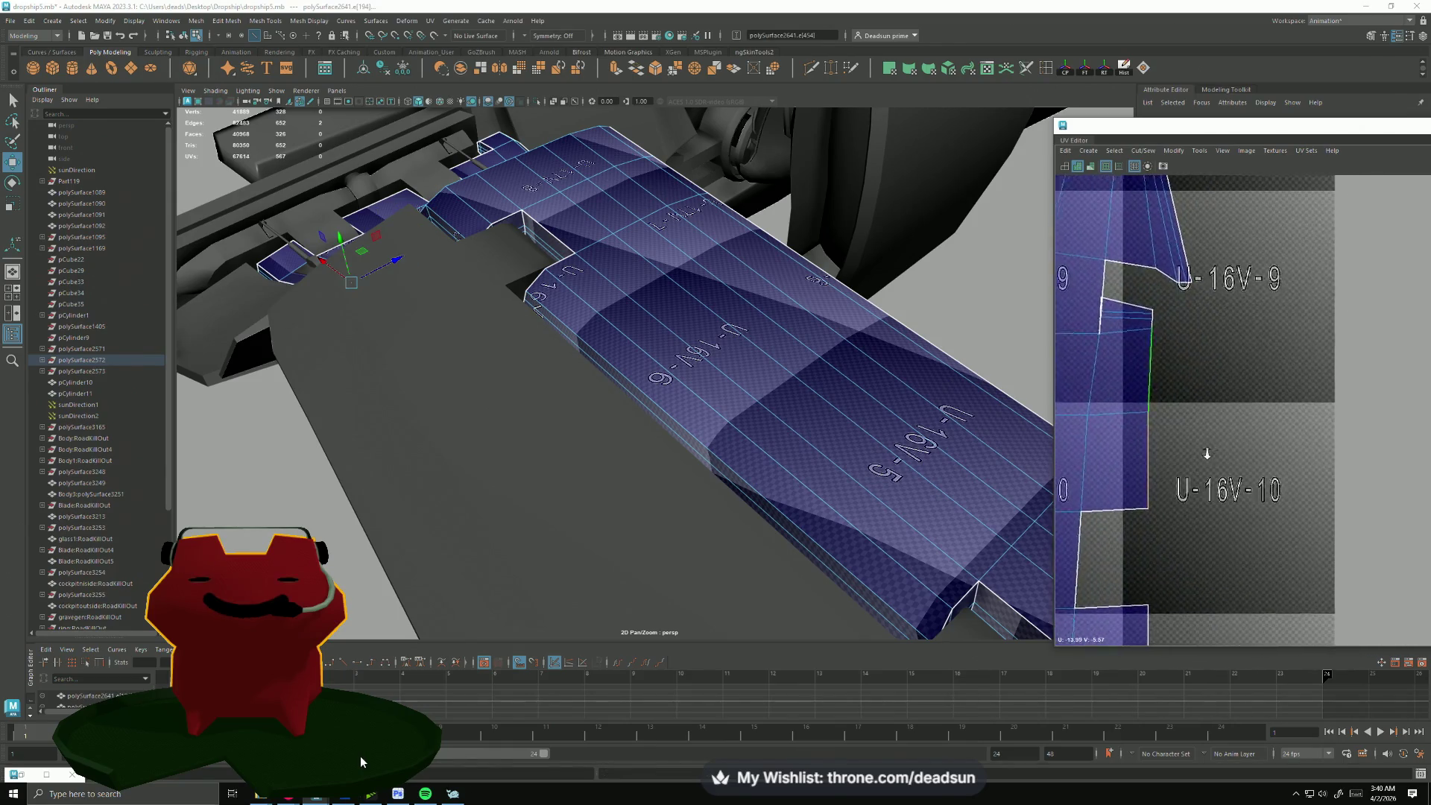
# Step: Pan the UV Editor from V-11 up to the V-2 to V-4 tiles and orbit to the U-15V-3 panel
pyautogui.moveTo(1118, 447)
pyautogui.keyDown('alt'); pyautogui.mouseDown(button='right')
pyautogui.moveTo(1185, 476)
pyautogui.moveTo(1205, 526)
pyautogui.mouseUp(button='right'); pyautogui.keyUp('alt')
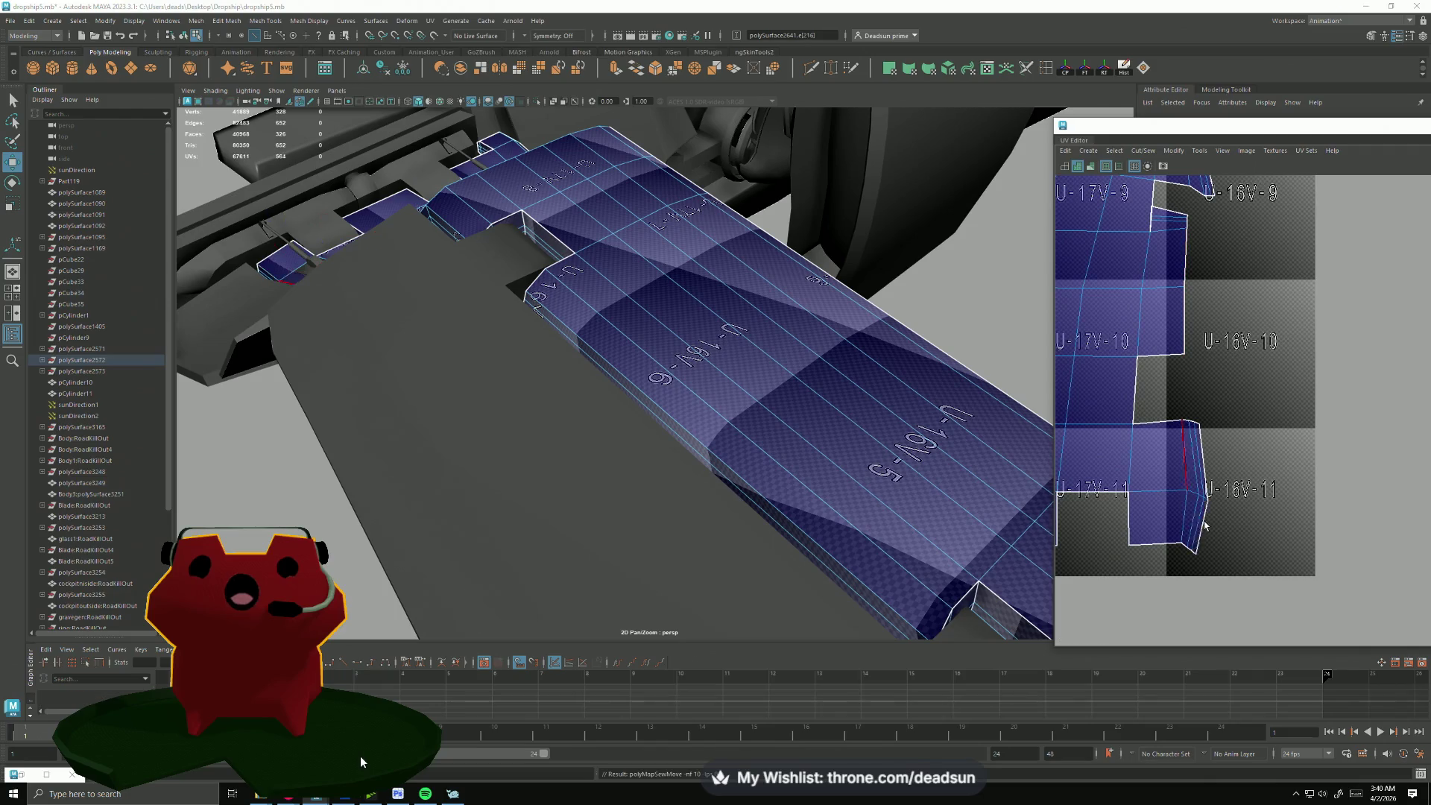
pyautogui.keyDown('alt'); pyautogui.moveTo(1219, 521); pyautogui.dragTo(1083, 533, button='middle'); pyautogui.keyUp('alt')
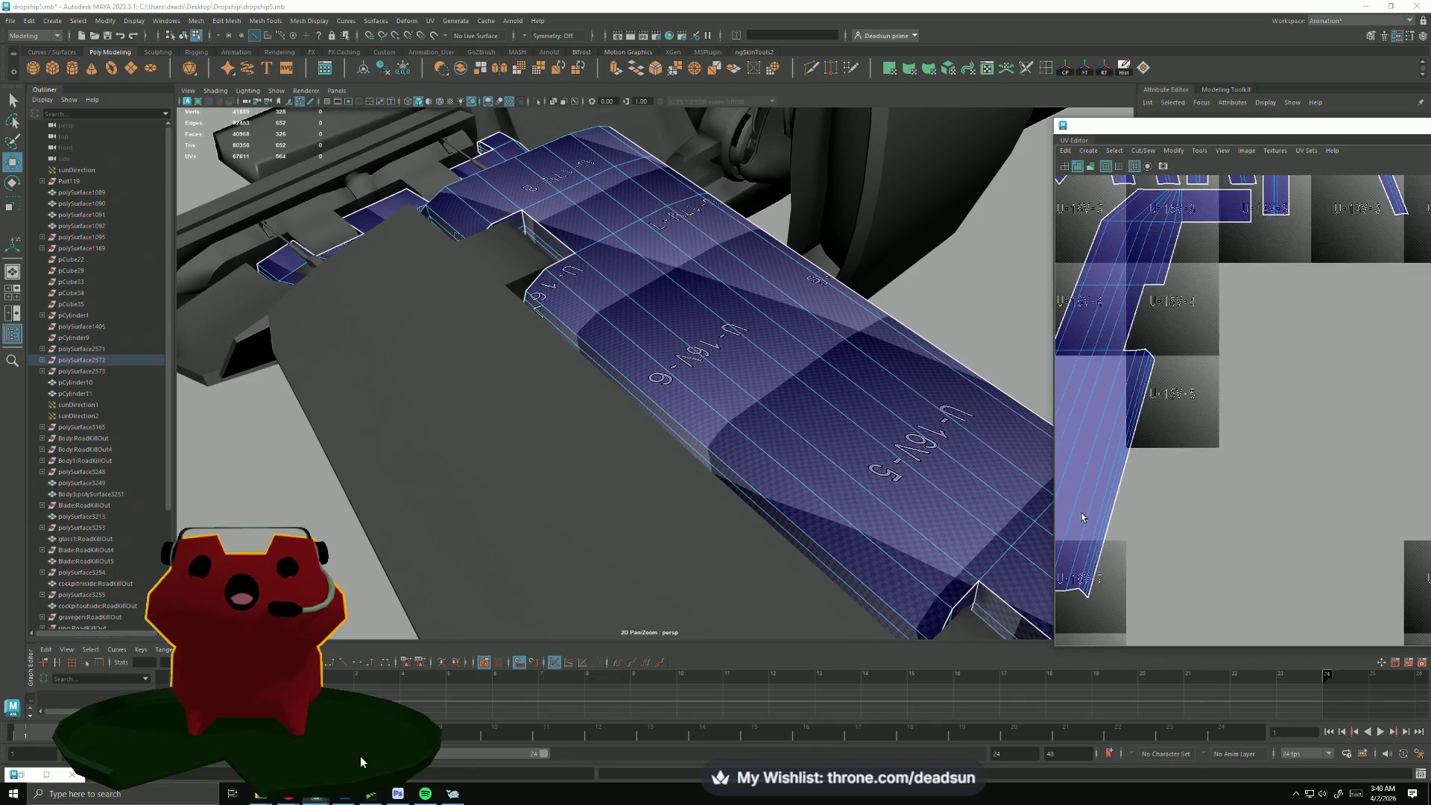
pyautogui.keyDown('alt'); pyautogui.moveTo(1165, 290); pyautogui.dragTo(1151, 448, button='middle'); pyautogui.keyUp('alt')
pyautogui.scroll(2, 1152, 447)
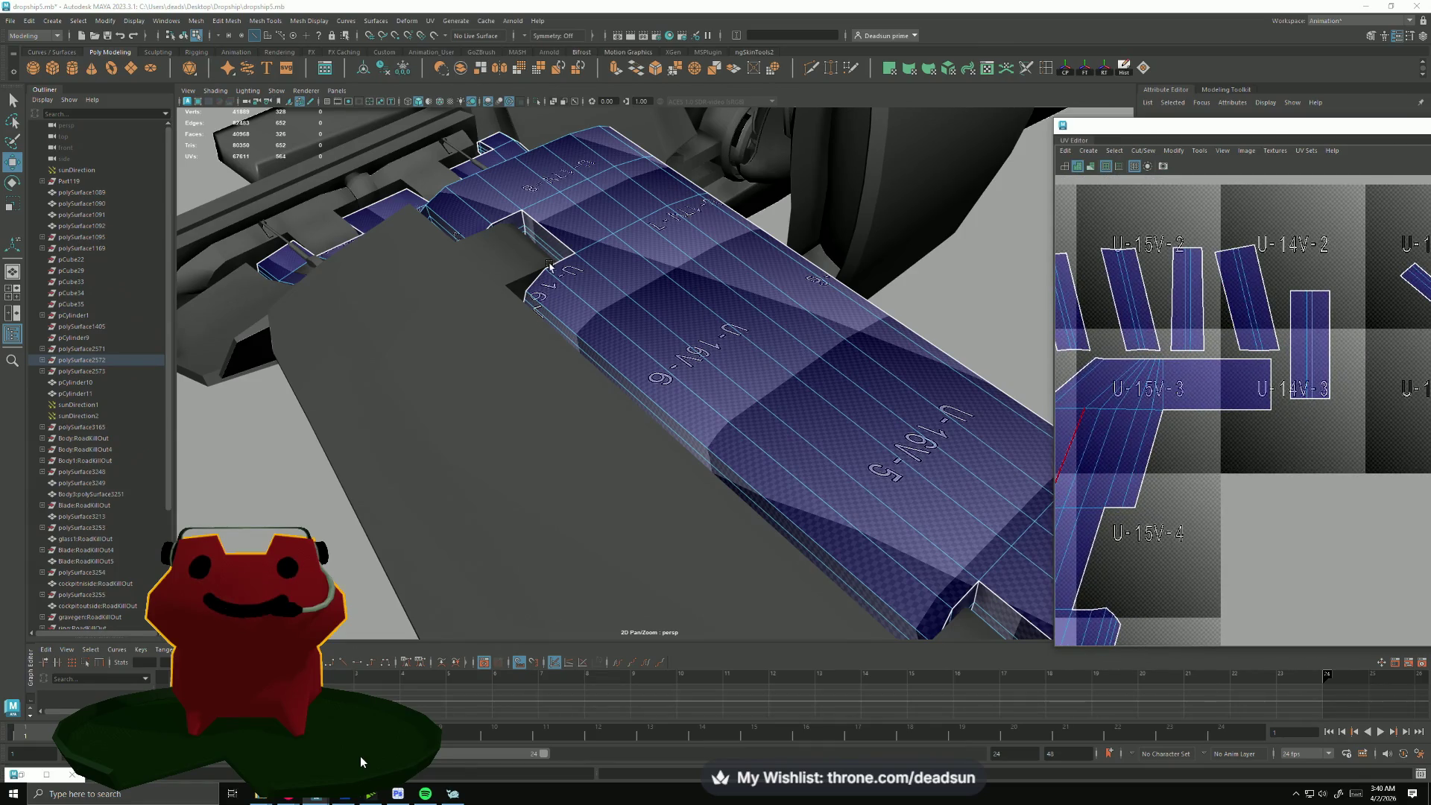
pyautogui.moveTo(550, 264)
pyautogui.keyDown('alt'); pyautogui.mouseDown()
pyautogui.moveTo(652, 402)
pyautogui.moveTo(681, 323)
pyautogui.moveTo(581, 297)
pyautogui.mouseUp(); pyautogui.keyUp('alt')
pyautogui.scroll(5, 681, 323)
pyautogui.rightClick(582, 296)
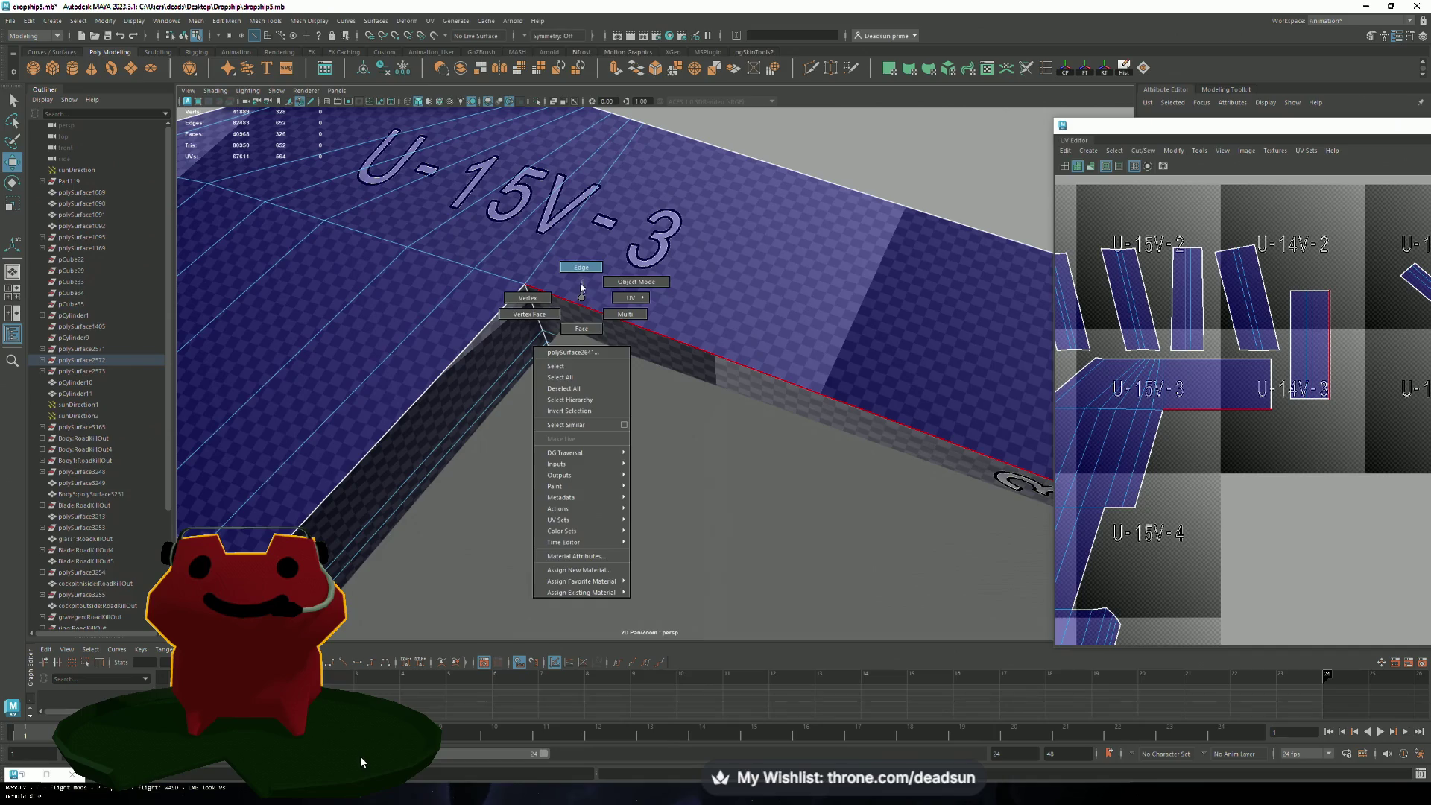
# Step: Pick the flap edge in edge mode and sew its shell onto the larger U-15V-3 shell
pyautogui.moveTo(581, 297); pyautogui.dragTo(581, 288, button='right')
pyautogui.click(1226, 483)
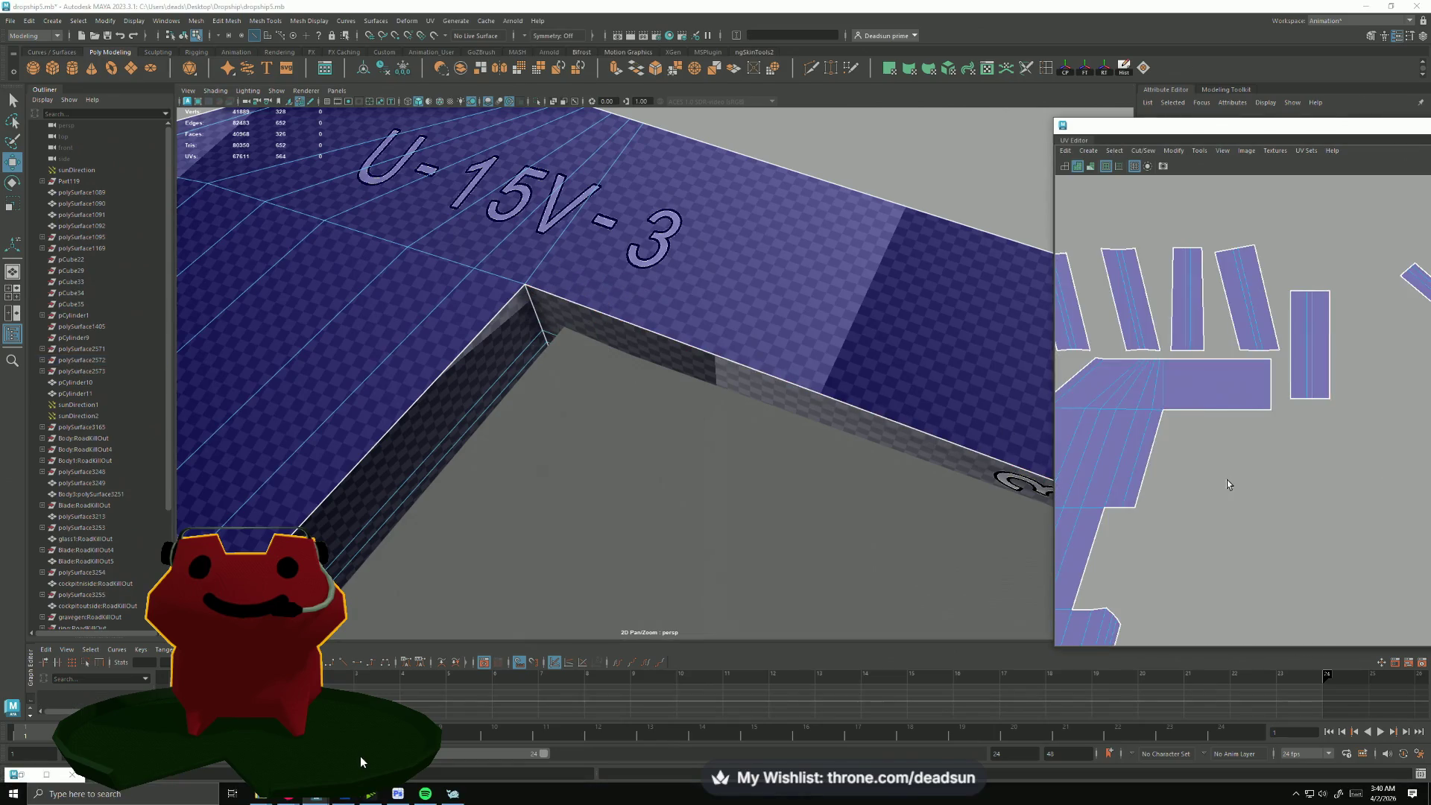
pyautogui.keyDown('shift'); pyautogui.moveTo(1336, 350); pyautogui.dragTo(1315, 438, button='right'); pyautogui.keyUp('shift')
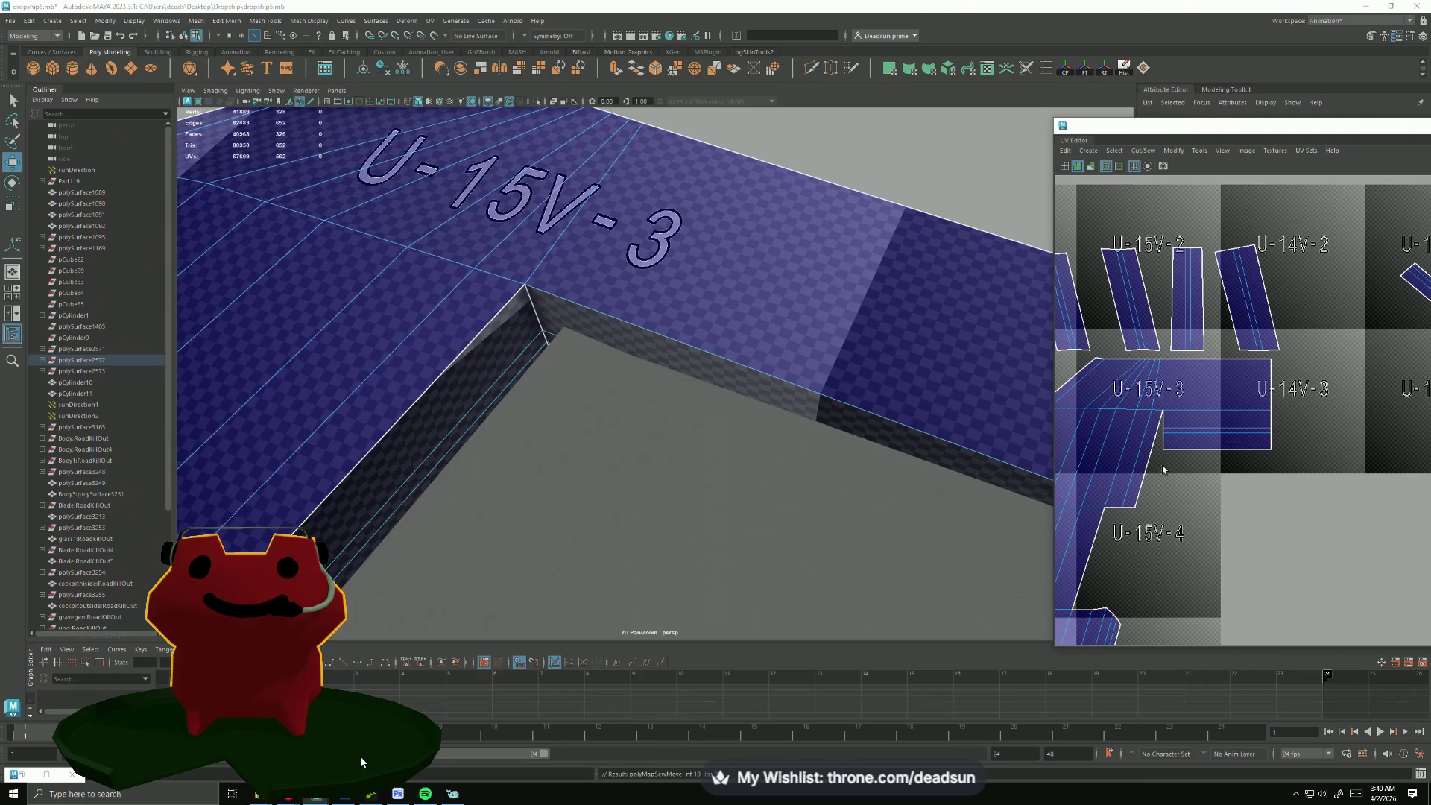
pyautogui.keyDown('alt'); pyautogui.moveTo(1161, 465); pyautogui.dragTo(1230, 447, button='middle'); pyautogui.keyUp('alt')
pyautogui.scroll(-3, 1143, 395)
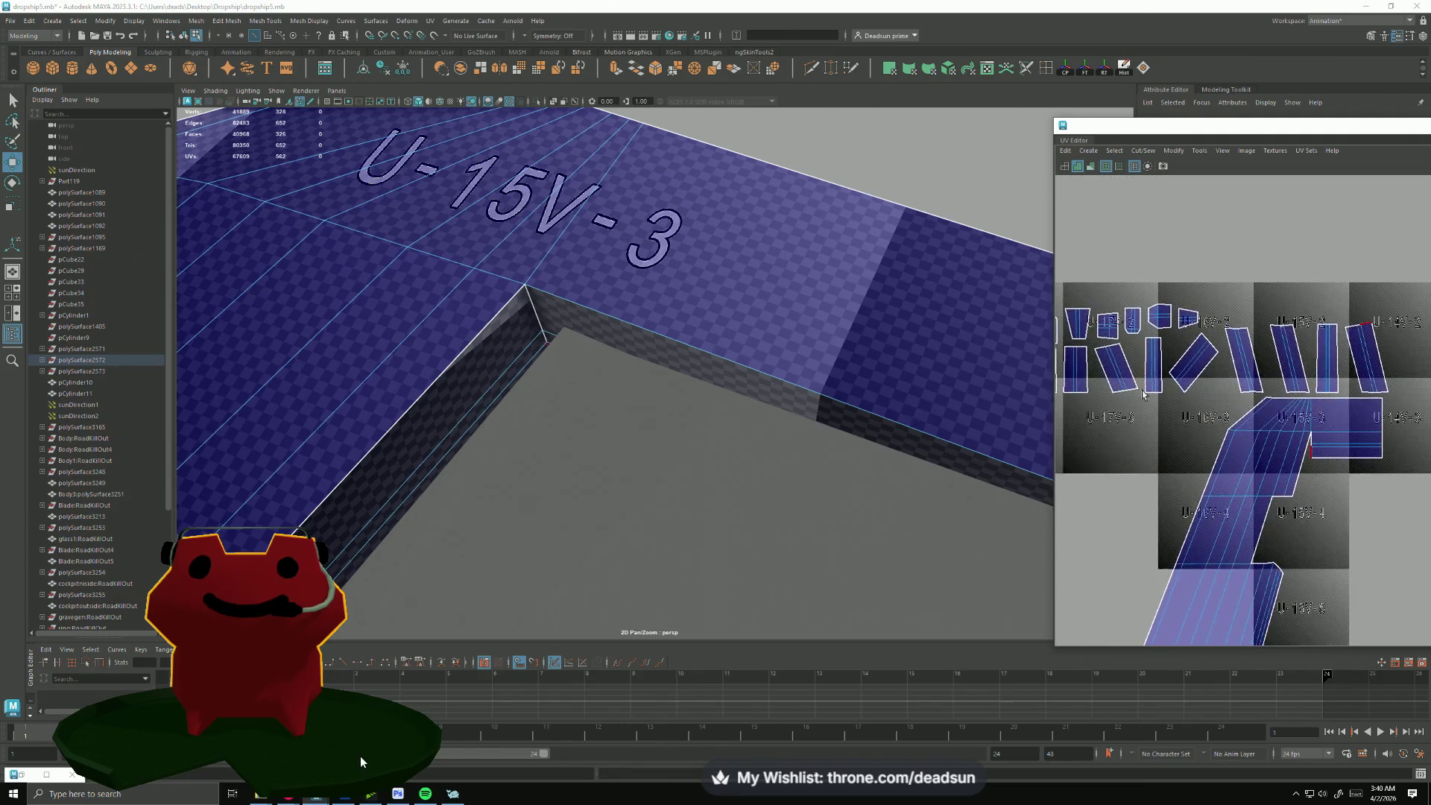
# Step: Zoom onto the U-15V-3 shell and select its top edge to inspect the seam
pyautogui.moveTo(1143, 394)
pyautogui.keyDown('alt'); pyautogui.mouseDown(button='right')
pyautogui.moveTo(1334, 477)
pyautogui.moveTo(1309, 402)
pyautogui.mouseUp(button='right'); pyautogui.keyUp('alt')
pyautogui.click(1299, 370)
pyautogui.keyDown('alt'); pyautogui.moveTo(1165, 368); pyautogui.dragTo(1218, 370, button='right'); pyautogui.keyUp('alt')
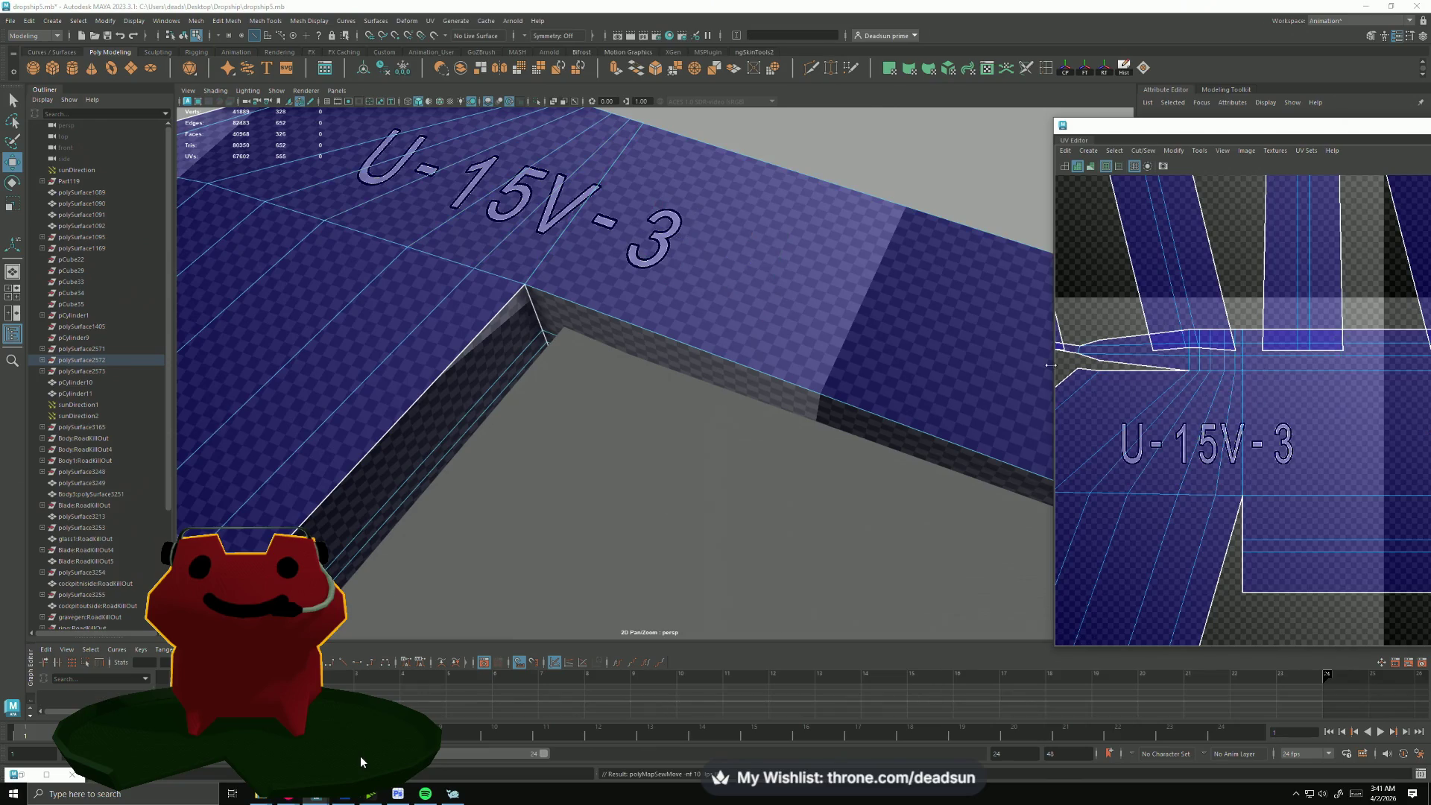
# Step: Select the sliver's horizontal edge near the jagged corner and convert it to UV points
pyautogui.click(1083, 388)
pyautogui.keyDown('alt'); pyautogui.moveTo(1085, 399); pyautogui.dragTo(1327, 478, button='right'); pyautogui.keyUp('alt')
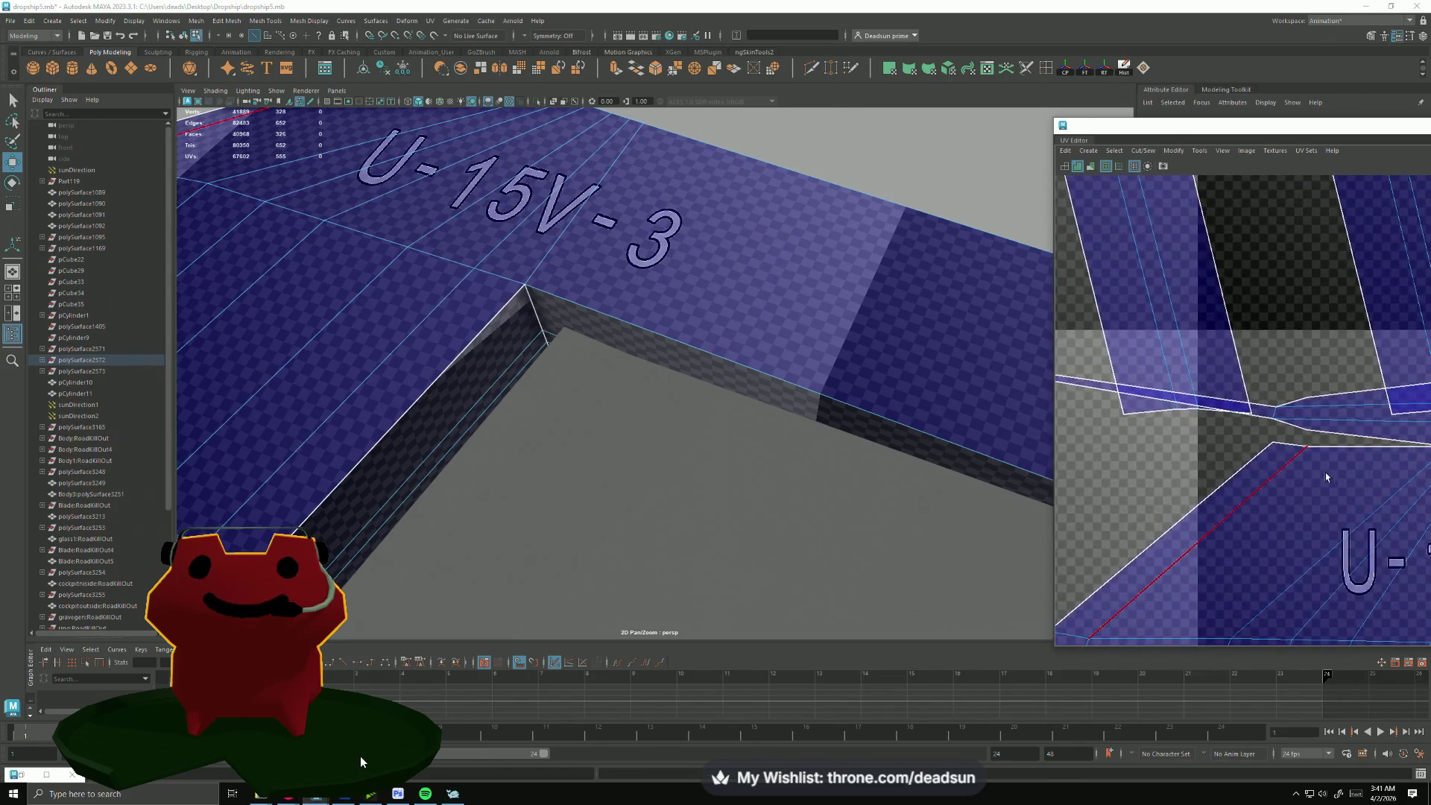
pyautogui.keyDown('alt'); pyautogui.moveTo(1326, 478); pyautogui.dragTo(1241, 447, button='middle'); pyautogui.keyUp('alt')
pyautogui.click(1244, 432)
pyautogui.moveTo(1219, 492); pyautogui.dragTo(1202, 418, button='right')
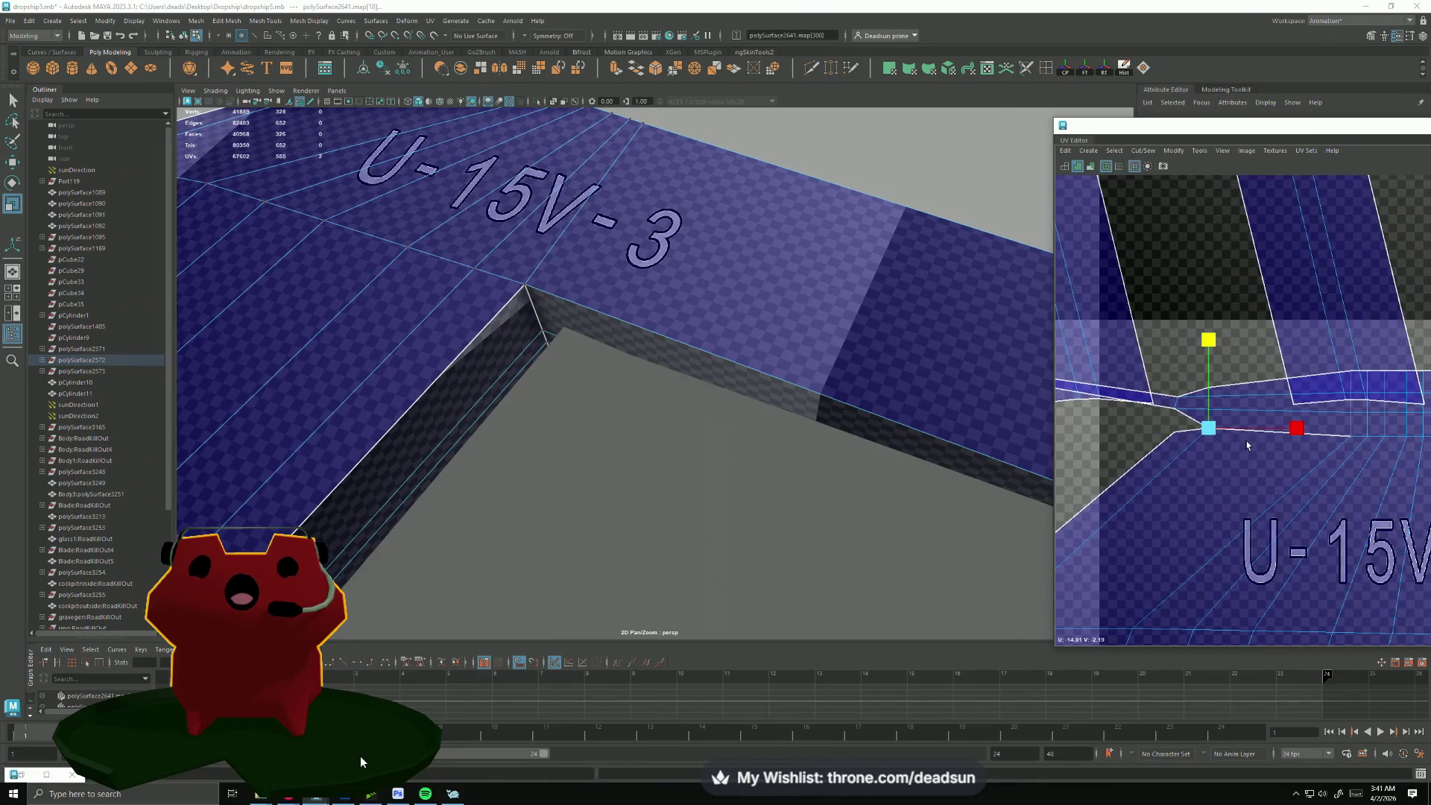
pyautogui.moveTo(1249, 445); pyautogui.dragTo(1168, 450, button='right')
pyautogui.click(1190, 433)
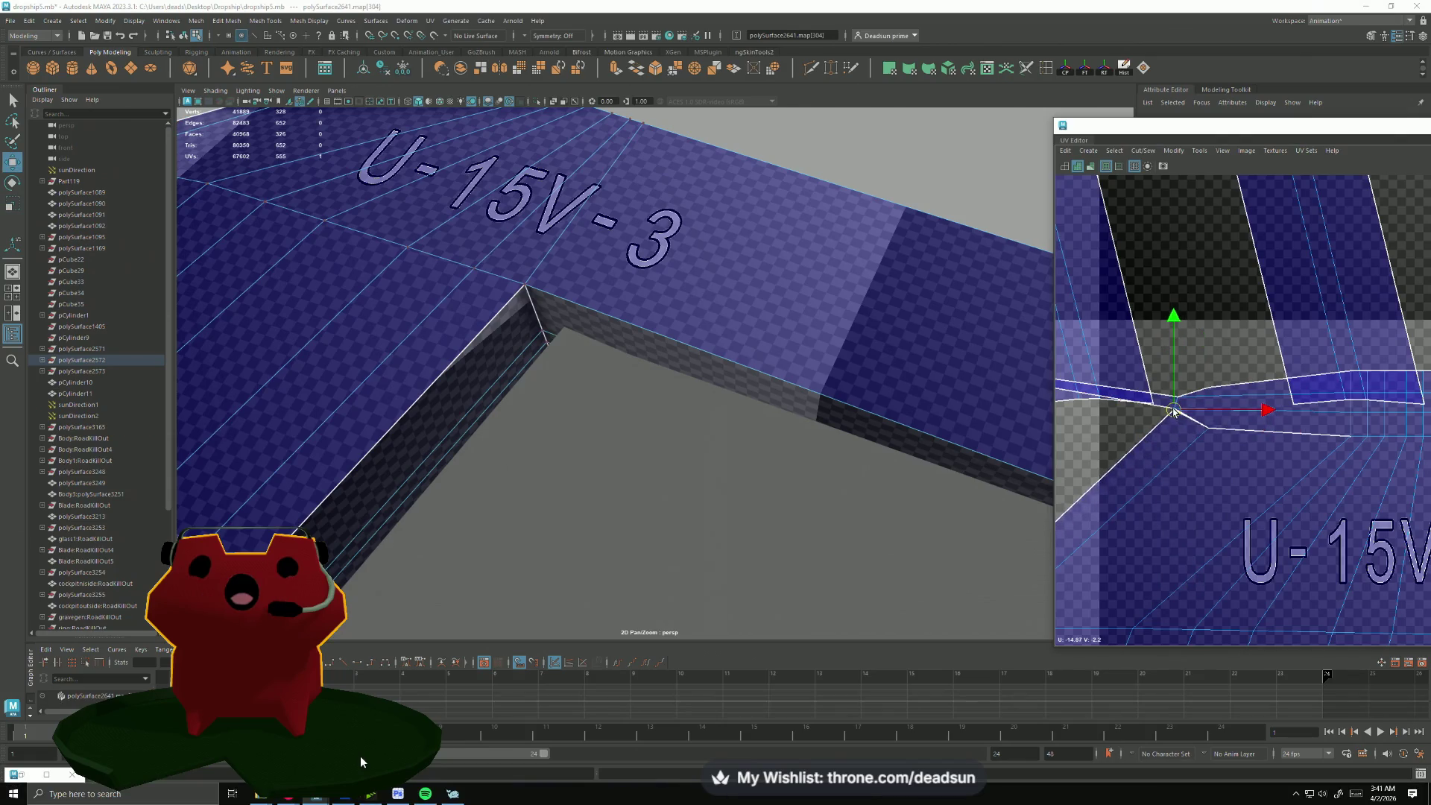
pyautogui.moveTo(1204, 449); pyautogui.dragTo(1189, 415, button='right')
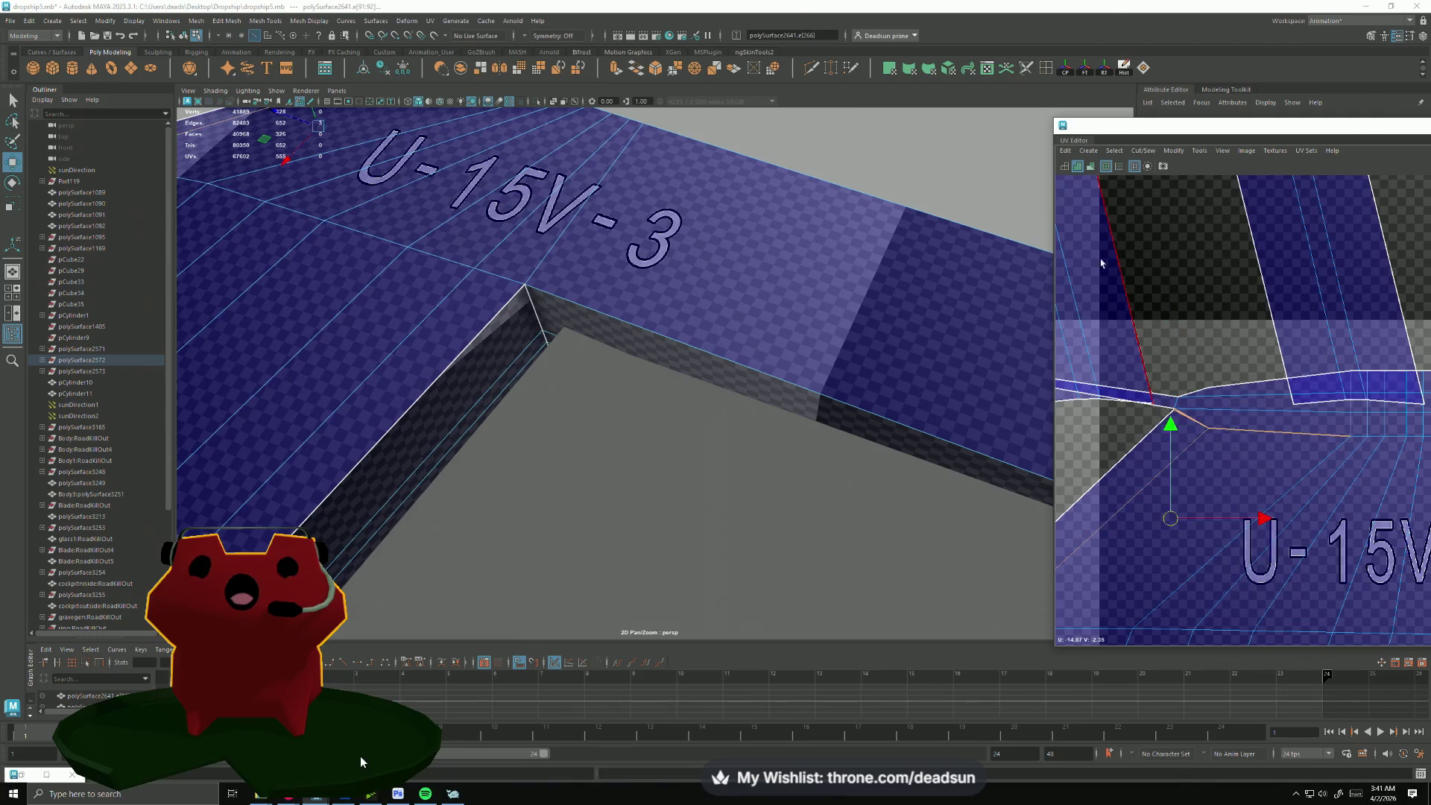
# Step: Run the Cut/Sew operation, then drag the sliver's loose corner UV down toward the boundary
pyautogui.click(1141, 150)
pyautogui.click(1175, 259)
pyautogui.scroll(-3, 1211, 445)
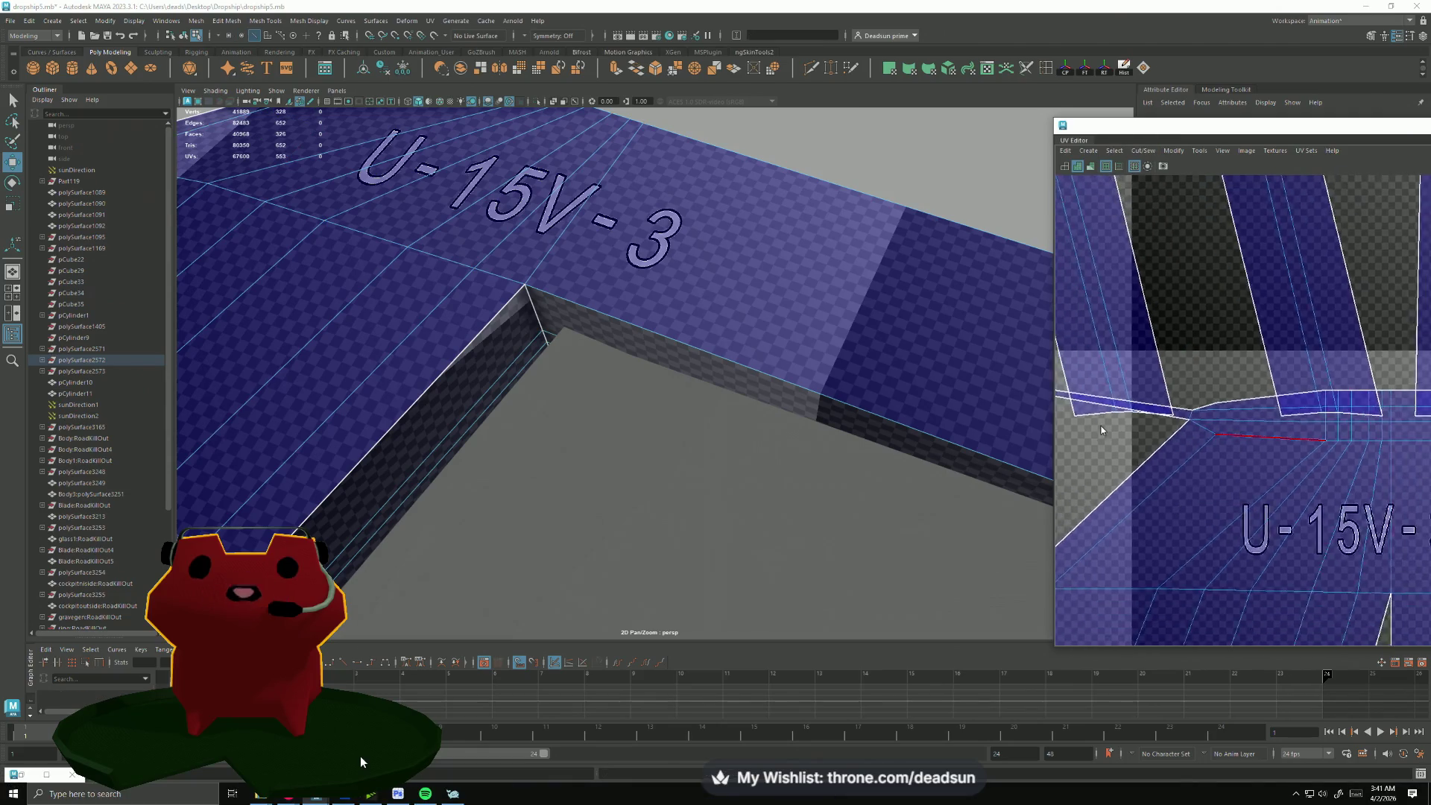
pyautogui.scroll(2, 1210, 445)
pyautogui.moveTo(1168, 369); pyautogui.dragTo(1142, 327, button='right')
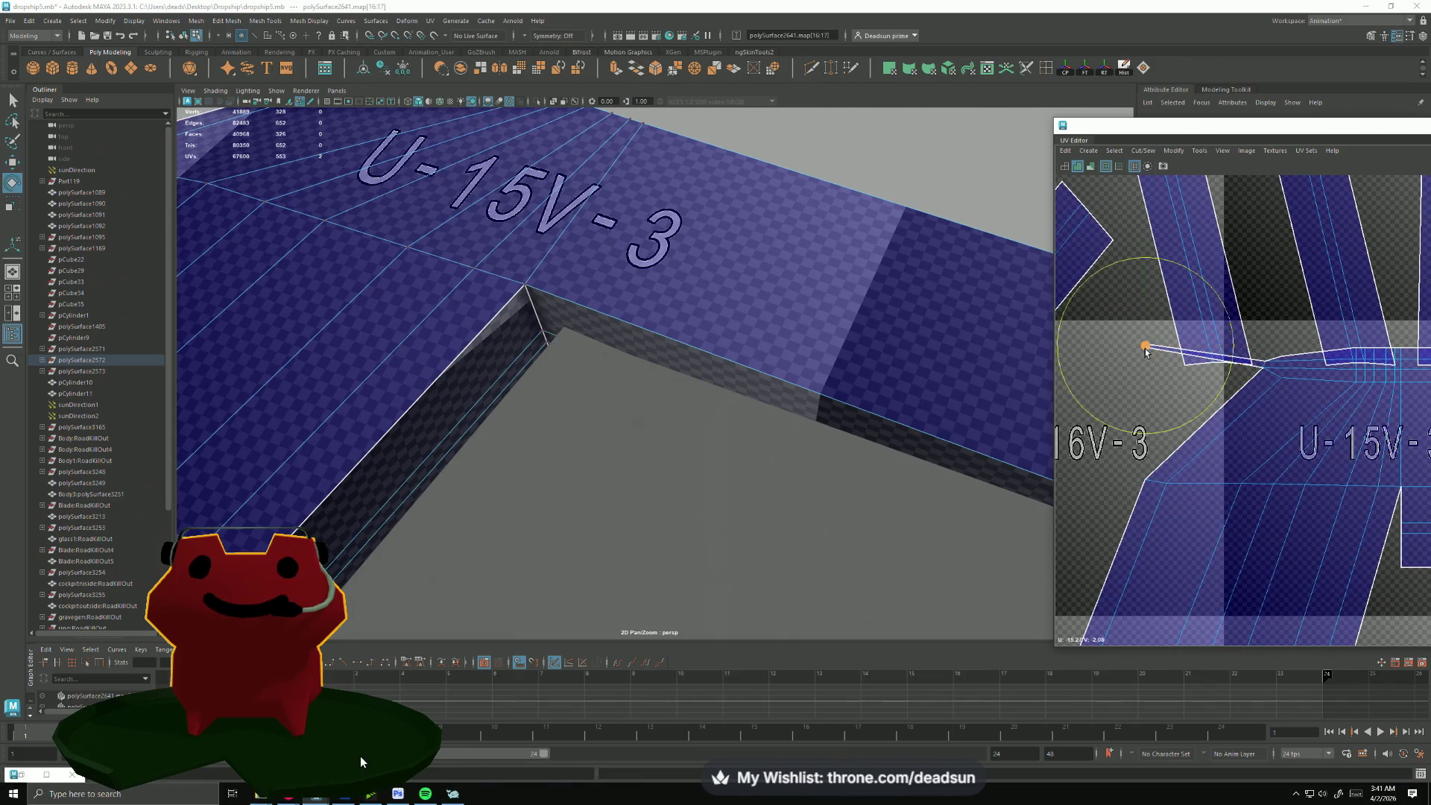
pyautogui.click(1146, 350)
pyautogui.moveTo(1147, 346); pyautogui.dragTo(1145, 469)
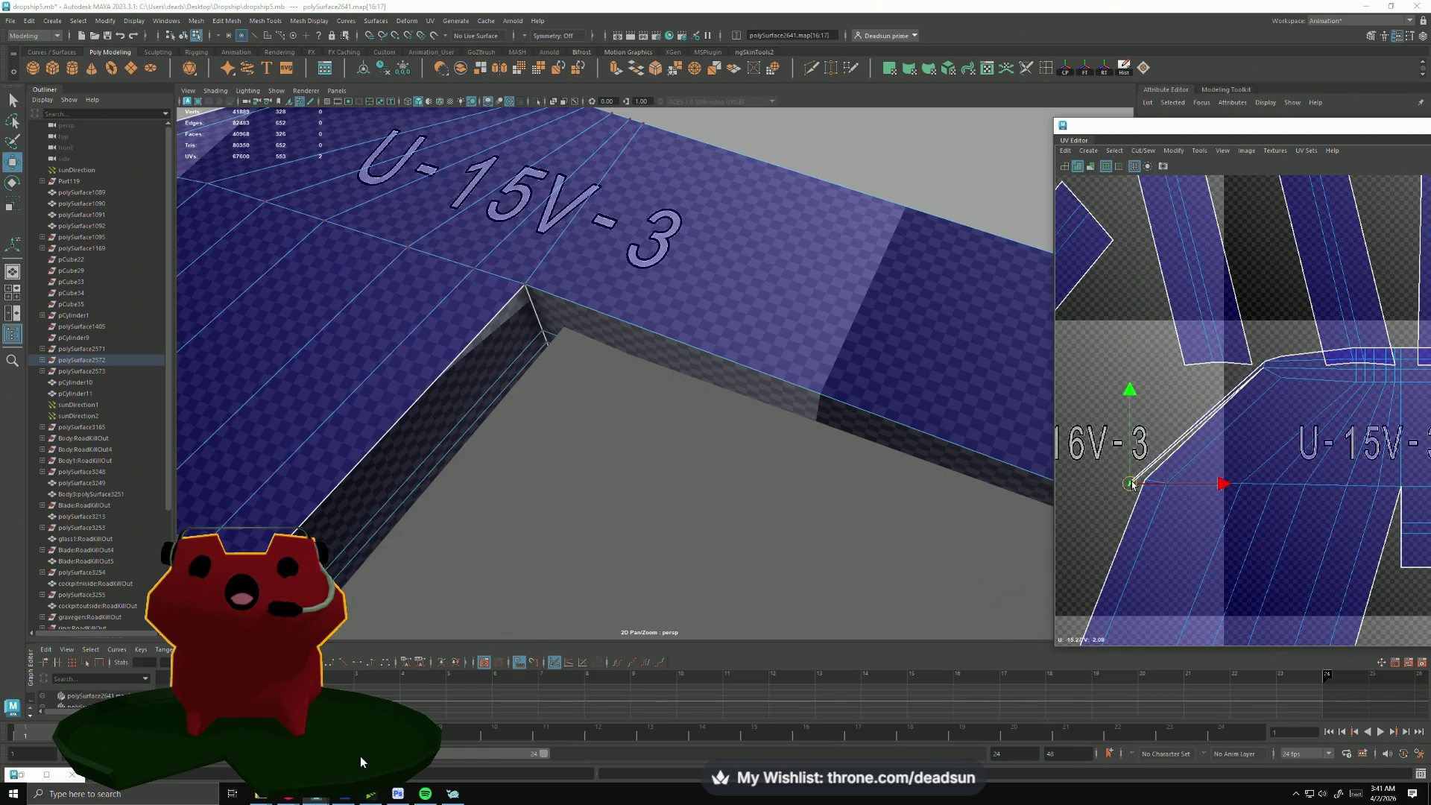
pyautogui.scroll(2, 1131, 488)
# Step: Rotate and nudge the corner UV into line with the shell border, then select the sliver's long edge
pyautogui.press('e')
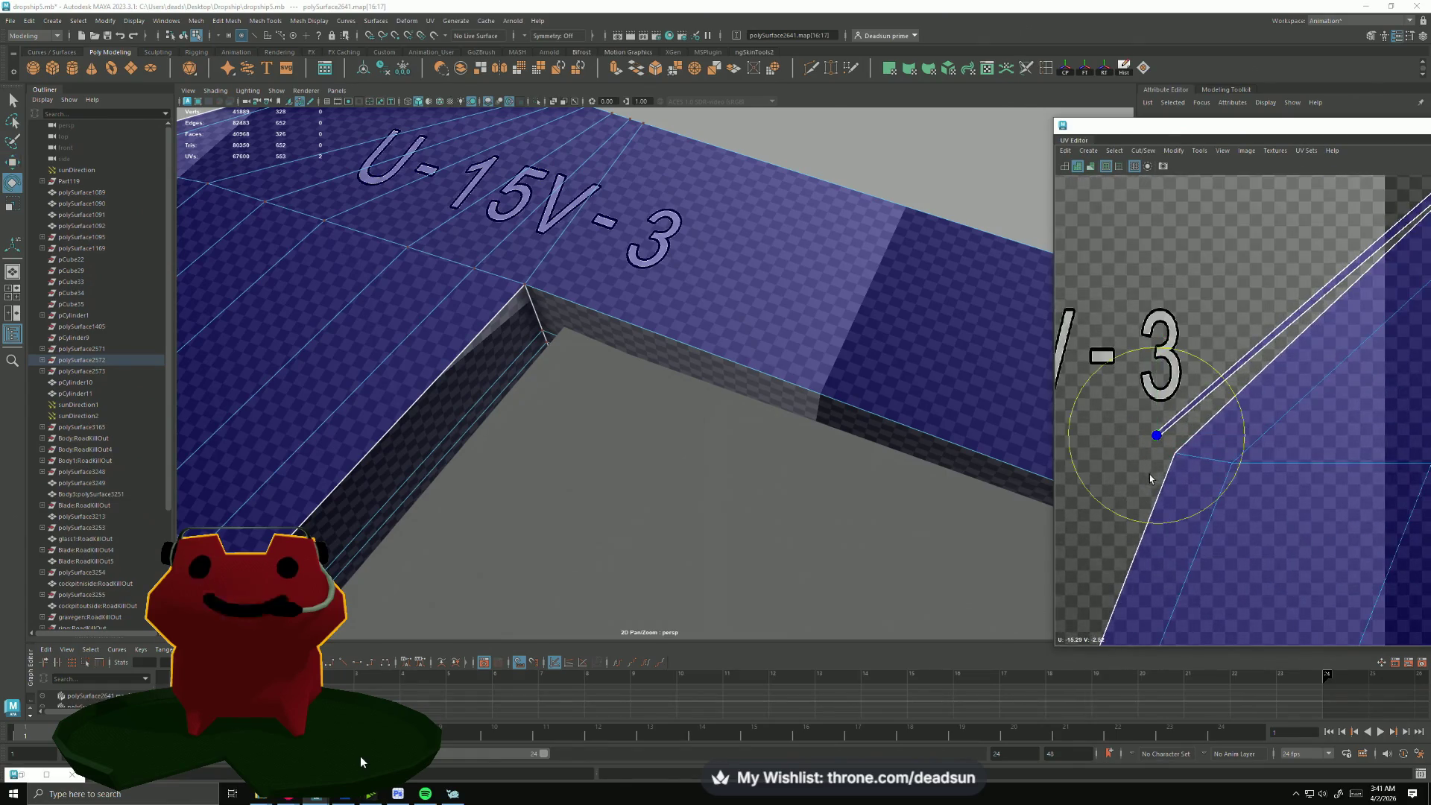
pyautogui.moveTo(1118, 518); pyautogui.dragTo(1229, 513)
pyautogui.press('w')
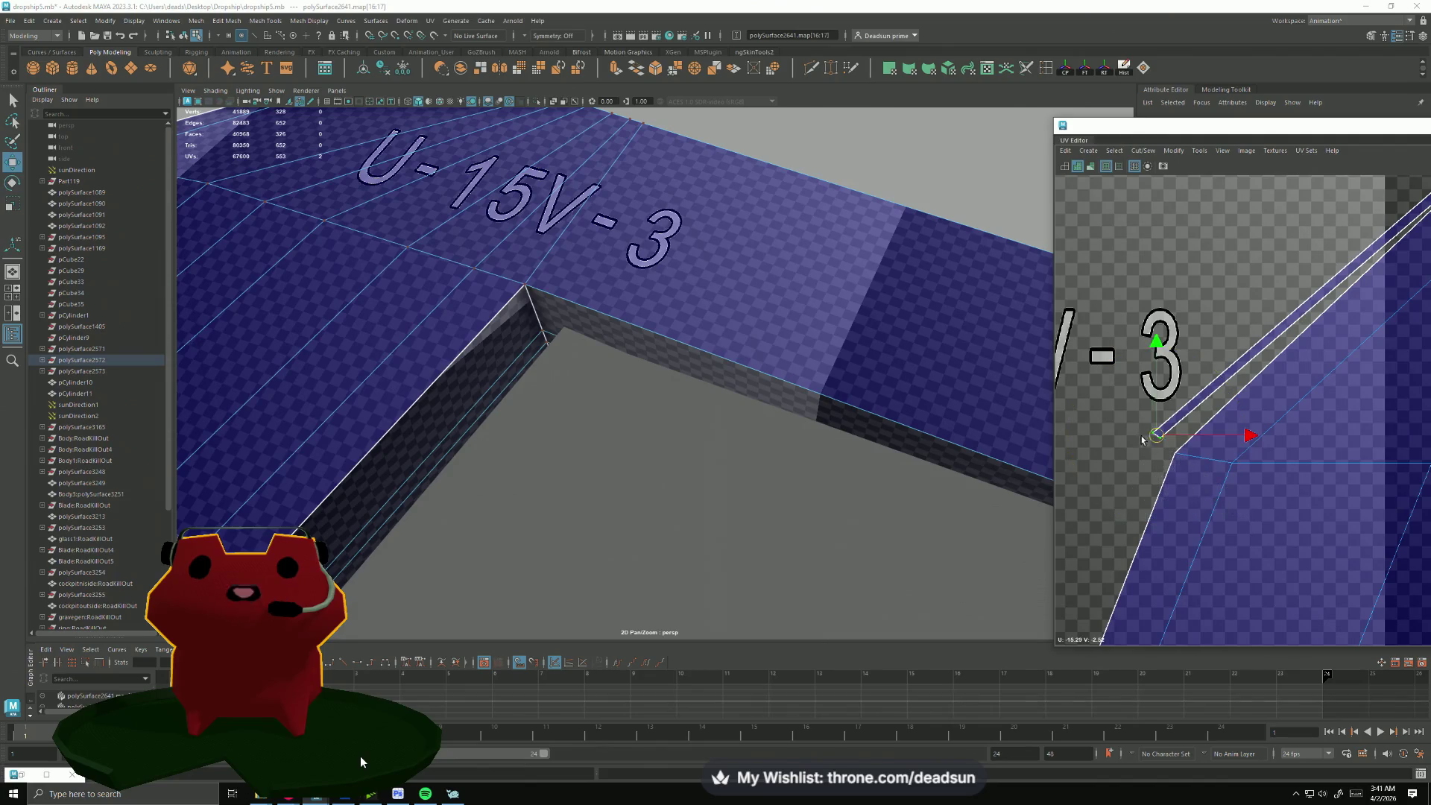
pyautogui.moveTo(1157, 436); pyautogui.dragTo(1169, 452)
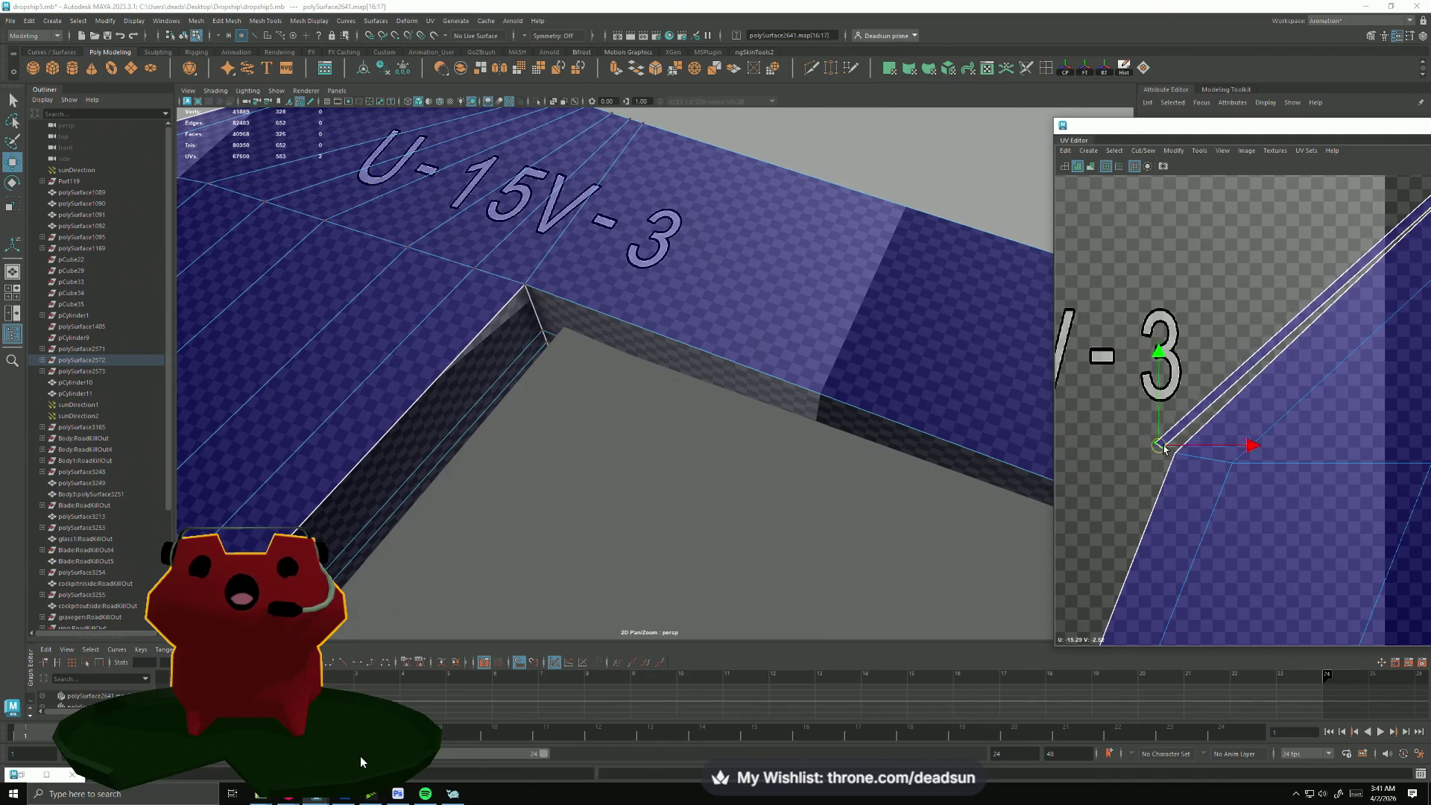
pyautogui.click(1256, 372)
pyautogui.click(1134, 155)
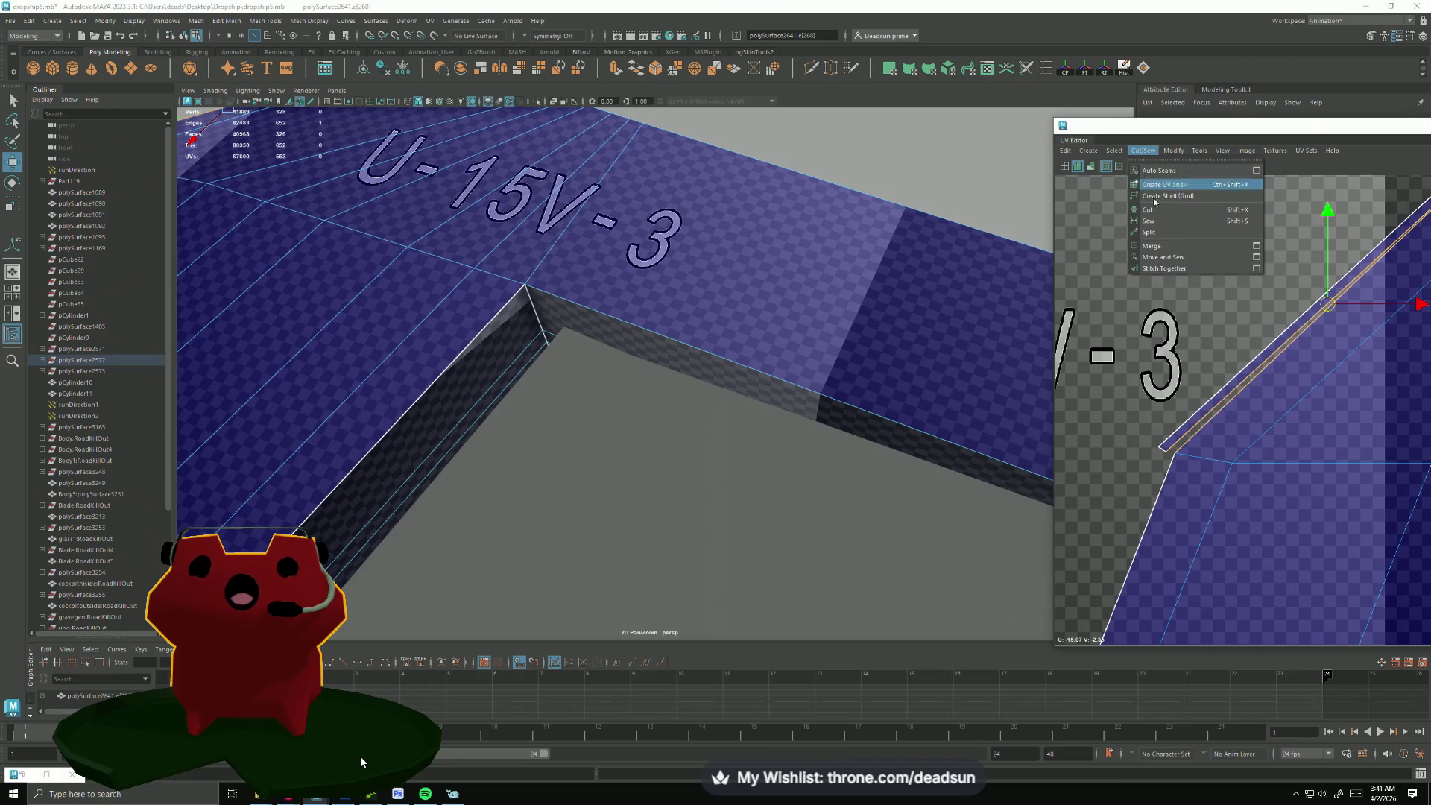
# Step: Move and Sew the sliver onto the shell, then select an edge on the long thin wing-strip shell
pyautogui.click(1184, 258)
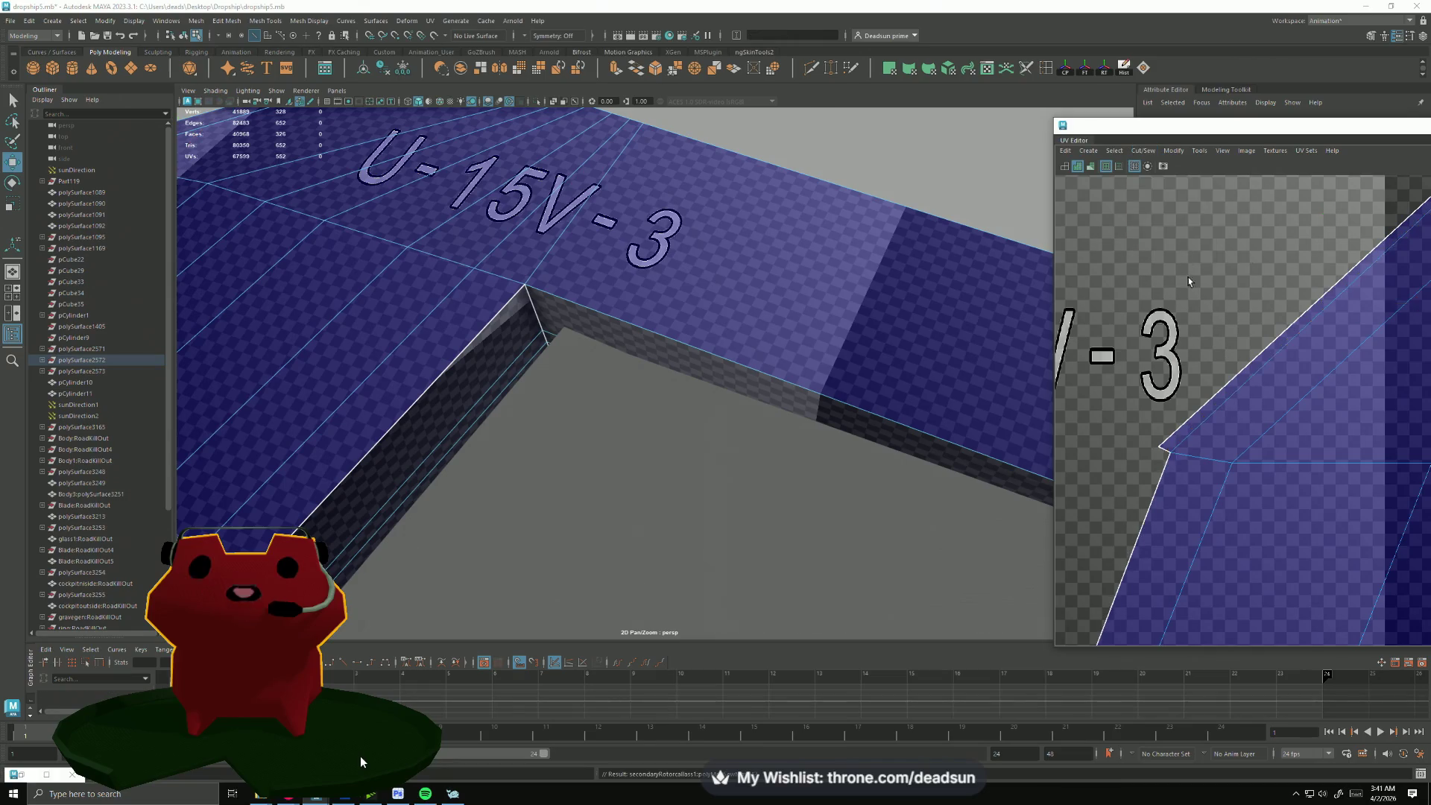
pyautogui.scroll(-3, 1185, 259)
pyautogui.scroll(4, 1162, 269)
pyautogui.keyDown('alt'); pyautogui.moveTo(1163, 268); pyautogui.dragTo(1143, 320, button='middle'); pyautogui.keyUp('alt')
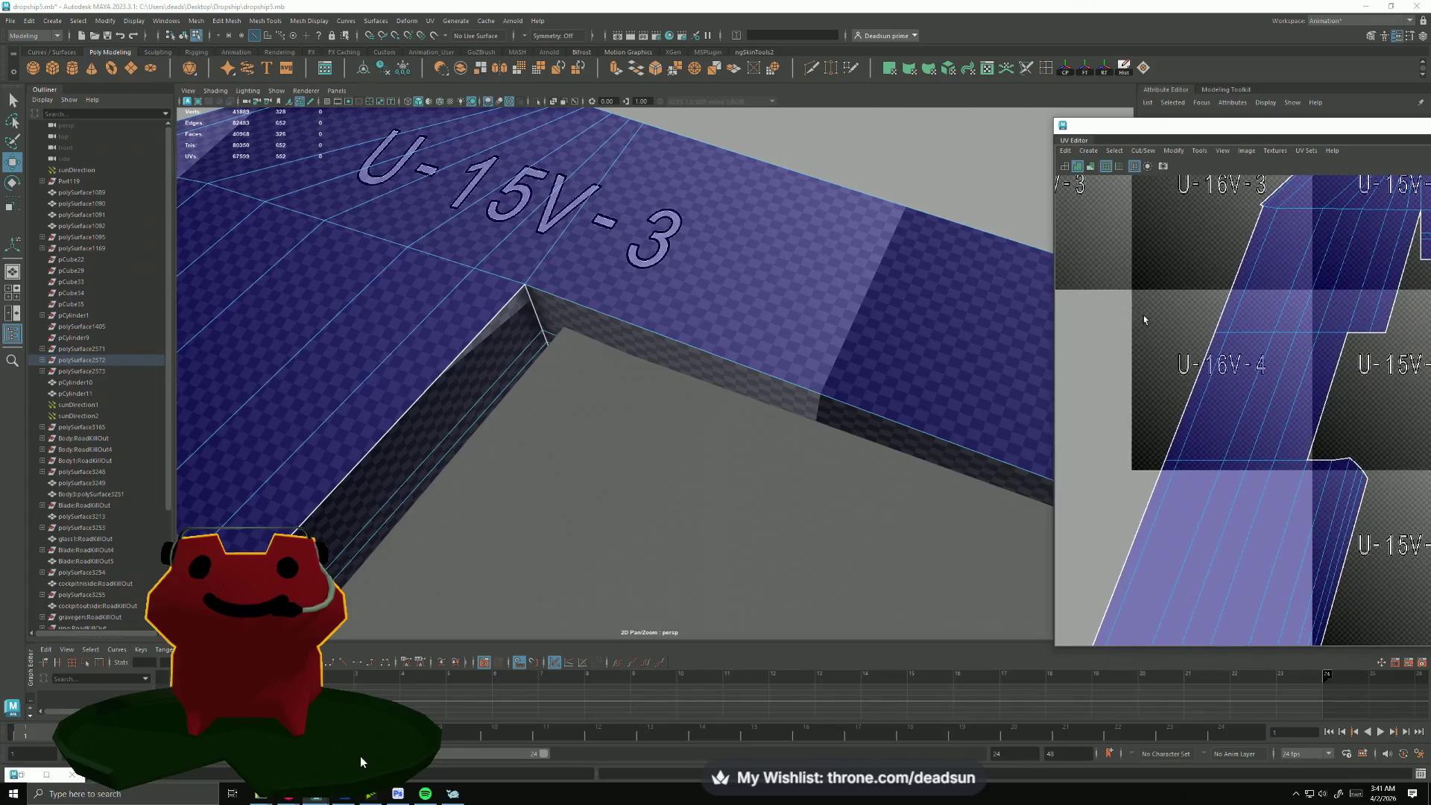
pyautogui.moveTo(1157, 293); pyautogui.dragTo(1222, 400)
pyautogui.scroll(-3, 1223, 399)
pyautogui.scroll(-2, 1222, 369)
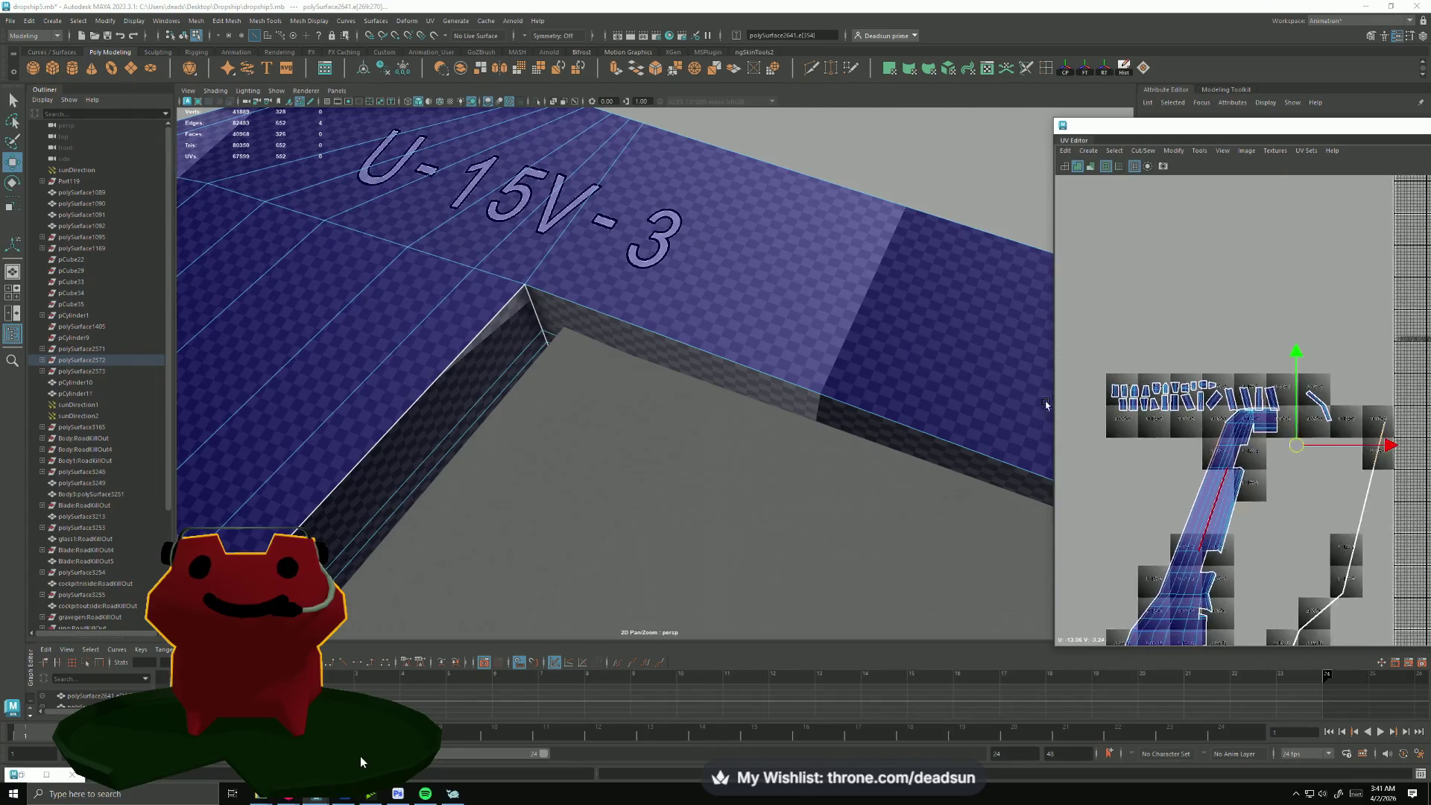
pyautogui.moveTo(1220, 340)
pyautogui.keyDown('alt'); pyautogui.mouseDown(button='middle')
pyautogui.moveTo(1045, 262)
pyautogui.moveTo(1064, 281)
pyautogui.mouseUp(button='middle'); pyautogui.keyUp('alt')
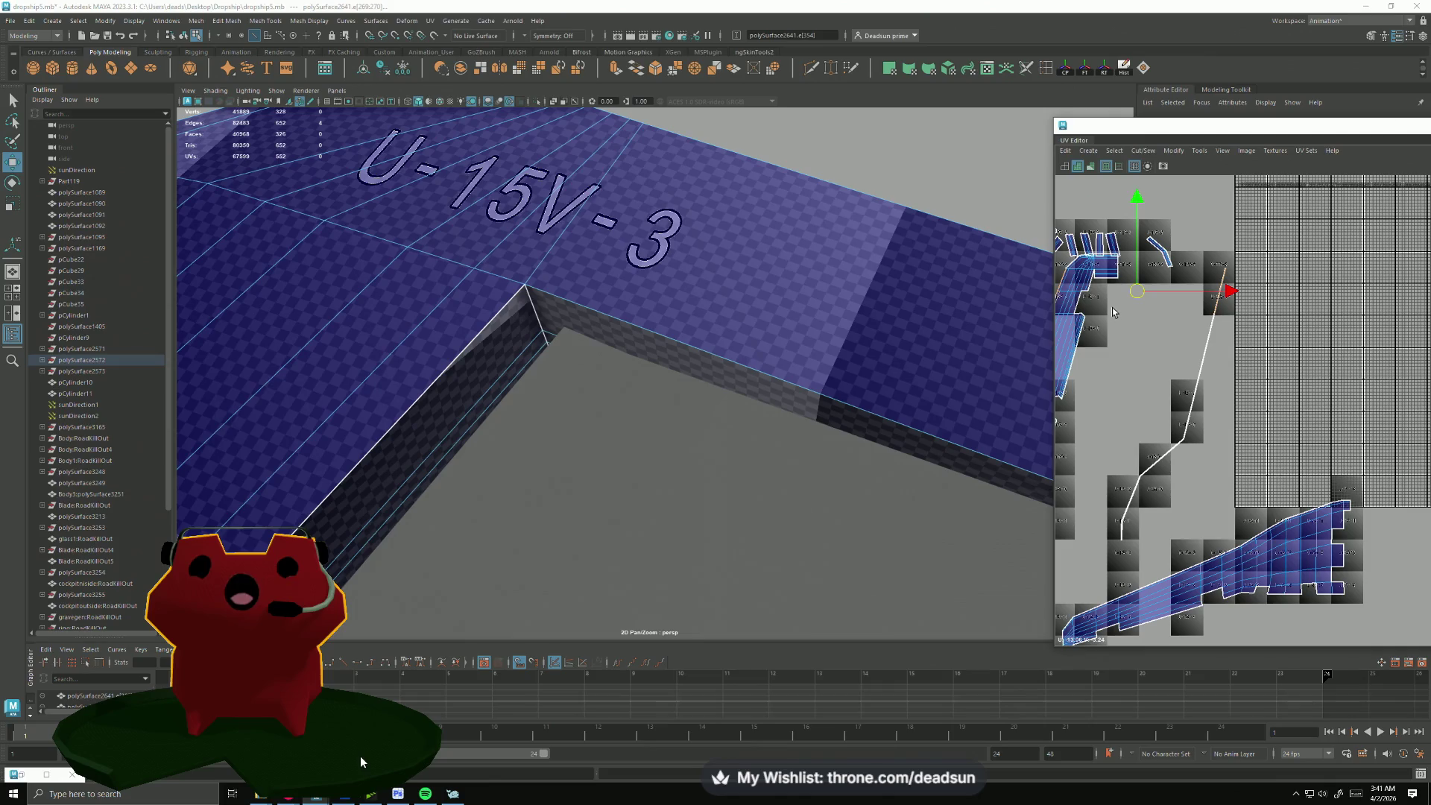
pyautogui.moveTo(1235, 545); pyautogui.dragTo(1208, 542)
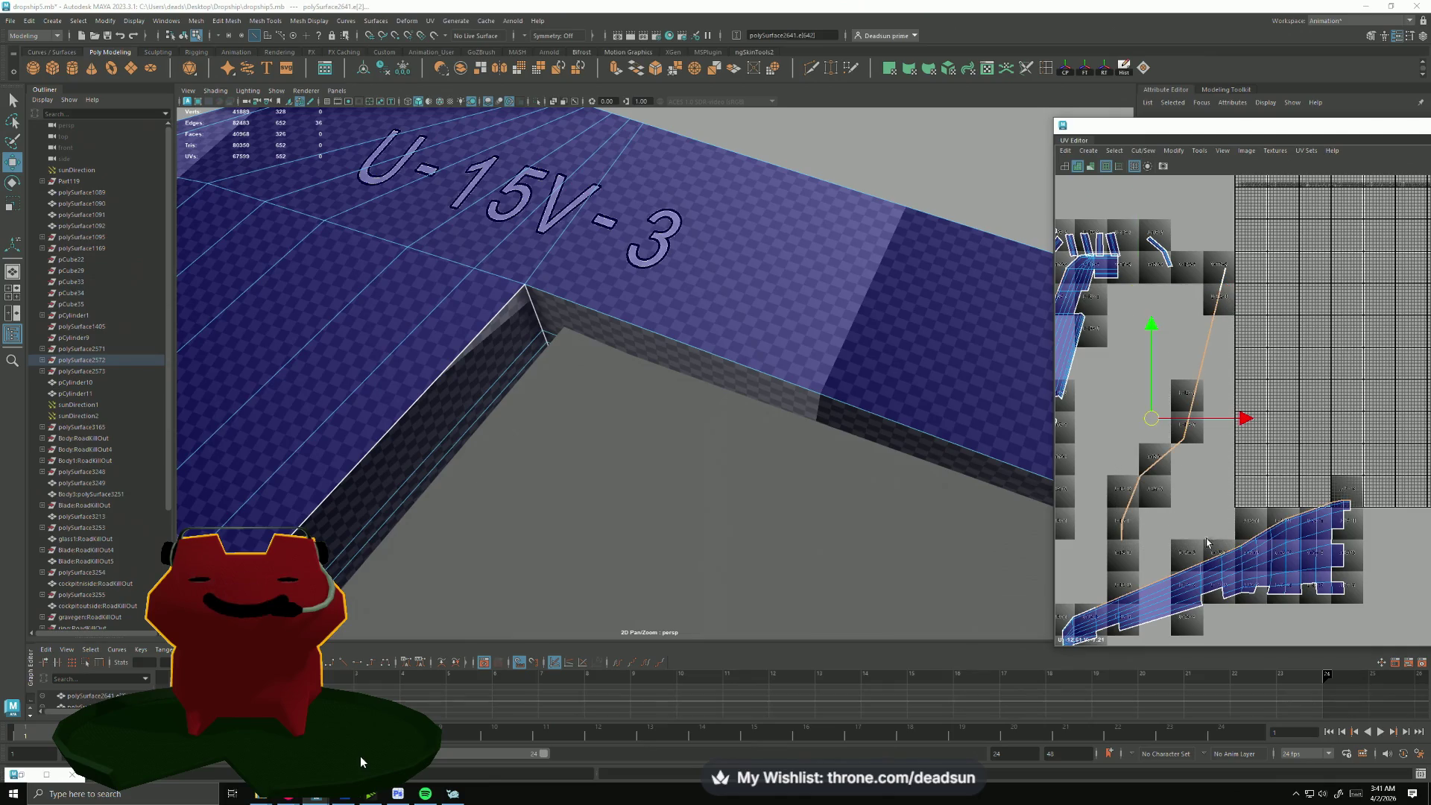
# Step: Cut the UVs along the selected wing-strip edge via Cut/Sew > Cut
pyautogui.moveTo(1144, 523)
pyautogui.keyDown('alt'); pyautogui.mouseDown(button='middle')
pyautogui.moveTo(1209, 537)
pyautogui.moveTo(1165, 350)
pyautogui.mouseUp(button='middle'); pyautogui.keyUp('alt')
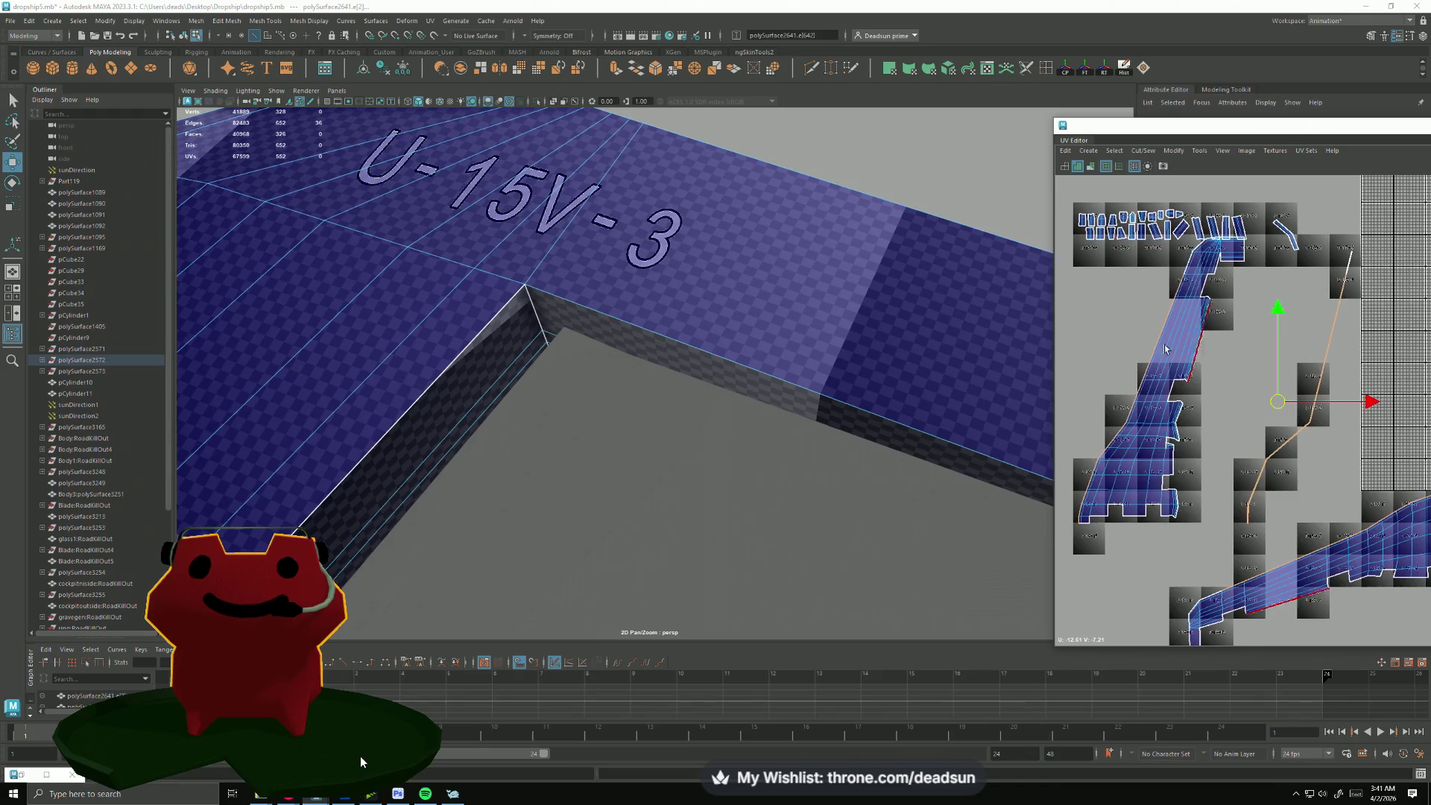
pyautogui.click(1143, 150)
pyautogui.click(1168, 208)
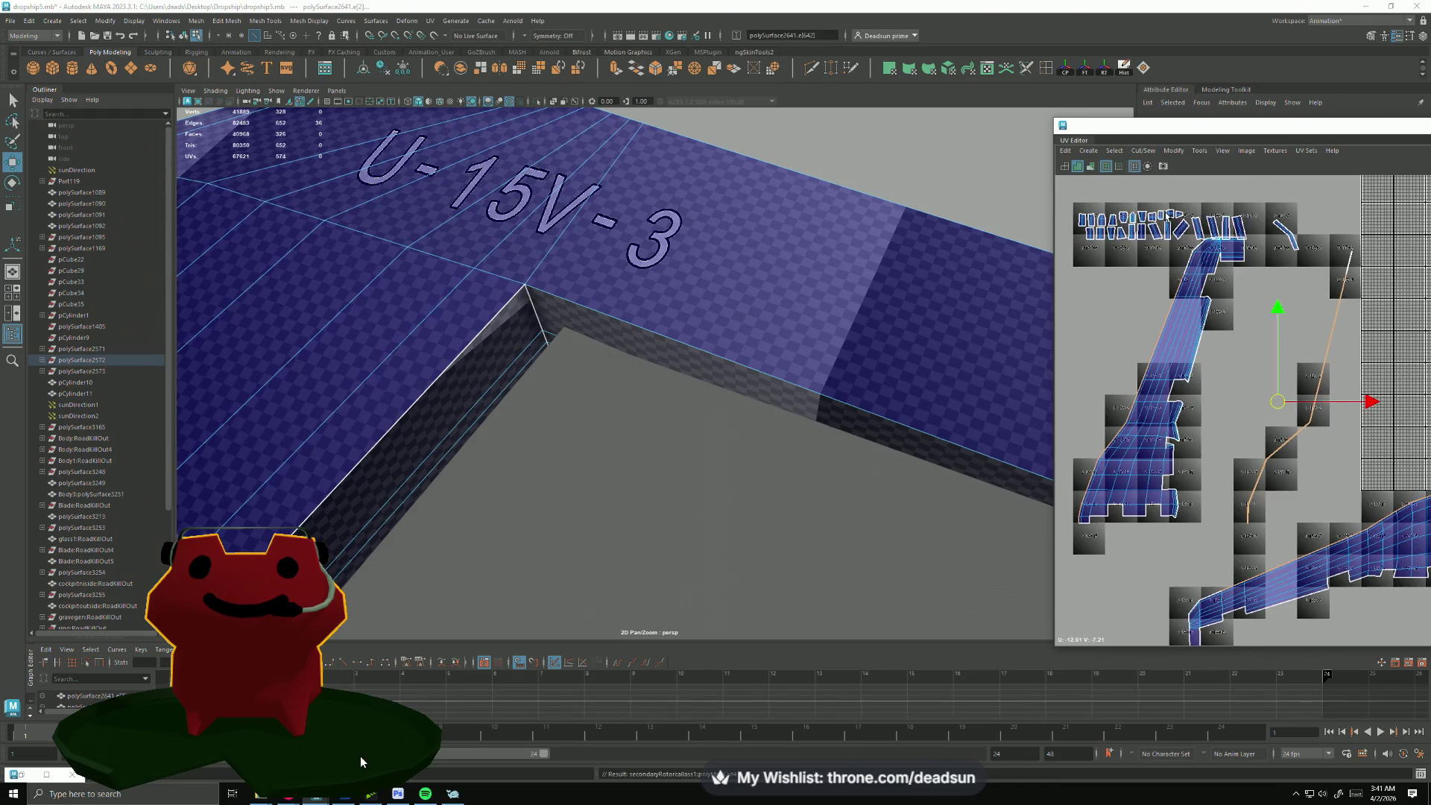
pyautogui.scroll(2, 1117, 315)
pyautogui.scroll(2, 1164, 299)
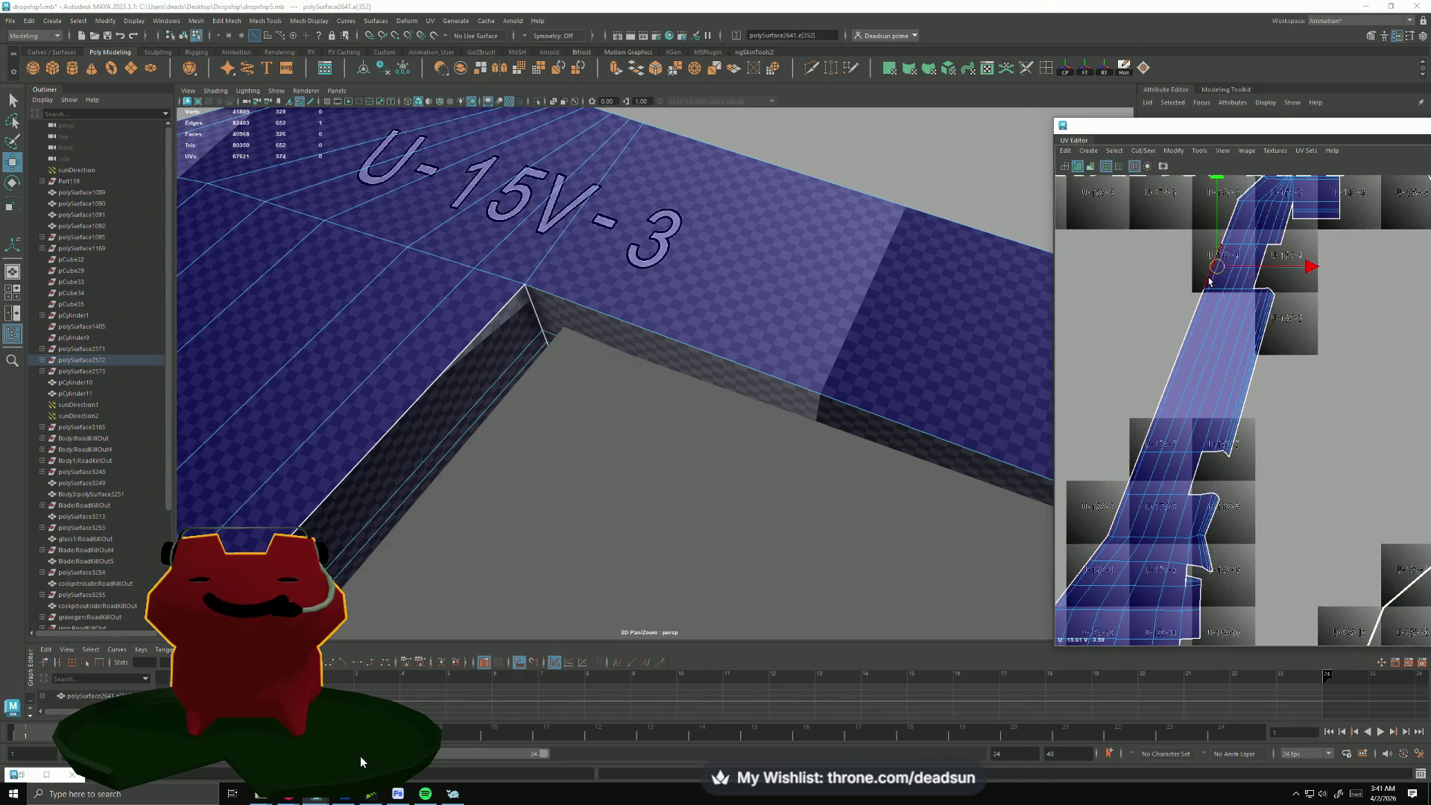
pyautogui.scroll(1, 1211, 282)
pyautogui.scroll(1, 1206, 336)
pyautogui.scroll(1, 1199, 403)
pyautogui.scroll(2, 1191, 482)
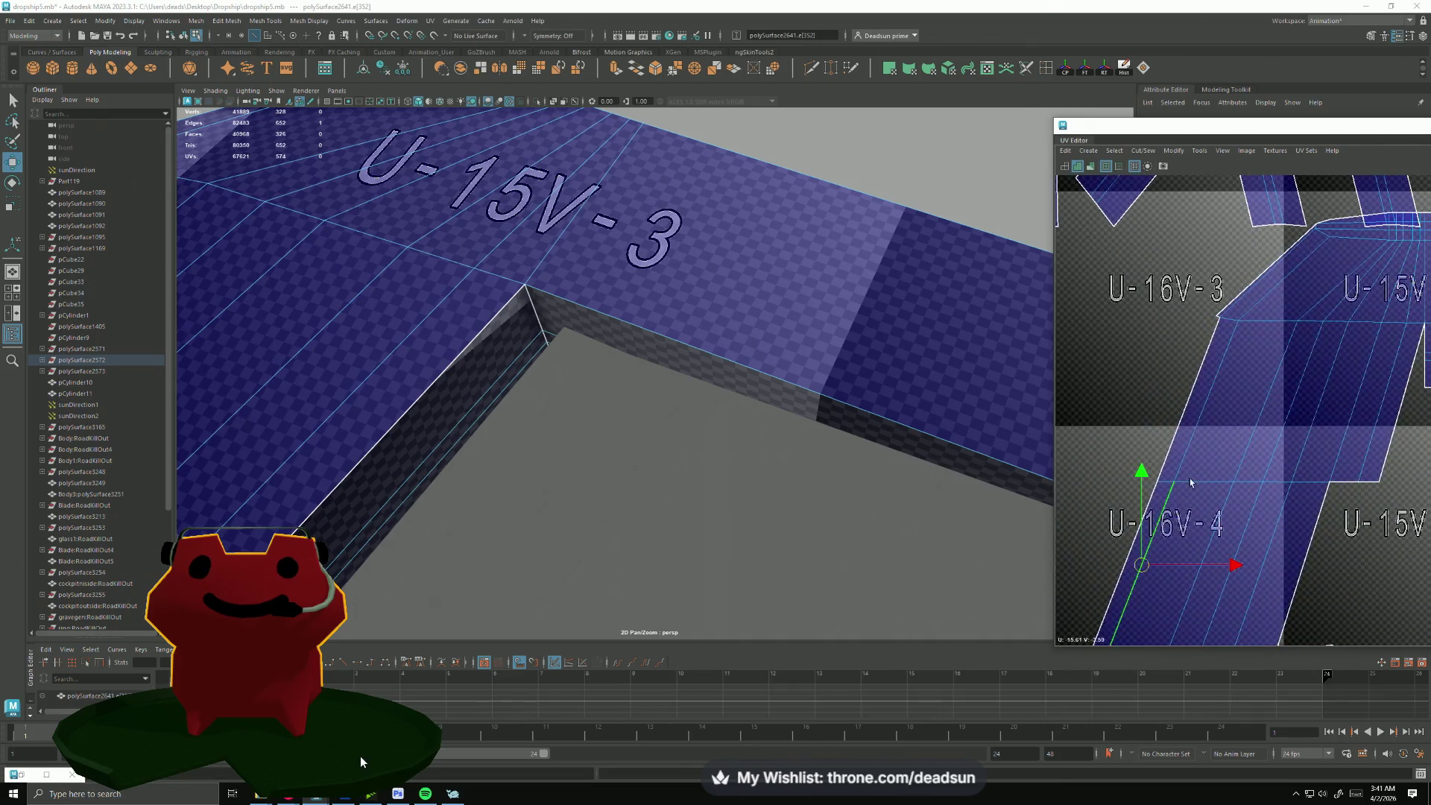
pyautogui.click(1143, 149)
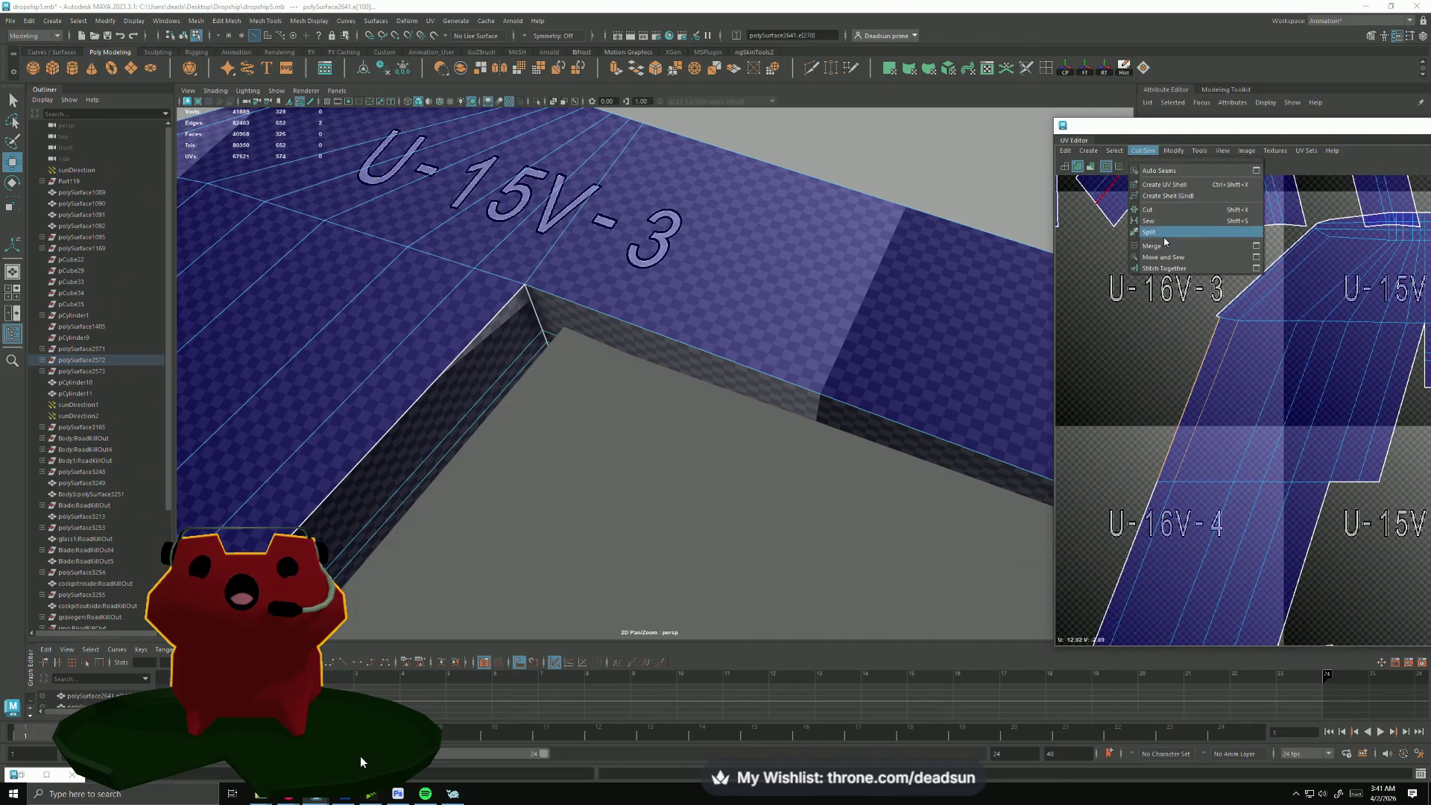
# Step: Move and Sew the U-16V-4 seam edge, then select the next edges and repeat the sew with G
pyautogui.click(1174, 256)
pyautogui.keyDown('alt'); pyautogui.moveTo(1153, 547); pyautogui.dragTo(1163, 488, button='middle'); pyautogui.keyUp('alt')
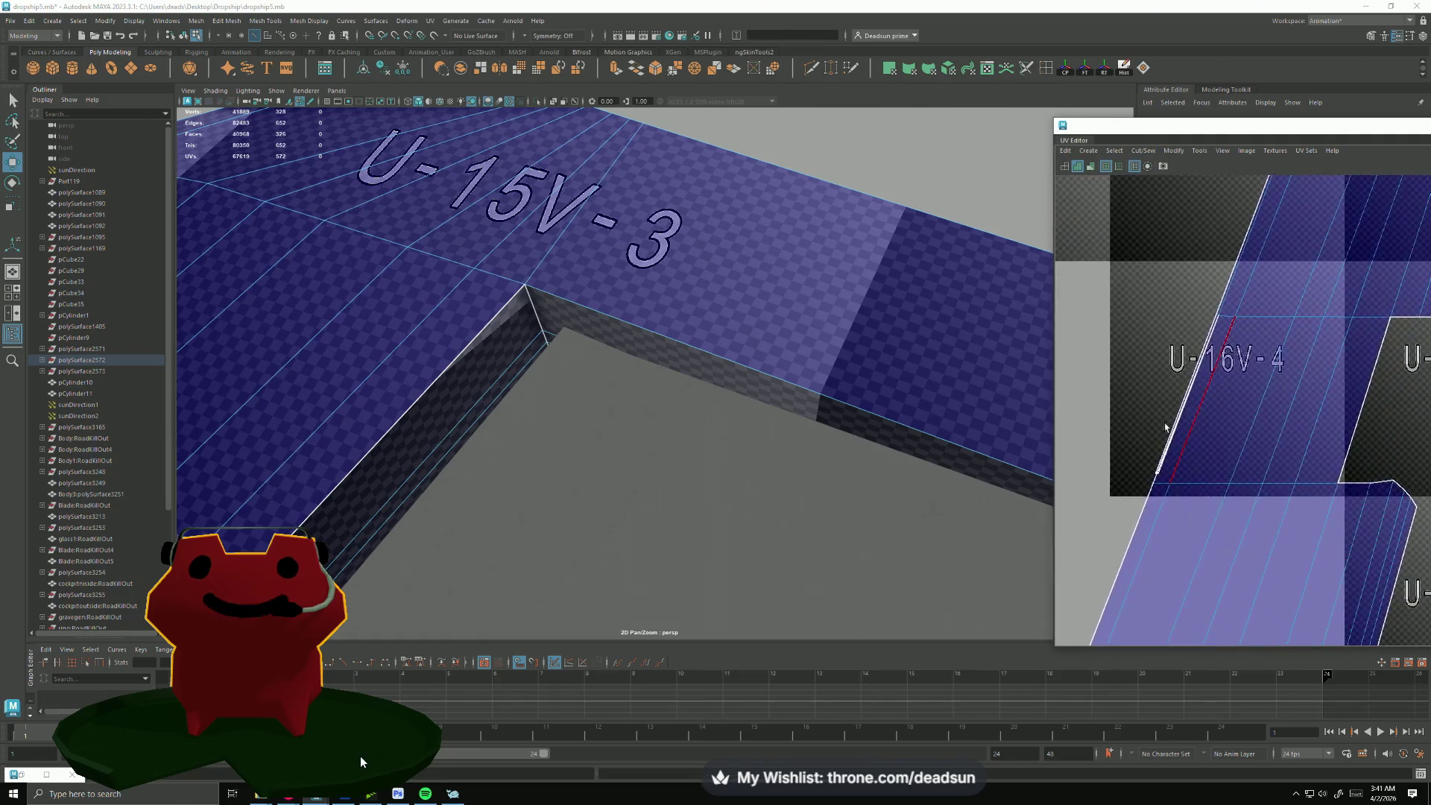
pyautogui.scroll(2, 1192, 442)
pyautogui.click(1149, 515)
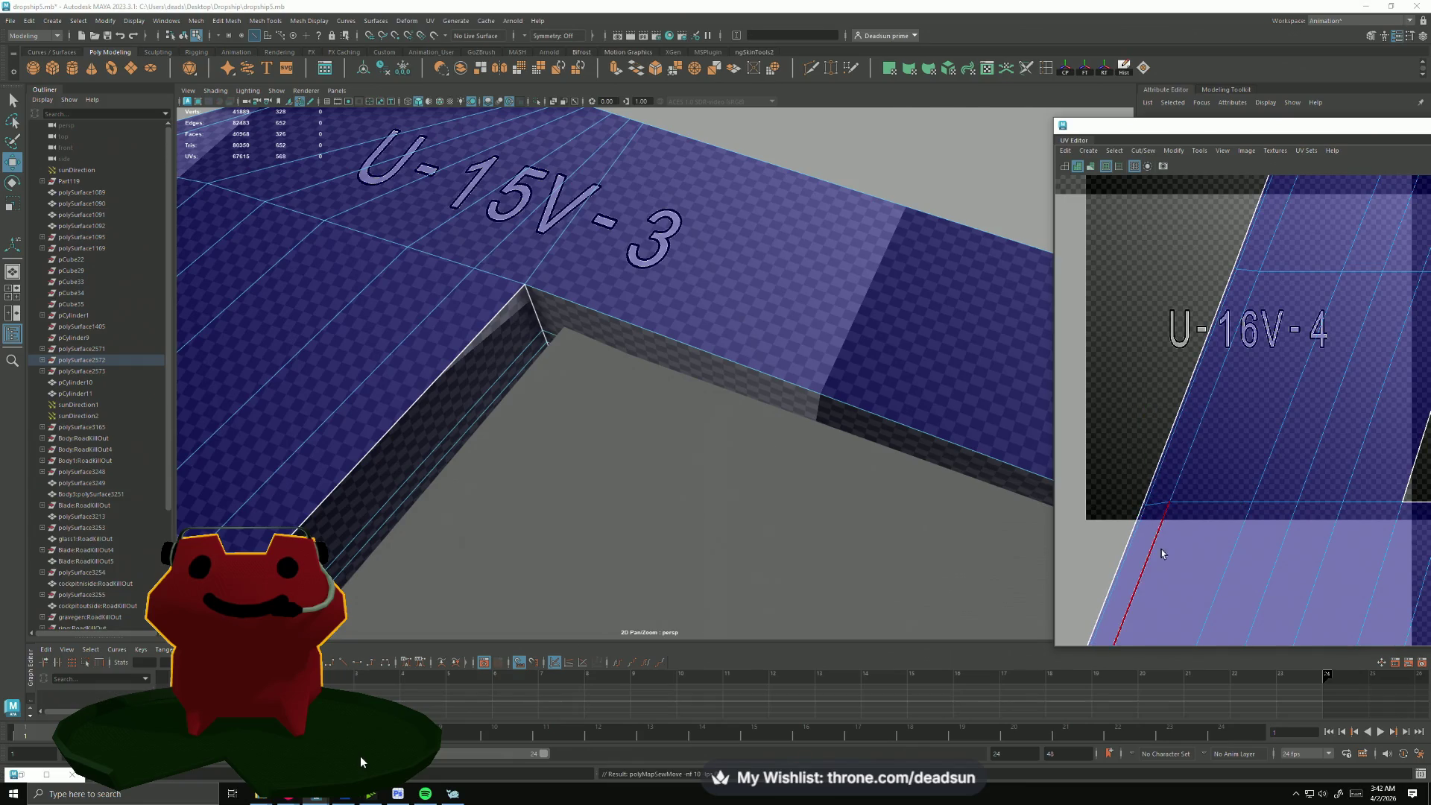
pyautogui.scroll(3, 1162, 553)
pyautogui.moveTo(1162, 553)
pyautogui.keyDown('alt'); pyautogui.mouseDown(button='middle')
pyautogui.moveTo(1164, 361)
pyautogui.moveTo(1112, 289)
pyautogui.mouseUp(button='middle'); pyautogui.keyUp('alt')
pyautogui.scroll(-5, 1164, 362)
pyautogui.click(1188, 473)
pyautogui.press('g')
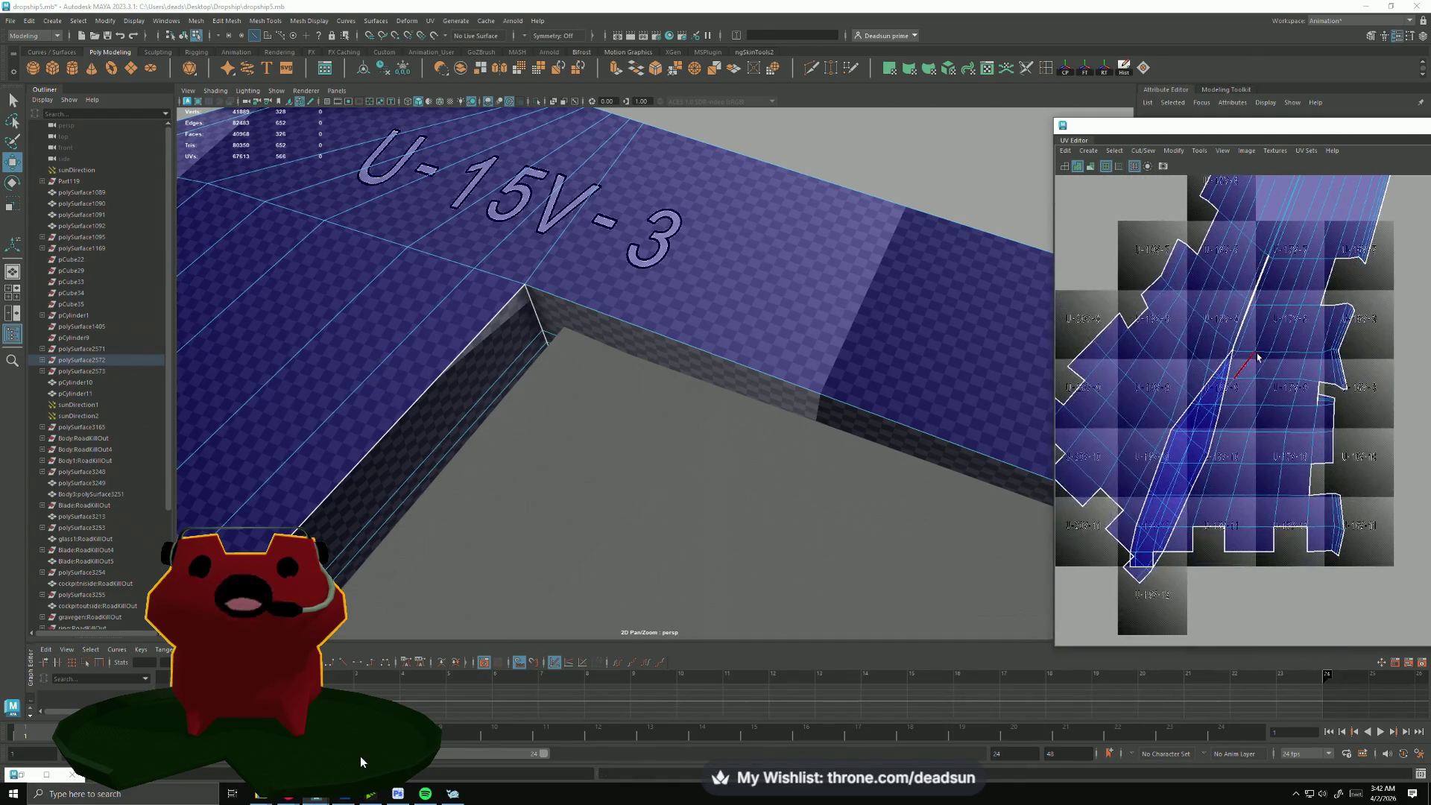
# Step: Sew the split border edges near U-18V-9 and U-19V-10, then pick the lower edge toward U-19V-11
pyautogui.keyDown('alt'); pyautogui.moveTo(1197, 511); pyautogui.dragTo(1239, 403, button='middle'); pyautogui.keyUp('alt')
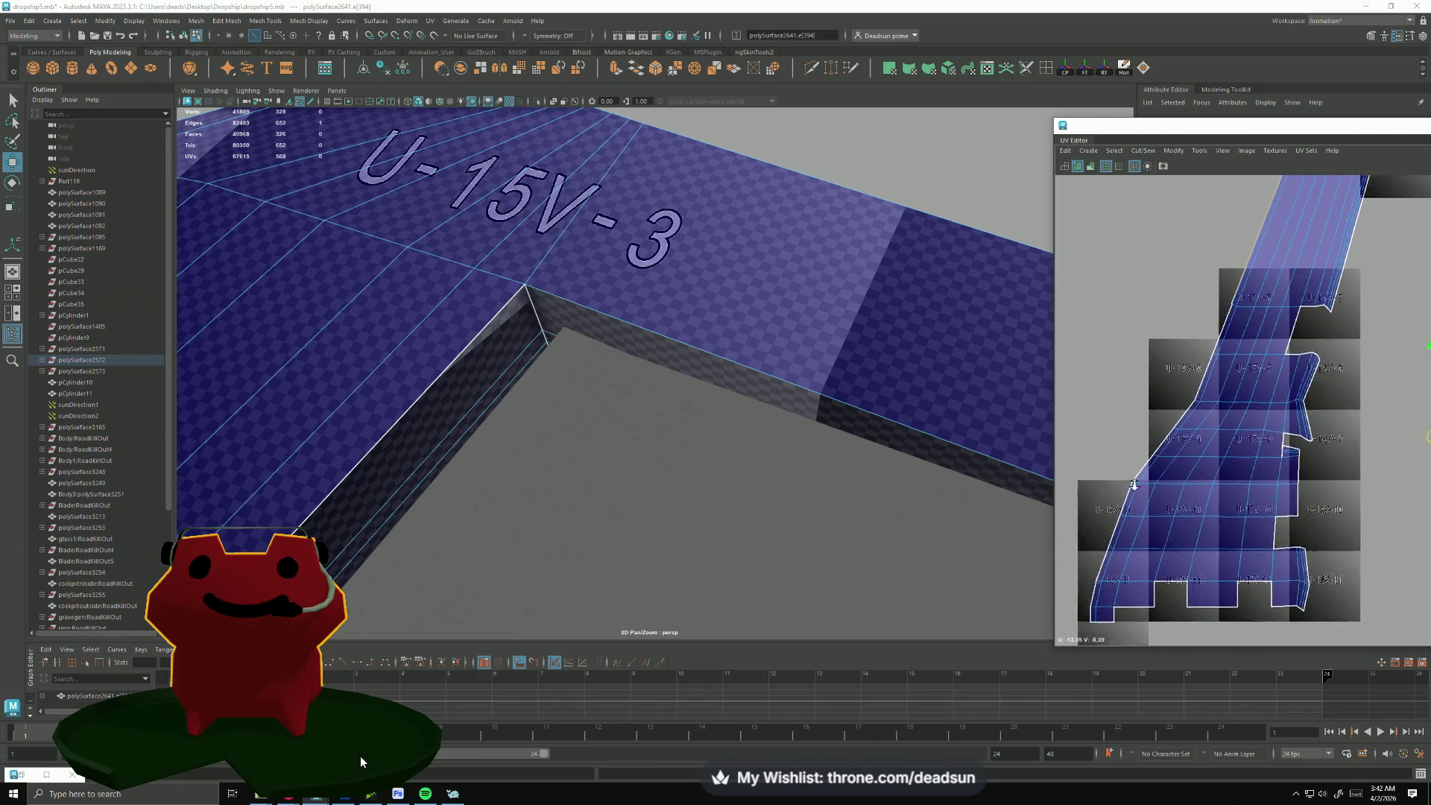
pyautogui.scroll(5, 1135, 475)
pyautogui.scroll(3, 1147, 503)
pyautogui.click(1277, 391)
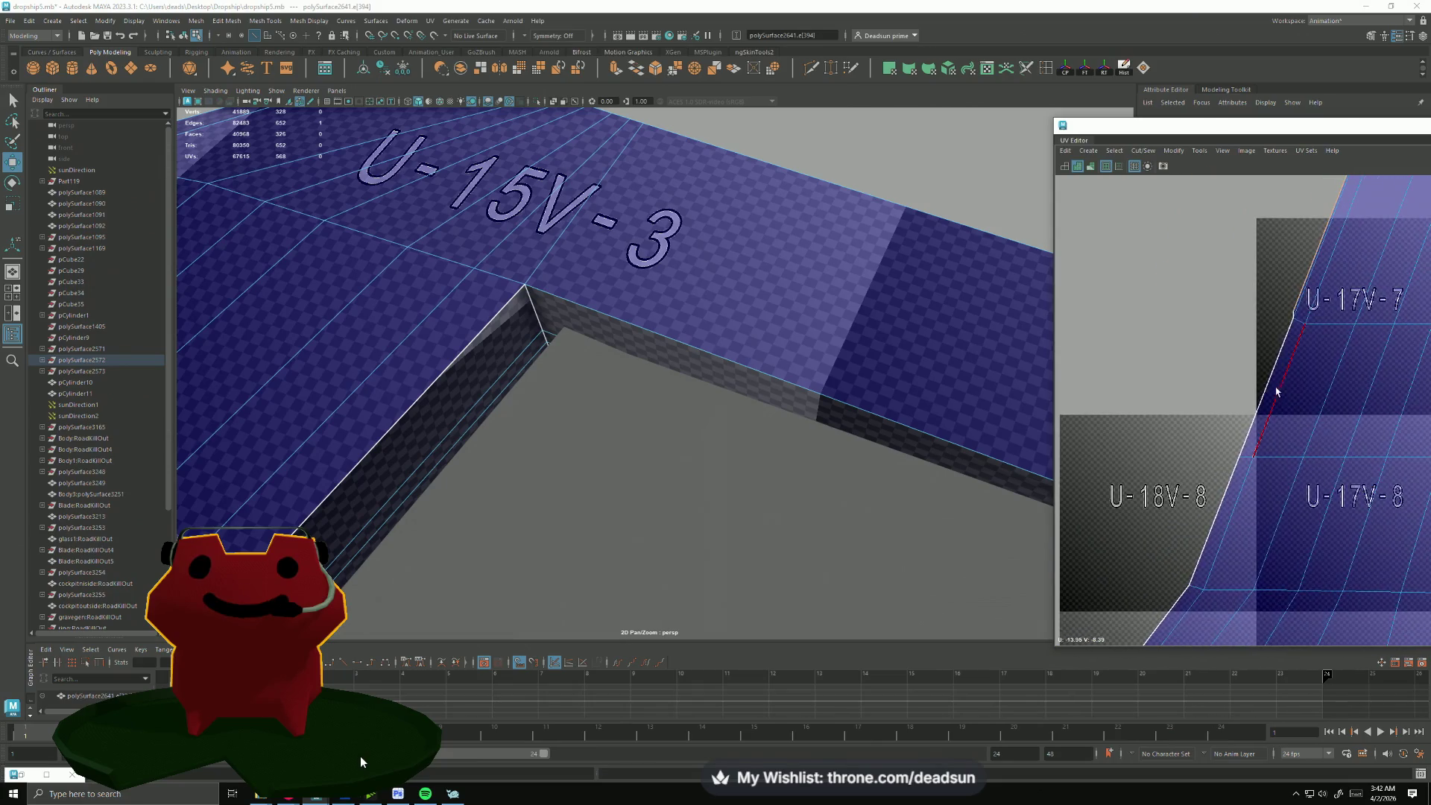
pyautogui.keyDown('shift'); pyautogui.moveTo(1261, 398); pyautogui.dragTo(1248, 470, button='right'); pyautogui.keyUp('shift')
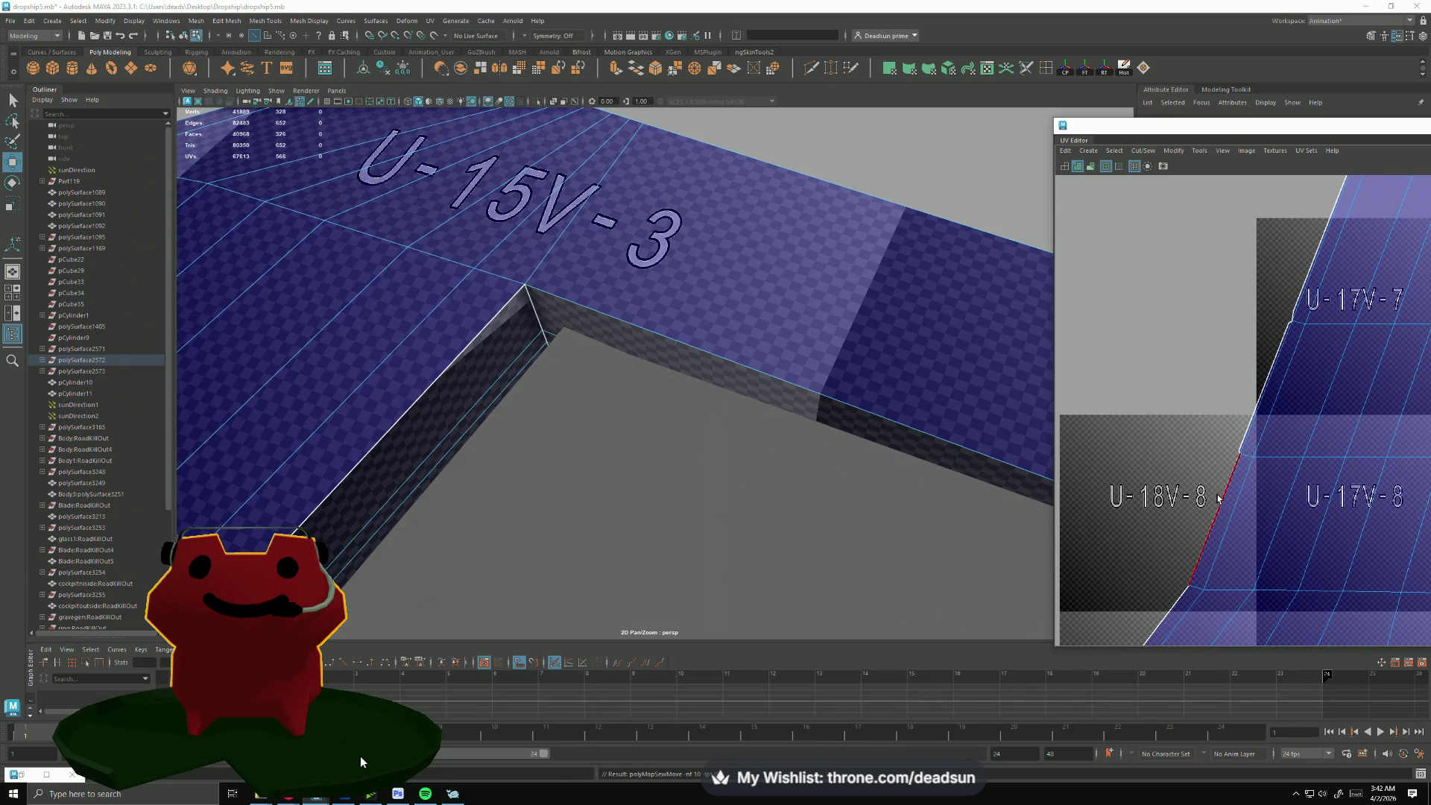
pyautogui.keyDown('alt'); pyautogui.moveTo(1169, 620); pyautogui.dragTo(1245, 325, button='middle'); pyautogui.keyUp('alt')
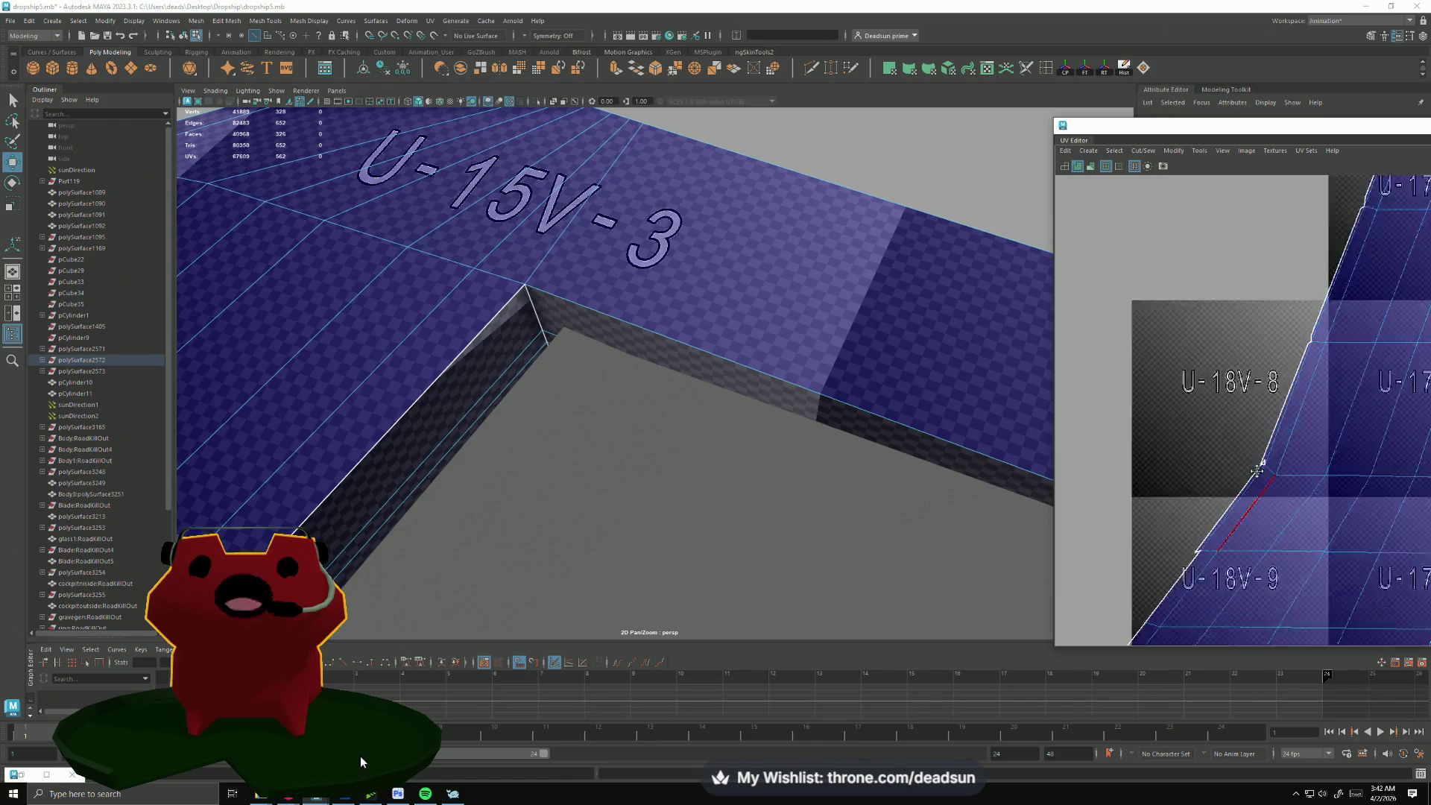
pyautogui.click(1254, 312)
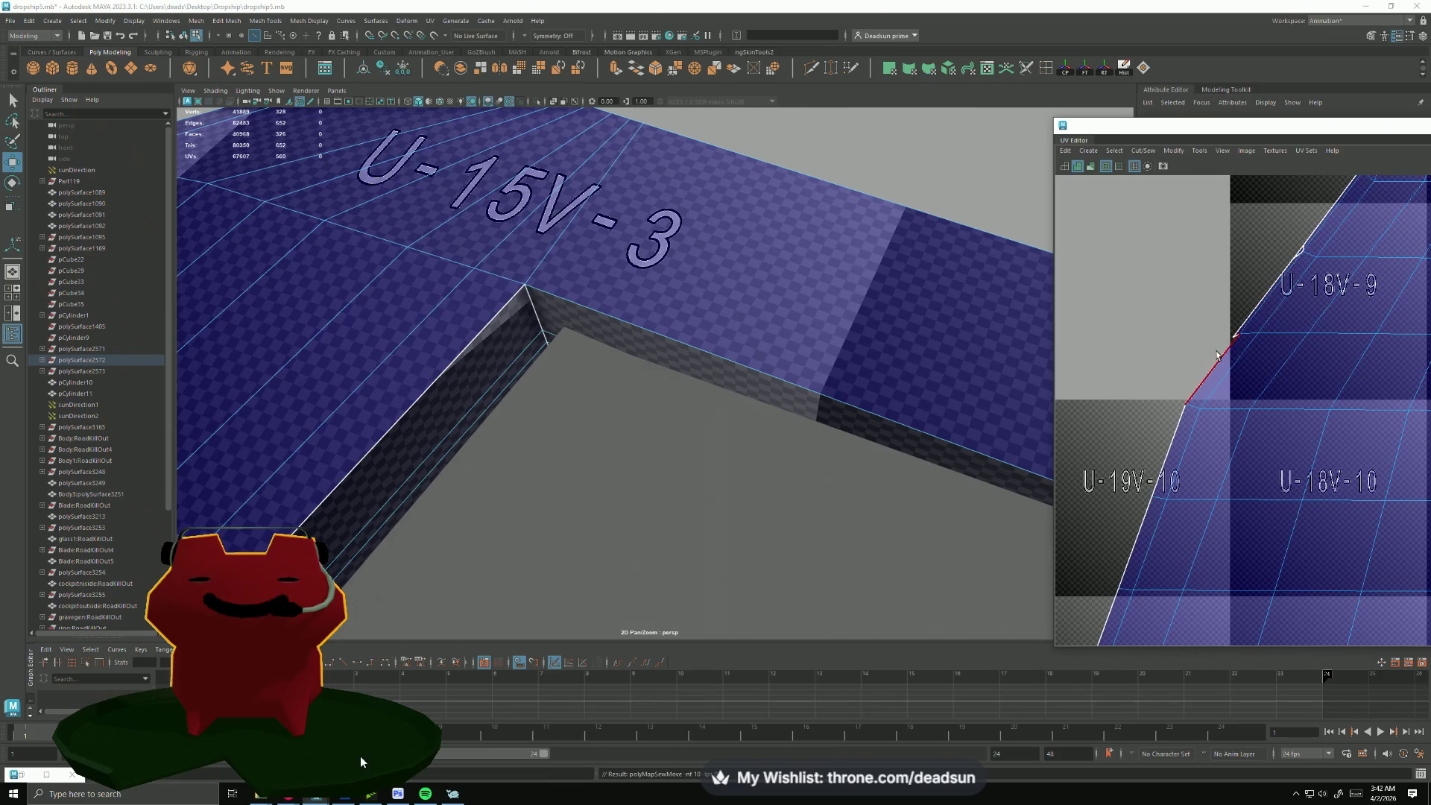
pyautogui.keyDown('shift'); pyautogui.moveTo(1185, 369); pyautogui.dragTo(1158, 451, button='right'); pyautogui.keyUp('shift')
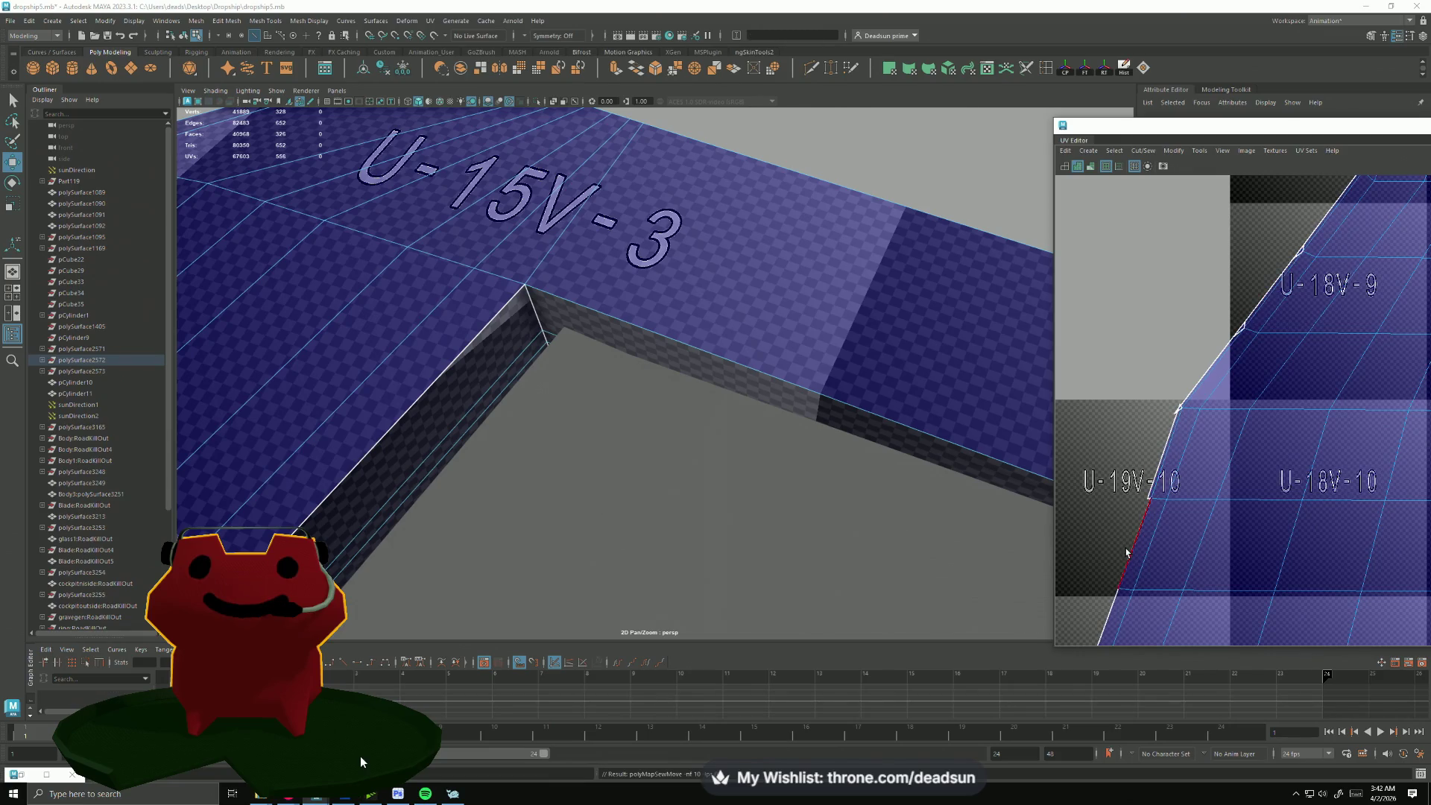
pyautogui.click(1109, 615)
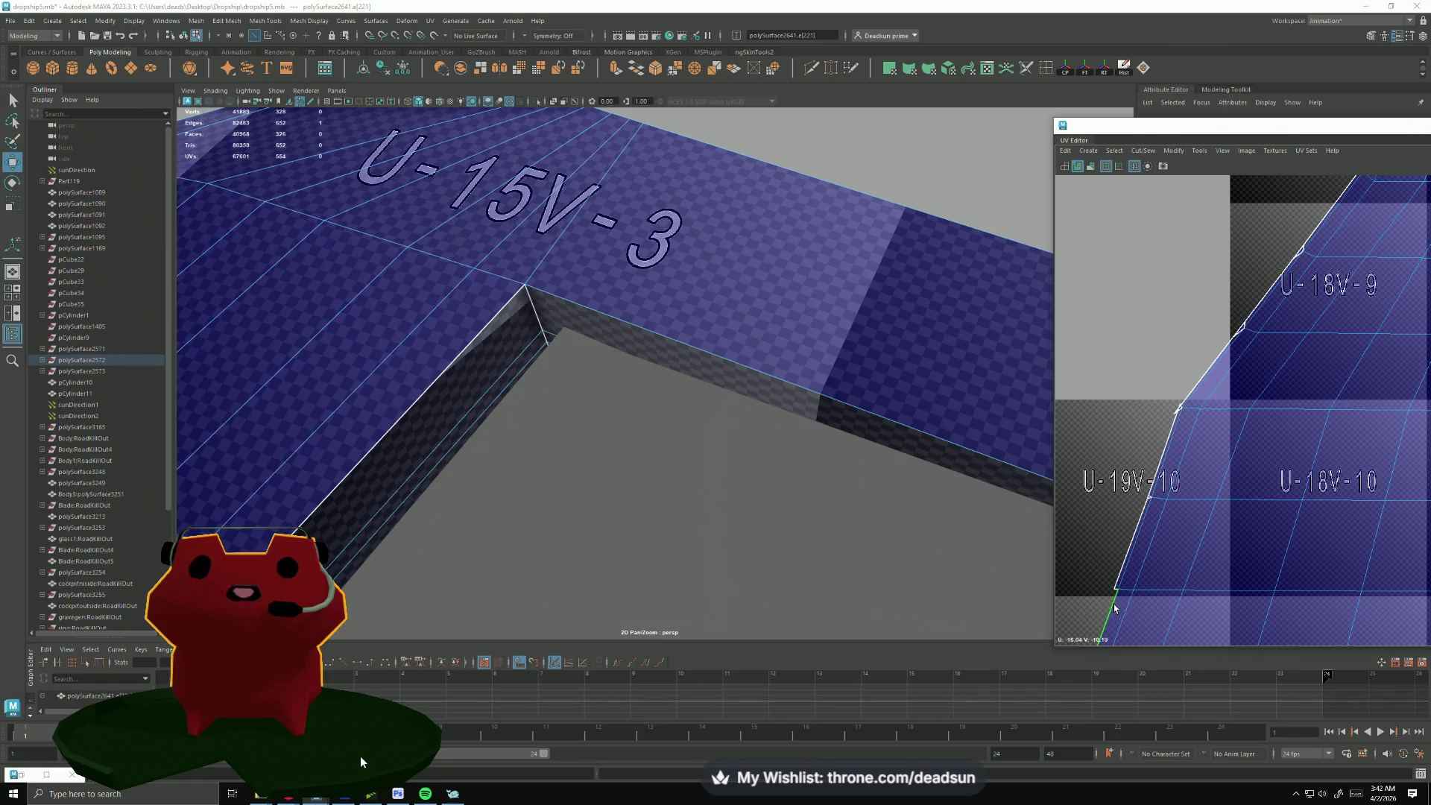
pyautogui.keyDown('alt'); pyautogui.moveTo(1115, 608); pyautogui.dragTo(1216, 374, button='middle'); pyautogui.keyUp('alt')
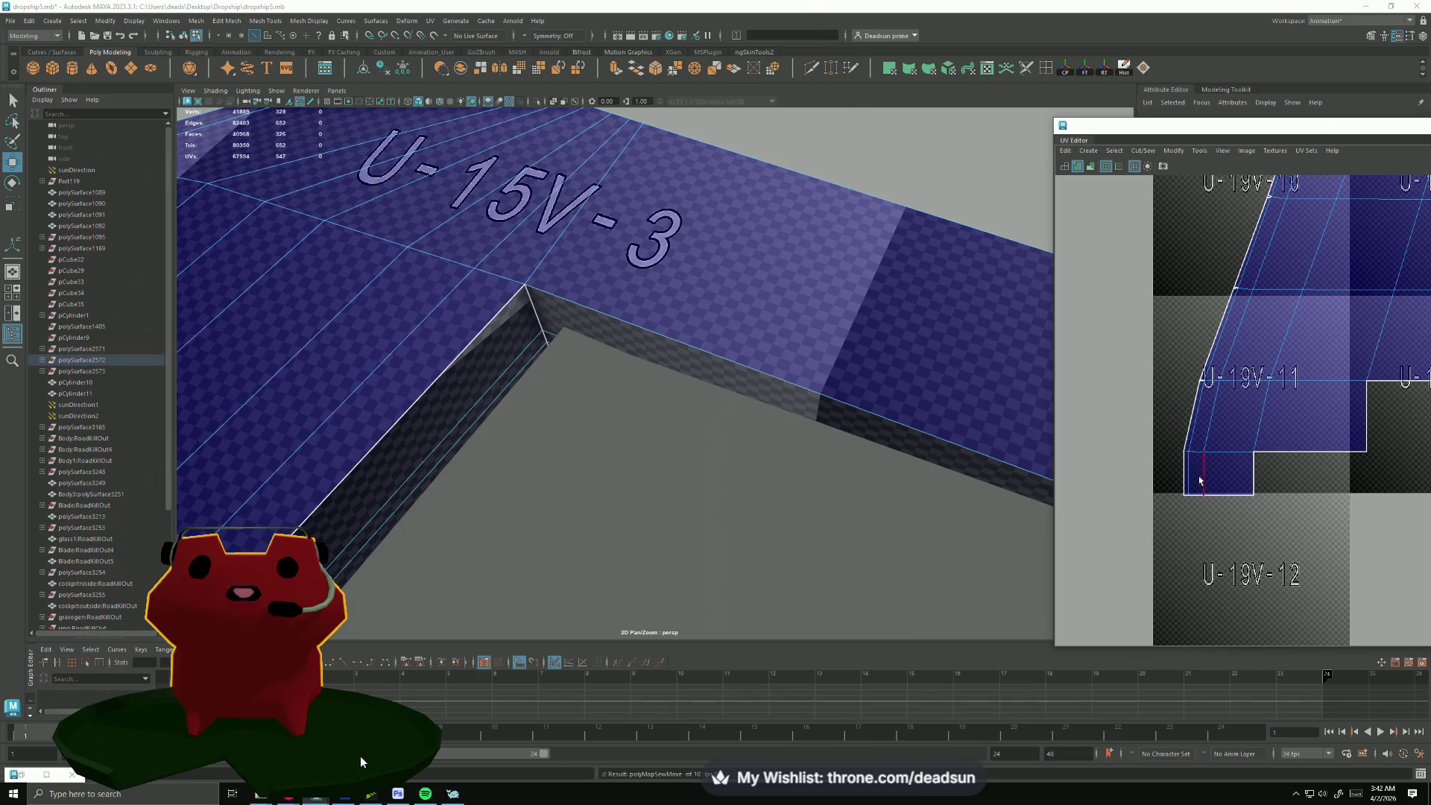
pyautogui.scroll(2, 1199, 481)
pyautogui.scroll(2, 1215, 400)
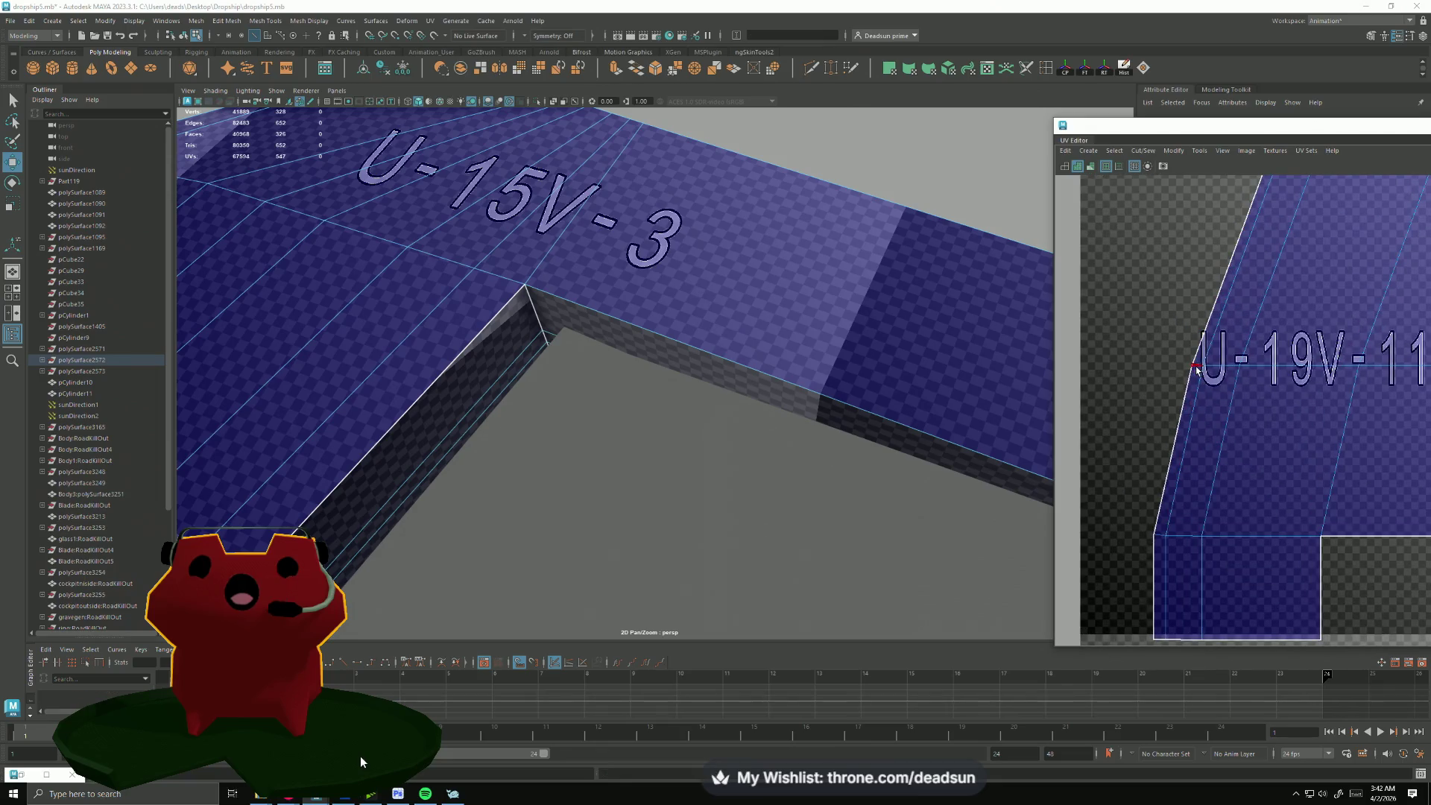
# Step: Sew further split edges along the border and pan back through U-18V-8 to the U-16V-4 region
pyautogui.keyDown('alt'); pyautogui.moveTo(1304, 192); pyautogui.dragTo(1182, 434, button='middle'); pyautogui.keyUp('alt')
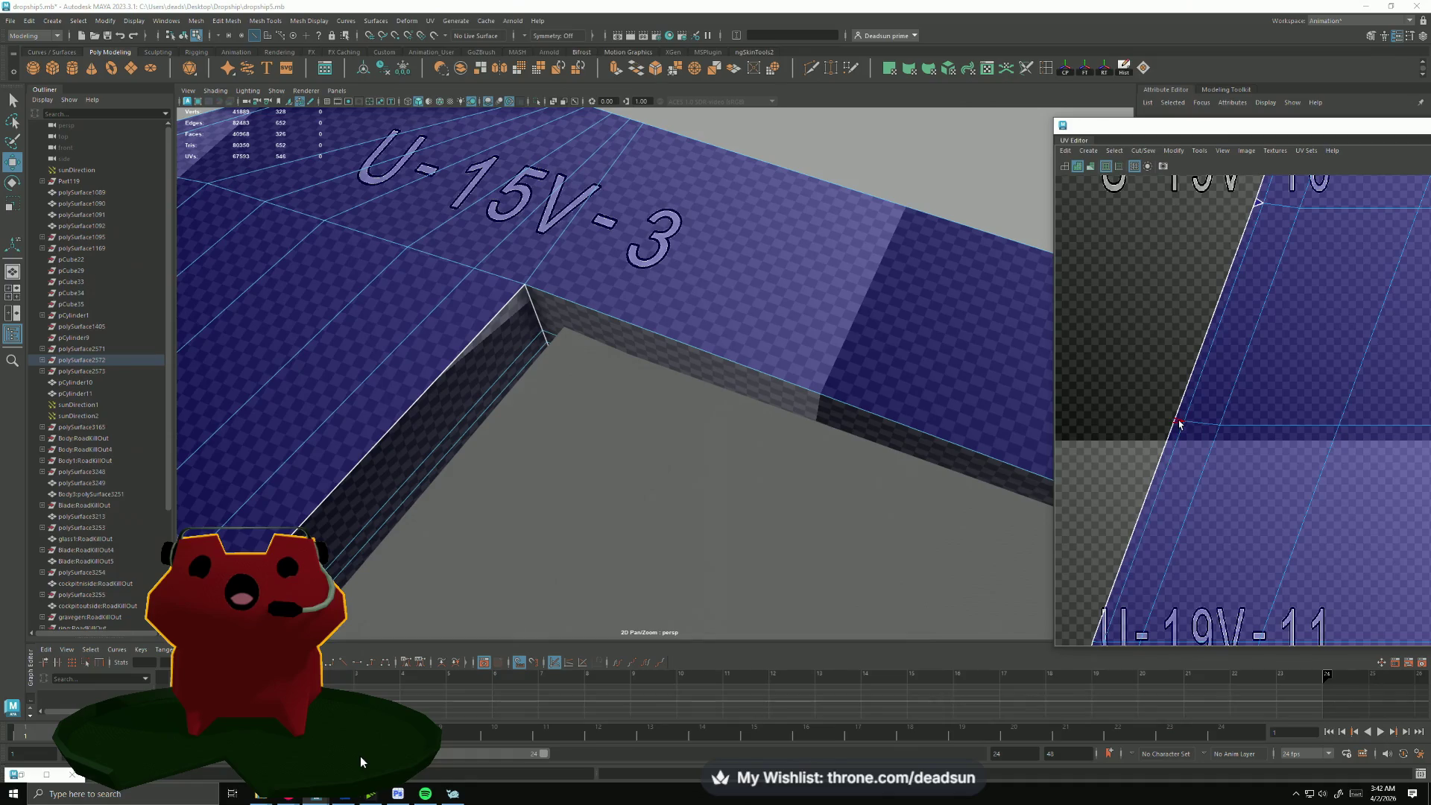
pyautogui.keyDown('alt'); pyautogui.moveTo(1298, 302); pyautogui.dragTo(1206, 533, button='middle'); pyautogui.keyUp('alt')
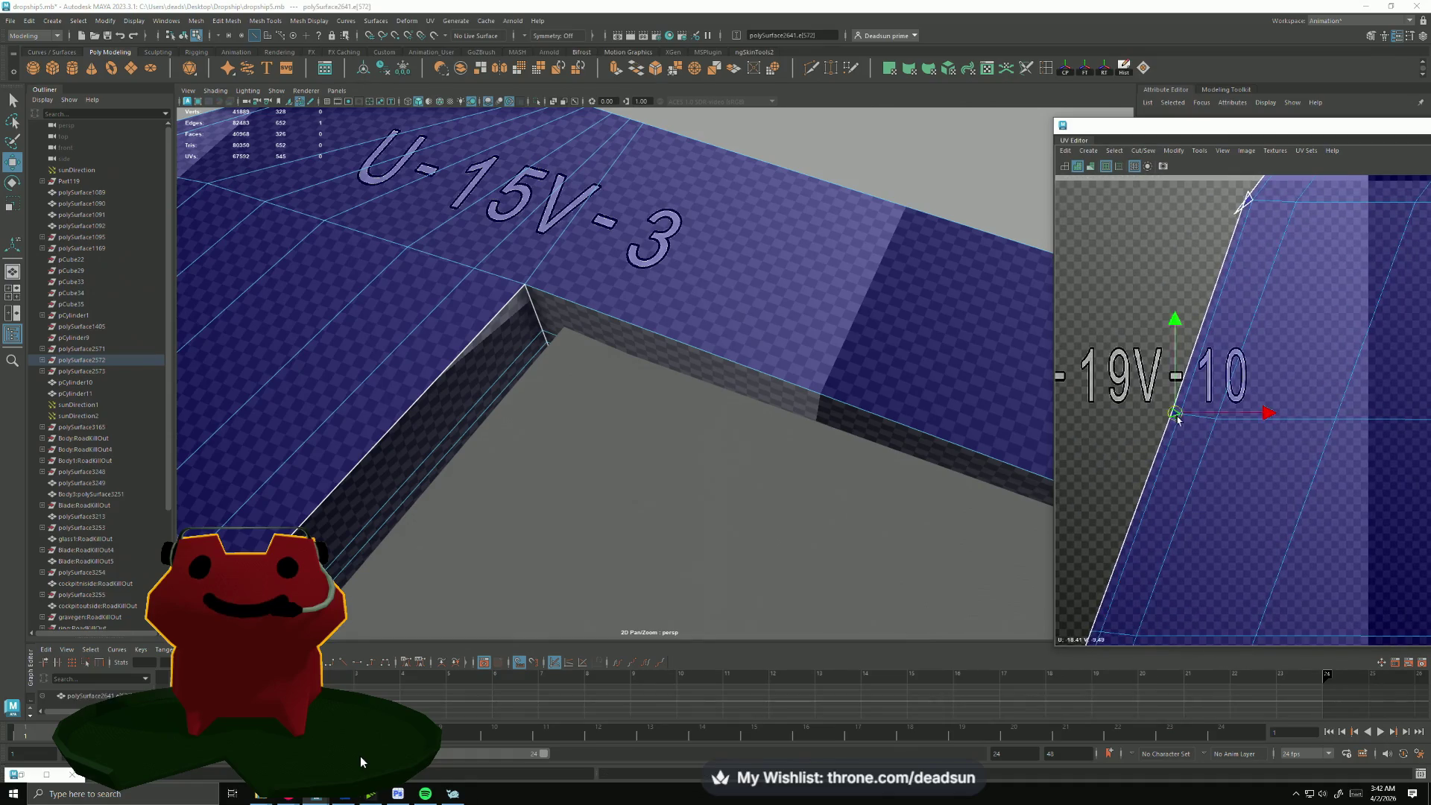
pyautogui.keyDown('shift'); pyautogui.moveTo(1176, 420); pyautogui.dragTo(1283, 354, button='right'); pyautogui.keyUp('shift')
pyautogui.keyDown('alt'); pyautogui.moveTo(1288, 340); pyautogui.dragTo(1210, 539, button='middle'); pyautogui.keyUp('alt')
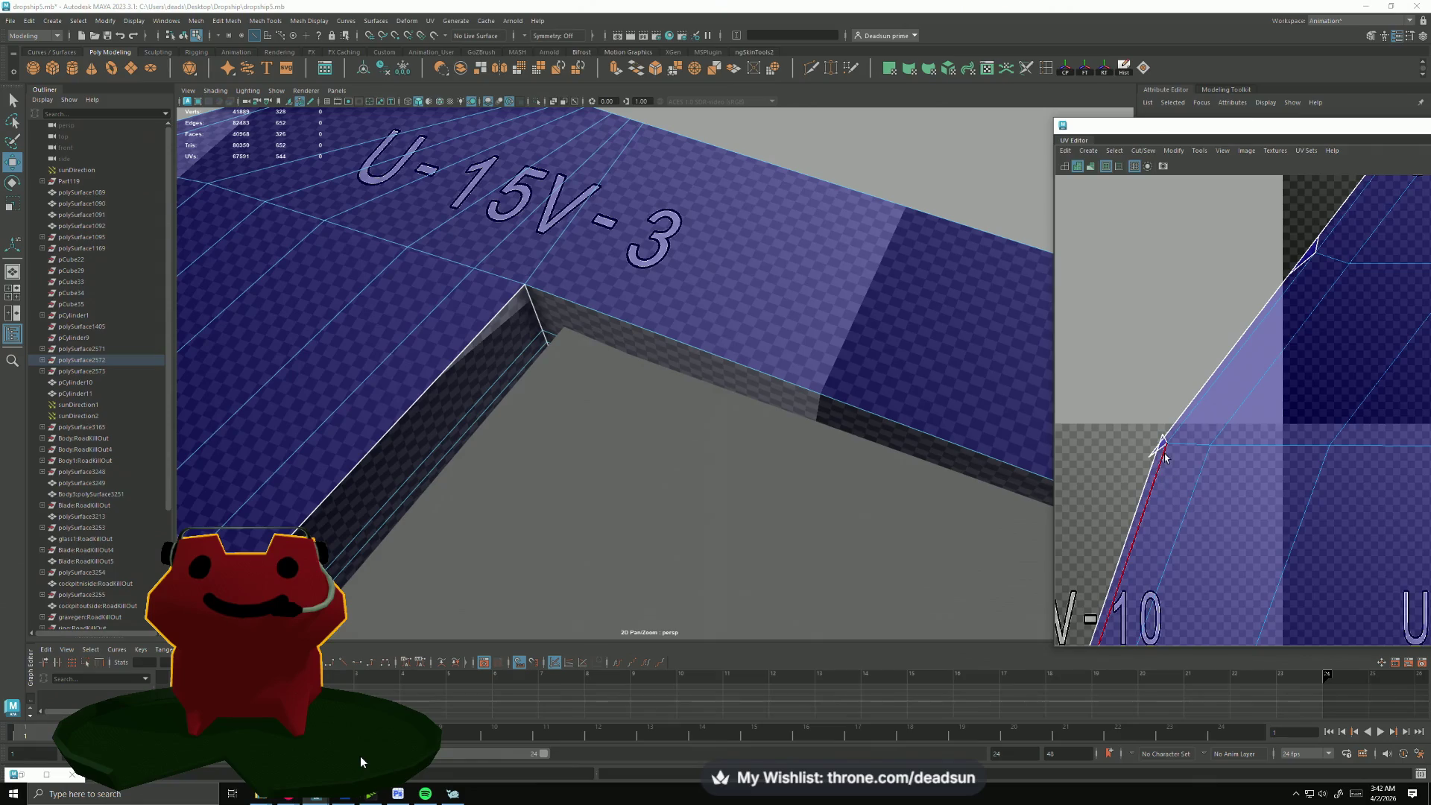
pyautogui.keyDown('shift'); pyautogui.moveTo(1283, 325); pyautogui.dragTo(1241, 414, button='right'); pyautogui.keyUp('shift')
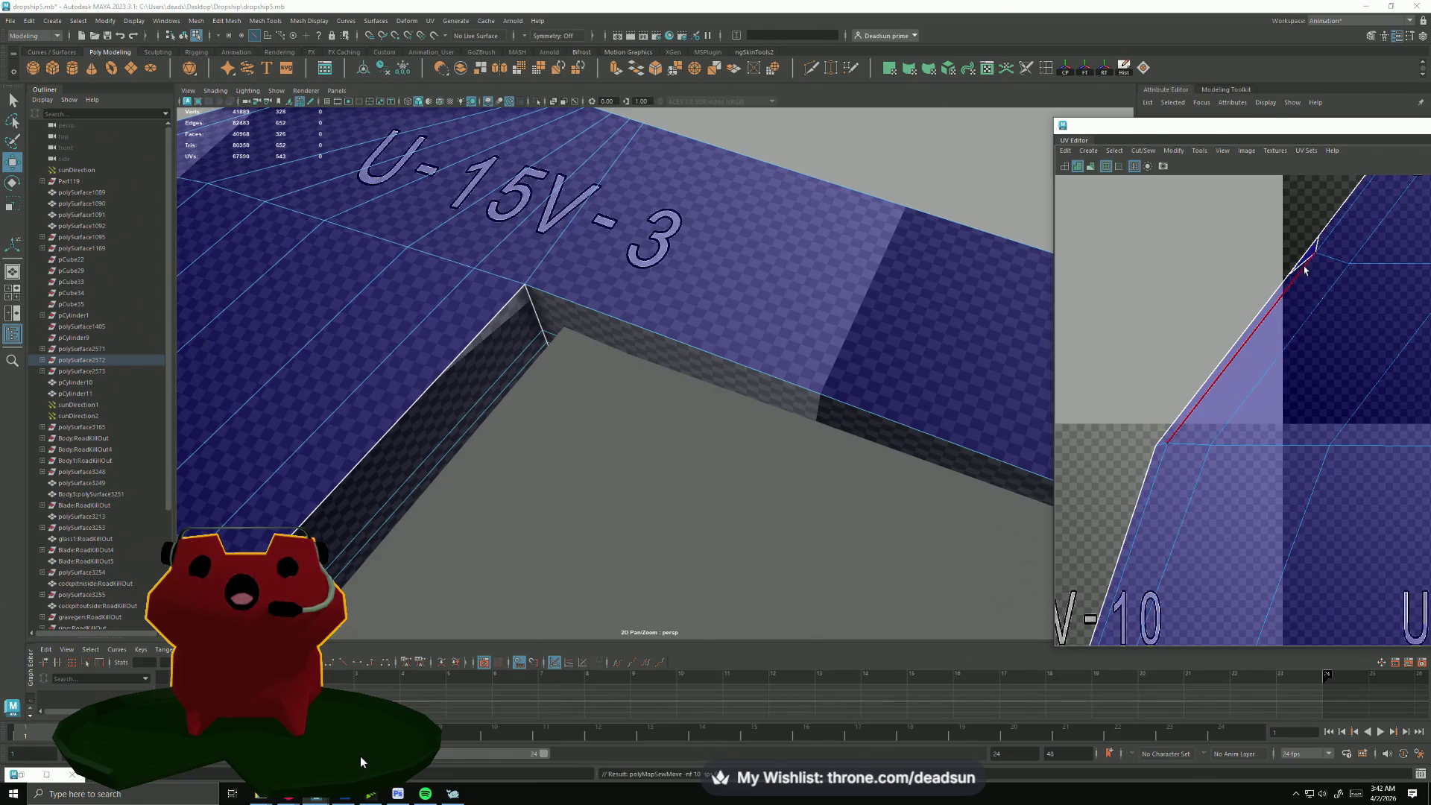
pyautogui.keyDown('alt'); pyautogui.moveTo(1314, 260); pyautogui.dragTo(1197, 467, button='middle'); pyautogui.keyUp('alt')
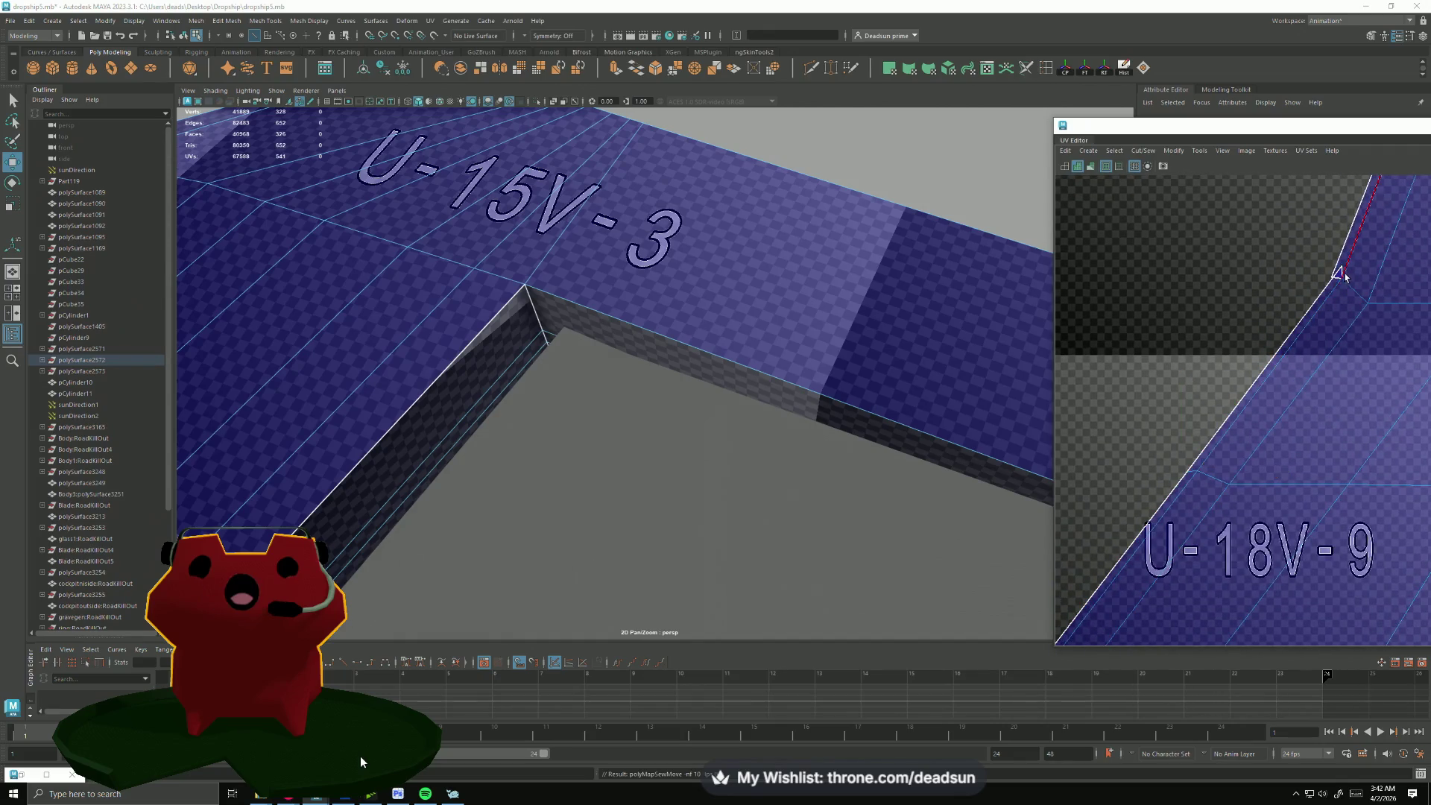
pyautogui.keyDown('alt'); pyautogui.moveTo(1353, 285); pyautogui.dragTo(1426, 223, button='middle'); pyautogui.keyUp('alt')
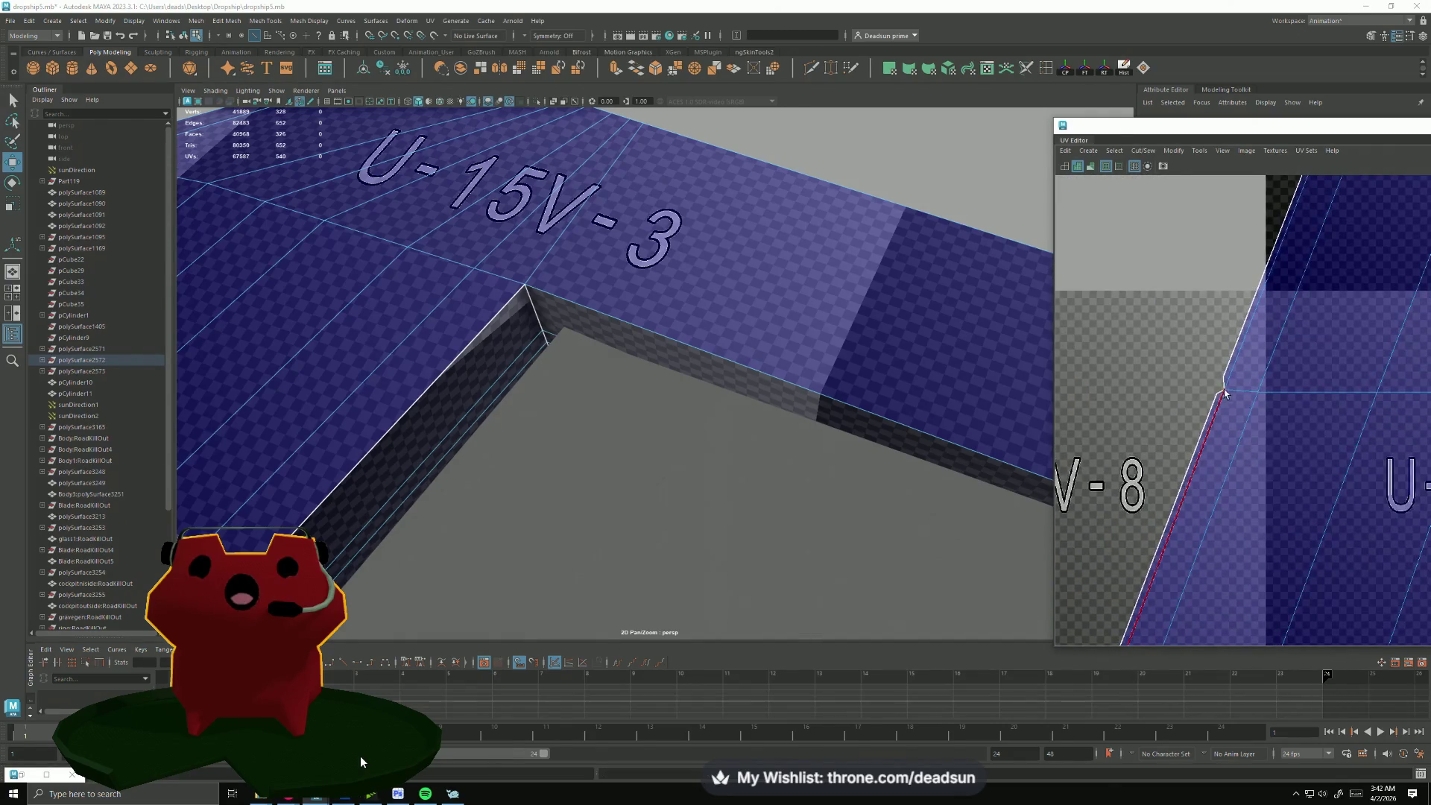
pyautogui.keyDown('alt'); pyautogui.moveTo(1278, 348); pyautogui.dragTo(1246, 418, button='middle'); pyautogui.keyUp('alt')
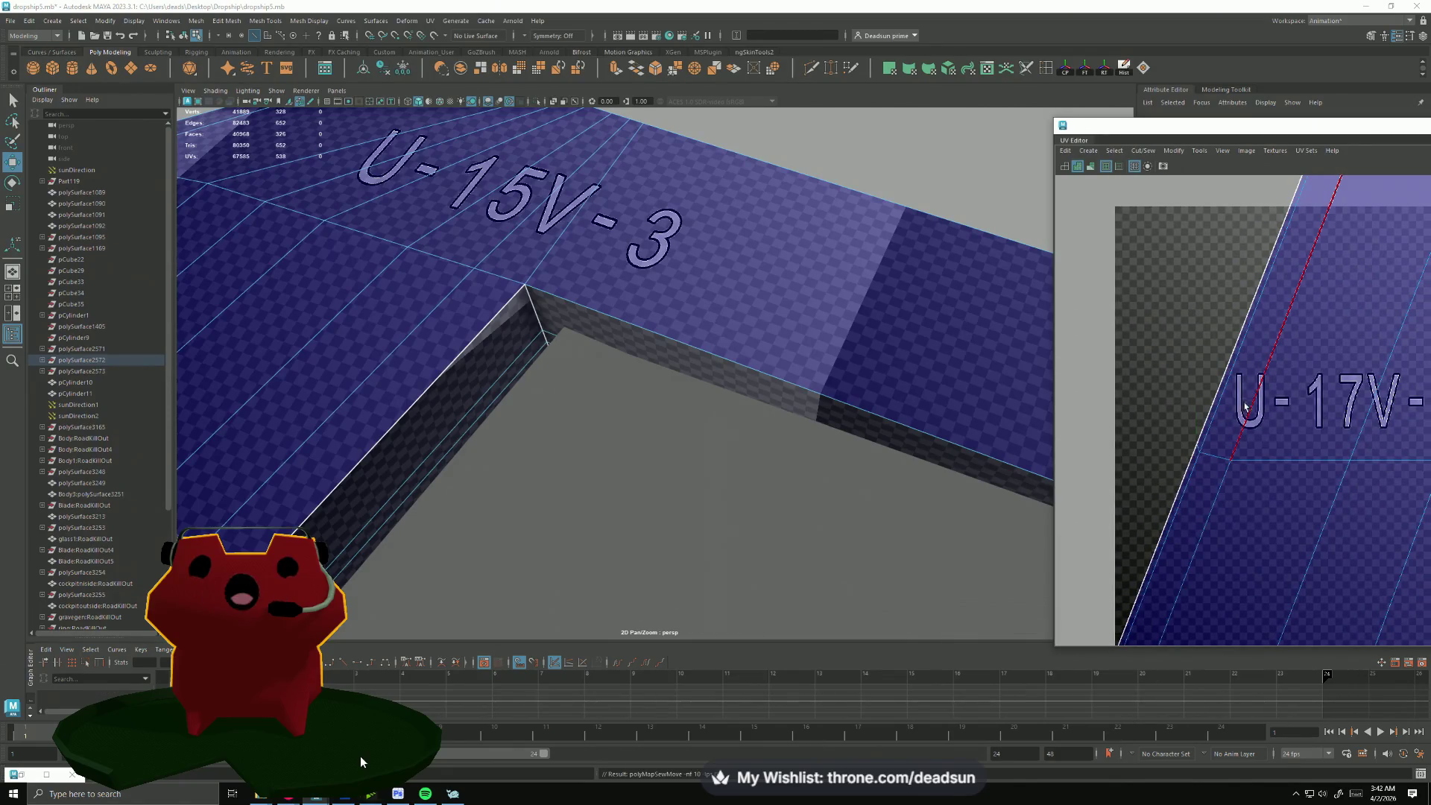
pyautogui.moveTo(1245, 408)
pyautogui.keyDown('alt'); pyautogui.mouseDown(button='middle')
pyautogui.moveTo(1137, 617)
pyautogui.moveTo(1167, 591)
pyautogui.mouseUp(button='middle'); pyautogui.keyUp('alt')
pyautogui.scroll(-3, 1166, 591)
pyautogui.scroll(-2, 1212, 422)
pyautogui.scroll(4, 1211, 422)
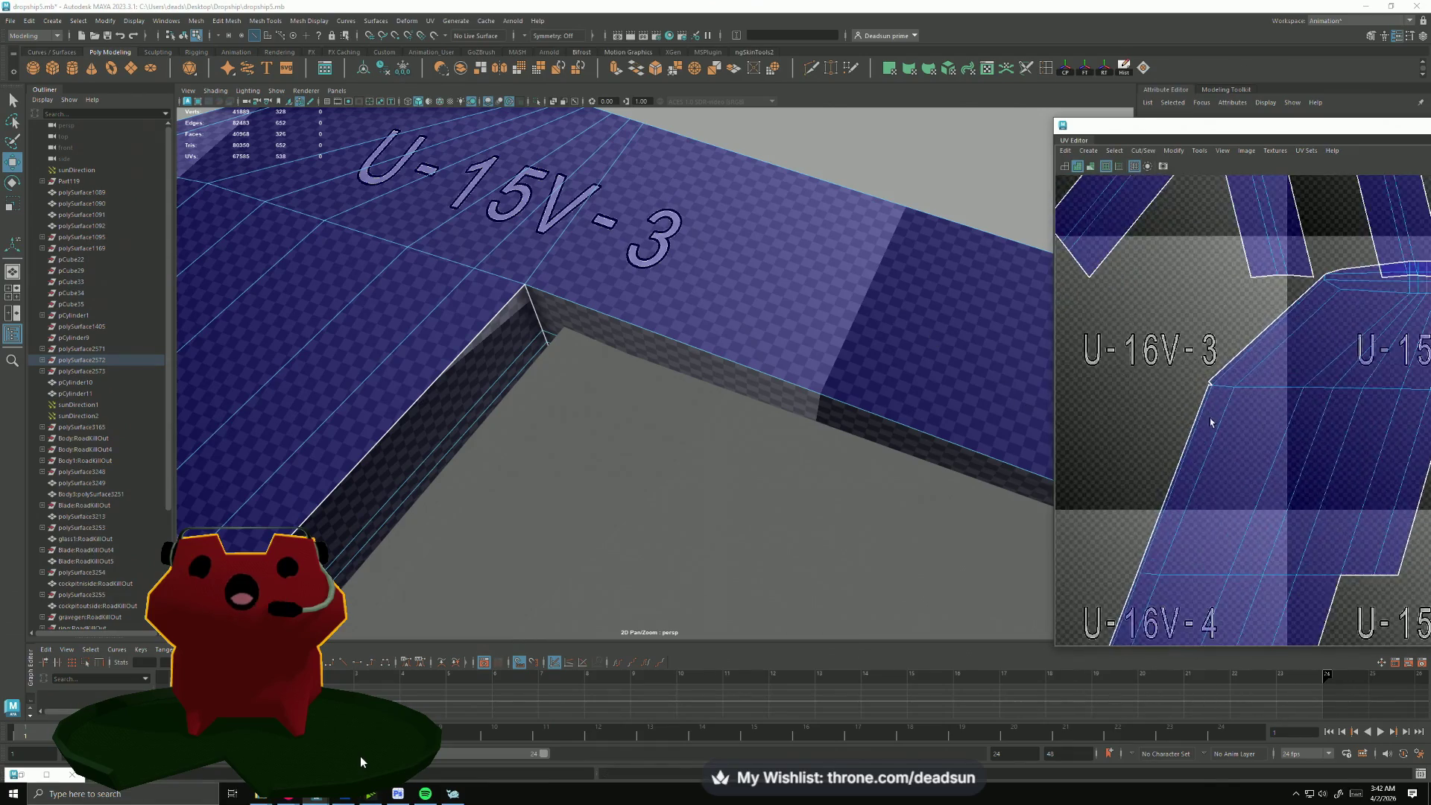
pyautogui.scroll(3, 1211, 422)
# Step: Convert the sewn edge selection to UVs and pan the border from U-16V-4 to U-17V-7
pyautogui.moveTo(1243, 304); pyautogui.dragTo(1245, 277, button='right')
pyautogui.keyDown('shift'); pyautogui.moveTo(1202, 341); pyautogui.dragTo(1207, 380, button='right'); pyautogui.keyUp('shift')
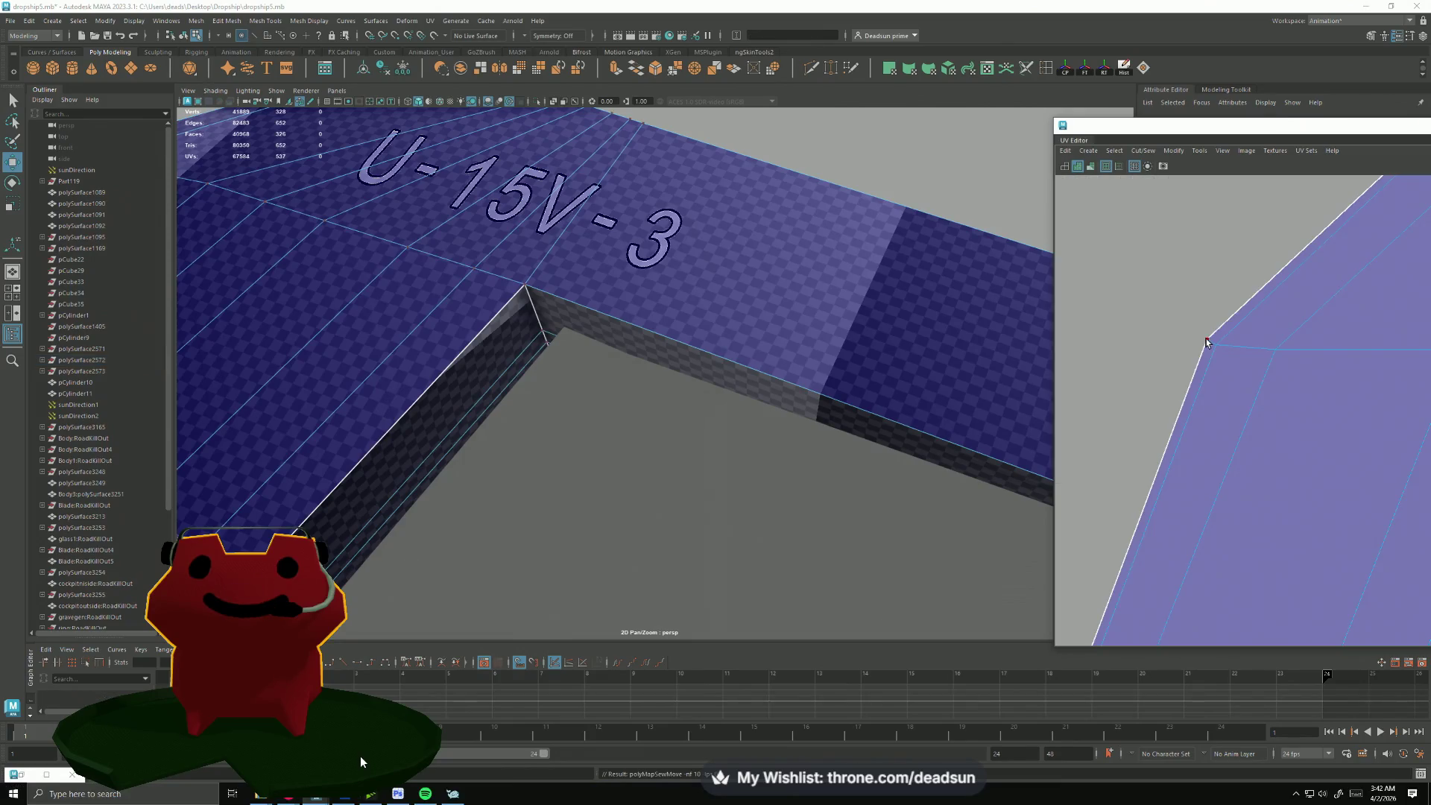
pyautogui.scroll(-2, 1209, 380)
pyautogui.moveTo(1286, 347)
pyautogui.keyDown('alt'); pyautogui.mouseDown(button='middle')
pyautogui.moveTo(1196, 229)
pyautogui.moveTo(1215, 183)
pyautogui.mouseUp(button='middle'); pyautogui.keyUp('alt')
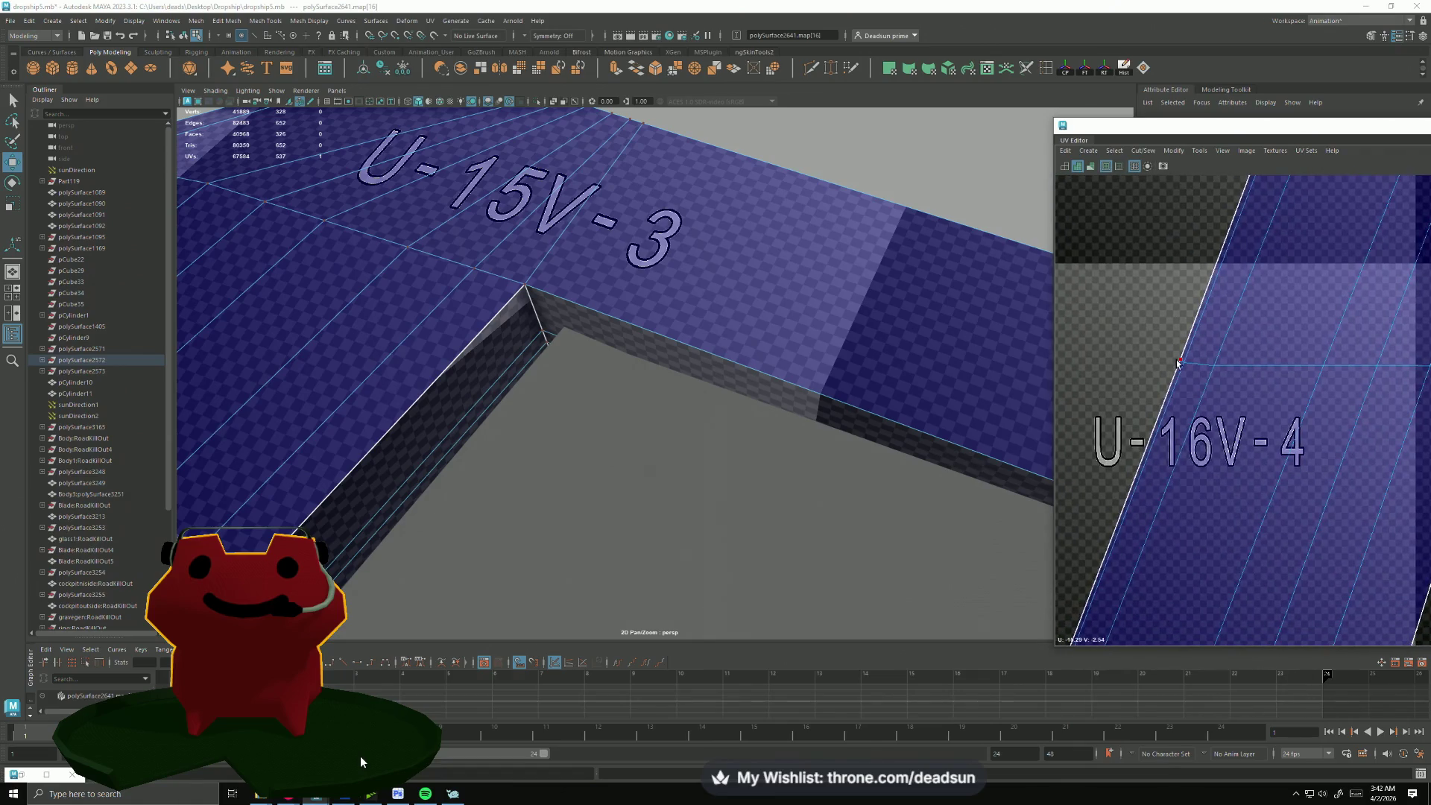
pyautogui.moveTo(1178, 361)
pyautogui.keyDown('alt'); pyautogui.mouseDown(button='middle')
pyautogui.moveTo(1271, 331)
pyautogui.moveTo(1242, 224)
pyautogui.mouseUp(button='middle'); pyautogui.keyUp('alt')
pyautogui.keyDown('alt'); pyautogui.moveTo(1183, 473); pyautogui.dragTo(1208, 281, button='middle'); pyautogui.keyUp('alt')
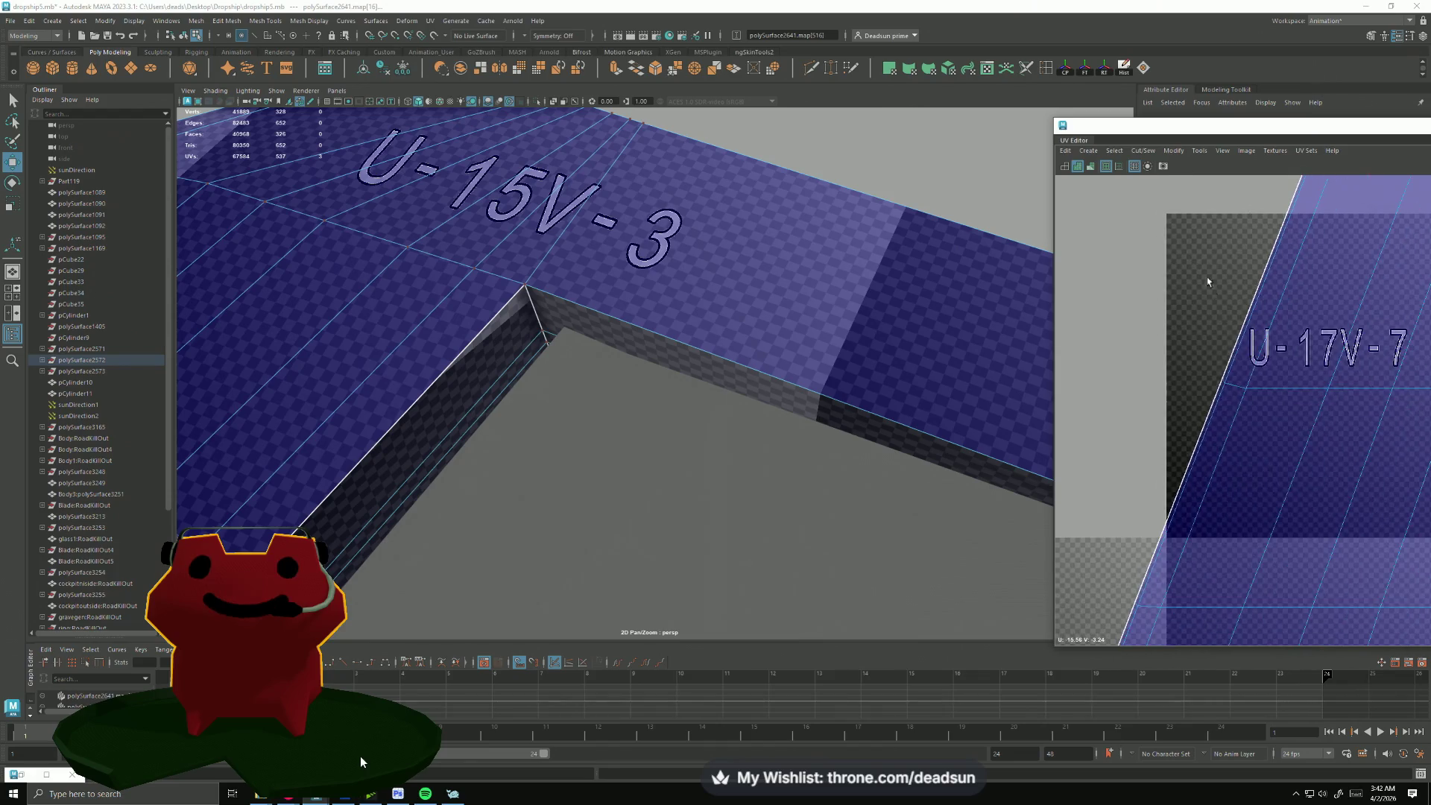
# Step: Follow the shell border through U-18V-8, U-18V-9, U-19V-10 and U-19V-11 down to U-19V-12
pyautogui.moveTo(1136, 477)
pyautogui.keyDown('alt'); pyautogui.mouseDown(button='middle')
pyautogui.moveTo(1156, 393)
pyautogui.moveTo(1180, 428)
pyautogui.mouseUp(button='middle'); pyautogui.keyUp('alt')
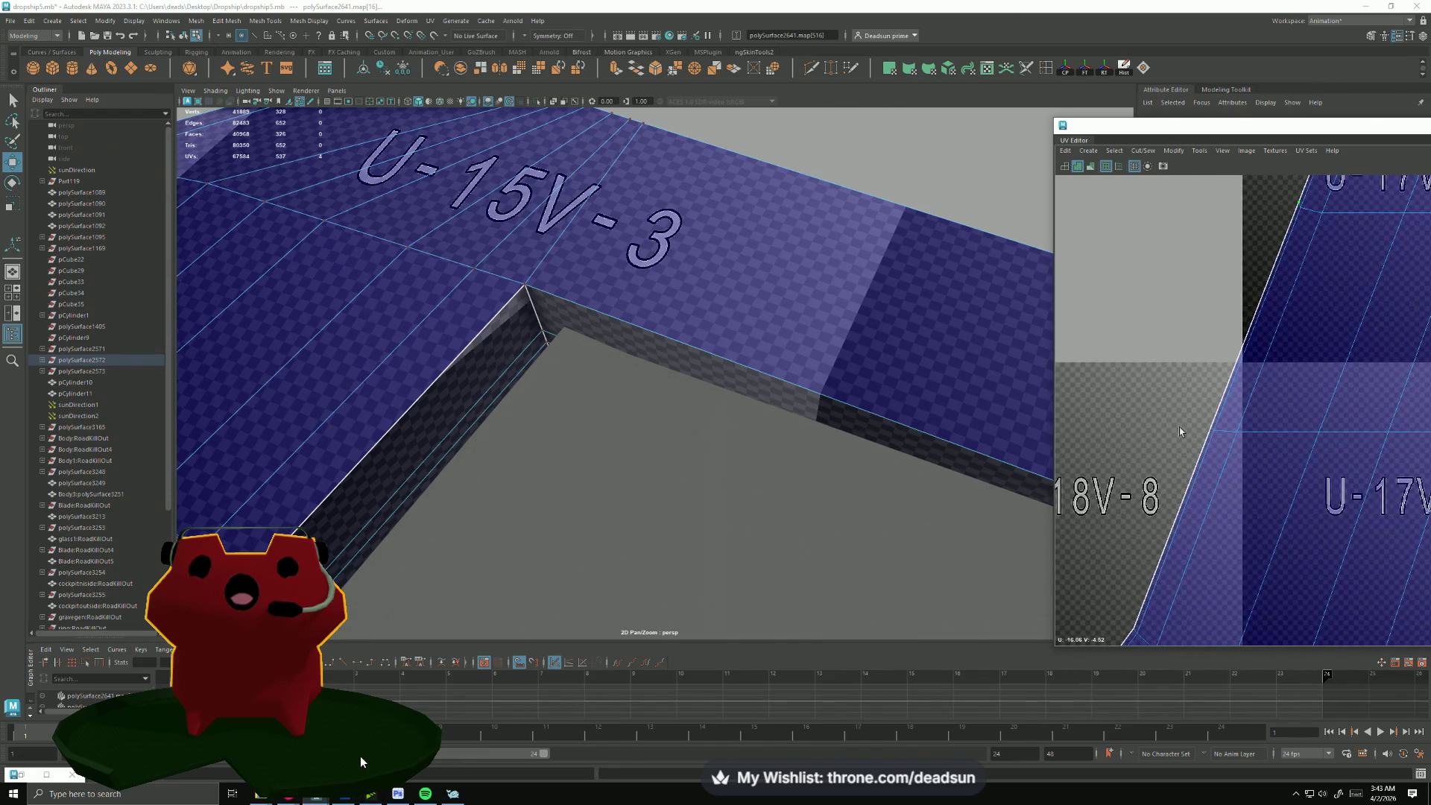
pyautogui.keyDown('alt'); pyautogui.moveTo(1167, 492); pyautogui.dragTo(1205, 402, button='middle'); pyautogui.keyUp('alt')
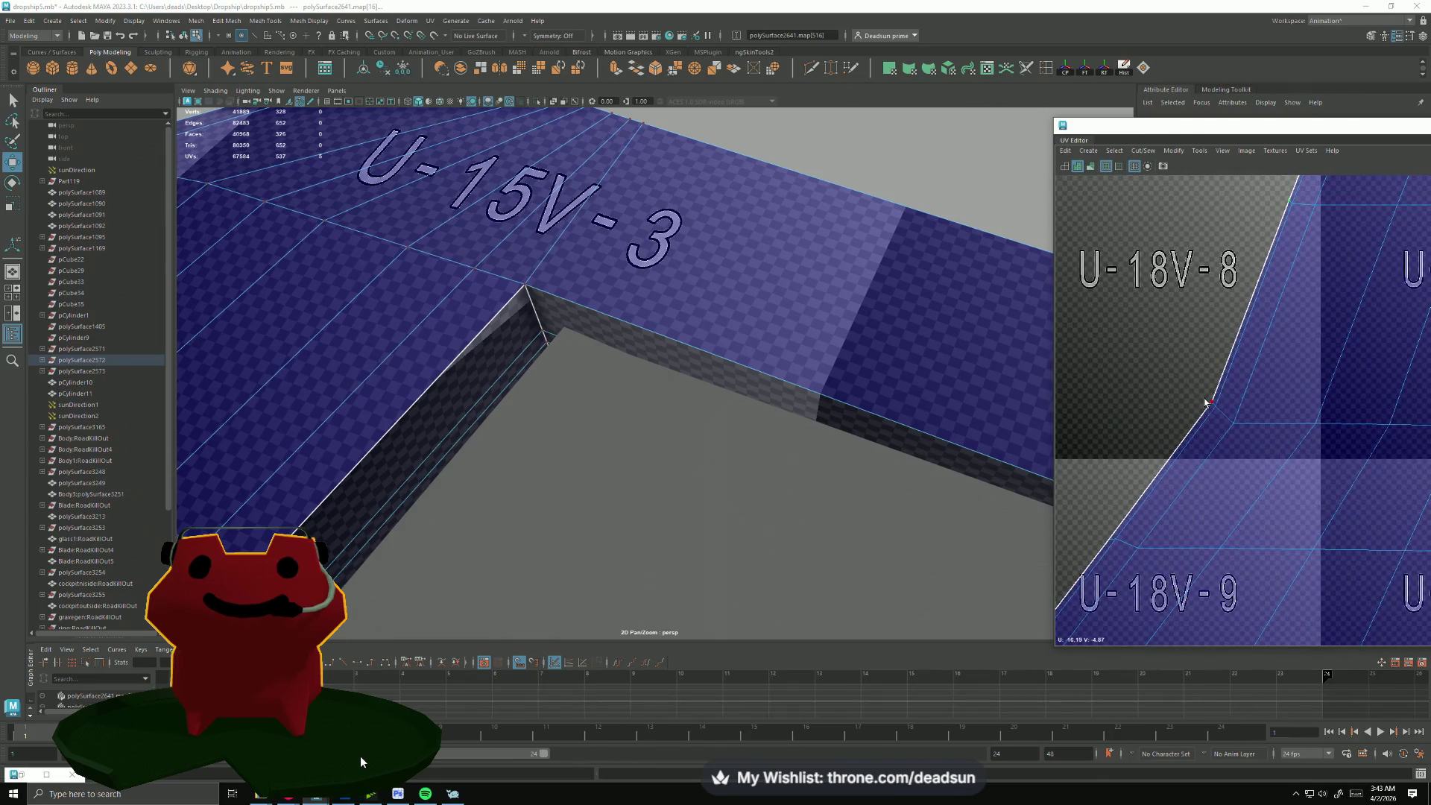
pyautogui.keyDown('alt'); pyautogui.moveTo(1115, 463); pyautogui.dragTo(1257, 322, button='middle'); pyautogui.keyUp('alt')
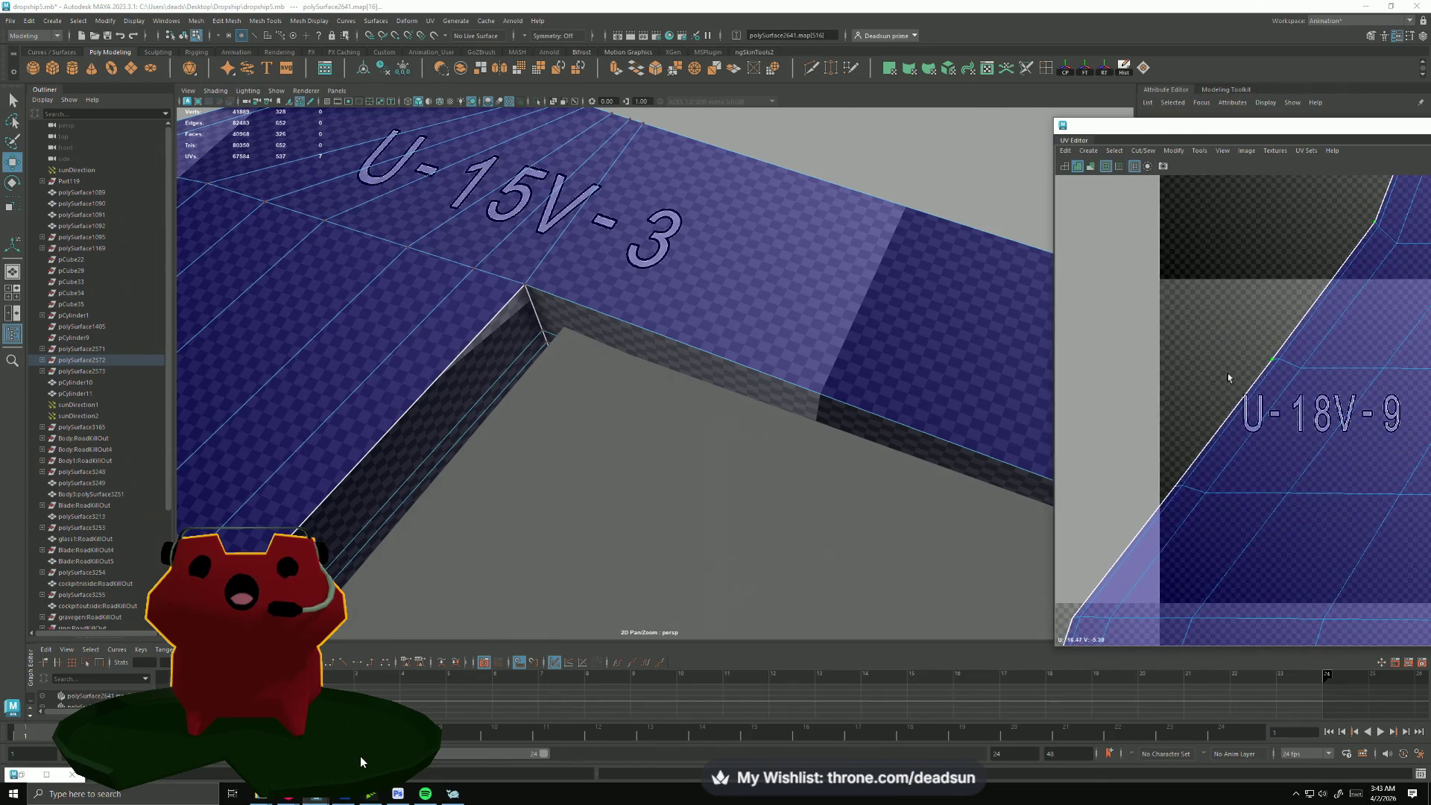
pyautogui.moveTo(1163, 499)
pyautogui.keyDown('alt'); pyautogui.mouseDown(button='middle')
pyautogui.moveTo(1137, 480)
pyautogui.moveTo(1210, 357)
pyautogui.mouseUp(button='middle'); pyautogui.keyUp('alt')
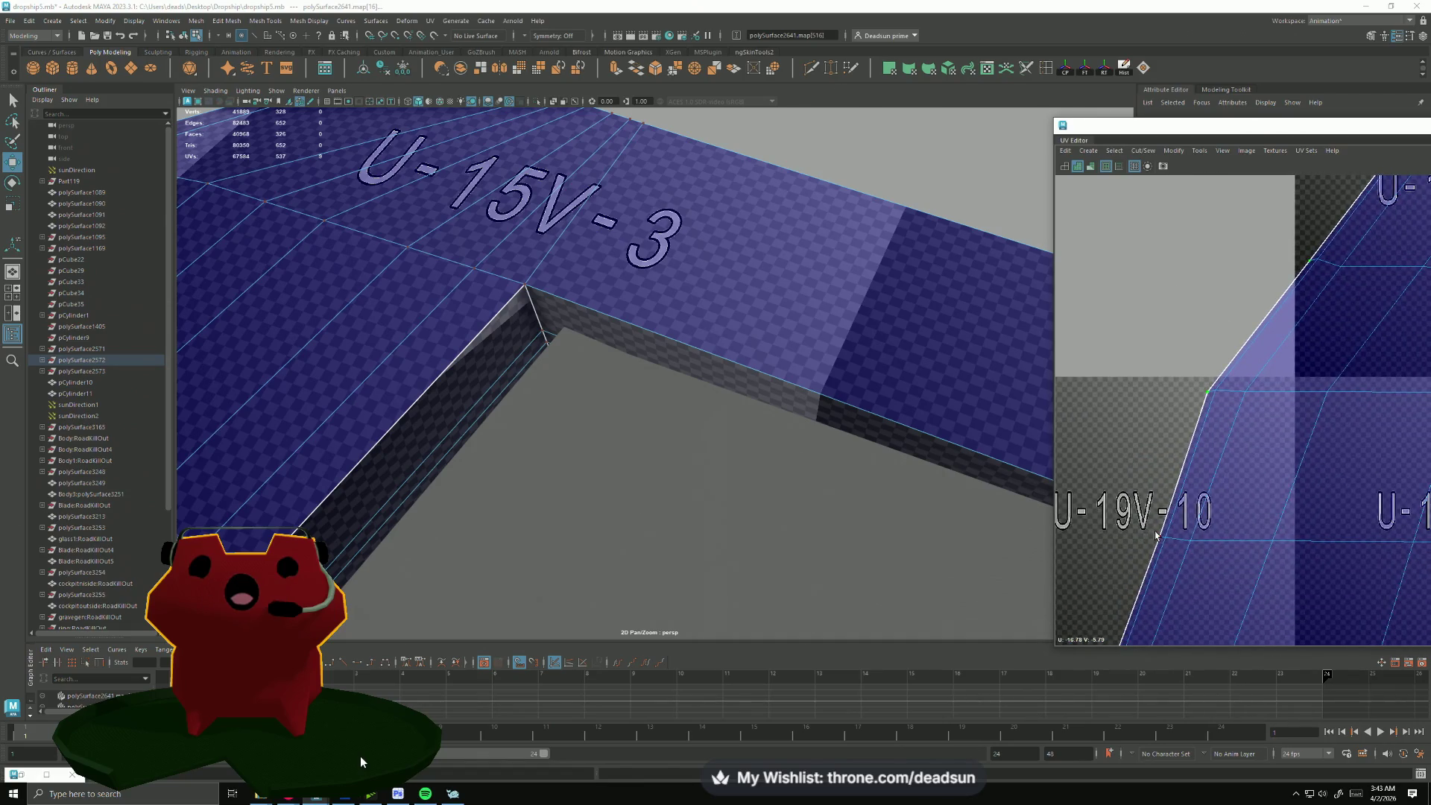
pyautogui.moveTo(1156, 536)
pyautogui.keyDown('alt'); pyautogui.mouseDown(button='middle')
pyautogui.moveTo(1118, 495)
pyautogui.moveTo(1179, 273)
pyautogui.mouseUp(button='middle'); pyautogui.keyUp('alt')
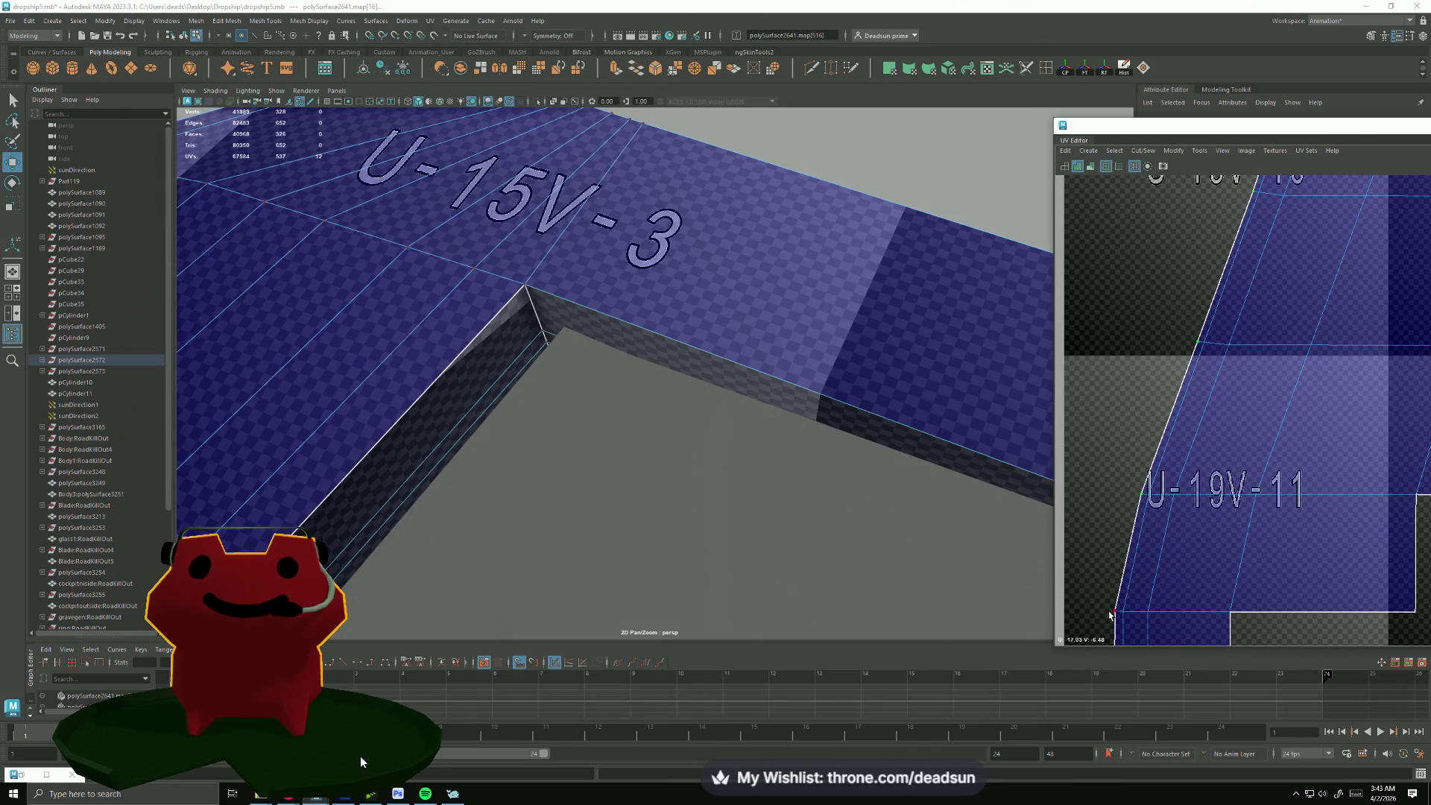
pyautogui.keyDown('alt'); pyautogui.moveTo(1145, 585); pyautogui.dragTo(1235, 438, button='middle'); pyautogui.keyUp('alt')
pyautogui.scroll(-2, 1211, 512)
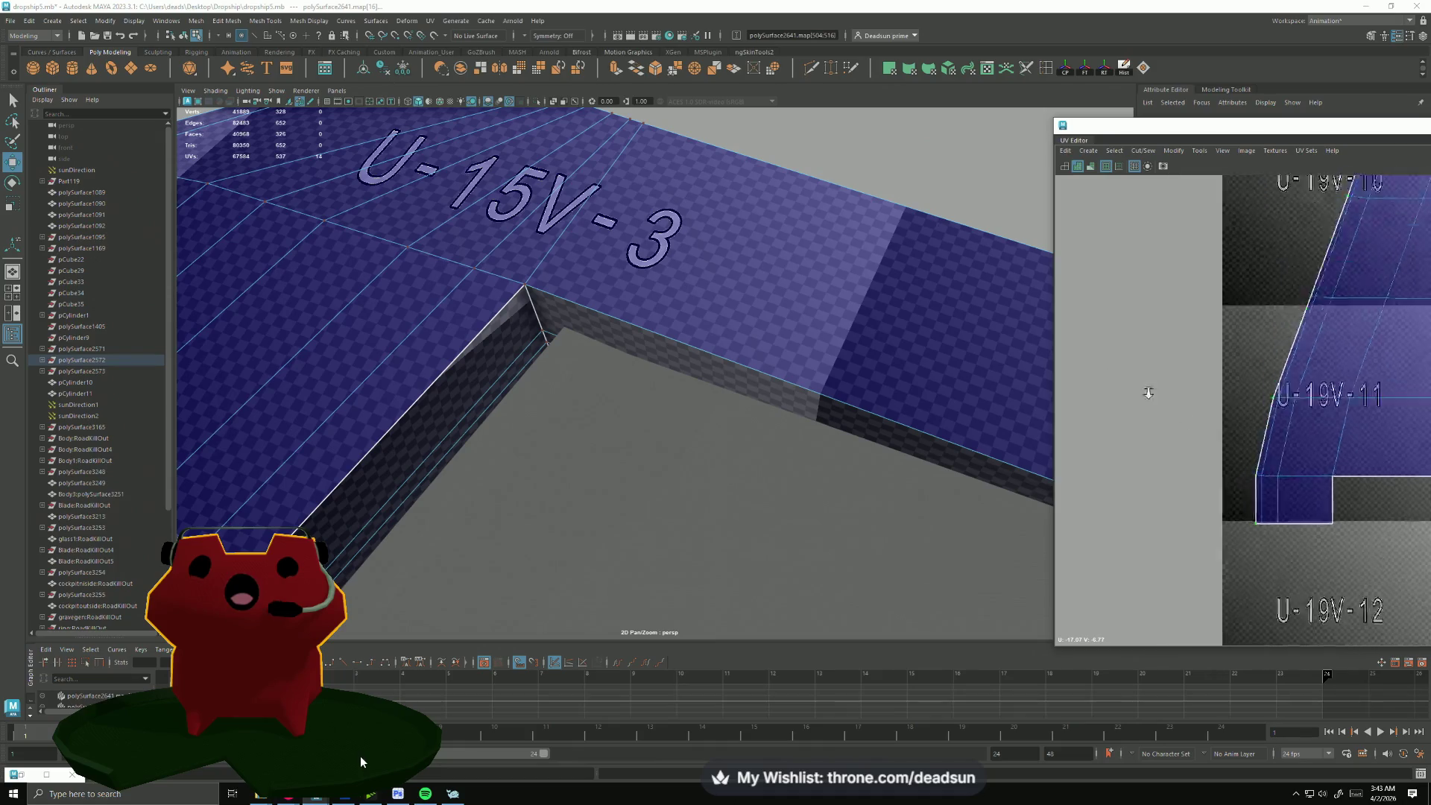
pyautogui.scroll(-2, 1186, 537)
pyautogui.scroll(-2, 1174, 559)
pyautogui.scroll(-2, 1168, 570)
pyautogui.scroll(-1, 1169, 571)
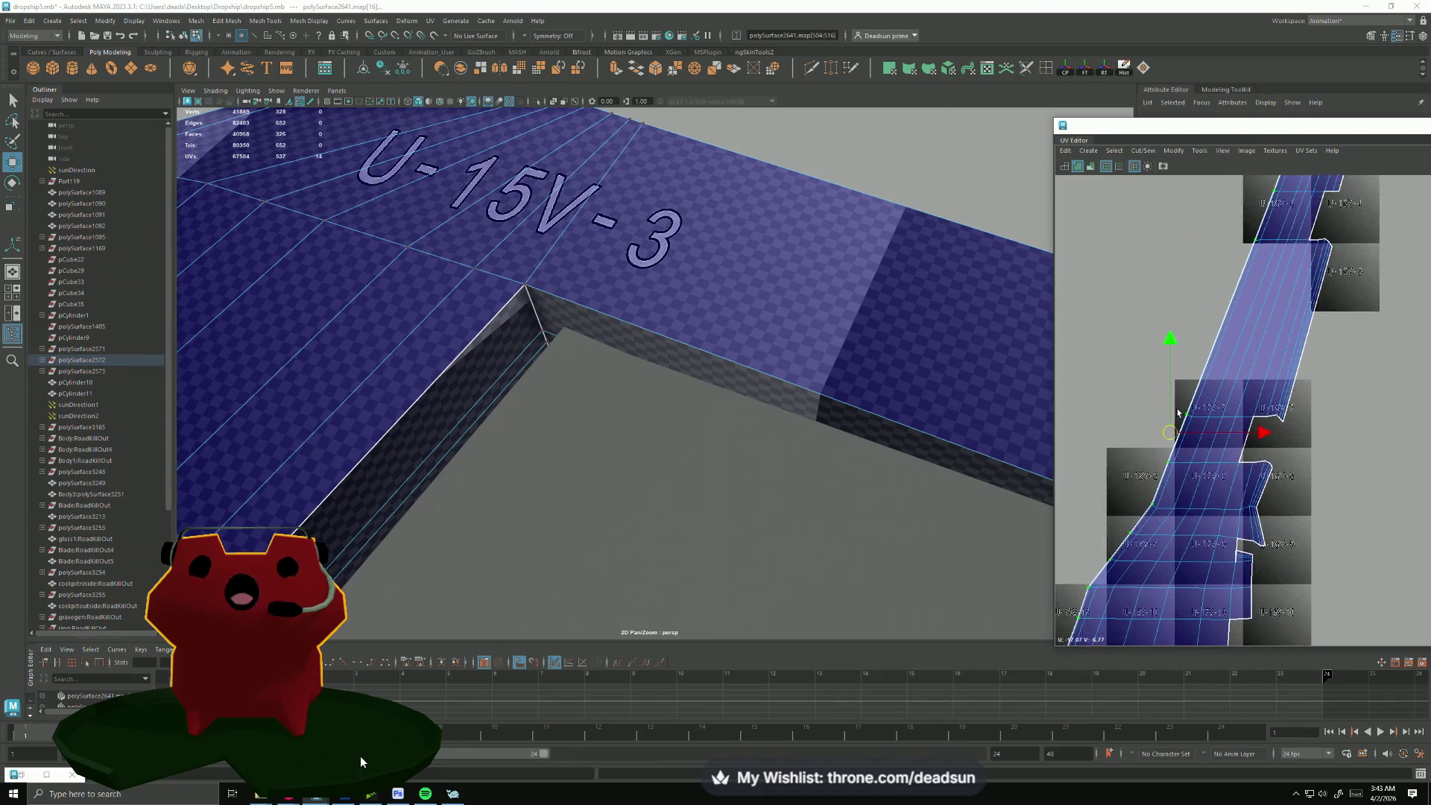
pyautogui.scroll(-2, 1158, 553)
pyautogui.scroll(-1, 1147, 536)
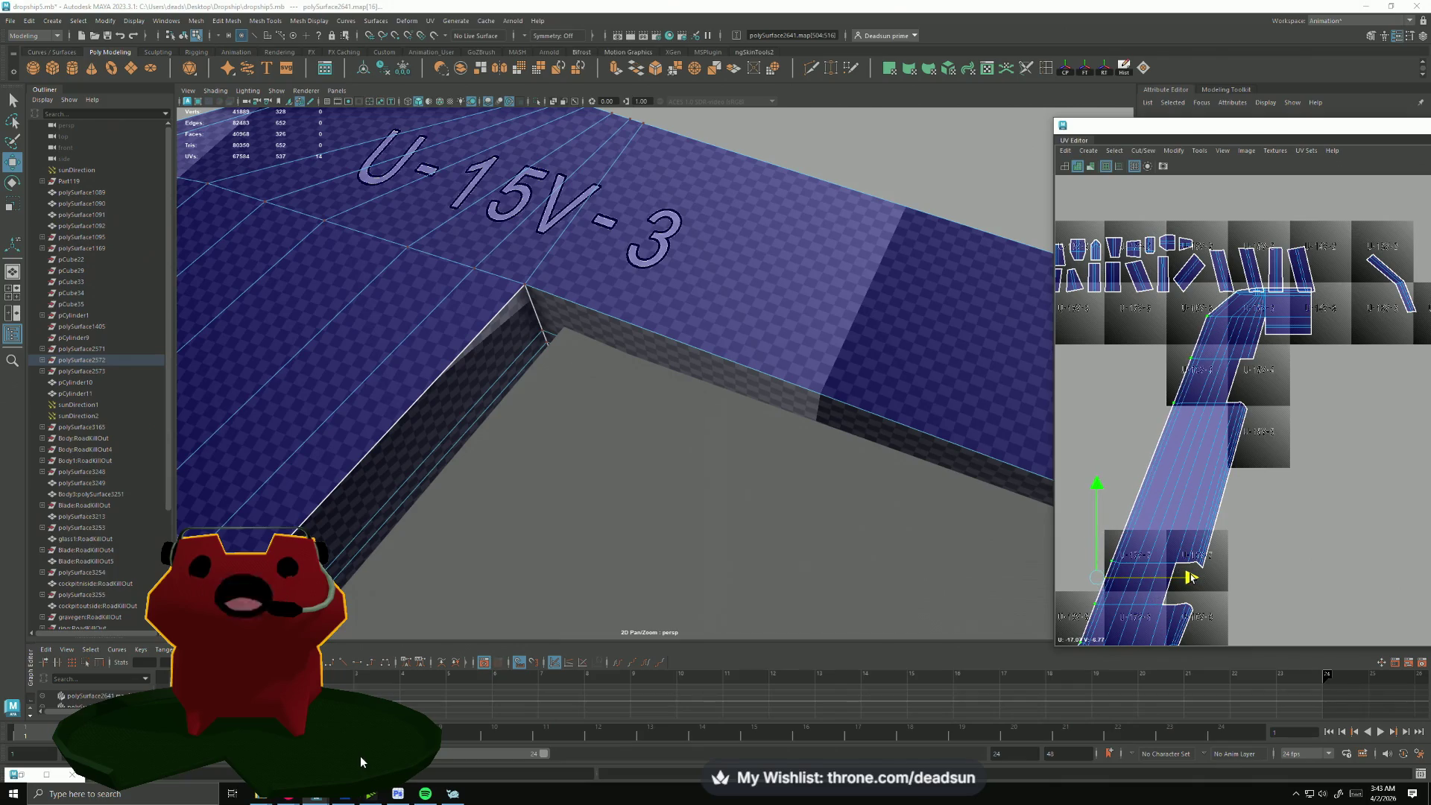
pyautogui.scroll(2, 1189, 578)
pyautogui.scroll(2, 1196, 537)
pyautogui.scroll(2, 1208, 492)
pyautogui.scroll(2, 1220, 441)
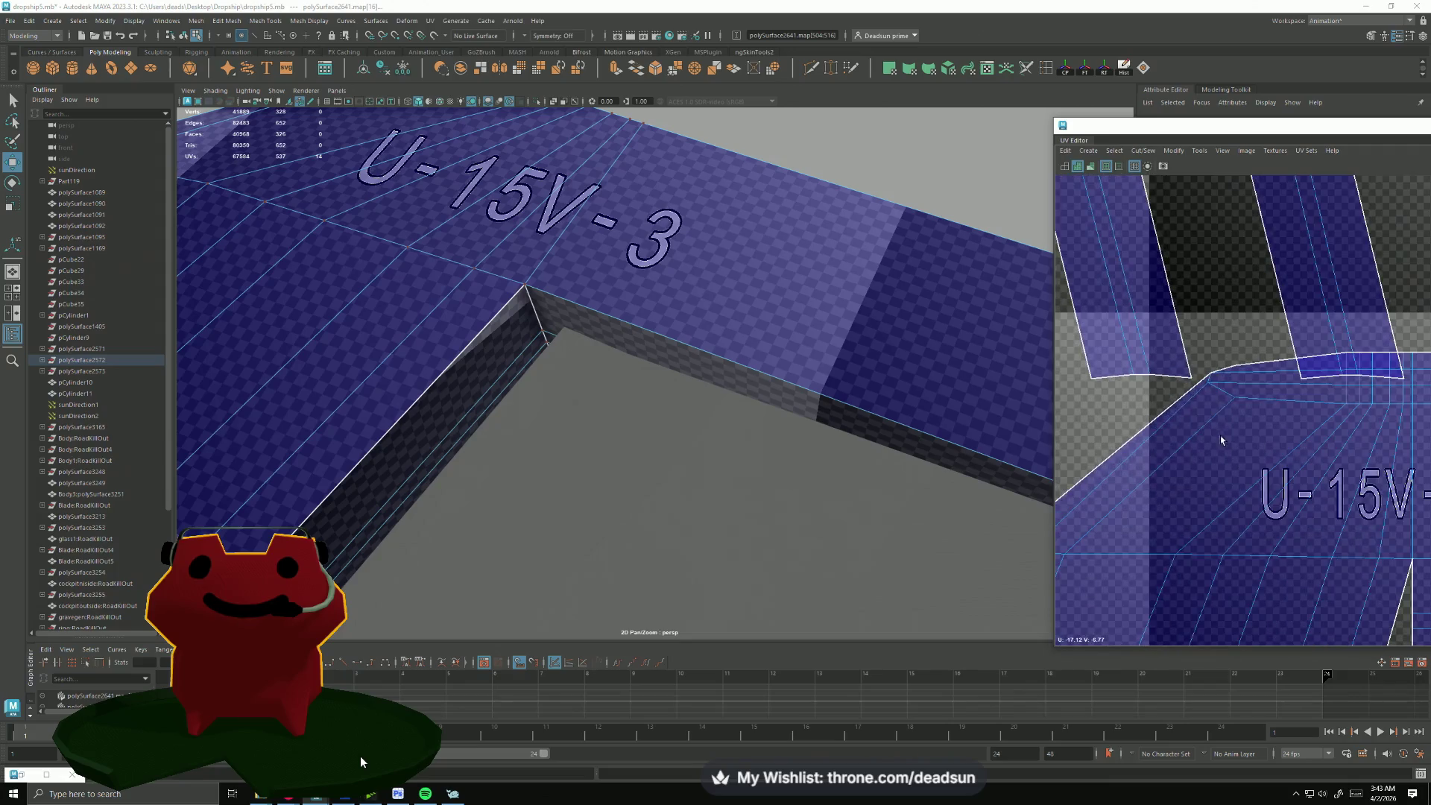
pyautogui.moveTo(1207, 377); pyautogui.dragTo(1200, 370)
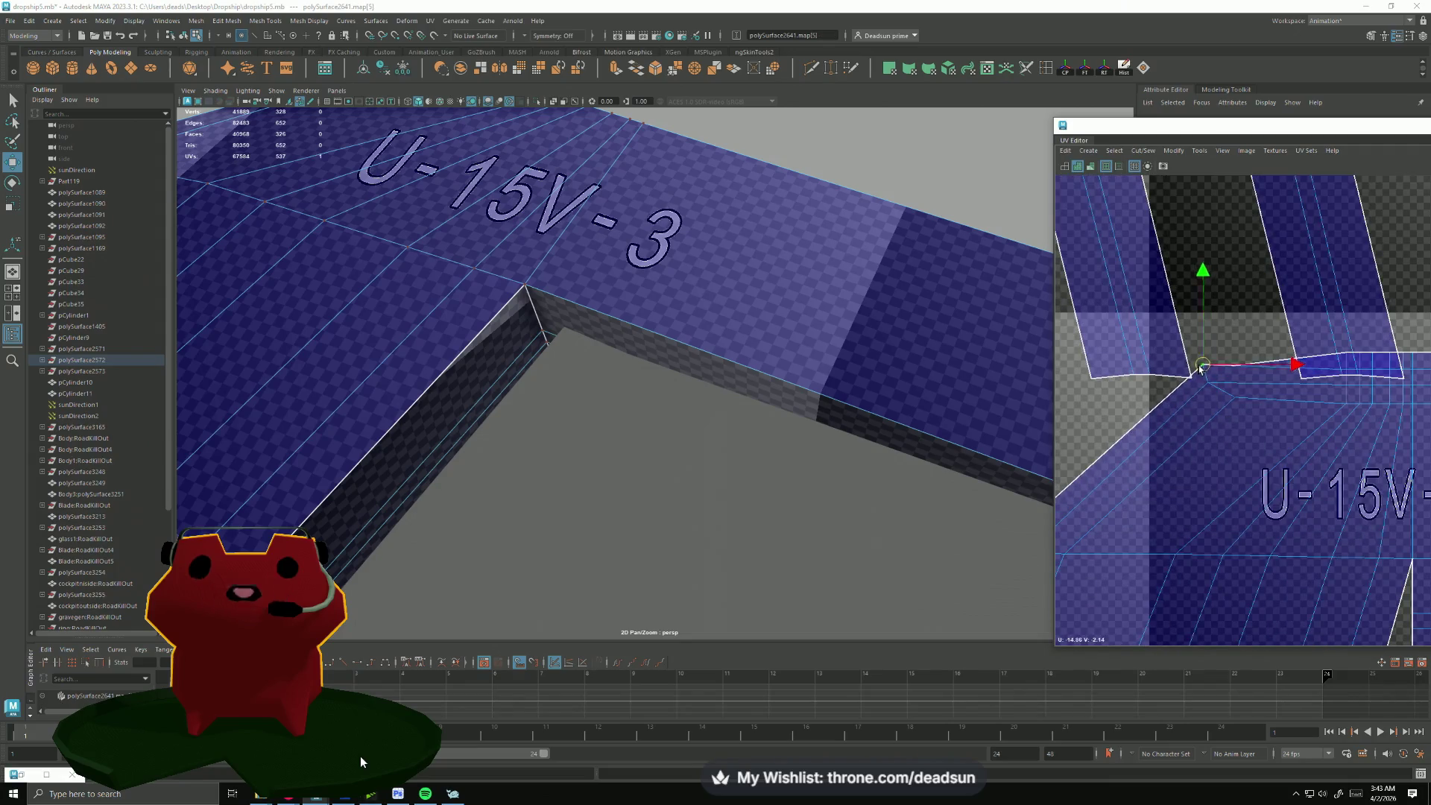
pyautogui.keyDown('alt'); pyautogui.moveTo(1209, 413); pyautogui.dragTo(1260, 519, button='middle'); pyautogui.keyUp('alt')
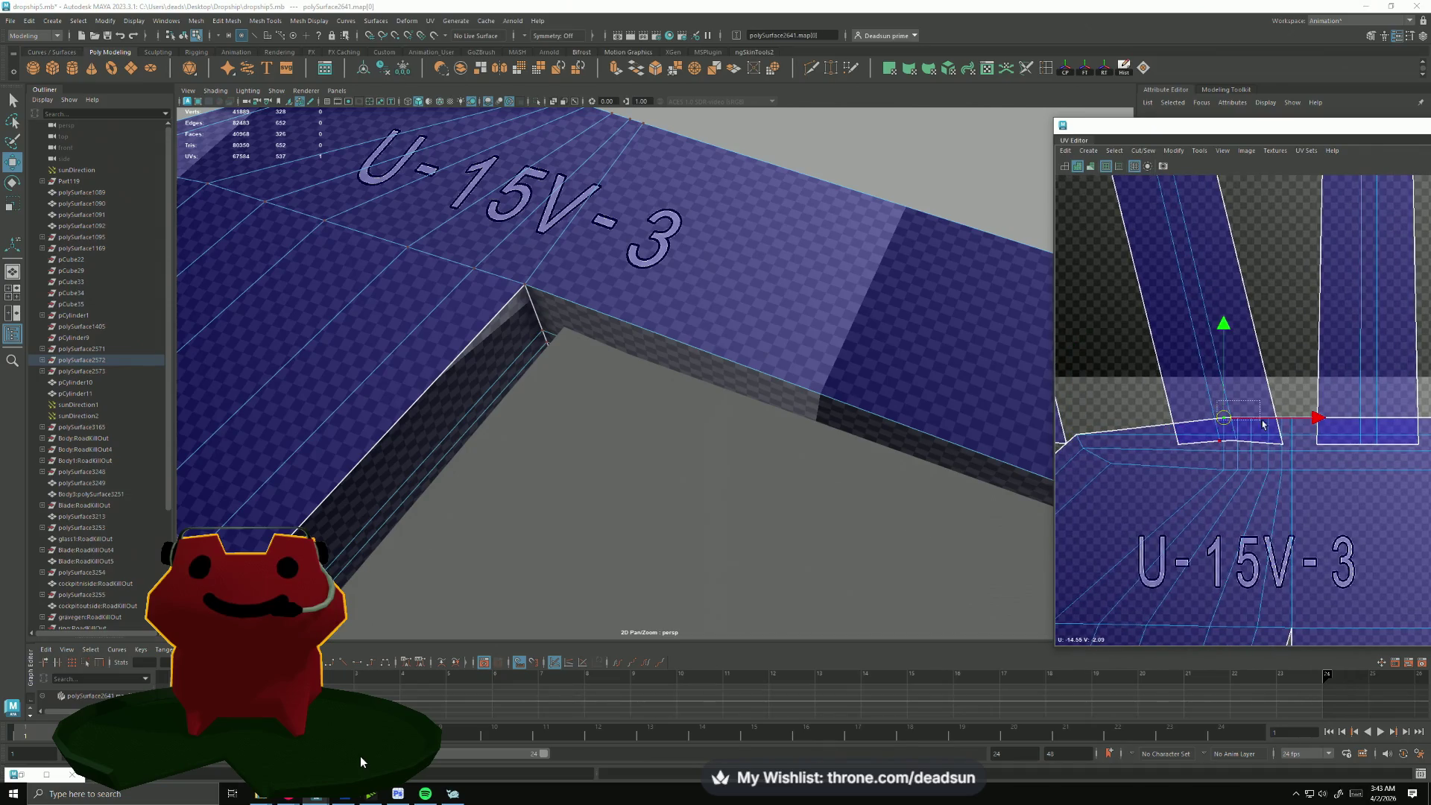
pyautogui.keyDown('alt'); pyautogui.moveTo(1399, 428); pyautogui.dragTo(1316, 411, button='middle'); pyautogui.keyUp('alt')
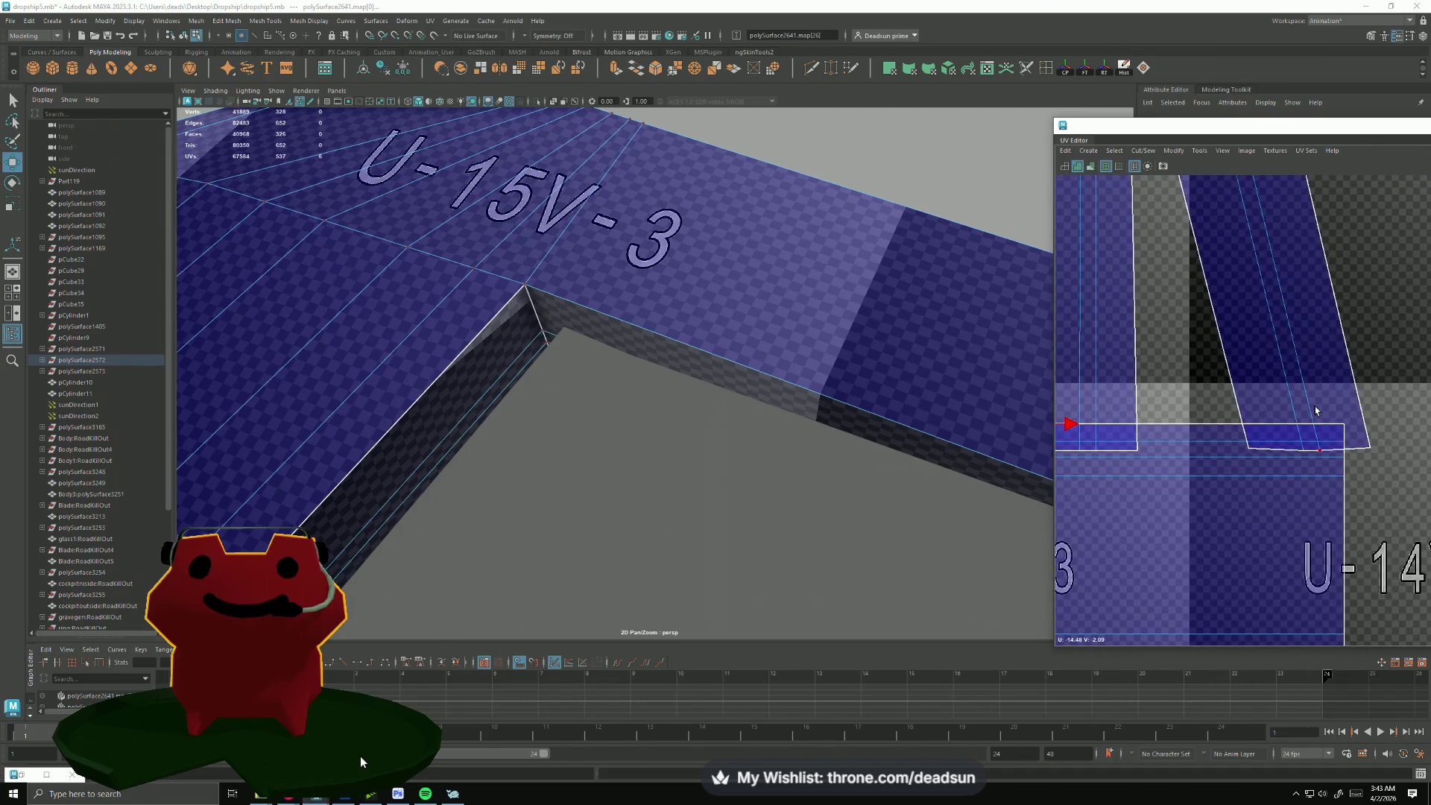
pyautogui.scroll(-2, 1346, 429)
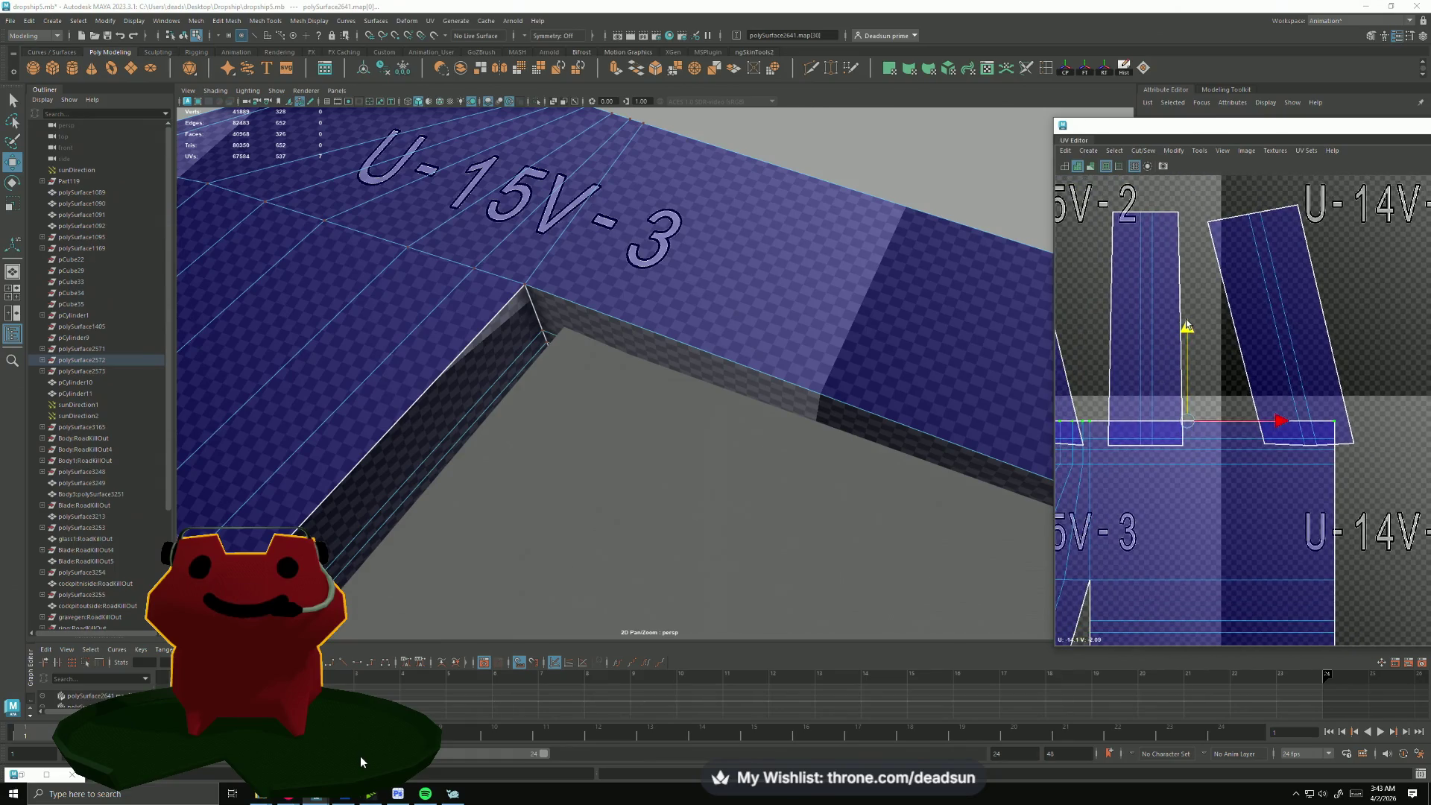
pyautogui.keyDown('alt'); pyautogui.moveTo(1193, 401); pyautogui.dragTo(1241, 257, button='middle'); pyautogui.keyUp('alt')
pyautogui.scroll(-1, 1119, 431)
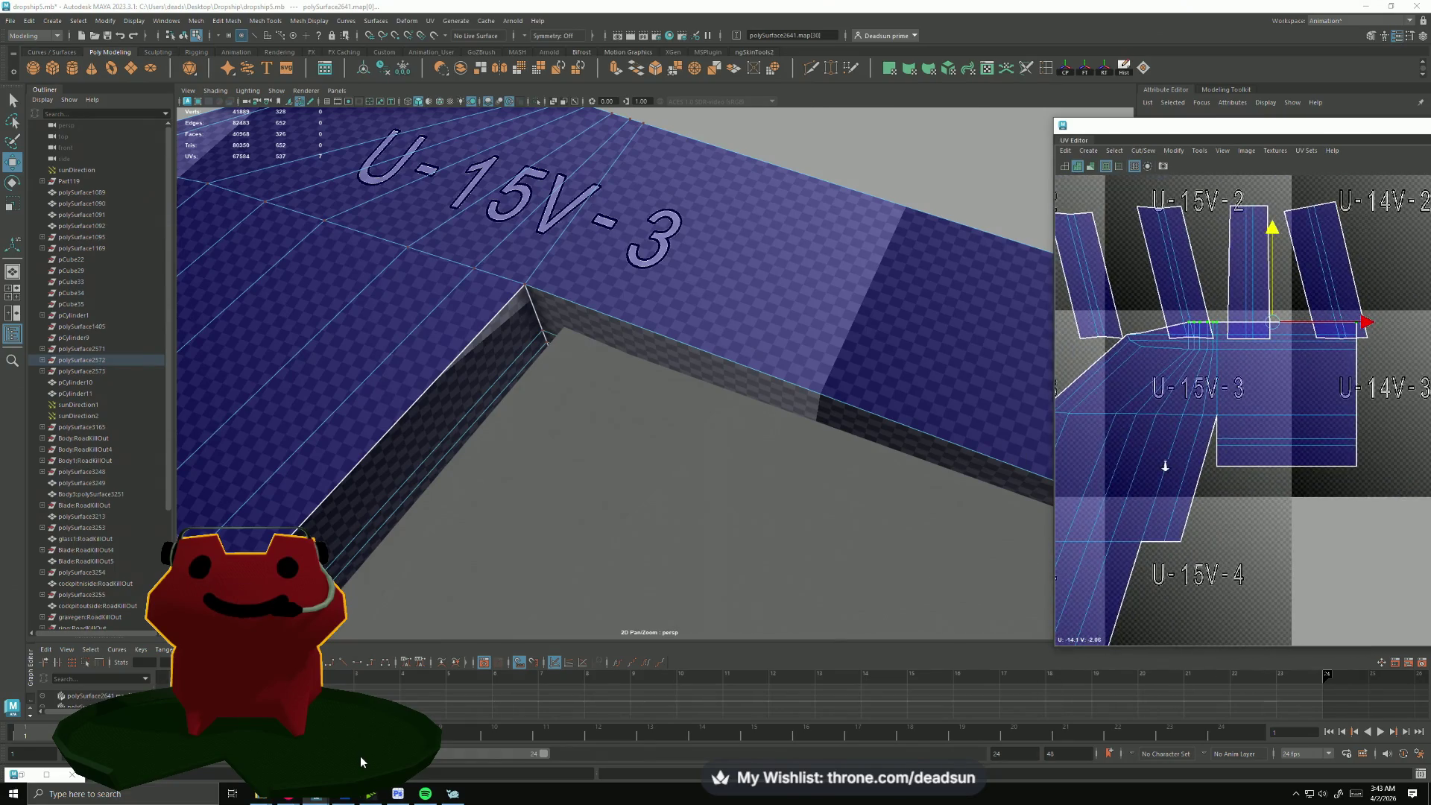
pyautogui.scroll(-2, 1165, 465)
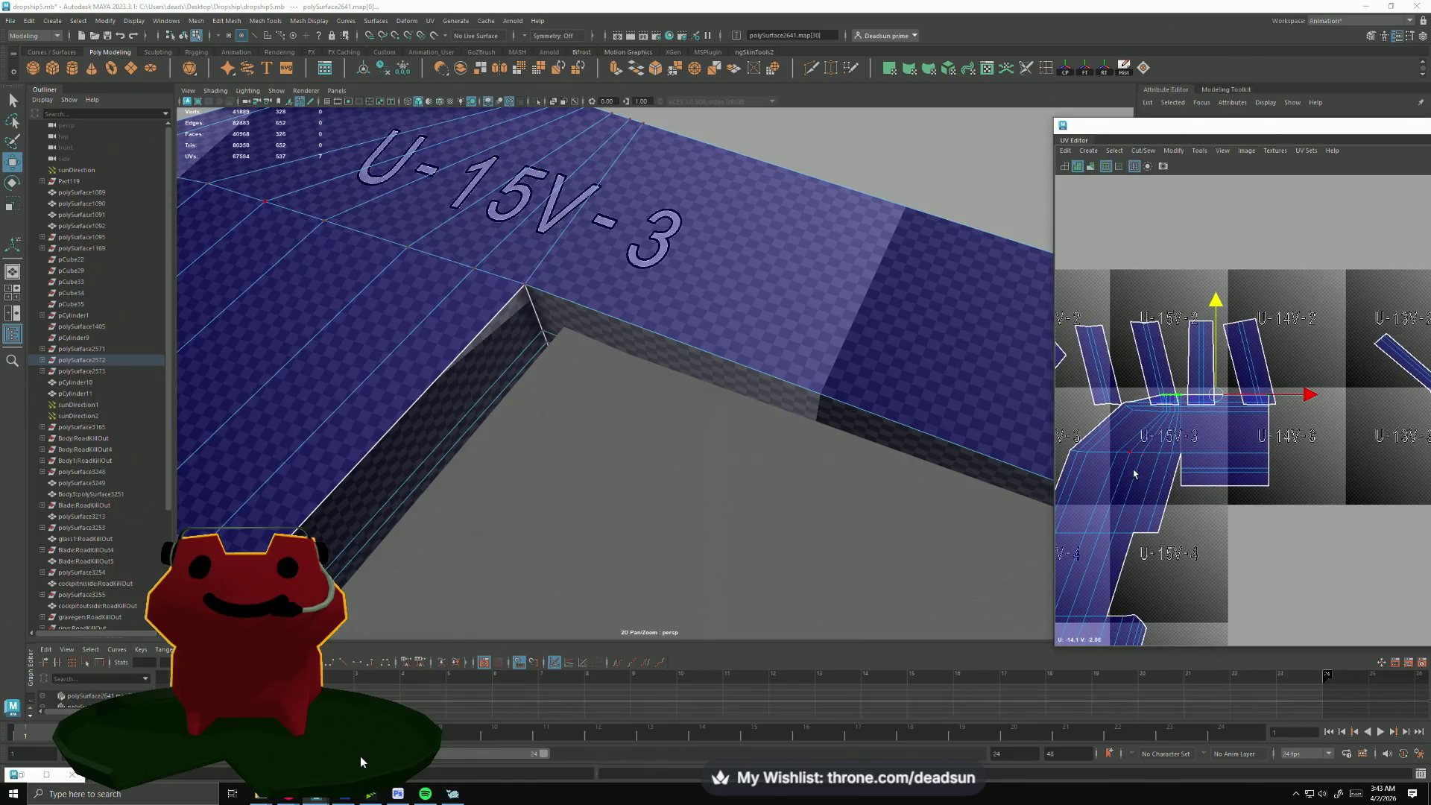
pyautogui.scroll(2, 1152, 391)
pyautogui.scroll(3, 1163, 324)
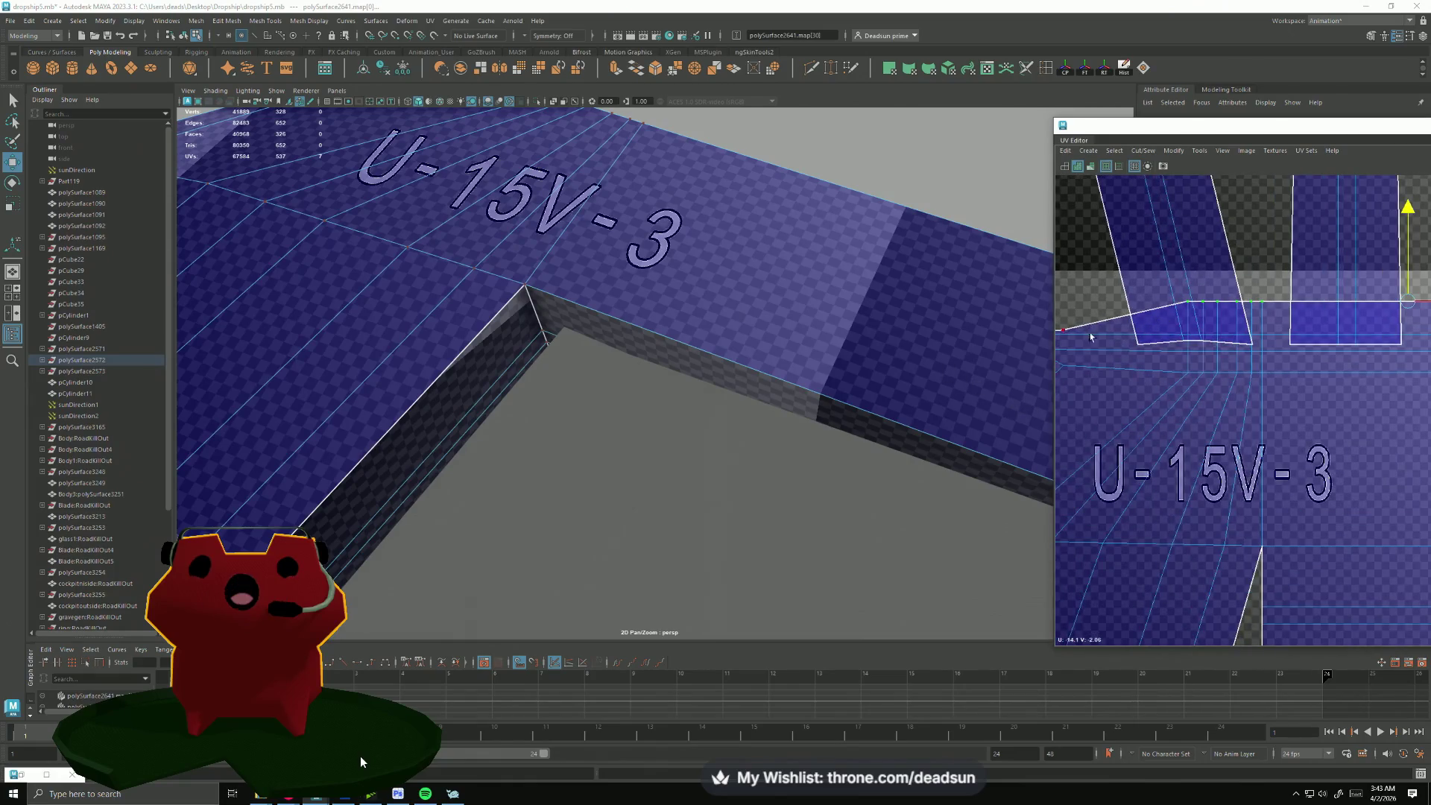
pyautogui.click(1062, 332)
pyautogui.keyDown('alt'); pyautogui.moveTo(1065, 332); pyautogui.dragTo(1174, 319, button='middle'); pyautogui.keyUp('alt')
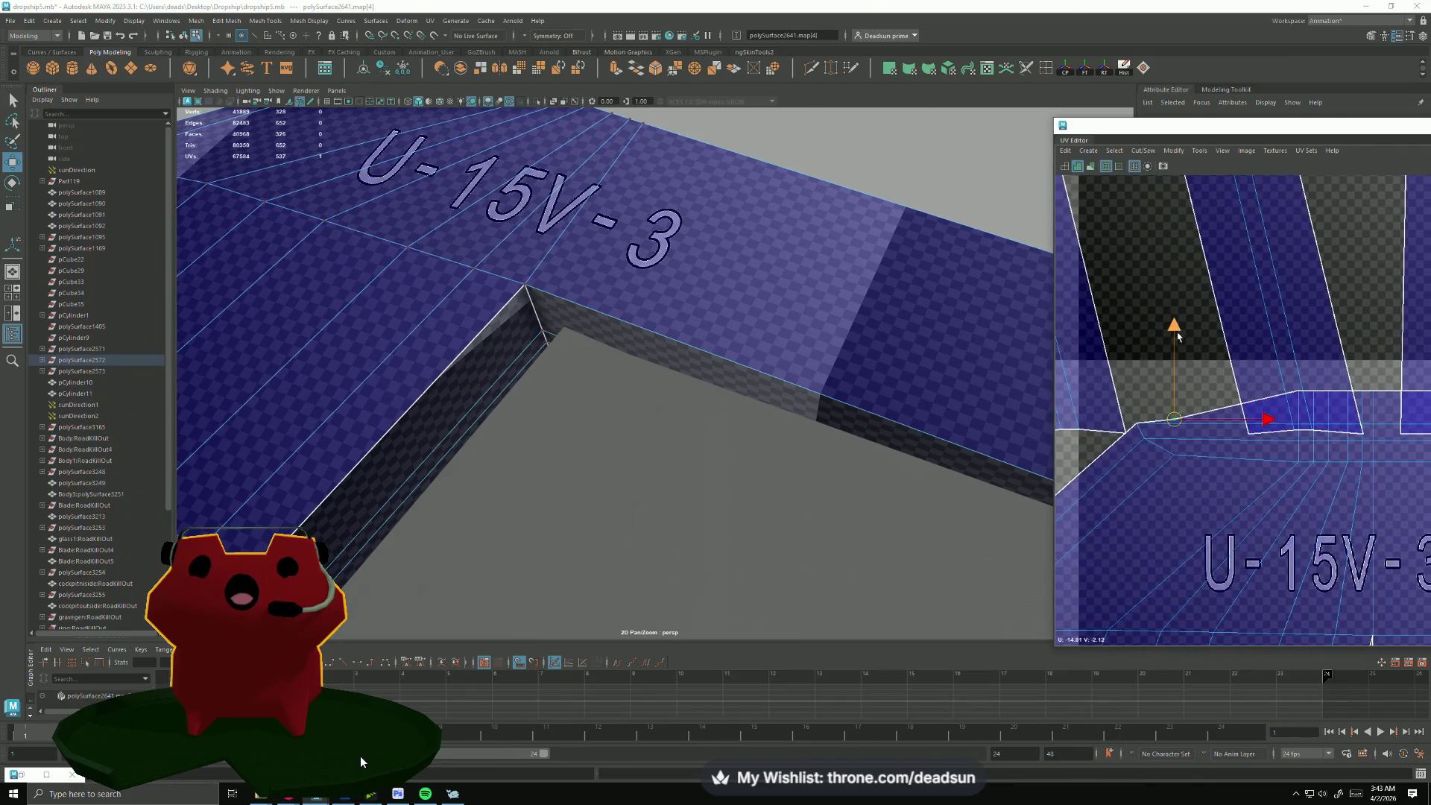
pyautogui.scroll(-3, 1174, 345)
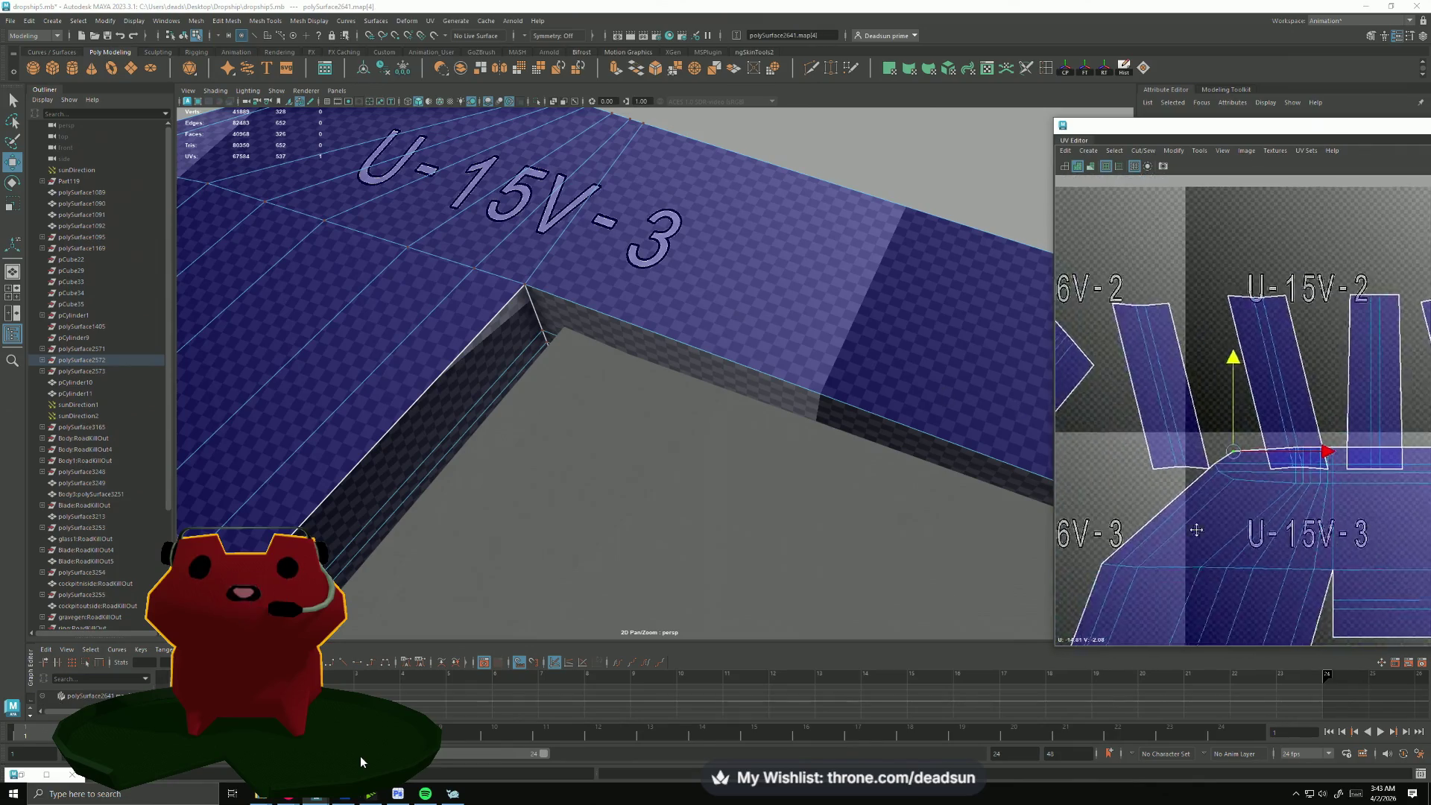
pyautogui.scroll(-2, 1152, 425)
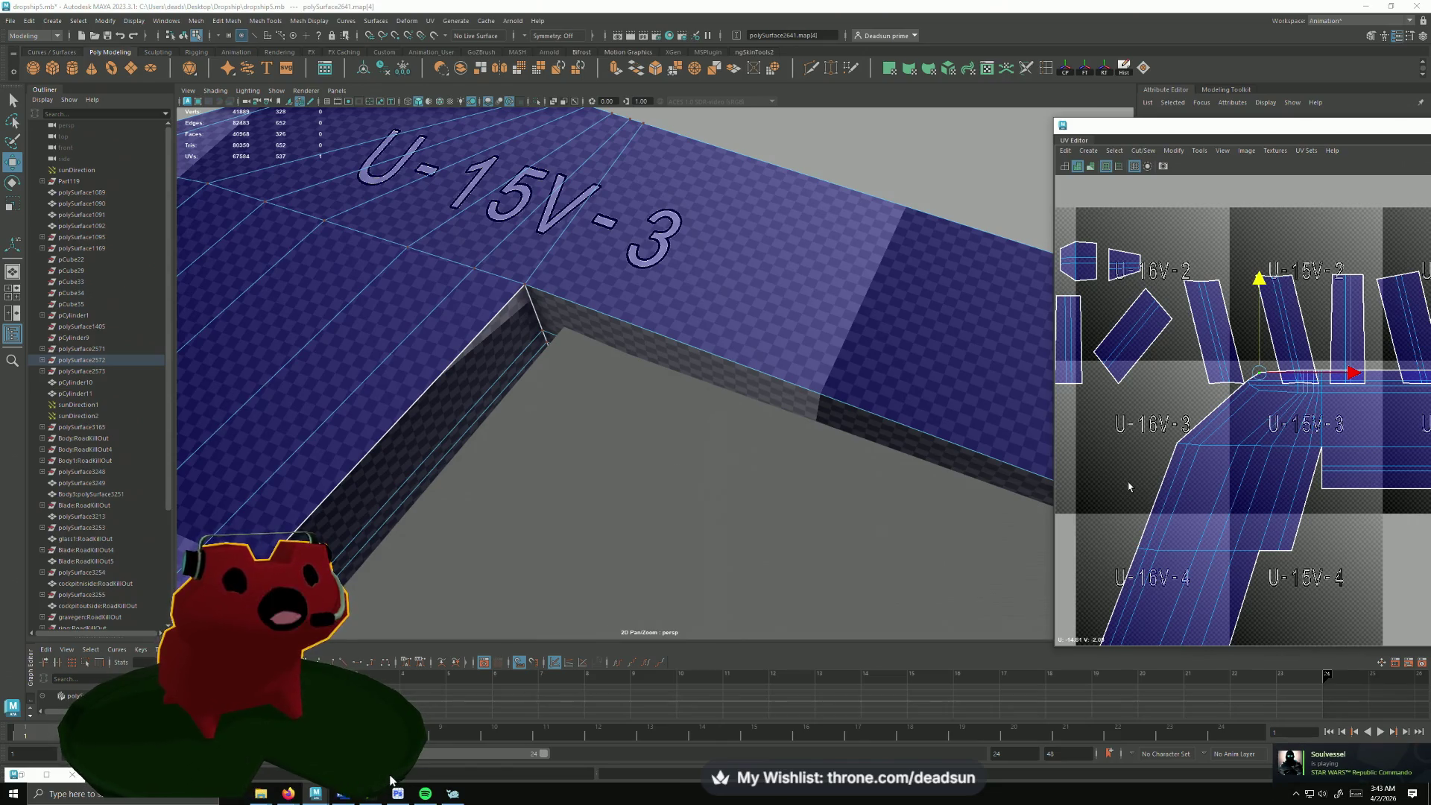
pyautogui.scroll(-3, 1012, 353)
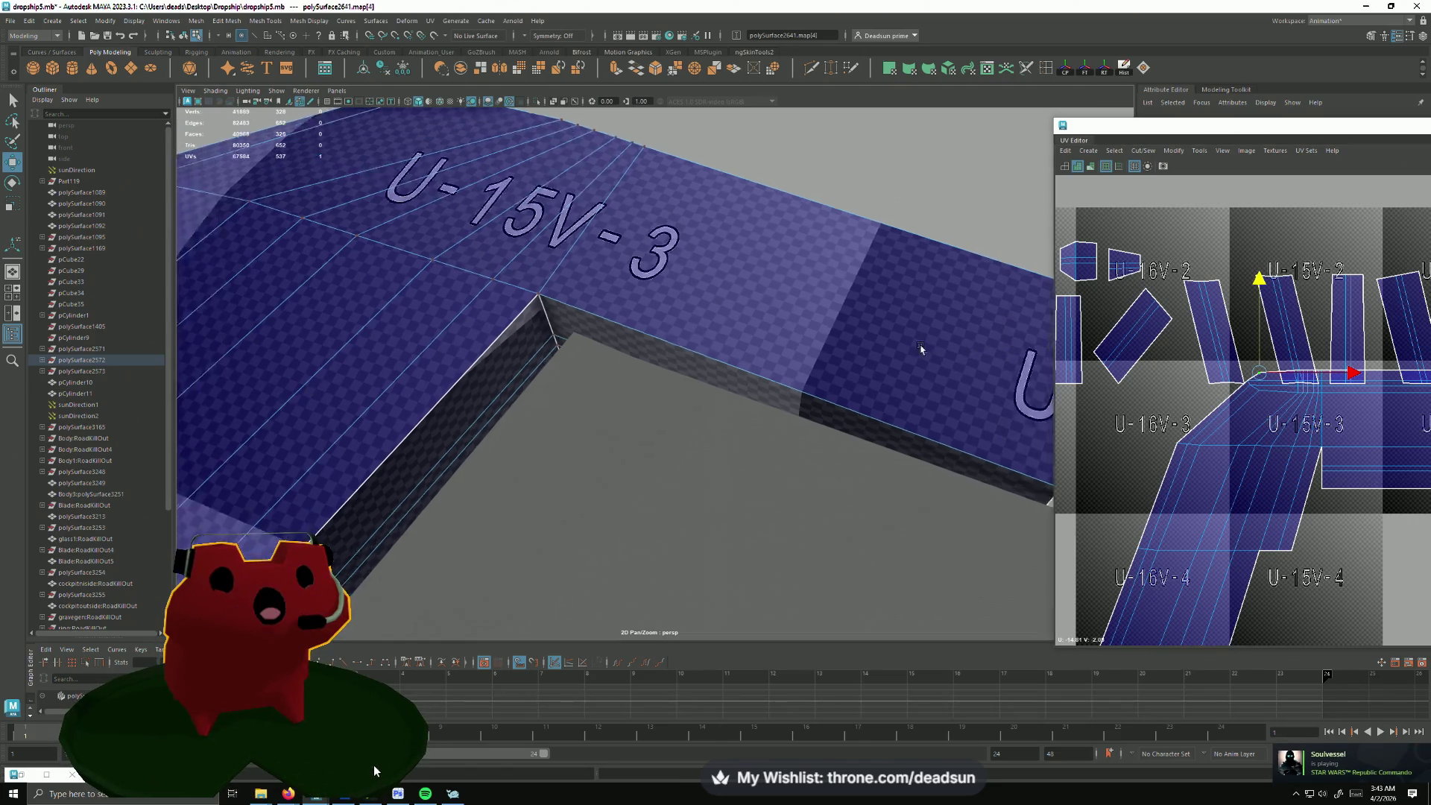
# Step: Frame and orbit to the chosen wing edge, then Sew it so its UV shells merge
pyautogui.moveTo(927, 351)
pyautogui.keyDown('alt'); pyautogui.mouseDown()
pyautogui.moveTo(544, 320)
pyautogui.moveTo(606, 374)
pyautogui.moveTo(558, 351)
pyautogui.moveTo(773, 400)
pyautogui.moveTo(665, 455)
pyautogui.moveTo(605, 443)
pyautogui.moveTo(642, 434)
pyautogui.moveTo(610, 419)
pyautogui.moveTo(511, 474)
pyautogui.moveTo(590, 450)
pyautogui.moveTo(603, 413)
pyautogui.moveTo(547, 488)
pyautogui.moveTo(496, 497)
pyautogui.moveTo(459, 565)
pyautogui.moveTo(522, 645)
pyautogui.mouseUp(); pyautogui.keyUp('alt')
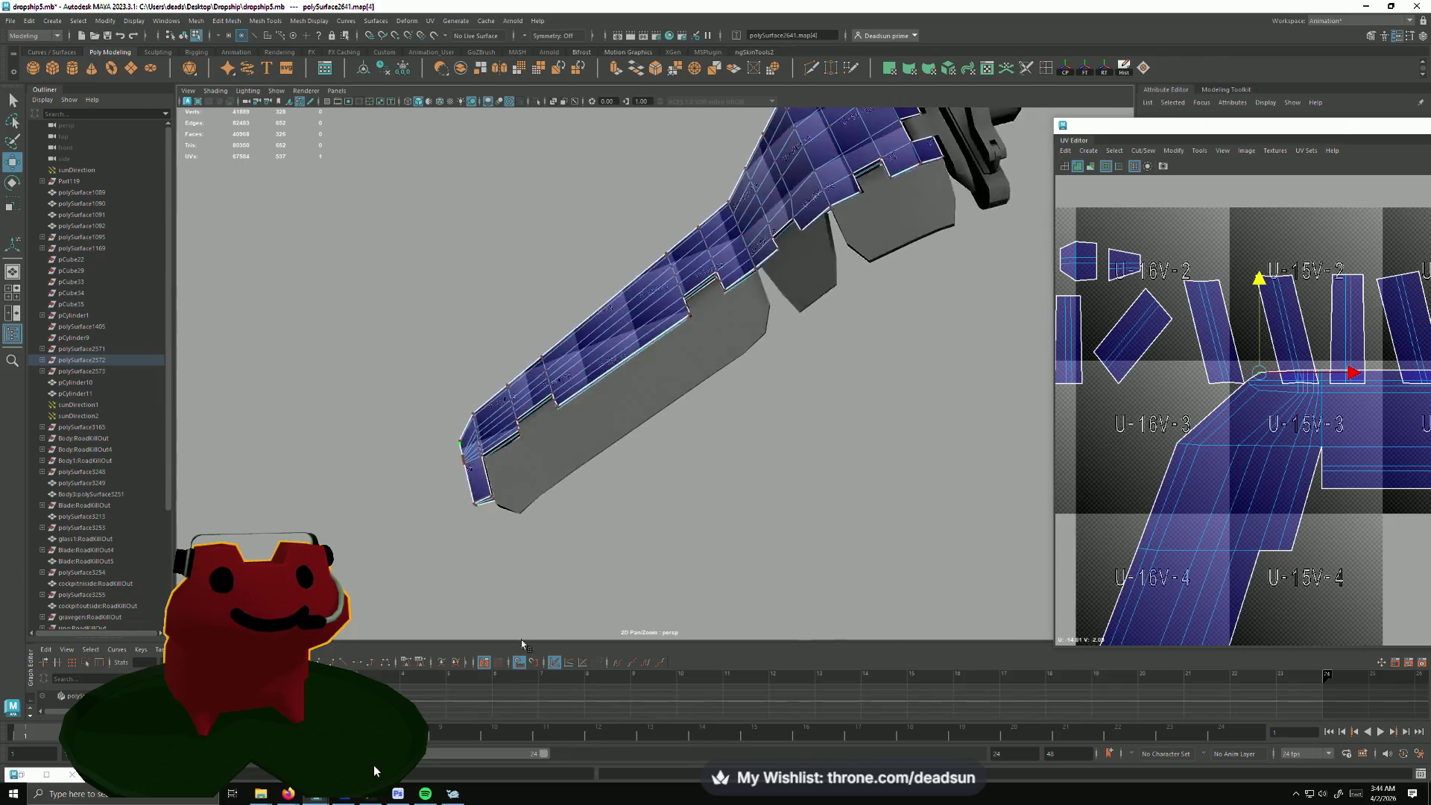
pyautogui.press('f')
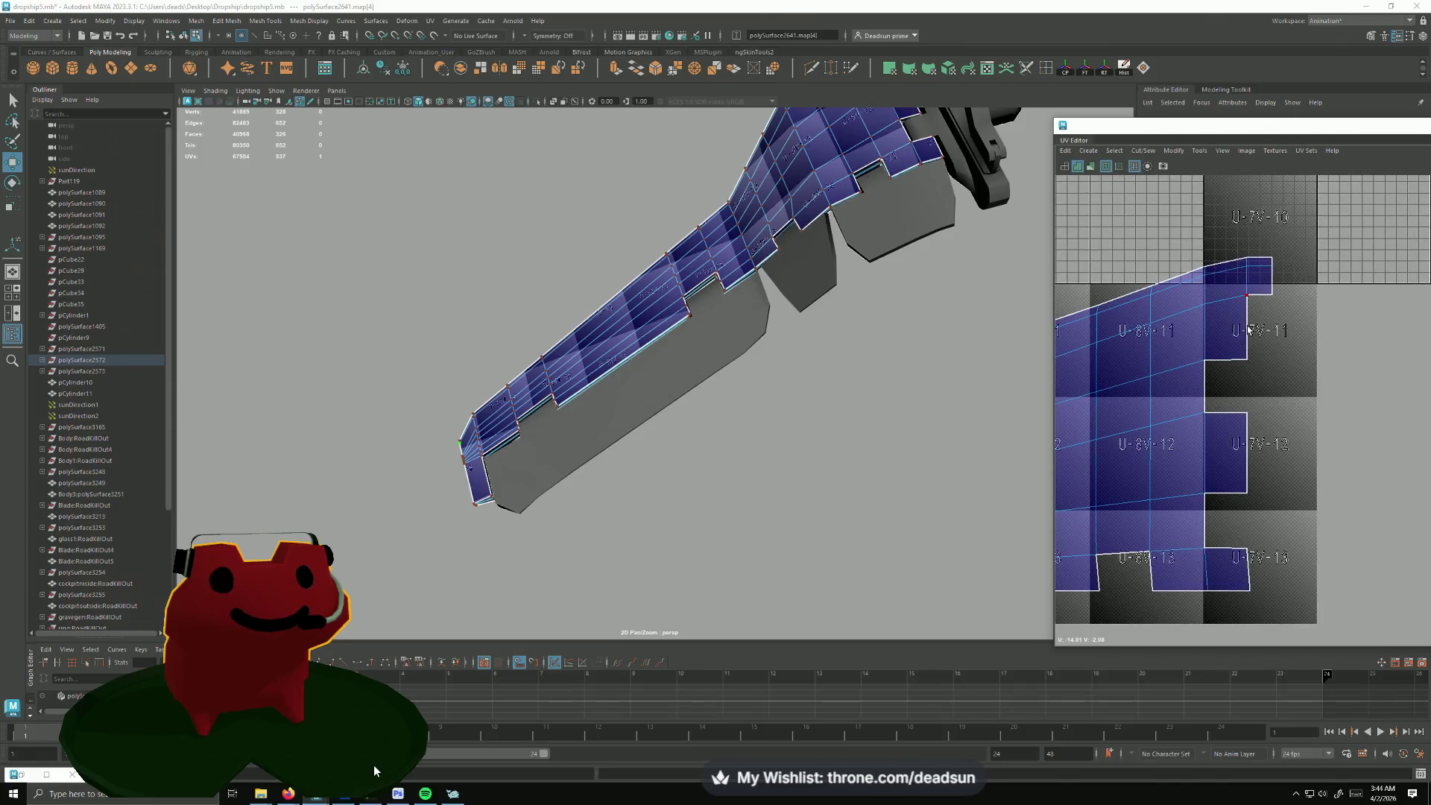
pyautogui.keyDown('alt'); pyautogui.moveTo(627, 336); pyautogui.dragTo(745, 281); pyautogui.keyUp('alt')
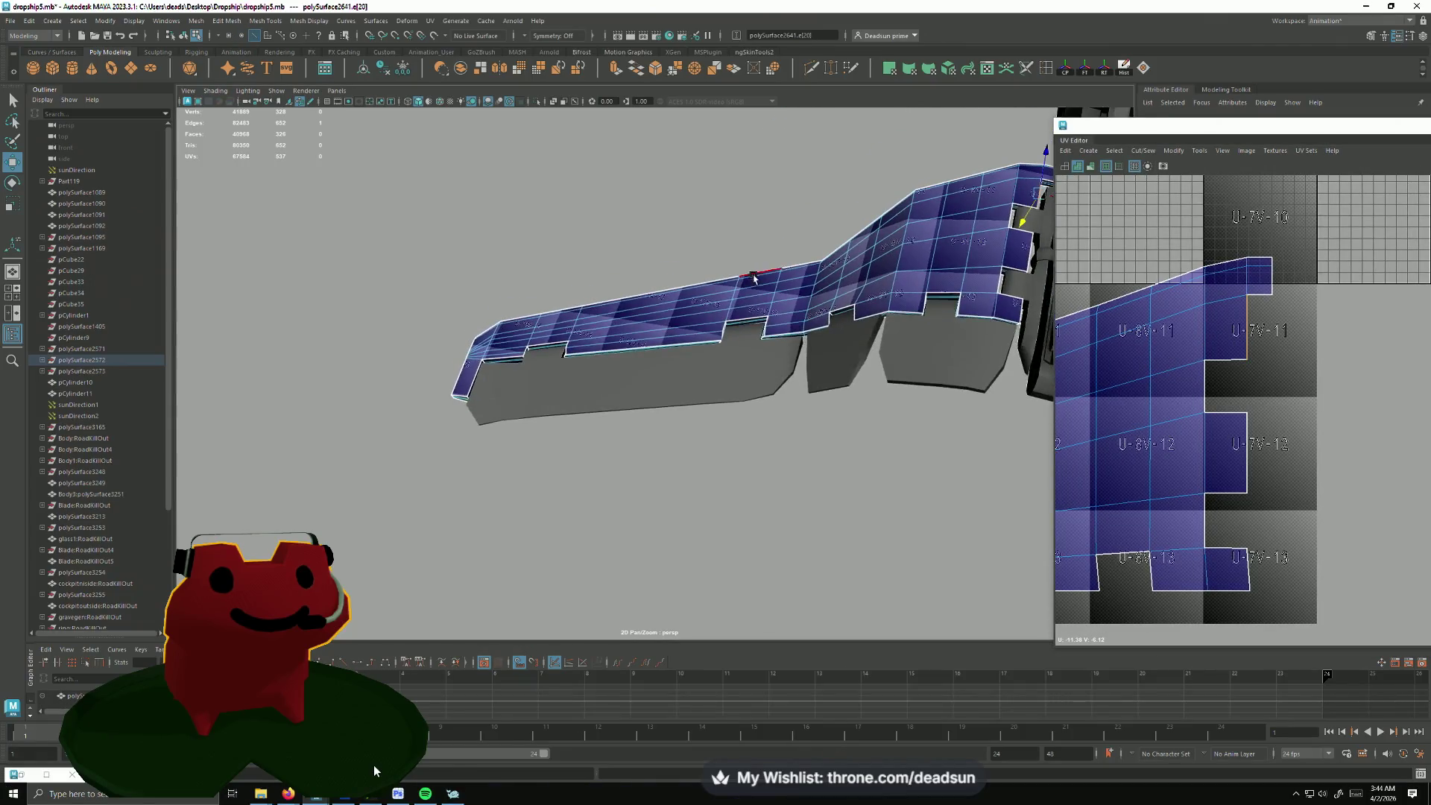
pyautogui.press('f')
pyautogui.moveTo(716, 336)
pyautogui.keyDown('alt'); pyautogui.mouseDown()
pyautogui.moveTo(663, 423)
pyautogui.moveTo(578, 425)
pyautogui.moveTo(582, 409)
pyautogui.moveTo(591, 448)
pyautogui.moveTo(571, 505)
pyautogui.moveTo(575, 454)
pyautogui.moveTo(669, 487)
pyautogui.moveTo(758, 459)
pyautogui.moveTo(810, 394)
pyautogui.moveTo(870, 352)
pyautogui.moveTo(751, 276)
pyautogui.moveTo(783, 472)
pyautogui.moveTo(696, 409)
pyautogui.moveTo(791, 528)
pyautogui.mouseUp(); pyautogui.keyUp('alt')
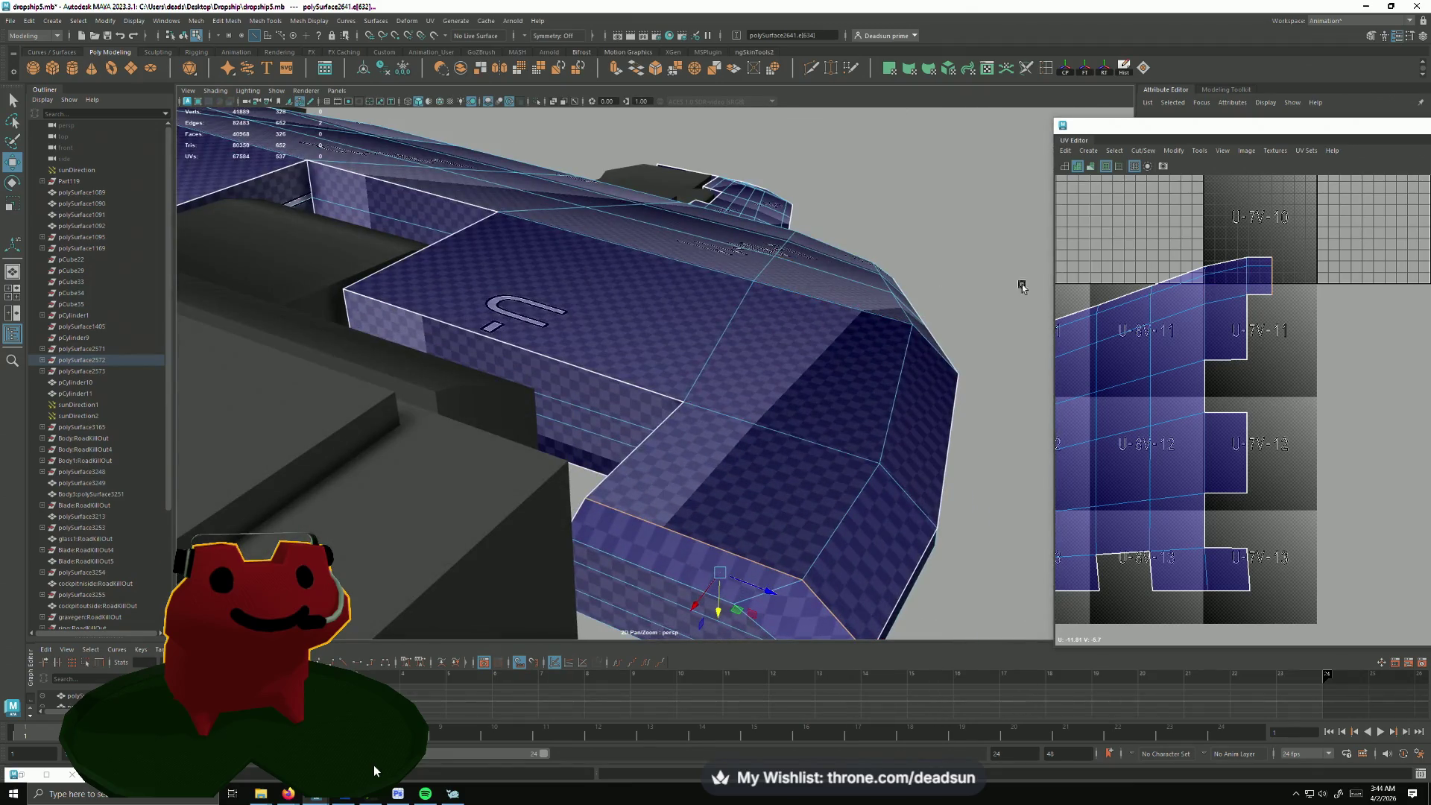
pyautogui.click(1145, 151)
pyautogui.click(1158, 260)
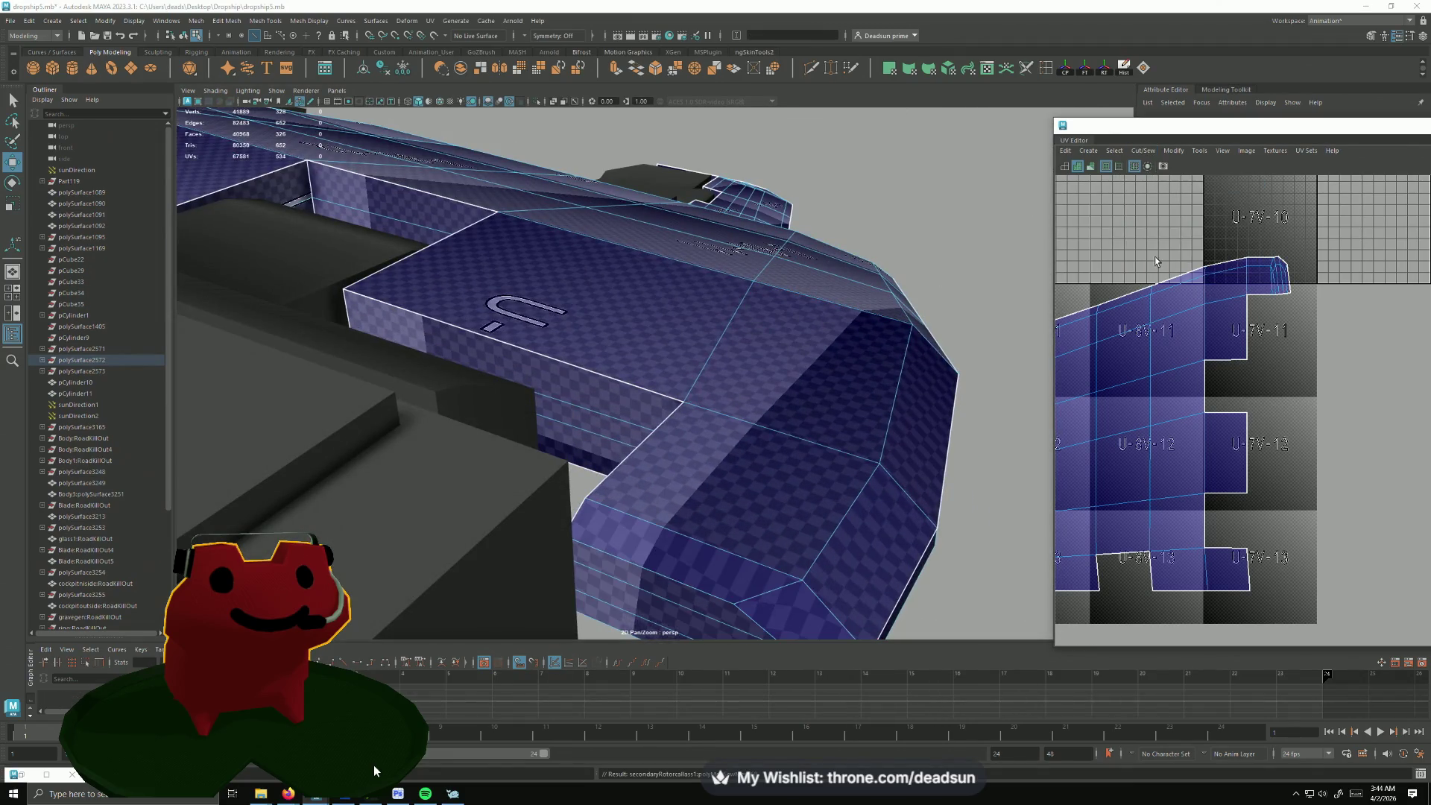
pyautogui.scroll(3, 1193, 406)
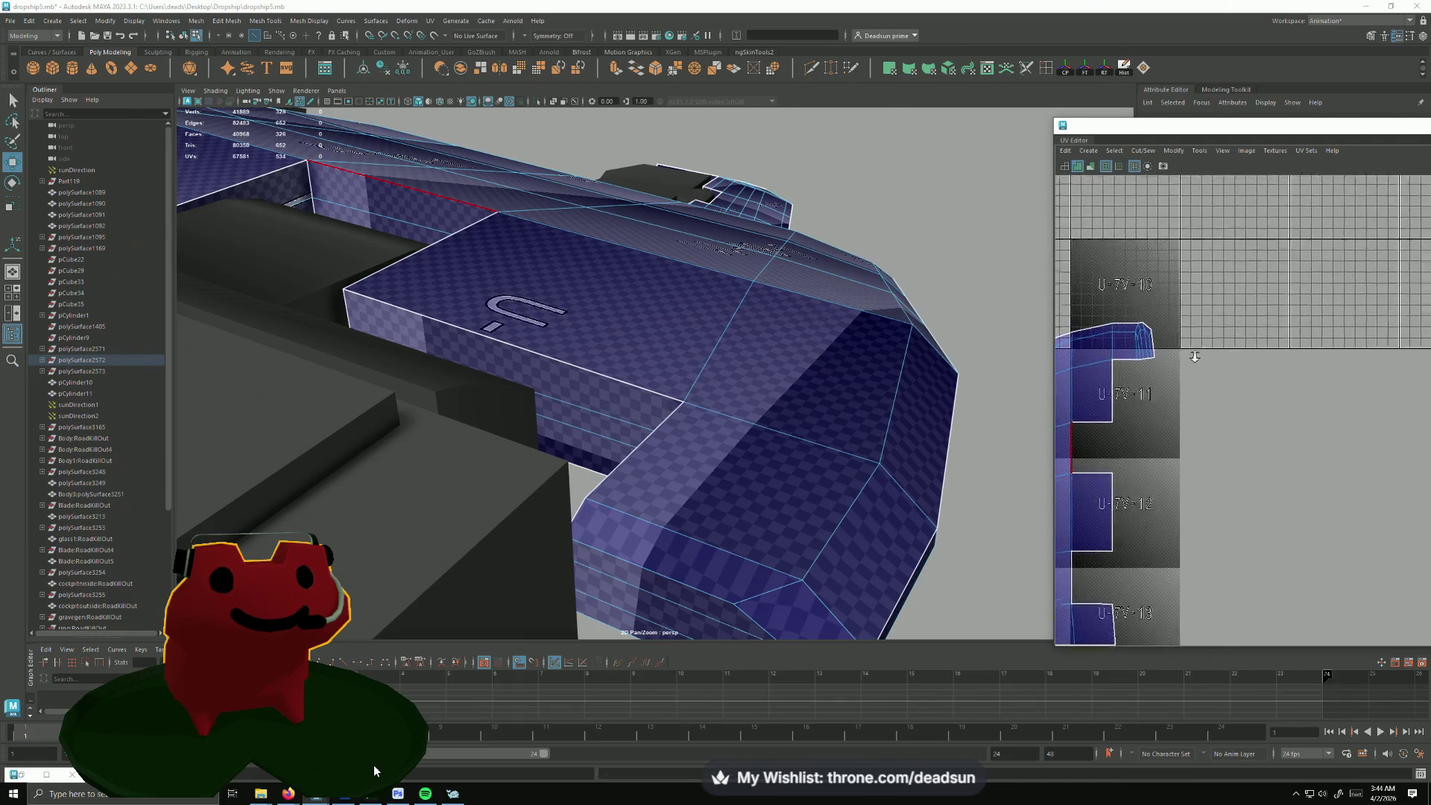
# Step: Marquee the shell-tip UVs near U-7V-10, rotate them slightly and nudge them right into line
pyautogui.keyDown('alt'); pyautogui.moveTo(1193, 407); pyautogui.dragTo(1227, 366, button='middle'); pyautogui.keyUp('alt')
pyautogui.scroll(2, 1227, 366)
pyautogui.moveTo(1183, 296); pyautogui.dragTo(1226, 340)
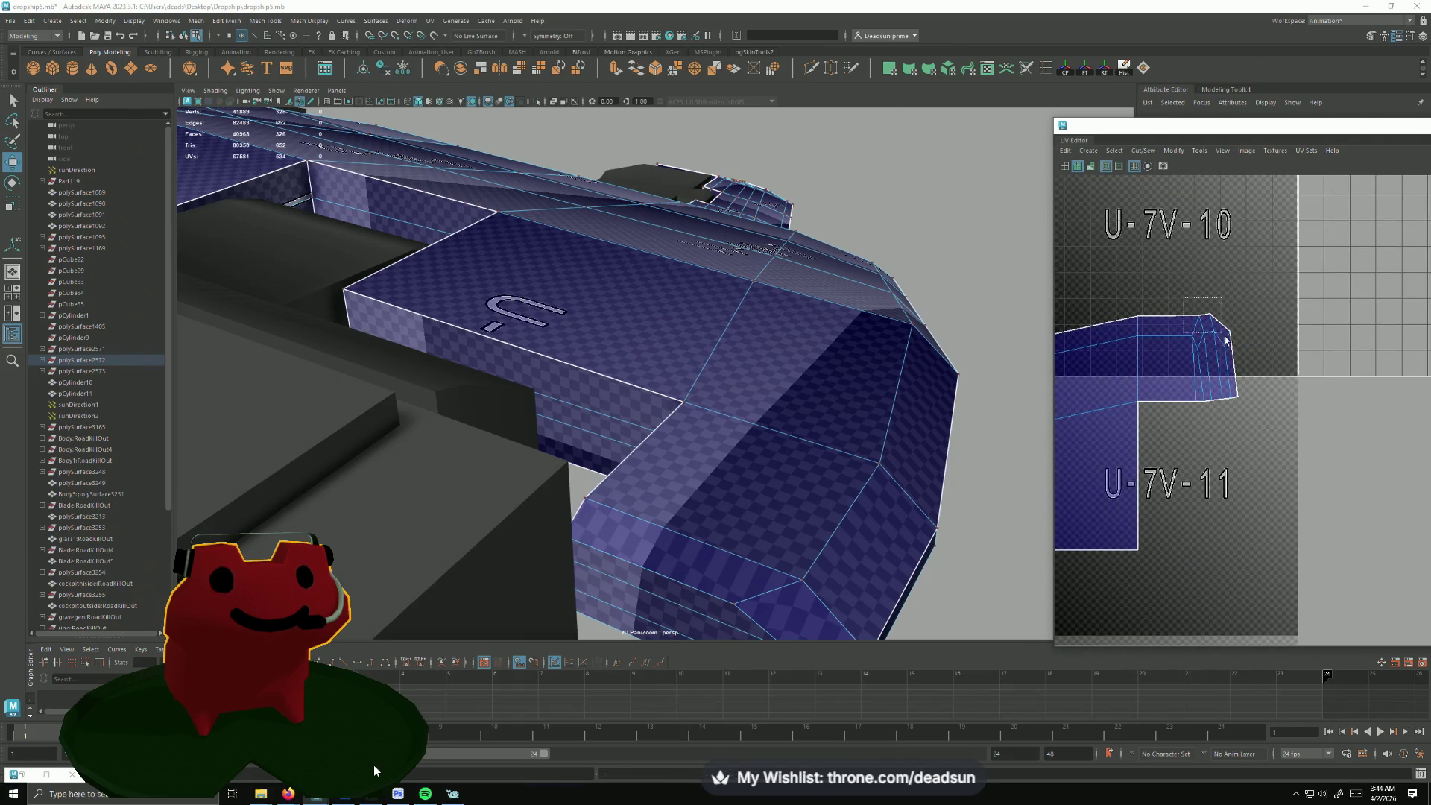
pyautogui.moveTo(1259, 411); pyautogui.dragTo(1259, 410)
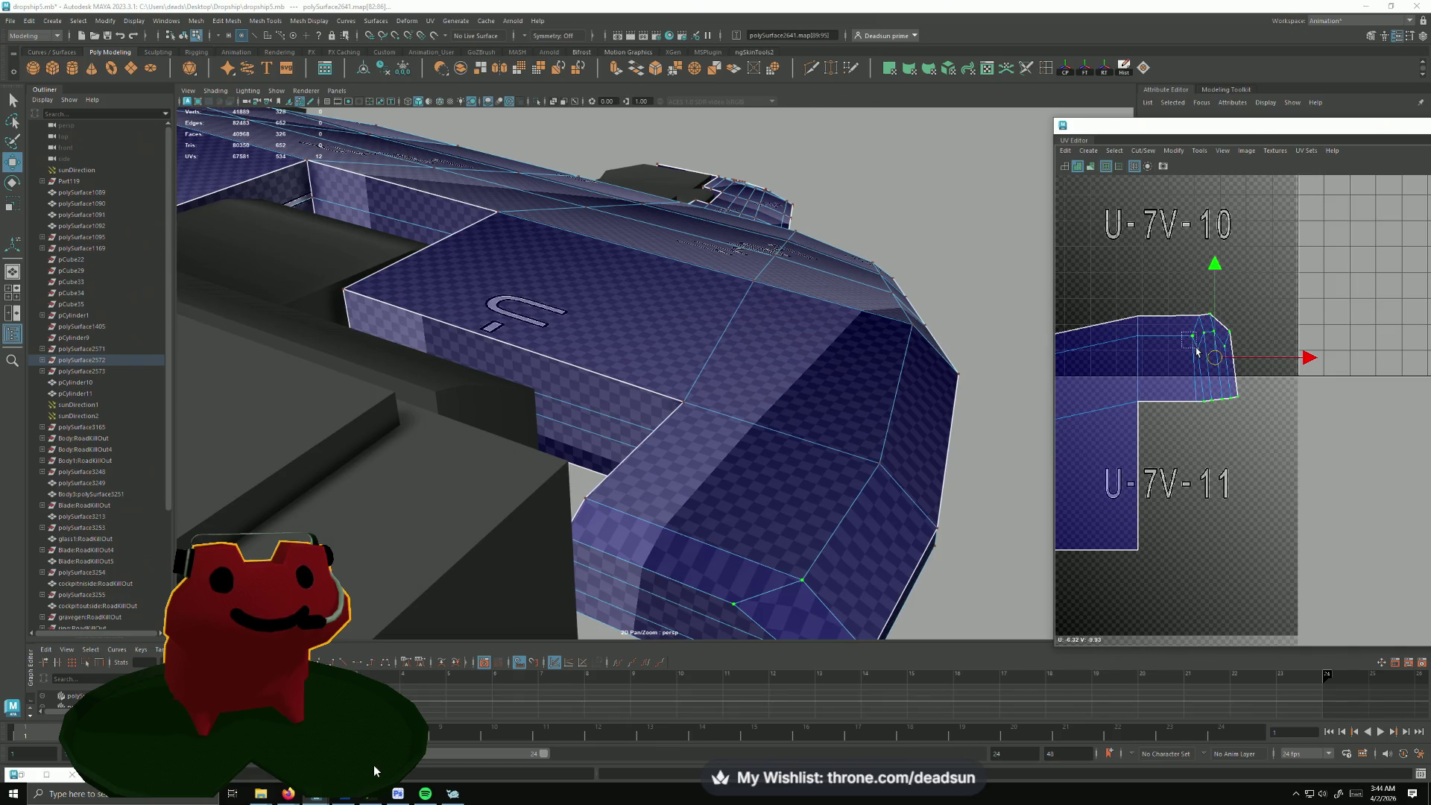
pyautogui.press('e')
pyautogui.moveTo(1292, 399); pyautogui.dragTo(1288, 411)
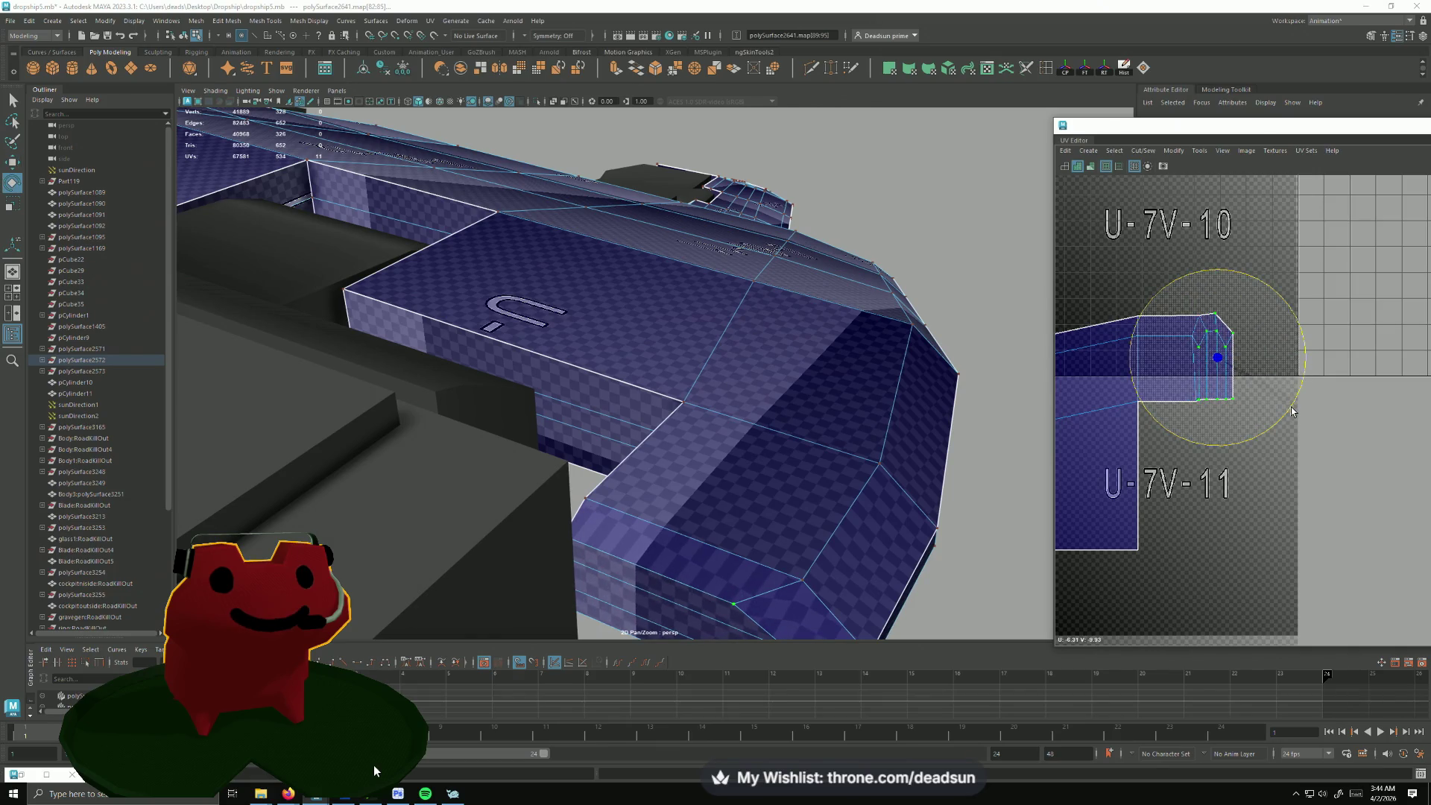
pyautogui.press('w')
pyautogui.moveTo(1221, 360); pyautogui.dragTo(1230, 366)
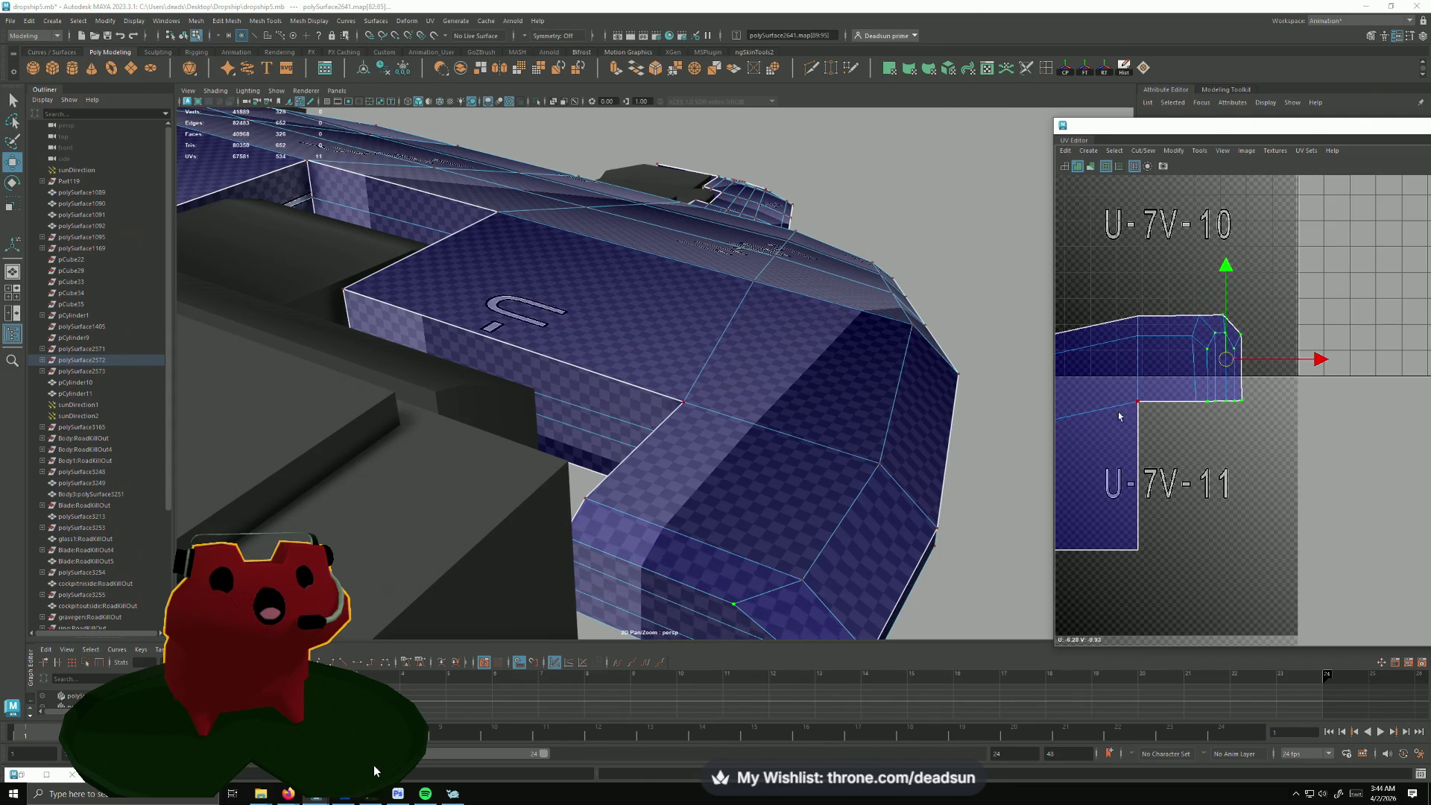
pyautogui.moveTo(850, 472)
pyautogui.keyDown('alt'); pyautogui.mouseDown()
pyautogui.moveTo(664, 518)
pyautogui.moveTo(965, 288)
pyautogui.moveTo(503, 466)
pyautogui.moveTo(578, 510)
pyautogui.moveTo(599, 485)
pyautogui.moveTo(481, 460)
pyautogui.moveTo(496, 474)
pyautogui.mouseUp(); pyautogui.keyUp('alt')
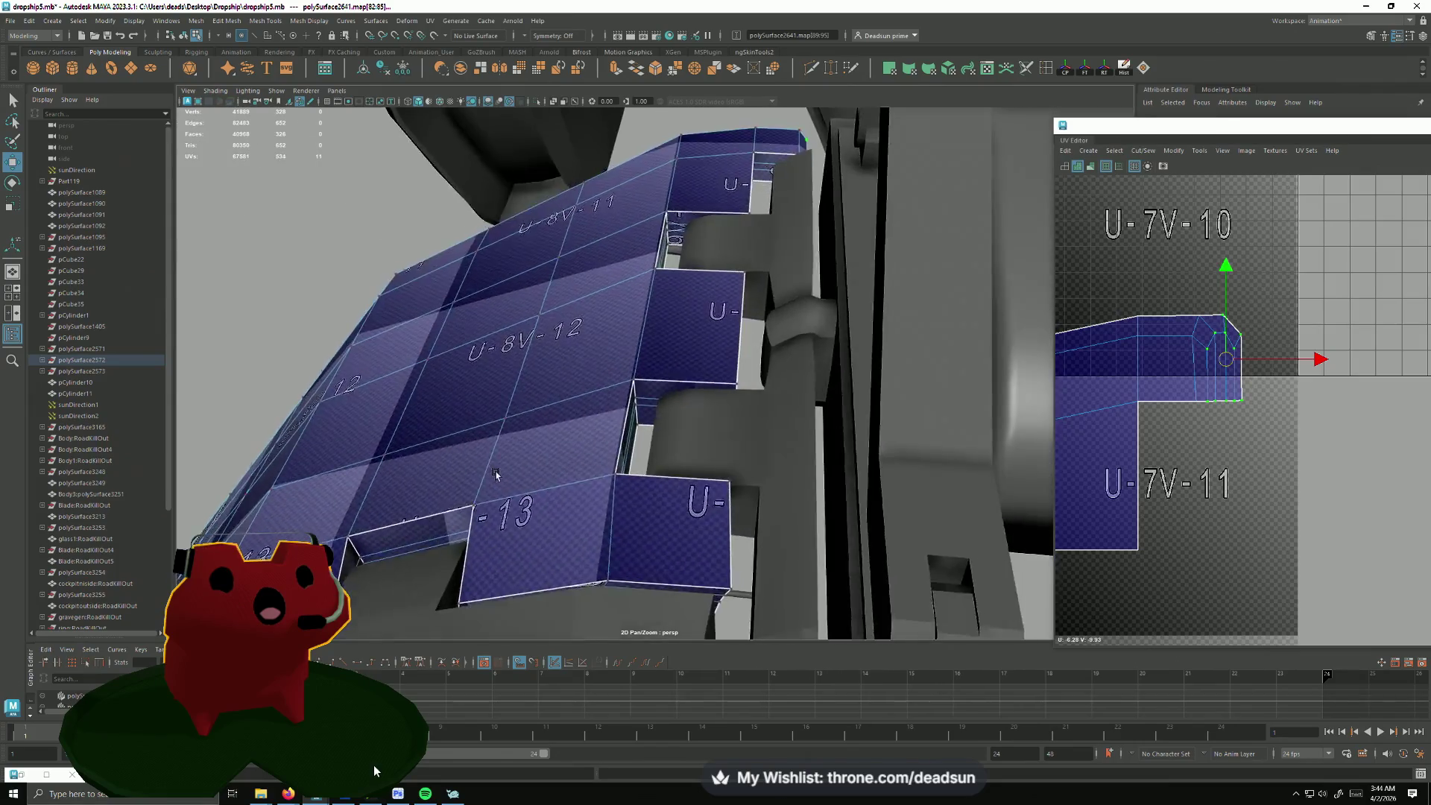
pyautogui.scroll(2, 496, 475)
pyautogui.scroll(3, 1138, 372)
pyautogui.scroll(-1, 1139, 372)
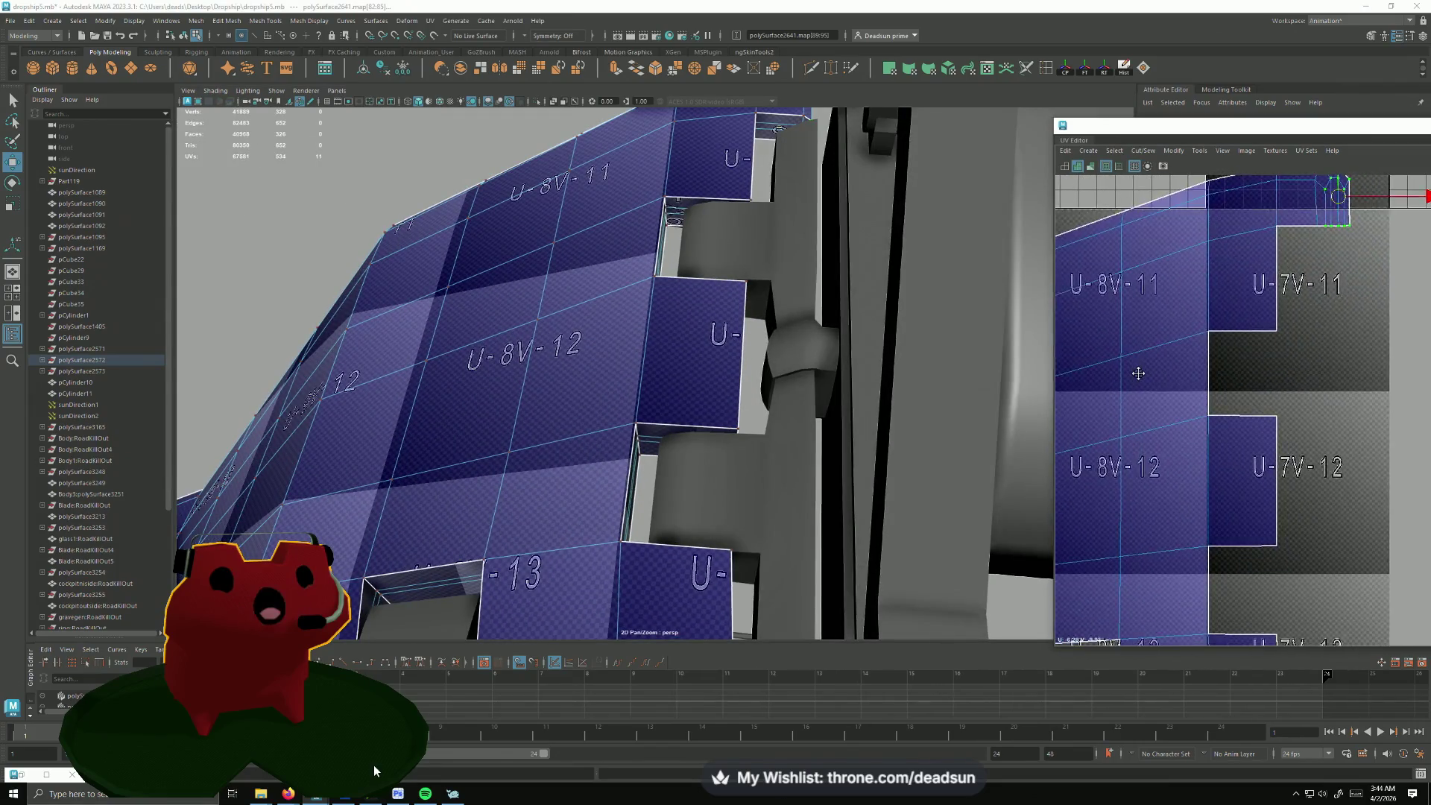
# Step: Orbit to the hull's -13 panel, switch to edges and pick the edge inside its notch
pyautogui.moveTo(1138, 373)
pyautogui.keyDown('alt'); pyautogui.mouseDown(button='middle')
pyautogui.moveTo(1132, 386)
pyautogui.moveTo(1130, 359)
pyautogui.mouseUp(button='middle'); pyautogui.keyUp('alt')
pyautogui.moveTo(486, 457)
pyautogui.keyDown('alt'); pyautogui.mouseDown()
pyautogui.moveTo(407, 384)
pyautogui.moveTo(442, 406)
pyautogui.moveTo(522, 390)
pyautogui.mouseUp(); pyautogui.keyUp('alt')
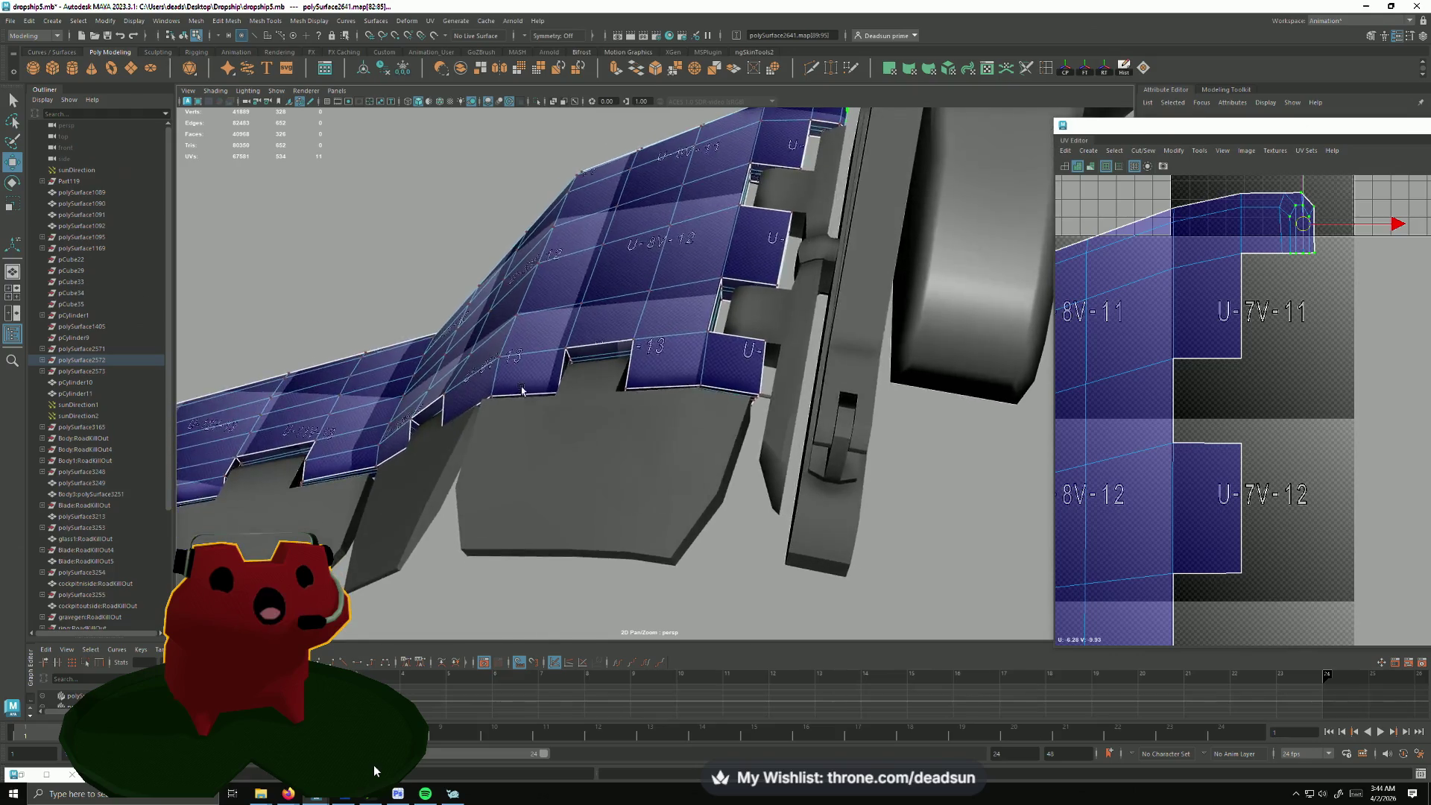
pyautogui.scroll(5, 522, 391)
pyautogui.scroll(-1, 522, 391)
pyautogui.moveTo(617, 313); pyautogui.dragTo(562, 369, button='right')
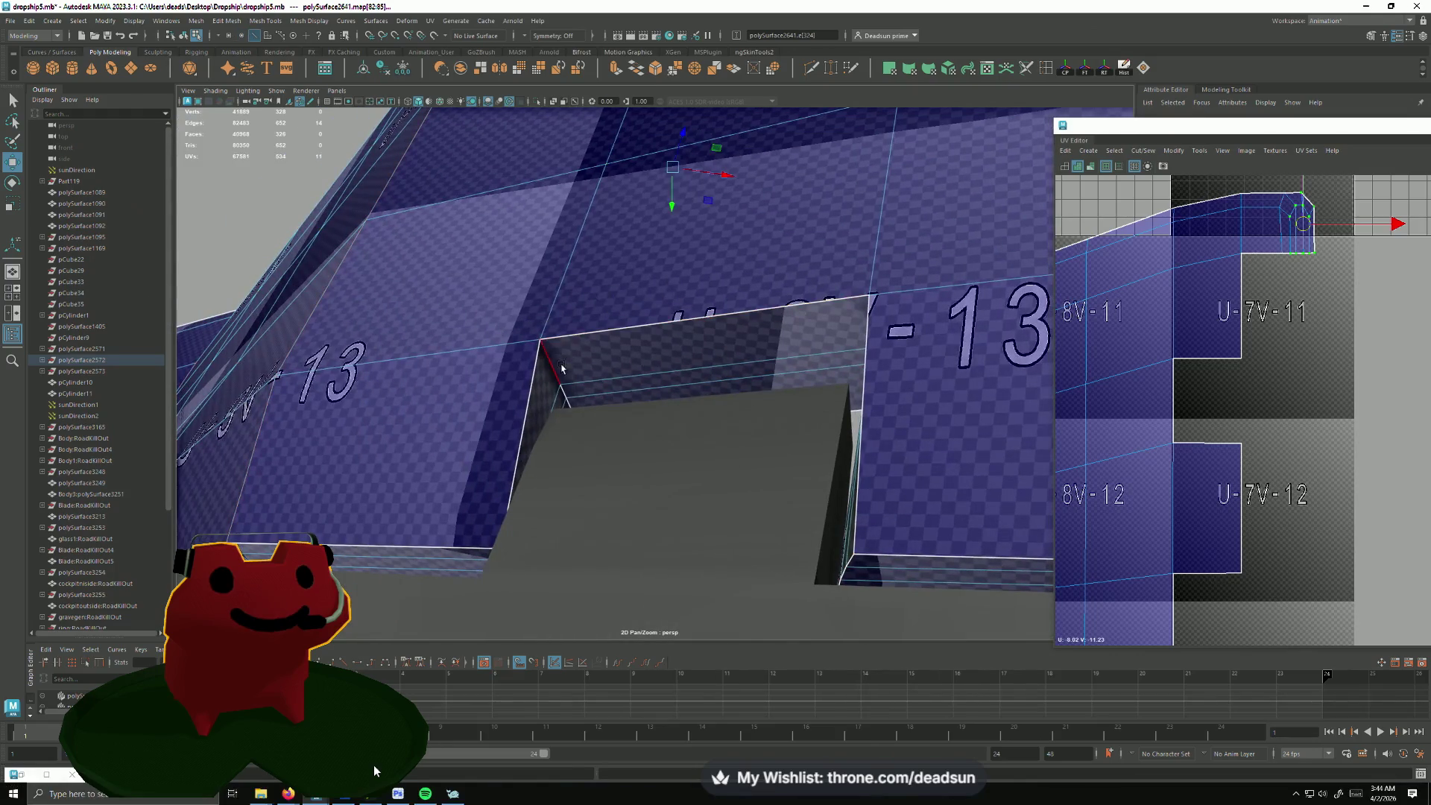
pyautogui.click(561, 369)
pyautogui.moveTo(562, 369)
pyautogui.keyDown('alt'); pyautogui.mouseDown()
pyautogui.moveTo(682, 264)
pyautogui.moveTo(777, 447)
pyautogui.moveTo(478, 424)
pyautogui.mouseUp(); pyautogui.keyUp('alt')
# Step: Tumble around the UV-mapped arm and select the seam edge at its notch
pyautogui.keyDown('alt'); pyautogui.moveTo(617, 457); pyautogui.dragTo(707, 423); pyautogui.keyUp('alt')
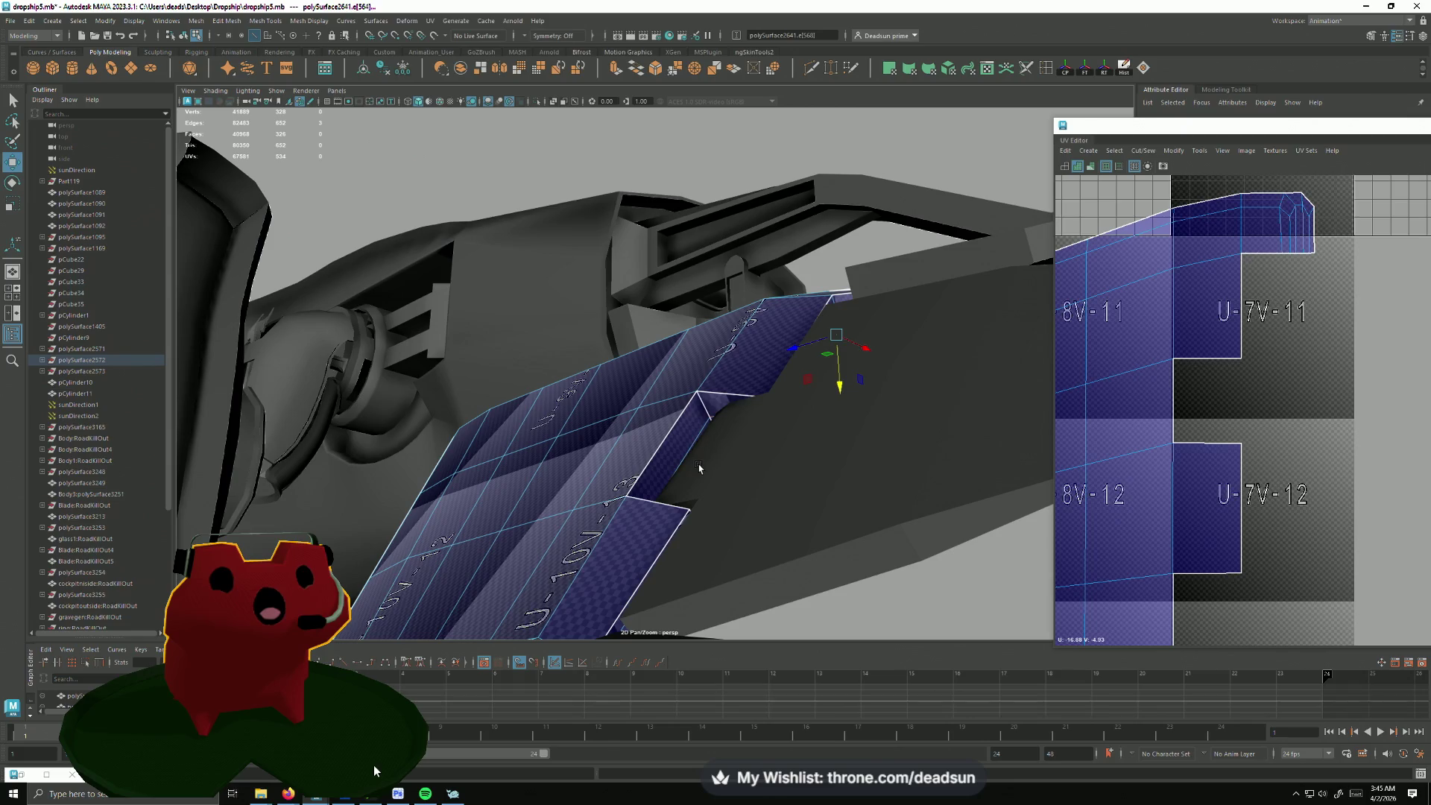
pyautogui.keyDown('alt'); pyautogui.moveTo(709, 408); pyautogui.dragTo(583, 459); pyautogui.keyUp('alt')
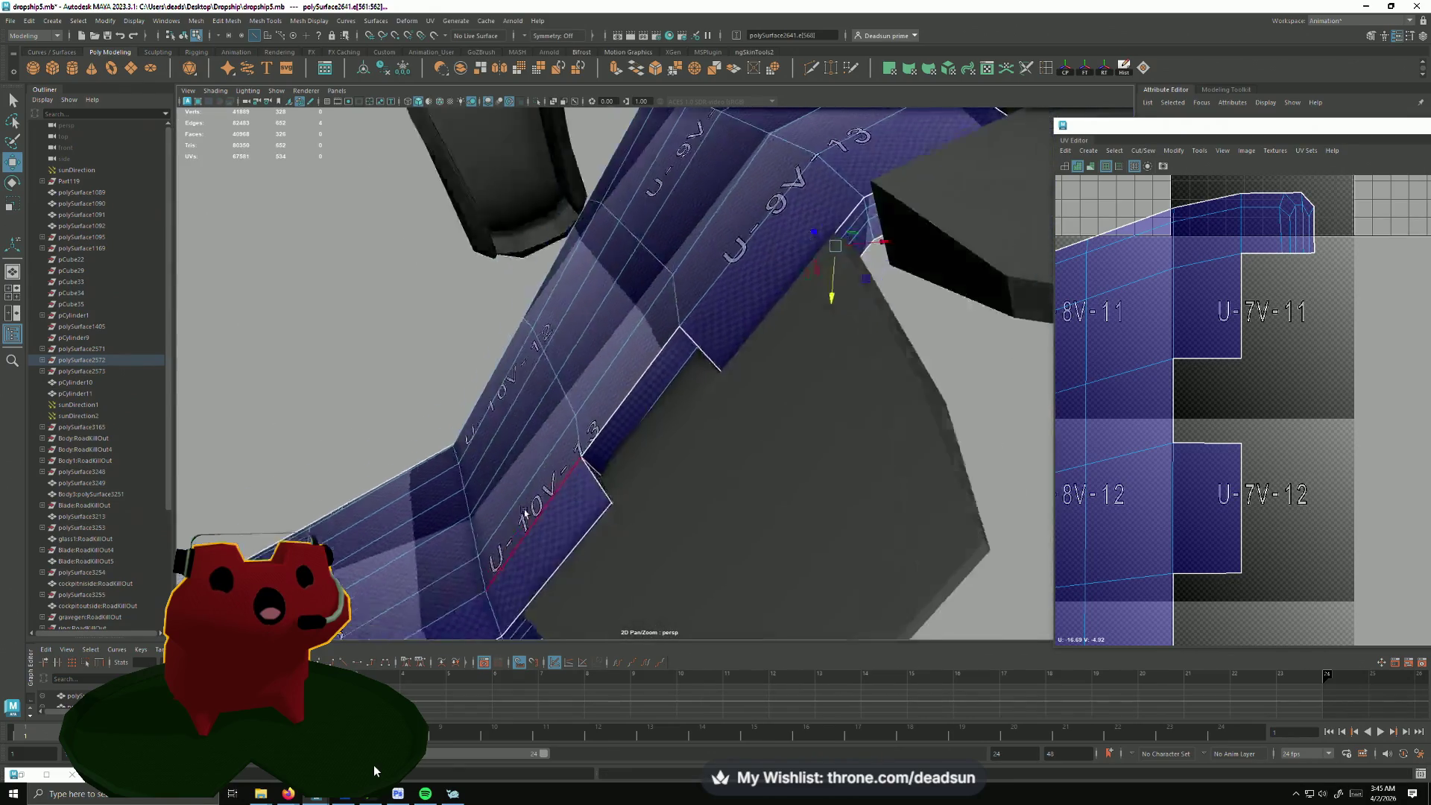
pyautogui.moveTo(570, 445)
pyautogui.keyDown('alt'); pyautogui.mouseDown()
pyautogui.moveTo(721, 386)
pyautogui.moveTo(454, 447)
pyautogui.mouseUp(); pyautogui.keyUp('alt')
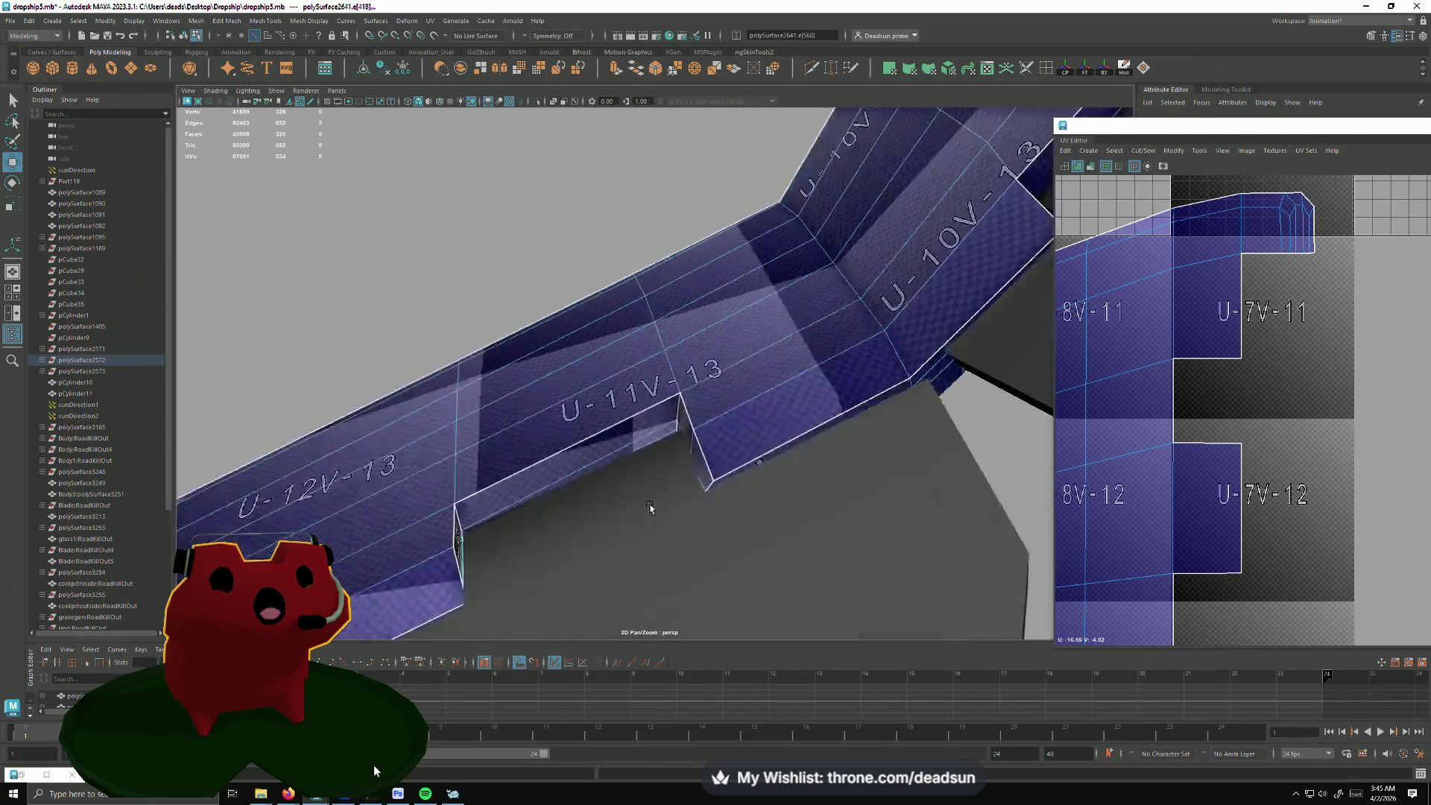
pyautogui.moveTo(394, 396)
pyautogui.keyDown('alt'); pyautogui.mouseDown()
pyautogui.moveTo(594, 474)
pyautogui.moveTo(630, 399)
pyautogui.mouseUp(); pyautogui.keyUp('alt')
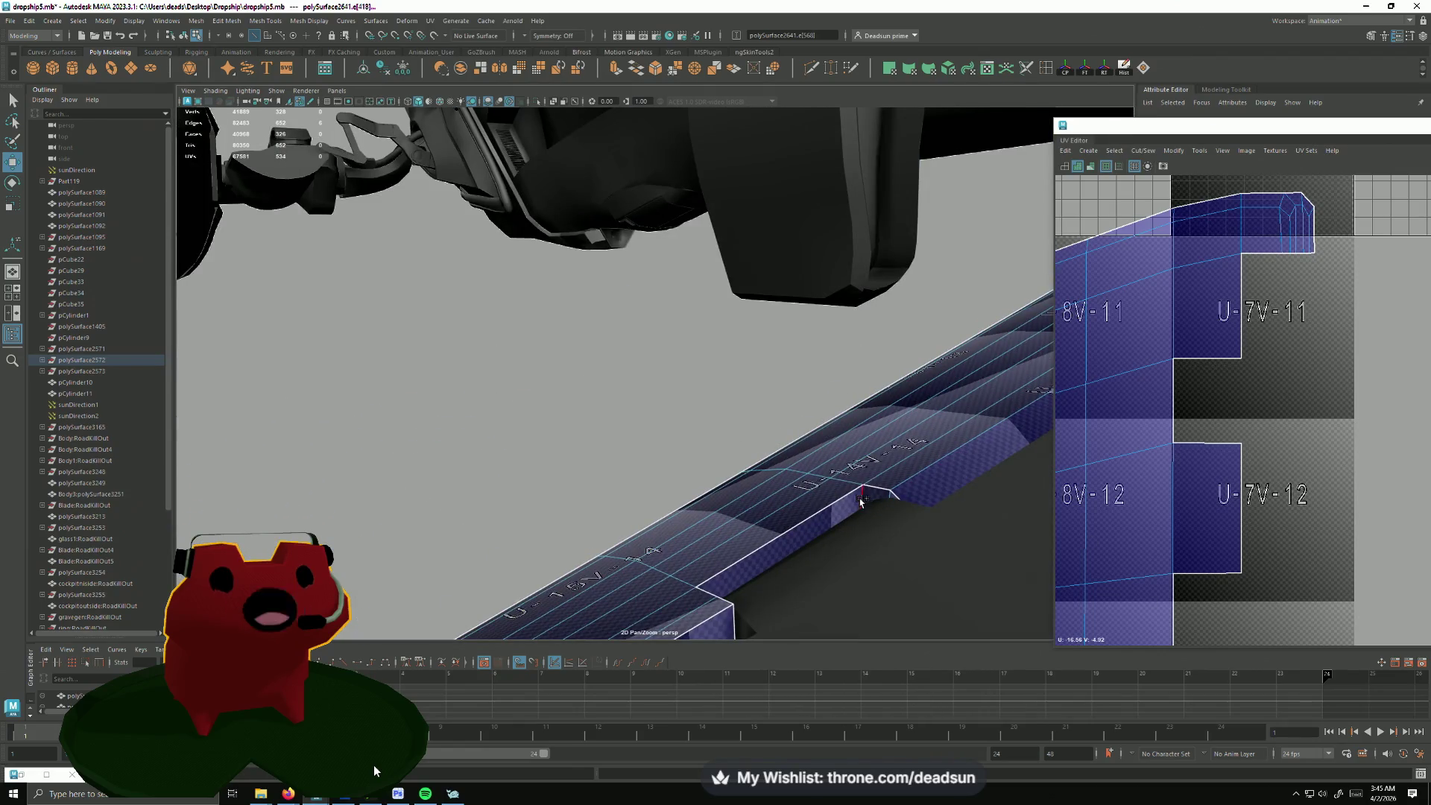
pyautogui.moveTo(860, 502)
pyautogui.keyDown('alt'); pyautogui.mouseDown()
pyautogui.moveTo(767, 550)
pyautogui.moveTo(815, 485)
pyautogui.moveTo(781, 547)
pyautogui.mouseUp(); pyautogui.keyUp('alt')
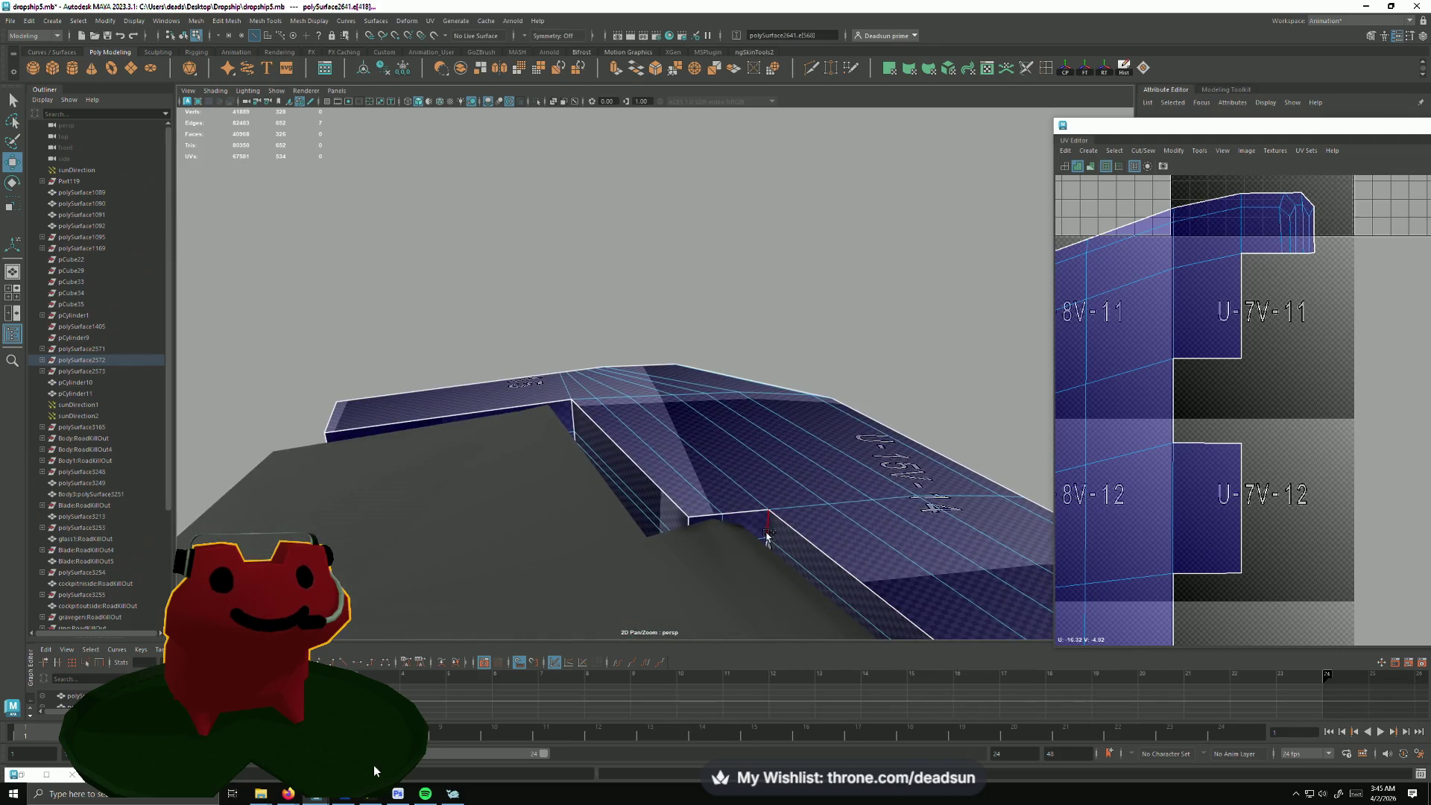
pyautogui.click(768, 537)
pyautogui.scroll(3, 1171, 470)
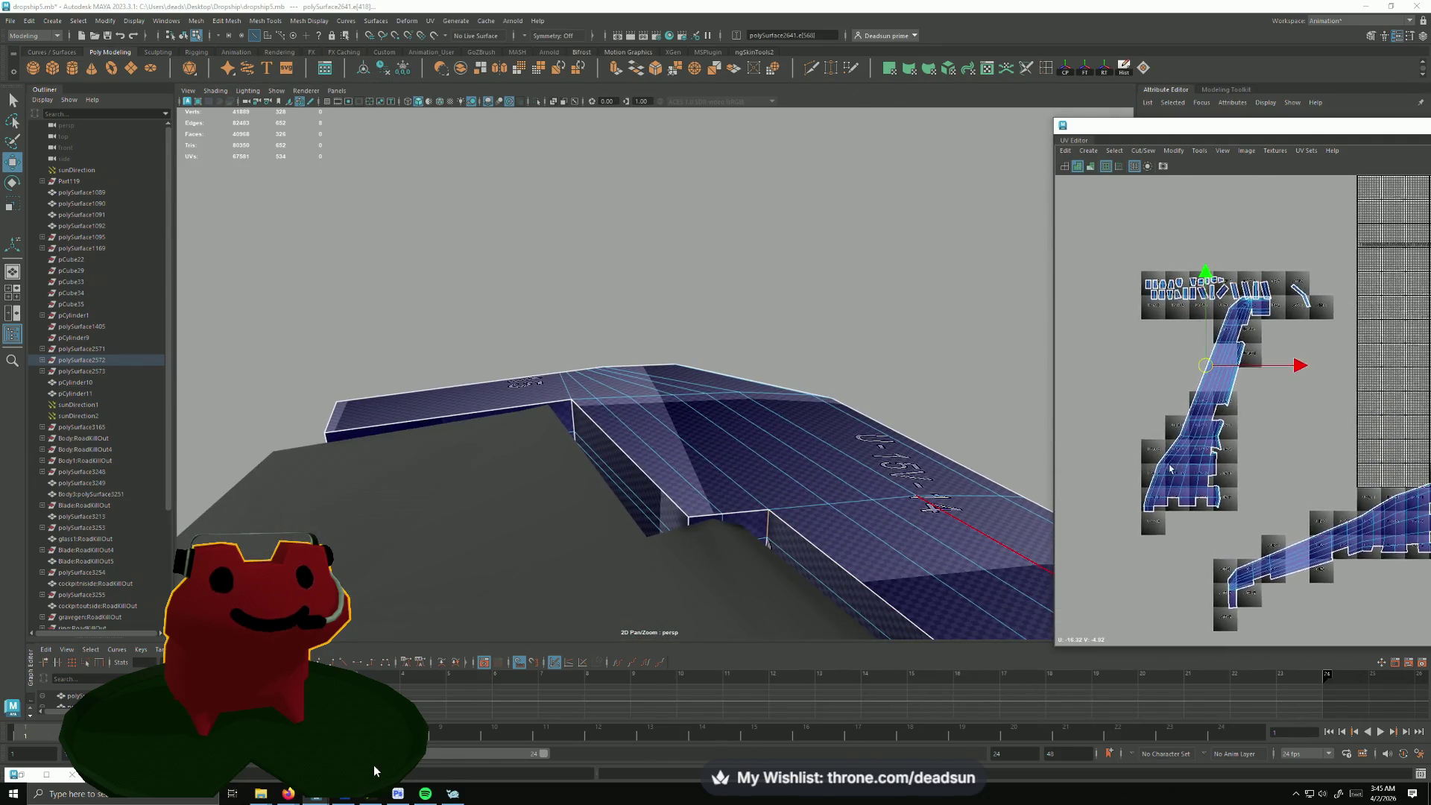
# Step: Move and sew the shells above the long strip along their chosen edges
pyautogui.click(1146, 151)
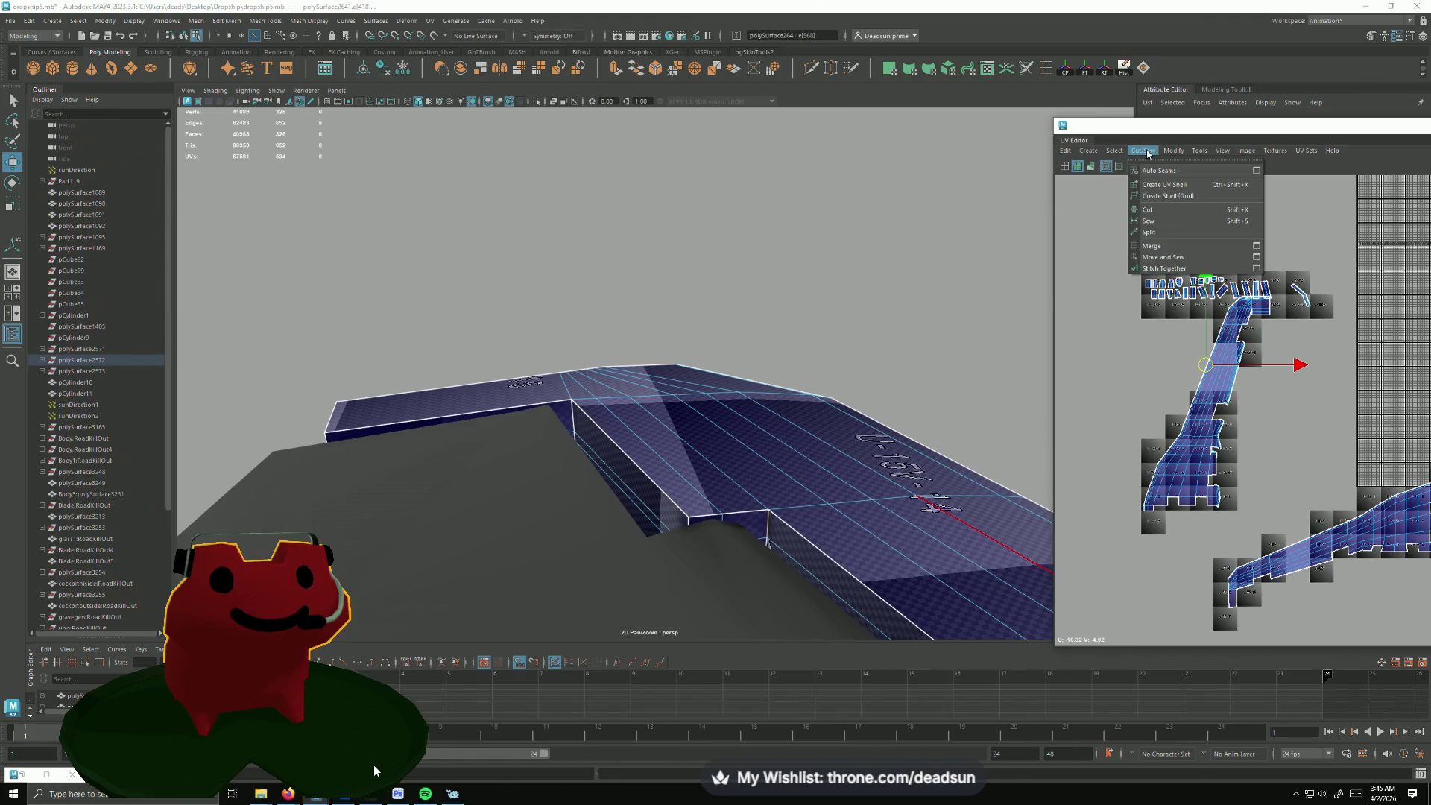
pyautogui.click(1147, 259)
pyautogui.scroll(4, 1212, 453)
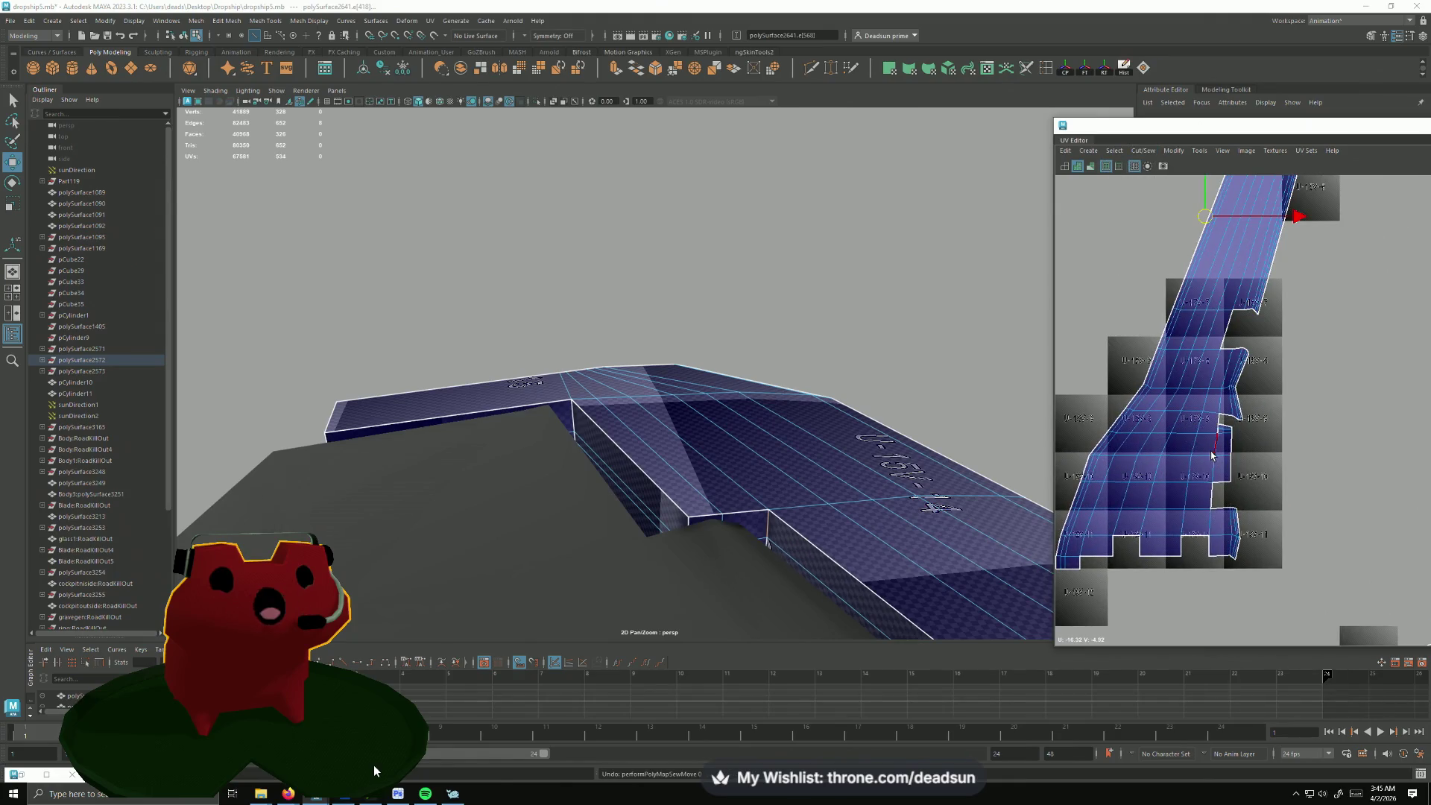
pyautogui.keyDown('alt'); pyautogui.moveTo(1218, 423); pyautogui.dragTo(1126, 451, button='middle'); pyautogui.keyUp('alt')
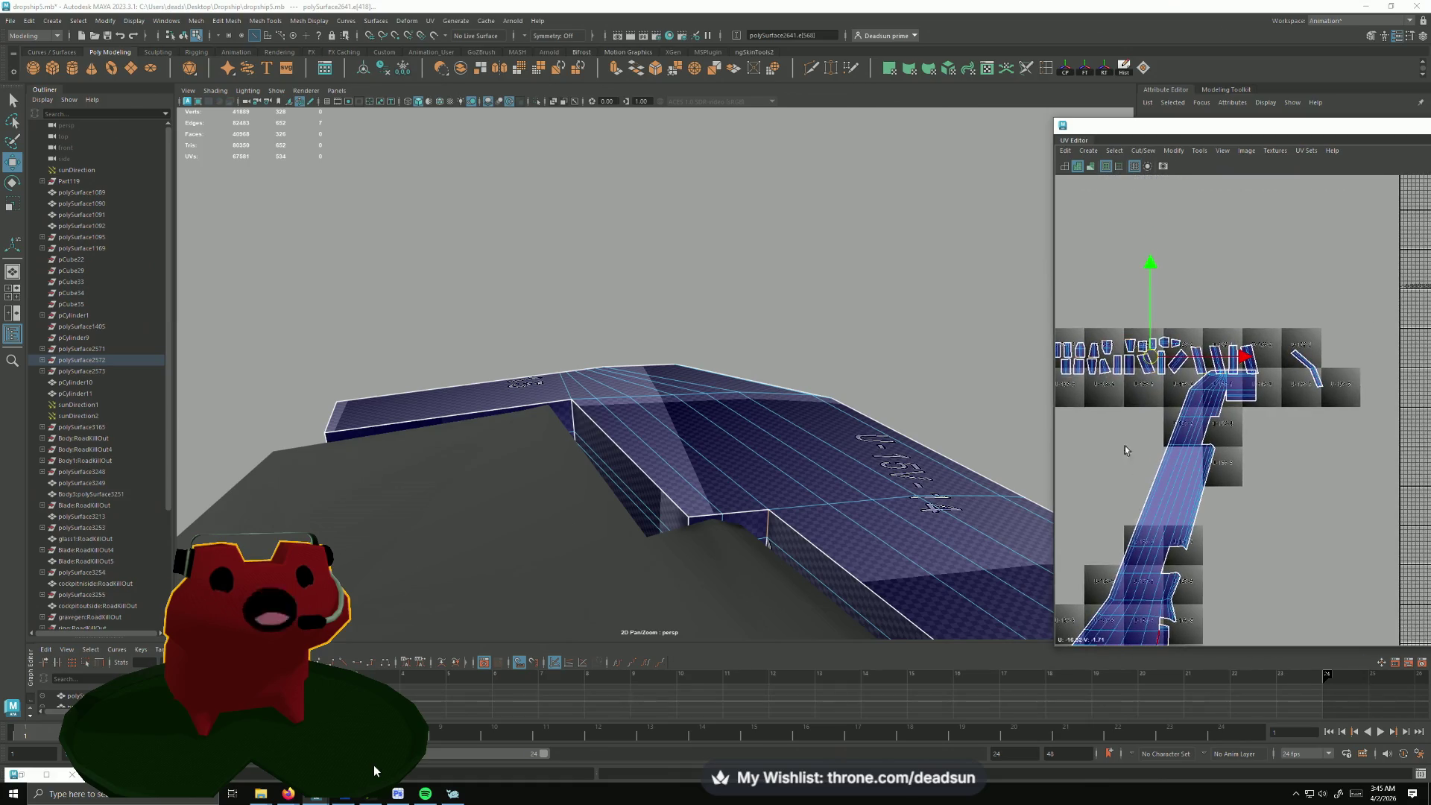
pyautogui.click(1141, 150)
pyautogui.click(1151, 256)
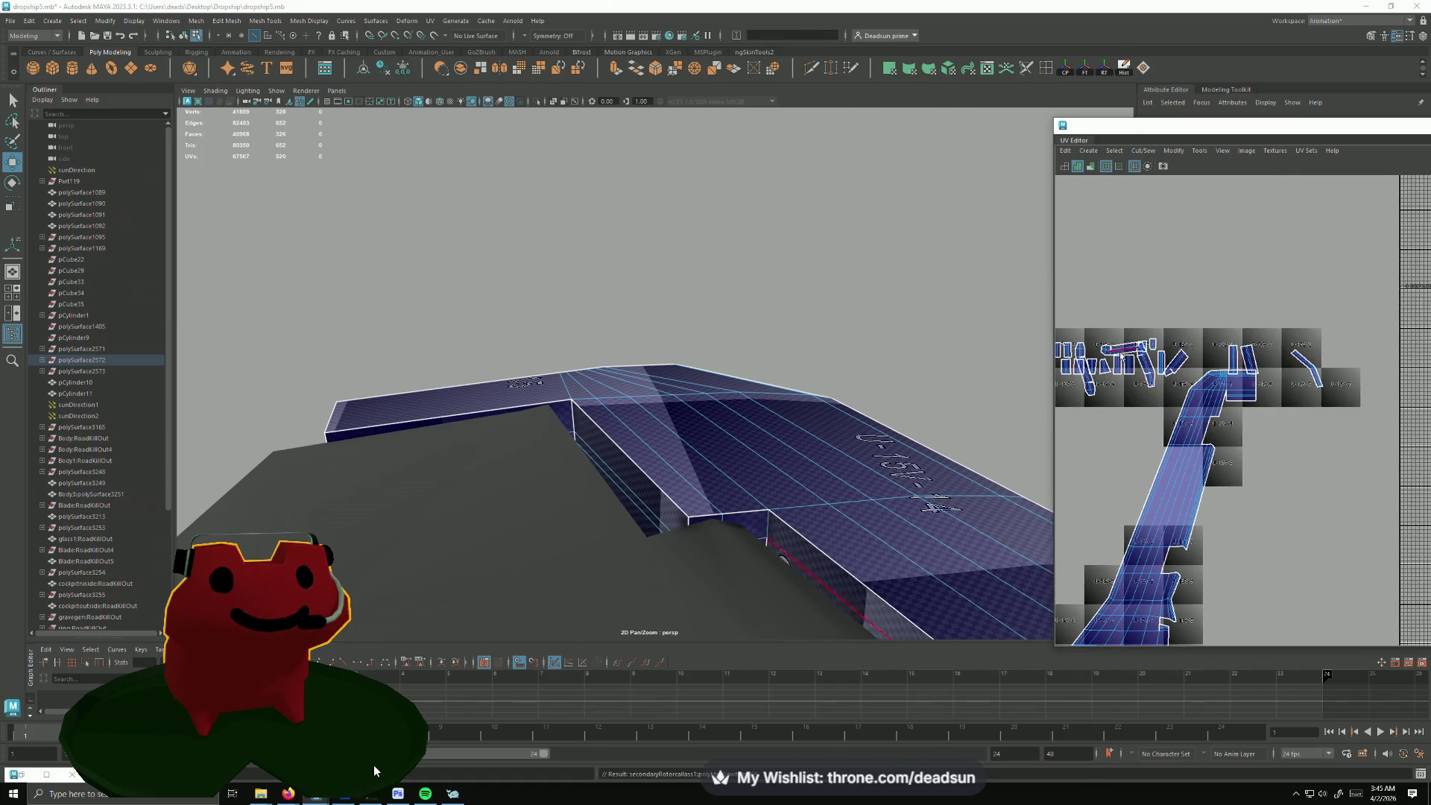
pyautogui.scroll(3, 1123, 392)
pyautogui.scroll(2, 1122, 391)
# Step: Sew the long strip onto its neighbouring small shell and widen the UV Editor over the U-18 tiles
pyautogui.click(1219, 337)
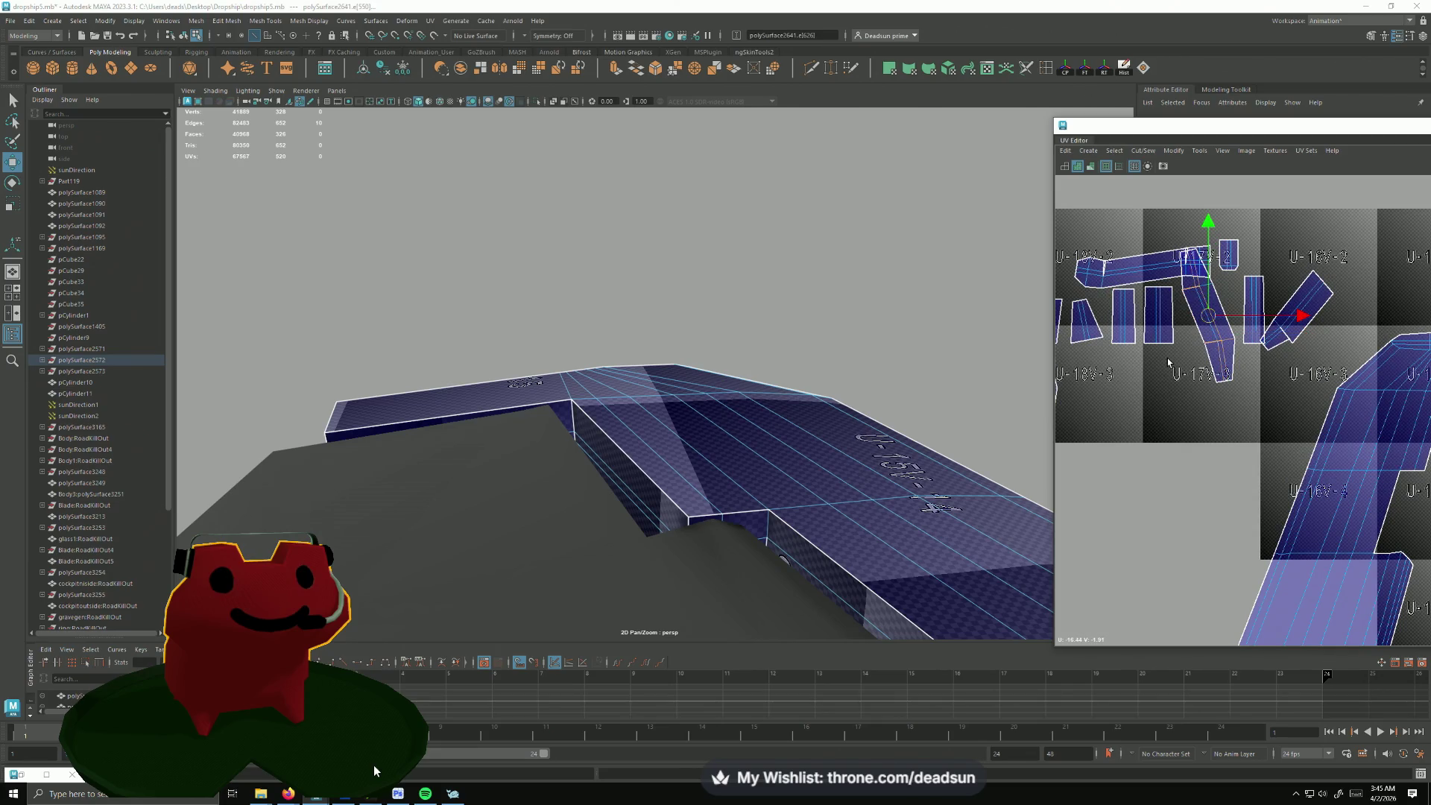
pyautogui.scroll(2, 1169, 361)
pyautogui.scroll(2, 1152, 364)
pyautogui.scroll(2, 1135, 369)
pyautogui.scroll(1, 1117, 372)
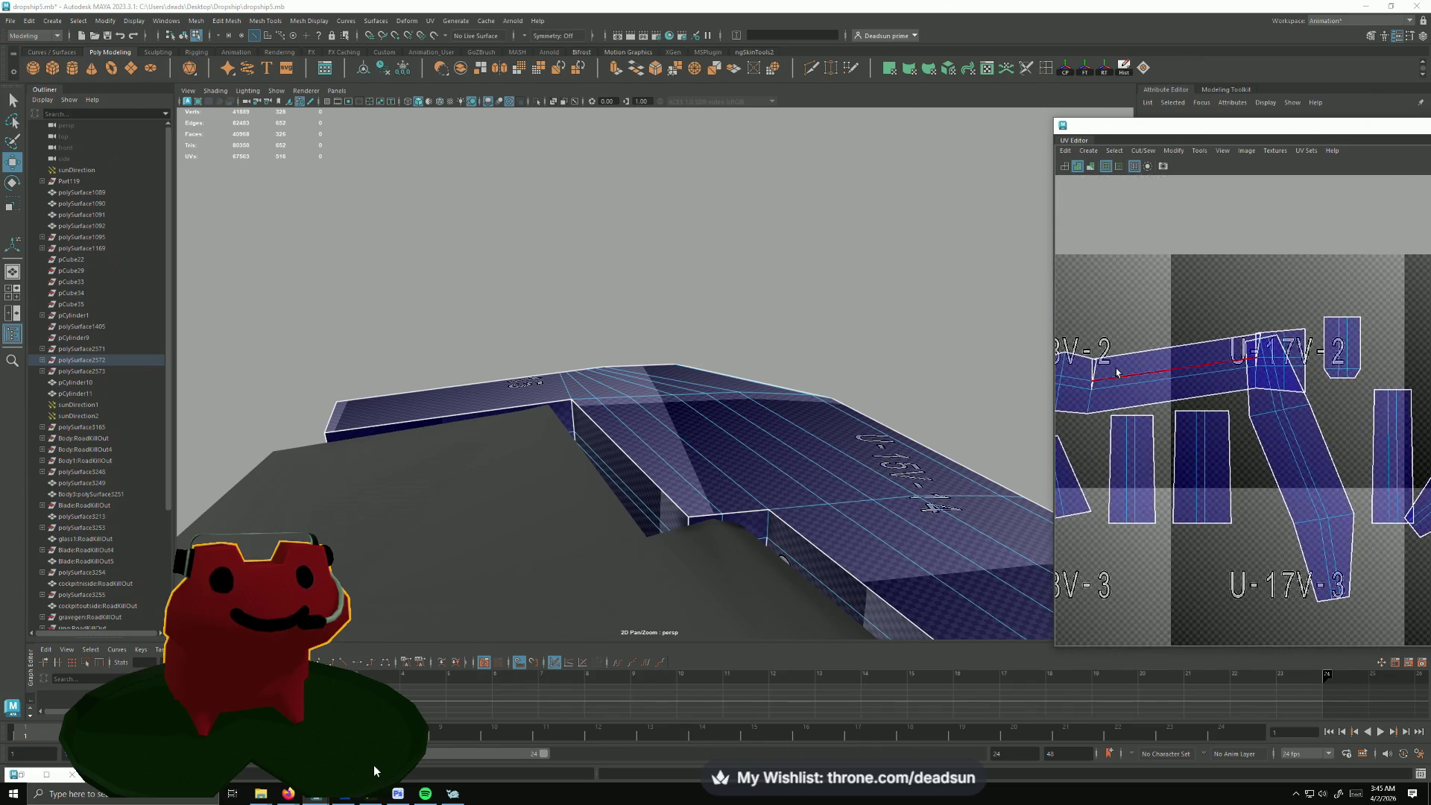
pyautogui.keyDown('shift'); pyautogui.moveTo(1093, 381); pyautogui.dragTo(1273, 356, button='right'); pyautogui.keyUp('shift')
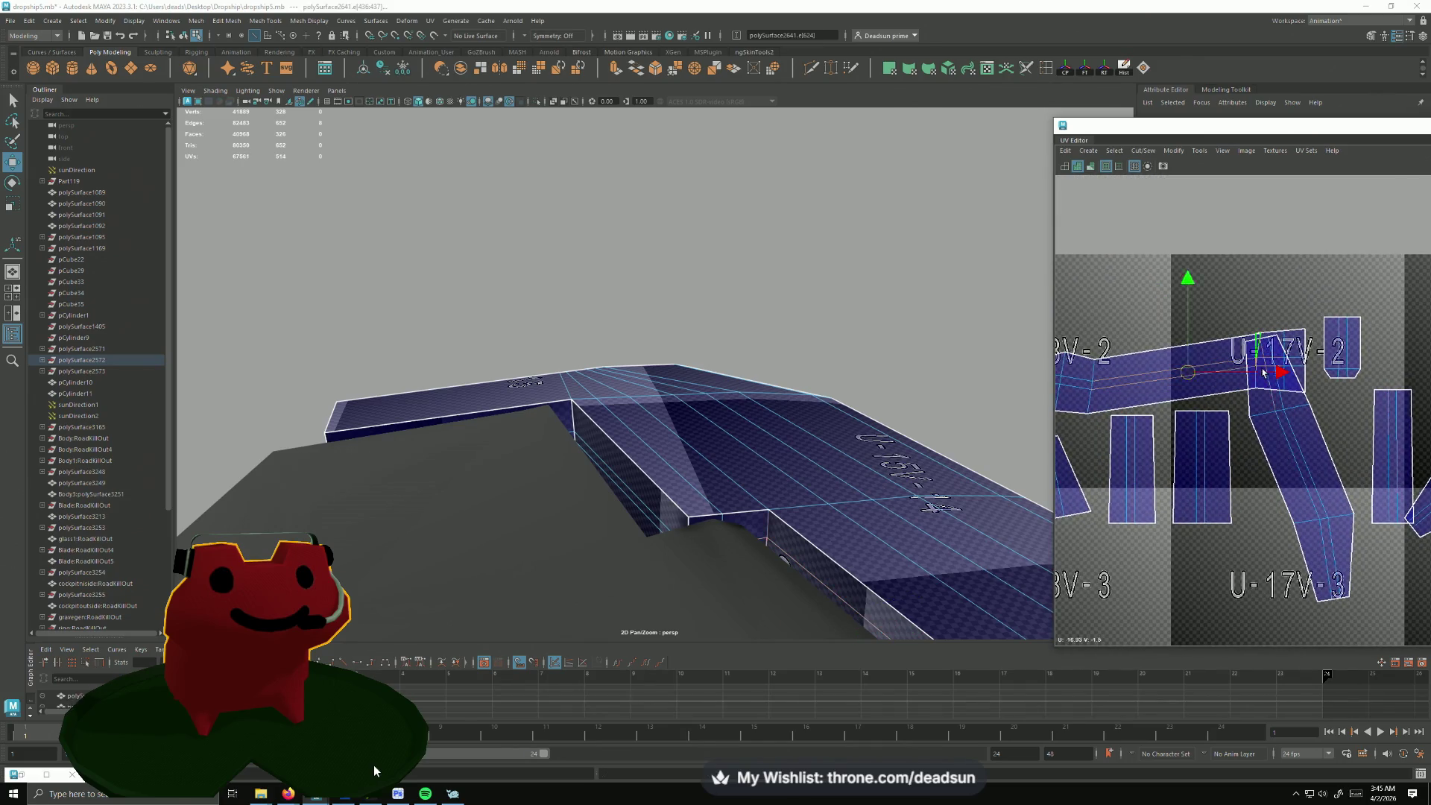
pyautogui.keyDown('alt'); pyautogui.moveTo(1265, 373); pyautogui.dragTo(1176, 431, button='middle'); pyautogui.keyUp('alt')
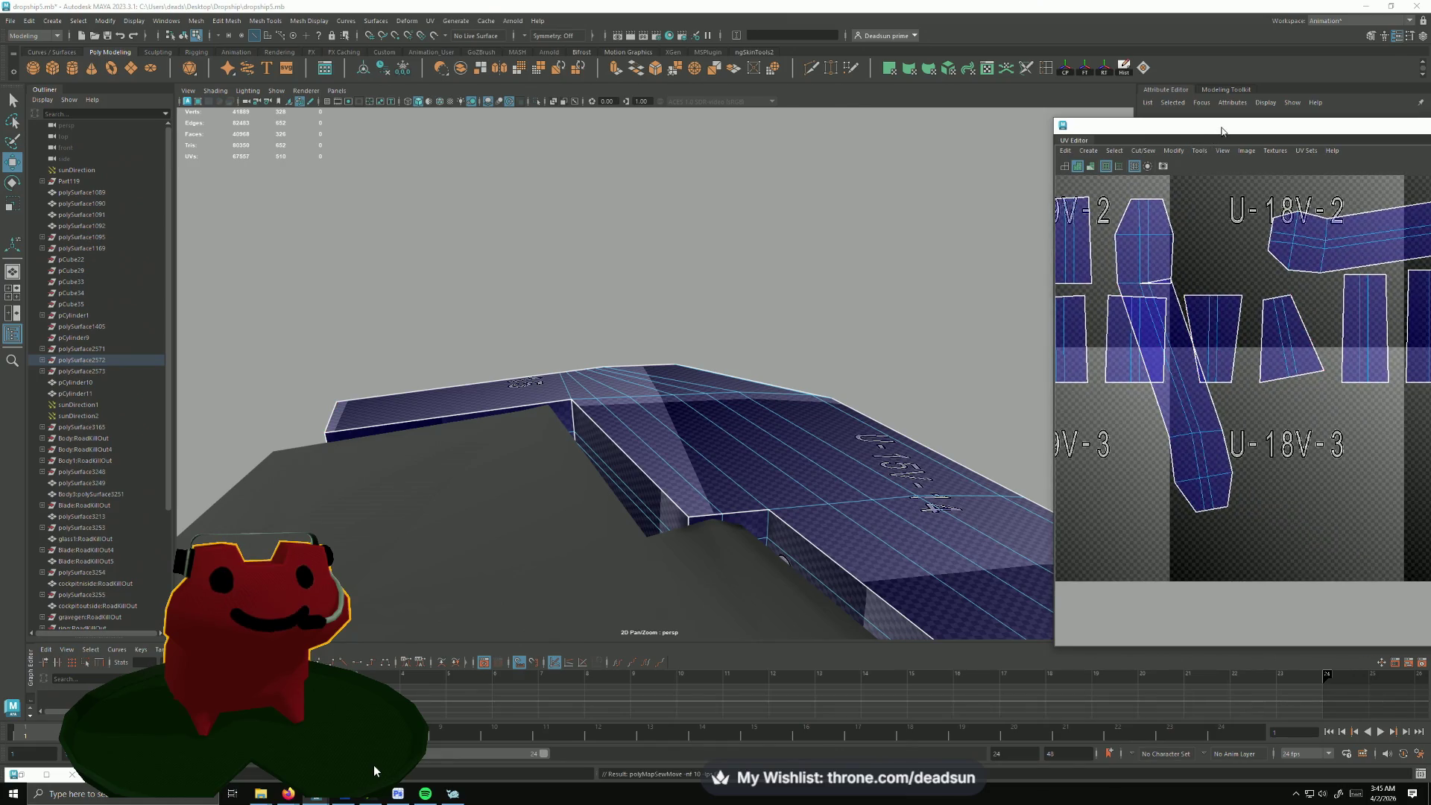
pyautogui.moveTo(1222, 133); pyautogui.dragTo(950, 129)
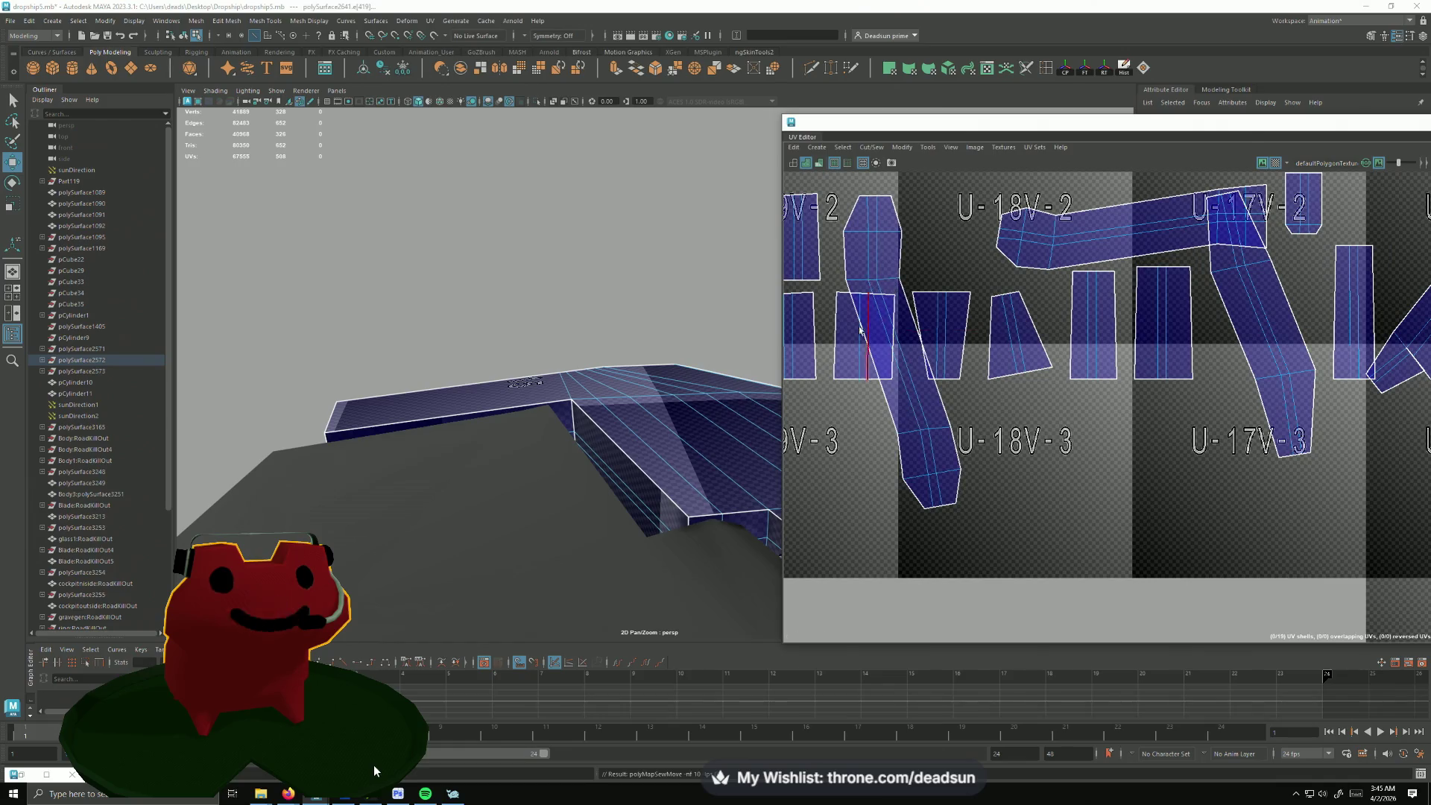
pyautogui.scroll(-5, 883, 291)
pyautogui.scroll(3, 821, 405)
# Step: Move and sew the angled shell in tile U-16V-2 onto its neighbouring strip
pyautogui.keyDown('alt'); pyautogui.moveTo(821, 406); pyautogui.dragTo(851, 433, button='middle'); pyautogui.keyUp('alt')
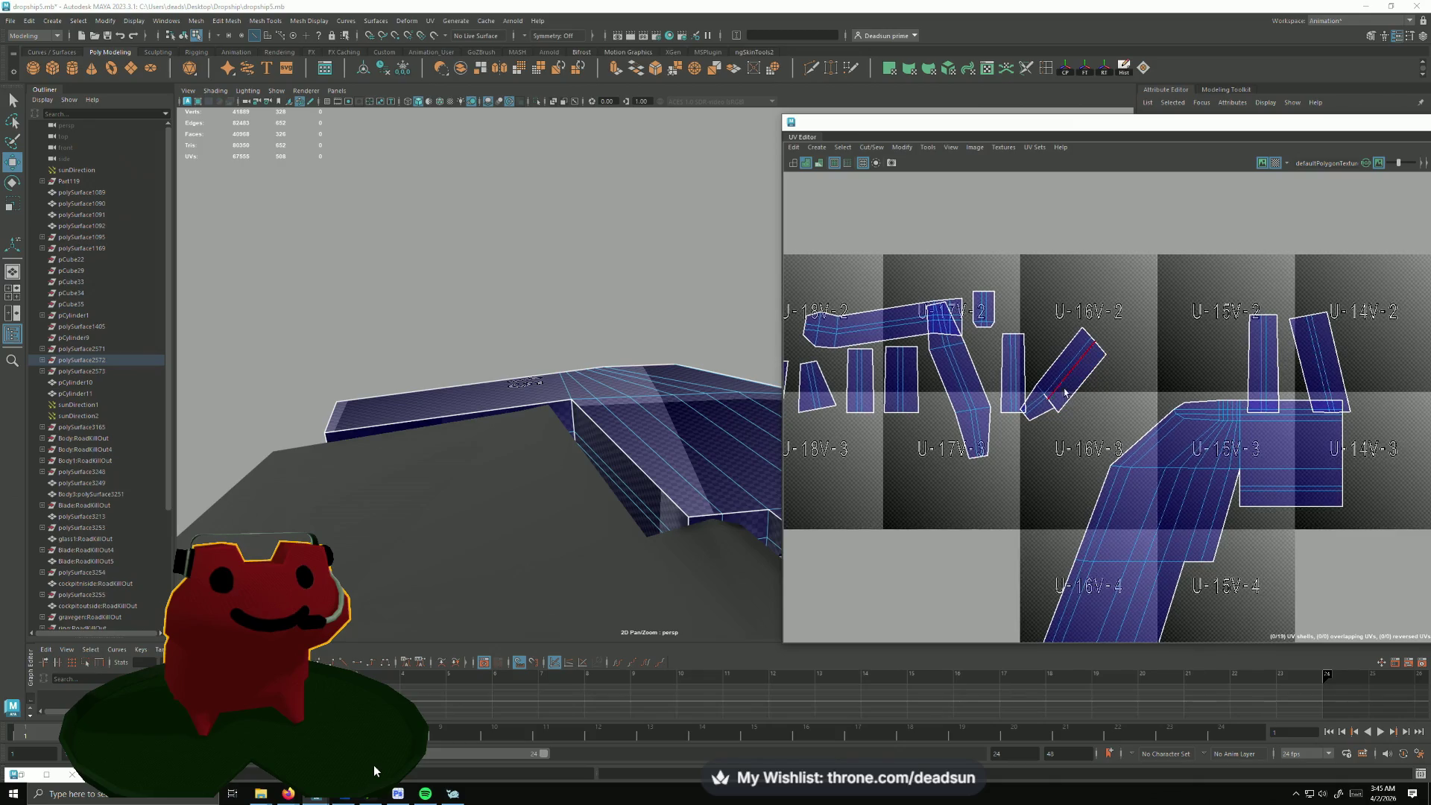
pyautogui.click(1057, 404)
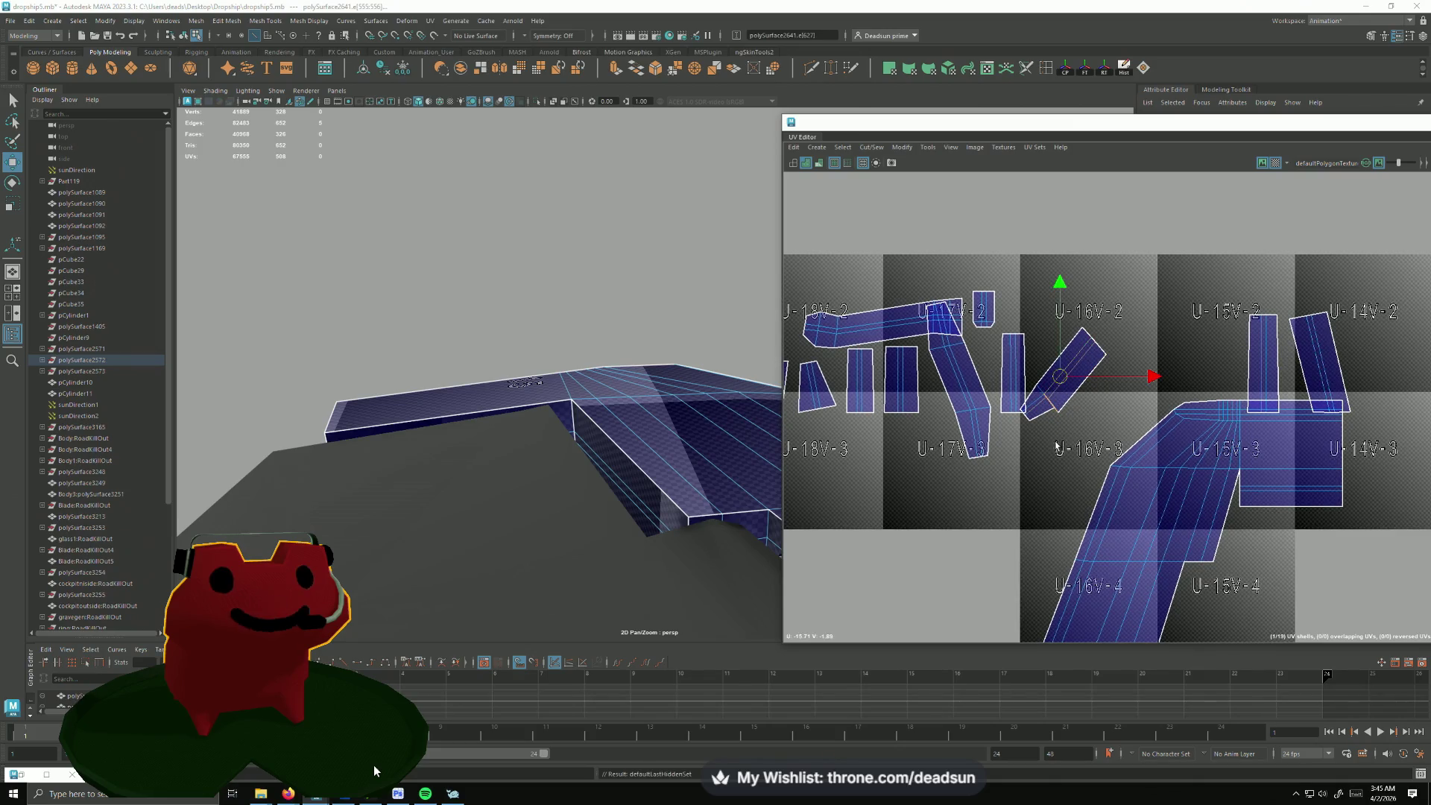
pyautogui.keyDown('shift'); pyautogui.moveTo(1056, 446); pyautogui.dragTo(1084, 377, button='right'); pyautogui.keyUp('shift')
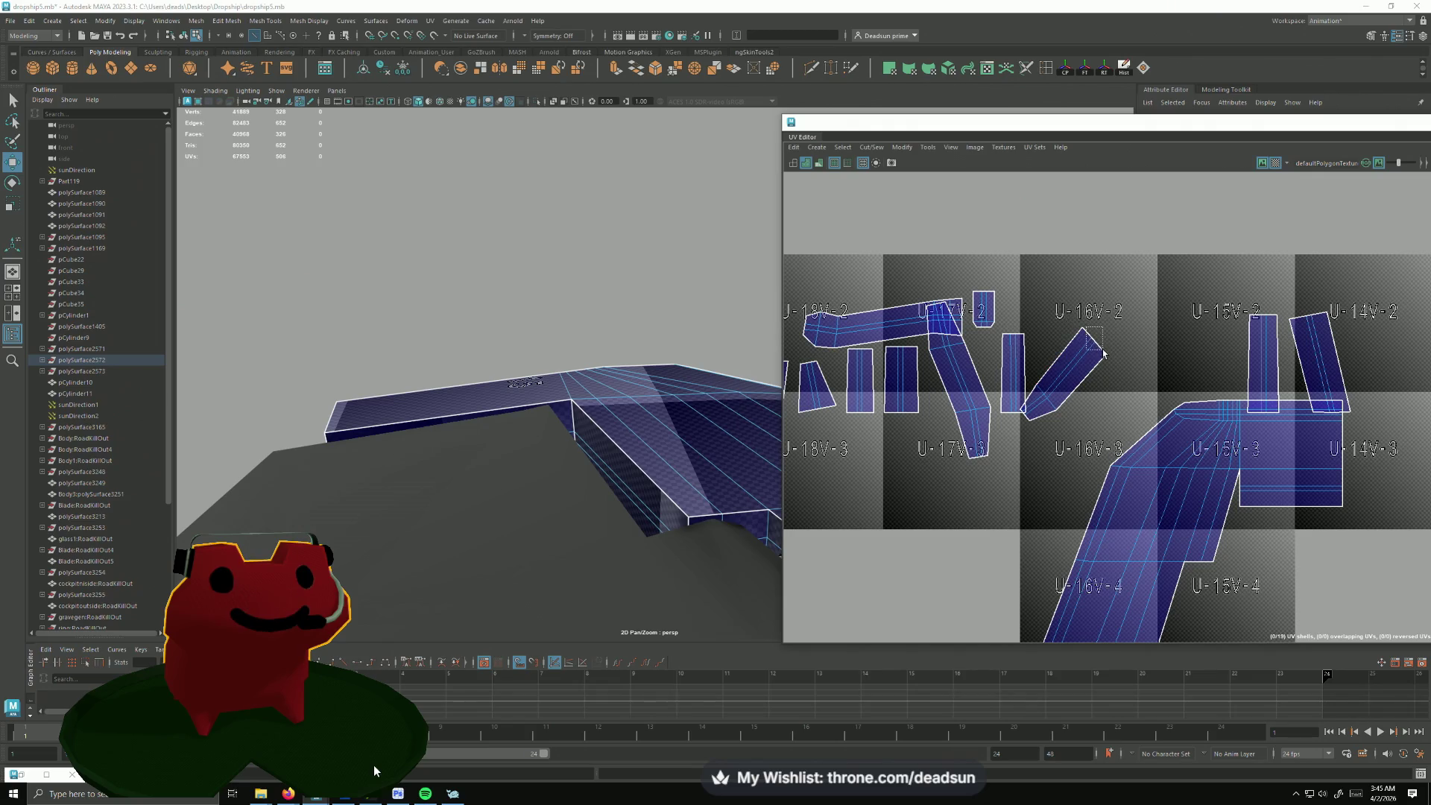
pyautogui.click(1045, 384)
pyautogui.scroll(-2, 1121, 452)
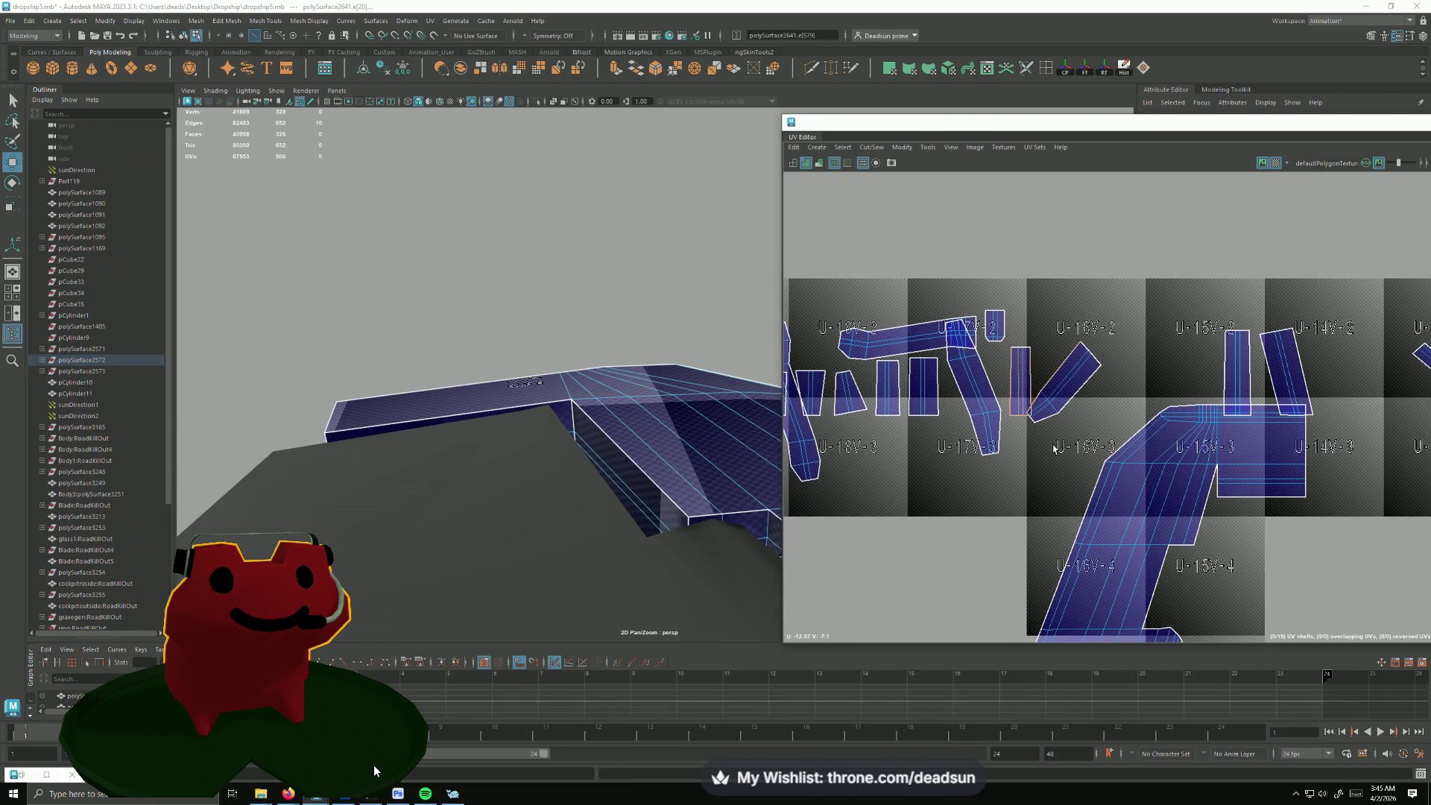
pyautogui.scroll(-3, 1101, 489)
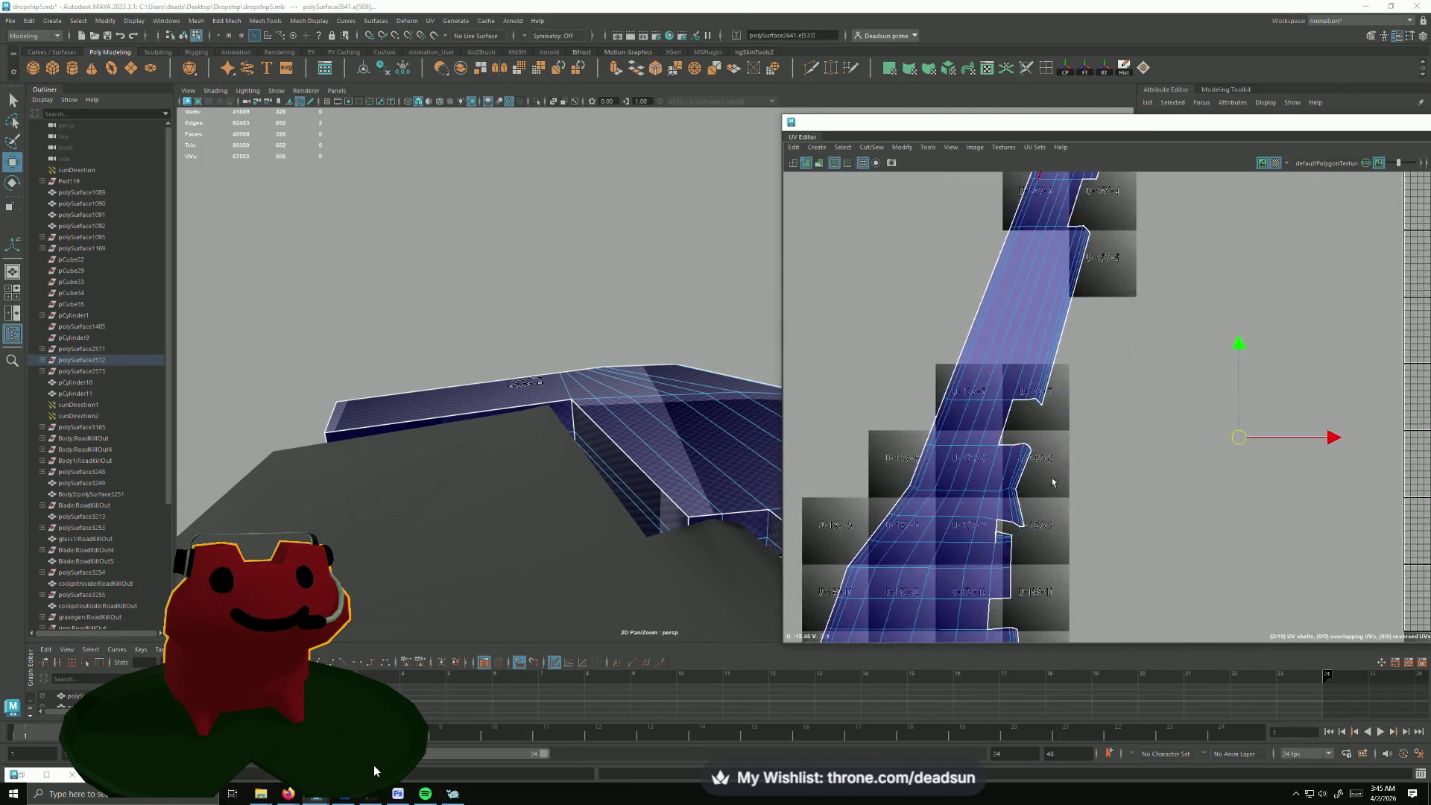
# Step: Pan along the long wing shells to inspect them and pick a seam edge for sewing
pyautogui.moveTo(1101, 489)
pyautogui.keyDown('alt'); pyautogui.mouseDown(button='middle')
pyautogui.moveTo(957, 397)
pyautogui.moveTo(932, 415)
pyautogui.moveTo(843, 397)
pyautogui.mouseUp(button='middle'); pyautogui.keyUp('alt')
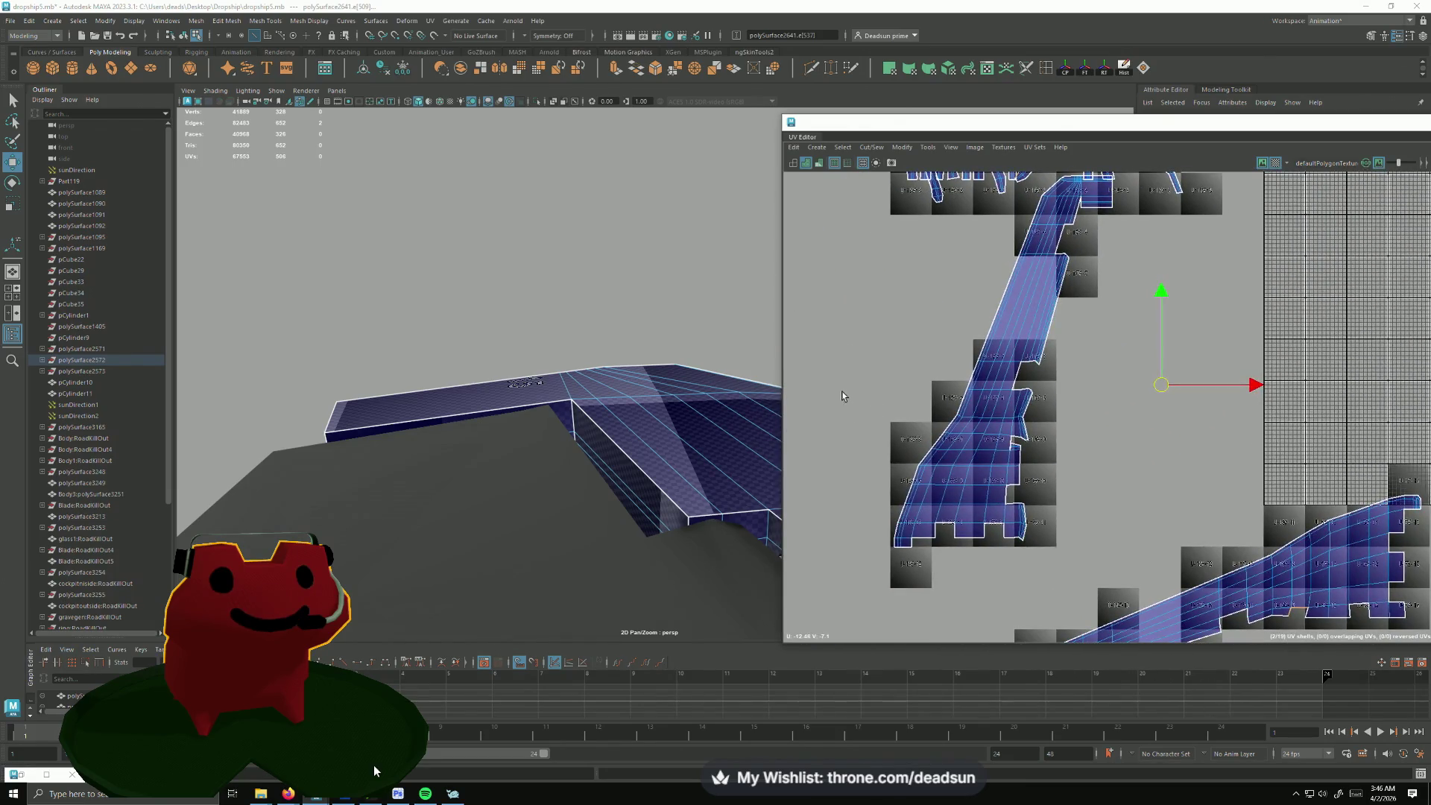
pyautogui.moveTo(1022, 339)
pyautogui.keyDown('alt'); pyautogui.mouseDown(button='middle')
pyautogui.moveTo(945, 203)
pyautogui.moveTo(957, 157)
pyautogui.mouseUp(button='middle'); pyautogui.keyUp('alt')
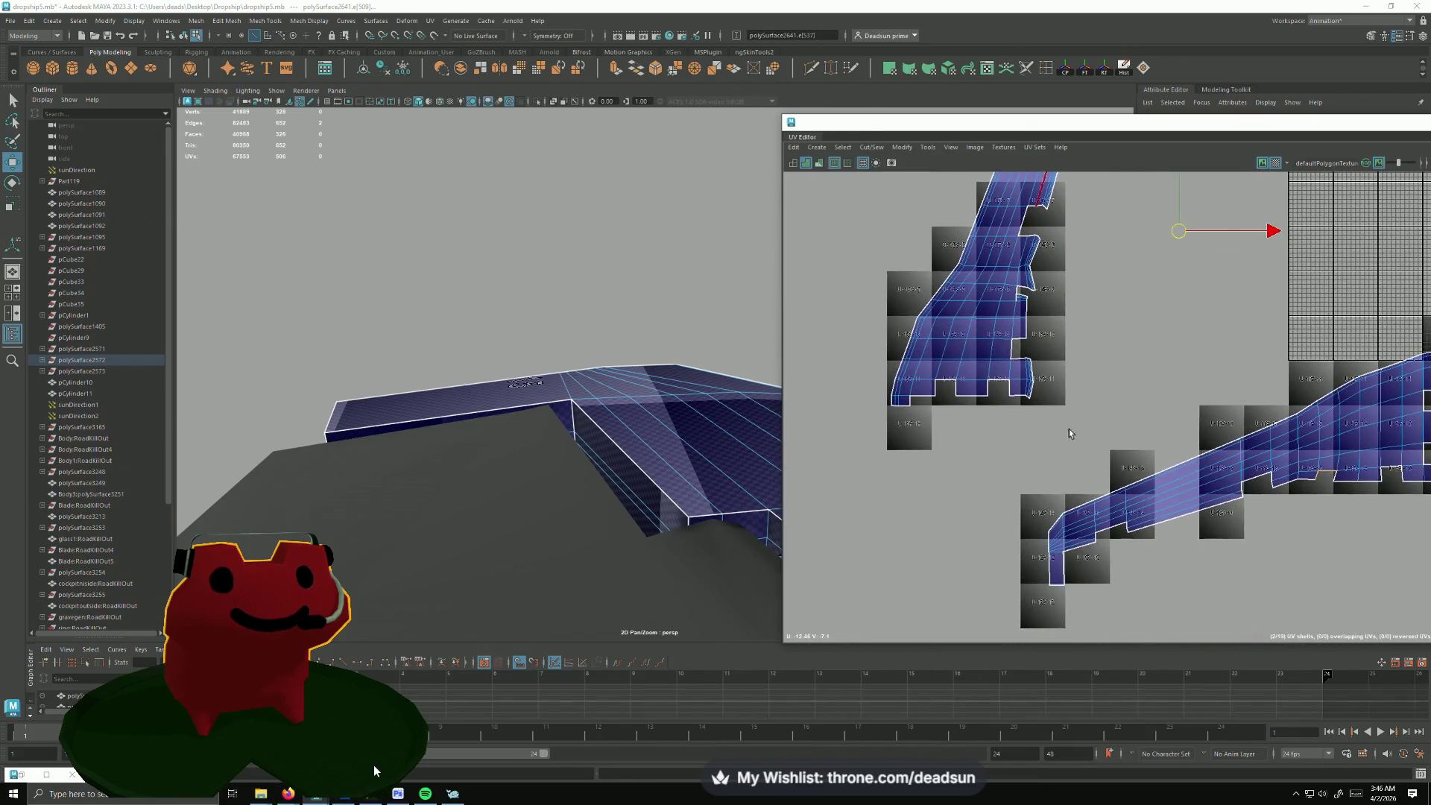
pyautogui.keyDown('alt'); pyautogui.moveTo(1065, 431); pyautogui.dragTo(856, 432, button='middle'); pyautogui.keyUp('alt')
pyautogui.scroll(2, 1099, 373)
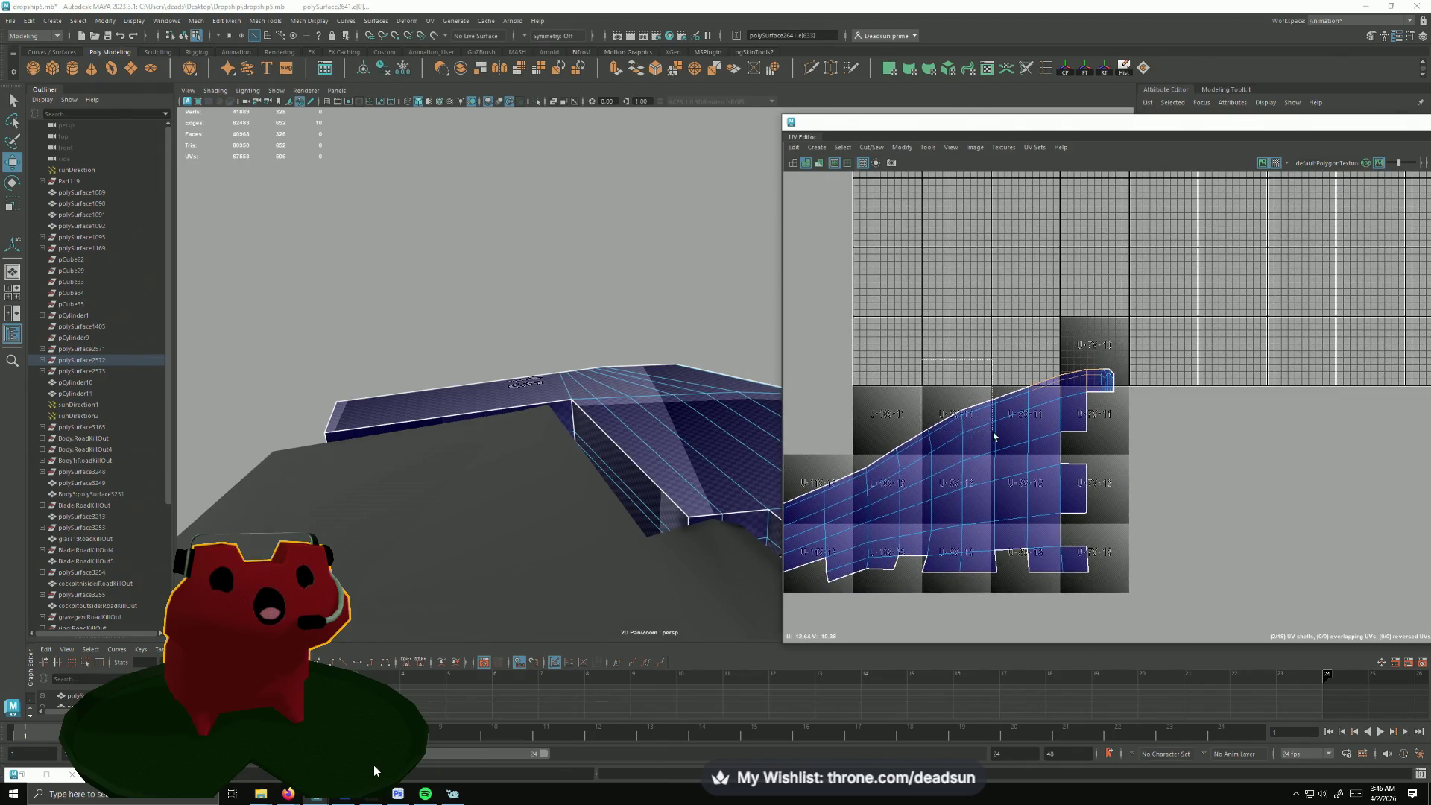
pyautogui.moveTo(999, 459)
pyautogui.keyDown('alt'); pyautogui.mouseDown(button='middle')
pyautogui.moveTo(1055, 416)
pyautogui.moveTo(1066, 375)
pyautogui.mouseUp(button='middle'); pyautogui.keyUp('alt')
pyautogui.keyDown('alt'); pyautogui.moveTo(1135, 434); pyautogui.dragTo(1035, 380, button='middle'); pyautogui.keyUp('alt')
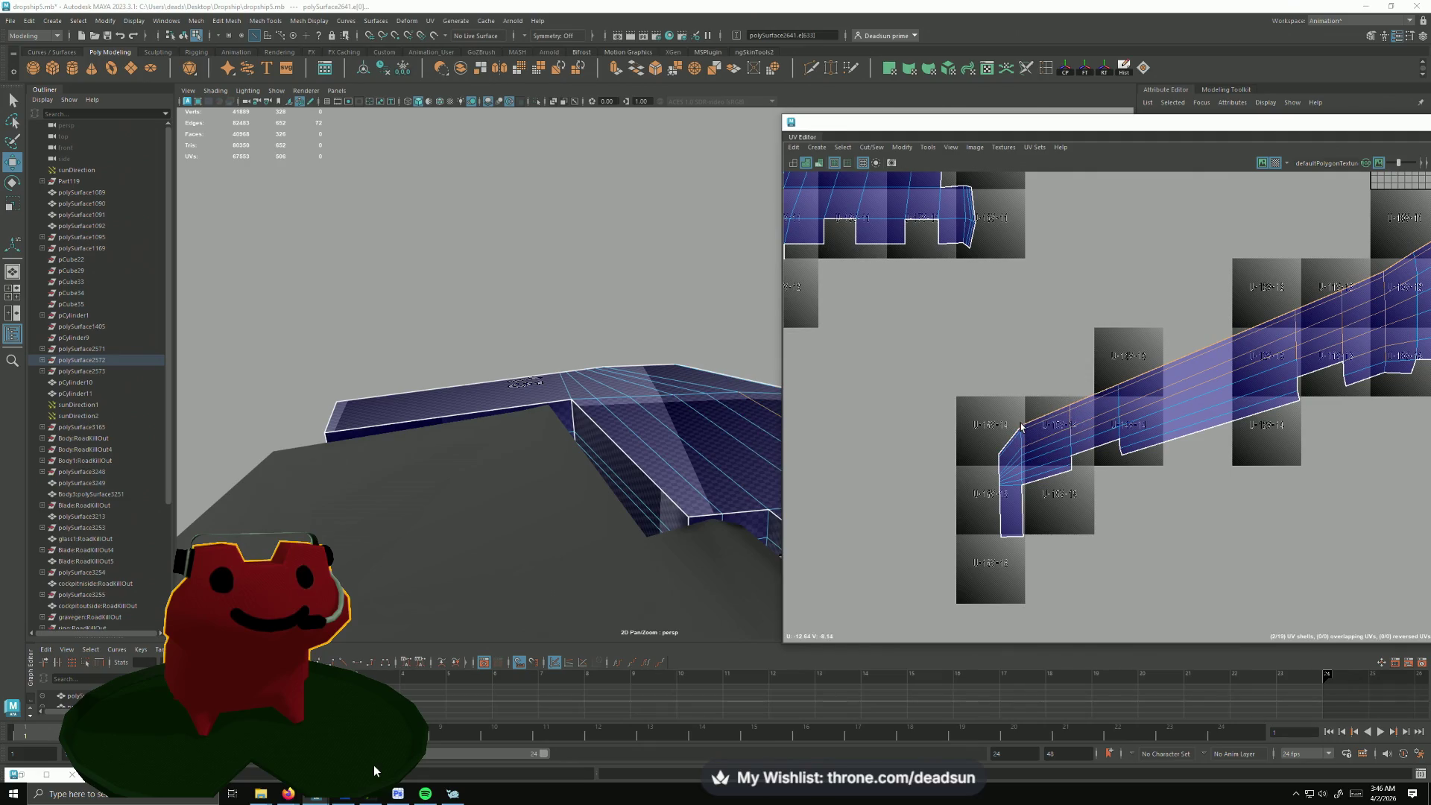
pyautogui.click(870, 147)
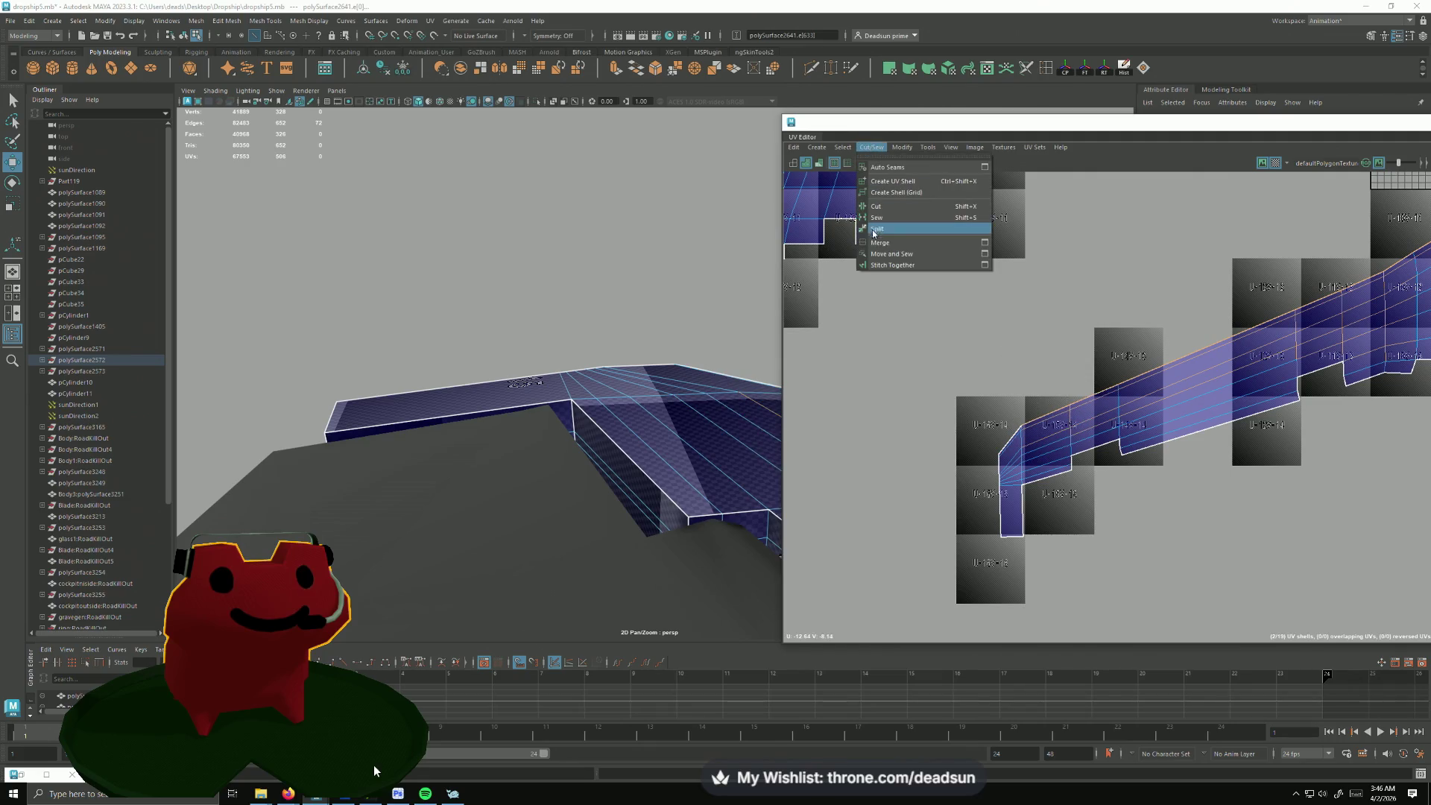
# Step: Sew the long wing strips into one shell and select all of its UVs
pyautogui.click(917, 252)
pyautogui.keyDown('alt'); pyautogui.moveTo(1180, 294); pyautogui.dragTo(1123, 393, button='middle'); pyautogui.keyUp('alt')
pyautogui.scroll(-3, 1123, 393)
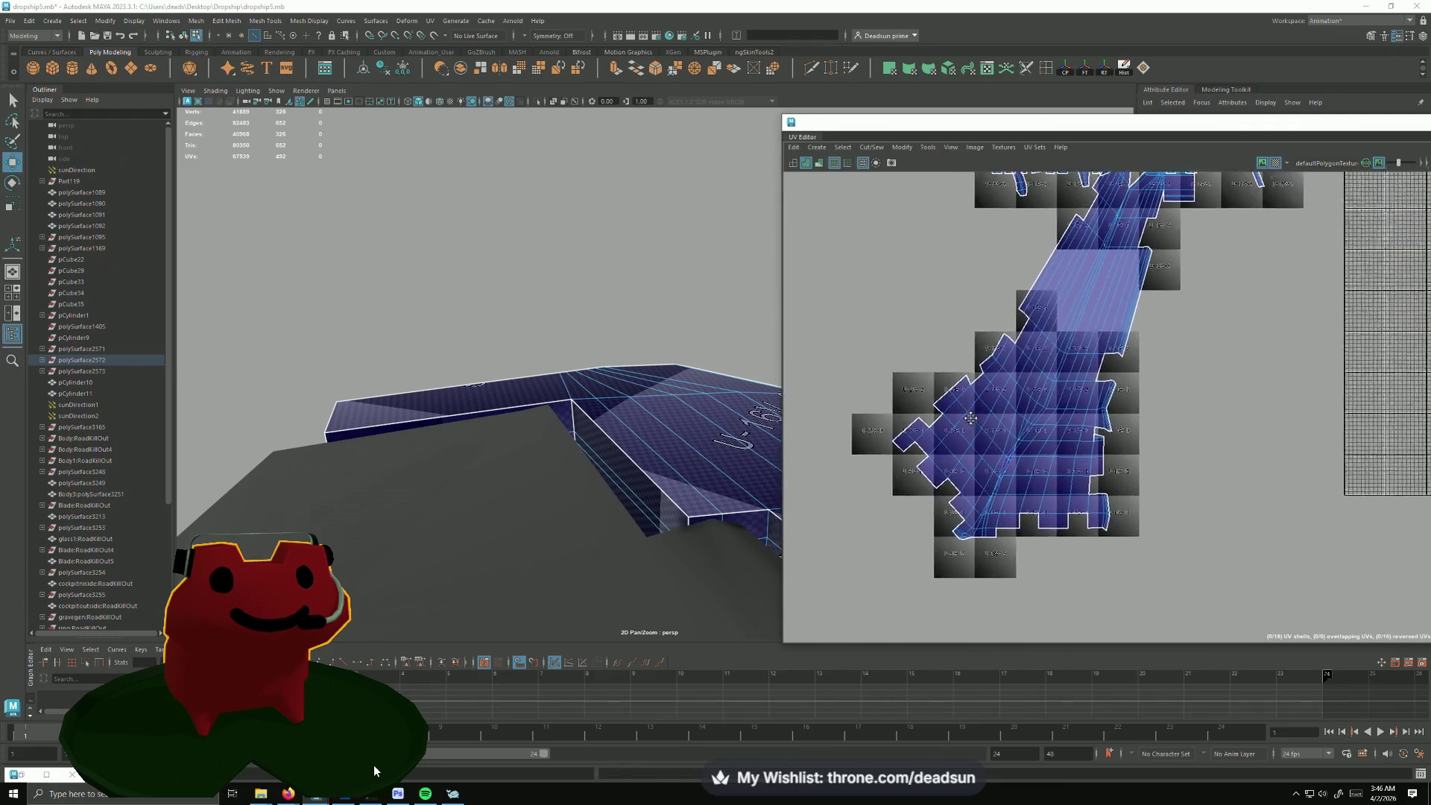
pyautogui.rightClick(1069, 390)
pyautogui.moveTo(1069, 390); pyautogui.dragTo(1118, 390, button='right')
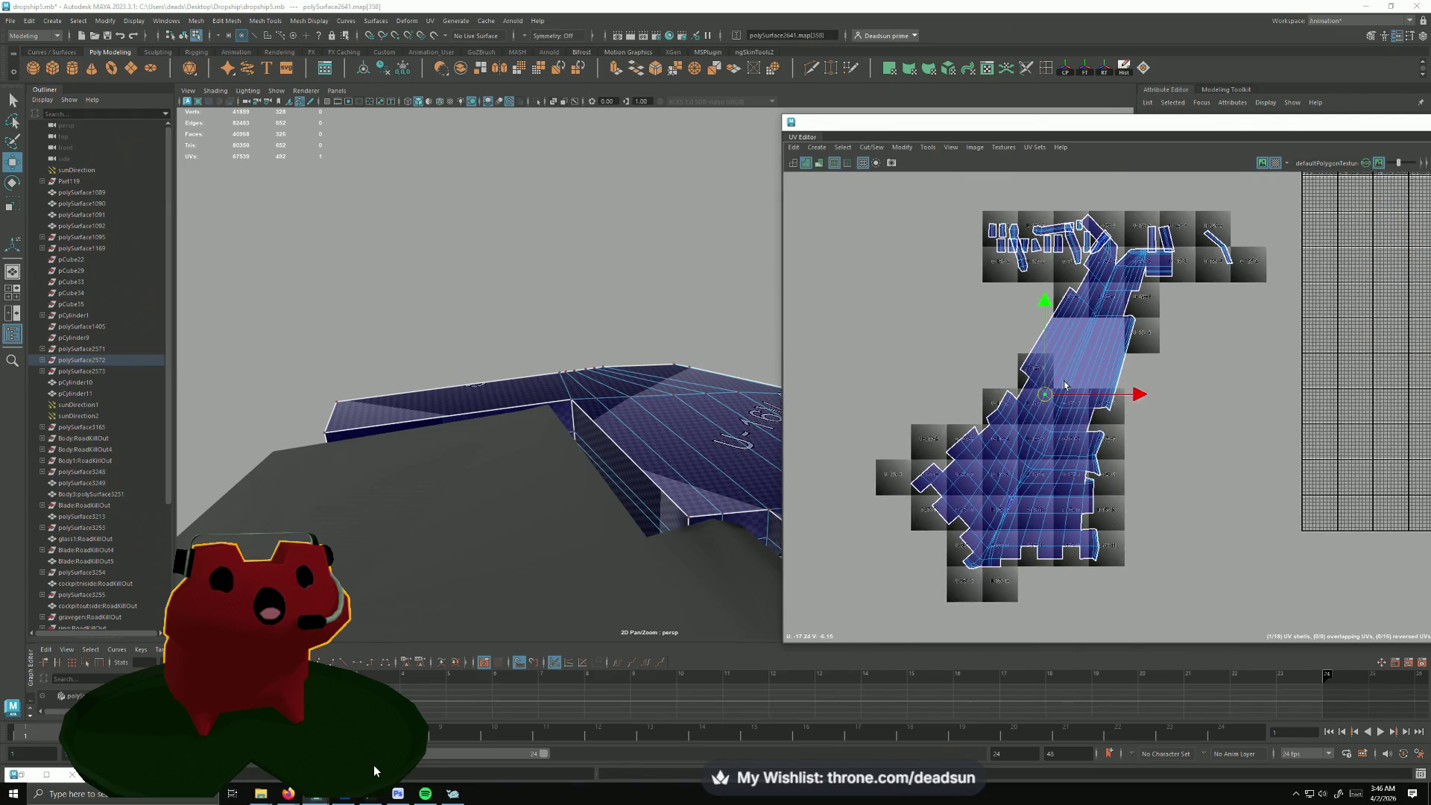
# Step: Unfold the combined wing shell, move it to the layout's left side and relax it straight
pyautogui.click(869, 147)
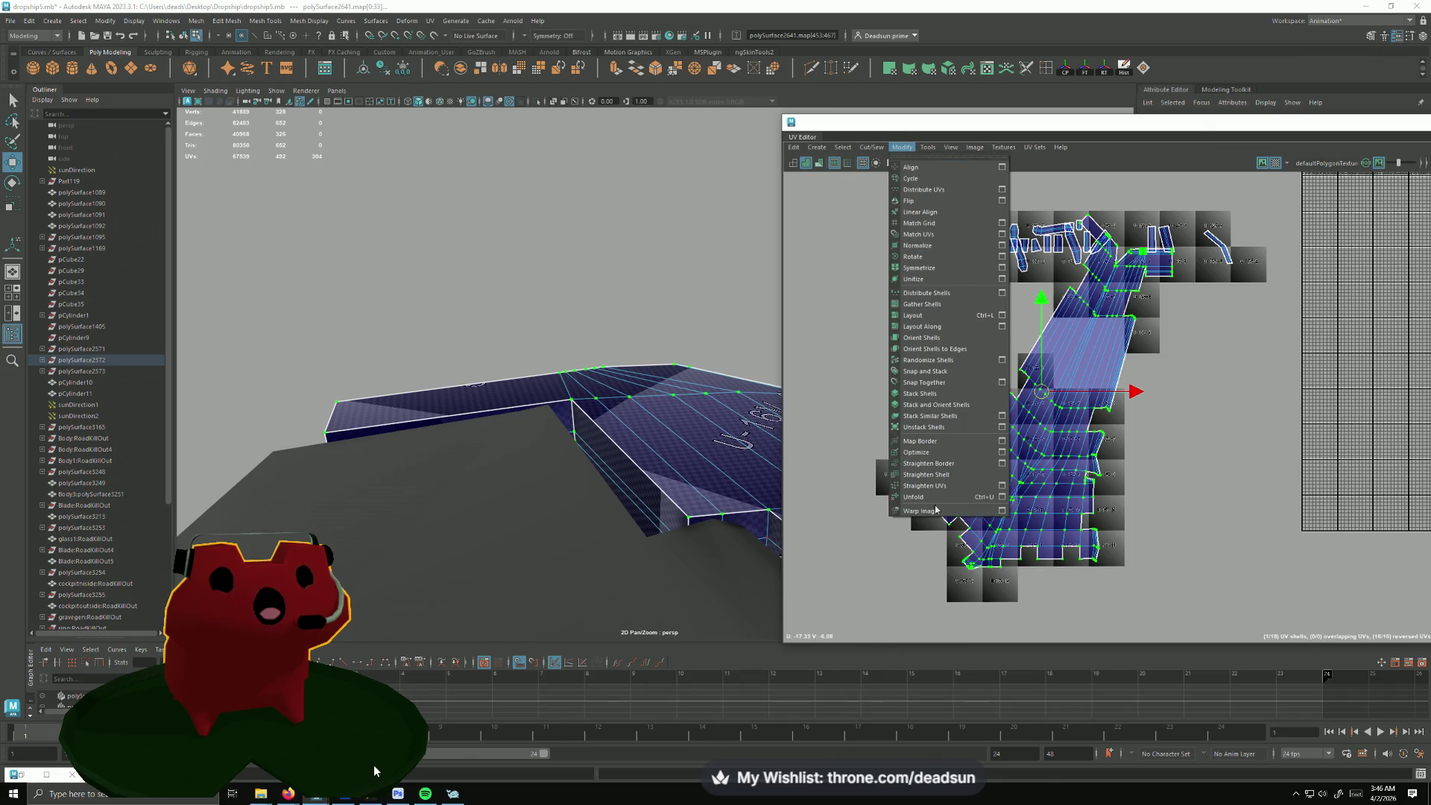
pyautogui.click(937, 499)
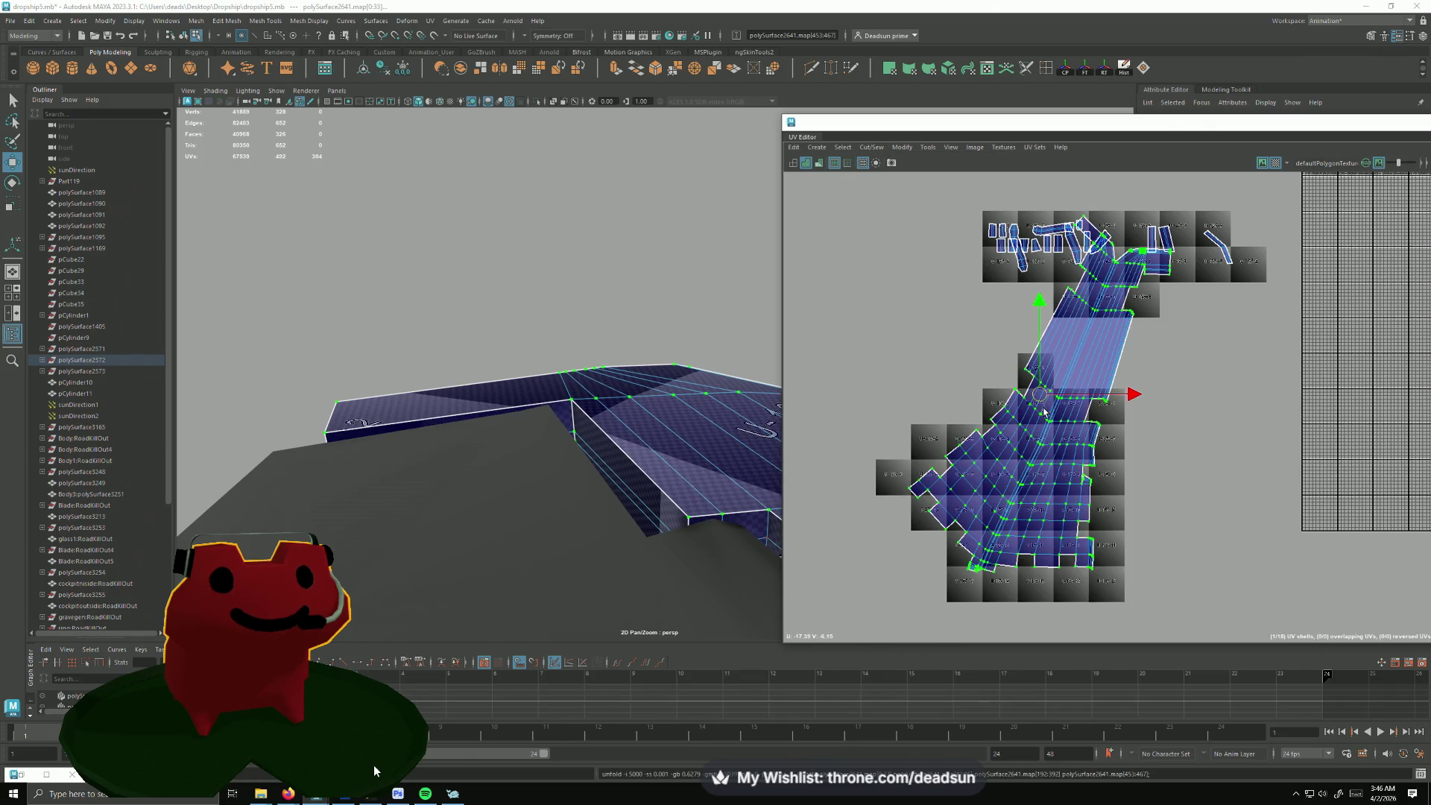
pyautogui.moveTo(1042, 395); pyautogui.dragTo(812, 383)
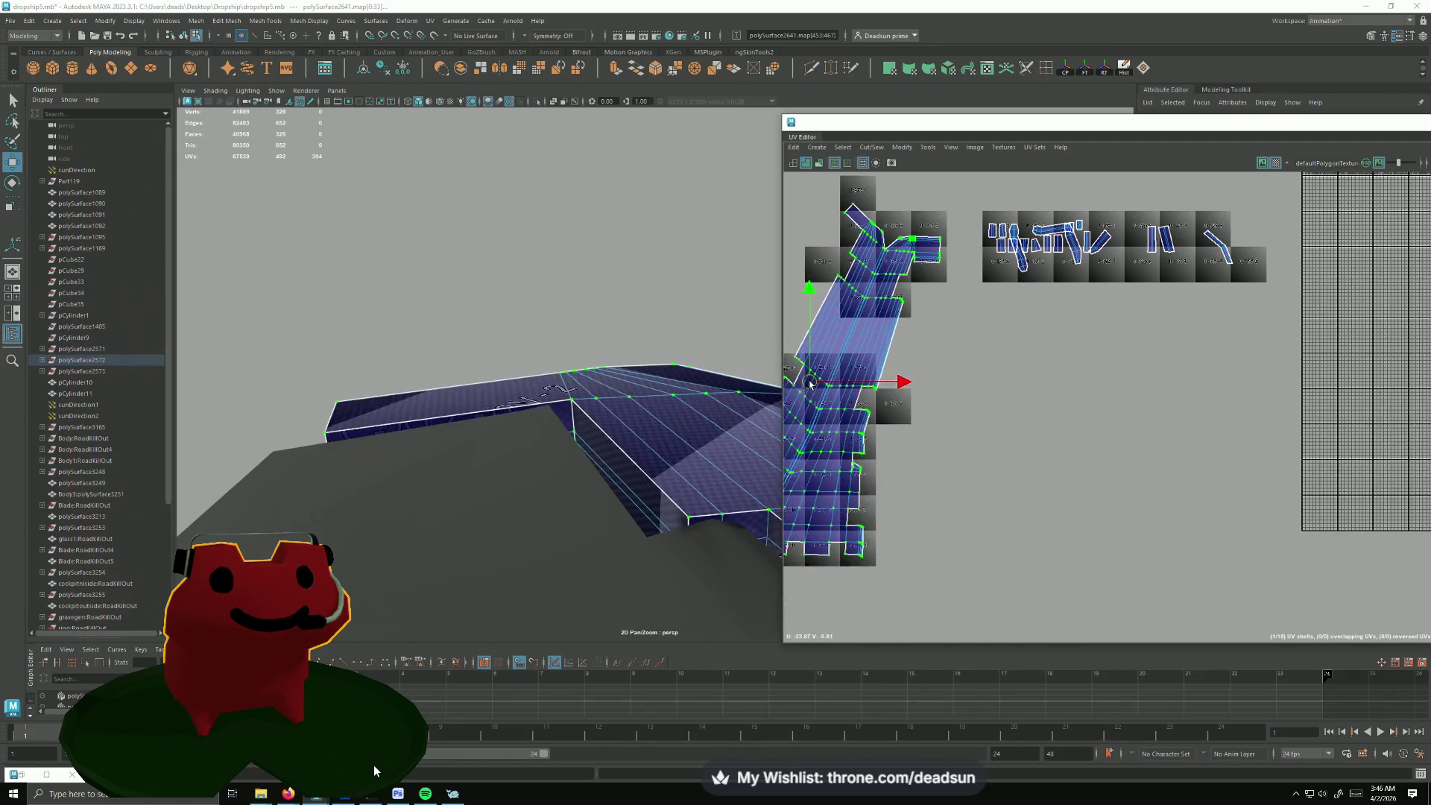
pyautogui.moveTo(824, 474)
pyautogui.mouseDown()
pyautogui.moveTo(860, 471)
pyautogui.moveTo(840, 471)
pyautogui.mouseUp()
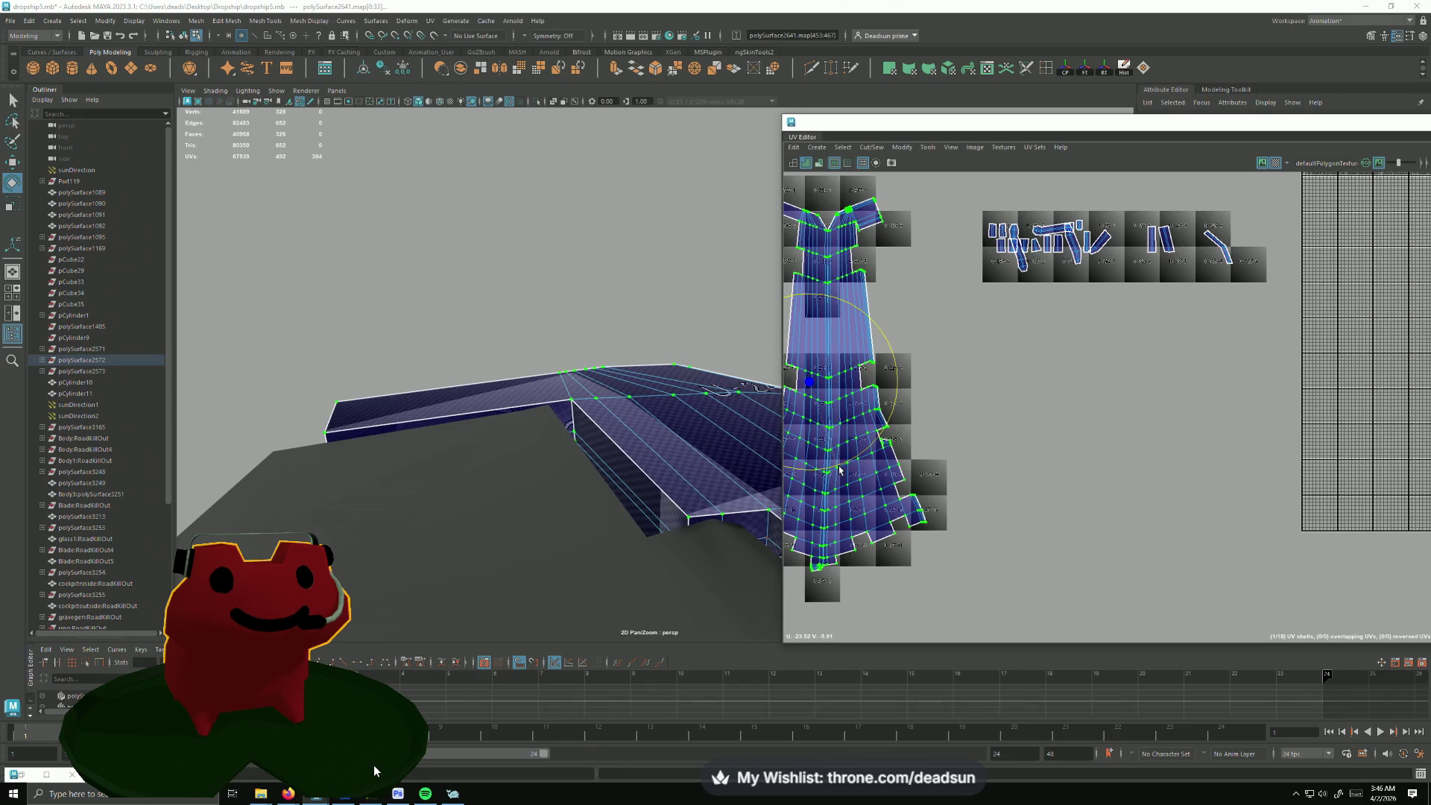
pyautogui.scroll(4, 917, 435)
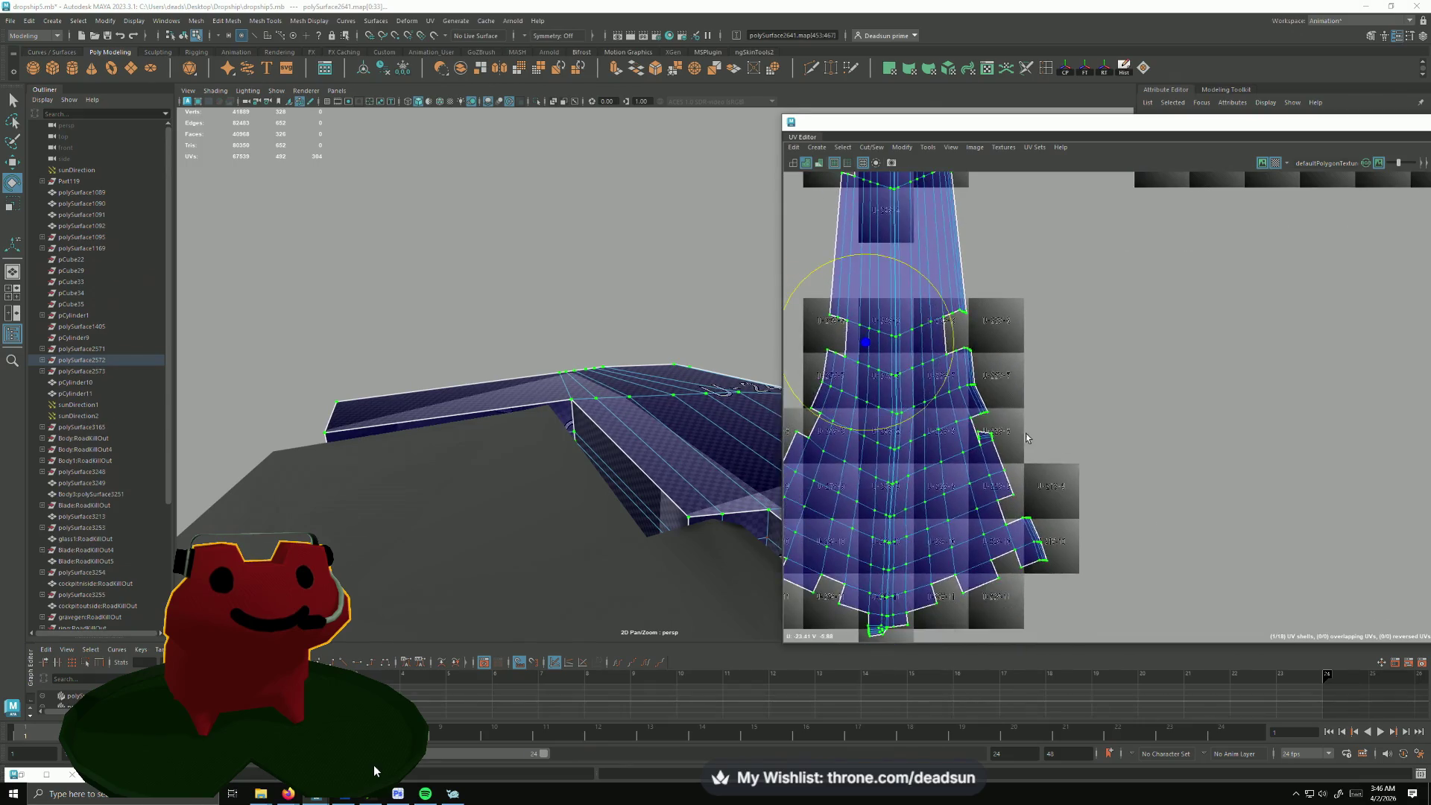
pyautogui.scroll(4, 954, 455)
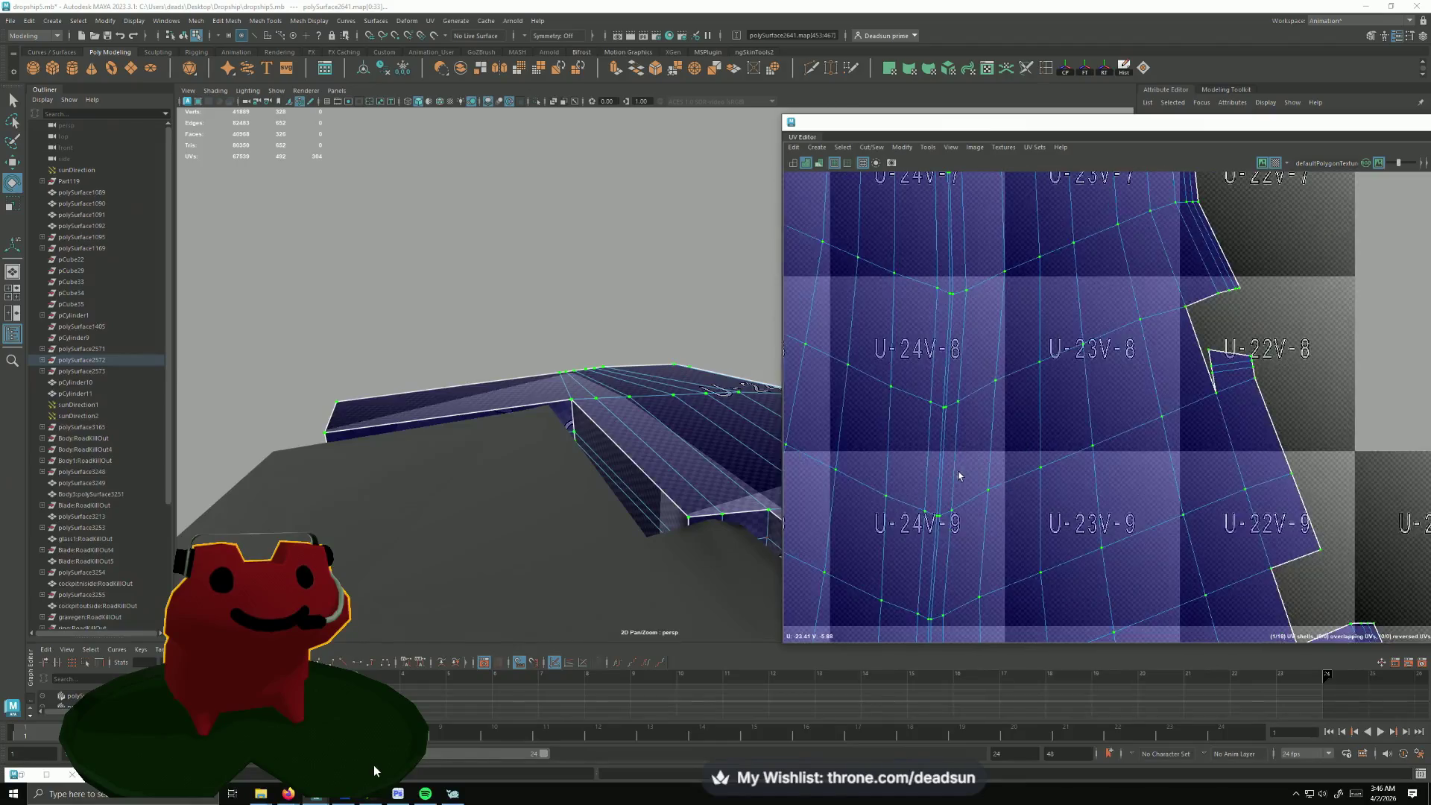
pyautogui.scroll(-3, 959, 471)
pyautogui.scroll(-3, 963, 469)
pyautogui.keyDown('alt'); pyautogui.moveTo(962, 469); pyautogui.dragTo(1028, 408, button='middle'); pyautogui.keyUp('alt')
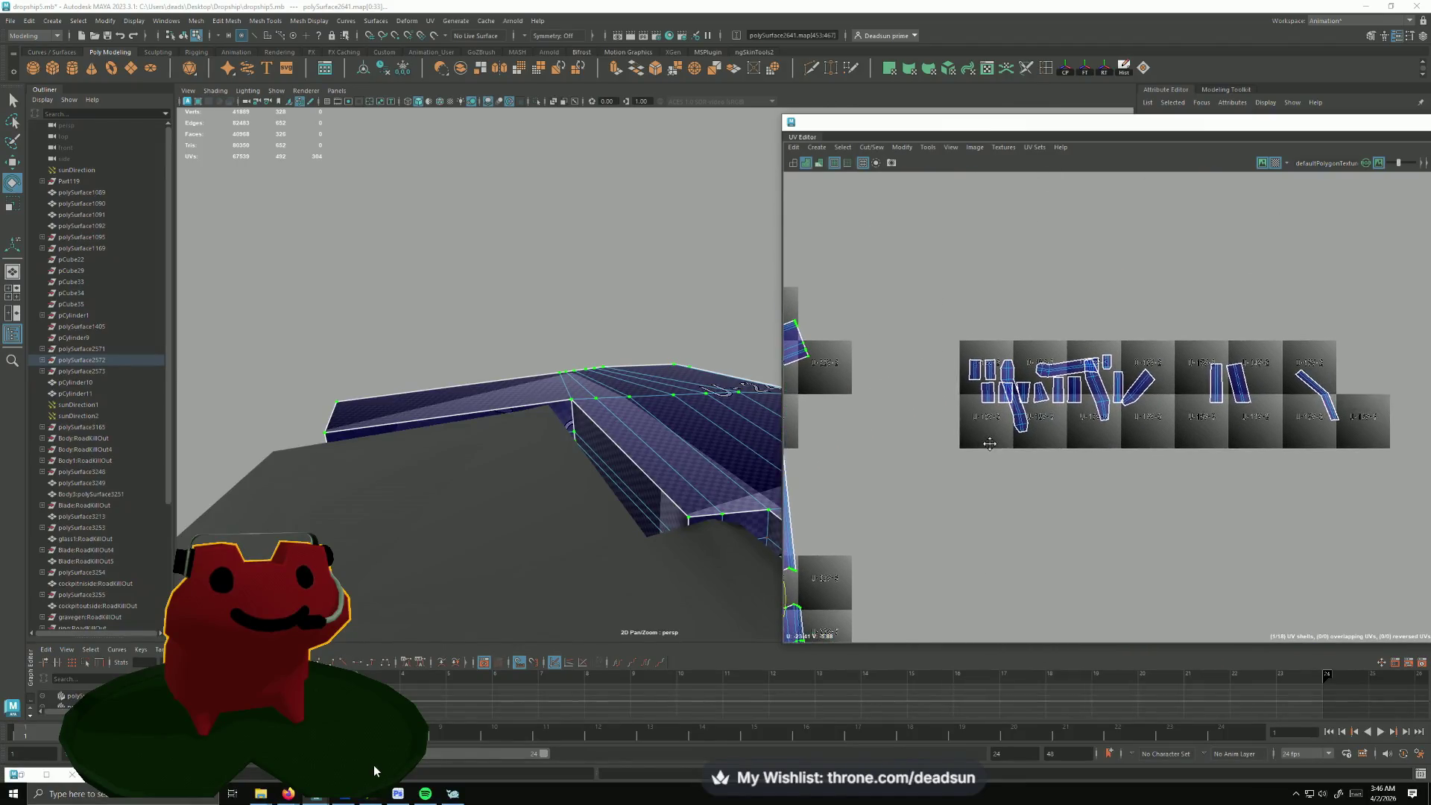
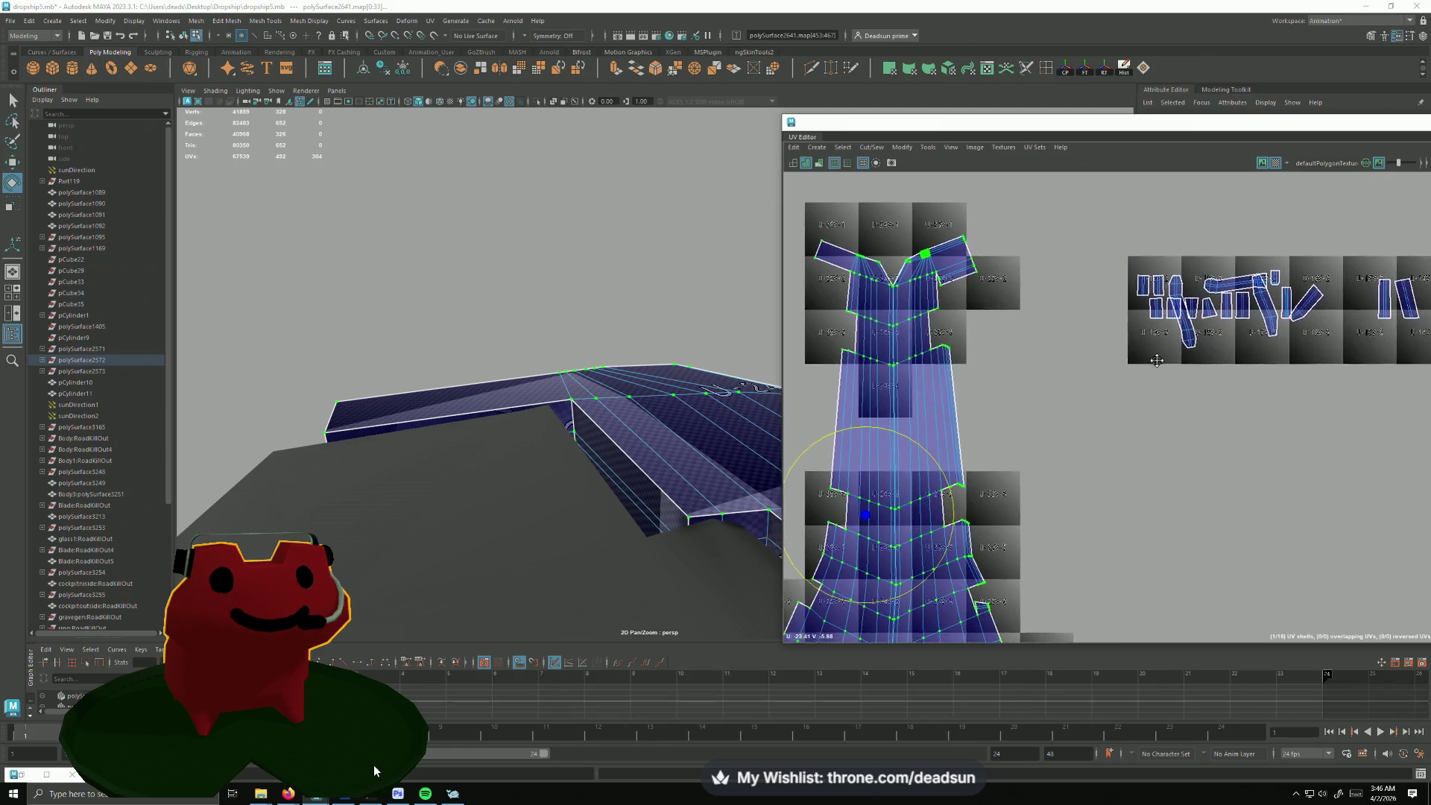
# Step: Move the selected panel strip shell into the next UV tile and add a second shell to the selection
pyautogui.moveTo(1029, 407)
pyautogui.keyDown('alt'); pyautogui.mouseDown(button='middle')
pyautogui.moveTo(1150, 374)
pyautogui.moveTo(1012, 373)
pyautogui.moveTo(1082, 336)
pyautogui.mouseUp(button='middle'); pyautogui.keyUp('alt')
pyautogui.scroll(2, 1150, 374)
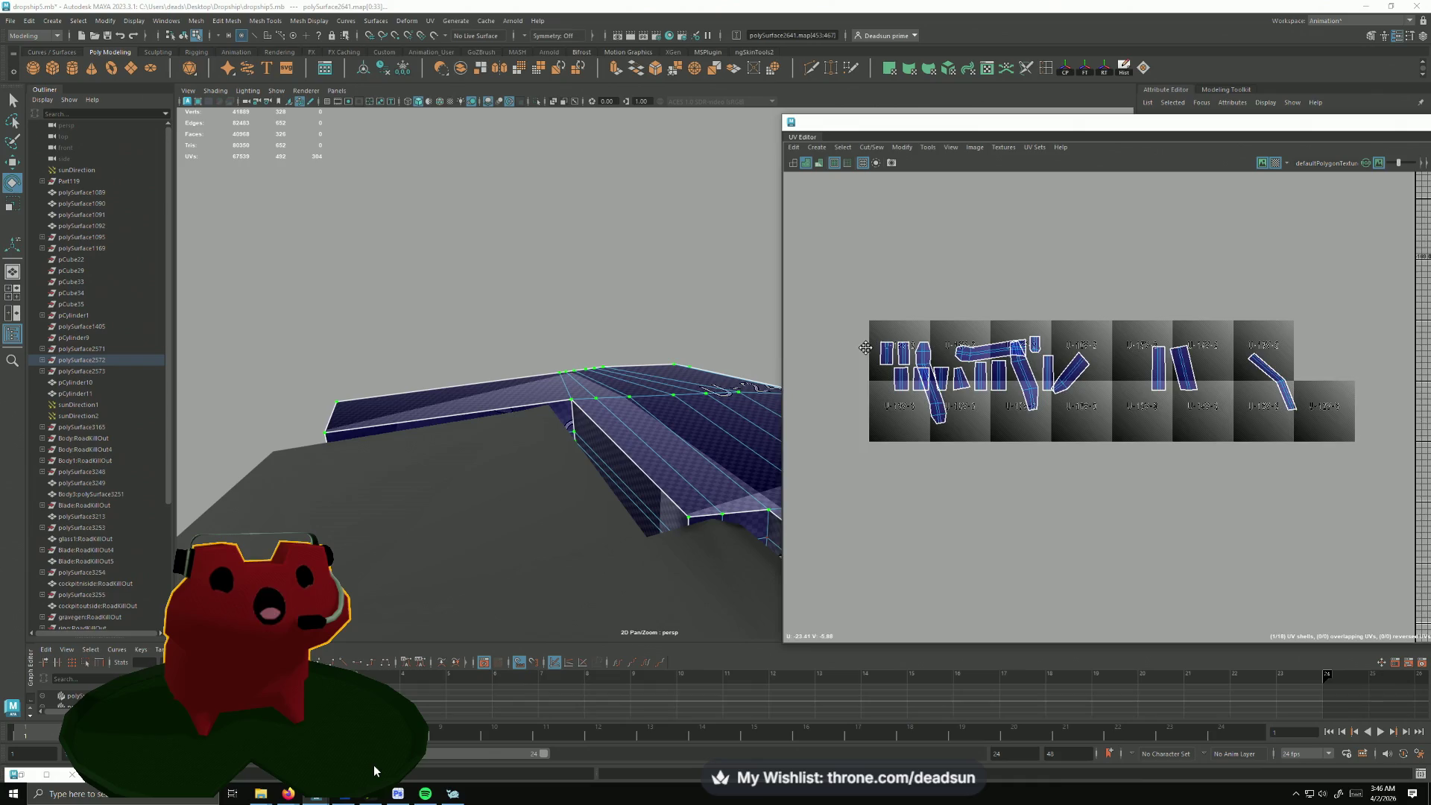
pyautogui.scroll(-2, 1081, 335)
pyautogui.press('w')
pyautogui.click(902, 147)
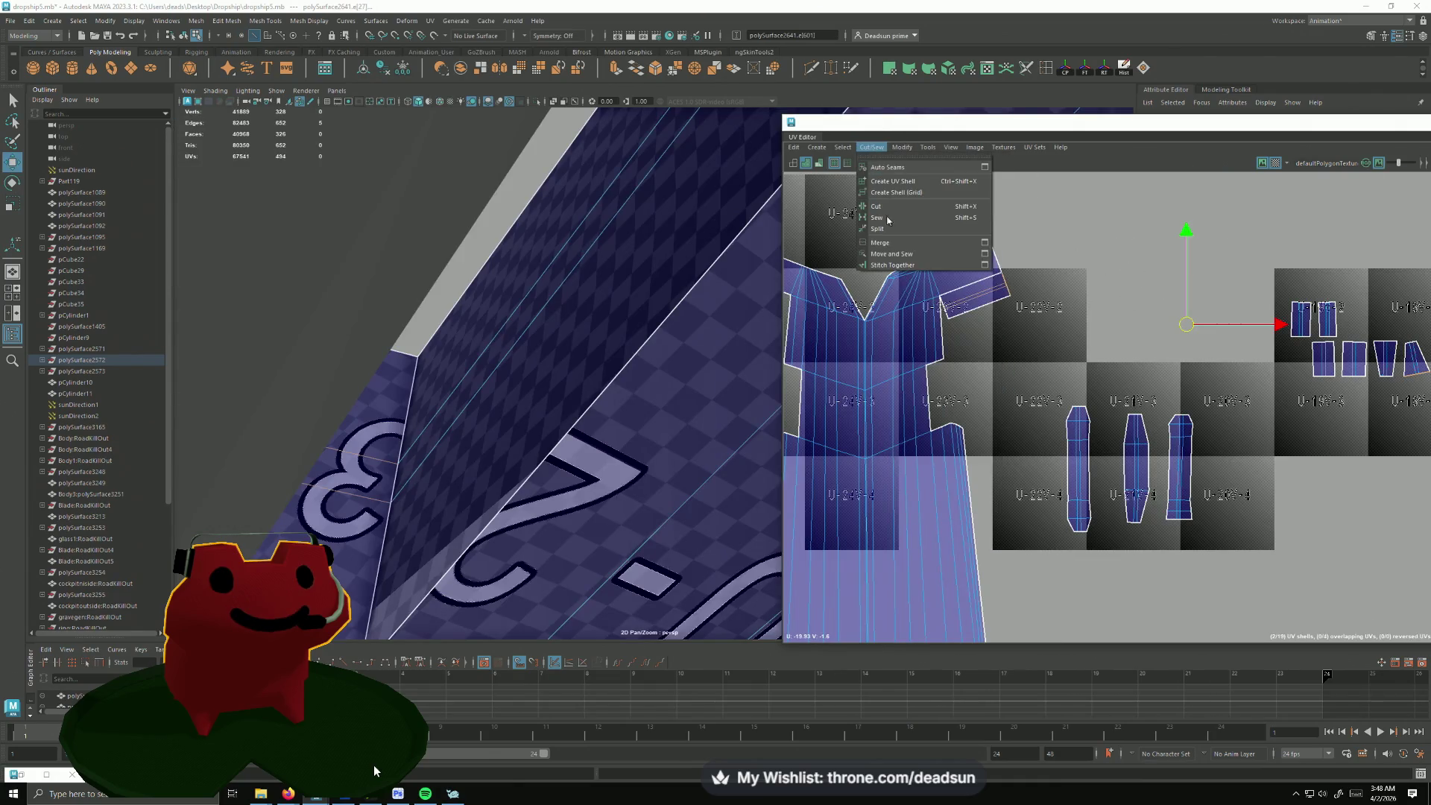
pyautogui.click(920, 264)
pyautogui.moveTo(976, 300)
pyautogui.mouseDown(button='right')
pyautogui.moveTo(1028, 302)
pyautogui.moveTo(1000, 298)
pyautogui.mouseUp(button='right')
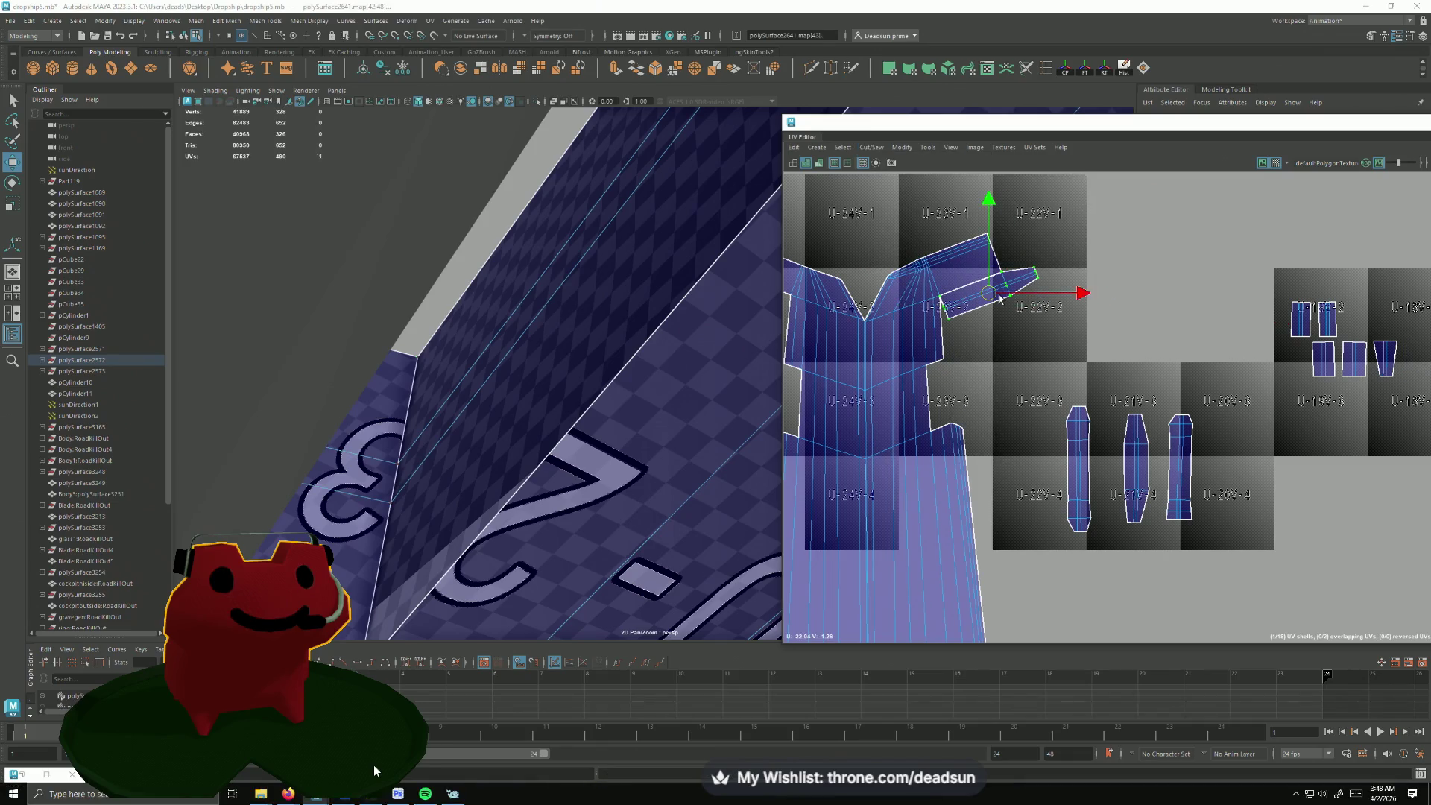
pyautogui.moveTo(989, 294); pyautogui.dragTo(1141, 300)
pyautogui.scroll(2, 1095, 295)
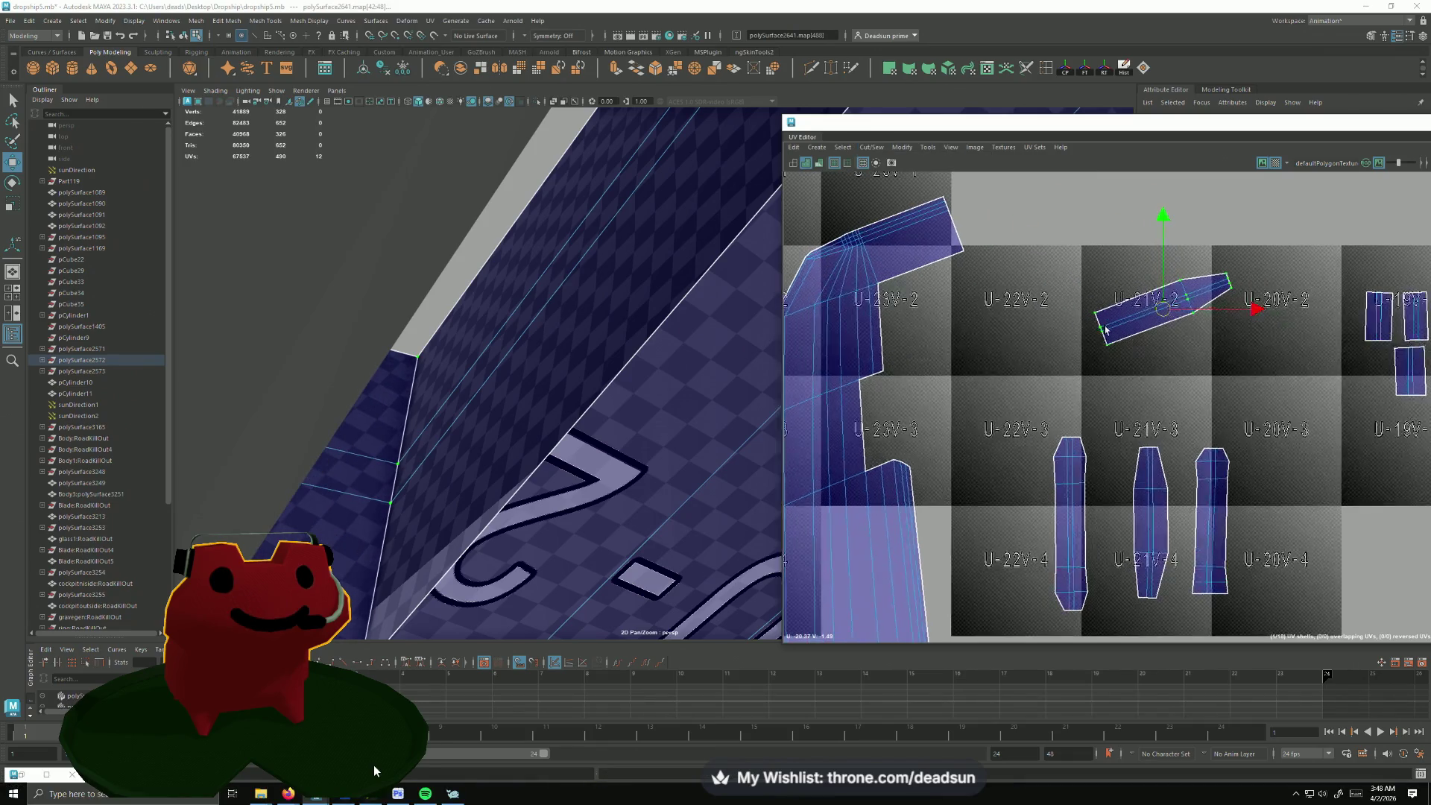
pyautogui.rightClick(1104, 329)
pyautogui.moveTo(1105, 330); pyautogui.dragTo(1089, 326, button='right')
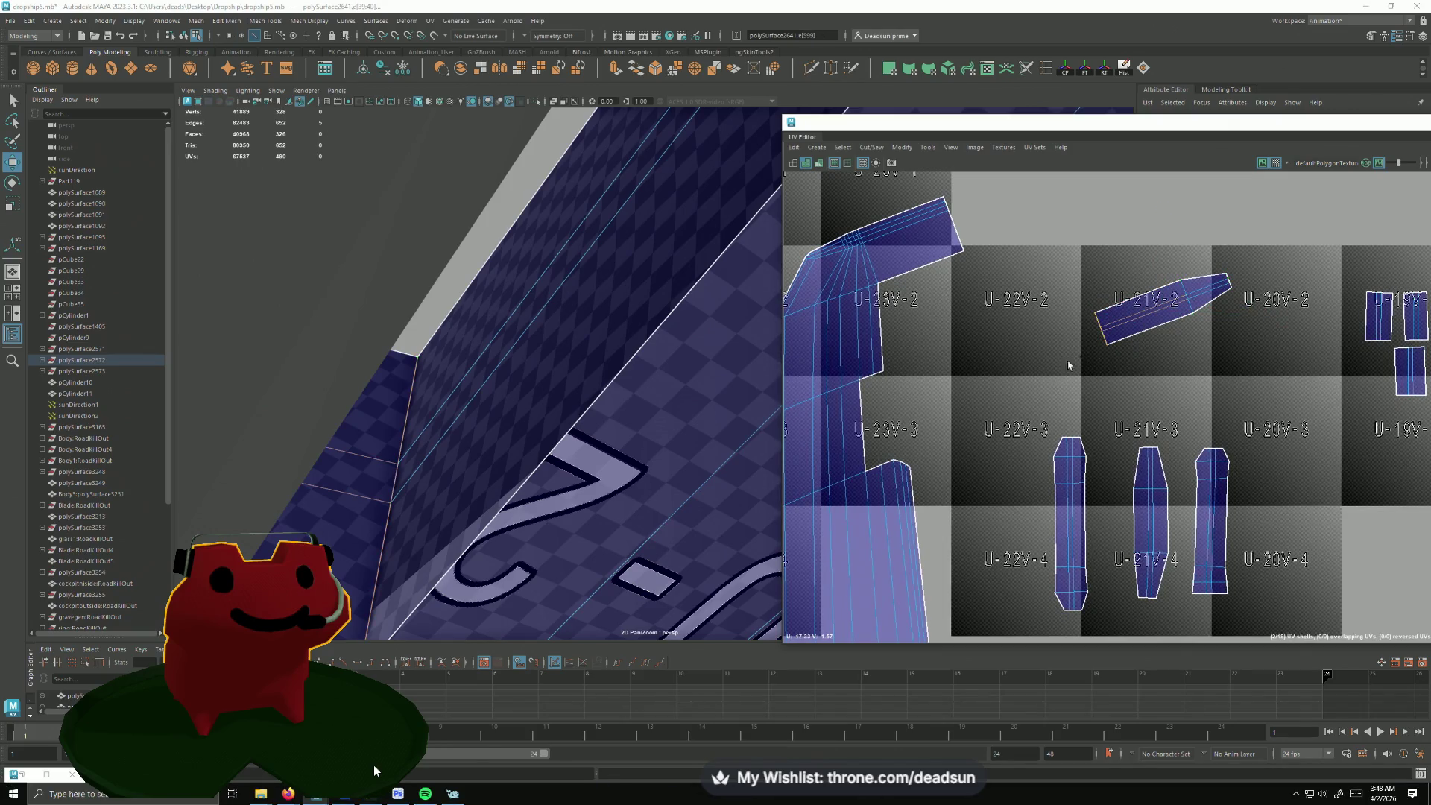
# Step: Highlight matching seam edges and sew the narrow shell onto the vertical panel strip
pyautogui.click(884, 163)
pyautogui.click(895, 246)
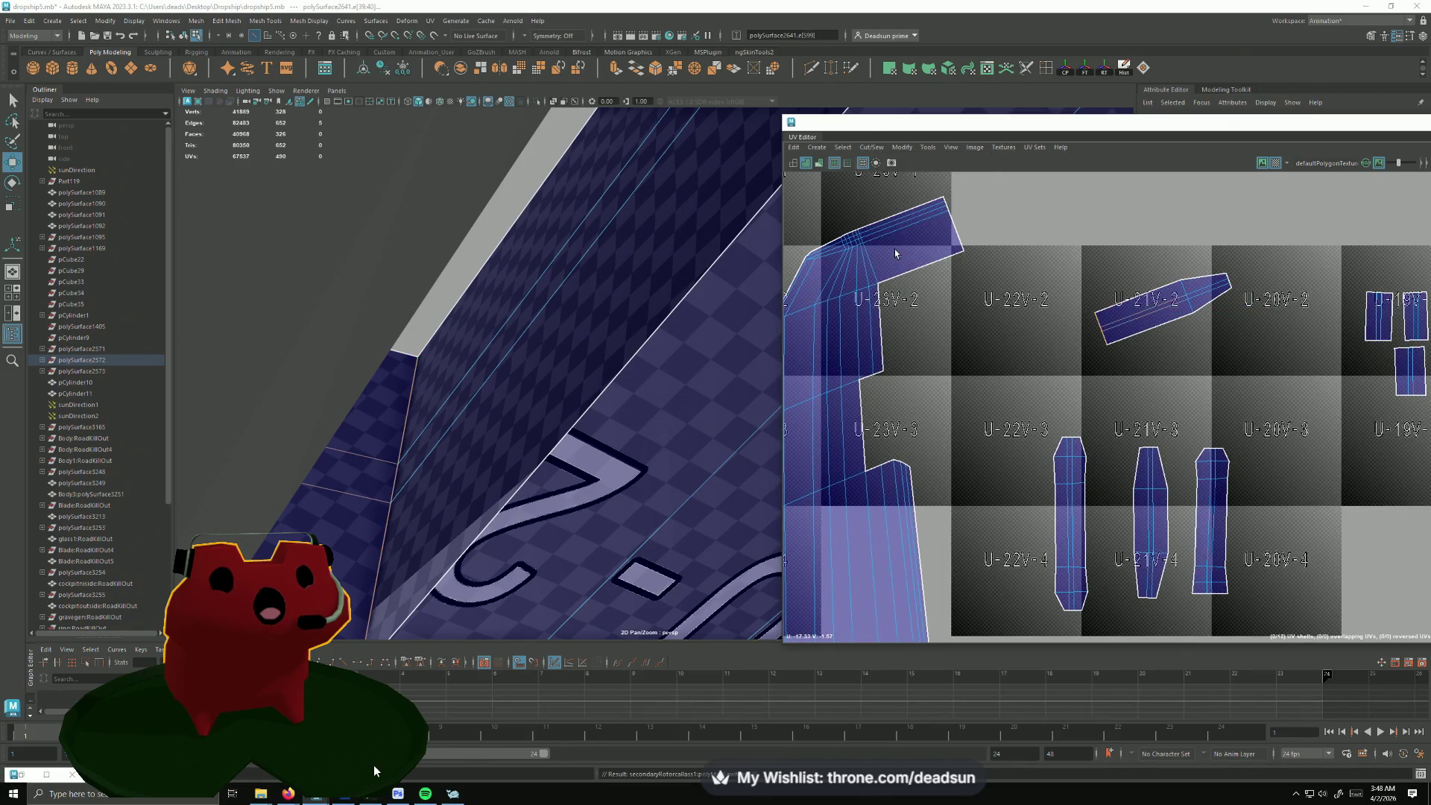
pyautogui.scroll(-1, 1141, 353)
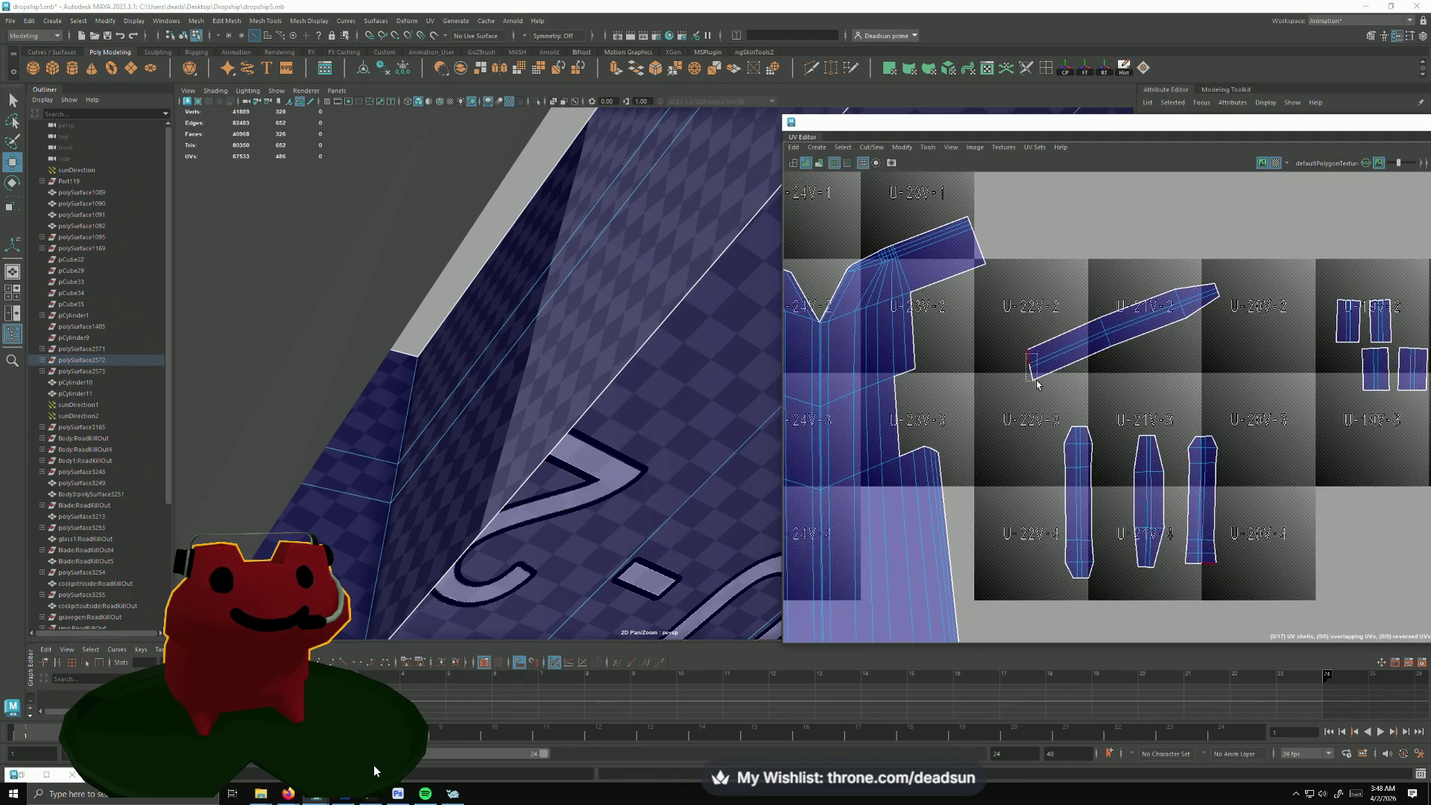
pyautogui.click(1031, 374)
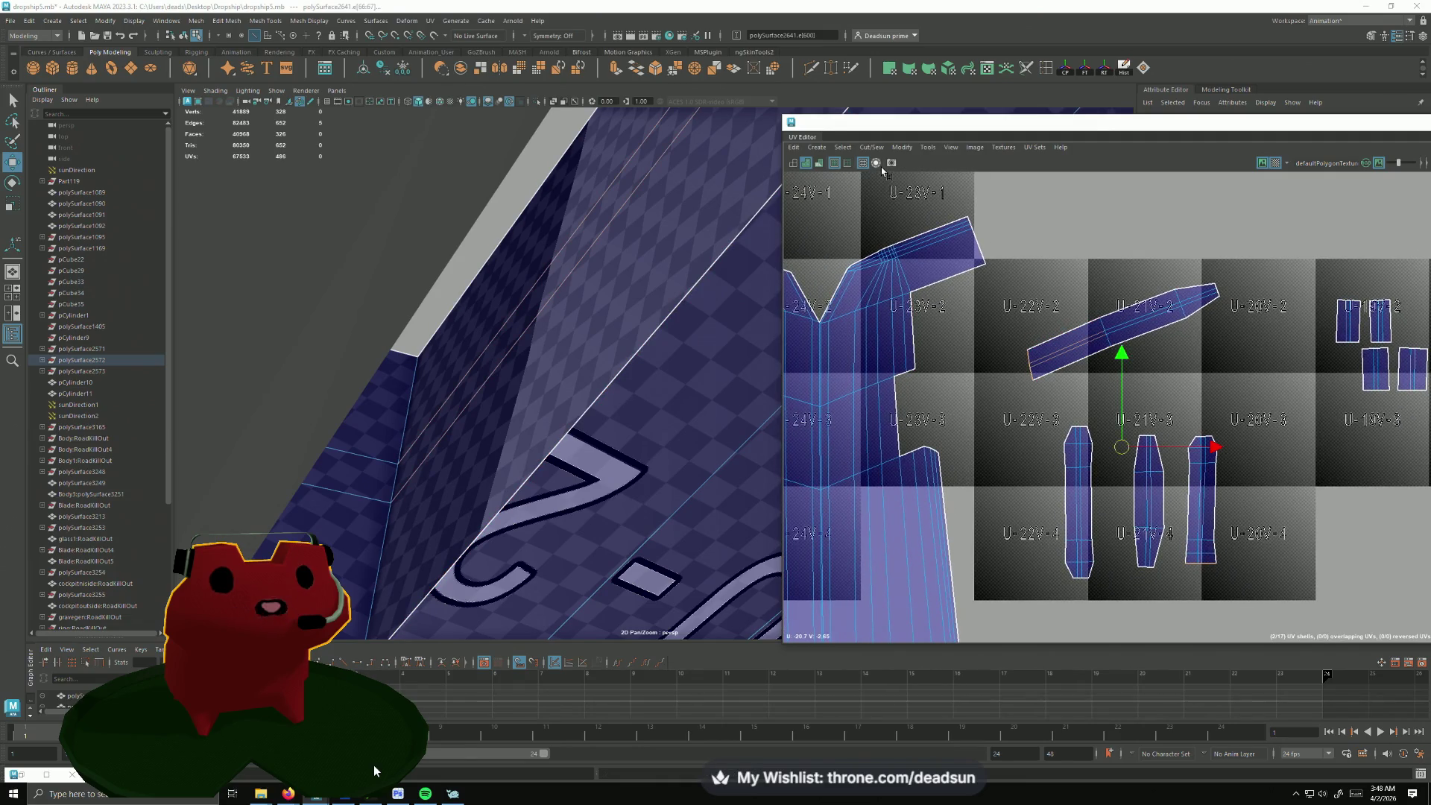
pyautogui.click(882, 167)
pyautogui.keyDown('alt'); pyautogui.moveTo(1106, 372); pyautogui.dragTo(1065, 392, button='middle'); pyautogui.keyUp('alt')
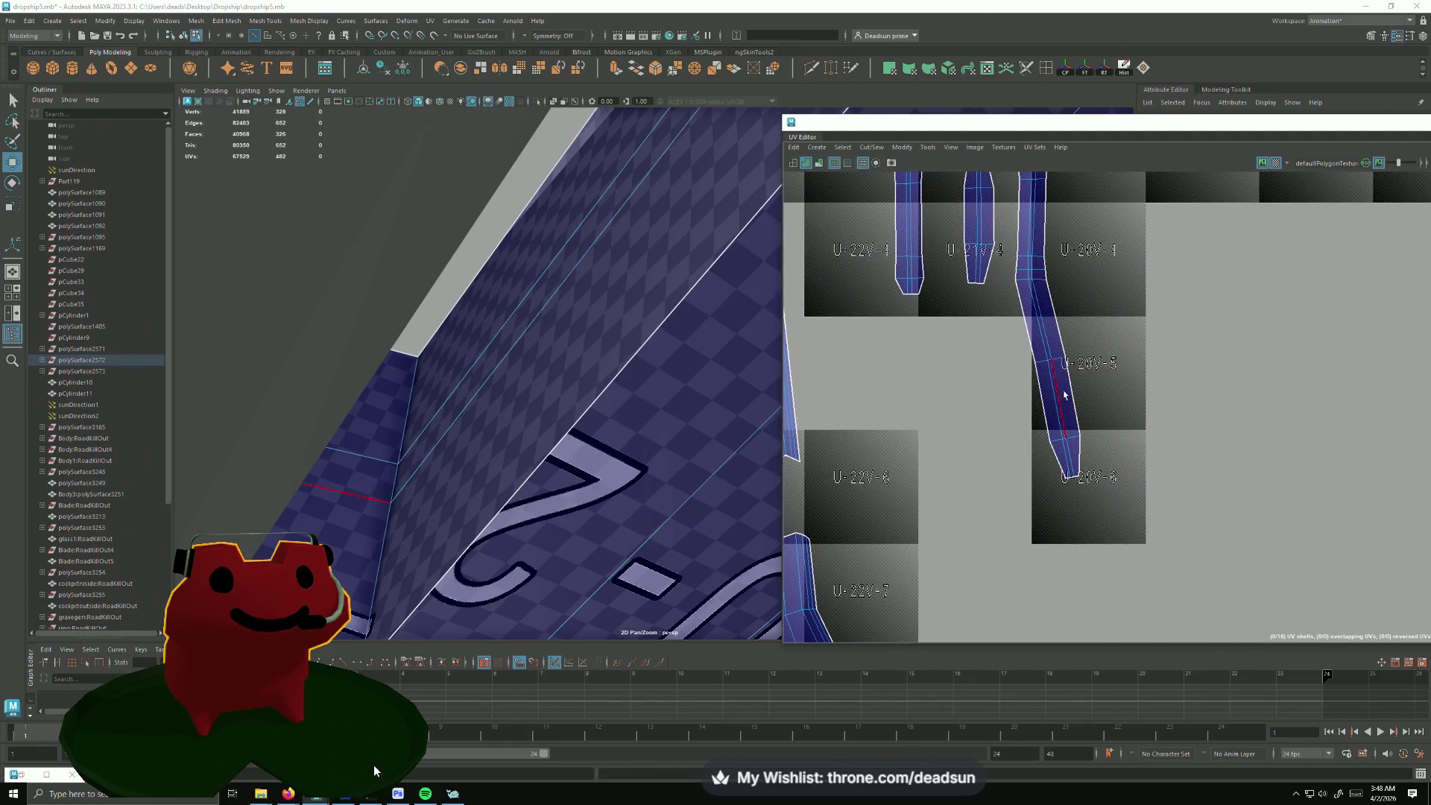
# Step: Rotate the joined strip upright and shift it left into line with the other strips
pyautogui.press('e')
pyautogui.moveTo(1043, 313)
pyautogui.mouseDown()
pyautogui.moveTo(1096, 455)
pyautogui.moveTo(1094, 492)
pyautogui.mouseUp()
pyautogui.press('w')
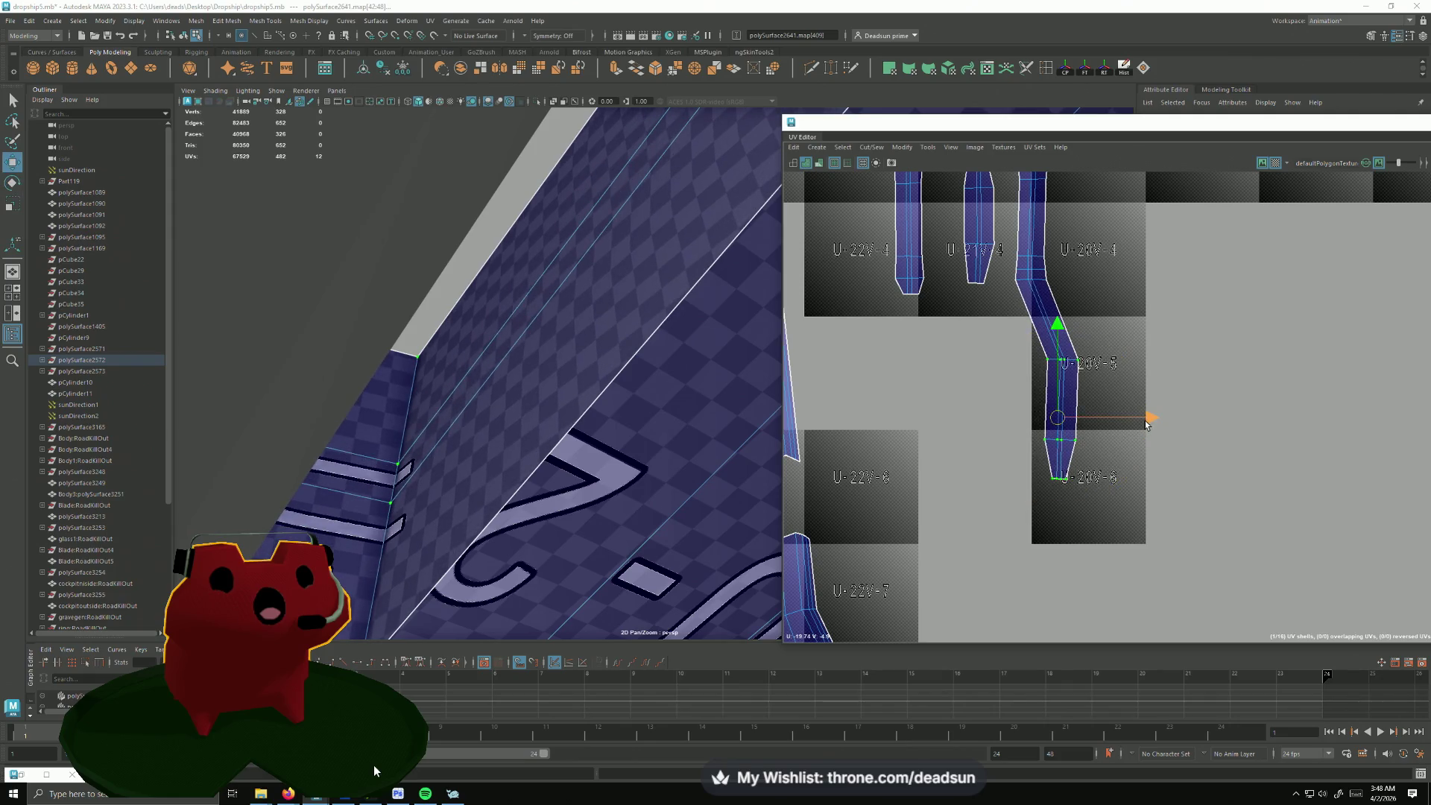
pyautogui.moveTo(1122, 423); pyautogui.dragTo(1114, 423)
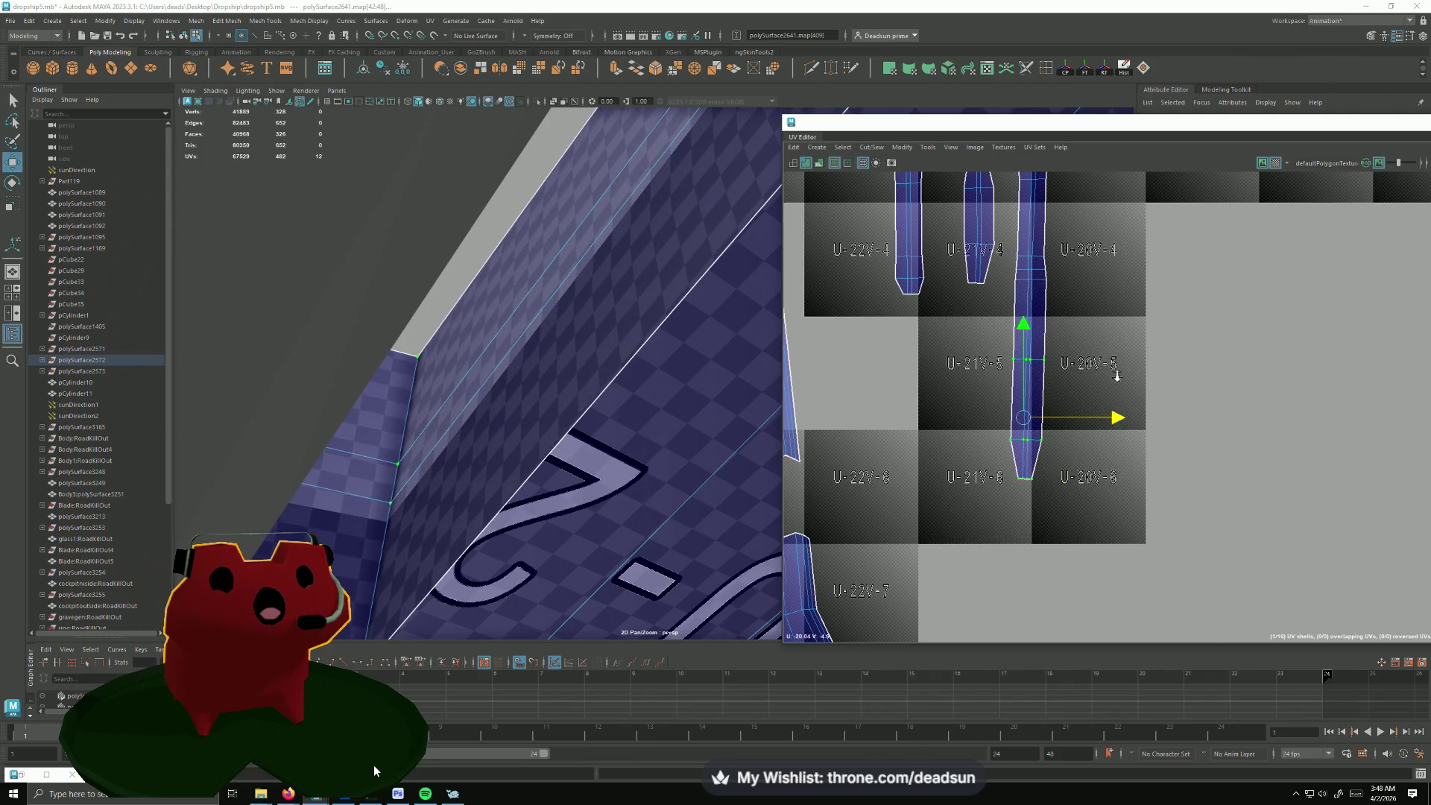
pyautogui.scroll(-3, 1116, 376)
pyautogui.scroll(1, 991, 333)
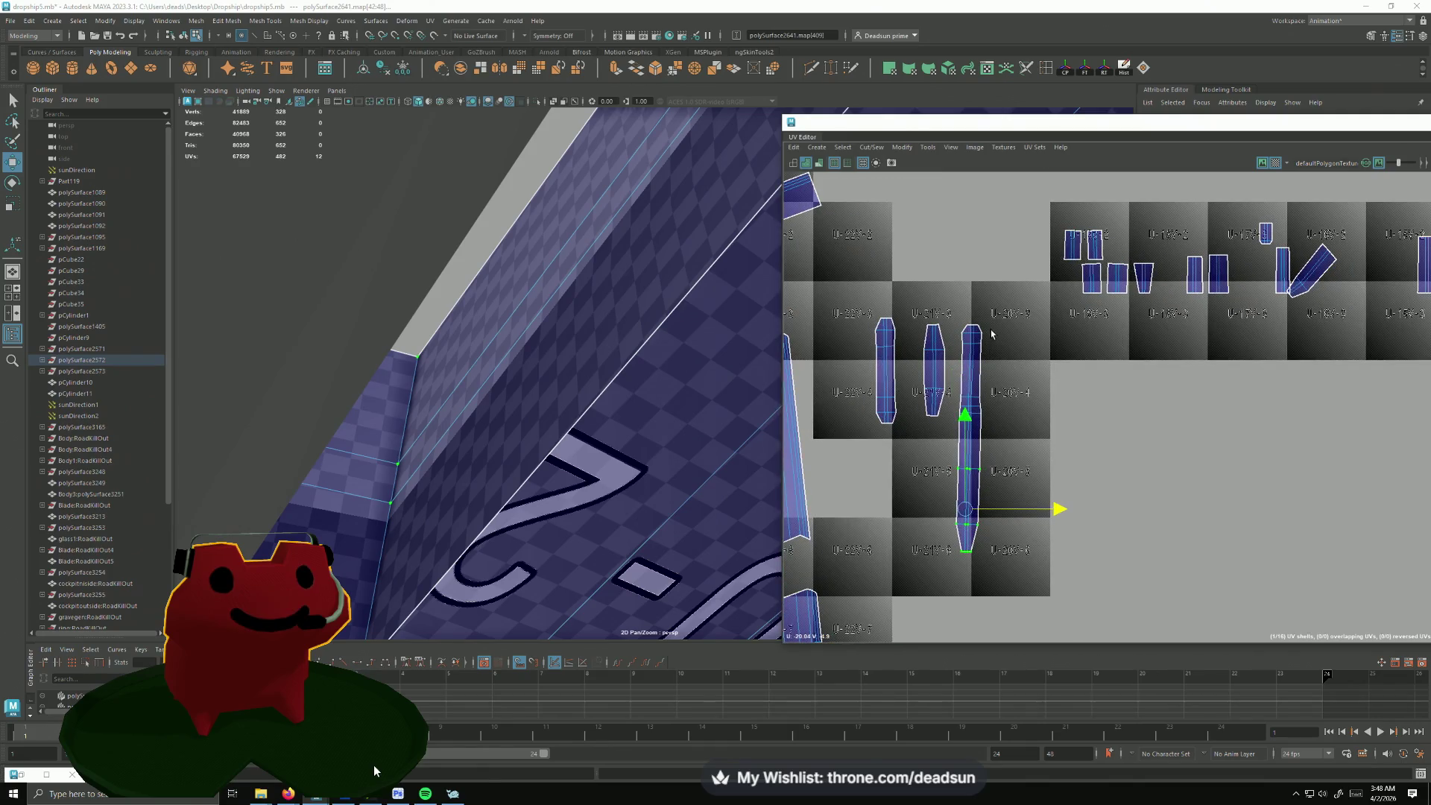
pyautogui.moveTo(991, 334); pyautogui.dragTo(985, 369, button='right')
pyautogui.keyDown('shift'); pyautogui.click(1256, 220); pyautogui.keyUp('shift')
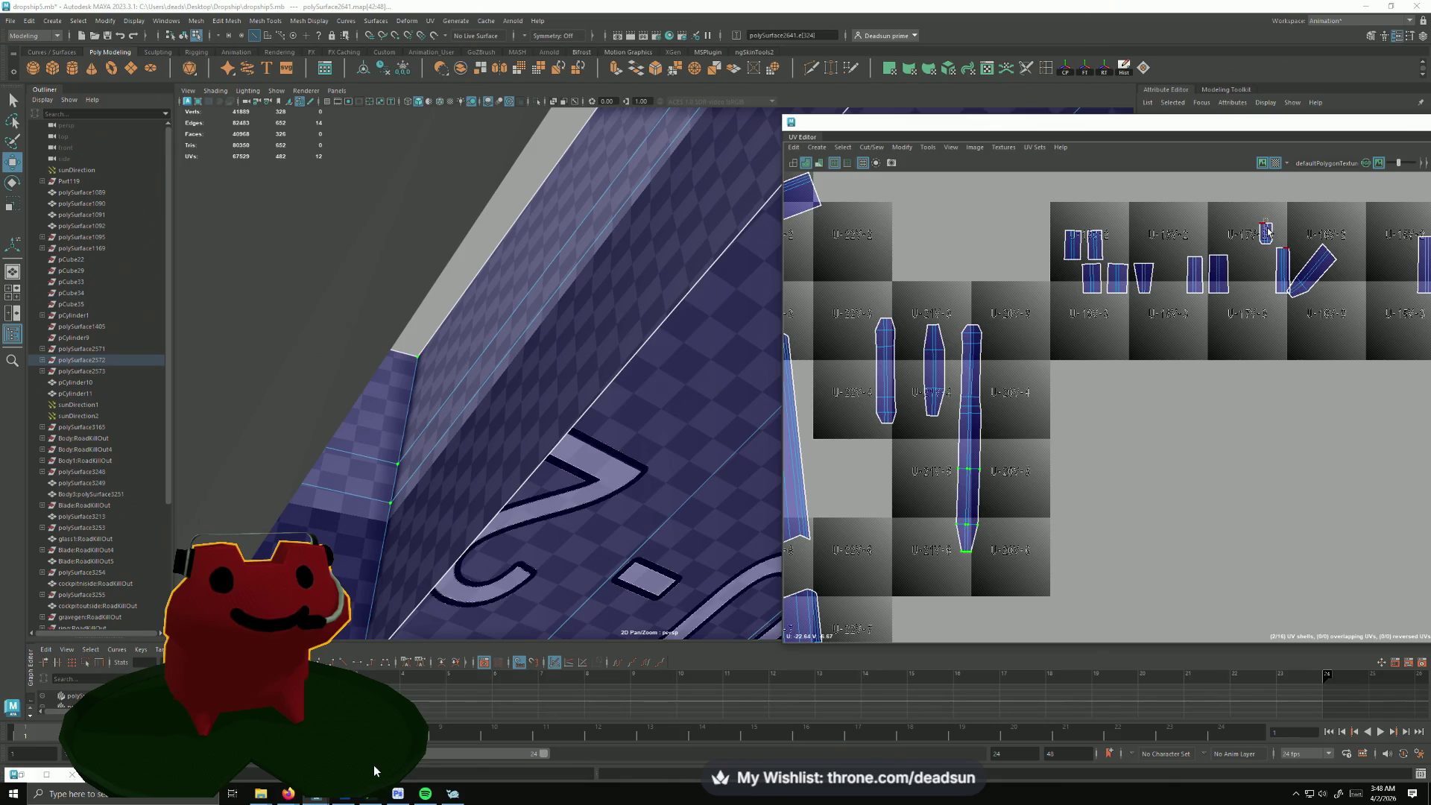
pyautogui.keyDown('alt'); pyautogui.moveTo(1263, 258); pyautogui.dragTo(1040, 358, button='middle'); pyautogui.keyUp('alt')
pyautogui.scroll(3, 1040, 359)
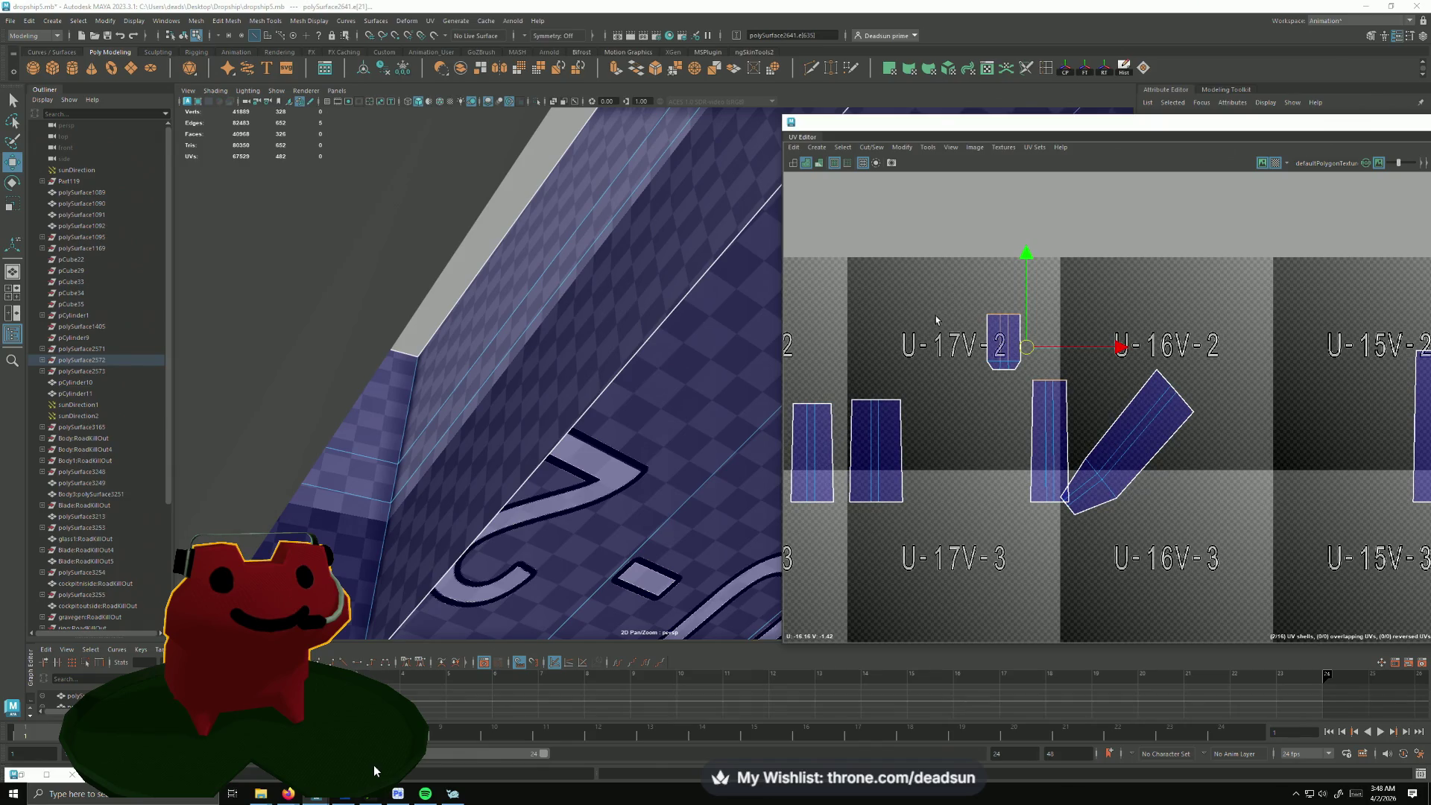
pyautogui.click(871, 149)
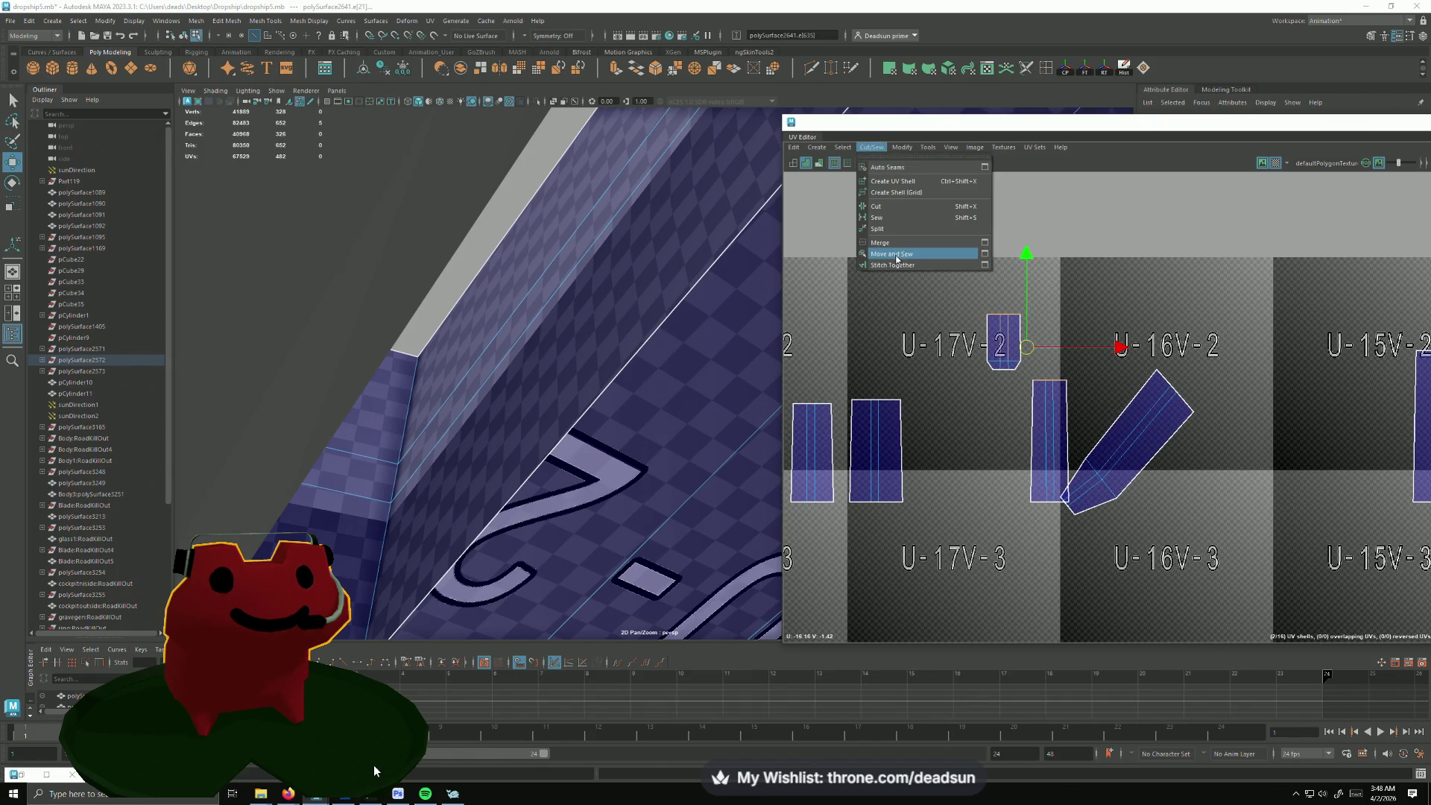
# Step: Move-and-sew the upper shell onto the strip, then sew the small piece onto the large wing shell's top
pyautogui.click(907, 256)
pyautogui.scroll(-1, 1004, 257)
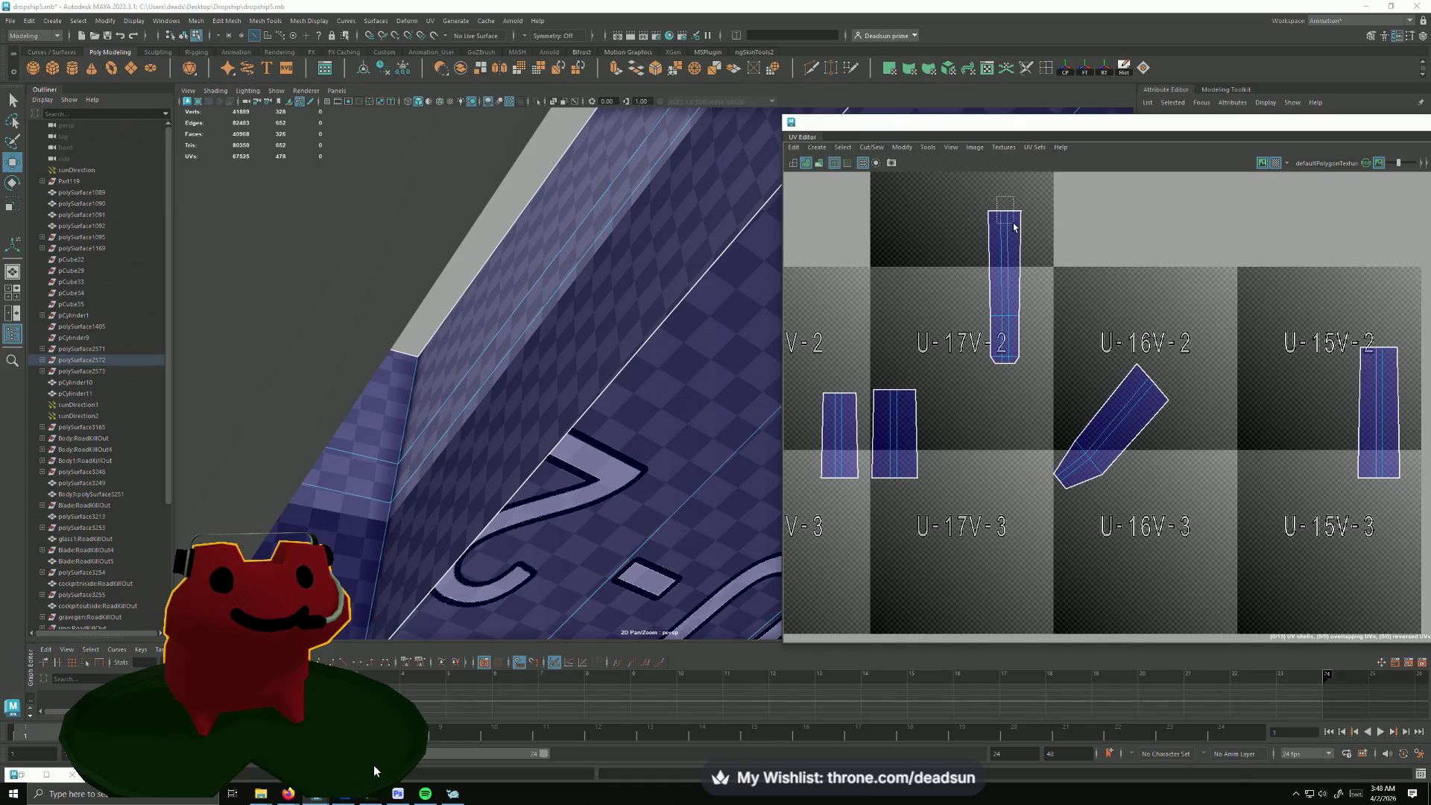
pyautogui.scroll(-5, 1015, 228)
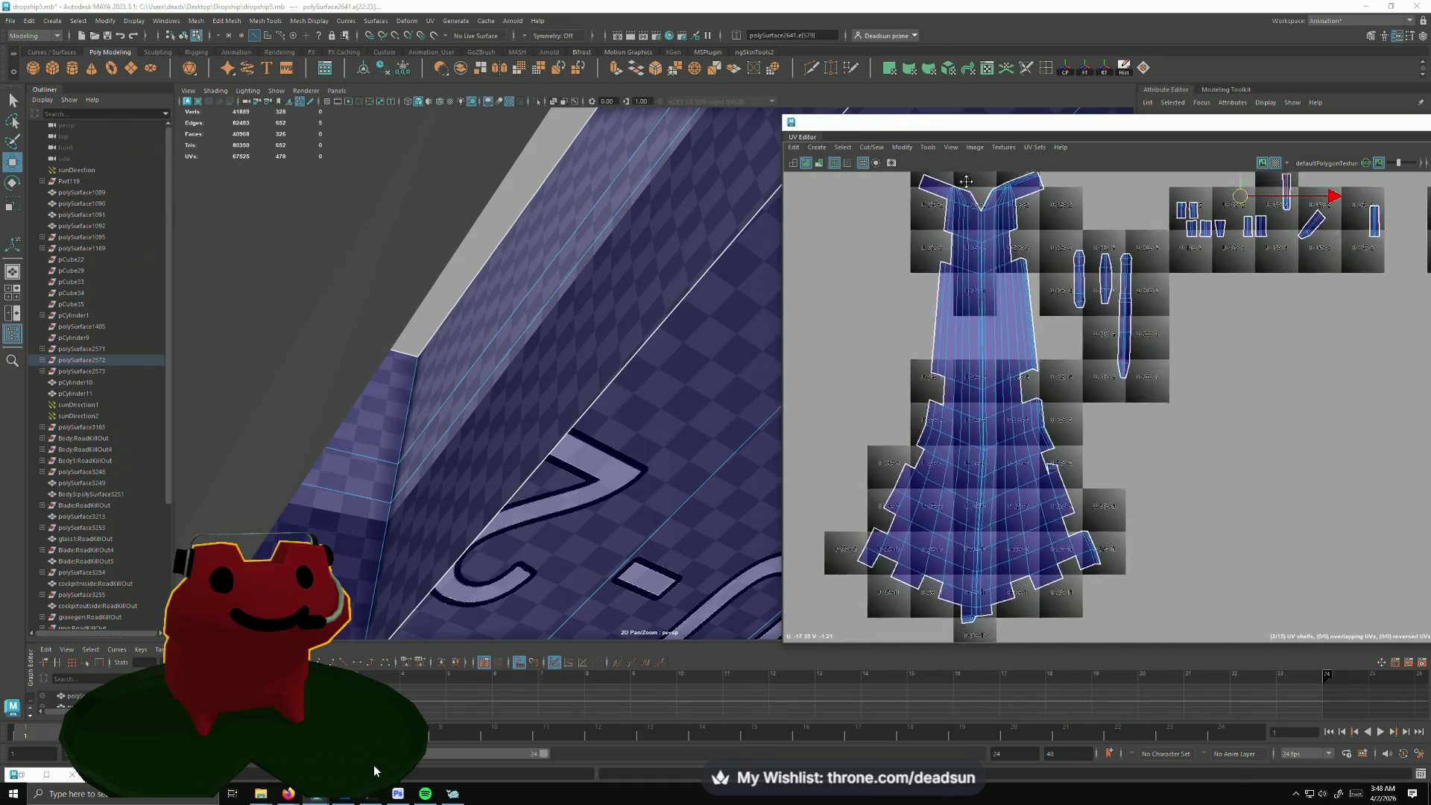
pyautogui.keyDown('alt'); pyautogui.moveTo(965, 181); pyautogui.dragTo(886, 342, button='middle'); pyautogui.keyUp('alt')
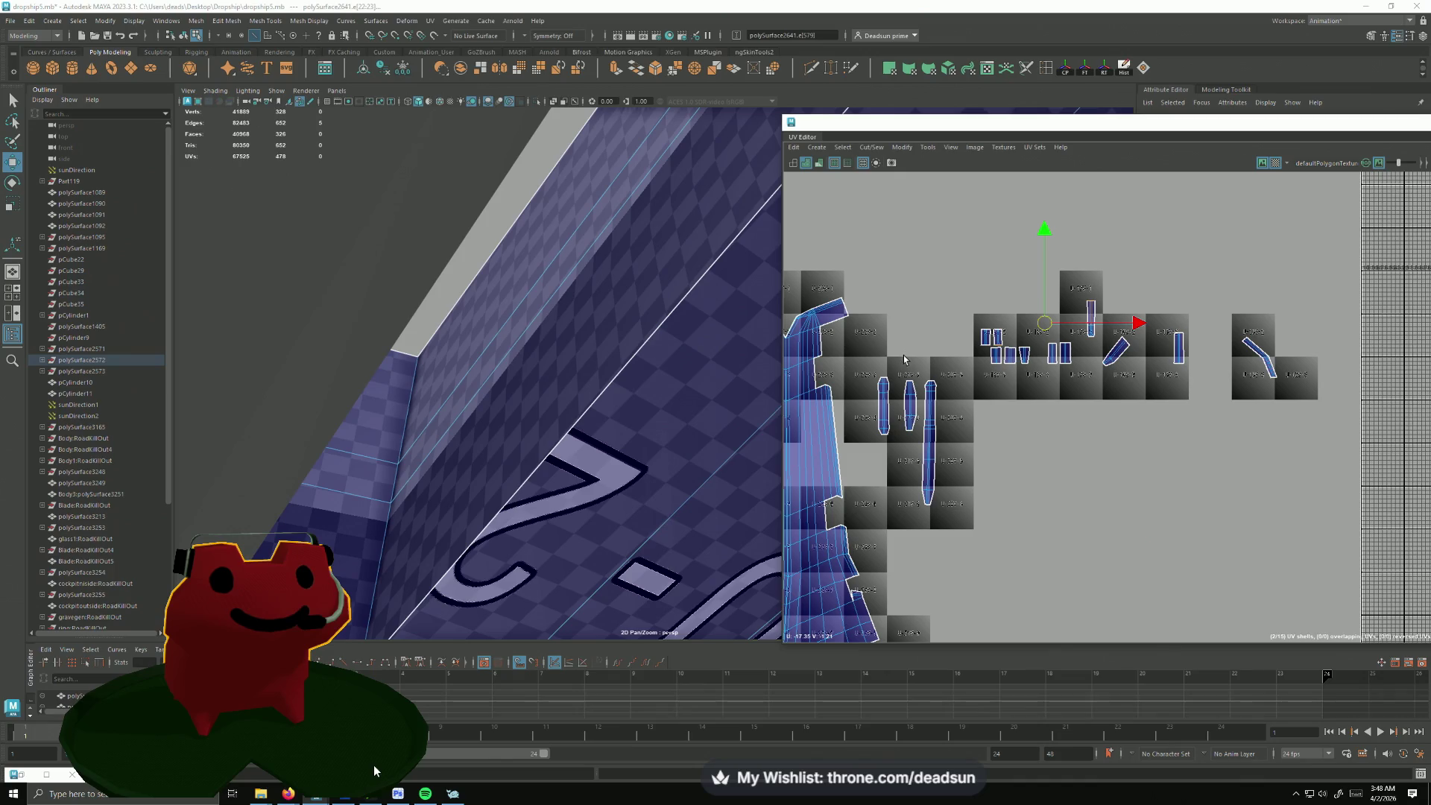
pyautogui.keyDown('alt'); pyautogui.moveTo(904, 358); pyautogui.dragTo(979, 274, button='middle'); pyautogui.keyUp('alt')
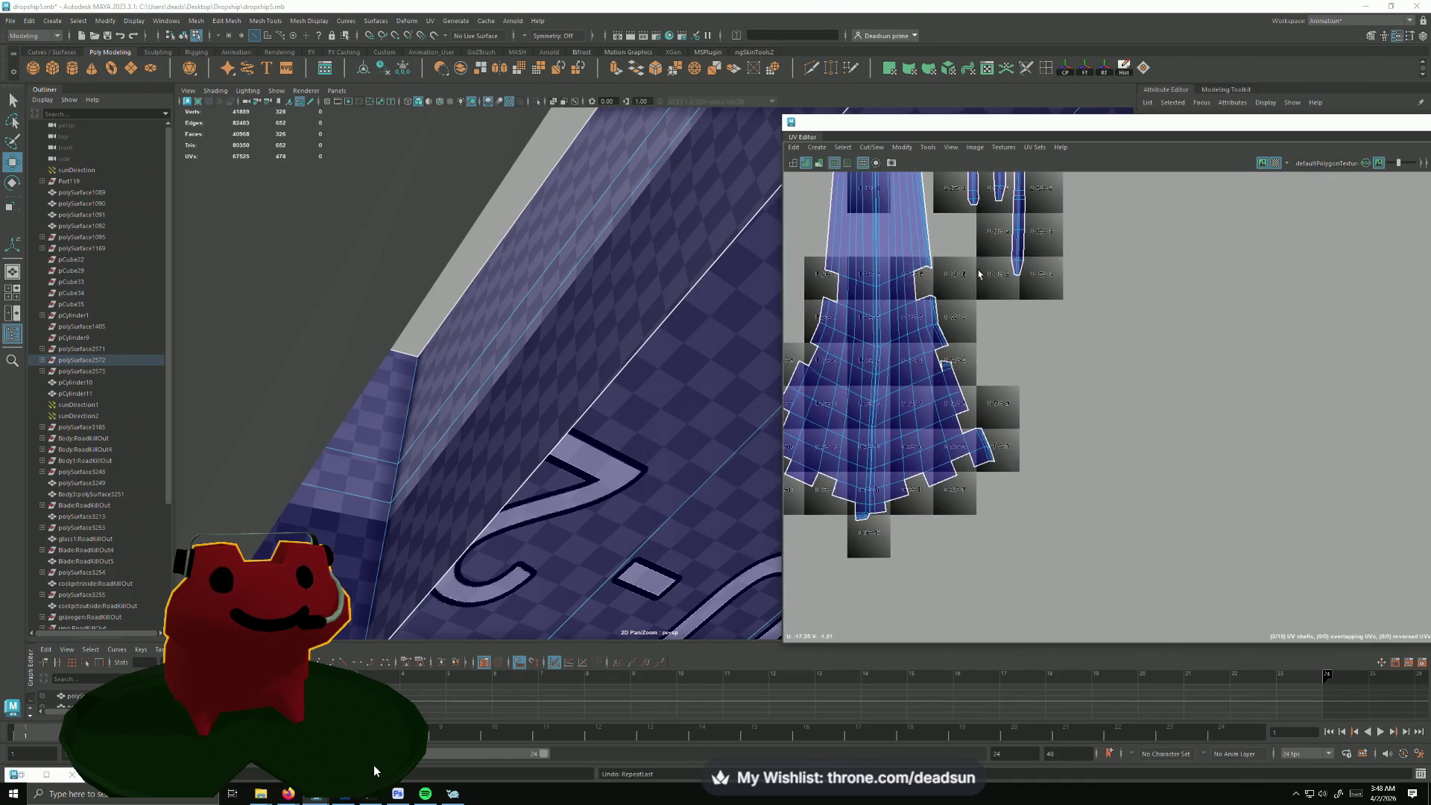
pyautogui.keyDown('alt'); pyautogui.moveTo(959, 449); pyautogui.dragTo(1008, 509, button='middle'); pyautogui.keyUp('alt')
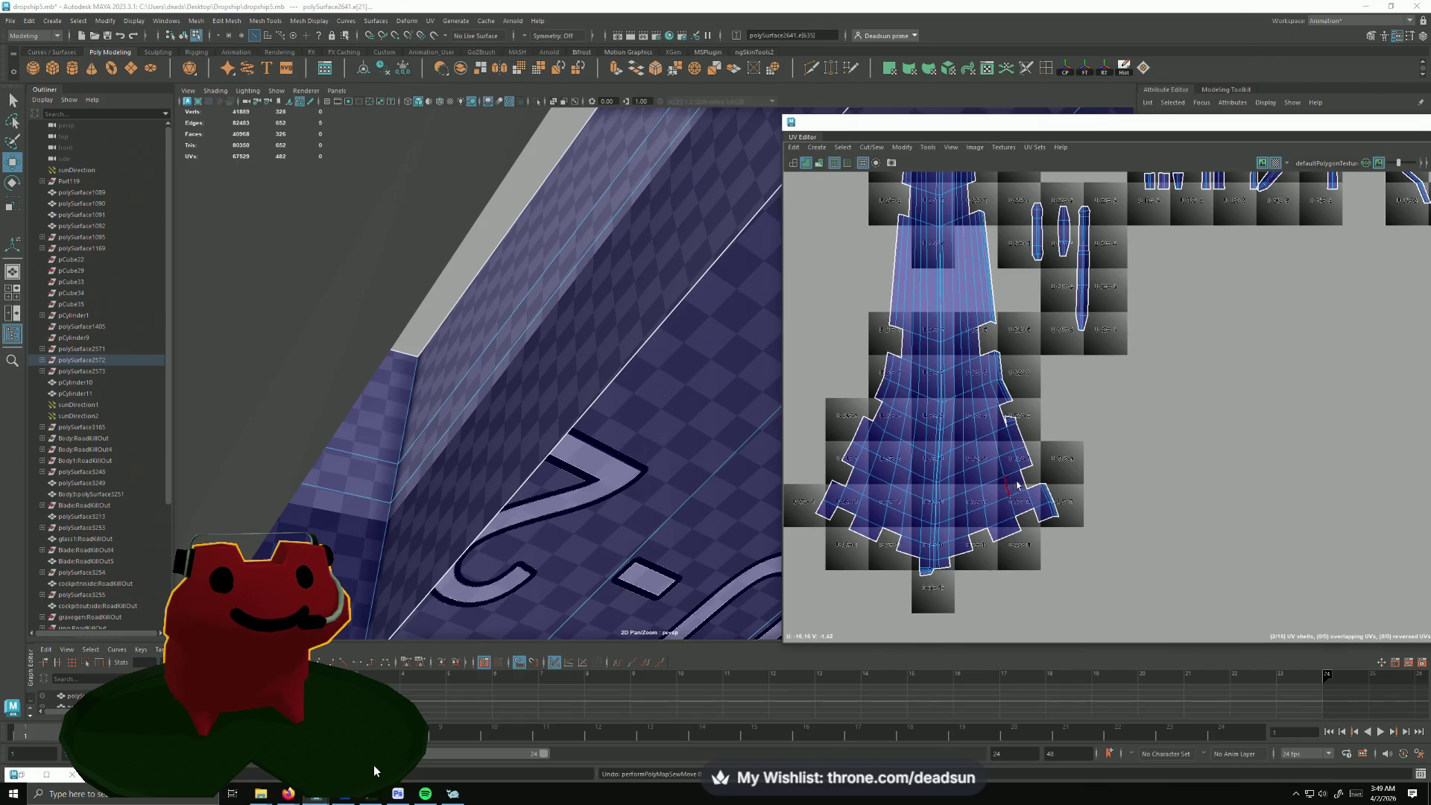
pyautogui.scroll(-2, 1017, 484)
pyautogui.scroll(2, 1118, 375)
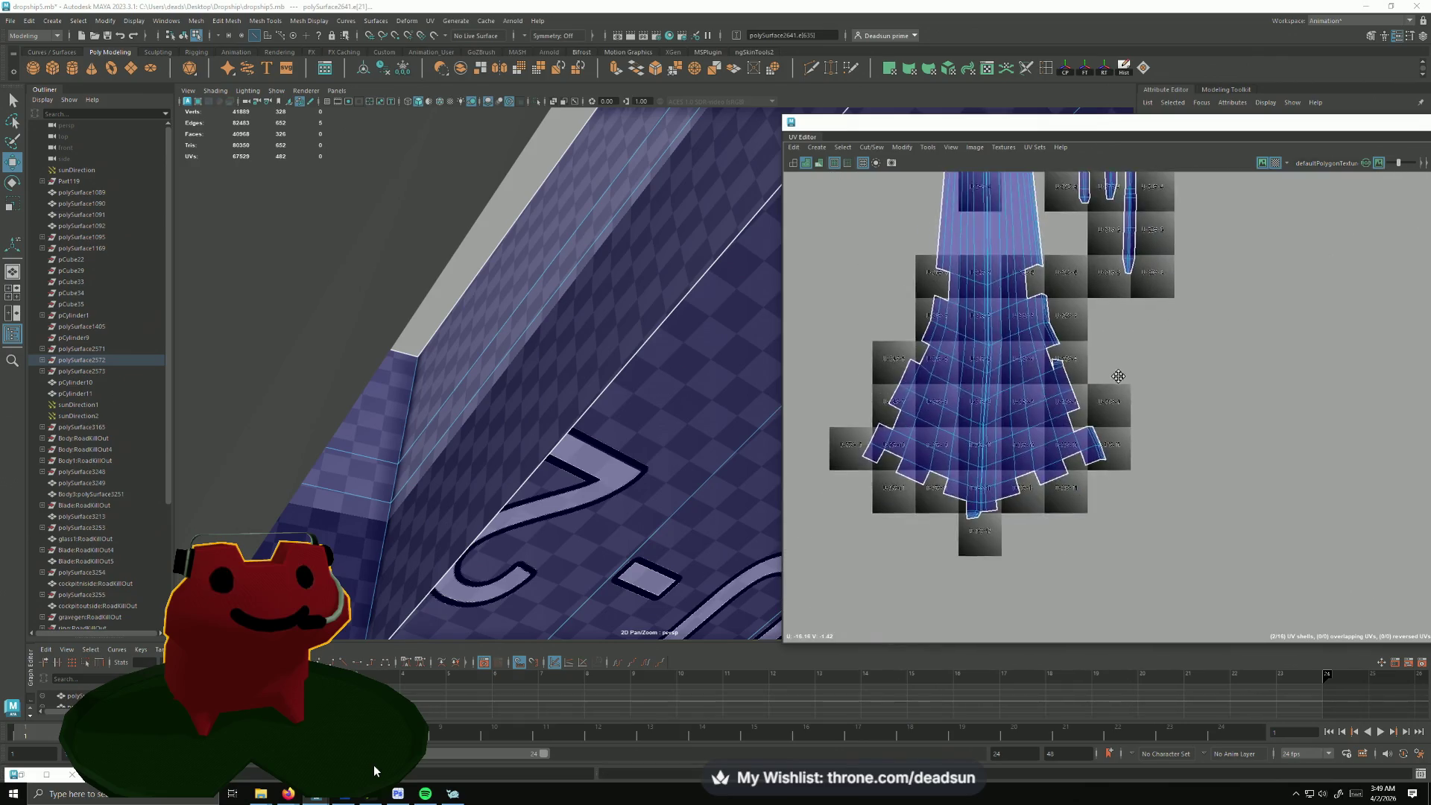
pyautogui.scroll(3, 1118, 376)
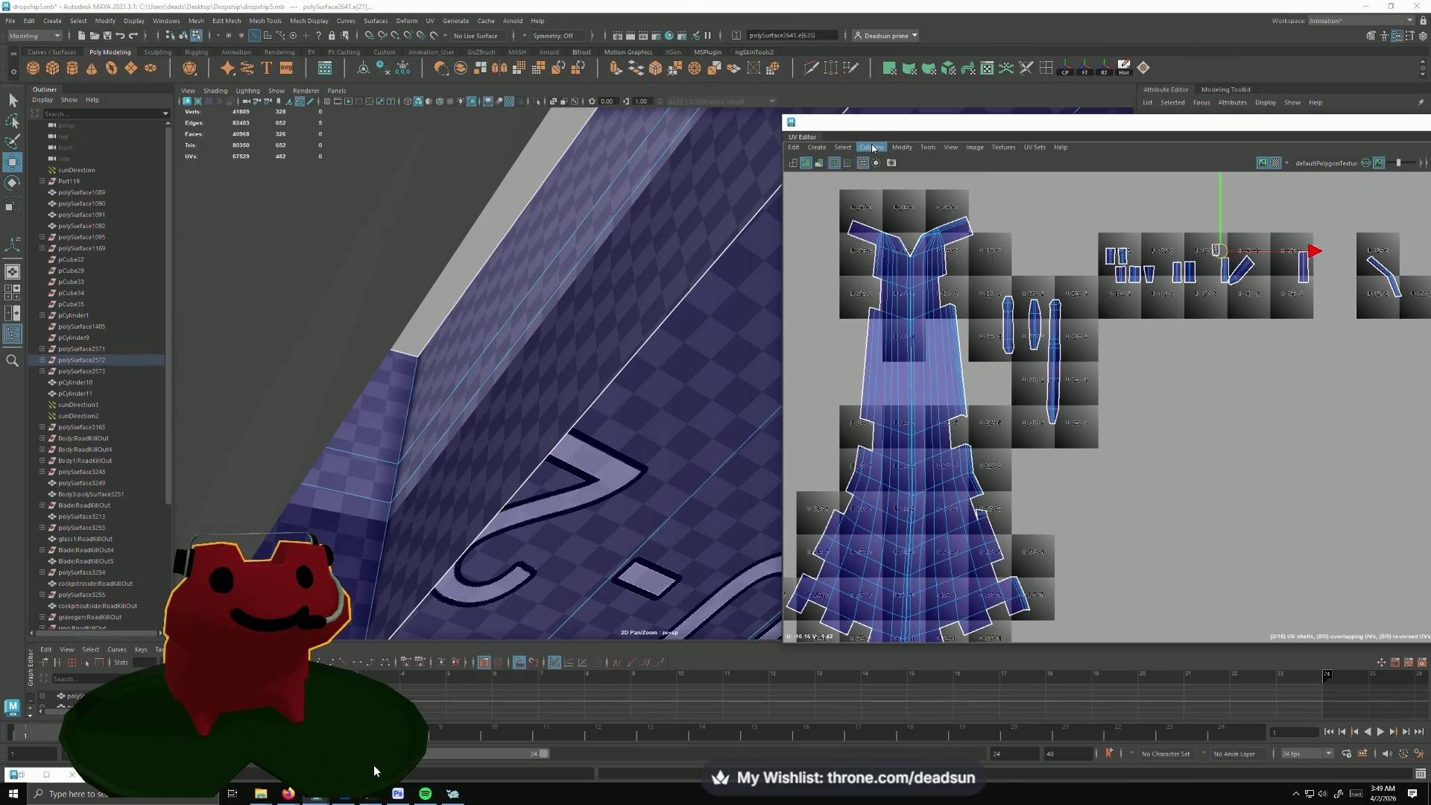
pyautogui.click(873, 147)
pyautogui.click(888, 257)
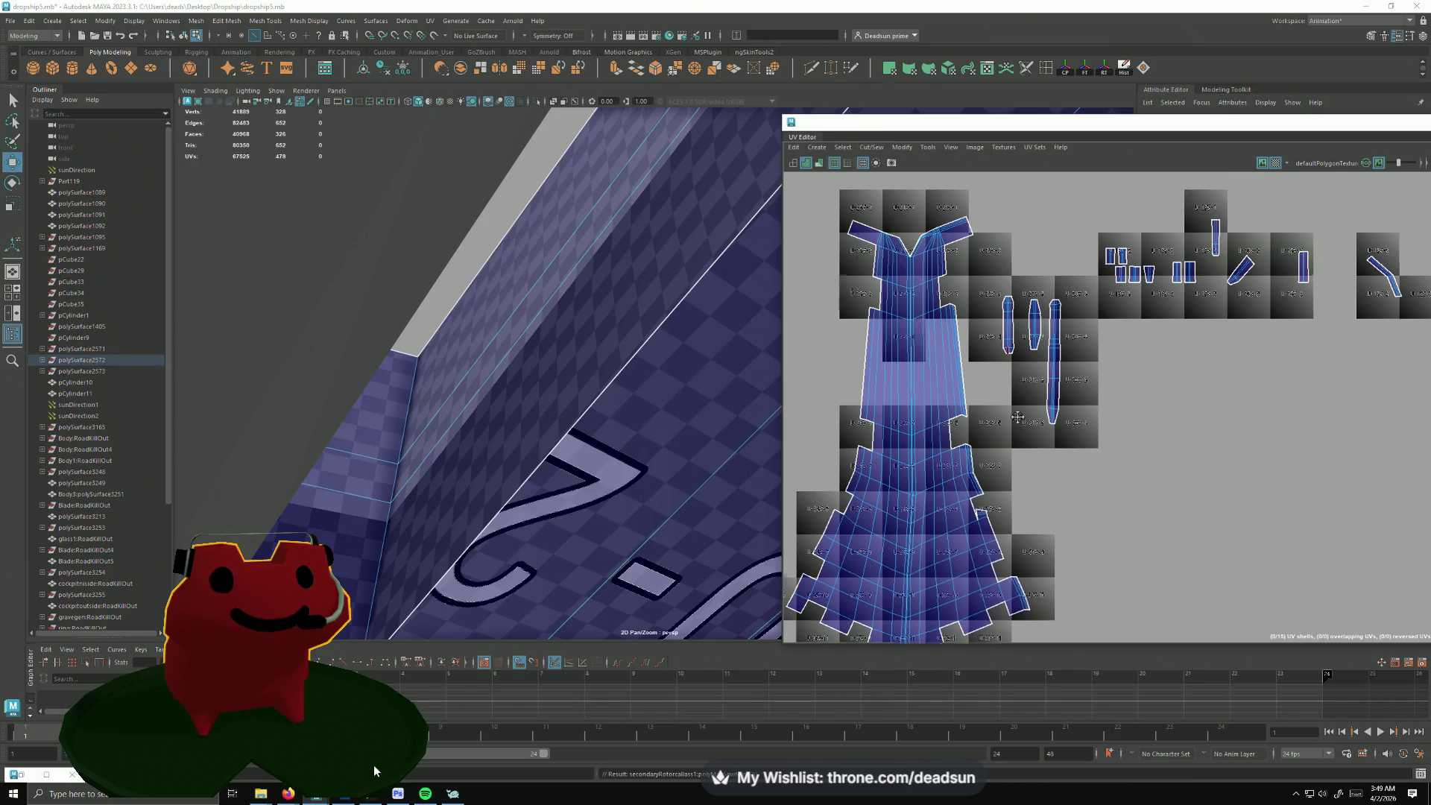
pyautogui.scroll(3, 1019, 417)
pyautogui.scroll(3, 1018, 402)
pyautogui.scroll(3, 1021, 358)
pyautogui.scroll(3, 1024, 303)
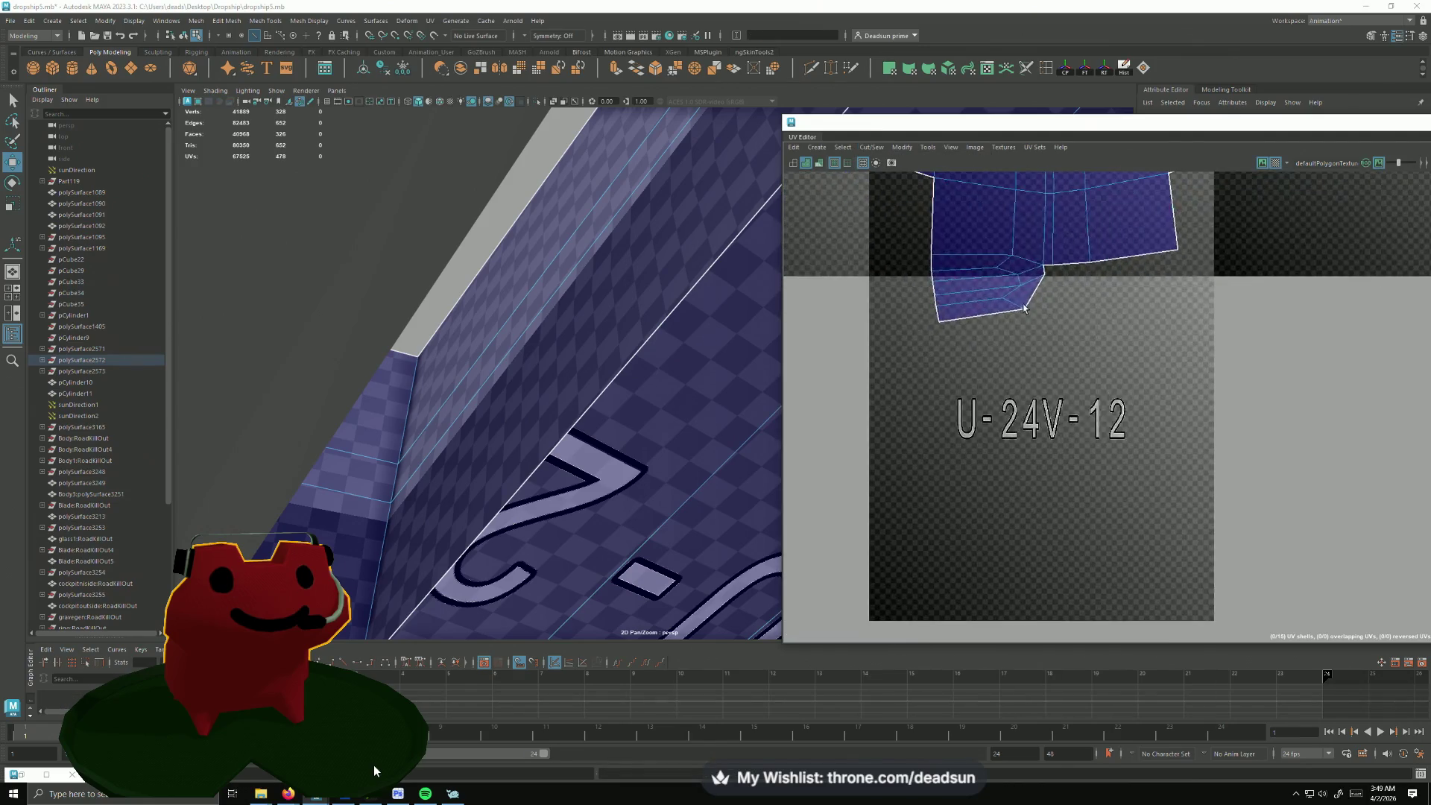
# Step: Cut the wing shell along the flap's edge and move-and-sew the cut piece into place
pyautogui.keyDown('alt'); pyautogui.moveTo(1024, 305); pyautogui.dragTo(1012, 434, button='middle'); pyautogui.keyUp('alt')
pyautogui.click(990, 394)
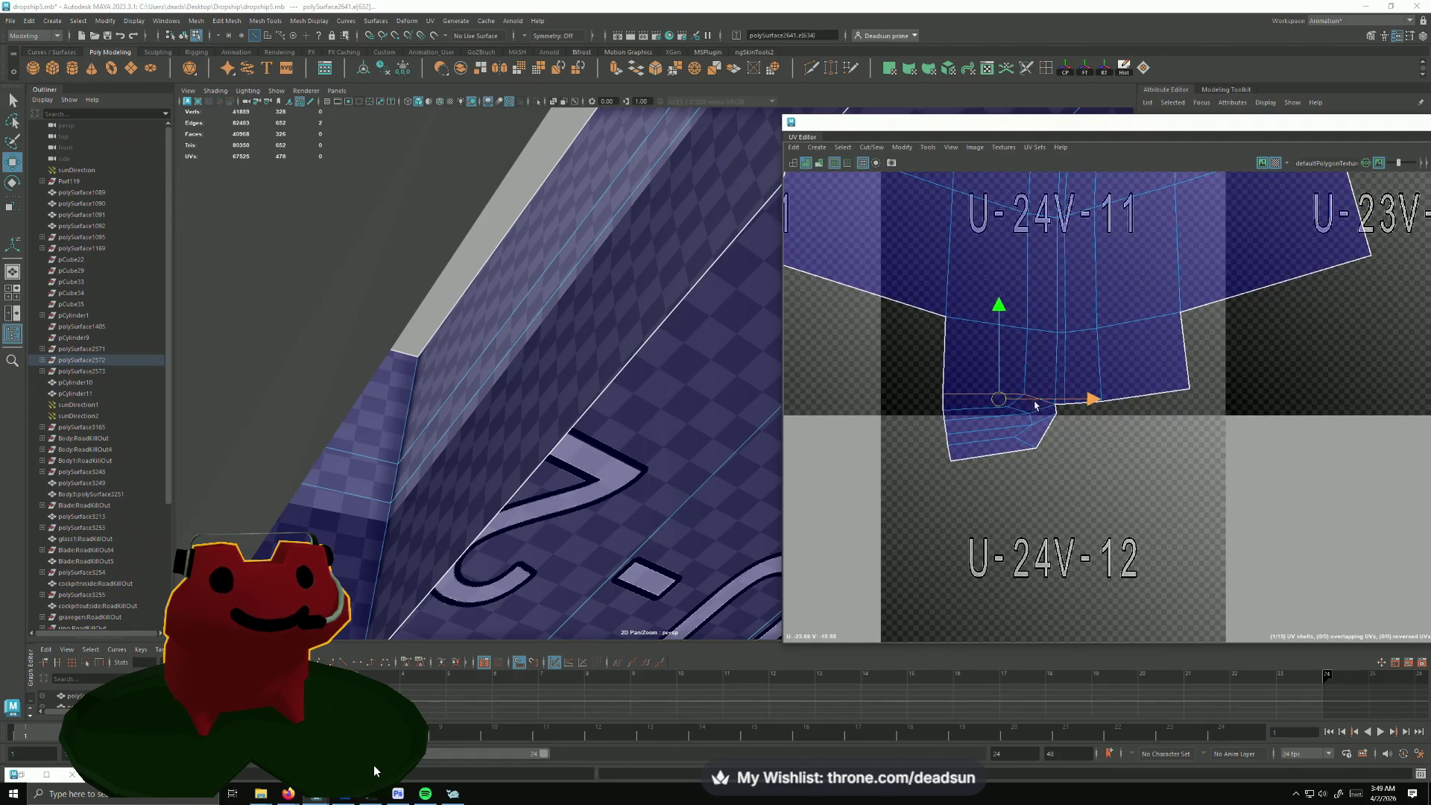
pyautogui.click(845, 147)
pyautogui.click(871, 147)
pyautogui.click(901, 206)
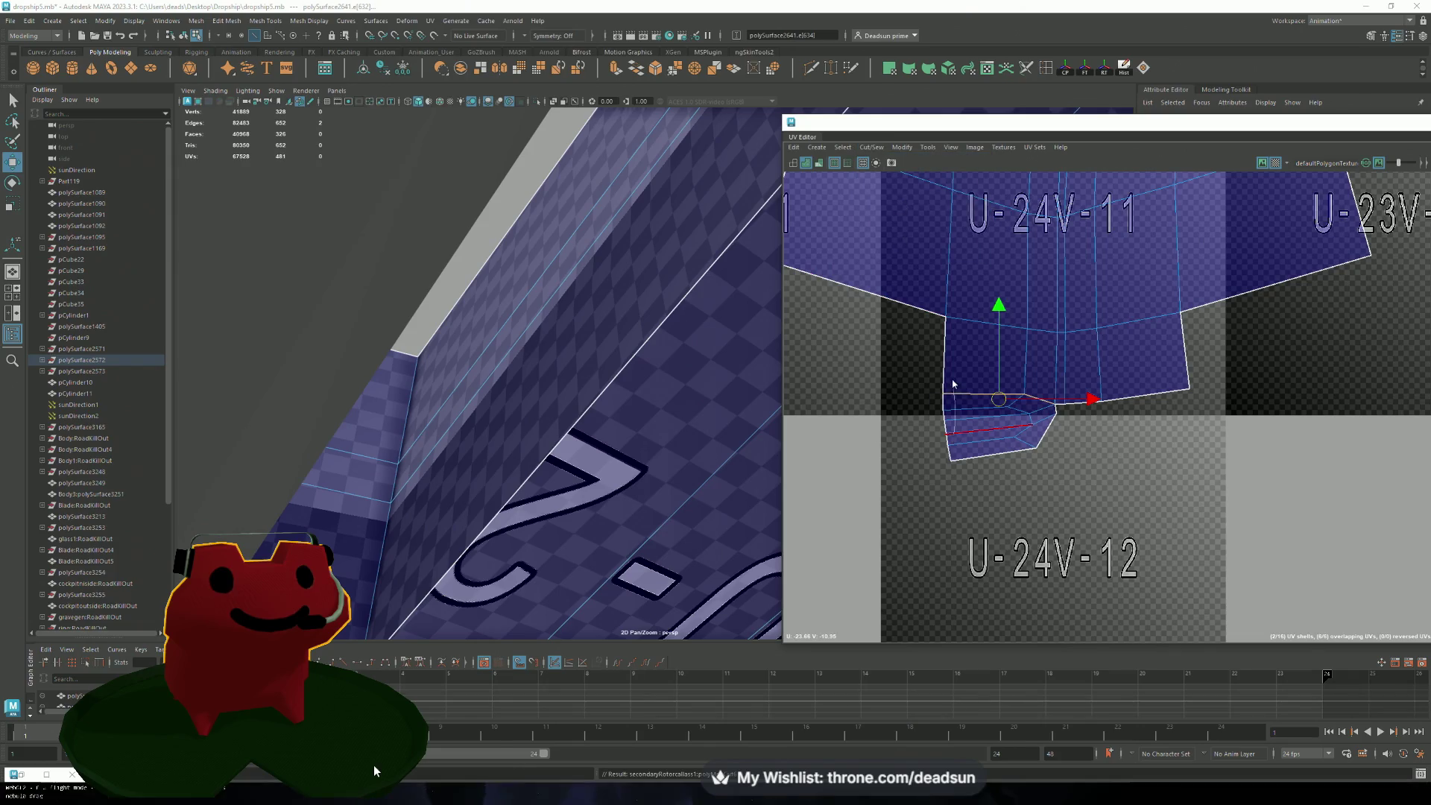
pyautogui.click(901, 146)
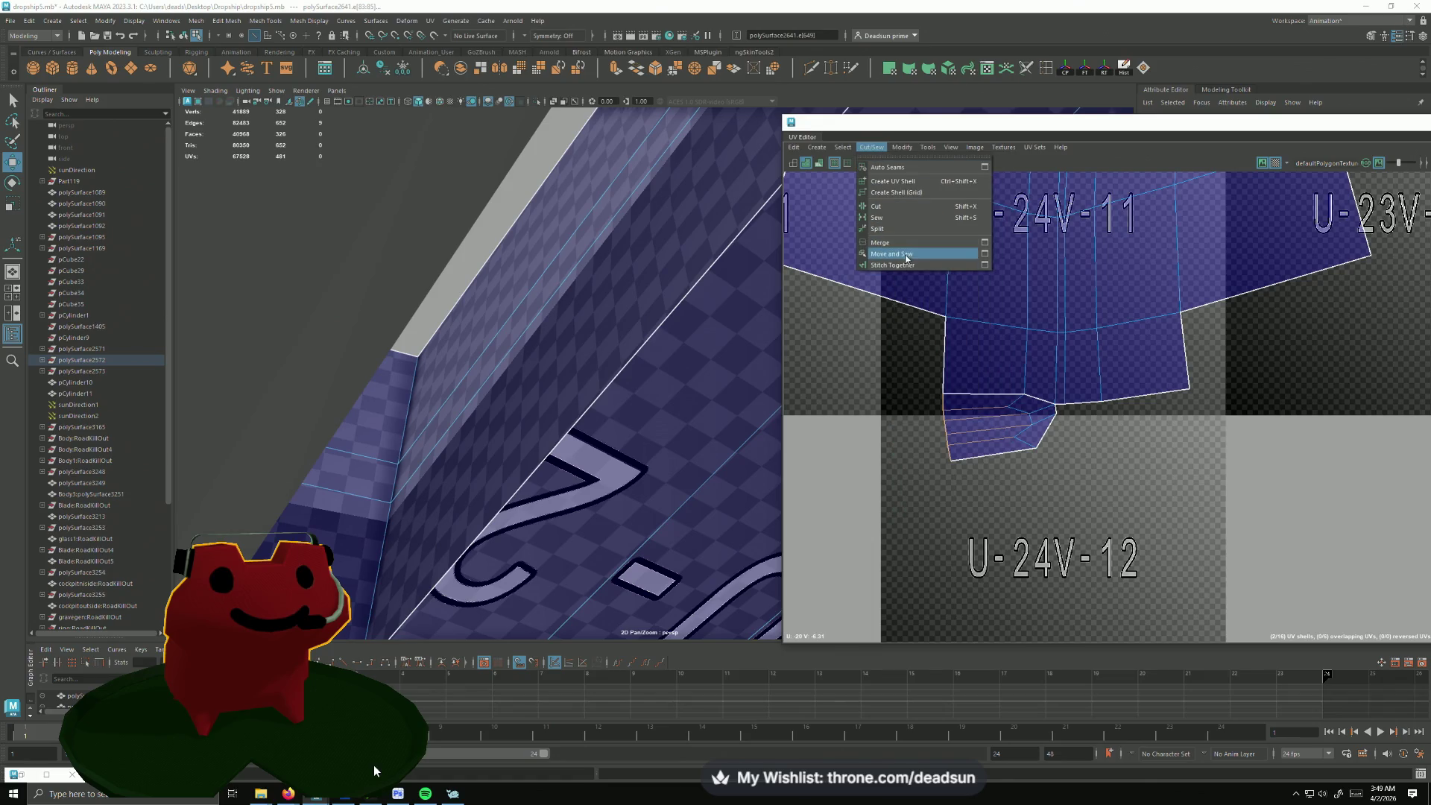
pyautogui.click(906, 251)
pyautogui.scroll(2, 954, 492)
# Step: Cut the small flap shell loose along its edges from the large wing shell
pyautogui.keyDown('alt'); pyautogui.moveTo(954, 492); pyautogui.dragTo(999, 399, button='middle'); pyautogui.keyUp('alt')
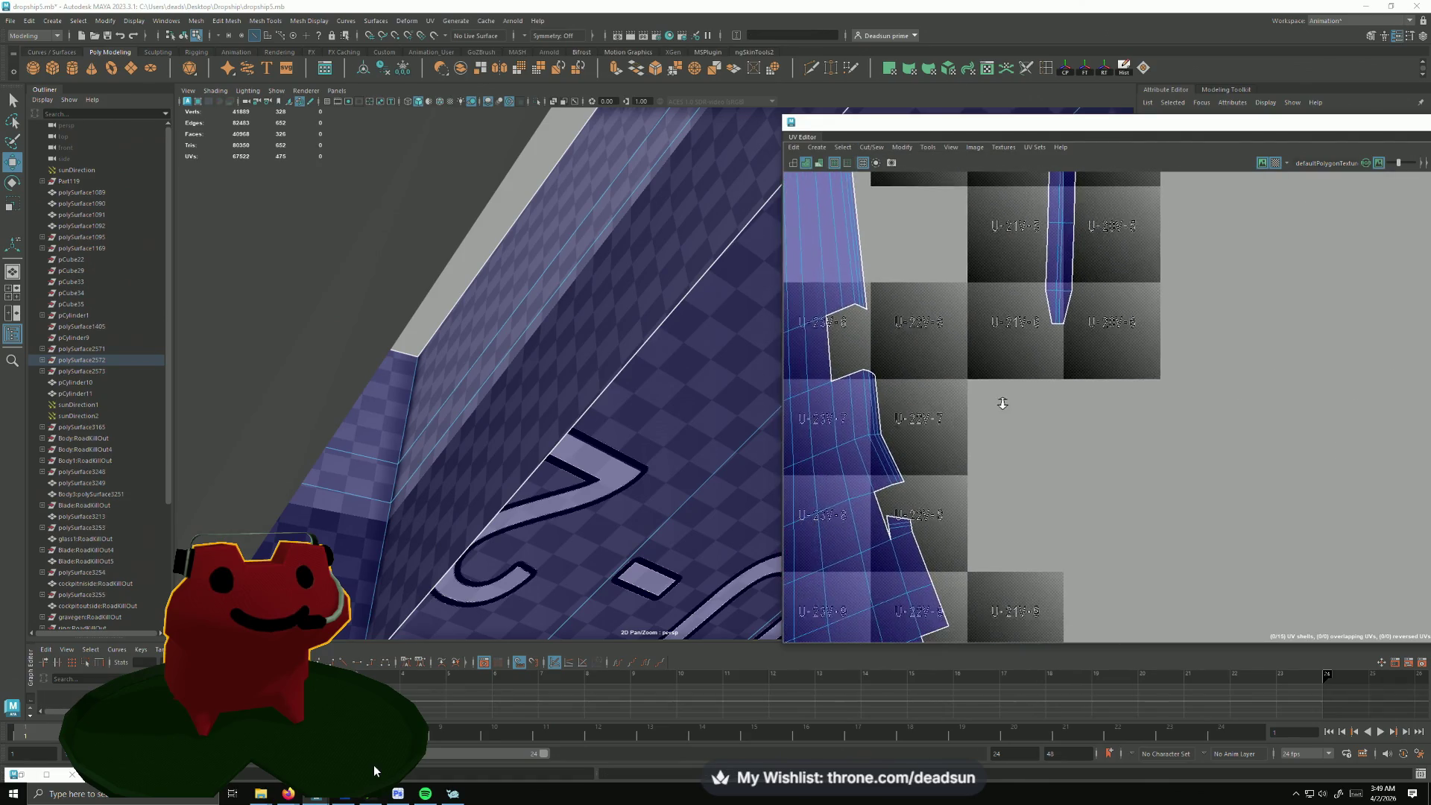
pyautogui.scroll(3, 934, 585)
pyautogui.click(929, 592)
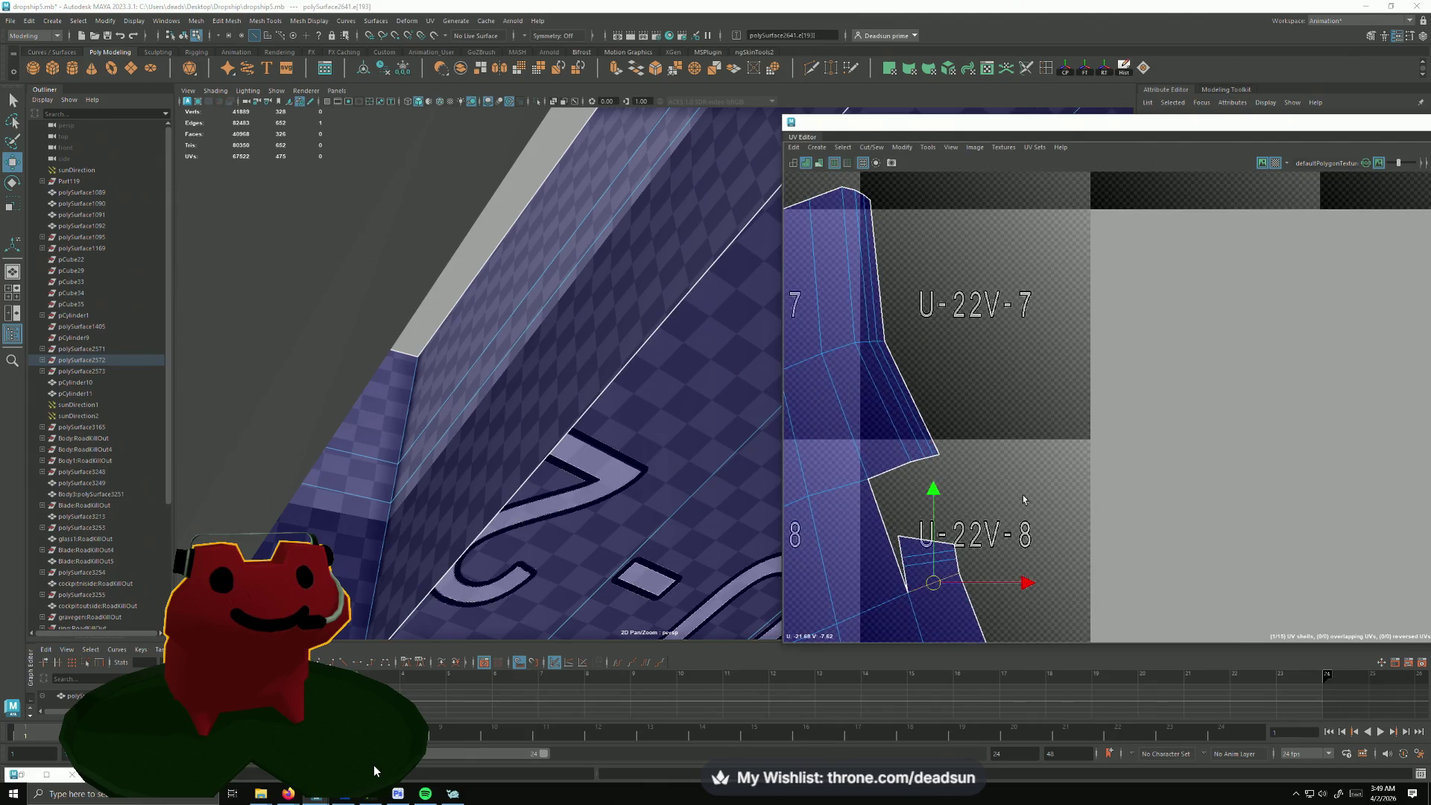
pyautogui.click(869, 149)
pyautogui.click(879, 206)
pyautogui.moveTo(919, 531); pyautogui.dragTo(907, 548, button='right')
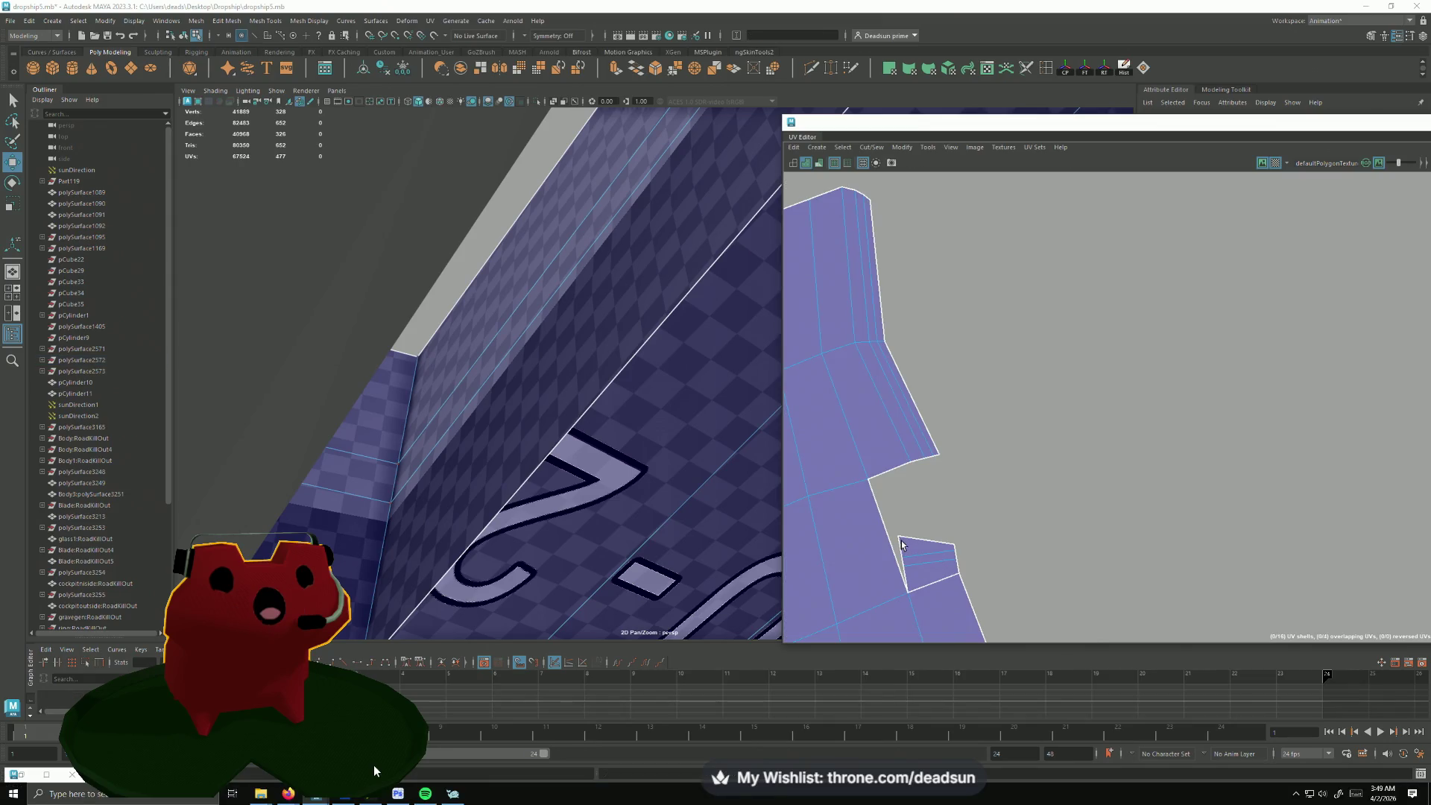
pyautogui.rightClick(923, 556)
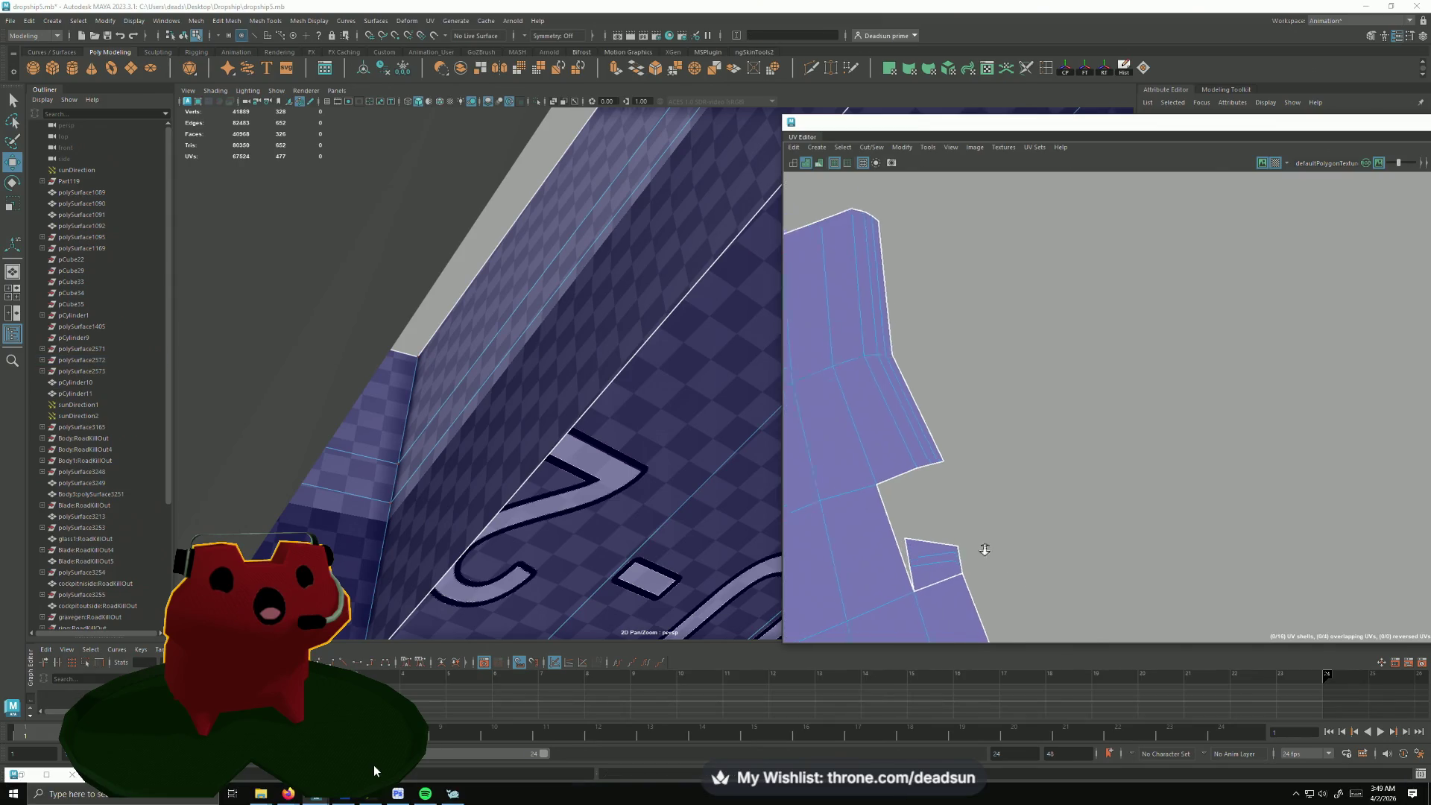
pyautogui.keyDown('alt'); pyautogui.moveTo(981, 549); pyautogui.dragTo(873, 399, button='right'); pyautogui.keyUp('alt')
pyautogui.scroll(-5, 873, 400)
pyautogui.scroll(-5, 668, 358)
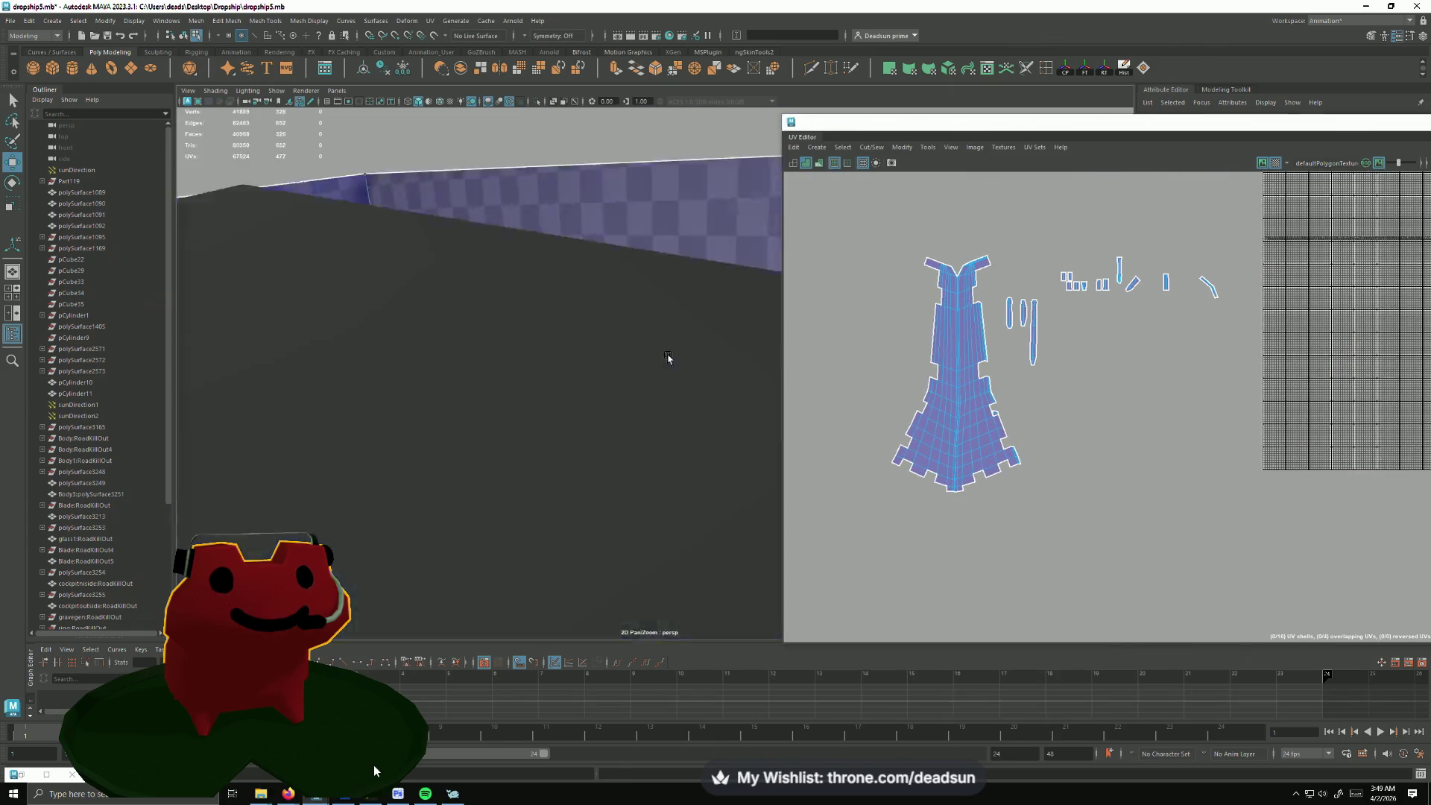
pyautogui.scroll(-3, 668, 357)
pyautogui.scroll(2, 631, 353)
pyautogui.scroll(3, 632, 353)
# Step: Select the wing mesh and save the scene
pyautogui.click(455, 328)
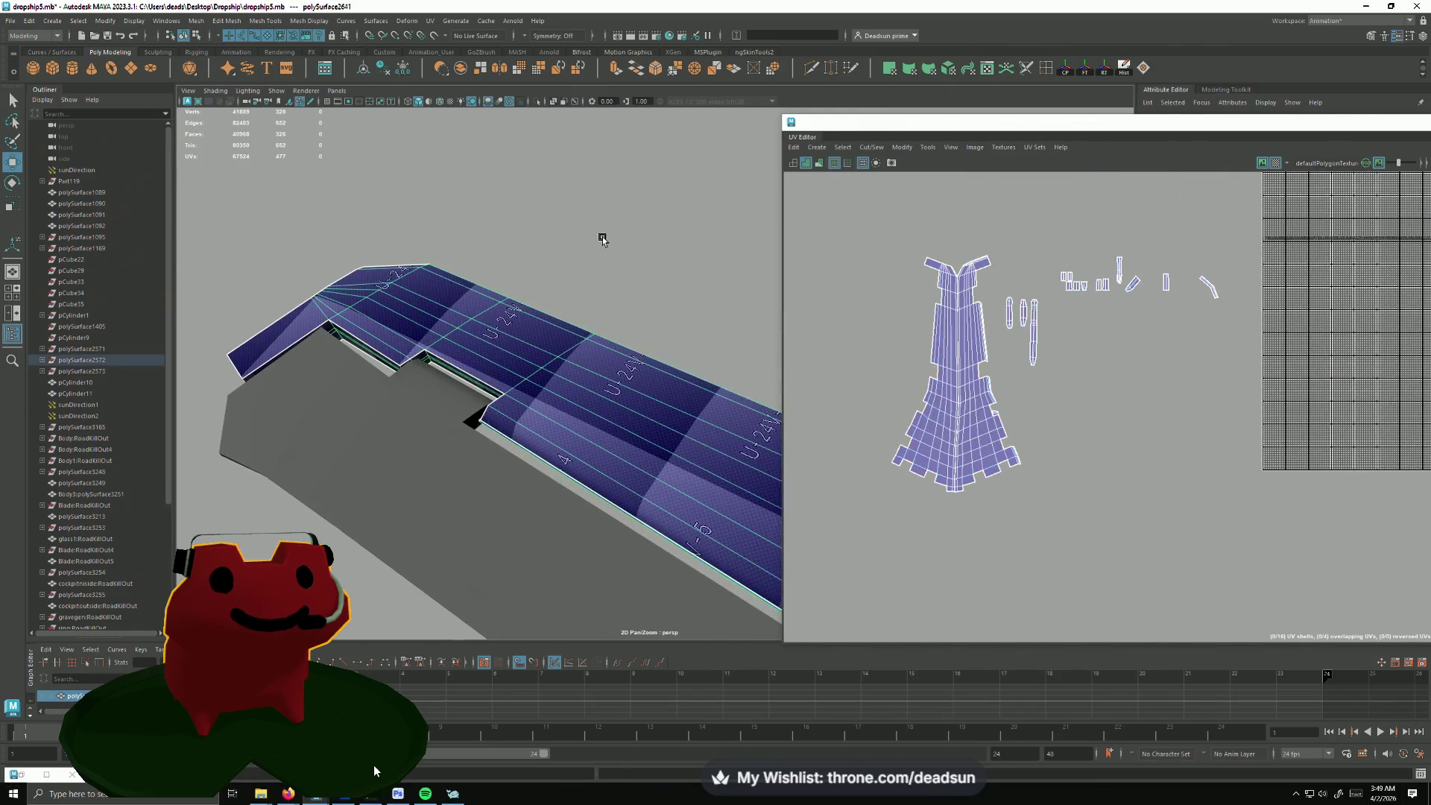
pyautogui.click(17, 25)
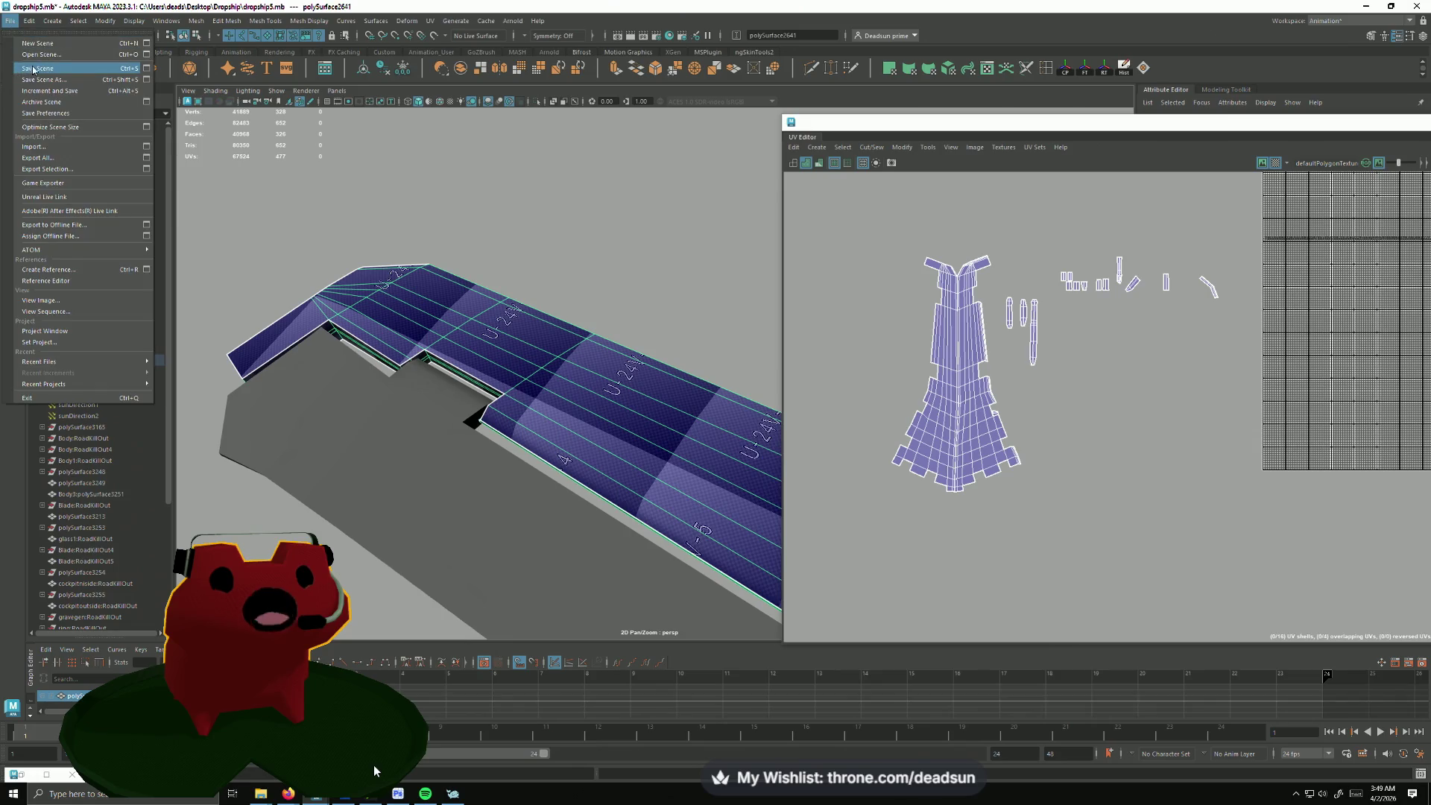
pyautogui.click(33, 70)
pyautogui.scroll(2, 963, 369)
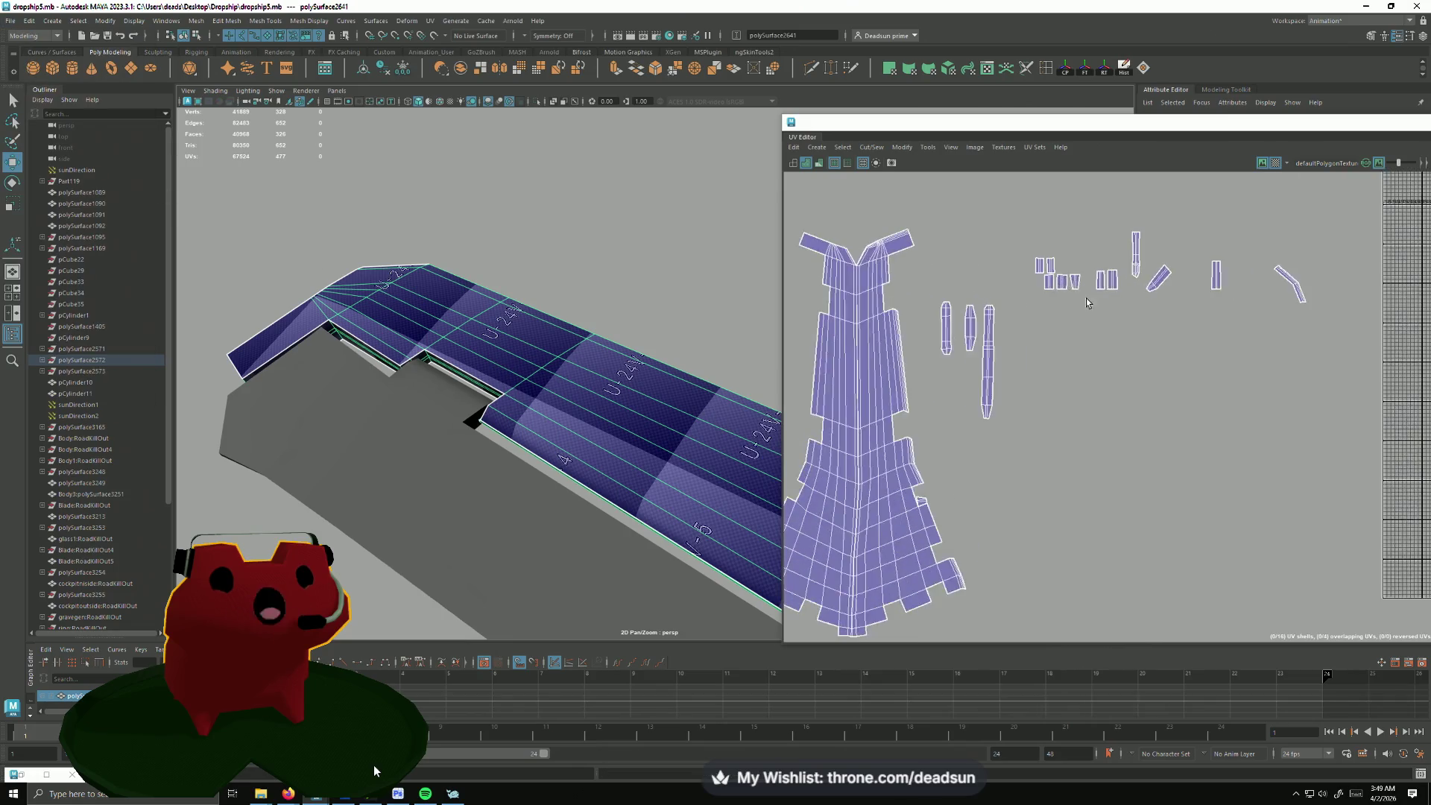
pyautogui.scroll(2, 1007, 346)
pyautogui.scroll(1, 1007, 350)
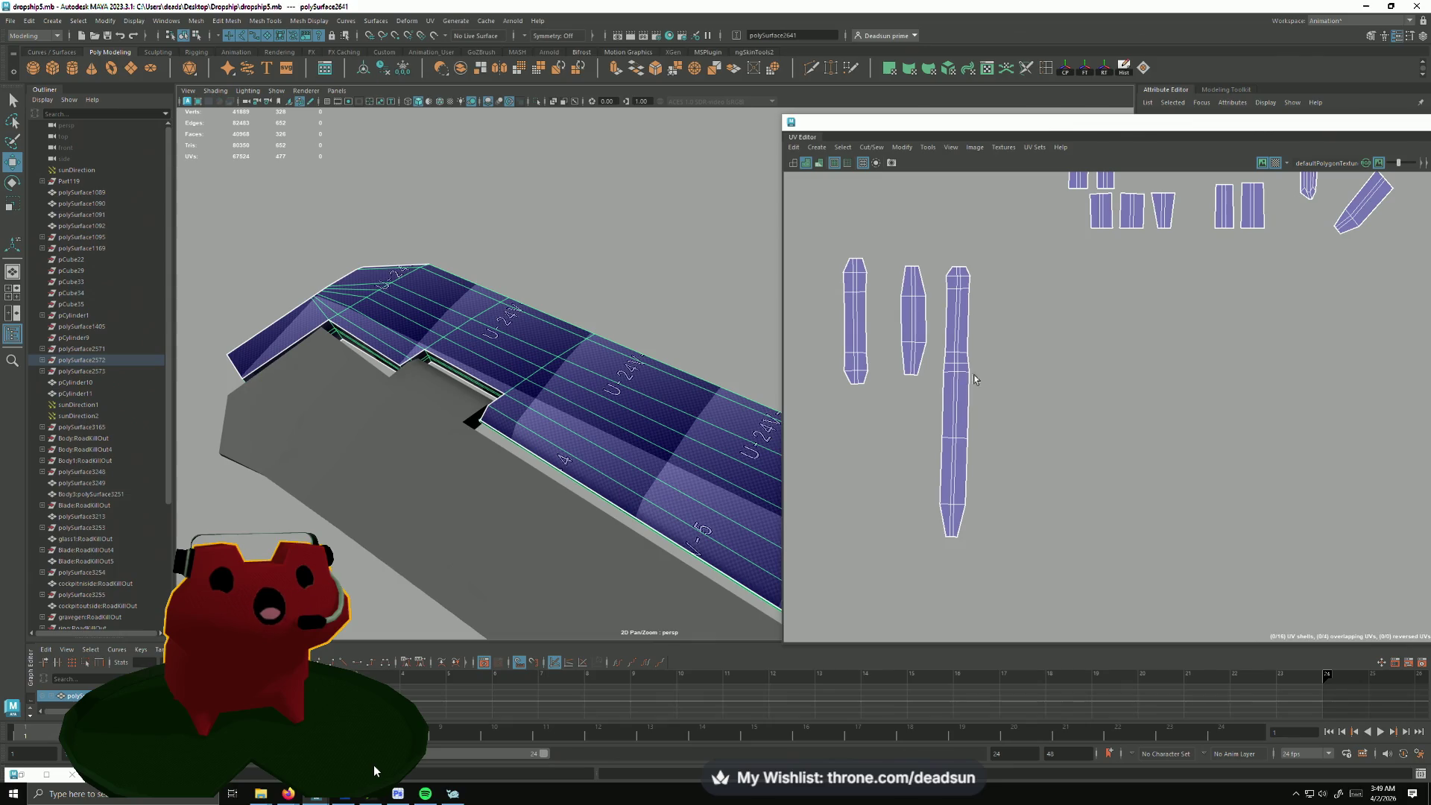
pyautogui.scroll(-2, 974, 378)
pyautogui.scroll(-2, 990, 267)
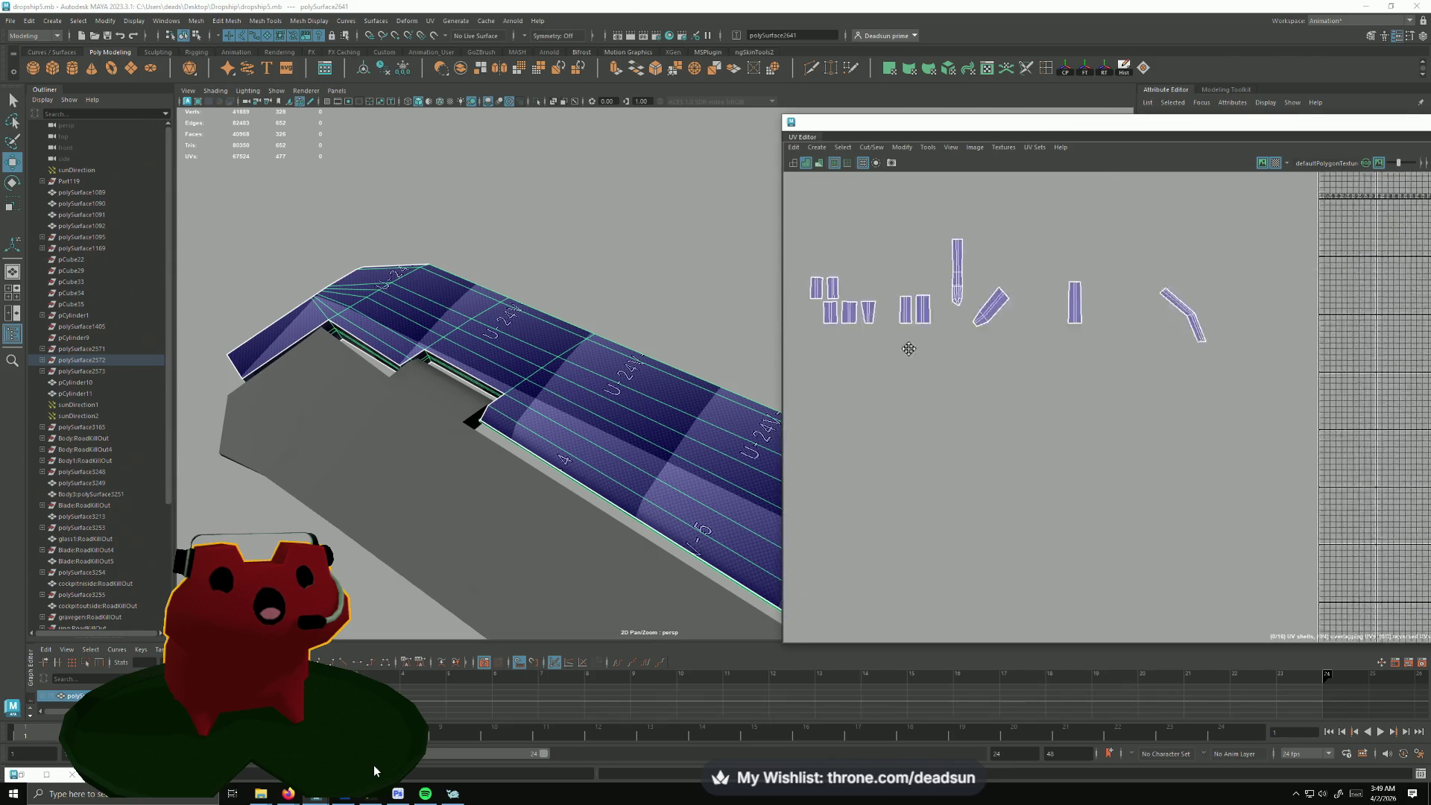
pyautogui.scroll(2, 1007, 335)
# Step: Show labelled UDIM tile backgrounds behind the wing's UV shells and save the scene again
pyautogui.moveTo(1037, 314); pyautogui.dragTo(1043, 296, button='right')
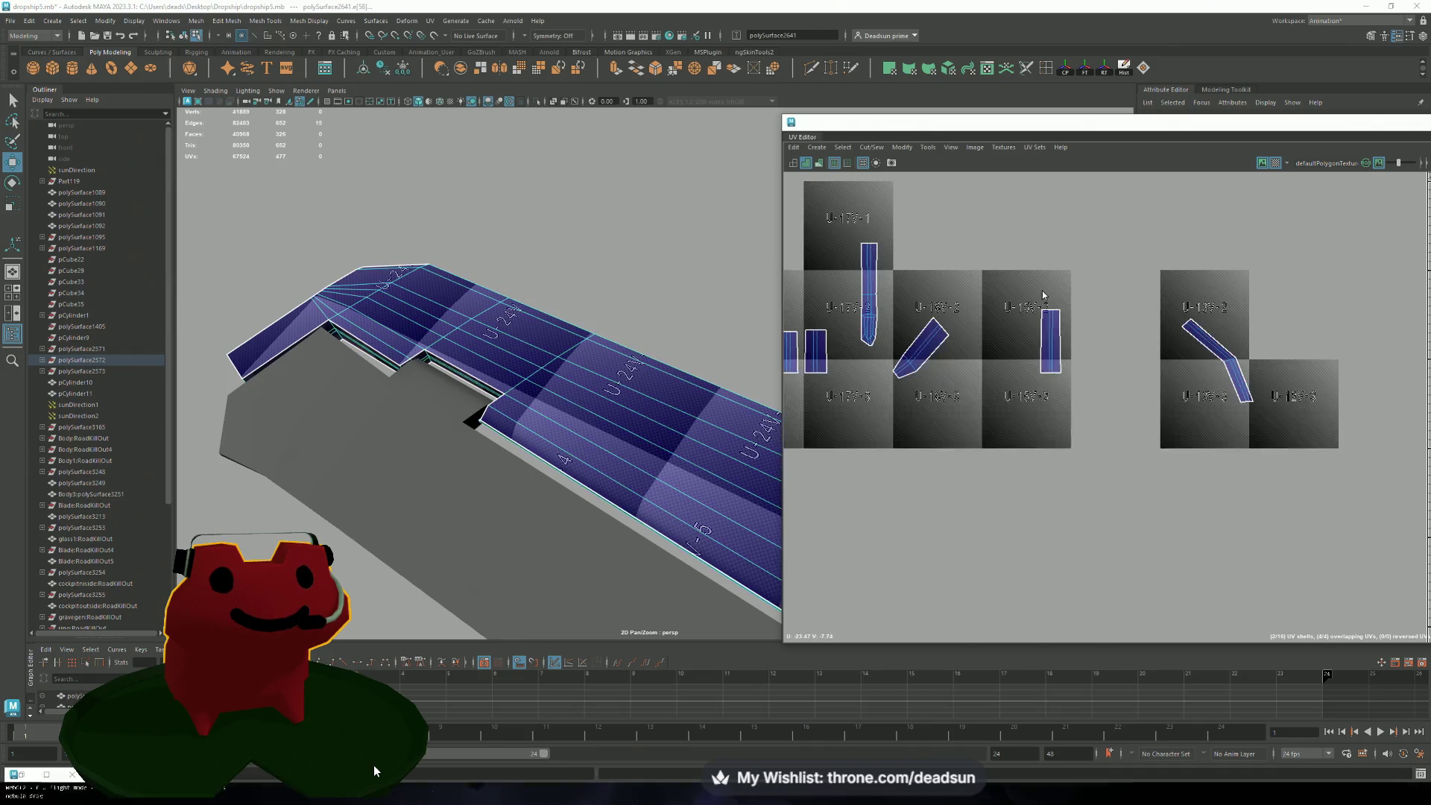
pyautogui.click(1041, 319)
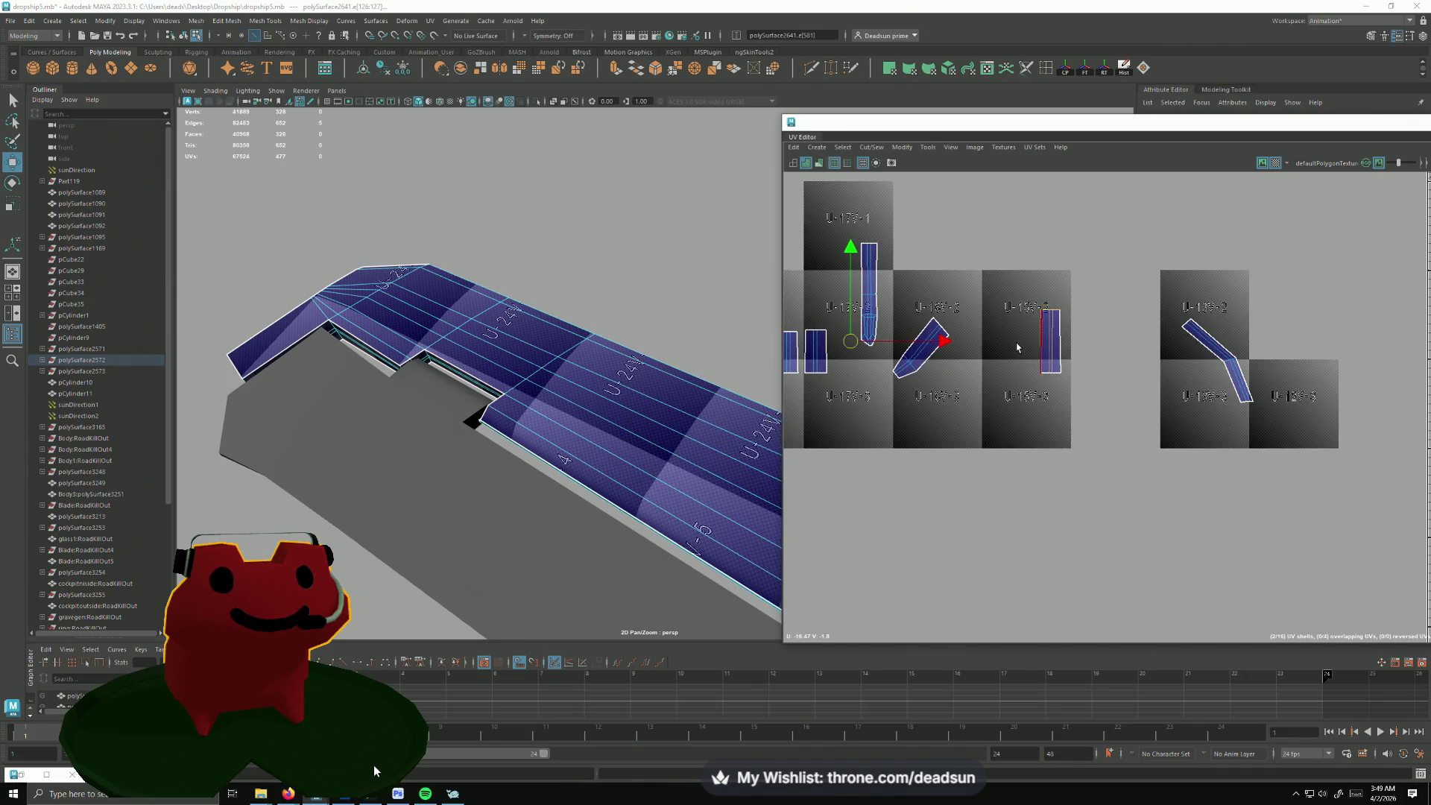
pyautogui.keyDown('alt'); pyautogui.moveTo(1017, 348); pyautogui.dragTo(1129, 448, button='right'); pyautogui.keyUp('alt')
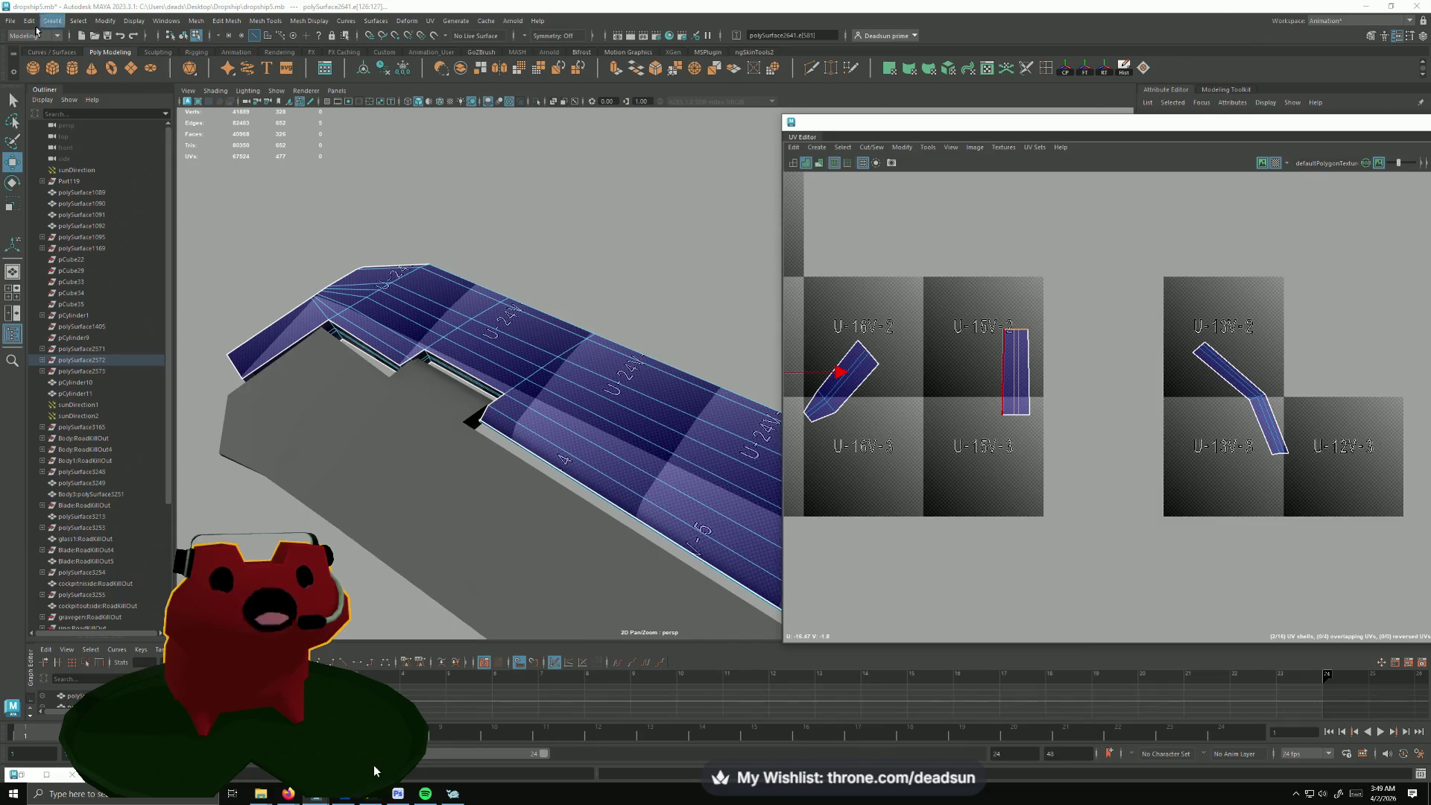
pyautogui.click(11, 20)
pyautogui.click(57, 62)
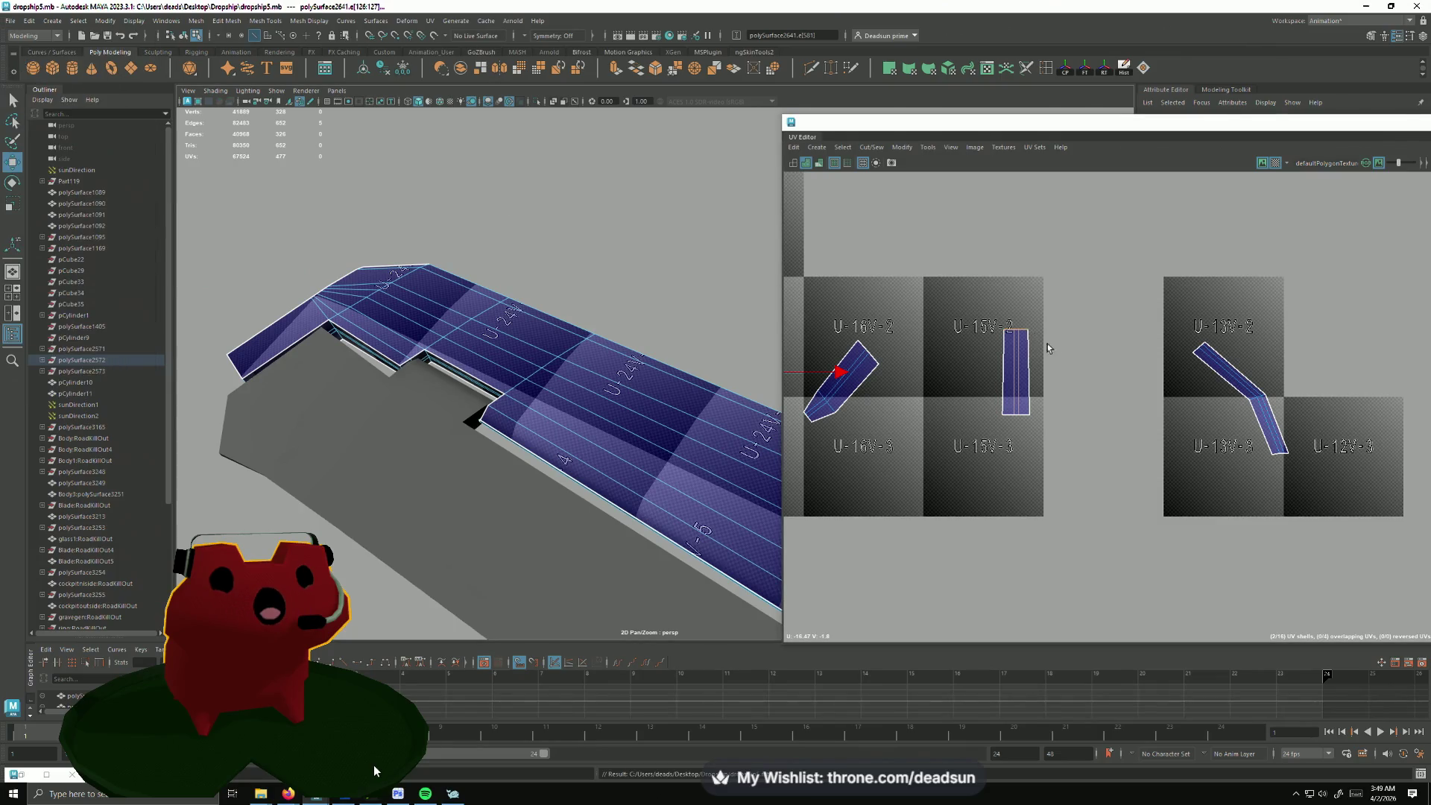
pyautogui.scroll(-3, 1048, 348)
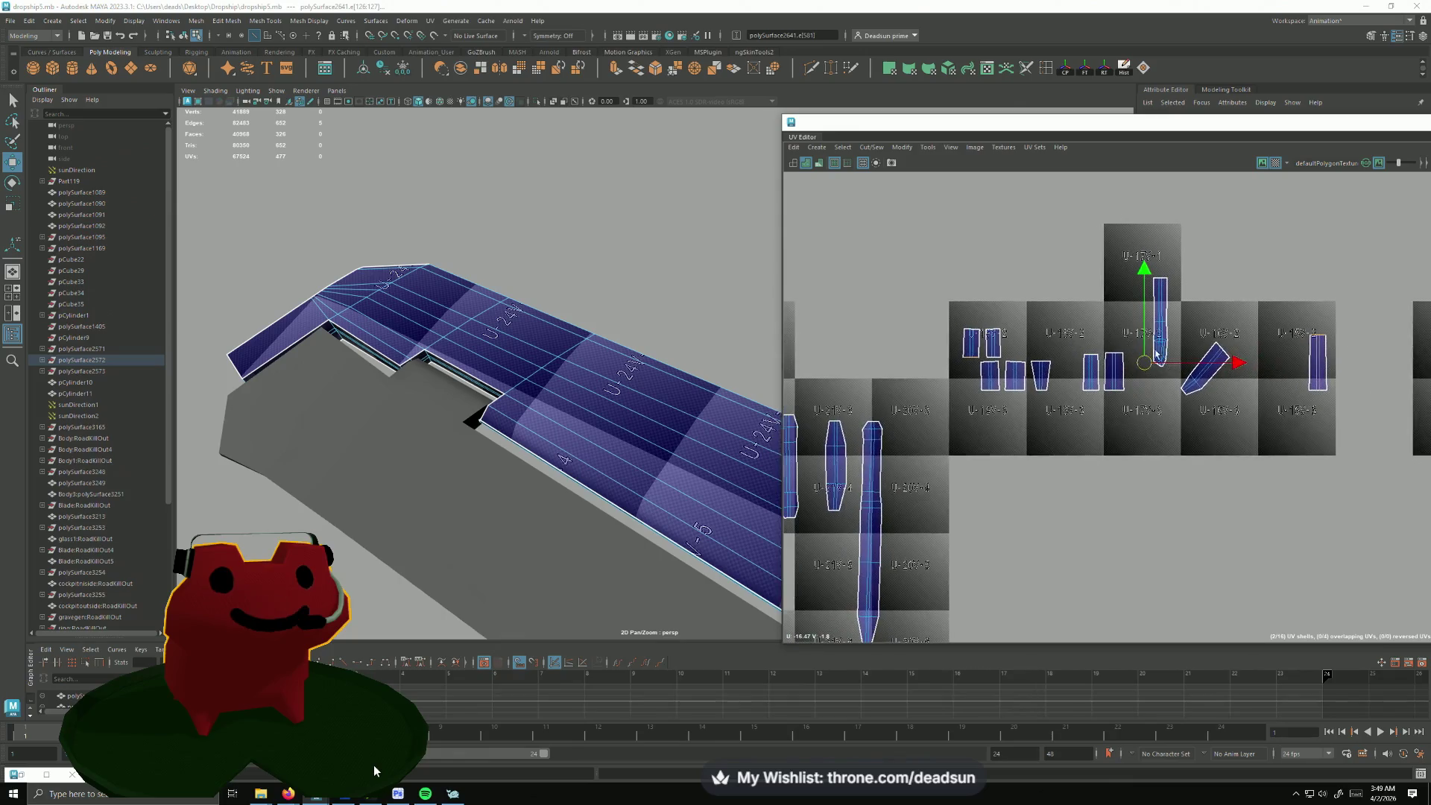
# Step: Merge UV edges and sew each of the four small panel shells onto the tall strip, top and bottom
pyautogui.click(847, 151)
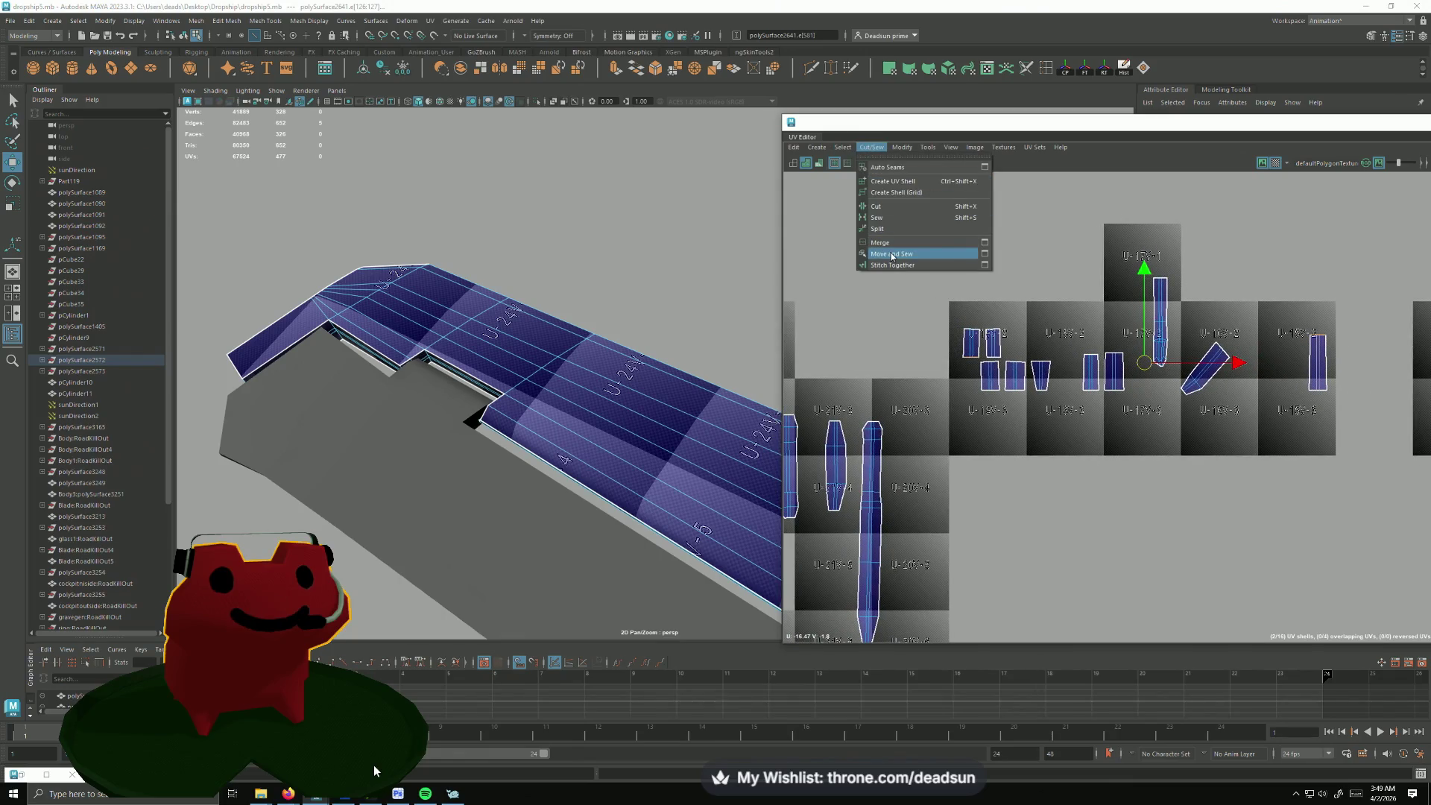
pyautogui.click(889, 243)
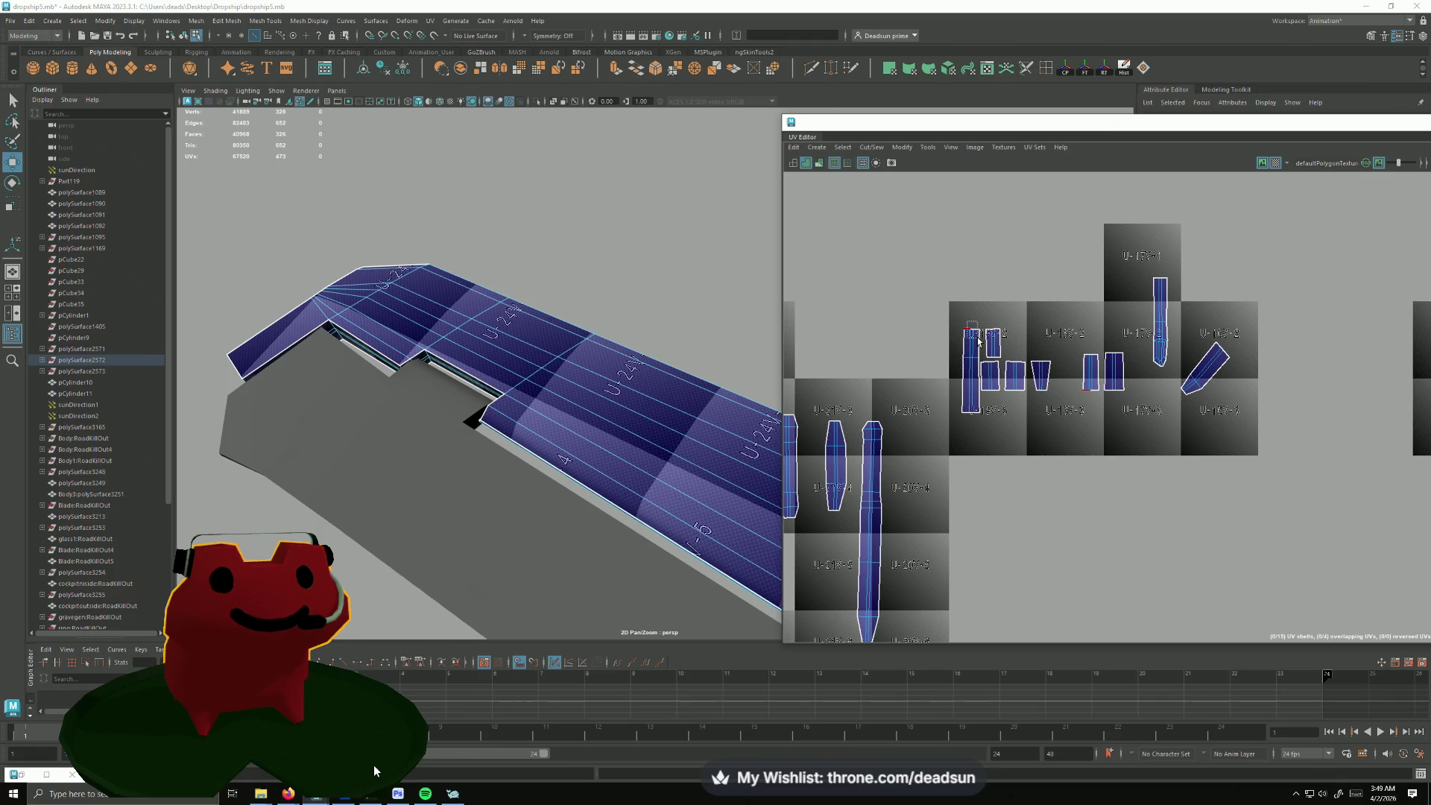
pyautogui.keyDown('shift'); pyautogui.moveTo(978, 341); pyautogui.dragTo(974, 354, button='right'); pyautogui.keyUp('shift')
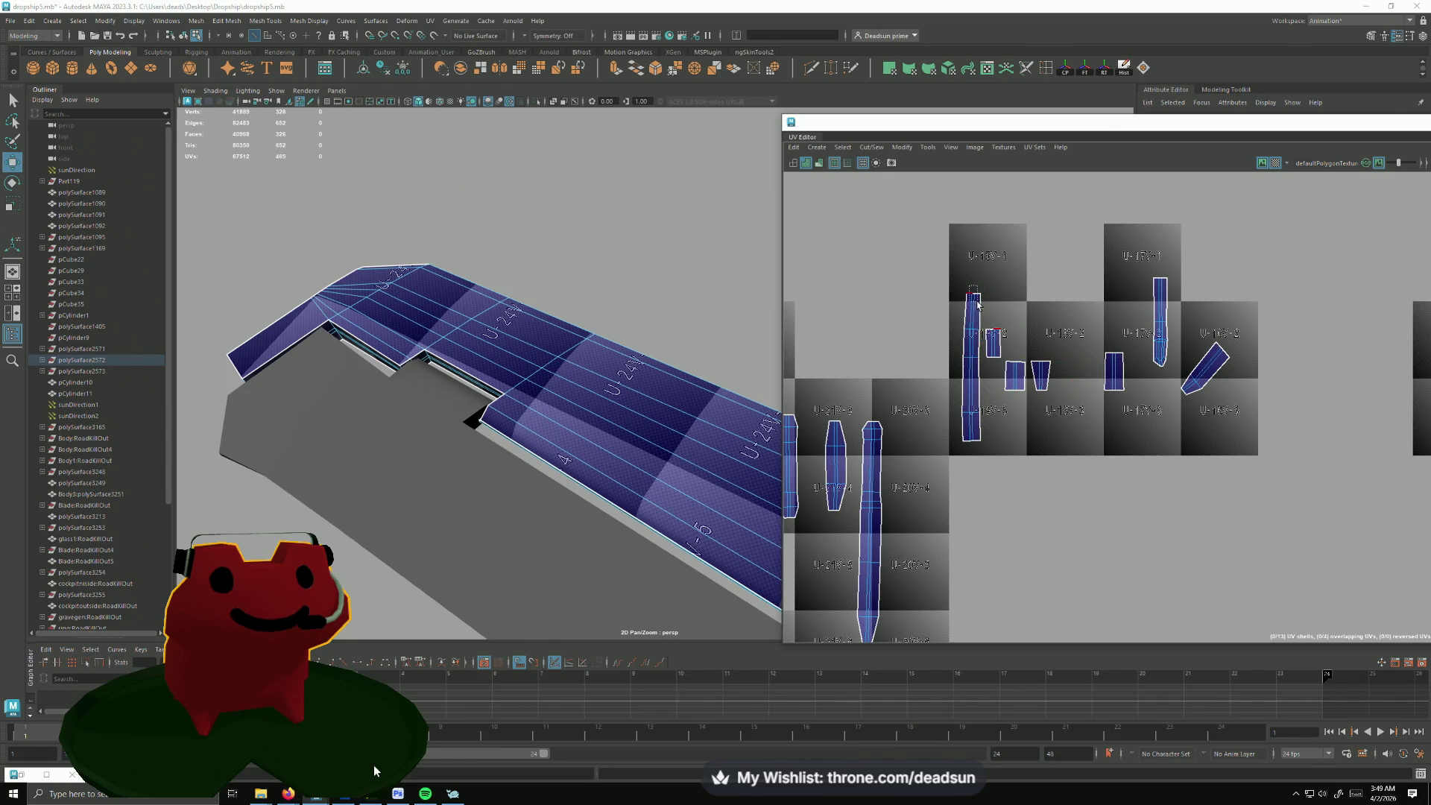
pyautogui.keyDown('shift'); pyautogui.moveTo(977, 305); pyautogui.dragTo(973, 337, button='right'); pyautogui.keyUp('shift')
pyautogui.moveTo(979, 458)
pyautogui.keyDown('shift'); pyautogui.mouseDown(button='right')
pyautogui.moveTo(973, 505)
pyautogui.moveTo(980, 463)
pyautogui.mouseUp(button='right'); pyautogui.keyUp('shift')
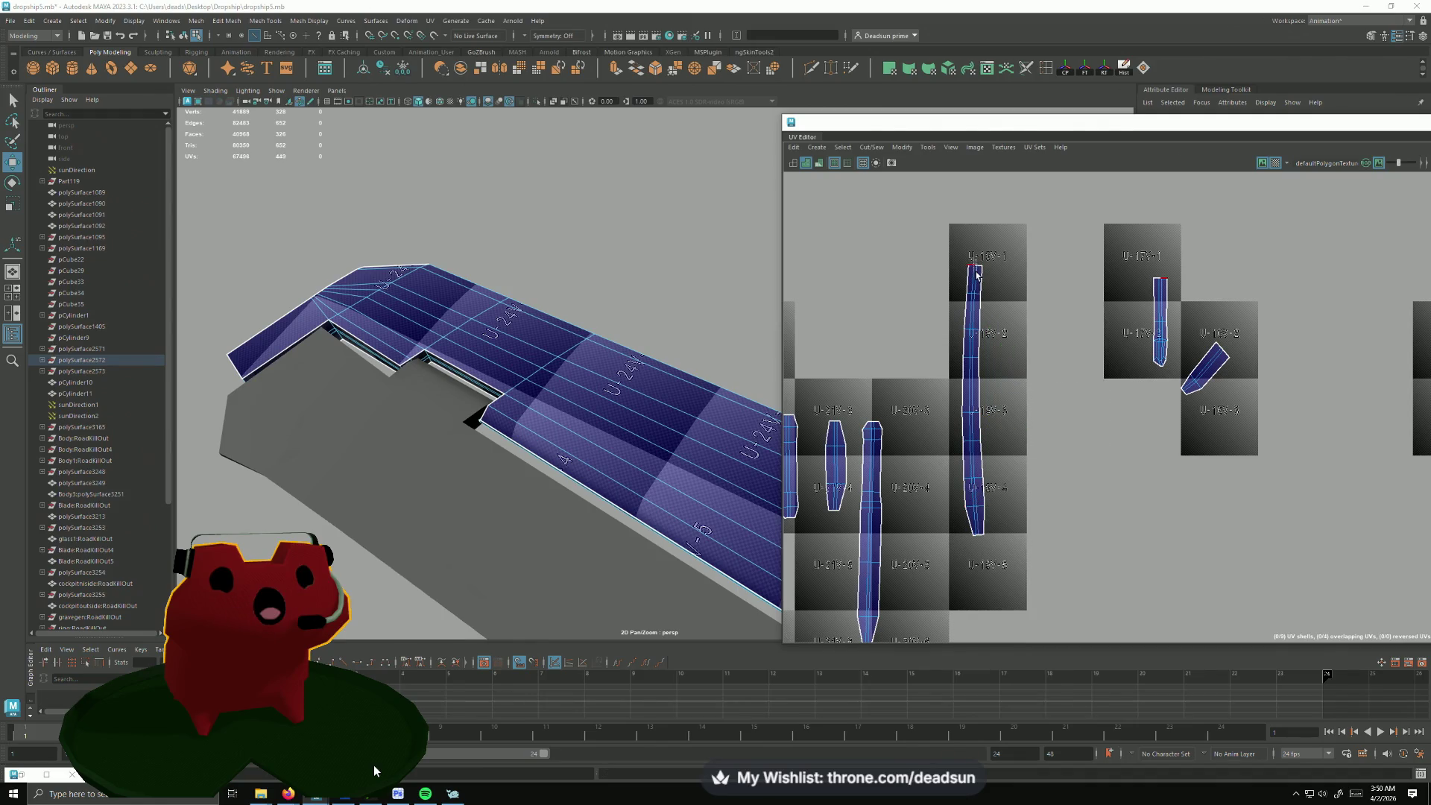
pyautogui.moveTo(977, 277)
pyautogui.keyDown('shift'); pyautogui.mouseDown(button='right')
pyautogui.moveTo(979, 311)
pyautogui.moveTo(910, 185)
pyautogui.mouseUp(button='right'); pyautogui.keyUp('shift')
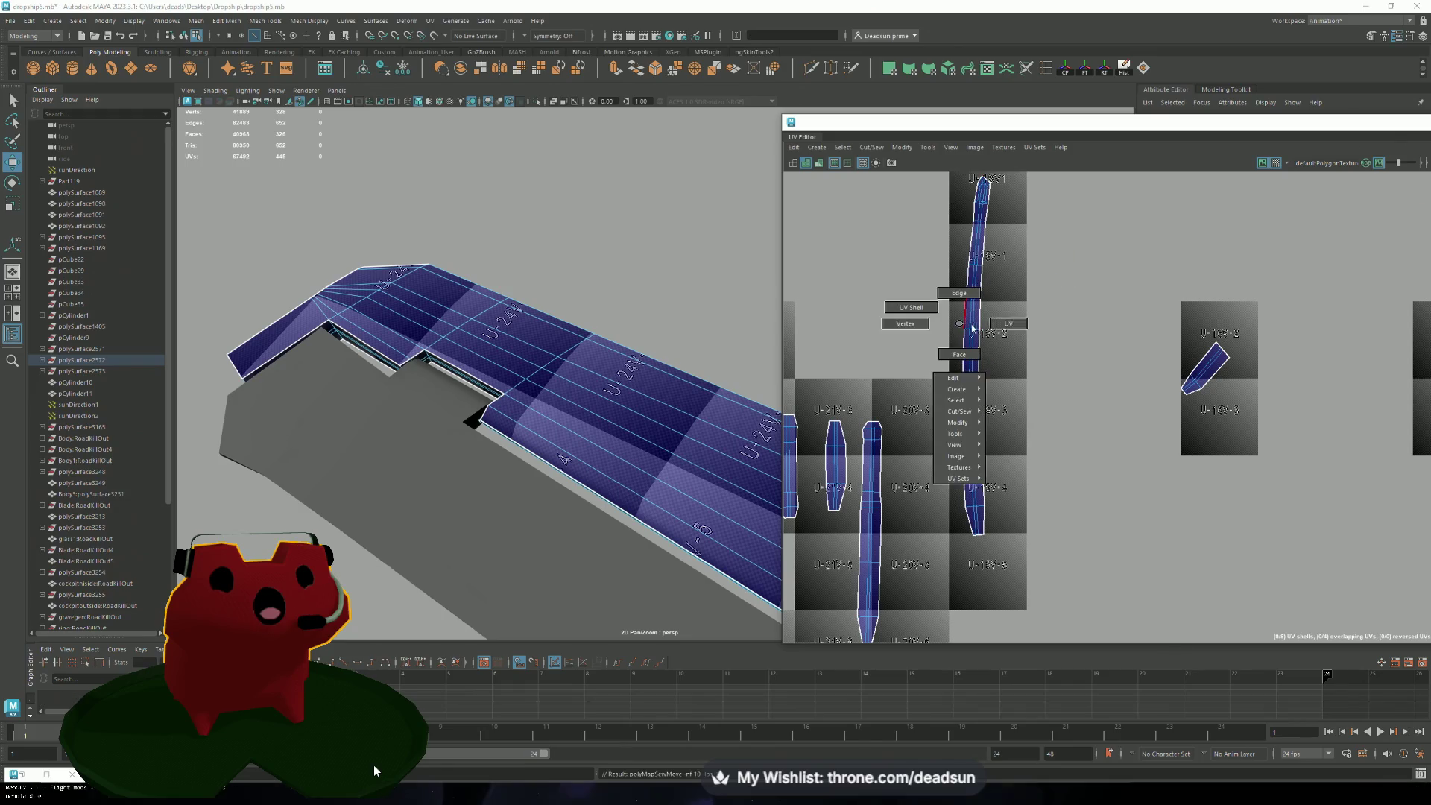
# Step: Unfold the tall sewn UV strip into a straight shell and frame all shells and the mesh
pyautogui.click(975, 314)
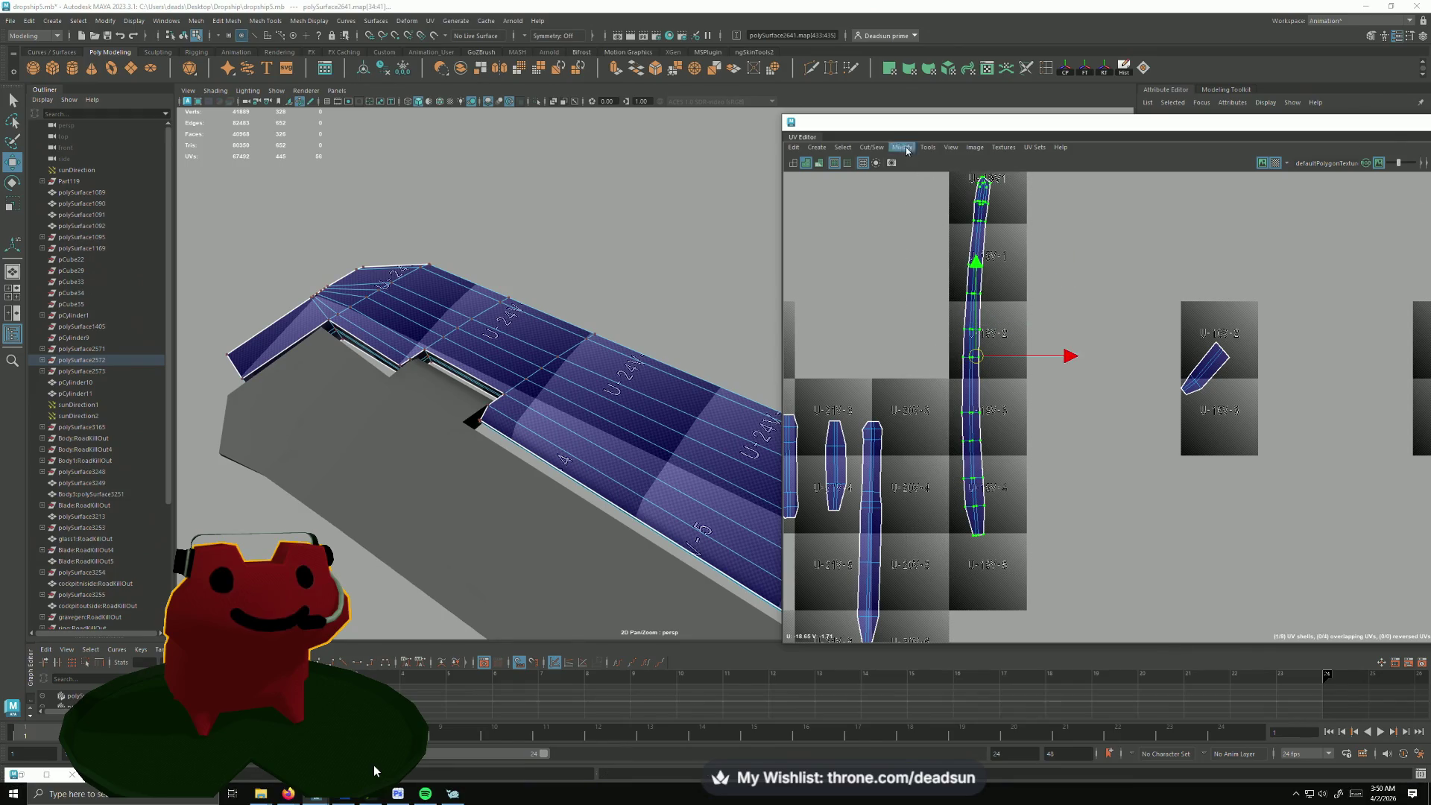
pyautogui.click(901, 147)
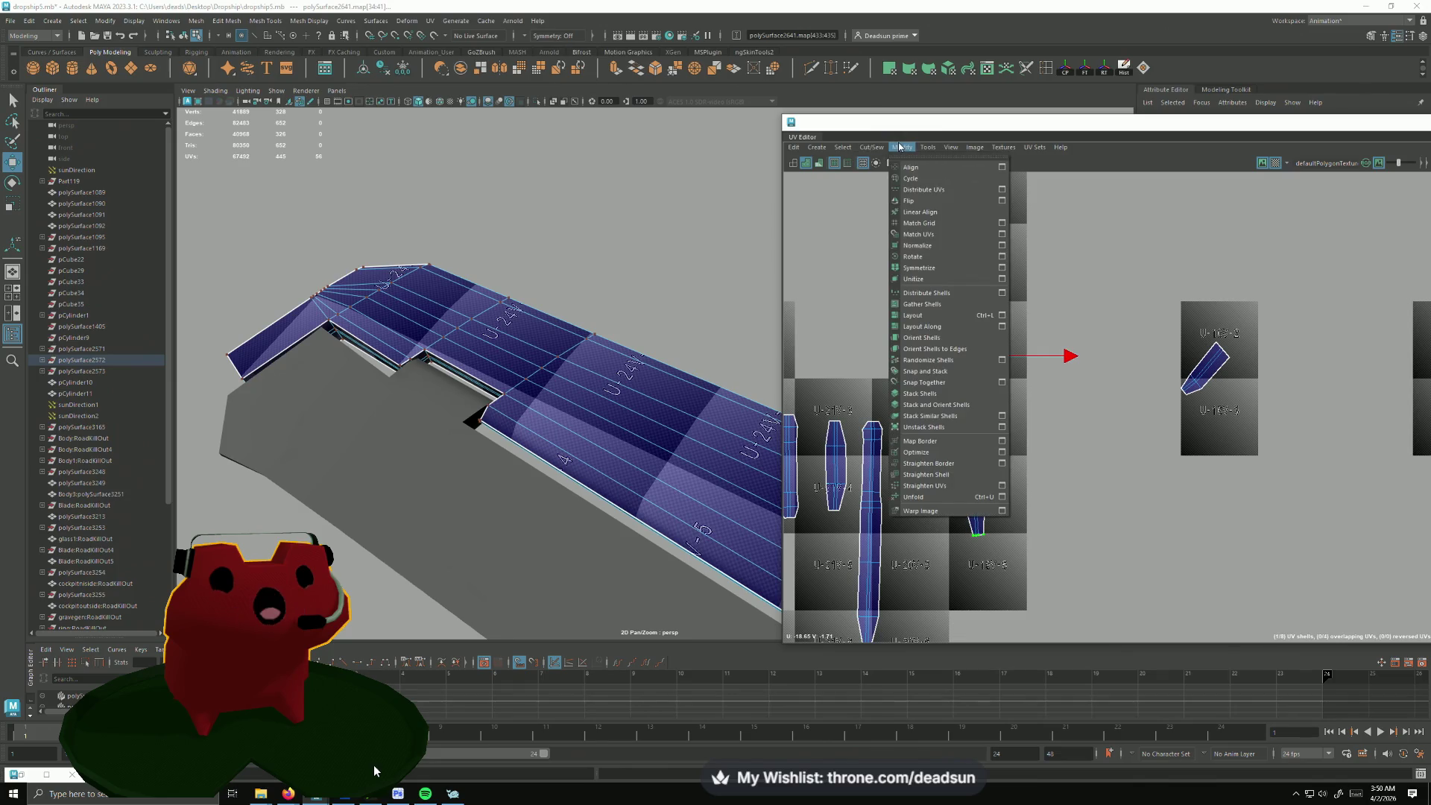
pyautogui.click(924, 499)
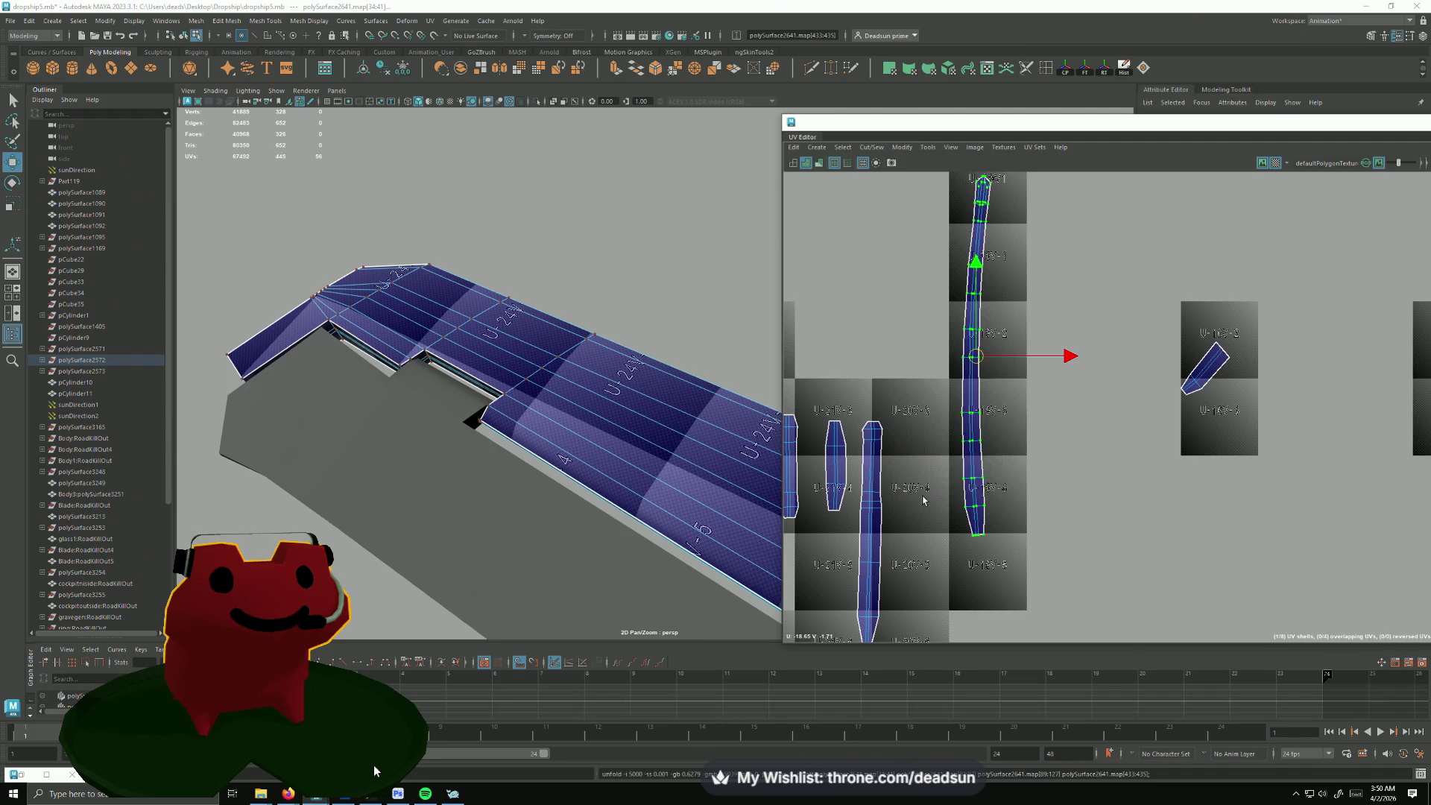
pyautogui.scroll(1, 991, 432)
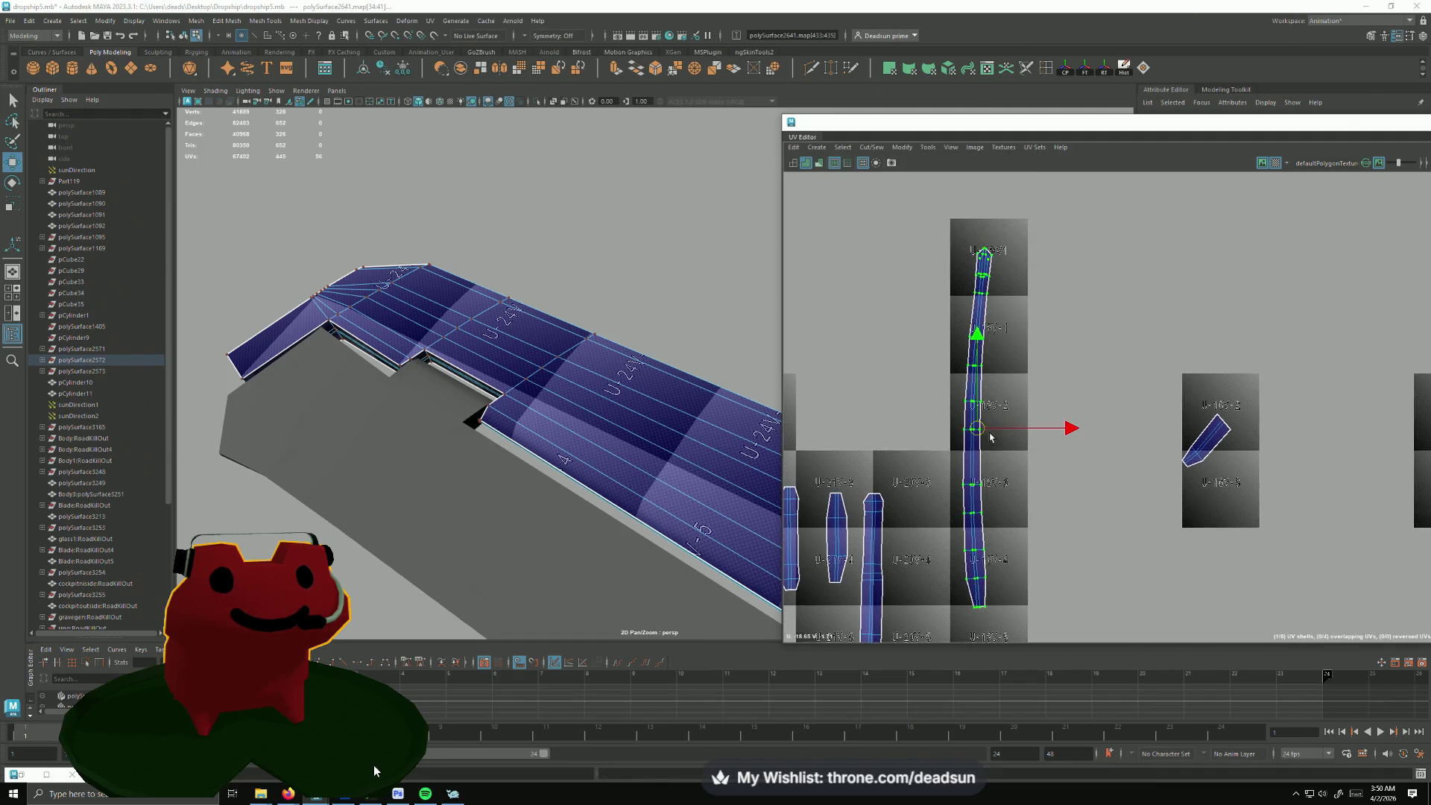
pyautogui.scroll(2, 1078, 479)
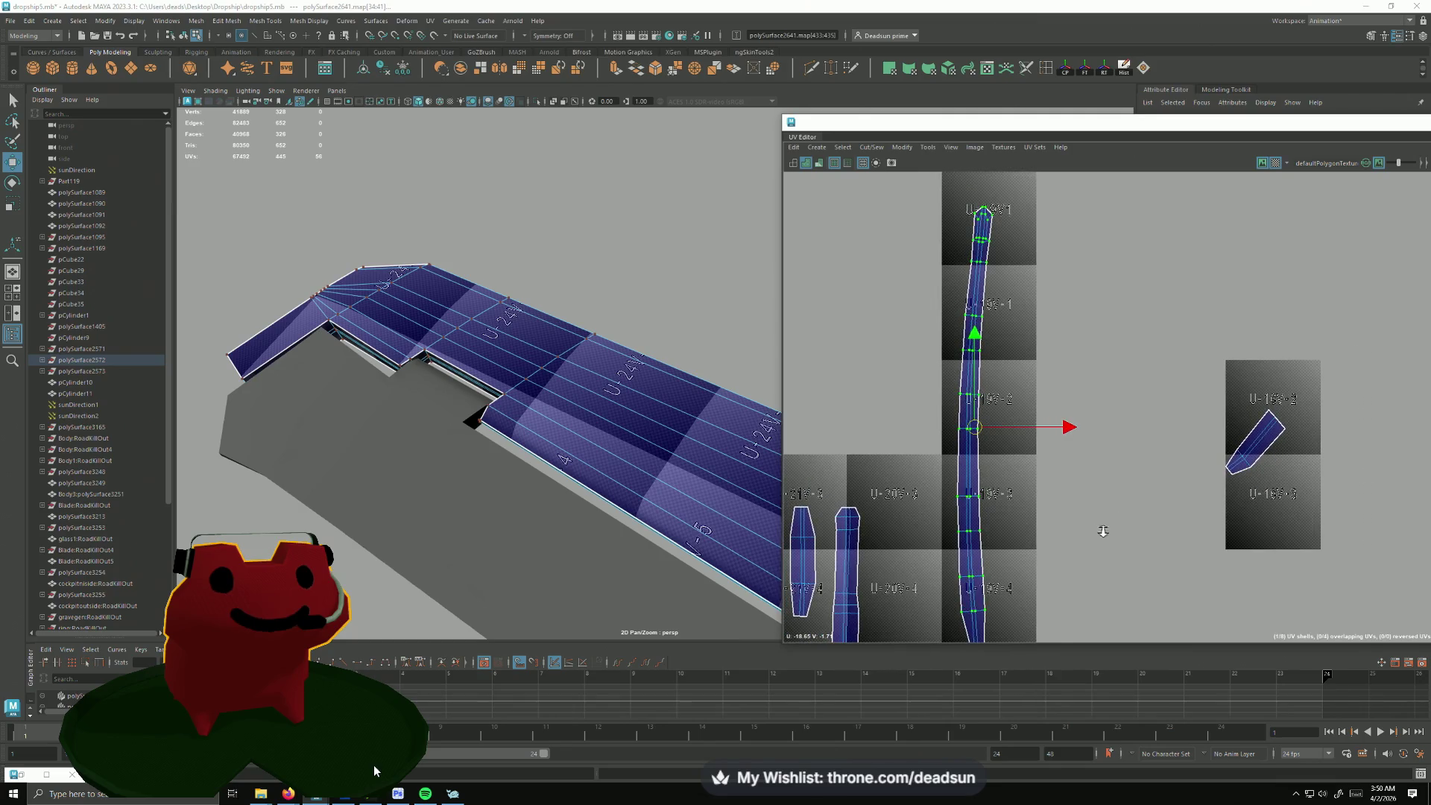
pyautogui.scroll(-2, 1078, 479)
pyautogui.scroll(1, 1008, 354)
pyautogui.scroll(1, 1008, 354)
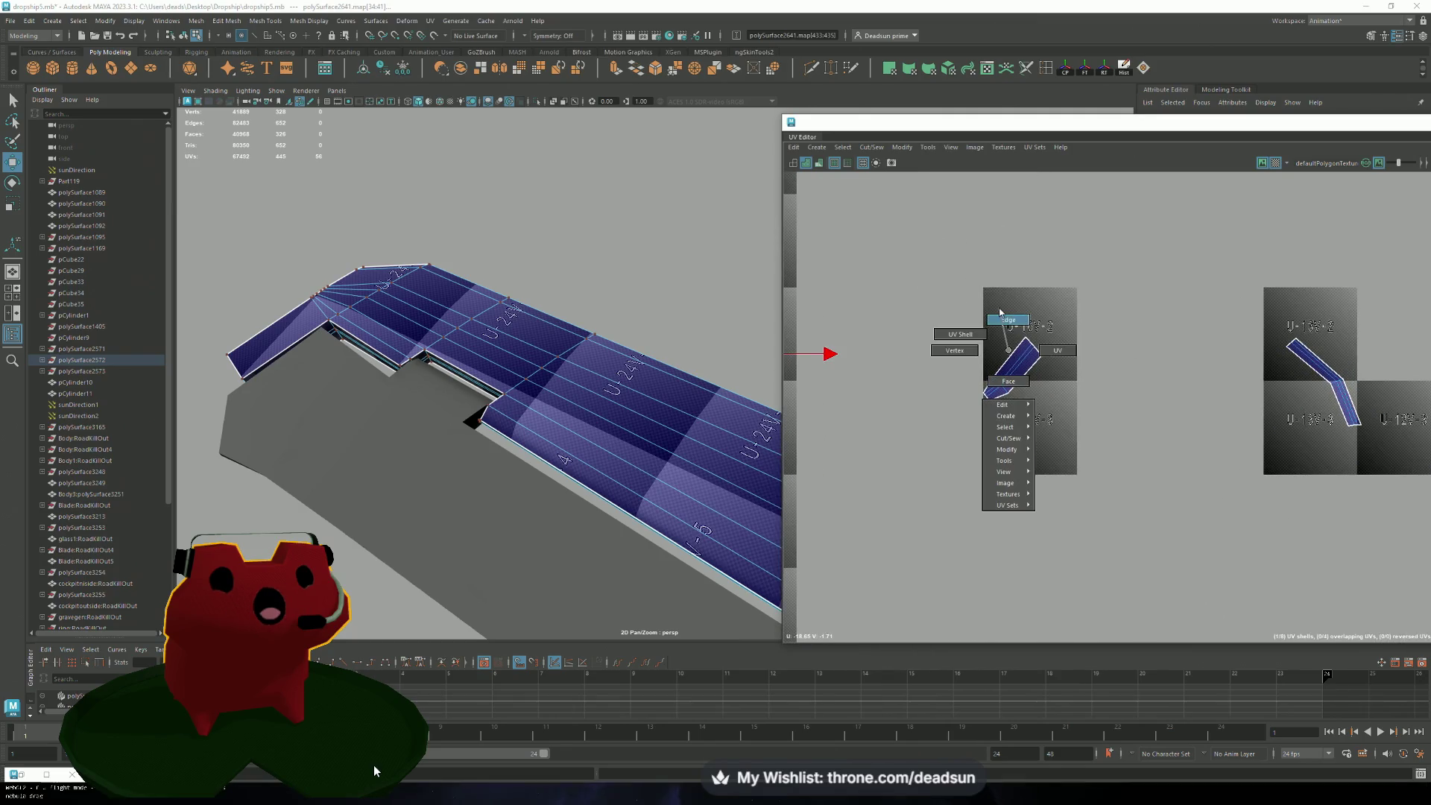
pyautogui.moveTo(1010, 354); pyautogui.dragTo(1026, 350, button='right')
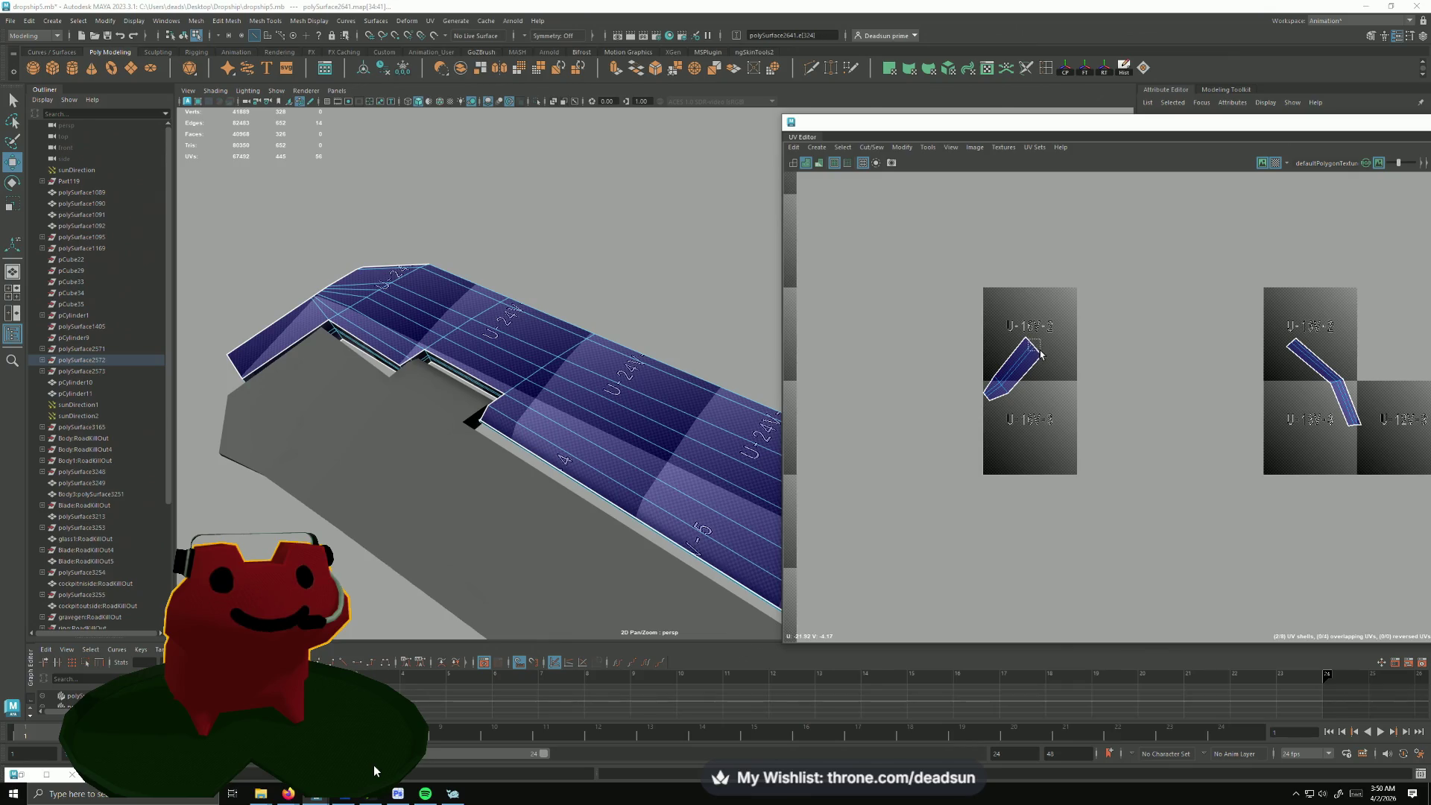
pyautogui.press('a')
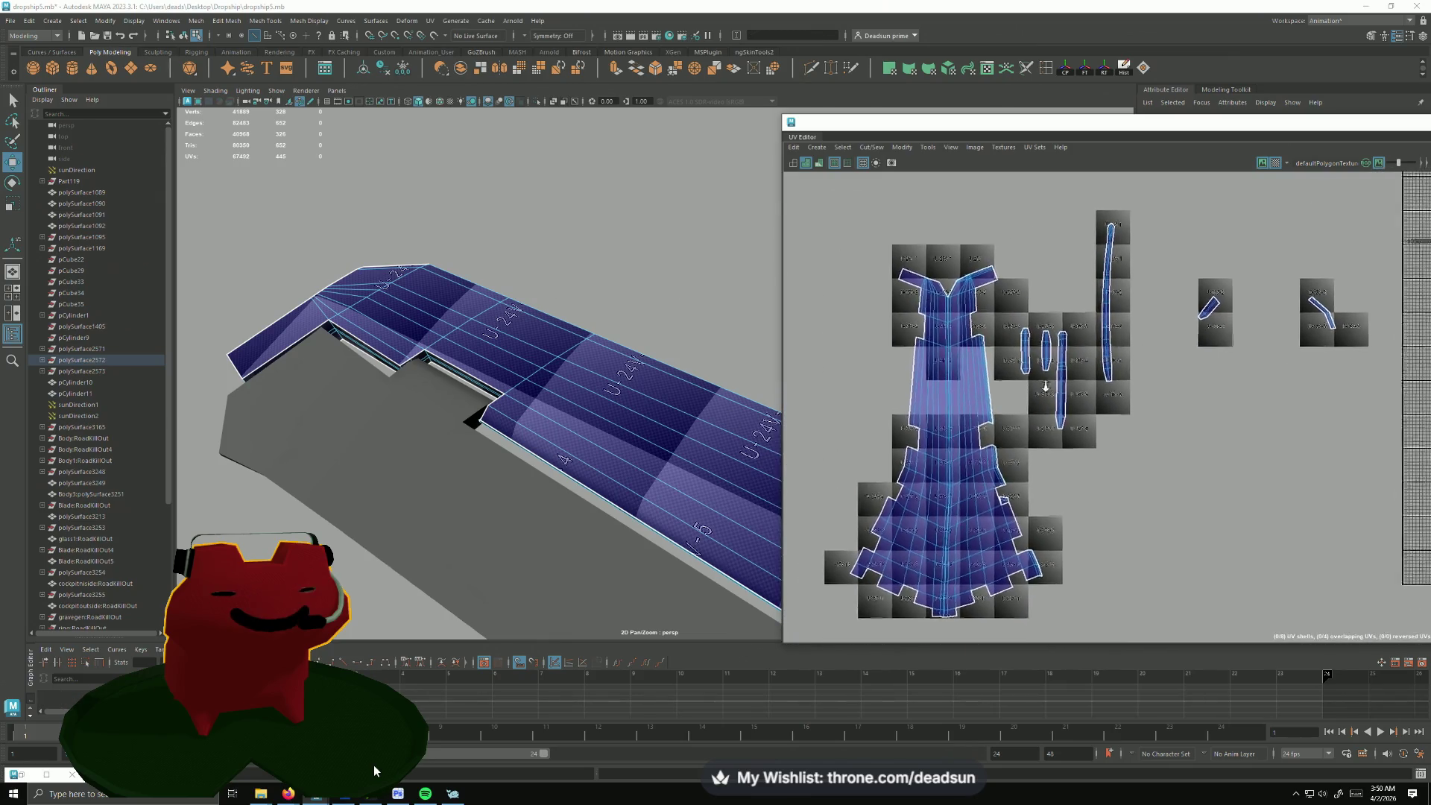
pyautogui.press('f')
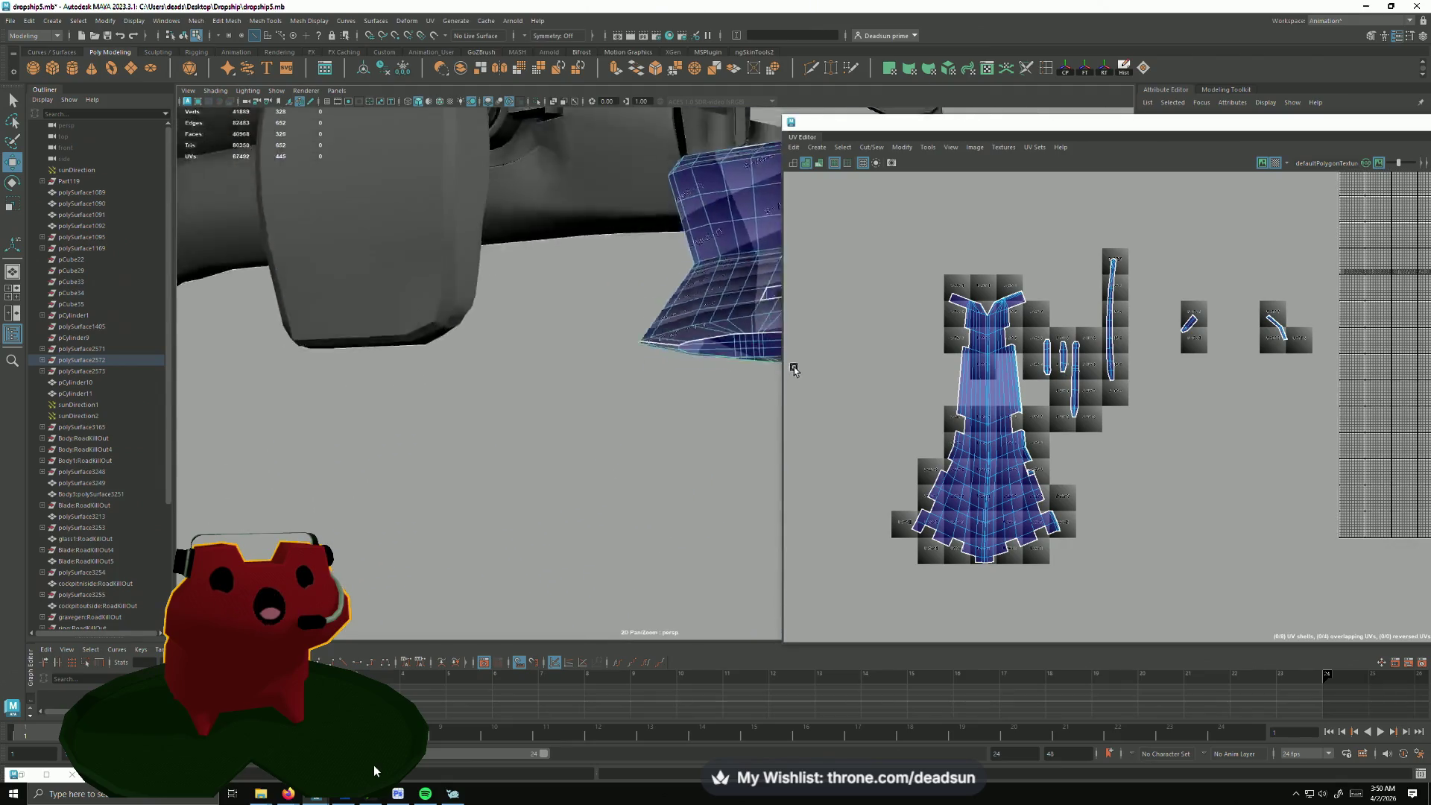
pyautogui.moveTo(794, 370)
pyautogui.keyDown('alt'); pyautogui.mouseDown()
pyautogui.moveTo(406, 415)
pyautogui.moveTo(671, 414)
pyautogui.mouseUp(); pyautogui.keyUp('alt')
pyautogui.press('f')
pyautogui.scroll(2, 970, 419)
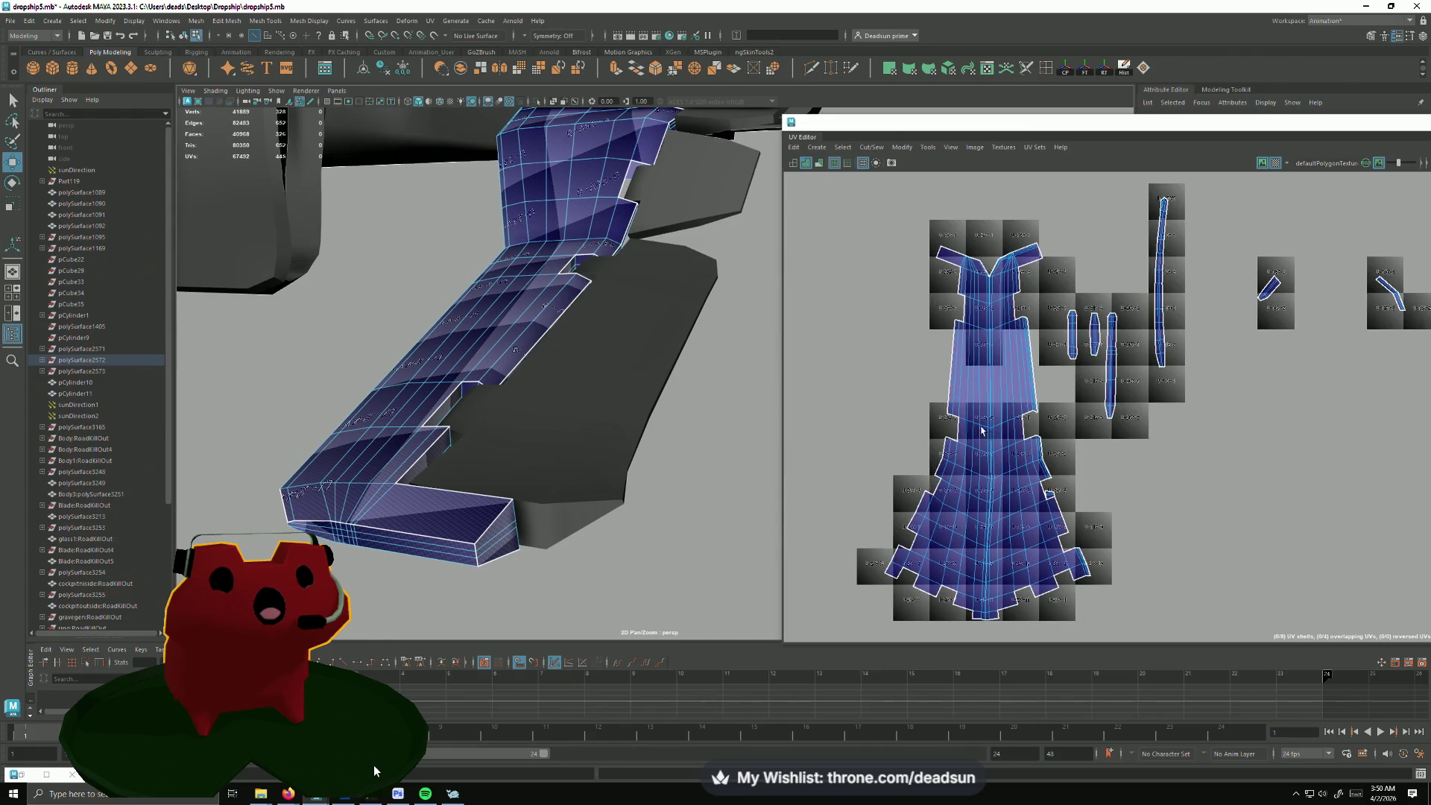
pyautogui.scroll(-1, 982, 430)
pyautogui.scroll(-1, 982, 429)
pyautogui.scroll(-2, 982, 429)
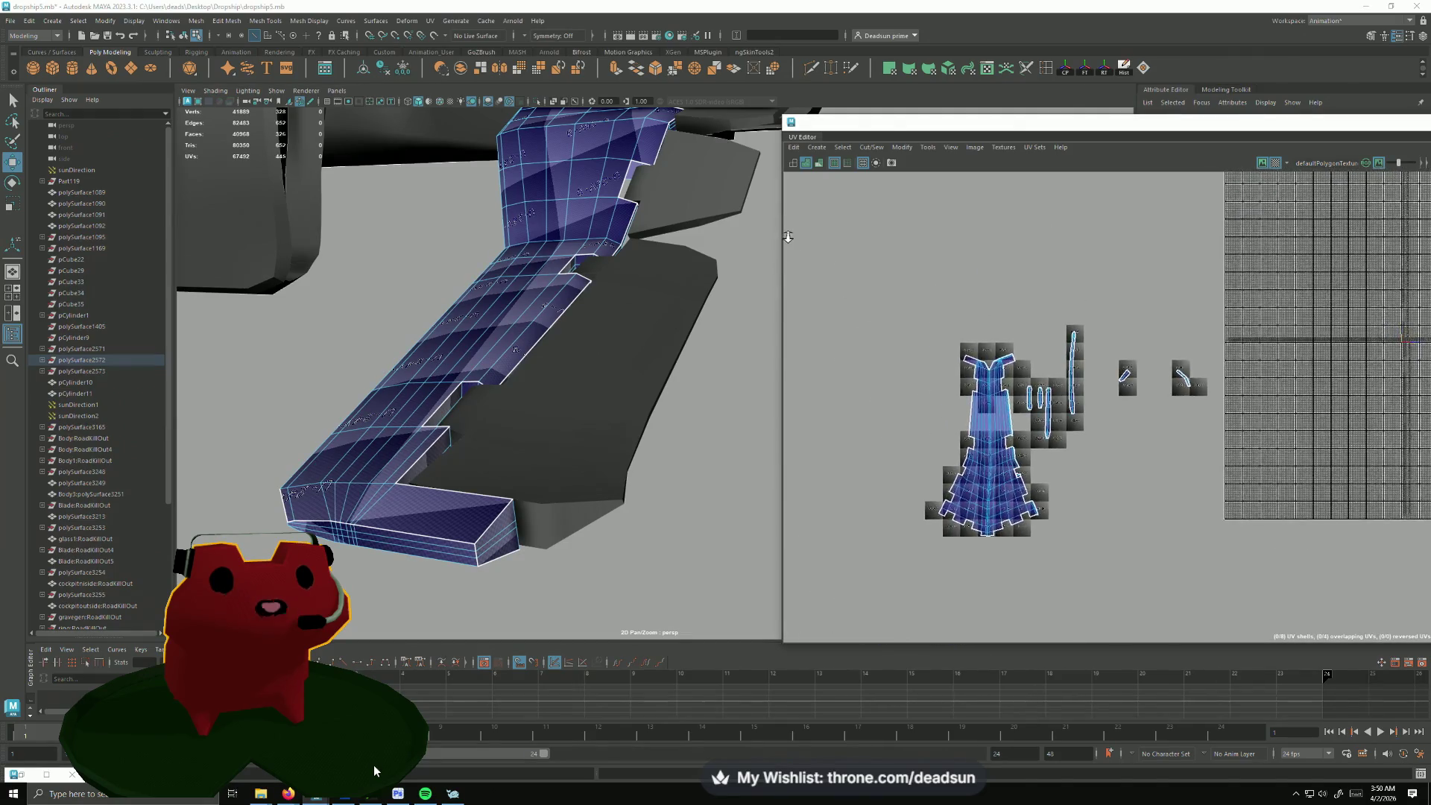
pyautogui.scroll(5, 623, 325)
pyautogui.scroll(2, 627, 356)
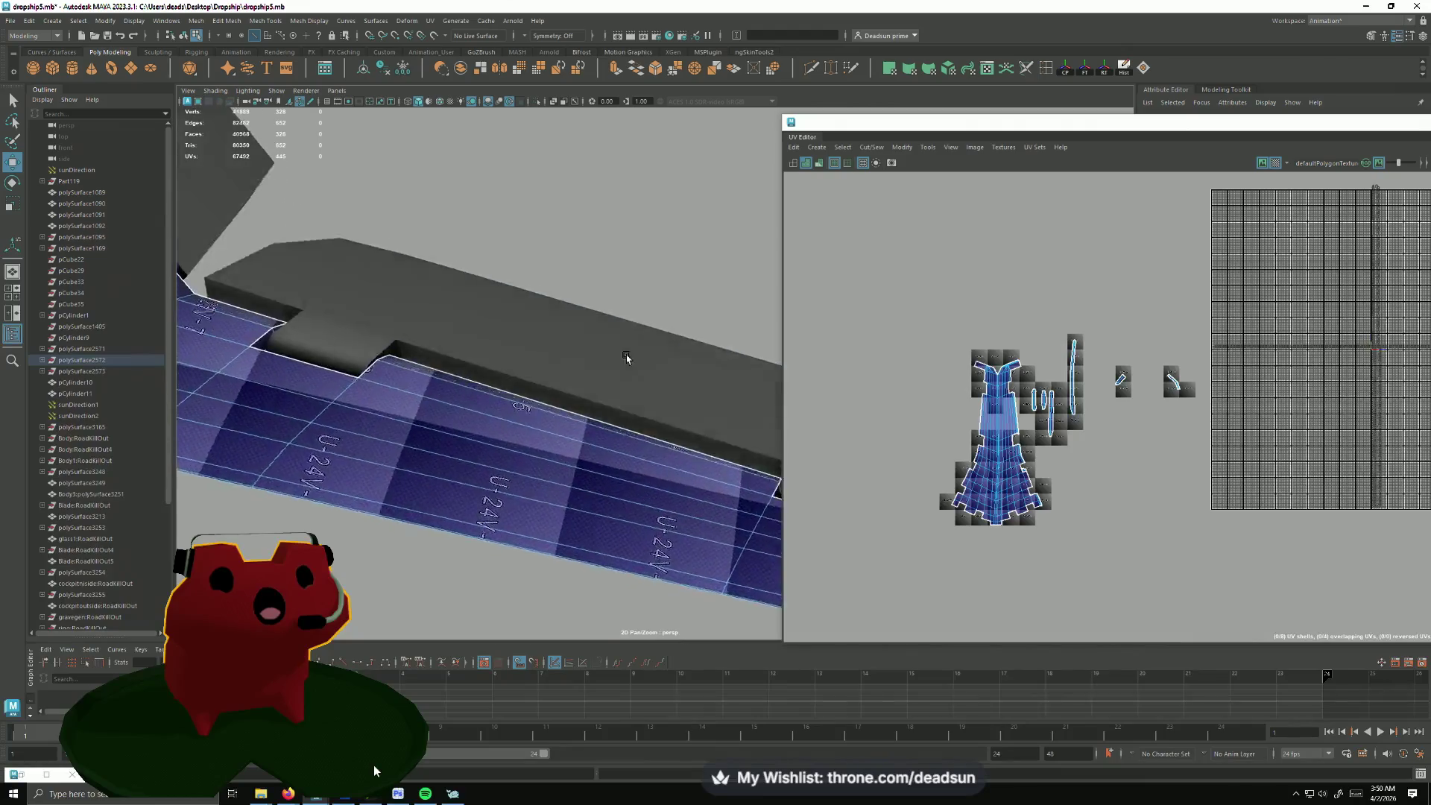
pyautogui.moveTo(626, 357)
pyautogui.keyDown('alt'); pyautogui.mouseDown()
pyautogui.moveTo(626, 496)
pyautogui.moveTo(643, 544)
pyautogui.moveTo(522, 456)
pyautogui.mouseUp(); pyautogui.keyUp('alt')
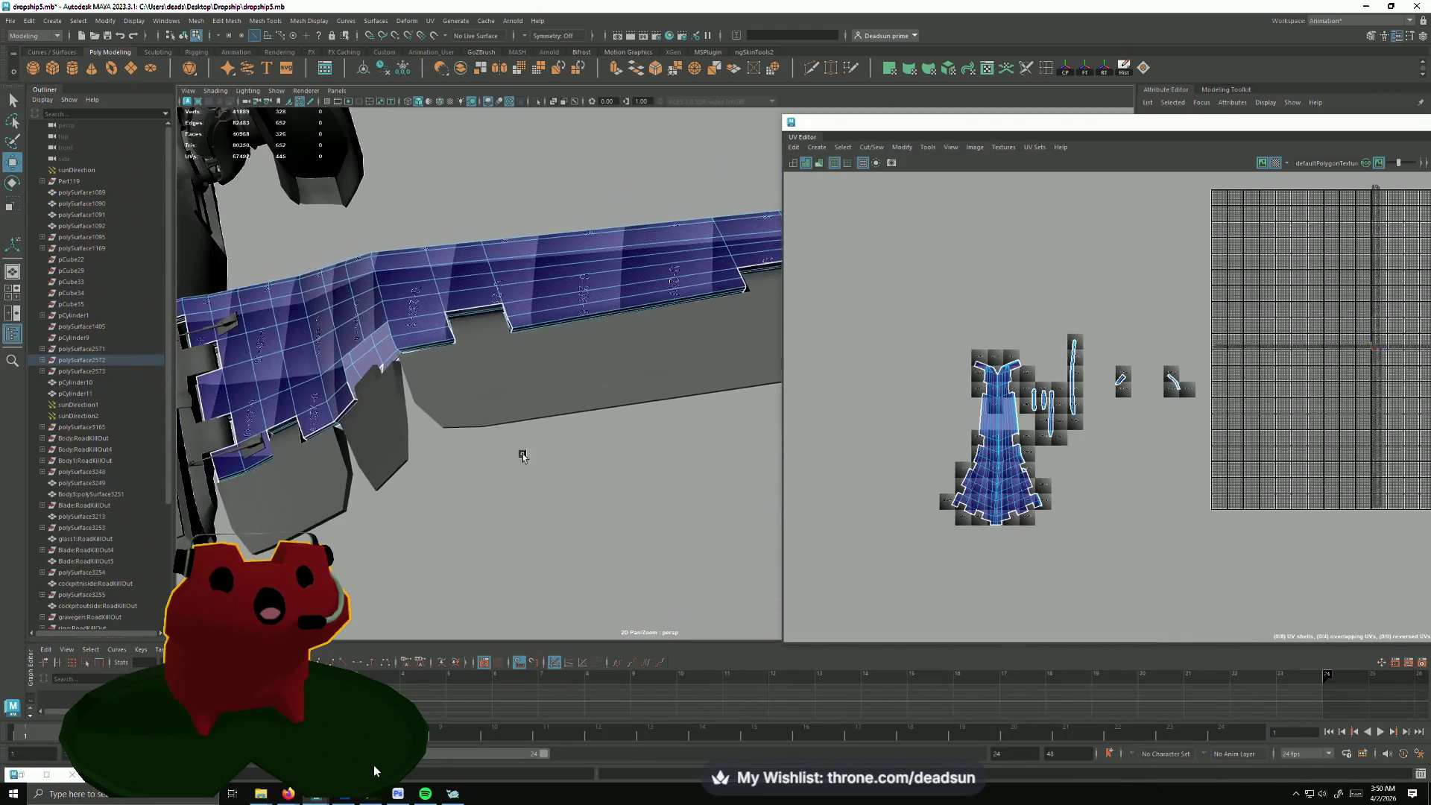
pyautogui.scroll(2, 1033, 420)
pyautogui.scroll(2, 1033, 420)
pyautogui.moveTo(1052, 425); pyautogui.dragTo(1077, 424, button='right')
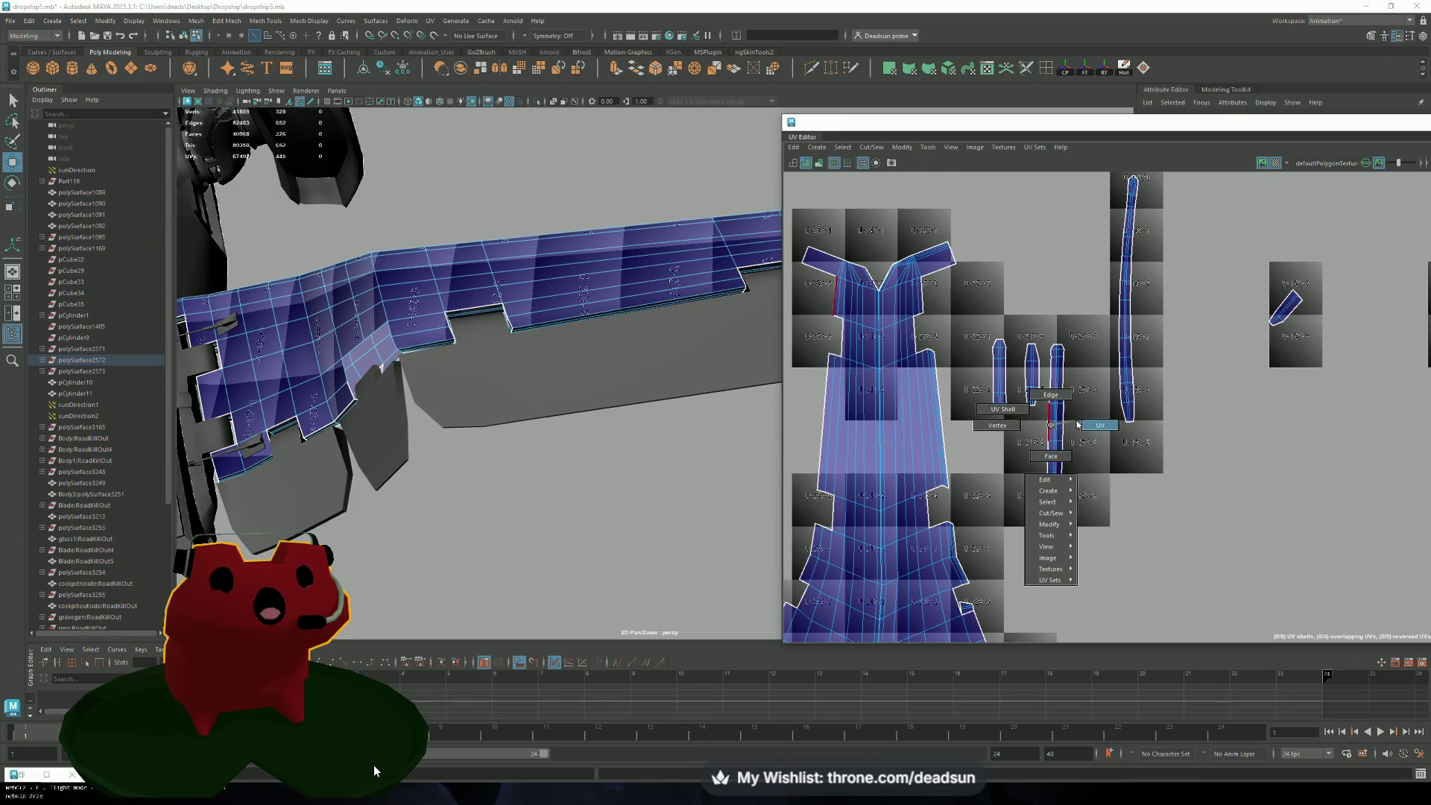
# Step: Move the narrow UV shell beside the large wing shell, rotate it slightly clockwise and nudge it down-left
pyautogui.doubleClick(1056, 422)
pyautogui.moveTo(1048, 421); pyautogui.dragTo(948, 379)
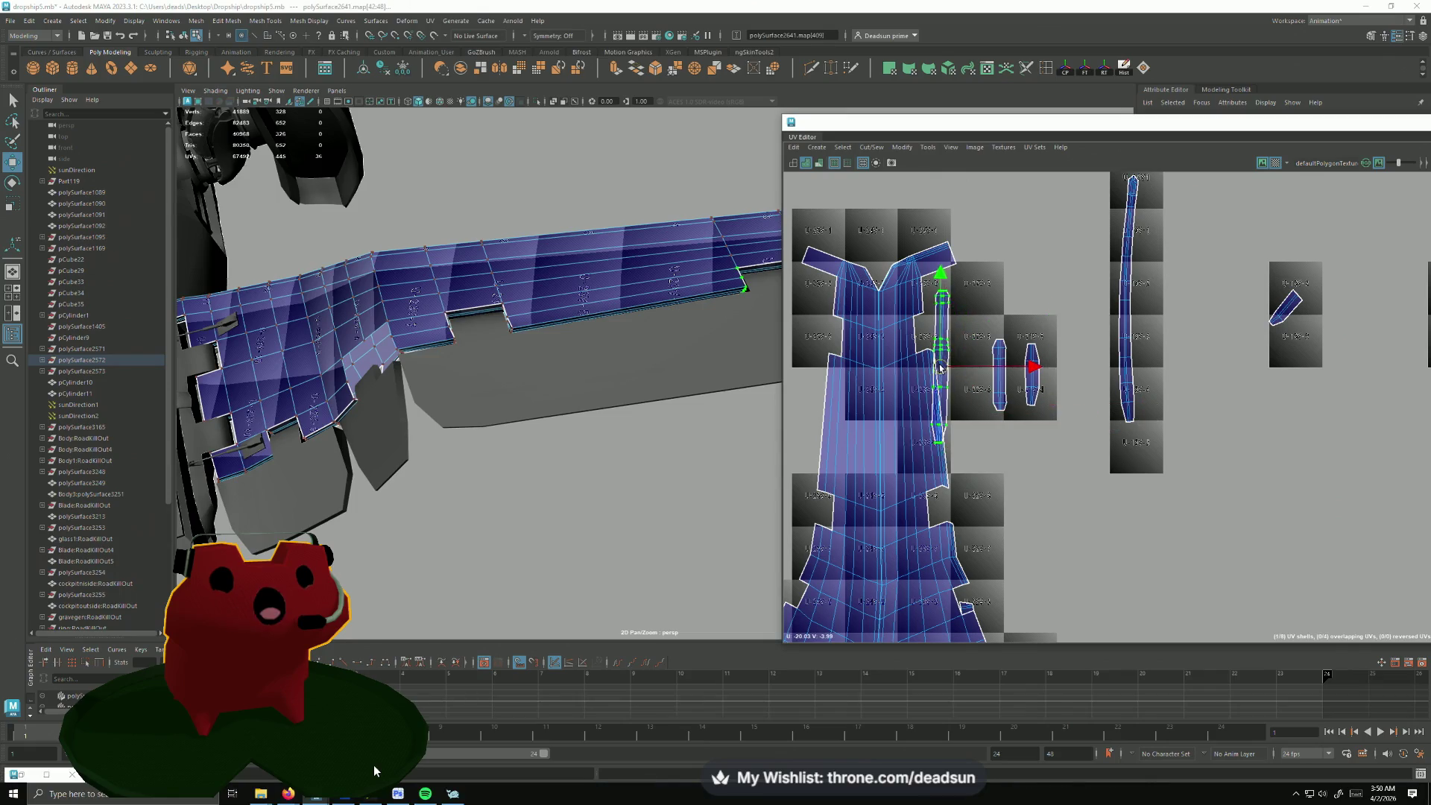
pyautogui.press('e')
pyautogui.moveTo(920, 444); pyautogui.dragTo(930, 449)
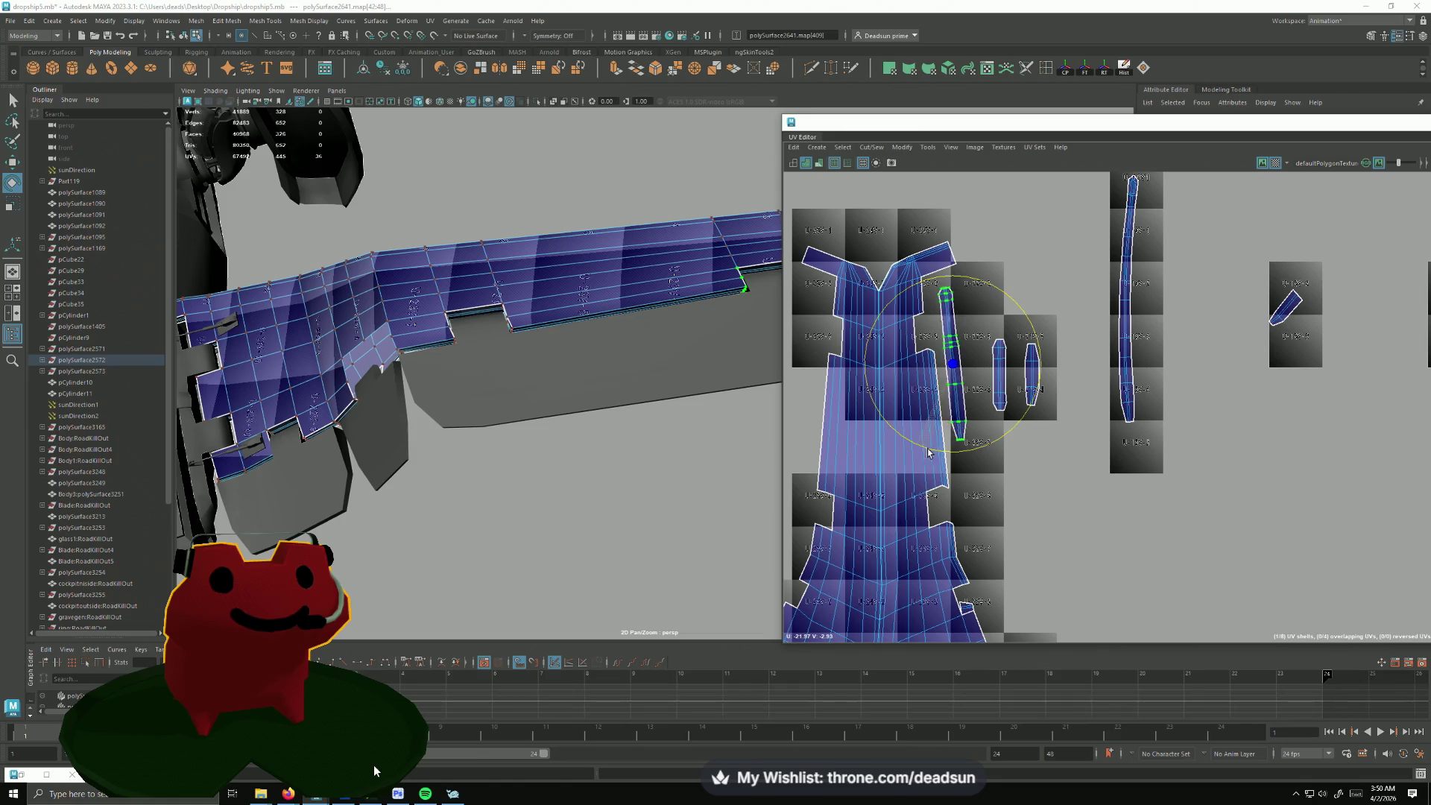
pyautogui.press('w')
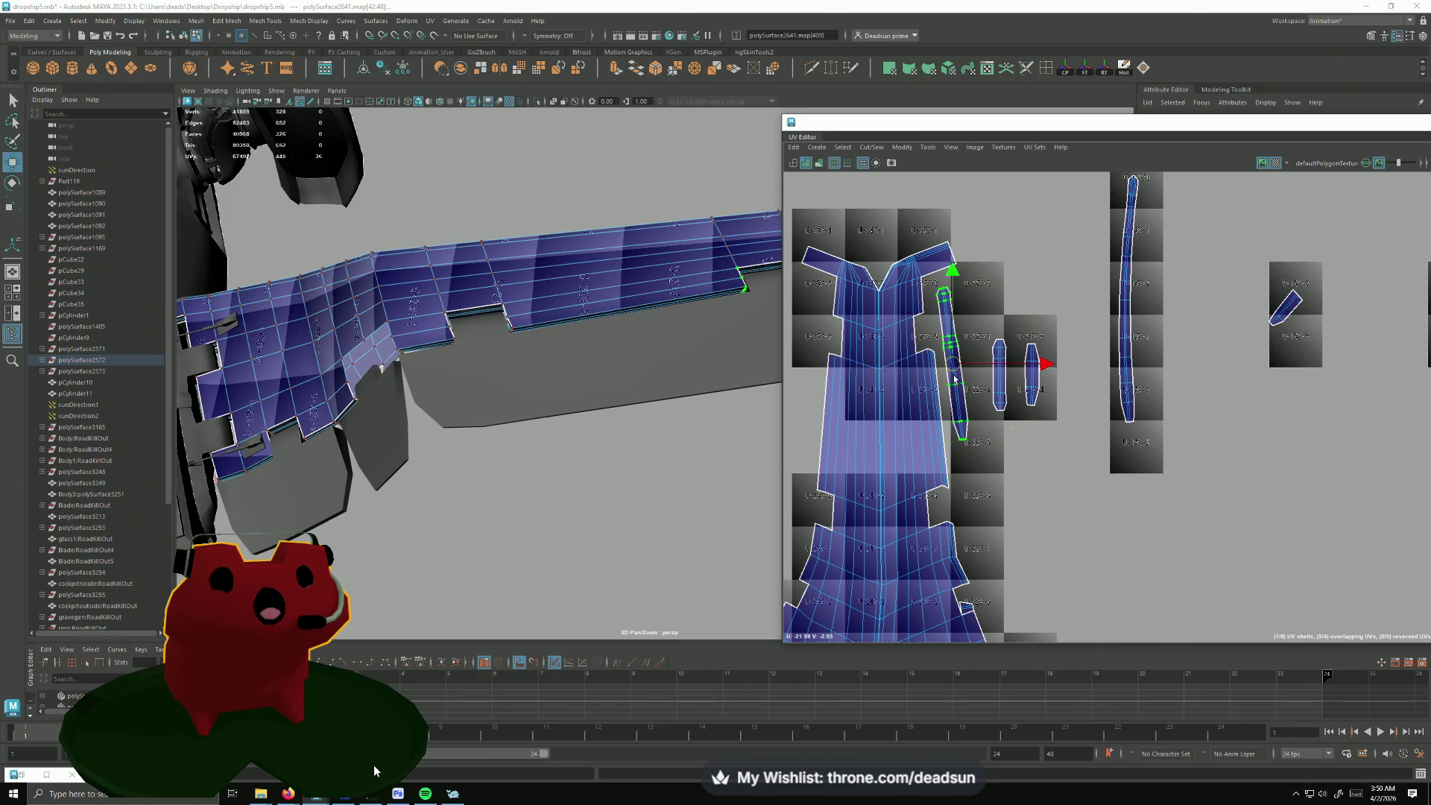
pyautogui.moveTo(952, 377); pyautogui.dragTo(950, 367)
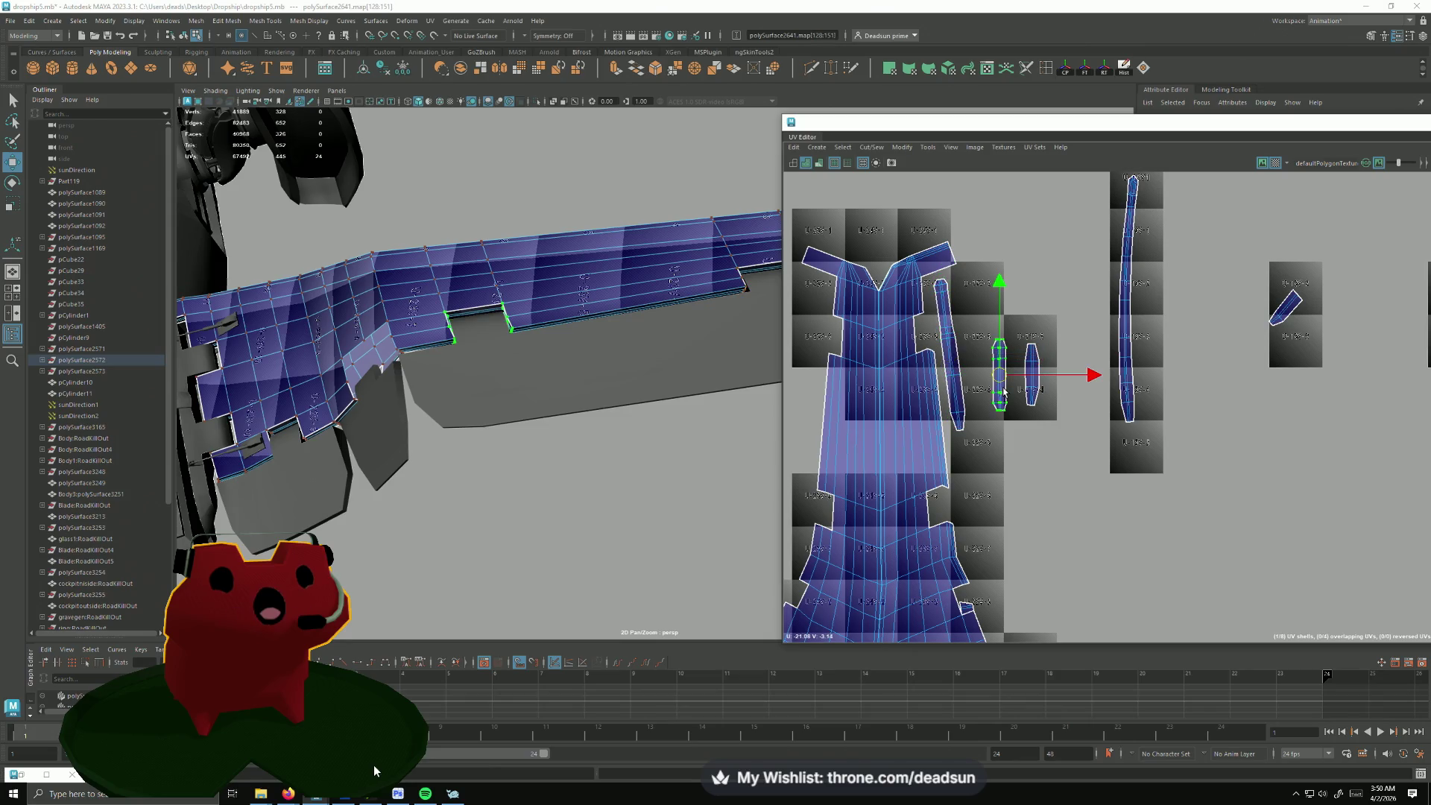
pyautogui.moveTo(997, 378); pyautogui.dragTo(958, 479)
# Step: Move the small shell down beside the wing shell, deselect, and reselect the wing to show its UVs
pyautogui.click(1029, 397)
pyautogui.moveTo(1030, 396); pyautogui.dragTo(975, 548)
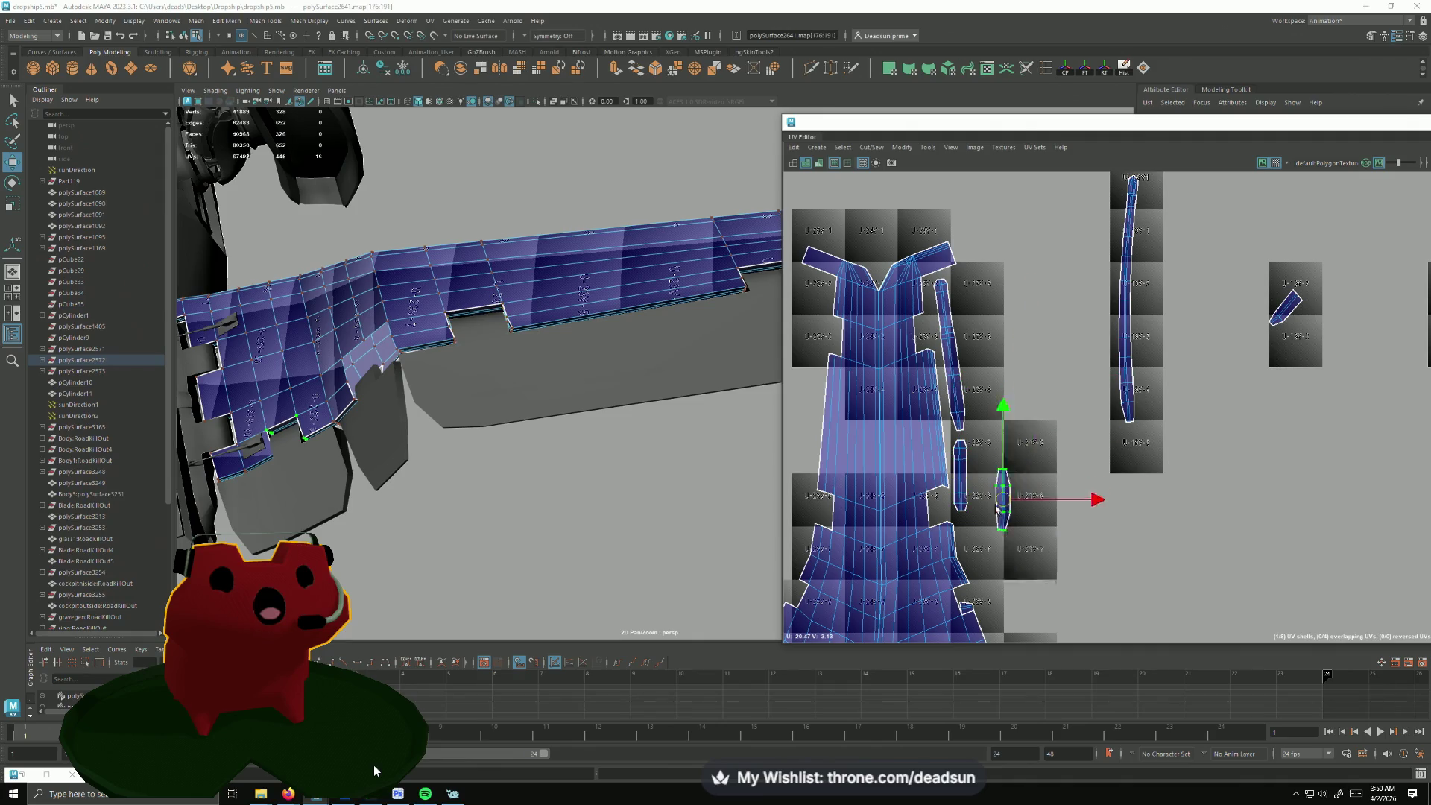
pyautogui.press('e')
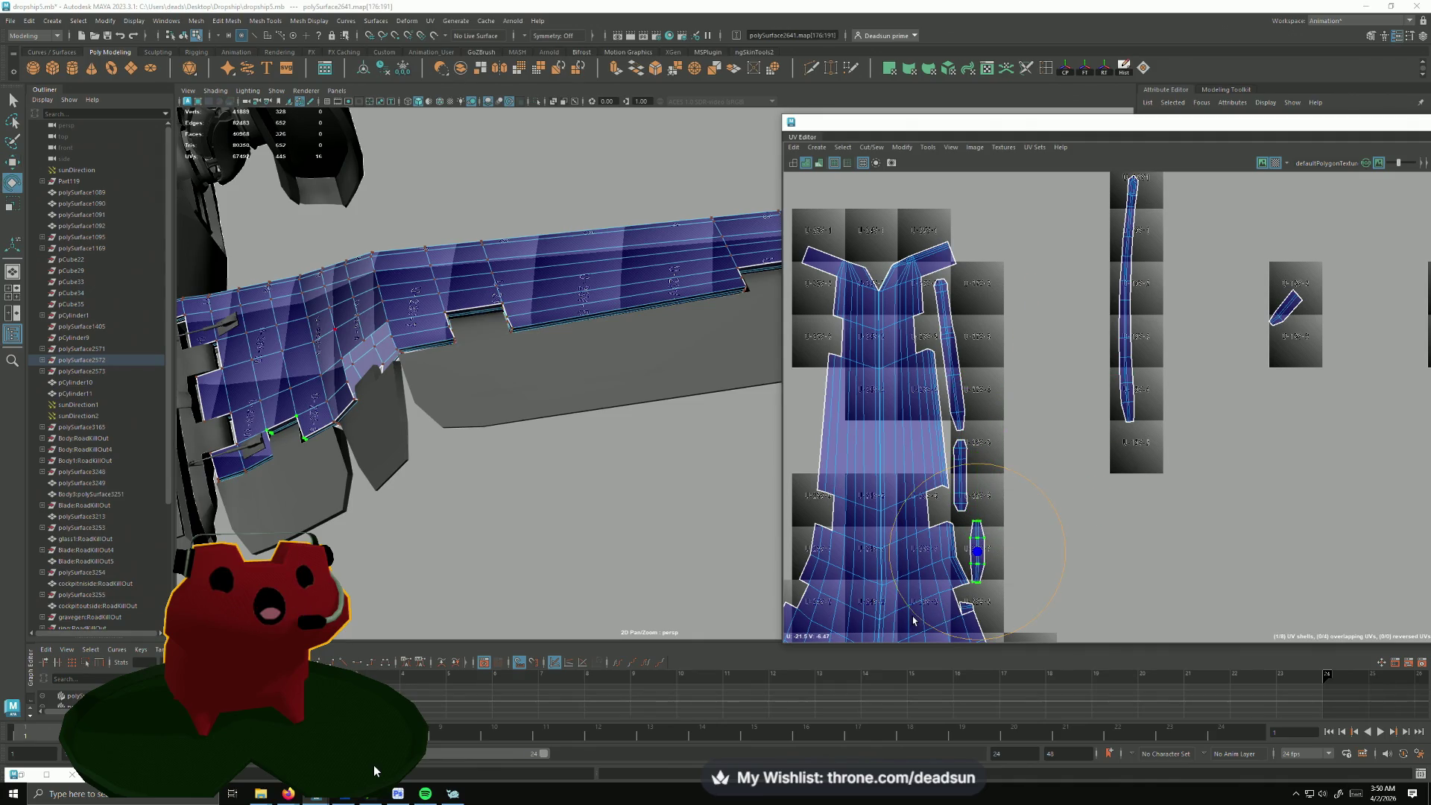
pyautogui.press('w')
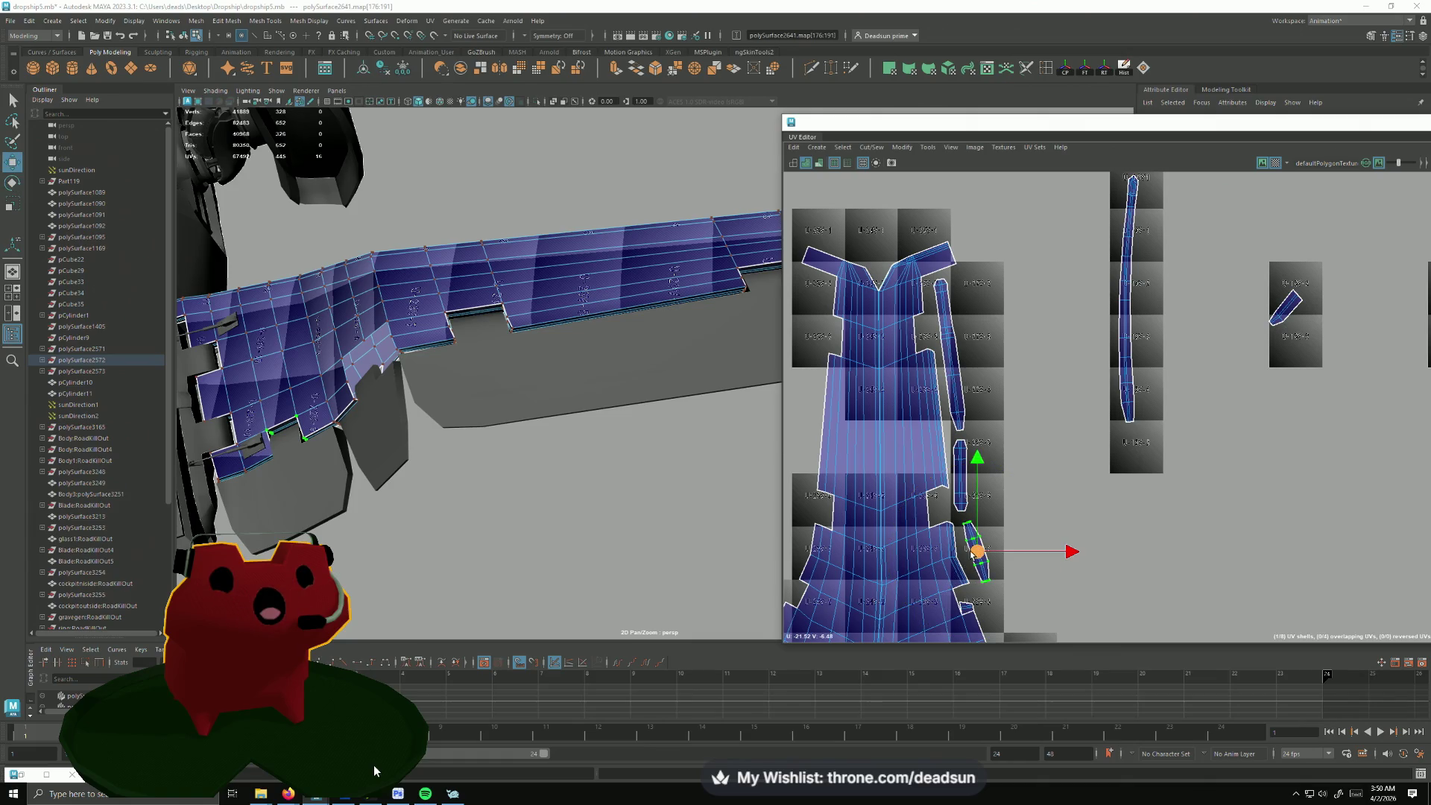
pyautogui.click(1259, 282)
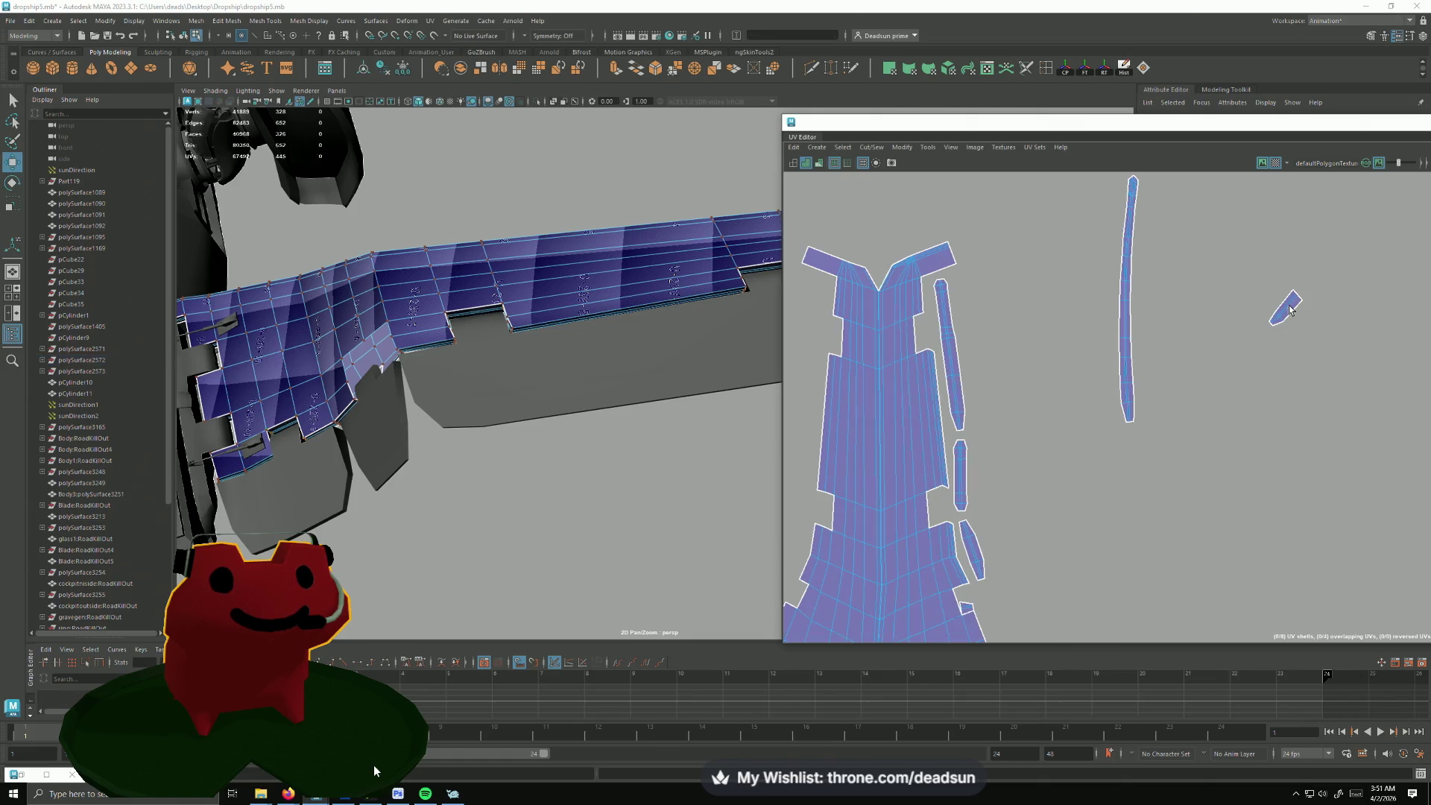
pyautogui.moveTo(1198, 249); pyautogui.dragTo(1349, 396)
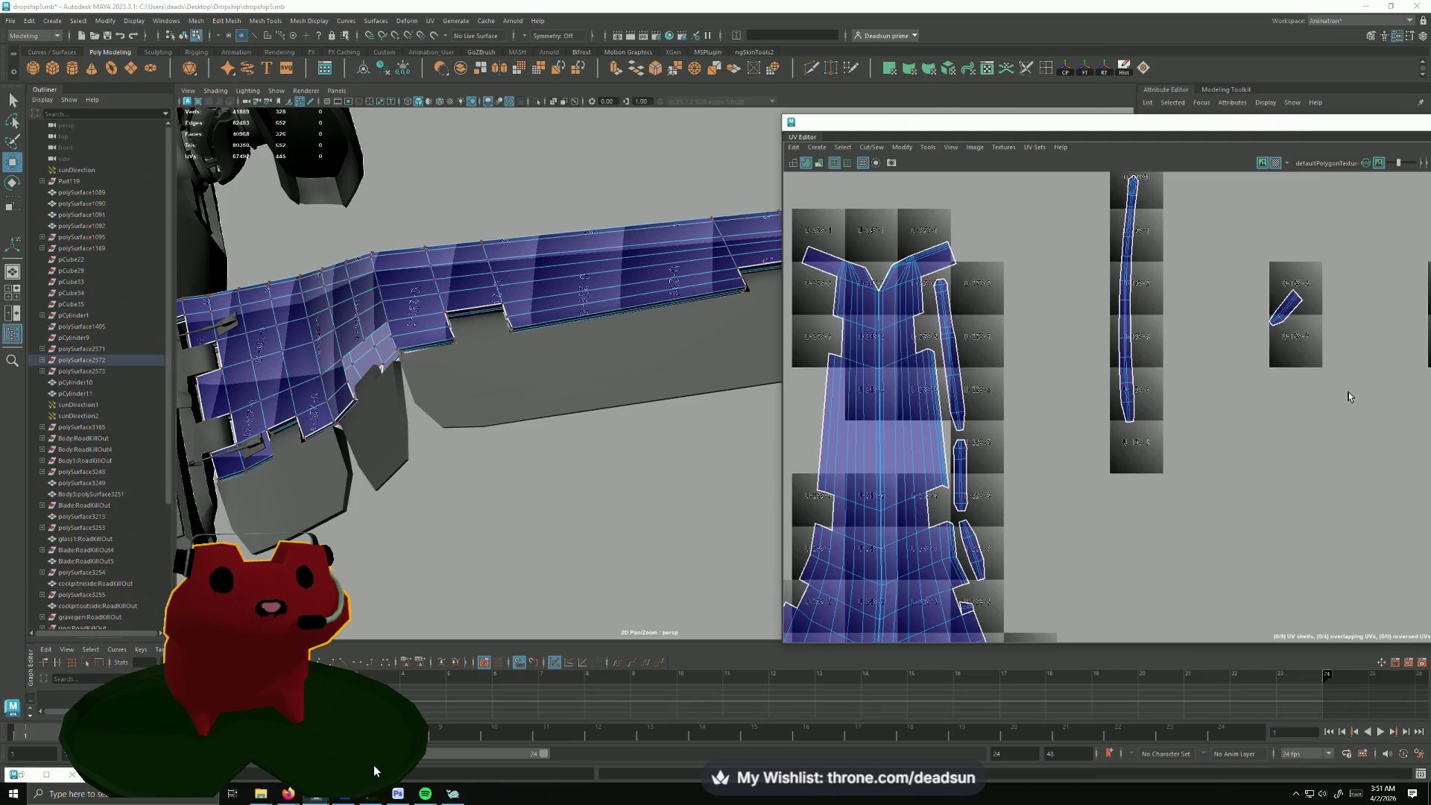
pyautogui.scroll(-3, 1248, 367)
pyautogui.scroll(-2, 1248, 367)
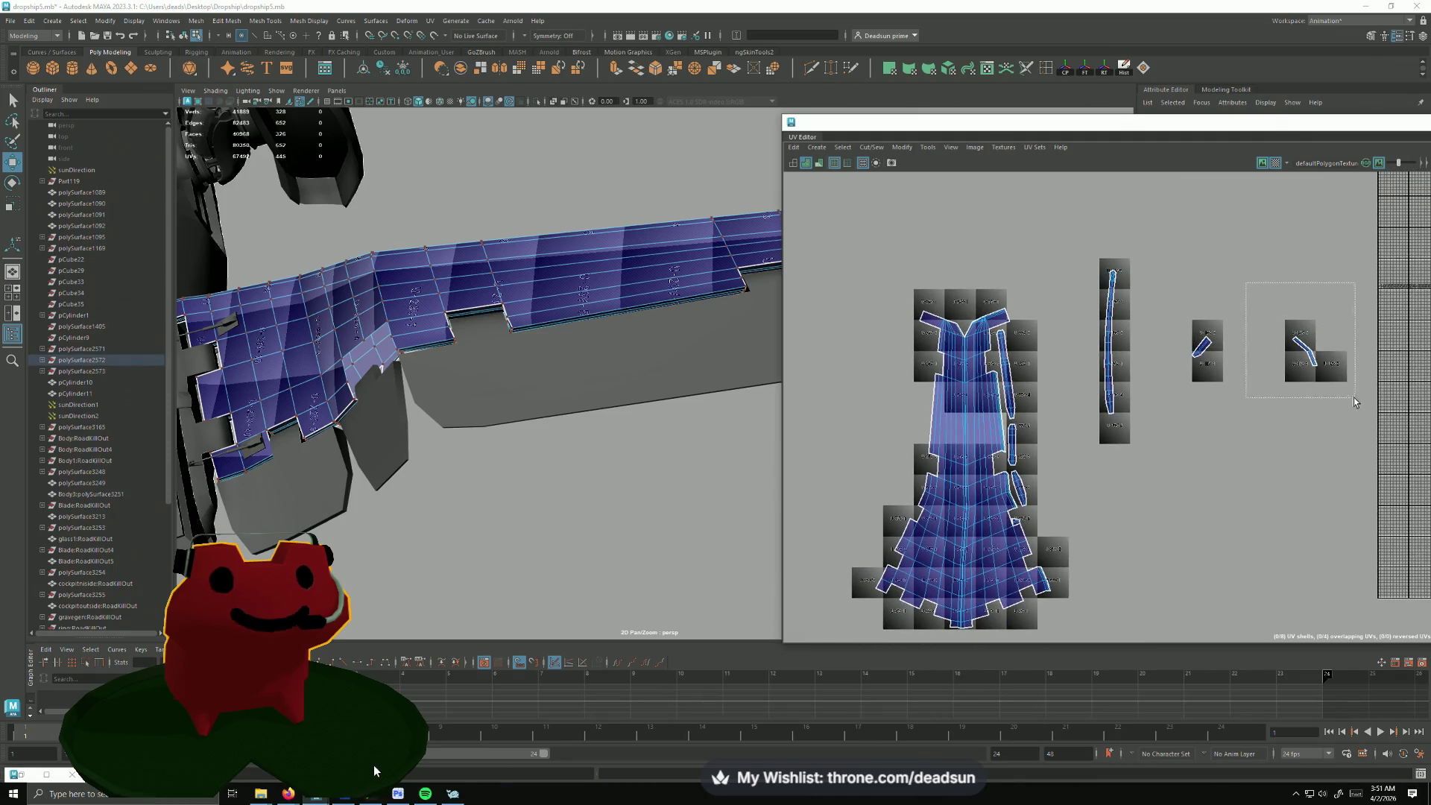
# Step: Nudge the small panel UV shell into place, frame the wing and clear the UV selection
pyautogui.moveTo(1246, 264); pyautogui.dragTo(1342, 392)
pyautogui.click(1204, 346)
pyautogui.scroll(-1, 1205, 350)
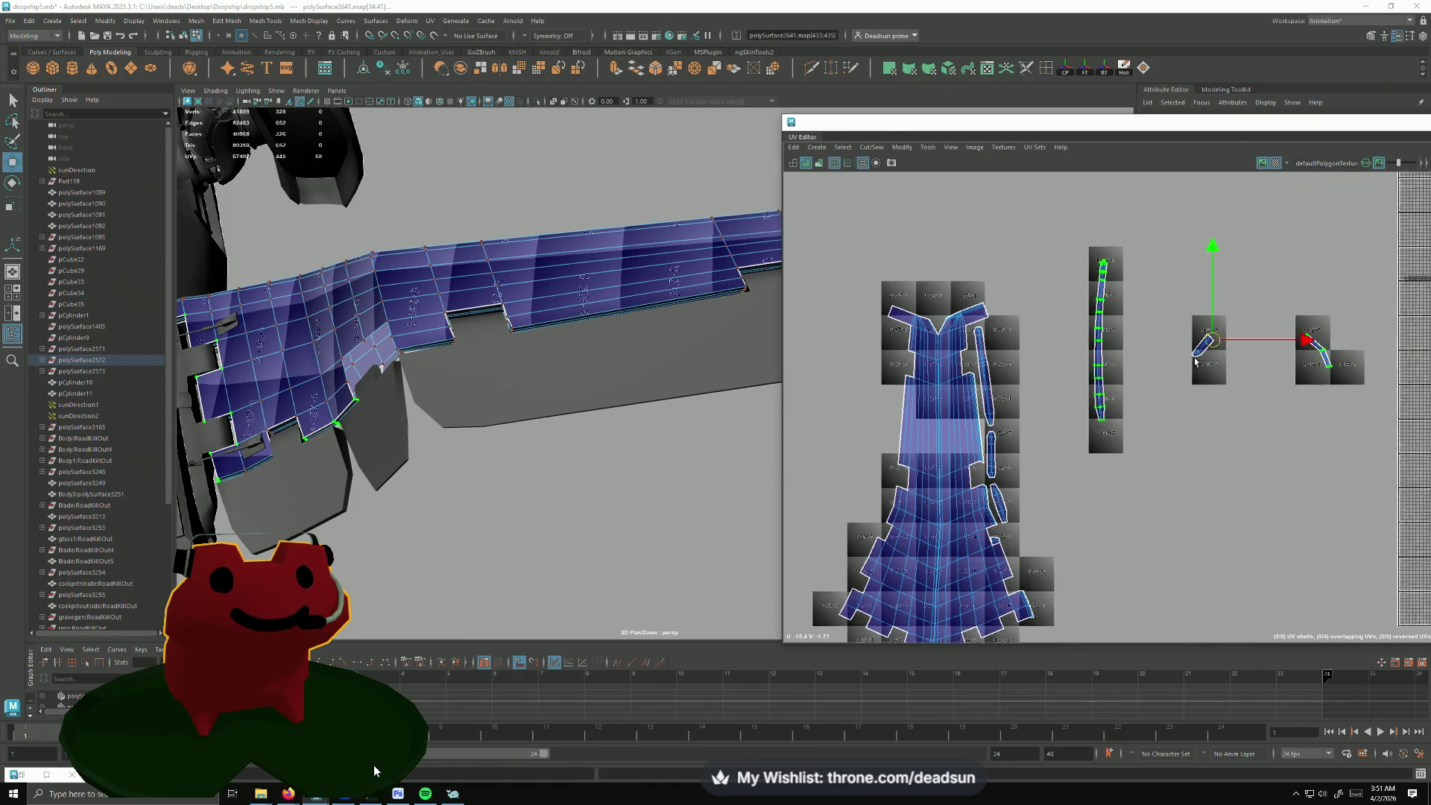
pyautogui.scroll(1, 1202, 351)
pyautogui.scroll(2, 1196, 357)
pyautogui.scroll(1, 1196, 356)
pyautogui.press('f')
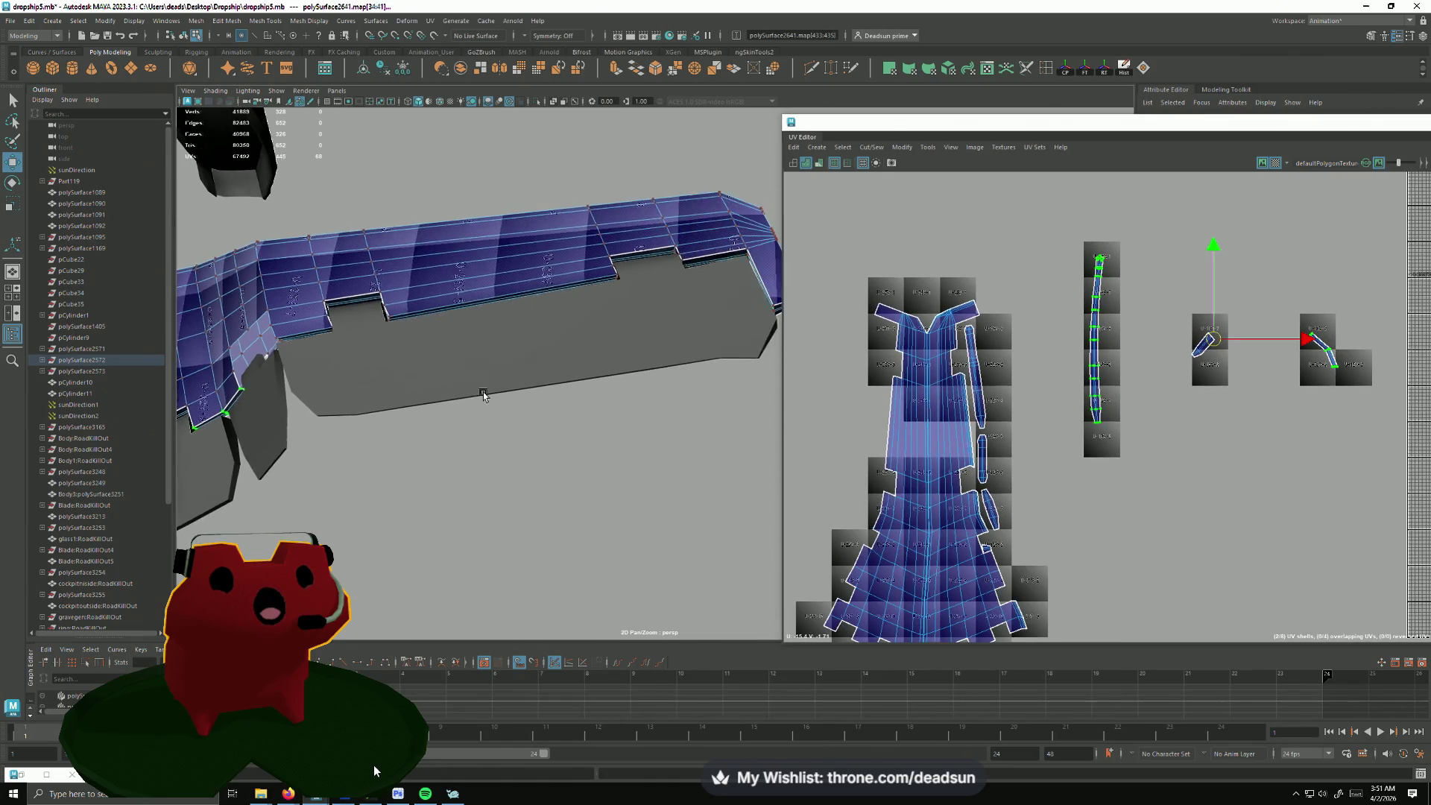
pyautogui.click(1160, 323)
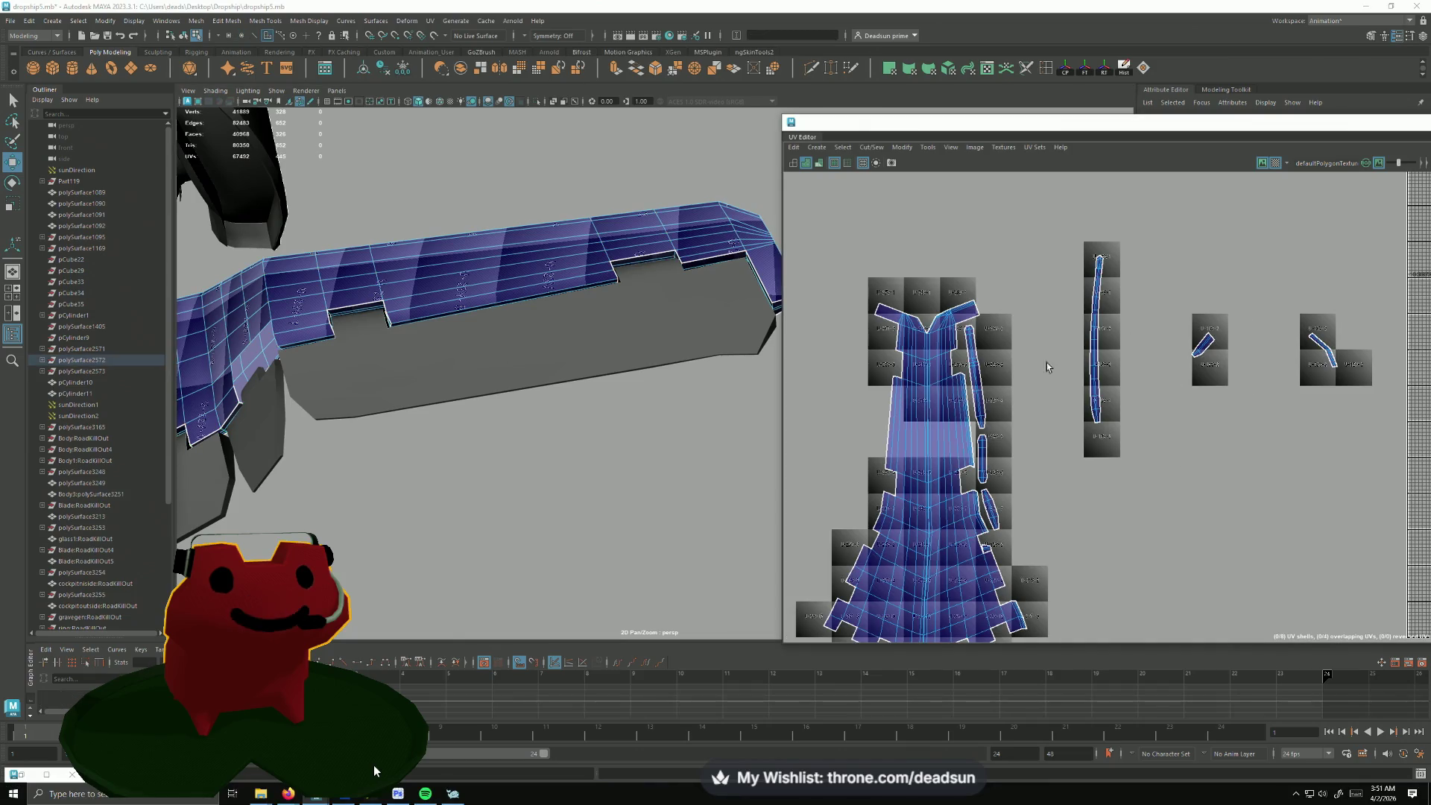
# Step: Orbit and zoom onto the wing to check the checker tile labels U-23V-7 to U-23V-9 along its panels
pyautogui.keyDown('alt'); pyautogui.moveTo(437, 326); pyautogui.dragTo(552, 463); pyautogui.keyUp('alt')
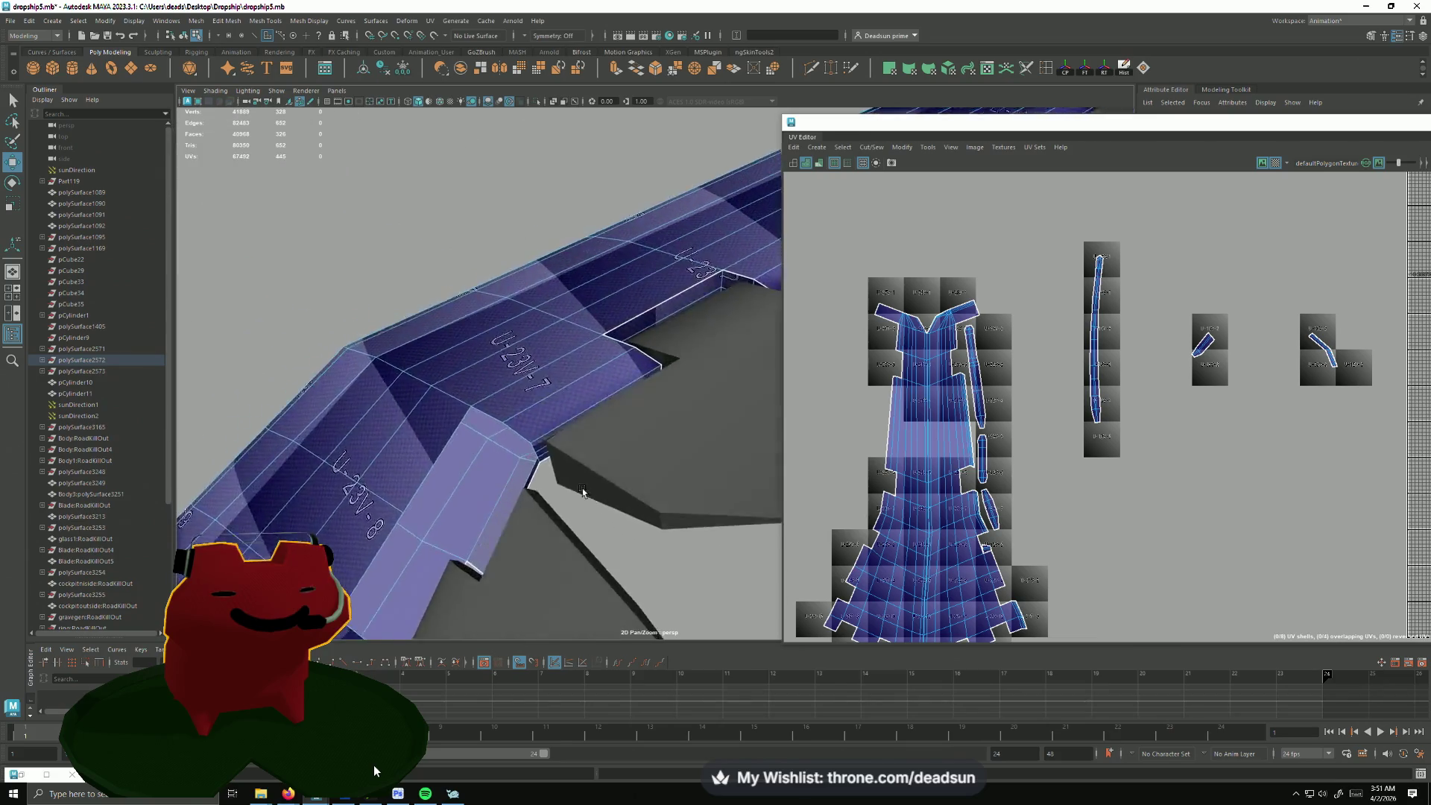
pyautogui.keyDown('alt'); pyautogui.moveTo(552, 463); pyautogui.dragTo(635, 380, button='right'); pyautogui.keyUp('alt')
pyautogui.keyDown('alt'); pyautogui.moveTo(635, 380); pyautogui.dragTo(559, 303); pyautogui.keyUp('alt')
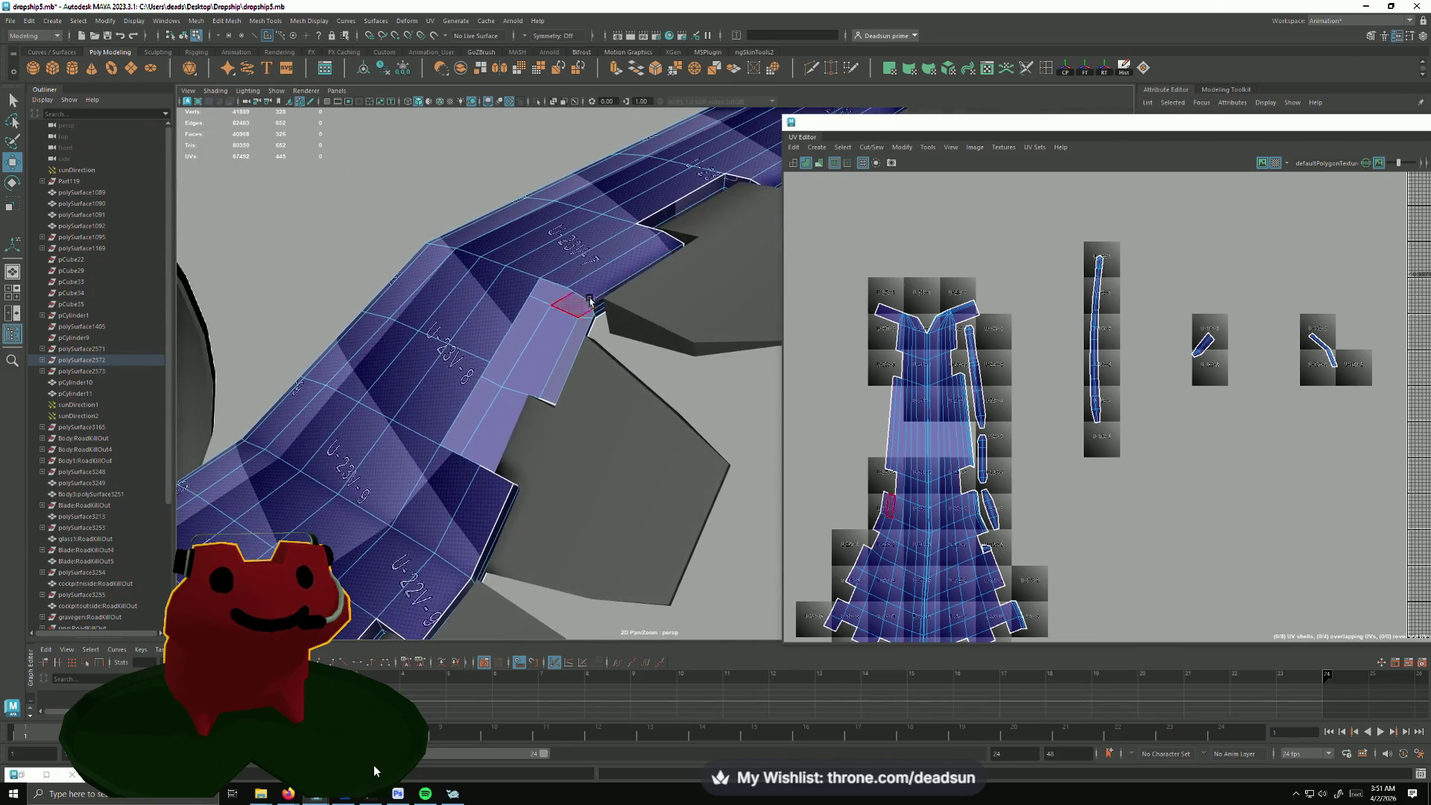
pyautogui.moveTo(559, 303); pyautogui.dragTo(506, 316, button='right')
pyautogui.moveTo(536, 318)
pyautogui.keyDown('alt'); pyautogui.mouseDown()
pyautogui.moveTo(519, 281)
pyautogui.moveTo(568, 281)
pyautogui.mouseUp(); pyautogui.keyUp('alt')
pyautogui.keyDown('alt'); pyautogui.moveTo(568, 281); pyautogui.dragTo(563, 325, button='right'); pyautogui.keyUp('alt')
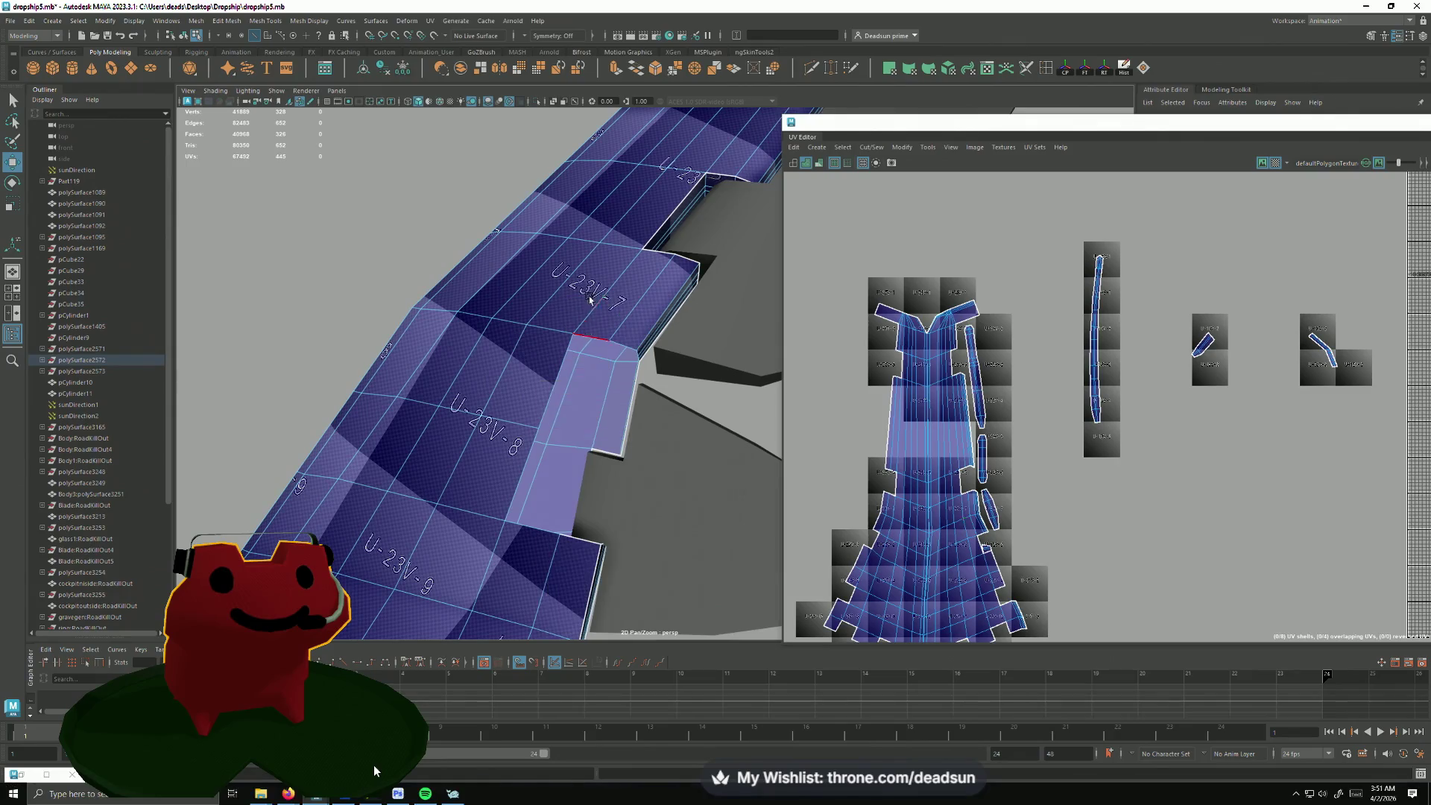
pyautogui.click(525, 530)
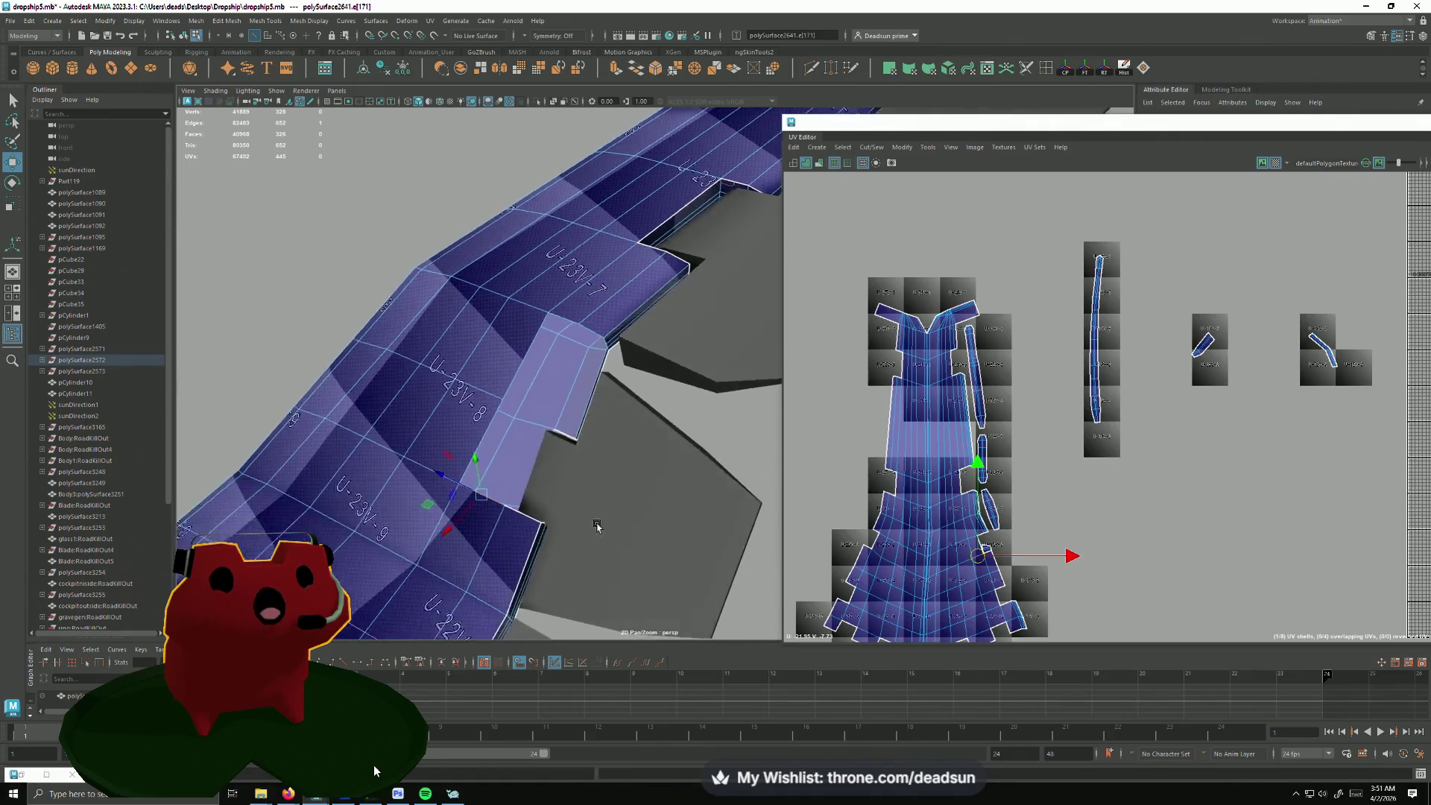
pyautogui.keyDown('alt'); pyautogui.moveTo(525, 530); pyautogui.dragTo(536, 404); pyautogui.keyUp('alt')
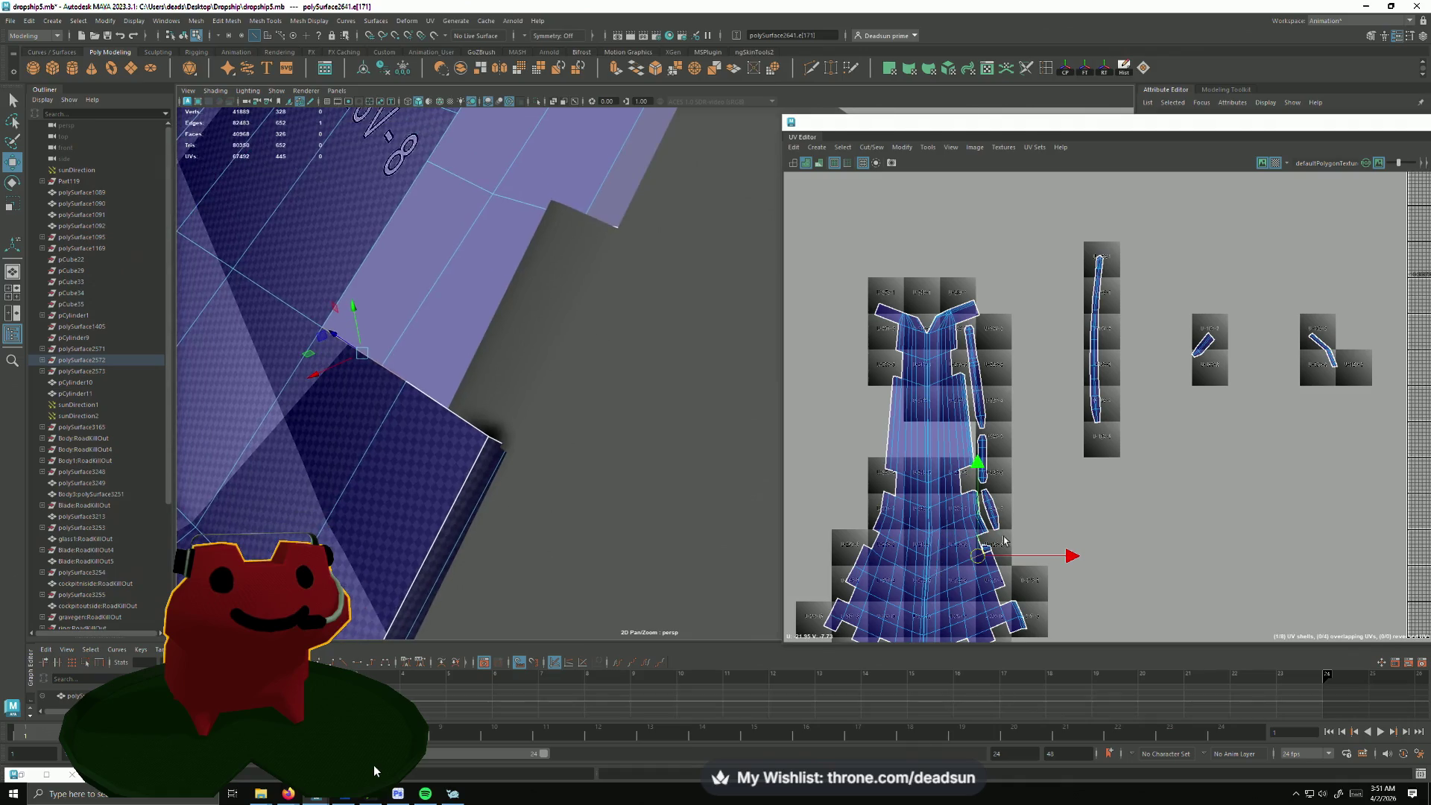
pyautogui.scroll(2, 987, 604)
pyautogui.scroll(2, 962, 536)
pyautogui.scroll(2, 933, 465)
pyautogui.scroll(3, 950, 466)
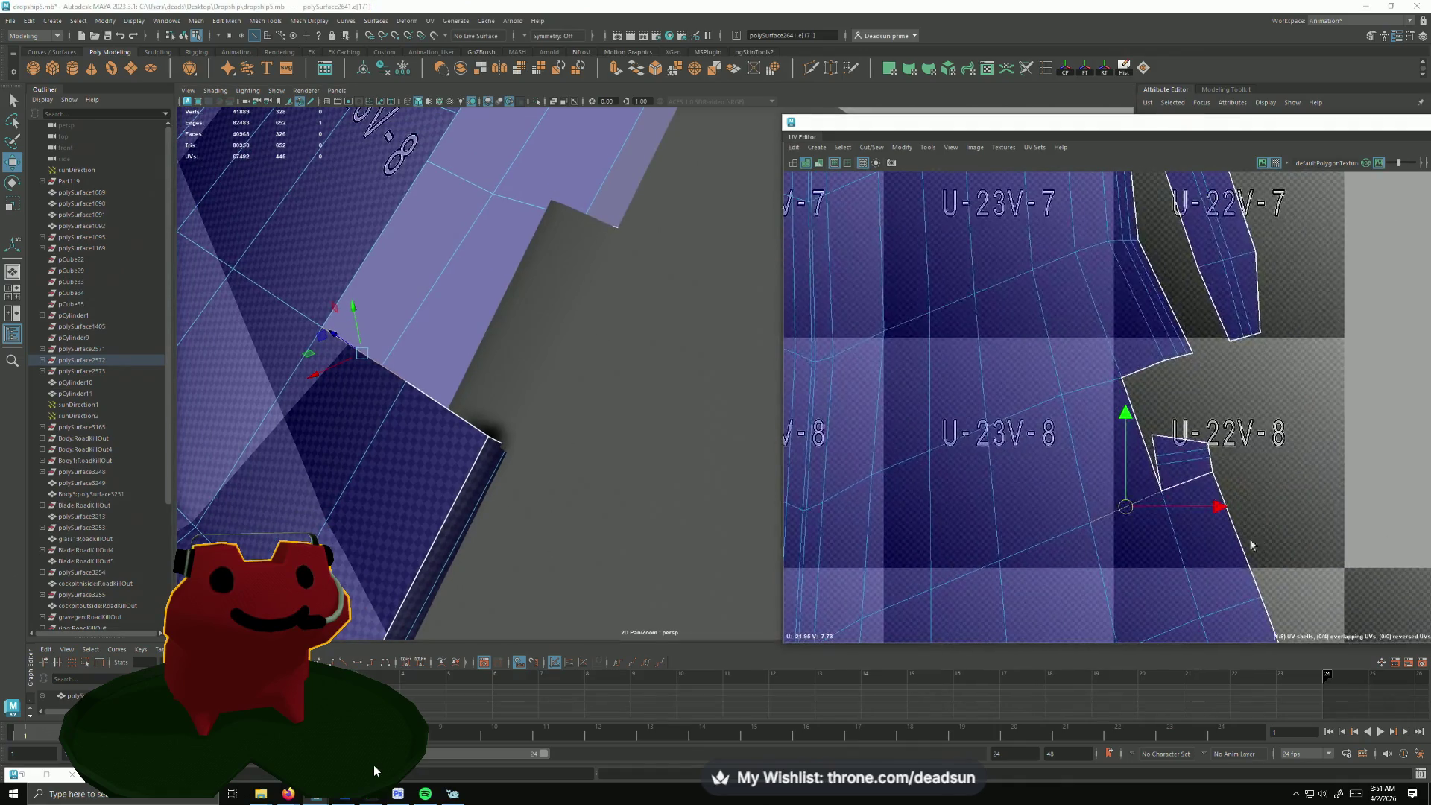
pyautogui.moveTo(1183, 457); pyautogui.dragTo(1174, 451, button='right')
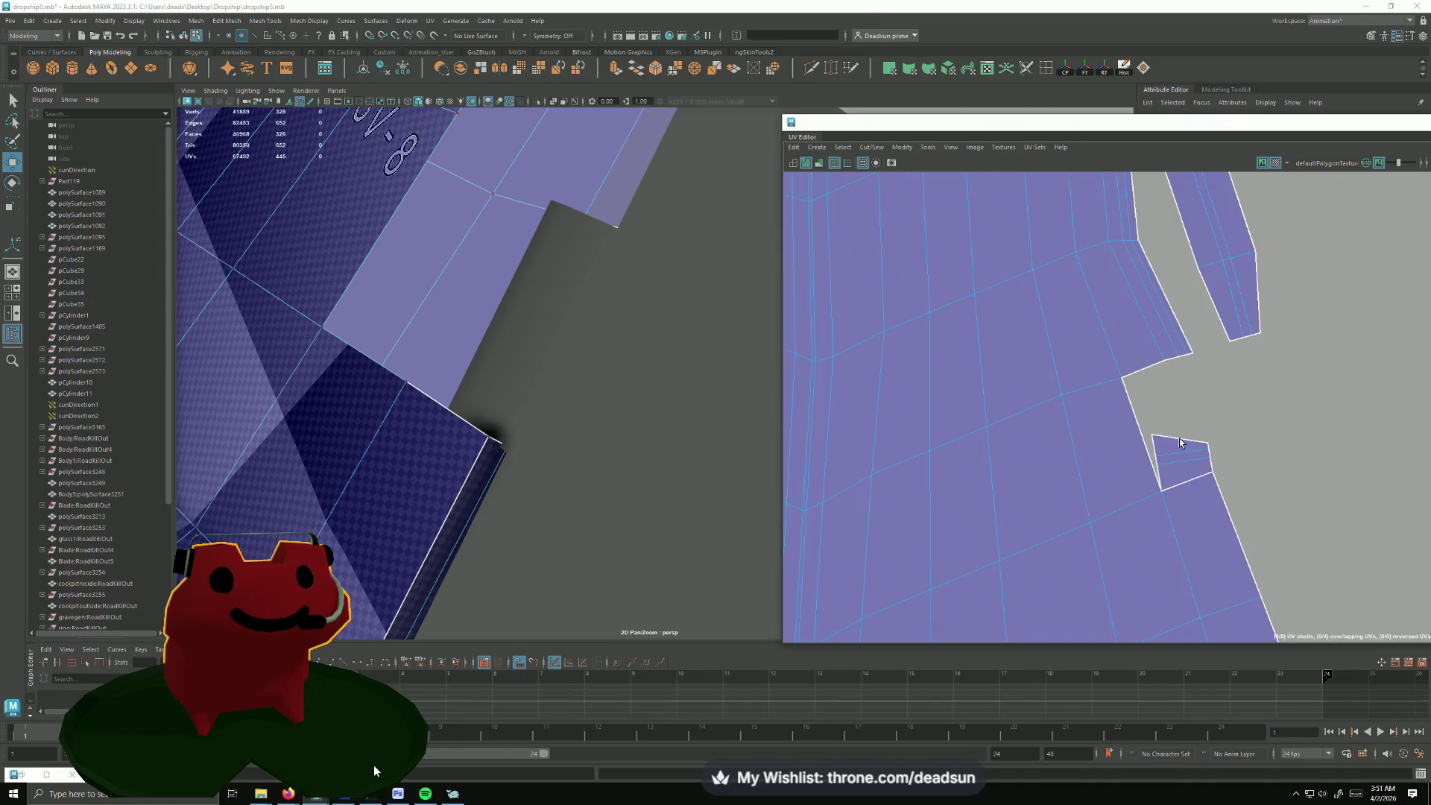
pyautogui.moveTo(511, 346)
pyautogui.keyDown('alt'); pyautogui.mouseDown()
pyautogui.moveTo(521, 310)
pyautogui.moveTo(545, 310)
pyautogui.mouseUp(); pyautogui.keyUp('alt')
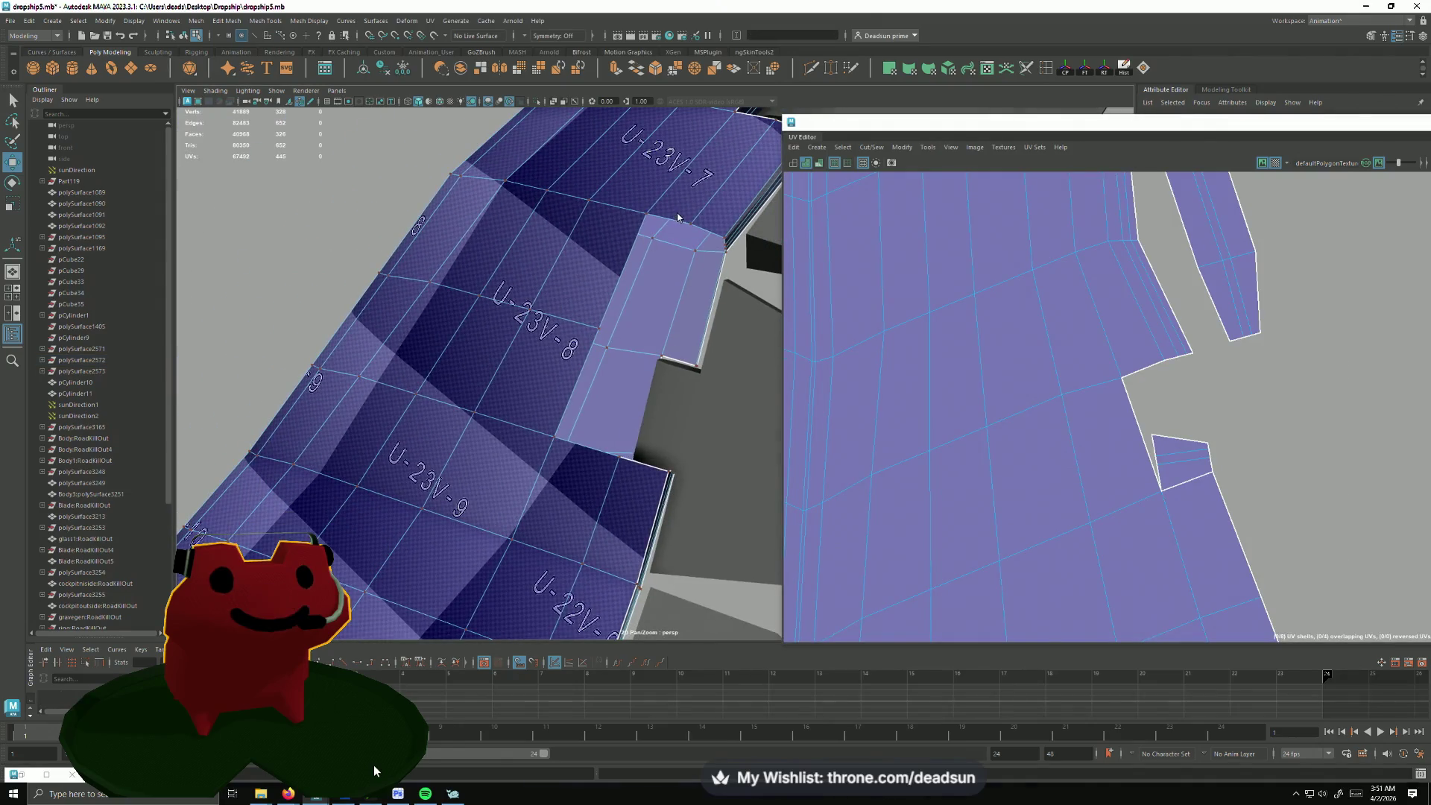
pyautogui.click(688, 209)
pyautogui.click(670, 228)
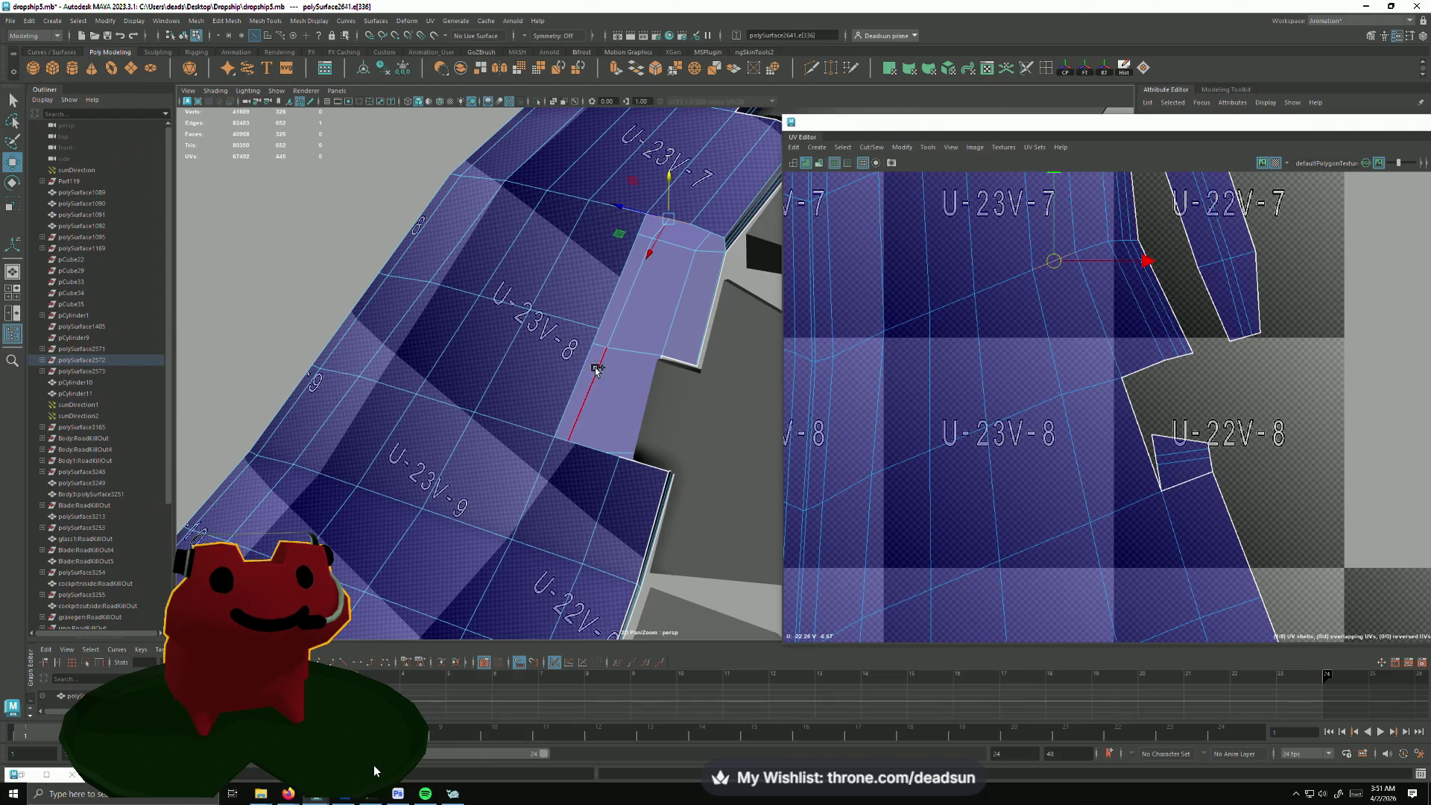
pyautogui.hotkey('ctrl', 'z')
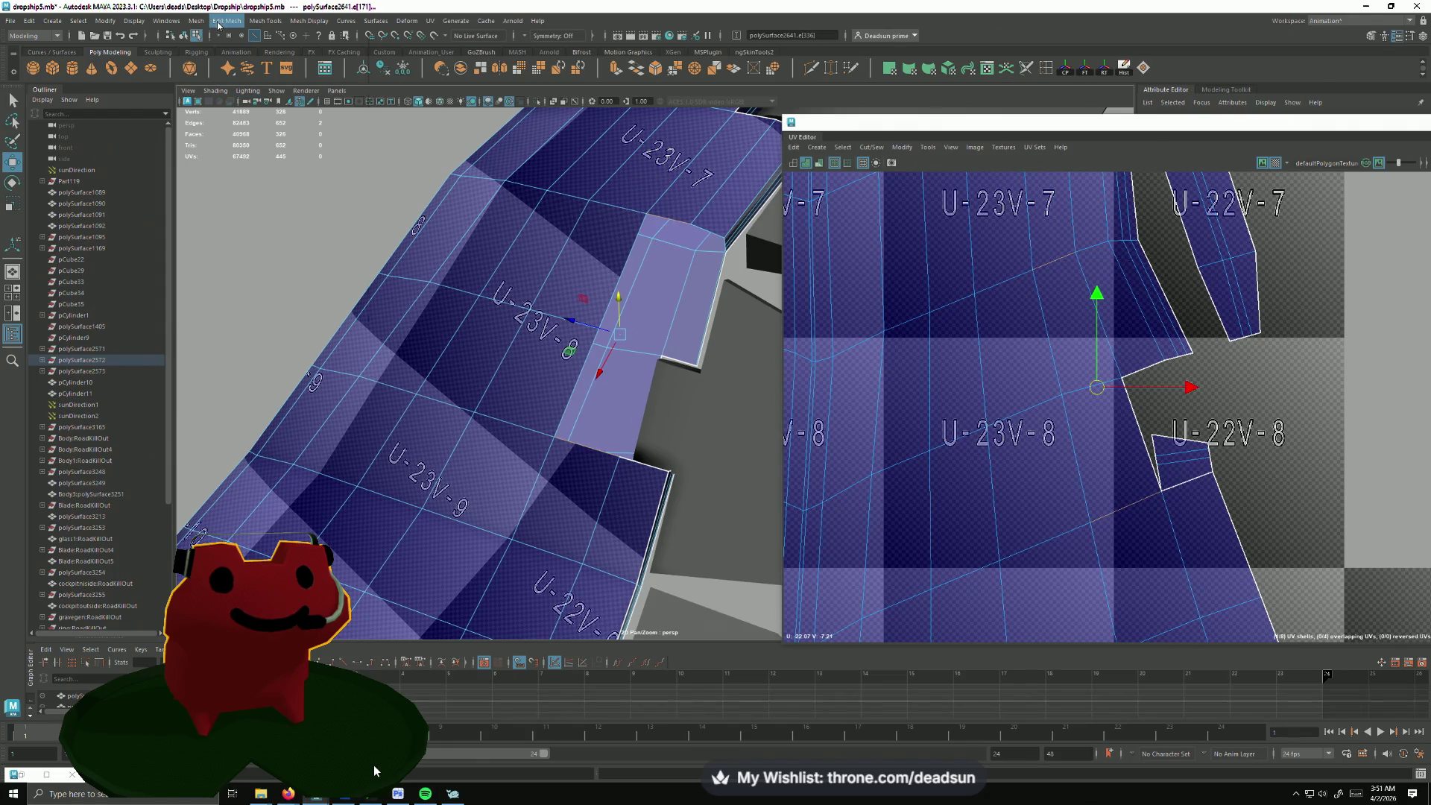
pyautogui.click(218, 25)
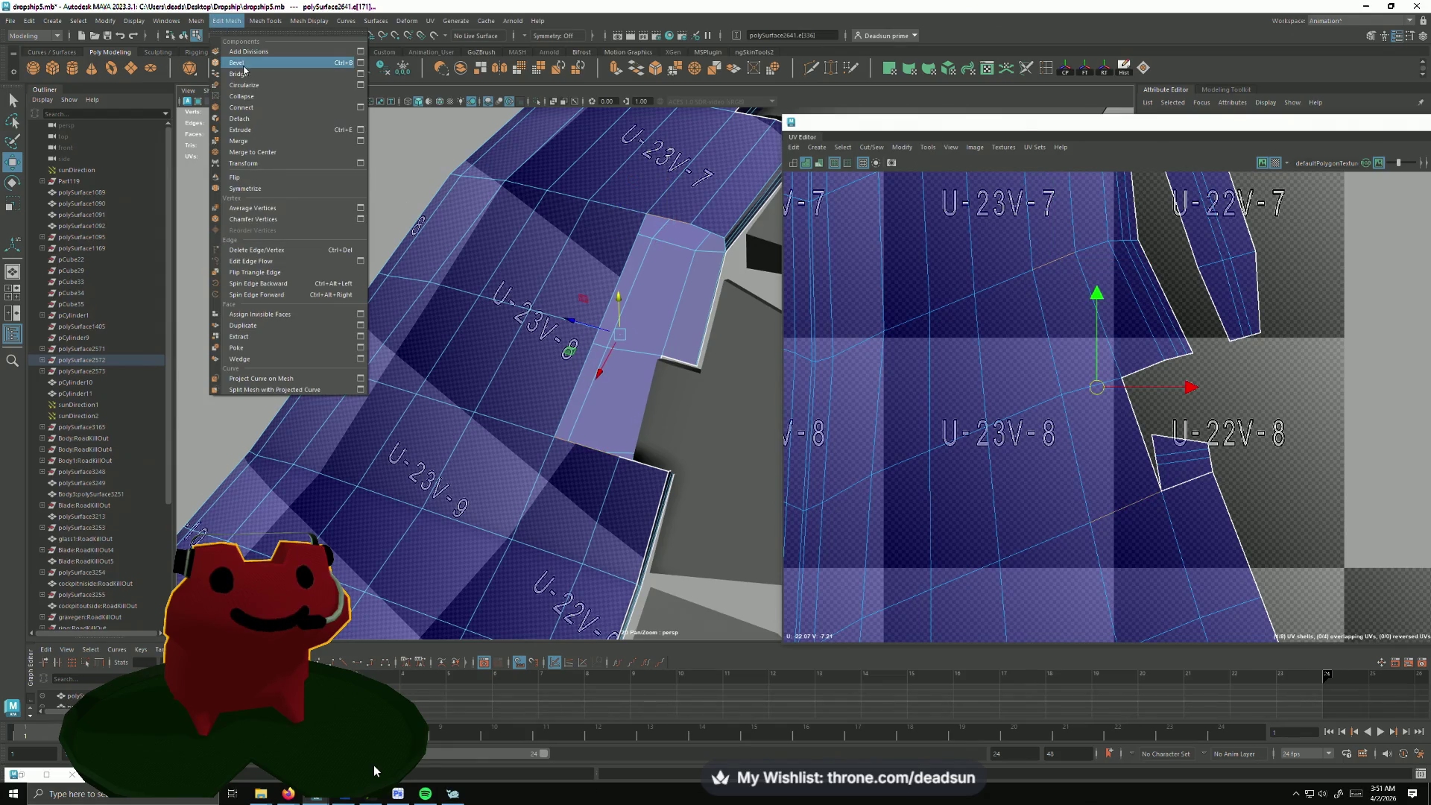
pyautogui.click(537, 336)
pyautogui.moveTo(519, 336)
pyautogui.keyDown('alt'); pyautogui.mouseDown()
pyautogui.moveTo(543, 341)
pyautogui.moveTo(471, 297)
pyautogui.mouseUp(); pyautogui.keyUp('alt')
pyautogui.scroll(-5, 542, 342)
pyautogui.scroll(-3, 471, 297)
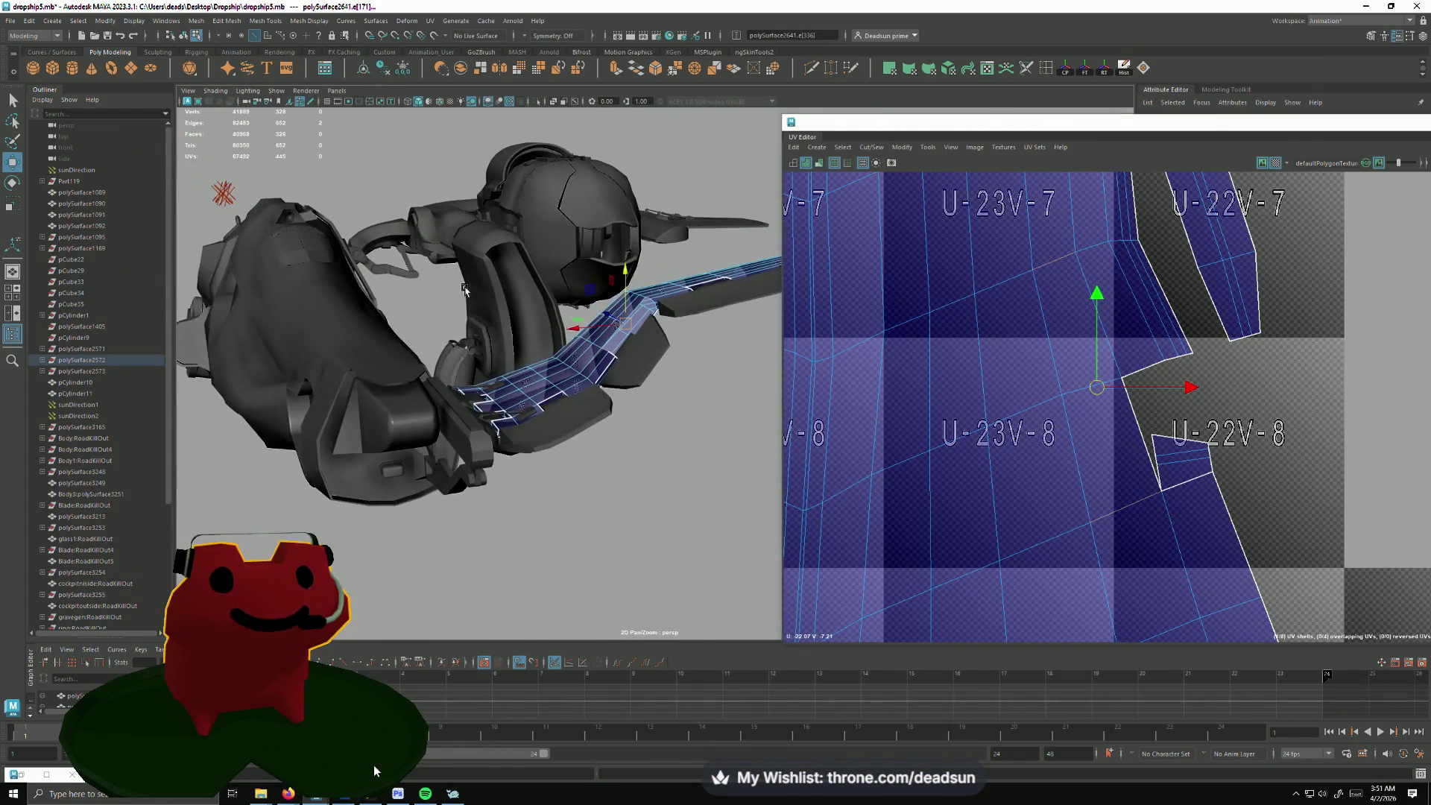
pyautogui.scroll(-3, 981, 378)
pyautogui.scroll(3, 981, 378)
pyautogui.scroll(-1, 981, 378)
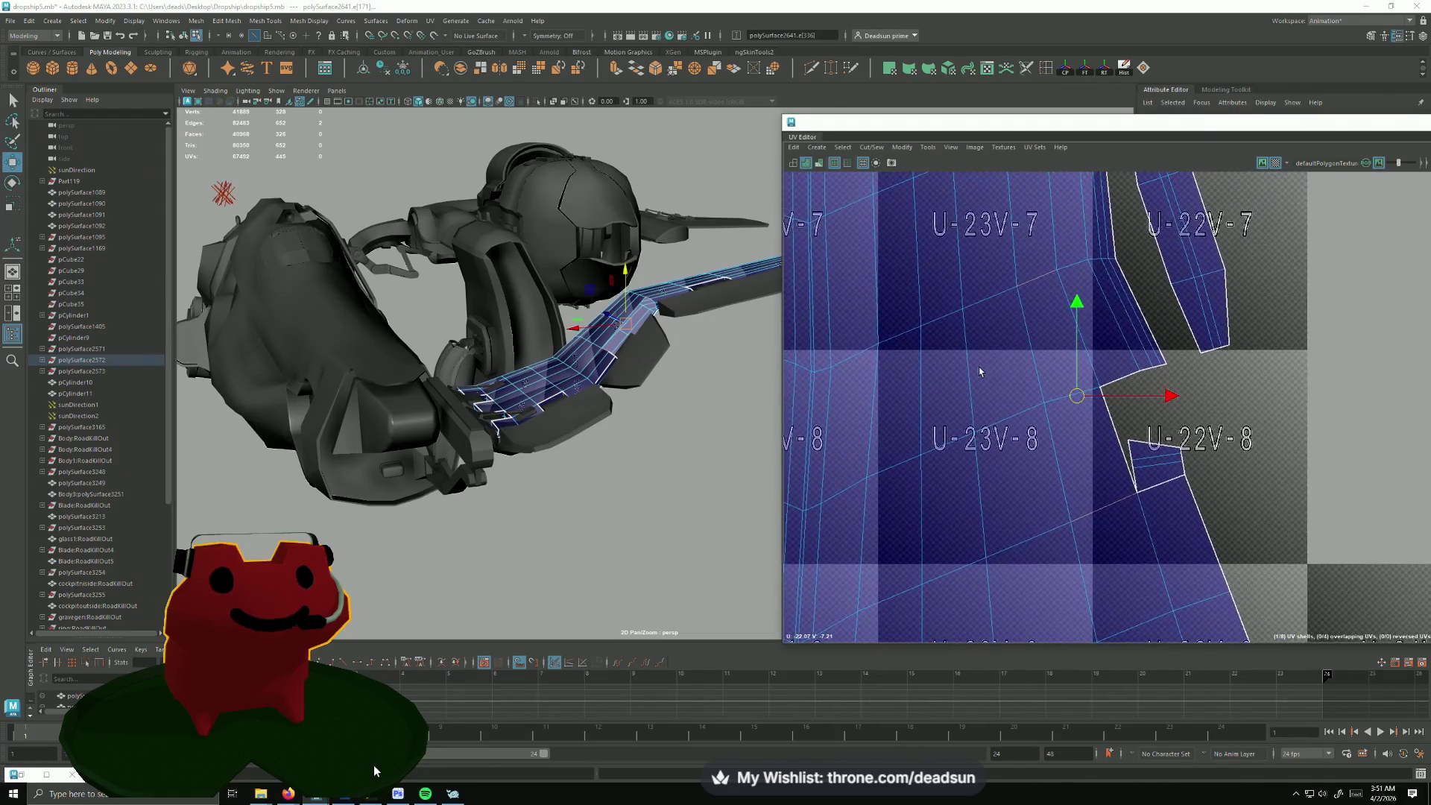
pyautogui.moveTo(626, 336)
pyautogui.keyDown('alt'); pyautogui.mouseDown()
pyautogui.moveTo(673, 308)
pyautogui.moveTo(545, 351)
pyautogui.mouseUp(); pyautogui.keyUp('alt')
pyautogui.scroll(4, 674, 308)
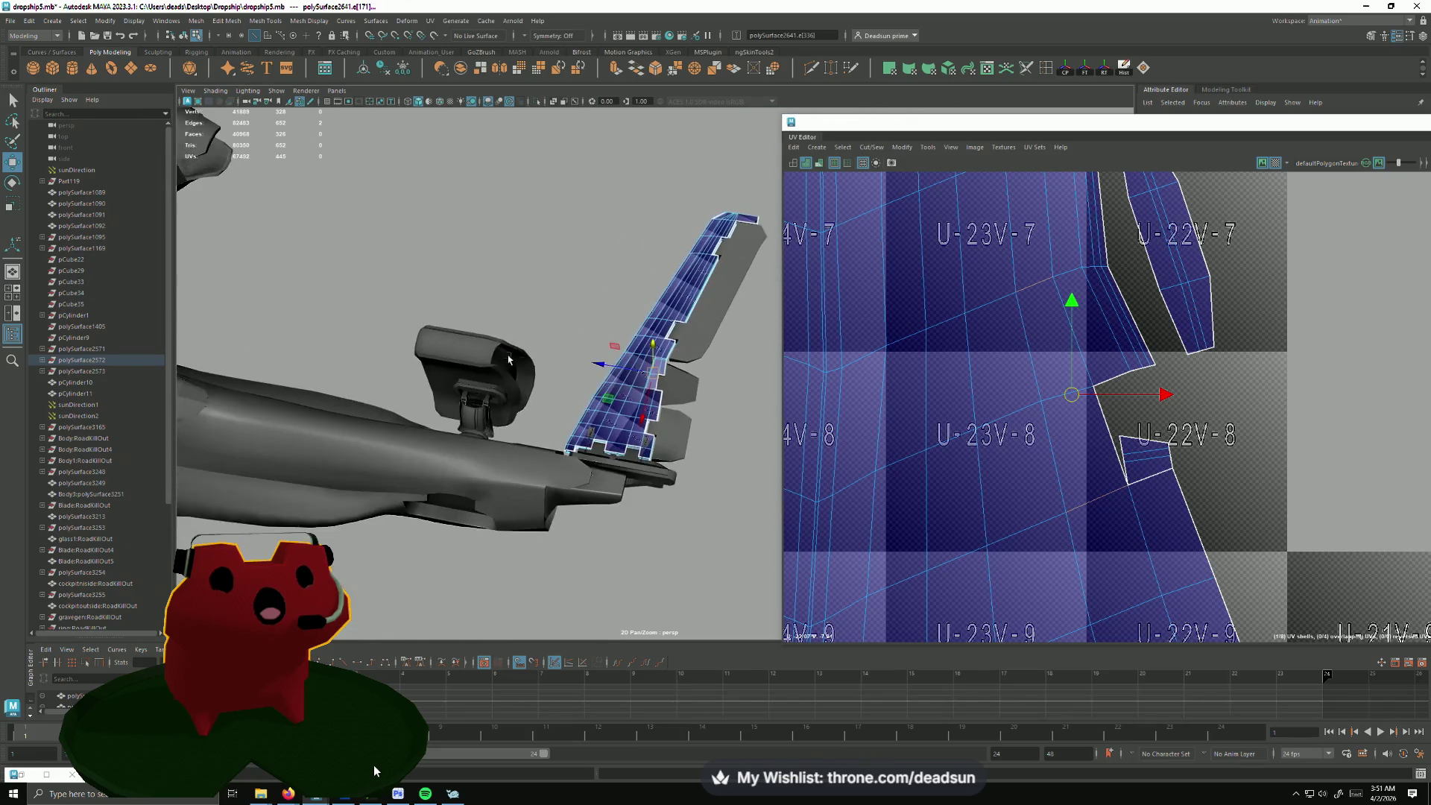
pyautogui.keyDown('alt'); pyautogui.moveTo(545, 350); pyautogui.dragTo(683, 440, button='right'); pyautogui.keyUp('alt')
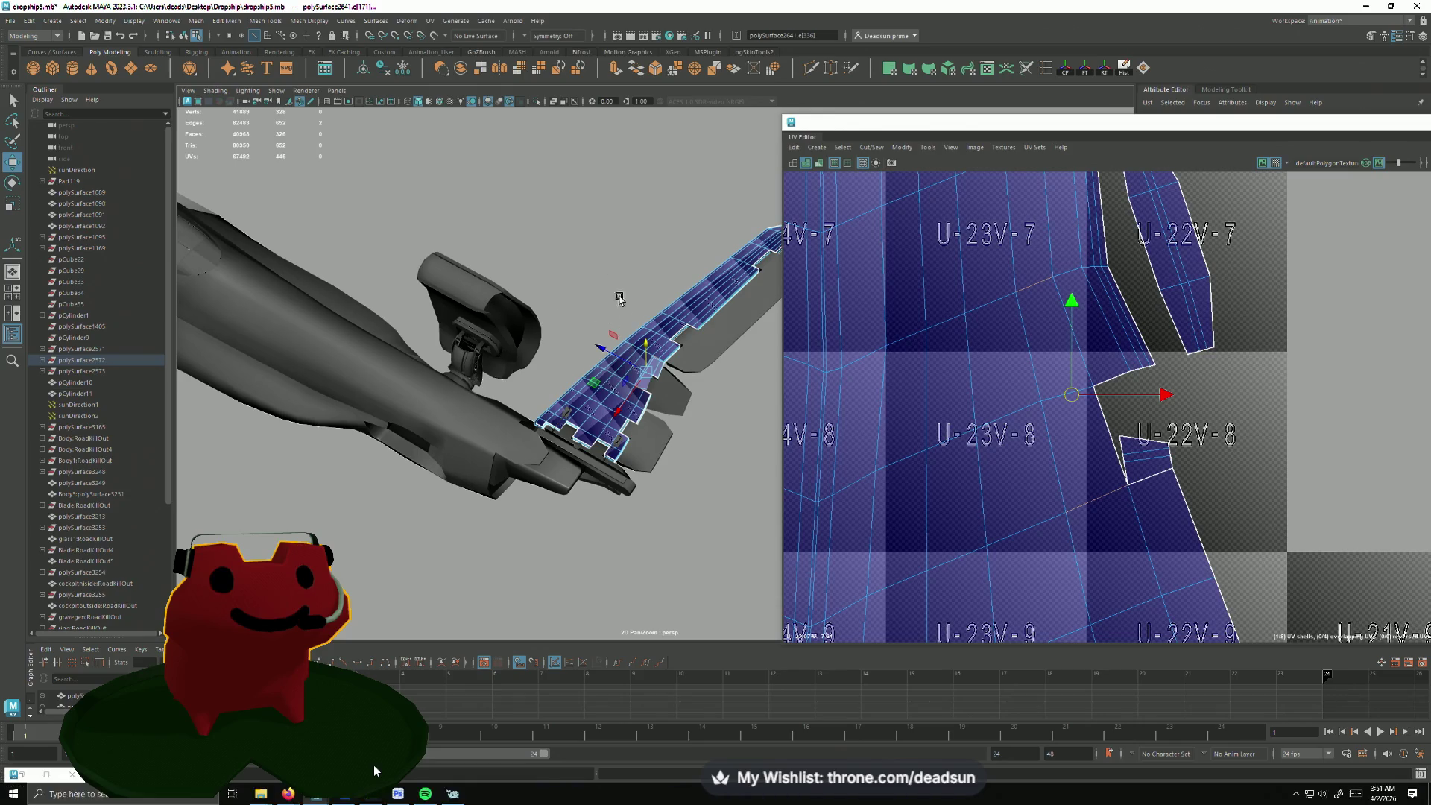
pyautogui.moveTo(656, 351); pyautogui.dragTo(665, 349, button='right')
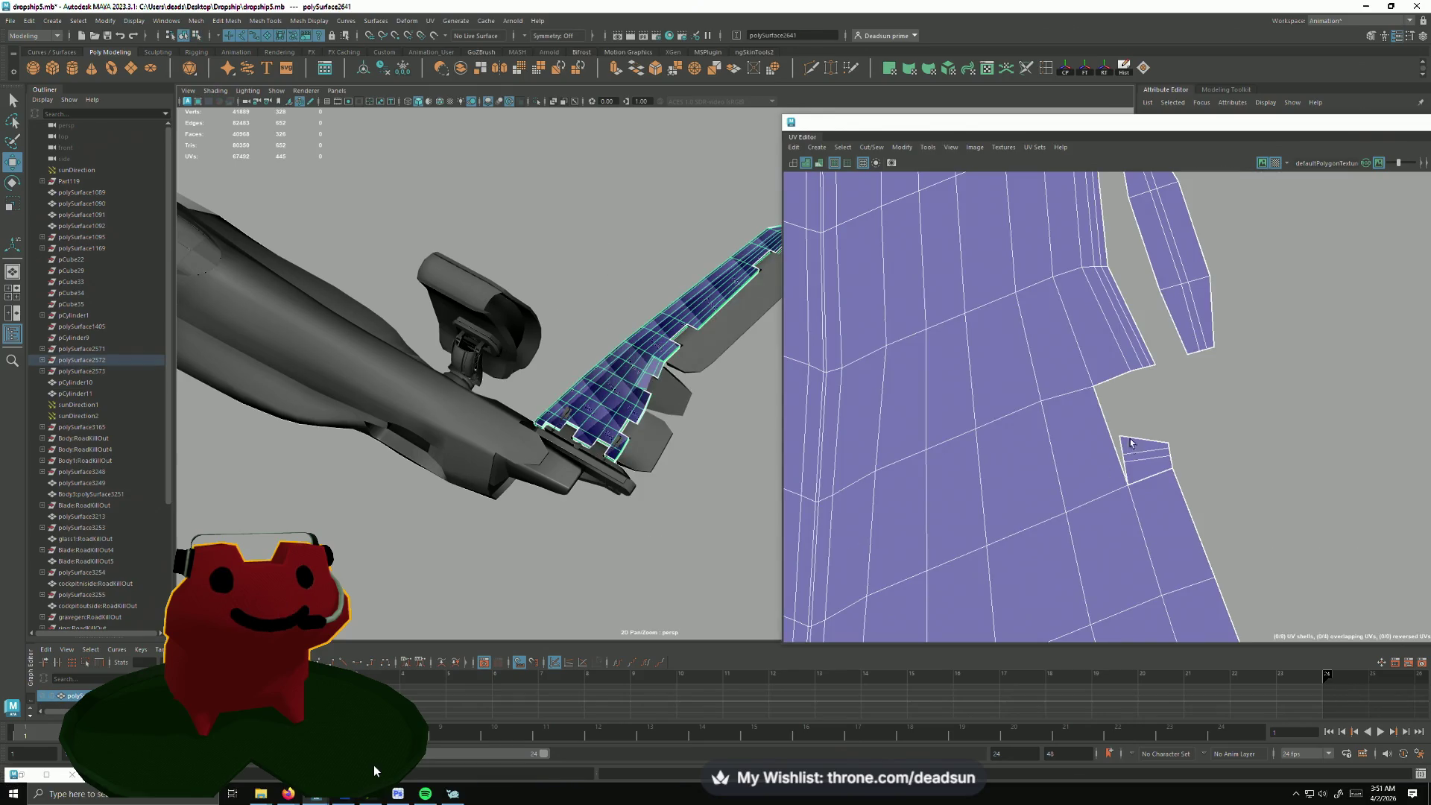
pyautogui.scroll(-5, 843, 292)
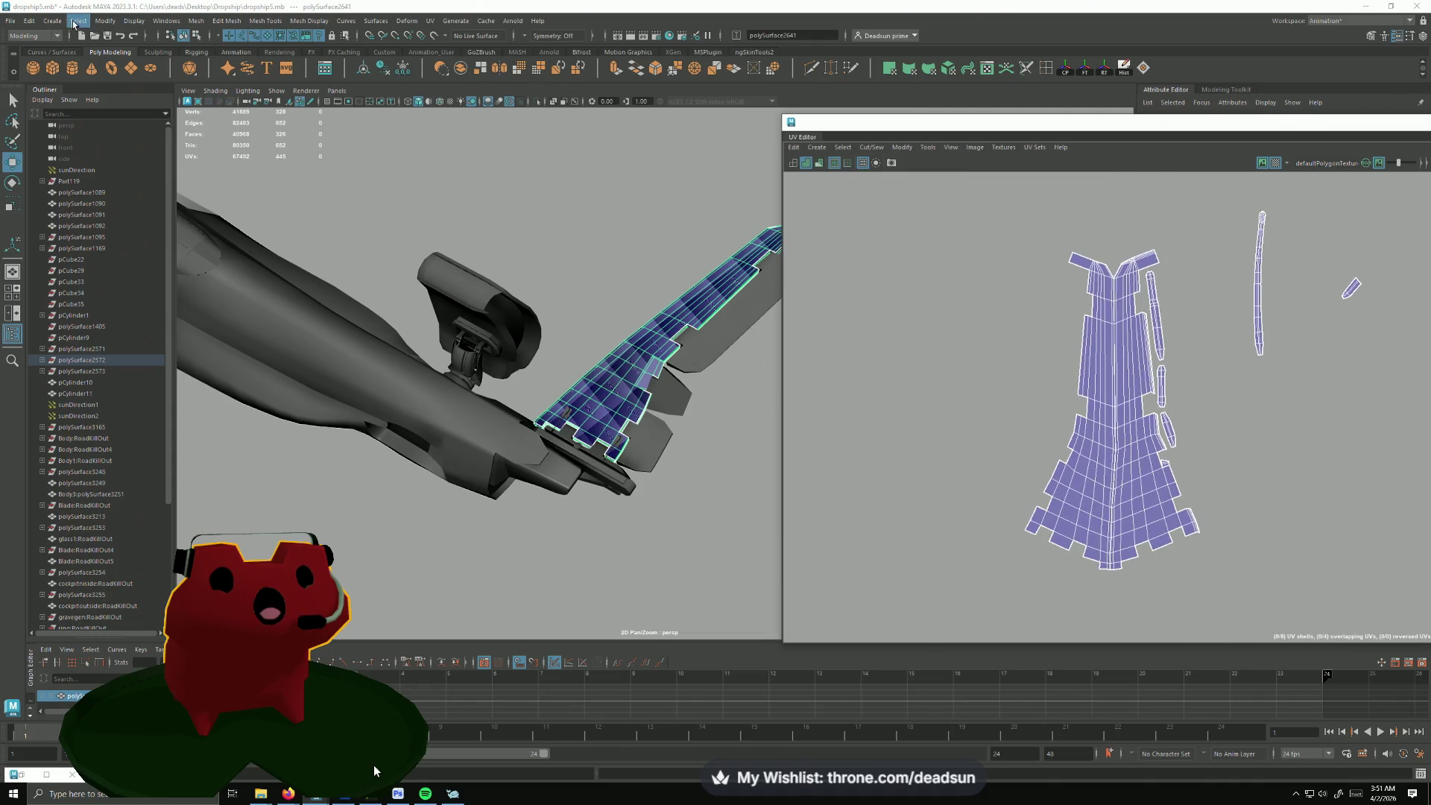
# Step: Export the whole scene as FBX into the Desktop Dropship folder and close the warnings report
pyautogui.click(9, 22)
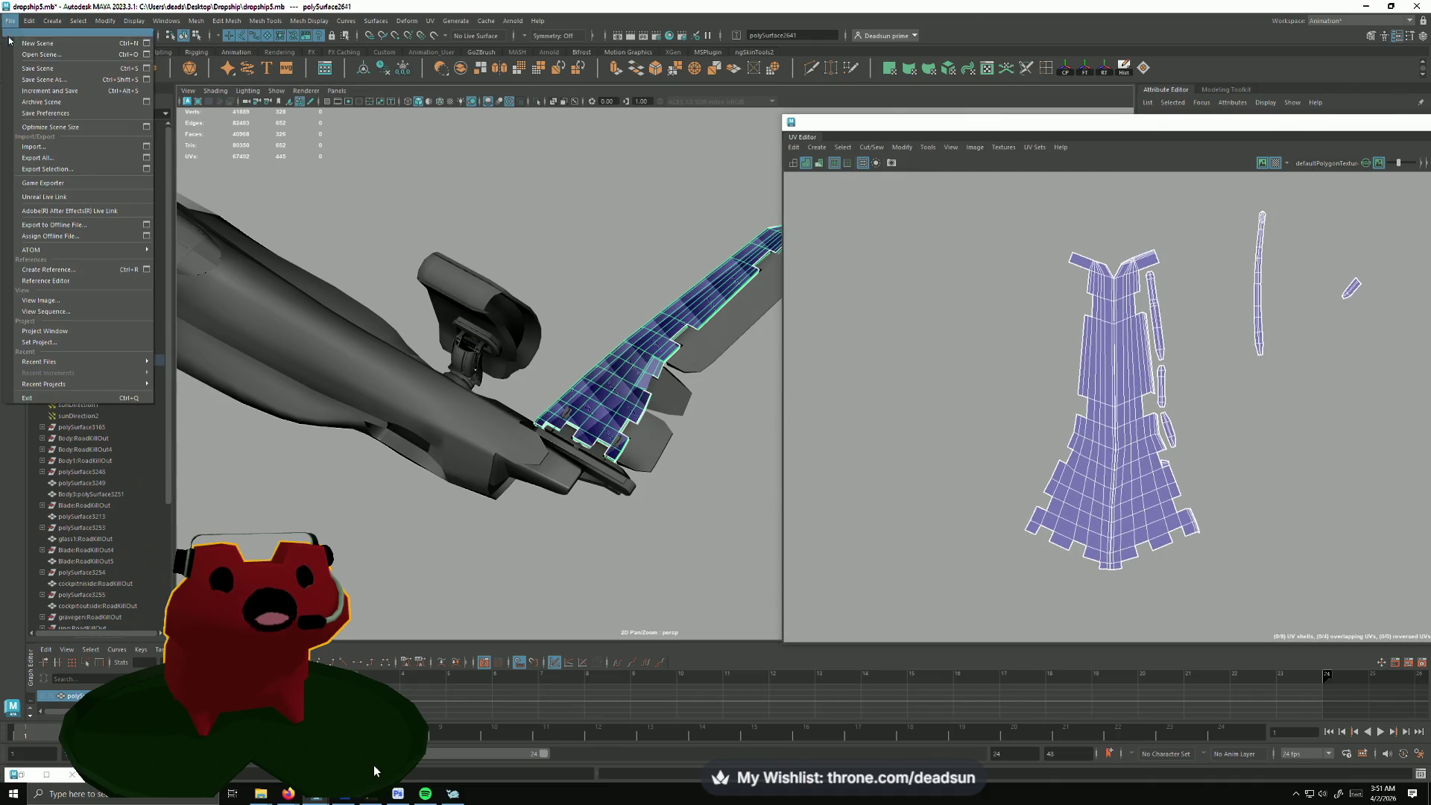
pyautogui.click(60, 161)
pyautogui.click(274, 219)
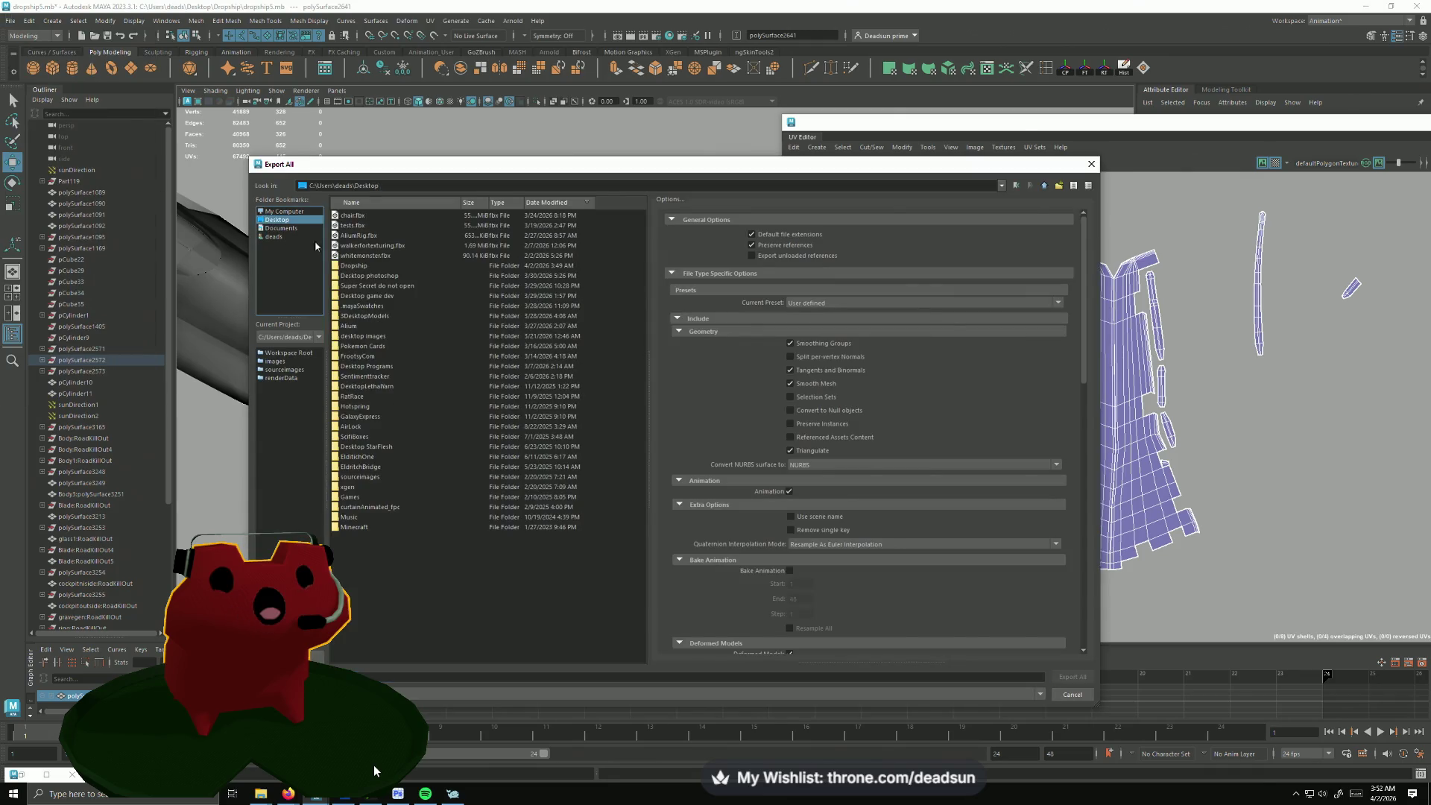
pyautogui.doubleClick(355, 265)
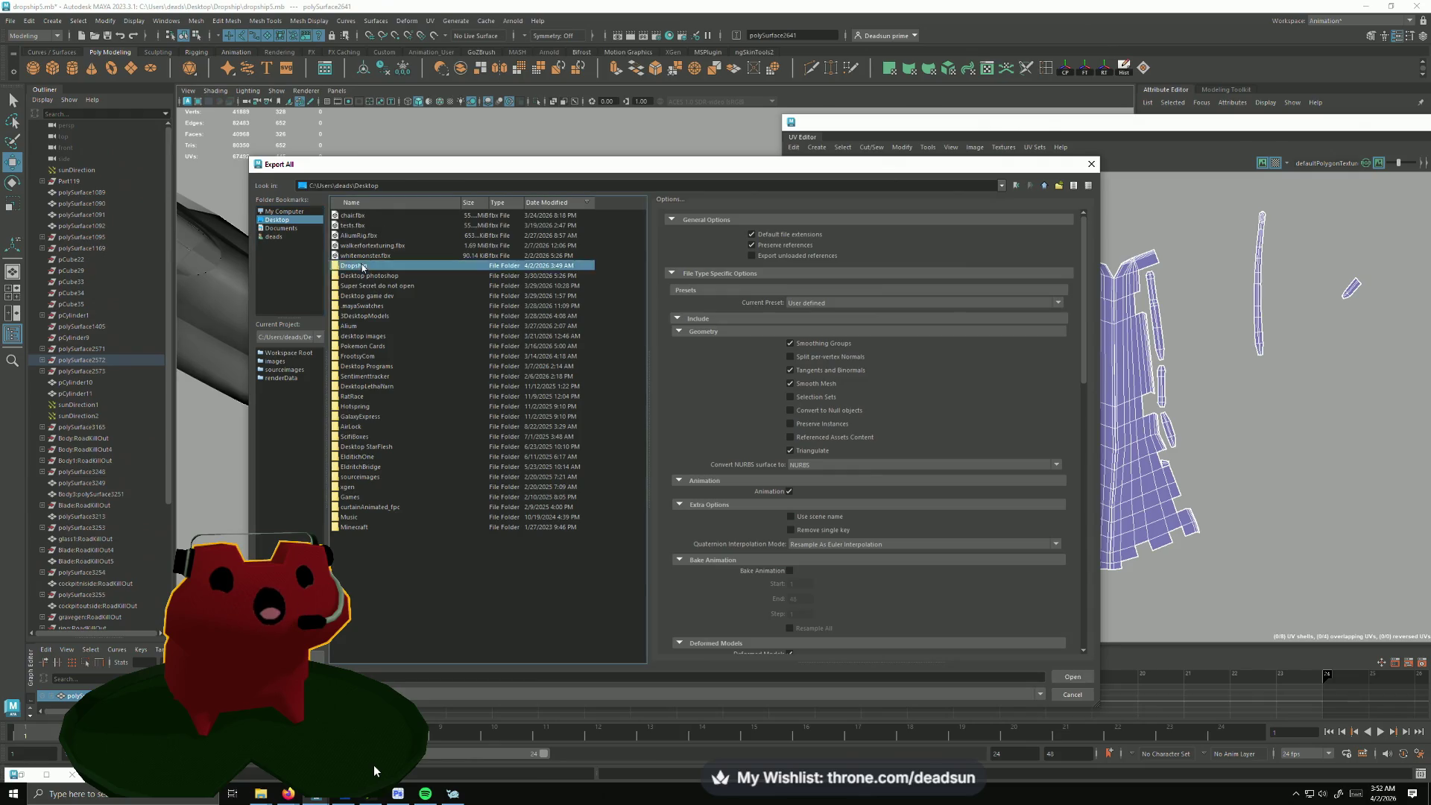
pyautogui.click(436, 680)
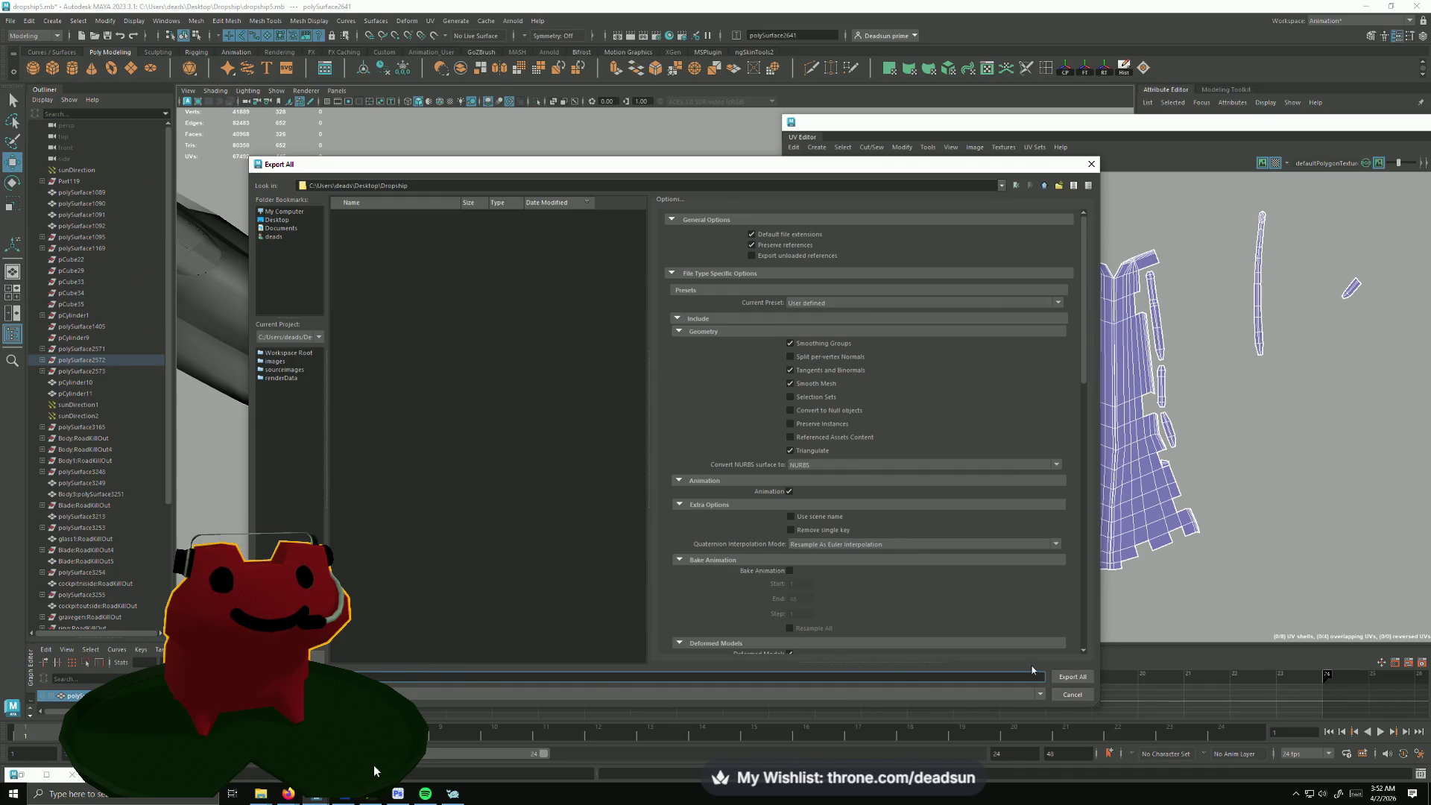
pyautogui.click(1071, 677)
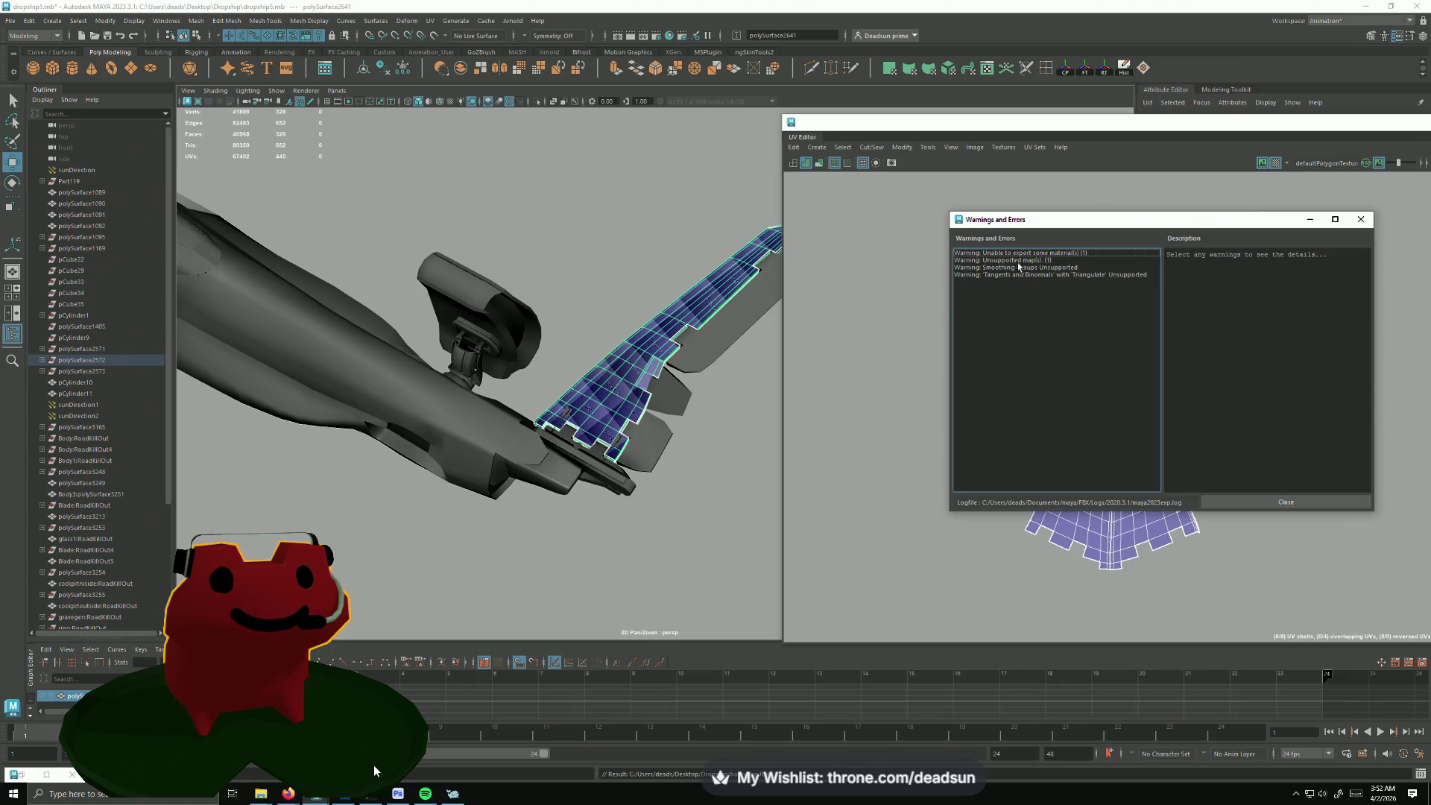
pyautogui.click(1360, 220)
# Step: Close the UV editor and clear the wing selection in the viewport
pyautogui.moveTo(1343, 122); pyautogui.dragTo(1139, 131)
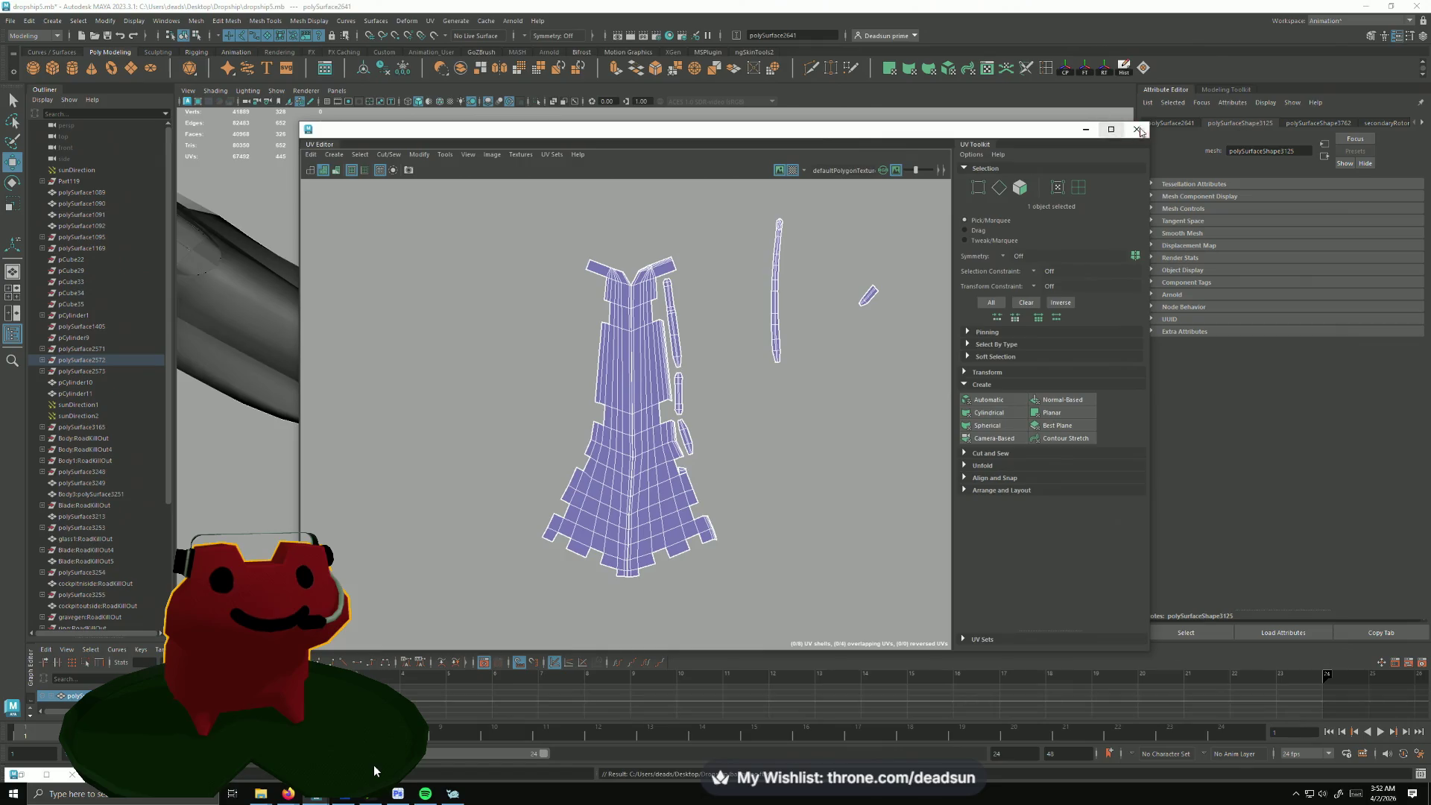
pyautogui.click(1139, 131)
pyautogui.rightClick(681, 311)
pyautogui.click(677, 287)
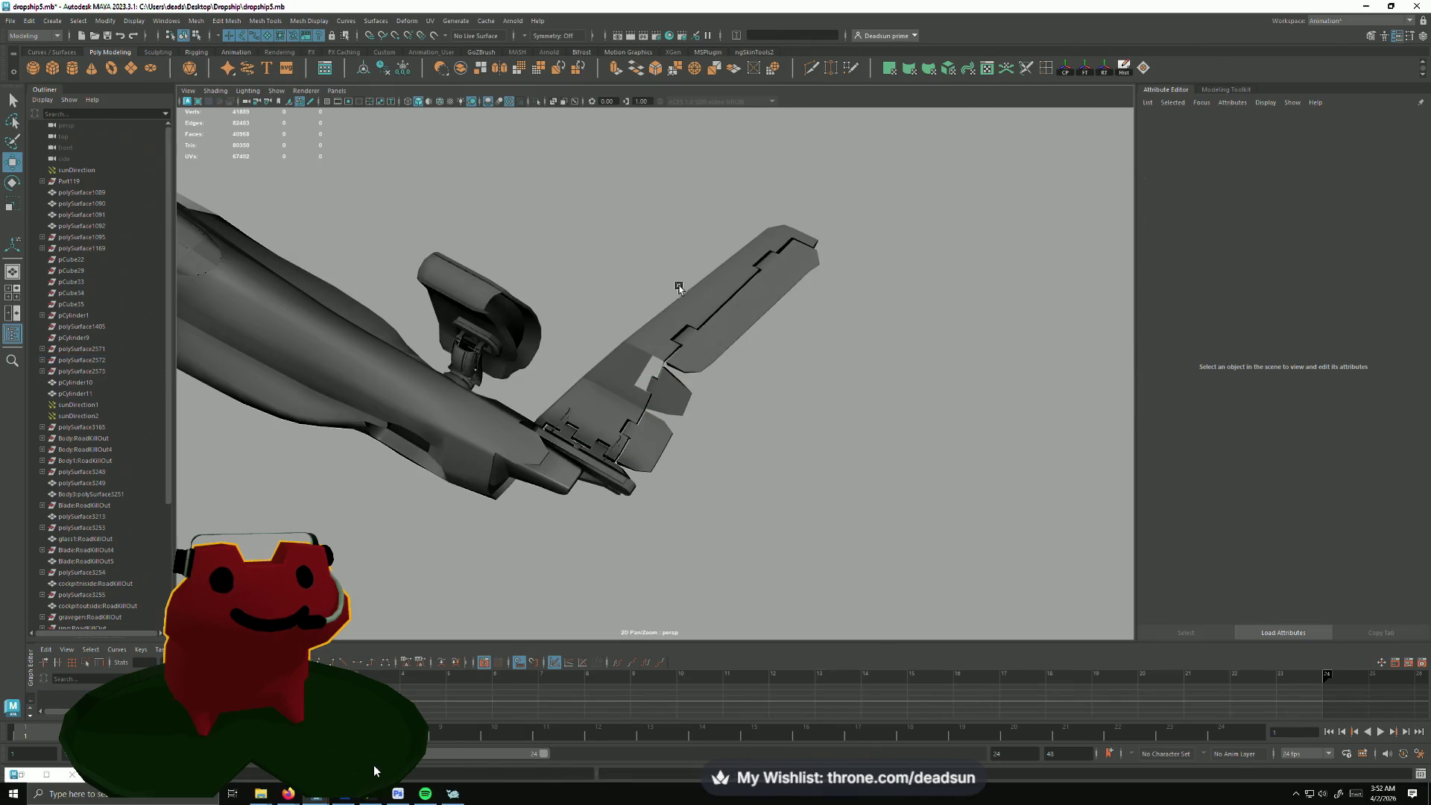
pyautogui.click(675, 299)
pyautogui.click(729, 529)
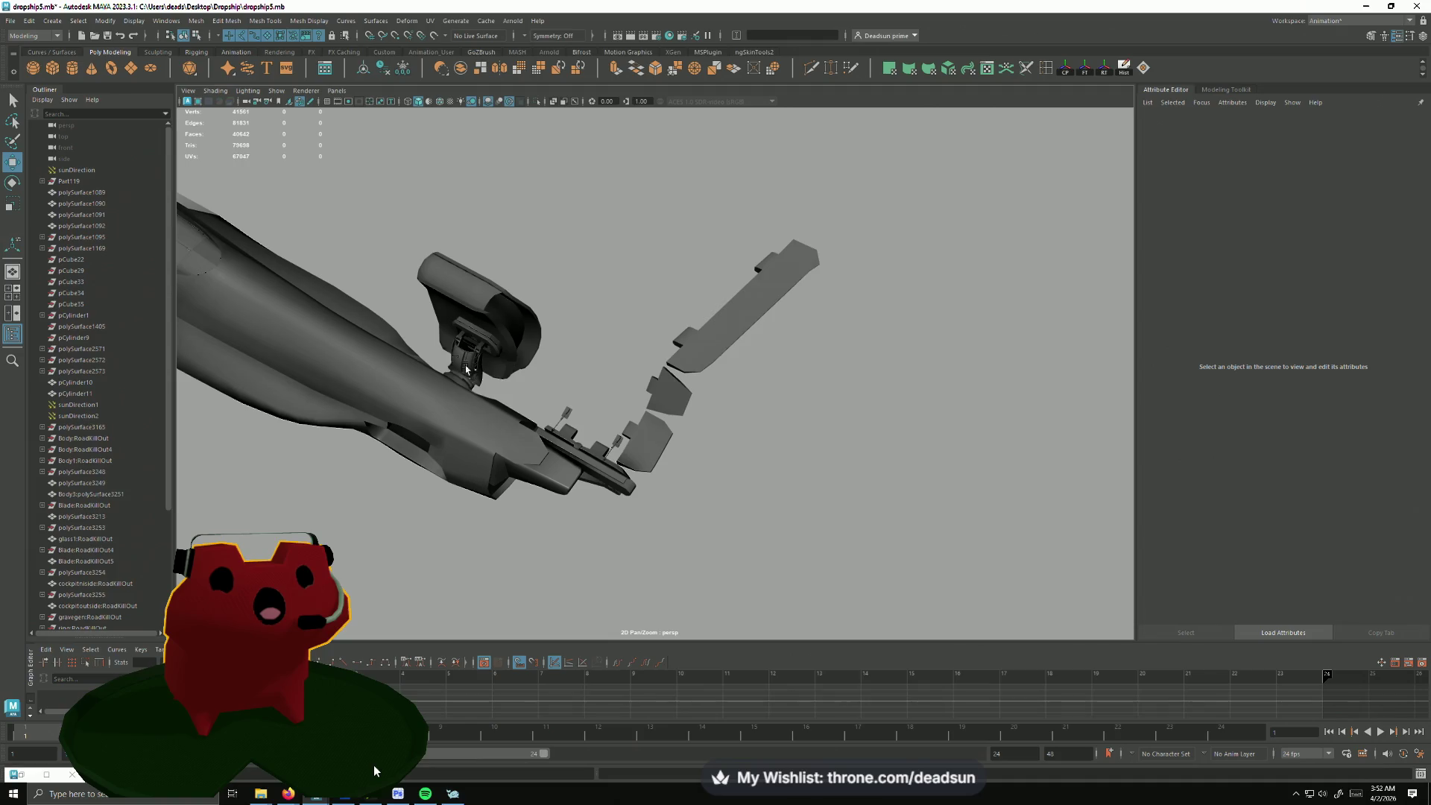
pyautogui.keyDown('alt'); pyautogui.moveTo(532, 409); pyautogui.dragTo(413, 304); pyautogui.keyUp('alt')
# Step: Import backwing.fbx from the Dropship folder into the scene
pyautogui.click(9, 21)
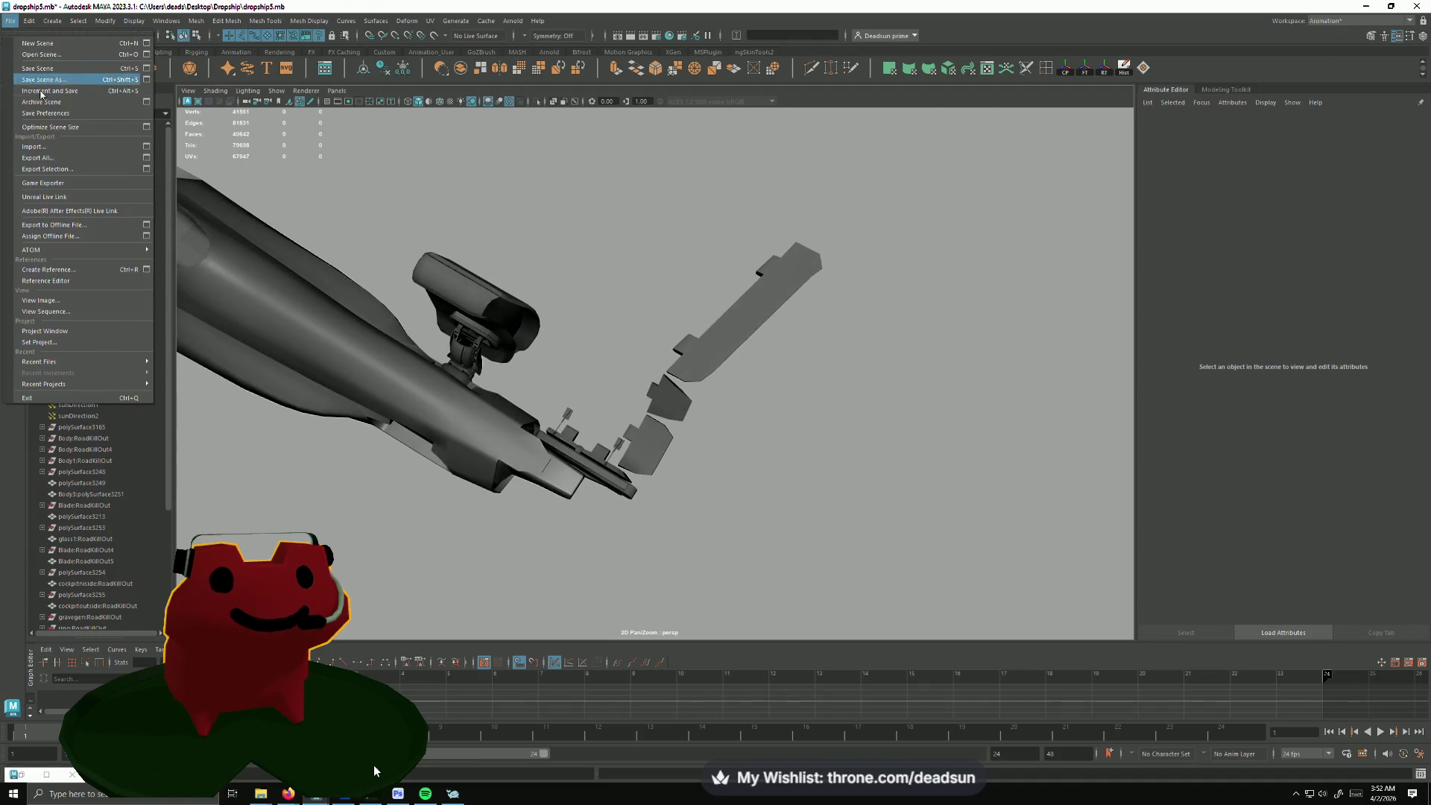
pyautogui.click(33, 144)
pyautogui.click(389, 225)
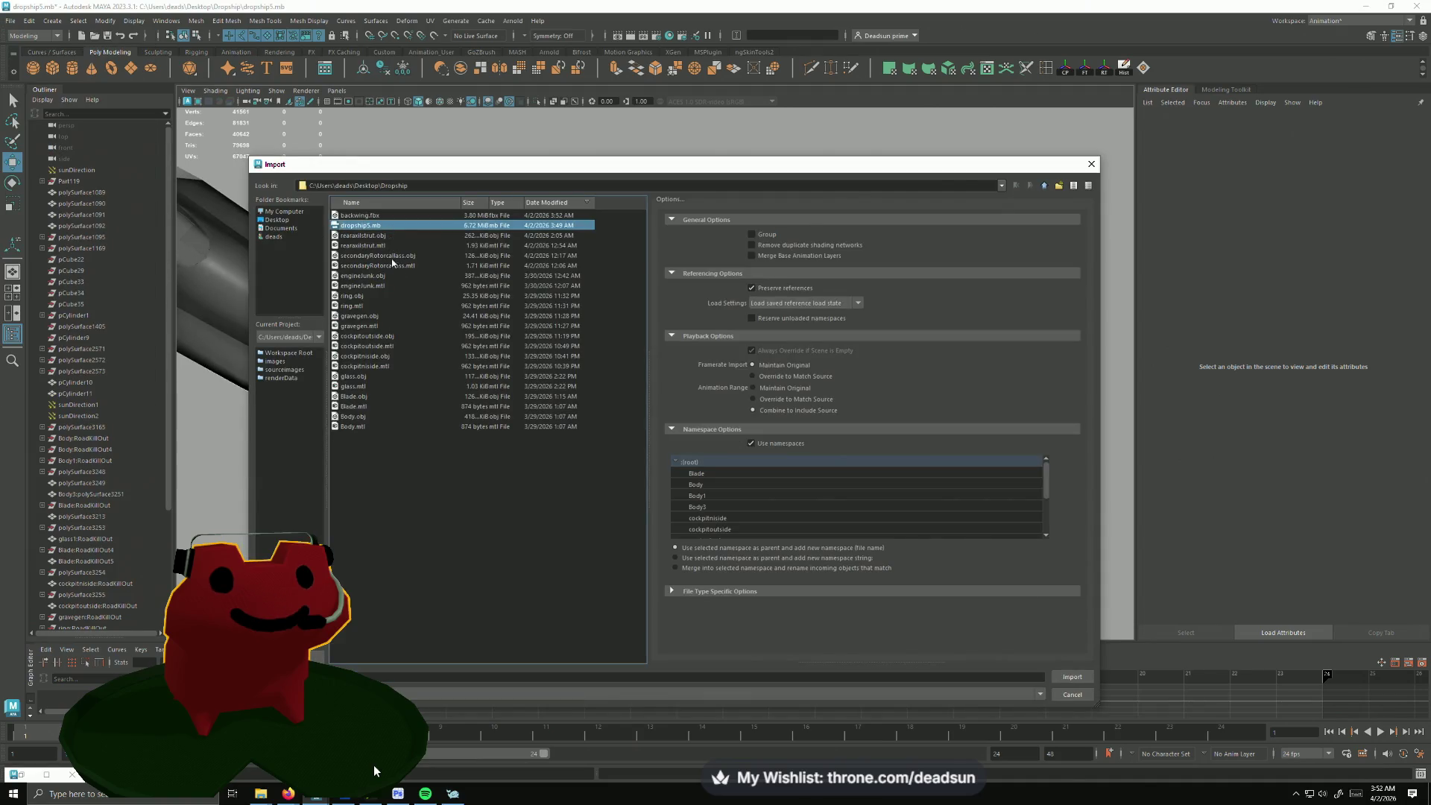
pyautogui.click(380, 215)
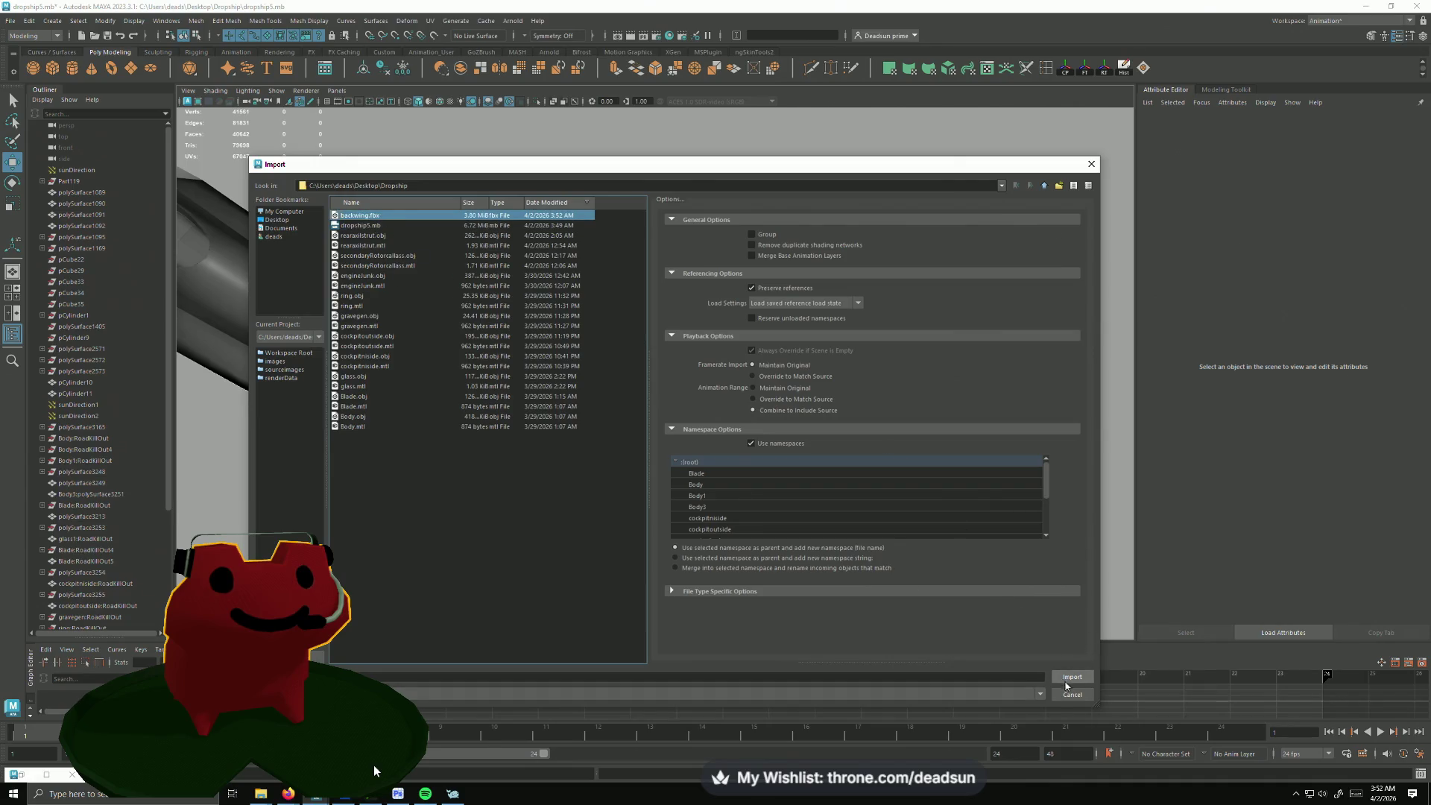
pyautogui.click(1071, 677)
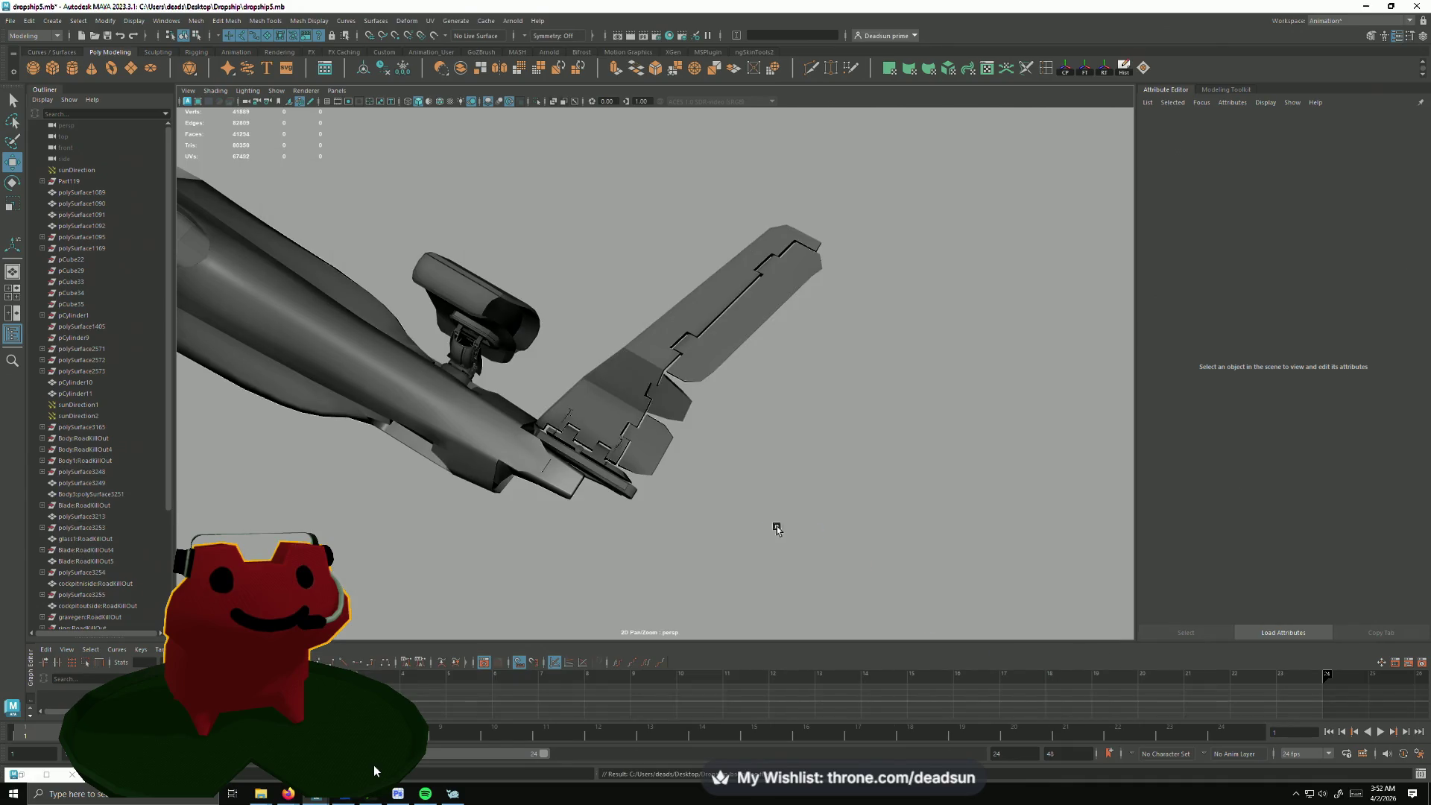
# Step: Select and frame the imported wing, orbiting to inspect it from several angles
pyautogui.keyDown('alt'); pyautogui.moveTo(778, 526); pyautogui.dragTo(849, 548); pyautogui.keyUp('alt')
pyautogui.keyDown('alt'); pyautogui.moveTo(939, 587); pyautogui.dragTo(1001, 559, button='right'); pyautogui.keyUp('alt')
pyautogui.moveTo(1001, 560)
pyautogui.keyDown('alt'); pyautogui.mouseDown()
pyautogui.moveTo(623, 511)
pyautogui.moveTo(729, 409)
pyautogui.moveTo(798, 473)
pyautogui.moveTo(824, 449)
pyautogui.mouseUp(); pyautogui.keyUp('alt')
pyautogui.press('f')
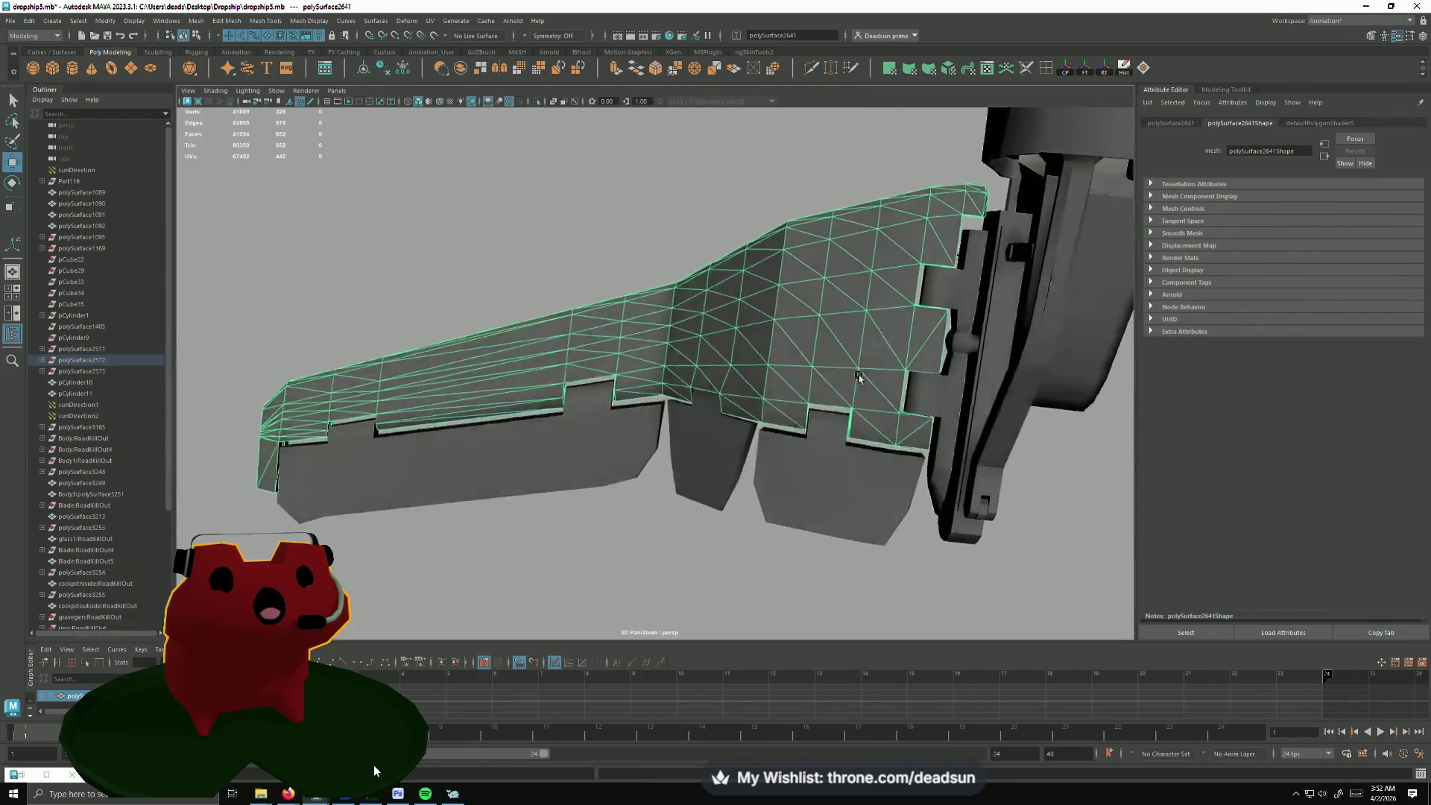
pyautogui.keyDown('alt'); pyautogui.moveTo(853, 393); pyautogui.dragTo(852, 361); pyautogui.keyUp('alt')
pyautogui.scroll(3, 675, 496)
pyautogui.scroll(-2, 675, 496)
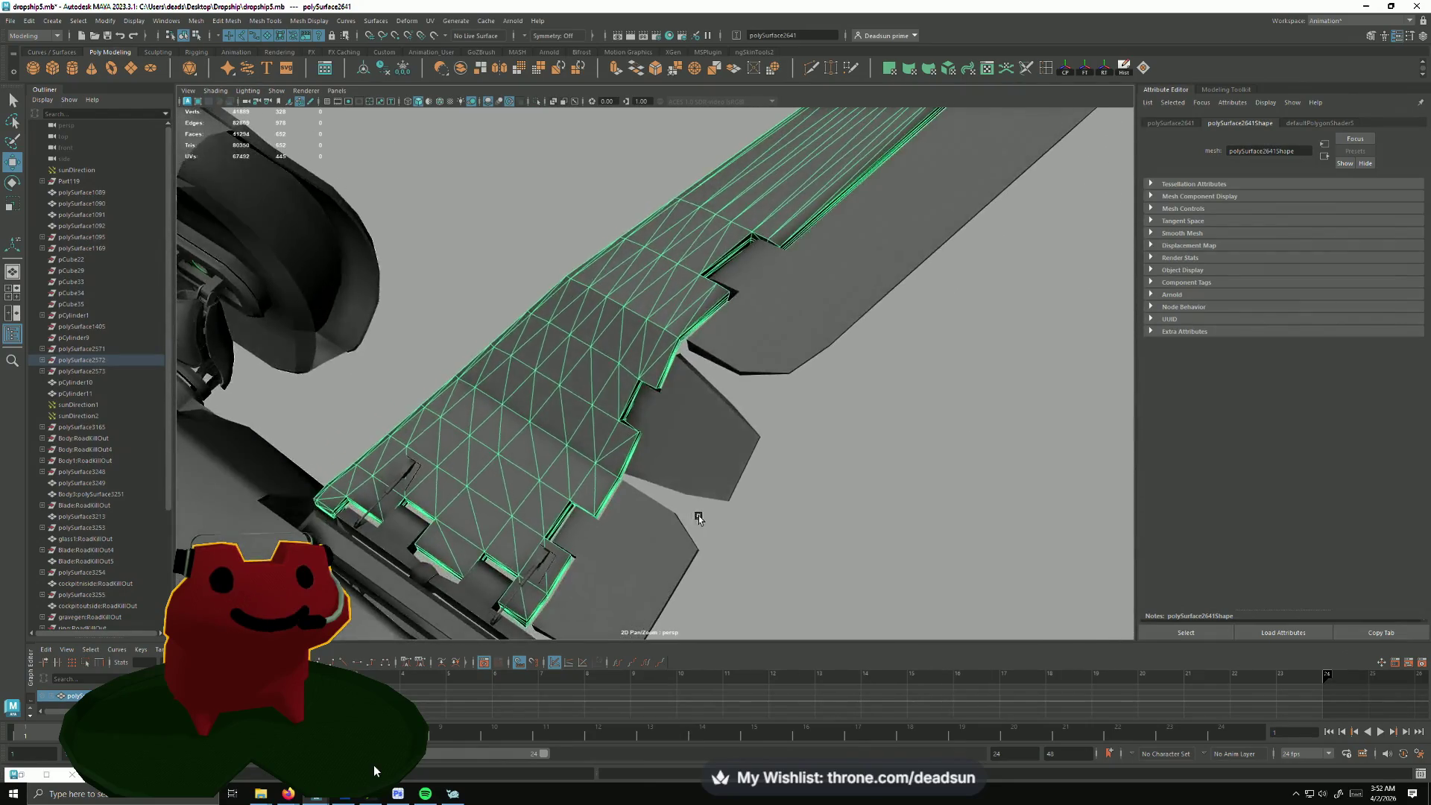
pyautogui.scroll(-3, 675, 501)
pyautogui.scroll(-2, 673, 515)
# Step: Undo and redo the import, reselect the wing, then switch windows to trigger the dropship5.mb save prompt
pyautogui.hotkey('ctrl', 'z')
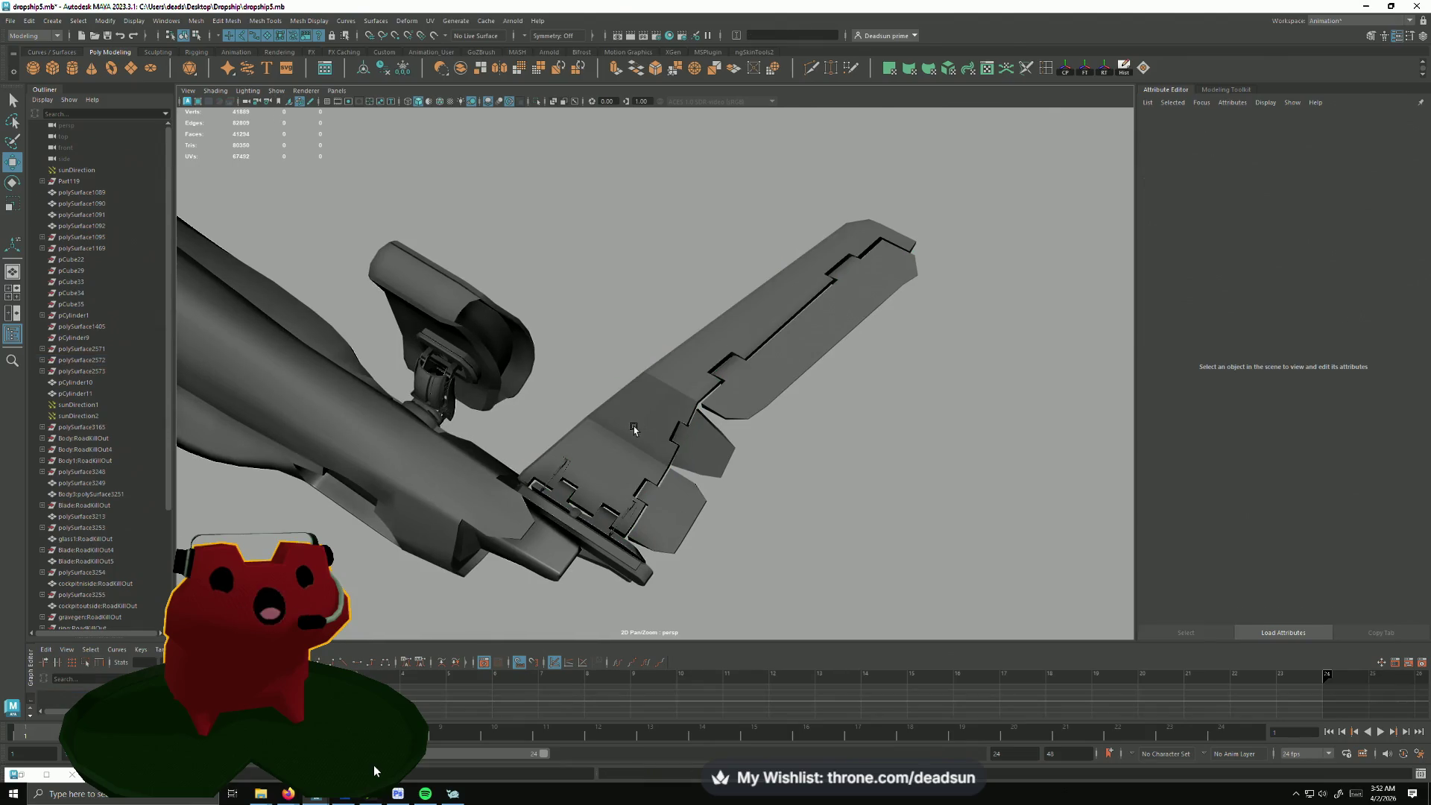
pyautogui.hotkey('ctrl', 'z')
pyautogui.hotkey('ctrl', 'z')
pyautogui.hotkey('ctrl', 'z')
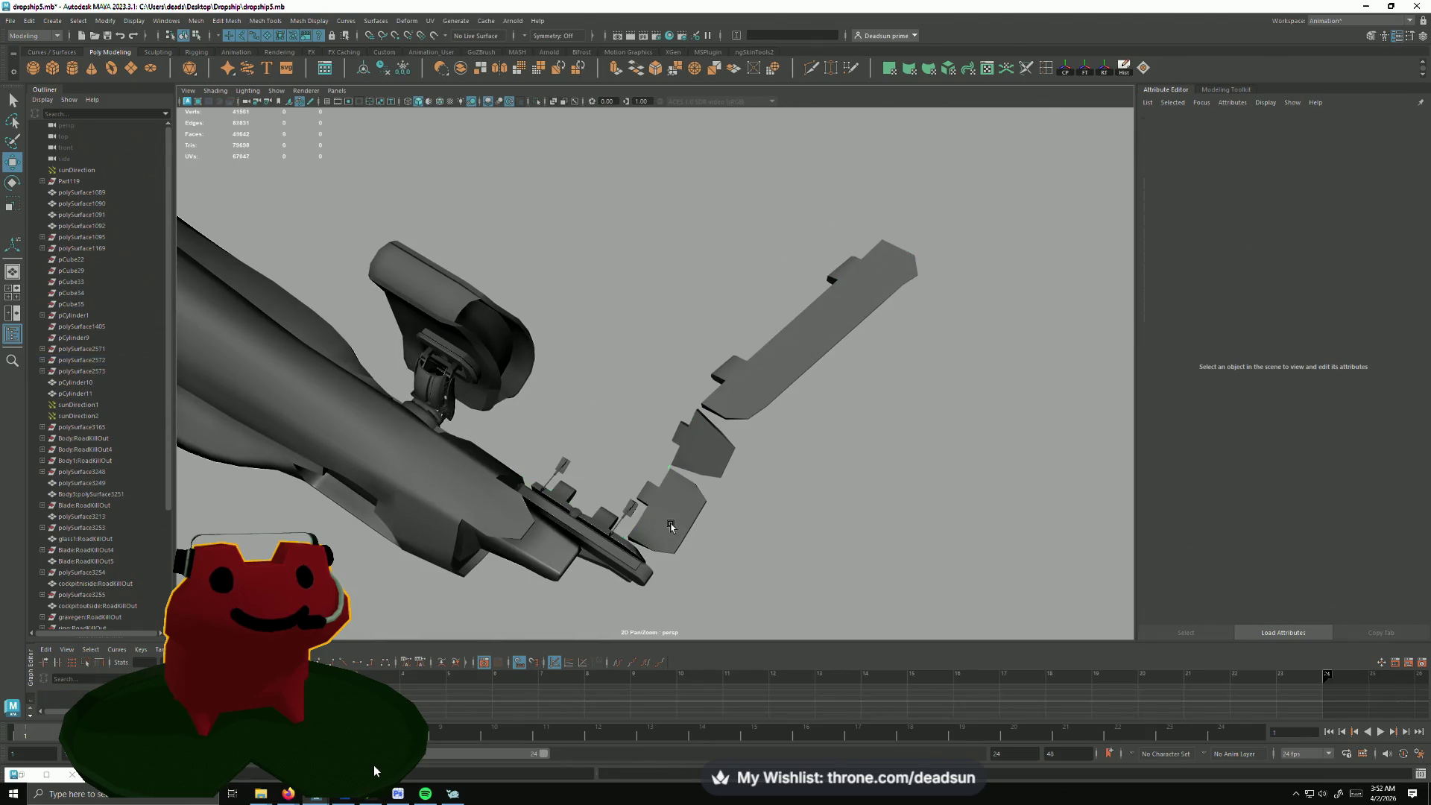
pyautogui.hotkey('ctrl', 'z')
pyautogui.hotkey('ctrl', 'z')
pyautogui.hotkey('ctrl', 'z')
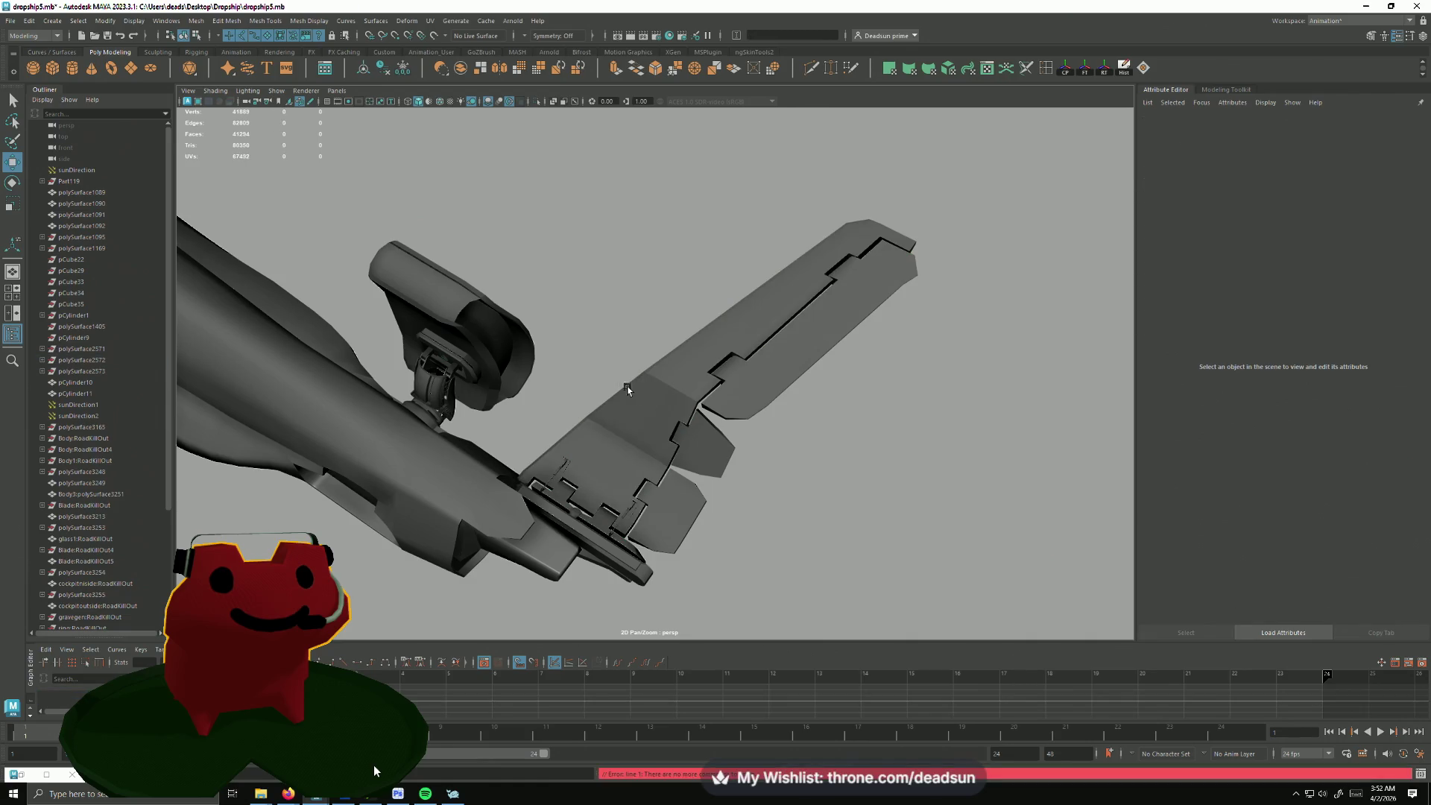
pyautogui.click(627, 387)
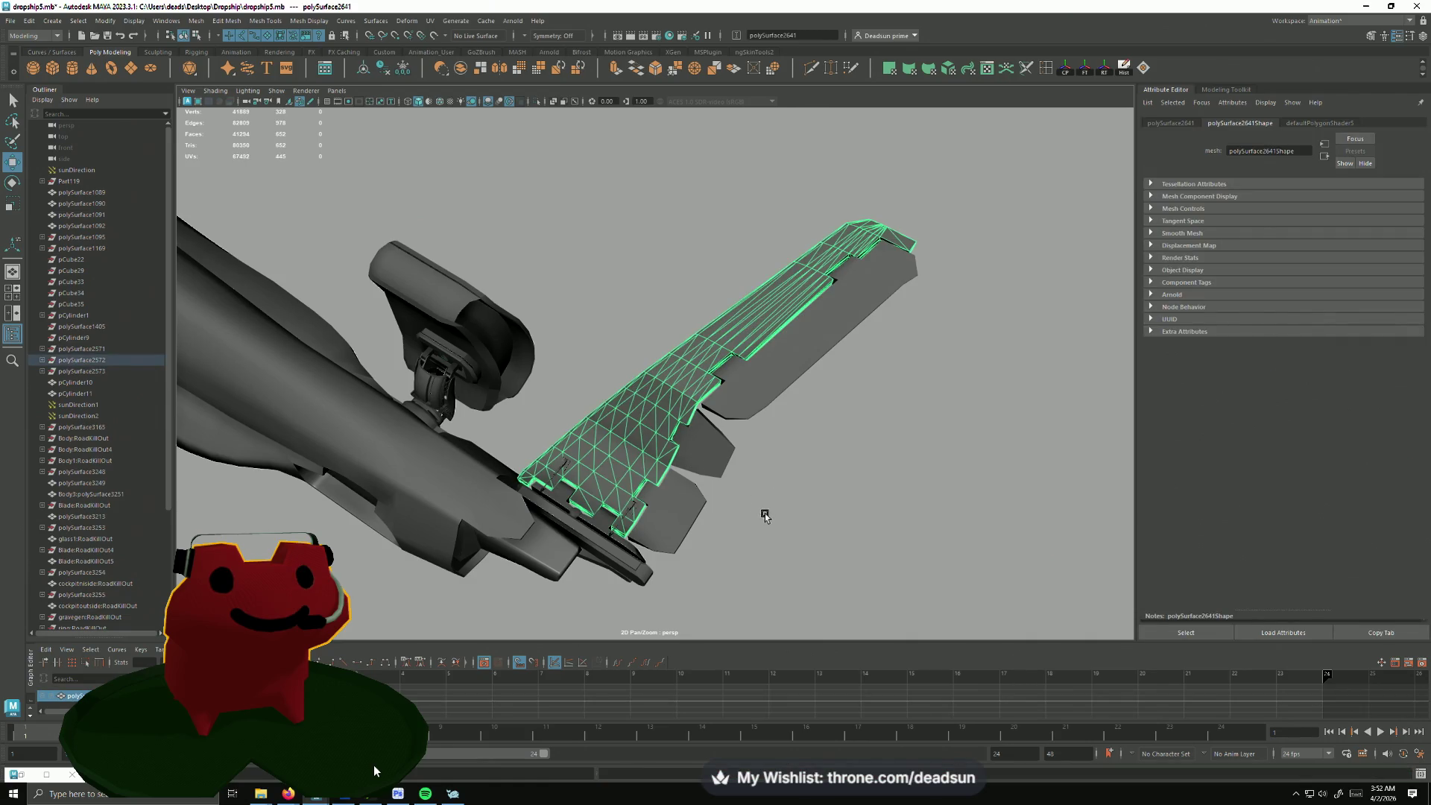
pyautogui.keyDown('alt'); pyautogui.moveTo(761, 512); pyautogui.dragTo(588, 411); pyautogui.keyUp('alt')
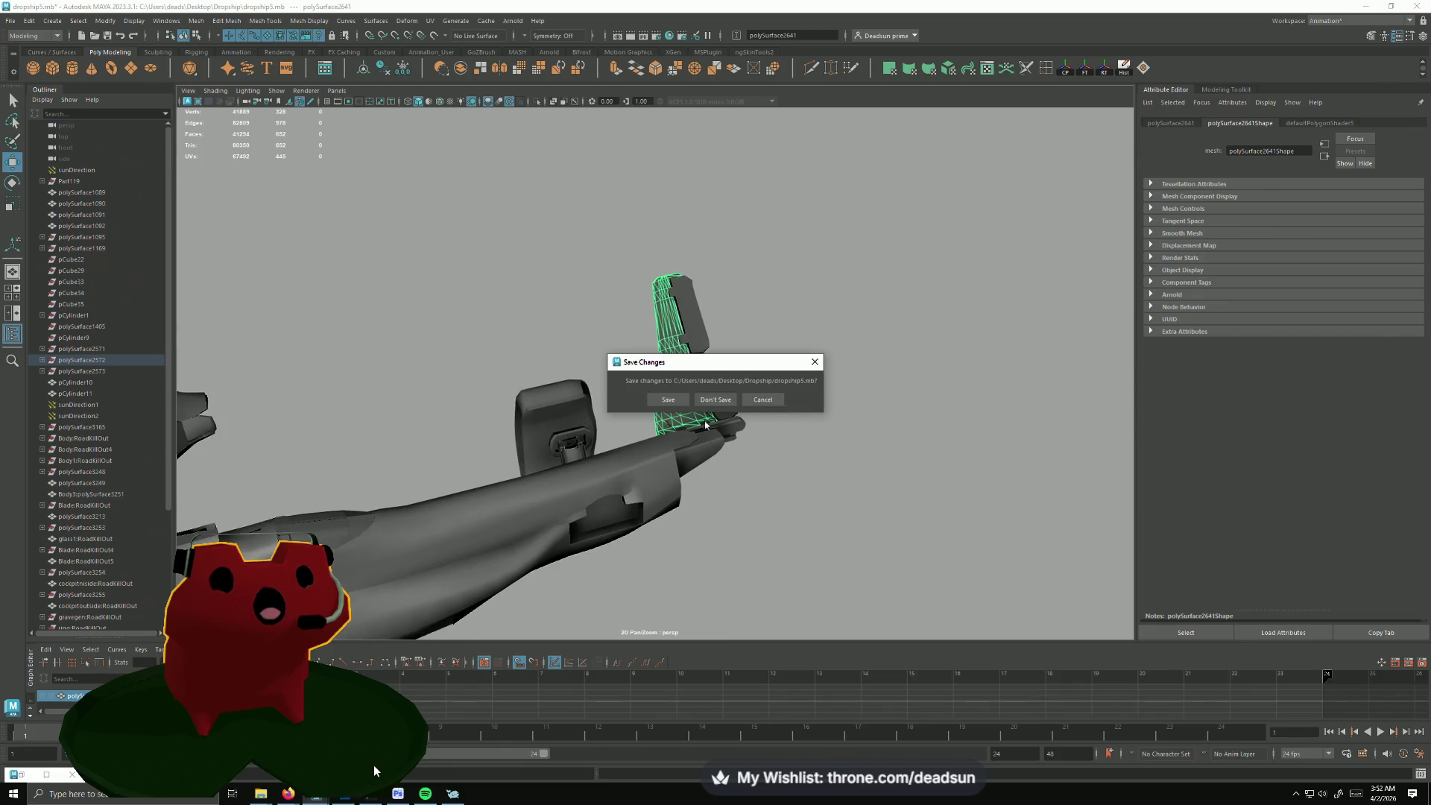
pyautogui.hotkey('alt', 'Tab')
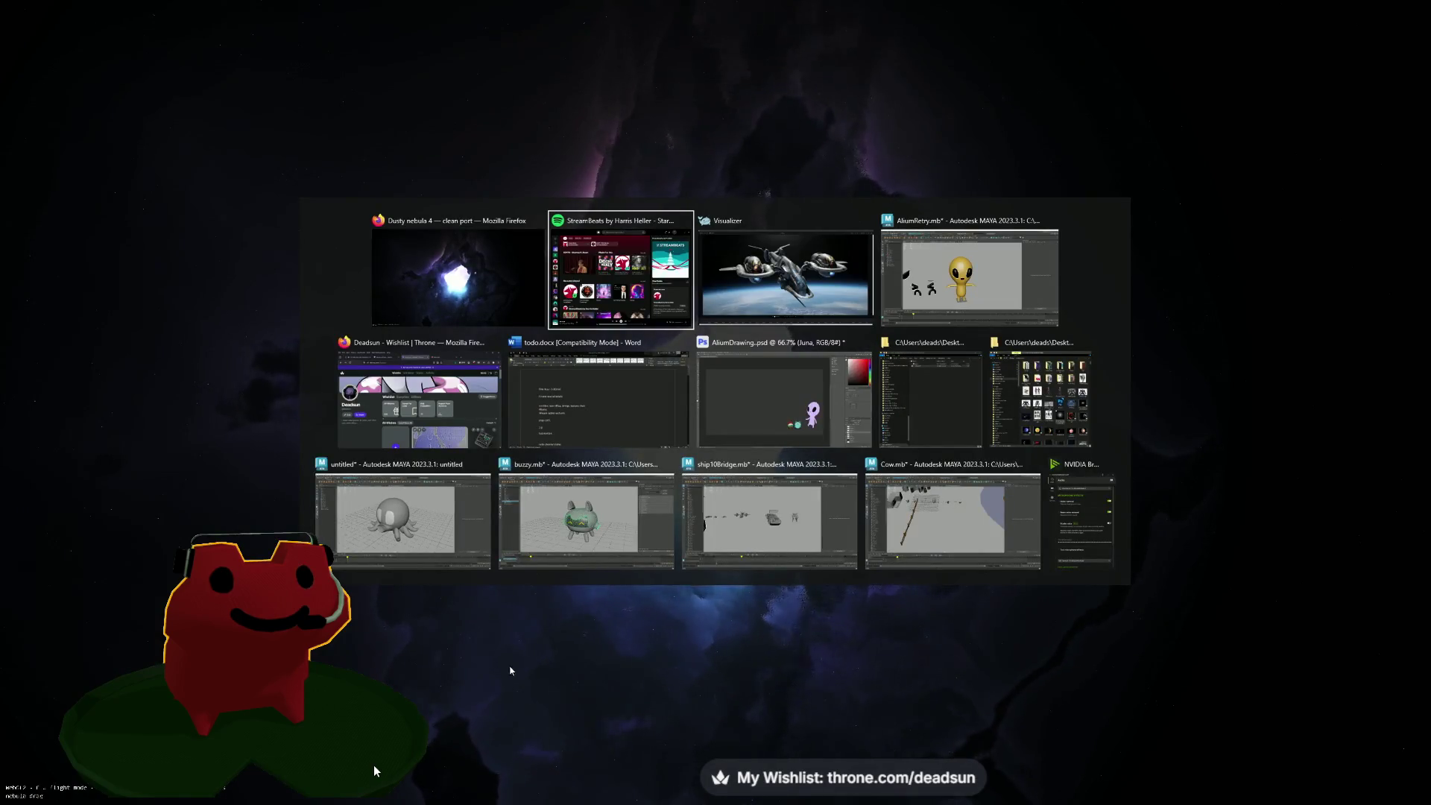
# Step: Switch from the current window to the Cow.mb Maya scene window
pyautogui.hotkey('alt', 'Tab')
pyautogui.press('Tab')
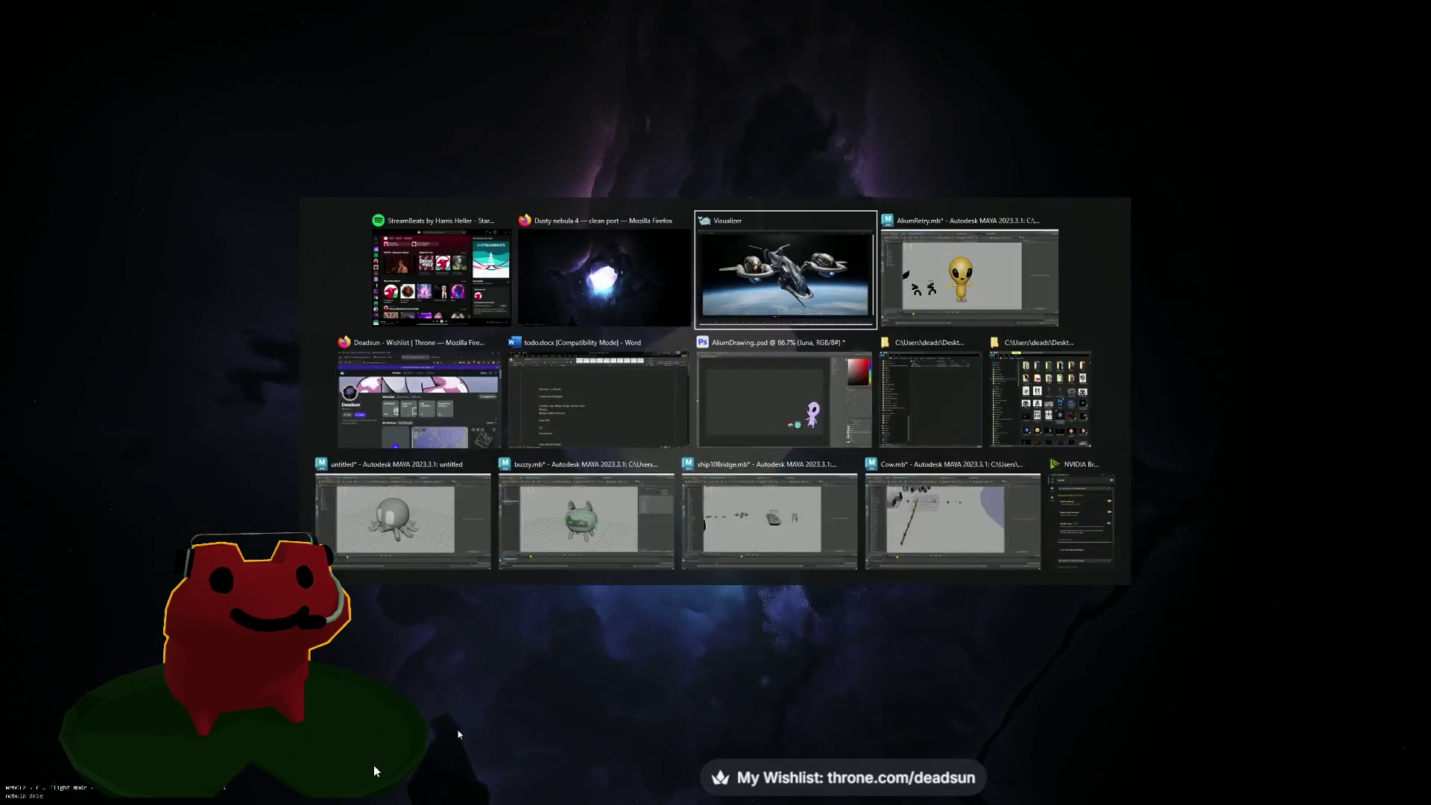
pyautogui.press('Tab')
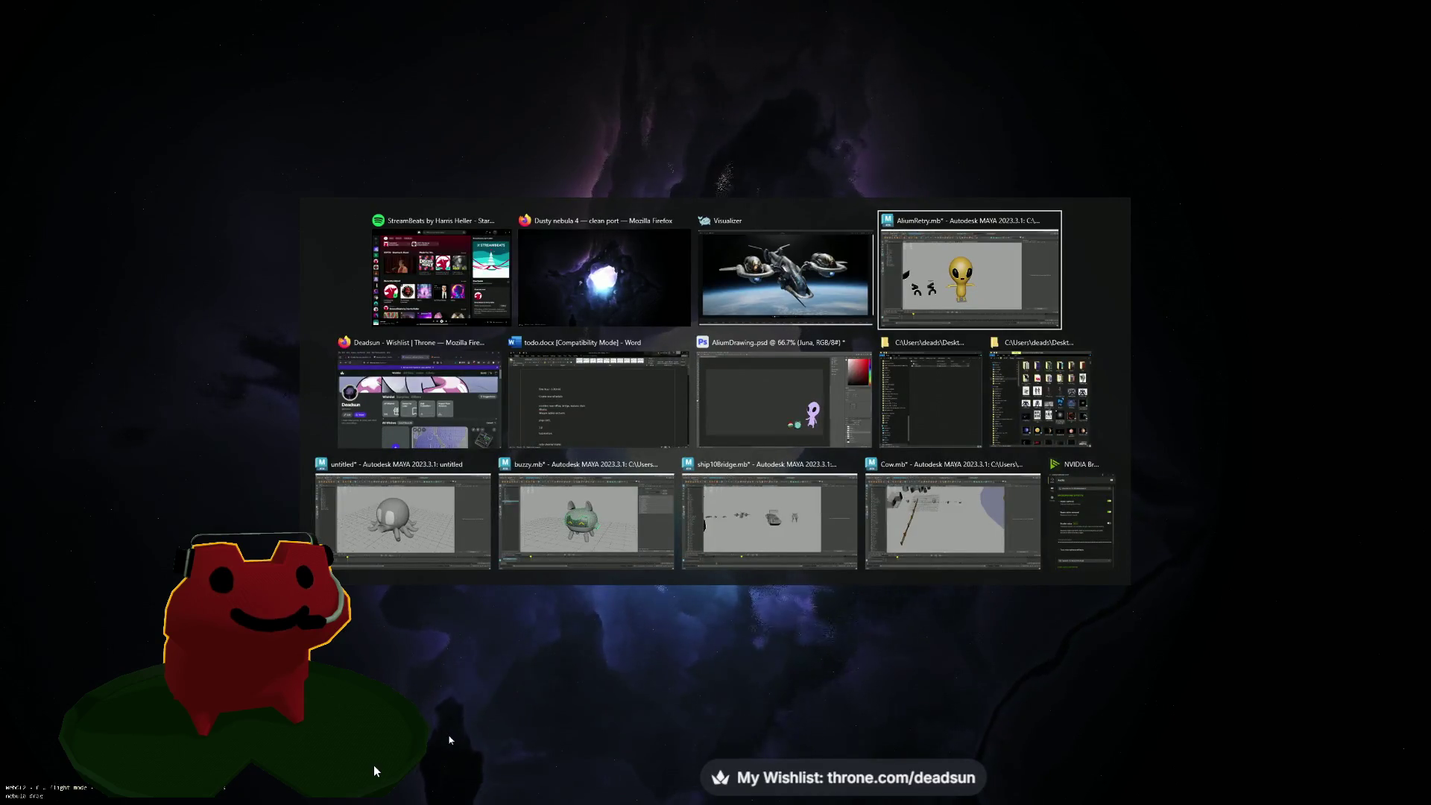
pyautogui.click(966, 536)
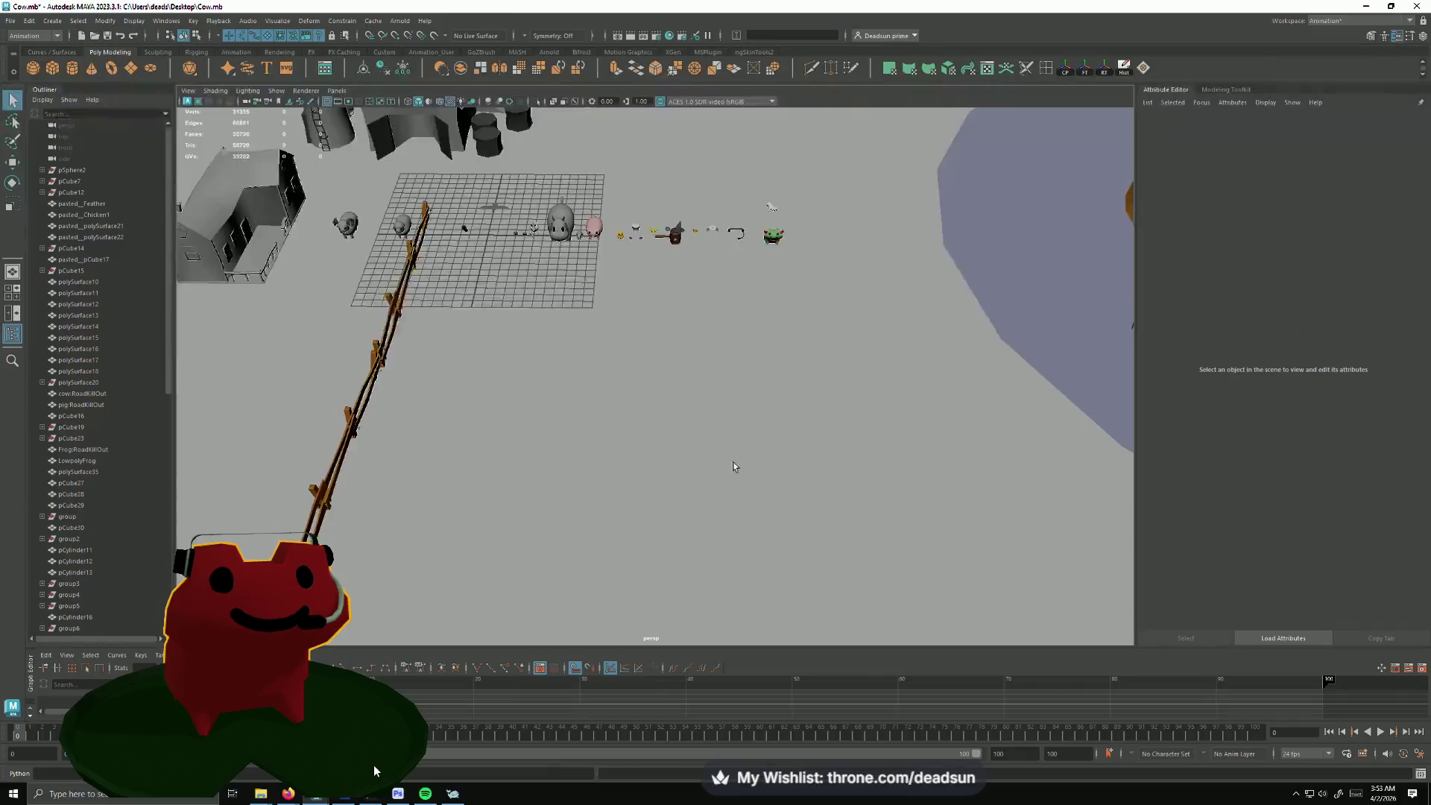
# Step: Load dropship5.mb from Desktop > Dropship, discarding changes to the current scene
pyautogui.click(14, 22)
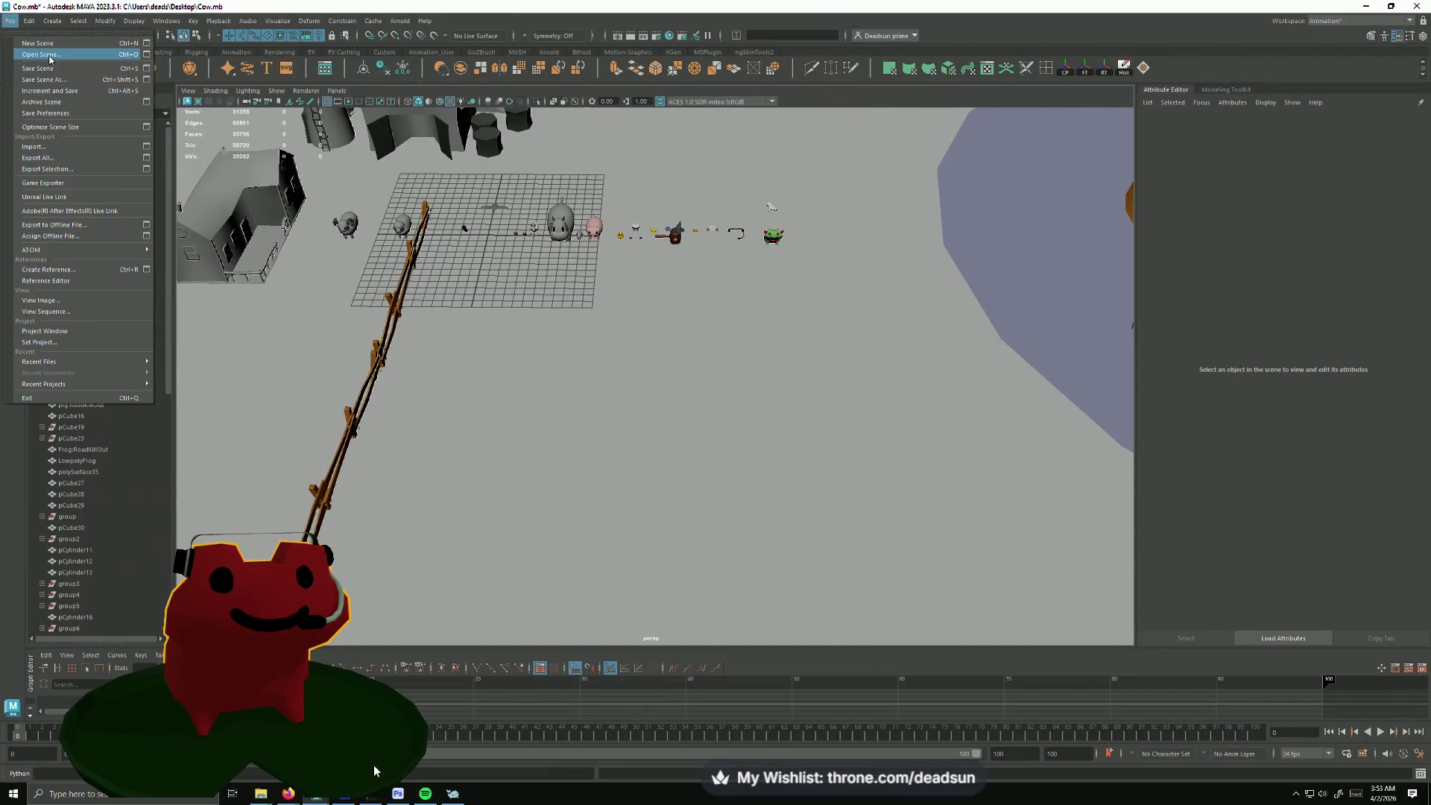
pyautogui.click(40, 54)
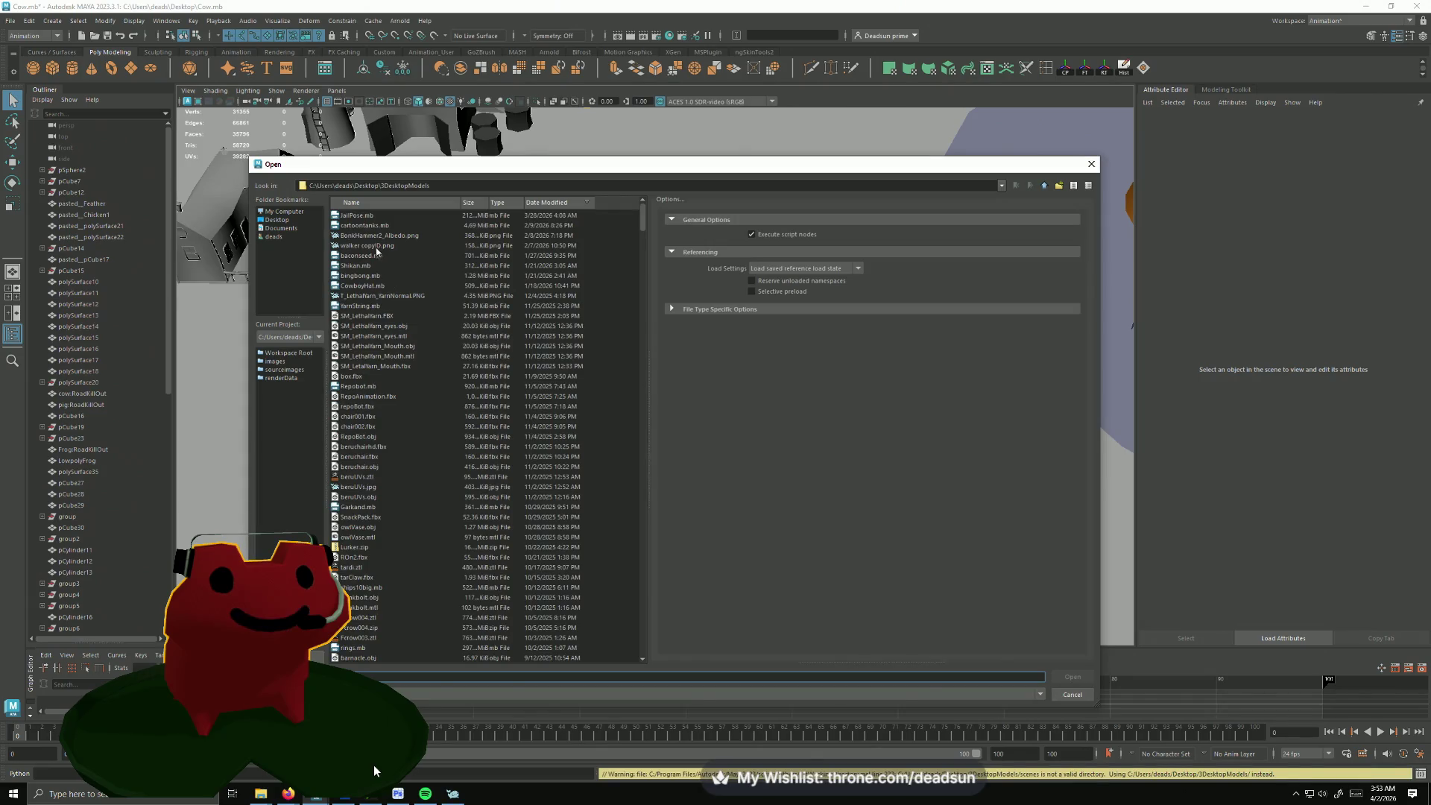
pyautogui.click(273, 220)
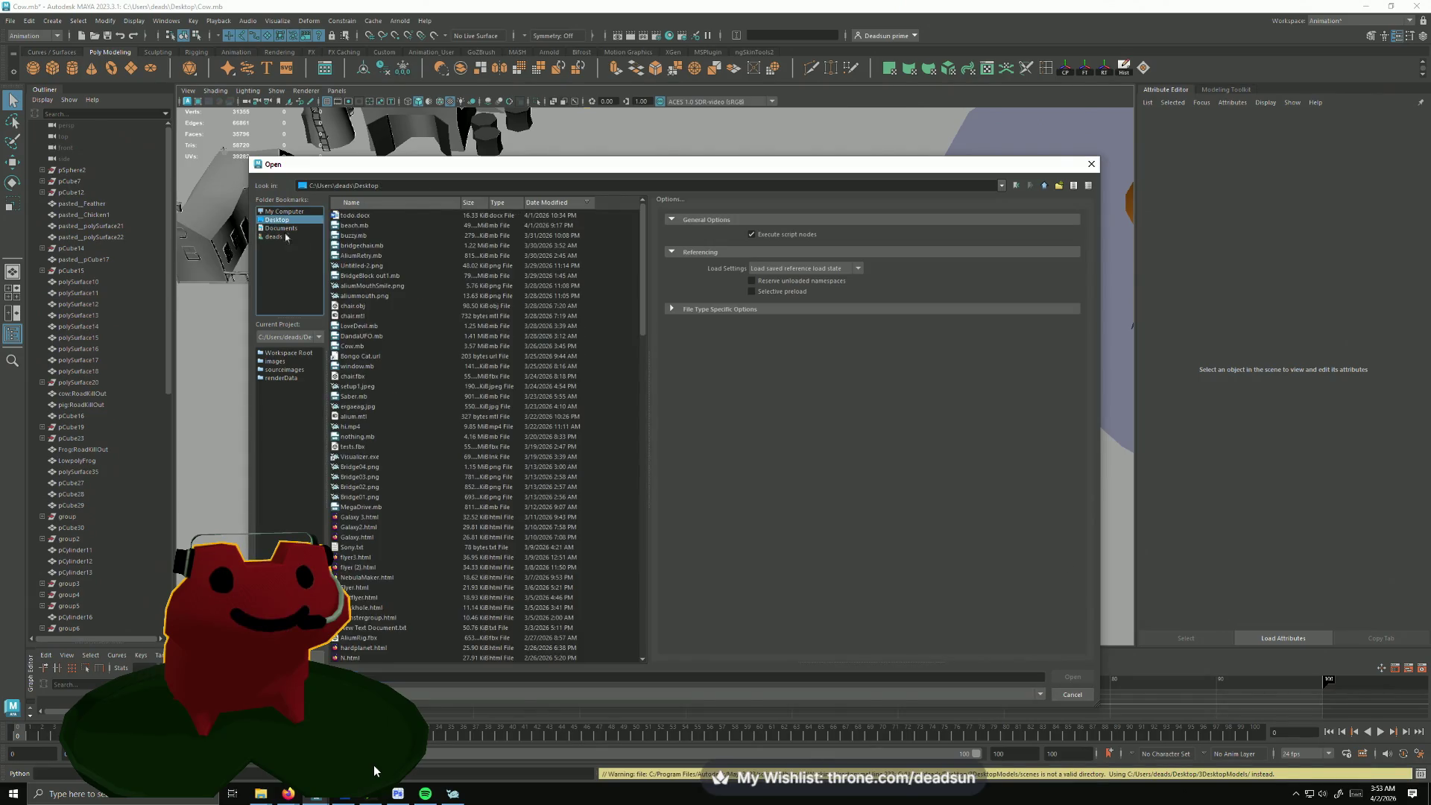
pyautogui.click(357, 246)
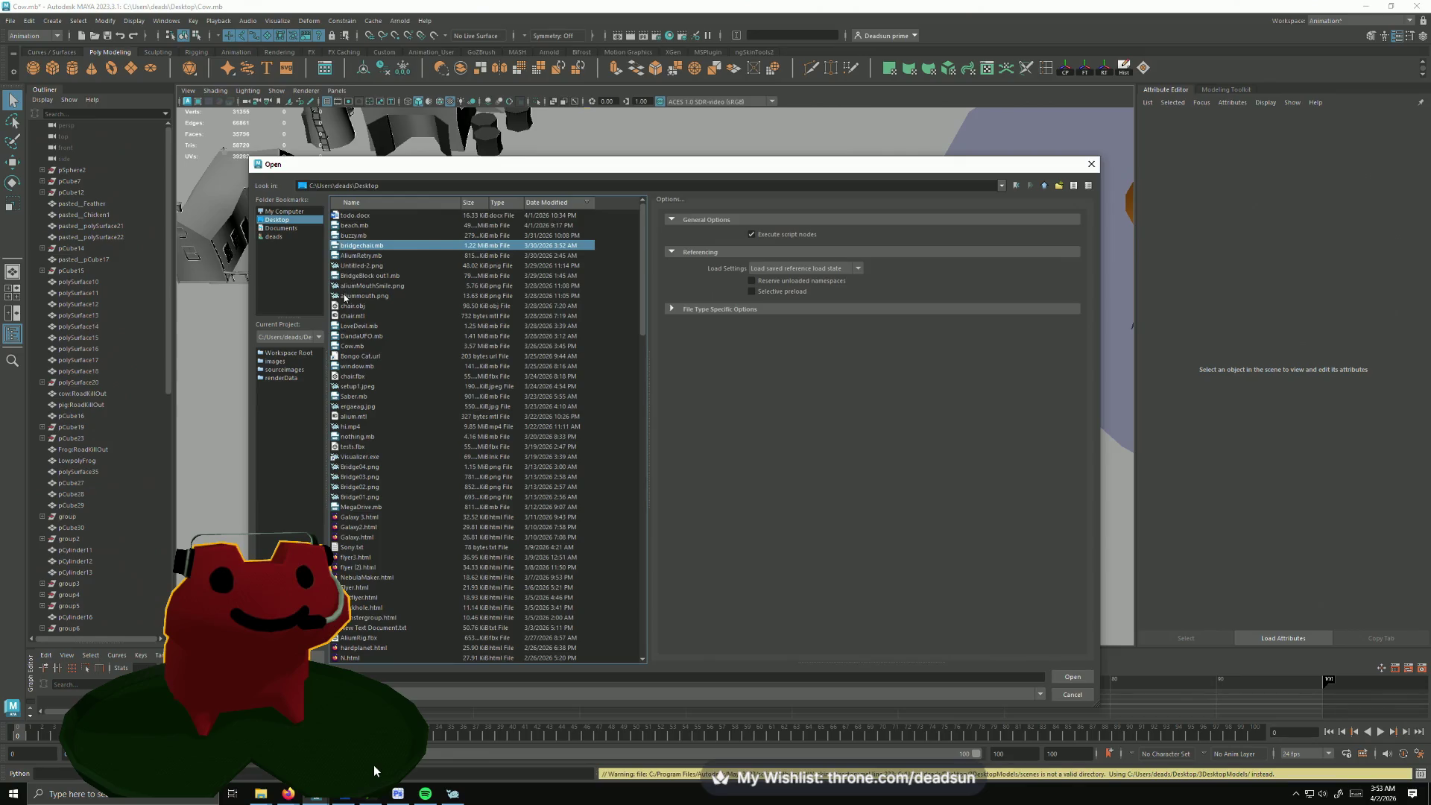
pyautogui.write('dr')
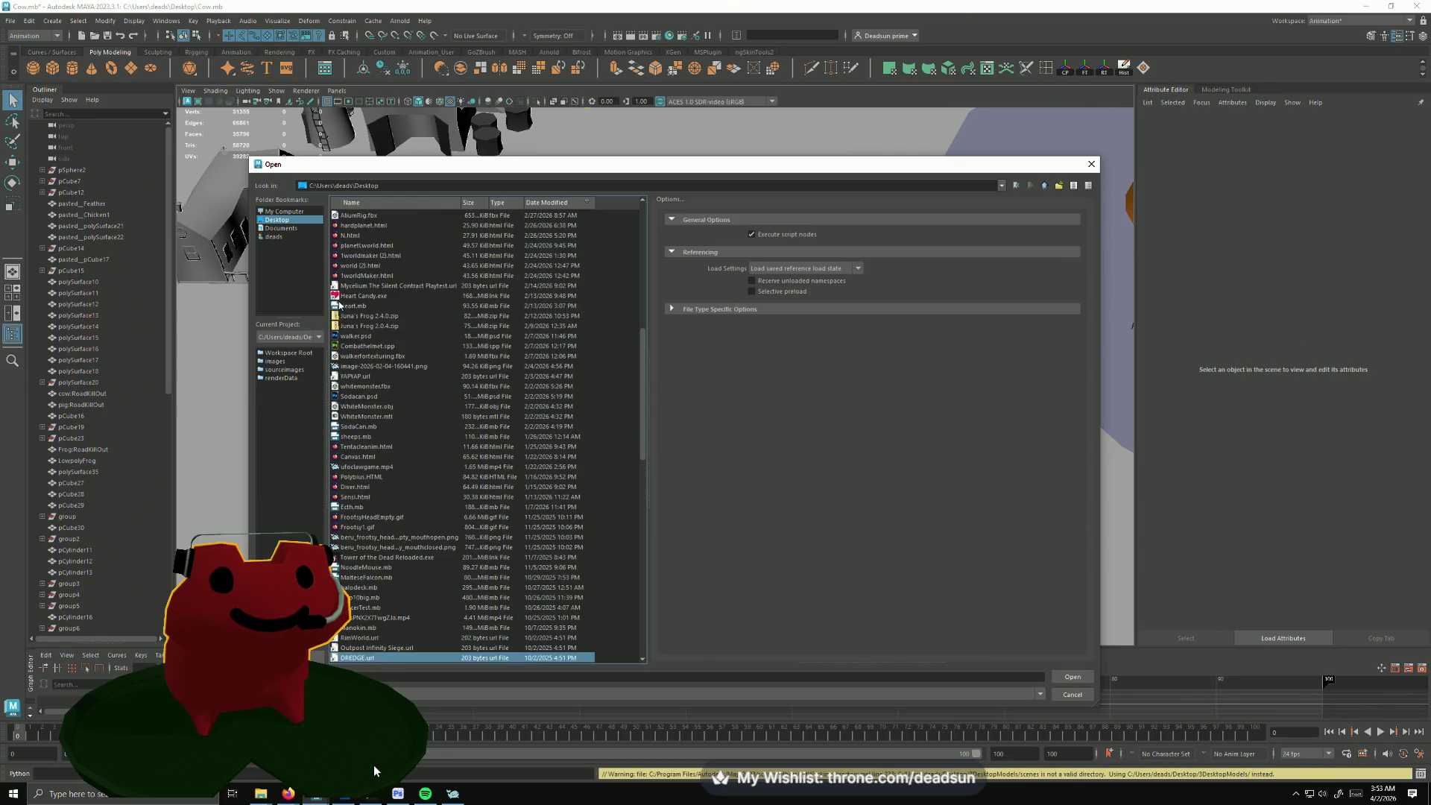
pyautogui.write('o')
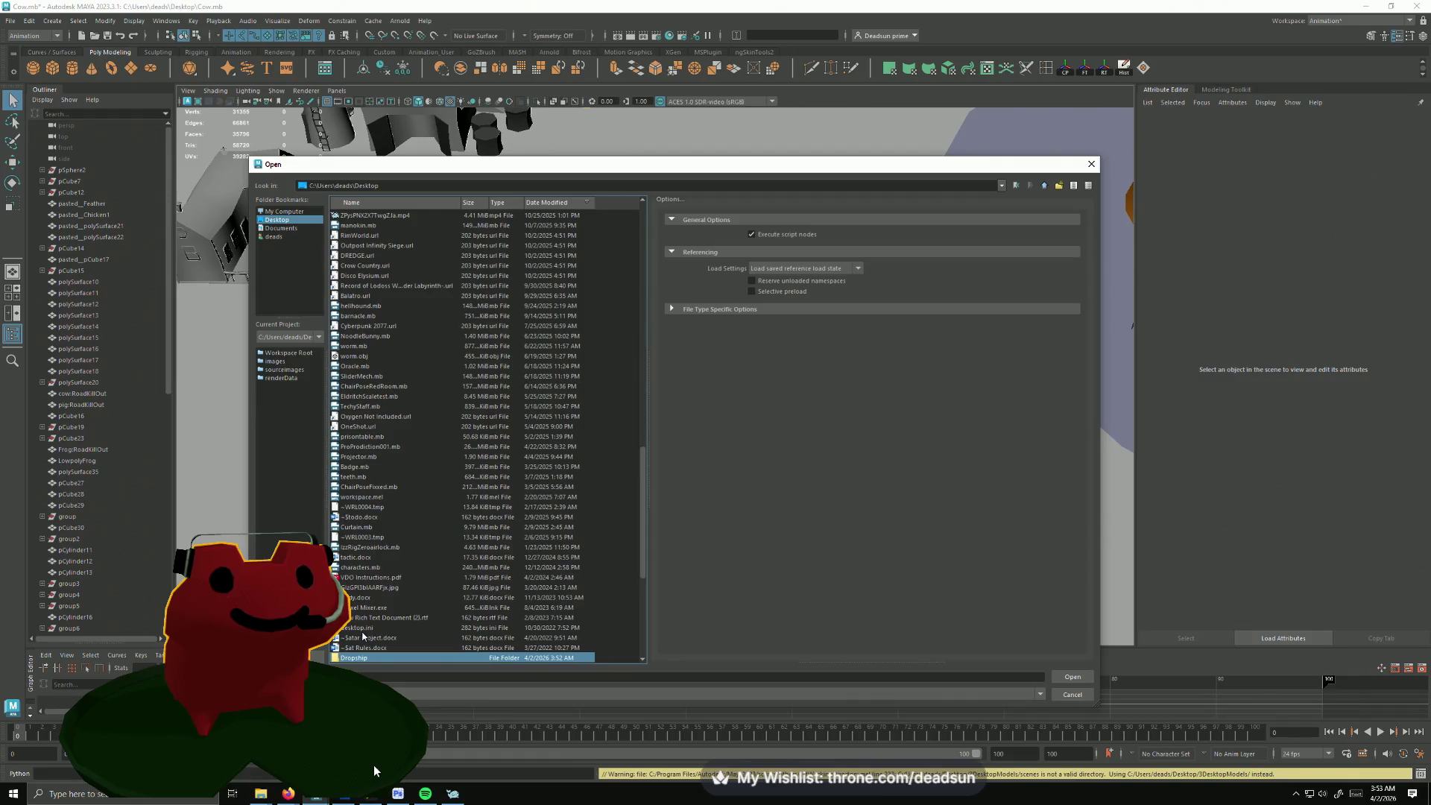
pyautogui.press('Return')
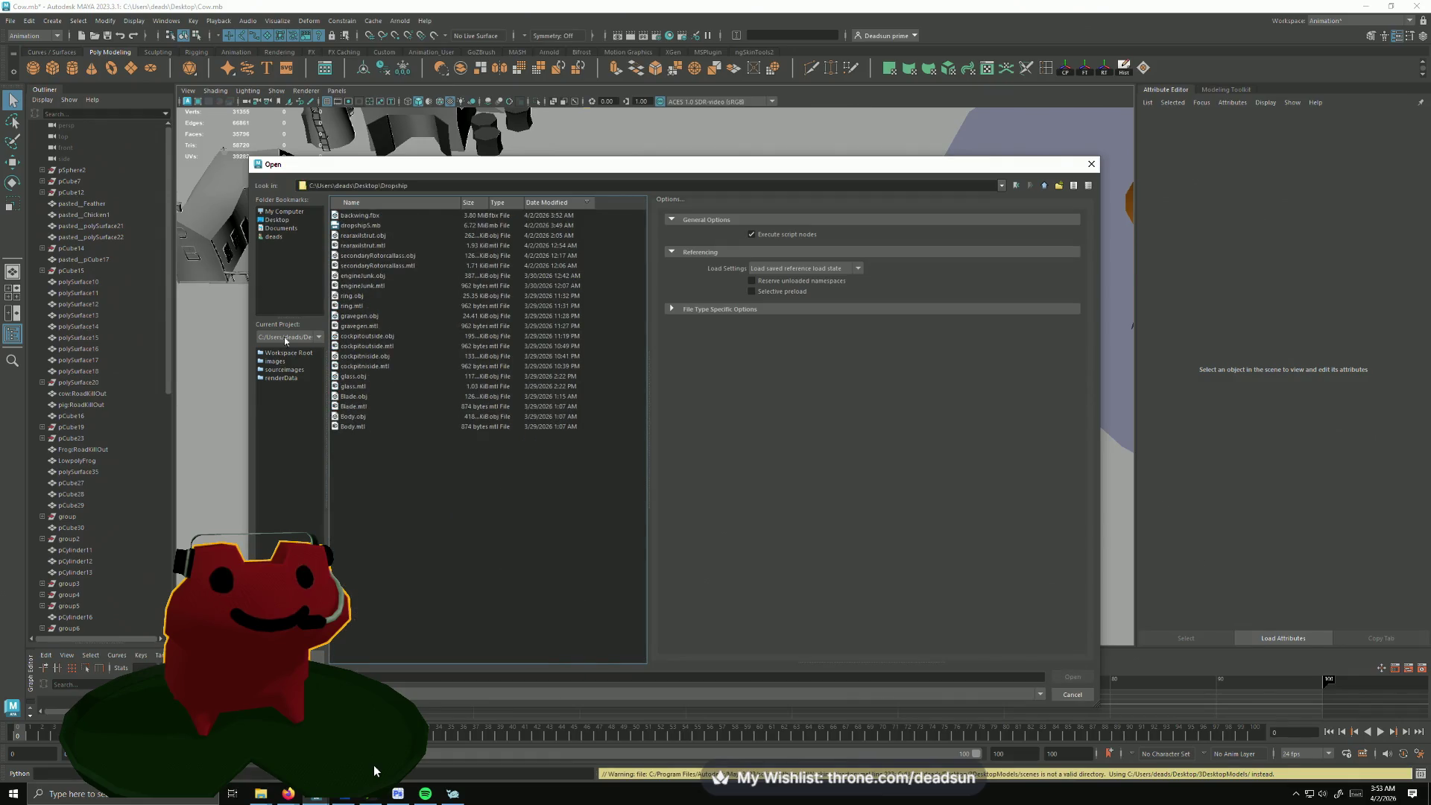
pyautogui.click(372, 227)
pyautogui.click(1073, 677)
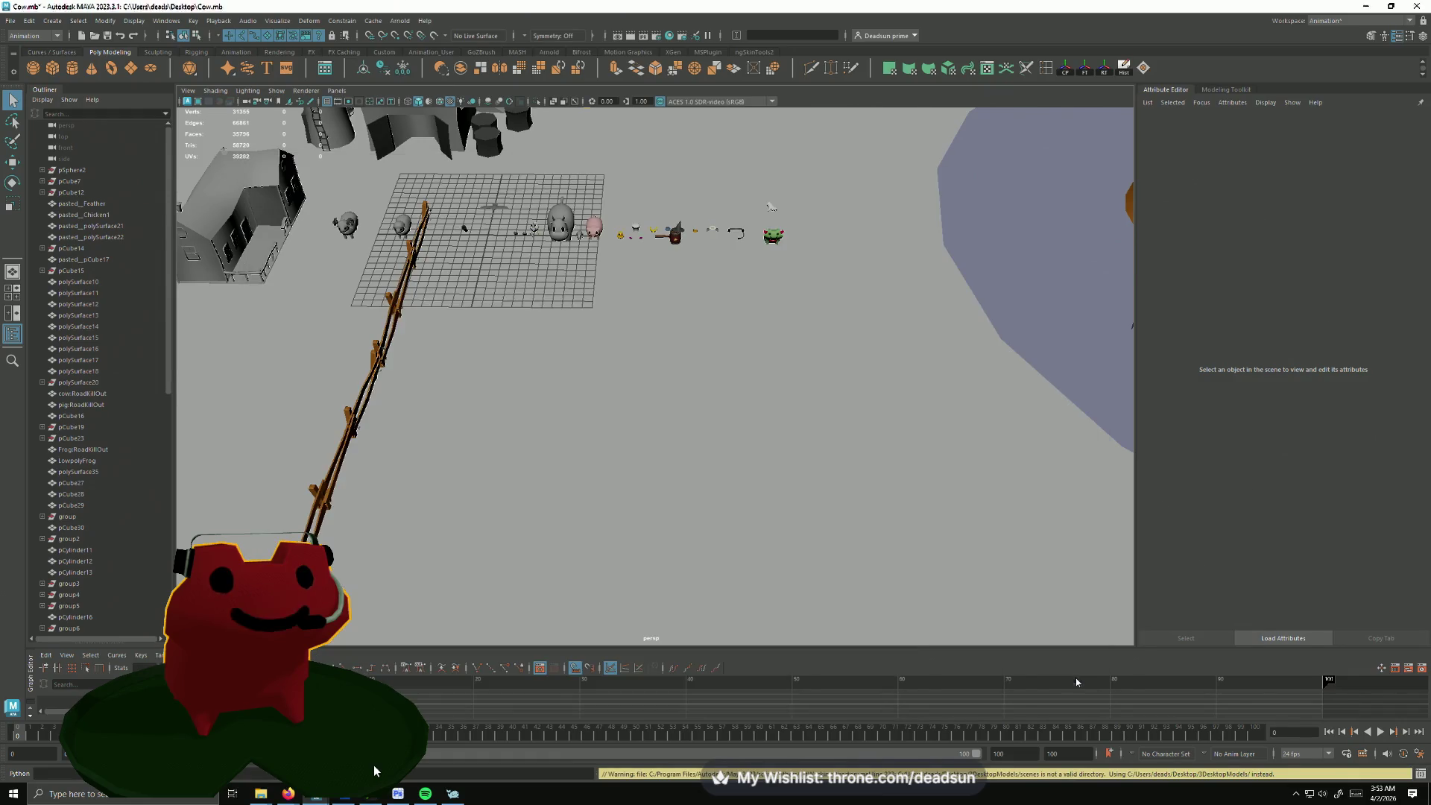
pyautogui.click(716, 401)
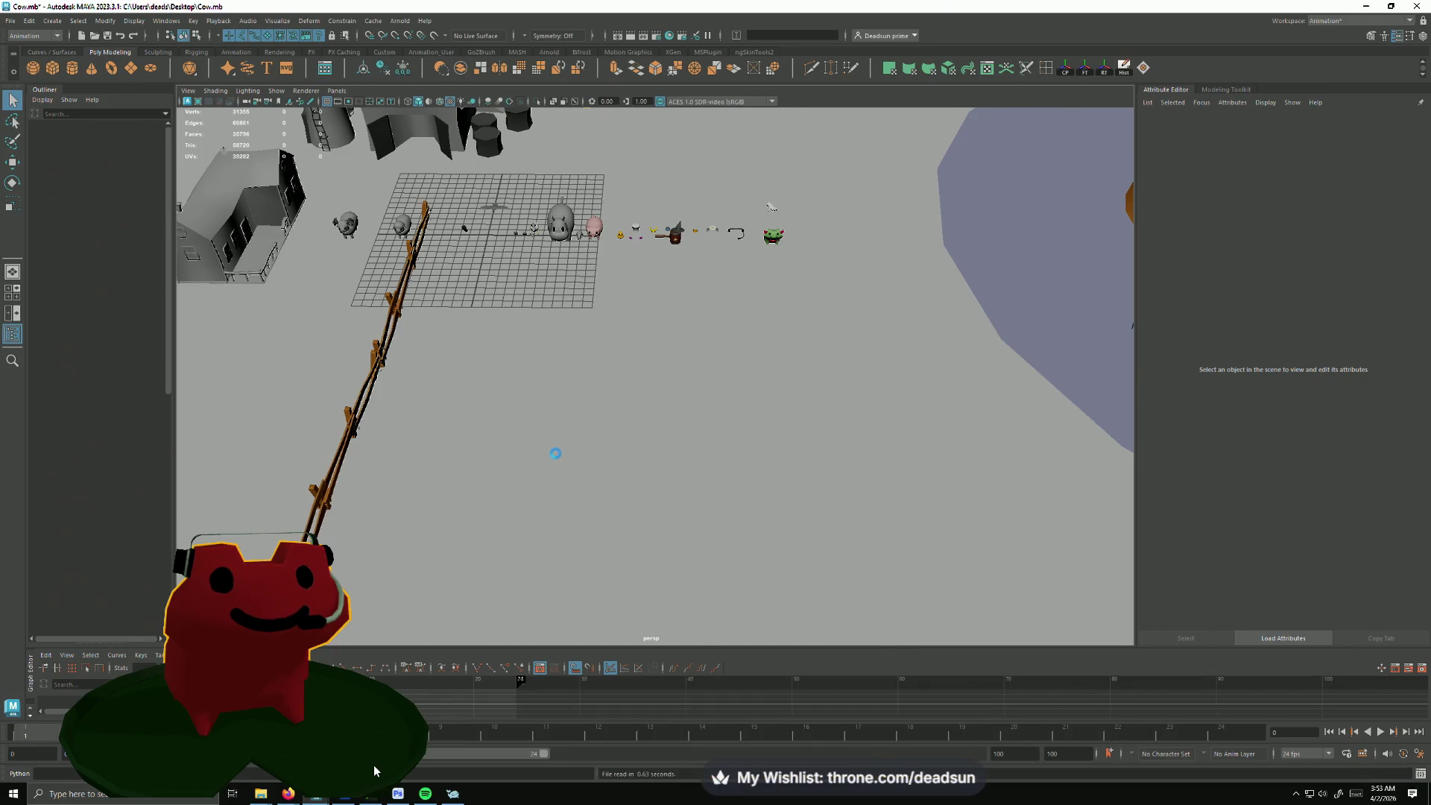
pyautogui.moveTo(597, 479)
pyautogui.keyDown('alt'); pyautogui.mouseDown()
pyautogui.moveTo(697, 496)
pyautogui.moveTo(739, 467)
pyautogui.moveTo(570, 590)
pyautogui.moveTo(634, 519)
pyautogui.mouseUp(); pyautogui.keyUp('alt')
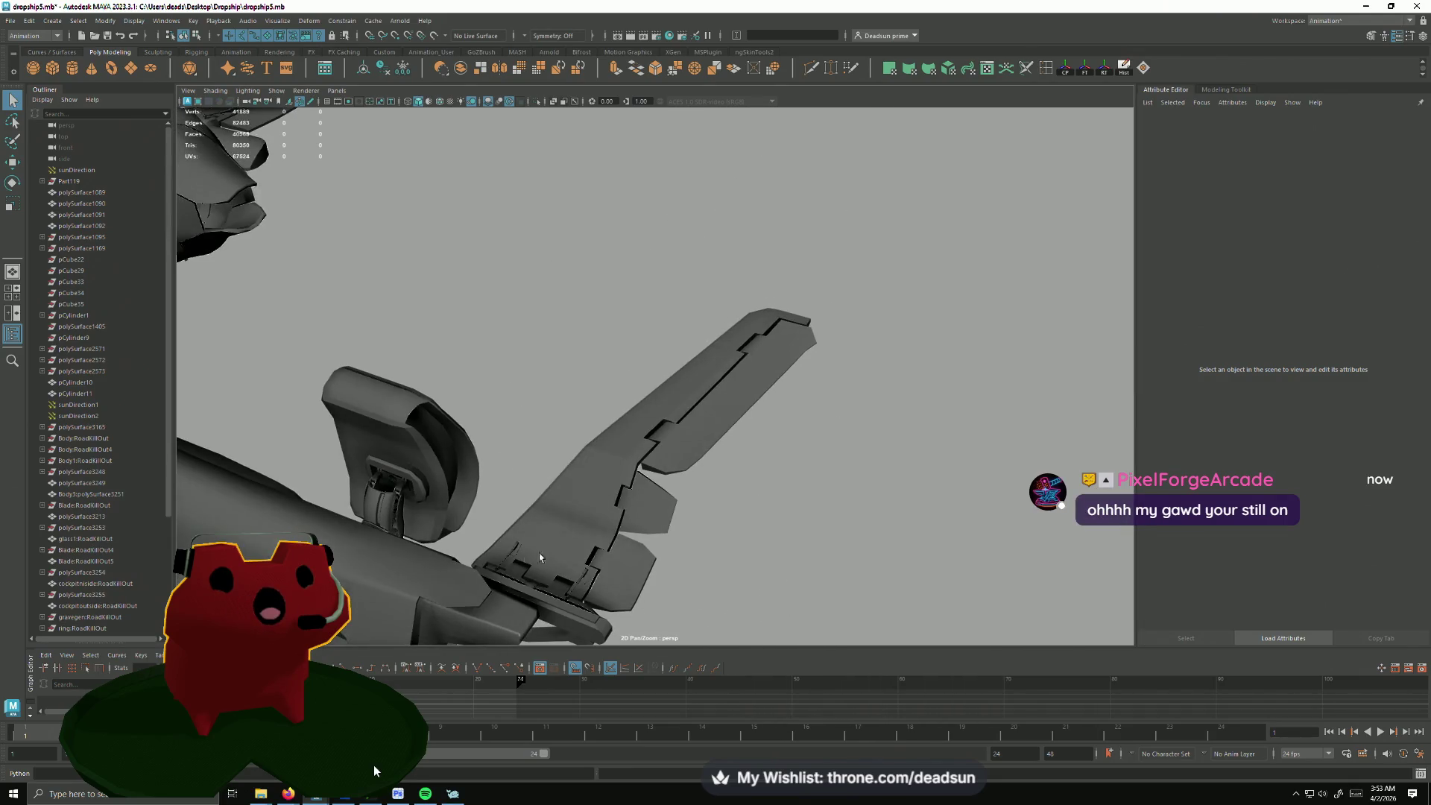
# Step: Select the wing mesh, switch the menu set to Modeling and bring up the UV menu
pyautogui.click(632, 519)
pyautogui.scroll(3, 630, 531)
pyautogui.scroll(2, 630, 532)
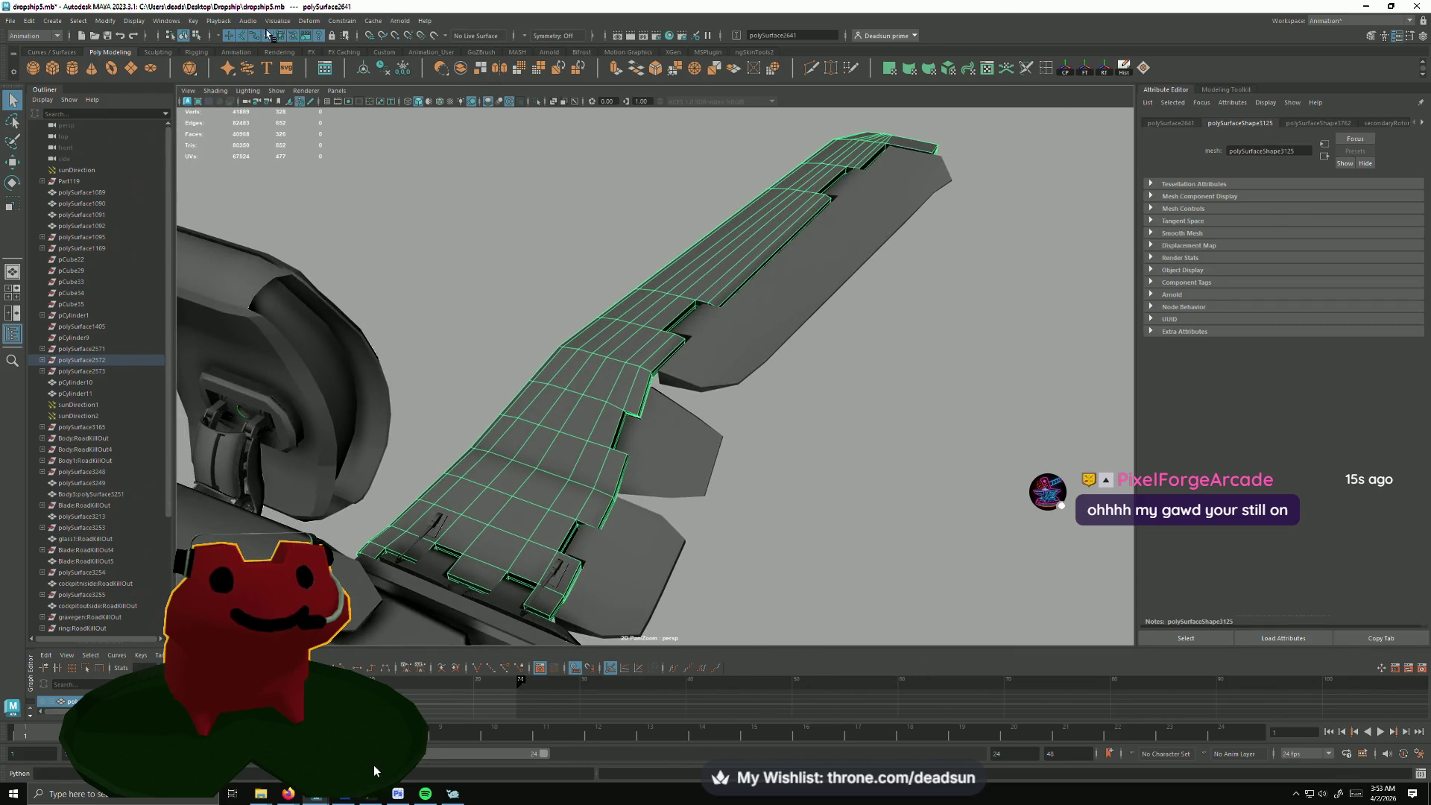
pyautogui.scroll(2, 377, 217)
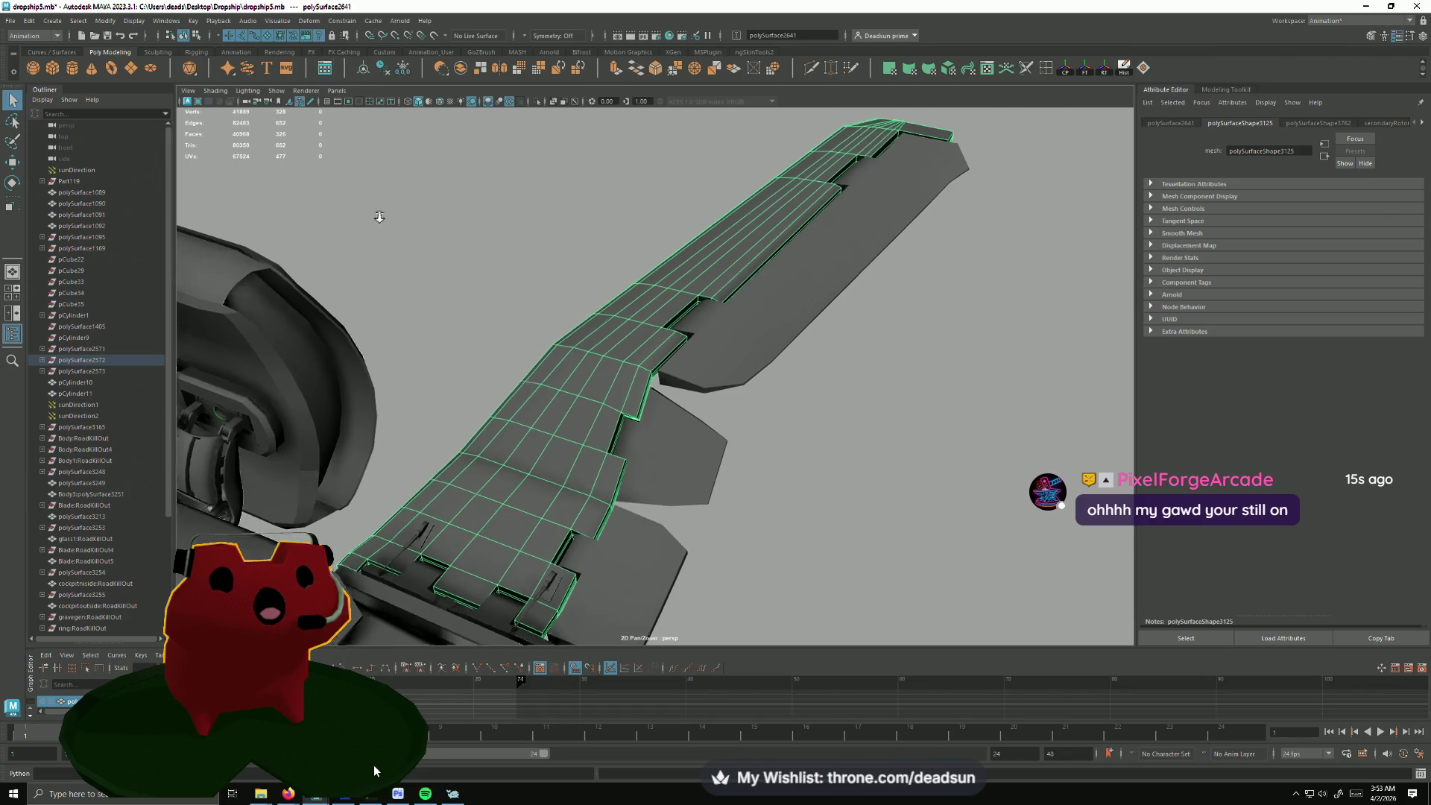
pyautogui.scroll(3, 521, 437)
pyautogui.scroll(3, 531, 341)
pyautogui.moveTo(531, 341)
pyautogui.keyDown('alt'); pyautogui.mouseDown()
pyautogui.moveTo(557, 405)
pyautogui.moveTo(463, 405)
pyautogui.moveTo(582, 388)
pyautogui.mouseUp(); pyautogui.keyUp('alt')
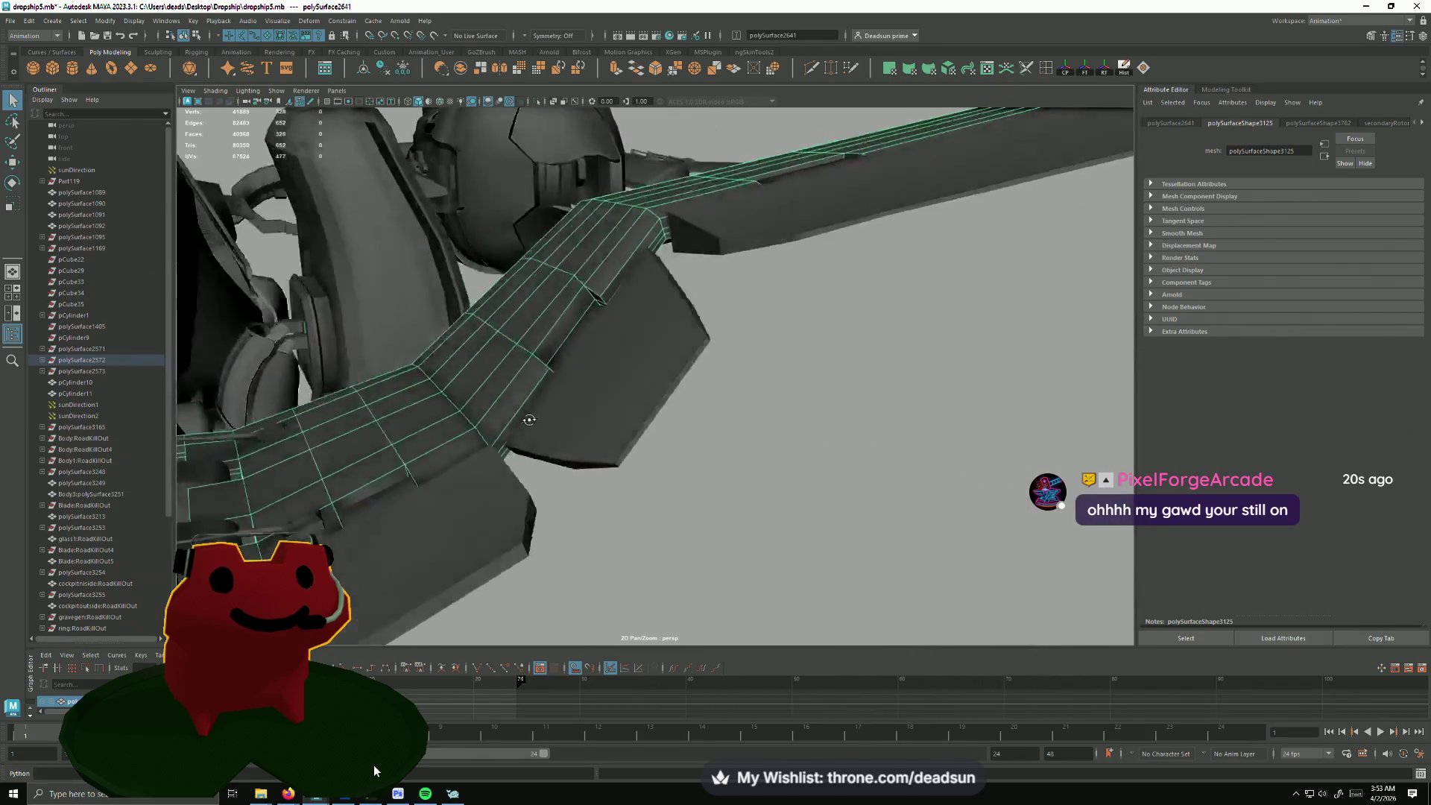
pyautogui.scroll(3, 583, 389)
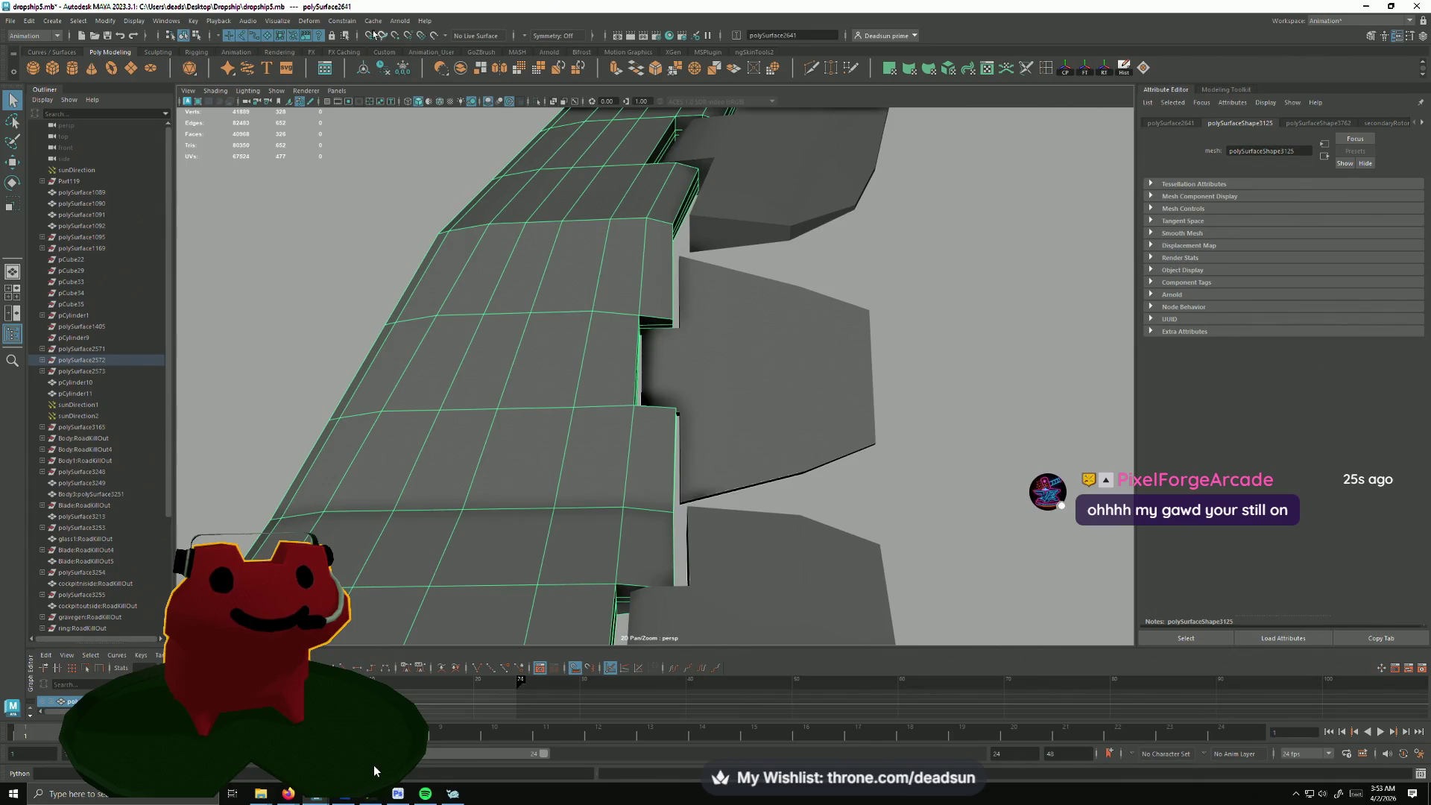
pyautogui.click(48, 37)
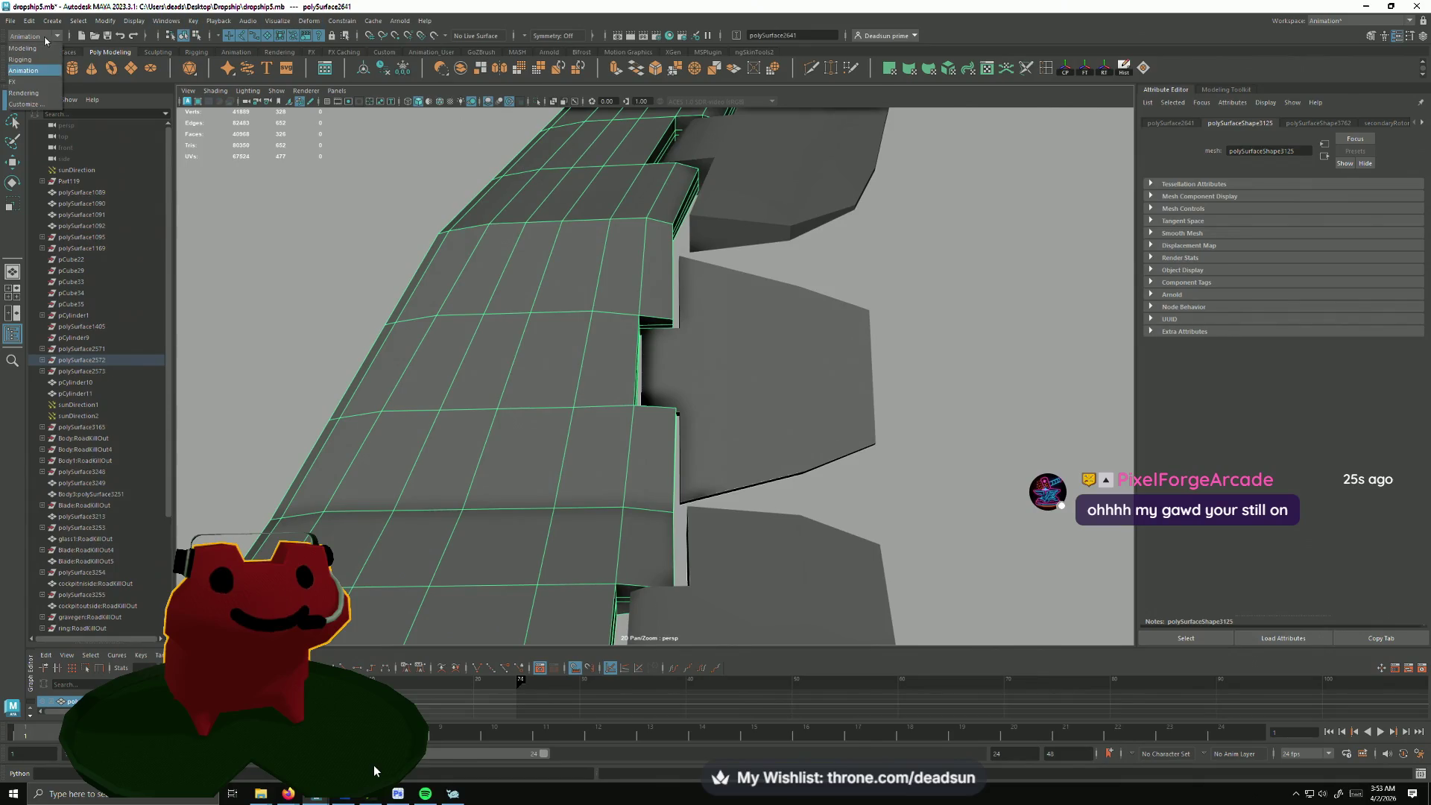
pyautogui.click(42, 51)
pyautogui.click(309, 23)
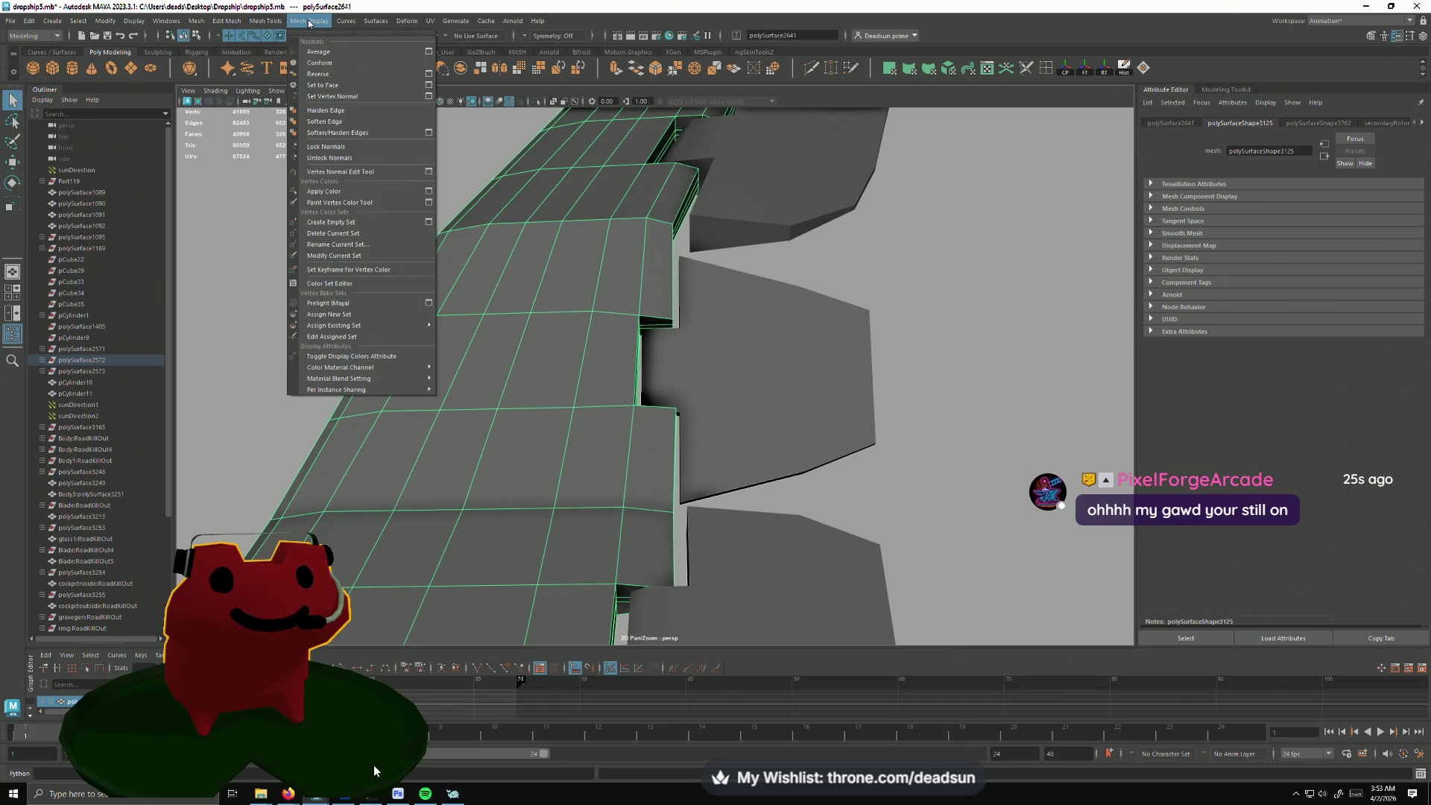
pyautogui.click(437, 21)
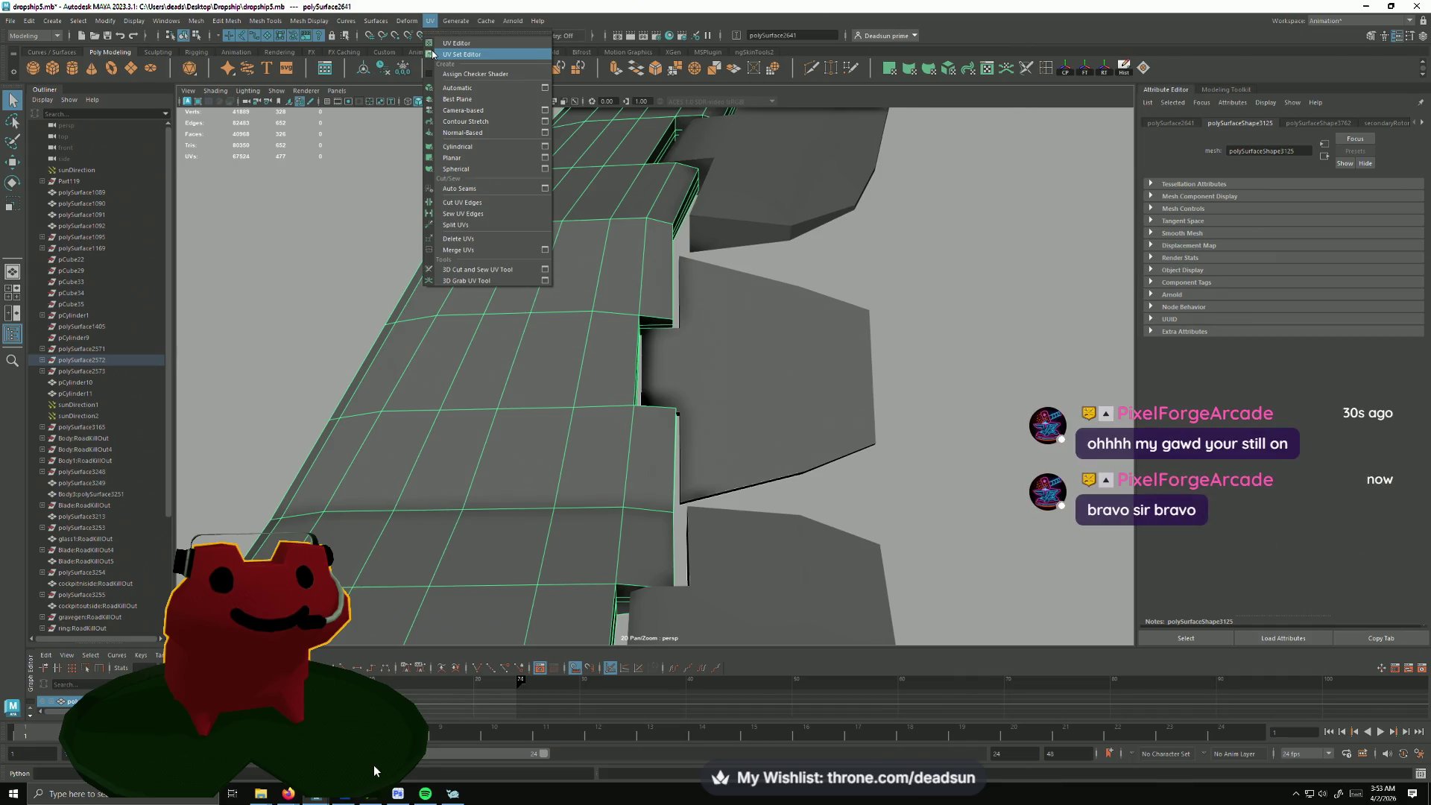
# Step: Show the wing's UVs in the UV Editor, cut a seam on the wing edge and move one UV point
pyautogui.click(455, 44)
pyautogui.keyDown('alt'); pyautogui.moveTo(582, 370); pyautogui.dragTo(535, 337); pyautogui.keyUp('alt')
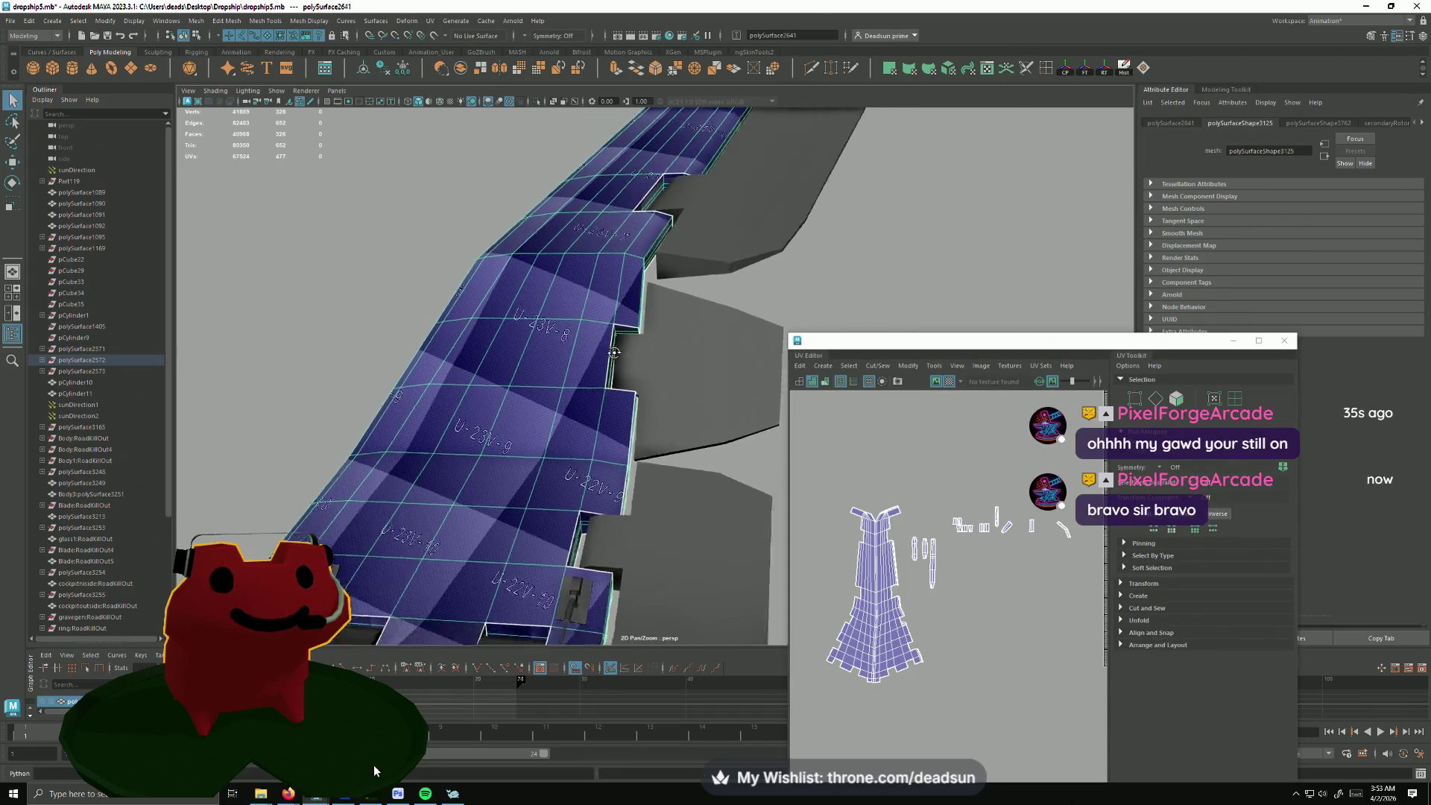
pyautogui.scroll(5, 534, 339)
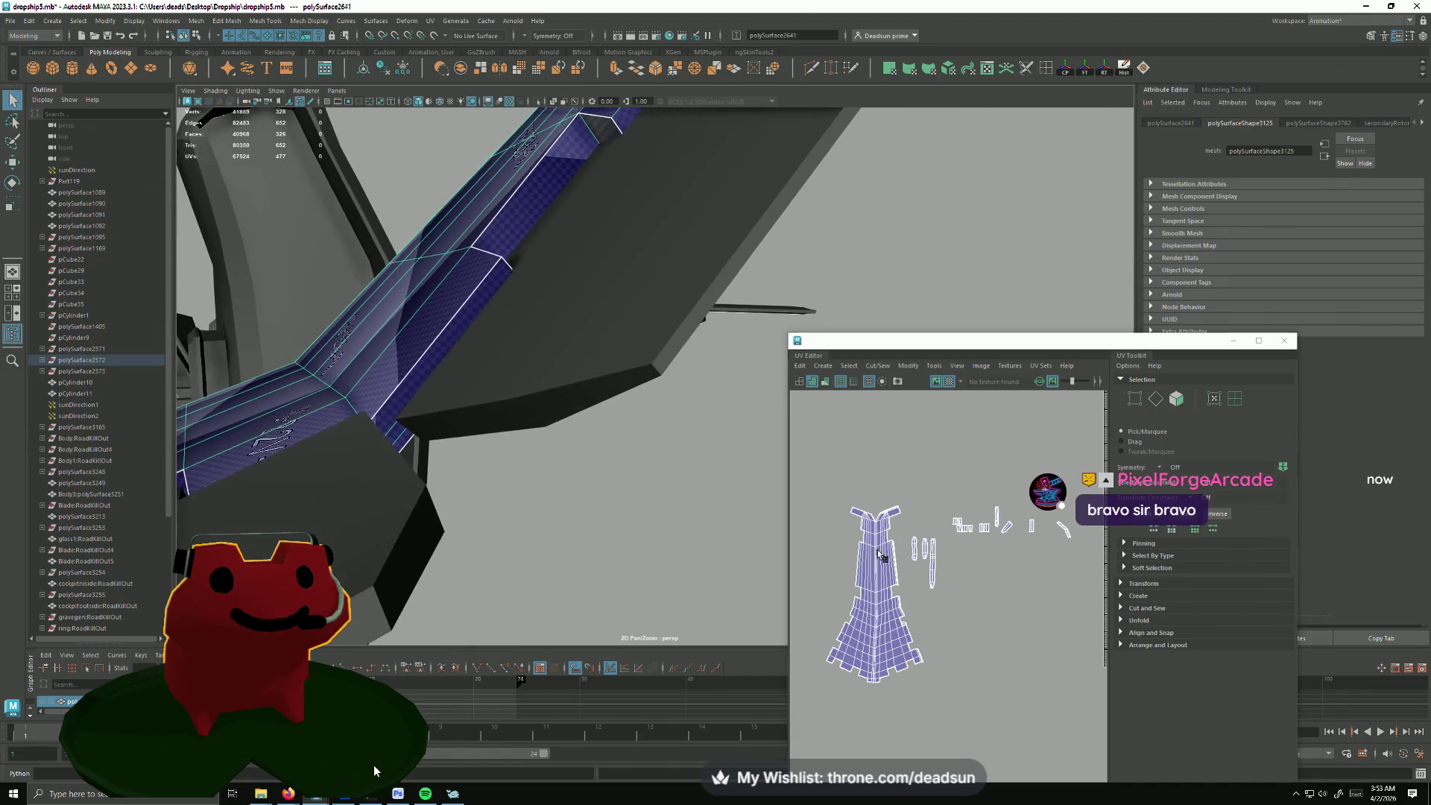
pyautogui.scroll(4, 951, 560)
pyautogui.keyDown('alt'); pyautogui.moveTo(1144, 736); pyautogui.dragTo(907, 619, button='middle'); pyautogui.keyUp('alt')
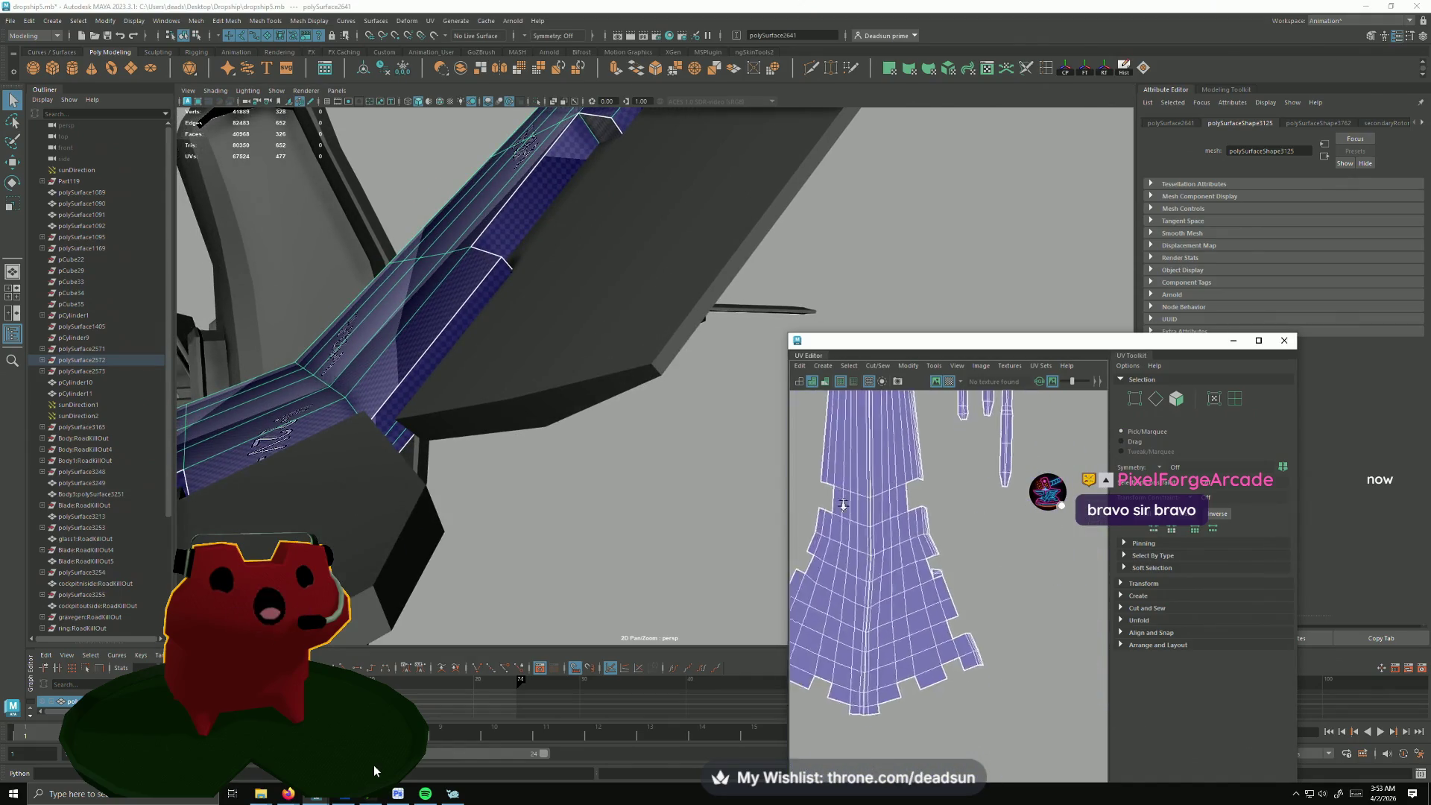
pyautogui.keyDown('shift'); pyautogui.moveTo(906, 618); pyautogui.dragTo(910, 614, button='right'); pyautogui.keyUp('shift')
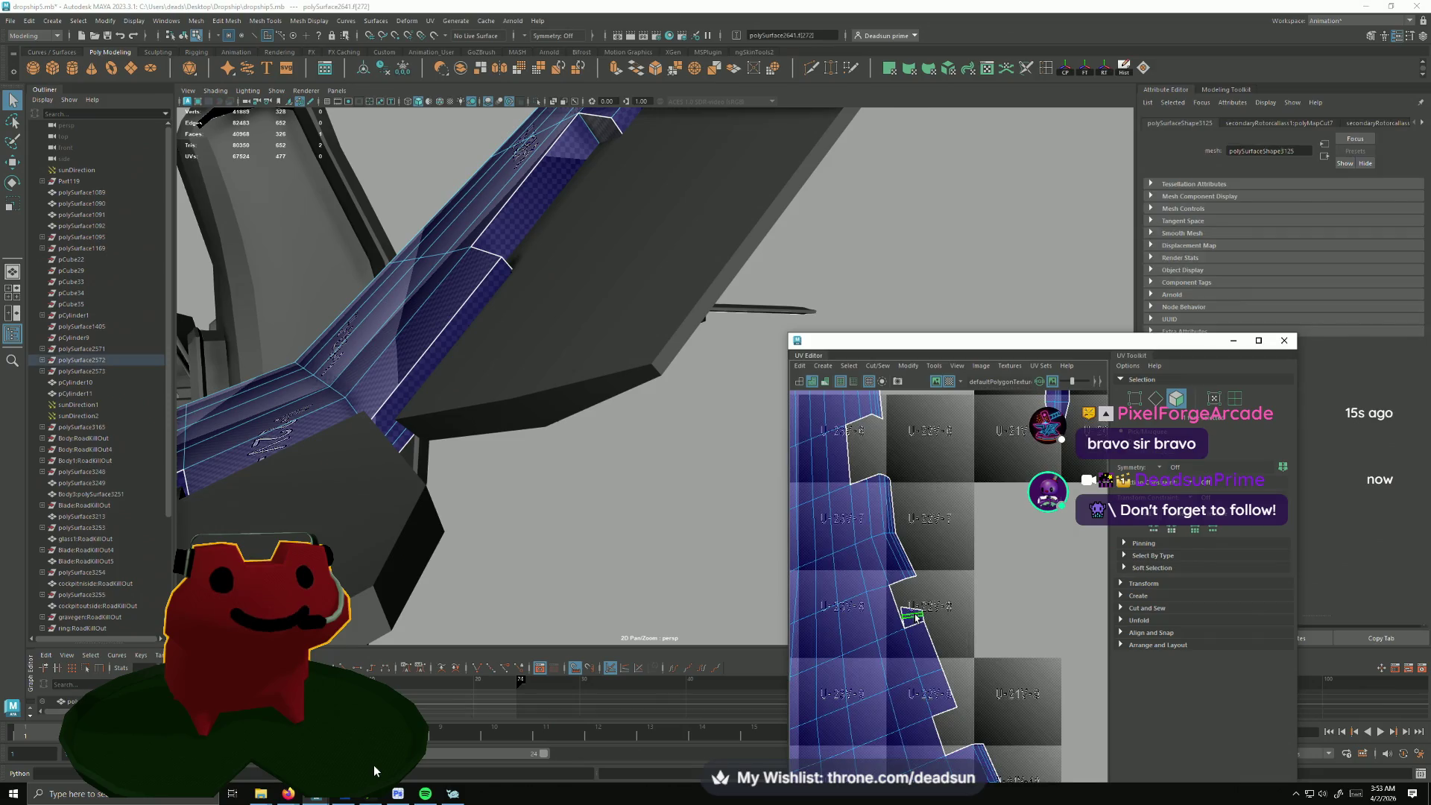
pyautogui.moveTo(926, 619); pyautogui.dragTo(920, 621, button='right')
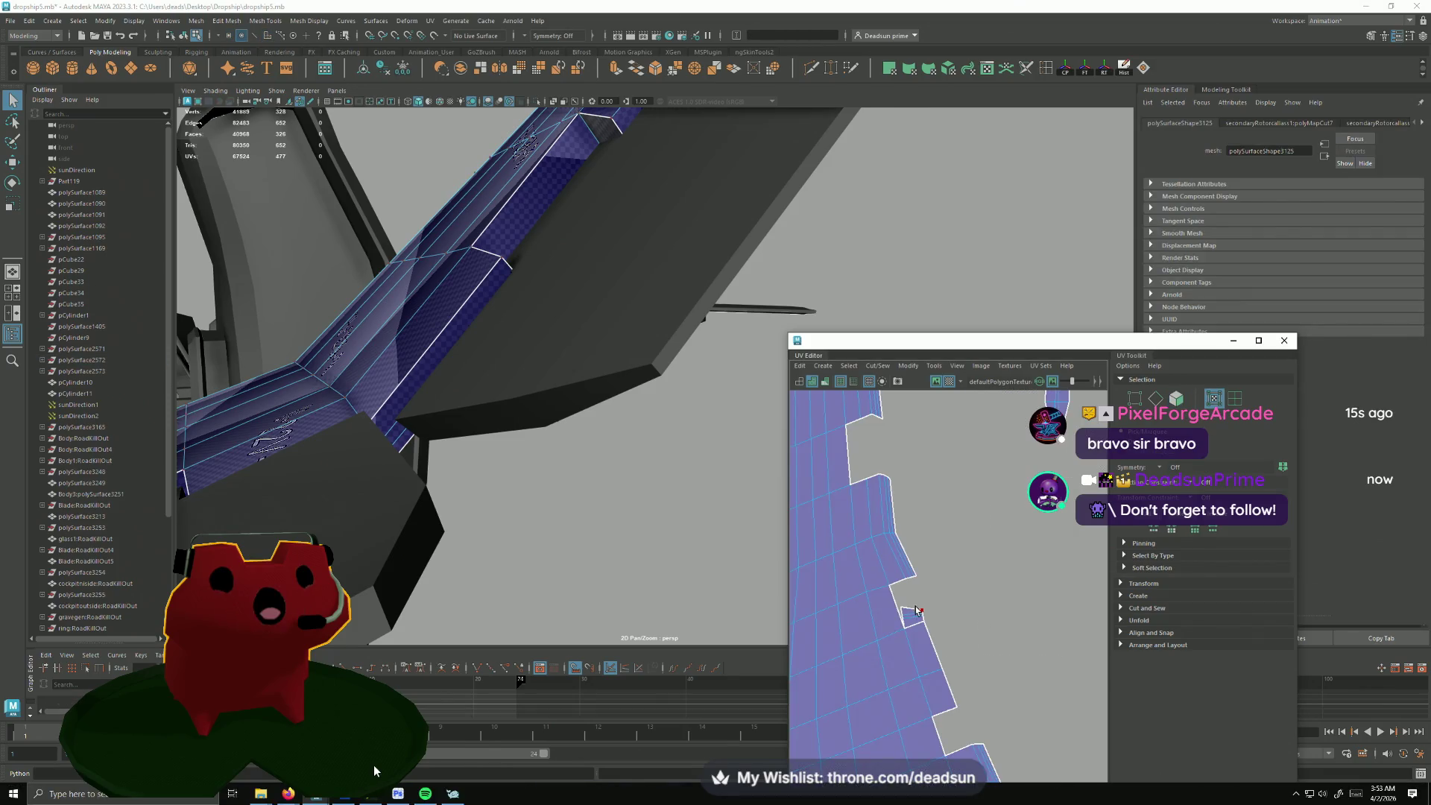
pyautogui.click(919, 623)
pyautogui.press('a')
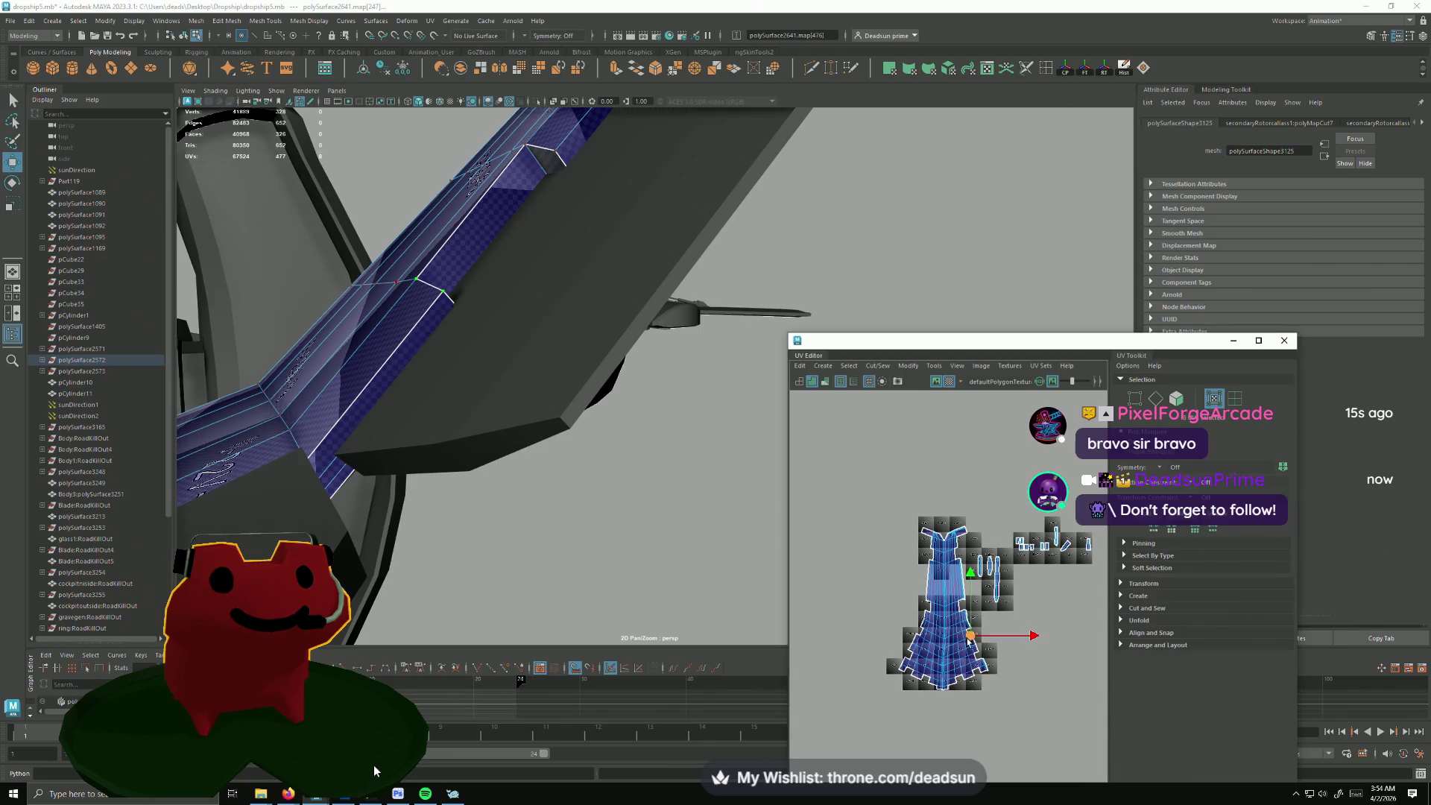
pyautogui.moveTo(1054, 573); pyautogui.dragTo(1066, 556)
pyautogui.scroll(5, 583, 547)
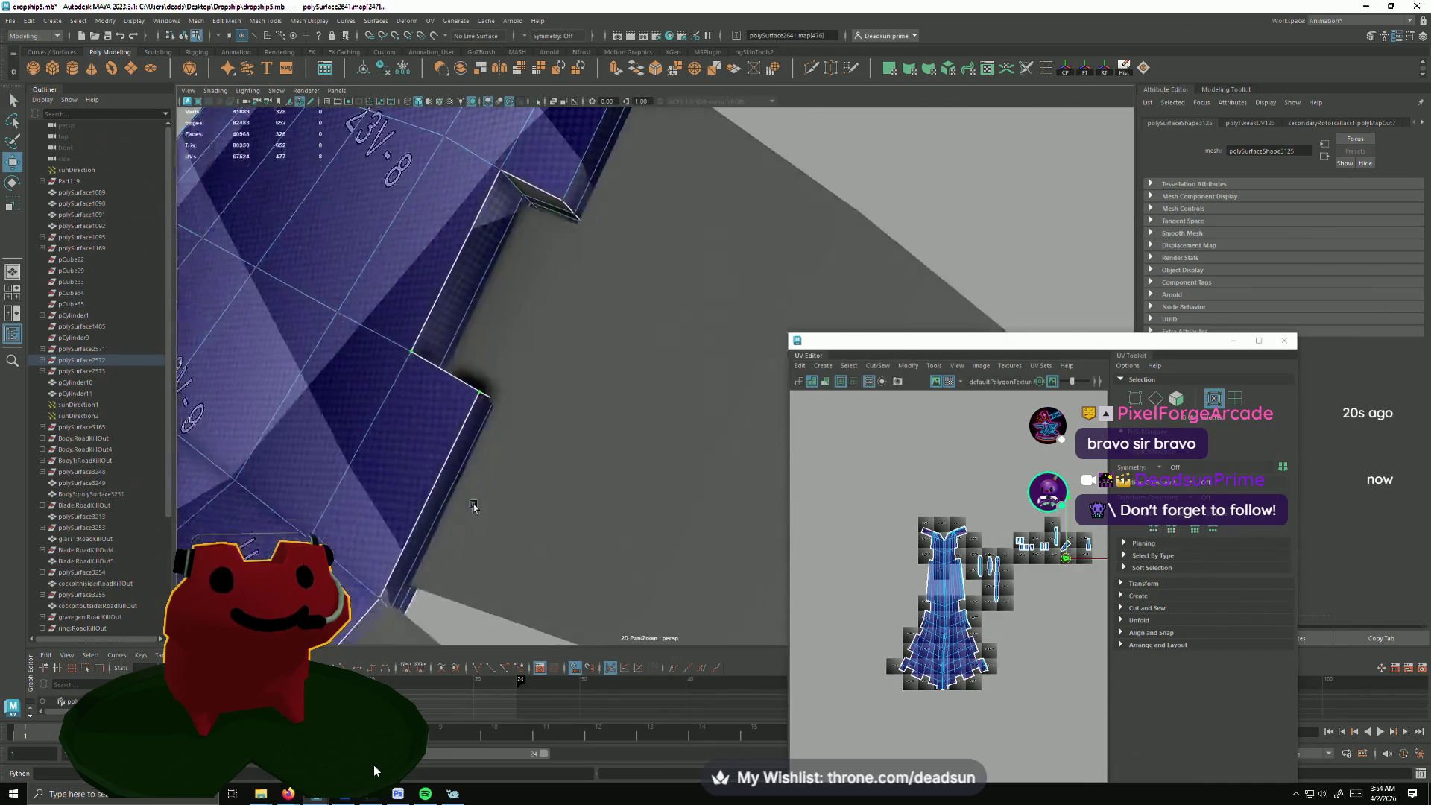
pyautogui.scroll(3, 930, 572)
pyautogui.scroll(2, 929, 574)
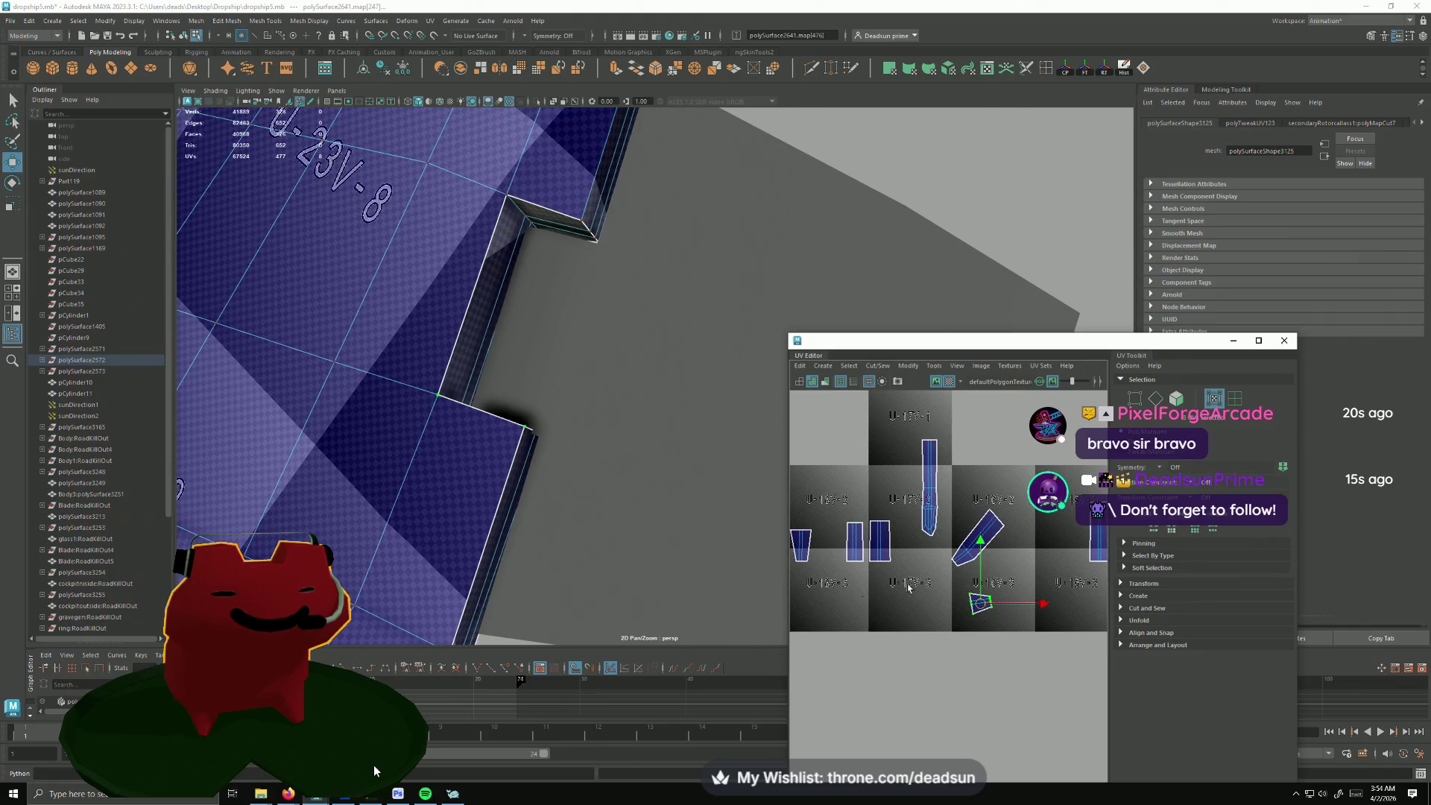
pyautogui.scroll(2, 929, 573)
# Step: Switch to edge selection and inspect the wing mesh and its large UV shell from new angles
pyautogui.keyDown('alt'); pyautogui.moveTo(929, 573); pyautogui.dragTo(905, 556, button='middle'); pyautogui.keyUp('alt')
pyautogui.rightClick(984, 492)
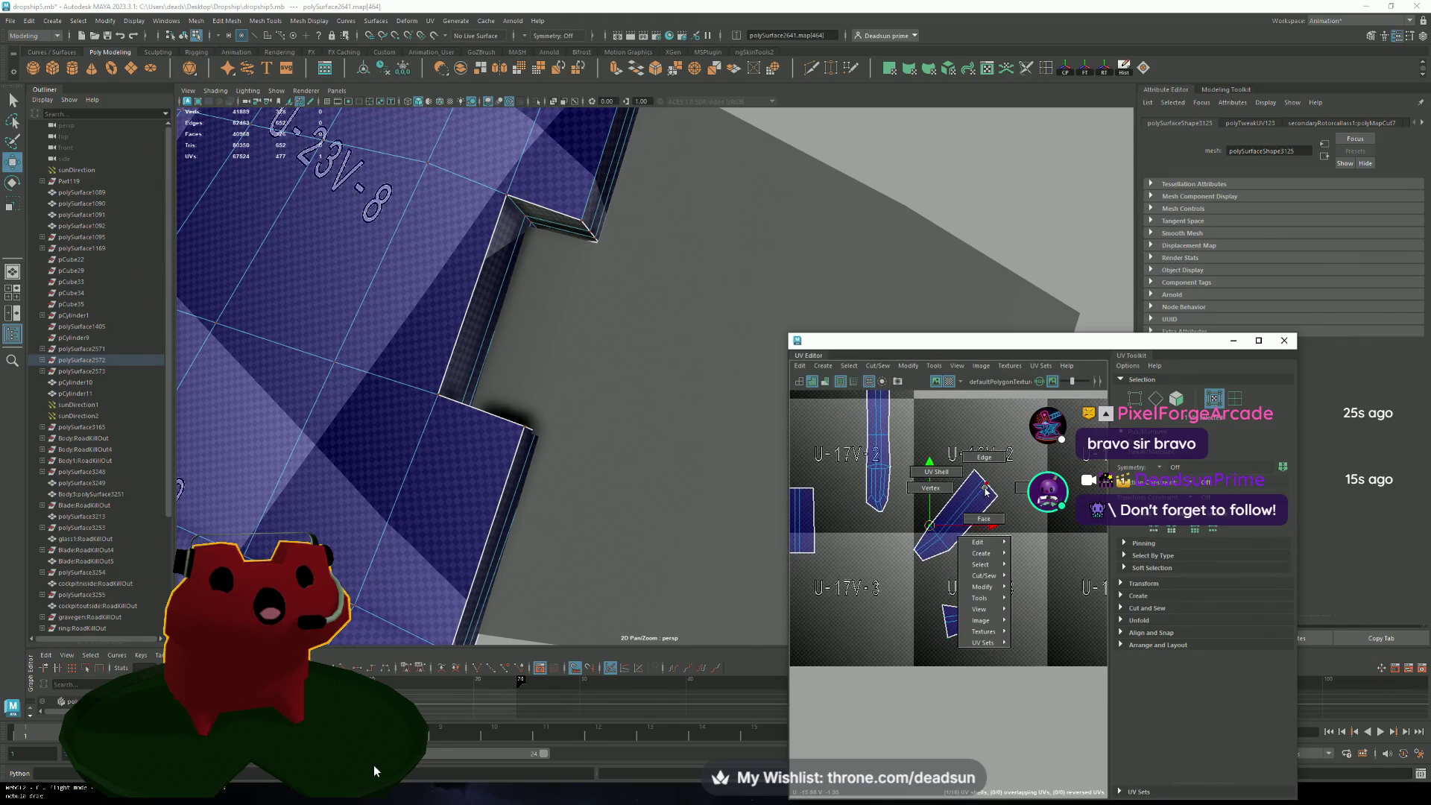
pyautogui.click(988, 470)
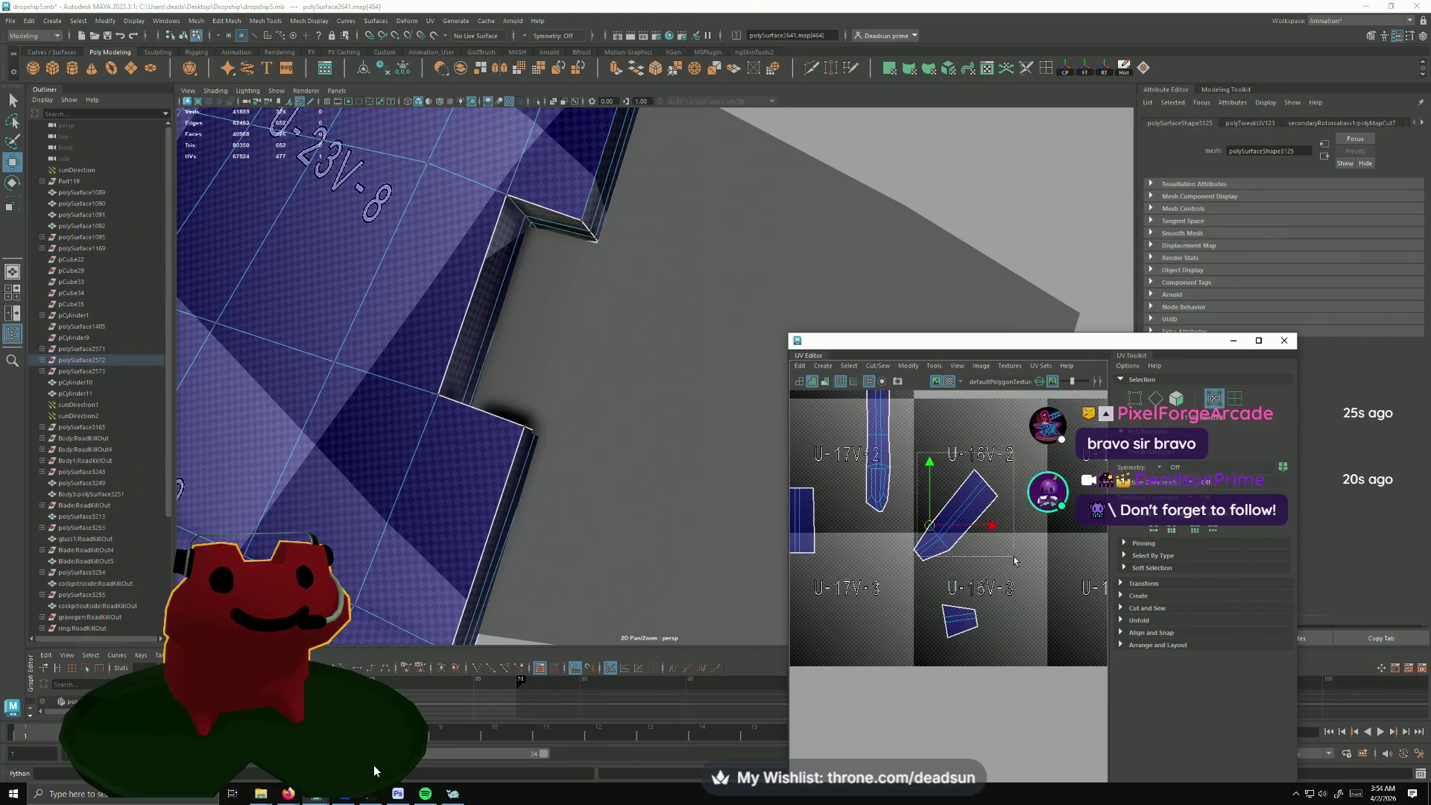
pyautogui.scroll(-3, 1009, 566)
pyautogui.moveTo(627, 369)
pyautogui.keyDown('alt'); pyautogui.mouseDown()
pyautogui.moveTo(511, 396)
pyautogui.moveTo(526, 435)
pyautogui.mouseUp(); pyautogui.keyUp('alt')
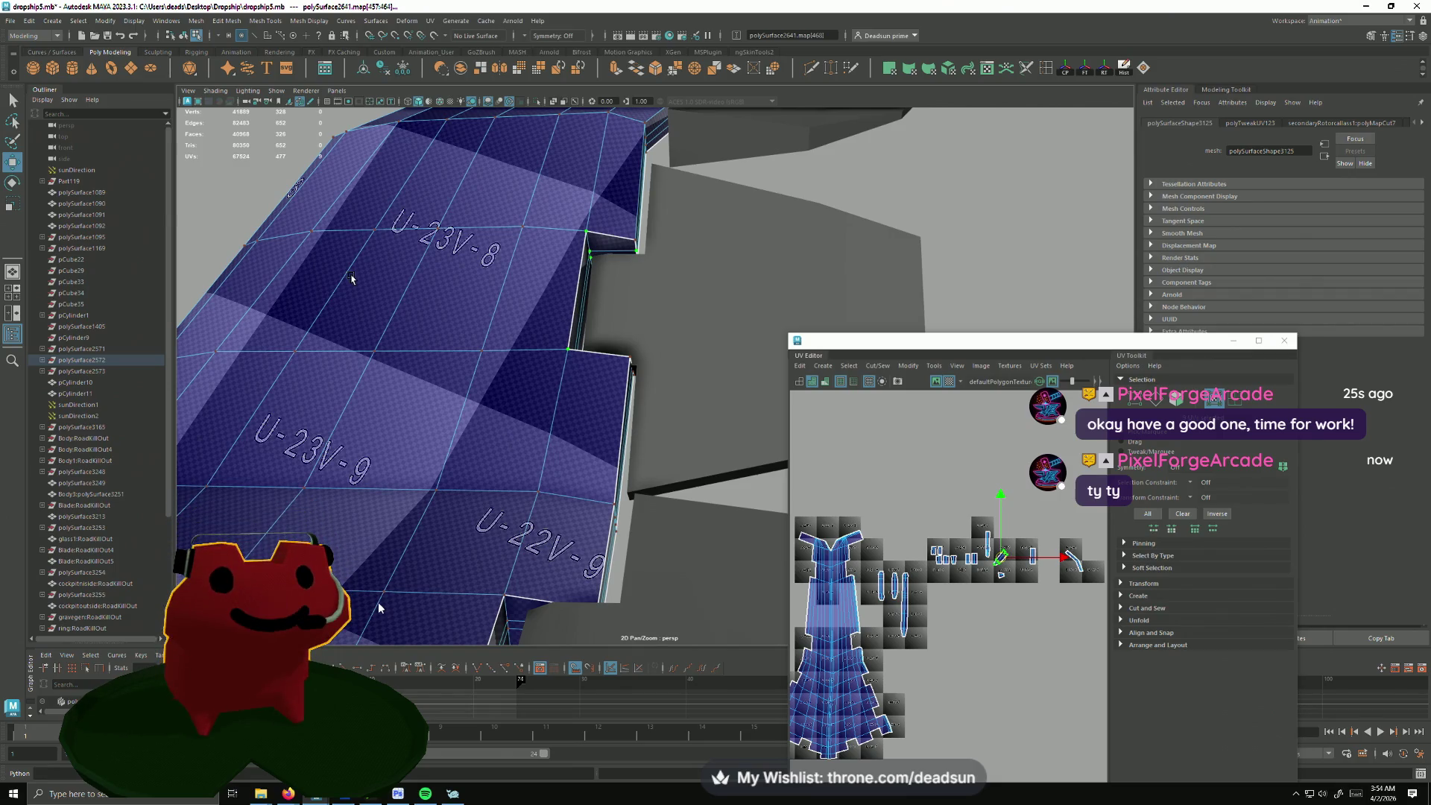
pyautogui.scroll(5, 879, 558)
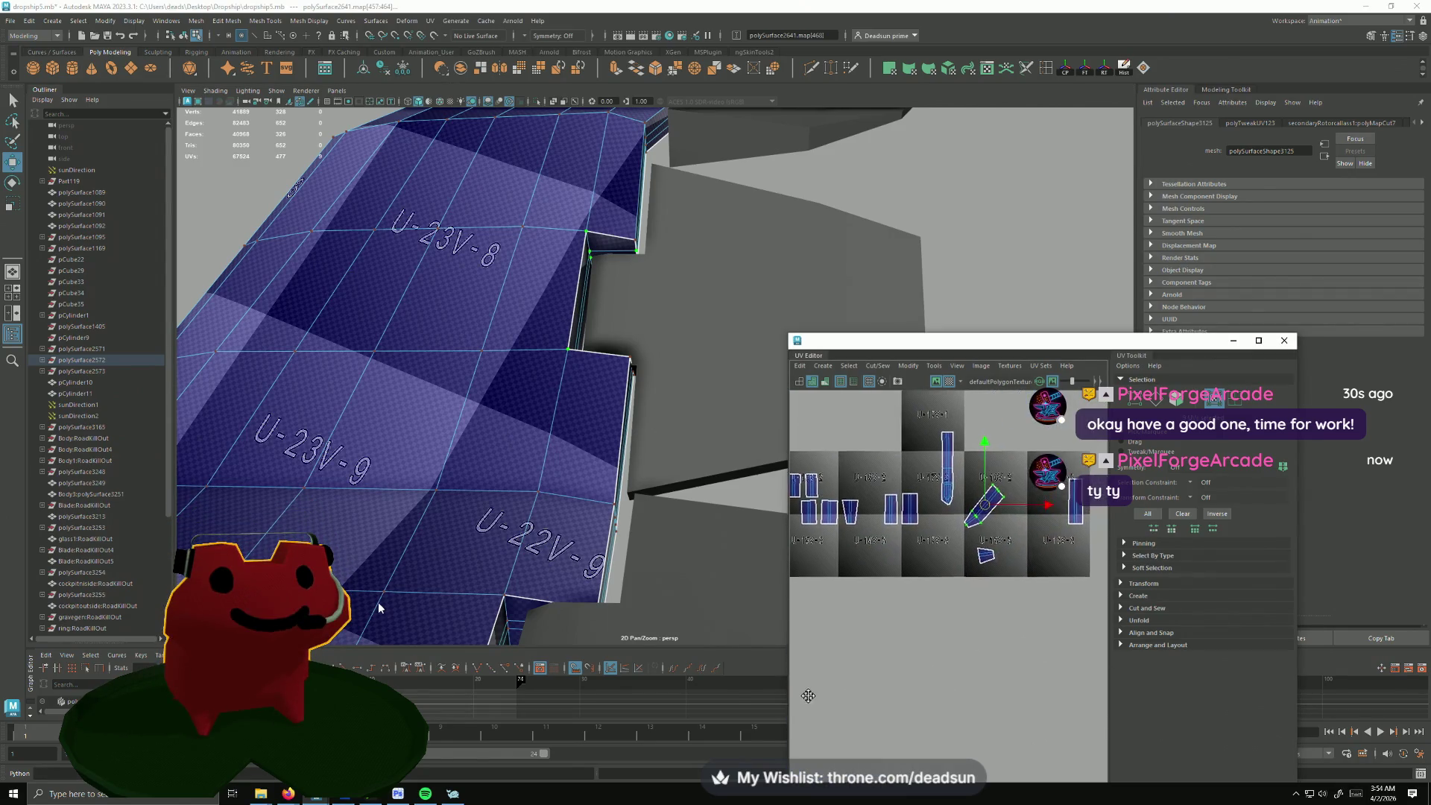
pyautogui.moveTo(495, 497)
pyautogui.keyDown('alt'); pyautogui.mouseDown()
pyautogui.moveTo(414, 537)
pyautogui.moveTo(364, 456)
pyautogui.moveTo(559, 576)
pyautogui.mouseUp(); pyautogui.keyUp('alt')
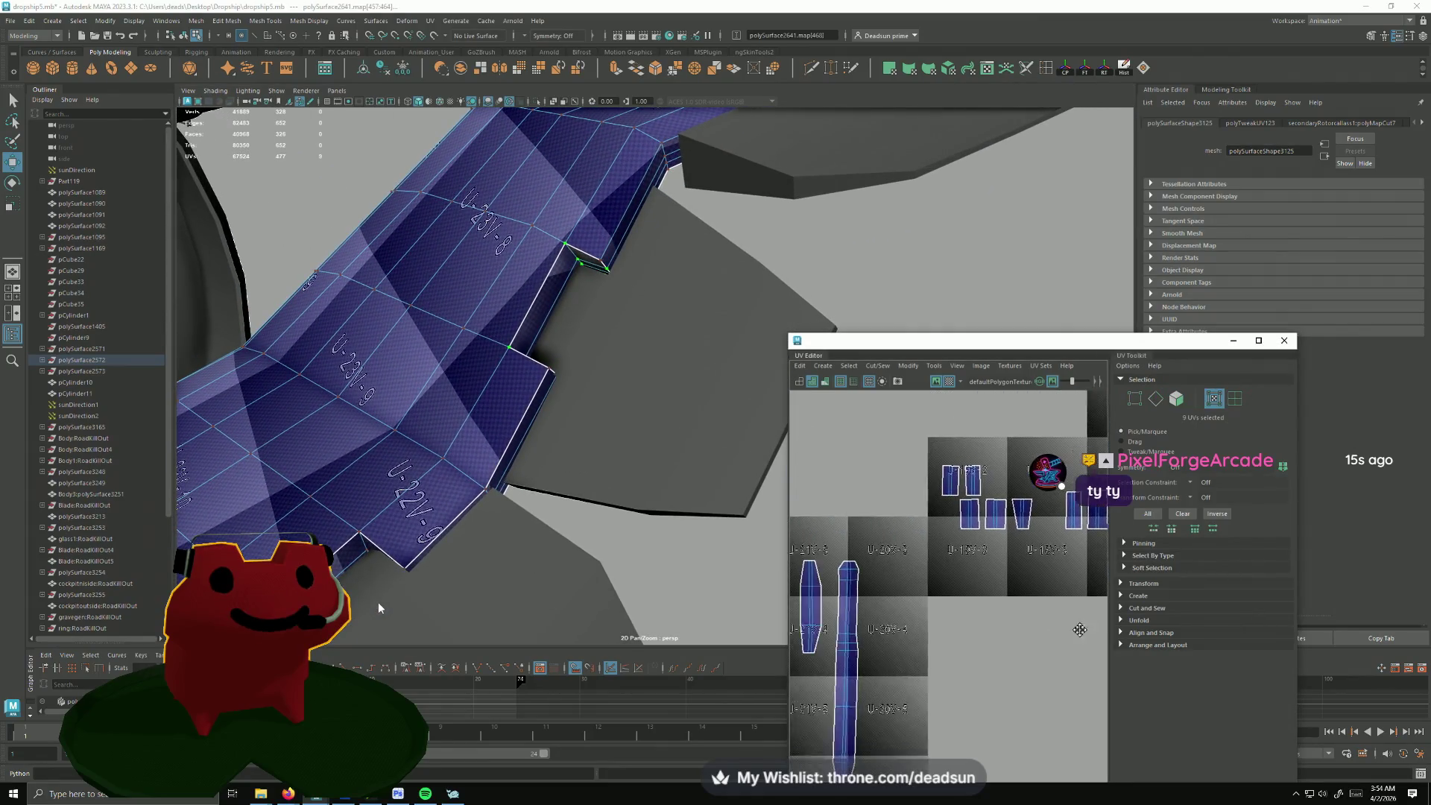
pyautogui.scroll(-3, 895, 600)
pyautogui.keyDown('alt'); pyautogui.moveTo(895, 601); pyautogui.dragTo(968, 540, button='middle'); pyautogui.keyUp('alt')
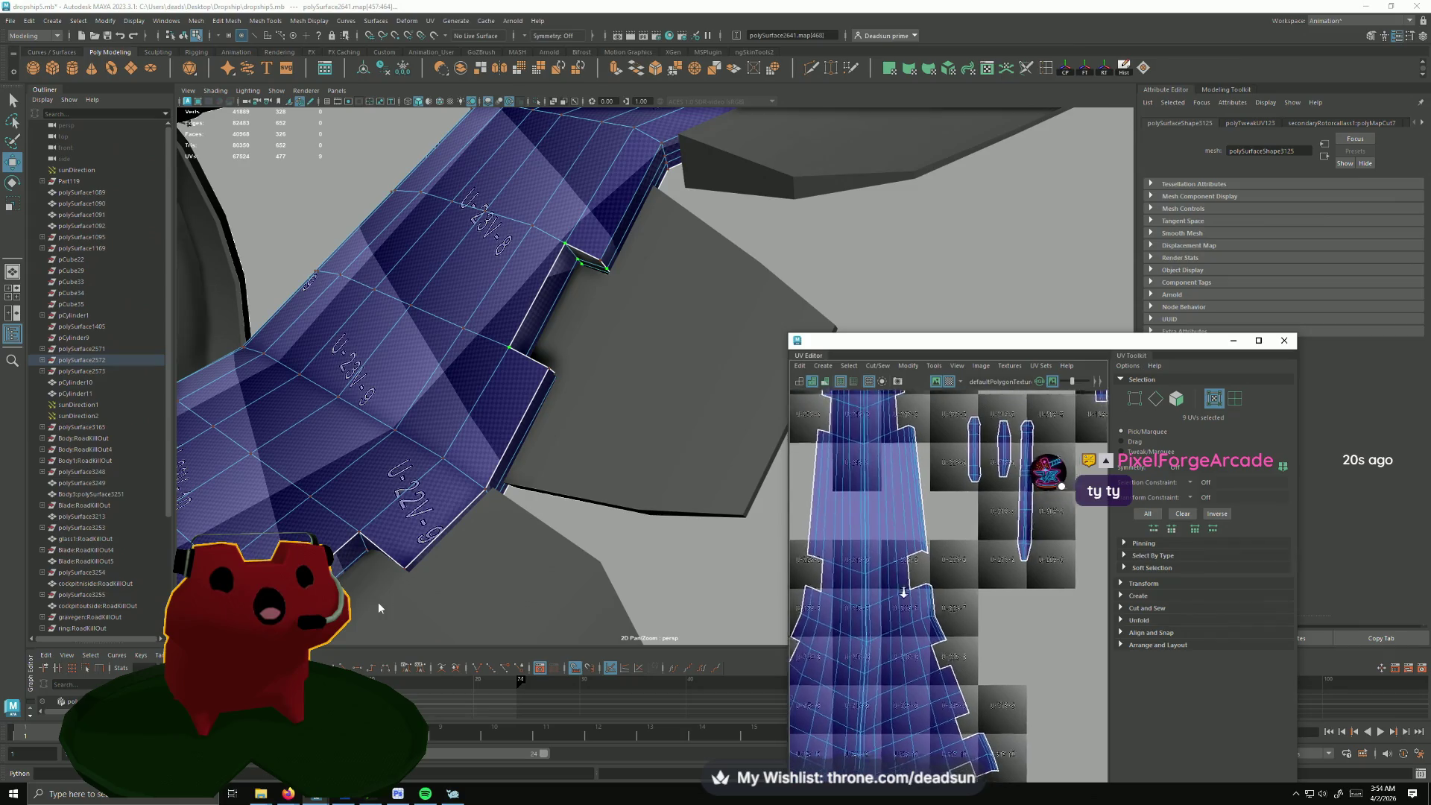
# Step: Select two edges on the wing's stepped border and bring up the Cut/Sew commands
pyautogui.click(517, 423)
pyautogui.rightClick(516, 423)
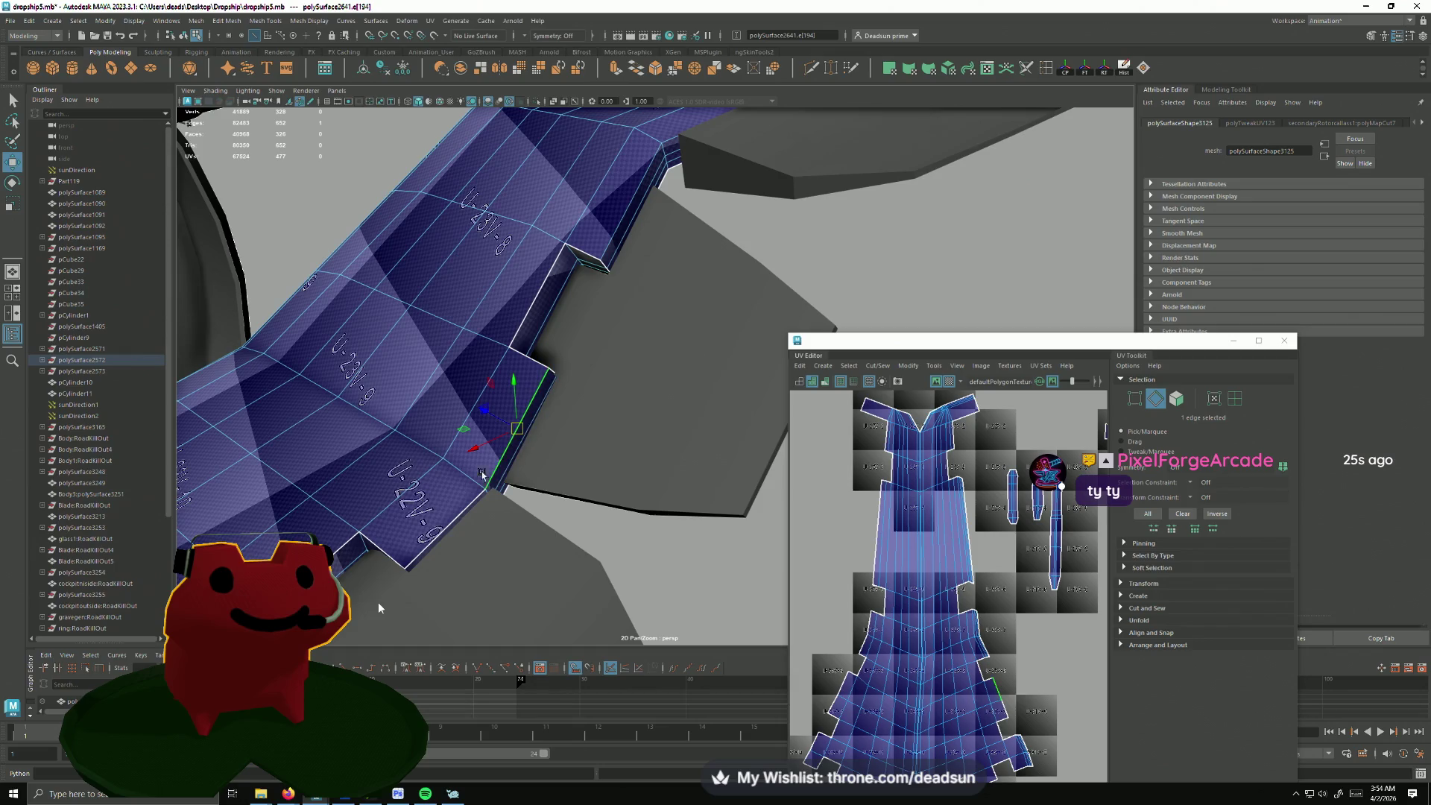
pyautogui.keyDown('shift'); pyautogui.click(581, 245); pyautogui.keyUp('shift')
pyautogui.keyDown('alt'); pyautogui.moveTo(581, 244); pyautogui.dragTo(612, 482); pyautogui.keyUp('alt')
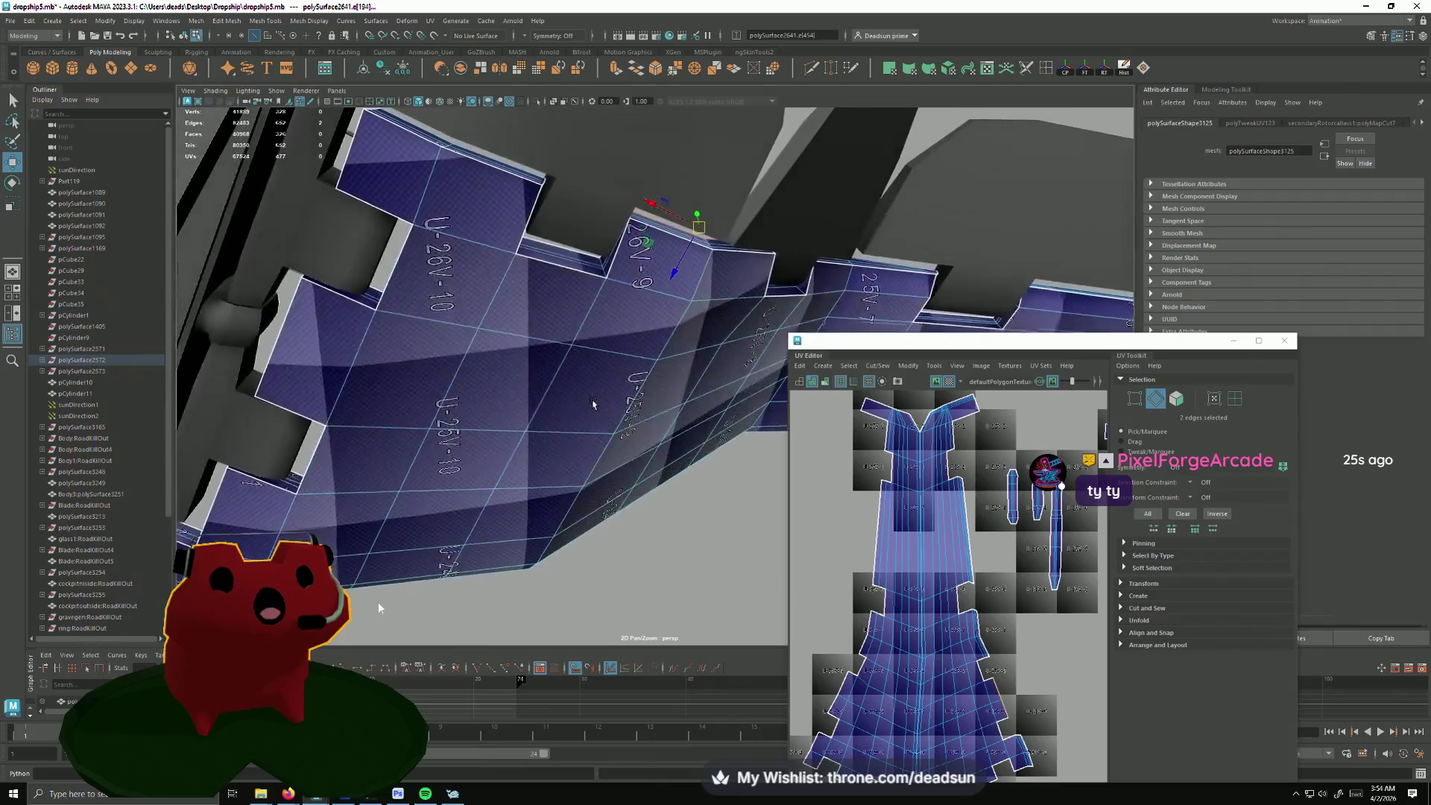
pyautogui.moveTo(612, 481)
pyautogui.keyDown('alt'); pyautogui.mouseDown()
pyautogui.moveTo(571, 421)
pyautogui.moveTo(506, 534)
pyautogui.moveTo(615, 450)
pyautogui.moveTo(542, 650)
pyautogui.mouseUp(); pyautogui.keyUp('alt')
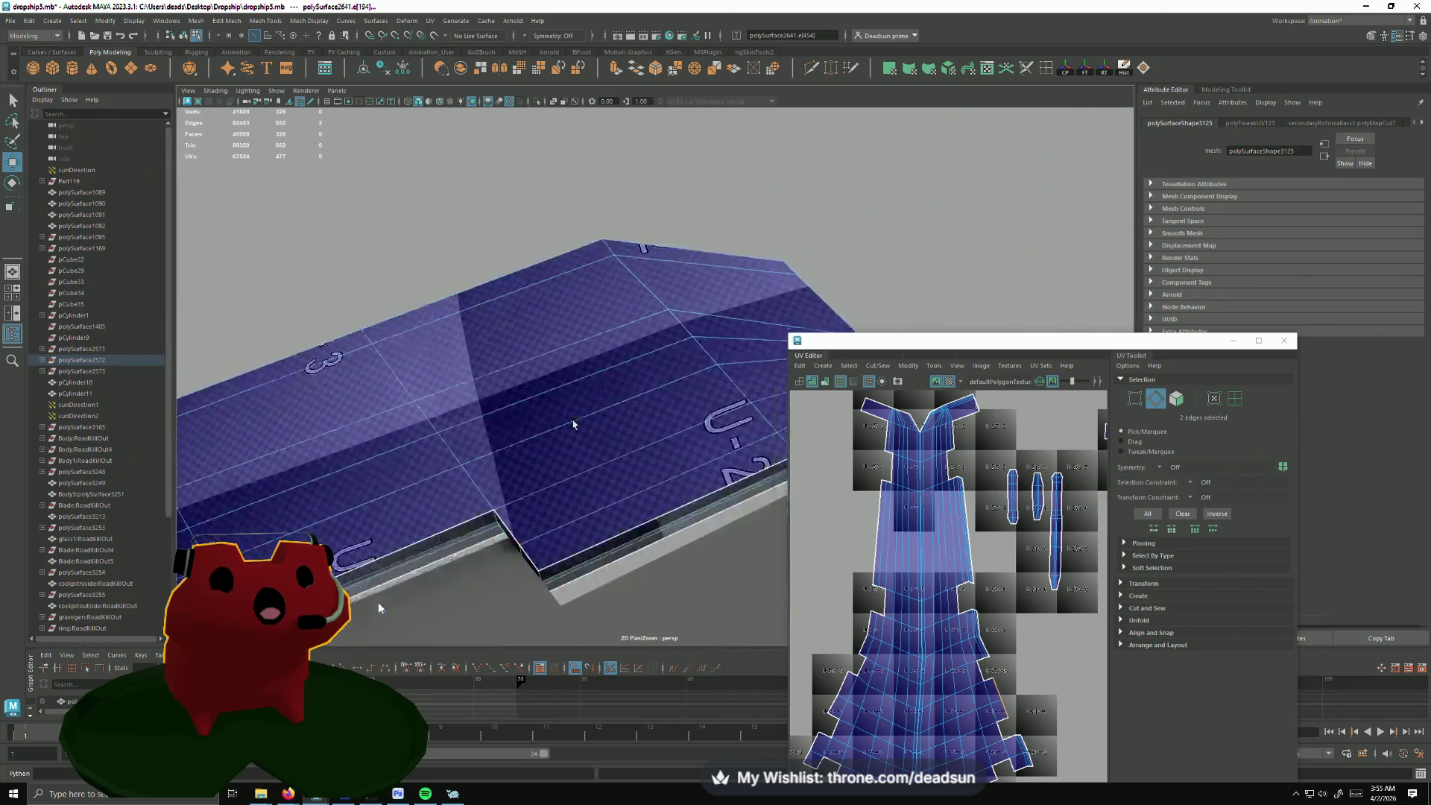
pyautogui.scroll(-5, 541, 627)
pyautogui.scroll(-2, 882, 487)
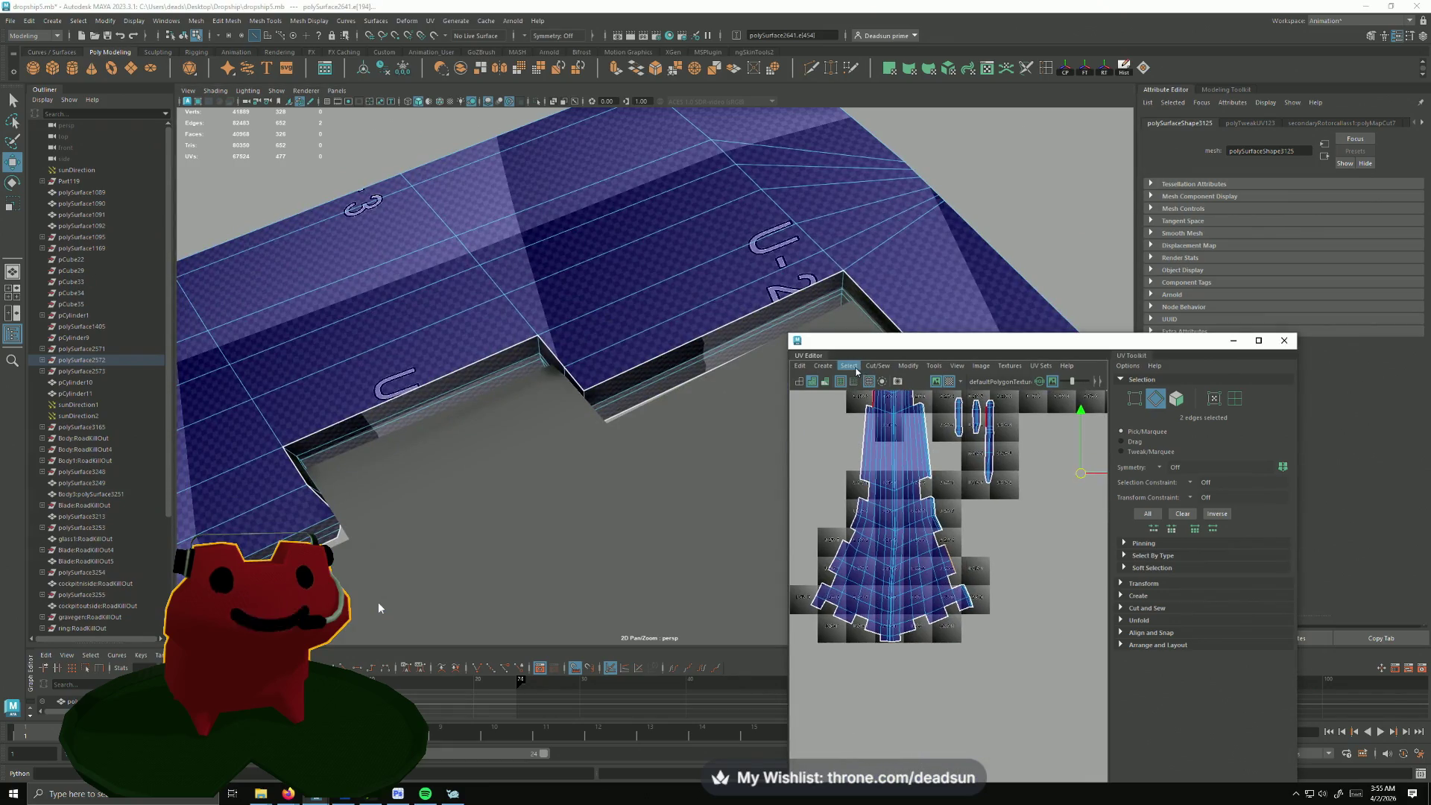
pyautogui.click(878, 366)
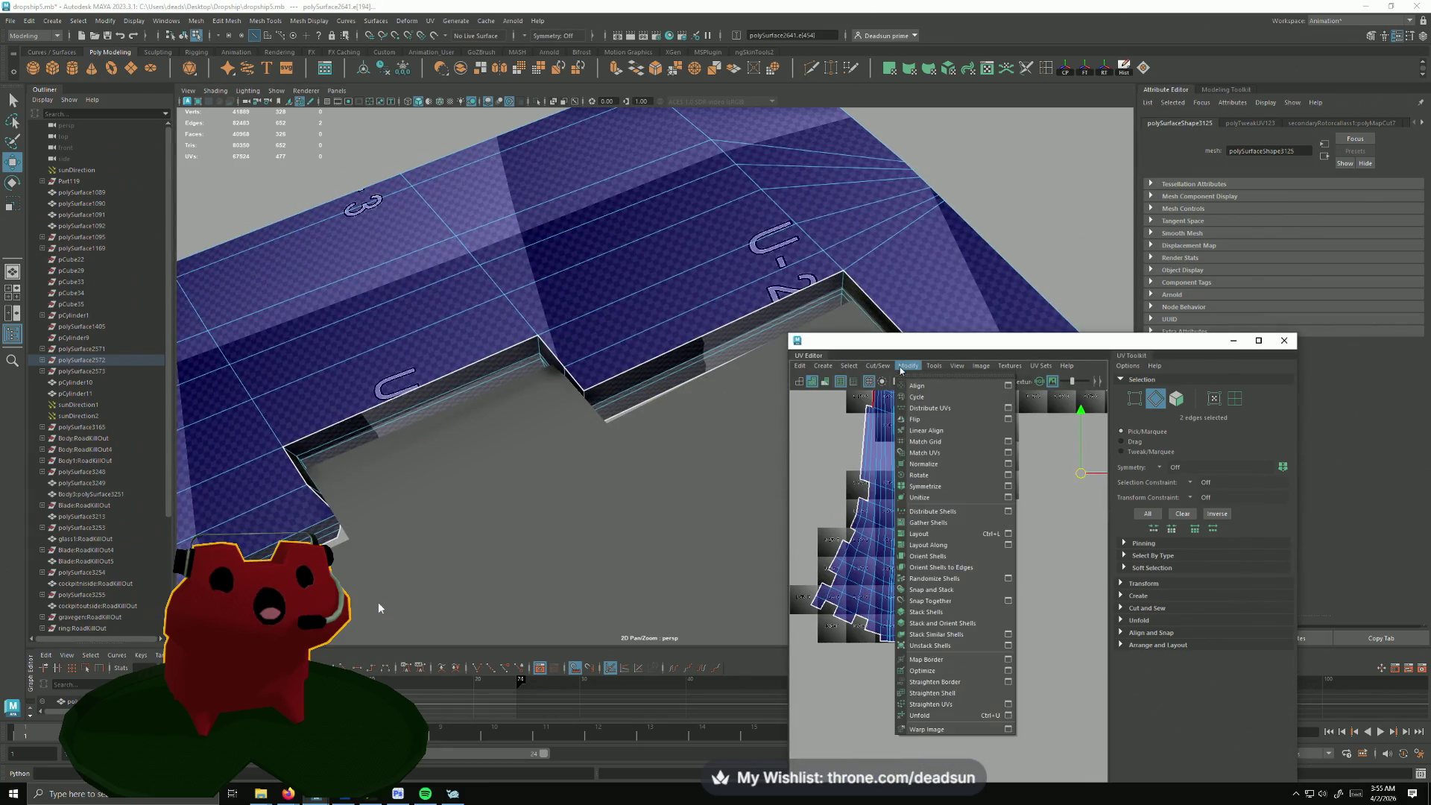
# Step: Sew the chosen edges, then move the notch-corner UVs up toward tile U-22V-8
pyautogui.click(886, 471)
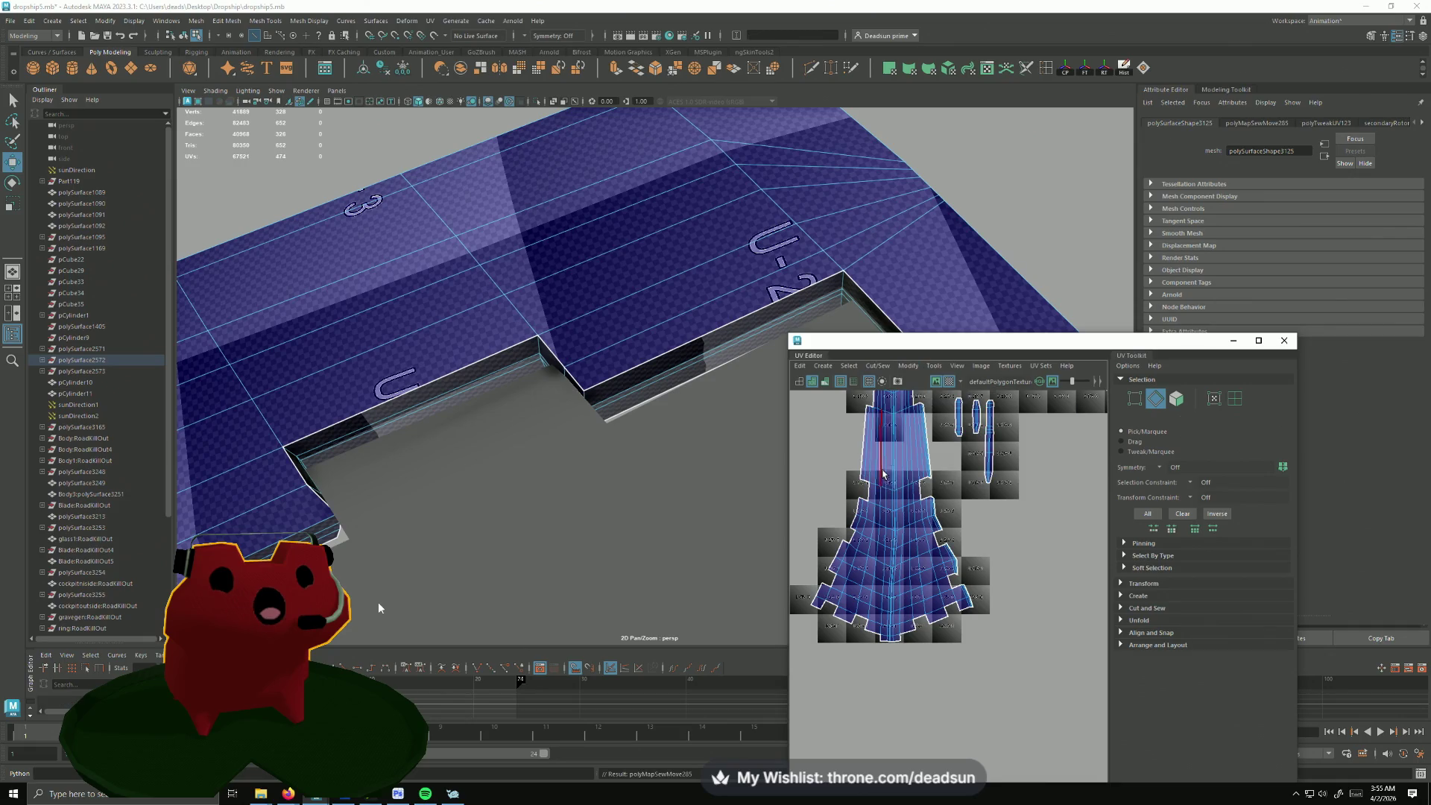
pyautogui.scroll(2, 895, 556)
pyautogui.scroll(2, 899, 557)
pyautogui.scroll(2, 911, 562)
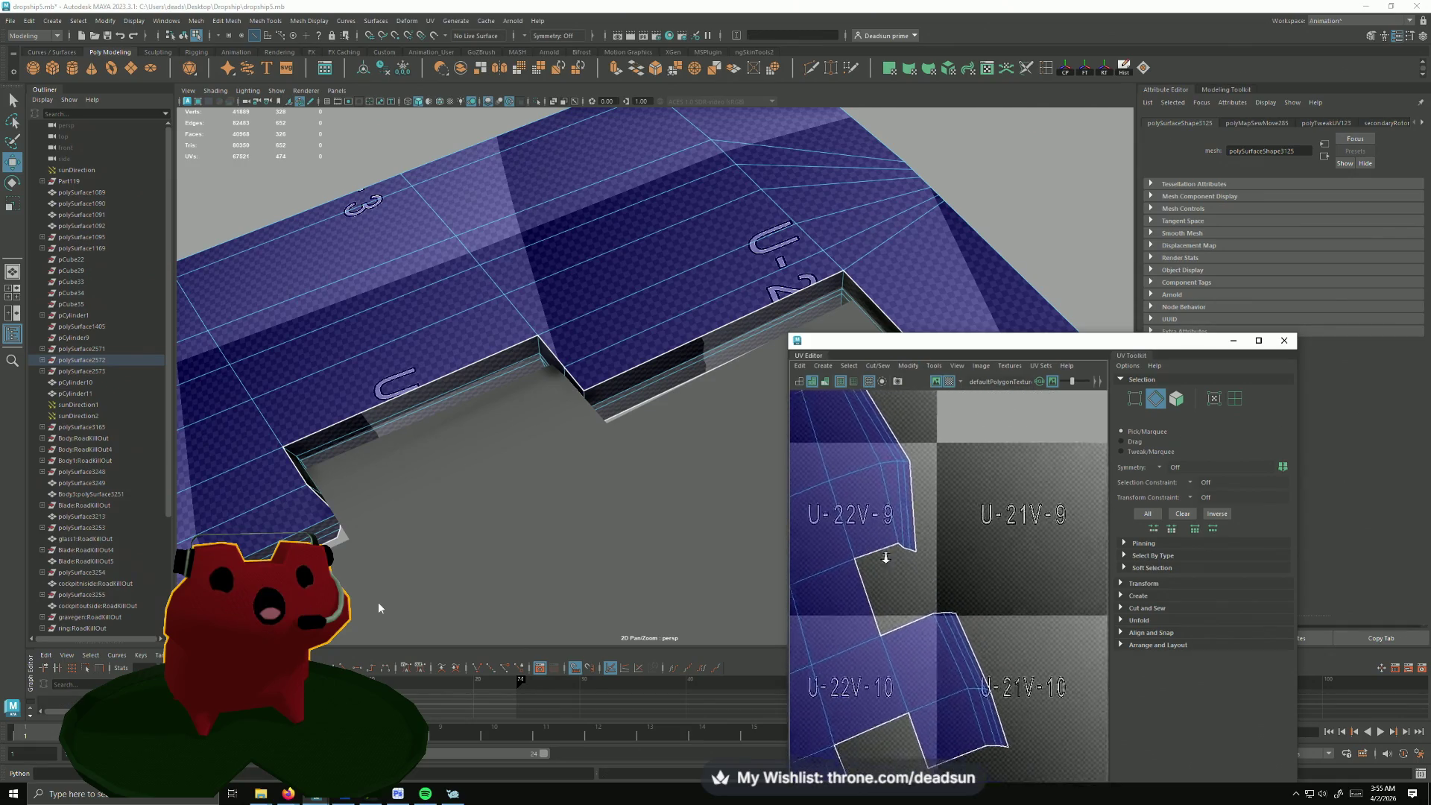
pyautogui.scroll(2, 923, 565)
pyautogui.press('F12')
pyautogui.click(926, 555)
pyautogui.press('w')
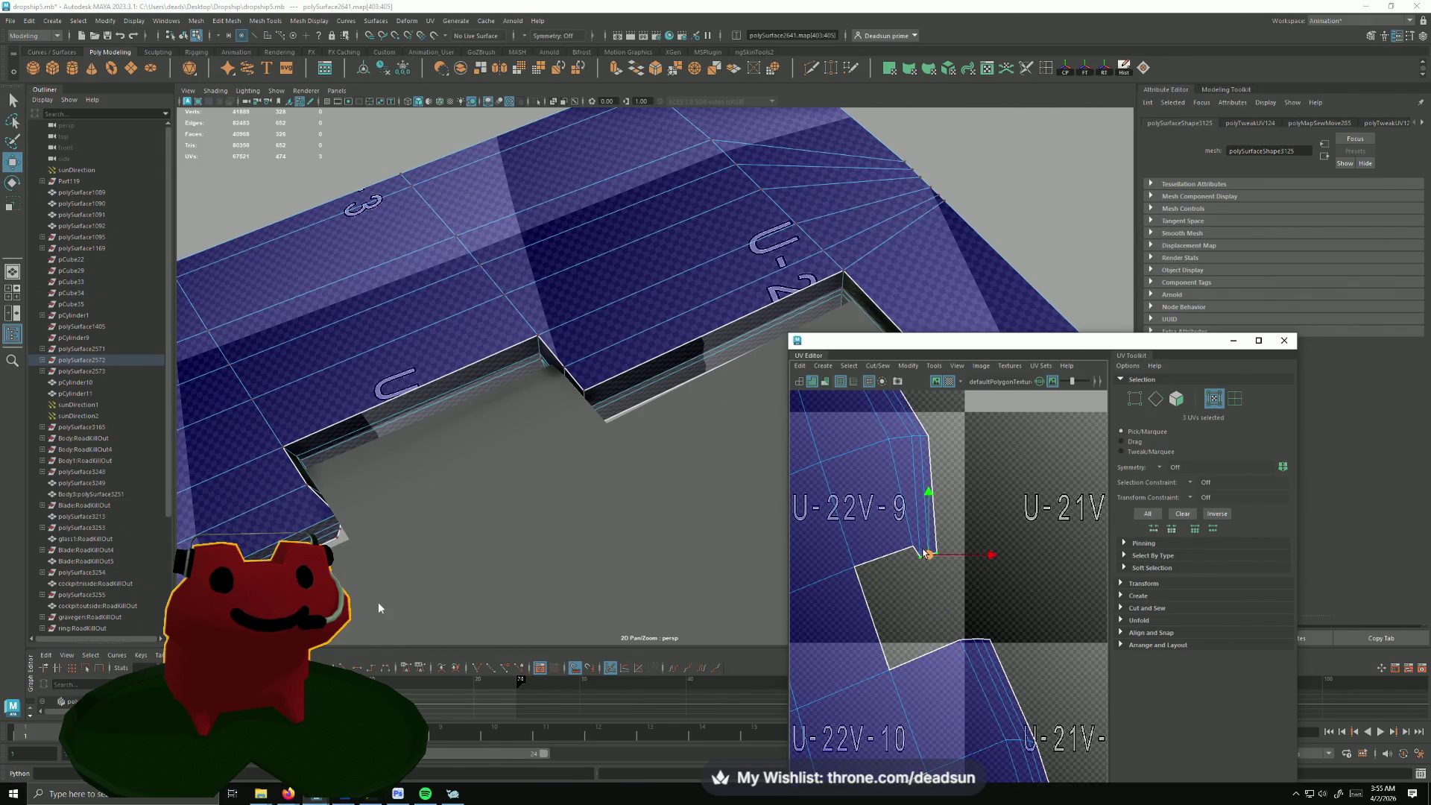
pyautogui.moveTo(928, 554)
pyautogui.mouseDown()
pyautogui.moveTo(945, 528)
pyautogui.moveTo(934, 539)
pyautogui.mouseUp()
pyautogui.press('r')
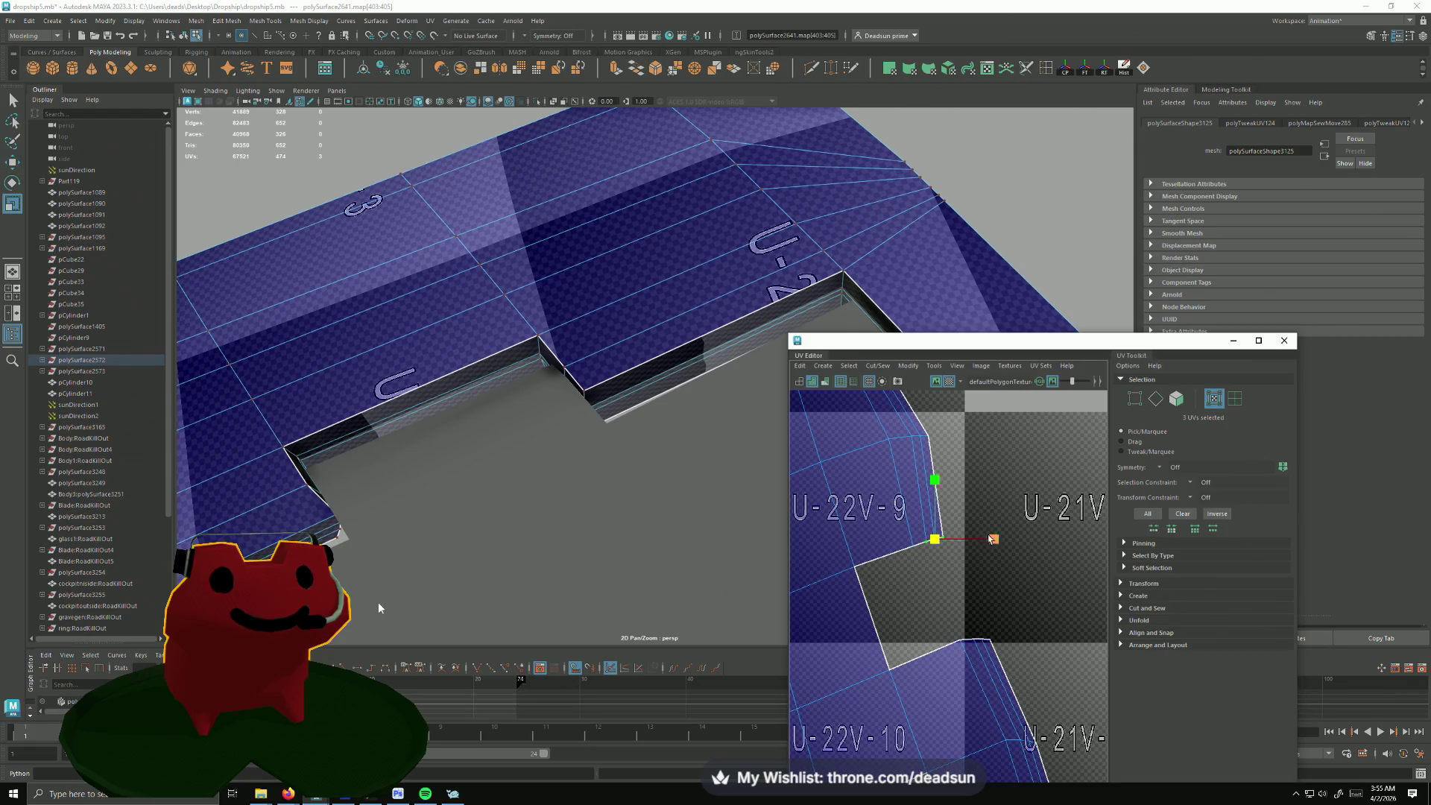
pyautogui.press('e')
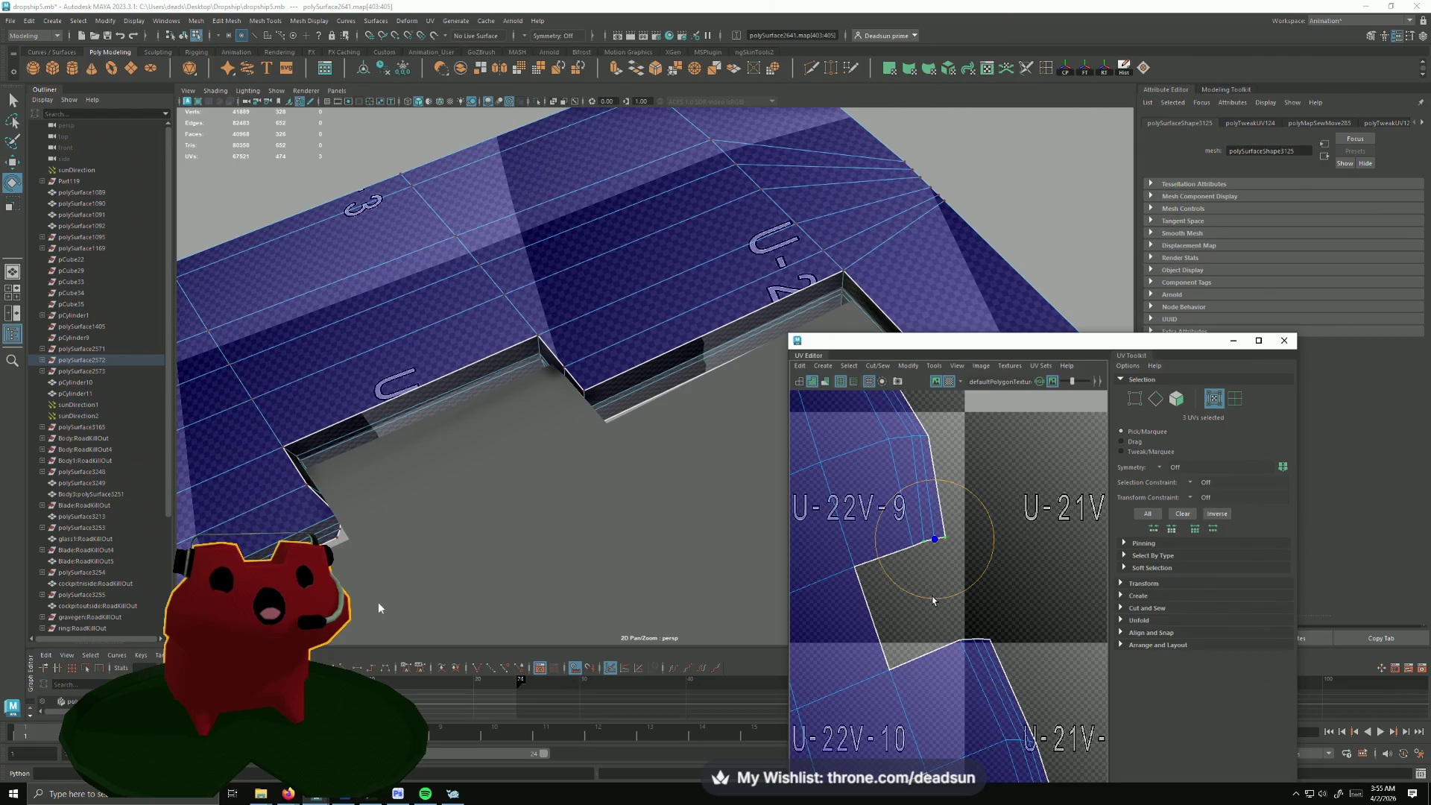
pyautogui.press('w')
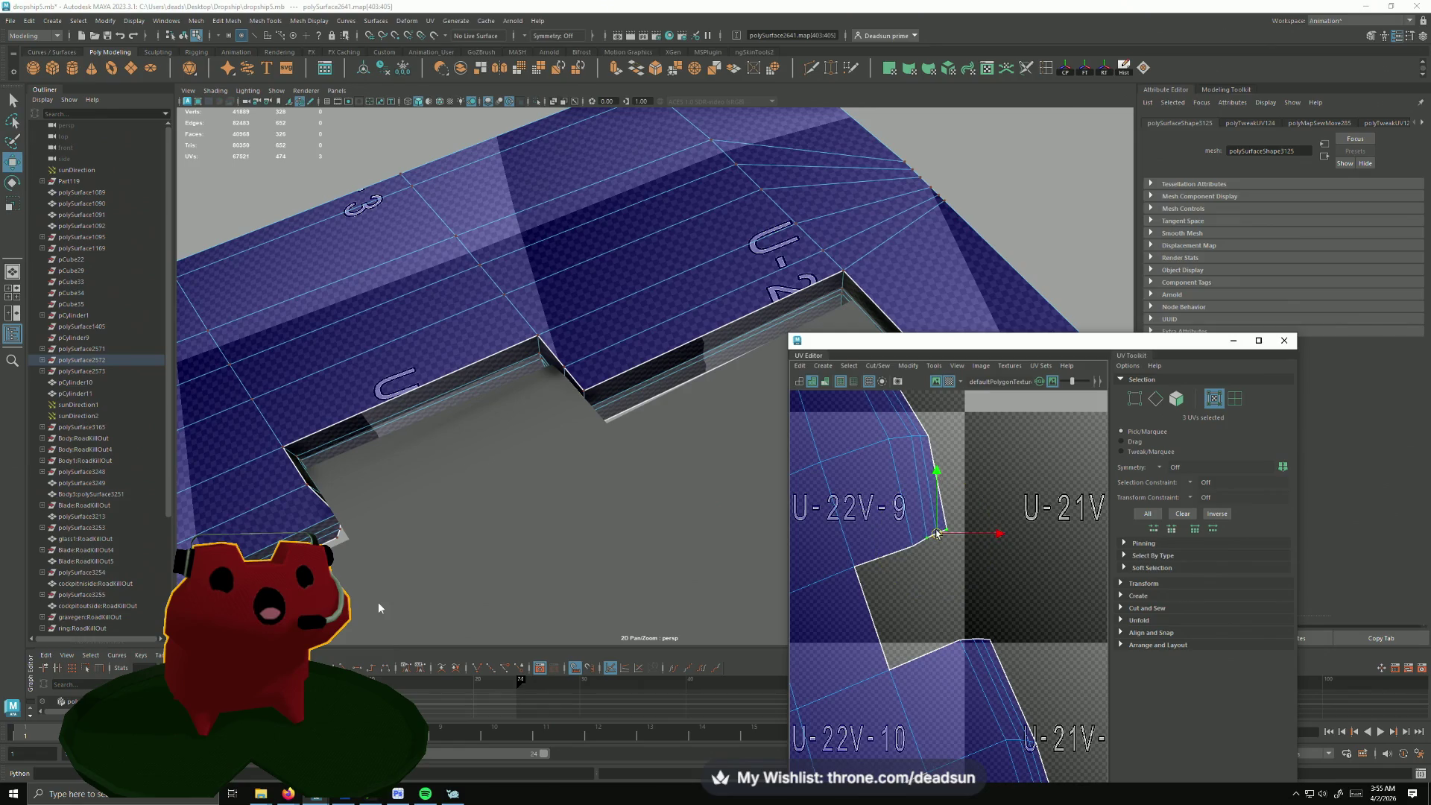
pyautogui.keyDown('alt'); pyautogui.moveTo(937, 534); pyautogui.dragTo(988, 723, button='middle'); pyautogui.keyUp('alt')
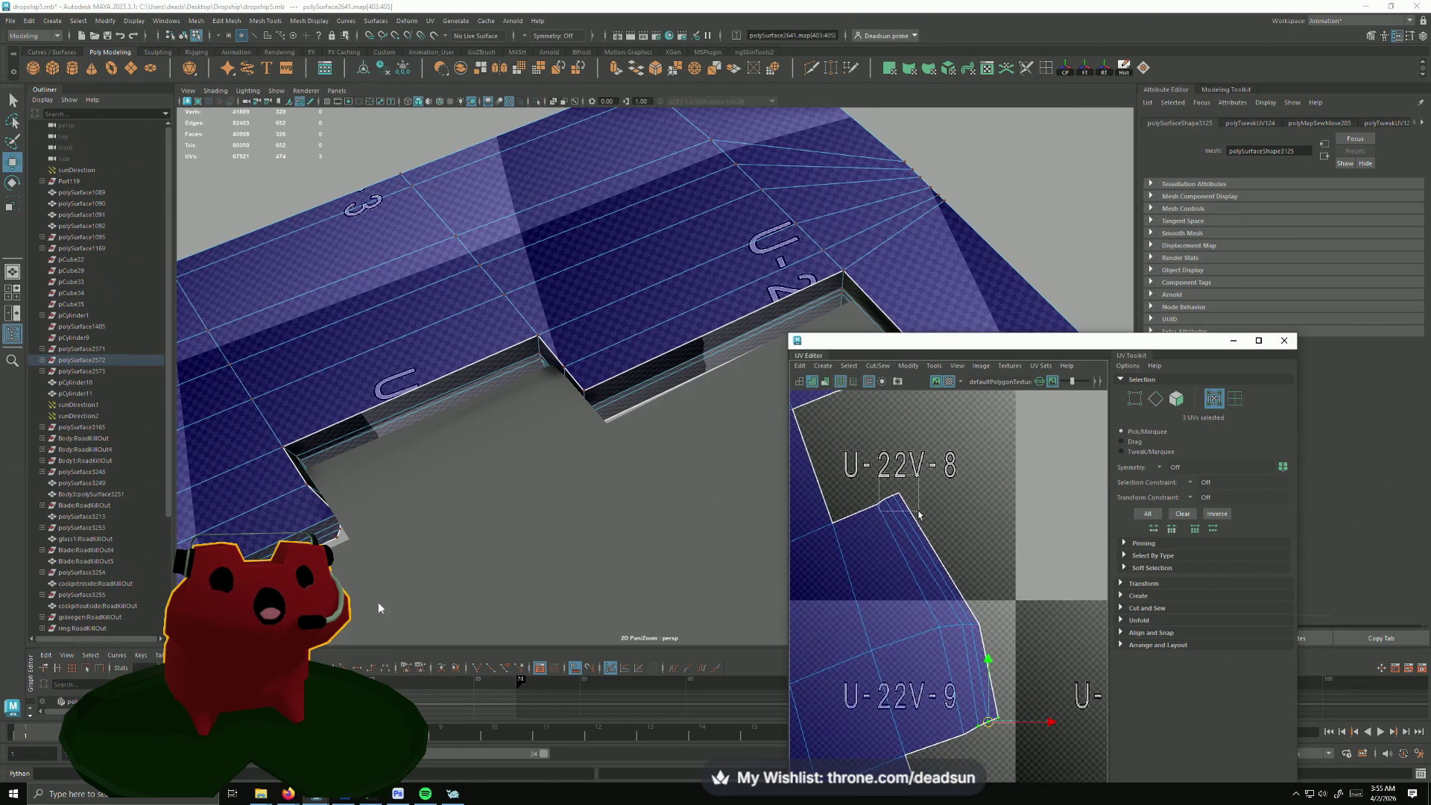
# Step: Nudge the corner UVs horizontally and individually until they line up with the shell edge
pyautogui.moveTo(914, 512); pyautogui.dragTo(906, 504)
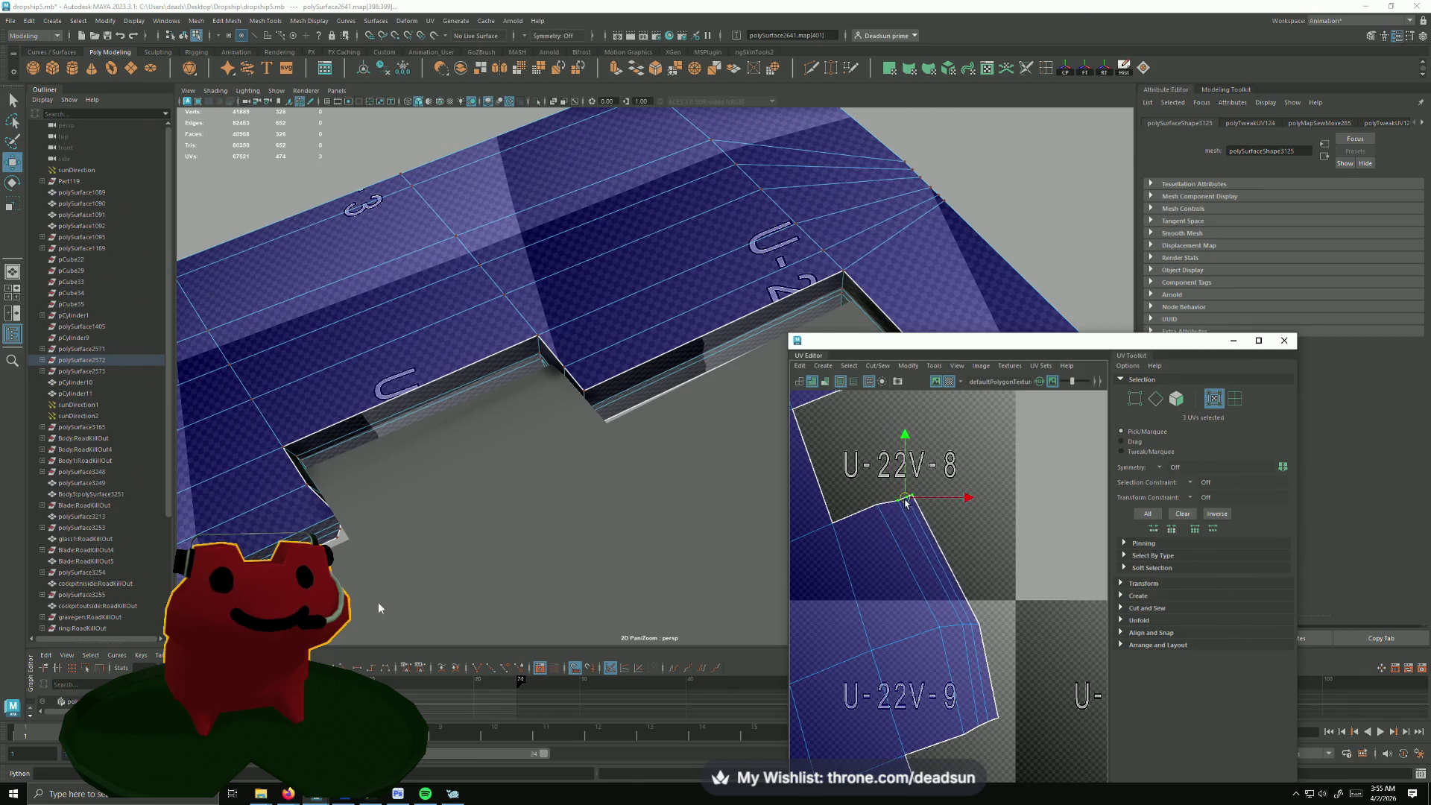
pyautogui.click(963, 495)
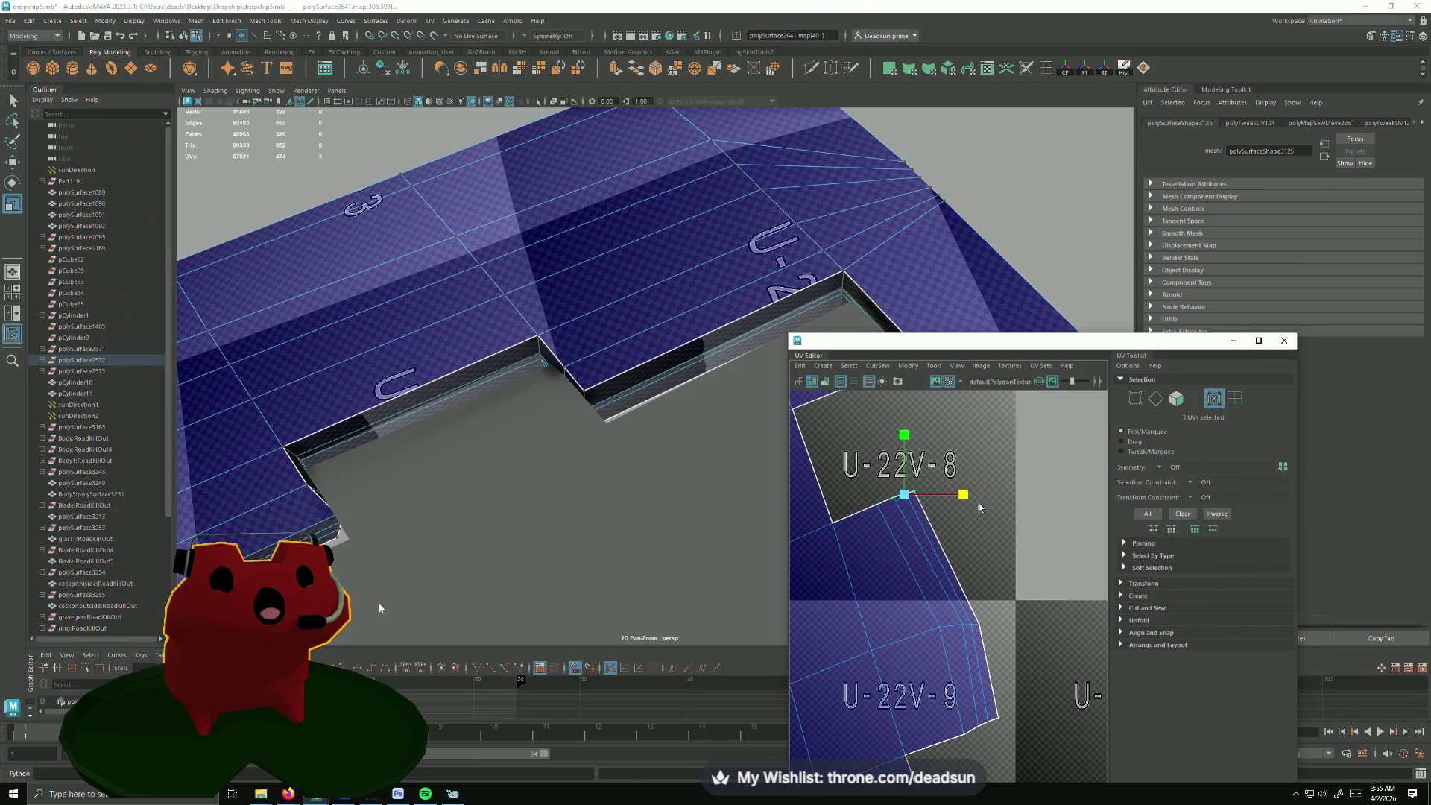
pyautogui.moveTo(895, 583); pyautogui.dragTo(972, 648)
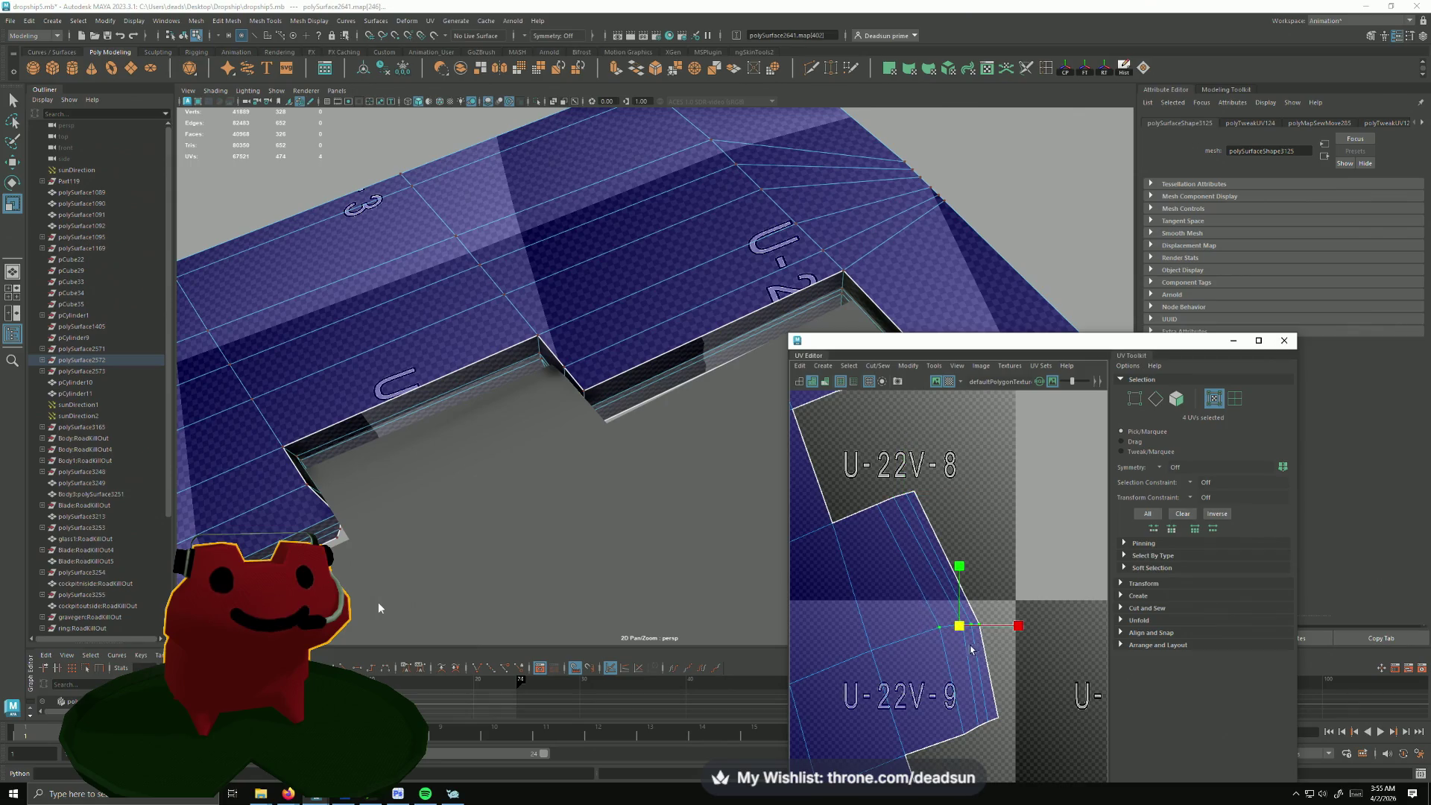
pyautogui.click(951, 643)
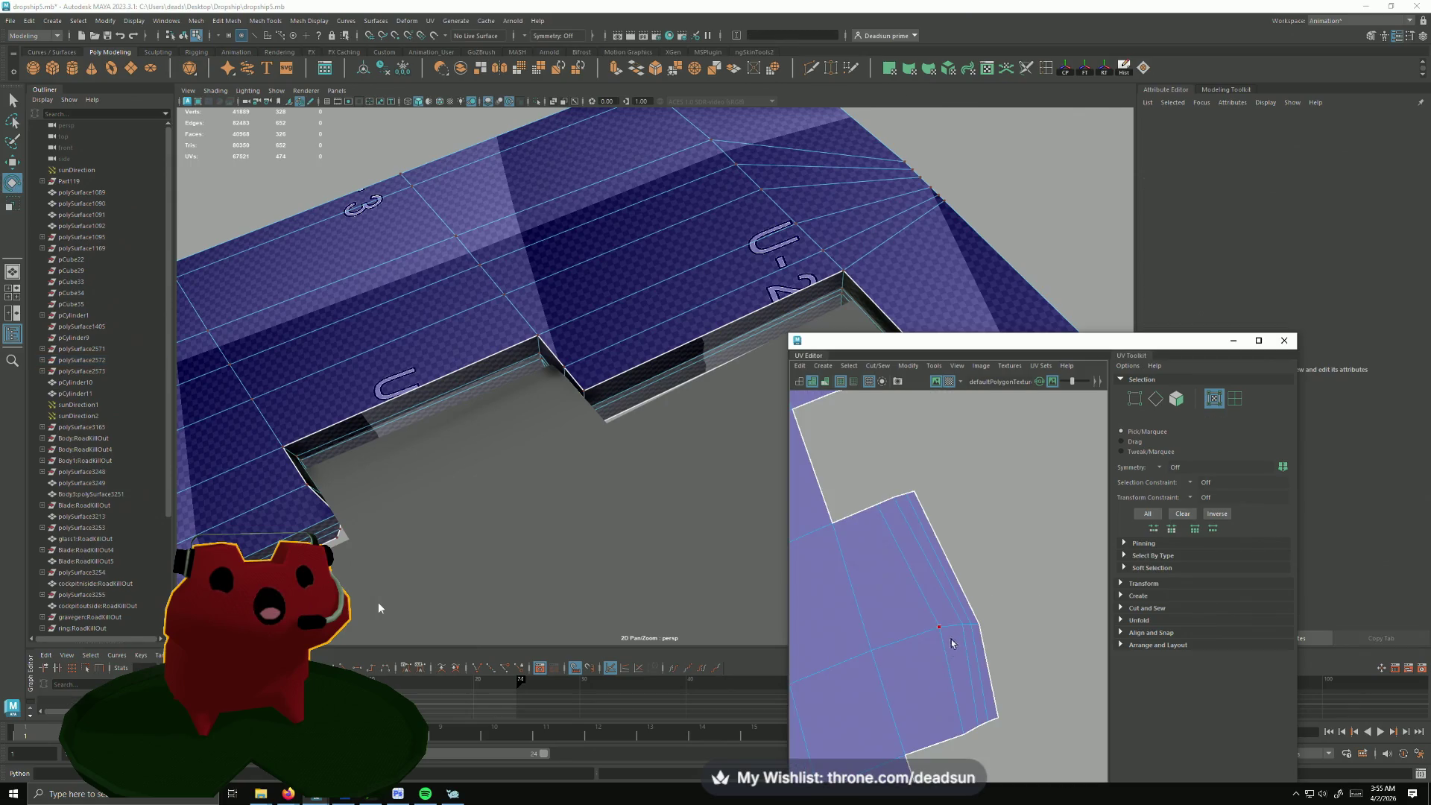
pyautogui.click(974, 625)
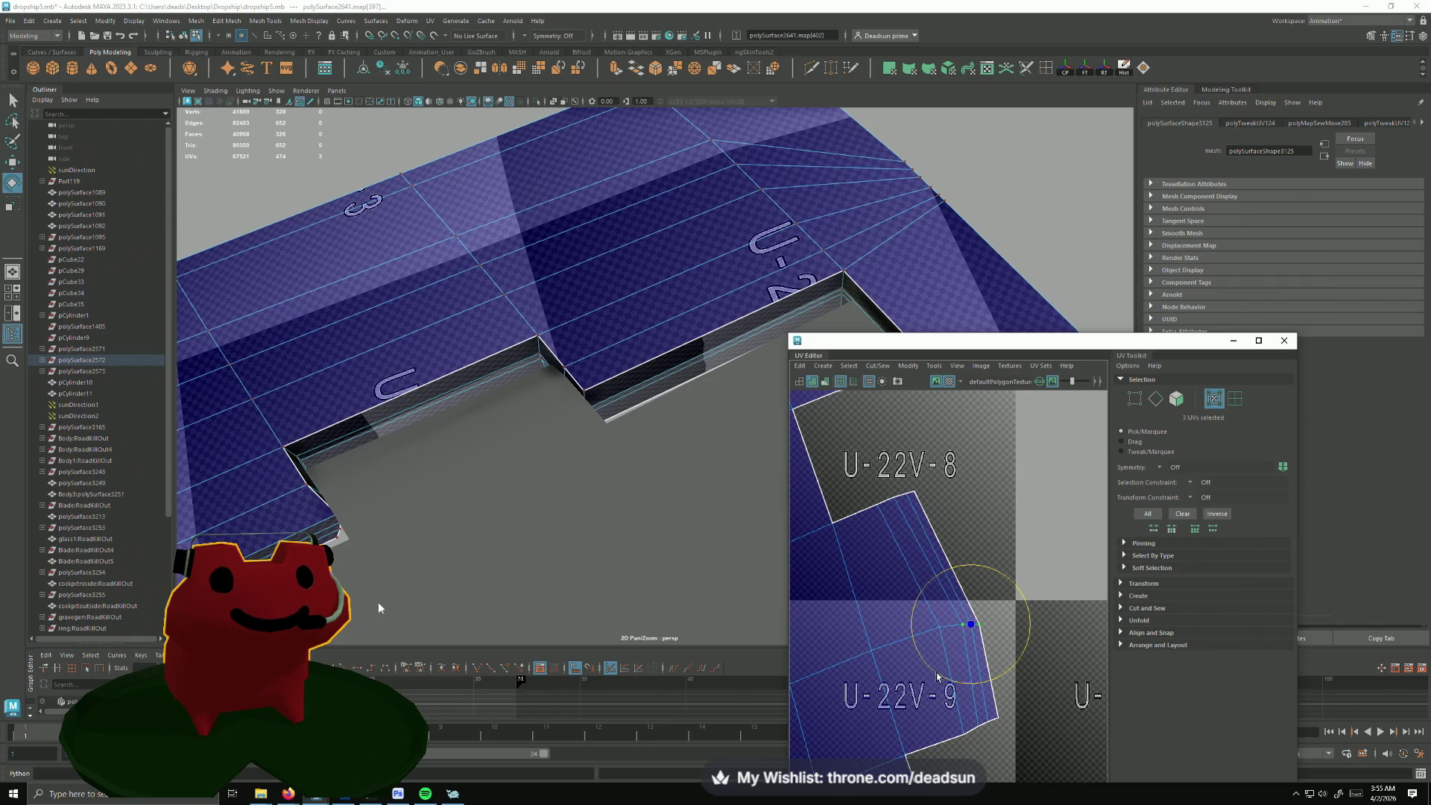
pyautogui.press('w')
pyautogui.moveTo(971, 624)
pyautogui.mouseDown()
pyautogui.moveTo(961, 613)
pyautogui.moveTo(939, 626)
pyautogui.mouseUp()
pyautogui.click(939, 646)
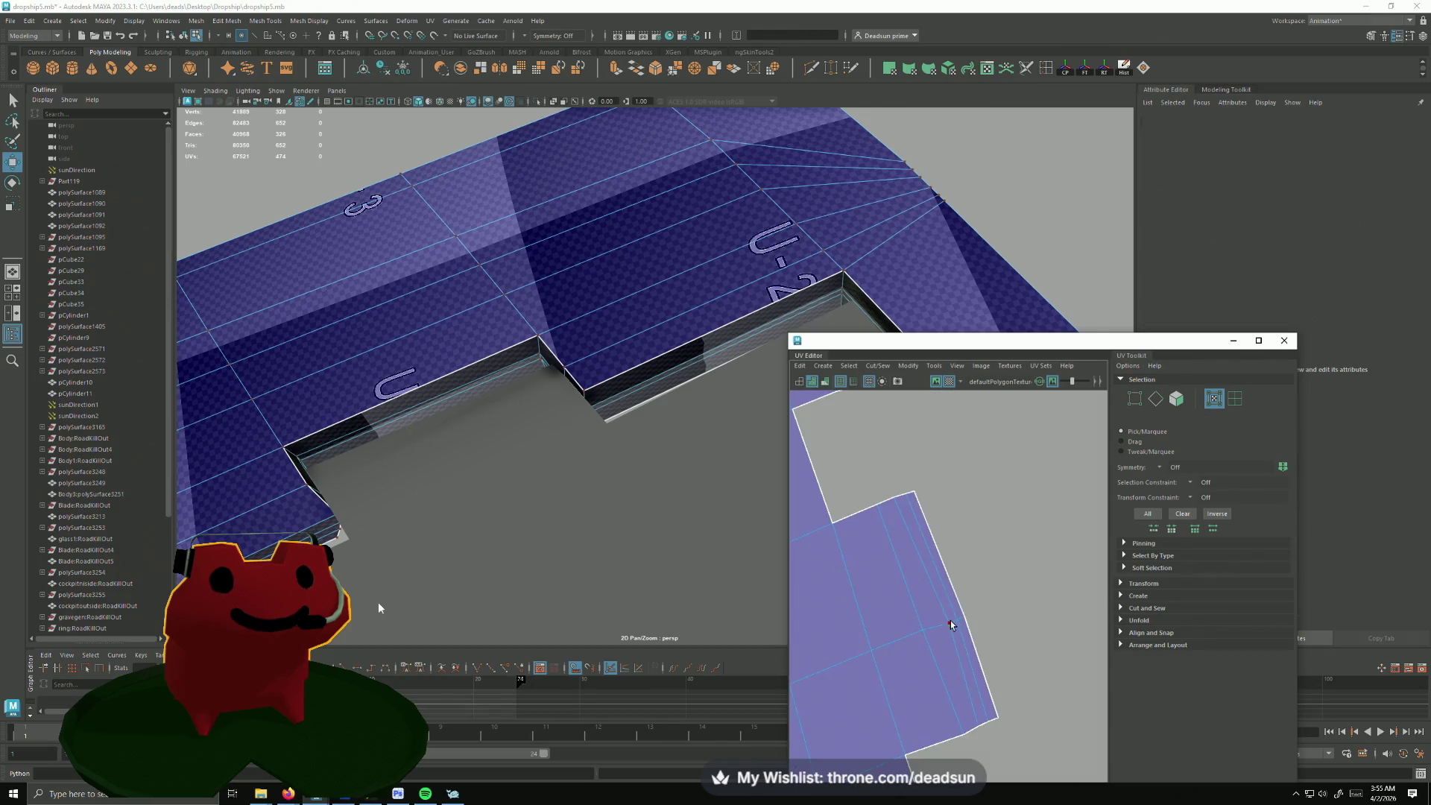
pyautogui.moveTo(920, 632); pyautogui.dragTo(942, 623)
pyautogui.scroll(-3, 942, 624)
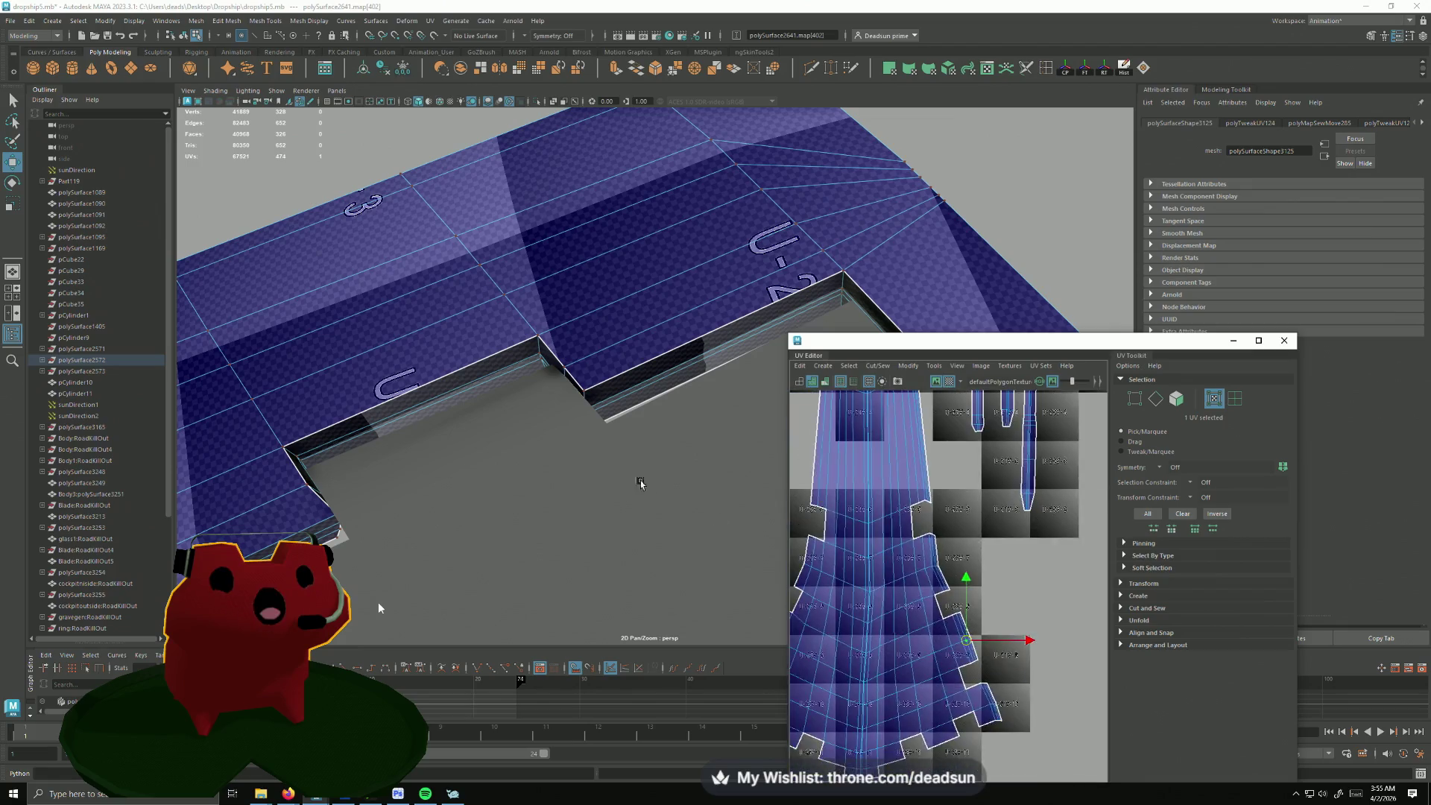
pyautogui.scroll(-3, 928, 628)
pyautogui.scroll(-2, 908, 636)
pyautogui.scroll(3, 909, 635)
pyautogui.scroll(2, 928, 660)
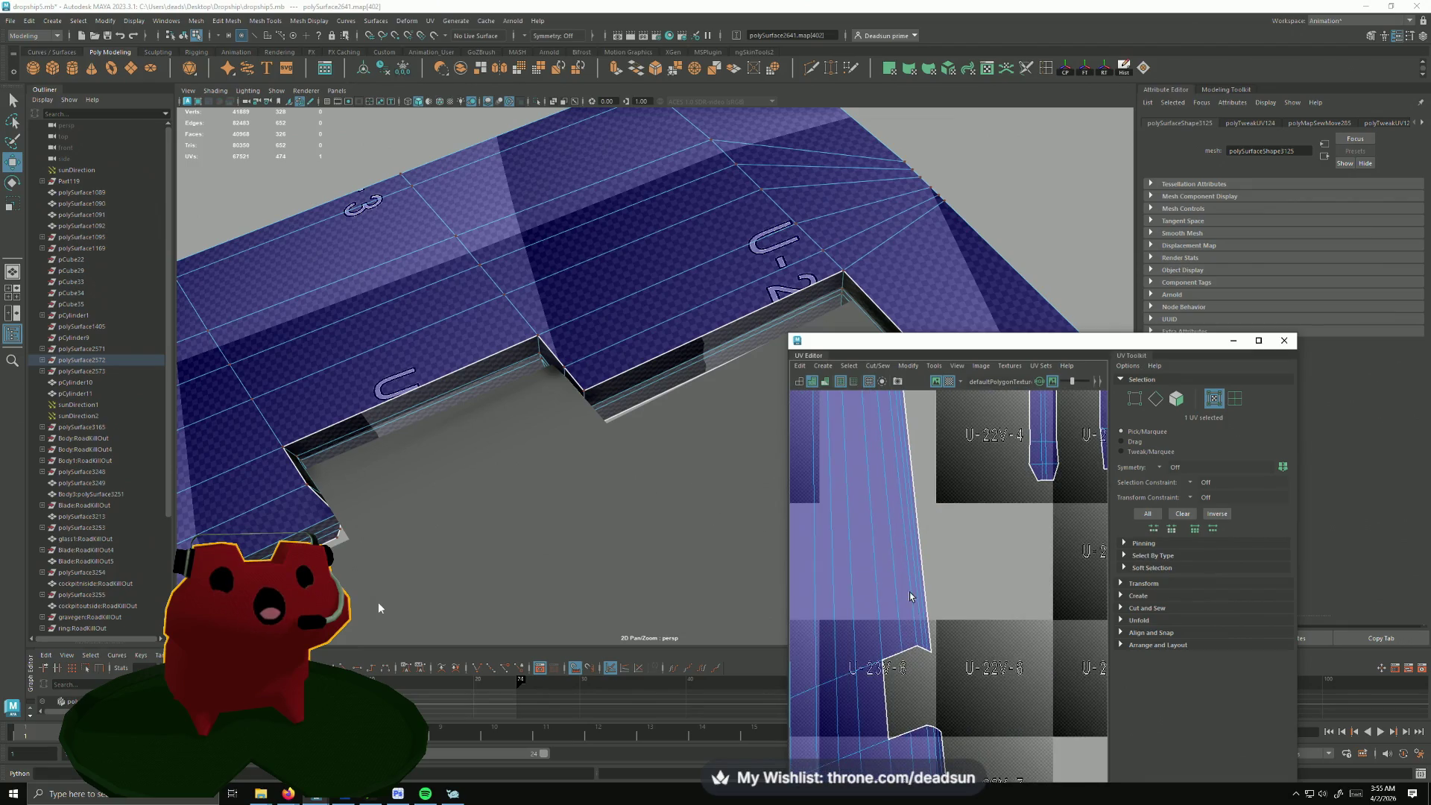
pyautogui.scroll(2, 955, 692)
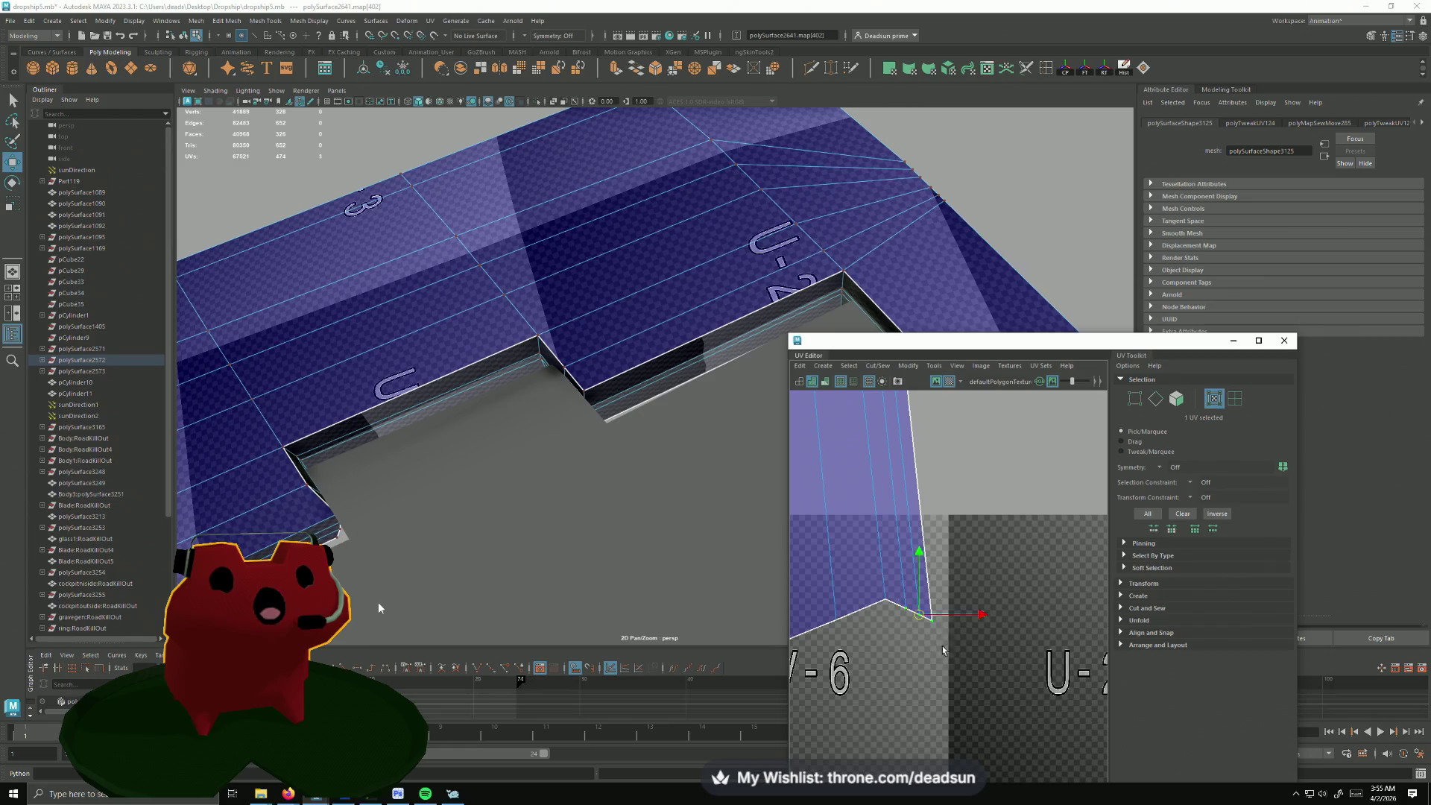
# Step: Pick the notch-corner UV, look over the fuselage and small strip shells, then switch to UV edge selection
pyautogui.press('e')
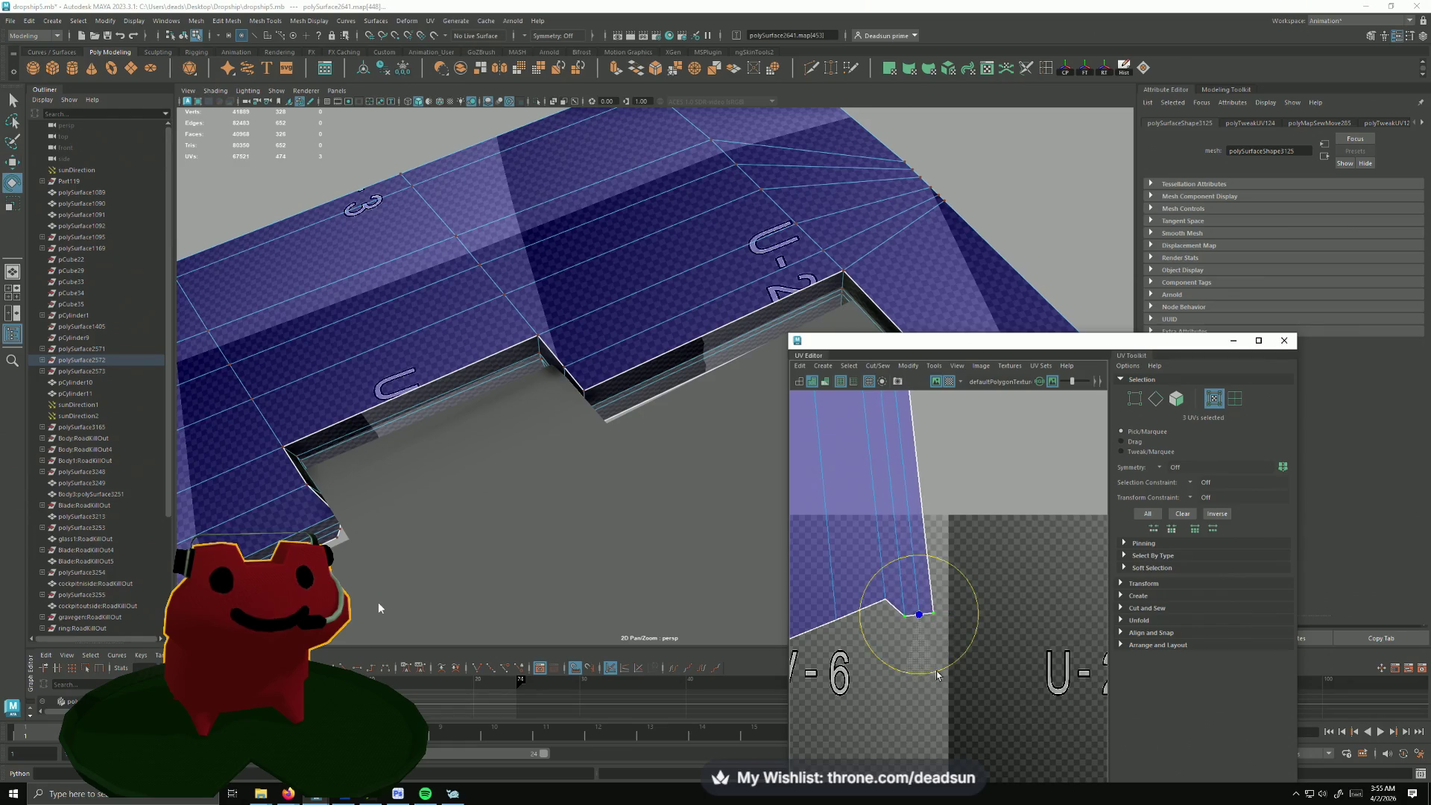
pyautogui.press('w')
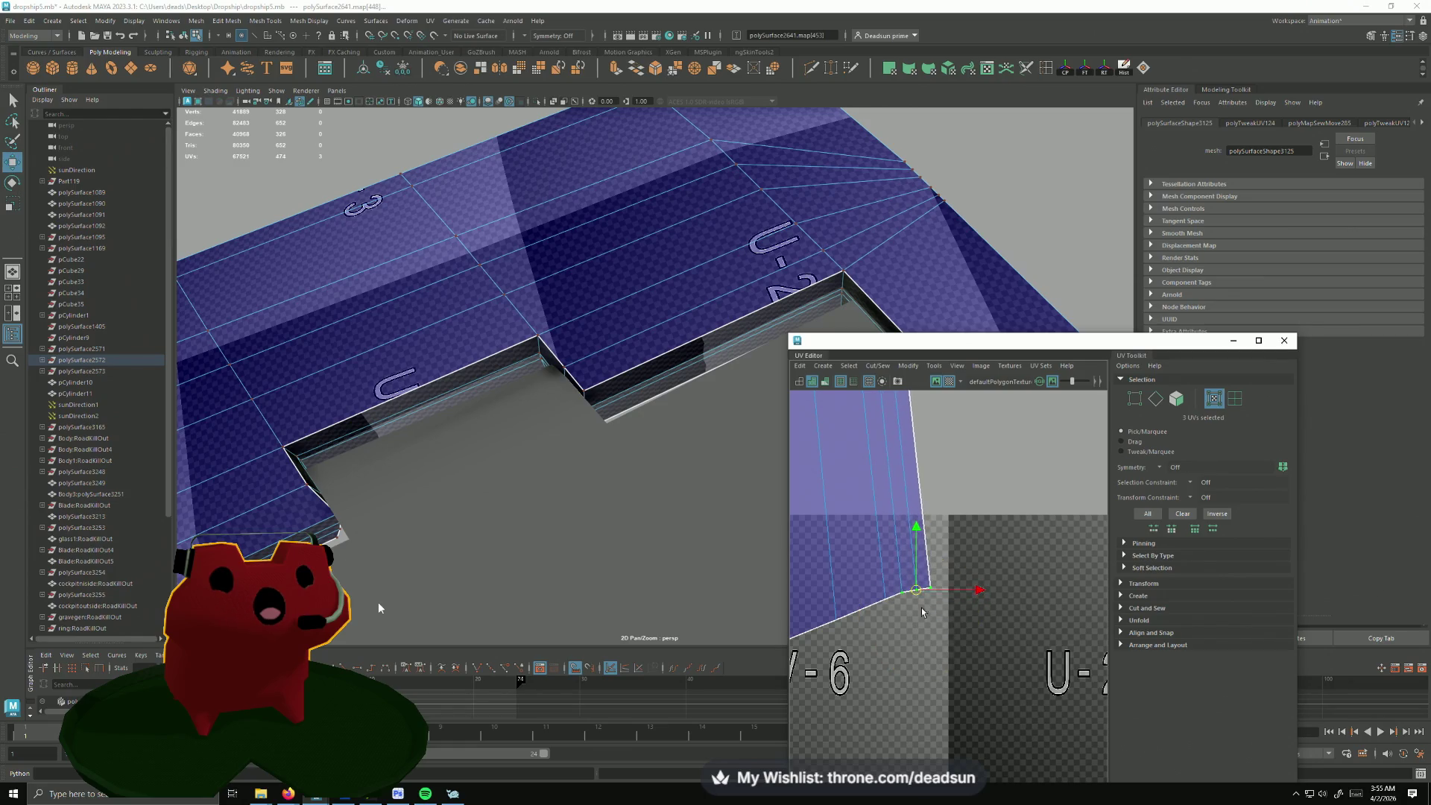
pyautogui.scroll(-3, 915, 596)
pyautogui.scroll(5, 940, 506)
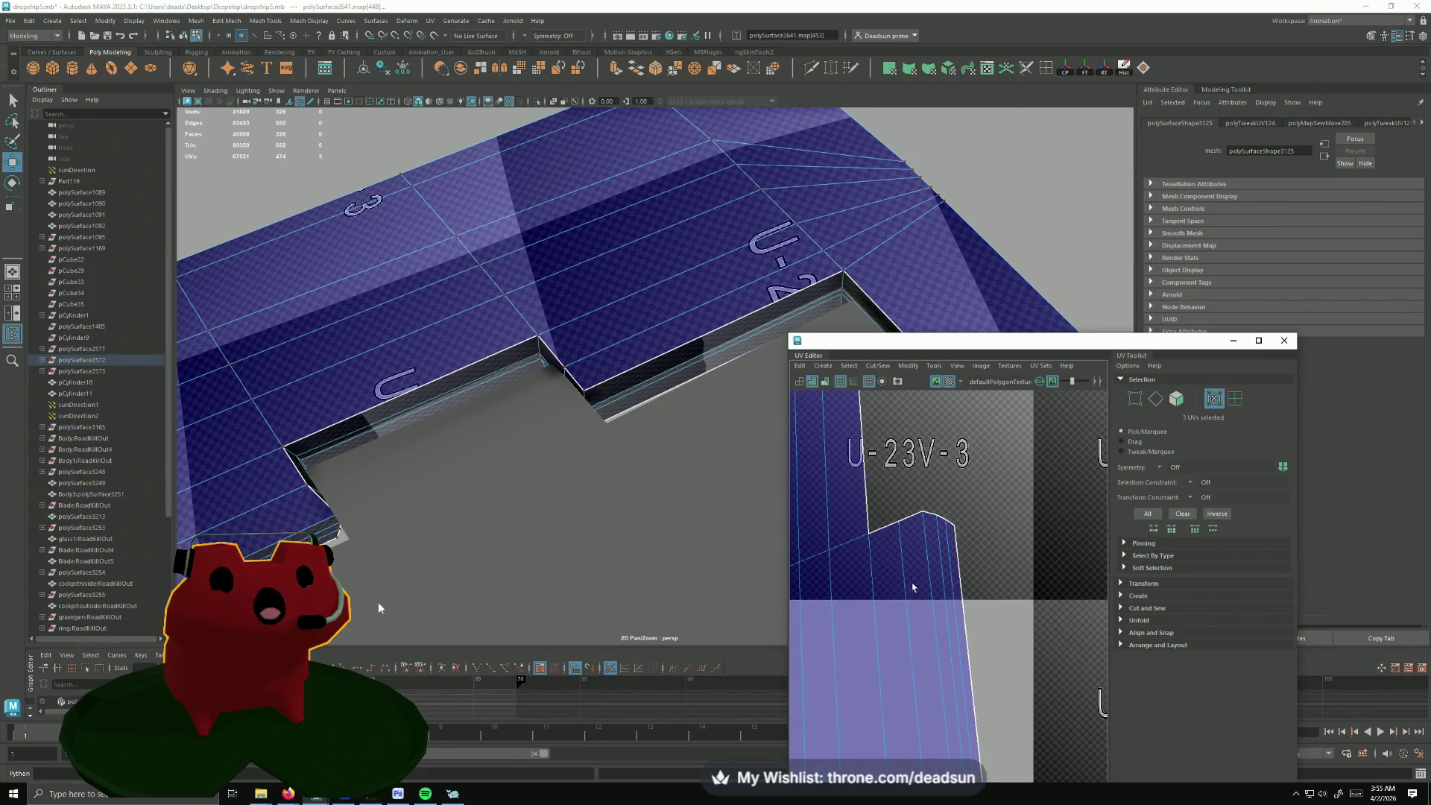
pyautogui.click(947, 520)
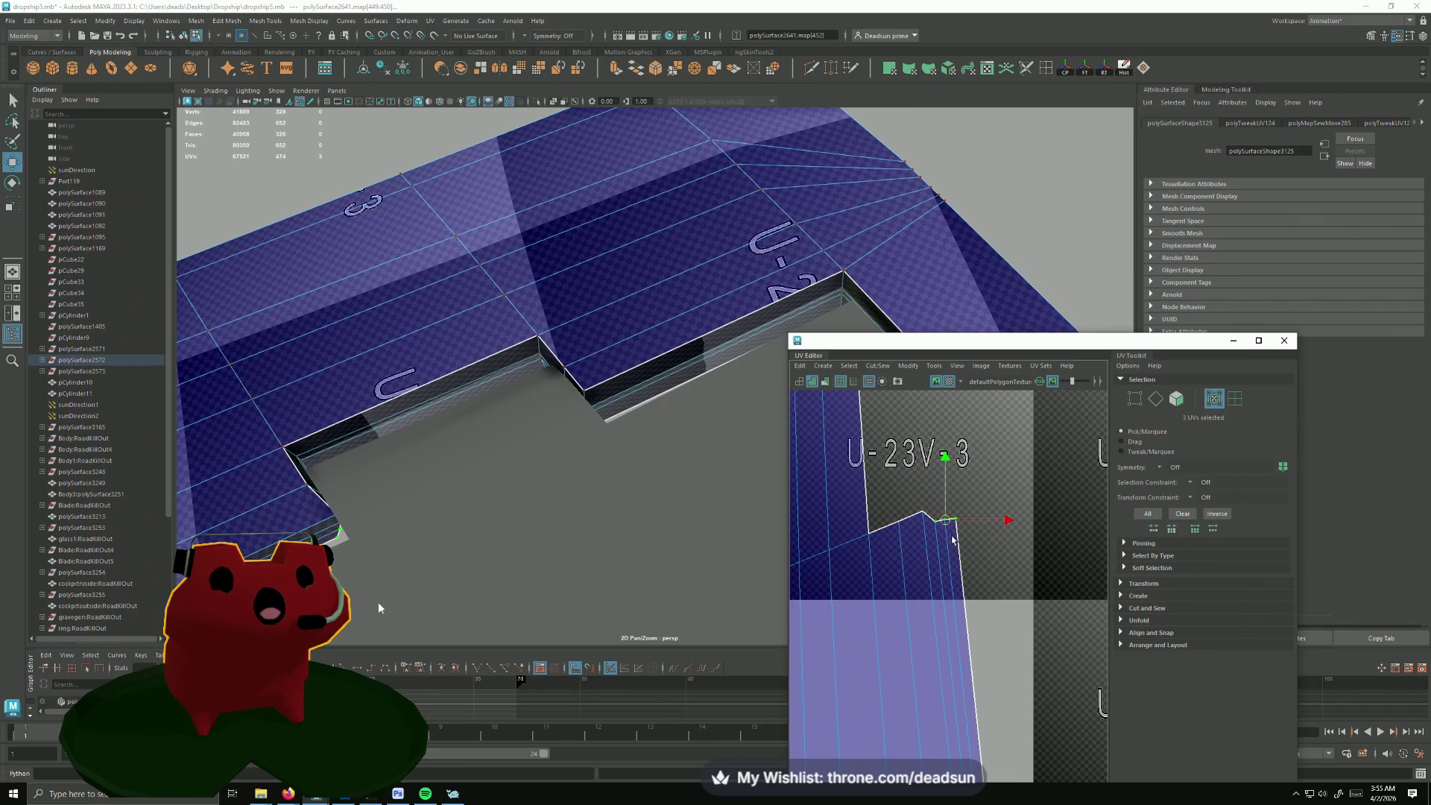
pyautogui.scroll(-1, 918, 589)
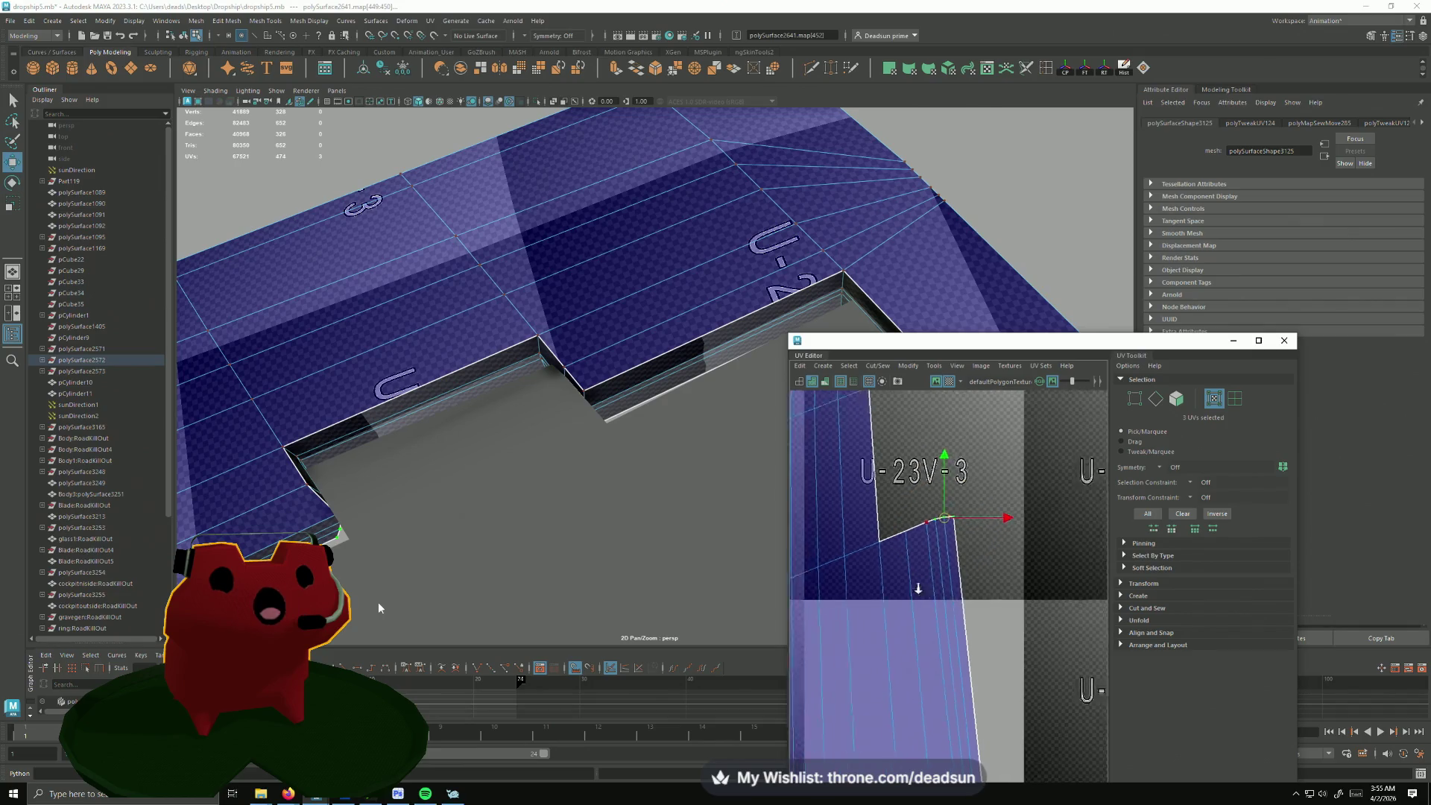
pyautogui.scroll(-2, 918, 588)
pyautogui.scroll(-2, 919, 589)
pyautogui.scroll(-2, 906, 559)
pyautogui.scroll(-1, 894, 536)
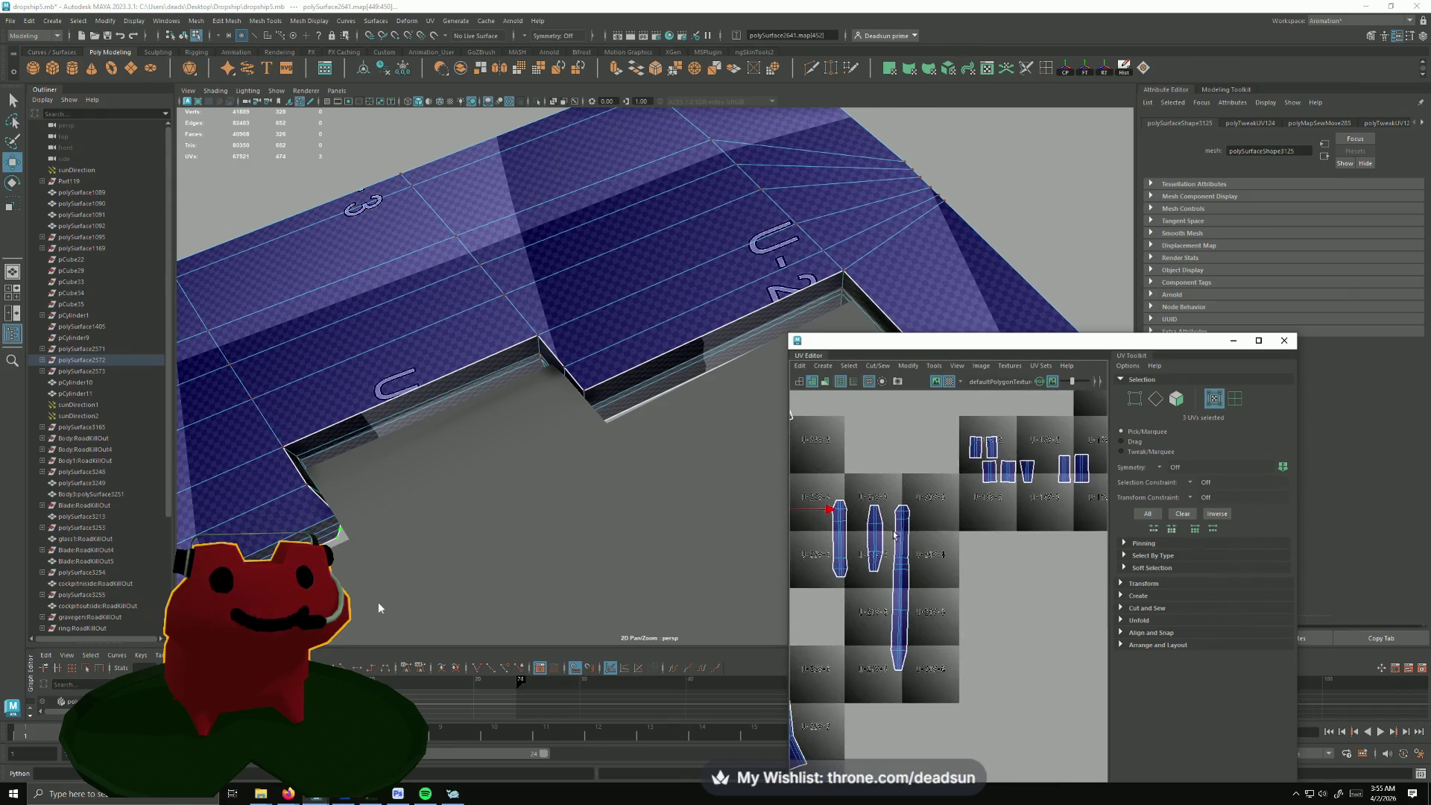
pyautogui.moveTo(895, 537)
pyautogui.keyDown('alt'); pyautogui.mouseDown(button='middle')
pyautogui.moveTo(995, 541)
pyautogui.moveTo(852, 573)
pyautogui.mouseUp(button='middle'); pyautogui.keyUp('alt')
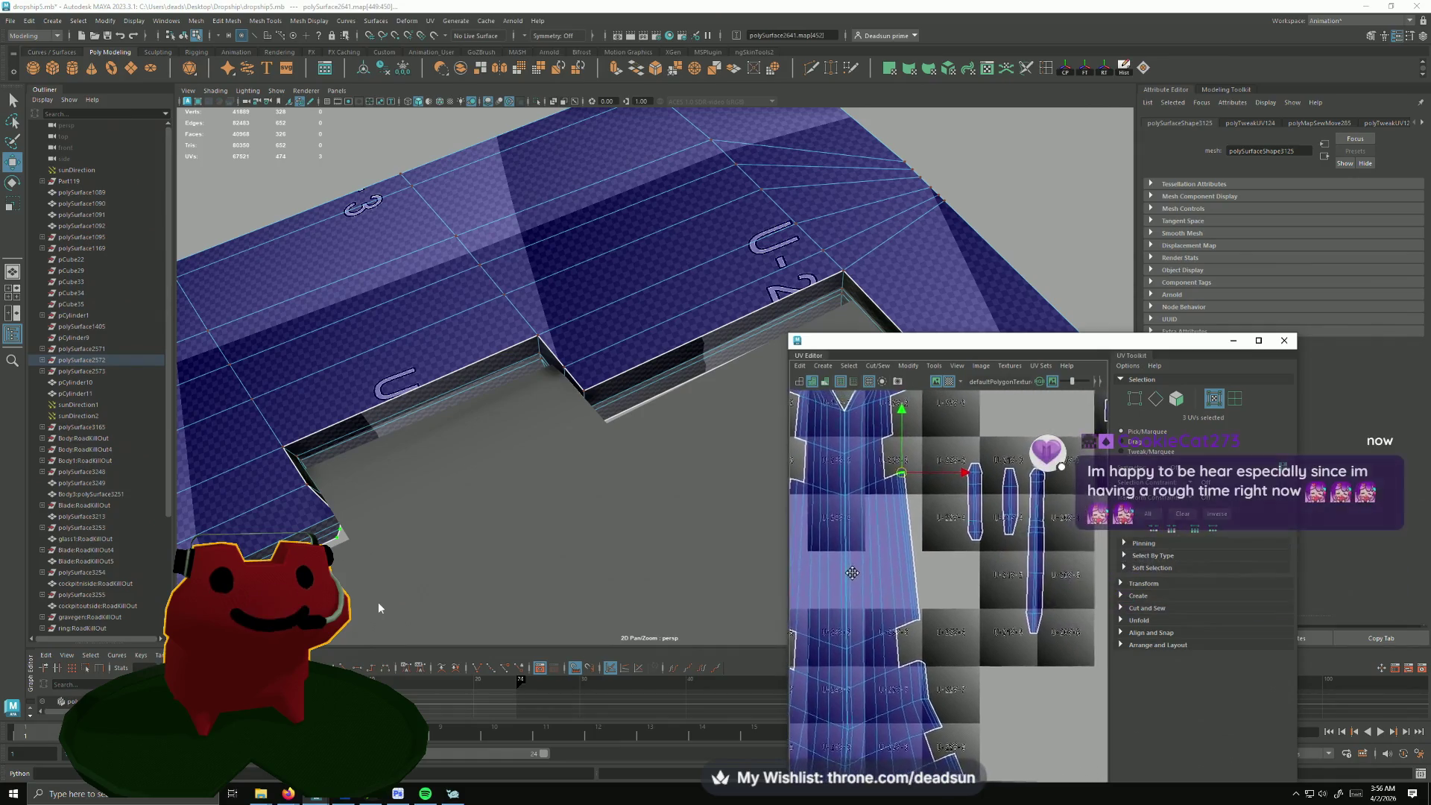
pyautogui.scroll(-1, 853, 572)
pyautogui.scroll(-1, 861, 564)
pyautogui.scroll(-1, 873, 554)
pyautogui.scroll(-1, 884, 546)
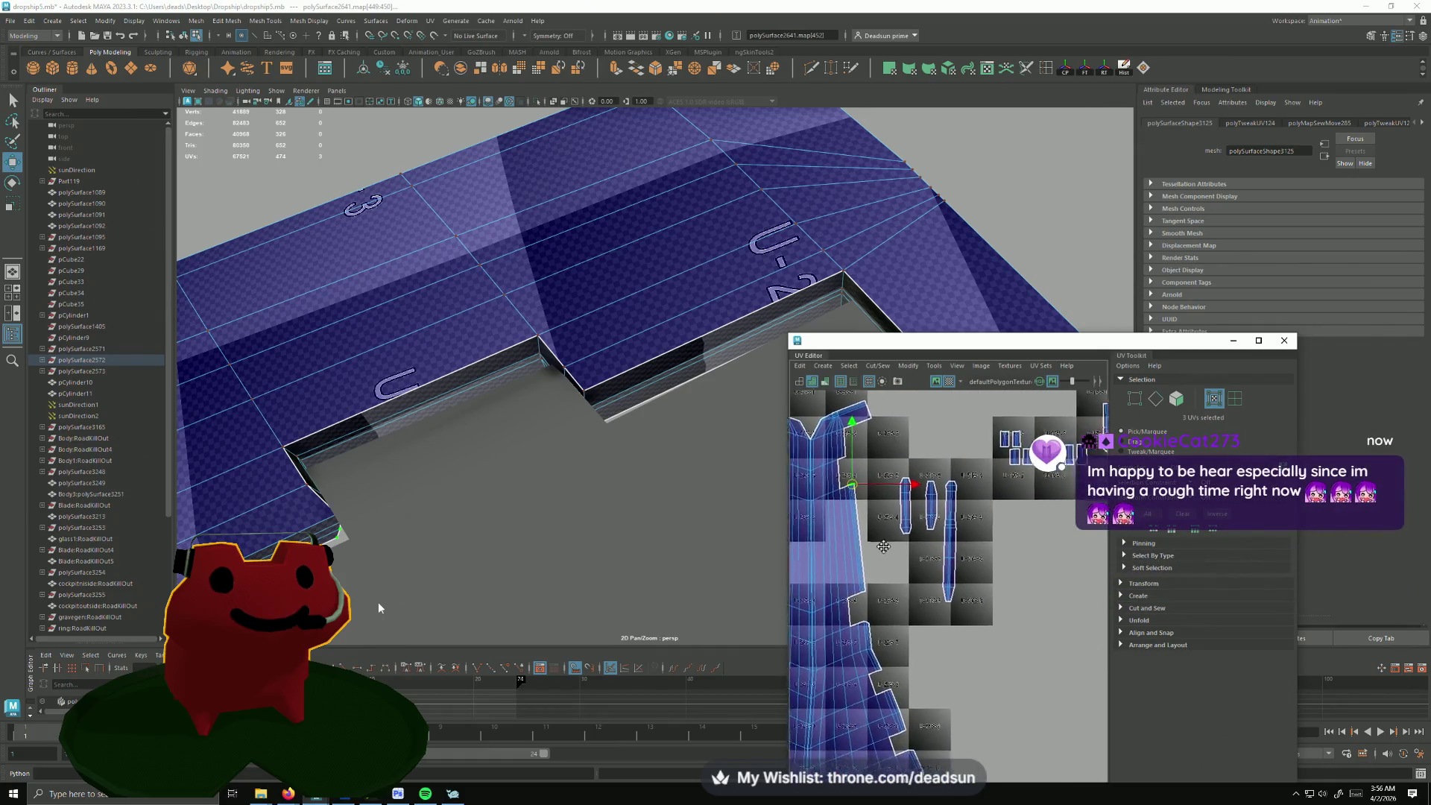
pyautogui.moveTo(883, 546)
pyautogui.keyDown('alt'); pyautogui.mouseDown(button='middle')
pyautogui.moveTo(837, 555)
pyautogui.moveTo(831, 576)
pyautogui.mouseUp(button='middle'); pyautogui.keyUp('alt')
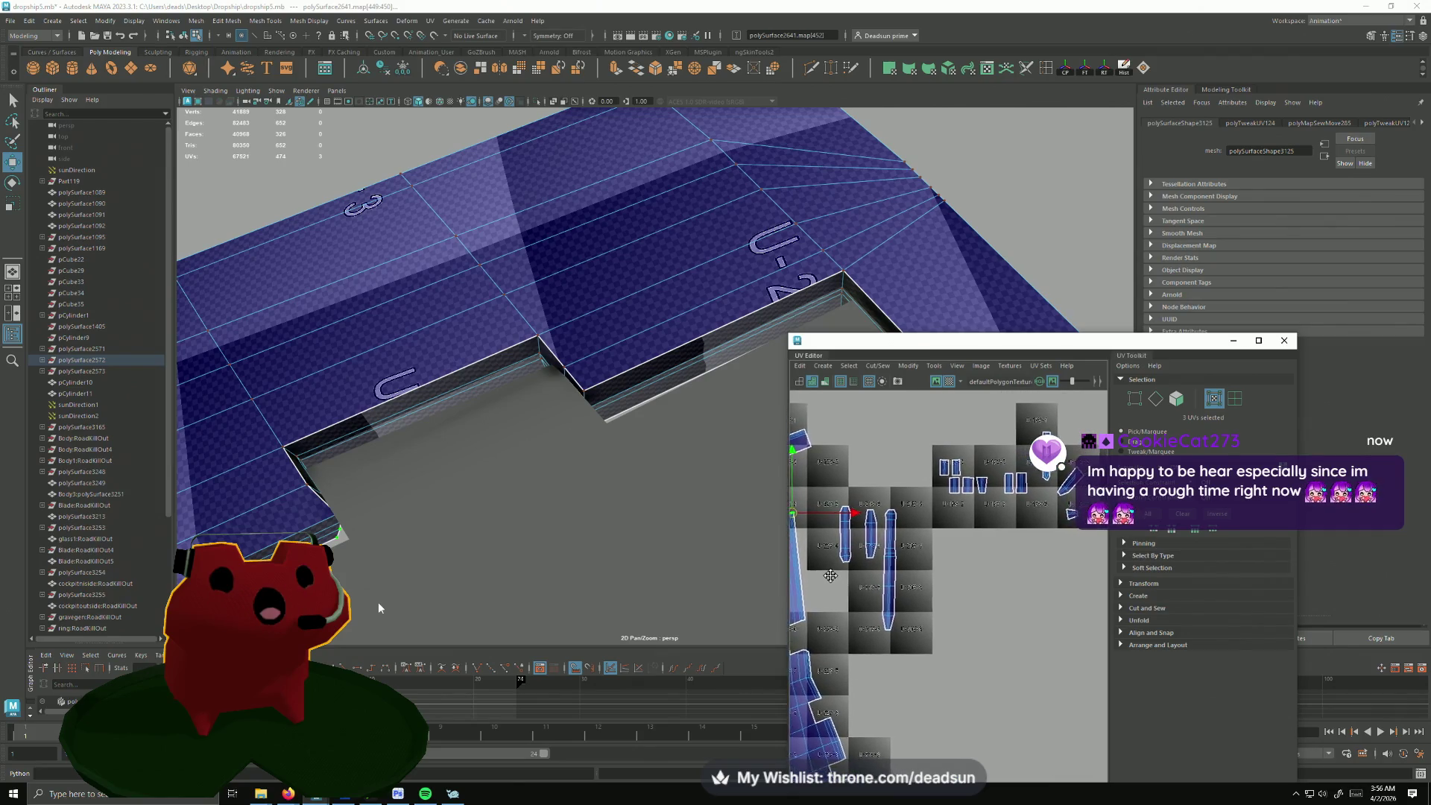
pyautogui.keyDown('alt'); pyautogui.moveTo(830, 576); pyautogui.dragTo(873, 594, button='middle'); pyautogui.keyUp('alt')
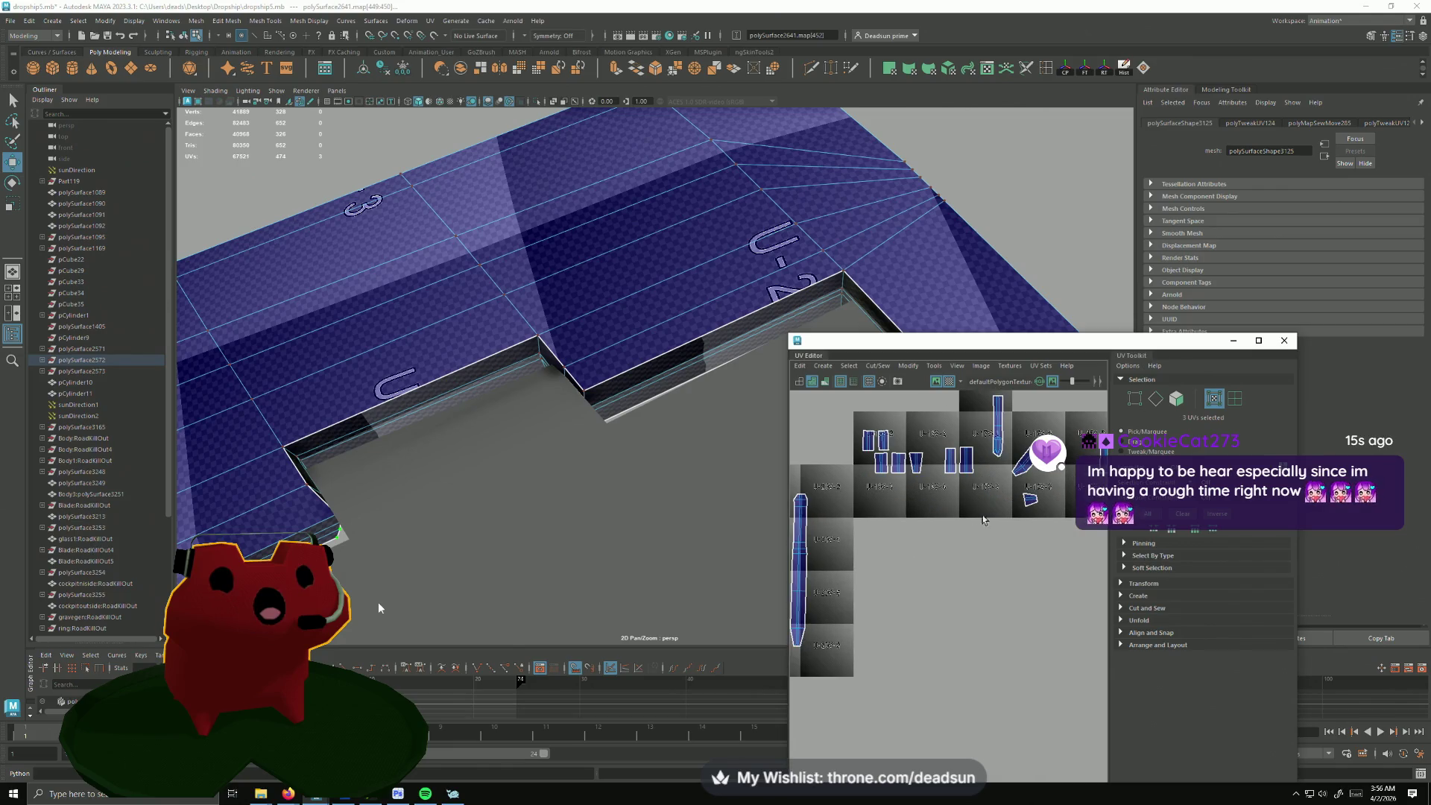
pyautogui.press('F10')
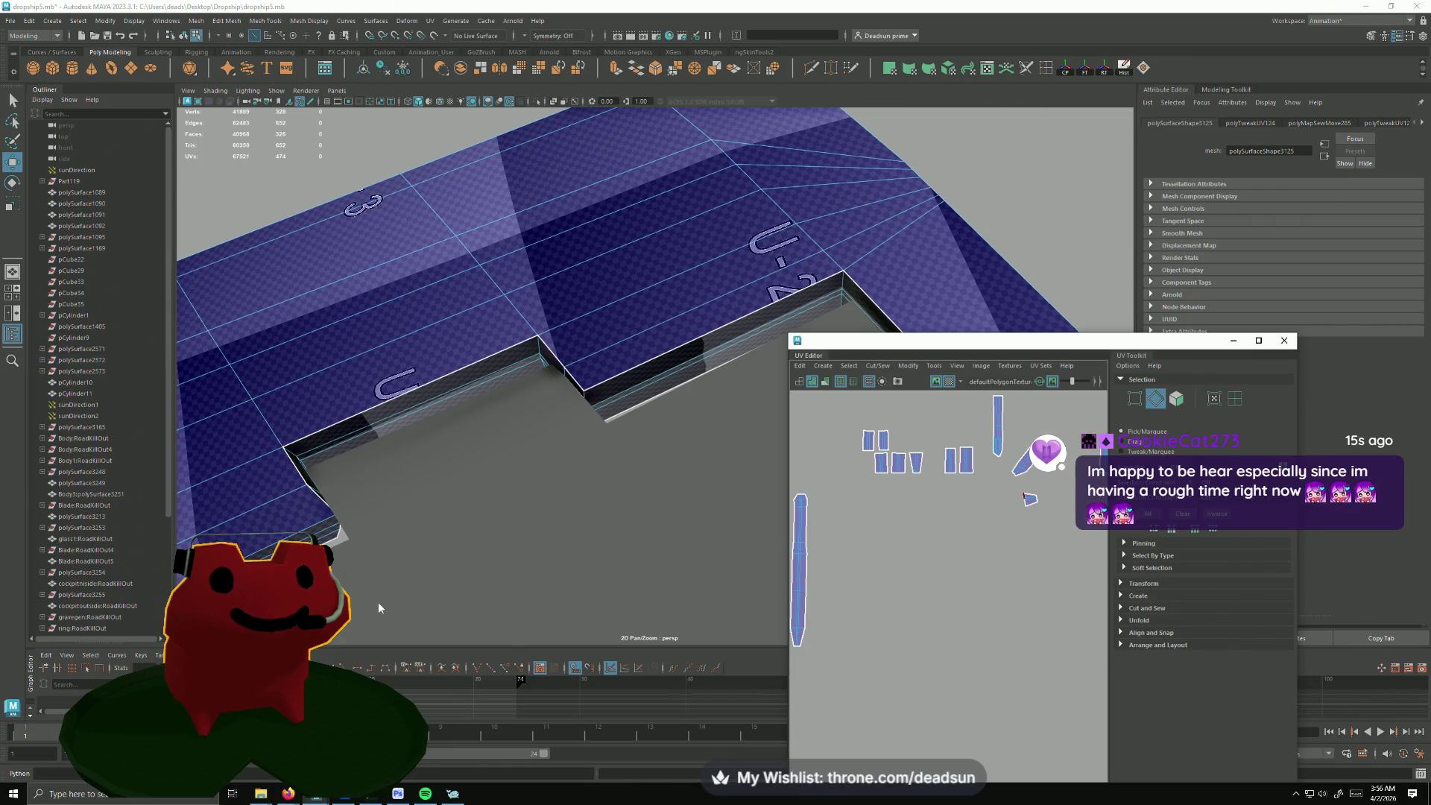
# Step: Move-and-sew the diagonal shell and the small shells' shared edges onto their neighbours
pyautogui.press('f')
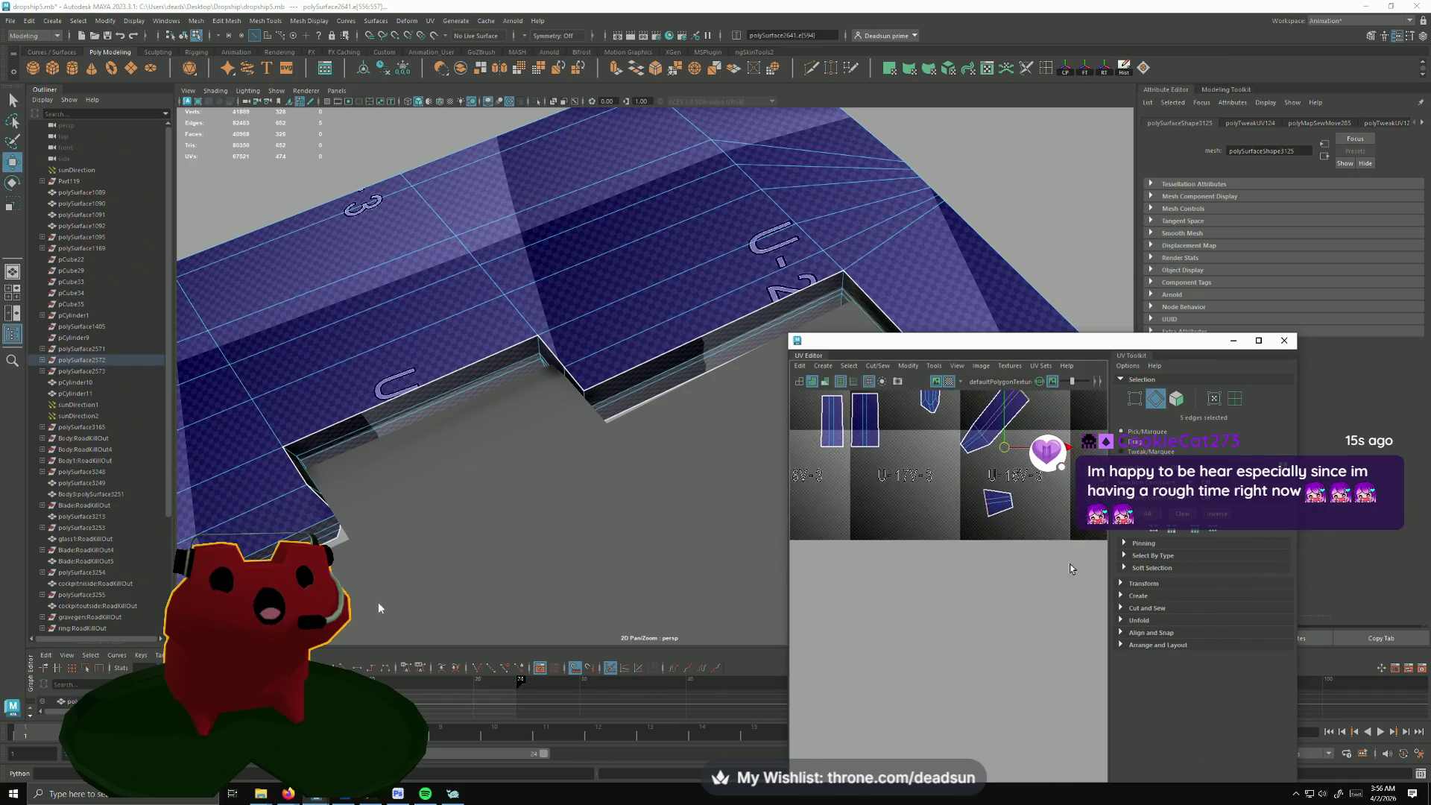
pyautogui.click(878, 366)
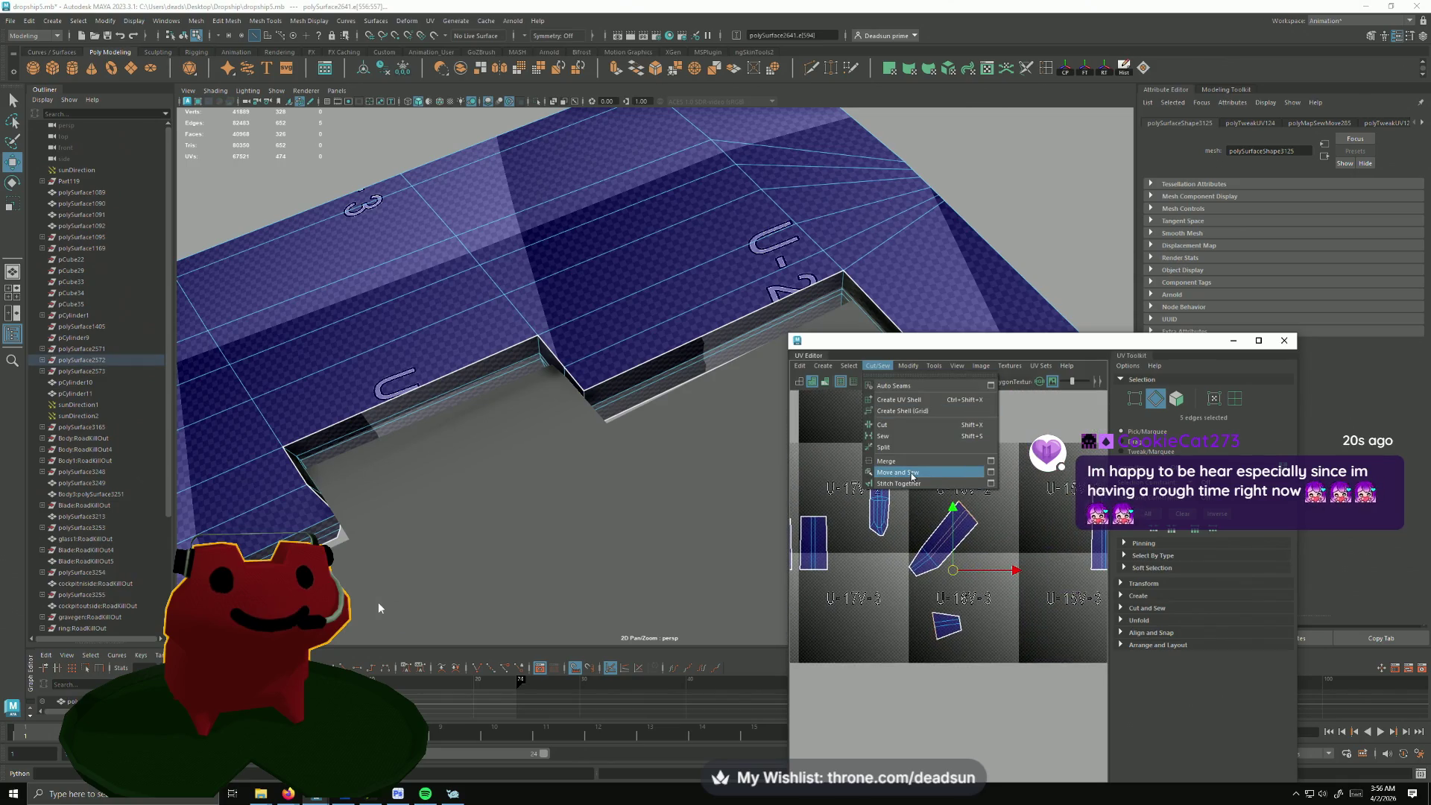
pyautogui.click(905, 447)
pyautogui.scroll(-3, 915, 550)
pyautogui.keyDown('alt'); pyautogui.moveTo(915, 550); pyautogui.dragTo(951, 545, button='middle'); pyautogui.keyUp('alt')
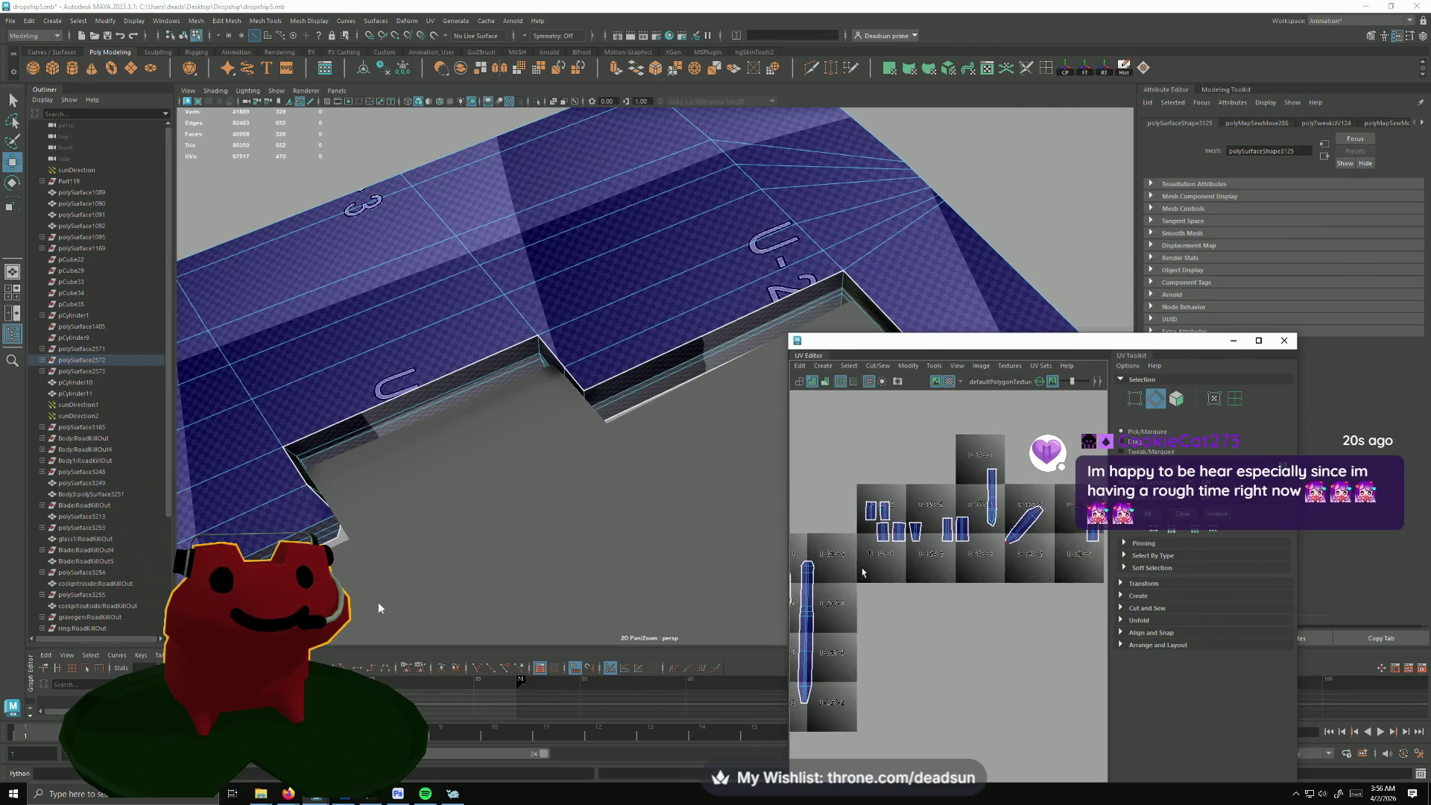
pyautogui.scroll(3, 950, 545)
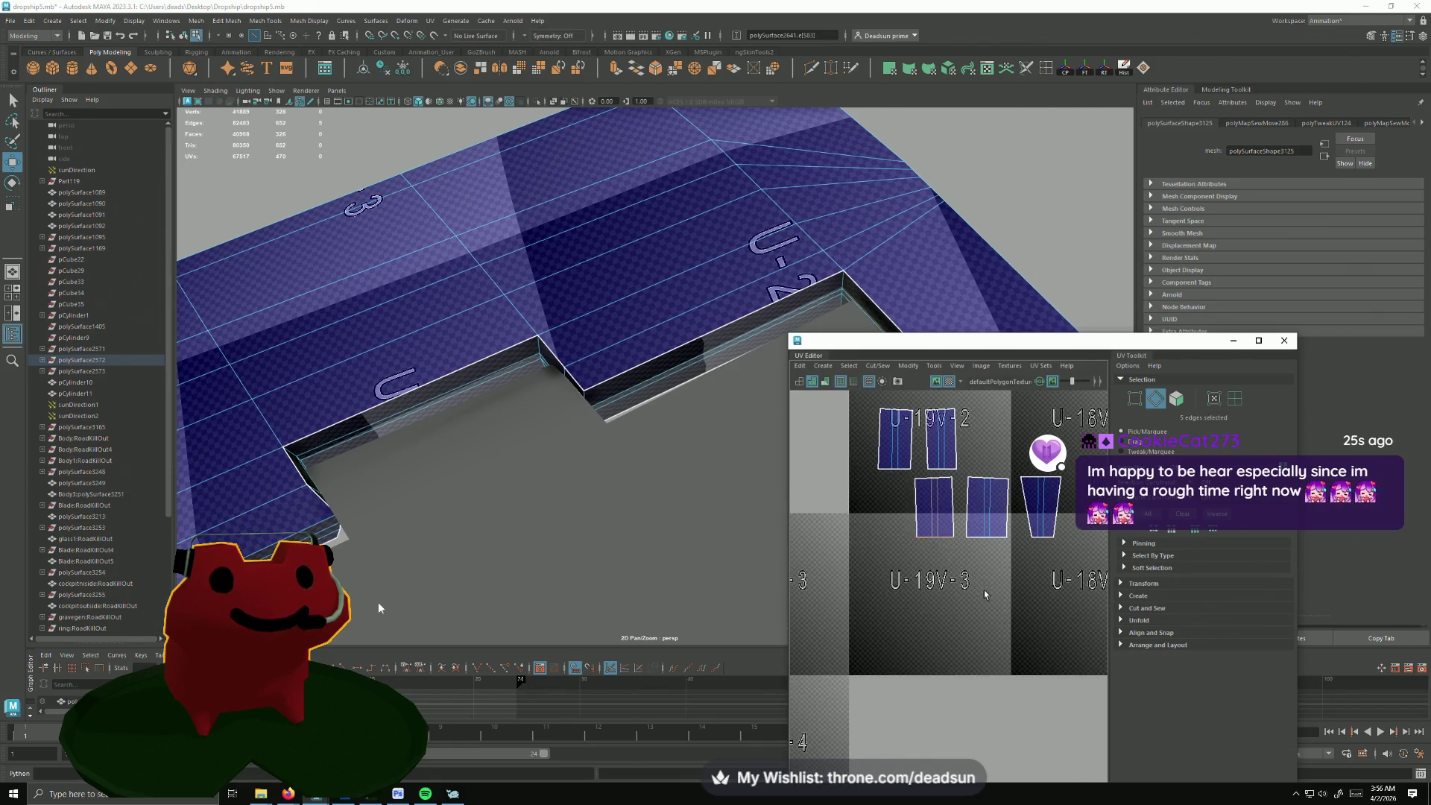
pyautogui.scroll(-3, 985, 594)
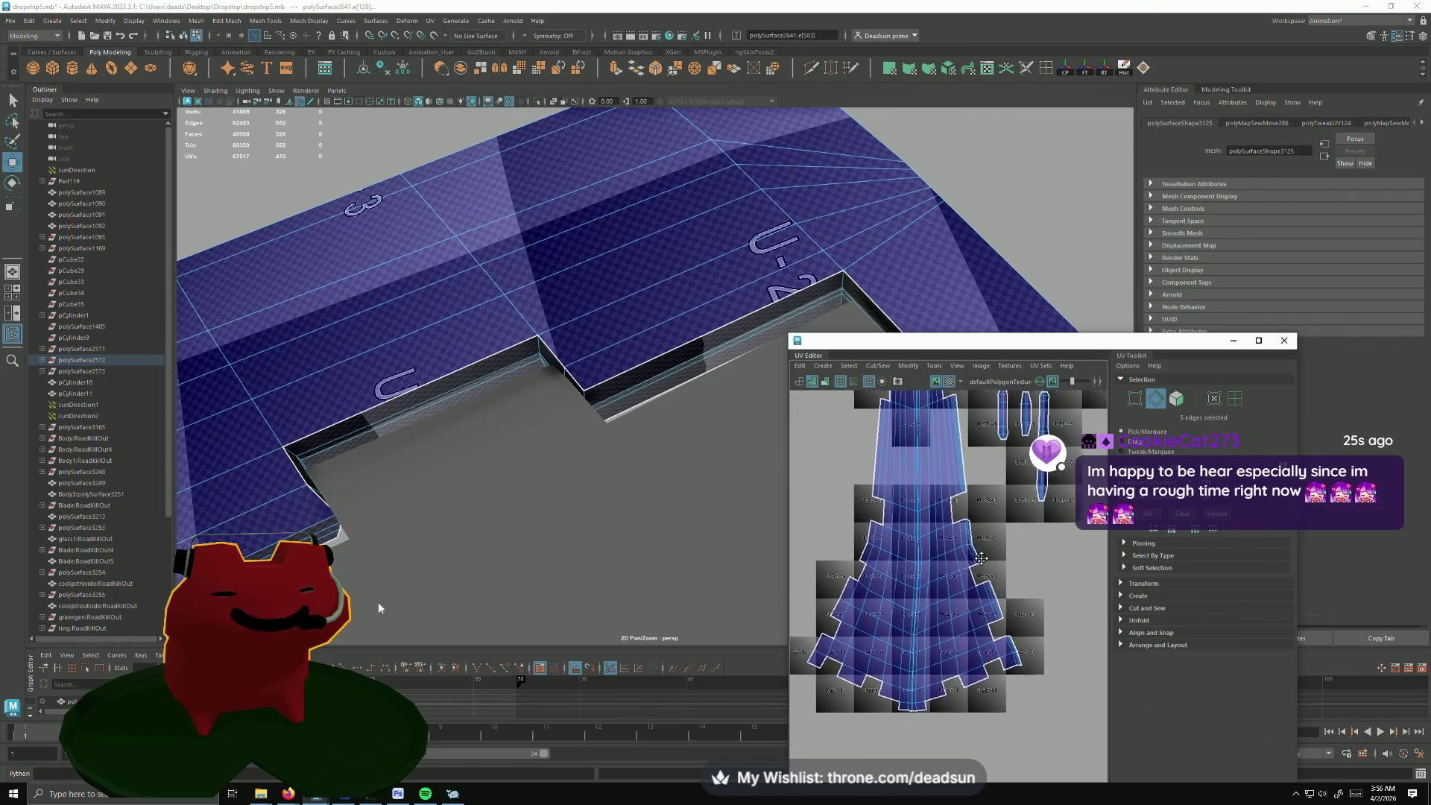
pyautogui.moveTo(981, 556)
pyautogui.keyDown('alt'); pyautogui.mouseDown(button='middle')
pyautogui.moveTo(907, 630)
pyautogui.moveTo(870, 571)
pyautogui.mouseUp(button='middle'); pyautogui.keyUp('alt')
pyautogui.click(874, 366)
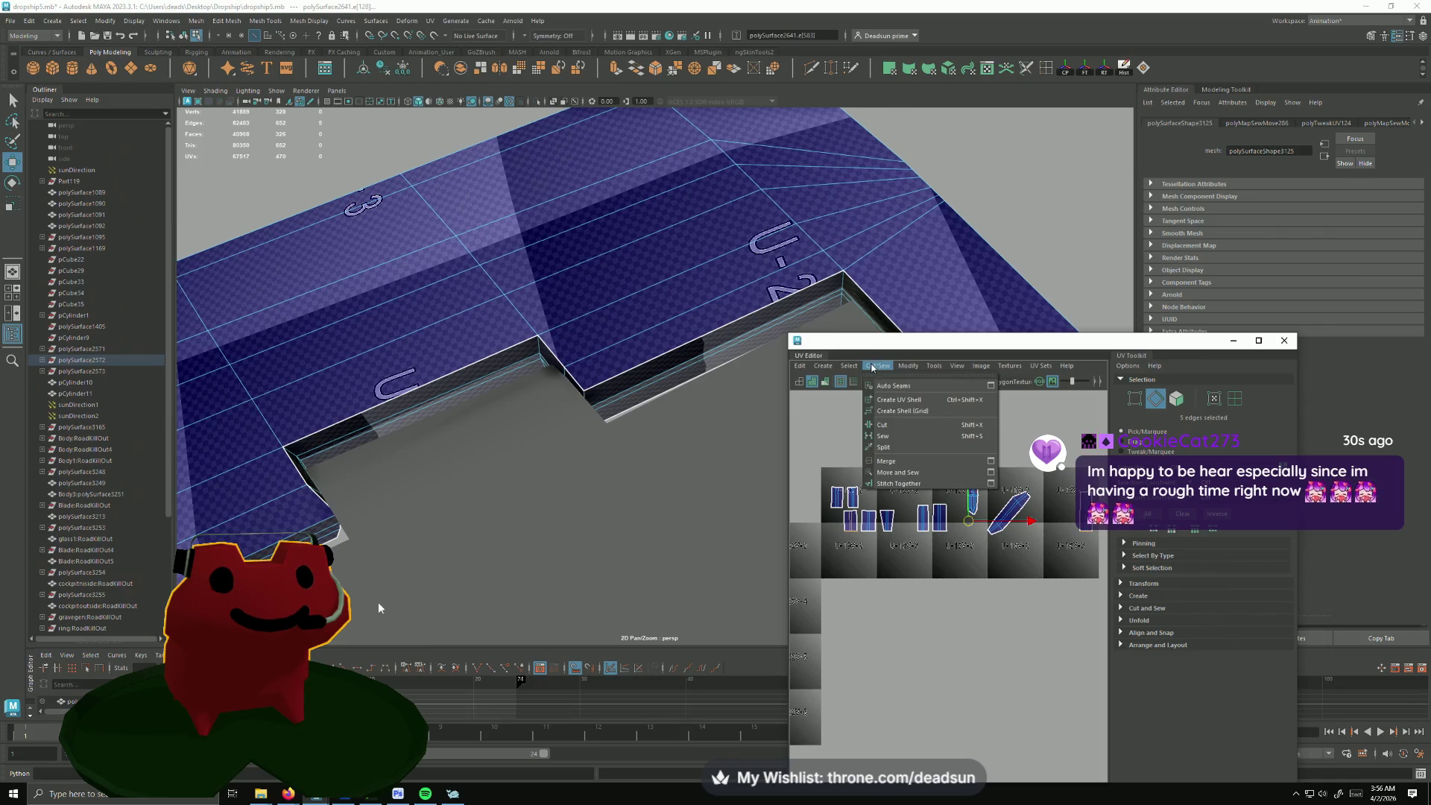
pyautogui.click(877, 460)
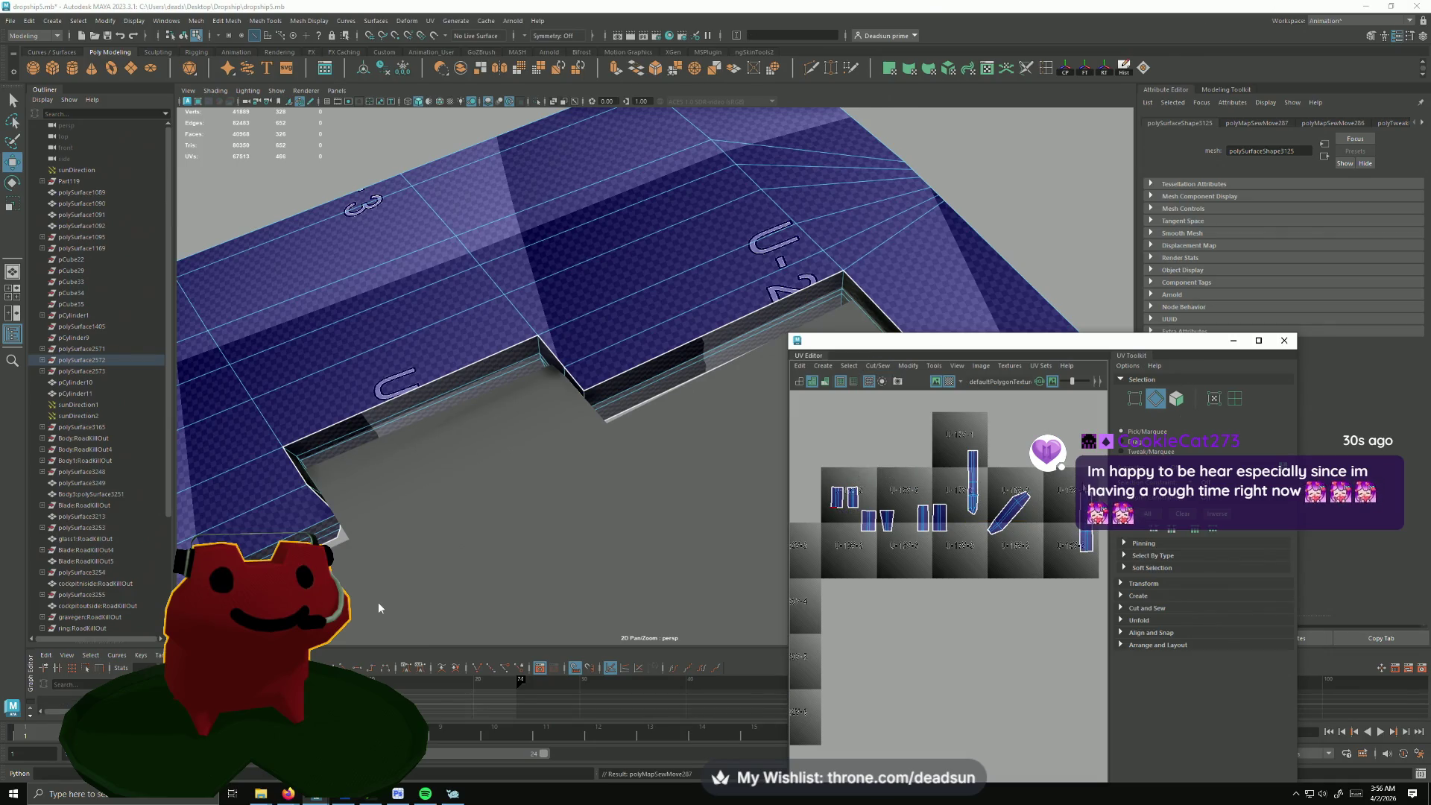
pyautogui.press('g')
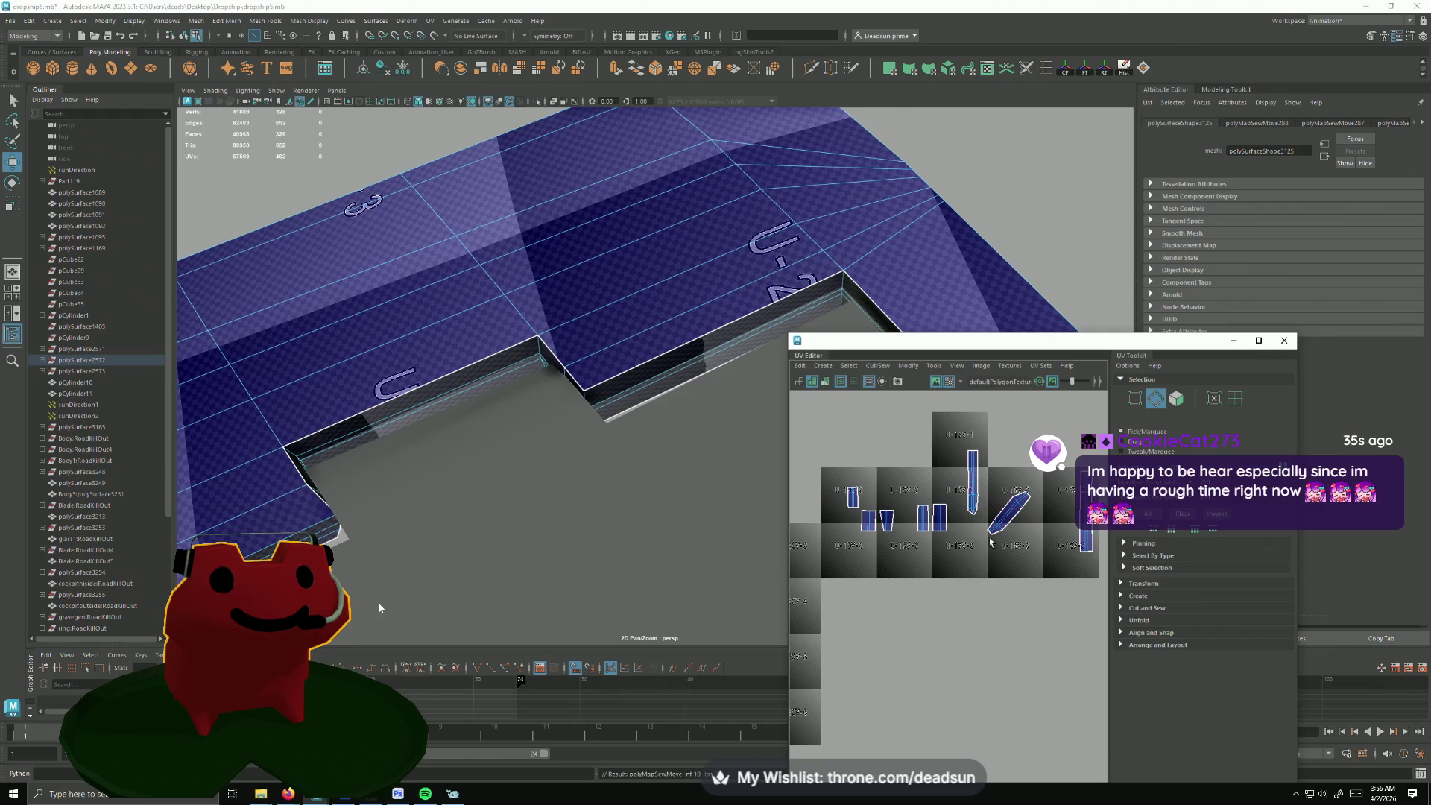
# Step: Sew the remaining pieces into one long vertical strip and select that whole UV shell
pyautogui.keyDown('shift'); pyautogui.moveTo(1091, 480); pyautogui.dragTo(1067, 558, button='right'); pyautogui.keyUp('shift')
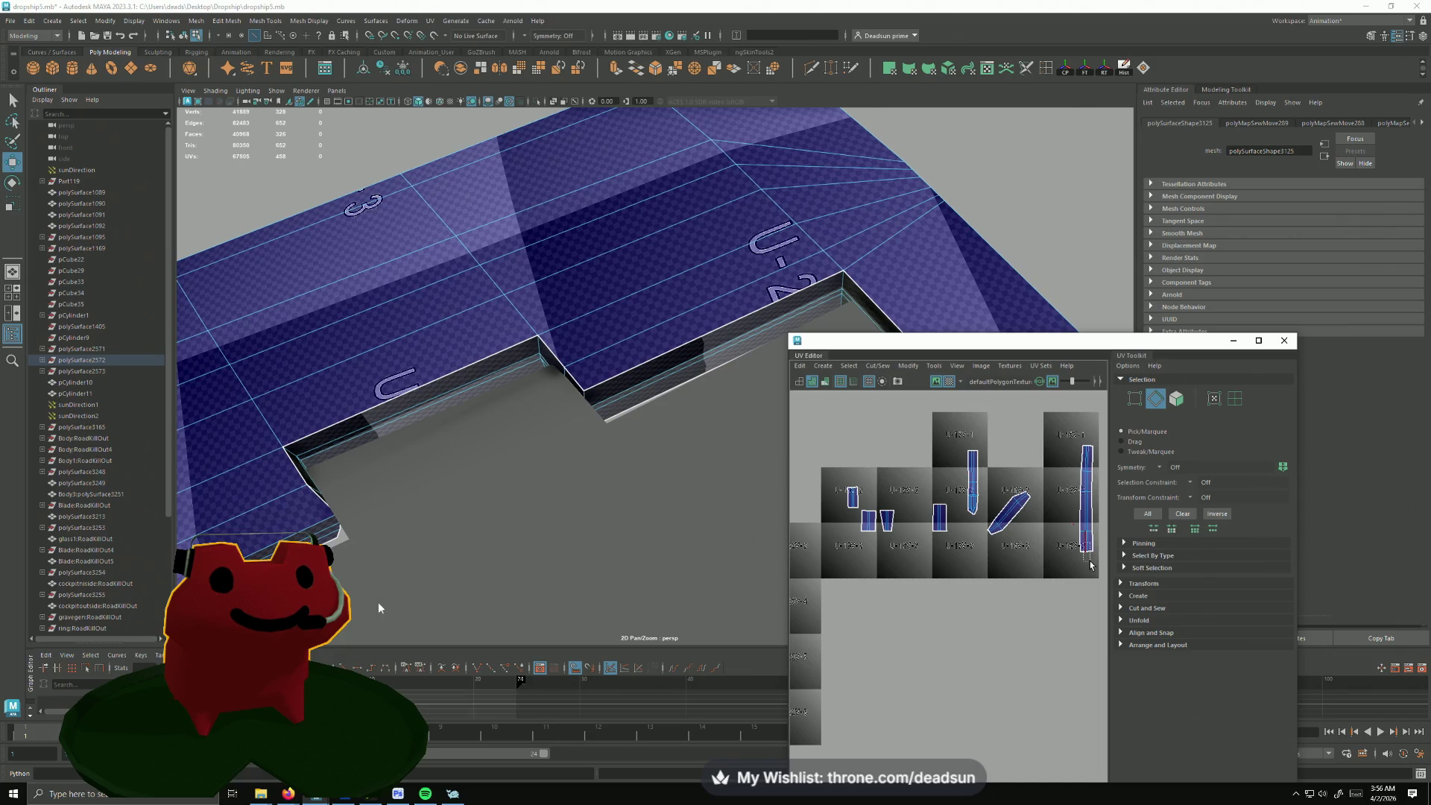
pyautogui.moveTo(1084, 576)
pyautogui.keyDown('shift'); pyautogui.mouseDown(button='right')
pyautogui.moveTo(1065, 565)
pyautogui.moveTo(1089, 593)
pyautogui.mouseUp(button='right'); pyautogui.keyUp('shift')
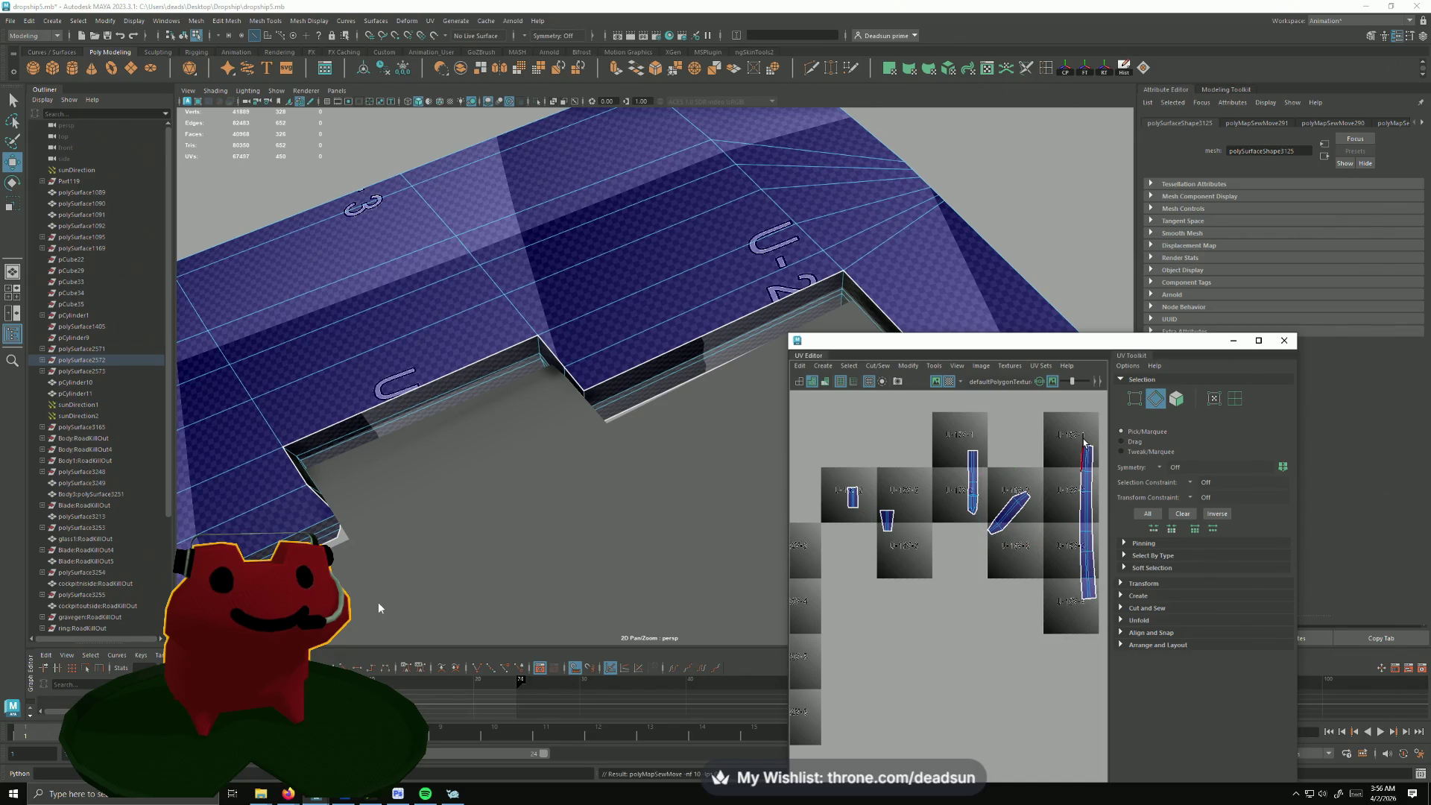
pyautogui.keyDown('shift'); pyautogui.moveTo(1058, 633); pyautogui.dragTo(1038, 647, button='right'); pyautogui.keyUp('shift')
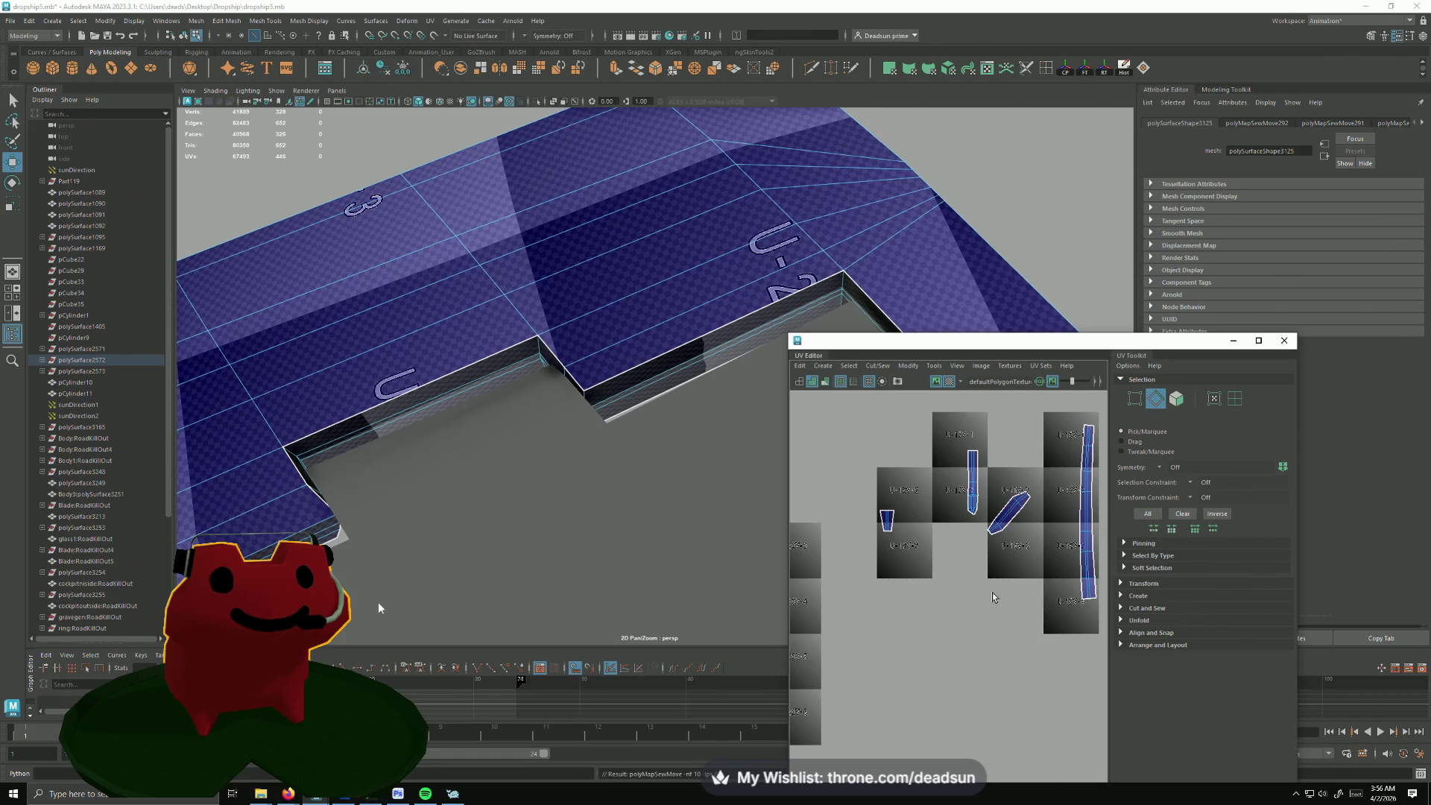
pyautogui.click(968, 452)
pyautogui.click(978, 456)
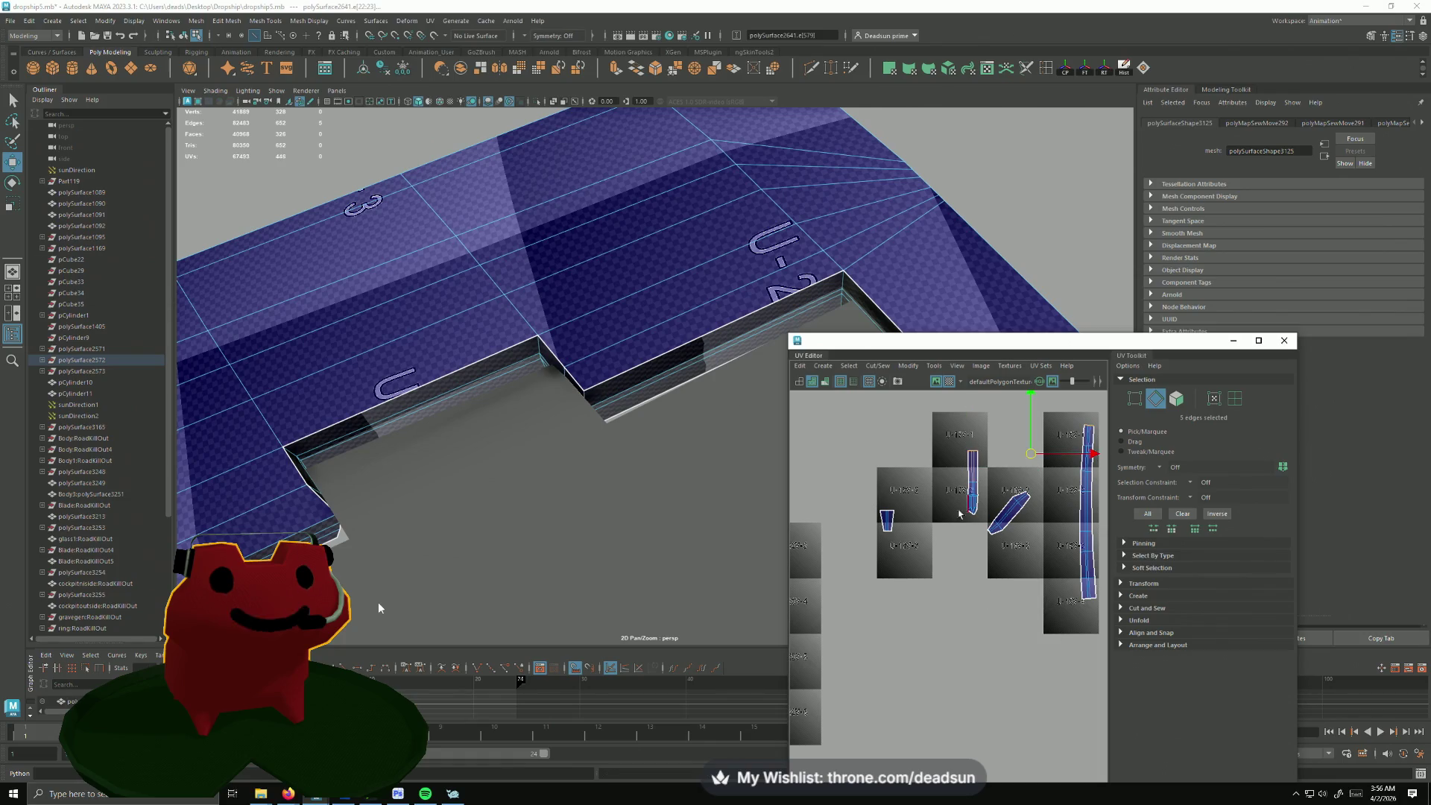
pyautogui.keyDown('shift'); pyautogui.moveTo(955, 489); pyautogui.dragTo(958, 494, button='right'); pyautogui.keyUp('shift')
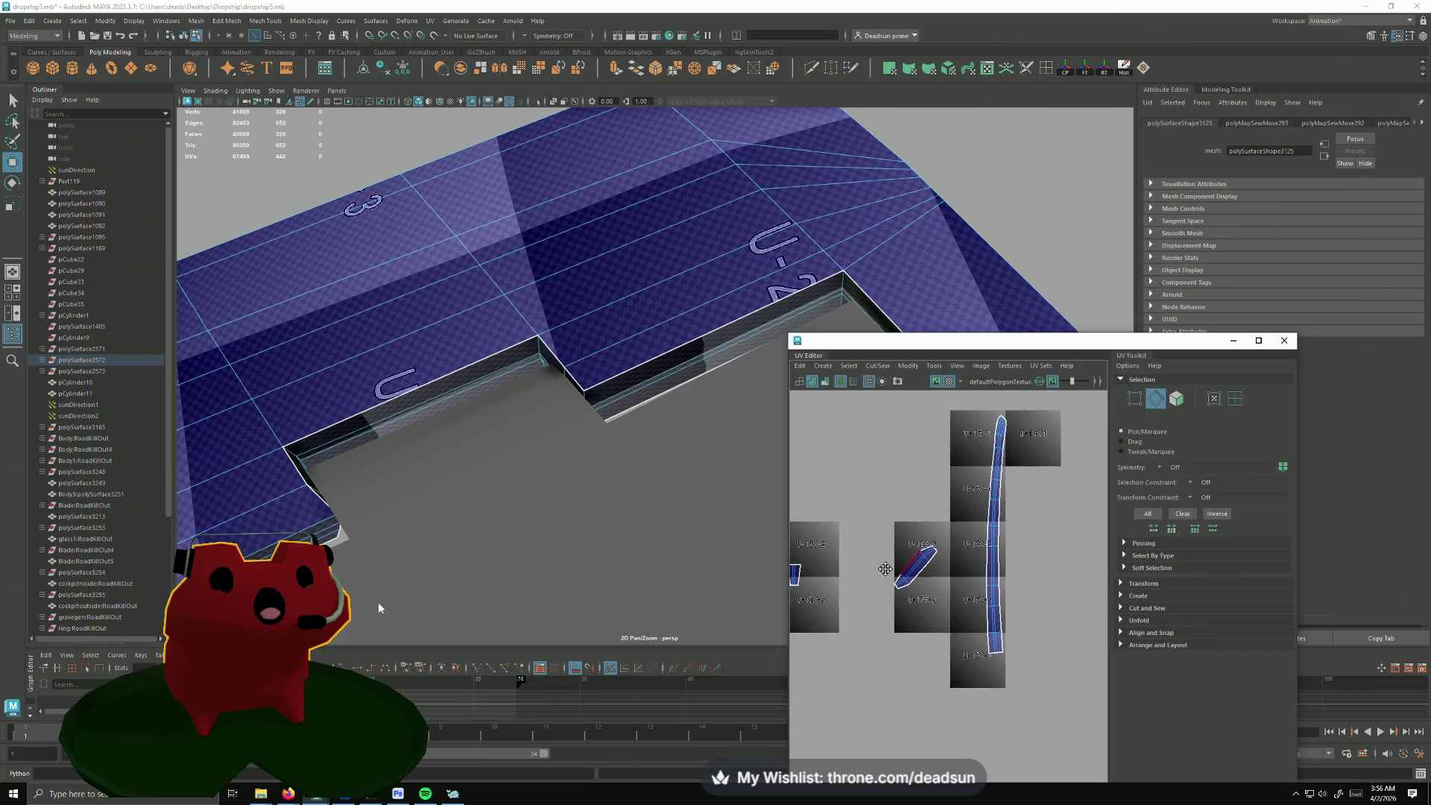
pyautogui.press('f')
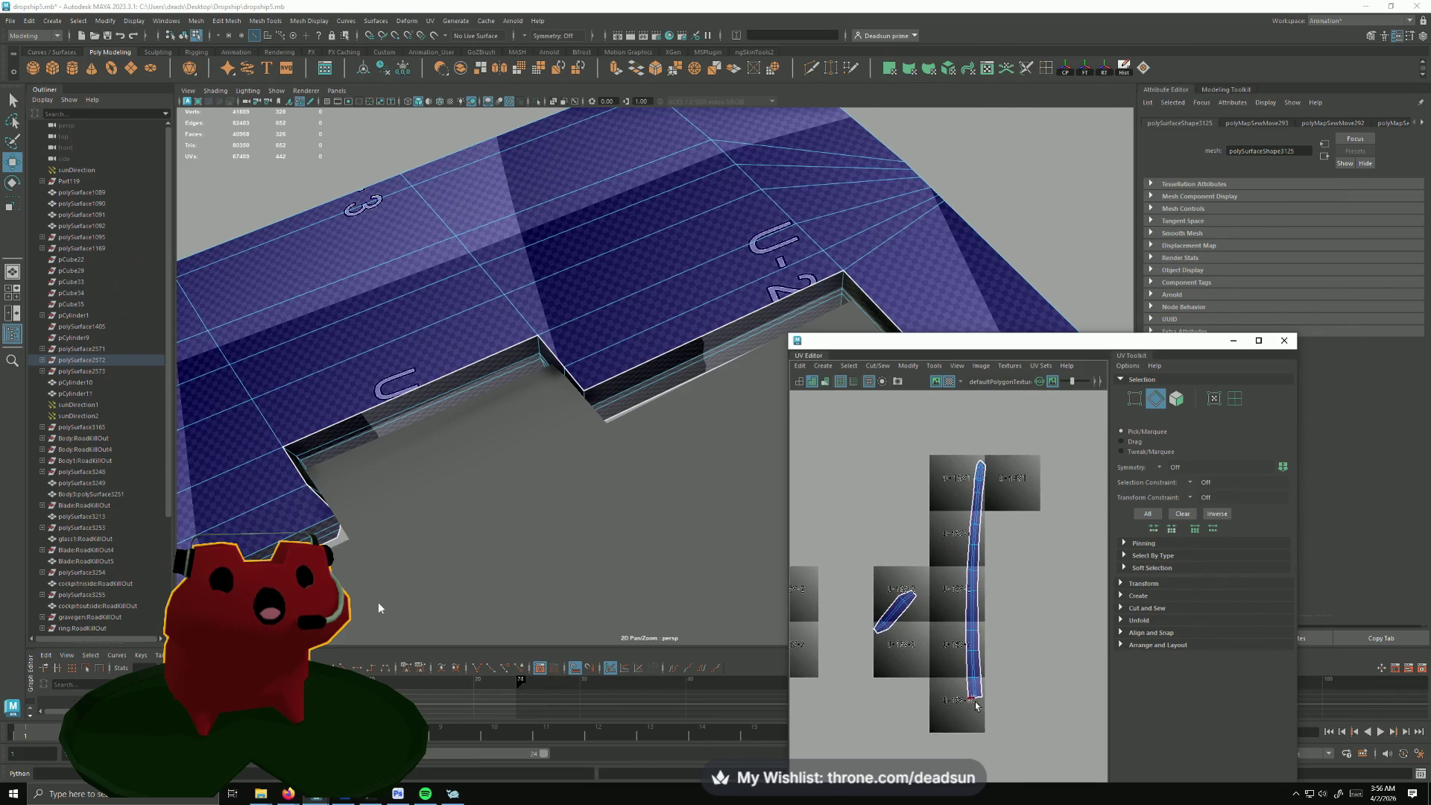
pyautogui.keyDown('shift'); pyautogui.moveTo(979, 709); pyautogui.dragTo(978, 715, button='right'); pyautogui.keyUp('shift')
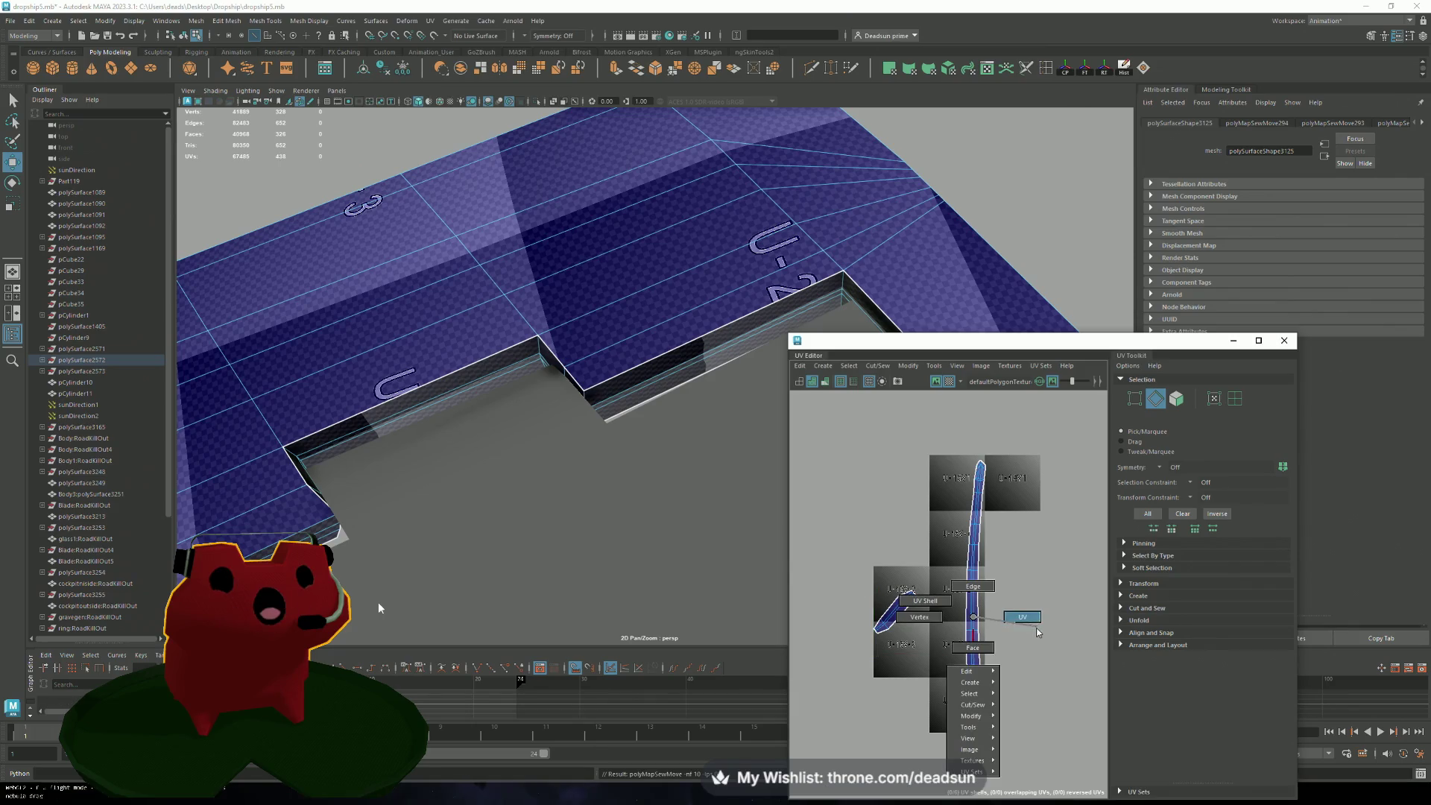
pyautogui.moveTo(973, 638); pyautogui.dragTo(971, 659, button='right')
pyautogui.click(974, 627)
pyautogui.scroll(-2, 922, 603)
pyautogui.scroll(-2, 922, 602)
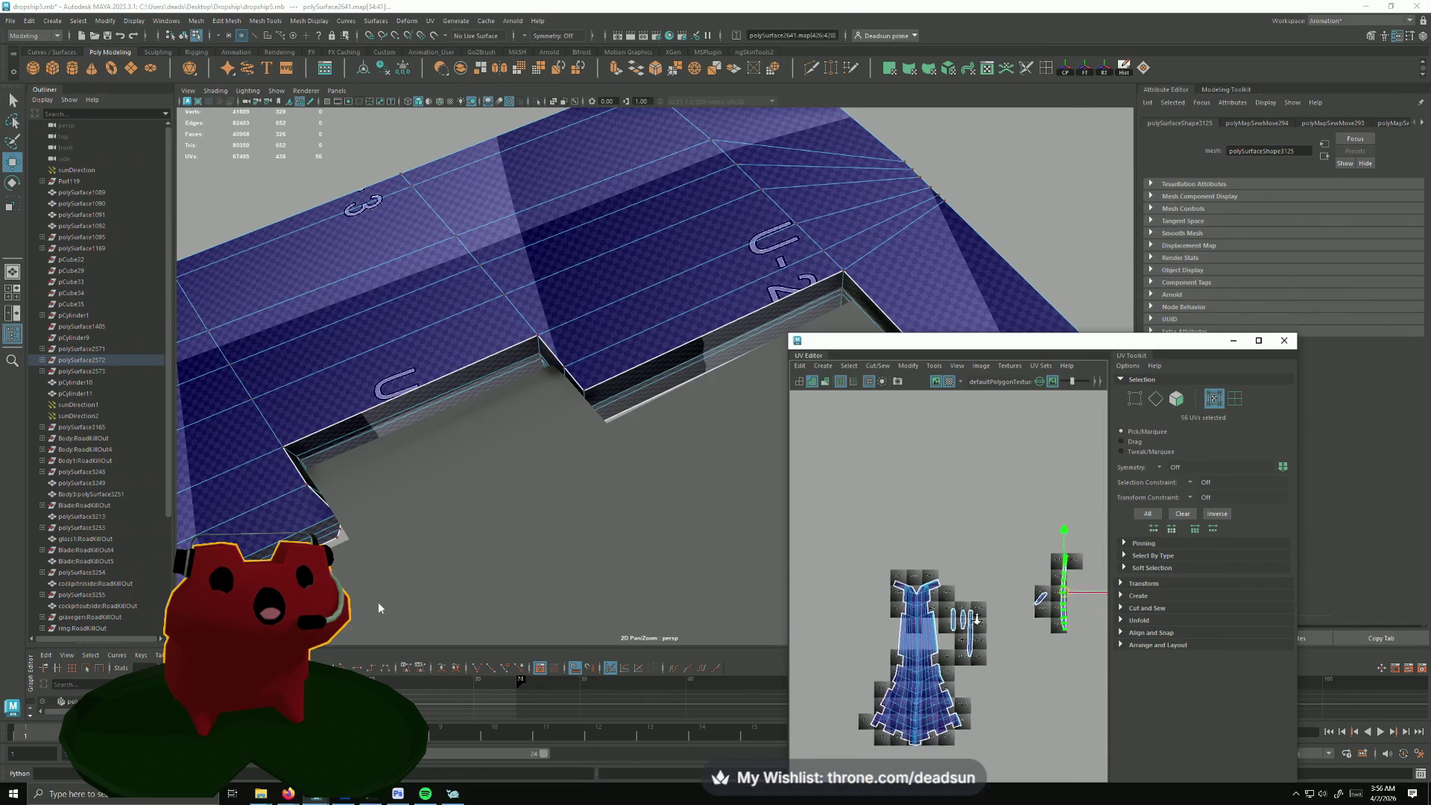
pyautogui.scroll(-2, 984, 587)
# Step: Move and tilt the long strip shell so it sits beside the large panel shell
pyautogui.moveTo(994, 581); pyautogui.dragTo(910, 616)
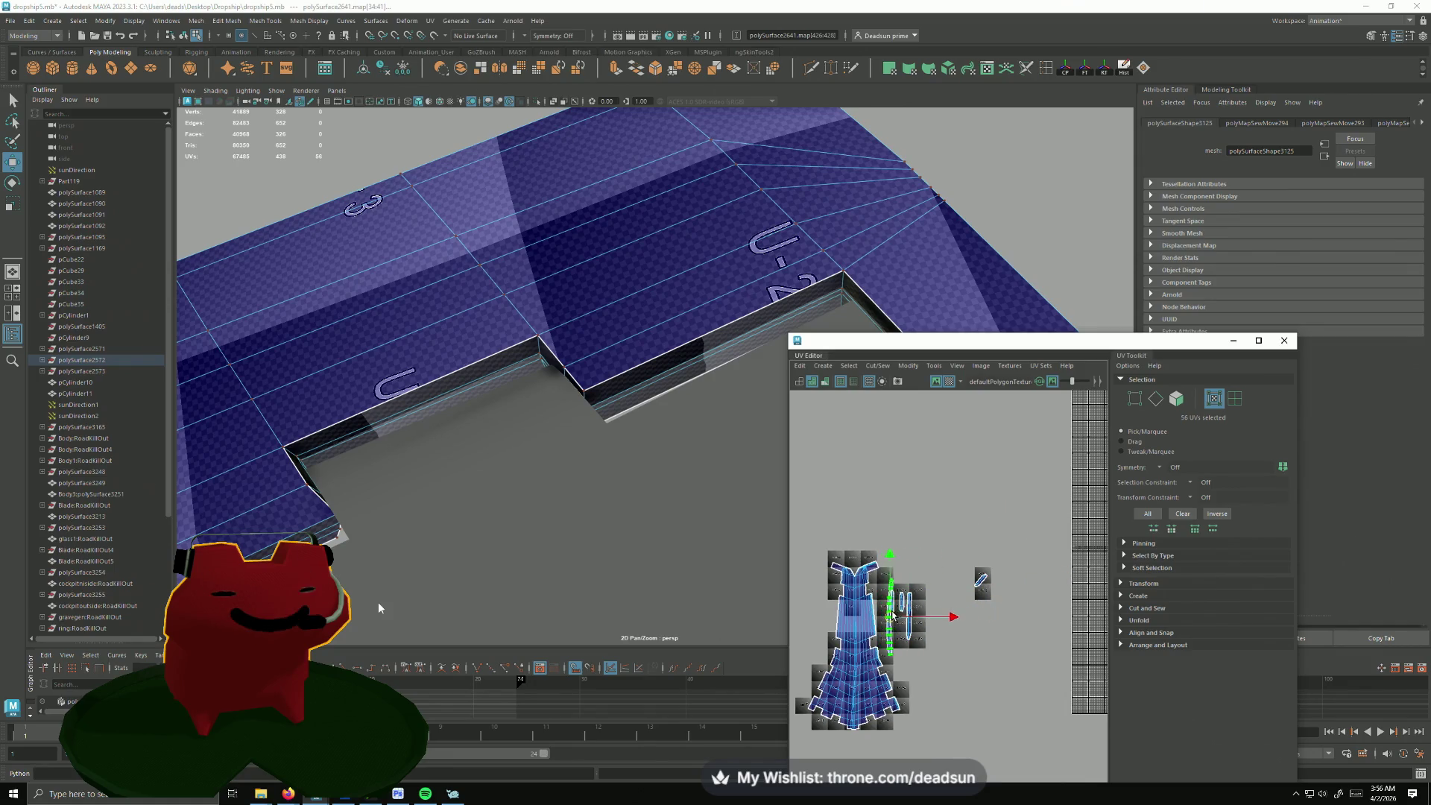
pyautogui.scroll(2, 906, 615)
pyautogui.scroll(2, 883, 626)
pyautogui.press('e')
pyautogui.moveTo(874, 636); pyautogui.dragTo(868, 668)
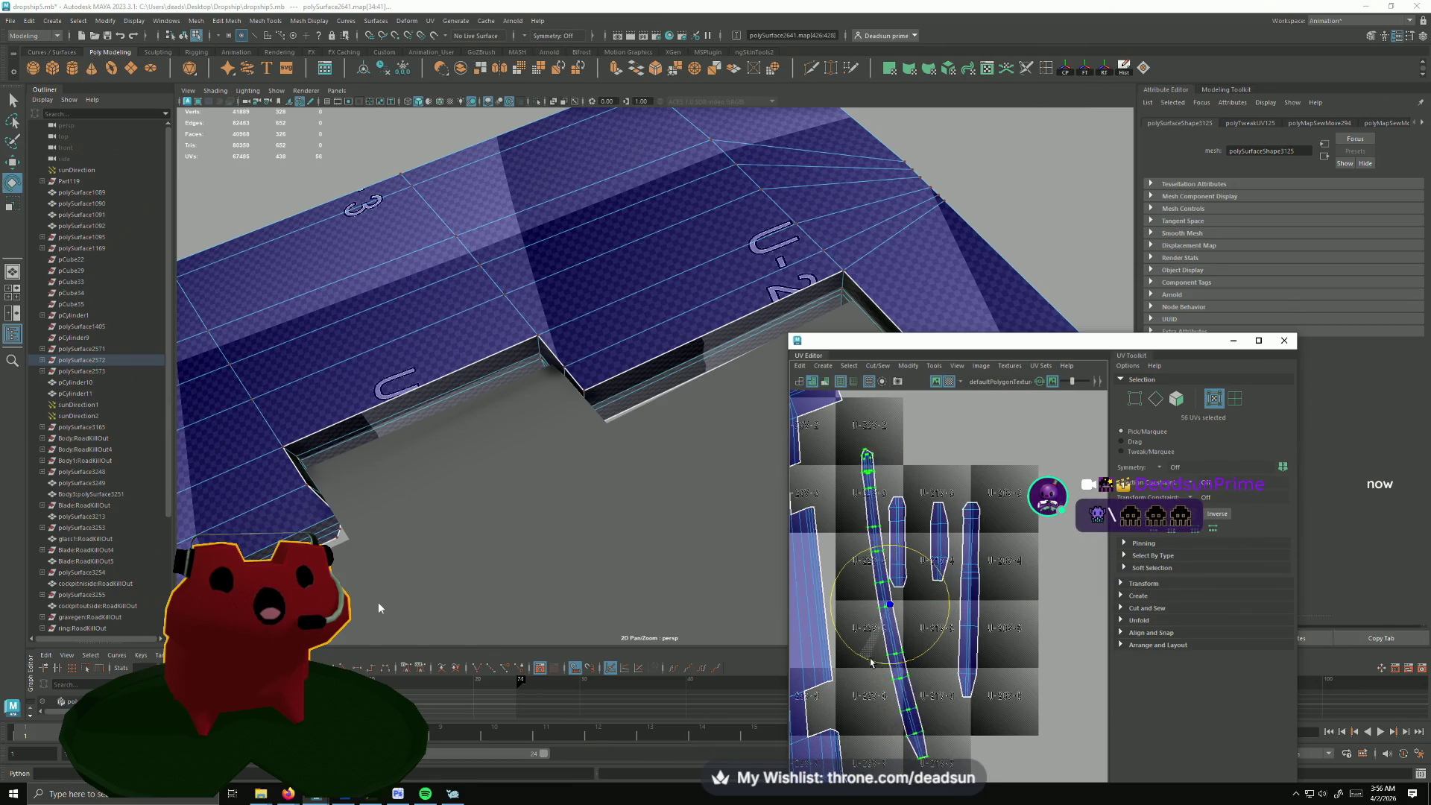
pyautogui.press('w')
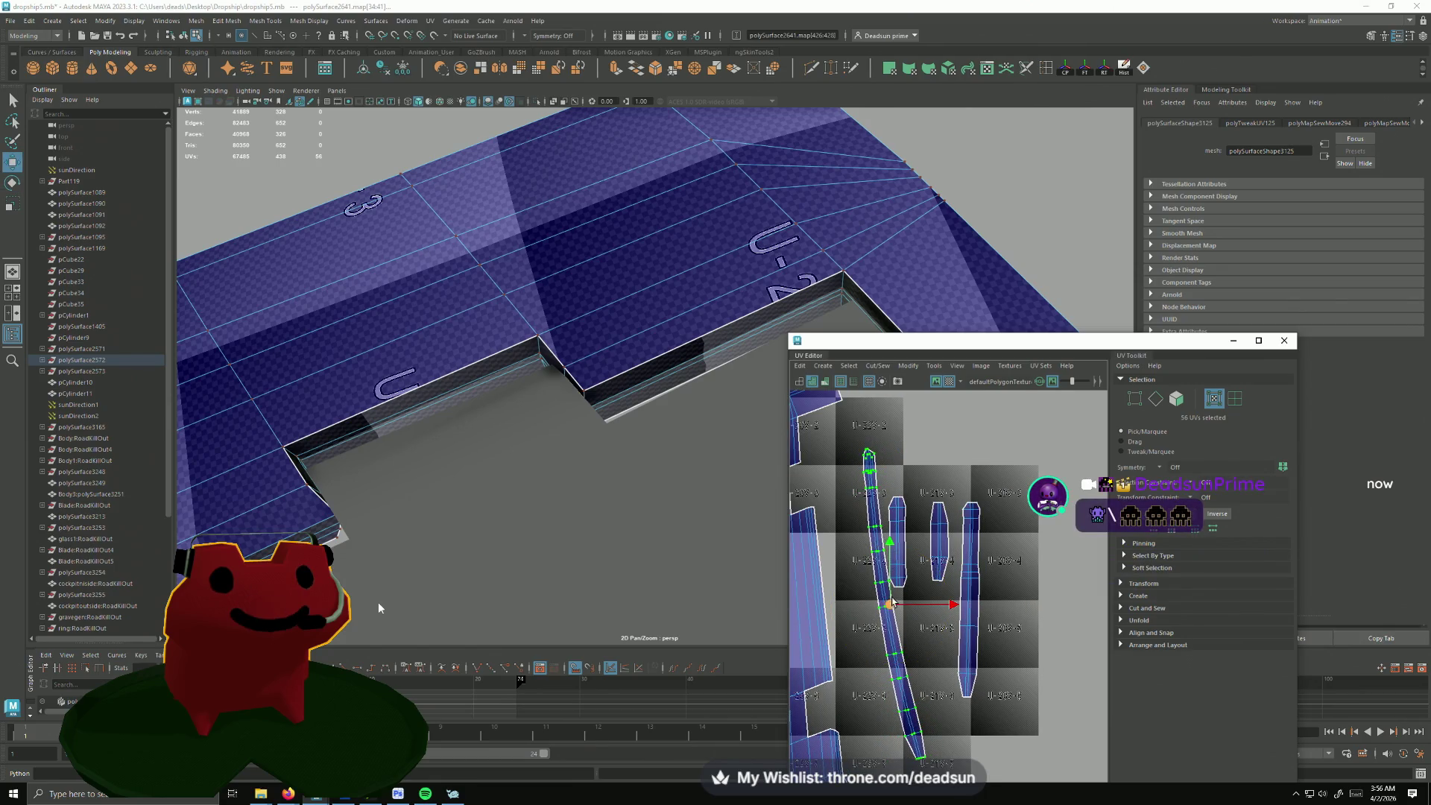
pyautogui.moveTo(867, 668); pyautogui.dragTo(854, 586, button='middle')
pyautogui.moveTo(892, 596)
pyautogui.mouseDown()
pyautogui.moveTo(845, 570)
pyautogui.moveTo(901, 717)
pyautogui.moveTo(871, 727)
pyautogui.mouseUp()
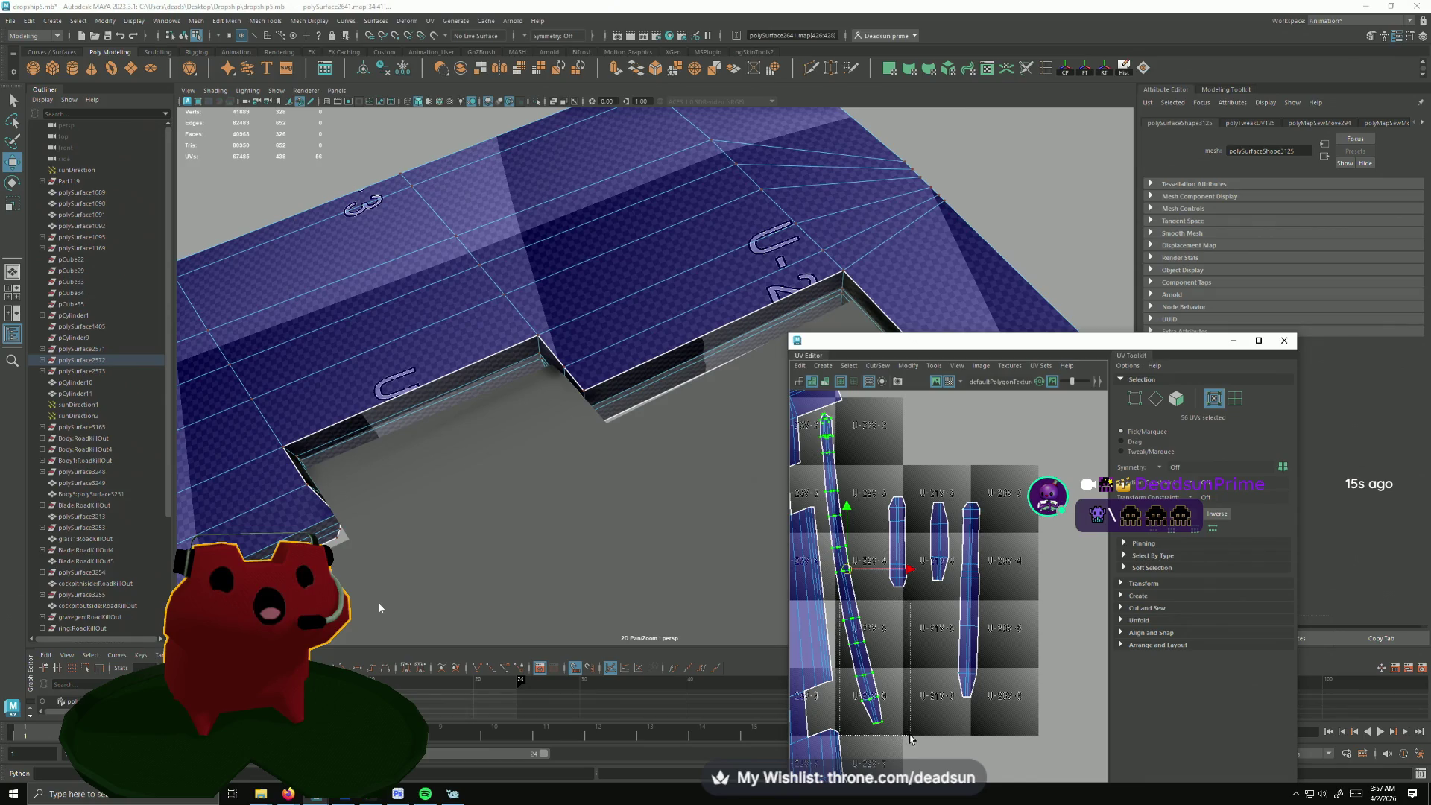
# Step: Move the thin strip down beside the panel and shift the small shells to the layout's left edge
pyautogui.press('w')
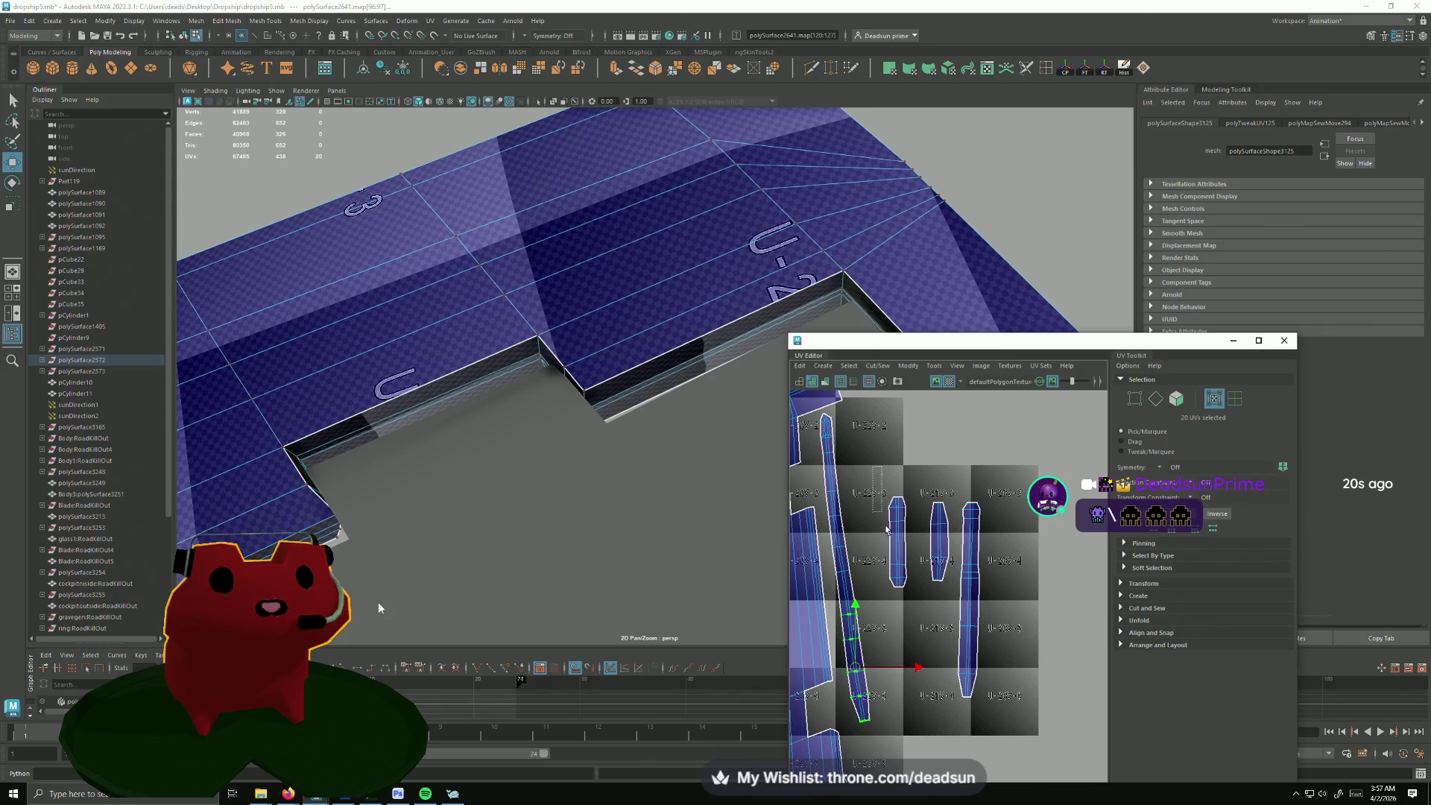
pyautogui.scroll(-2, 886, 526)
pyautogui.scroll(-2, 894, 516)
pyautogui.scroll(-1, 902, 507)
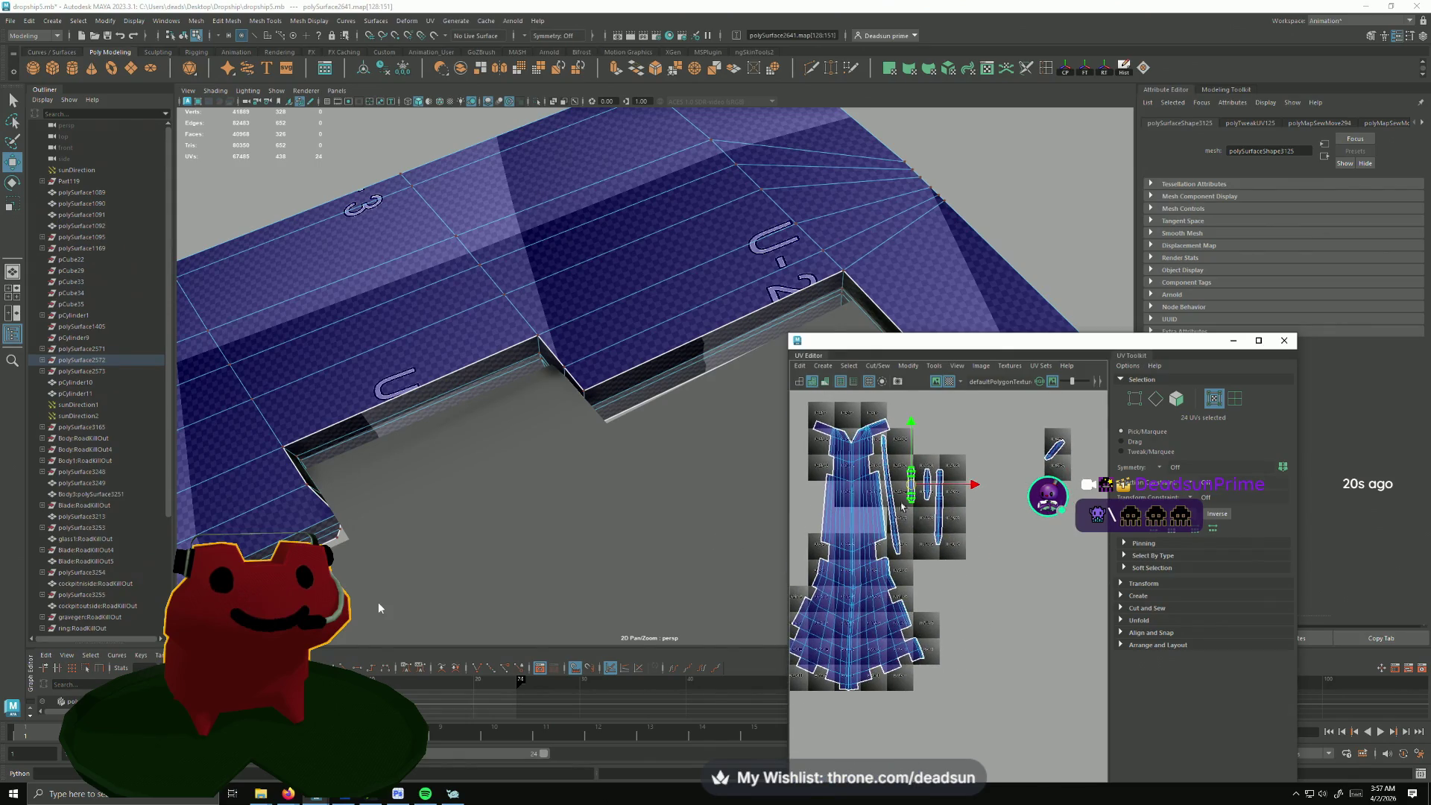
pyautogui.press('e')
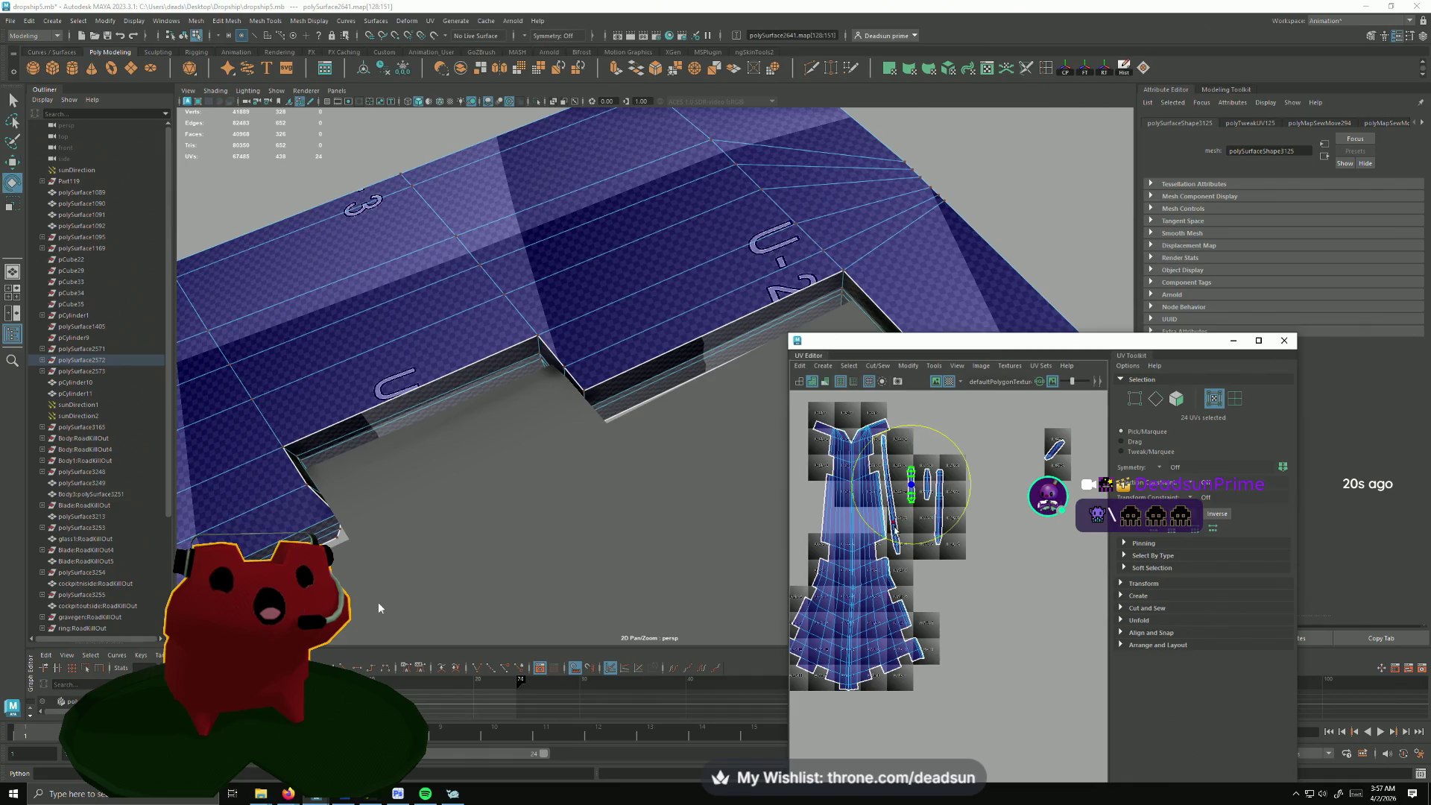
pyautogui.press('w')
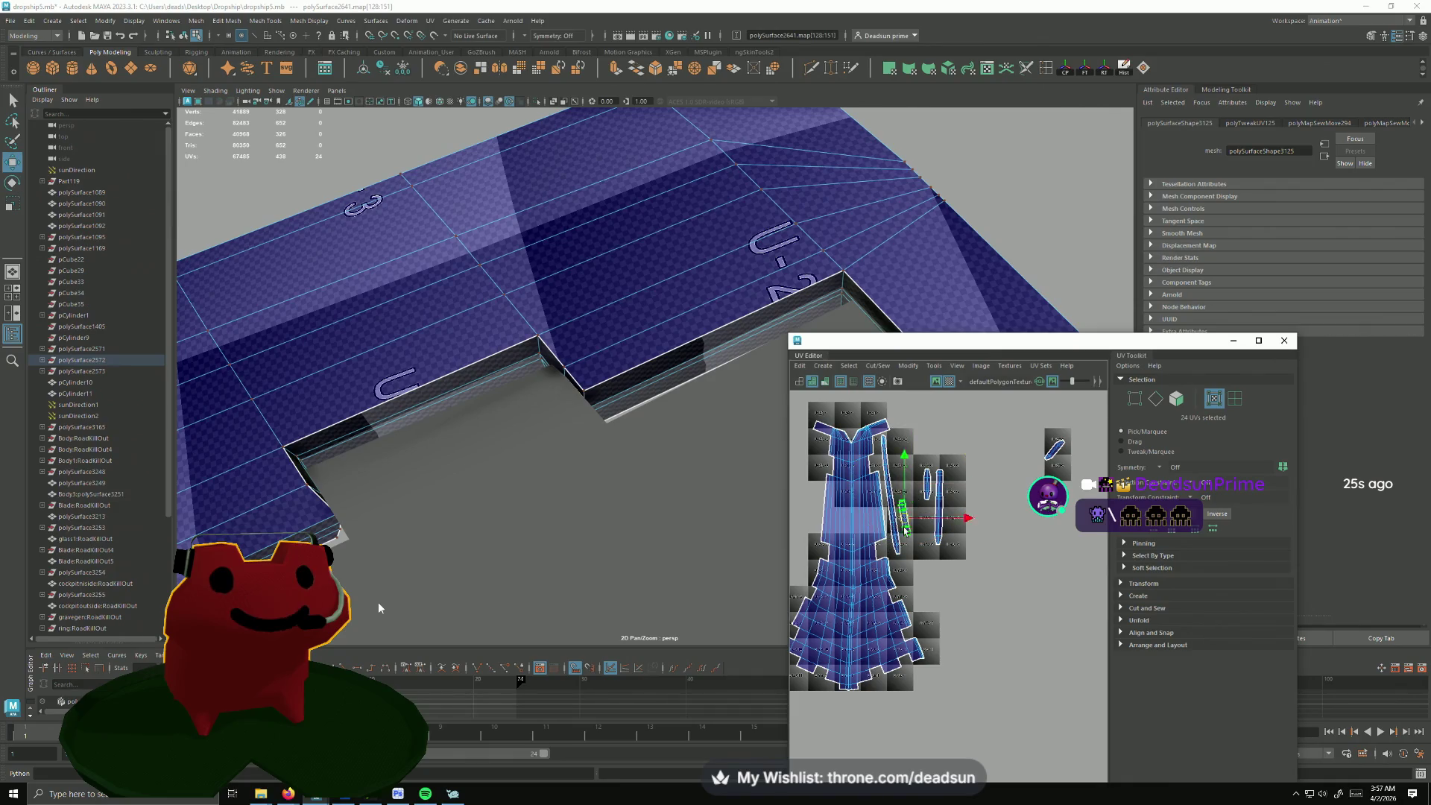
pyautogui.moveTo(904, 517); pyautogui.dragTo(904, 573)
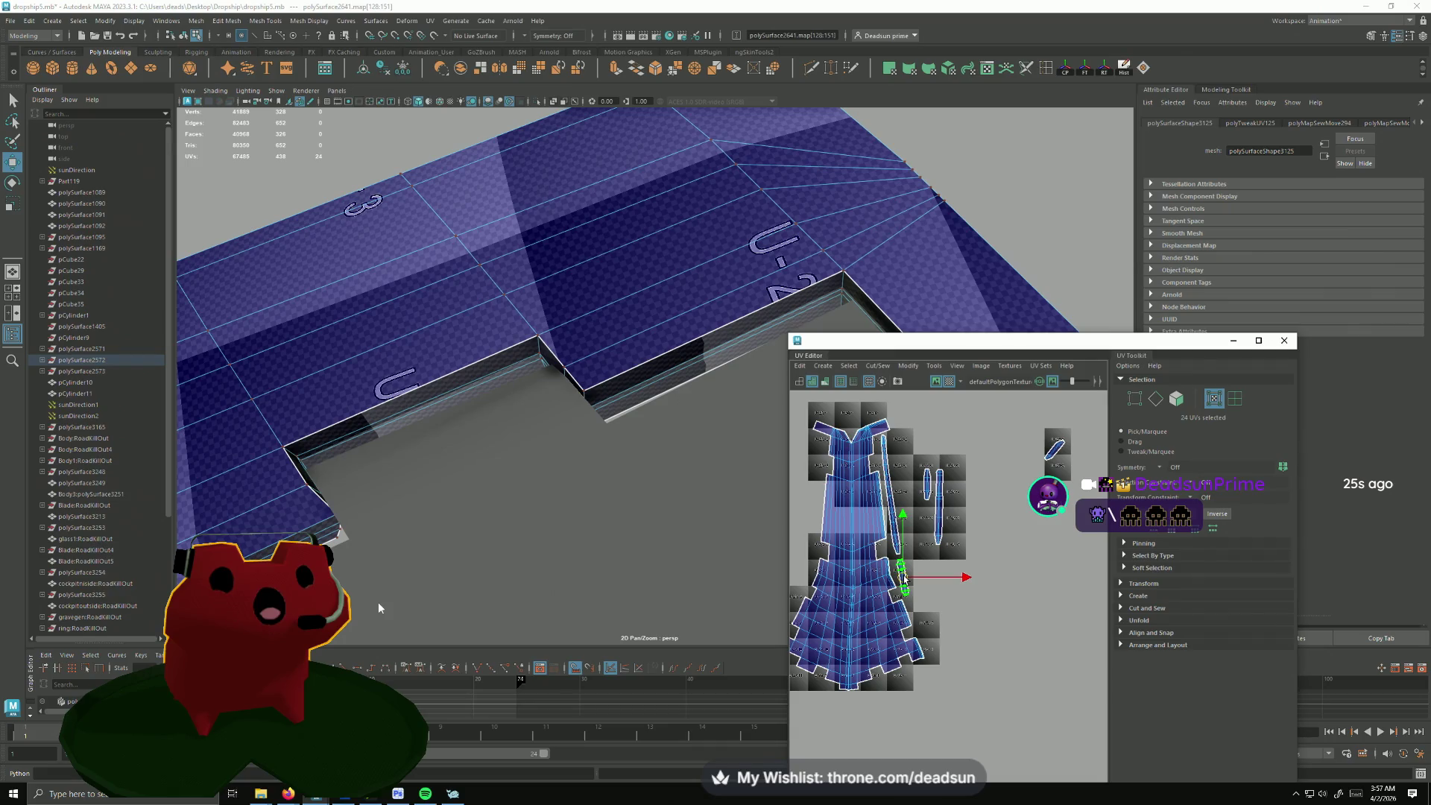
pyautogui.click(919, 613)
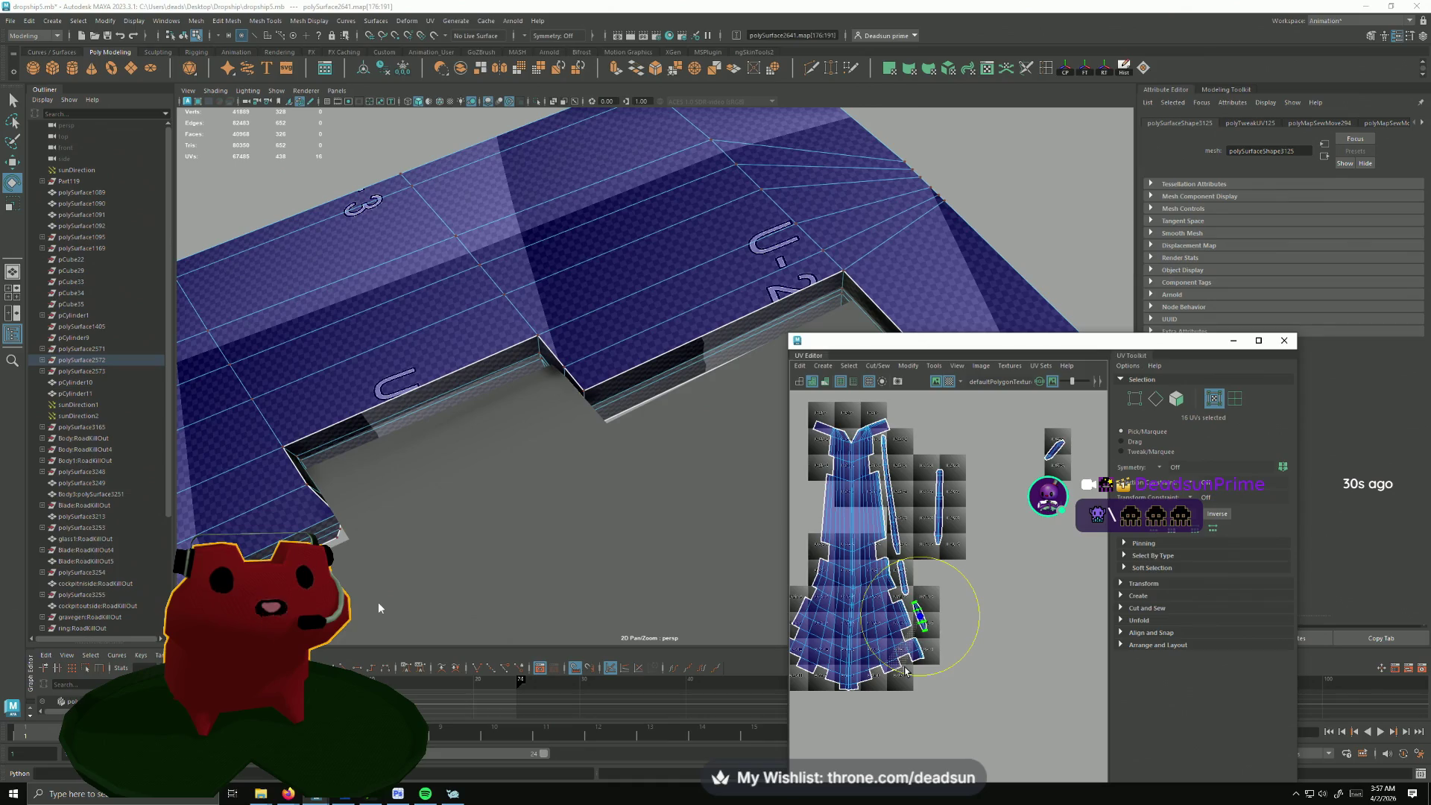
pyautogui.press('w')
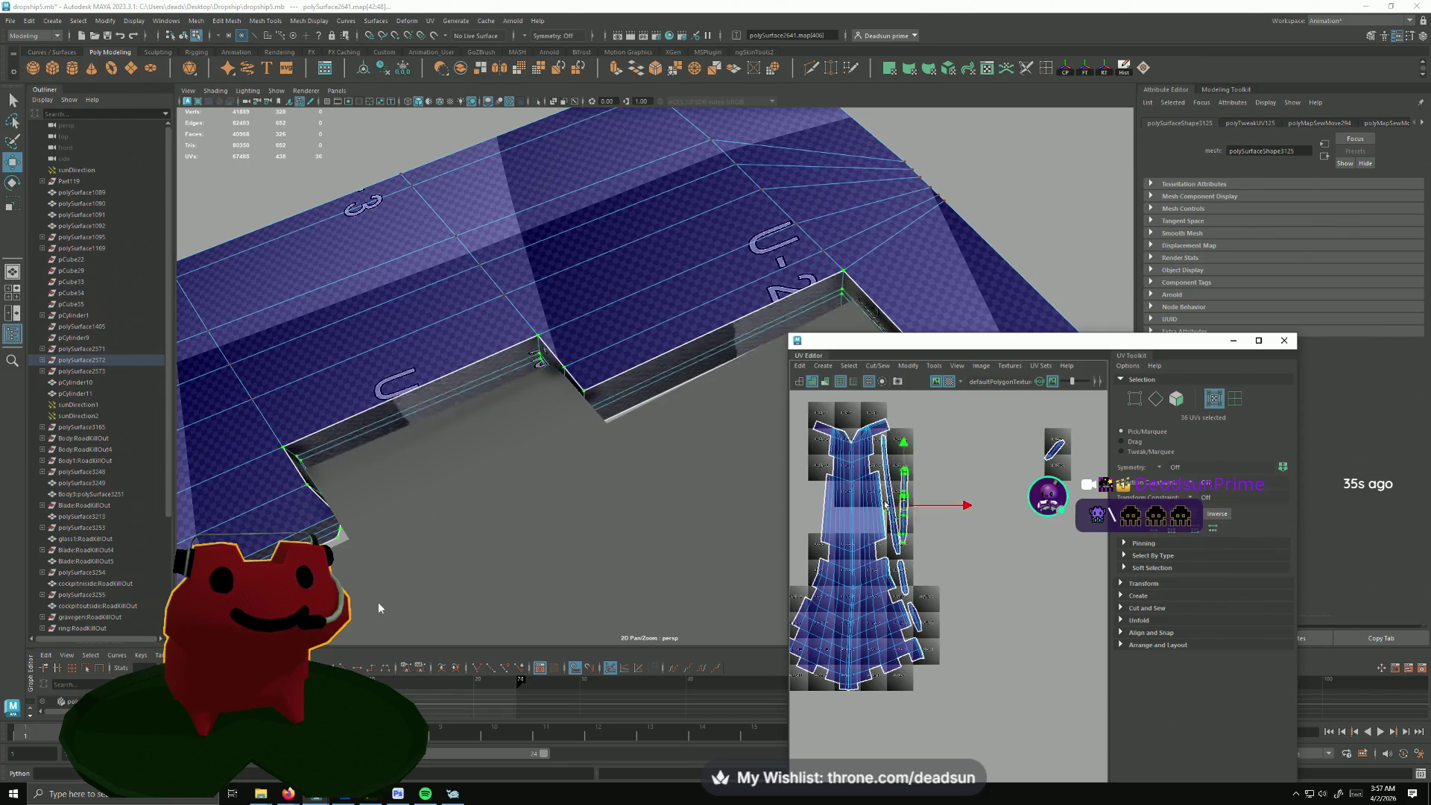
pyautogui.moveTo(939, 498); pyautogui.dragTo(817, 469)
pyautogui.moveTo(871, 468); pyautogui.dragTo(876, 463, button='middle')
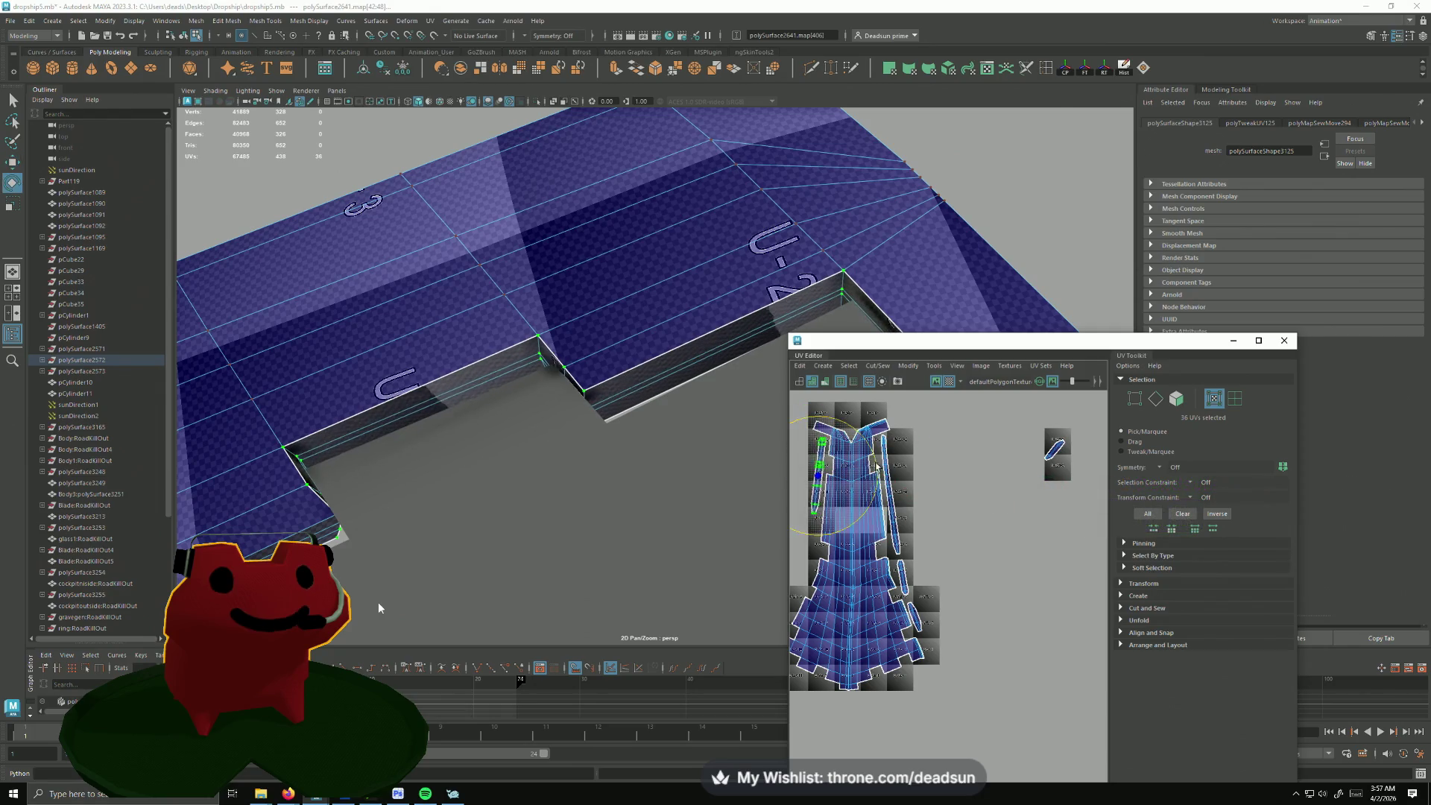
pyautogui.press('w')
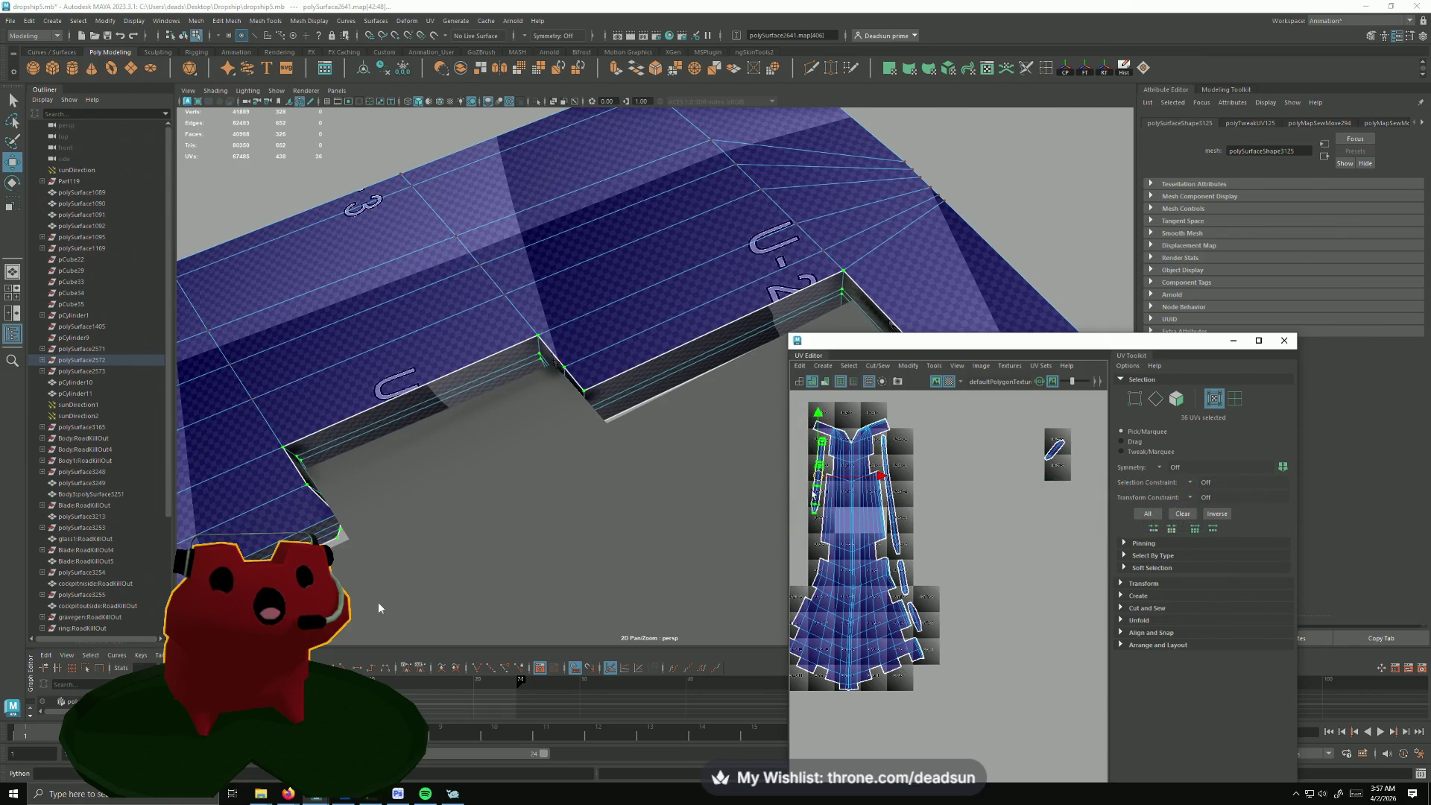
pyautogui.moveTo(1051, 452); pyautogui.dragTo(786, 576)
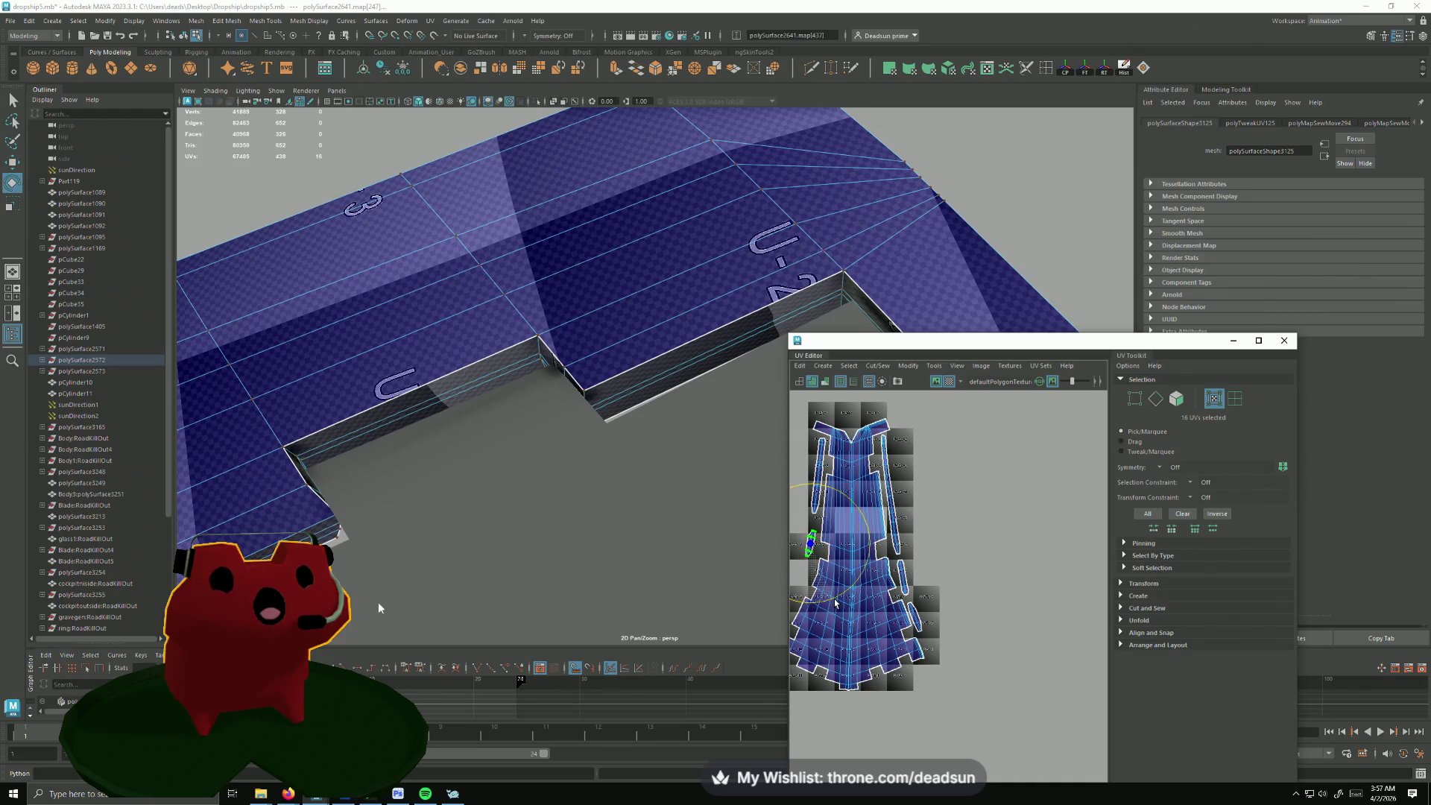
pyautogui.scroll(2, 847, 601)
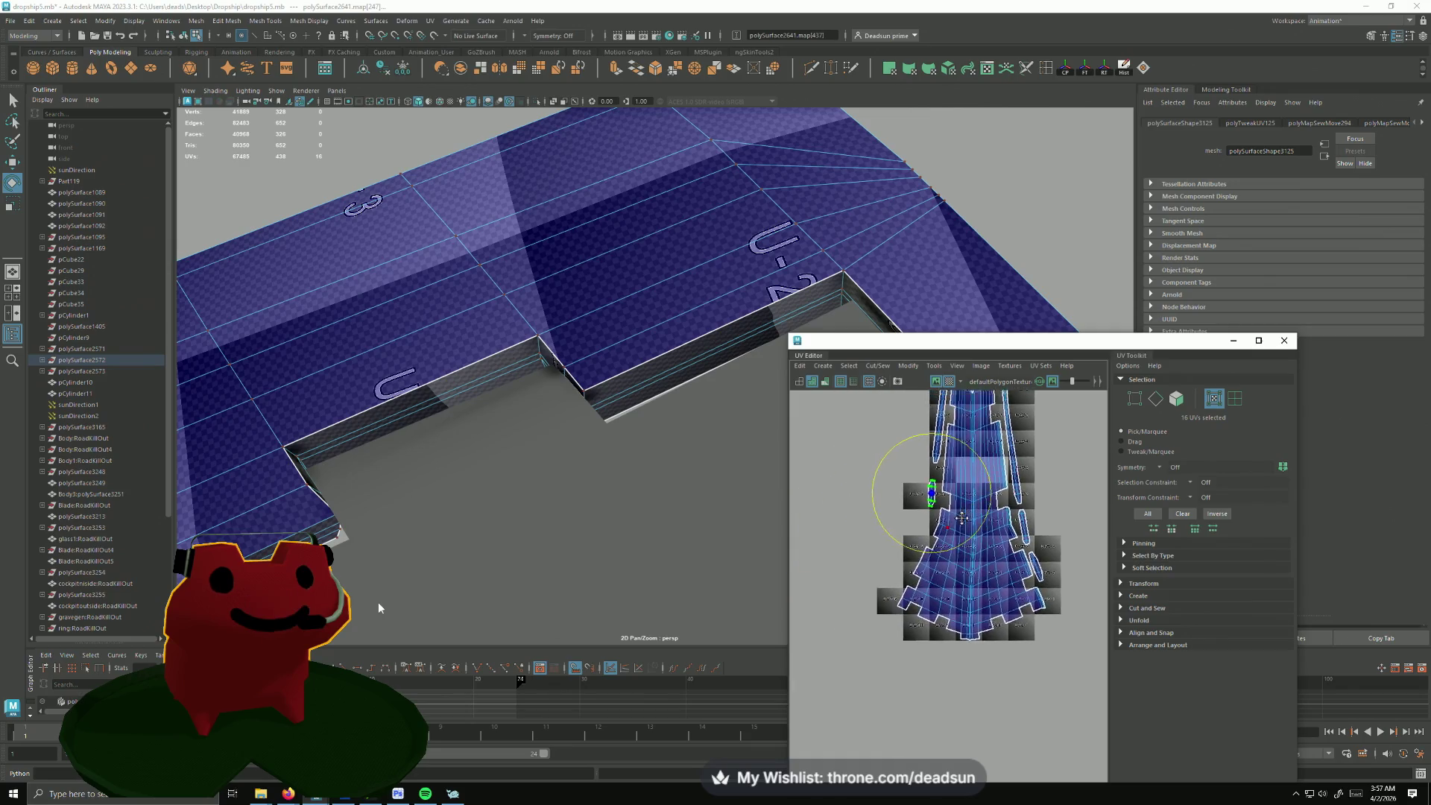
pyautogui.scroll(3, 884, 626)
pyautogui.scroll(3, 928, 654)
pyautogui.scroll(-2, 927, 653)
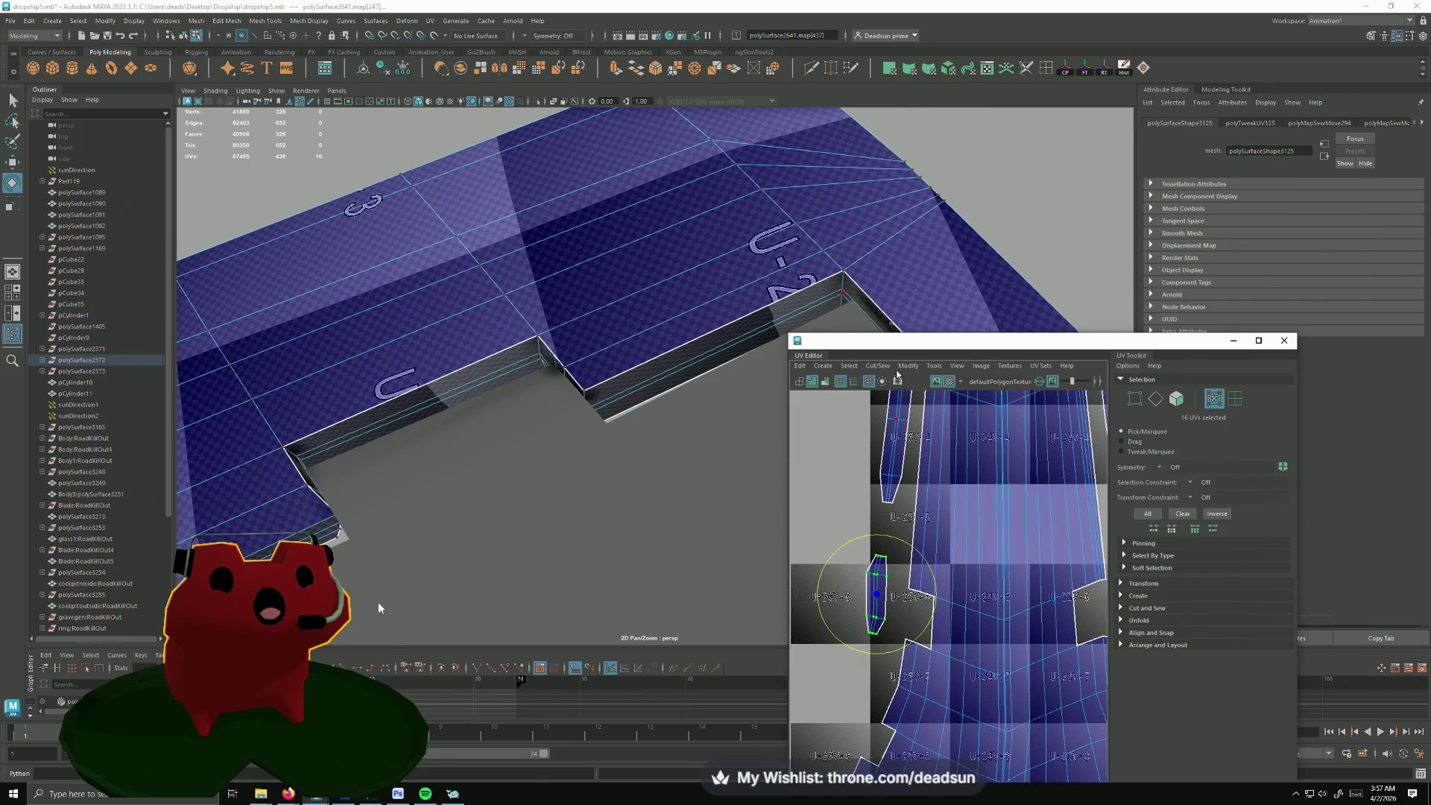
# Step: Unfold the small left-edge shell flat via Modify, then click through the other strip shells to check them
pyautogui.click(936, 365)
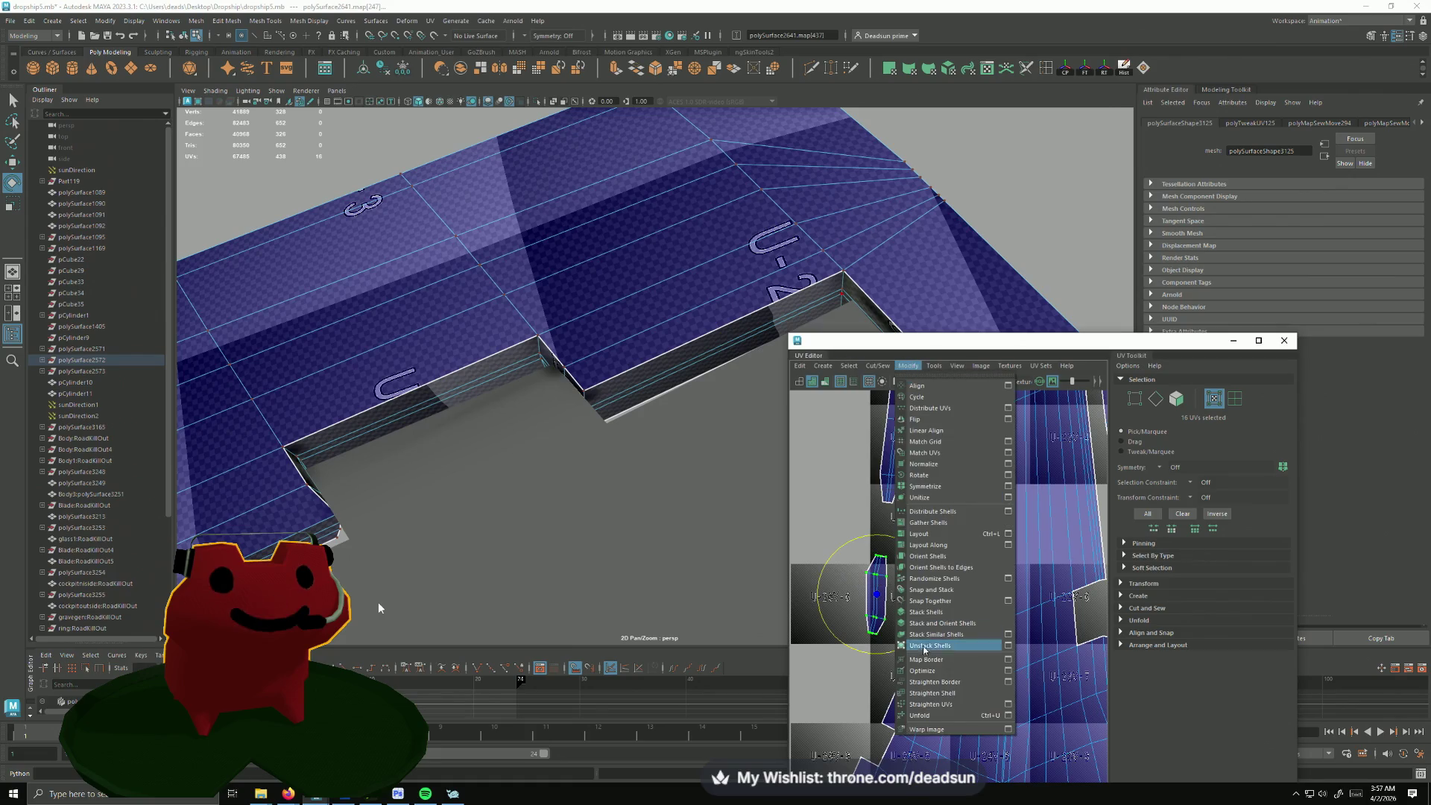
pyautogui.click(919, 716)
pyautogui.click(880, 476)
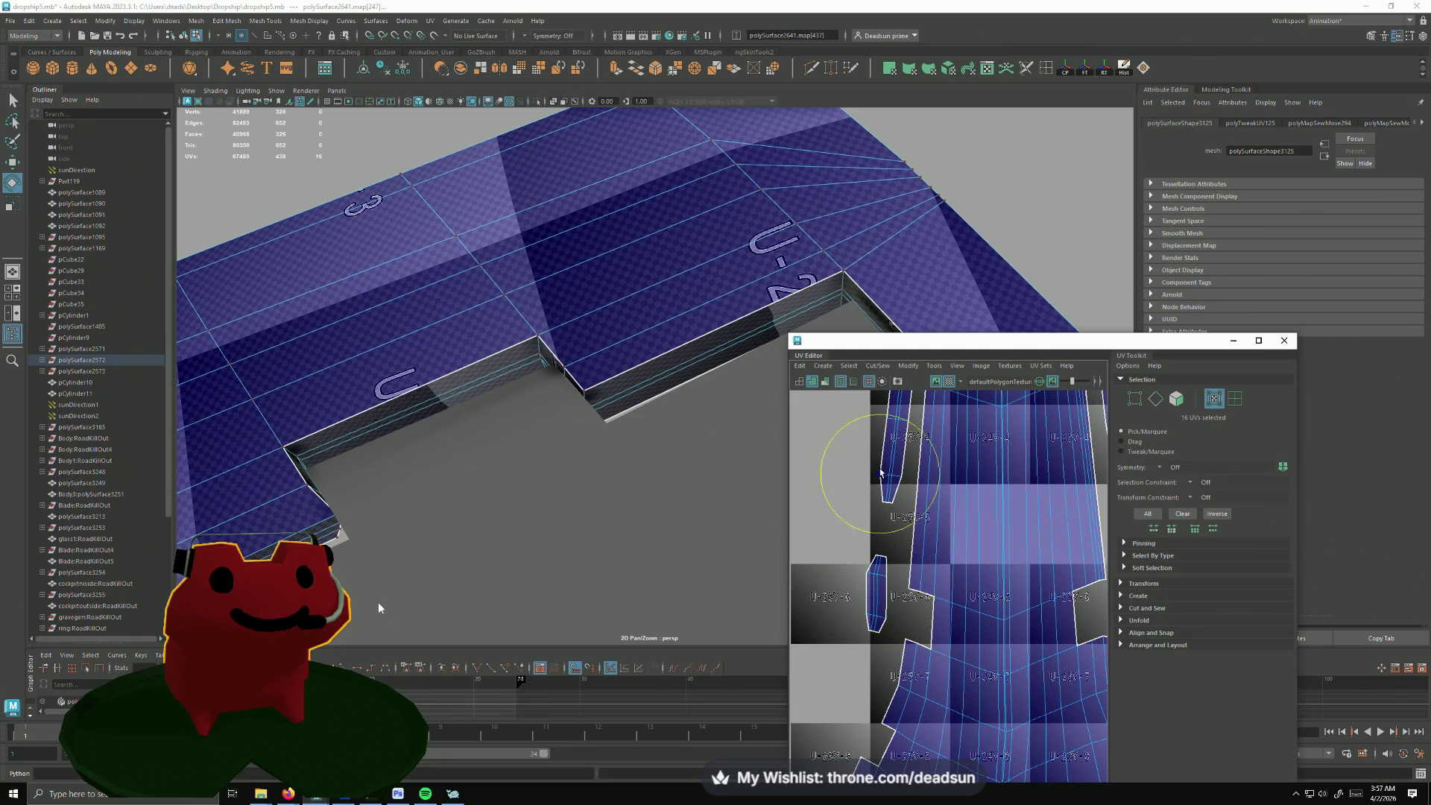
pyautogui.scroll(-5, 879, 475)
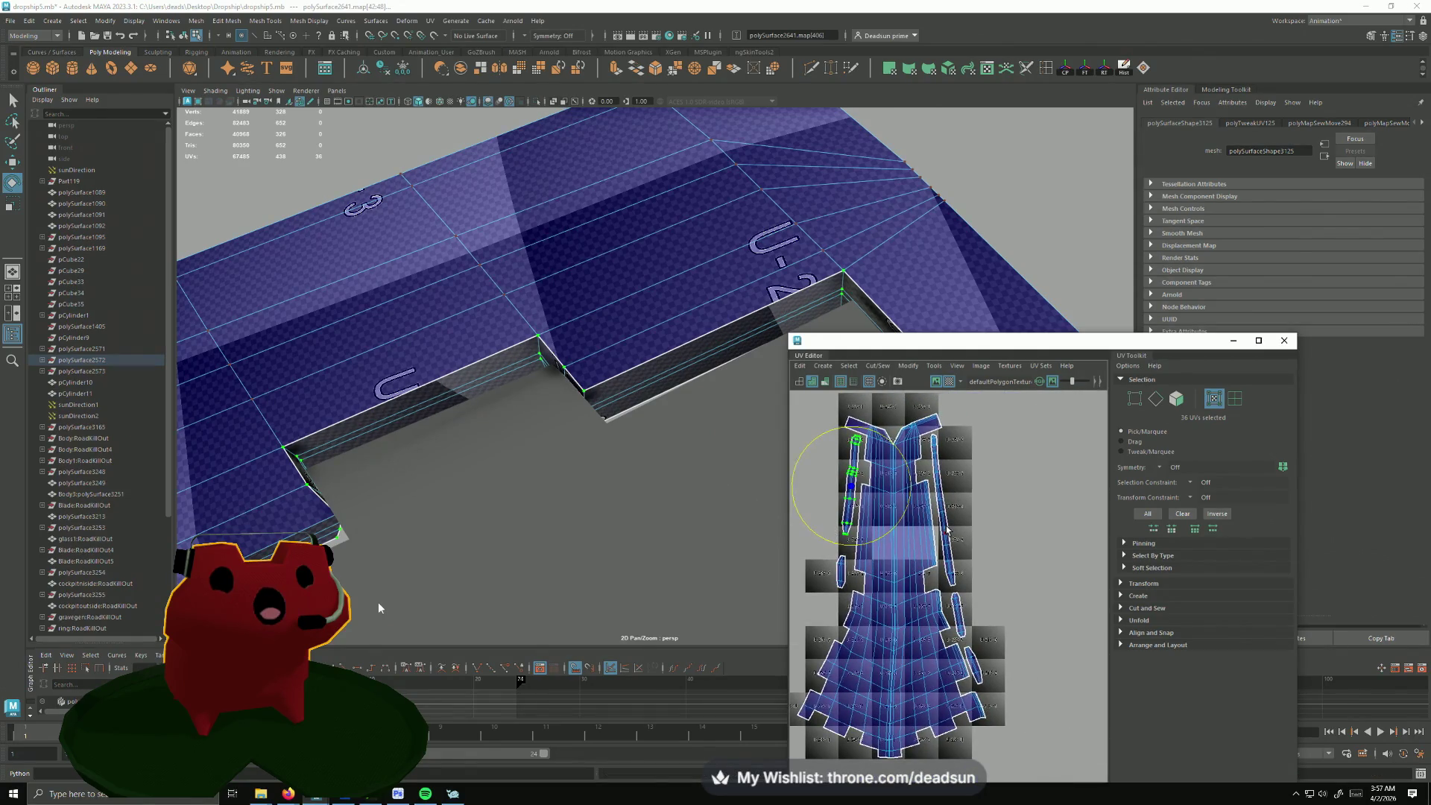
pyautogui.click(946, 509)
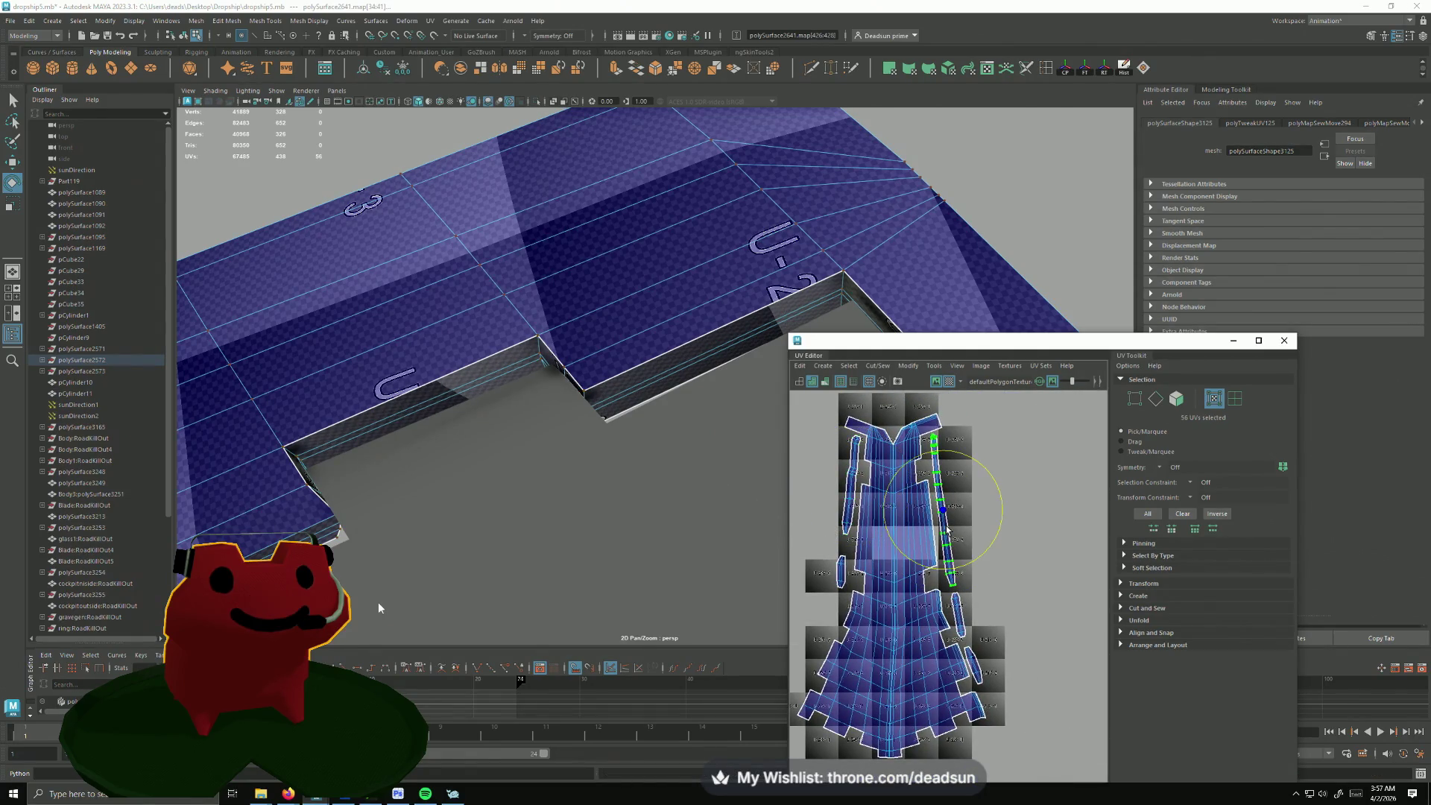
pyautogui.click(962, 618)
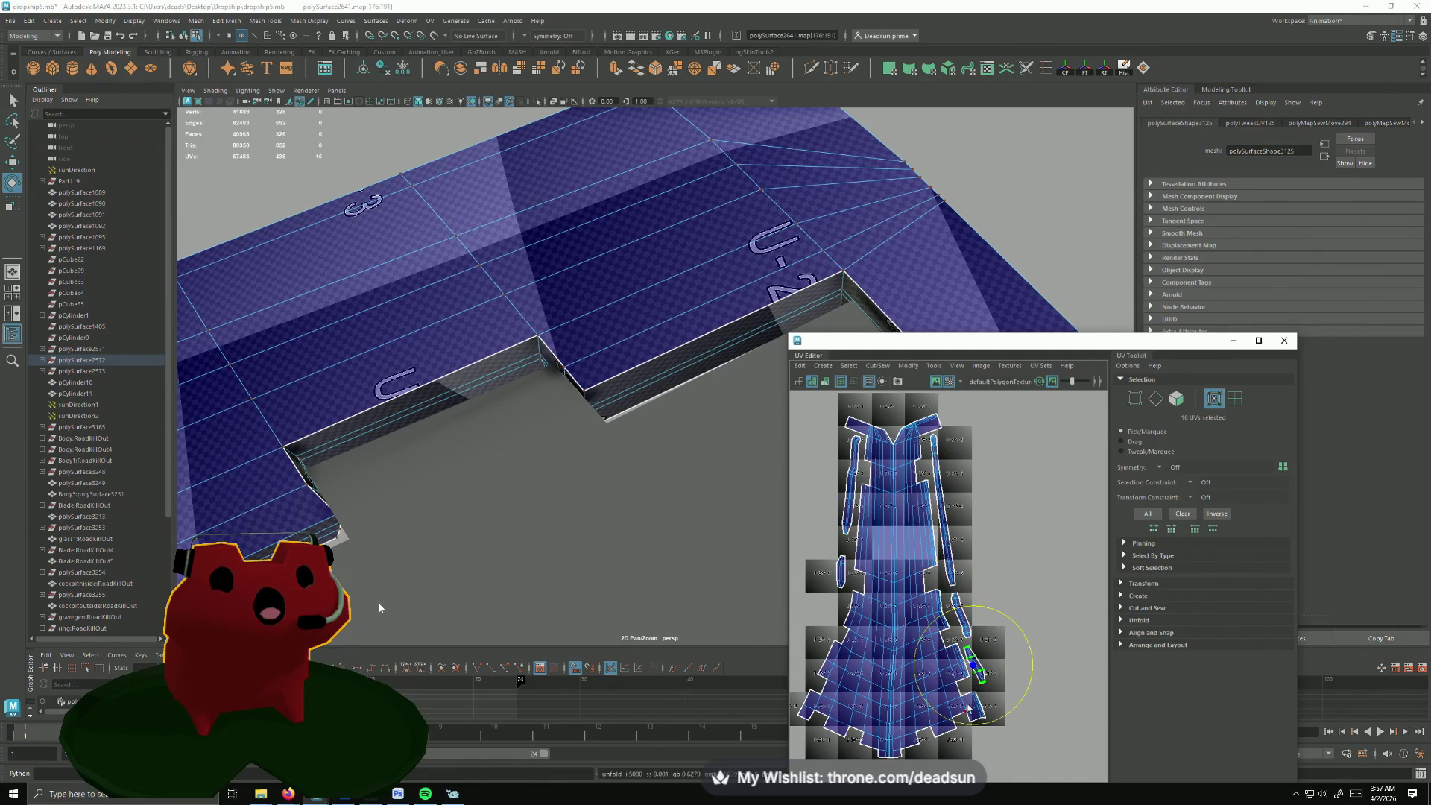
pyautogui.scroll(3, 973, 697)
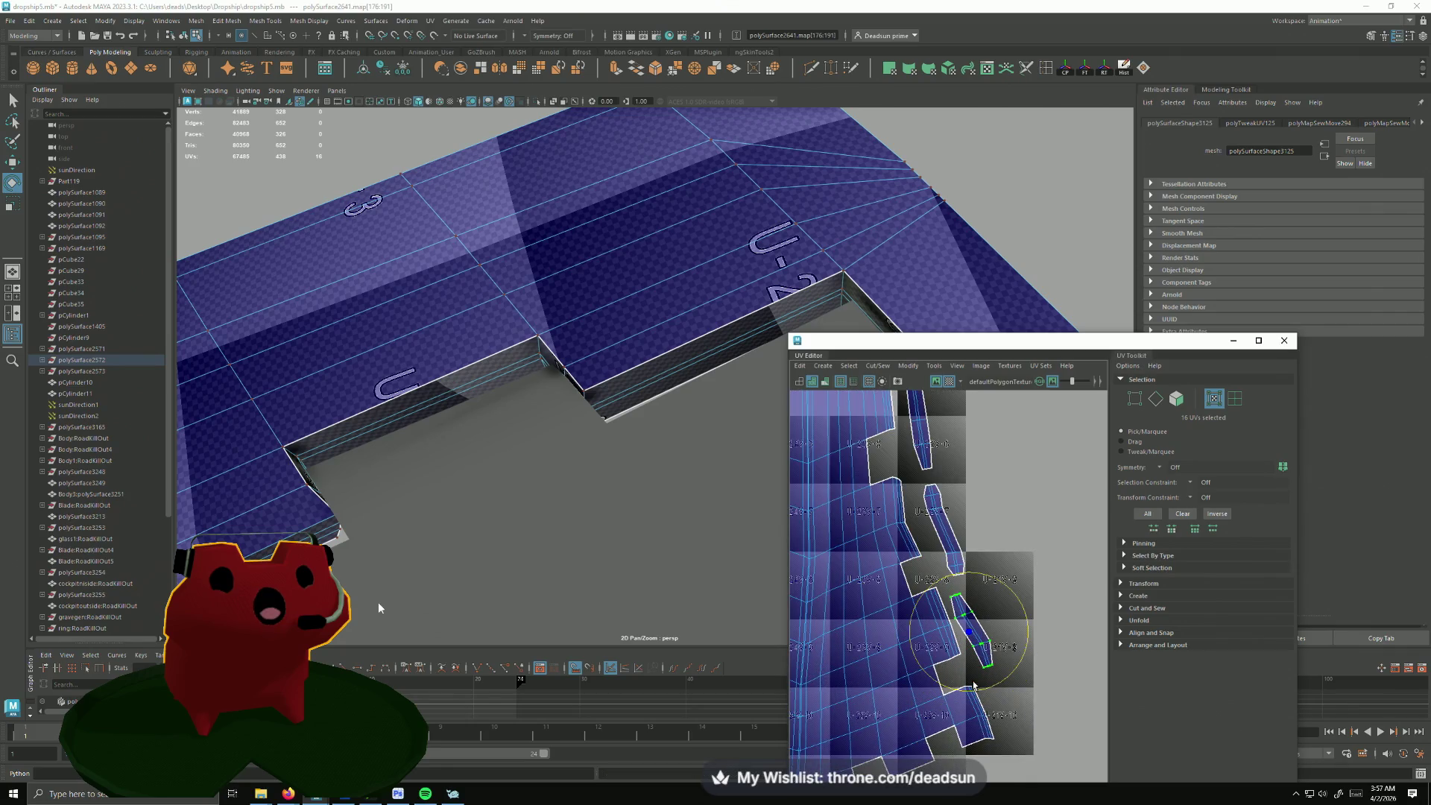
pyautogui.click(946, 545)
pyautogui.scroll(-2, 877, 632)
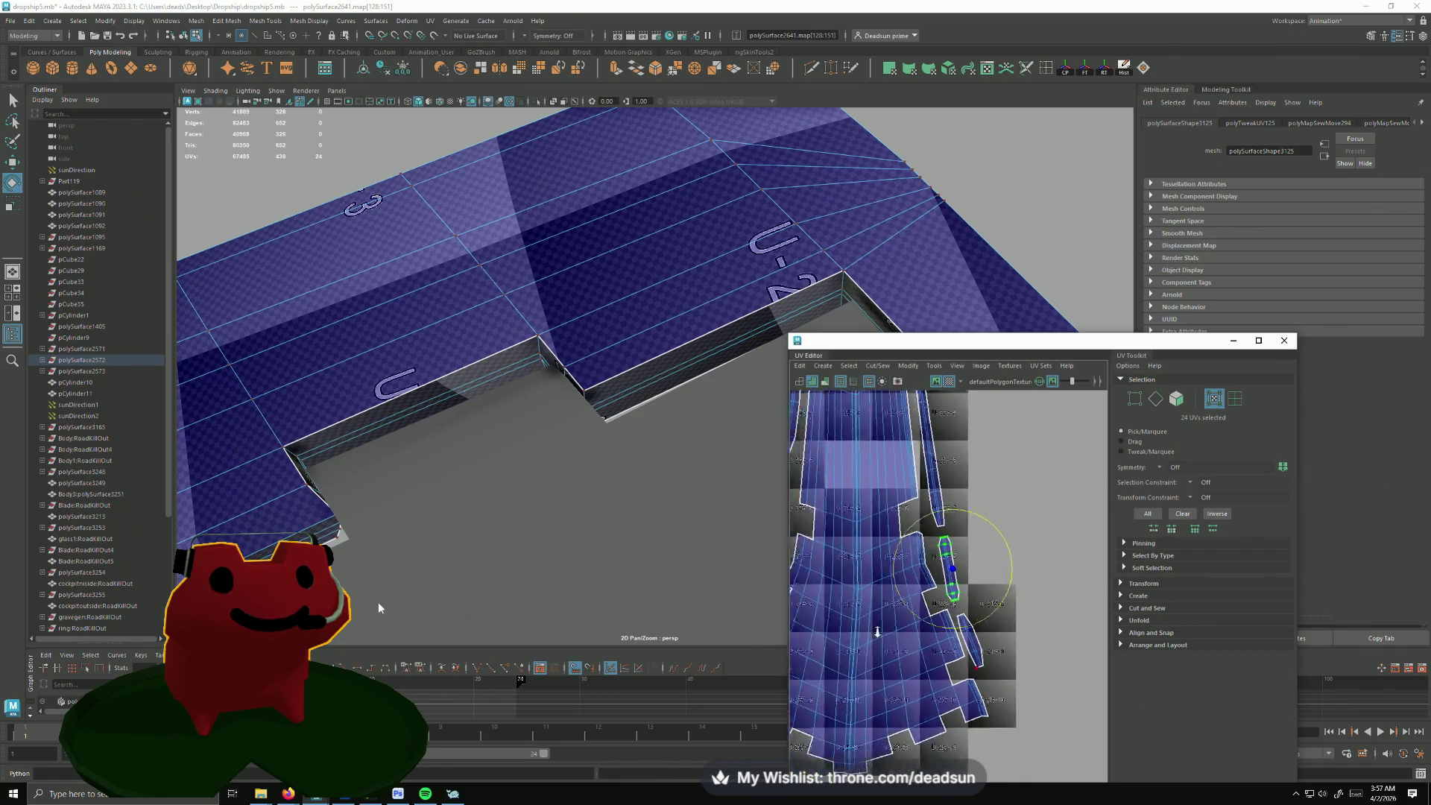
pyautogui.keyDown('alt'); pyautogui.moveTo(877, 632); pyautogui.dragTo(735, 483, button='right'); pyautogui.keyUp('alt')
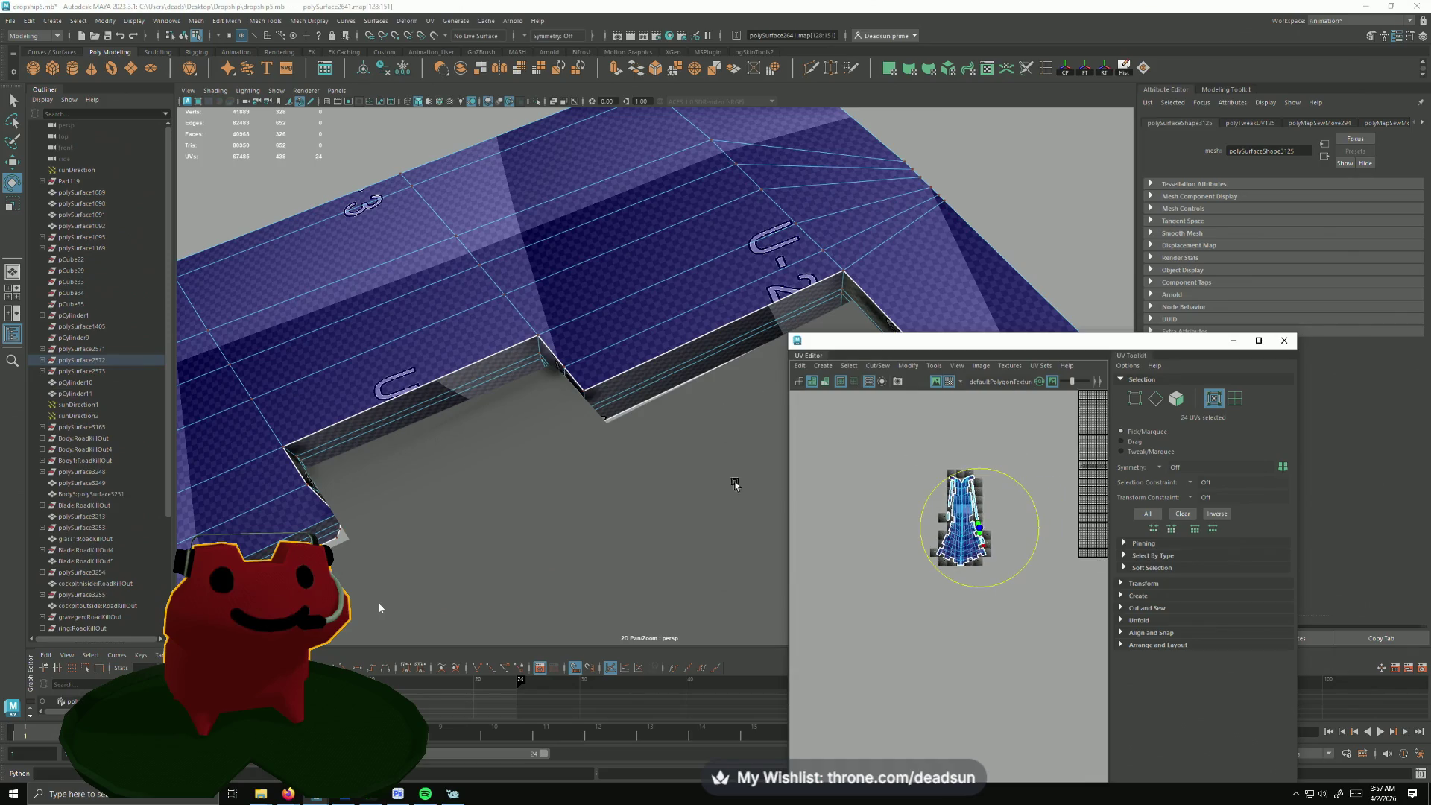
# Step: Select all panel UVs and scale the layout down so the checker pattern reads larger
pyautogui.keyDown('alt'); pyautogui.moveTo(735, 483); pyautogui.dragTo(895, 527, button='middle'); pyautogui.keyUp('alt')
pyautogui.moveTo(894, 492); pyautogui.dragTo(986, 644)
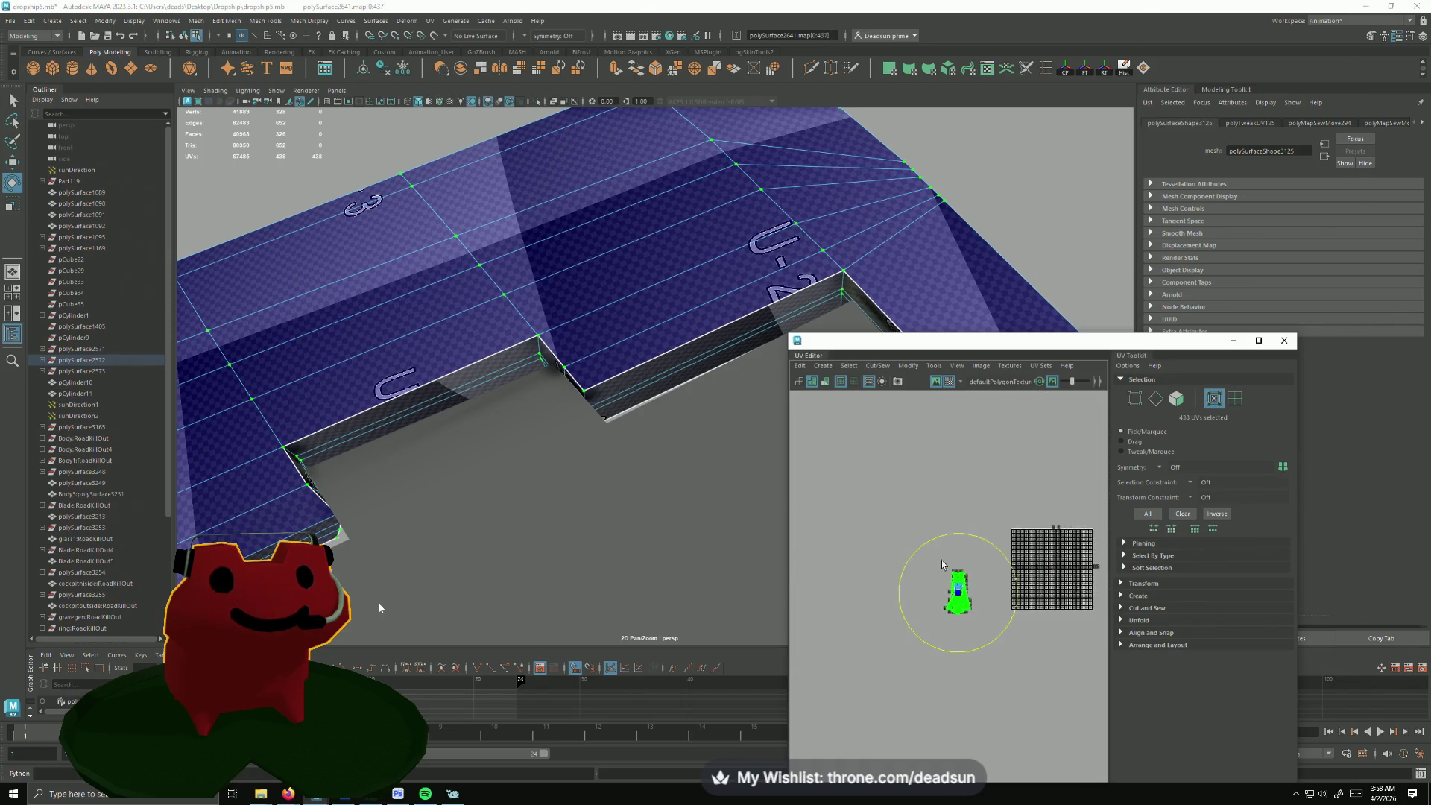
pyautogui.keyDown('alt'); pyautogui.moveTo(941, 561); pyautogui.dragTo(853, 572, button='middle'); pyautogui.keyUp('alt')
pyautogui.moveTo(671, 514)
pyautogui.keyDown('alt'); pyautogui.mouseDown()
pyautogui.moveTo(539, 497)
pyautogui.moveTo(477, 434)
pyautogui.mouseUp(); pyautogui.keyUp('alt')
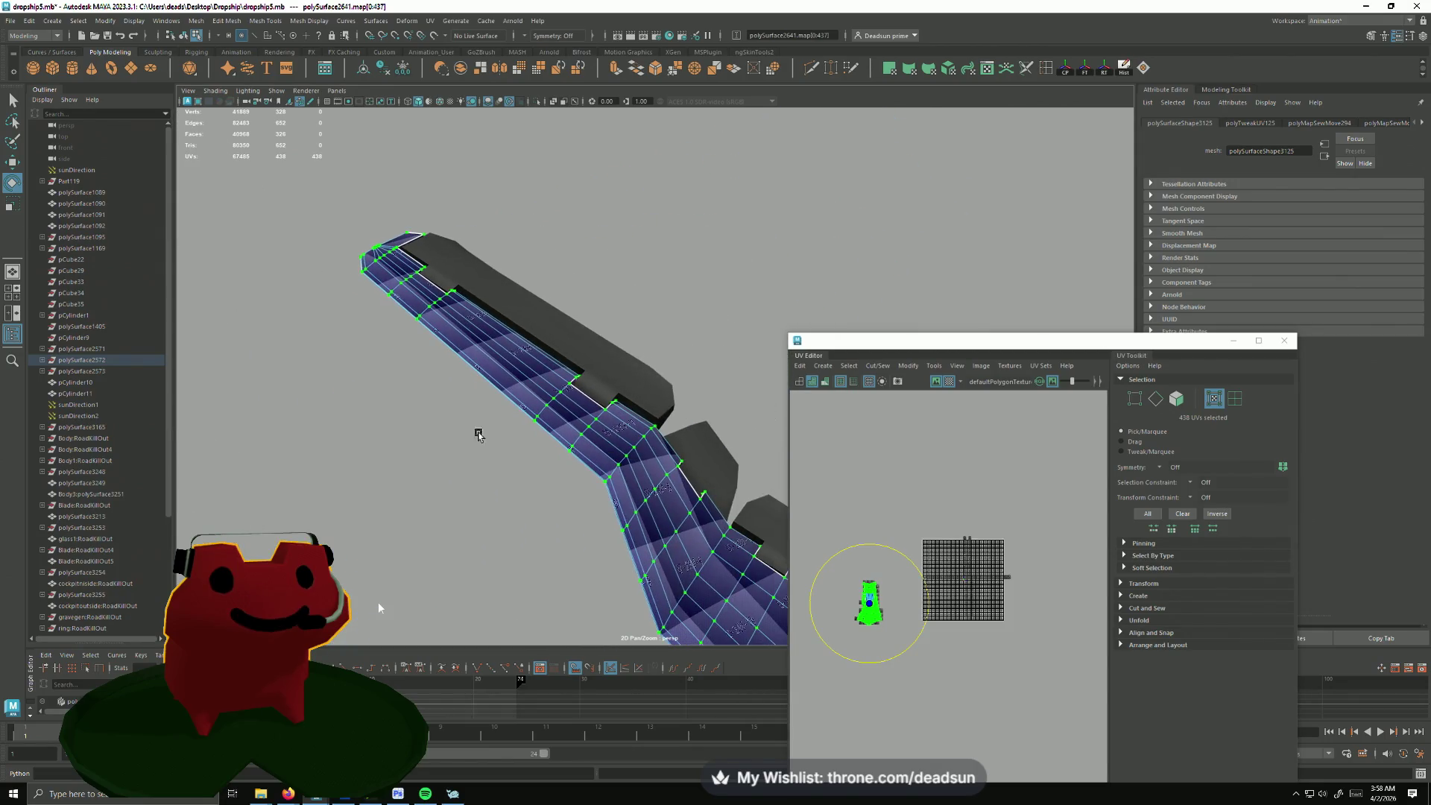
pyautogui.press('r')
pyautogui.moveTo(850, 612)
pyautogui.mouseDown(button='middle')
pyautogui.moveTo(831, 621)
pyautogui.moveTo(954, 515)
pyautogui.mouseUp(button='middle')
pyautogui.press('w')
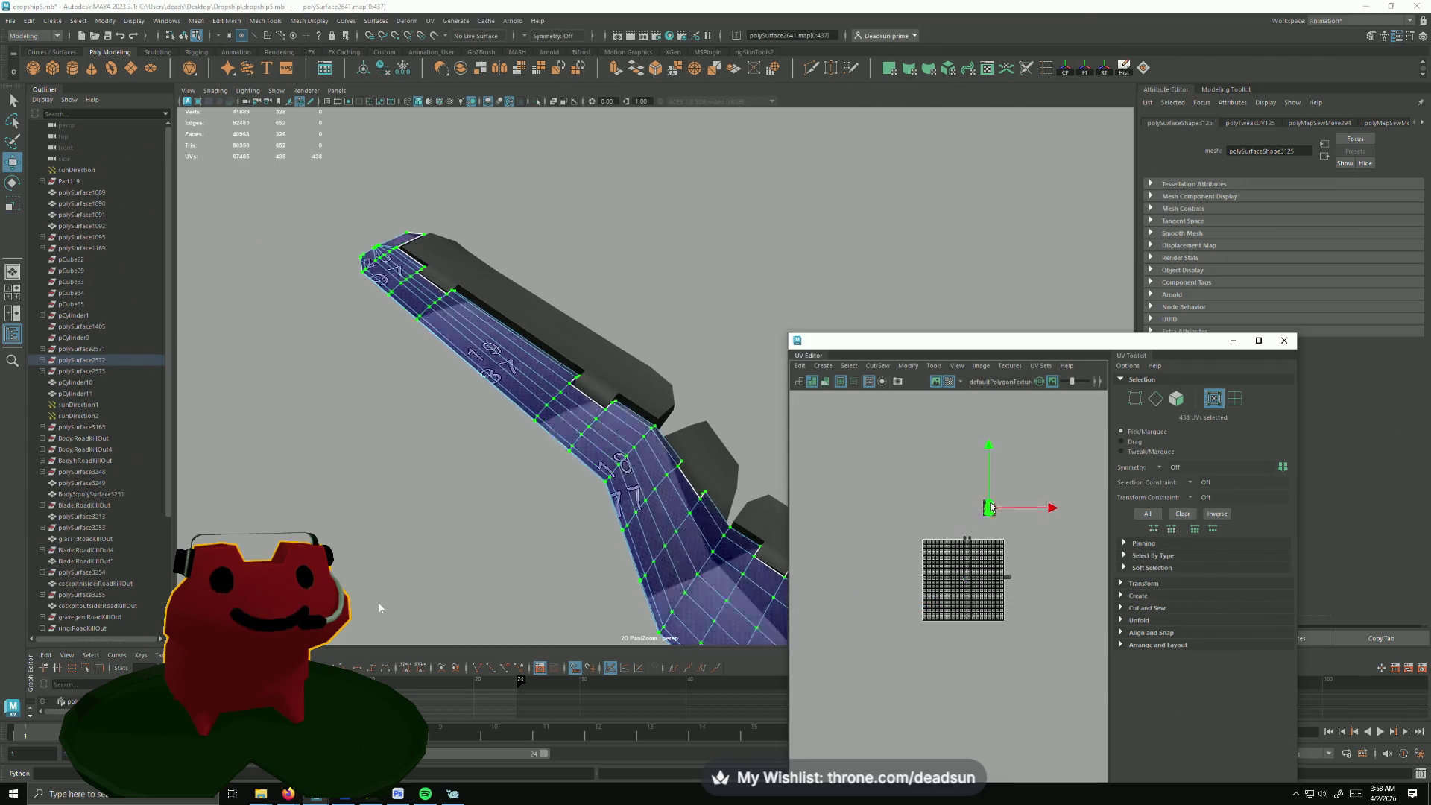
# Step: Orbit to the ship's side and select the hinged side panel mesh
pyautogui.moveTo(384, 470)
pyautogui.keyDown('alt'); pyautogui.mouseDown()
pyautogui.moveTo(554, 519)
pyautogui.moveTo(481, 549)
pyautogui.moveTo(361, 414)
pyautogui.mouseUp(); pyautogui.keyUp('alt')
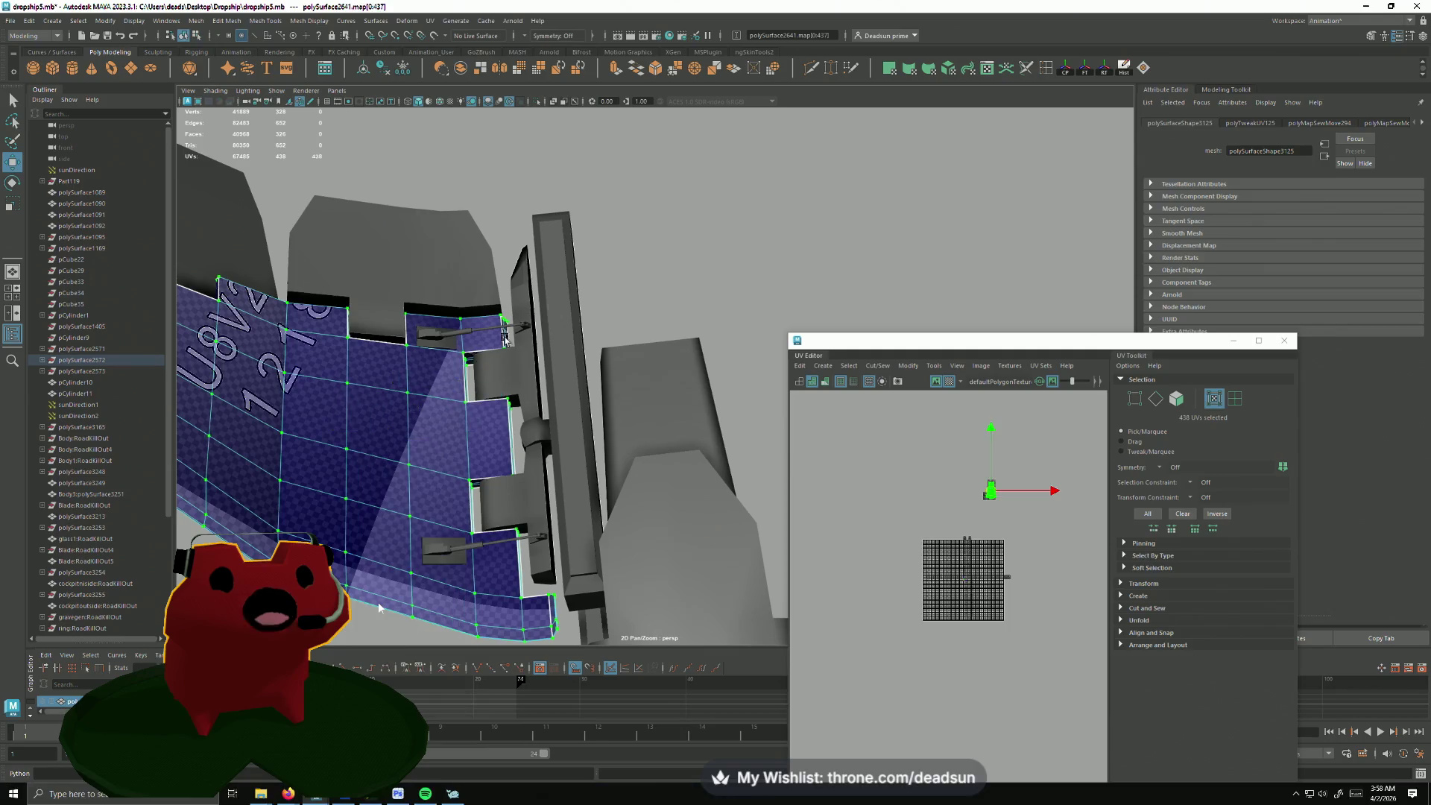
pyautogui.click(360, 413)
pyautogui.keyDown('shift'); pyautogui.click(515, 500); pyautogui.keyUp('shift')
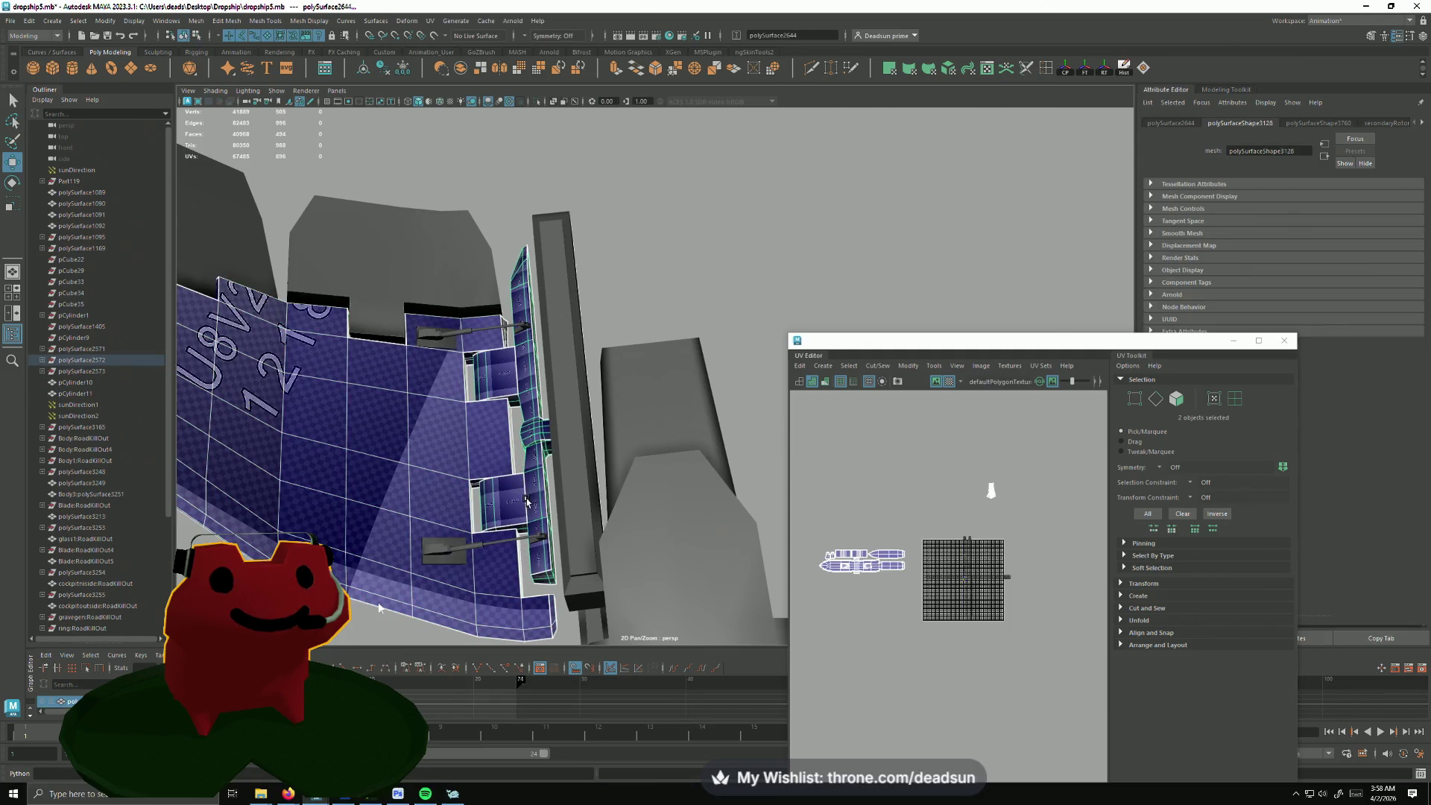
# Step: Move, enlarge and rotate the curved hull panel's UV shells into position beside the grid
pyautogui.keyDown('shift'); pyautogui.click(554, 426); pyautogui.keyUp('shift')
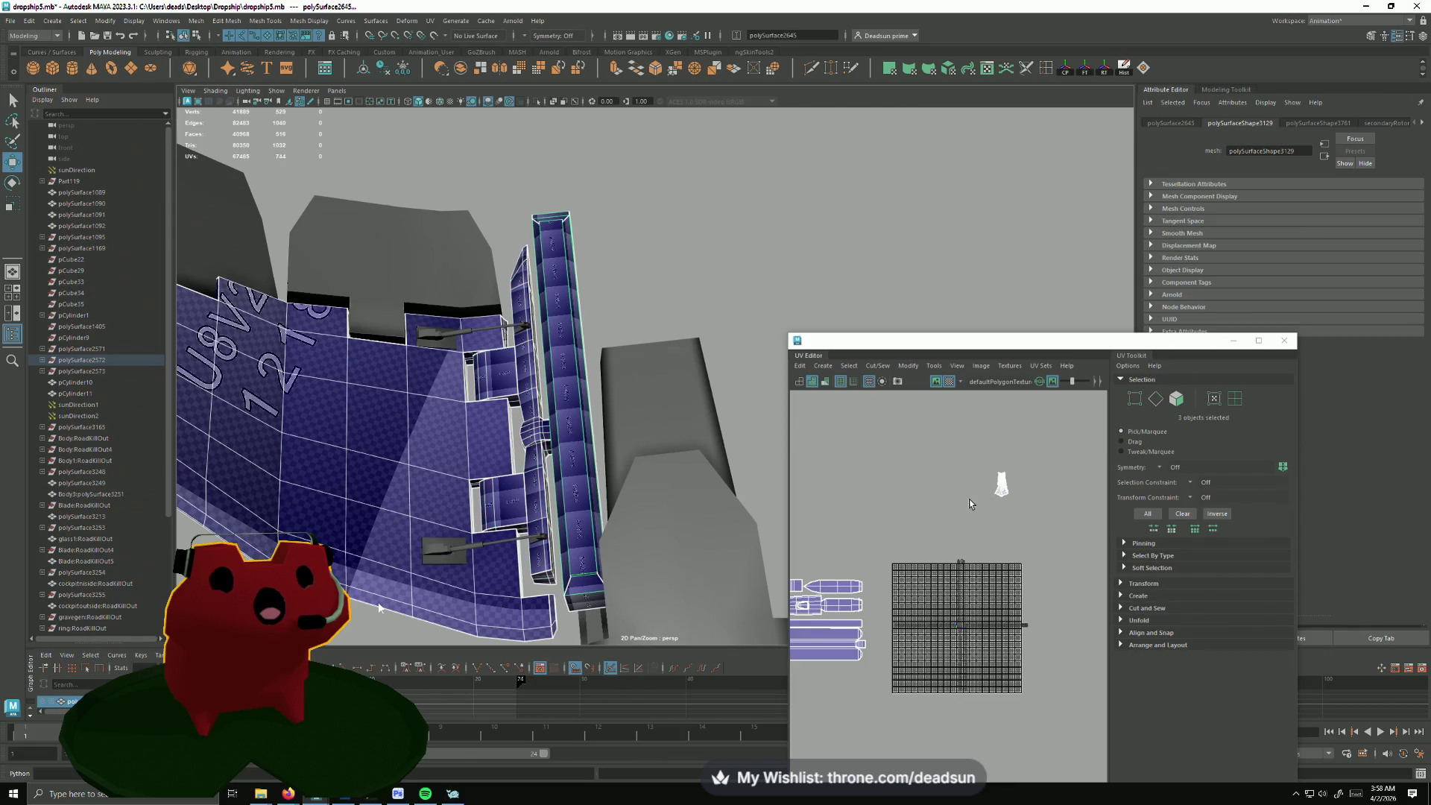
pyautogui.moveTo(991, 485); pyautogui.dragTo(1028, 484, button='right')
pyautogui.scroll(-3, 942, 505)
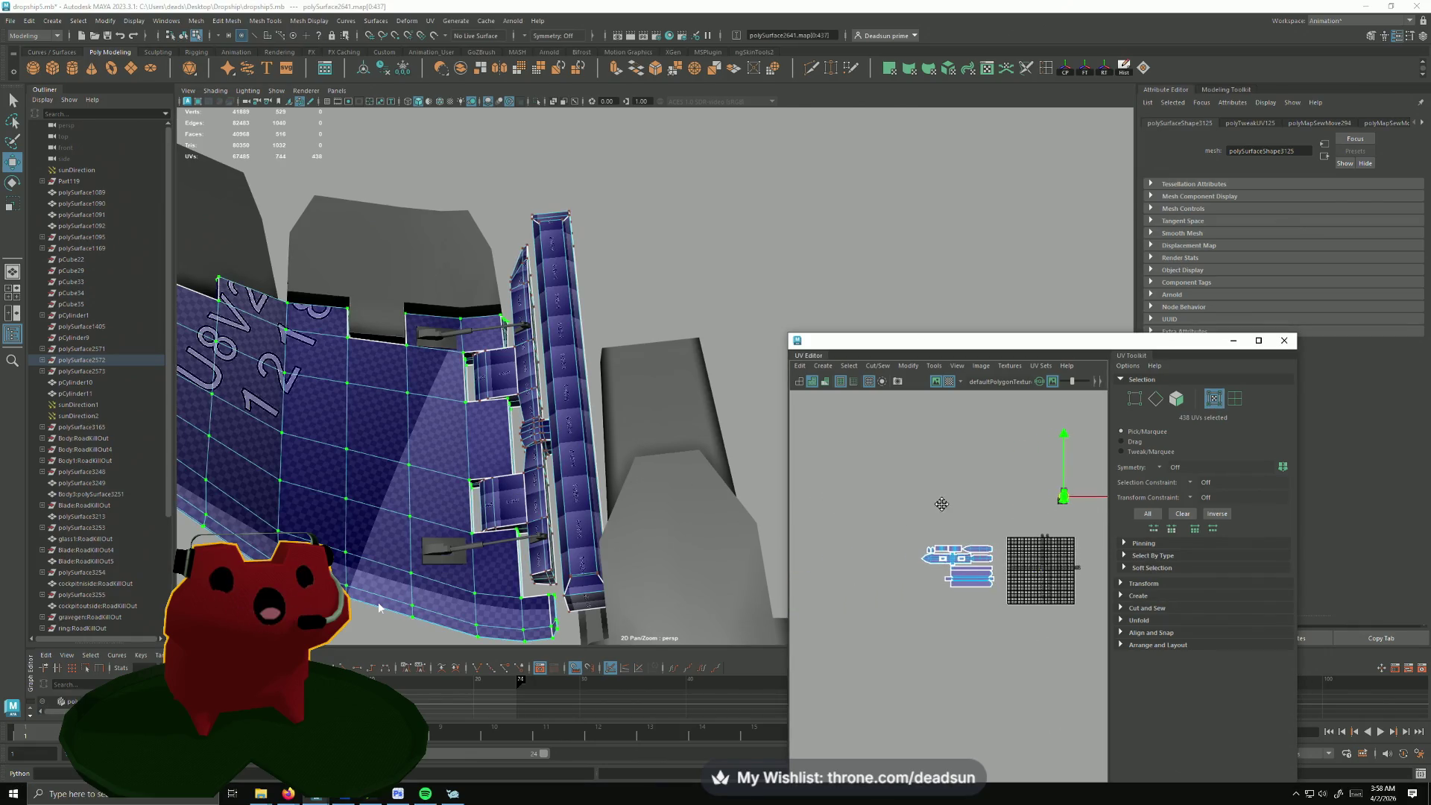
pyautogui.moveTo(1068, 501); pyautogui.dragTo(906, 578)
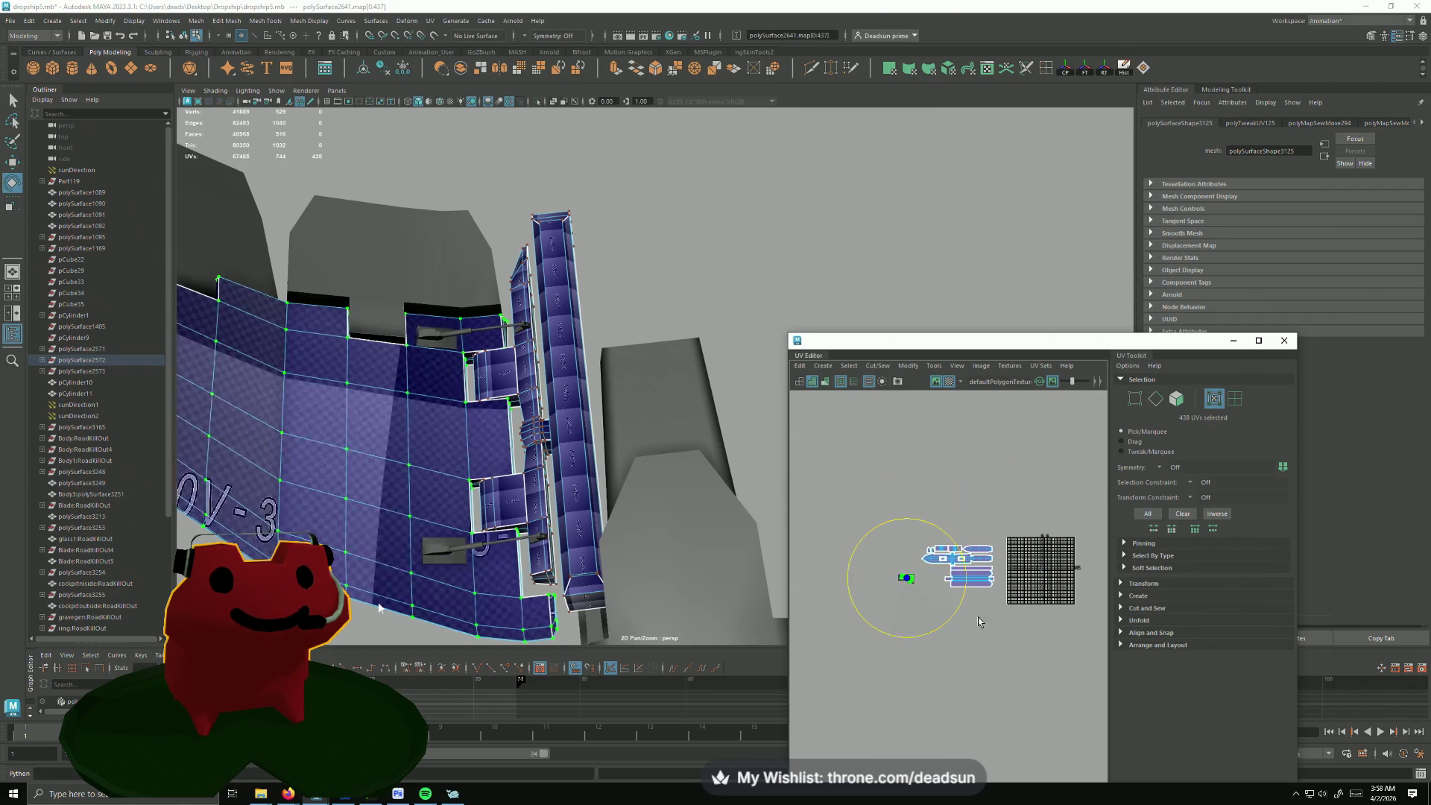
pyautogui.press('r')
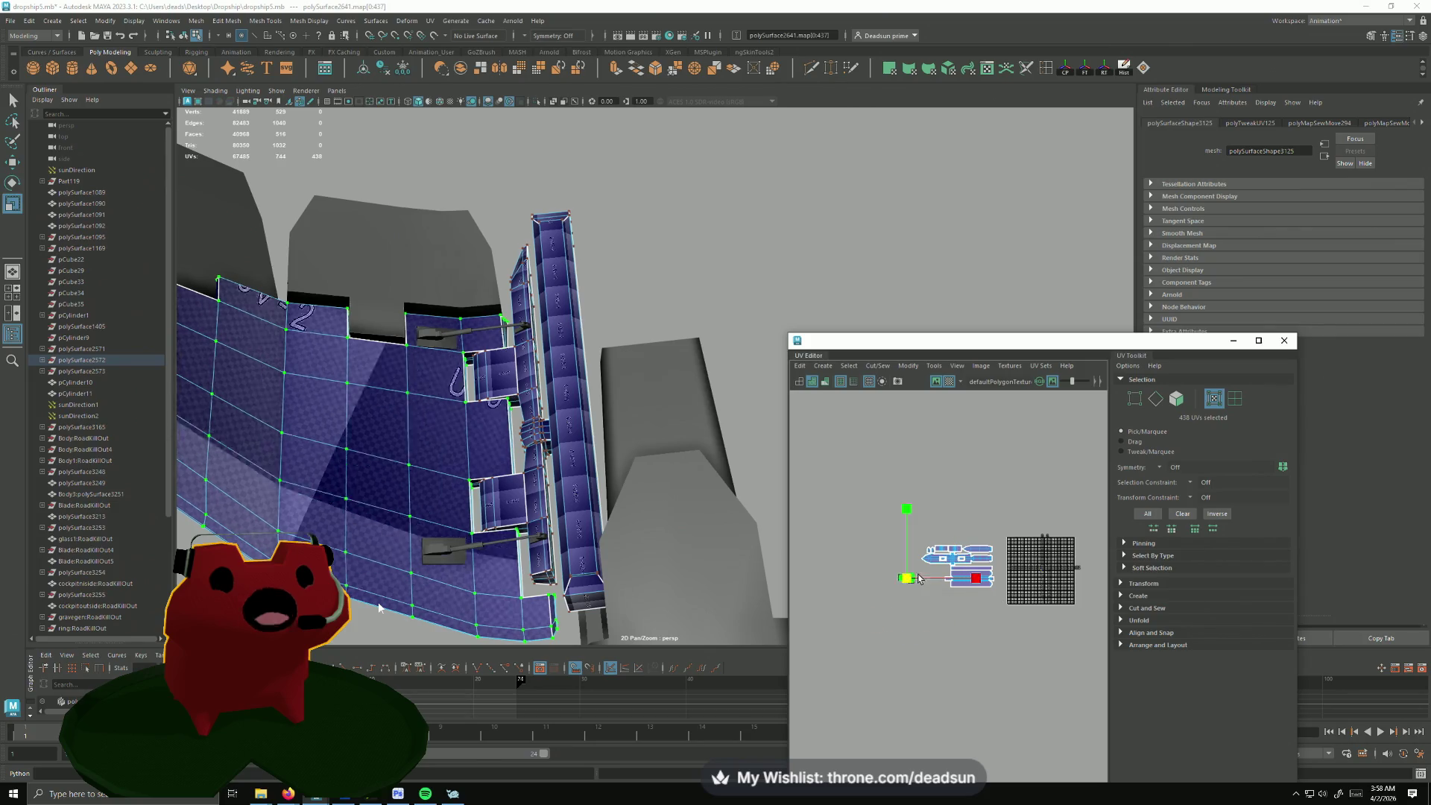
pyautogui.moveTo(875, 570); pyautogui.dragTo(1161, 500)
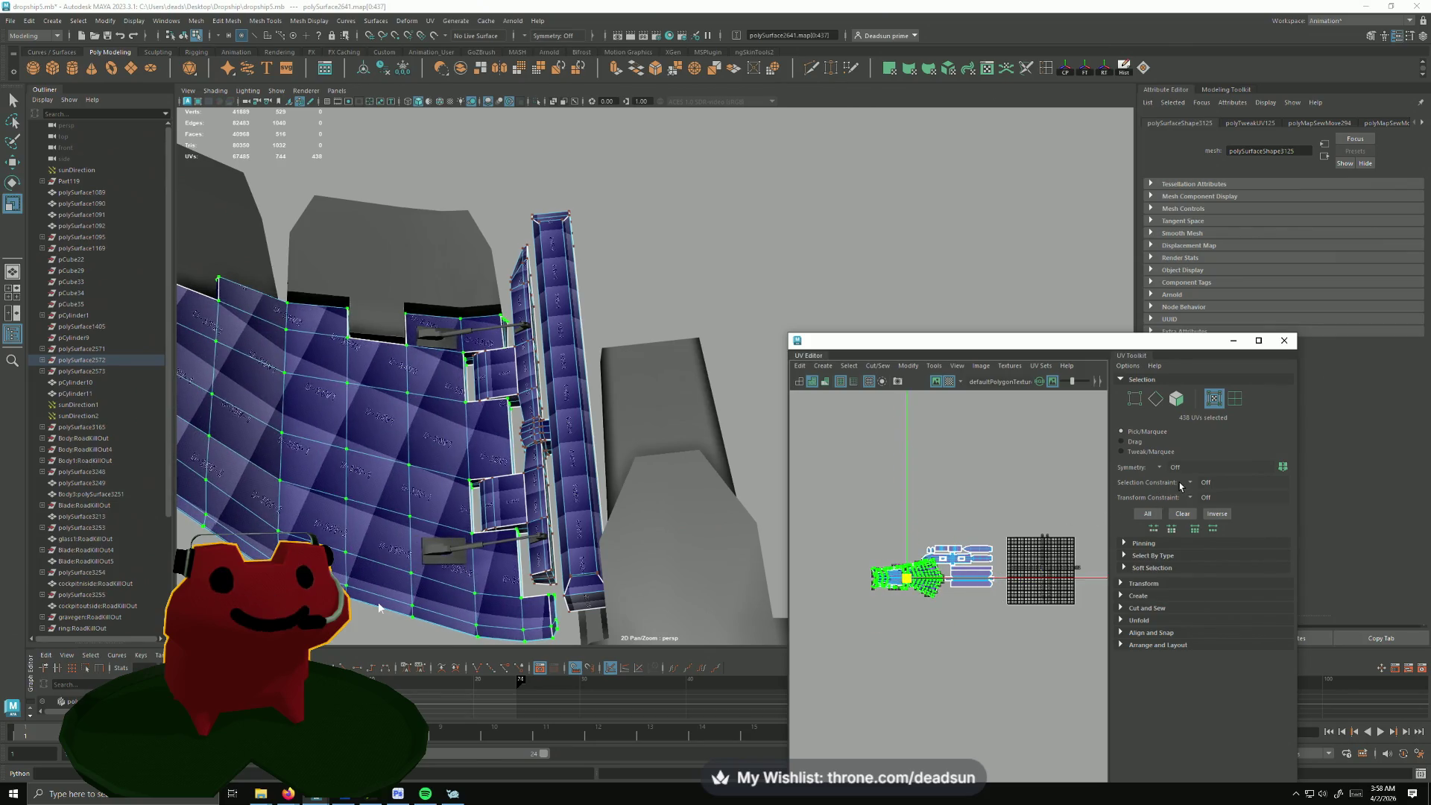
pyautogui.press('w')
pyautogui.moveTo(901, 580)
pyautogui.mouseDown()
pyautogui.moveTo(882, 564)
pyautogui.moveTo(931, 553)
pyautogui.mouseUp()
pyautogui.press('e')
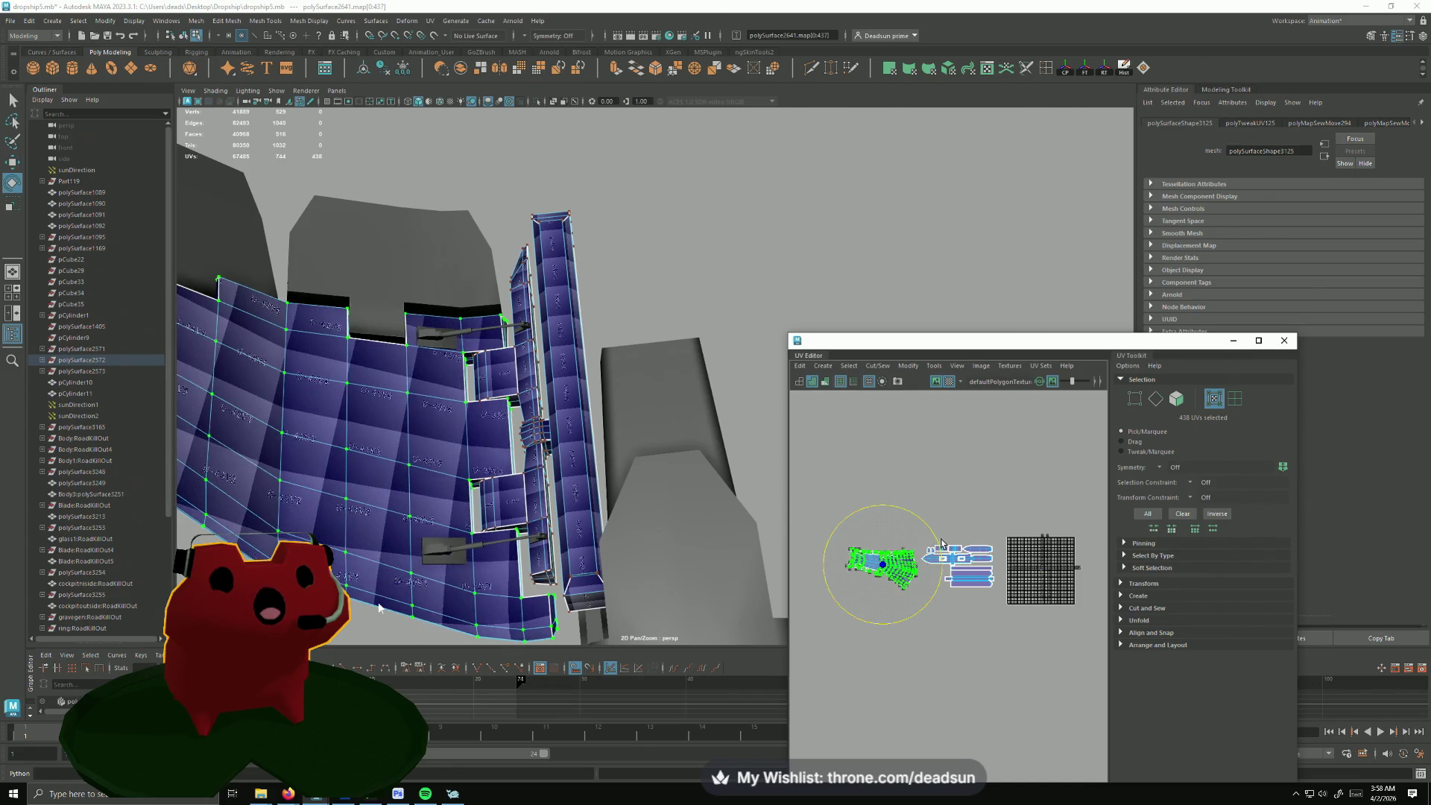
pyautogui.press('w')
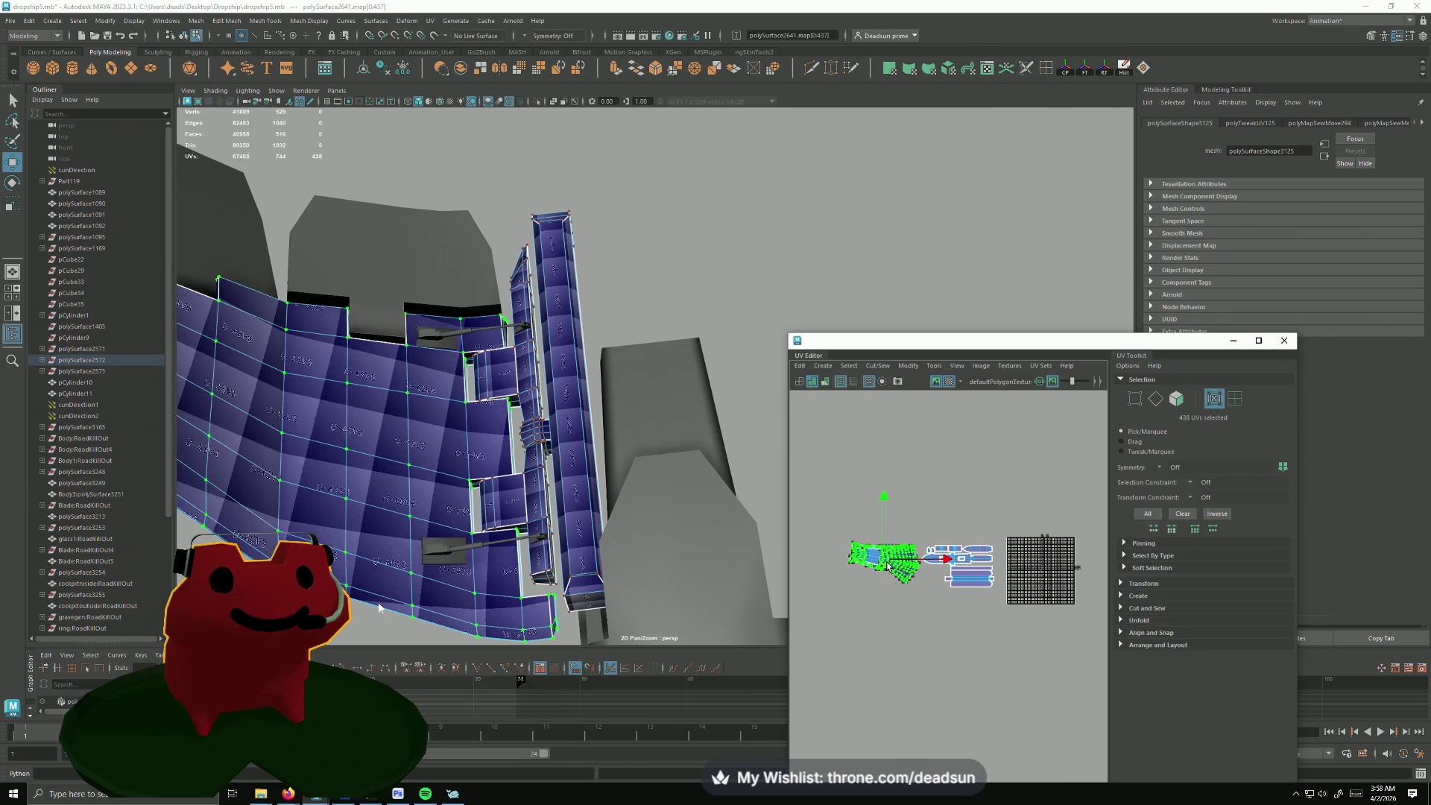
pyautogui.moveTo(889, 577); pyautogui.dragTo(884, 567)
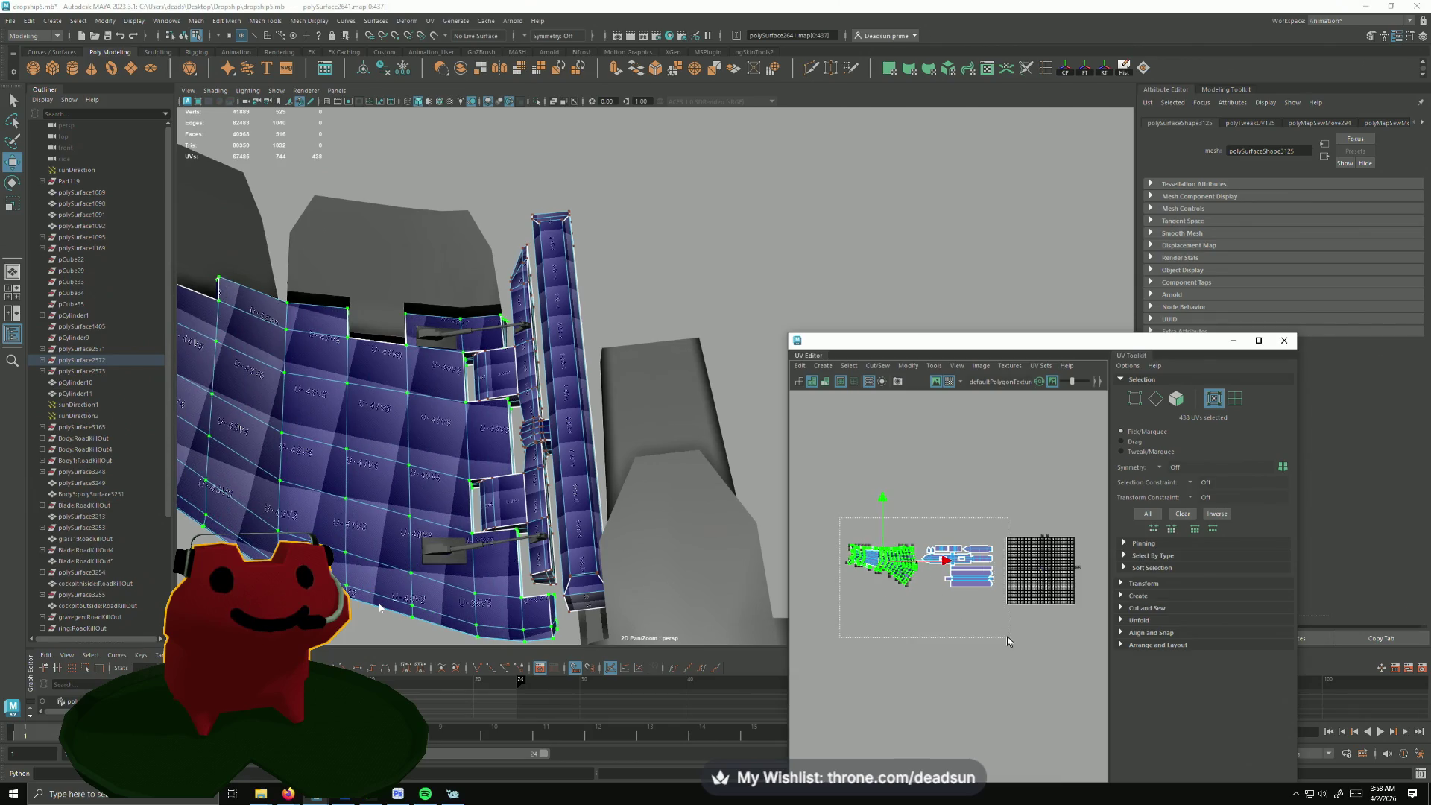
# Step: Shrink both UV shells into a small cluster and place it above the checker grid
pyautogui.moveTo(839, 518); pyautogui.dragTo(1008, 636)
pyautogui.press('r')
pyautogui.moveTo(916, 567); pyautogui.dragTo(870, 570)
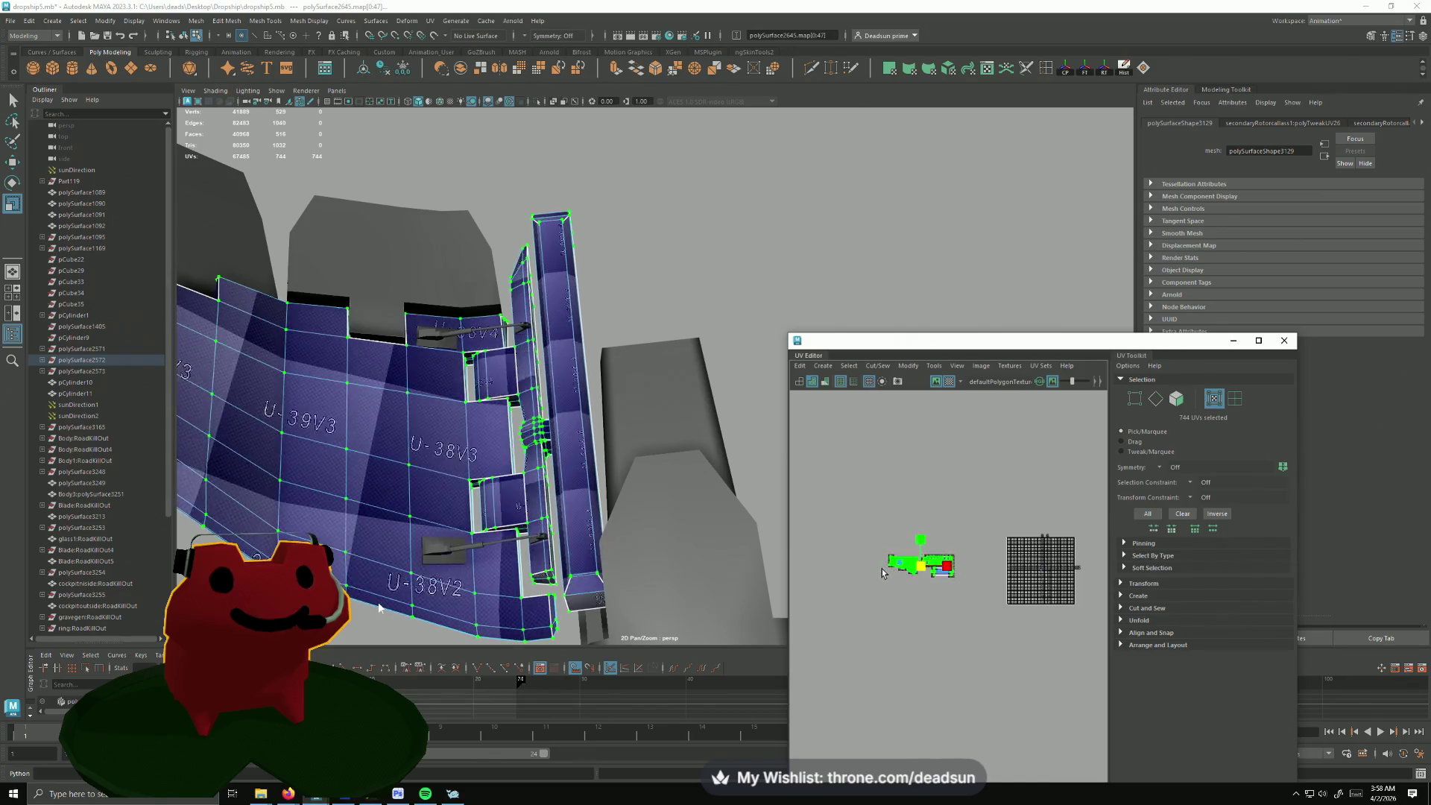
pyautogui.press('w')
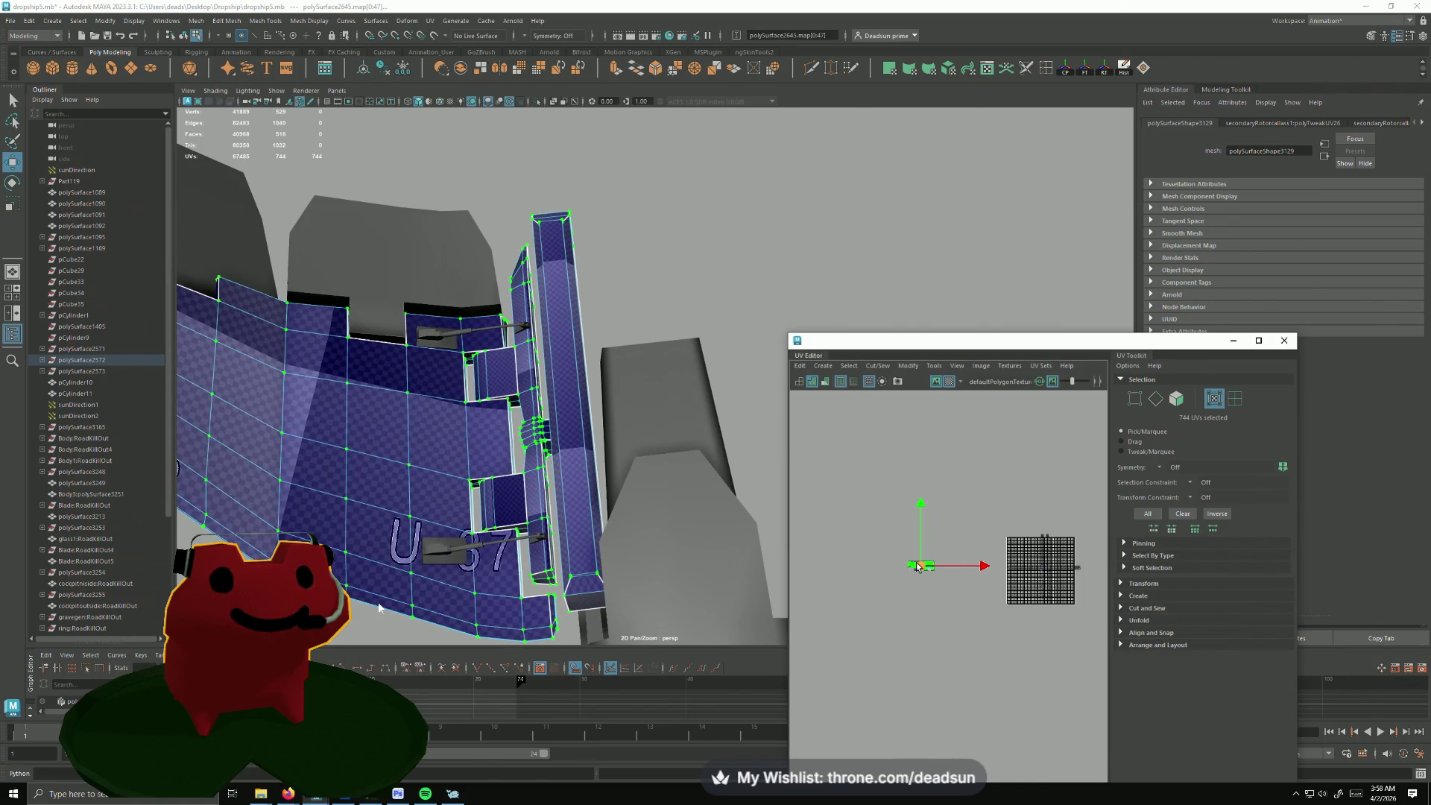
pyautogui.moveTo(919, 566)
pyautogui.mouseDown()
pyautogui.moveTo(1031, 522)
pyautogui.moveTo(951, 501)
pyautogui.mouseUp()
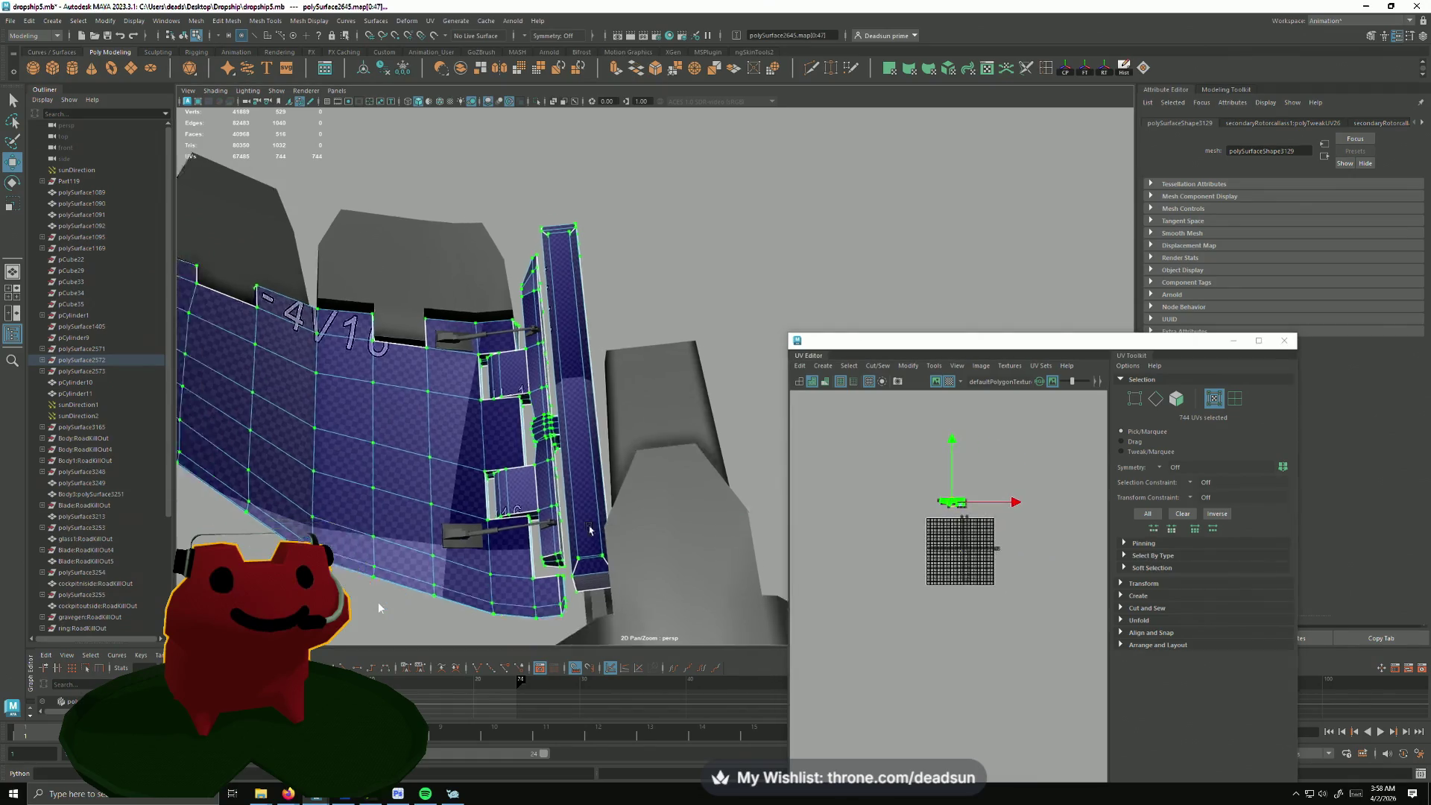
pyautogui.moveTo(482, 508)
pyautogui.keyDown('alt'); pyautogui.mouseDown()
pyautogui.moveTo(519, 489)
pyautogui.moveTo(377, 407)
pyautogui.mouseUp(); pyautogui.keyUp('alt')
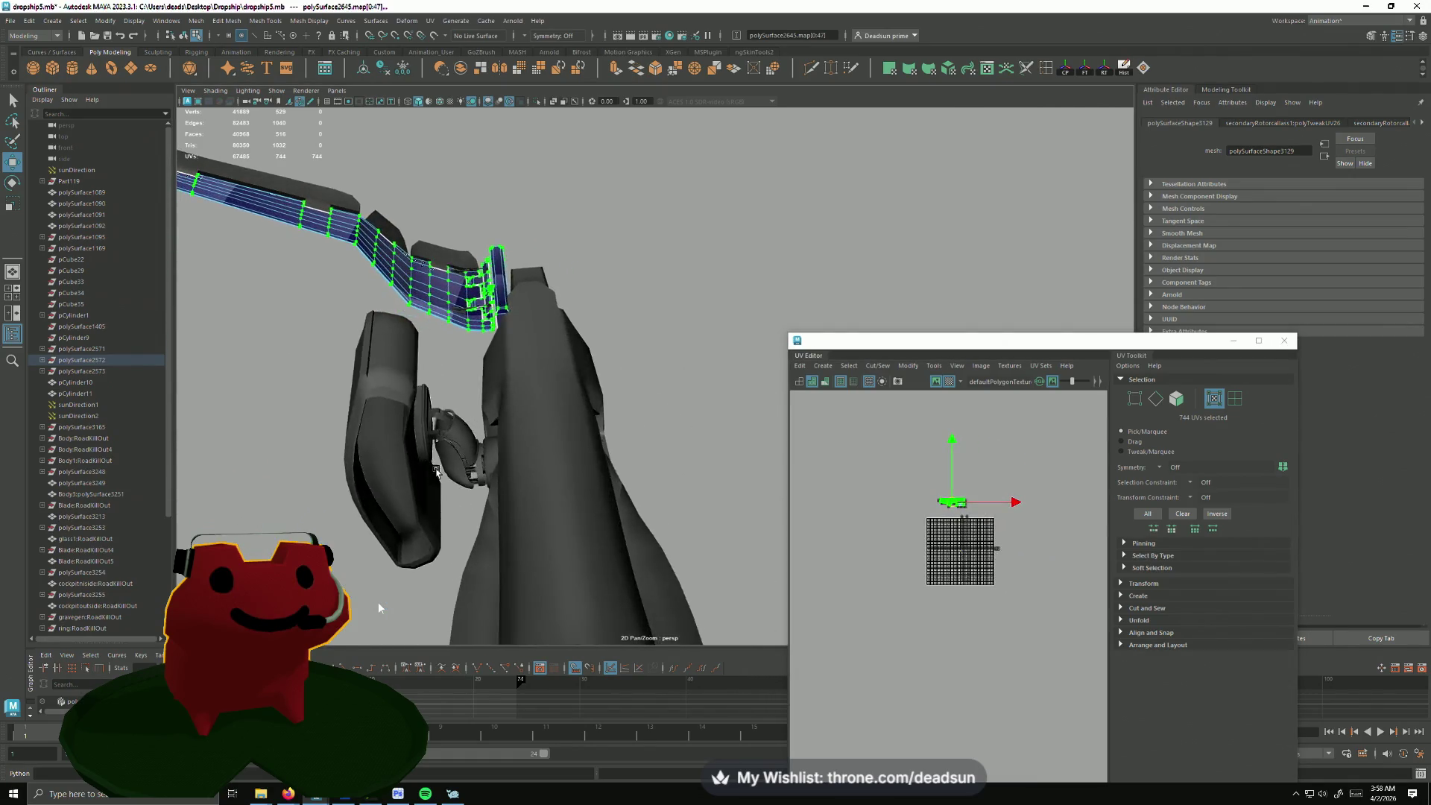
# Step: Select the vertical hull panels and unfold their UV shells with Ctrl+U
pyautogui.rightClick(382, 390)
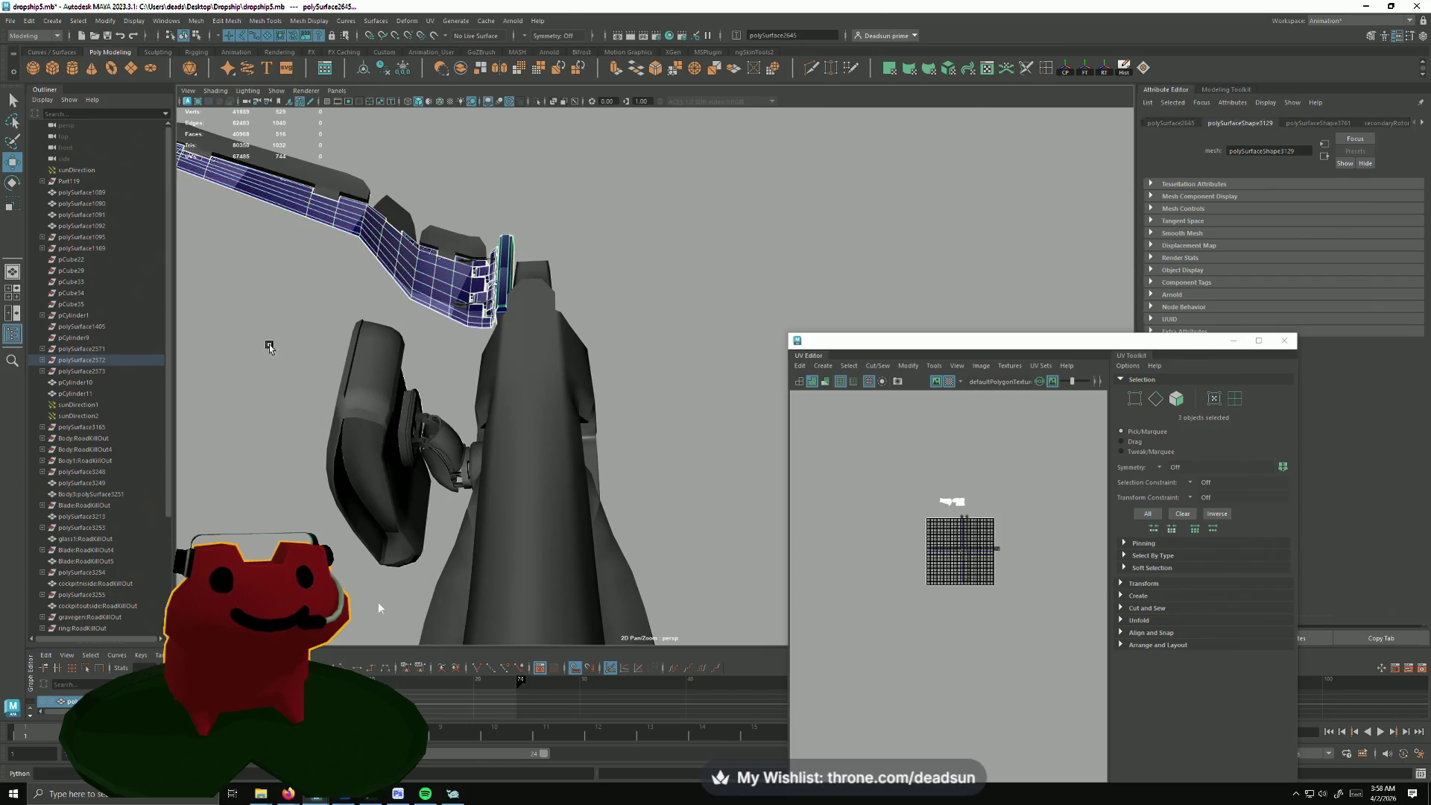
pyautogui.moveTo(280, 350)
pyautogui.mouseDown()
pyautogui.moveTo(418, 489)
pyautogui.moveTo(456, 498)
pyautogui.moveTo(431, 600)
pyautogui.moveTo(376, 487)
pyautogui.mouseUp()
pyautogui.keyDown('shift'); pyautogui.click(476, 462); pyautogui.keyUp('shift')
pyautogui.keyDown('shift'); pyautogui.click(377, 486); pyautogui.keyUp('shift')
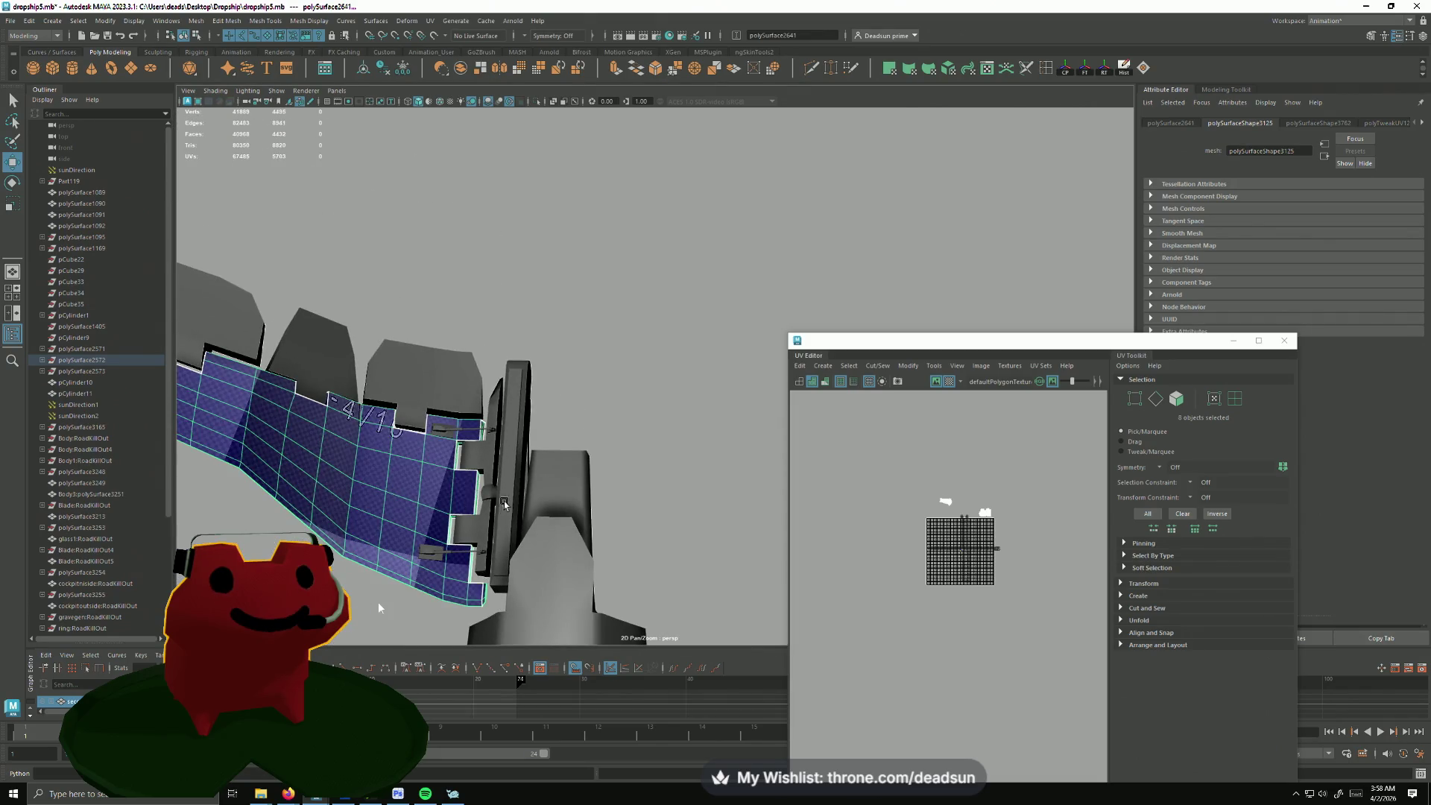
pyautogui.keyDown('shift'); pyautogui.click(509, 470); pyautogui.keyUp('shift')
pyautogui.scroll(3, 1010, 597)
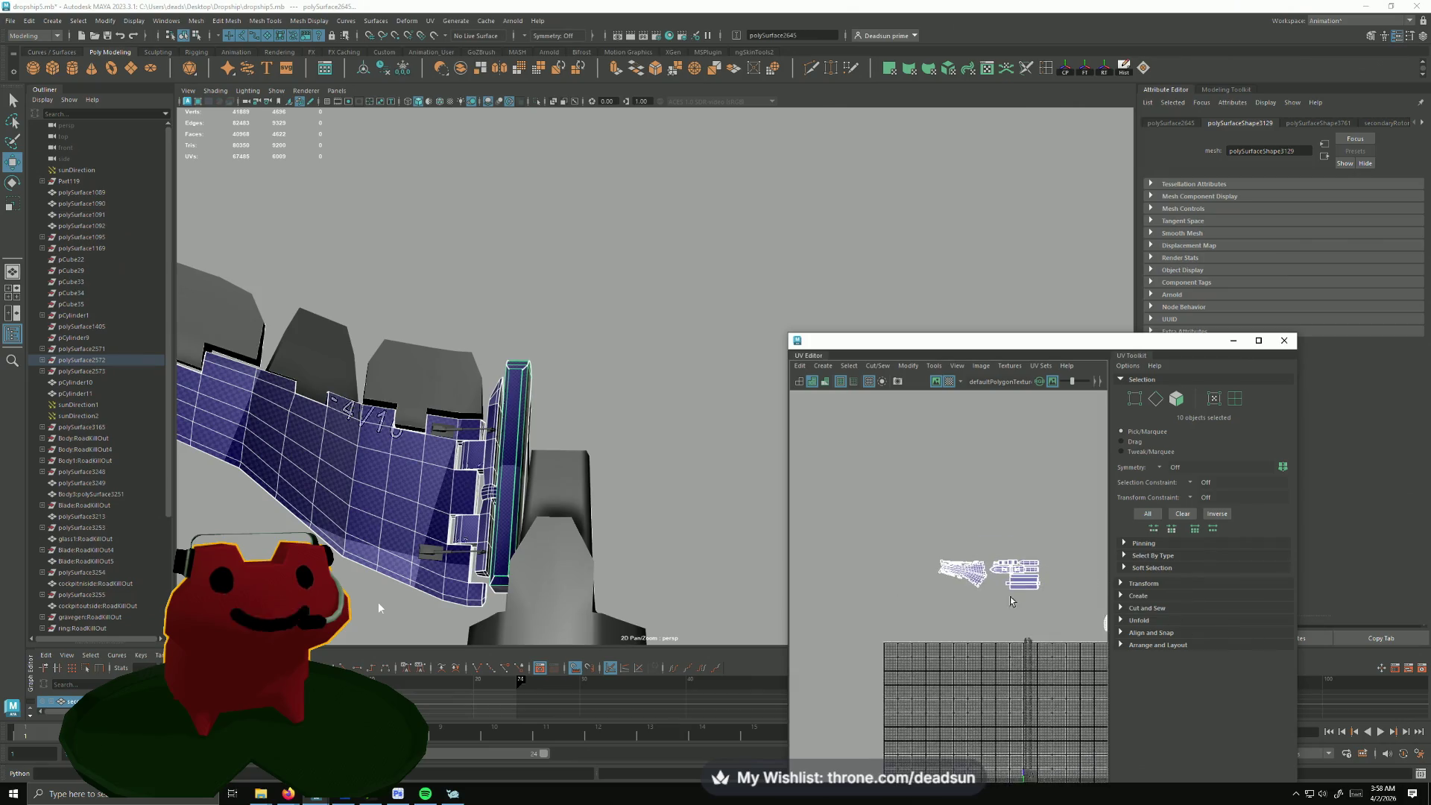
pyautogui.moveTo(892, 492); pyautogui.dragTo(825, 447, button='right')
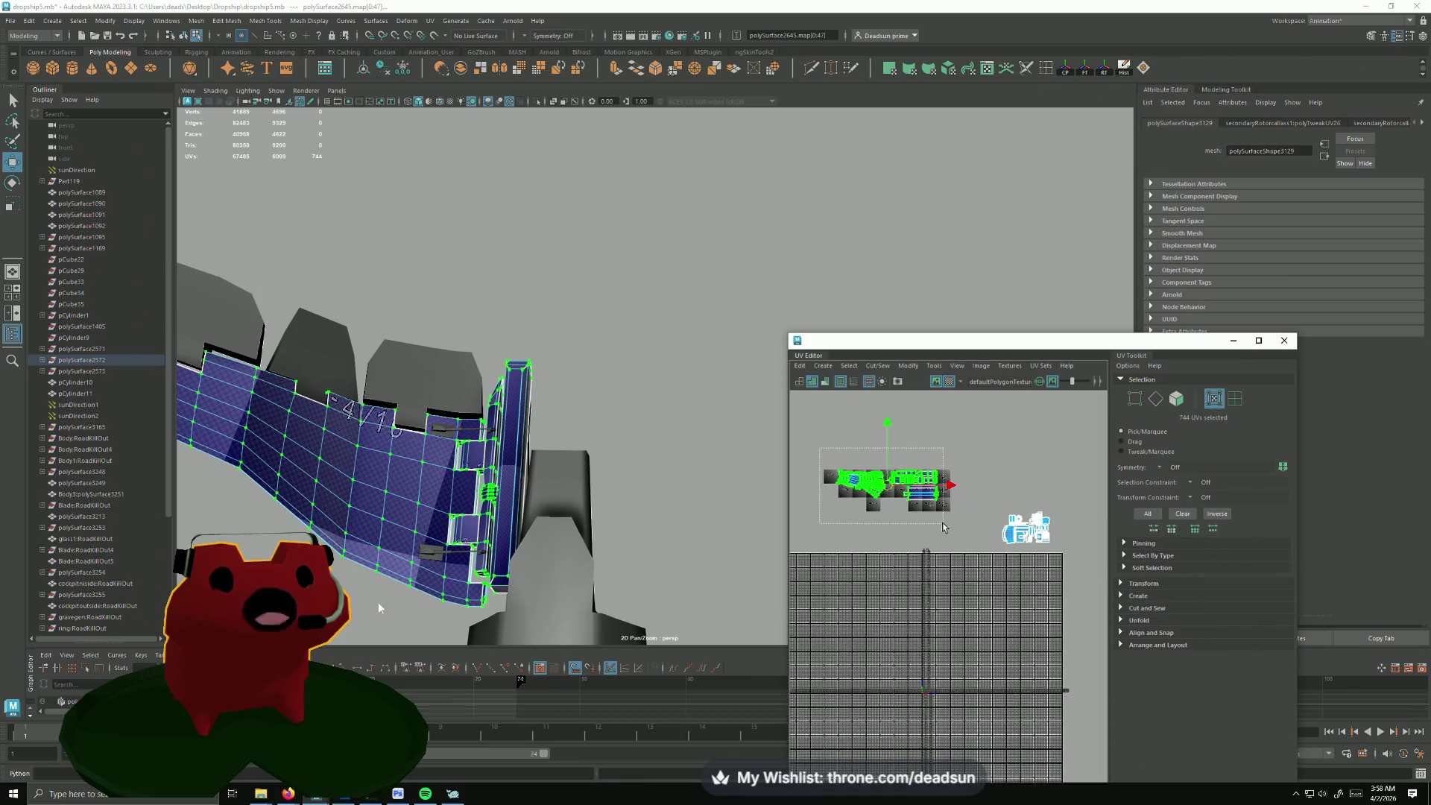
pyautogui.hotkey('ctrl', 'u')
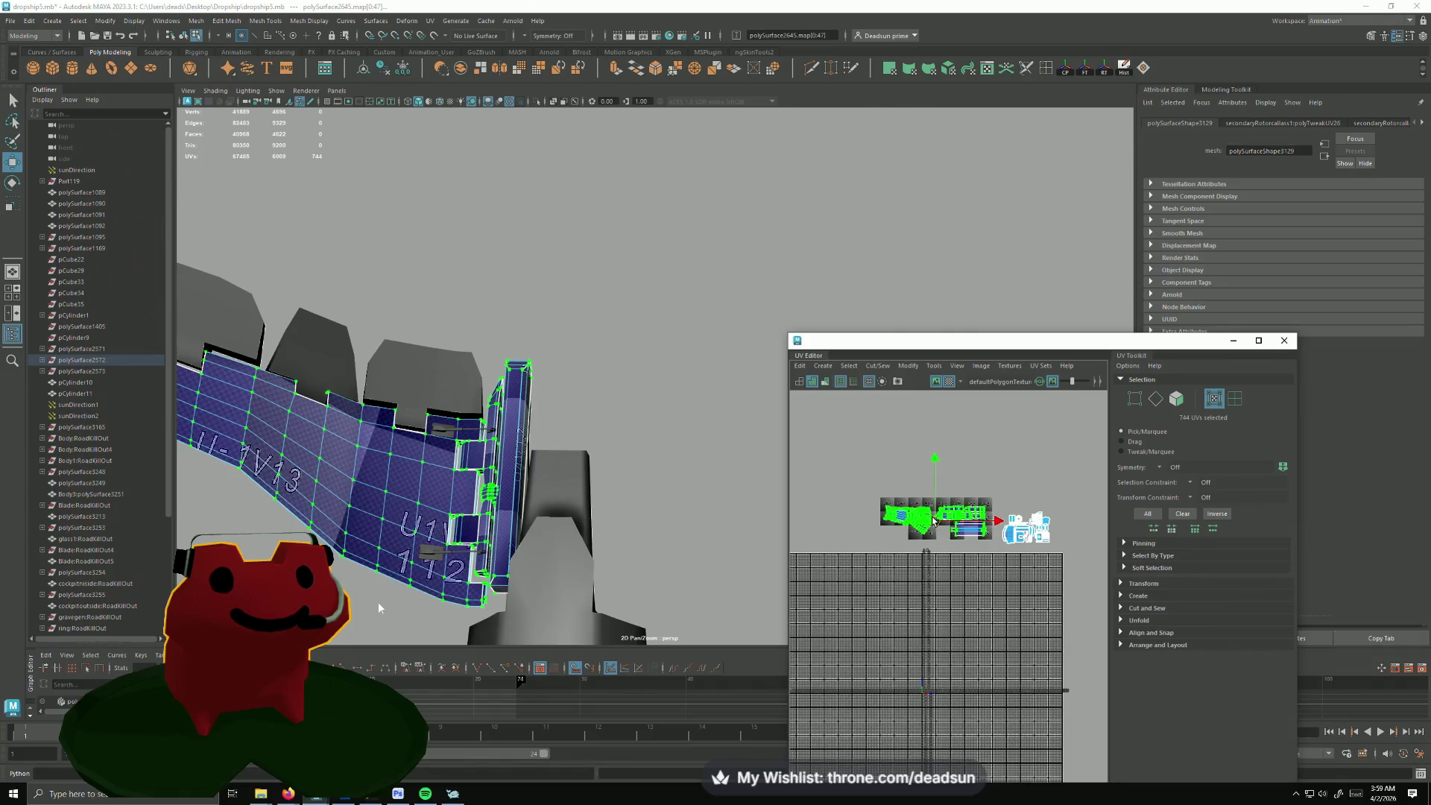
pyautogui.scroll(3, 945, 543)
pyautogui.scroll(2, 957, 557)
pyautogui.scroll(-2, 959, 538)
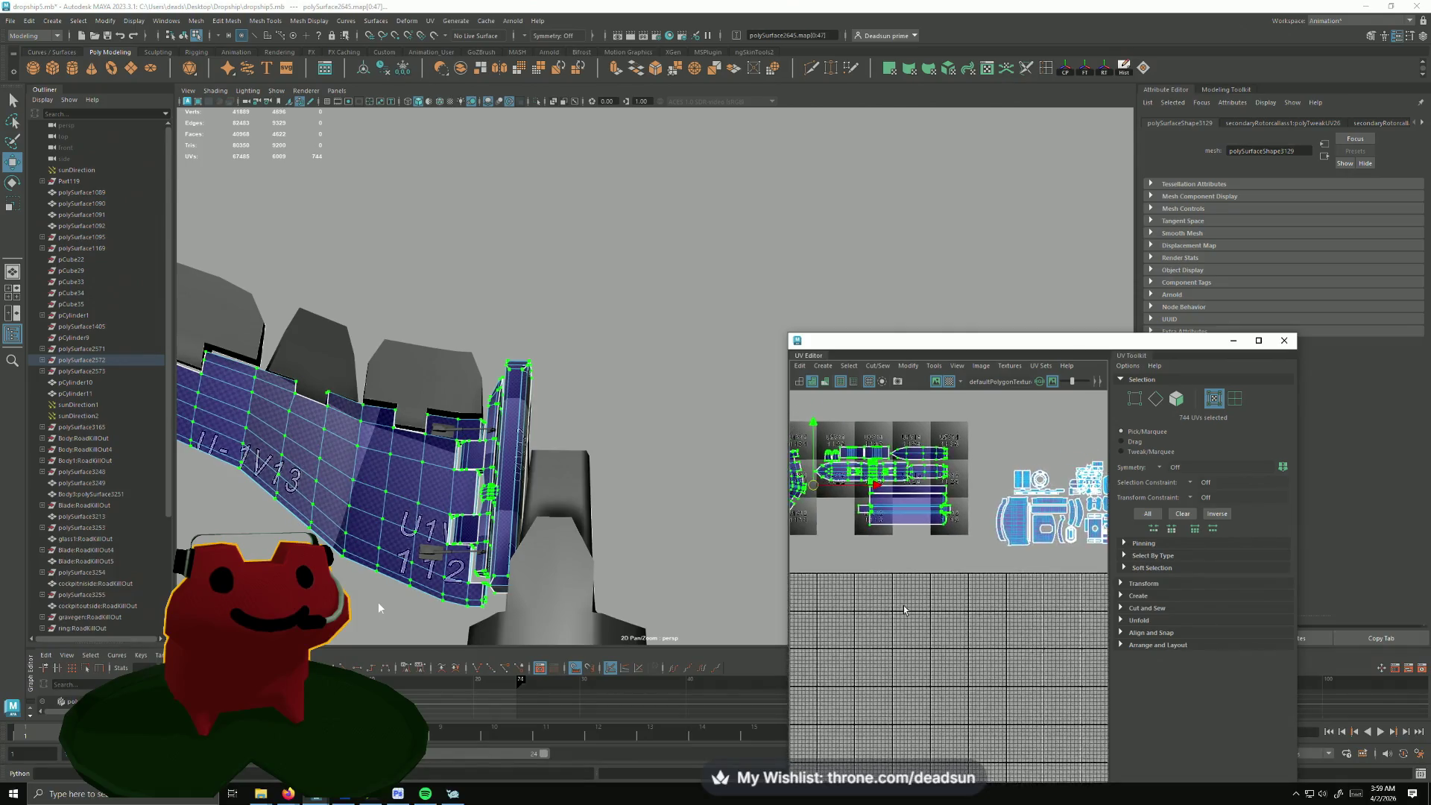
pyautogui.scroll(-2, 969, 486)
pyautogui.scroll(3, 971, 473)
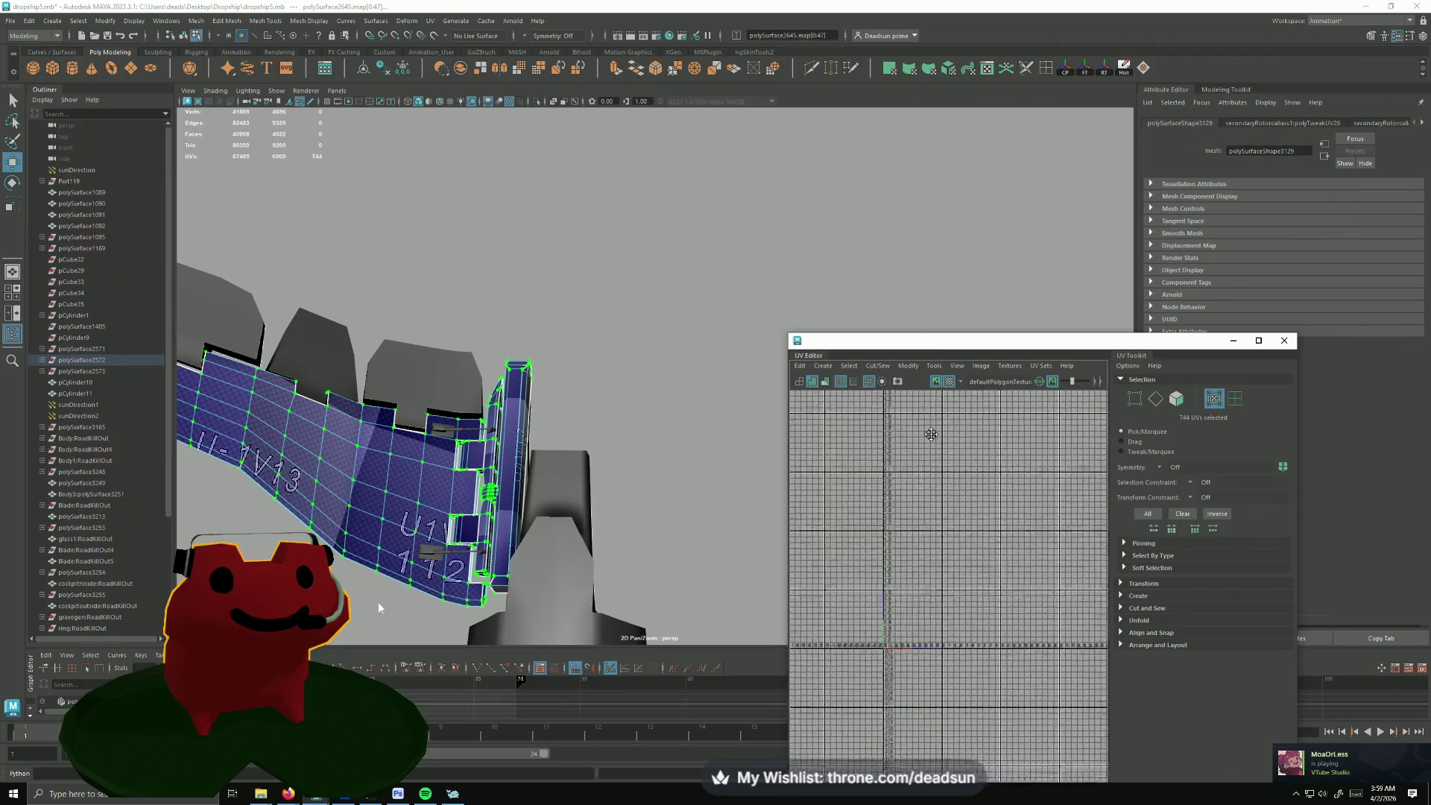
pyautogui.scroll(2, 924, 633)
pyautogui.scroll(1, 918, 557)
pyautogui.scroll(2, 914, 559)
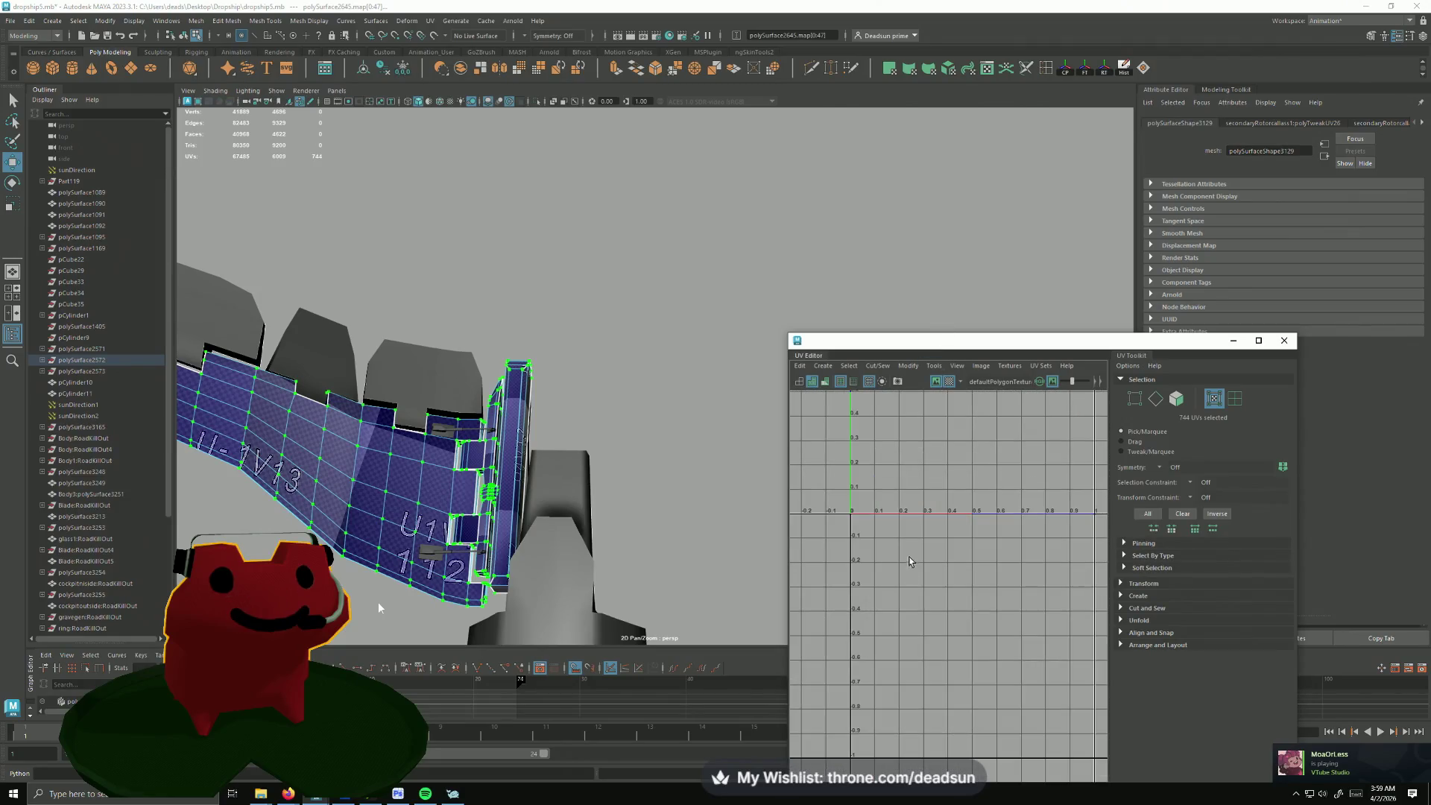
pyautogui.scroll(-2, 901, 539)
pyautogui.scroll(-2, 911, 559)
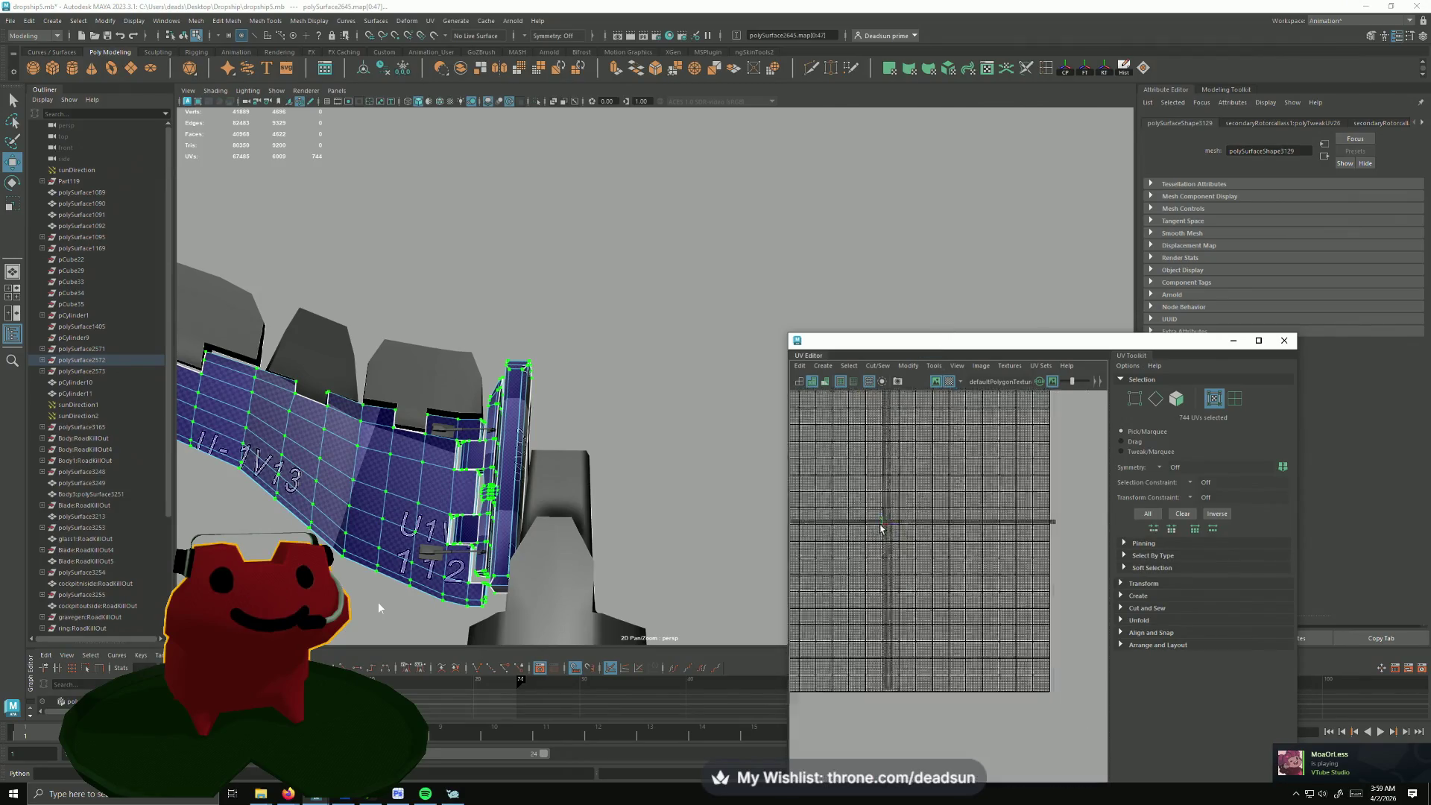
pyautogui.scroll(-2, 923, 582)
pyautogui.scroll(-1, 934, 602)
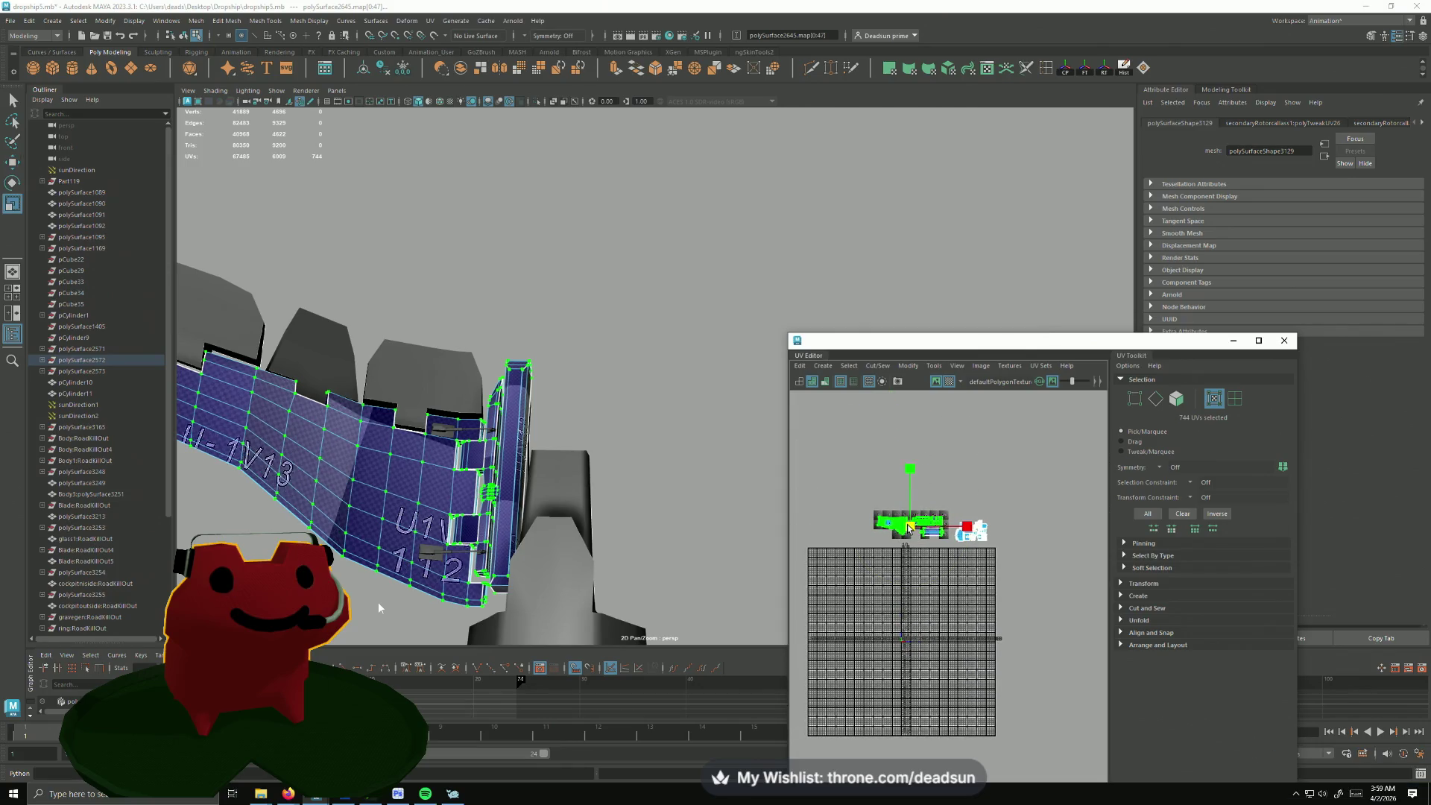
# Step: Move the curved panel's UV shell up and right, rotate it and settle it onto the checker tiles
pyautogui.moveTo(913, 530); pyautogui.dragTo(926, 533)
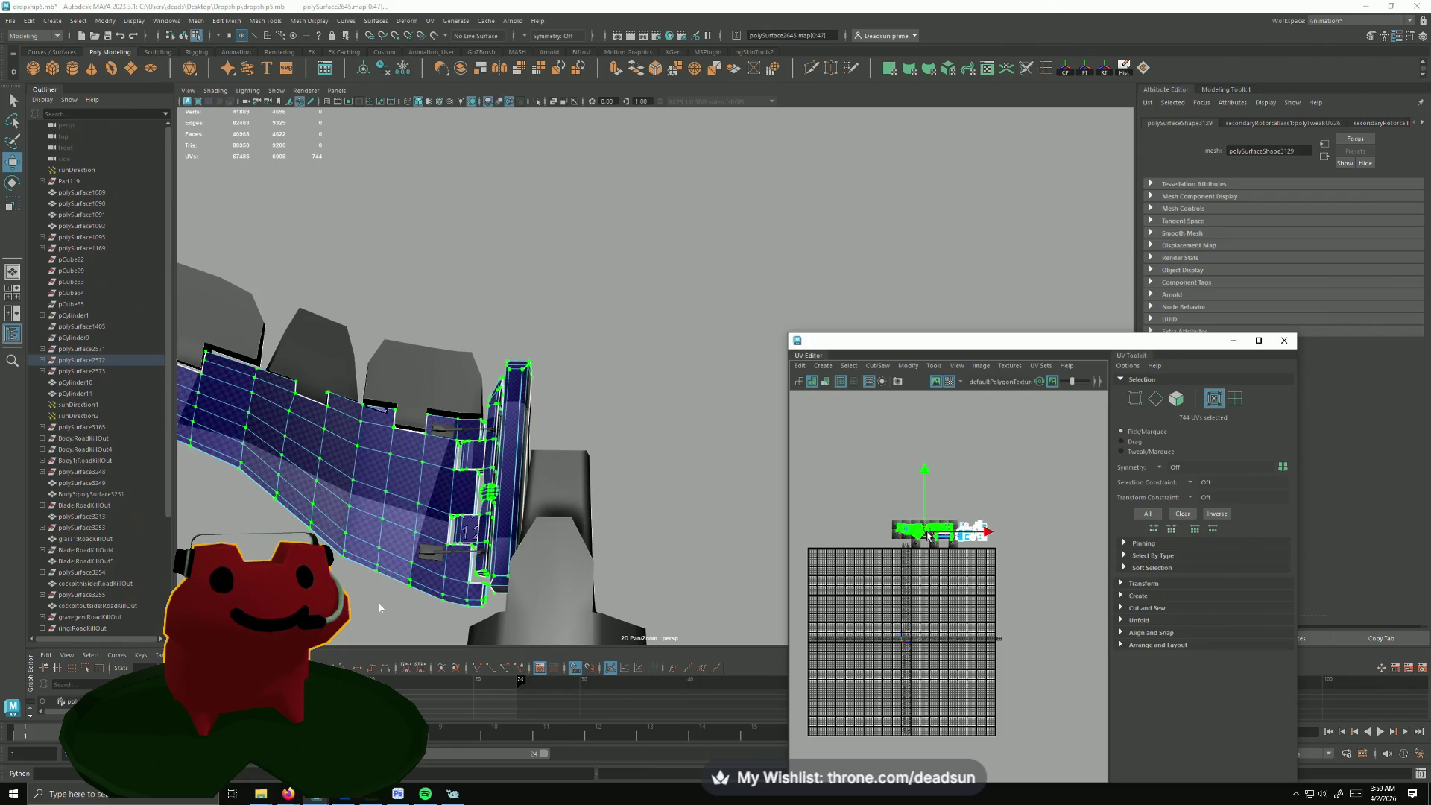
pyautogui.scroll(2, 927, 533)
pyautogui.scroll(2, 929, 540)
pyautogui.scroll(2, 932, 551)
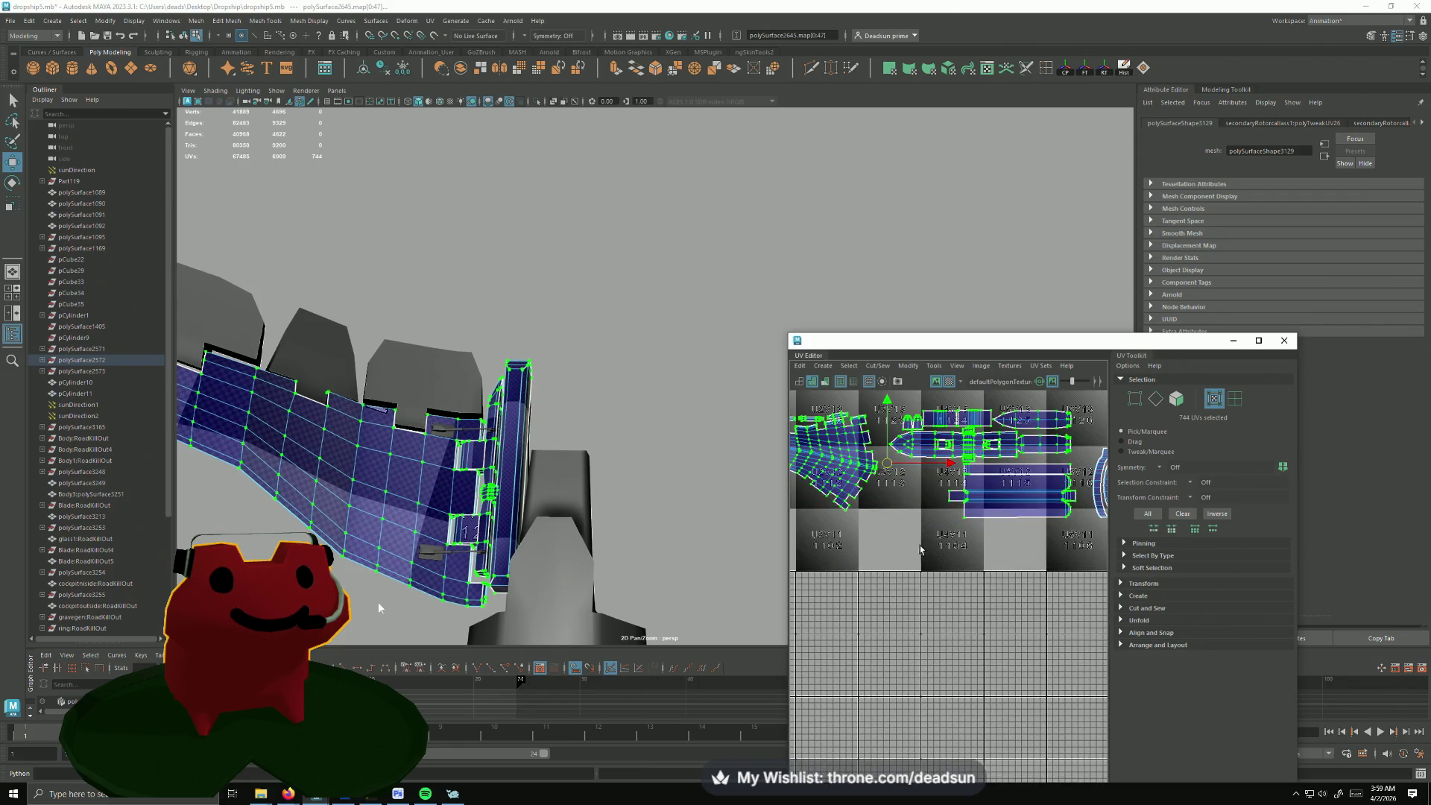
pyautogui.scroll(-3, 922, 549)
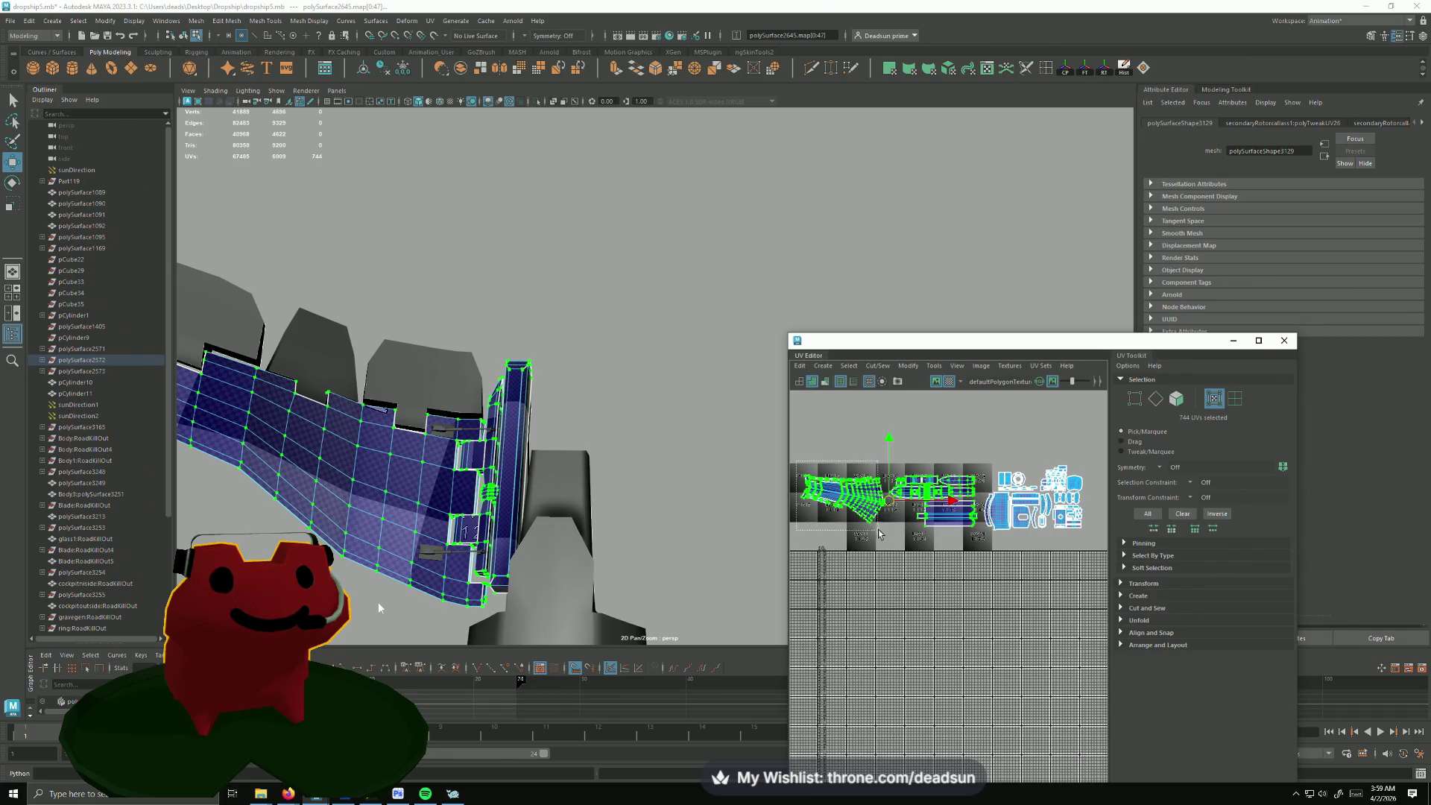
pyautogui.moveTo(886, 539); pyautogui.dragTo(887, 538)
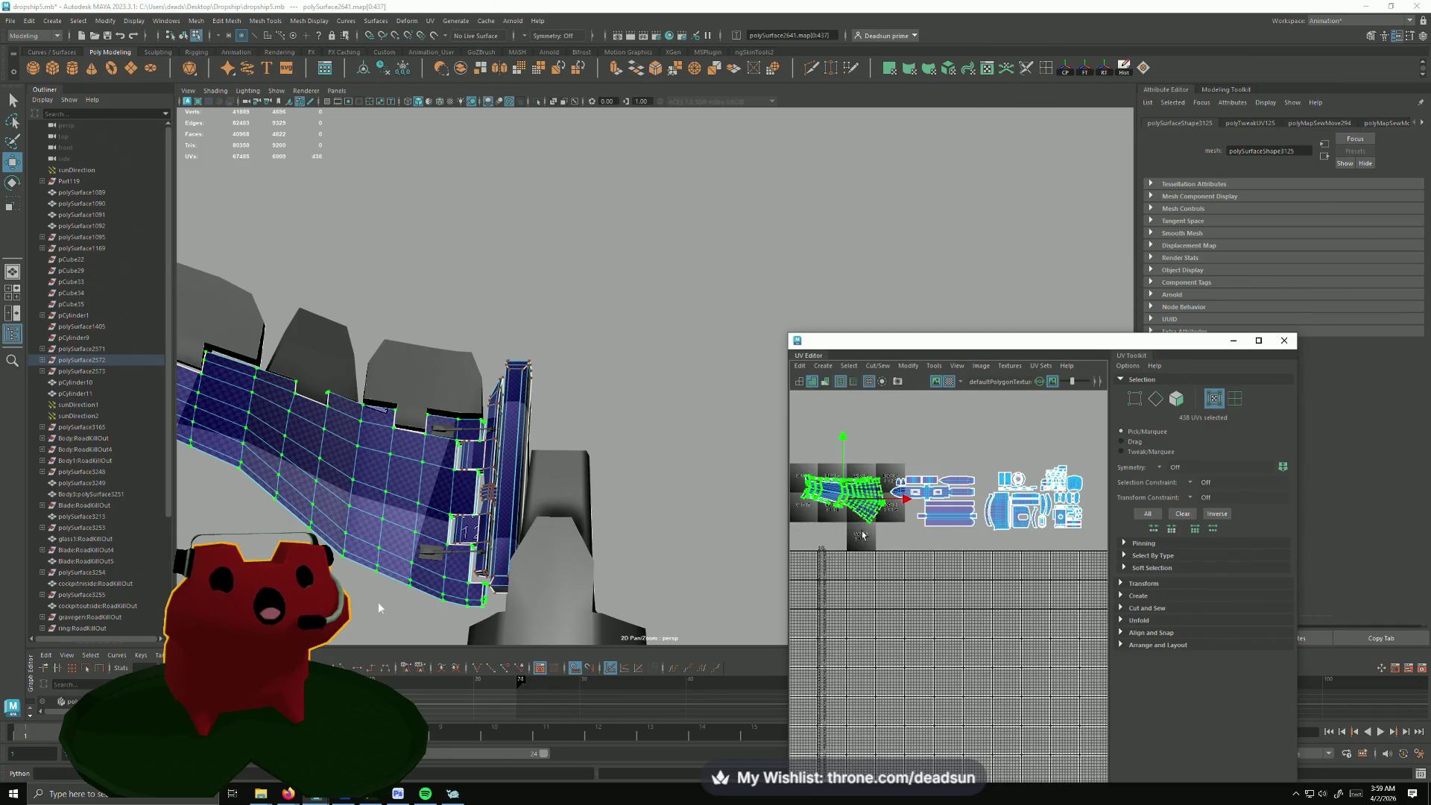
pyautogui.press('w')
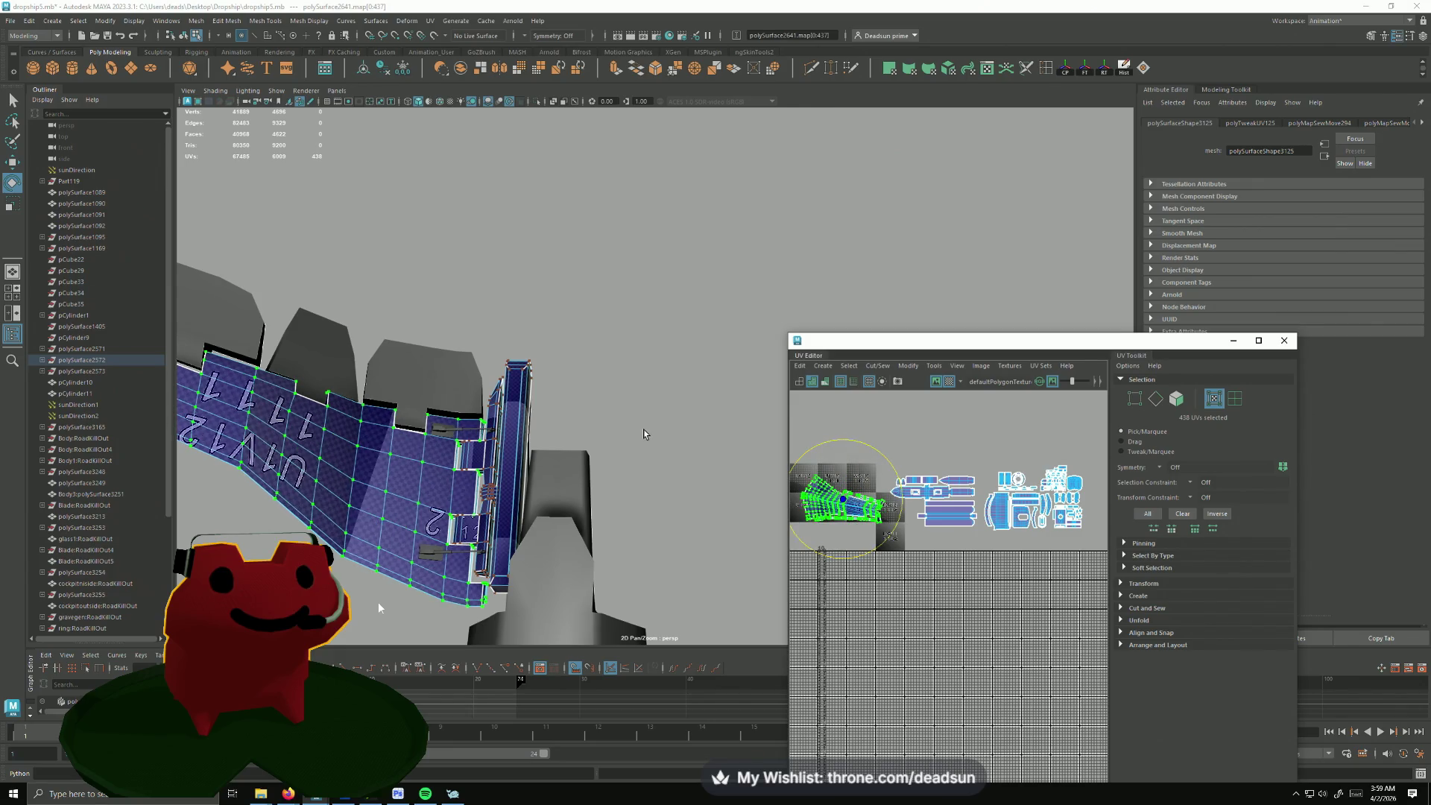
pyautogui.press('w')
pyautogui.moveTo(839, 503); pyautogui.dragTo(939, 450)
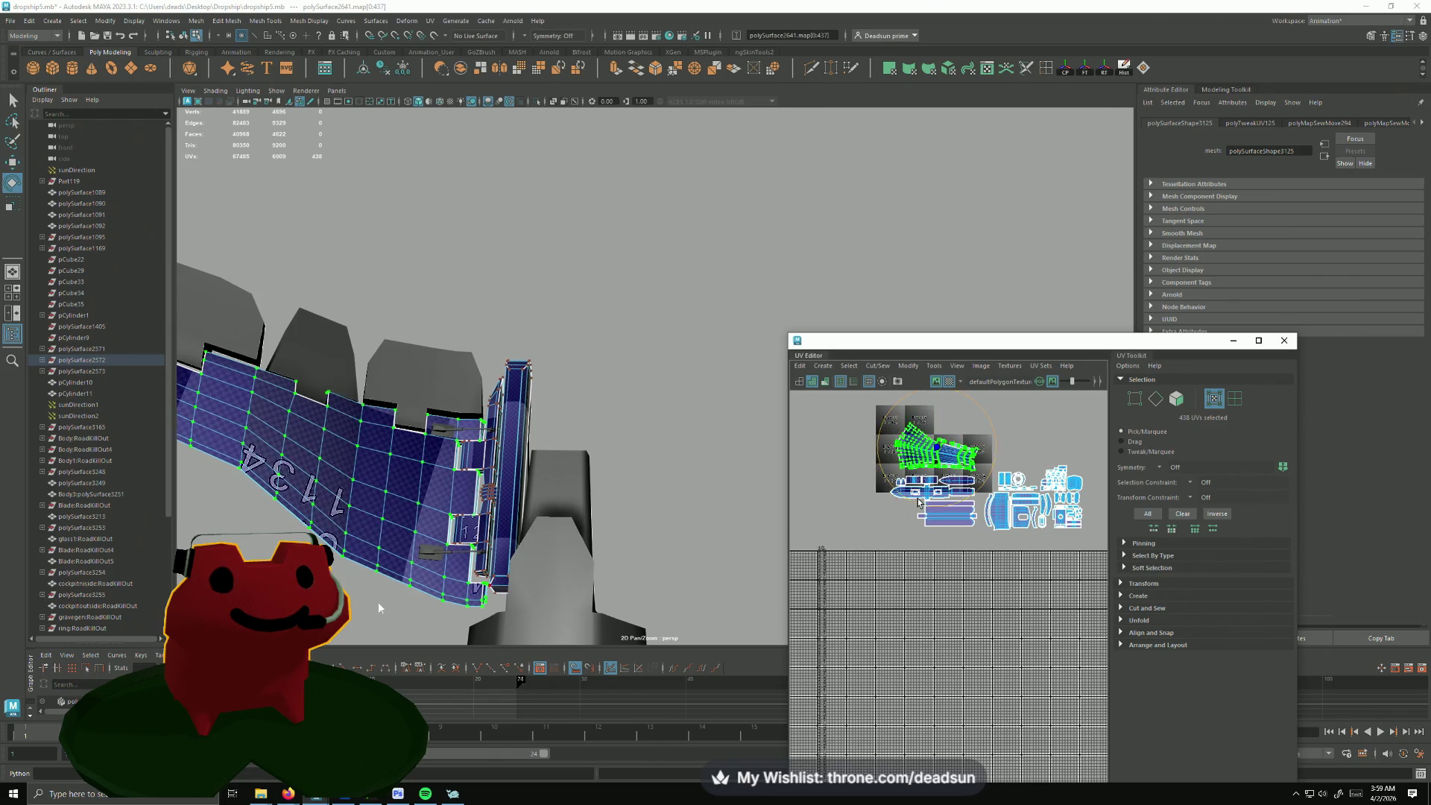
pyautogui.moveTo(919, 502); pyautogui.dragTo(920, 501)
pyautogui.moveTo(934, 448); pyautogui.dragTo(938, 453)
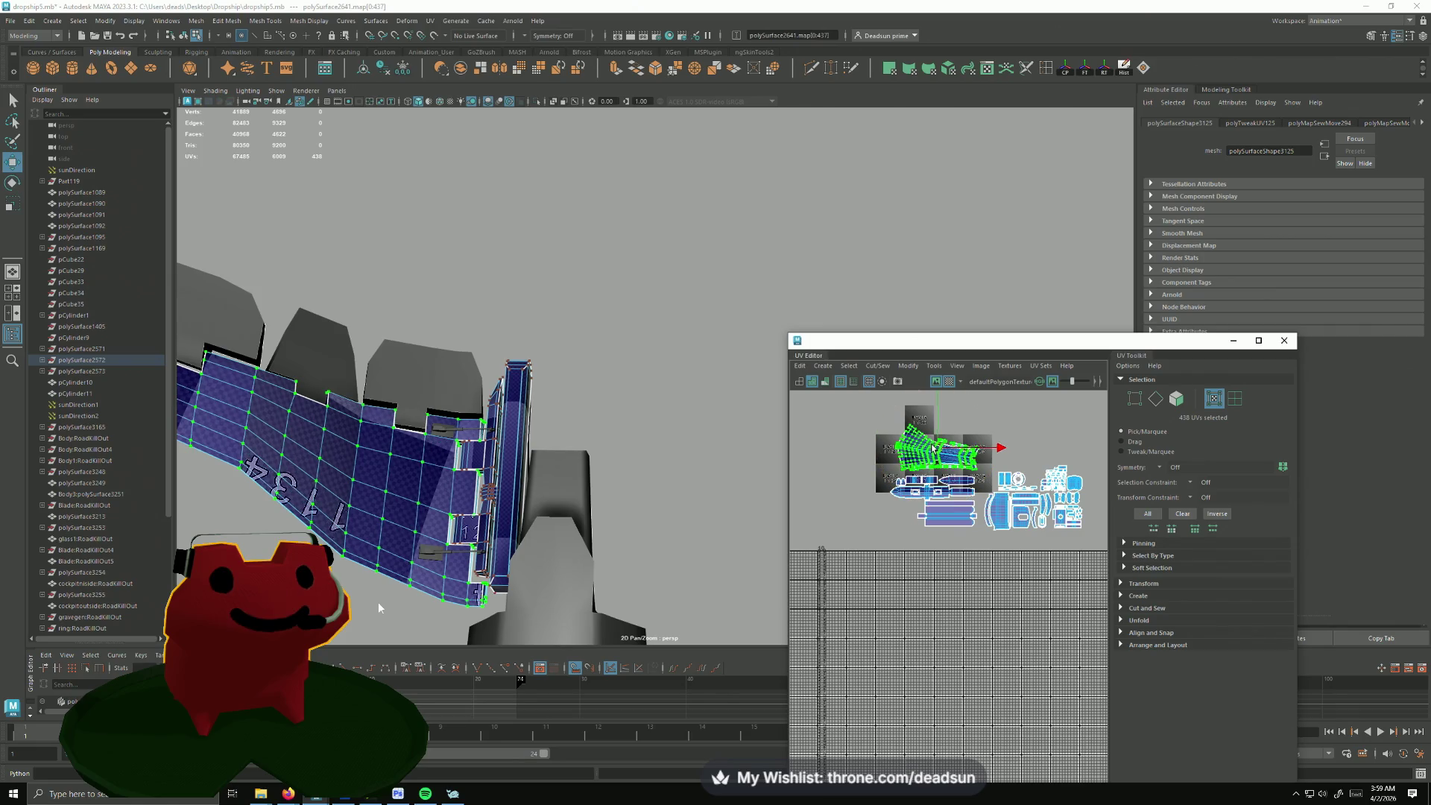
# Step: Marquee-select the remaining panel UV shells on the right for scaling
pyautogui.keyDown('alt'); pyautogui.moveTo(591, 578); pyautogui.dragTo(626, 593); pyautogui.keyUp('alt')
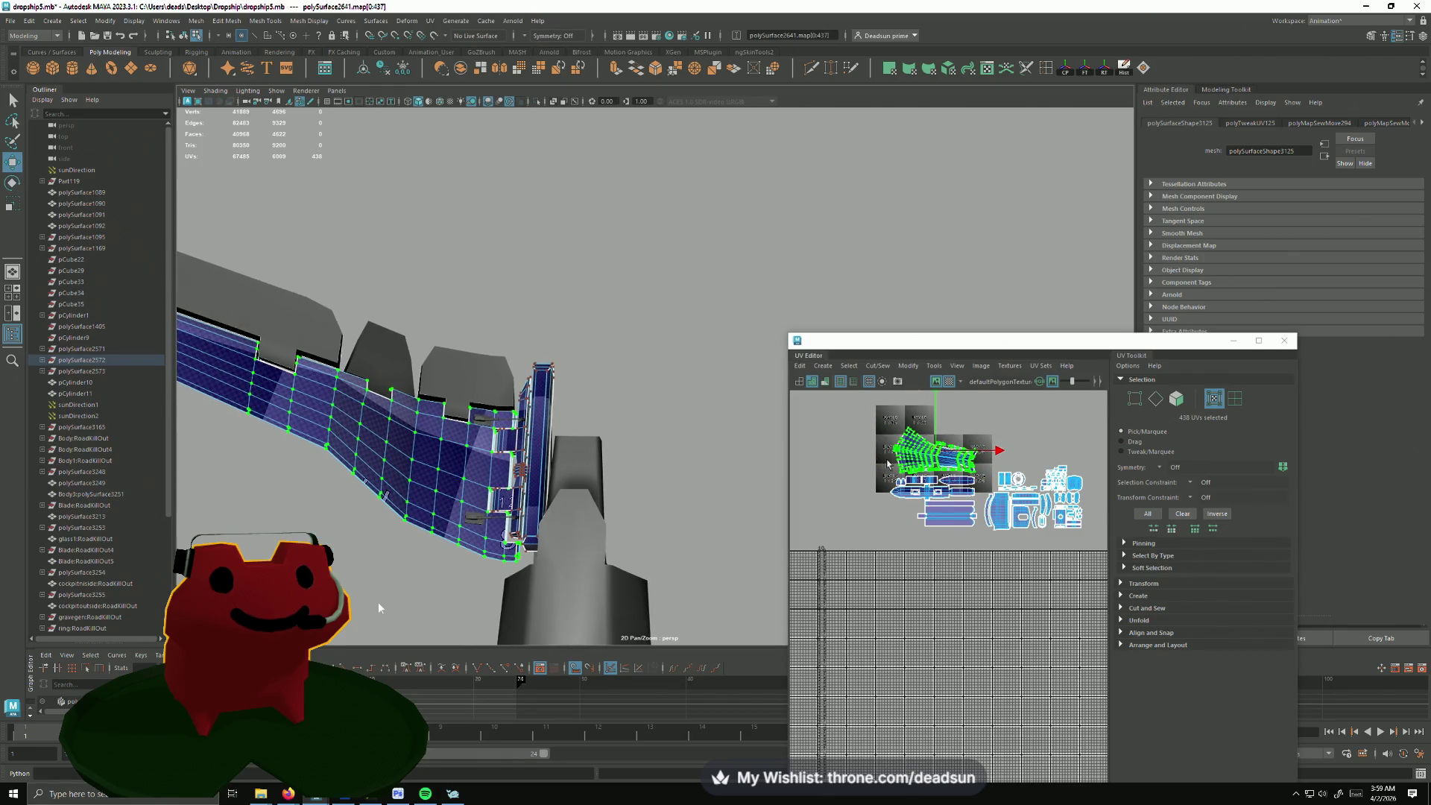
pyautogui.keyDown('shift'); pyautogui.moveTo(983, 461); pyautogui.dragTo(1099, 612); pyautogui.keyUp('shift')
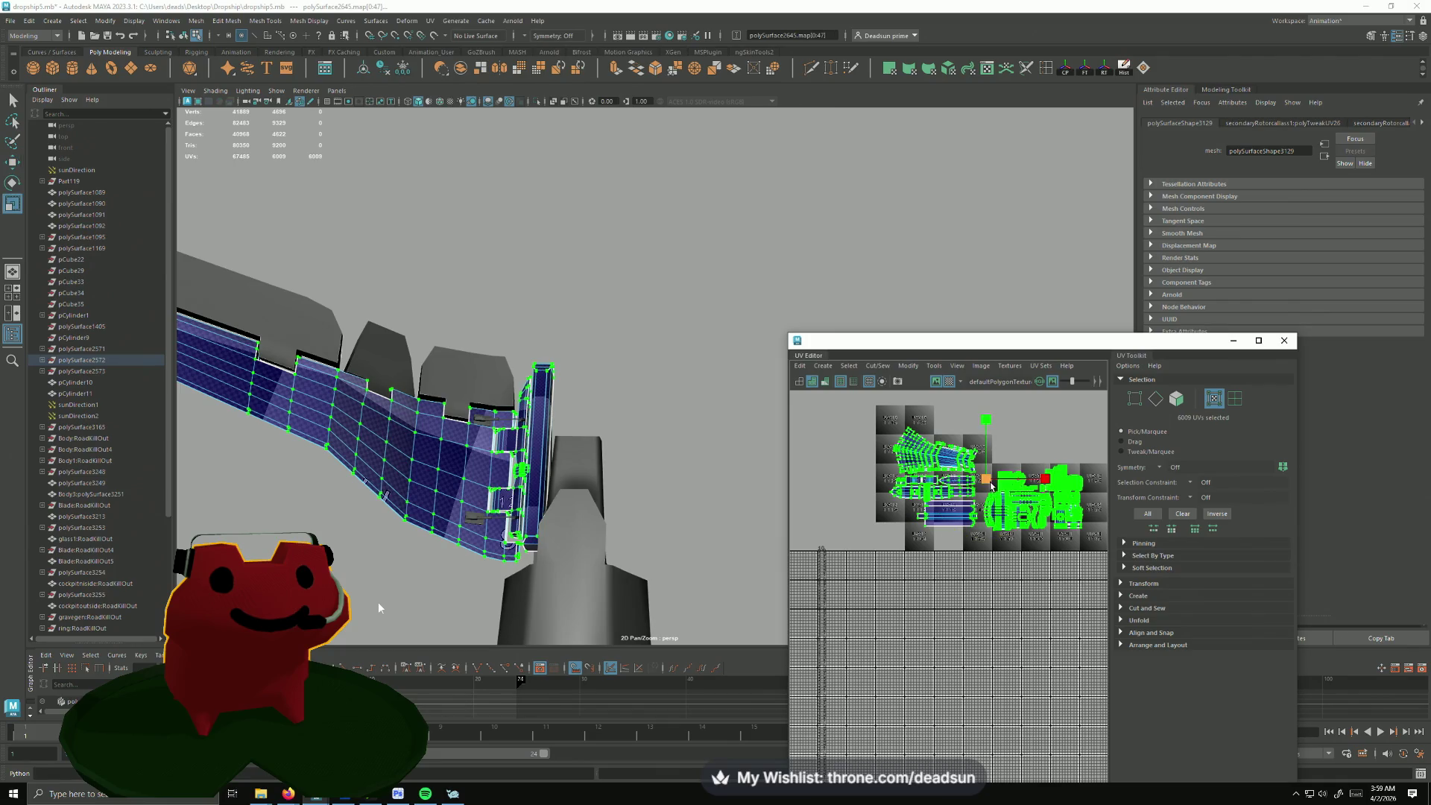
# Step: Shrink the selected shells into a small block and shift the green shell left and down inside U1V2
pyautogui.moveTo(990, 484); pyautogui.dragTo(935, 503)
pyautogui.press('w')
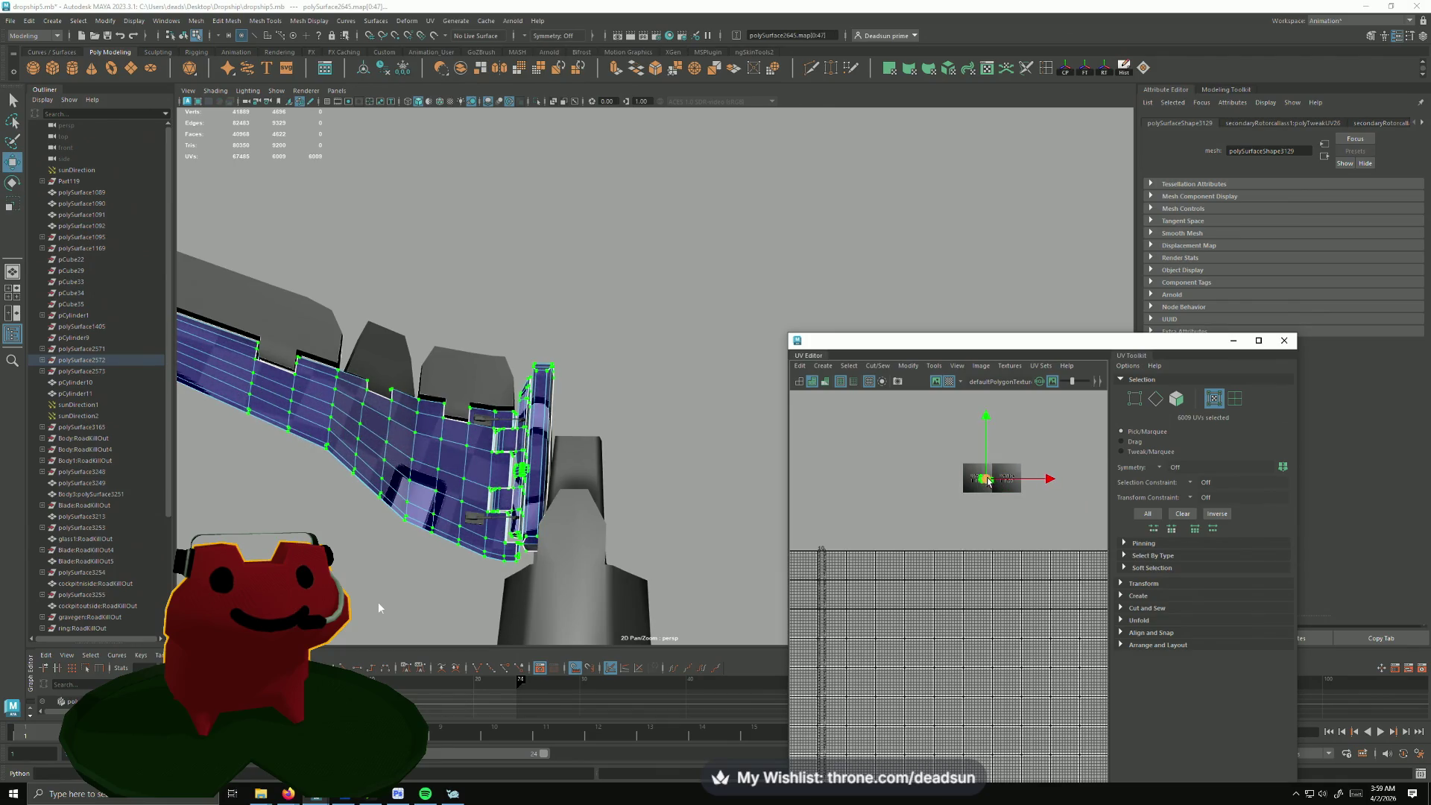
pyautogui.moveTo(988, 481)
pyautogui.keyDown('alt'); pyautogui.mouseDown(button='middle')
pyautogui.moveTo(931, 448)
pyautogui.moveTo(988, 445)
pyautogui.moveTo(905, 597)
pyautogui.mouseUp(button='middle'); pyautogui.keyUp('alt')
pyautogui.scroll(3, 930, 448)
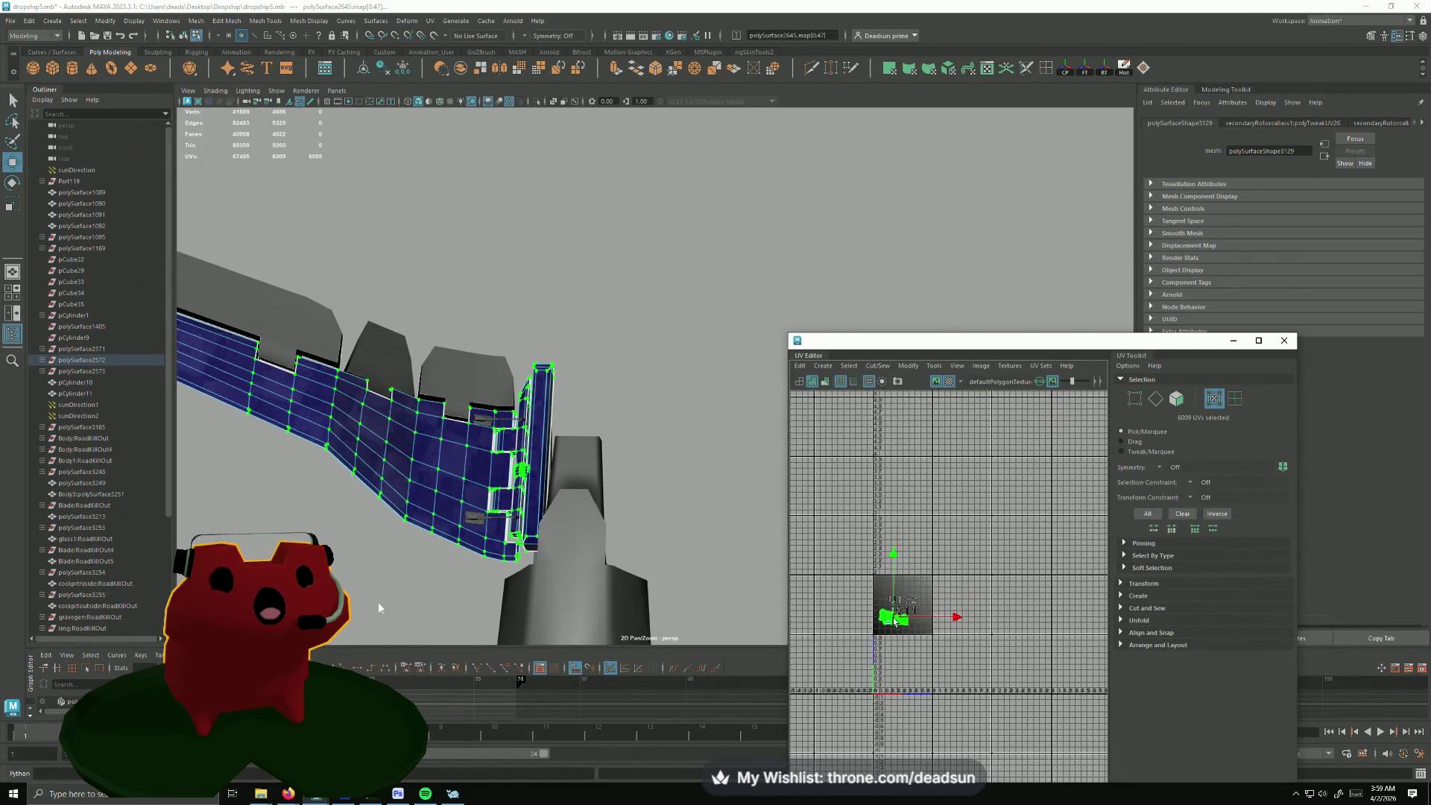
pyautogui.scroll(3, 891, 655)
pyautogui.scroll(2, 910, 657)
pyautogui.scroll(-3, 910, 656)
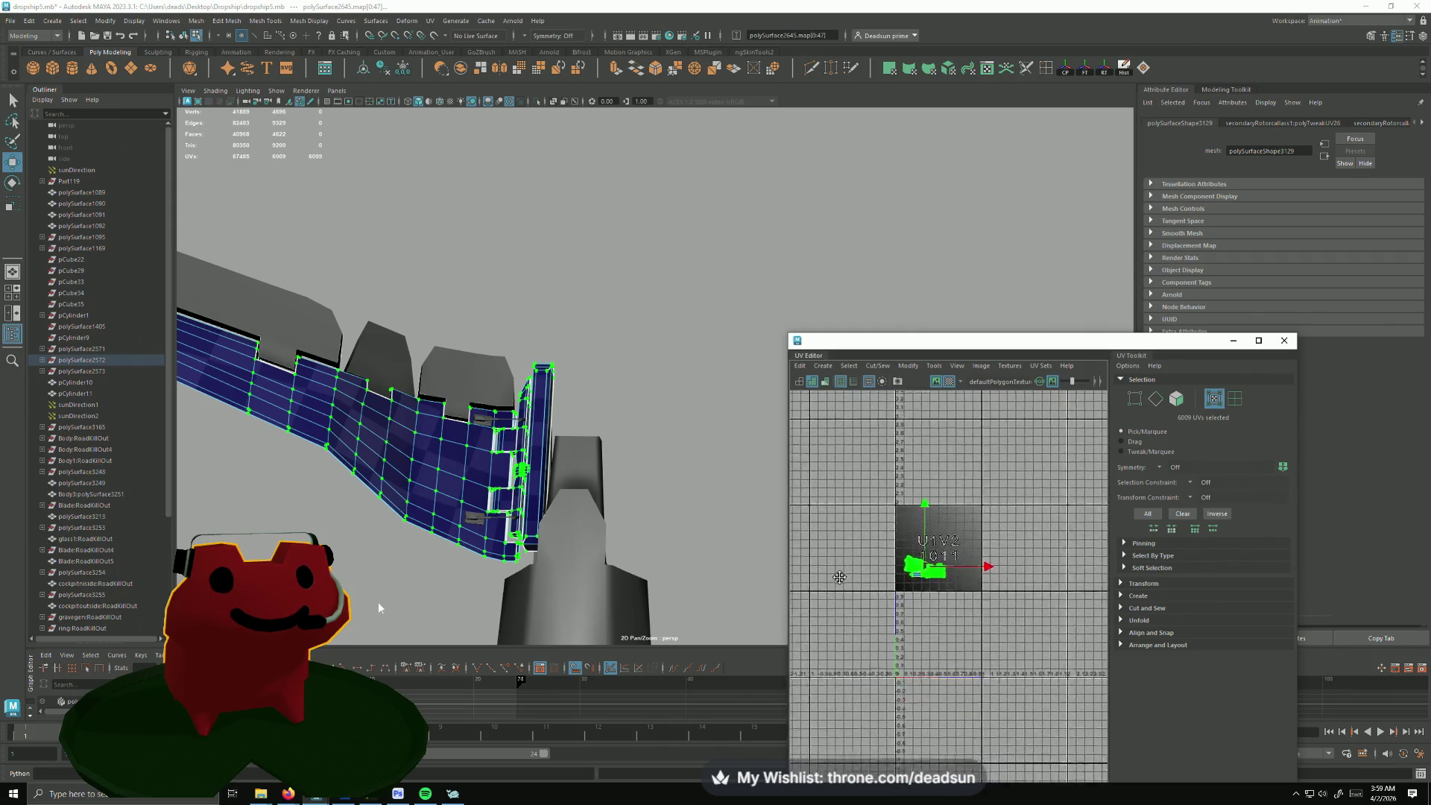
pyautogui.keyDown('alt'); pyautogui.moveTo(909, 656); pyautogui.dragTo(915, 528, button='middle'); pyautogui.keyUp('alt')
pyautogui.scroll(2, 915, 528)
pyautogui.moveTo(920, 520); pyautogui.dragTo(903, 541)
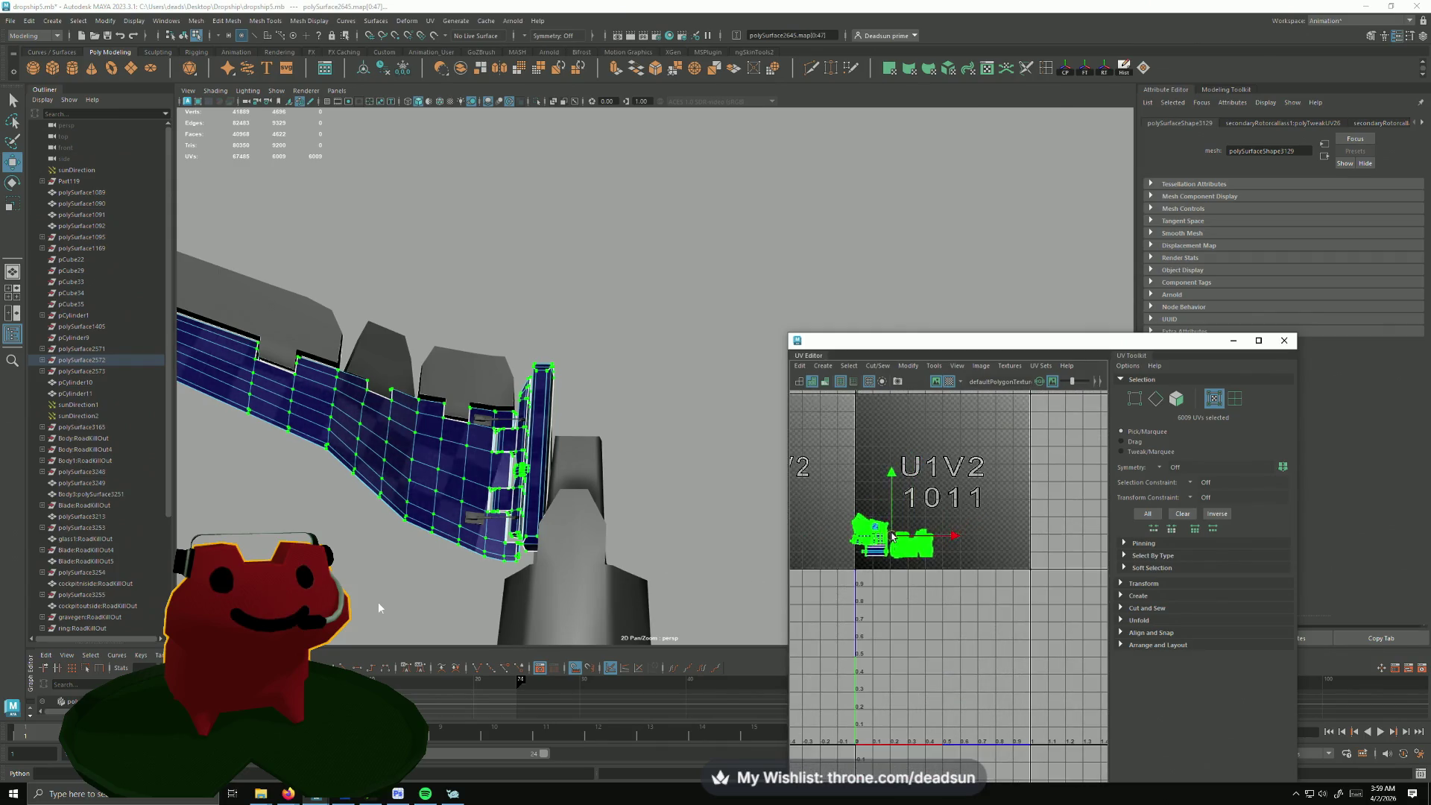
# Step: Select the arm mesh to view its UVs and return to object selection mode
pyautogui.moveTo(600, 565)
pyautogui.keyDown('alt'); pyautogui.mouseDown()
pyautogui.moveTo(351, 485)
pyautogui.moveTo(419, 384)
pyautogui.moveTo(463, 438)
pyautogui.moveTo(425, 447)
pyautogui.moveTo(468, 450)
pyautogui.mouseUp(); pyautogui.keyUp('alt')
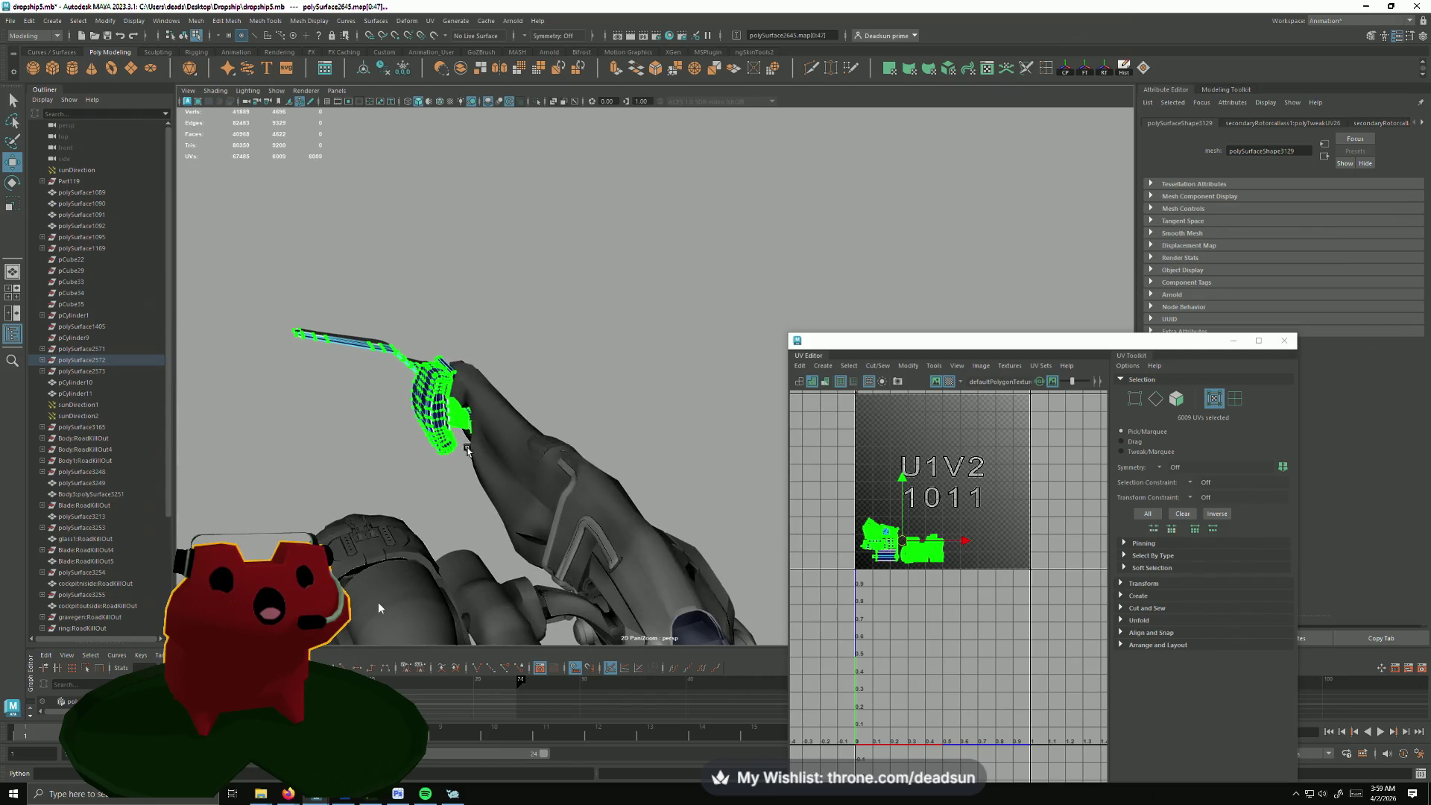
pyautogui.click(500, 451)
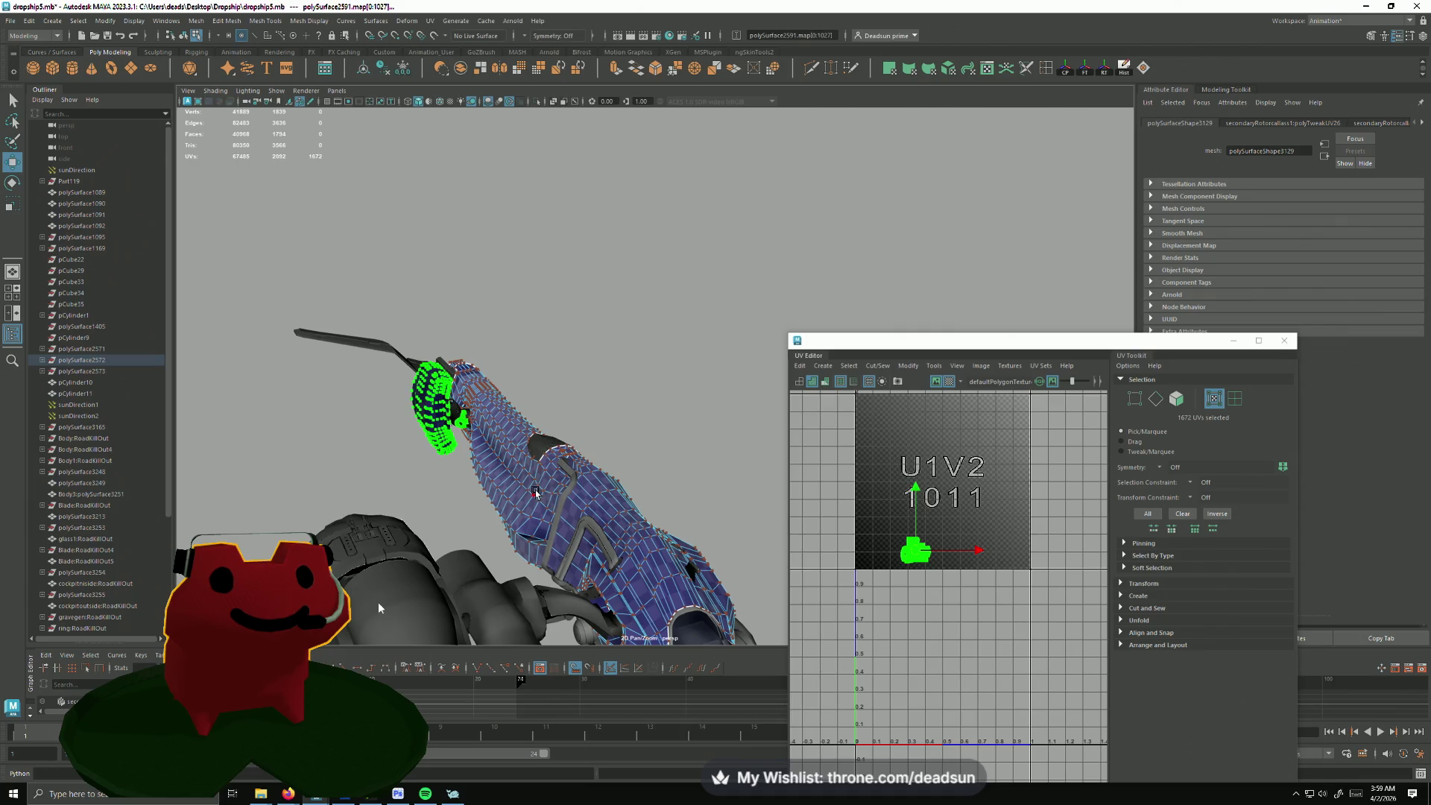
pyautogui.moveTo(547, 426); pyautogui.dragTo(548, 426, button='right')
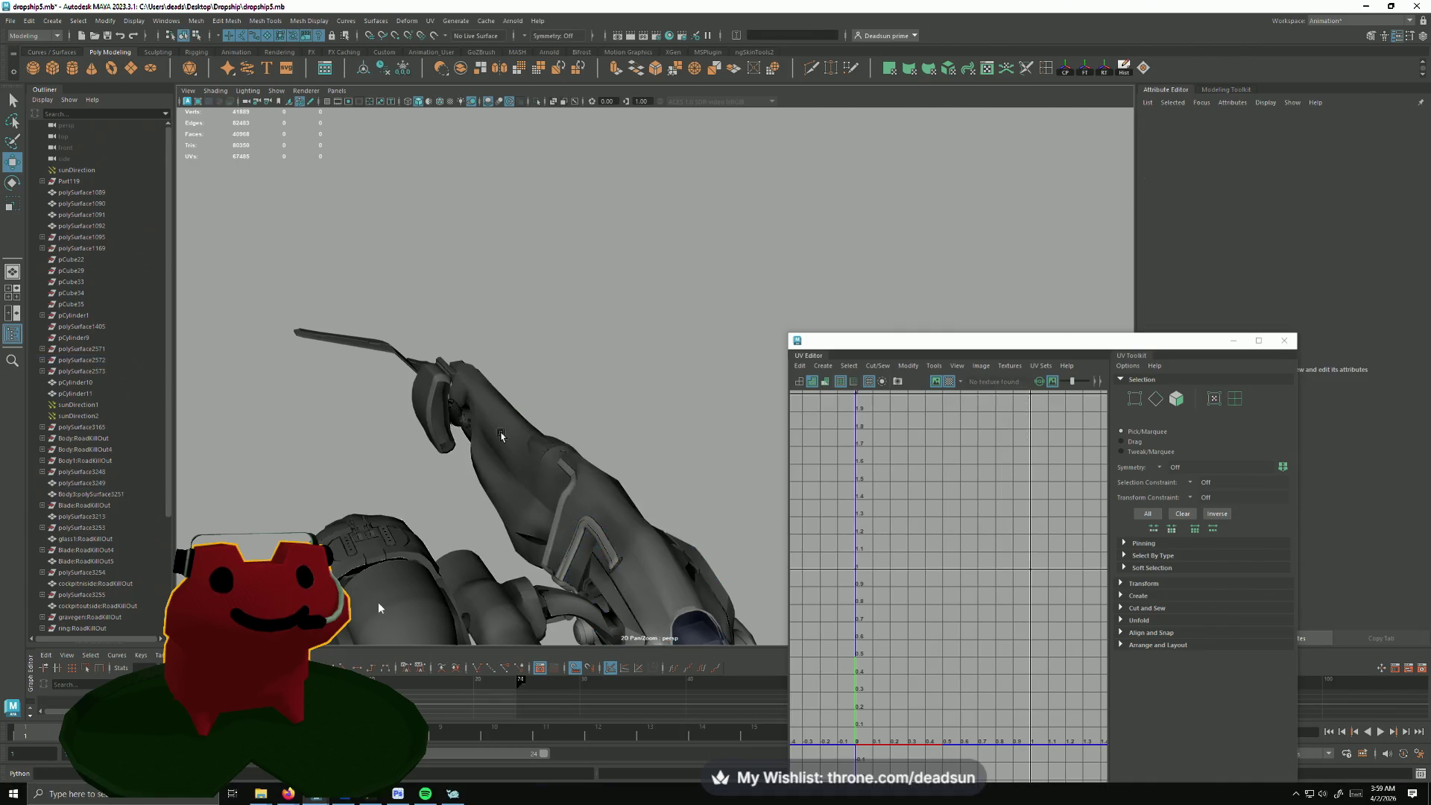
pyautogui.scroll(-3, 833, 541)
pyautogui.scroll(-3, 887, 546)
pyautogui.scroll(1, 881, 505)
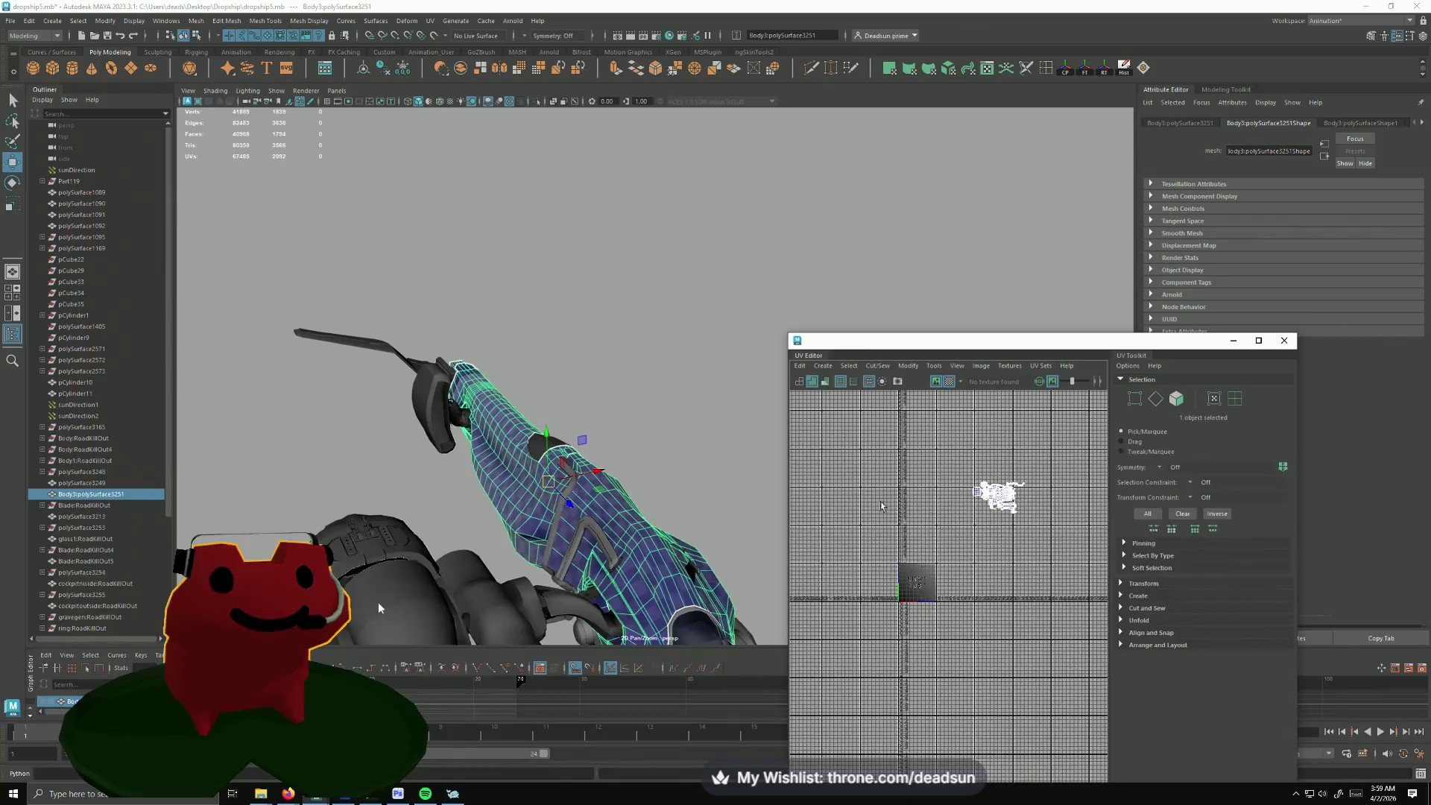
pyautogui.keyDown('alt'); pyautogui.moveTo(433, 393); pyautogui.dragTo(387, 393); pyautogui.keyUp('alt')
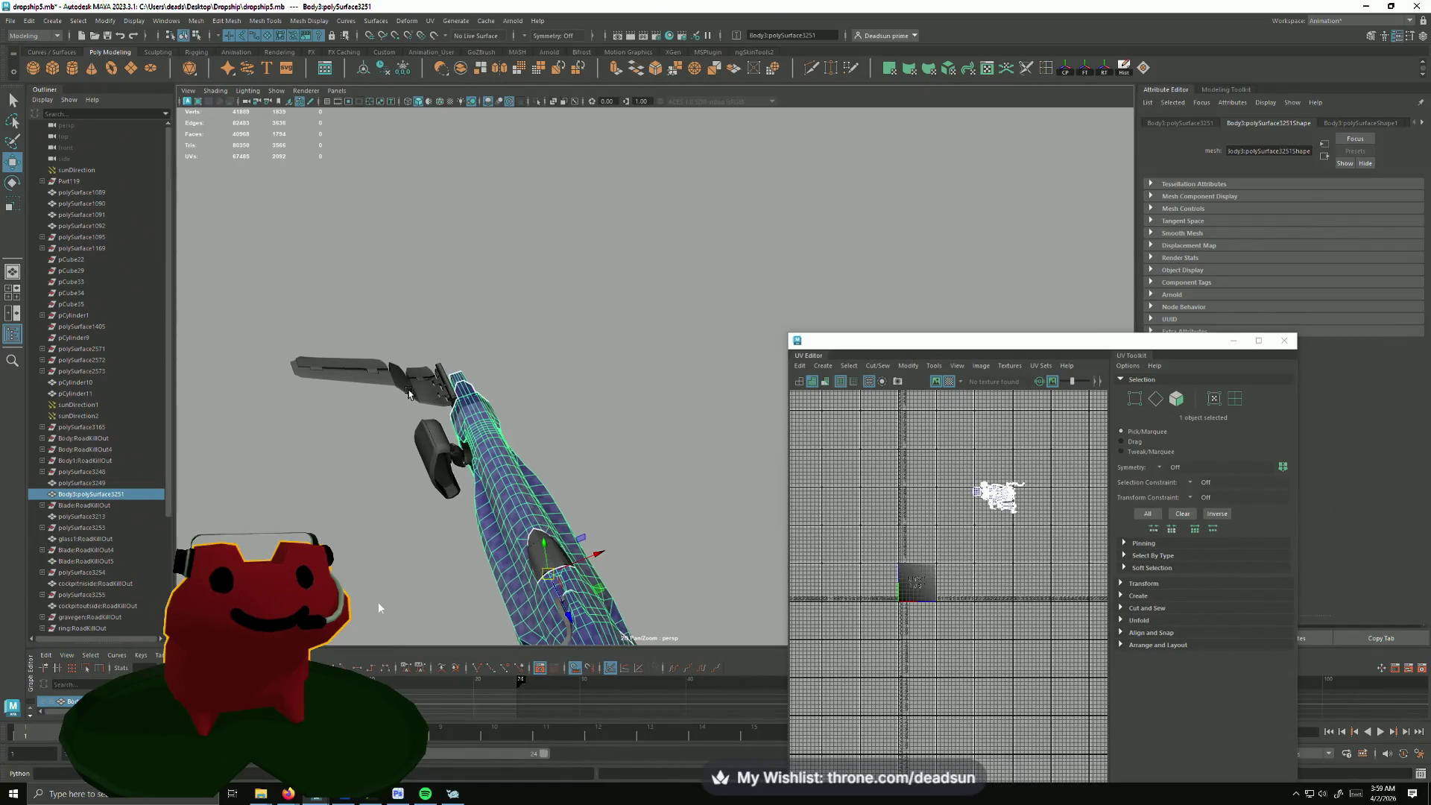
pyautogui.click(427, 399)
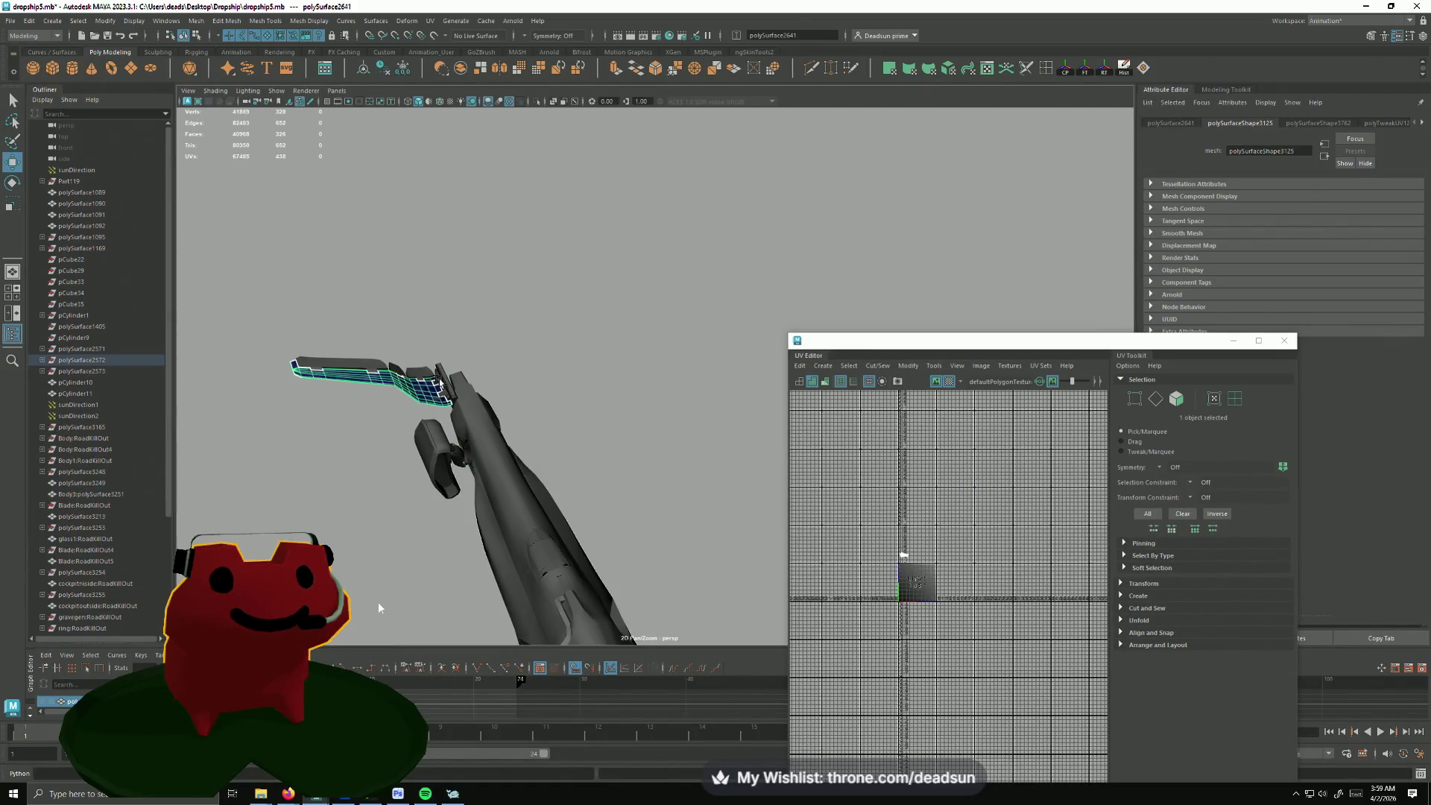
pyautogui.click(452, 396)
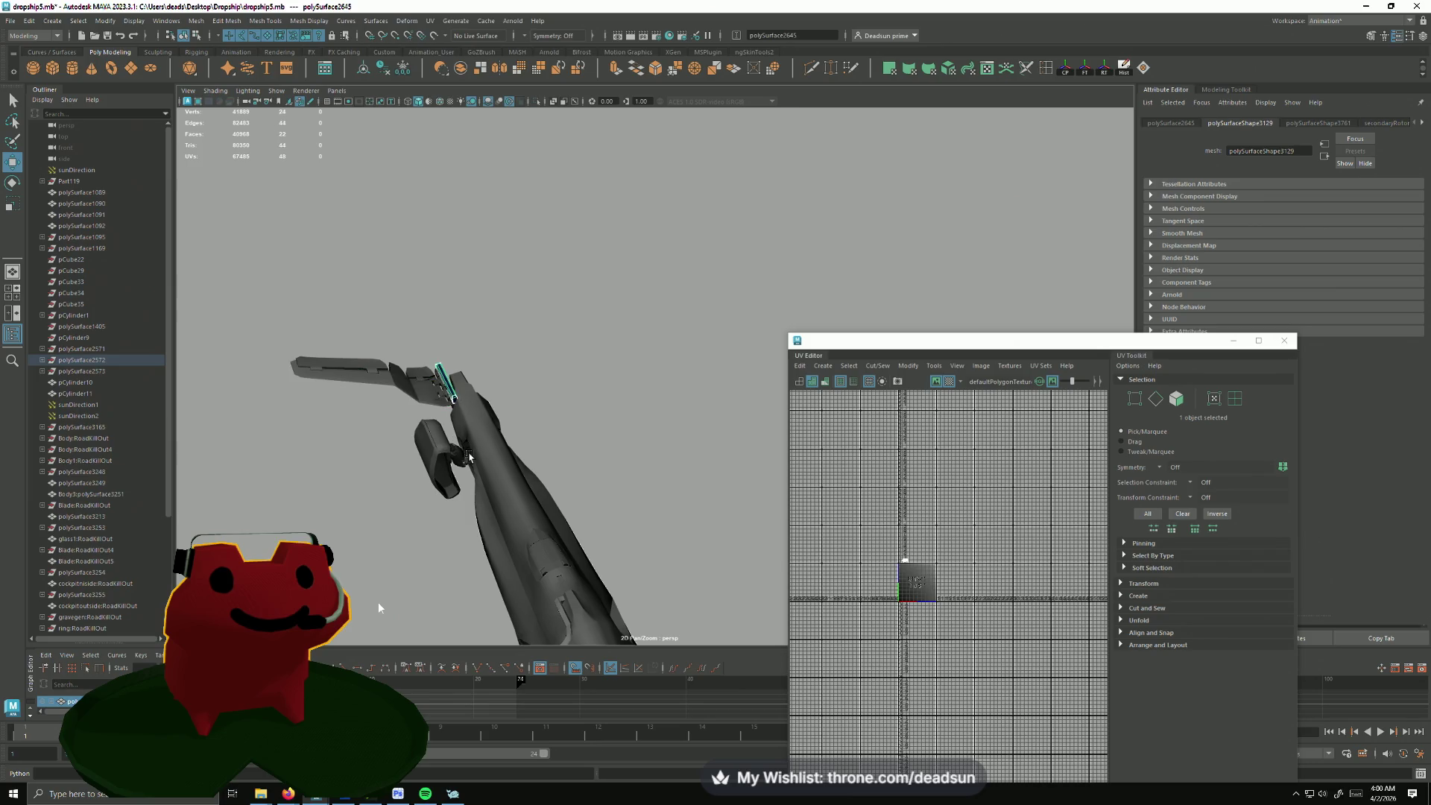
pyautogui.moveTo(530, 500)
pyautogui.keyDown('alt'); pyautogui.mouseDown()
pyautogui.moveTo(537, 429)
pyautogui.moveTo(474, 409)
pyautogui.mouseUp(); pyautogui.keyUp('alt')
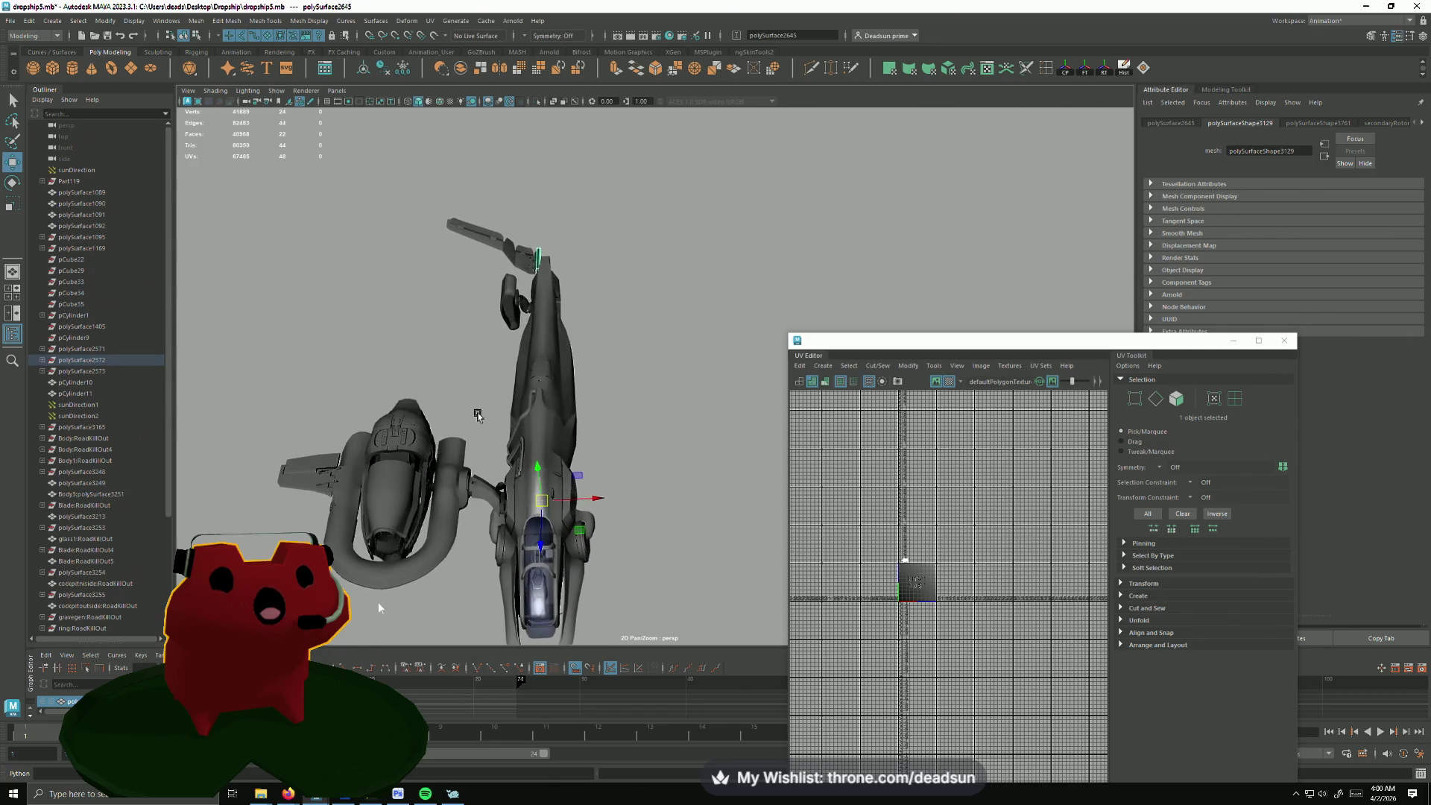
pyautogui.moveTo(437, 202); pyautogui.dragTo(526, 331)
pyautogui.click(529, 399)
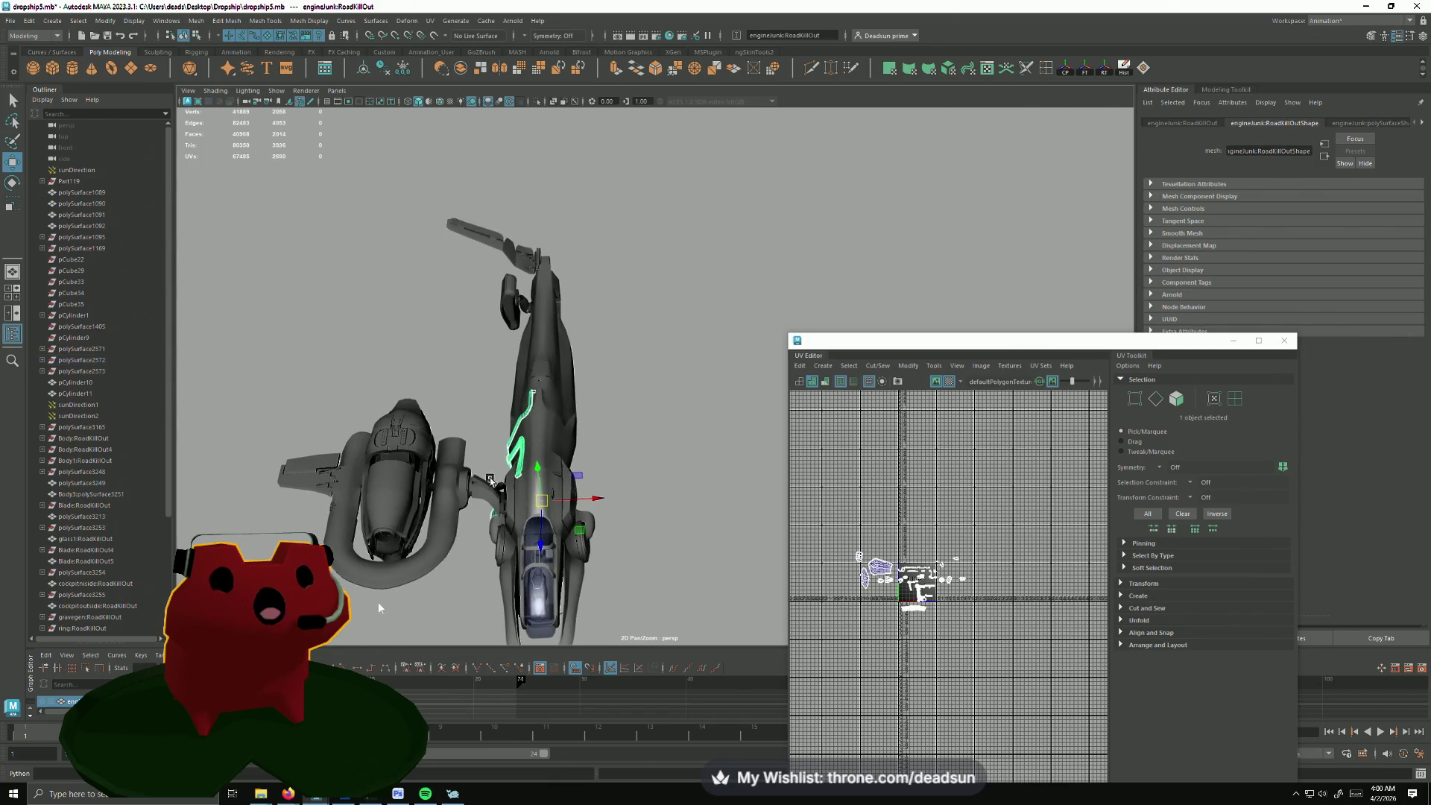
pyautogui.moveTo(529, 399)
pyautogui.keyDown('alt'); pyautogui.mouseDown()
pyautogui.moveTo(506, 582)
pyautogui.moveTo(420, 548)
pyautogui.mouseUp(); pyautogui.keyUp('alt')
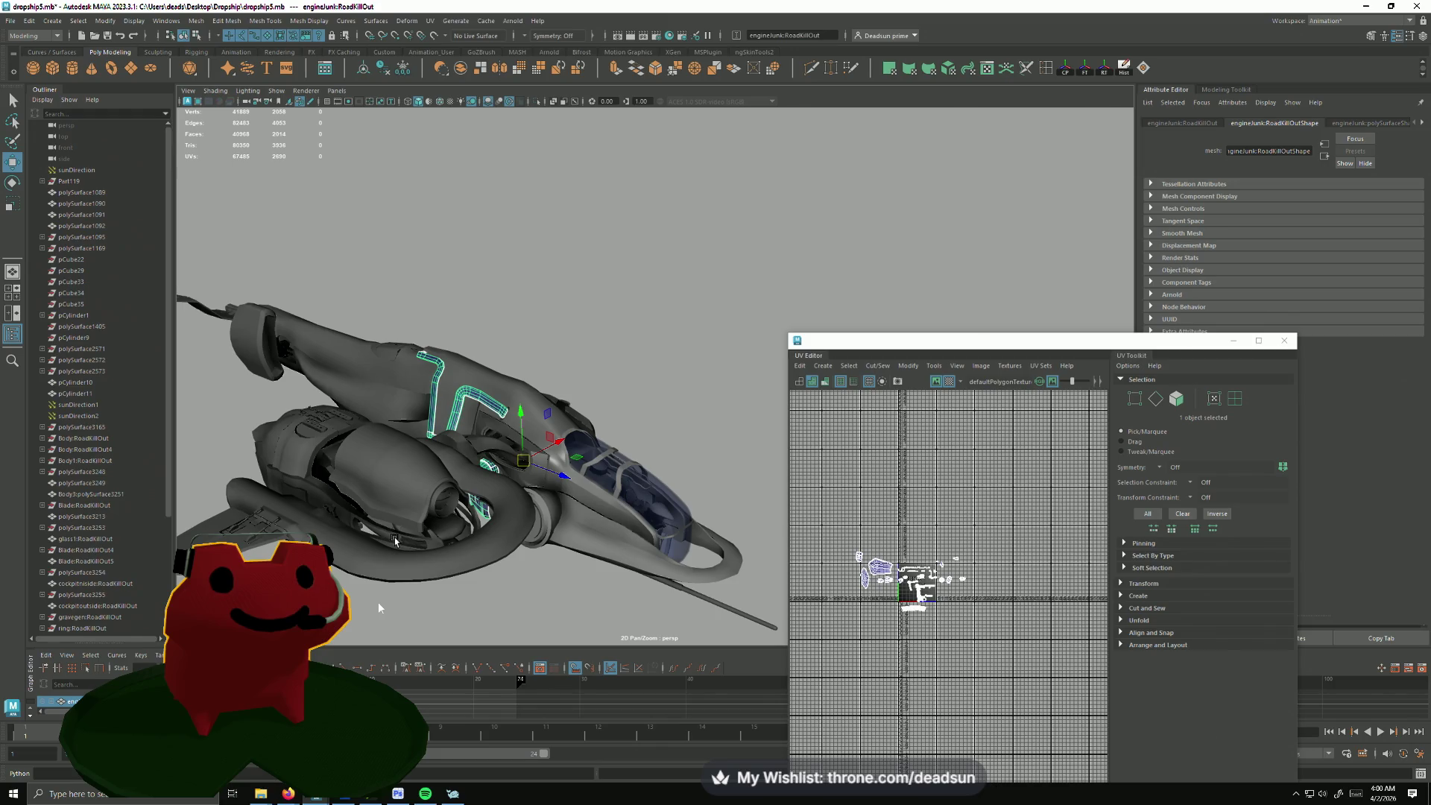
pyautogui.moveTo(359, 501)
pyautogui.keyDown('alt'); pyautogui.mouseDown()
pyautogui.moveTo(429, 579)
pyautogui.moveTo(276, 353)
pyautogui.moveTo(418, 474)
pyautogui.moveTo(483, 389)
pyautogui.mouseUp(); pyautogui.keyUp('alt')
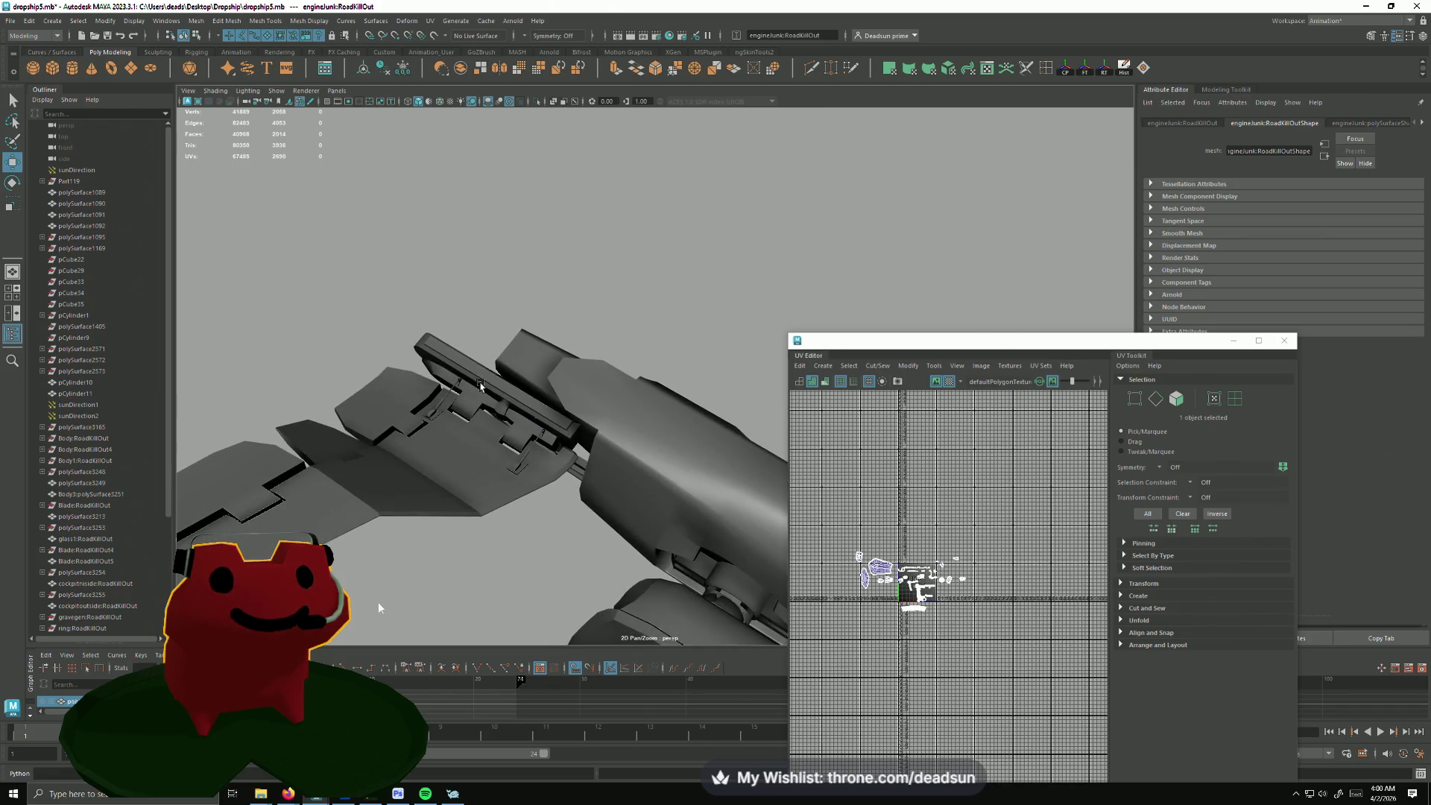
pyautogui.click(490, 407)
pyautogui.click(475, 405)
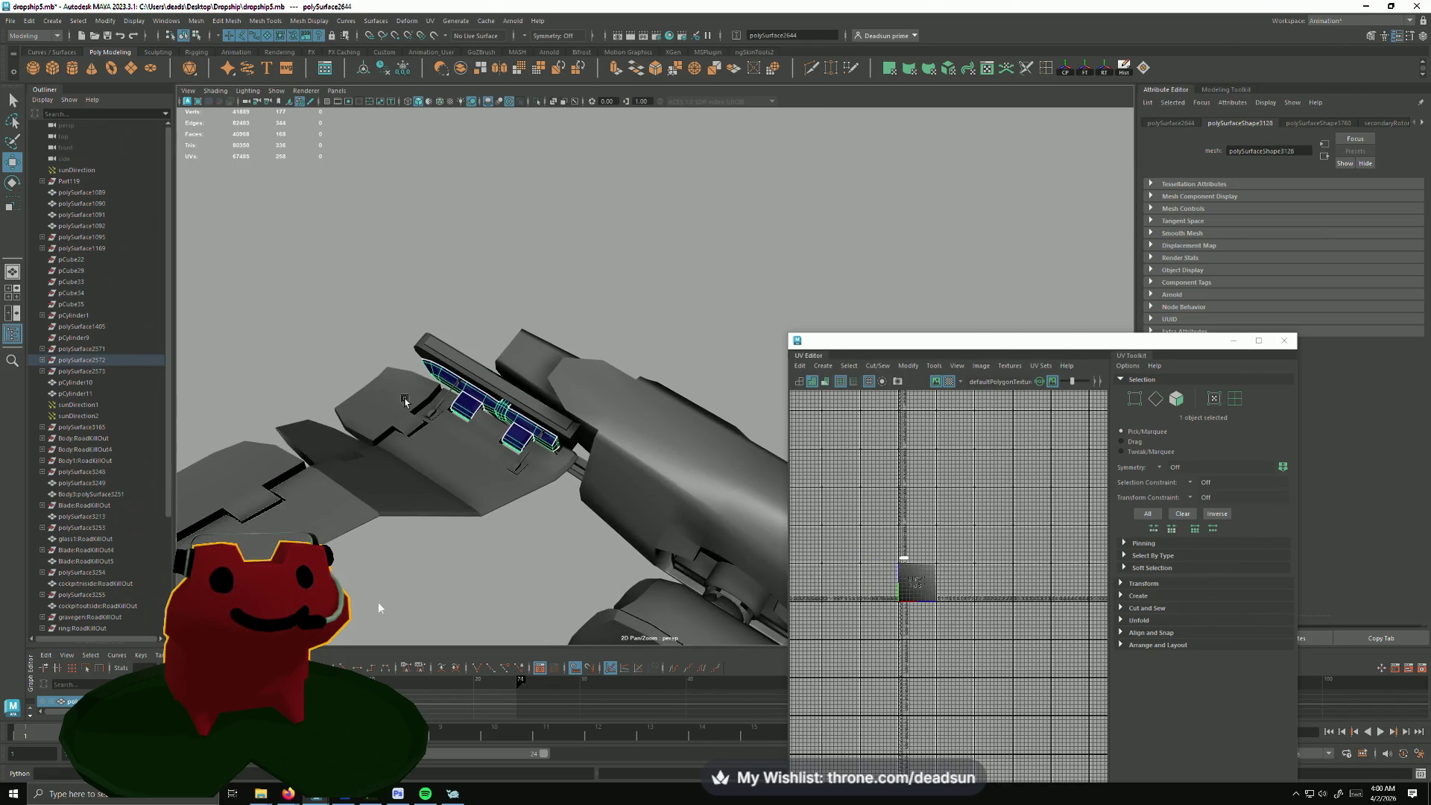
# Step: Select the small plate on the wing assembly and frame the view on it
pyautogui.keyDown('alt'); pyautogui.moveTo(394, 420); pyautogui.dragTo(499, 470); pyautogui.keyUp('alt')
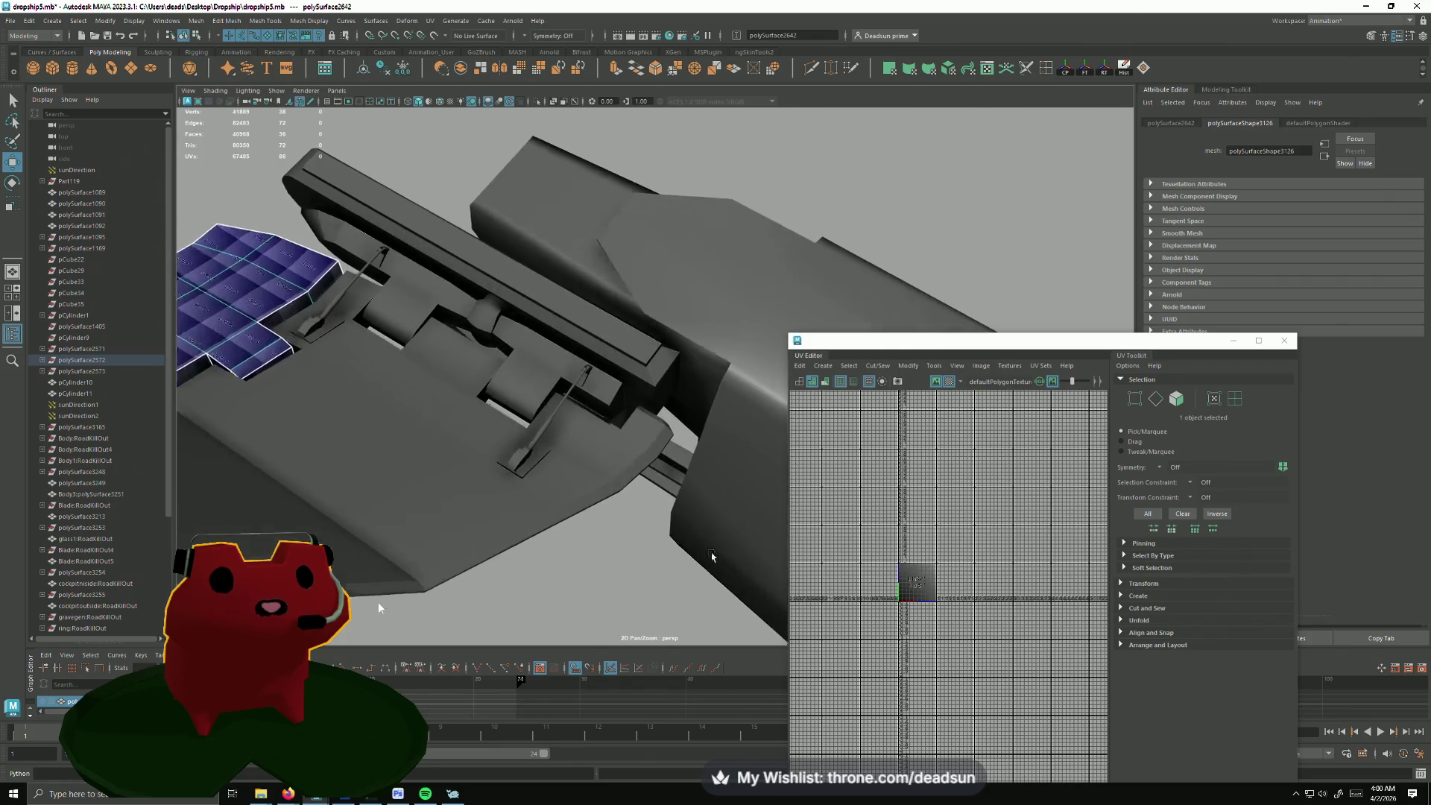
pyautogui.scroll(3, 500, 470)
pyautogui.click(522, 459)
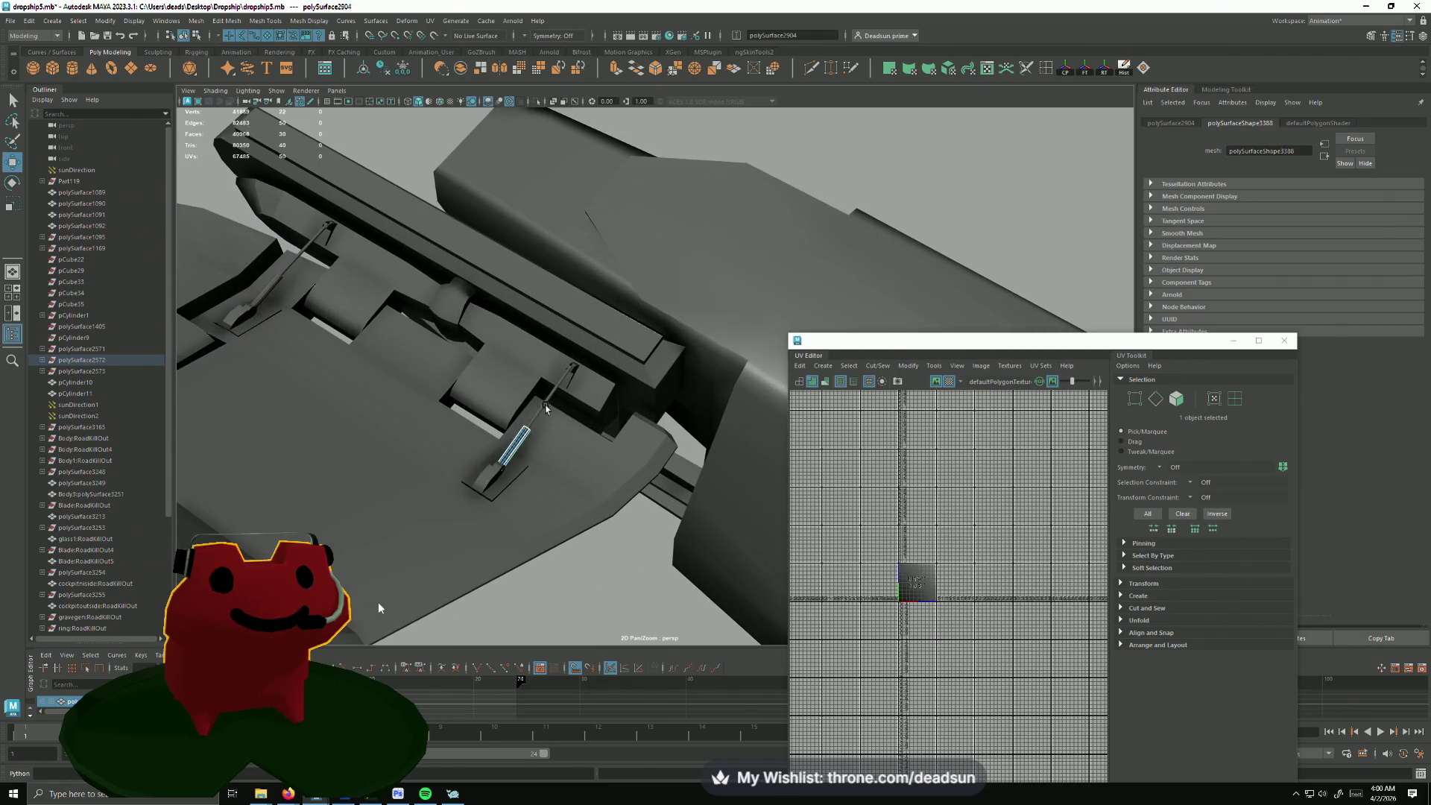
pyautogui.click(484, 477)
pyautogui.press('f')
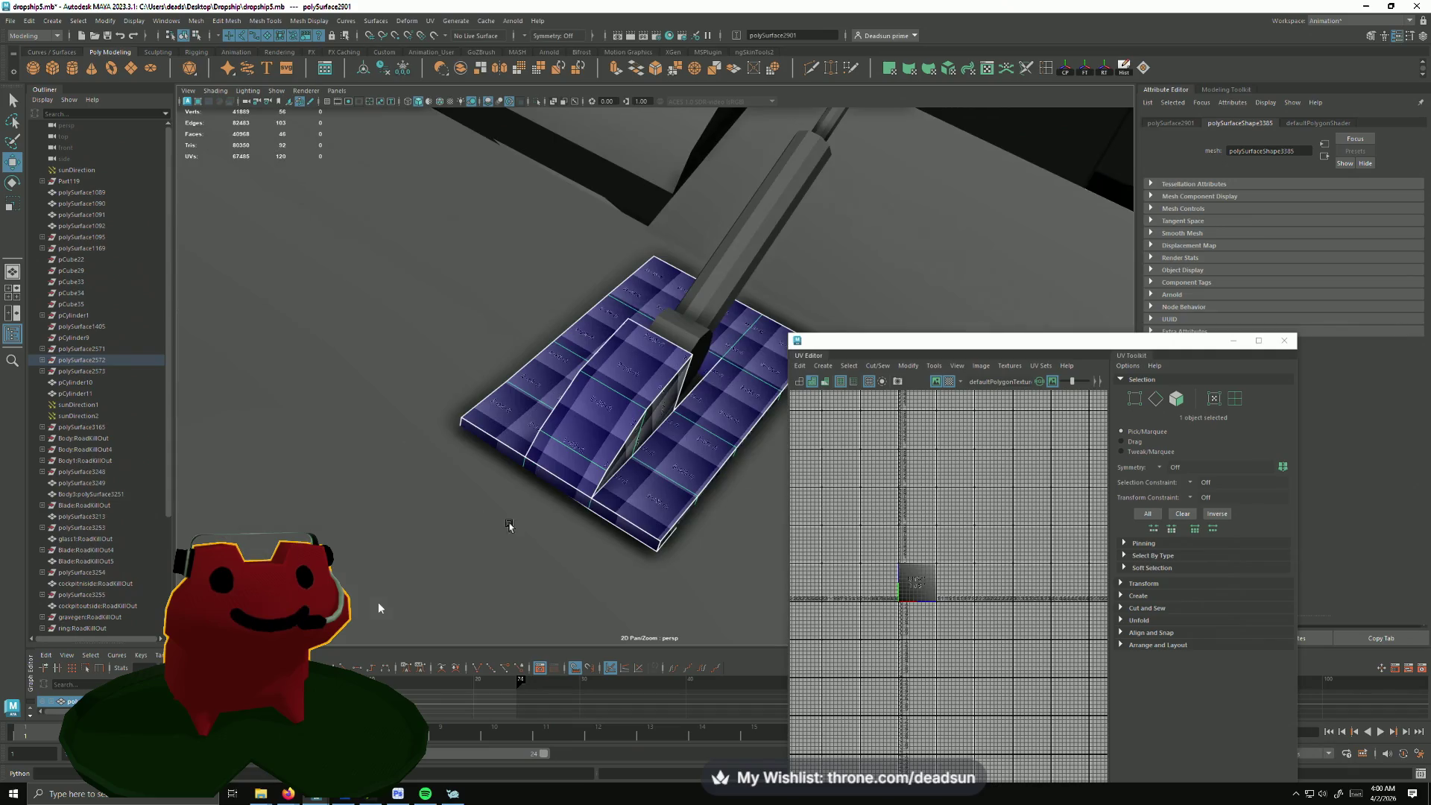
pyautogui.moveTo(484, 516)
pyautogui.keyDown('alt'); pyautogui.mouseDown()
pyautogui.moveTo(533, 480)
pyautogui.moveTo(367, 472)
pyautogui.moveTo(684, 518)
pyautogui.moveTo(518, 465)
pyautogui.moveTo(660, 437)
pyautogui.mouseUp(); pyautogui.keyUp('alt')
pyautogui.scroll(-3, 534, 480)
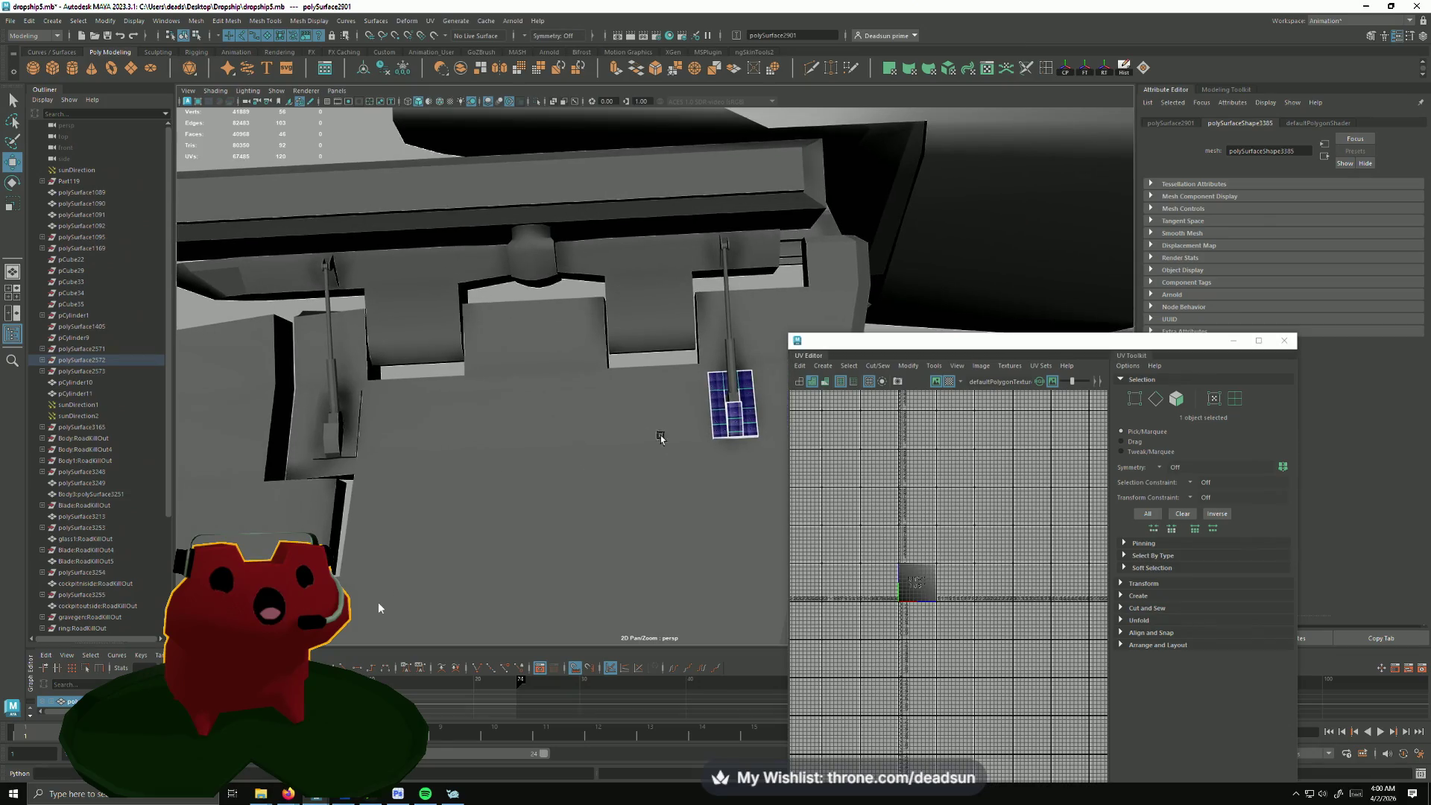
pyautogui.scroll(-2, 727, 250)
# Step: Select the engine pod mesh to display its dense UV layout in the UV Editor
pyautogui.moveTo(727, 248)
pyautogui.keyDown('alt'); pyautogui.mouseDown()
pyautogui.moveTo(470, 369)
pyautogui.moveTo(539, 488)
pyautogui.moveTo(617, 463)
pyautogui.moveTo(531, 501)
pyautogui.moveTo(700, 563)
pyautogui.moveTo(416, 459)
pyautogui.moveTo(485, 419)
pyautogui.moveTo(468, 424)
pyautogui.mouseUp(); pyautogui.keyUp('alt')
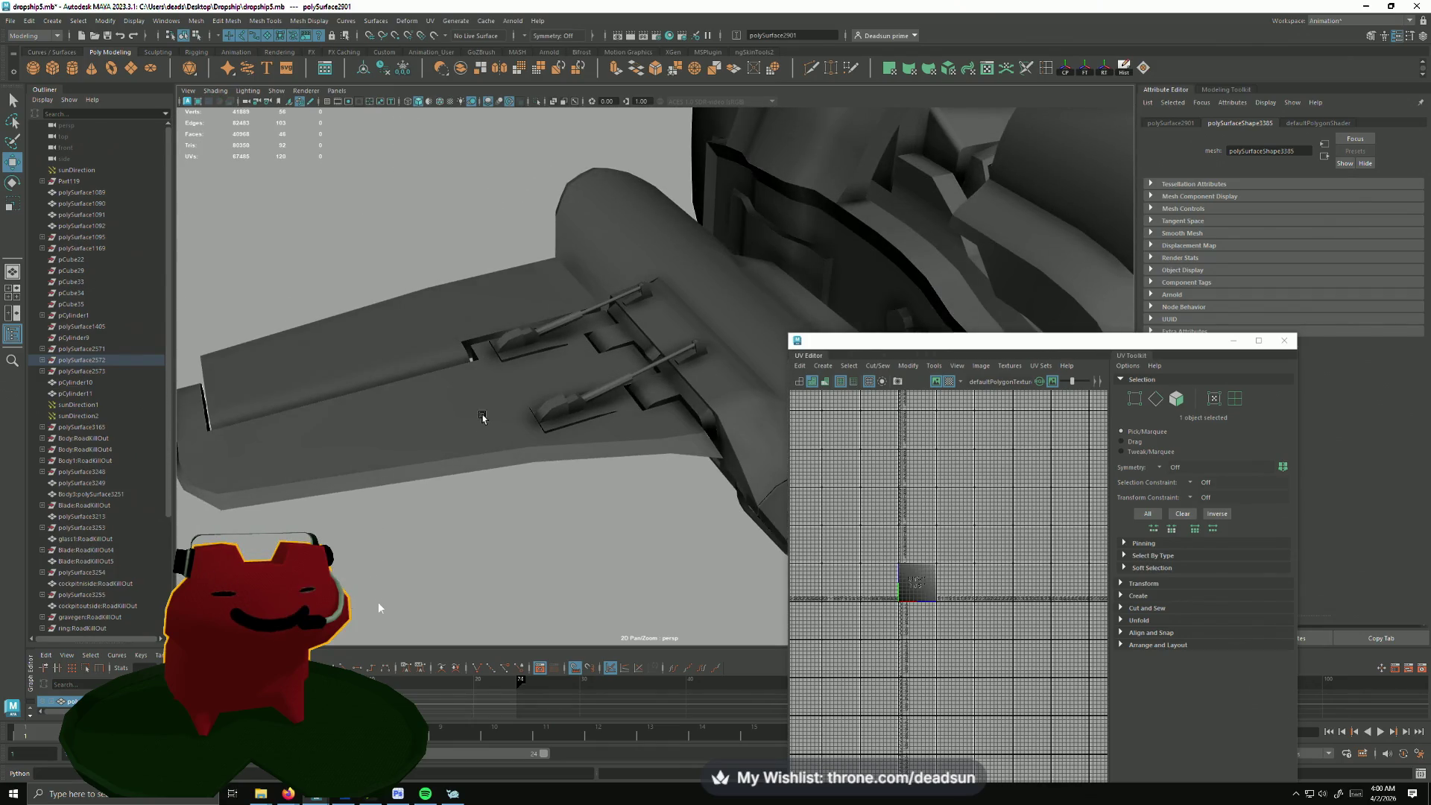
pyautogui.moveTo(328, 281)
pyautogui.keyDown('alt'); pyautogui.mouseDown()
pyautogui.moveTo(393, 502)
pyautogui.moveTo(287, 448)
pyautogui.moveTo(416, 441)
pyautogui.moveTo(457, 463)
pyautogui.moveTo(466, 509)
pyautogui.moveTo(336, 432)
pyautogui.moveTo(443, 411)
pyautogui.moveTo(608, 435)
pyautogui.moveTo(703, 384)
pyautogui.moveTo(578, 469)
pyautogui.moveTo(501, 267)
pyautogui.mouseUp(); pyautogui.keyUp('alt')
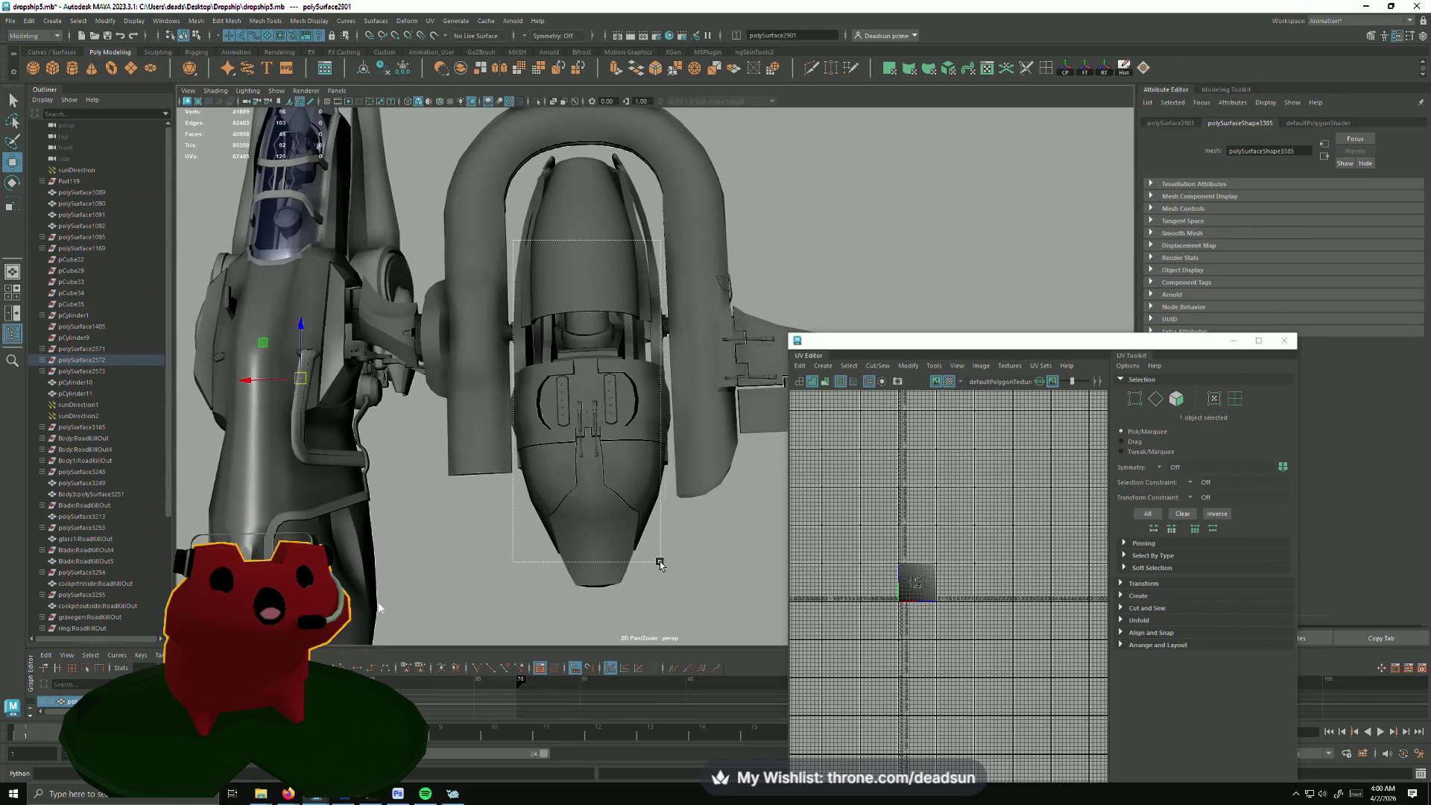
pyautogui.moveTo(659, 563)
pyautogui.mouseDown()
pyautogui.moveTo(548, 439)
pyautogui.moveTo(527, 482)
pyautogui.moveTo(537, 522)
pyautogui.moveTo(561, 520)
pyautogui.moveTo(579, 458)
pyautogui.moveTo(626, 503)
pyautogui.moveTo(649, 578)
pyautogui.moveTo(628, 529)
pyautogui.moveTo(473, 575)
pyautogui.moveTo(336, 509)
pyautogui.mouseUp()
pyautogui.scroll(5, 1090, 437)
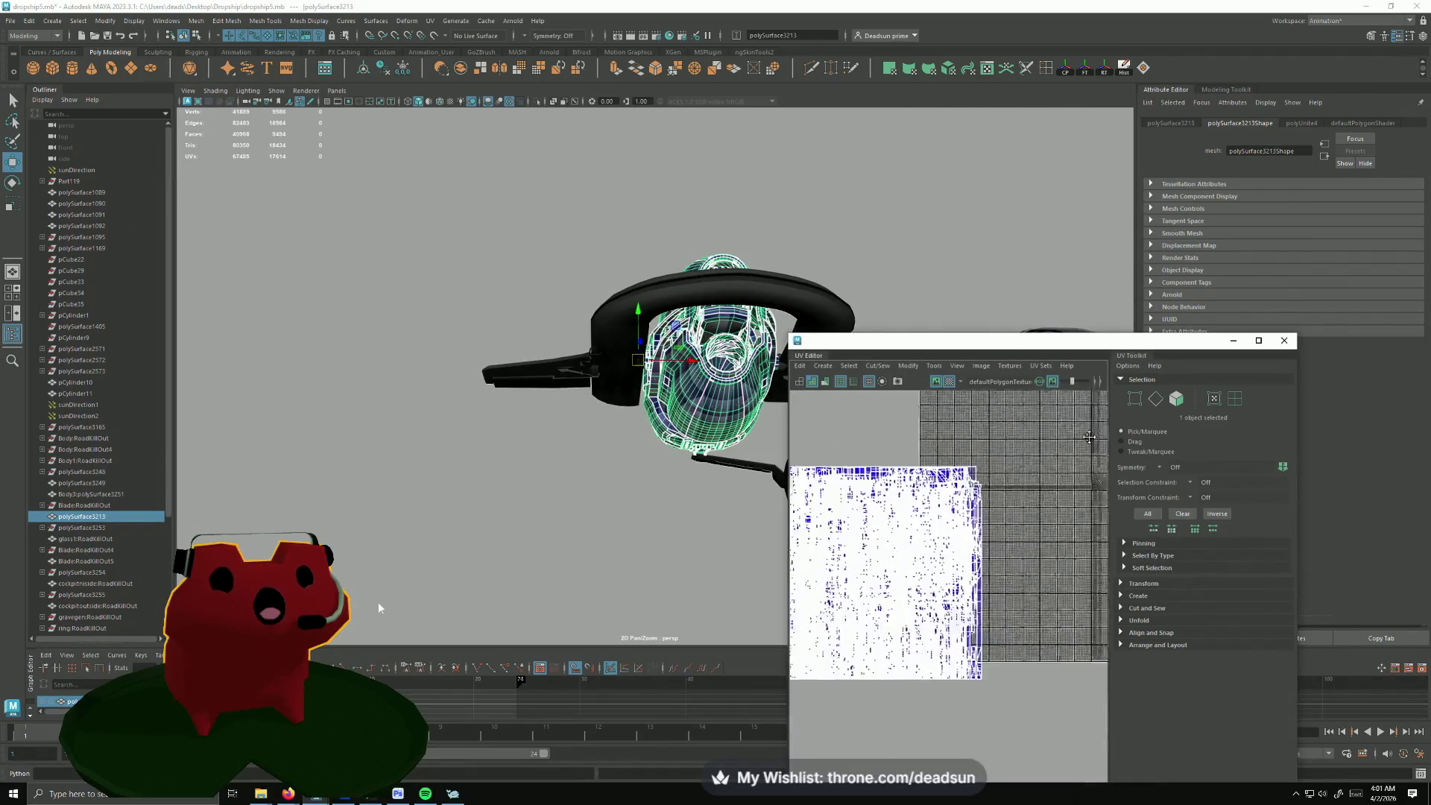
pyautogui.scroll(2, 1089, 437)
# Step: Clear the engine selection and Alt+Tab to the dropship reference image viewer
pyautogui.moveTo(671, 448)
pyautogui.keyDown('alt'); pyautogui.mouseDown()
pyautogui.moveTo(424, 489)
pyautogui.moveTo(445, 375)
pyautogui.moveTo(668, 439)
pyautogui.moveTo(585, 471)
pyautogui.moveTo(565, 554)
pyautogui.moveTo(502, 390)
pyautogui.moveTo(425, 466)
pyautogui.moveTo(681, 511)
pyautogui.moveTo(561, 524)
pyautogui.moveTo(398, 405)
pyautogui.moveTo(452, 542)
pyautogui.mouseUp(); pyautogui.keyUp('alt')
pyautogui.click(560, 548)
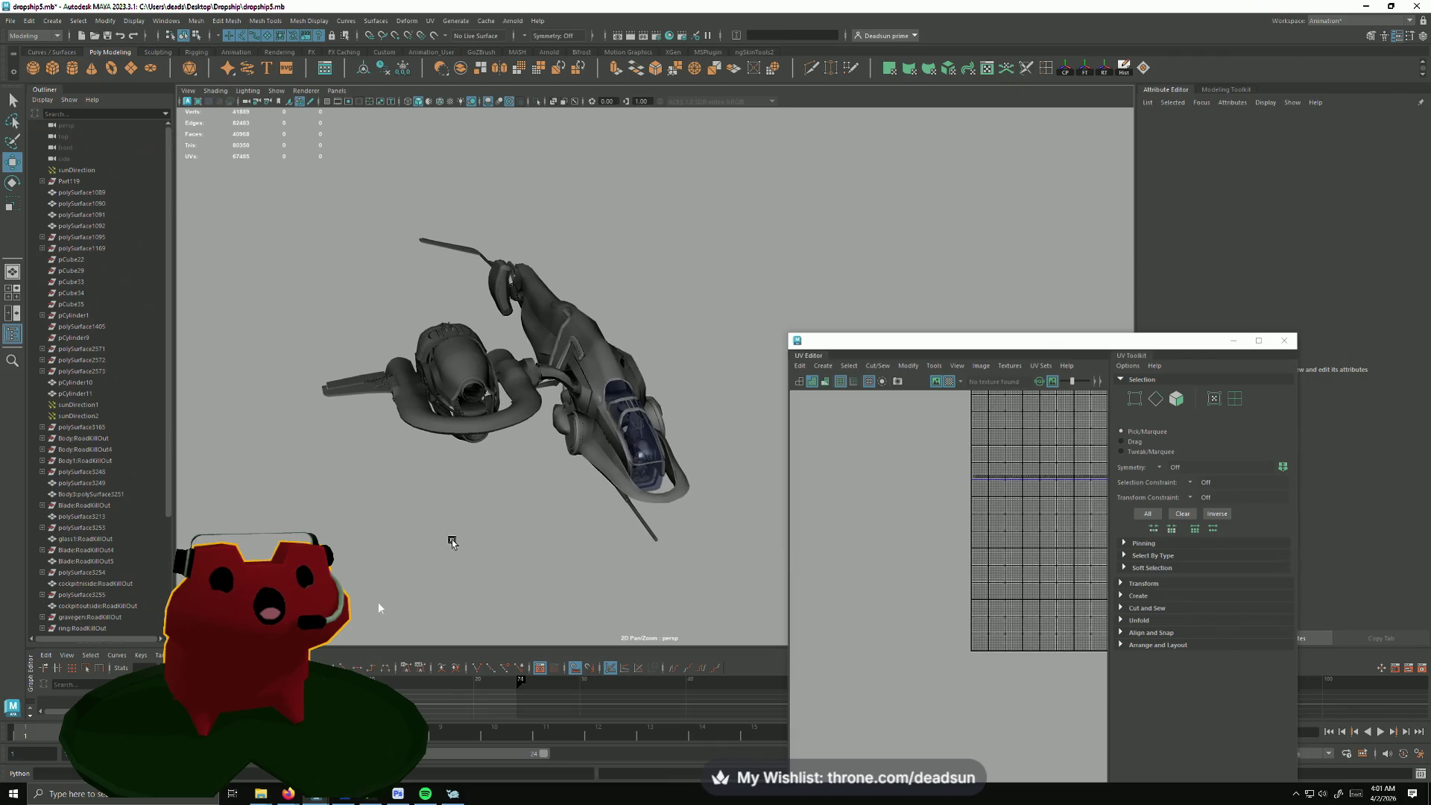
pyautogui.hotkey('alt', 'Tab')
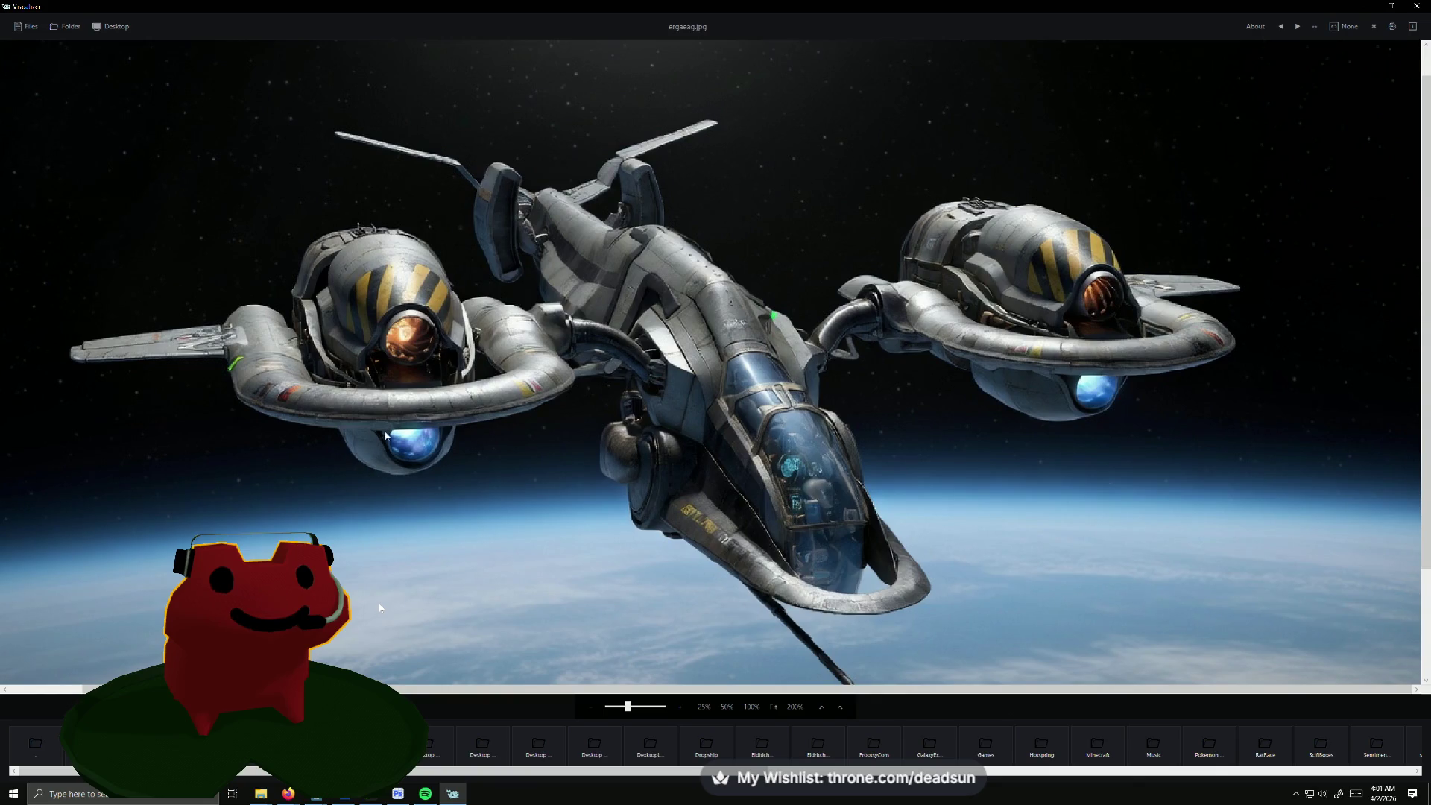
pyautogui.scroll(1, 444, 453)
pyautogui.scroll(-1, 444, 451)
pyautogui.scroll(1, 444, 452)
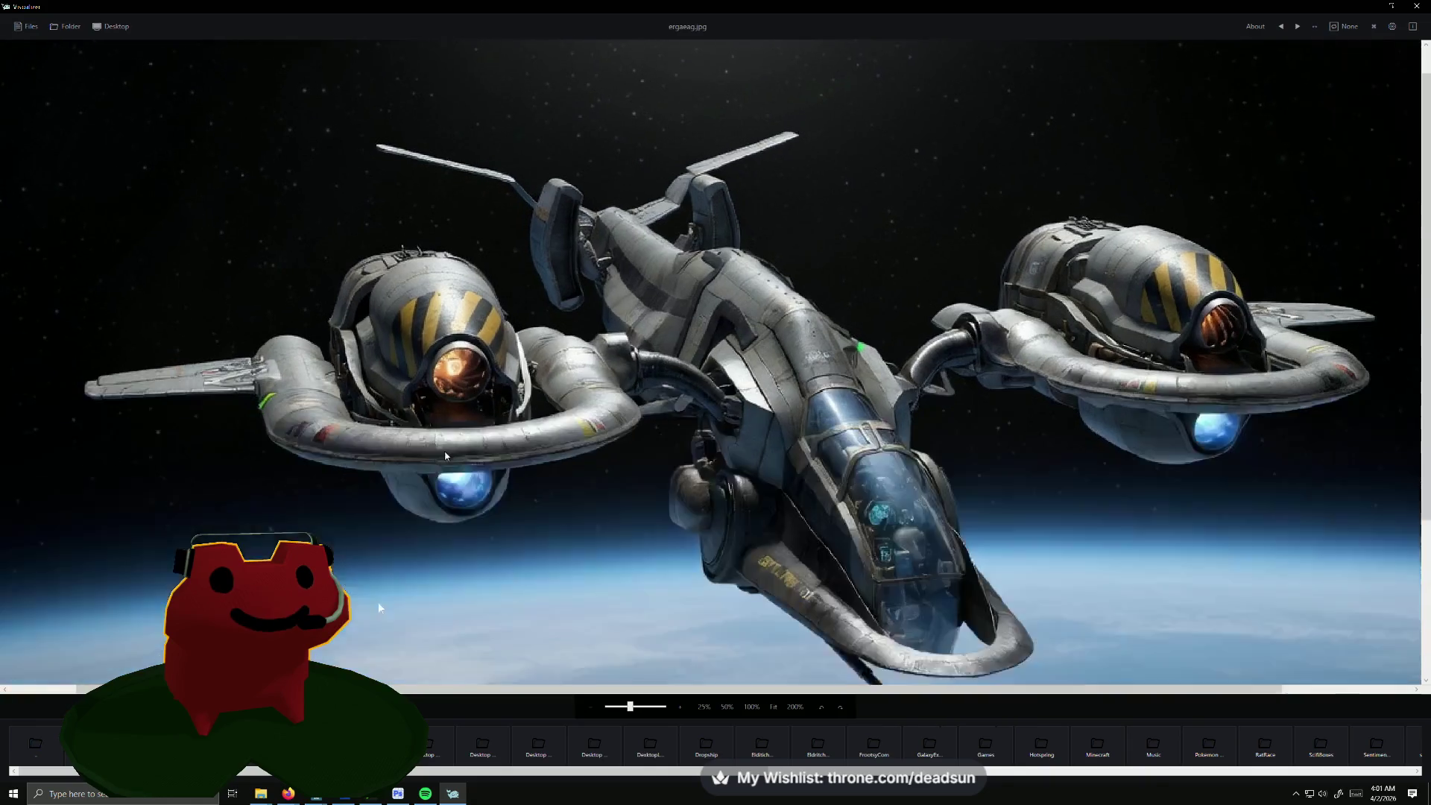
pyautogui.scroll(-1, 444, 452)
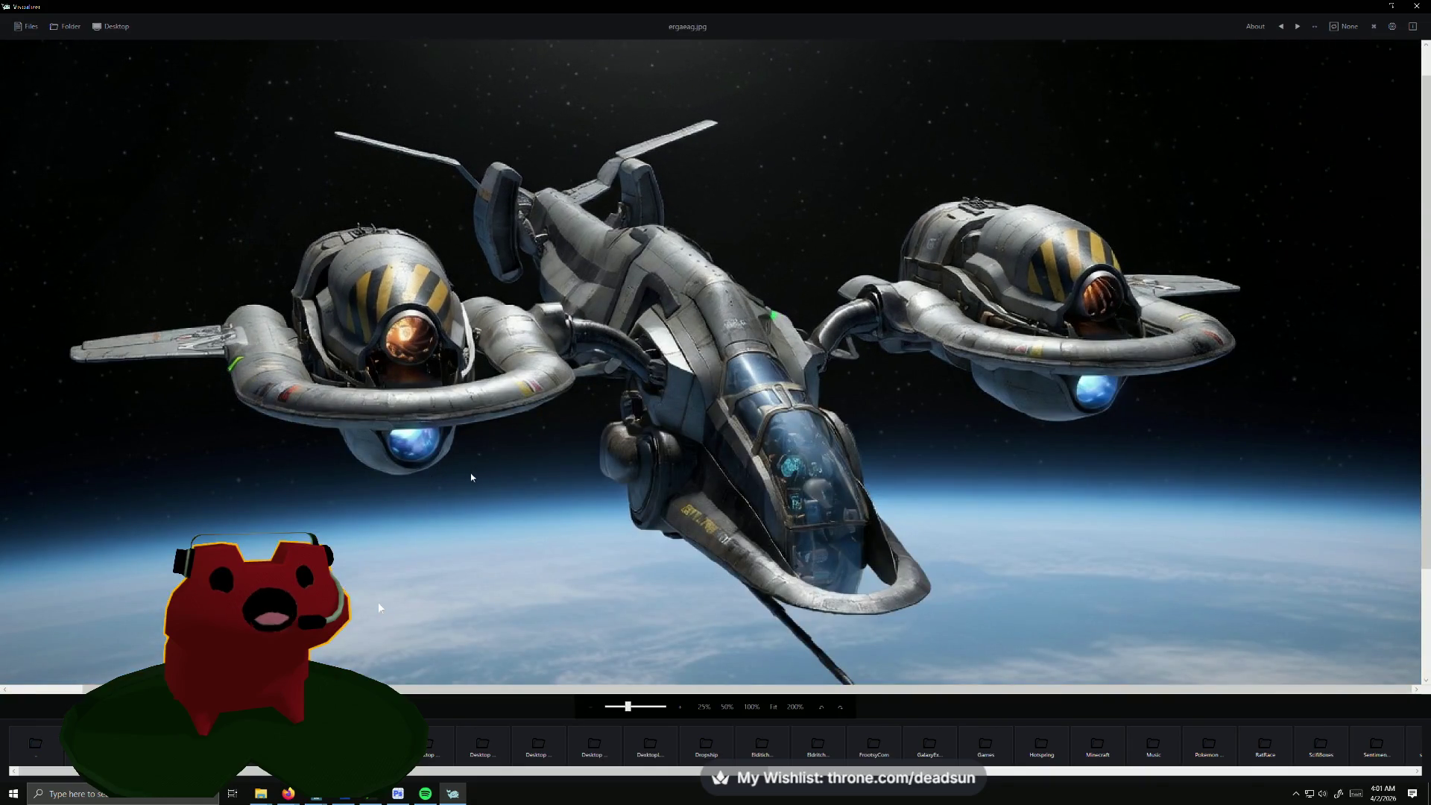
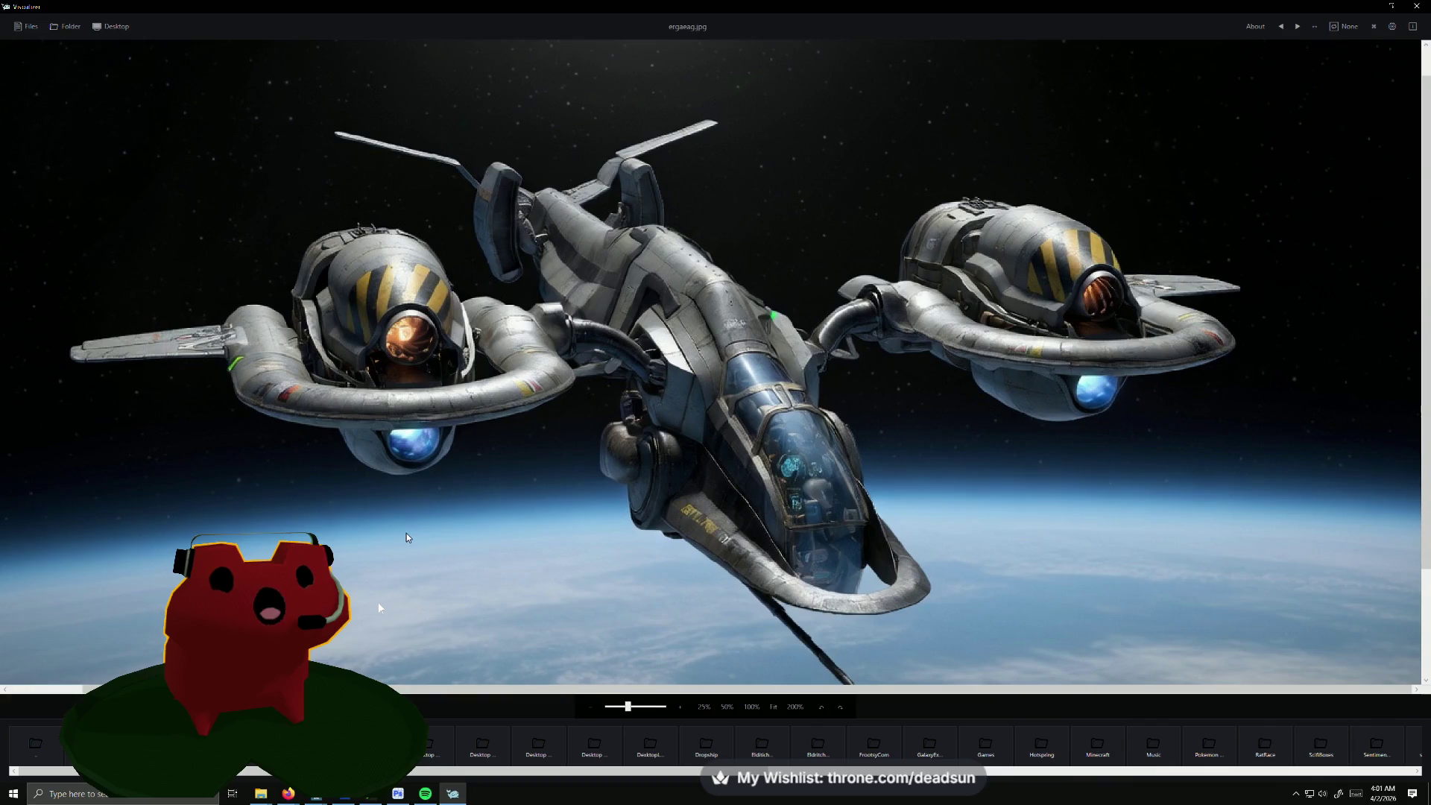
pyautogui.scroll(-2, 405, 536)
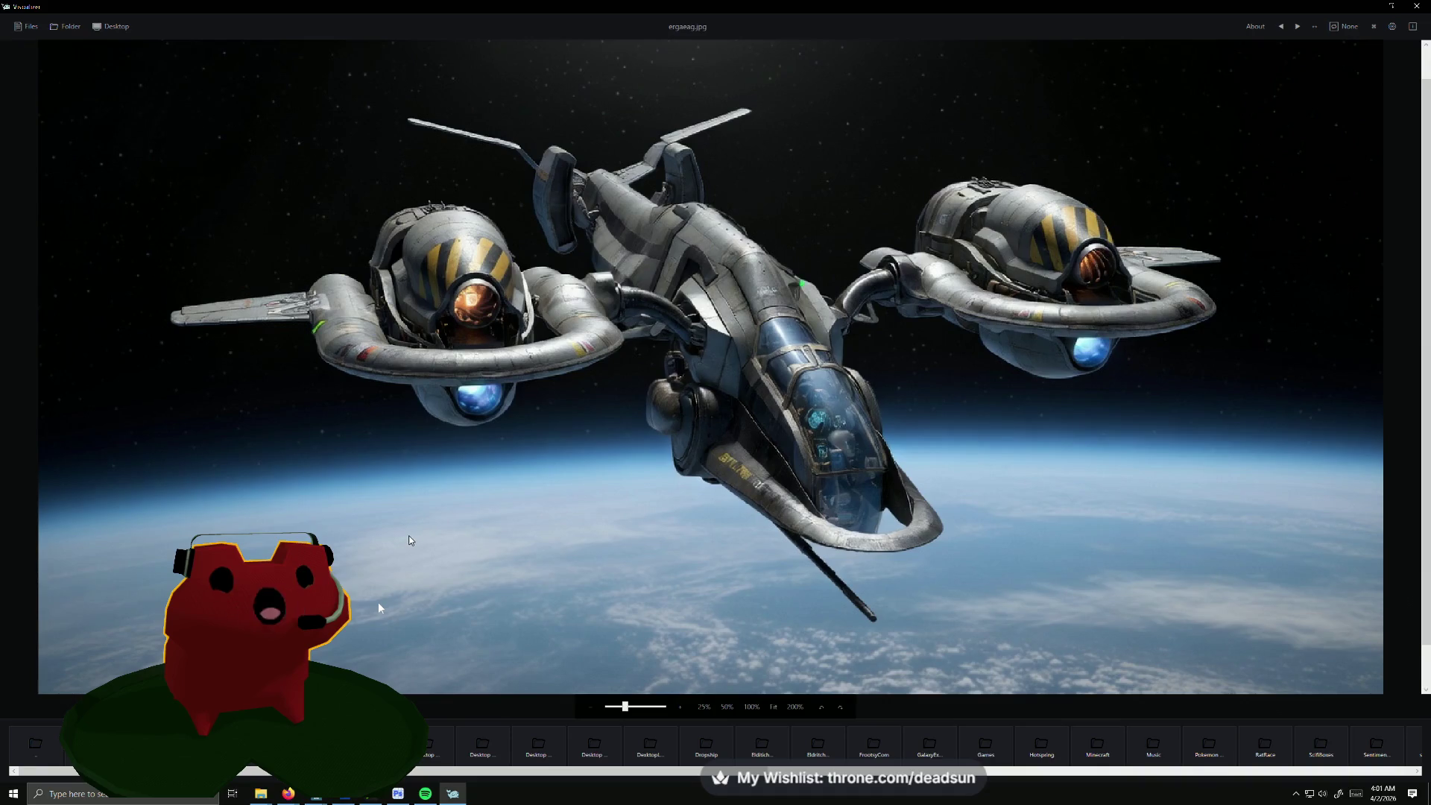
pyautogui.scroll(2, 593, 416)
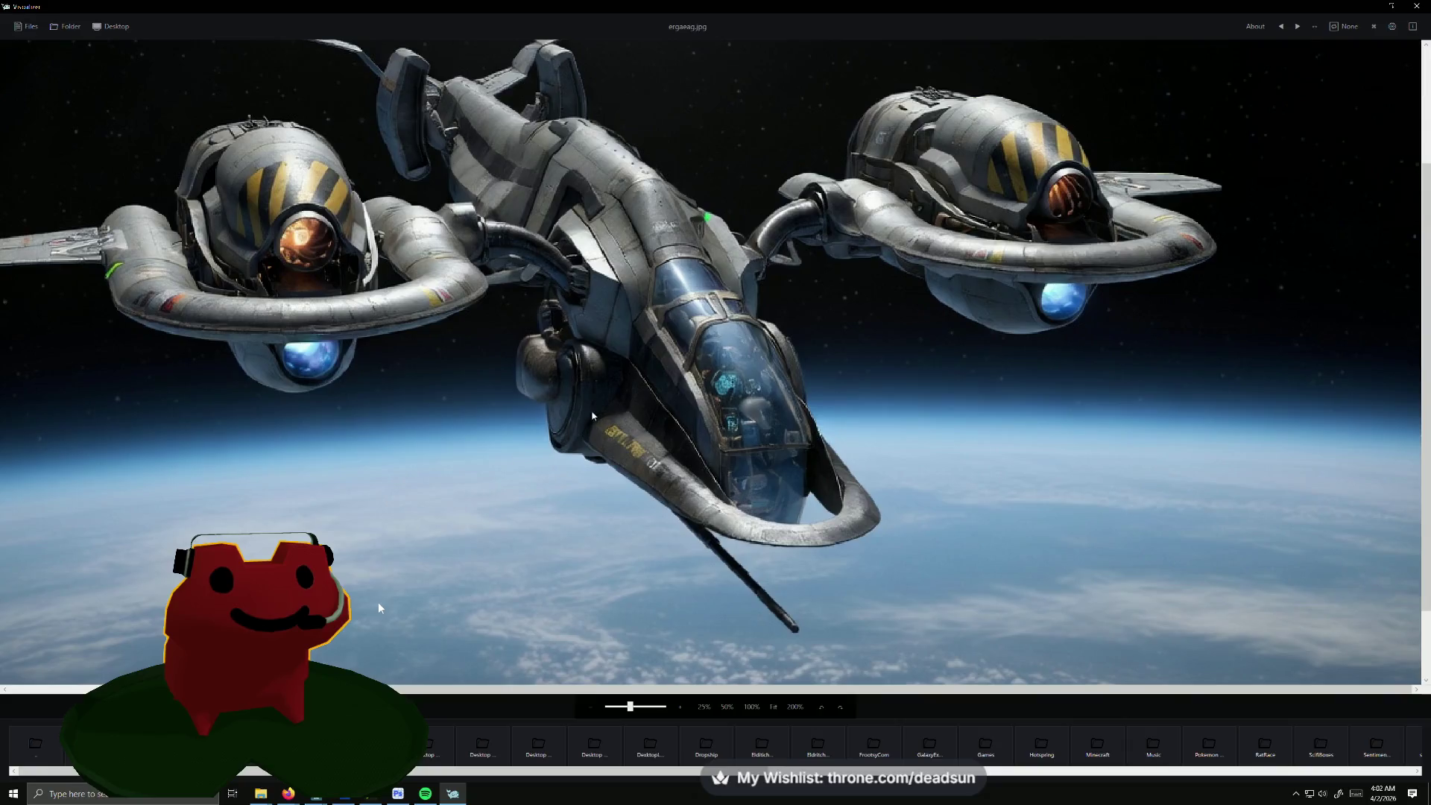
# Step: Hide the dropship reference picture to return to the Maya scene
pyautogui.click(1362, 7)
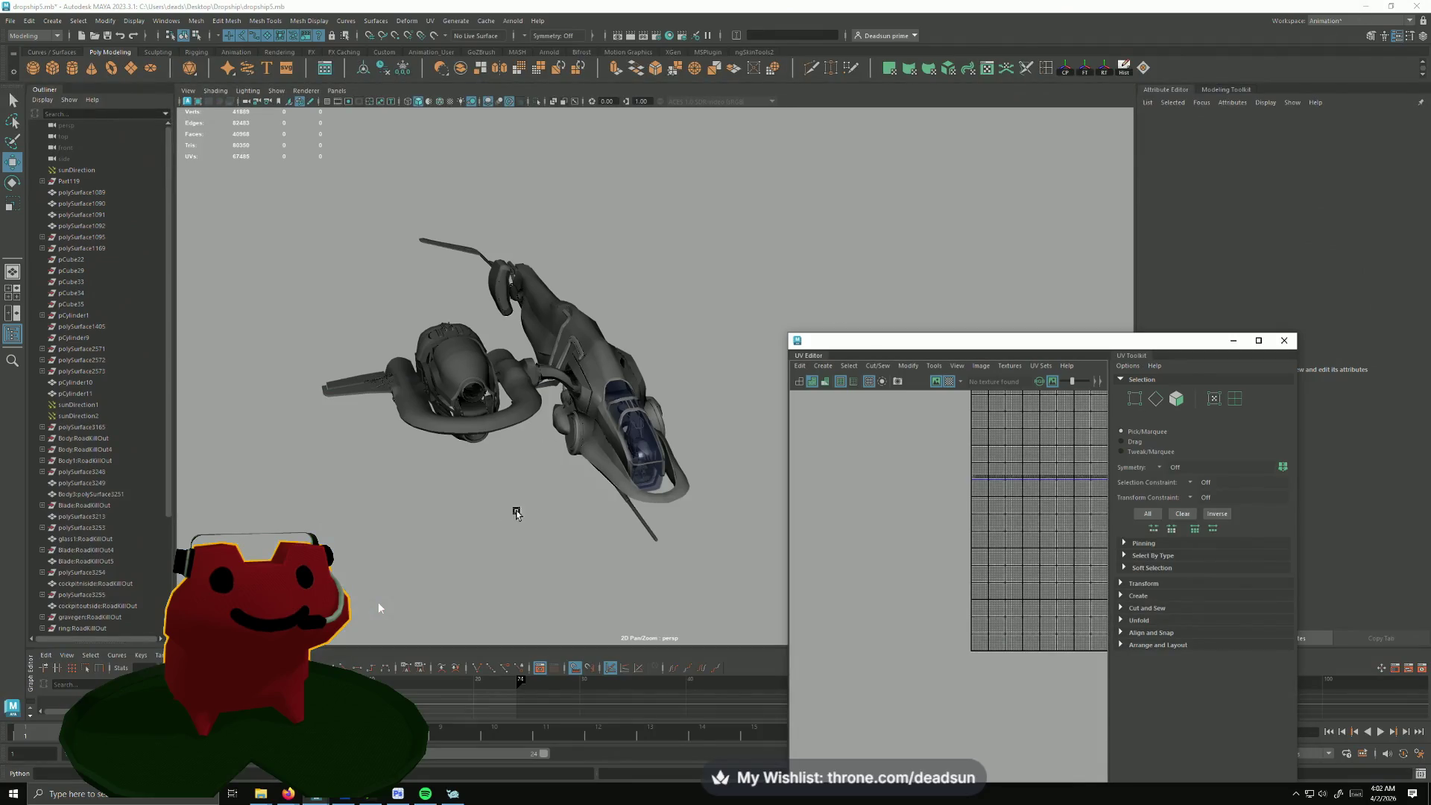
# Step: Select the curved pipe mesh, frame it and switch to edge selection
pyautogui.keyDown('alt'); pyautogui.moveTo(516, 513); pyautogui.dragTo(538, 486); pyautogui.keyUp('alt')
pyautogui.click(551, 453)
pyautogui.press('f')
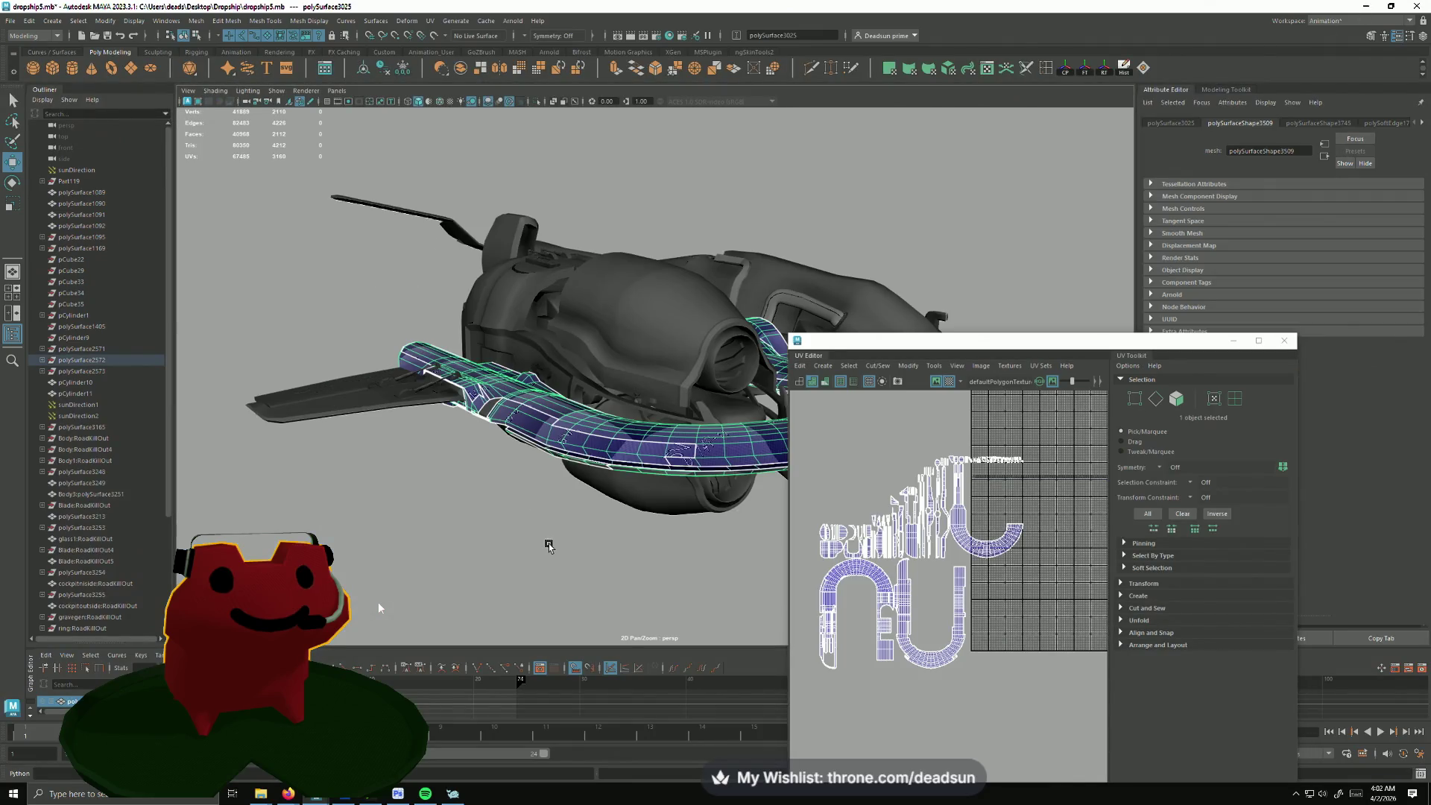
pyautogui.keyDown('alt'); pyautogui.moveTo(548, 544); pyautogui.dragTo(716, 525); pyautogui.keyUp('alt')
pyautogui.scroll(4, 648, 555)
pyautogui.scroll(4, 1096, 693)
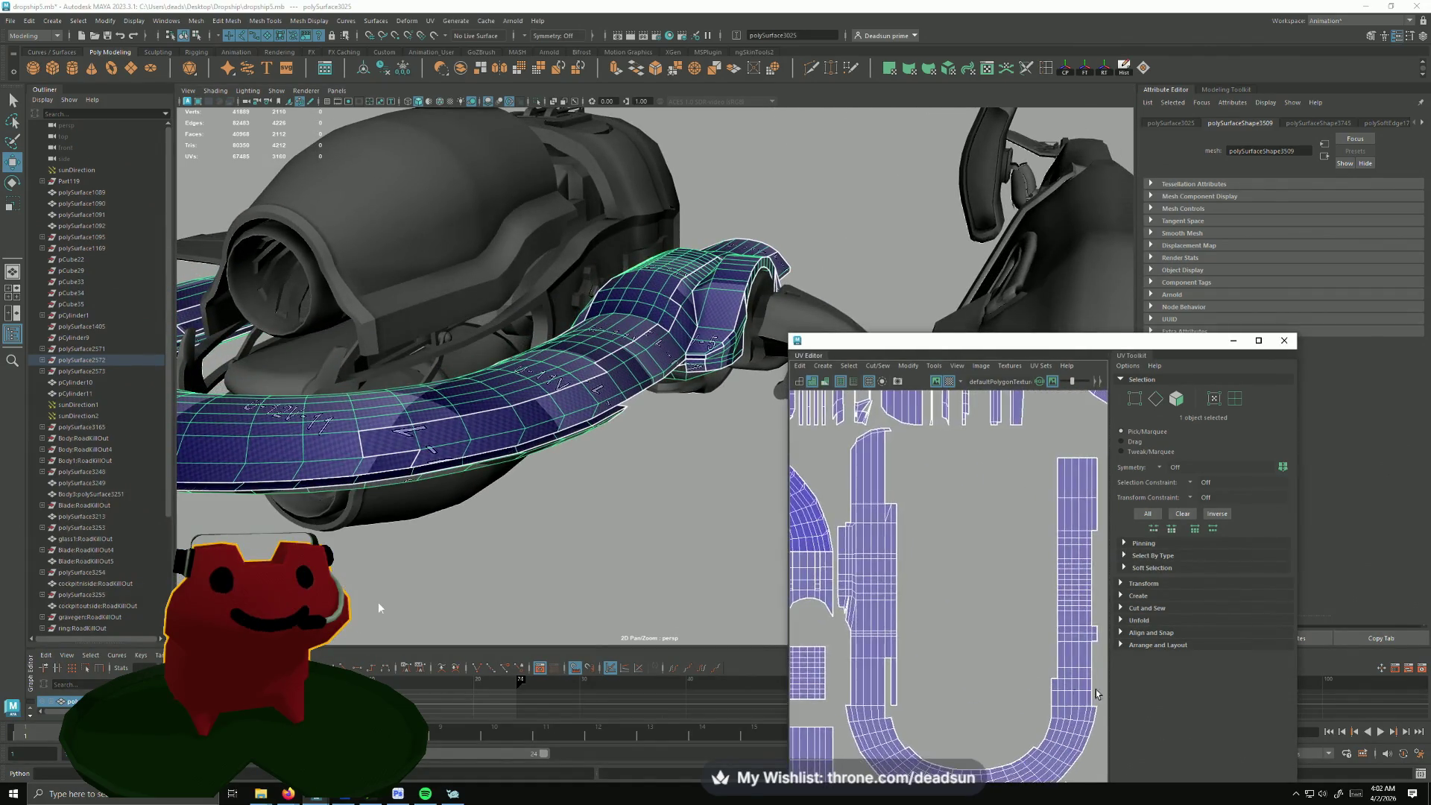
pyautogui.scroll(-4, 930, 549)
pyautogui.scroll(4, 858, 493)
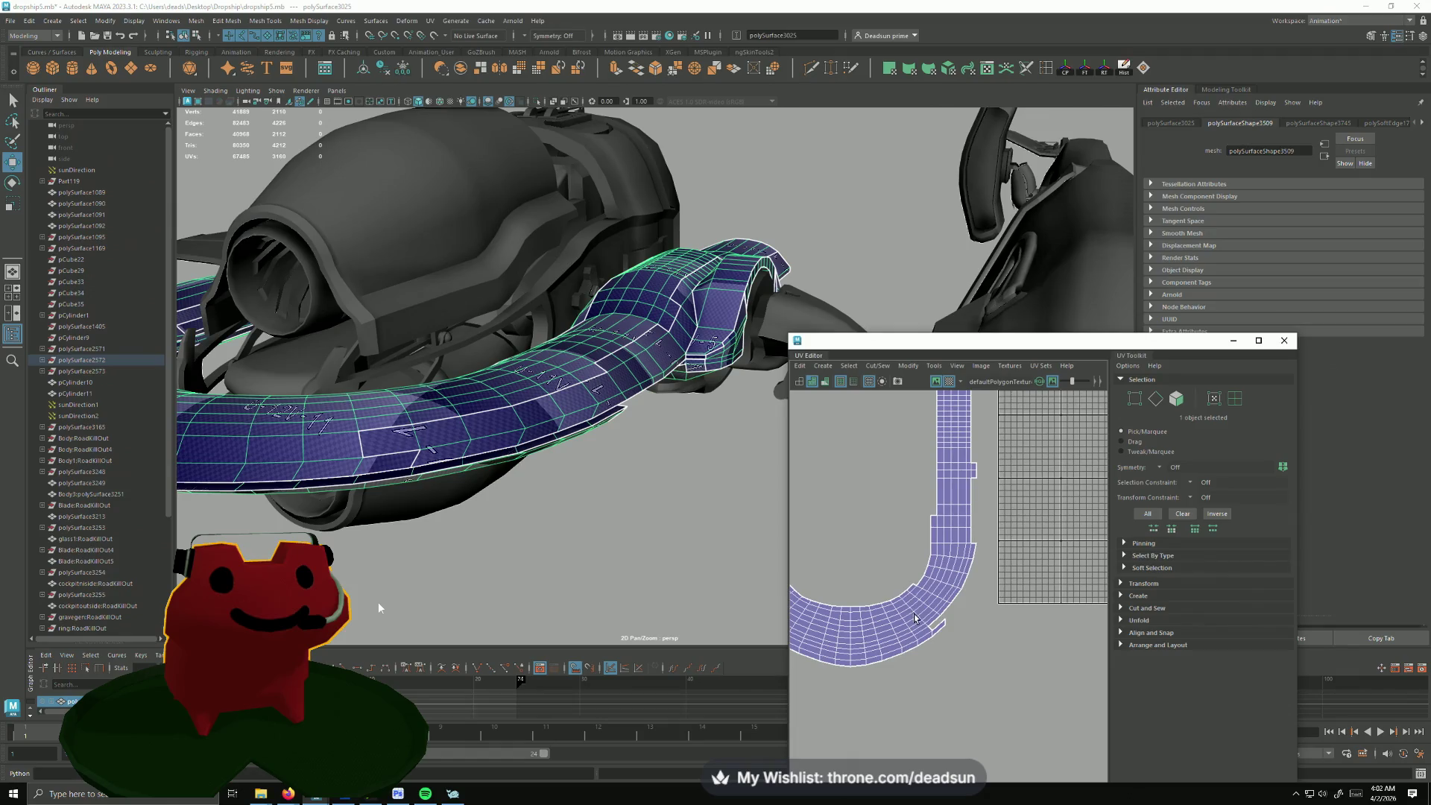
pyautogui.scroll(2, 915, 619)
pyautogui.keyDown('alt'); pyautogui.moveTo(537, 470); pyautogui.dragTo(641, 415); pyautogui.keyUp('alt')
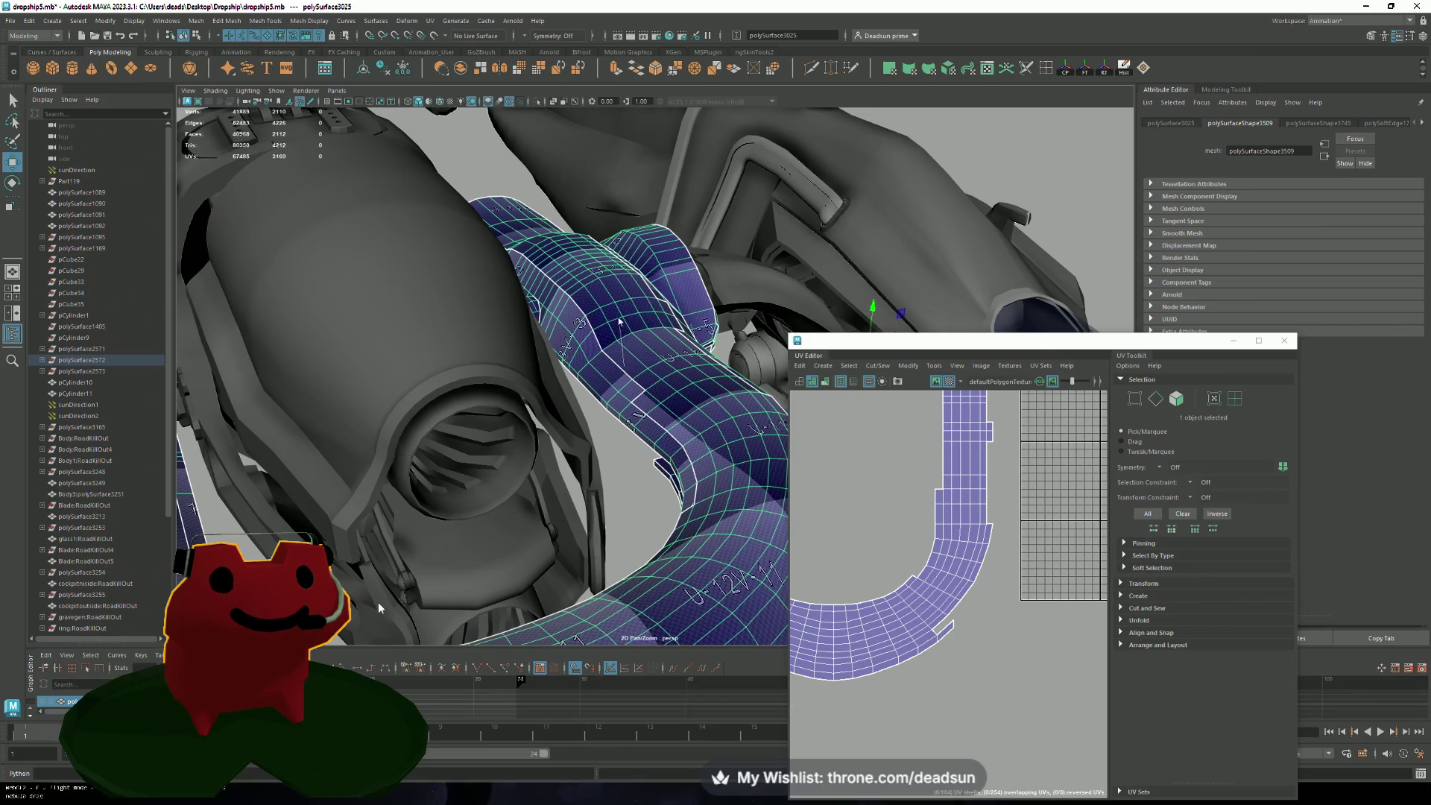
pyautogui.moveTo(634, 381); pyautogui.dragTo(615, 353, button='right')
# Step: Pick the line of seam edges along the pipe, including one near its bend
pyautogui.click(610, 361)
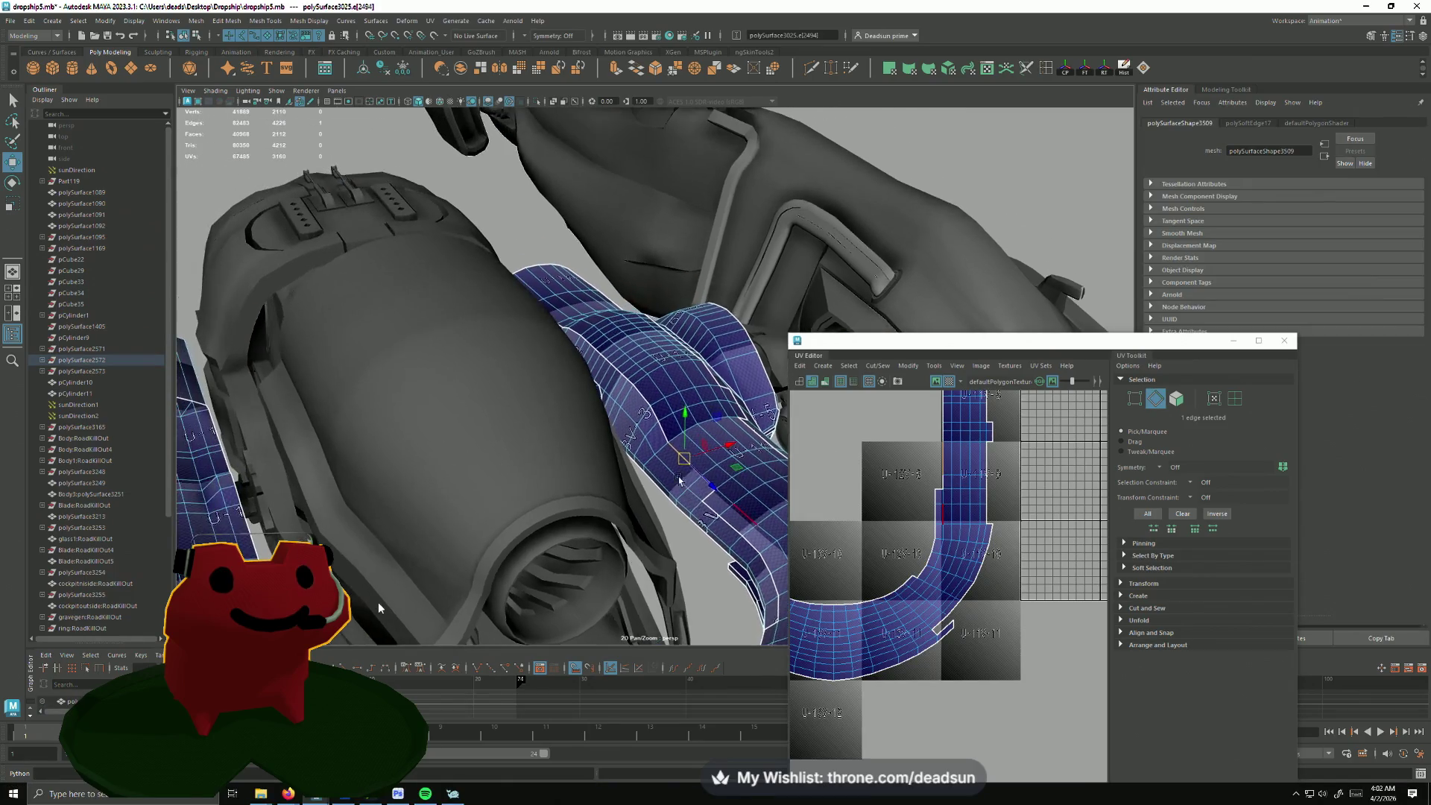
pyautogui.keyDown('alt'); pyautogui.moveTo(609, 360); pyautogui.dragTo(601, 349); pyautogui.keyUp('alt')
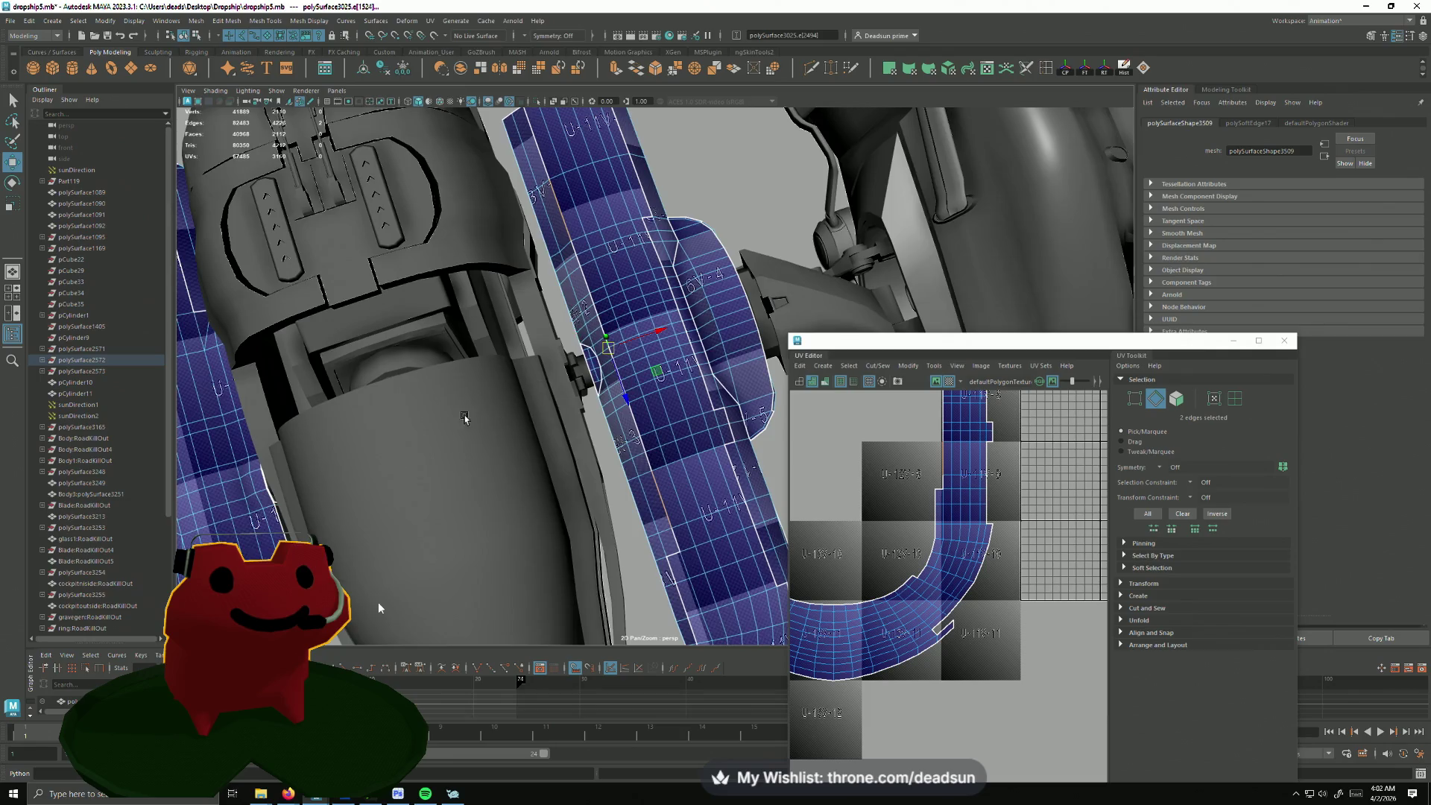
pyautogui.keyDown('alt'); pyautogui.moveTo(464, 418); pyautogui.dragTo(745, 376); pyautogui.keyUp('alt')
pyautogui.keyDown('shift'); pyautogui.click(391, 315); pyautogui.keyUp('shift')
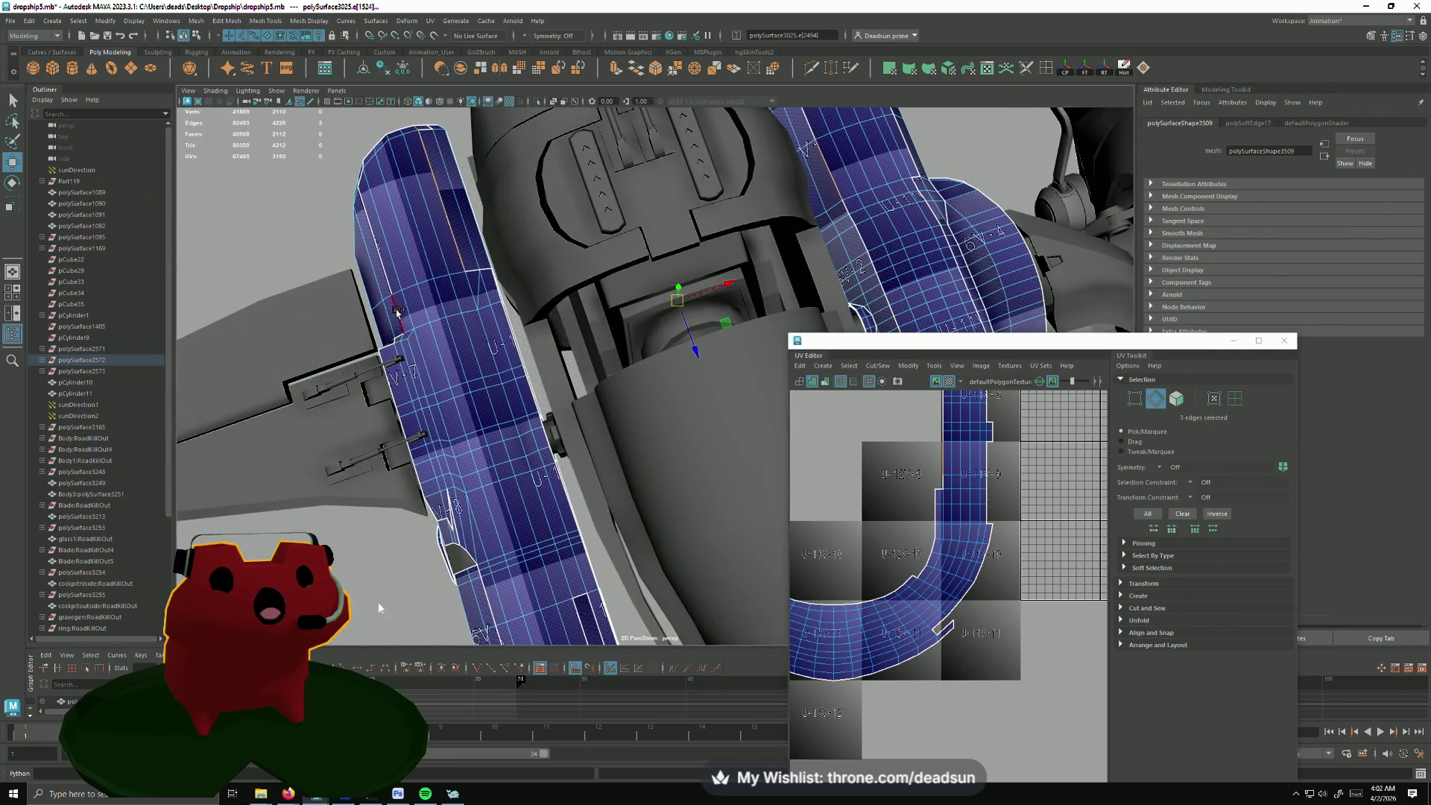
pyautogui.moveTo(392, 316)
pyautogui.keyDown('alt'); pyautogui.mouseDown()
pyautogui.moveTo(524, 314)
pyautogui.moveTo(436, 366)
pyautogui.mouseUp(); pyautogui.keyUp('alt')
pyautogui.keyDown('alt'); pyautogui.moveTo(491, 484); pyautogui.dragTo(406, 495); pyautogui.keyUp('alt')
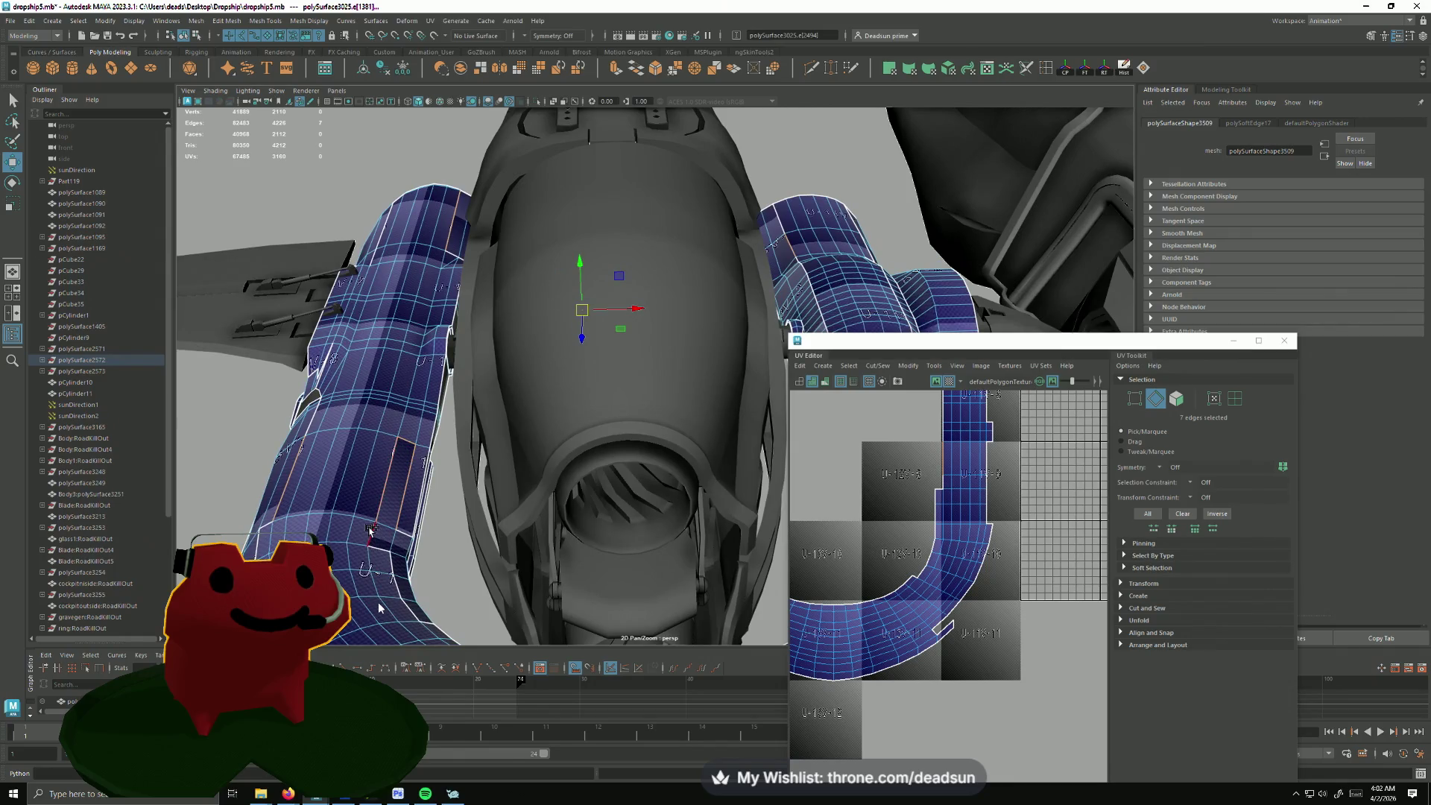
pyautogui.moveTo(407, 535)
pyautogui.keyDown('alt'); pyautogui.mouseDown()
pyautogui.moveTo(370, 461)
pyautogui.moveTo(520, 494)
pyautogui.mouseUp(); pyautogui.keyUp('alt')
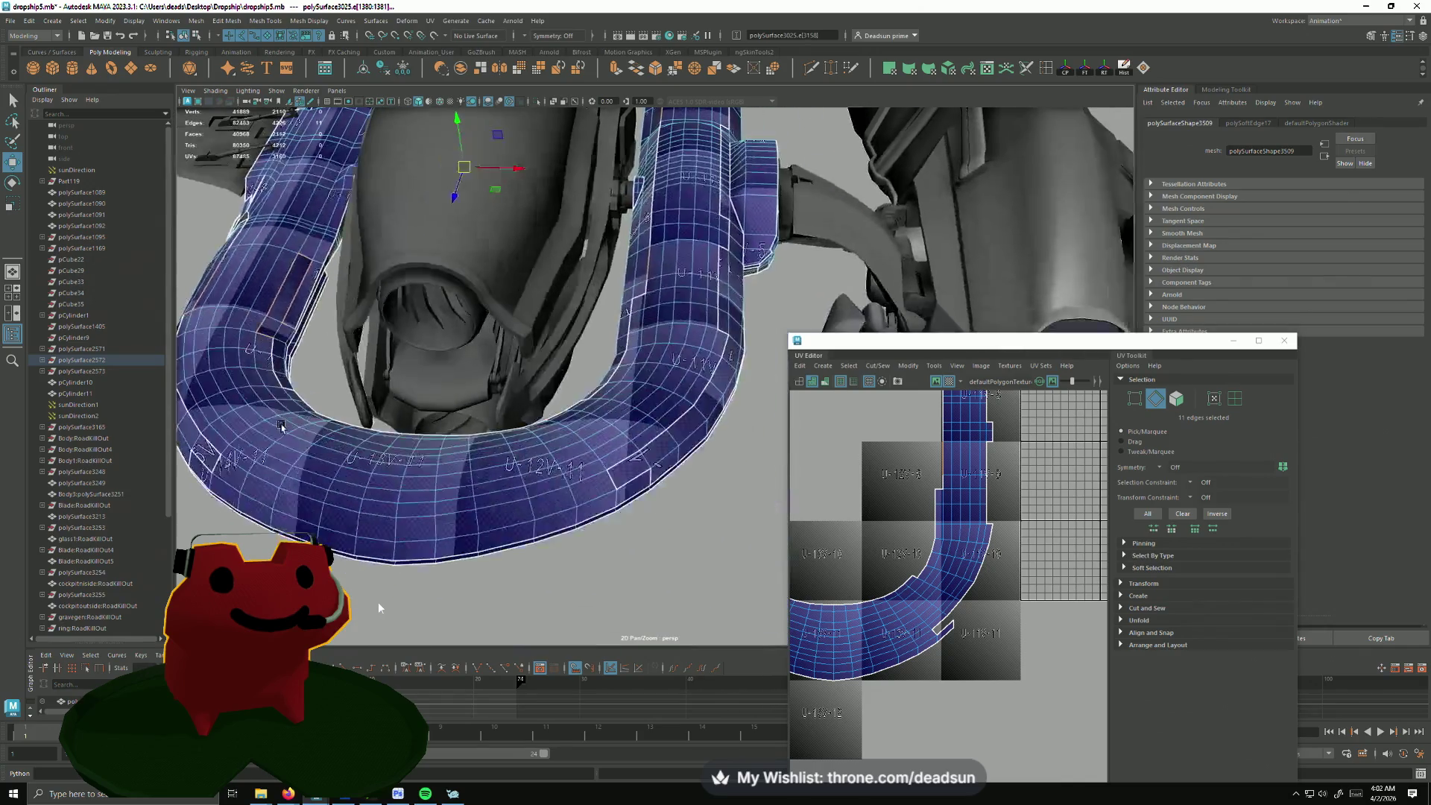
pyautogui.keyDown('shift'); pyautogui.click(520, 494); pyautogui.keyUp('shift')
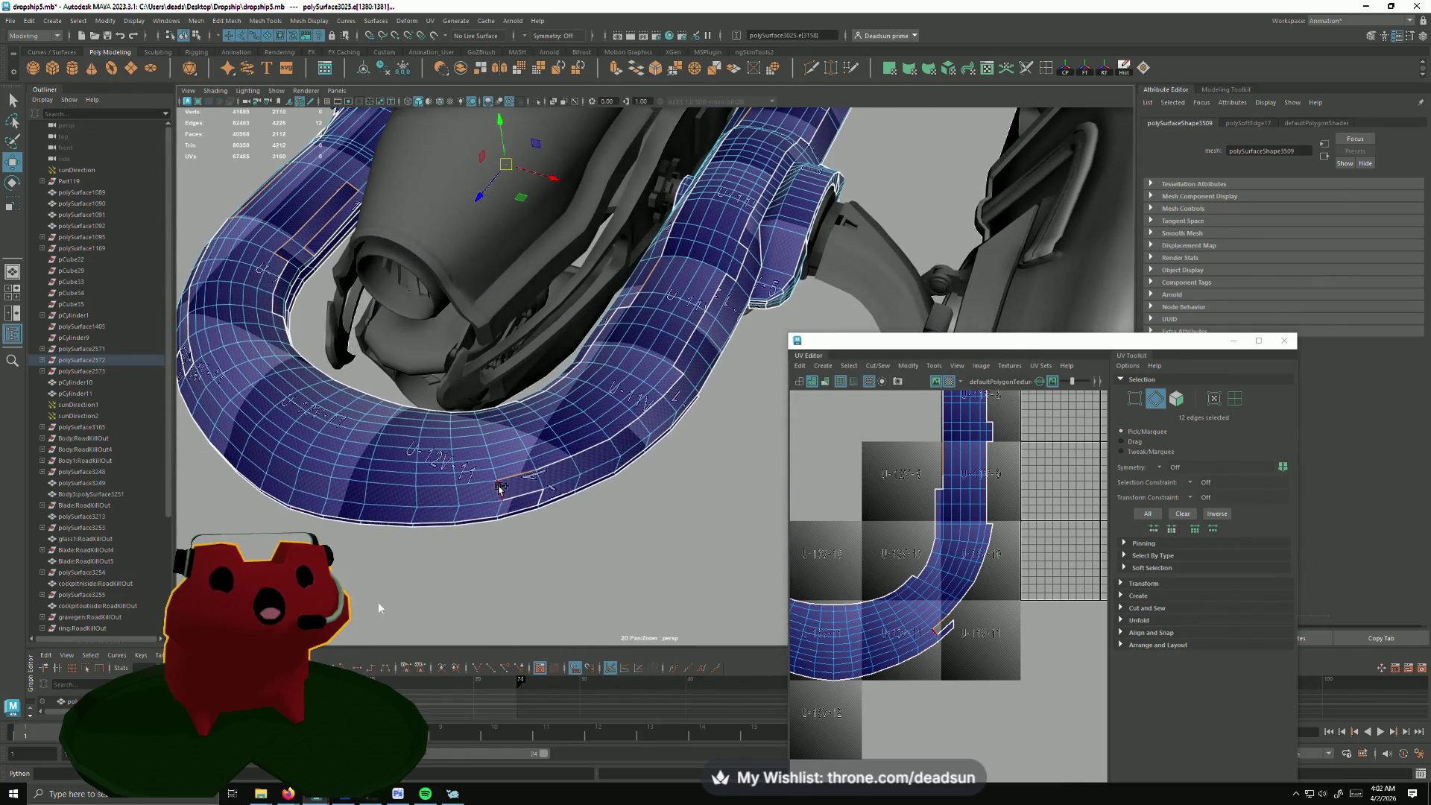
pyautogui.keyDown('alt'); pyautogui.moveTo(514, 500); pyautogui.dragTo(493, 513); pyautogui.keyUp('alt')
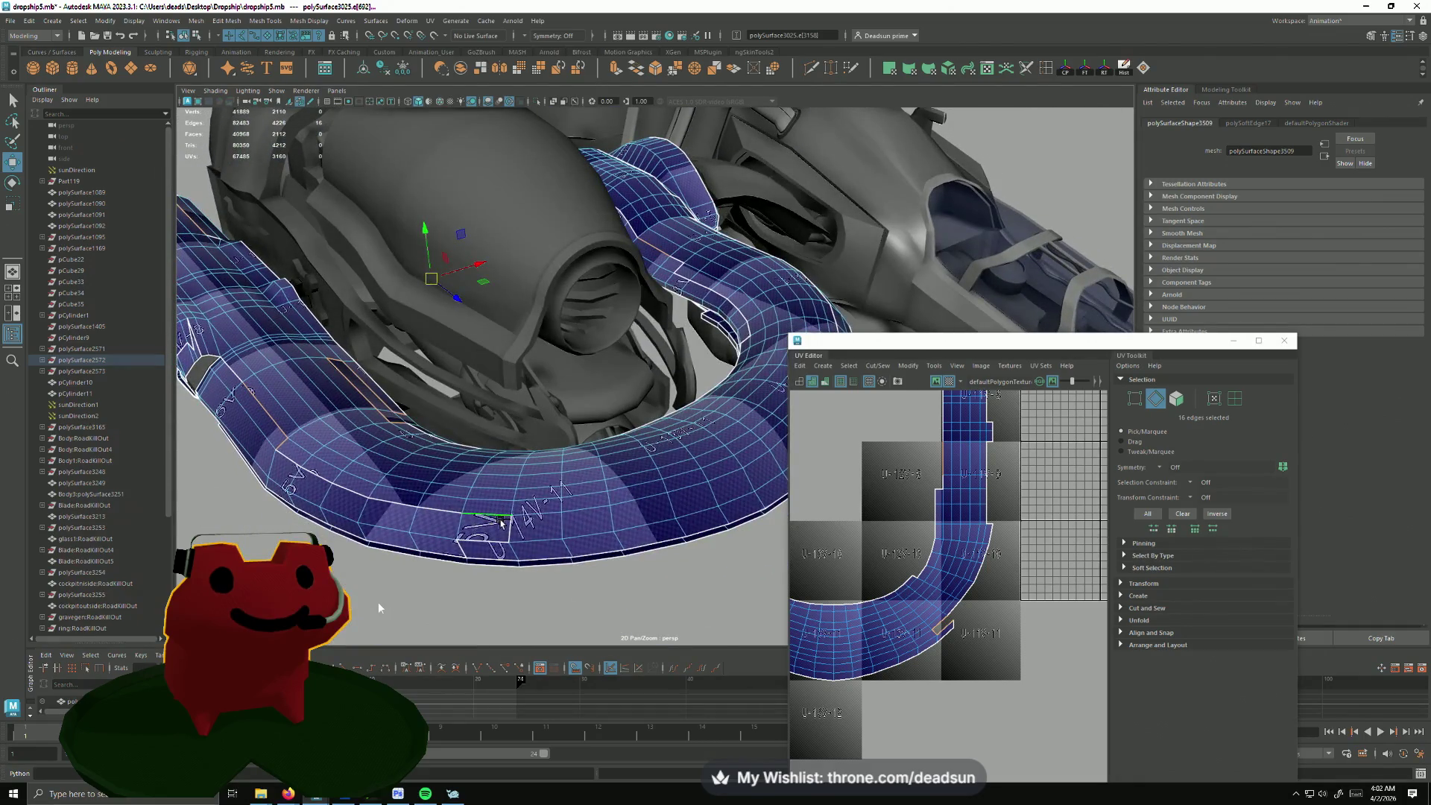
pyautogui.keyDown('shift'); pyautogui.click(704, 537); pyautogui.keyUp('shift')
pyautogui.scroll(-3, 875, 553)
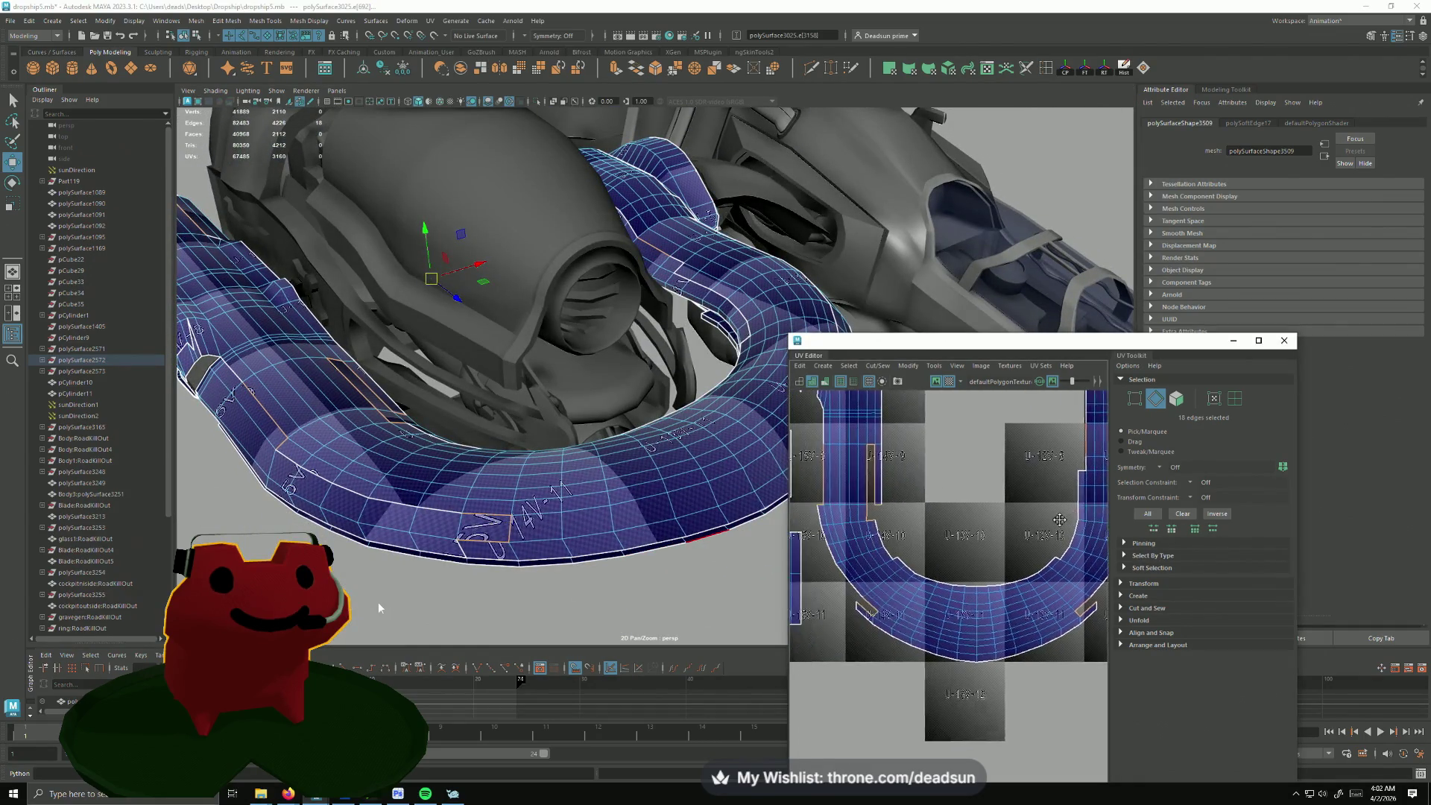
pyautogui.scroll(3, 984, 578)
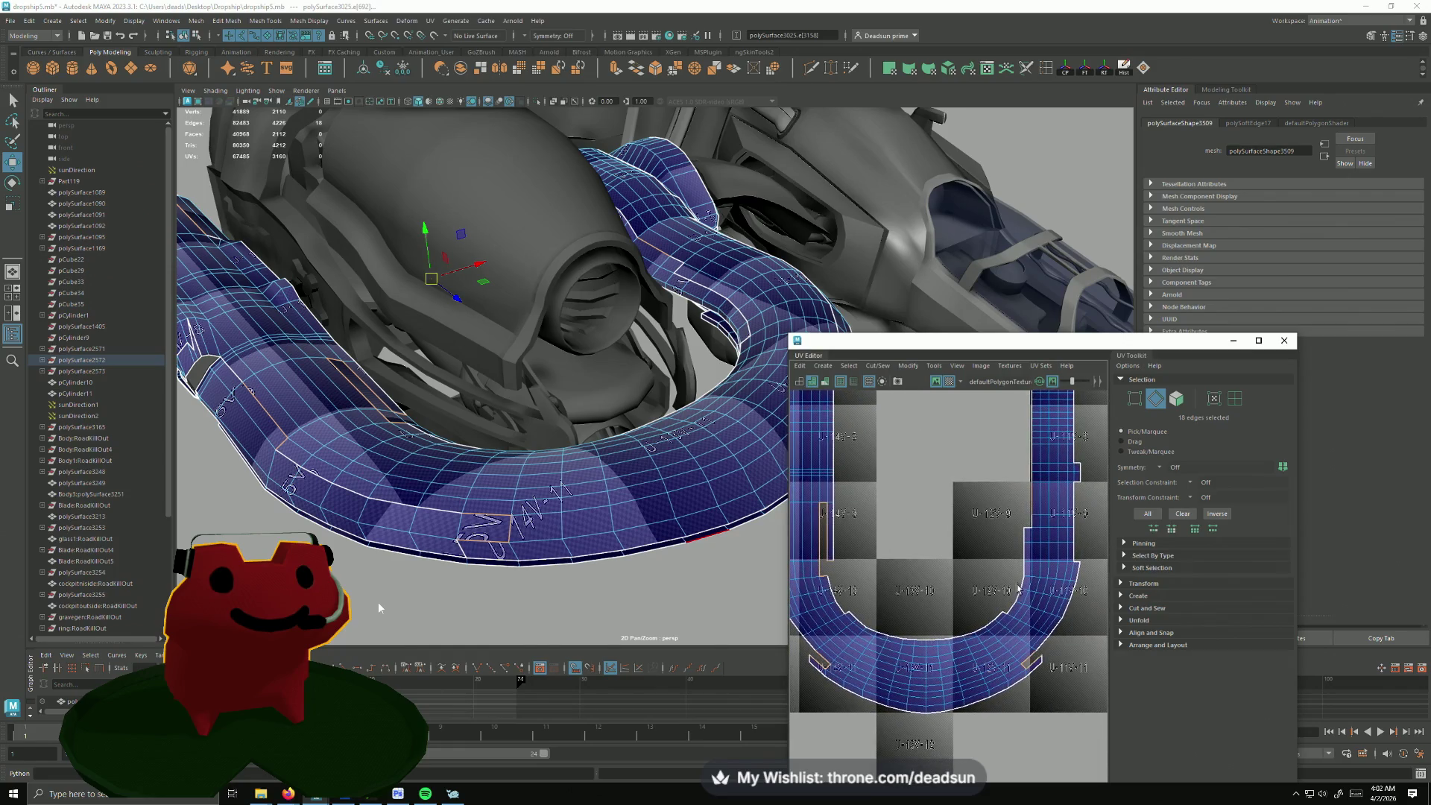
pyautogui.scroll(-2, 844, 556)
pyautogui.scroll(3, 839, 597)
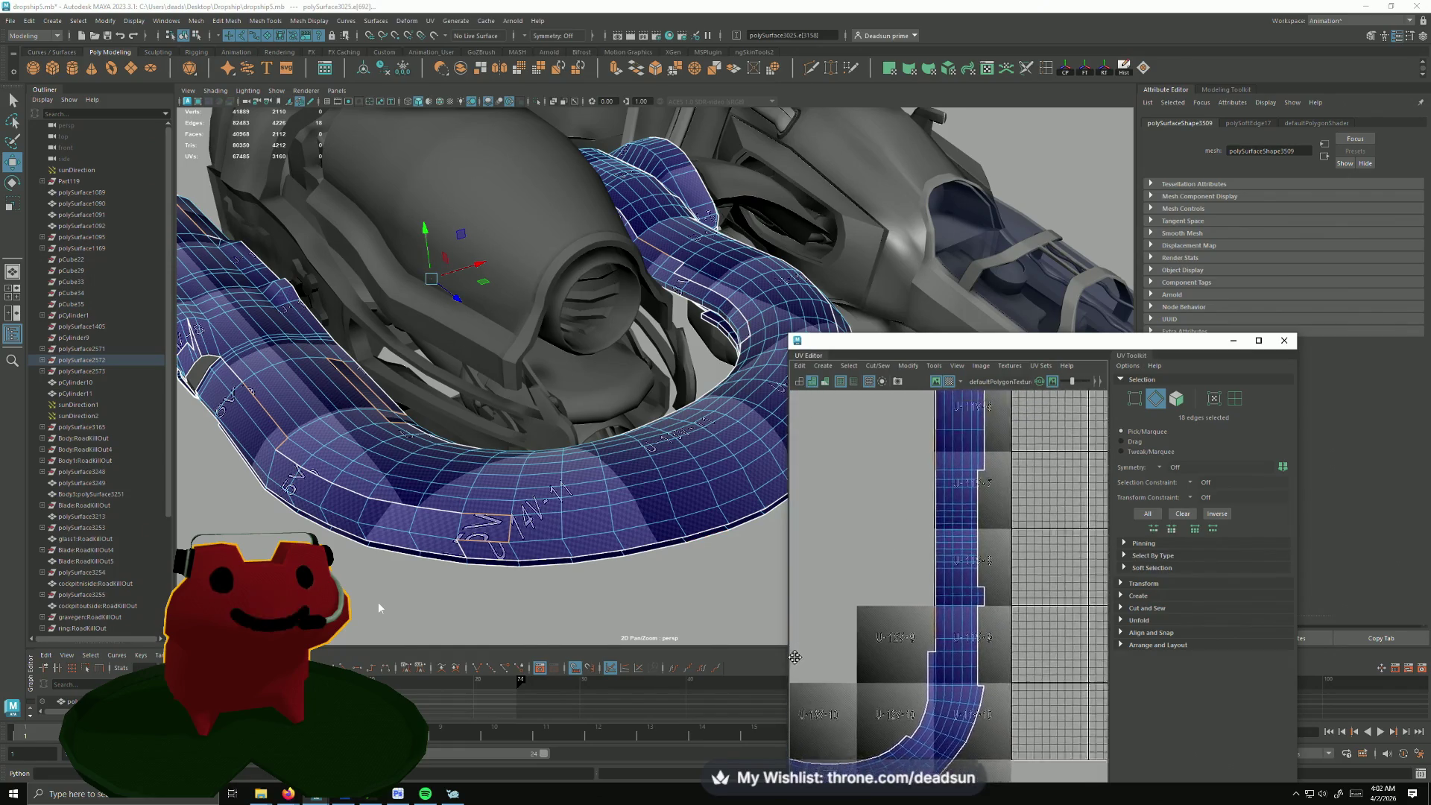
# Step: Move and Sew the selected edges, then sew the split edges around the shell's bend
pyautogui.click(878, 366)
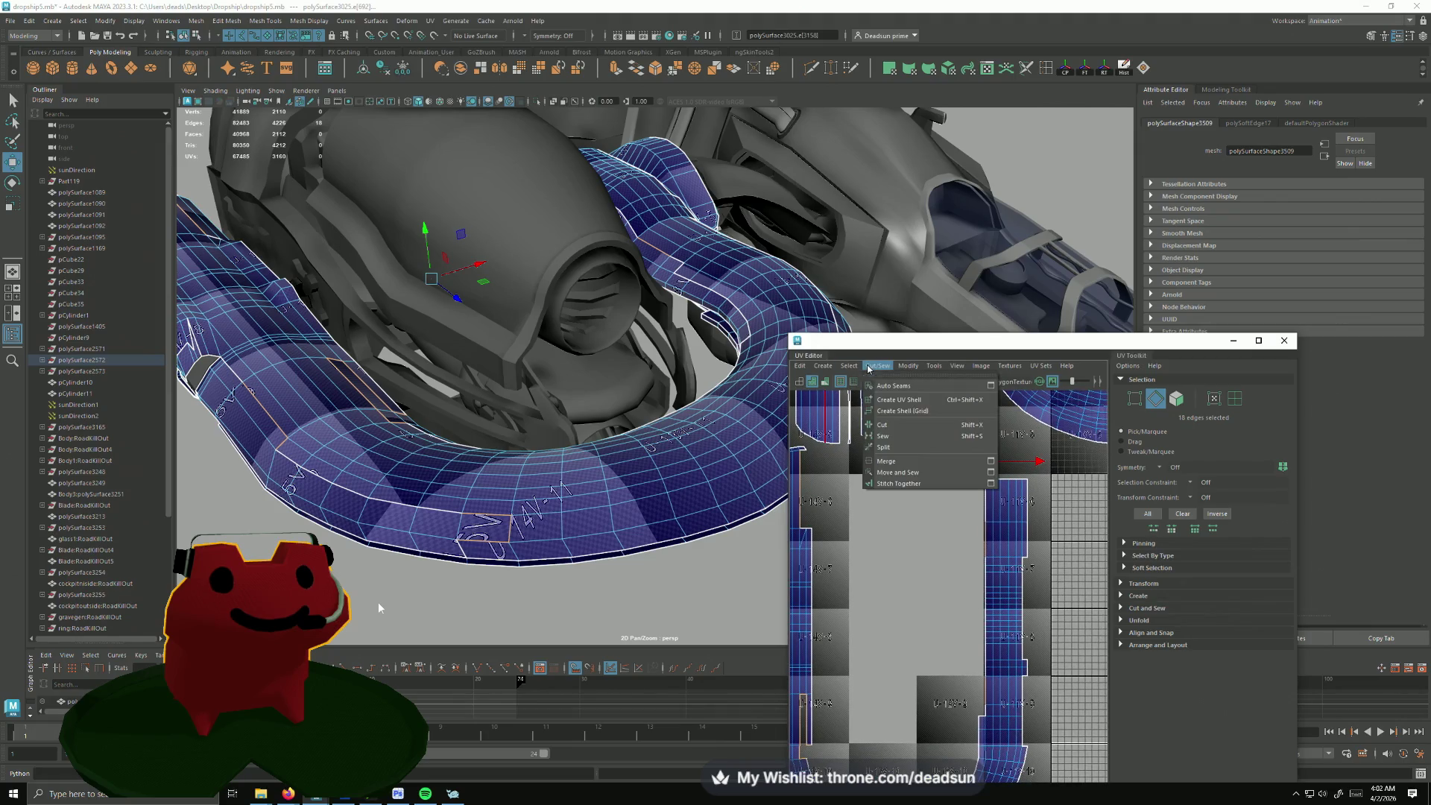
pyautogui.click(885, 486)
pyautogui.keyDown('alt'); pyautogui.moveTo(891, 509); pyautogui.dragTo(895, 370, button='middle'); pyautogui.keyUp('alt')
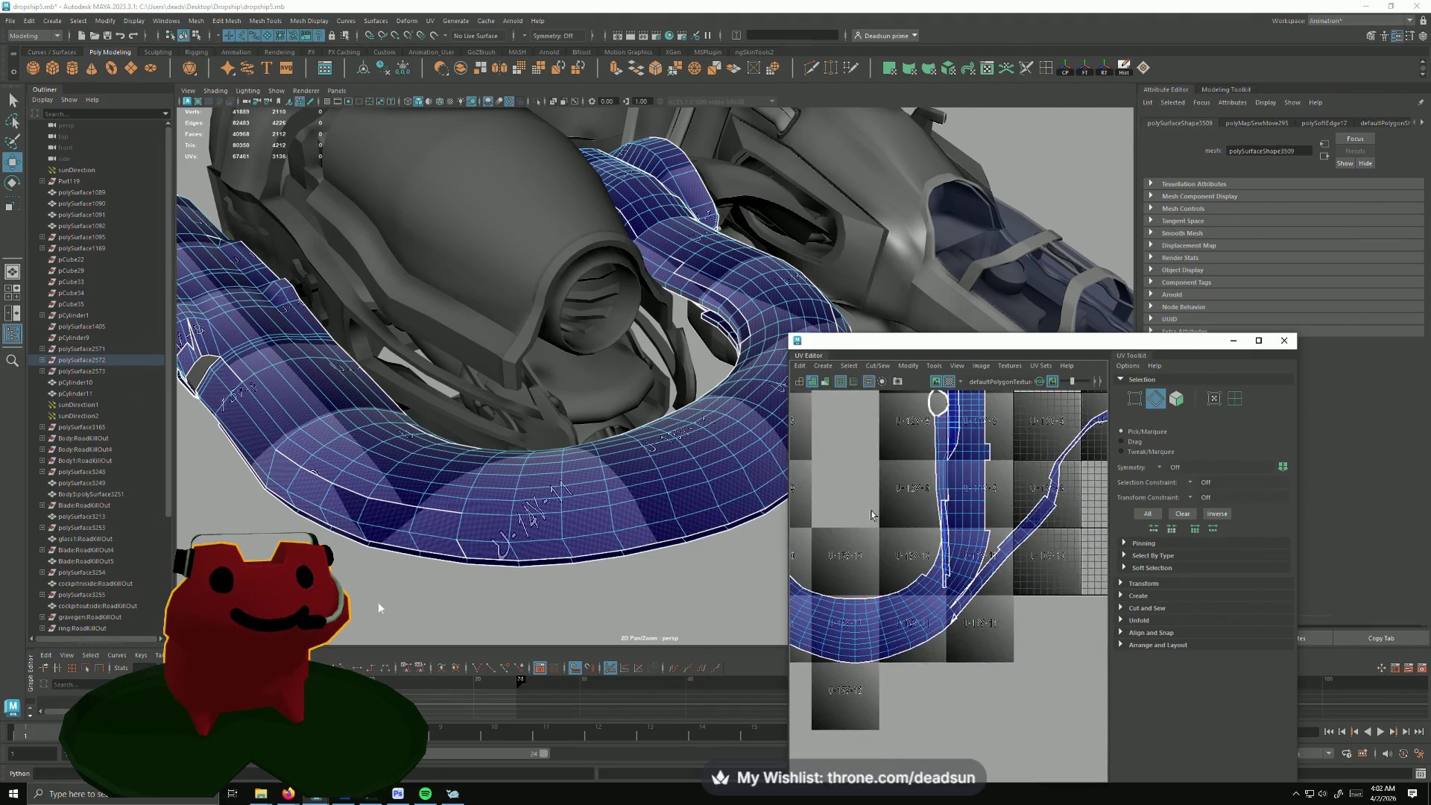
pyautogui.scroll(2, 898, 554)
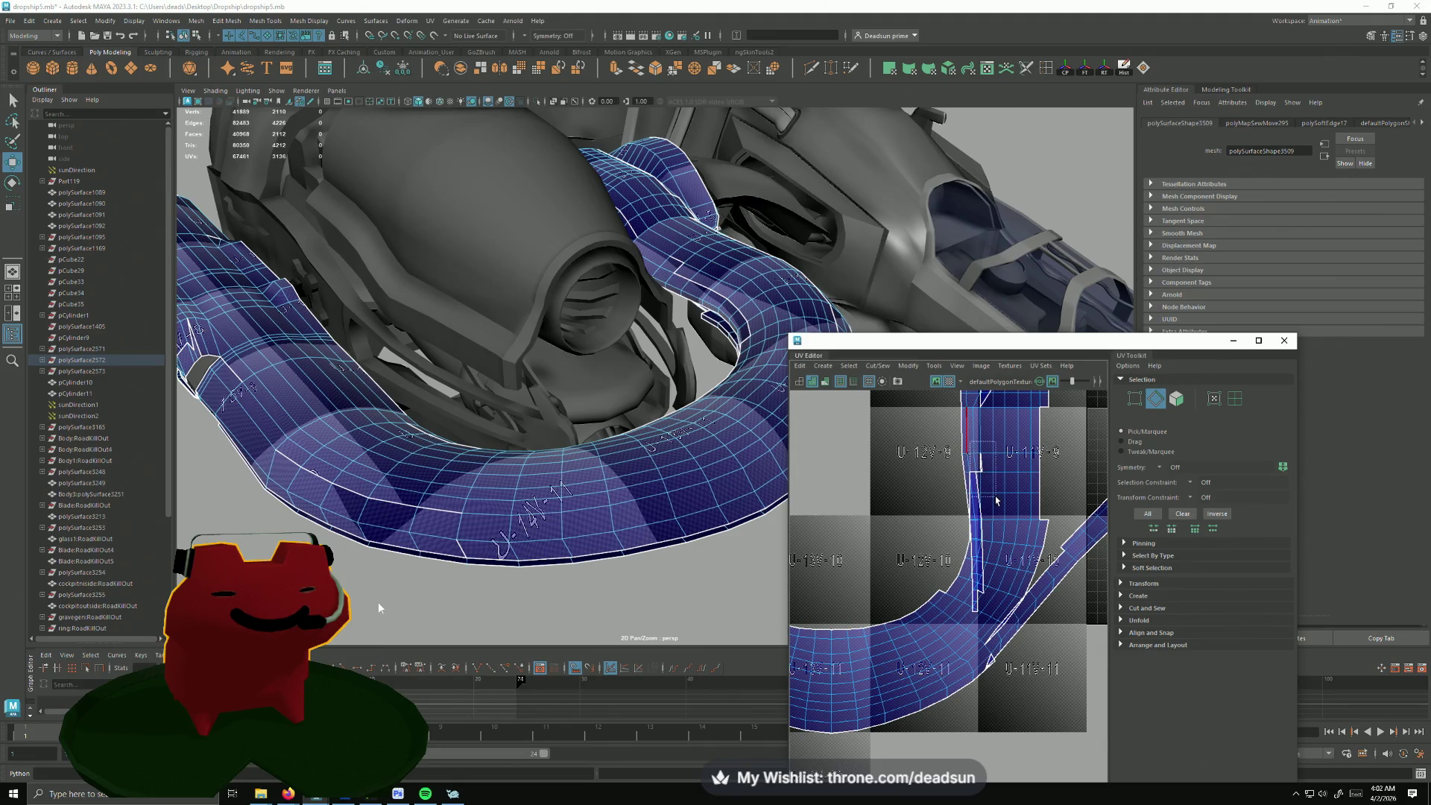
pyautogui.moveTo(995, 500); pyautogui.dragTo(997, 521)
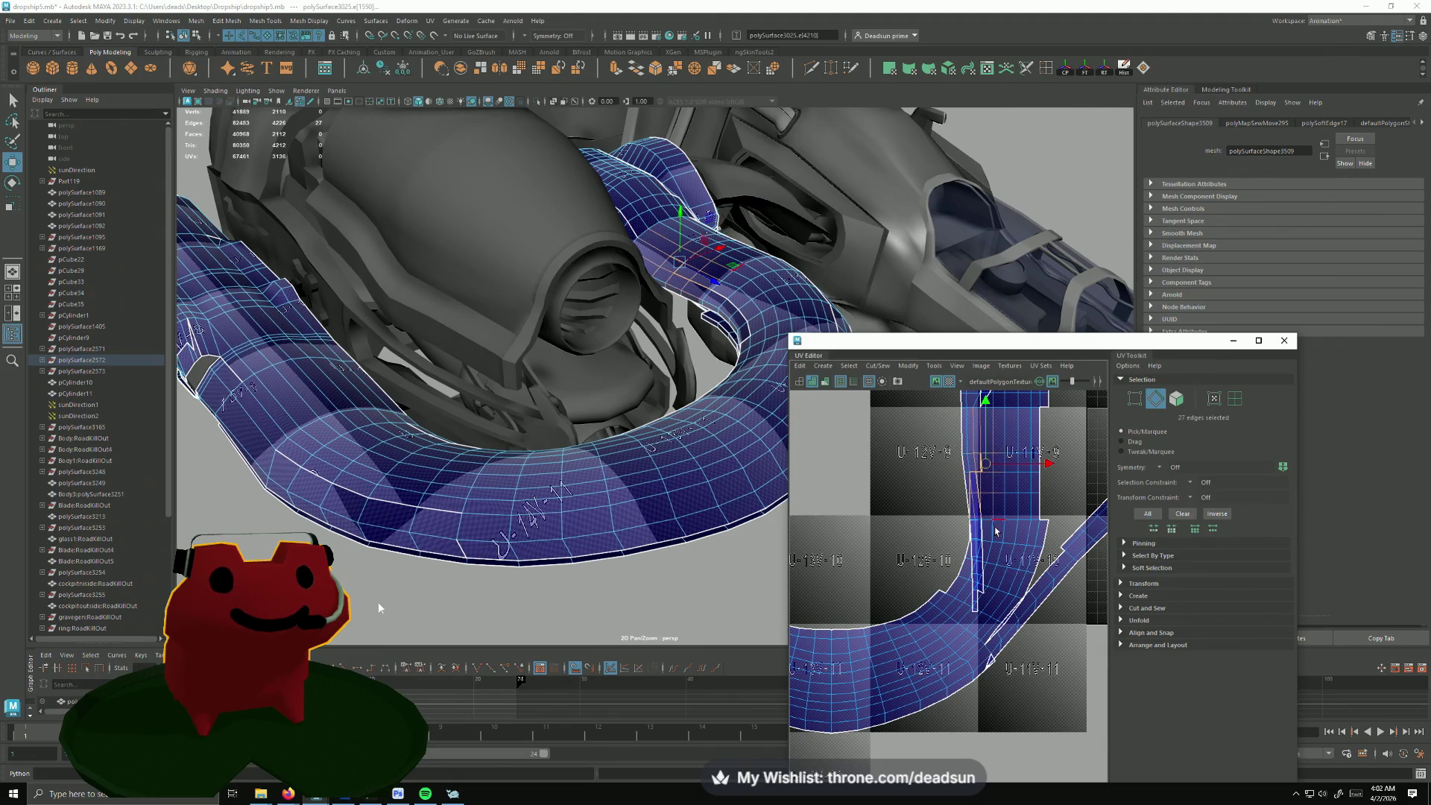
pyautogui.click(890, 366)
pyautogui.click(898, 475)
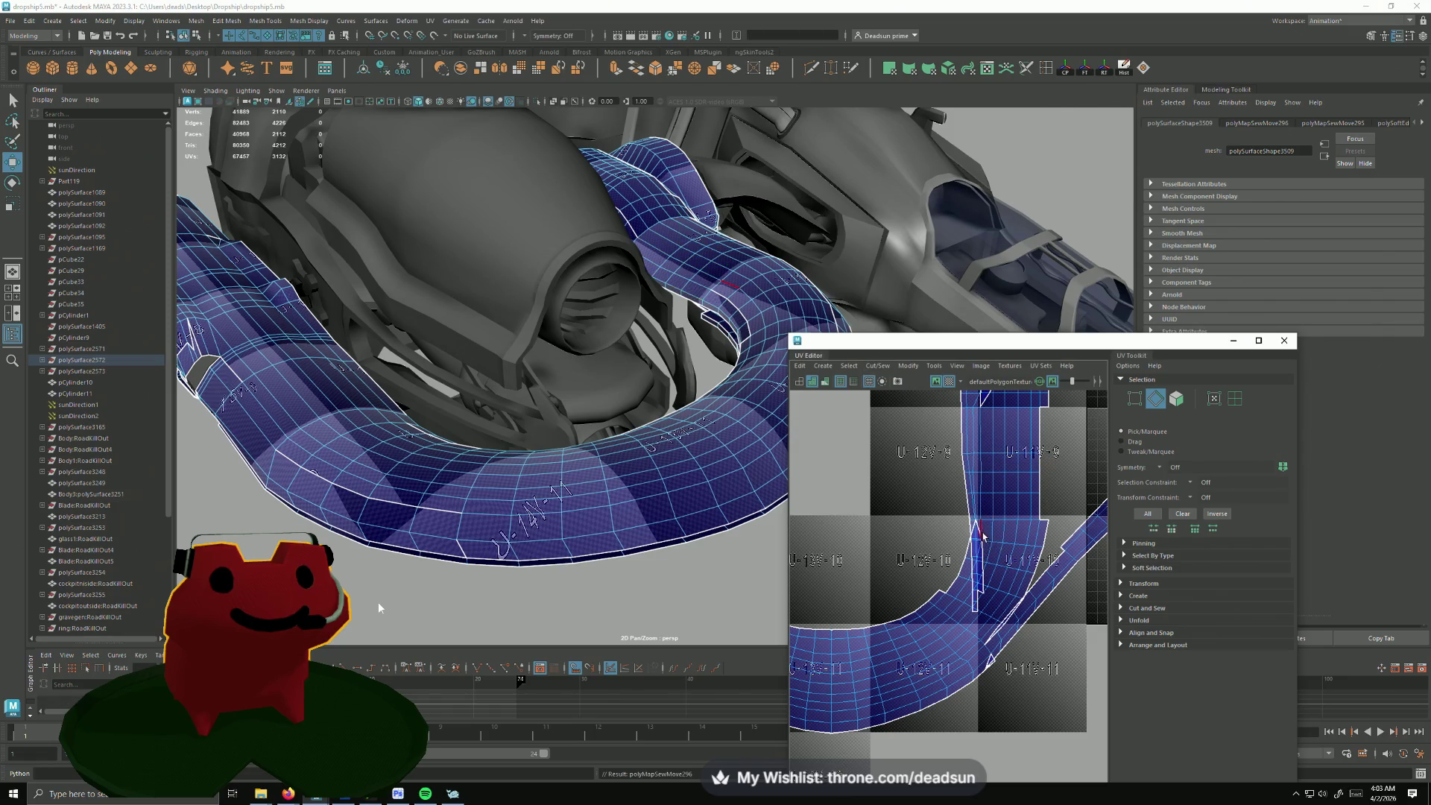
# Step: Select the remaining split edges and the pipe's UV shell, switching to UV component mode
pyautogui.moveTo(999, 596); pyautogui.dragTo(993, 608)
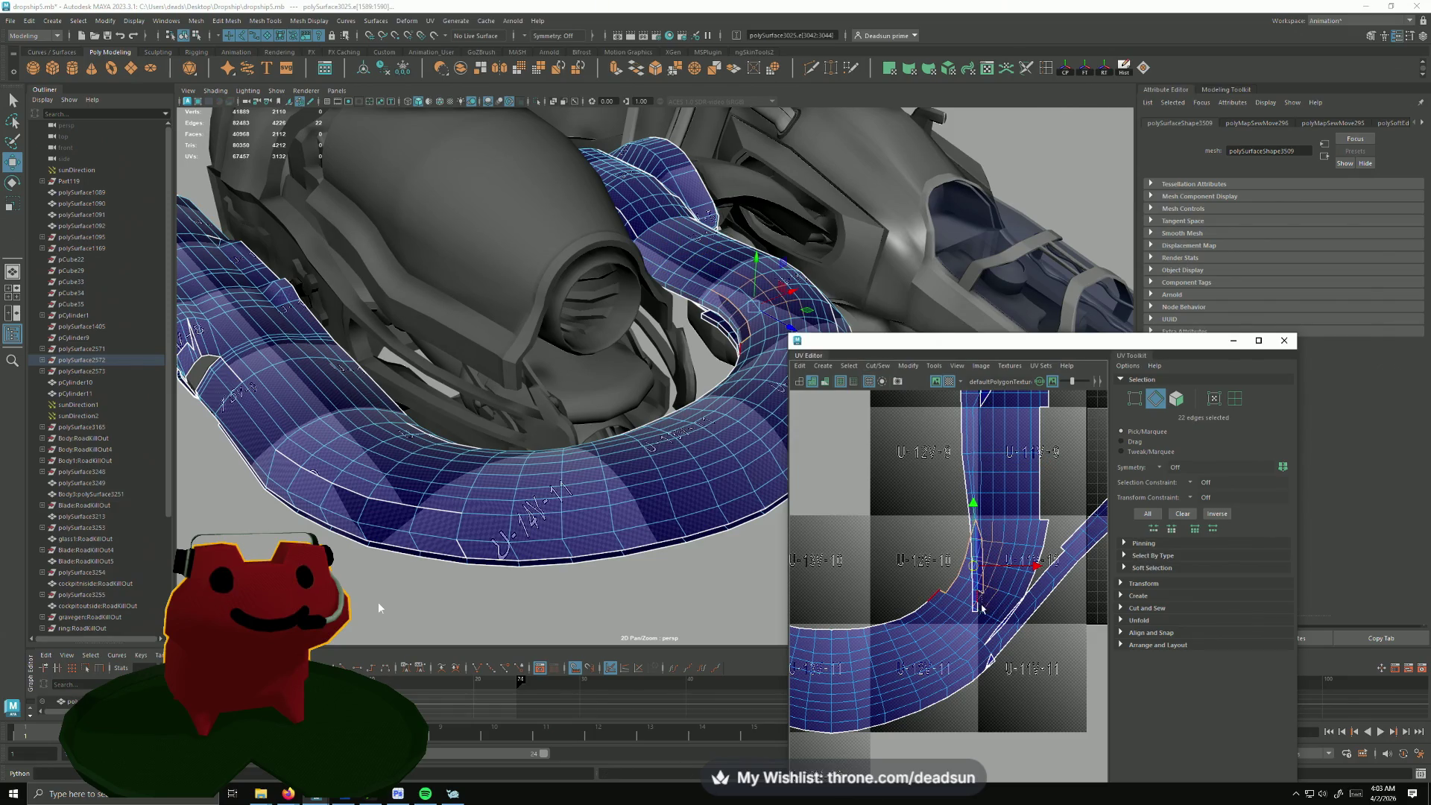
pyautogui.moveTo(661, 538)
pyautogui.keyDown('alt'); pyautogui.mouseDown()
pyautogui.moveTo(566, 459)
pyautogui.moveTo(598, 416)
pyautogui.mouseUp(); pyautogui.keyUp('alt')
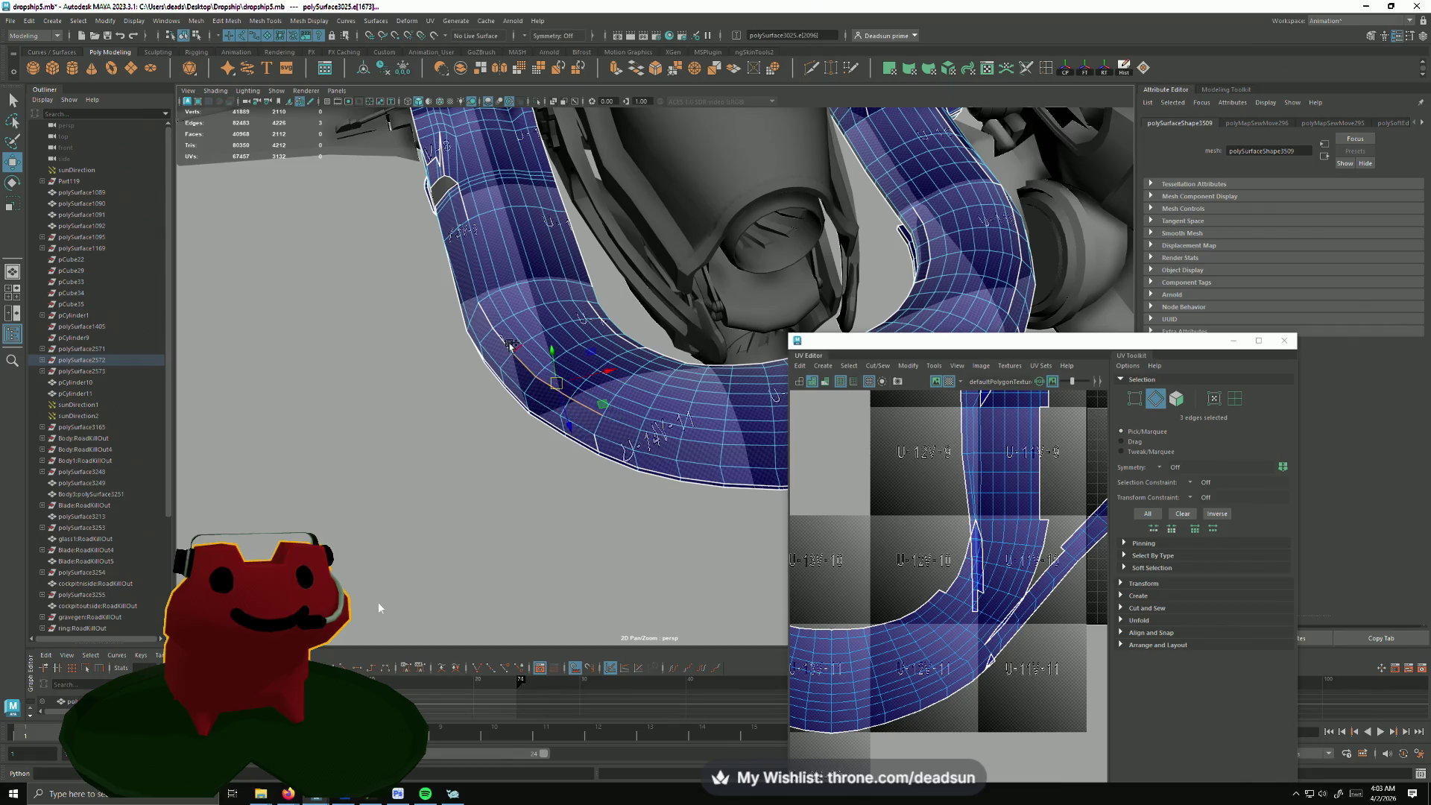
pyautogui.scroll(3, 989, 544)
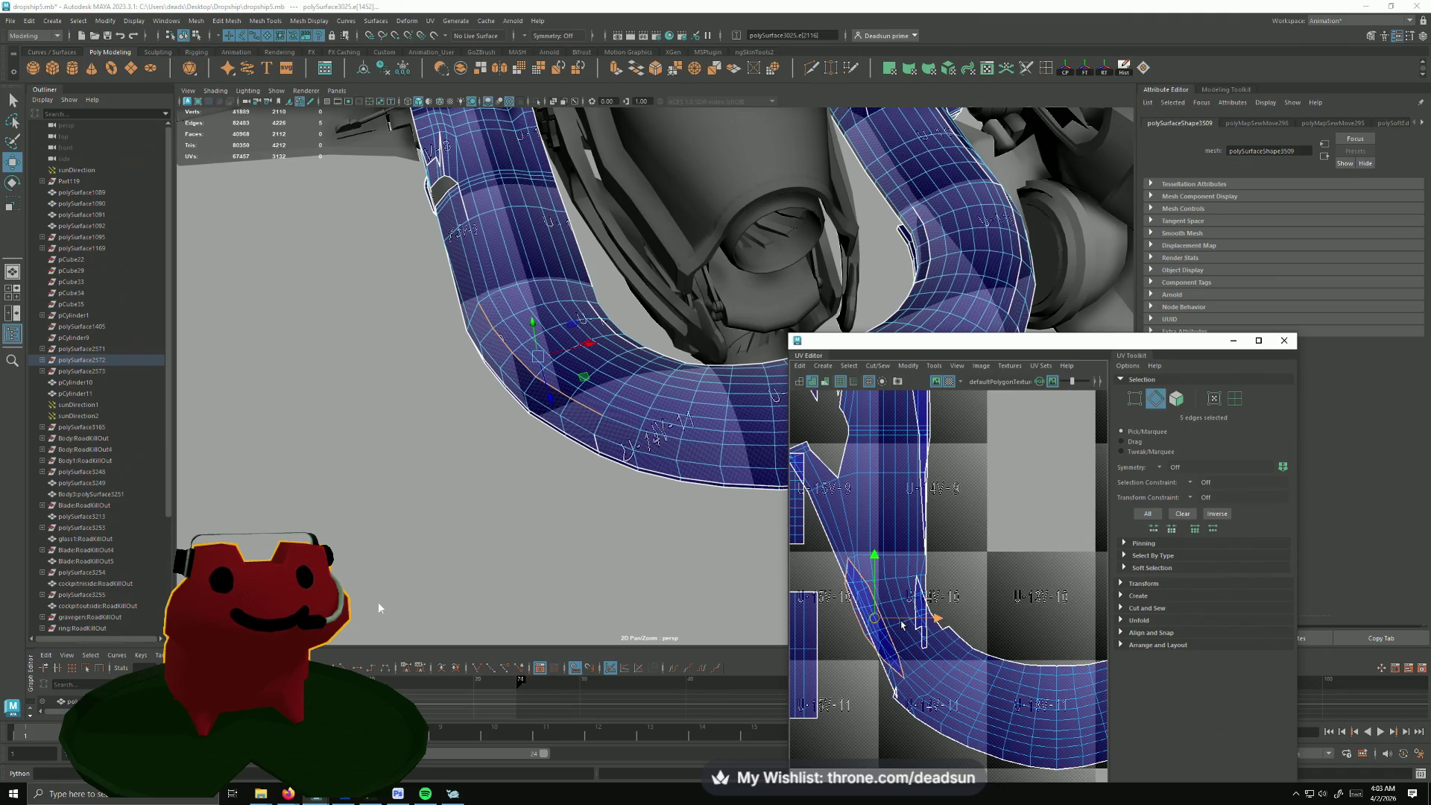
pyautogui.click(902, 625)
pyautogui.scroll(-5, 939, 581)
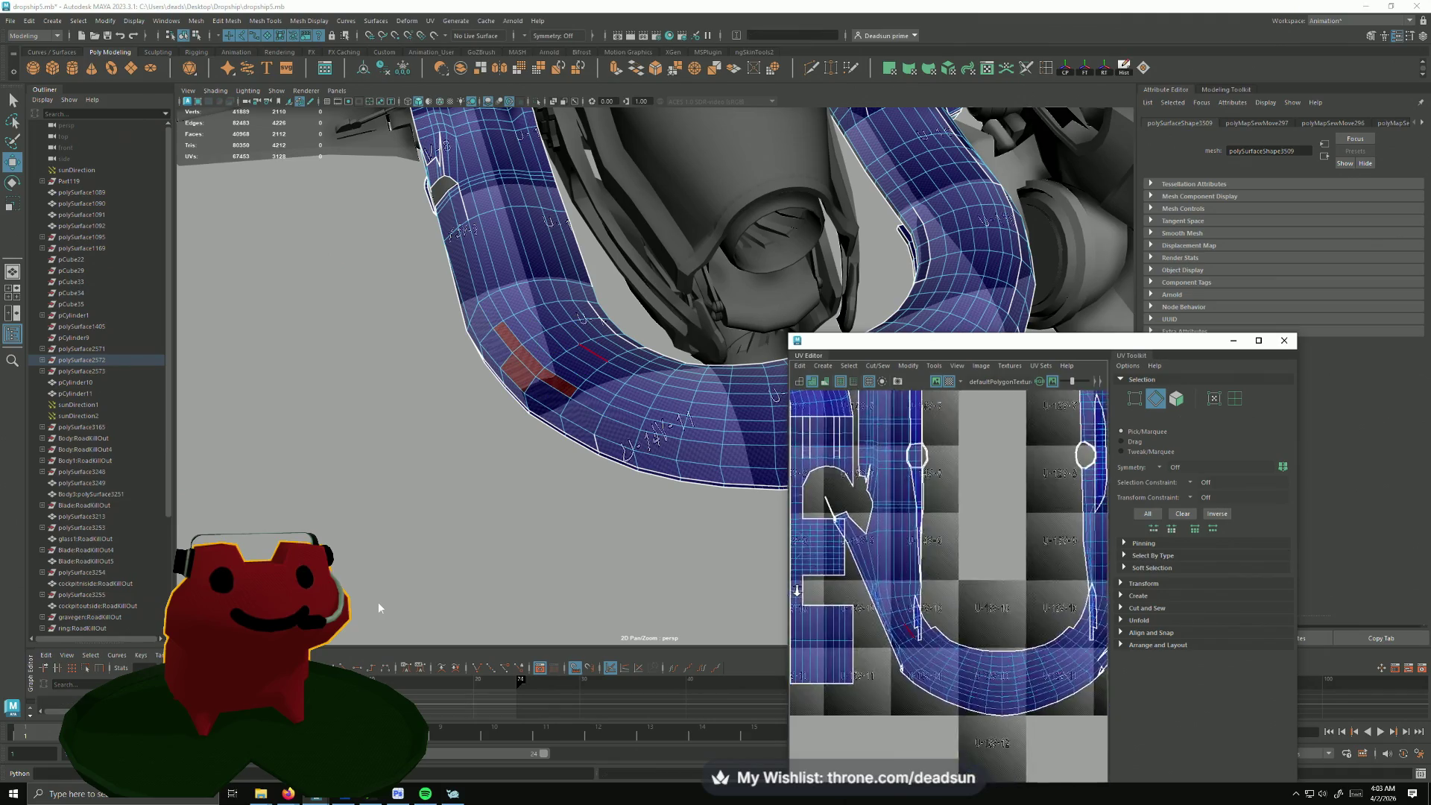
pyautogui.keyDown('alt'); pyautogui.moveTo(674, 520); pyautogui.dragTo(519, 430); pyautogui.keyUp('alt')
pyautogui.scroll(-3, 883, 548)
pyautogui.scroll(-2, 929, 563)
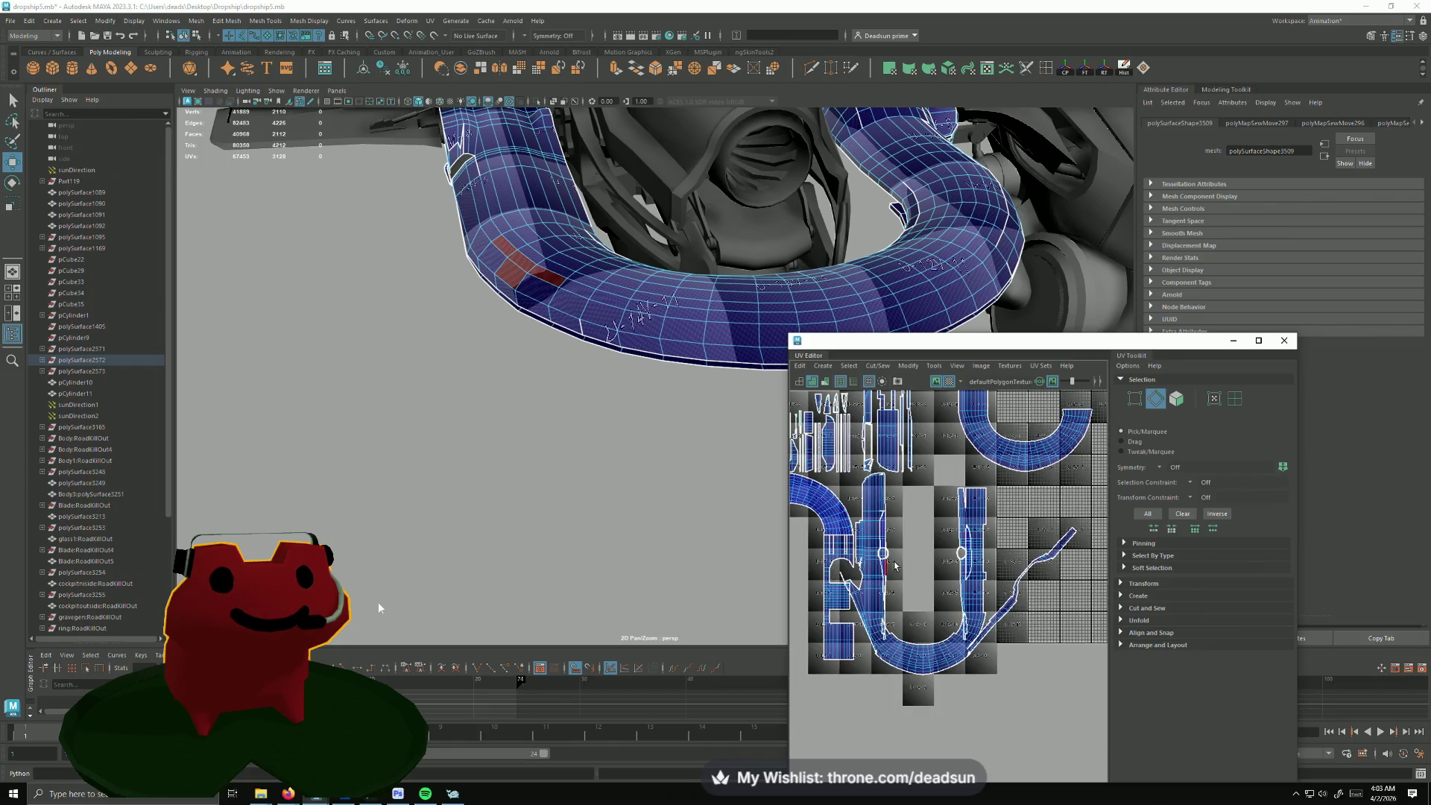
pyautogui.press('F12')
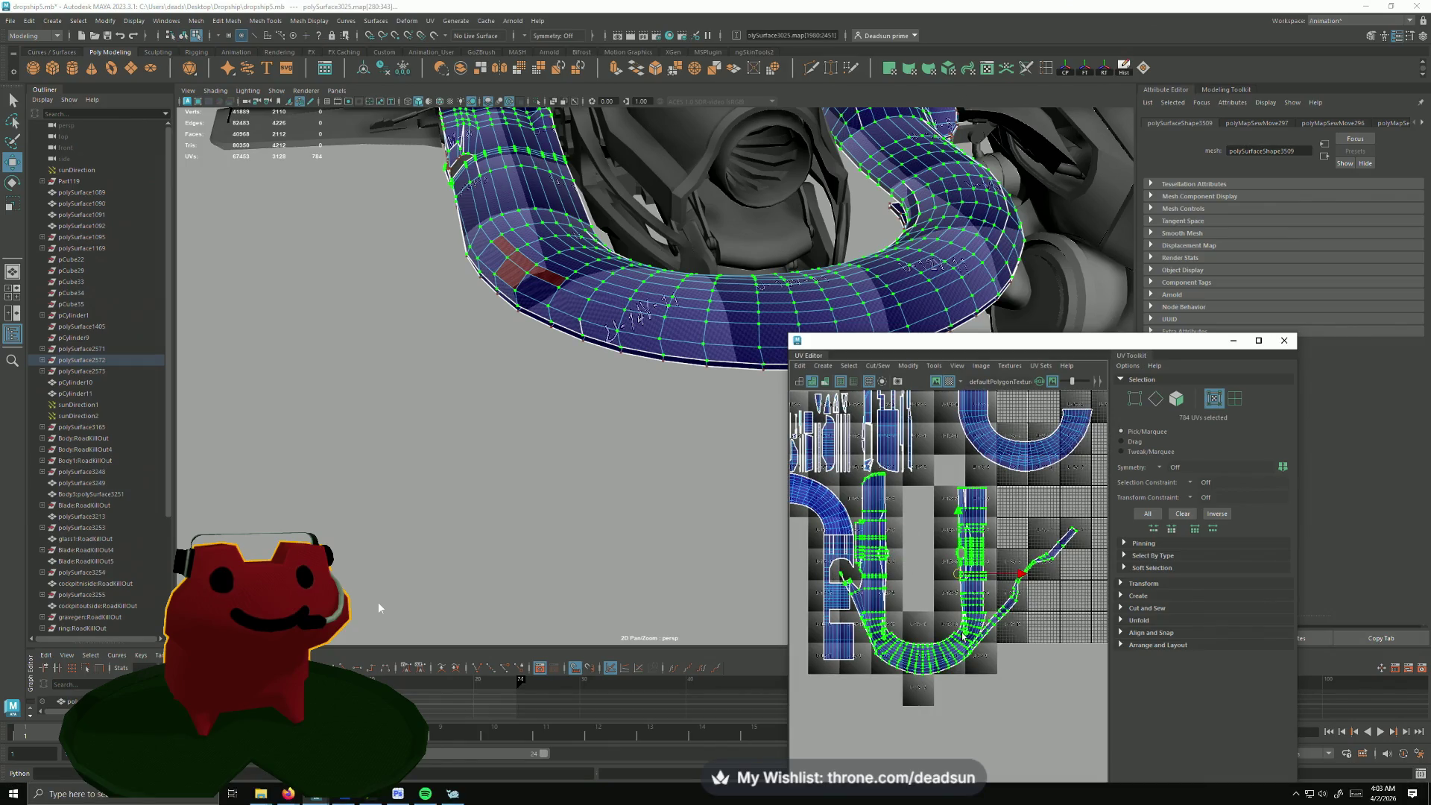
pyautogui.scroll(-2, 963, 636)
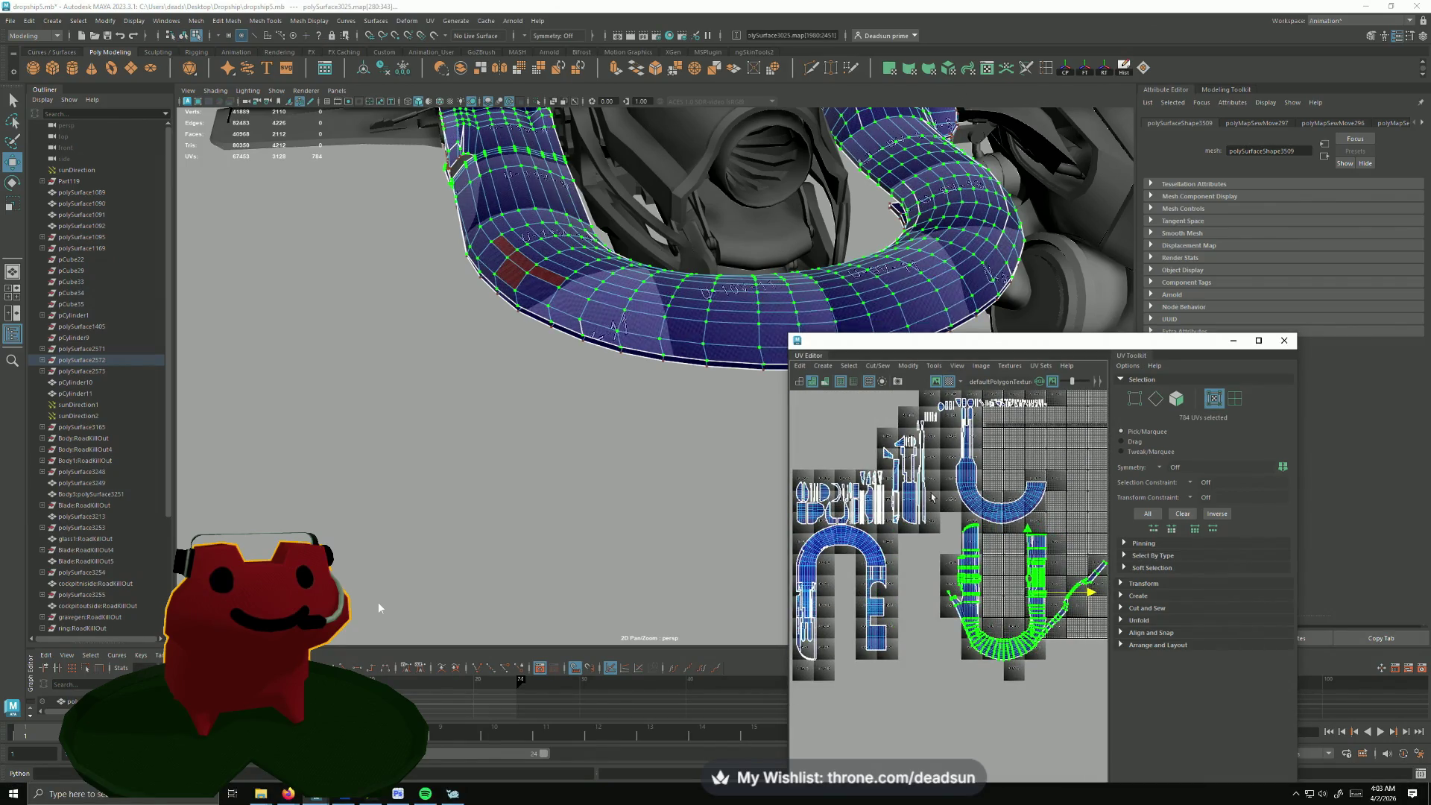
# Step: Bring the curved pipe into view and select a seam edge in edge mode
pyautogui.moveTo(378, 608)
pyautogui.keyDown('alt'); pyautogui.mouseDown()
pyautogui.moveTo(684, 393)
pyautogui.moveTo(570, 386)
pyautogui.mouseUp(); pyautogui.keyUp('alt')
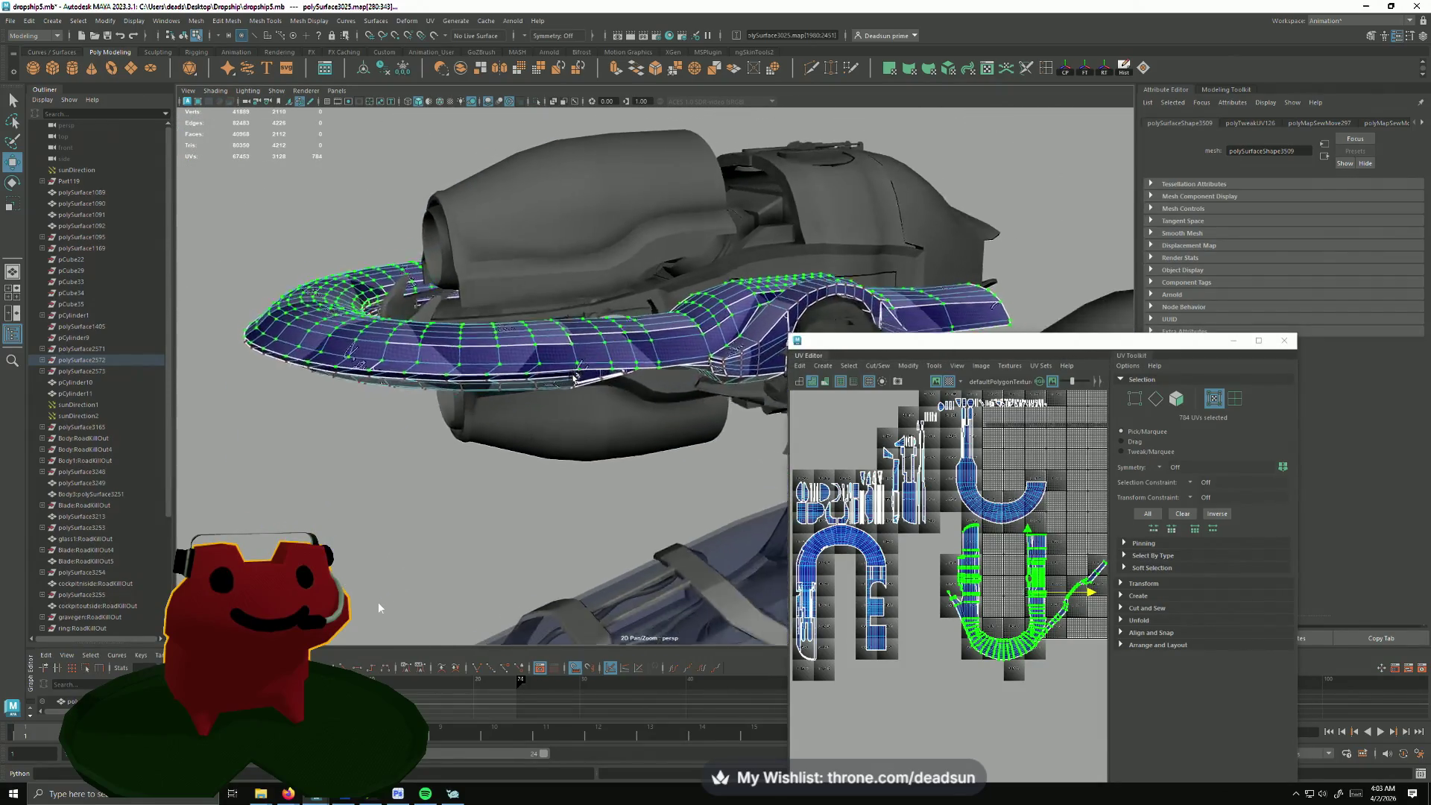
pyautogui.keyDown('alt'); pyautogui.moveTo(571, 386); pyautogui.dragTo(499, 362); pyautogui.keyUp('alt')
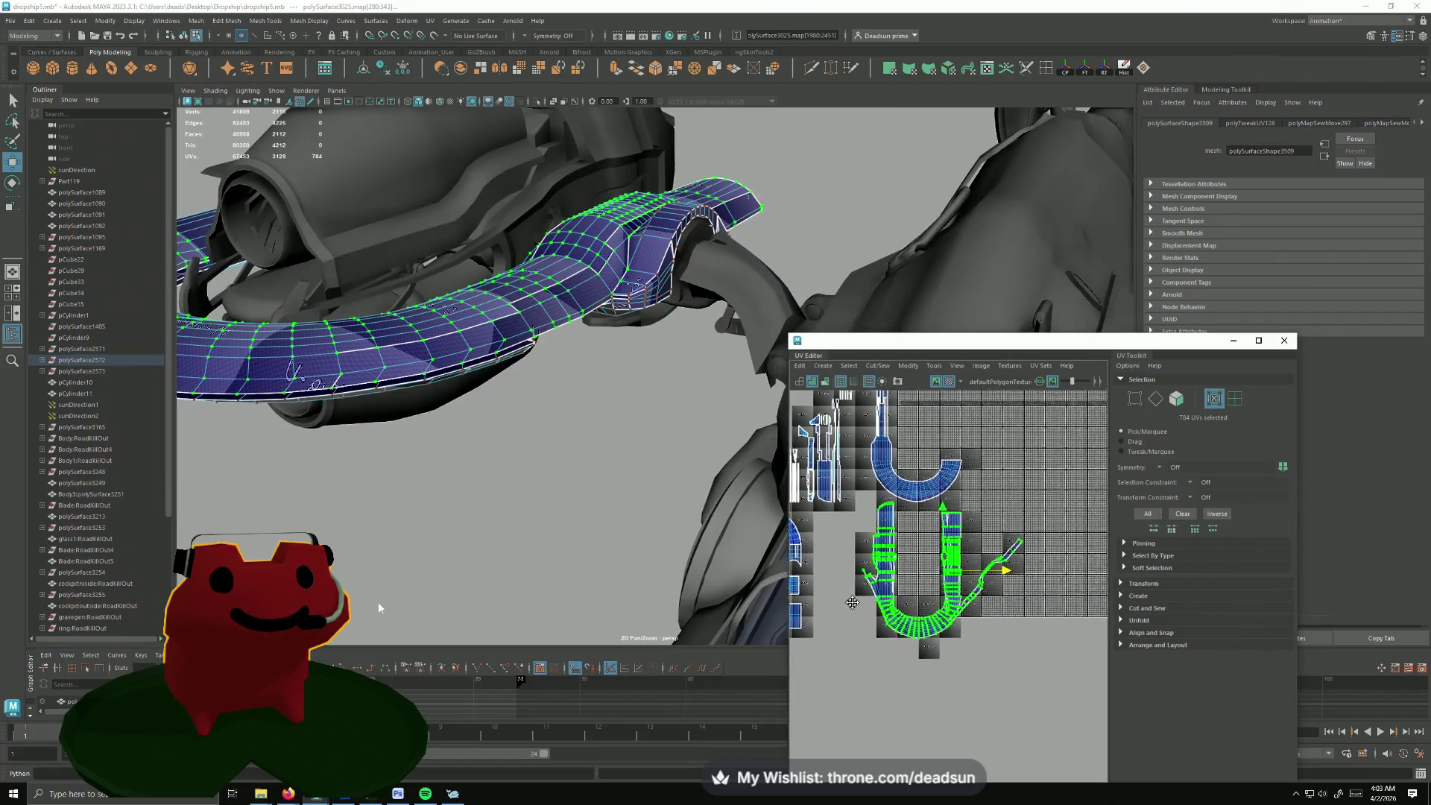
pyautogui.scroll(3, 878, 608)
pyautogui.scroll(3, 894, 599)
pyautogui.scroll(3, 927, 582)
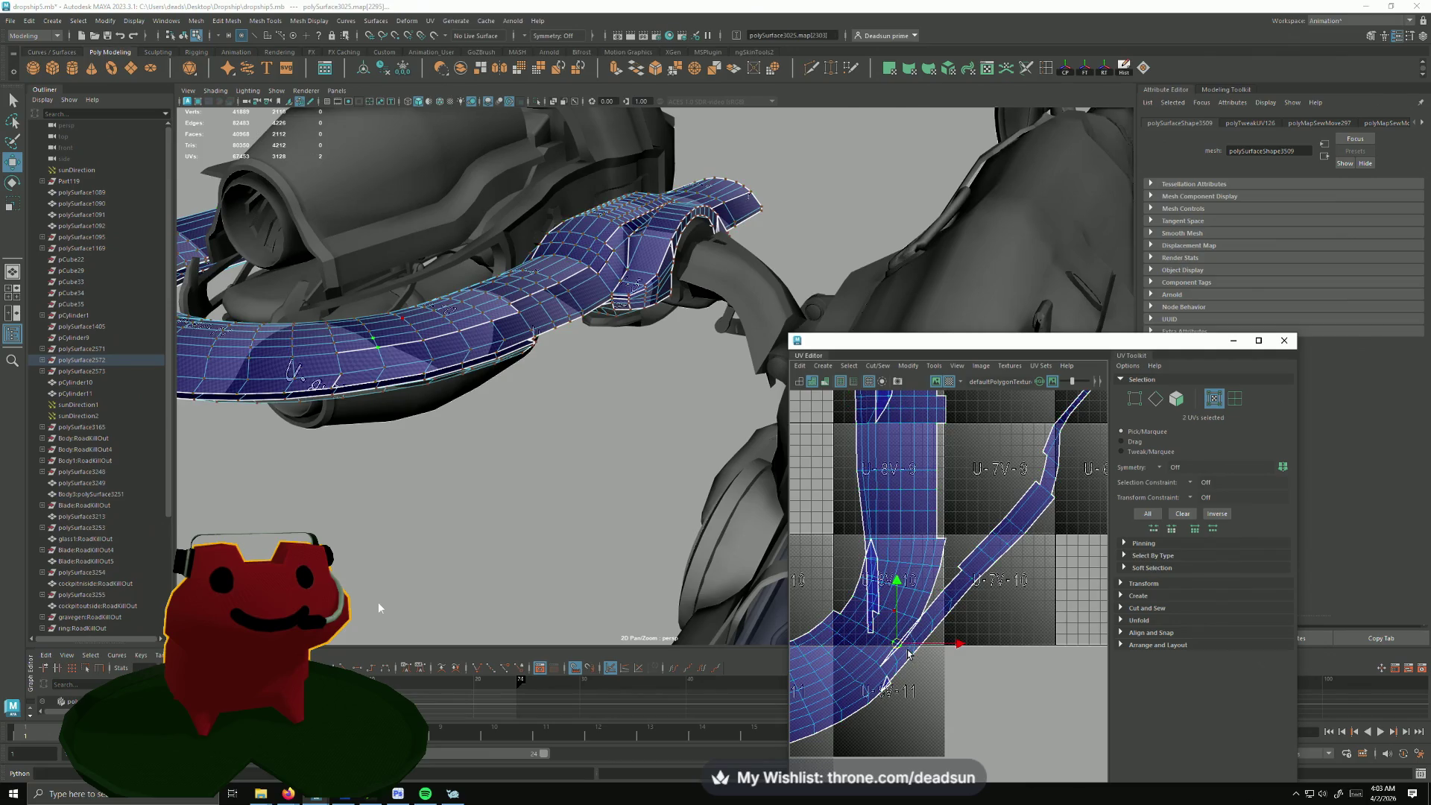
pyautogui.press('F10')
pyautogui.click(923, 445)
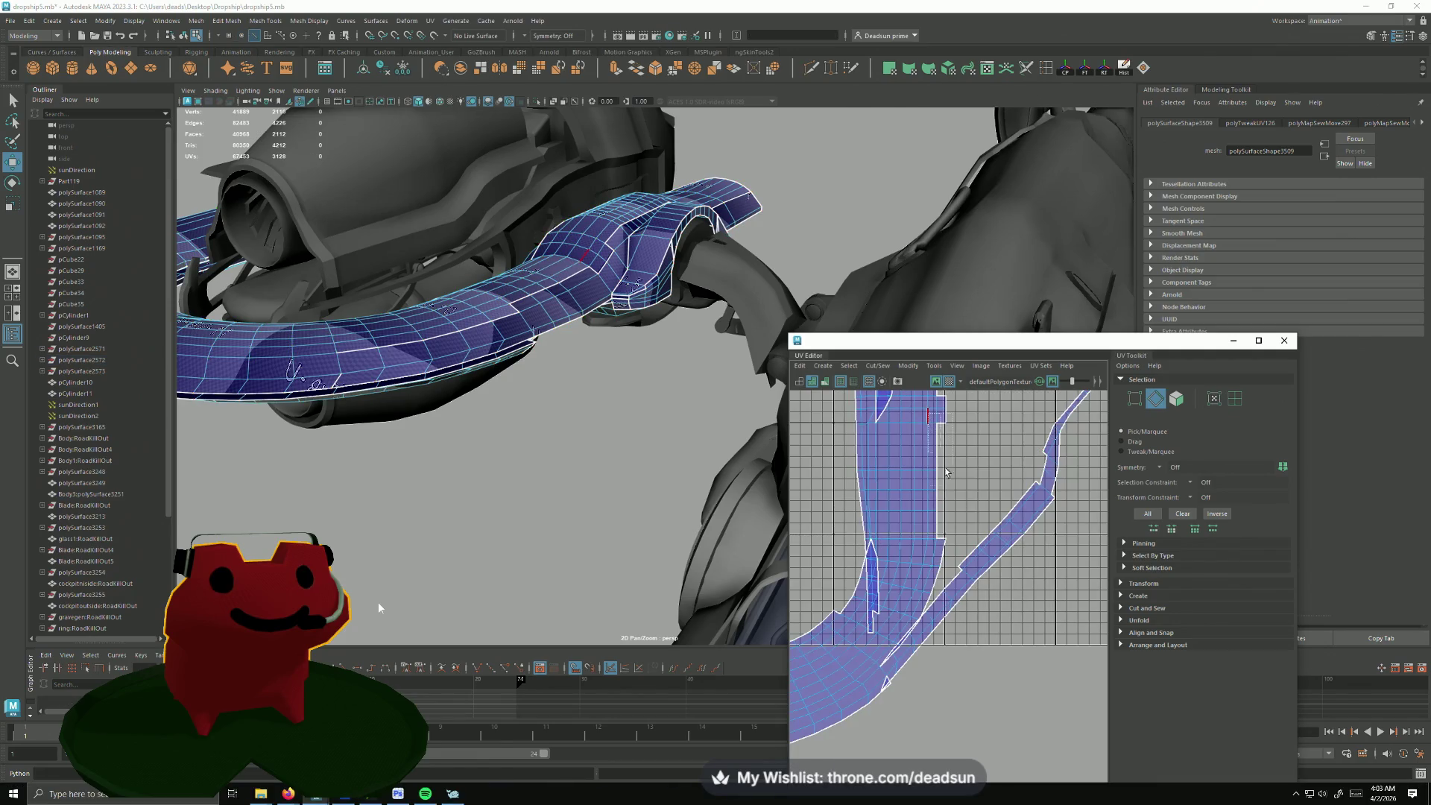
# Step: Extend the selection along the whole seam edge run across the pipe shell
pyautogui.moveTo(997, 550); pyautogui.dragTo(926, 596)
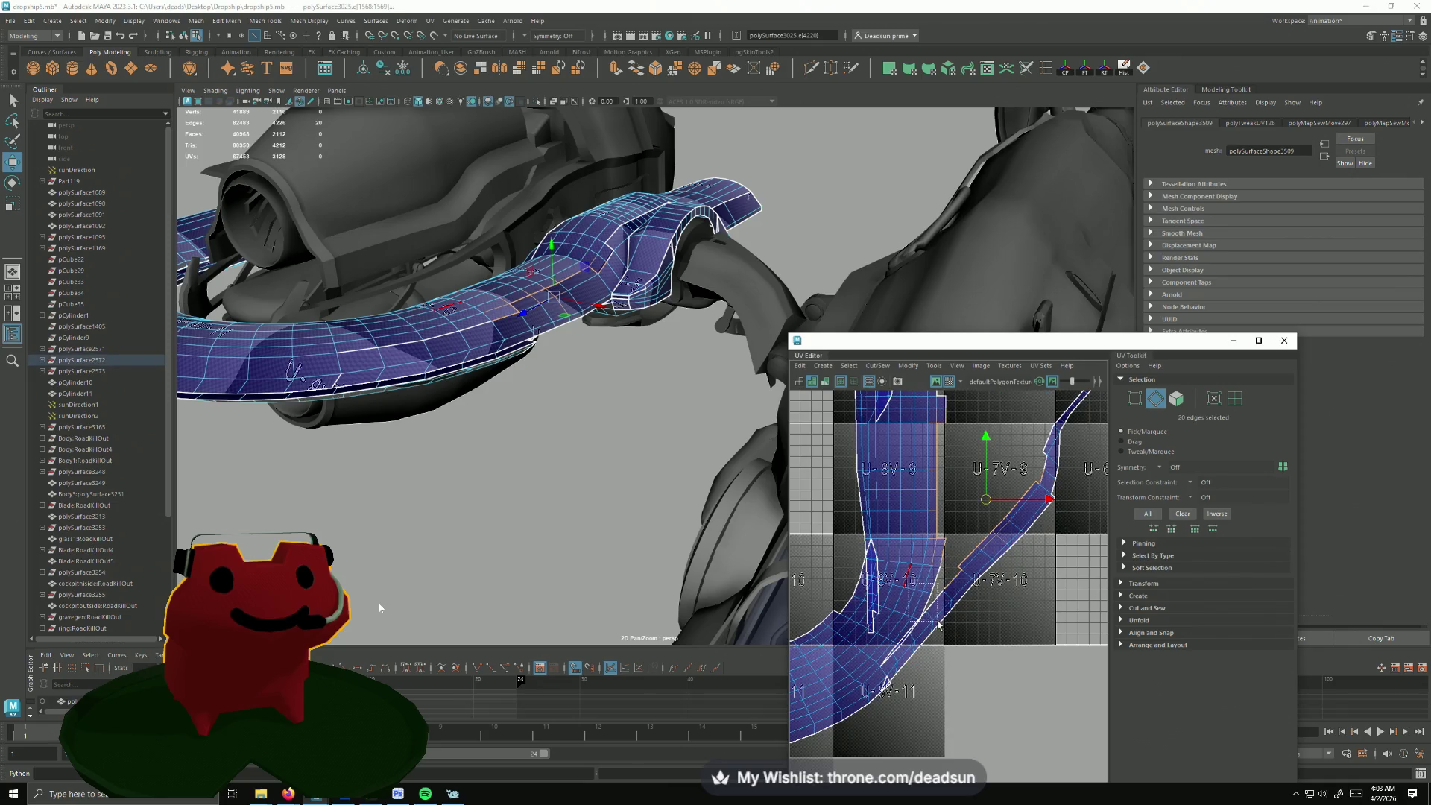
pyautogui.keyDown('shift'); pyautogui.doubleClick(887, 652); pyautogui.keyUp('shift')
pyautogui.keyDown('shift'); pyautogui.click(887, 686); pyautogui.keyUp('shift')
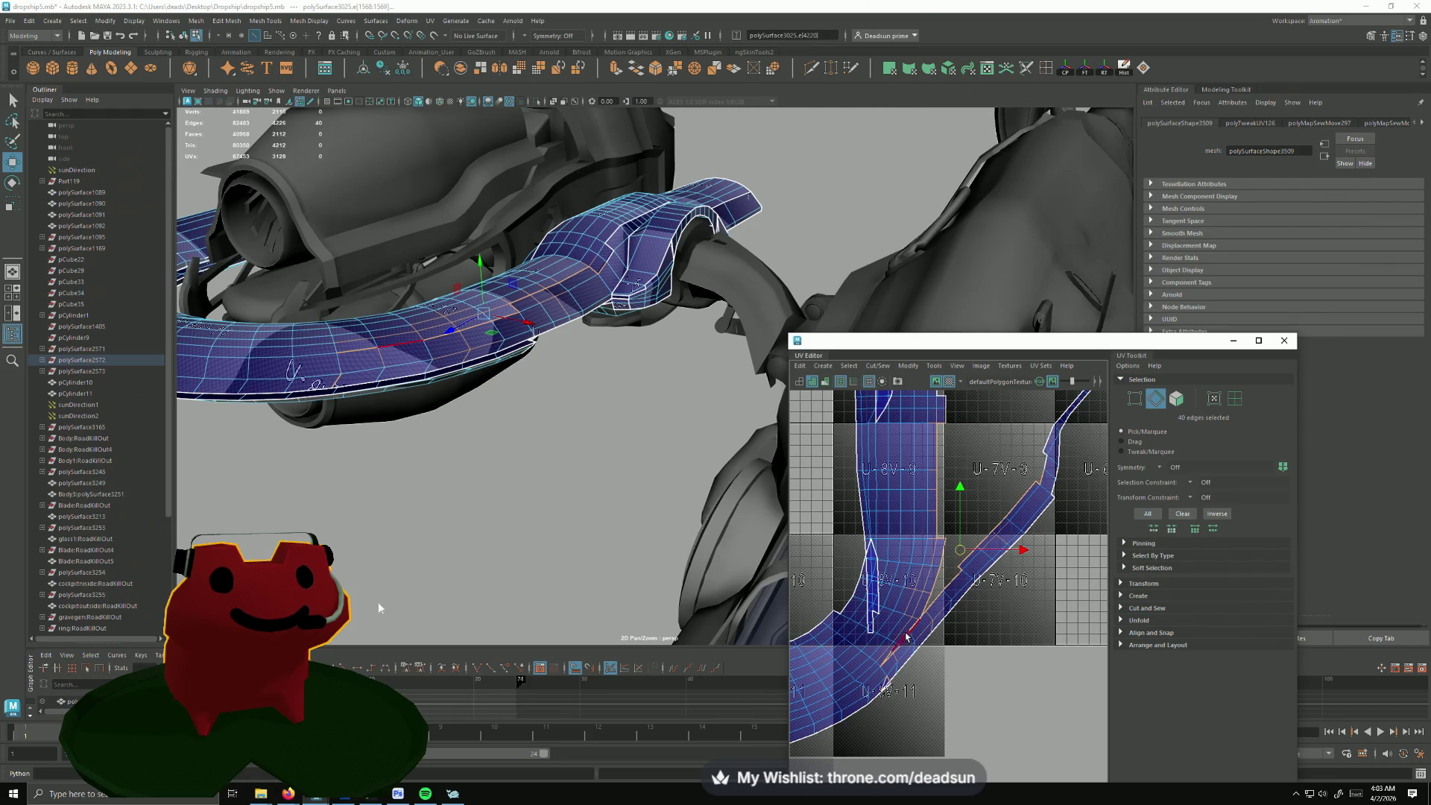
pyautogui.click(878, 370)
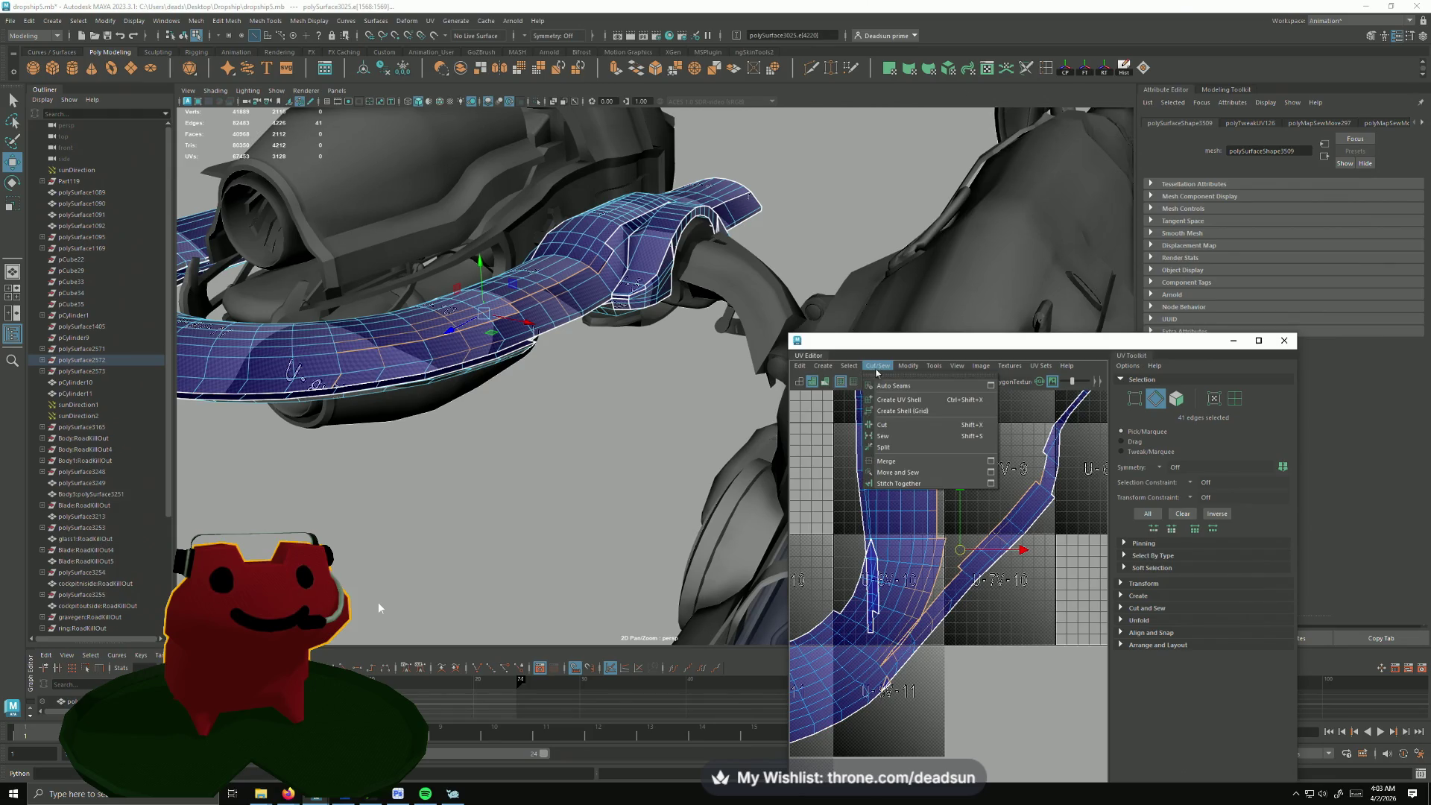
# Step: Move and Sew the seam edges, repeating along each remaining split edge of the shell
pyautogui.click(905, 478)
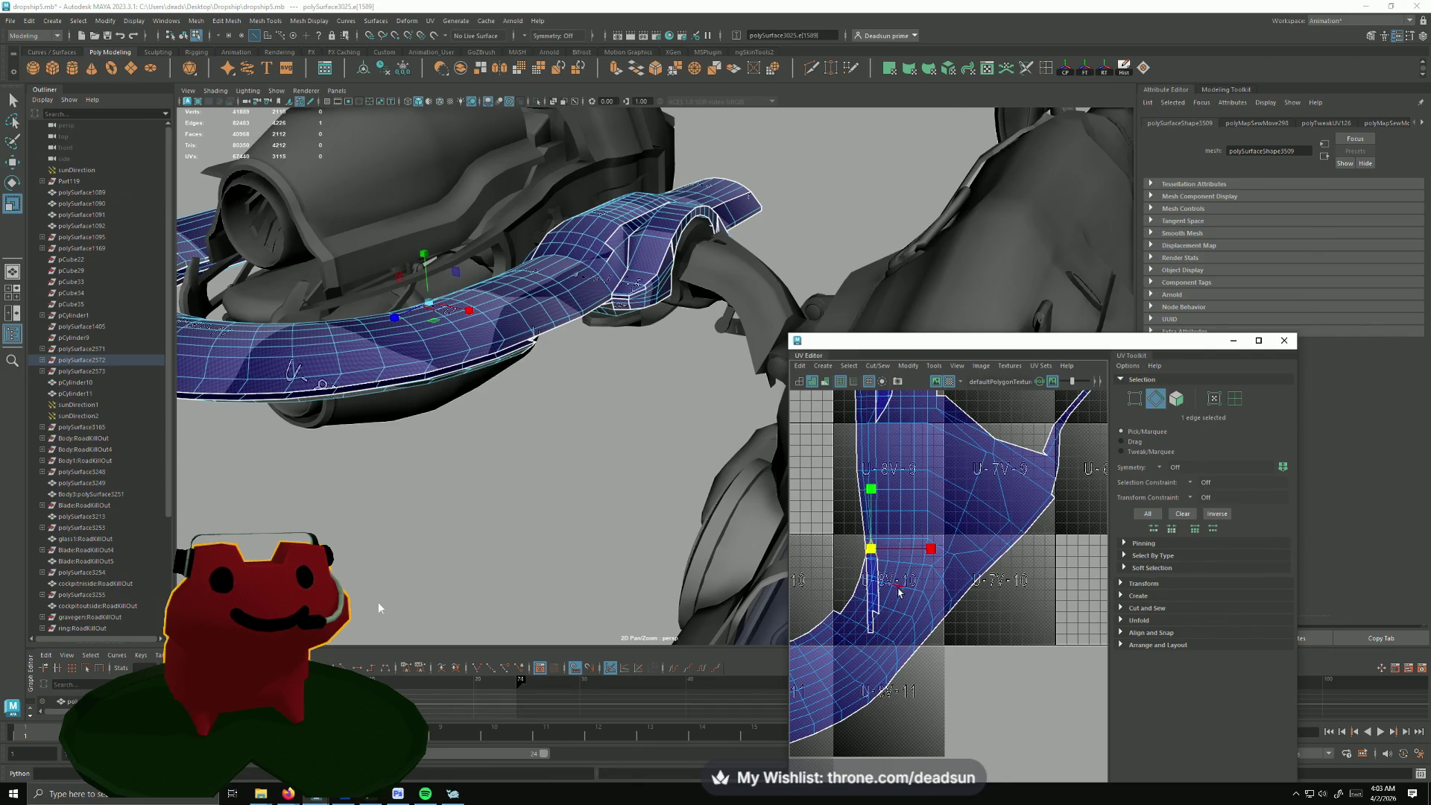
pyautogui.press('g')
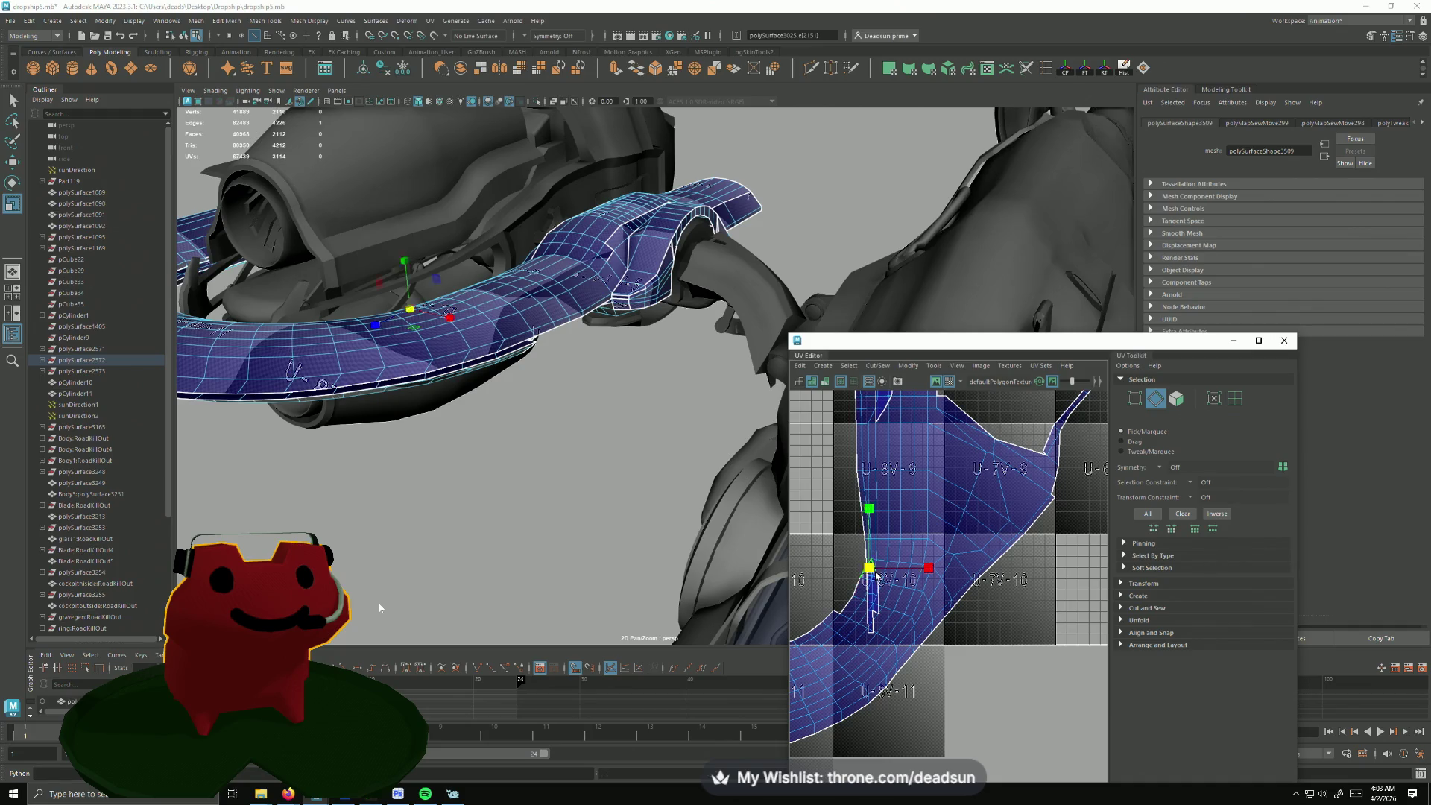
pyautogui.press('g')
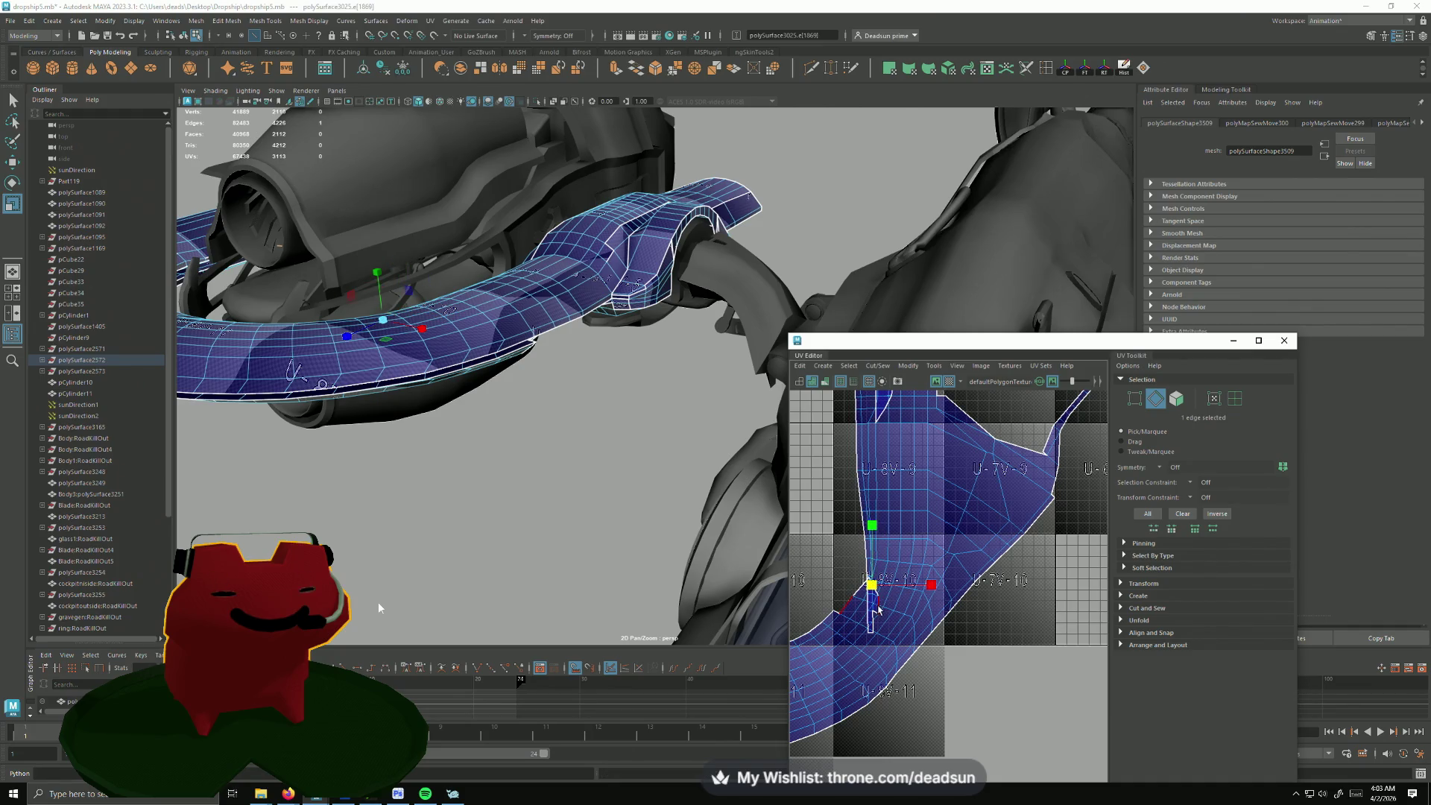
pyautogui.press('g')
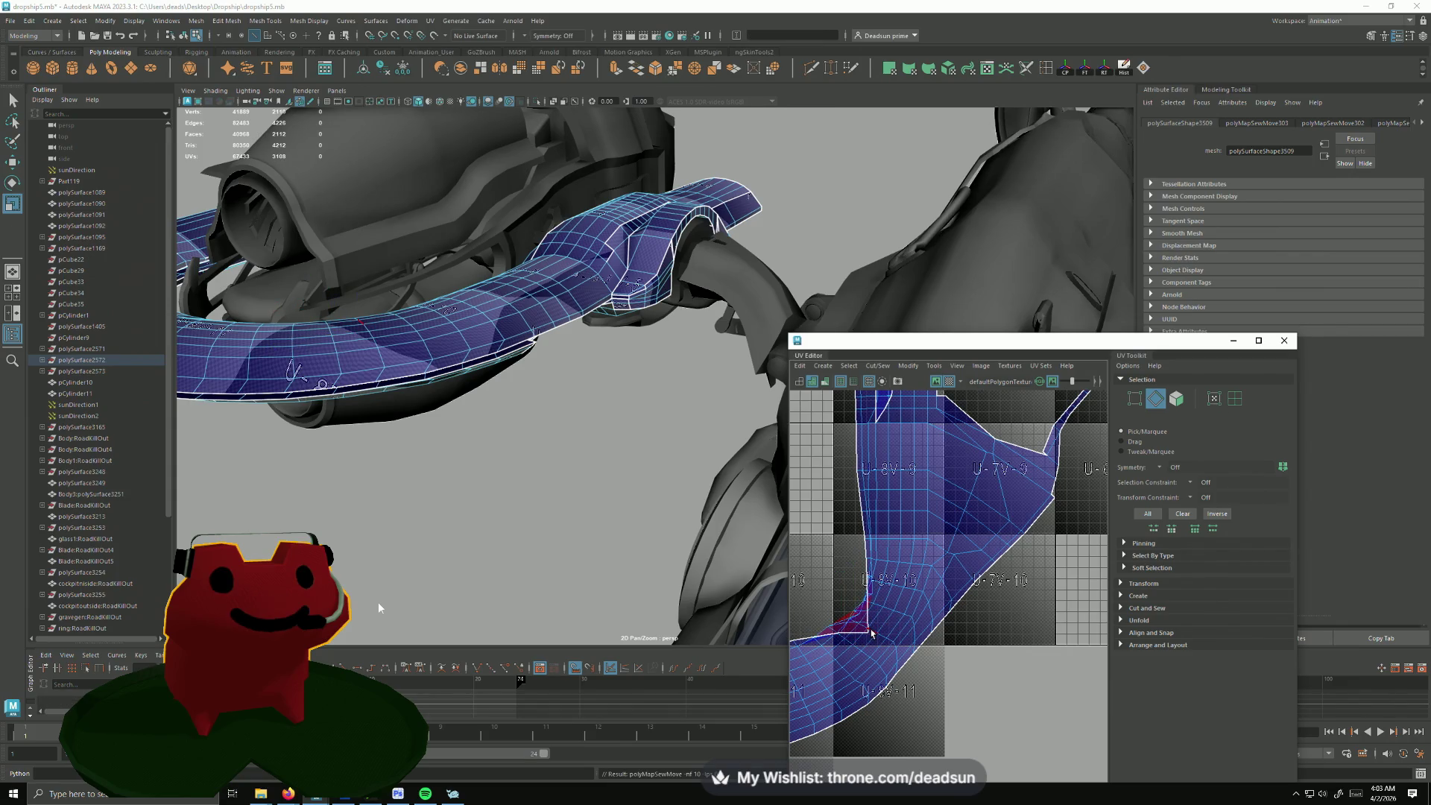
pyautogui.keyDown('alt'); pyautogui.moveTo(912, 569); pyautogui.dragTo(874, 694, button='middle'); pyautogui.keyUp('alt')
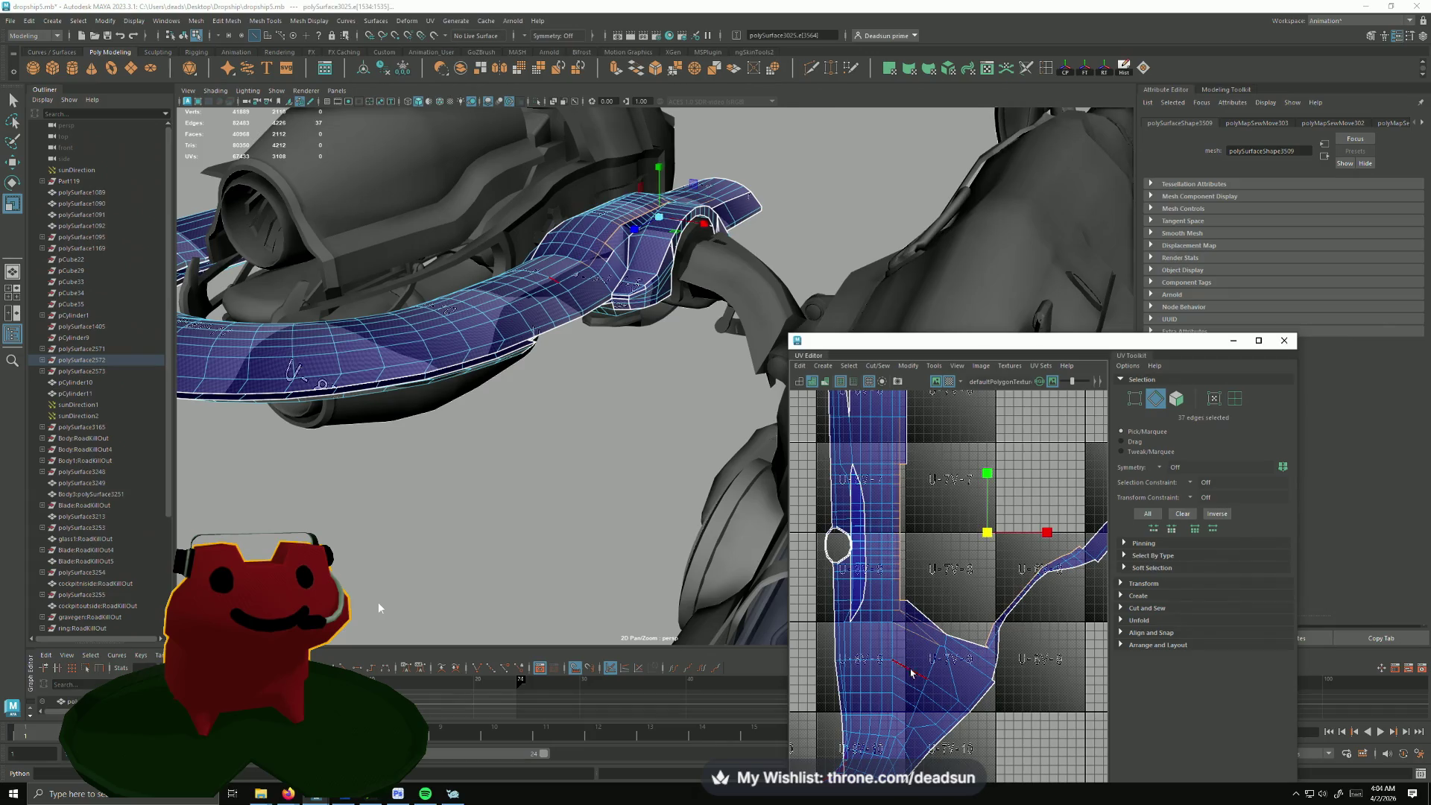
pyautogui.keyDown('shift'); pyautogui.moveTo(907, 669); pyautogui.dragTo(935, 685, button='right'); pyautogui.keyUp('shift')
pyautogui.keyDown('alt'); pyautogui.moveTo(943, 537); pyautogui.dragTo(856, 713, button='middle'); pyautogui.keyUp('alt')
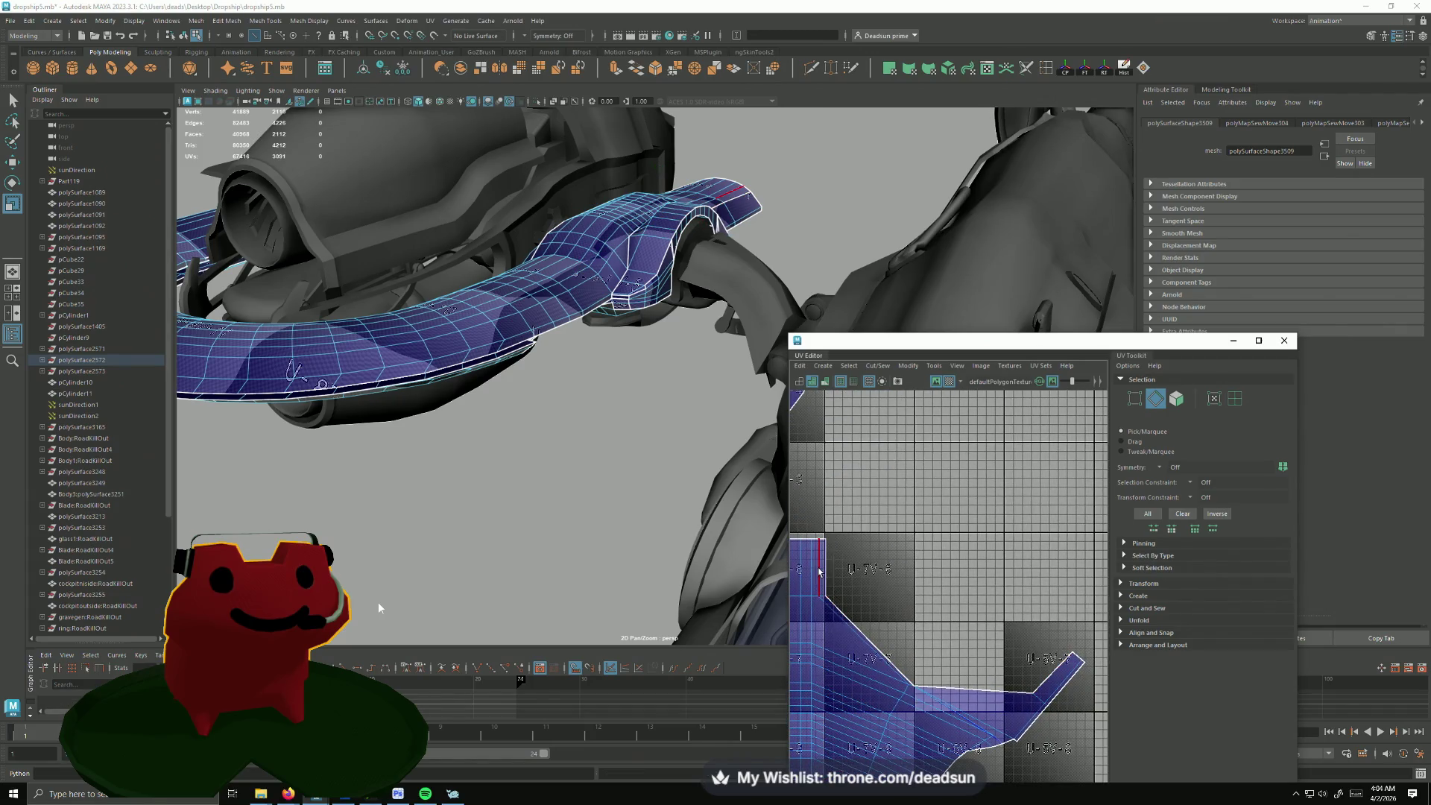
pyautogui.keyDown('shift'); pyautogui.moveTo(818, 571); pyautogui.dragTo(867, 647, button='right'); pyautogui.keyUp('shift')
pyautogui.scroll(-5, 953, 703)
# Step: Sew the vertical strip shell along its edge and select the whole U-shaped UV shell
pyautogui.keyDown('alt'); pyautogui.moveTo(955, 703); pyautogui.dragTo(911, 449, button='middle'); pyautogui.keyUp('alt')
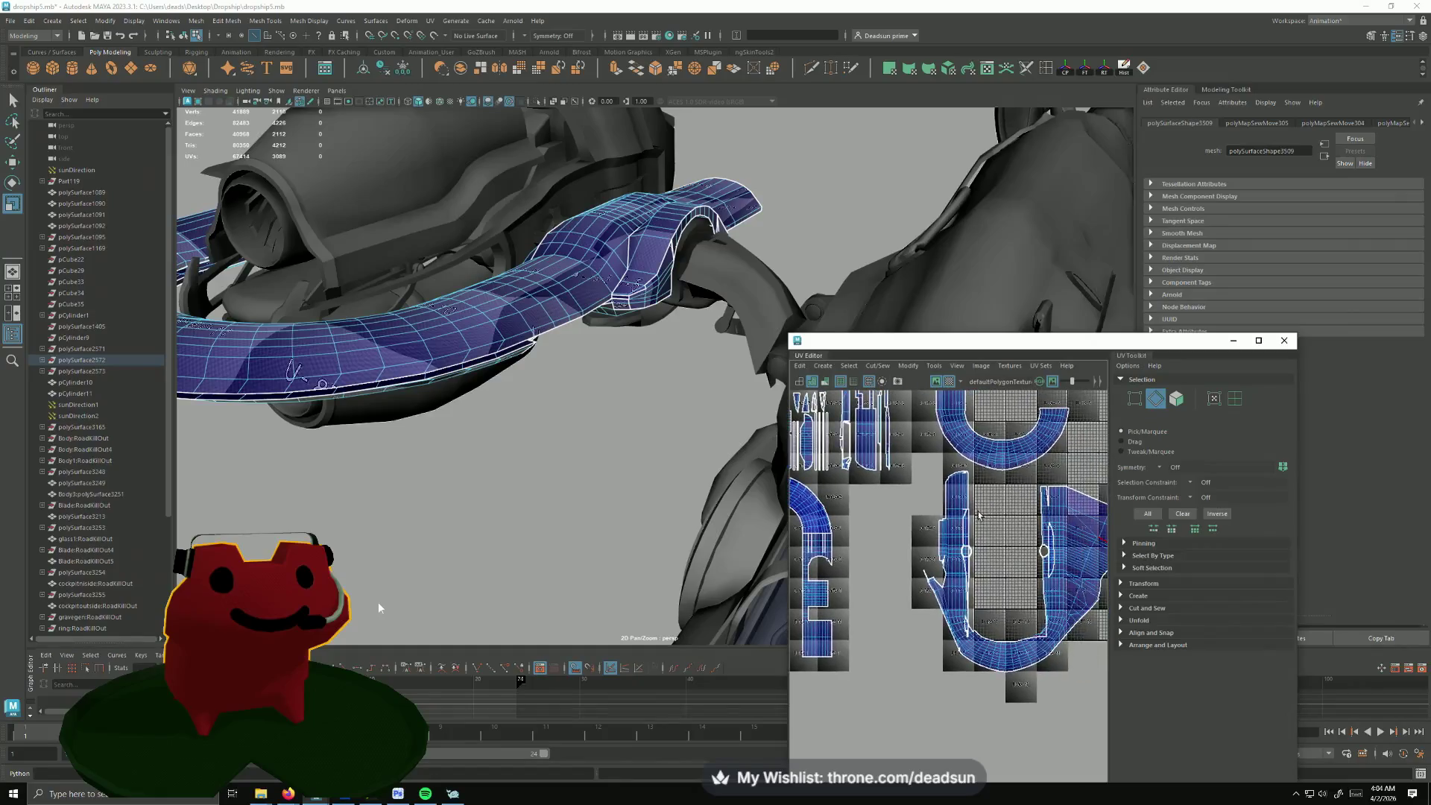
pyautogui.scroll(4, 911, 450)
pyautogui.scroll(2, 912, 449)
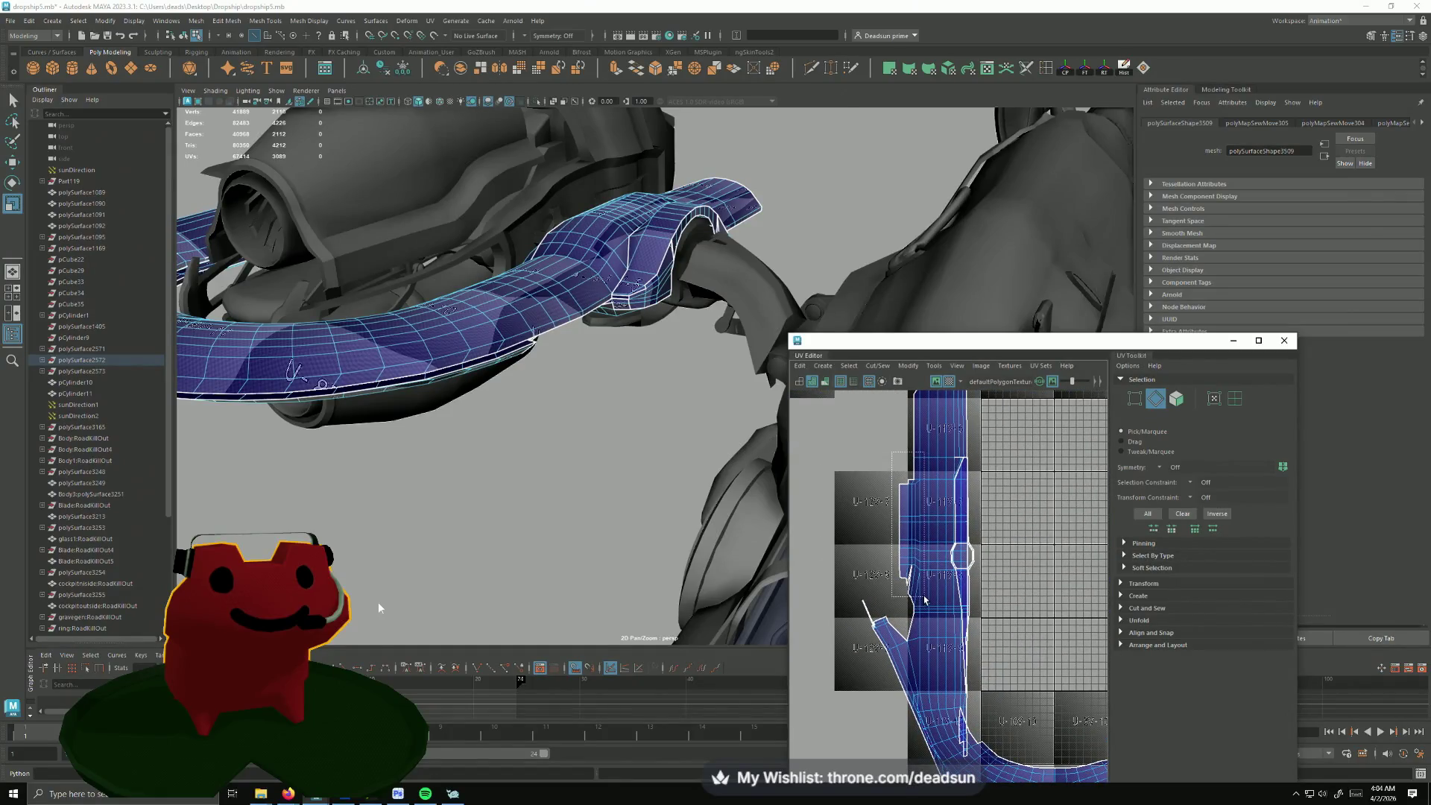
pyautogui.click(908, 593)
pyautogui.keyDown('shift'); pyautogui.moveTo(908, 593); pyautogui.dragTo(905, 600, button='right'); pyautogui.keyUp('shift')
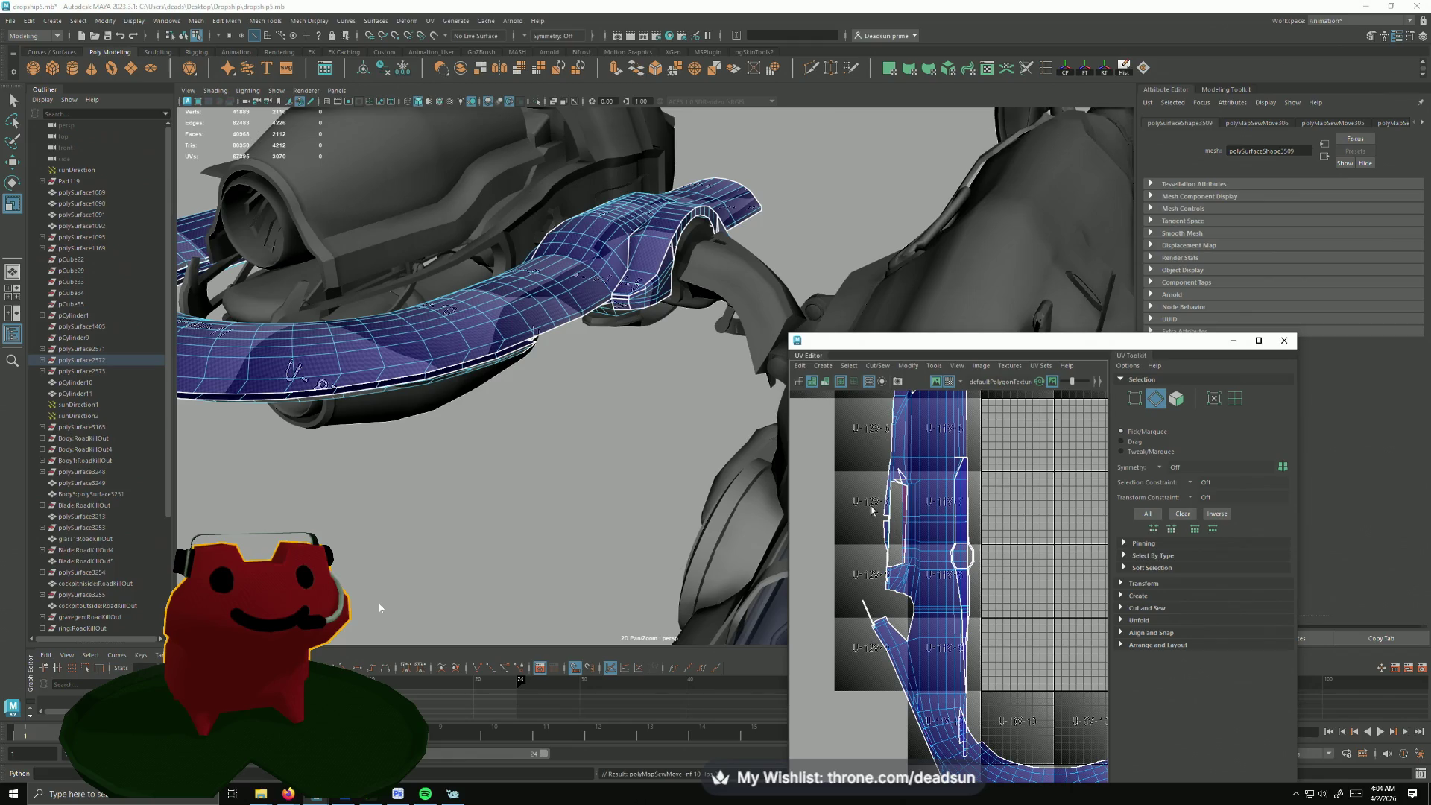
pyautogui.keyDown('alt'); pyautogui.moveTo(417, 514); pyautogui.dragTo(538, 481); pyautogui.keyUp('alt')
pyautogui.scroll(-3, 945, 586)
pyautogui.scroll(3, 945, 588)
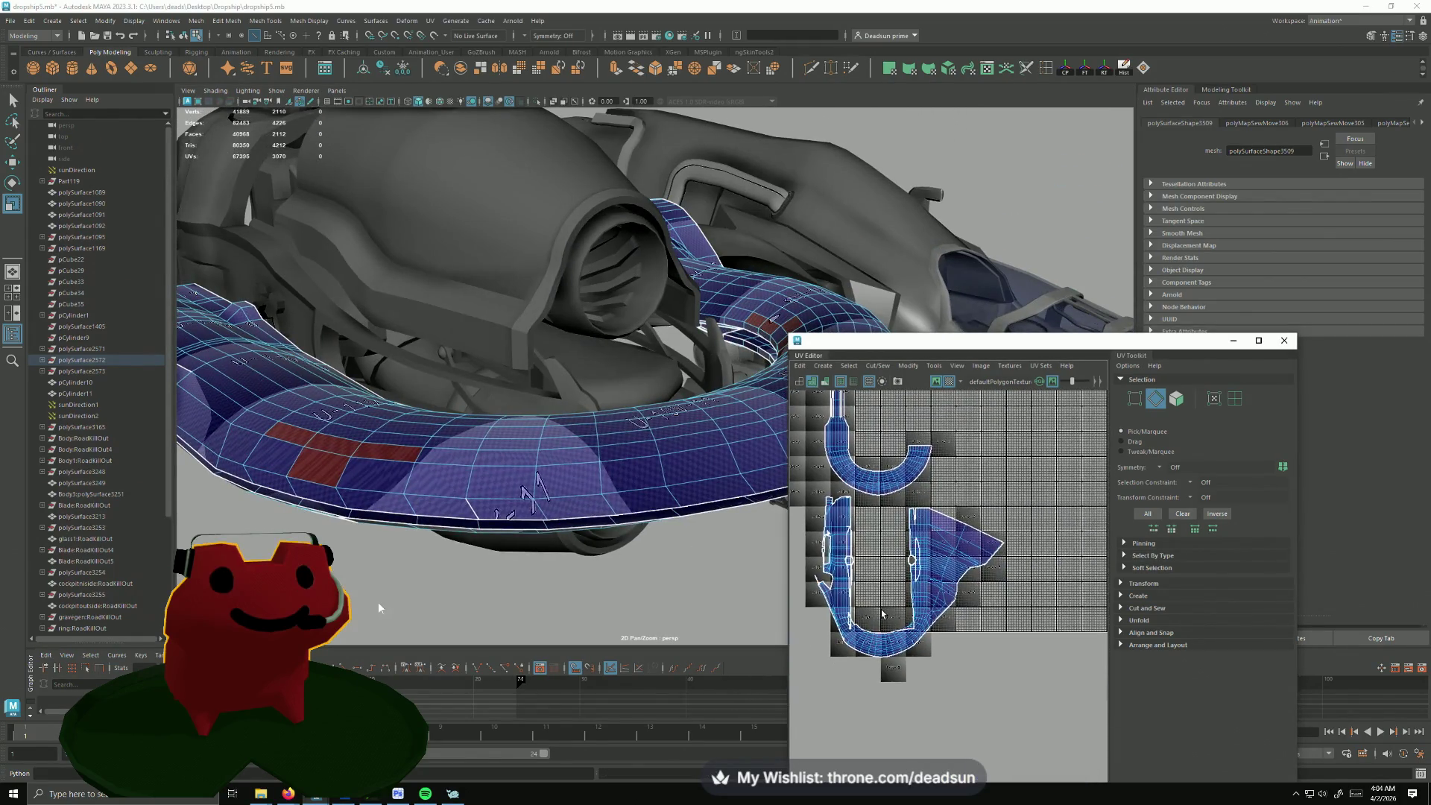
pyautogui.scroll(3, 945, 587)
pyautogui.scroll(2, 942, 592)
pyautogui.scroll(2, 939, 603)
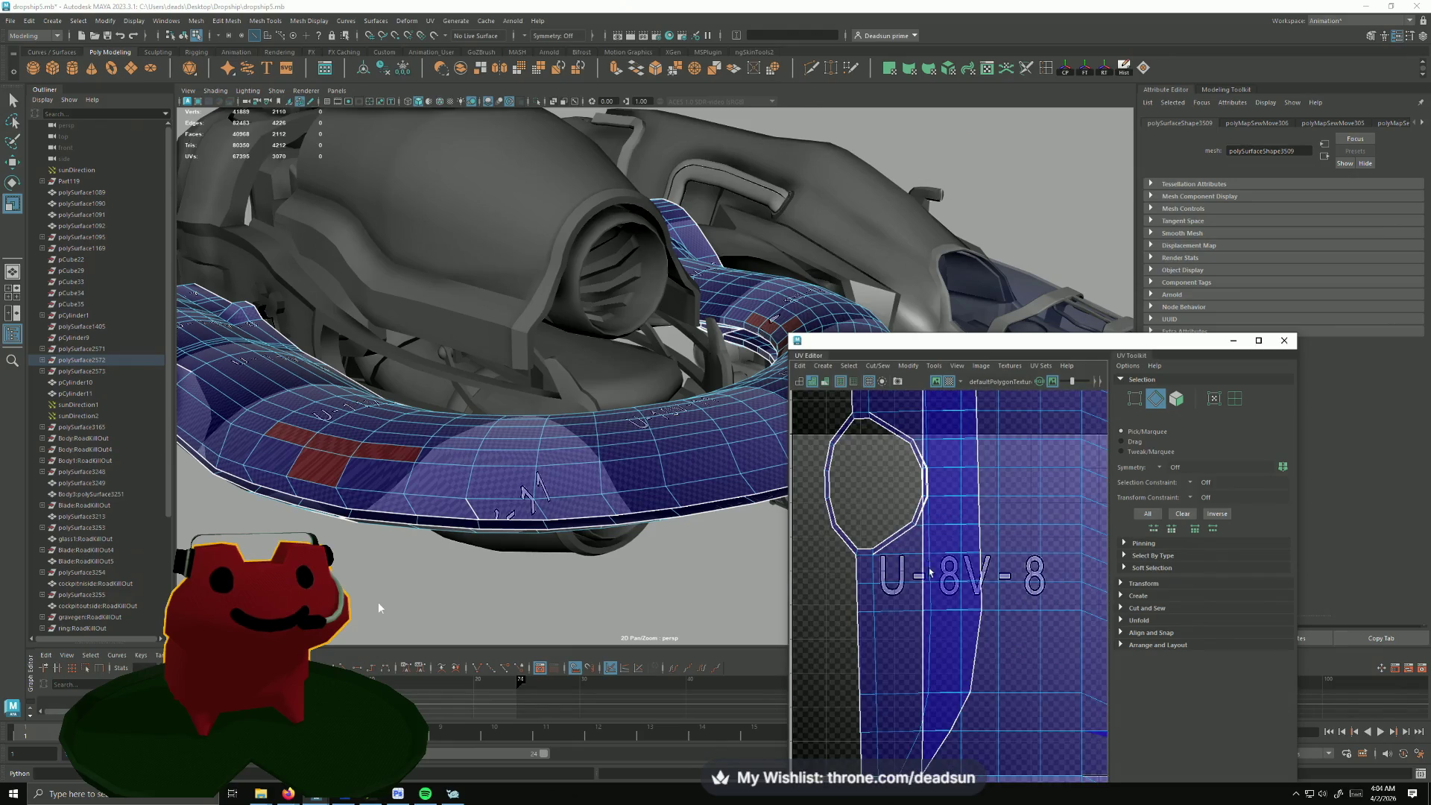
pyautogui.scroll(-1, 936, 622)
pyautogui.scroll(-5, 935, 621)
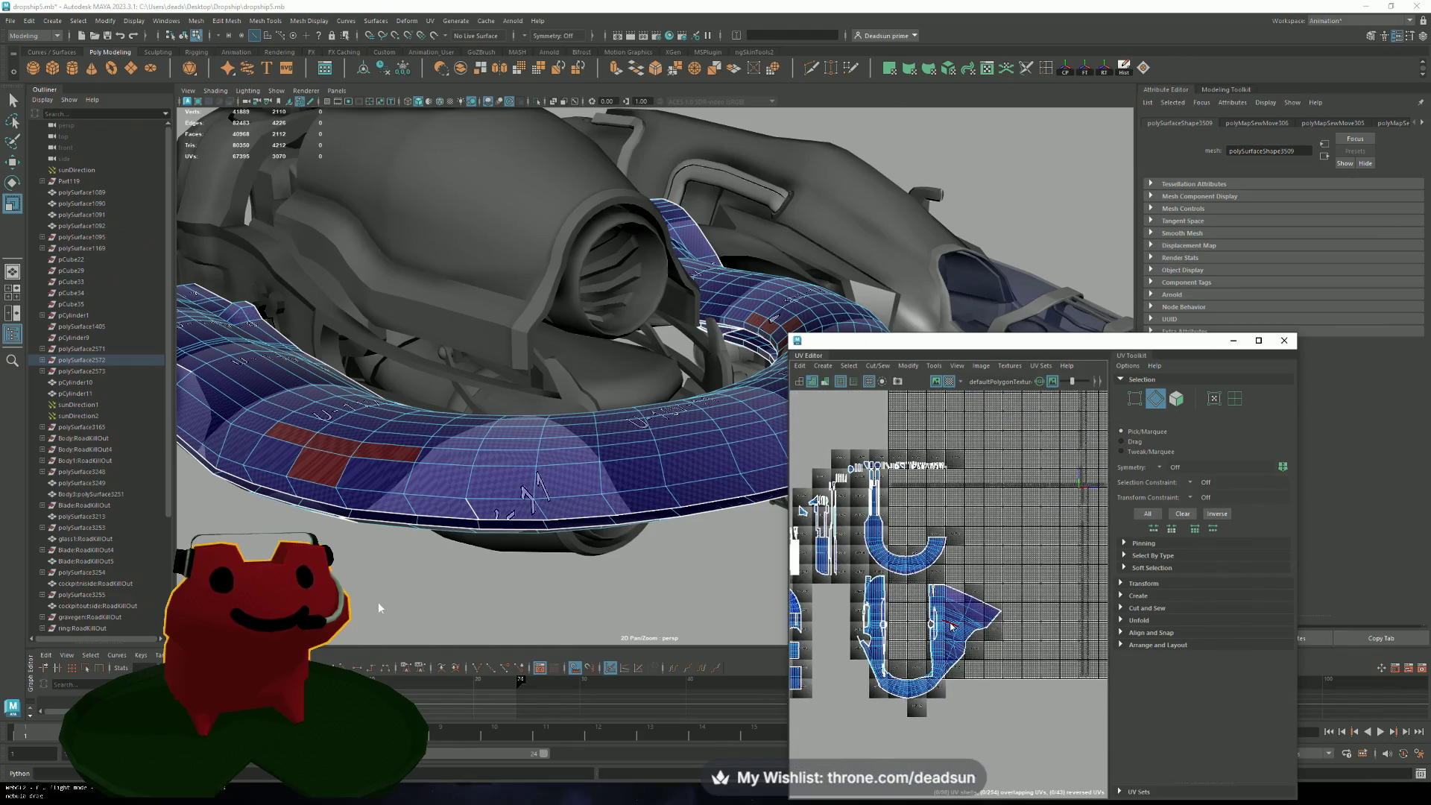
pyautogui.doubleClick(960, 629)
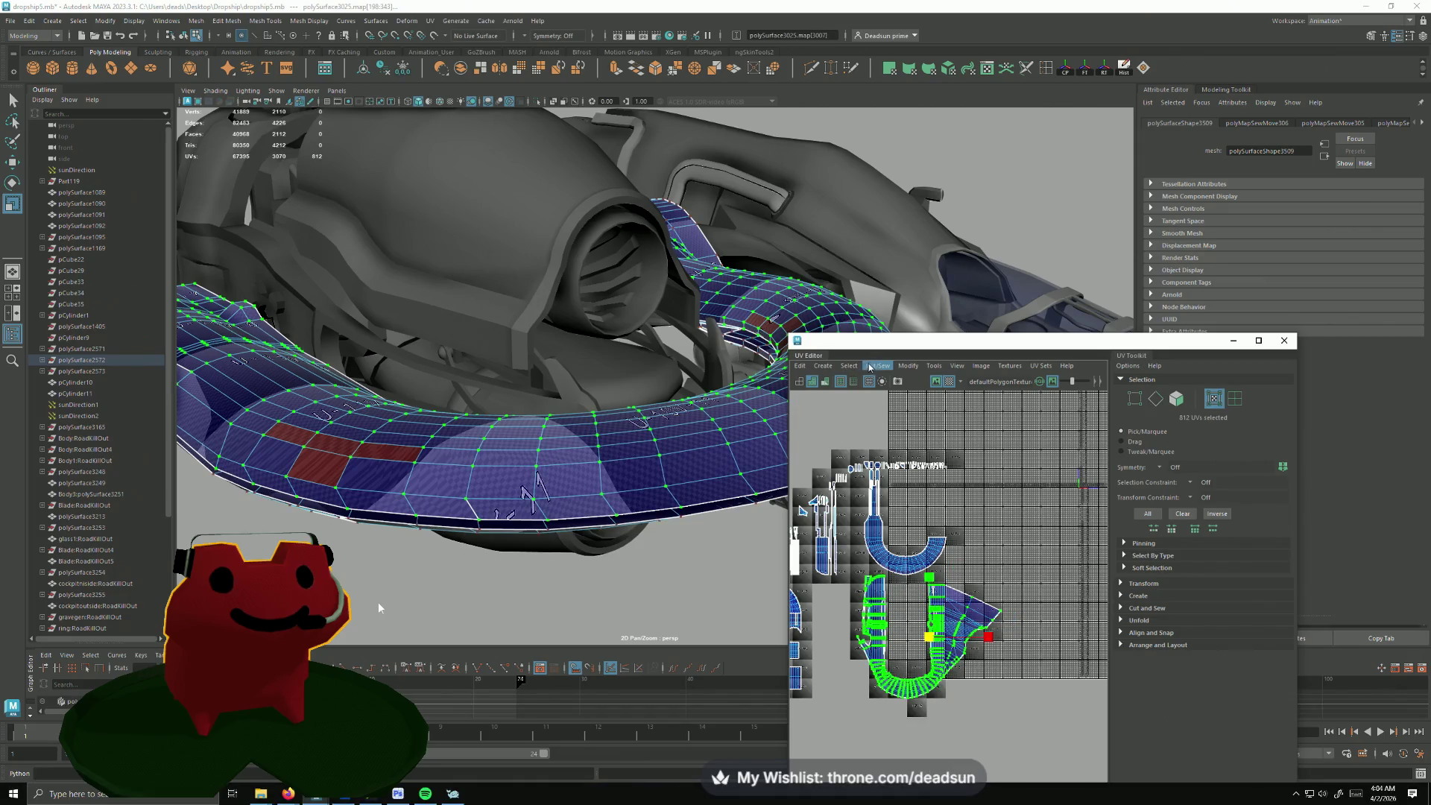
# Step: Bring the cylinder into view and select a top rim edge in edge mode
pyautogui.moveTo(626, 471)
pyautogui.keyDown('alt'); pyautogui.mouseDown()
pyautogui.moveTo(381, 559)
pyautogui.moveTo(678, 557)
pyautogui.moveTo(482, 447)
pyautogui.moveTo(498, 450)
pyautogui.mouseUp(); pyautogui.keyUp('alt')
pyautogui.scroll(3, 987, 670)
pyautogui.scroll(3, 988, 669)
pyautogui.scroll(3, 987, 670)
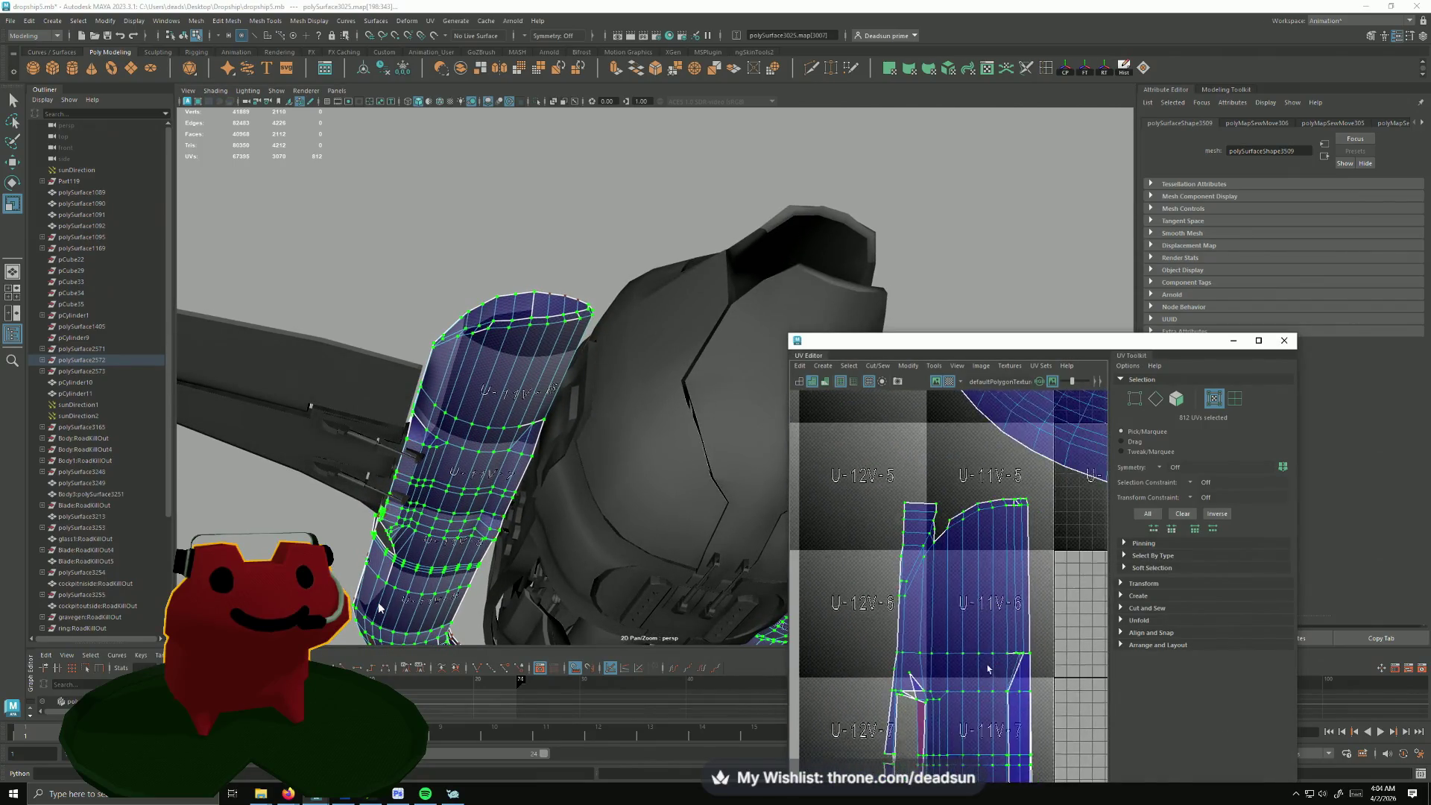
pyautogui.scroll(3, 910, 583)
pyautogui.scroll(-3, 919, 517)
pyautogui.scroll(2, 920, 516)
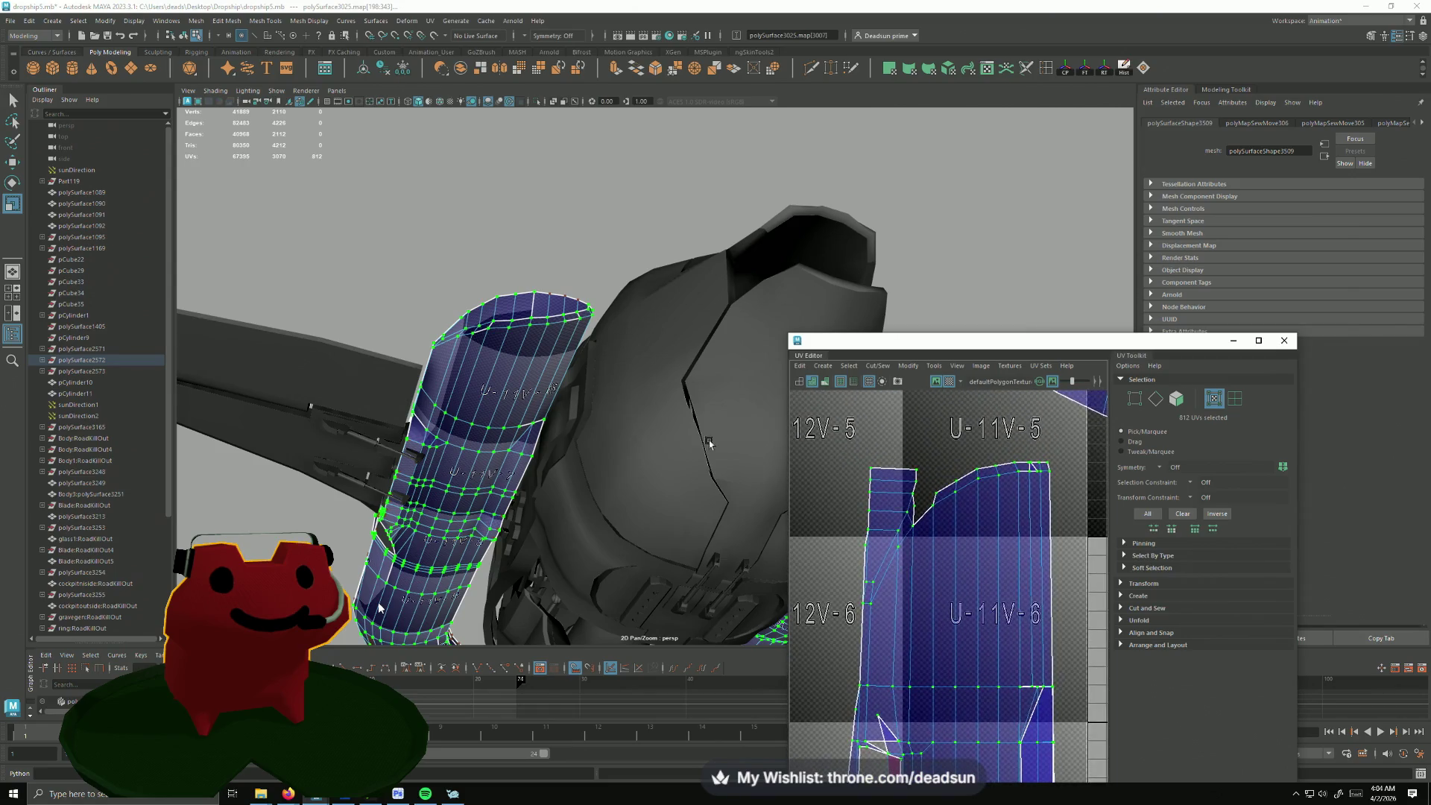
pyautogui.moveTo(709, 443)
pyautogui.keyDown('alt'); pyautogui.mouseDown()
pyautogui.moveTo(544, 388)
pyautogui.moveTo(537, 399)
pyautogui.mouseUp(); pyautogui.keyUp('alt')
pyautogui.scroll(1, 537, 398)
pyautogui.scroll(2, 492, 394)
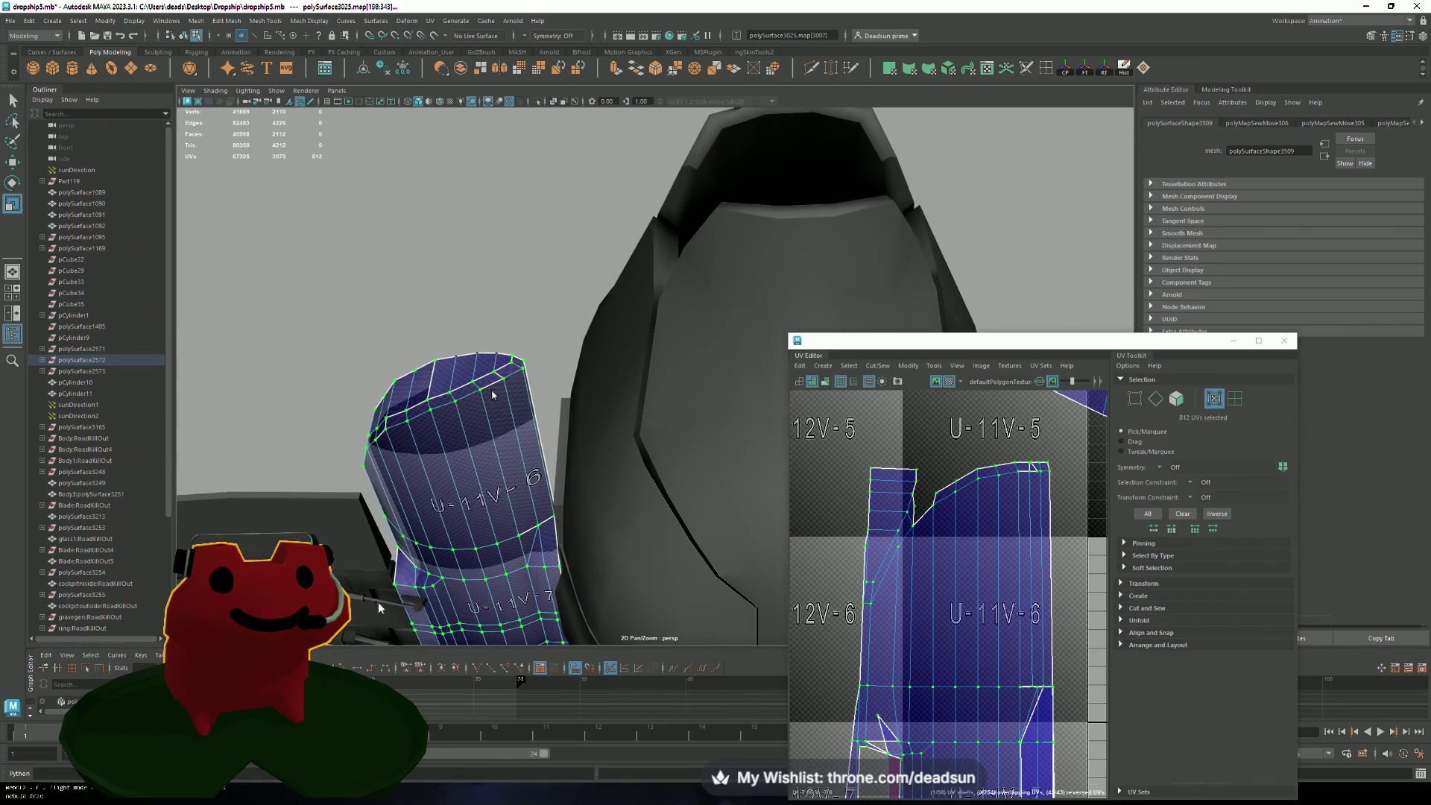
pyautogui.press('F10')
pyautogui.click(507, 375)
# Step: Select the cylinder's top edges and Move and Sew the split edge at the top of its UV strip
pyautogui.click(500, 377)
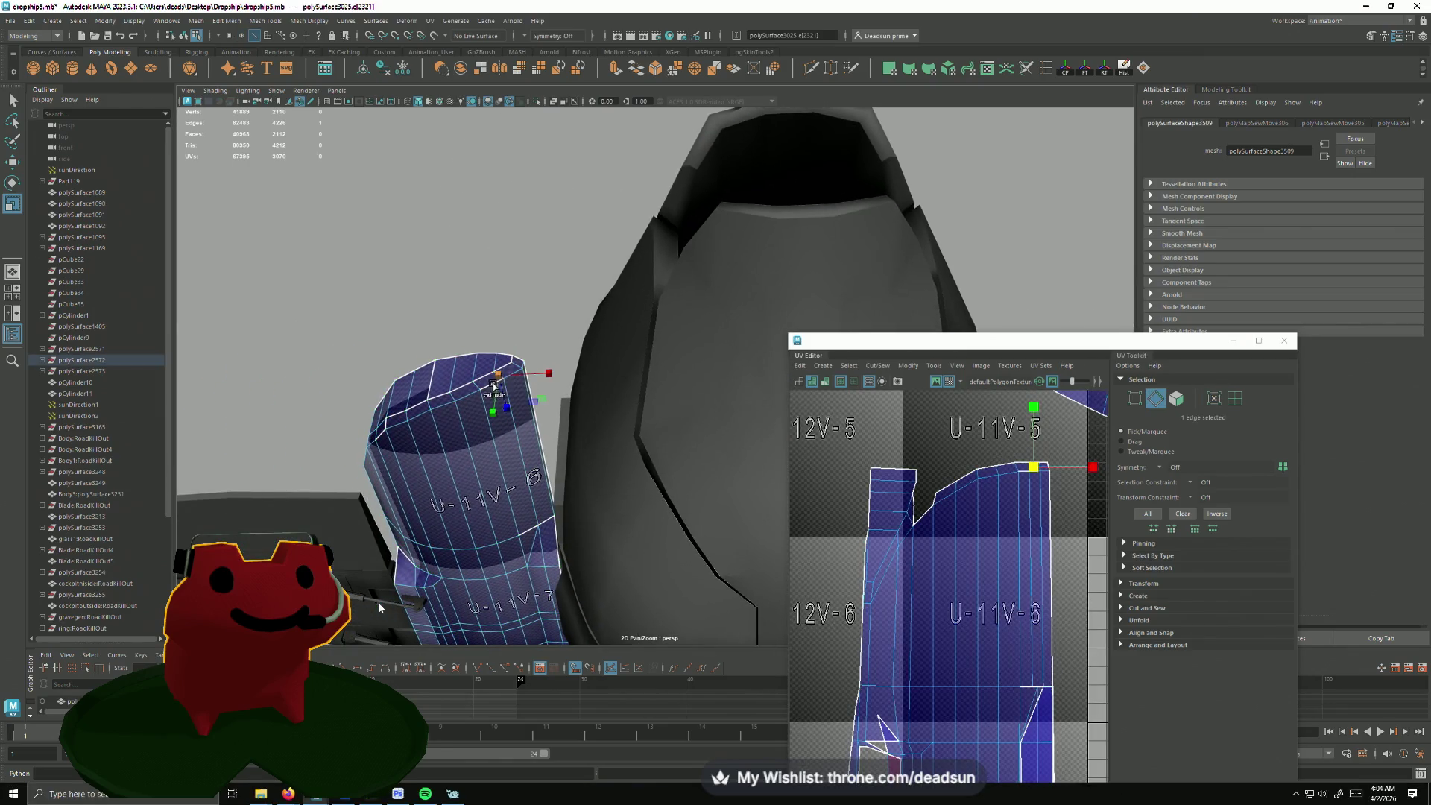
pyautogui.scroll(1, 486, 388)
pyautogui.scroll(2, 565, 461)
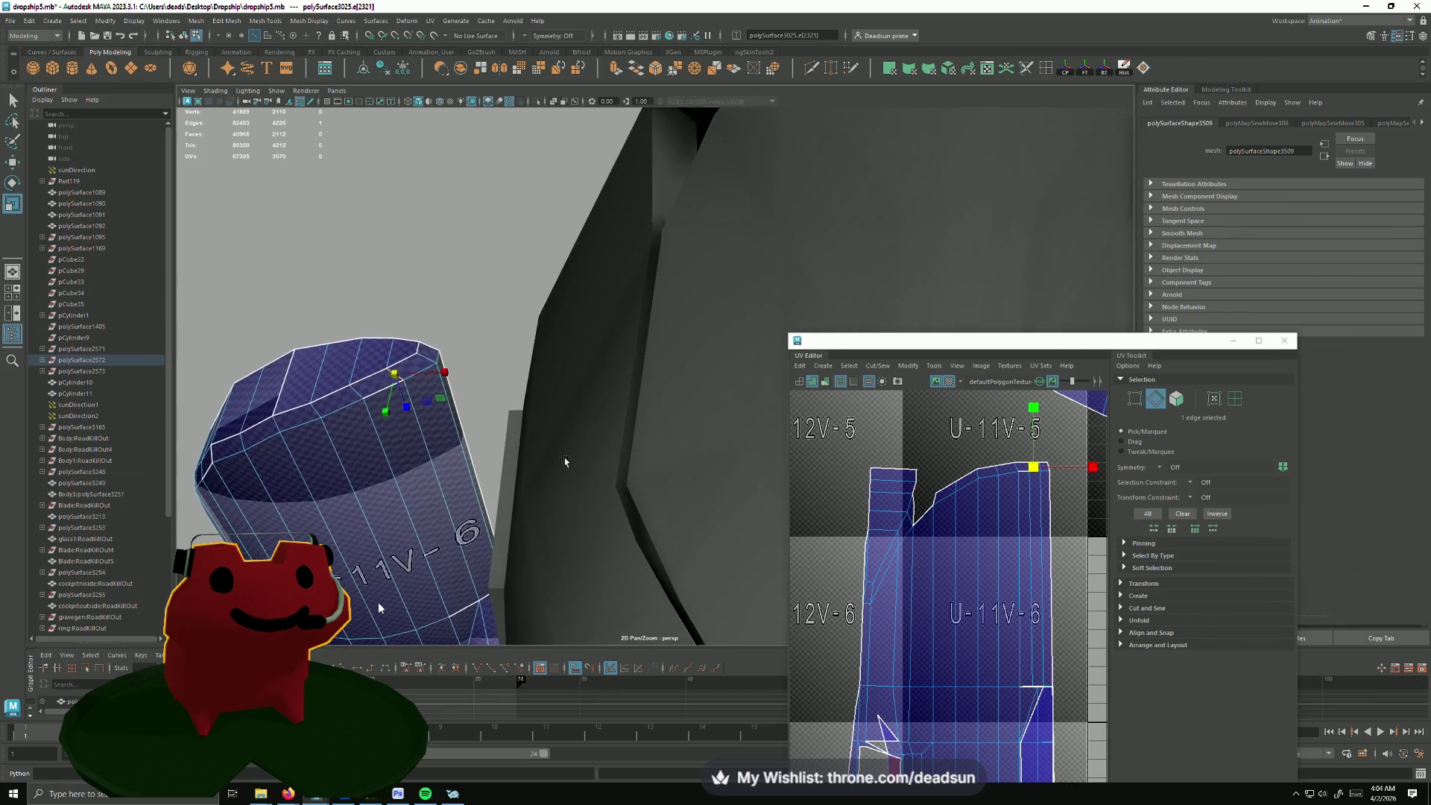
pyautogui.keyDown('shift'); pyautogui.click(378, 397); pyautogui.keyUp('shift')
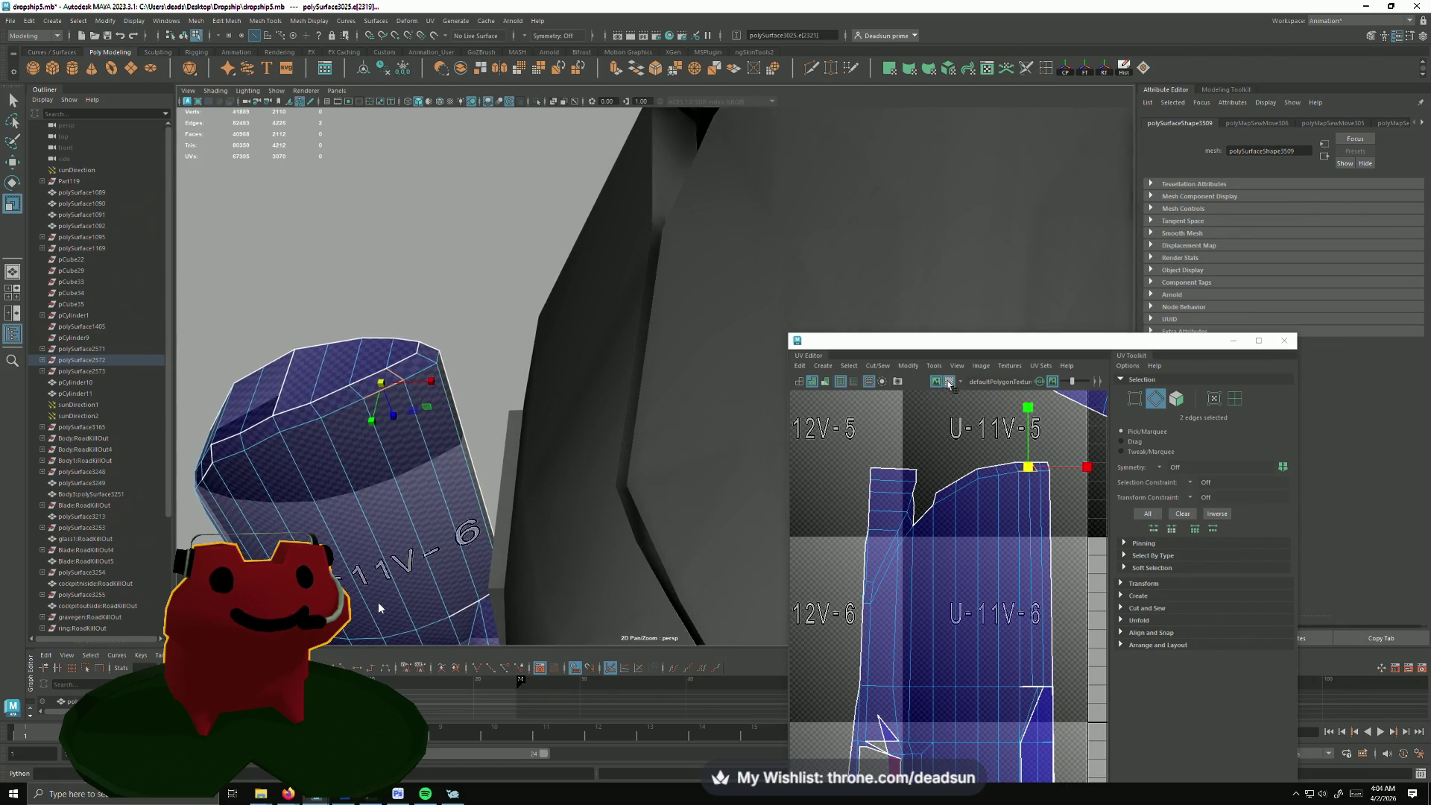
pyautogui.keyDown('alt'); pyautogui.moveTo(556, 541); pyautogui.dragTo(426, 527); pyautogui.keyUp('alt')
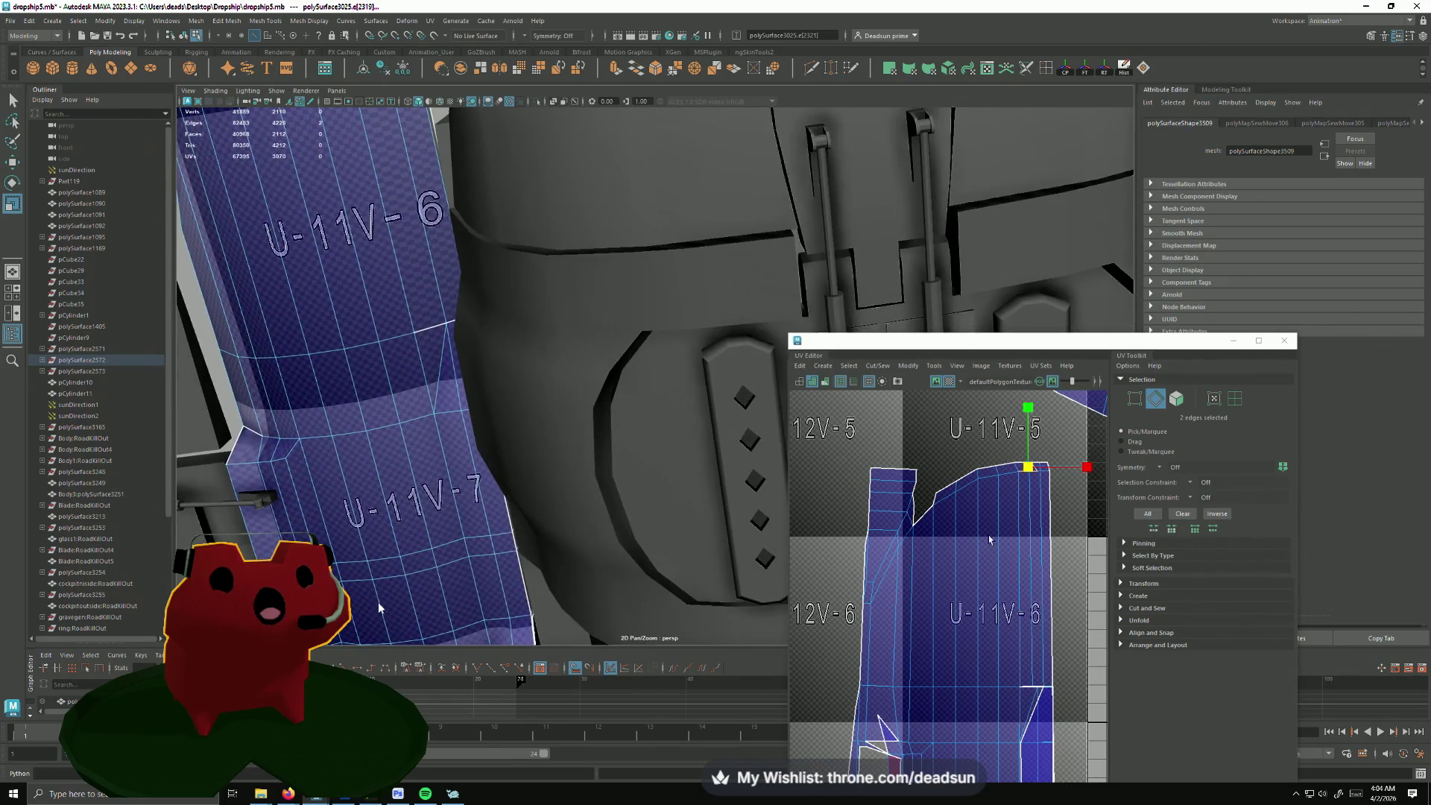
pyautogui.click(916, 518)
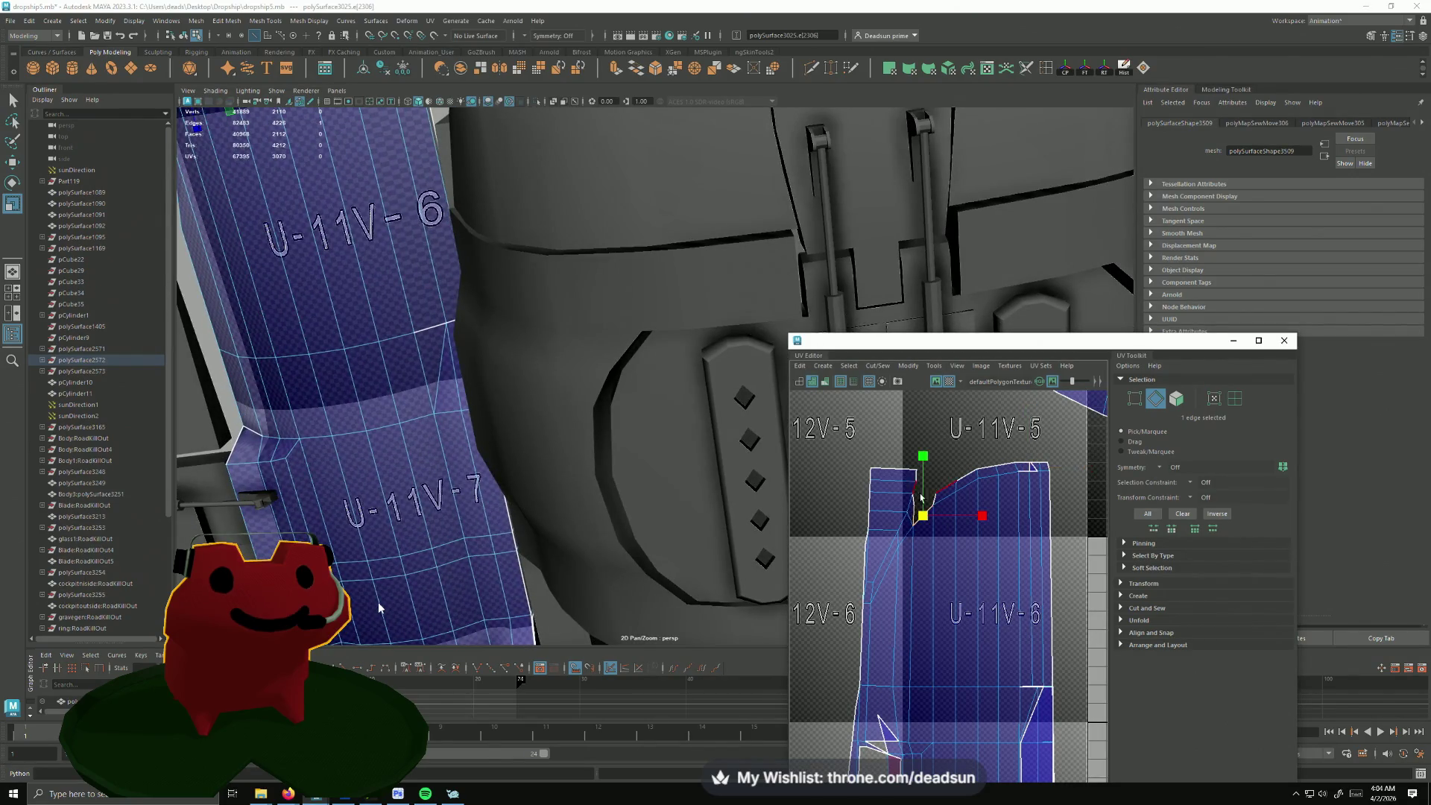
pyautogui.click(879, 365)
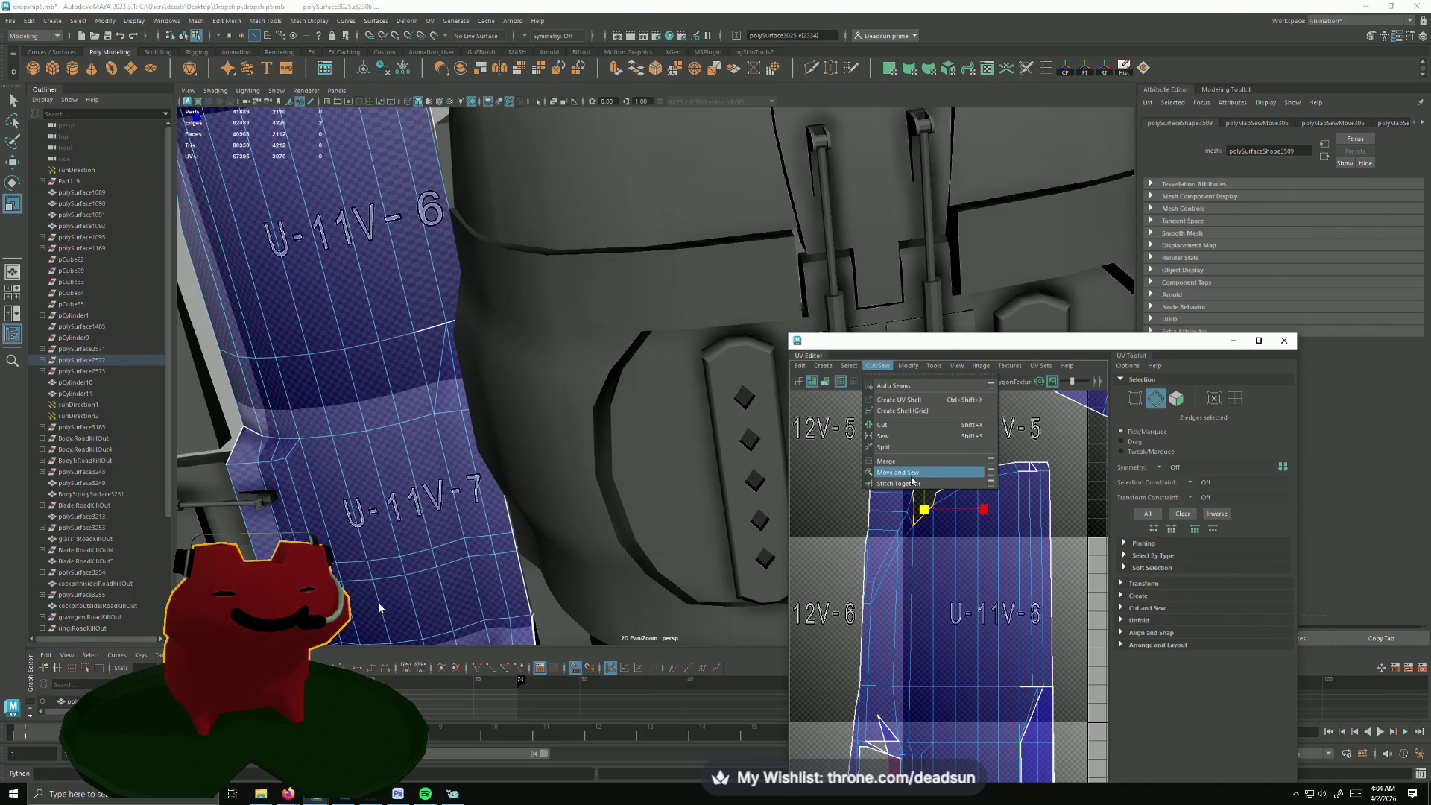
pyautogui.click(894, 476)
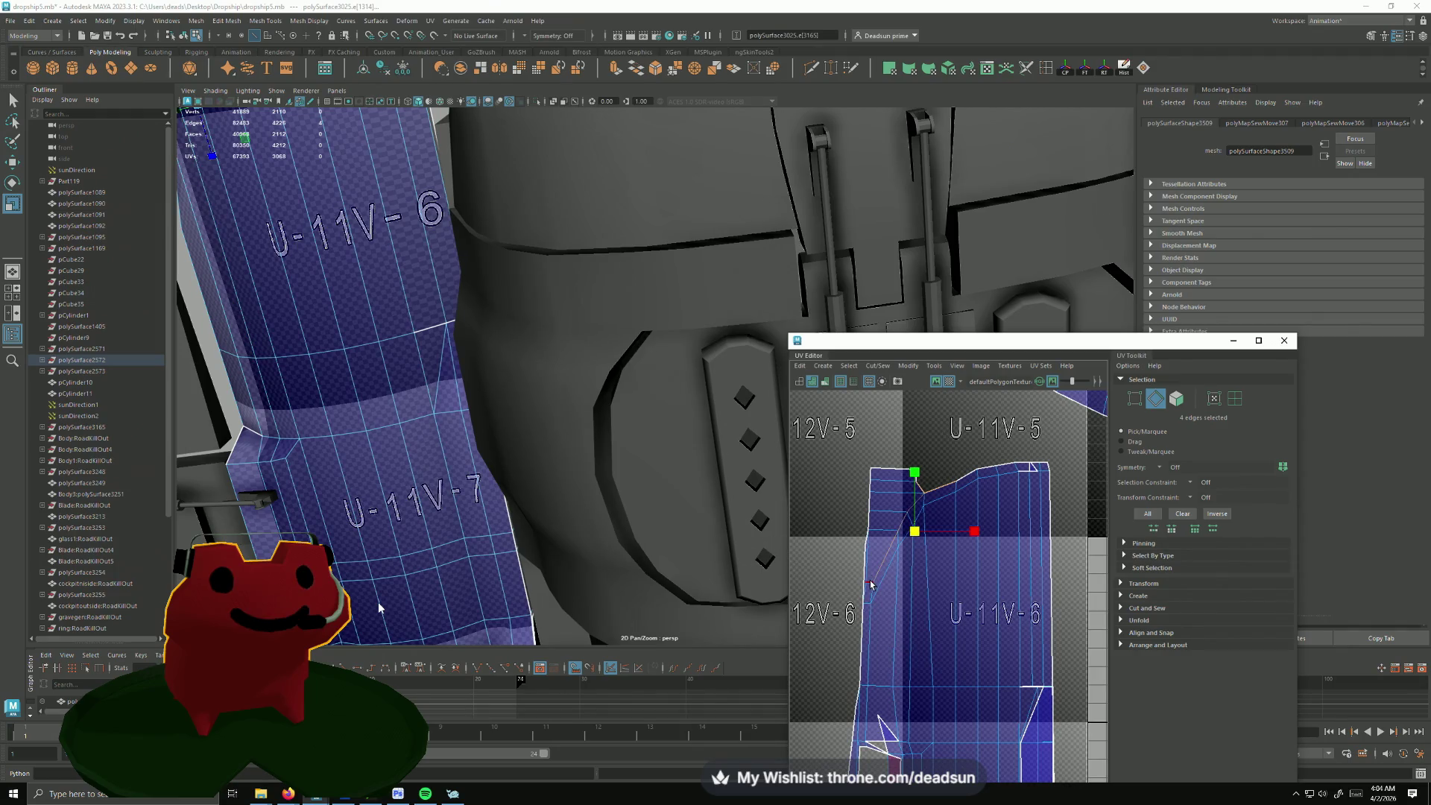
pyautogui.scroll(3, 893, 610)
pyautogui.scroll(2, 892, 611)
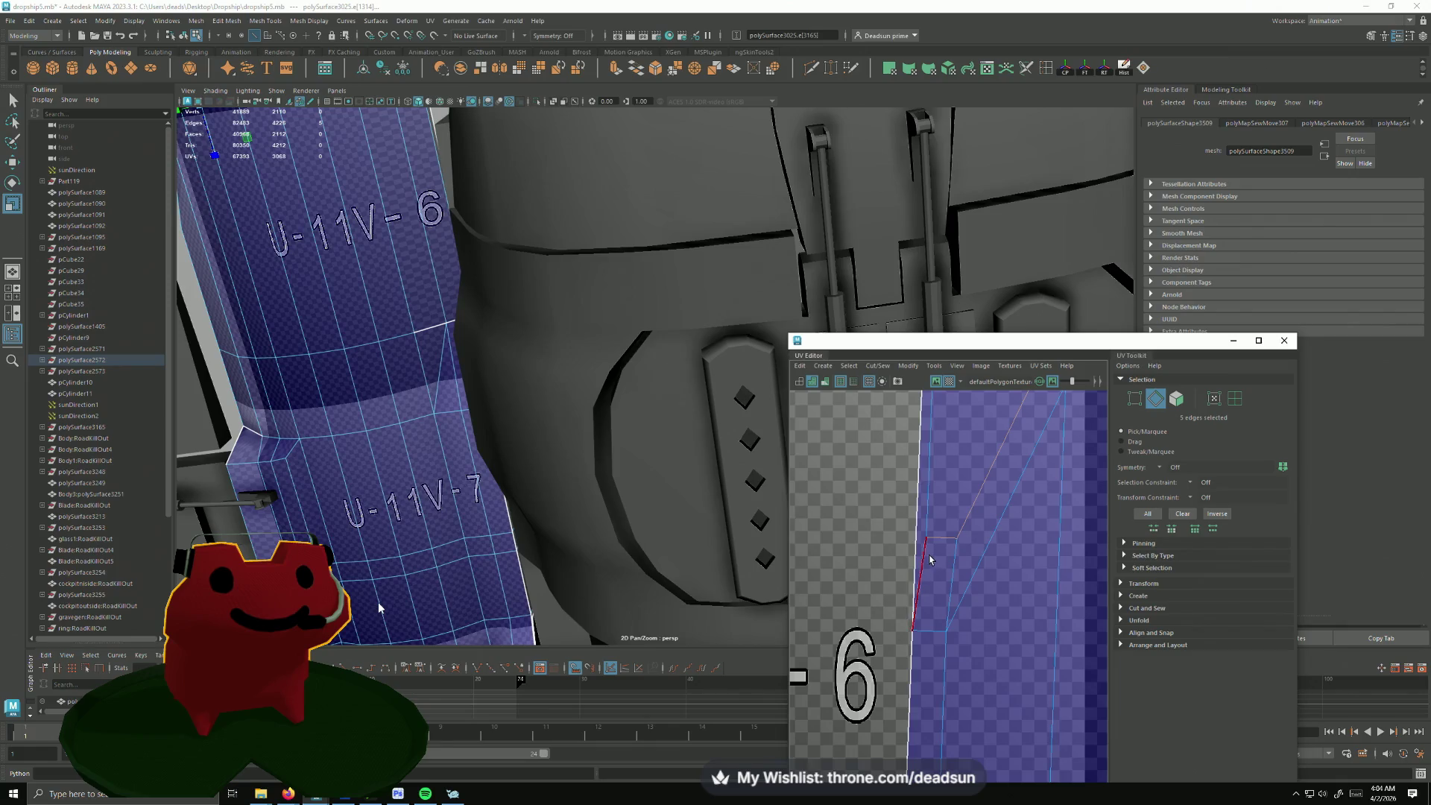
pyautogui.scroll(-5, 986, 594)
pyautogui.click(879, 365)
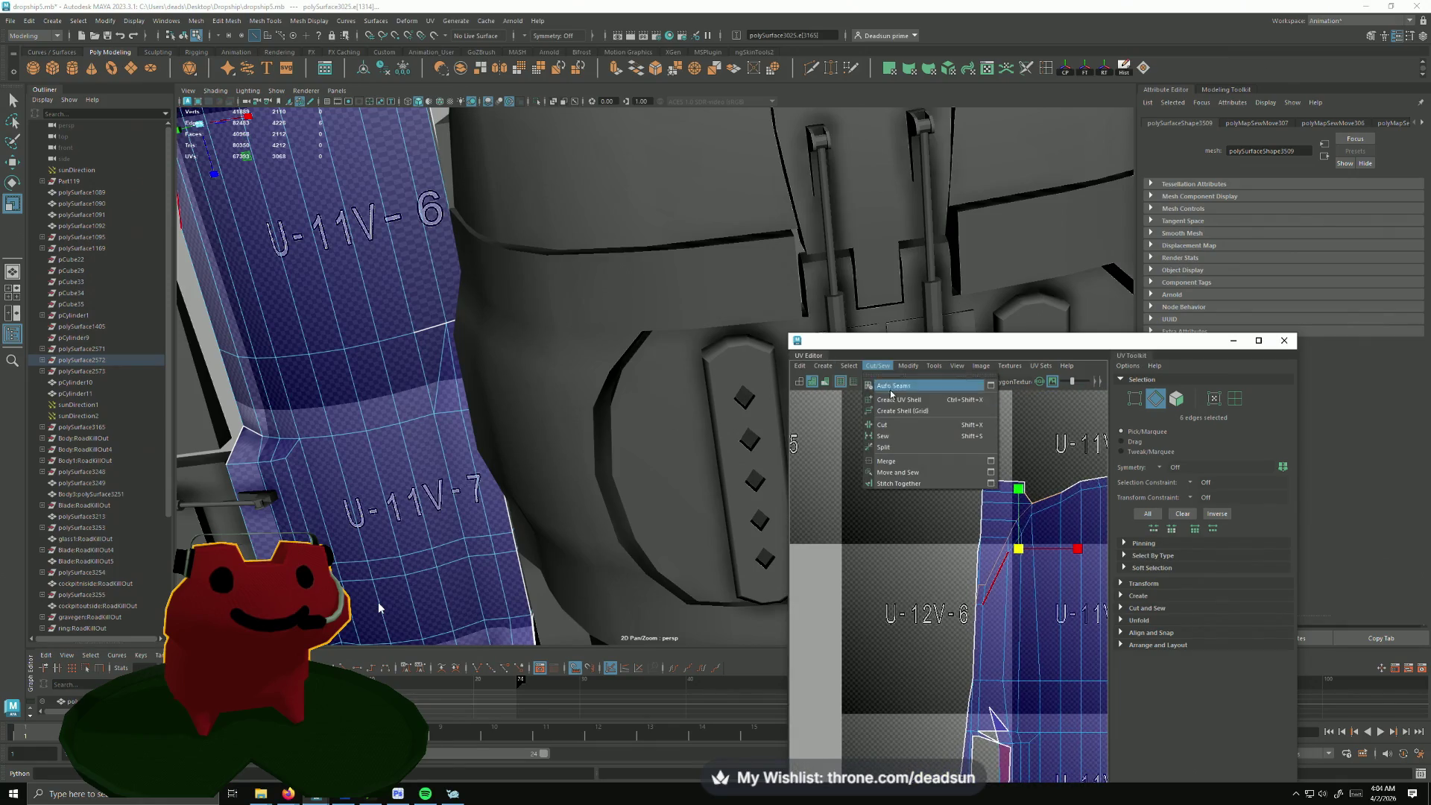
pyautogui.scroll(-3, 1041, 545)
# Step: Switch to UV mode and move the small UV piece to the upper left
pyautogui.rightClick(1041, 544)
pyautogui.moveTo(1040, 545); pyautogui.dragTo(1041, 544, button='right')
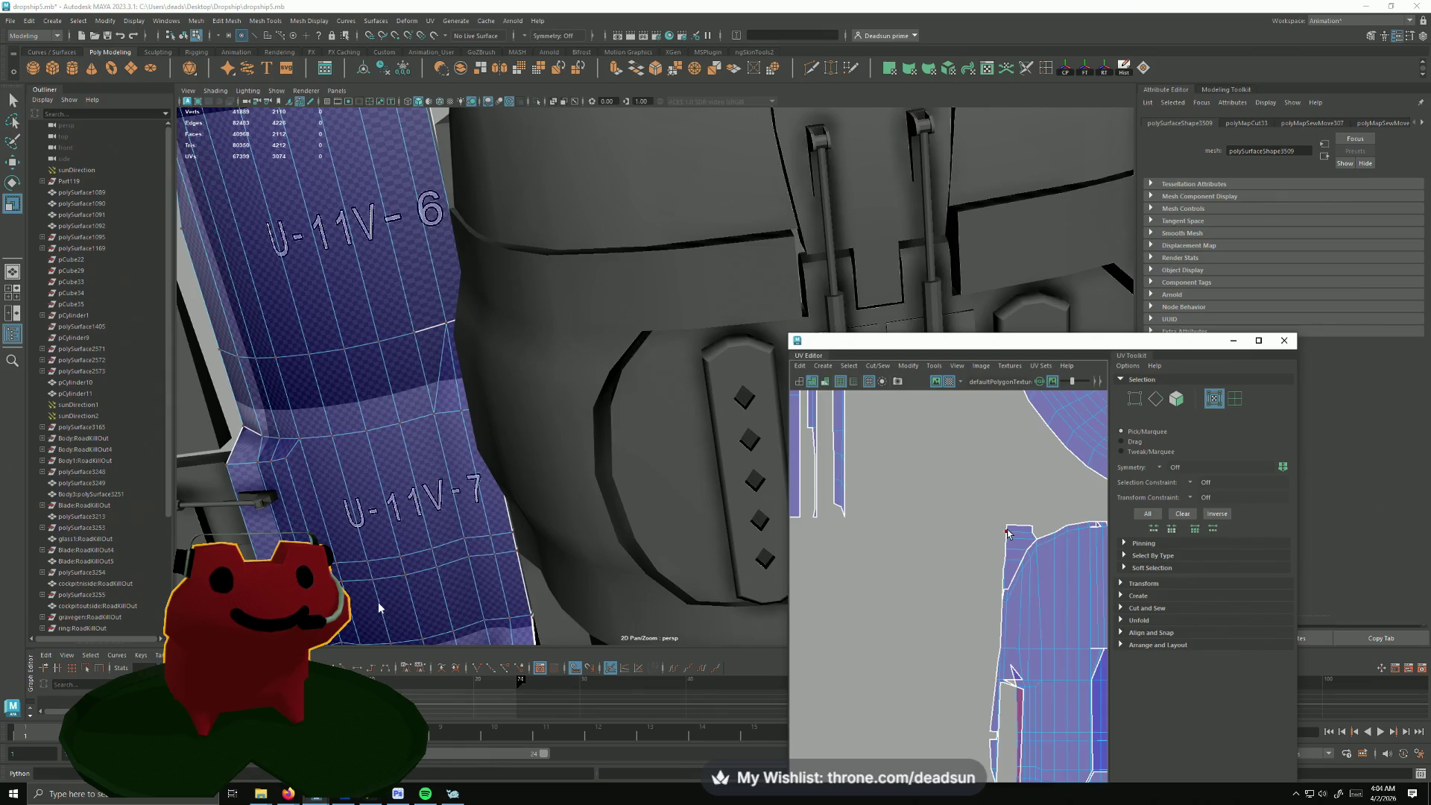
pyautogui.moveTo(1019, 566); pyautogui.dragTo(829, 450)
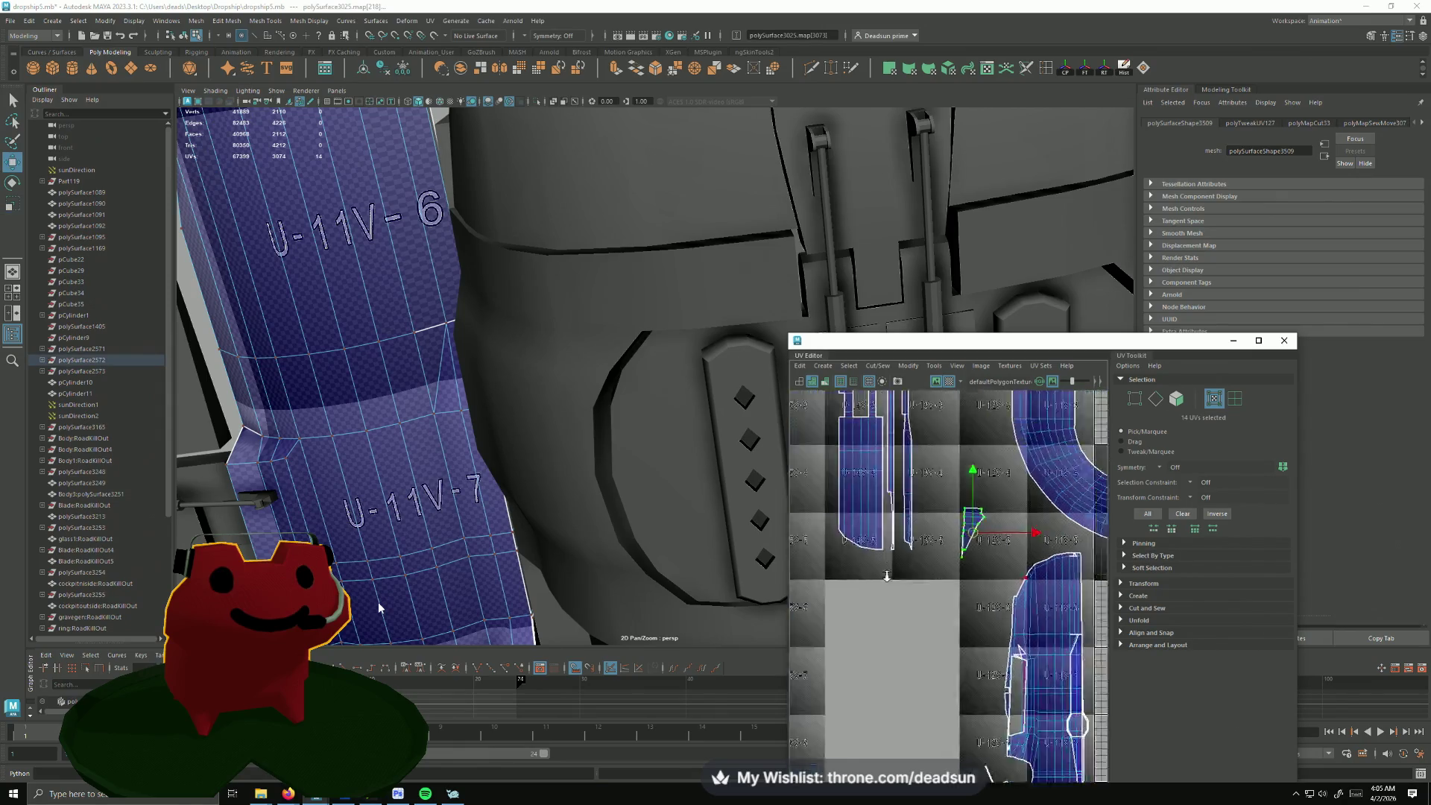
pyautogui.scroll(-5, 998, 571)
# Step: Select the whole U-shaped shell and the curved mesh's faces in object mode
pyautogui.doubleClick(999, 570)
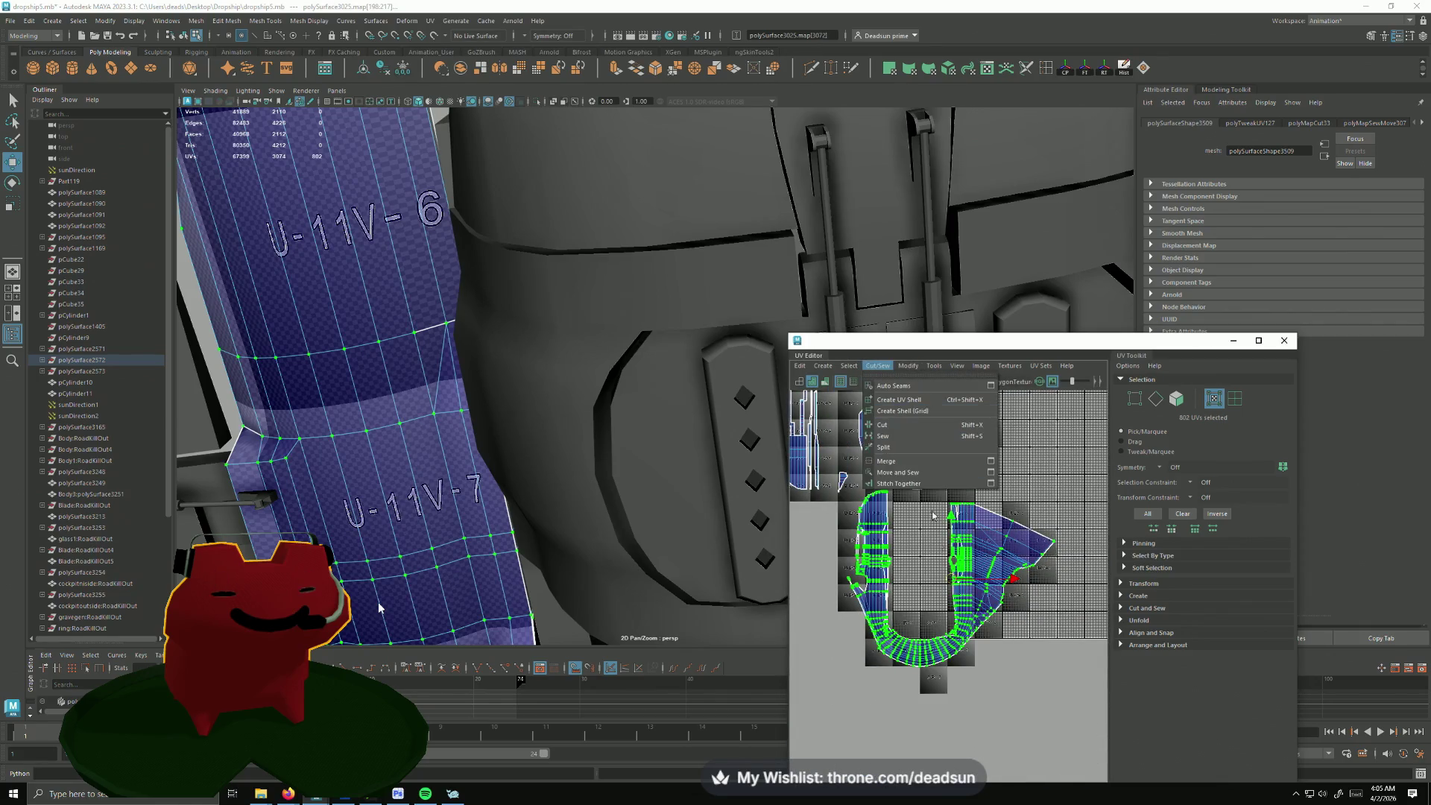
pyautogui.press('F8')
pyautogui.click(335, 498)
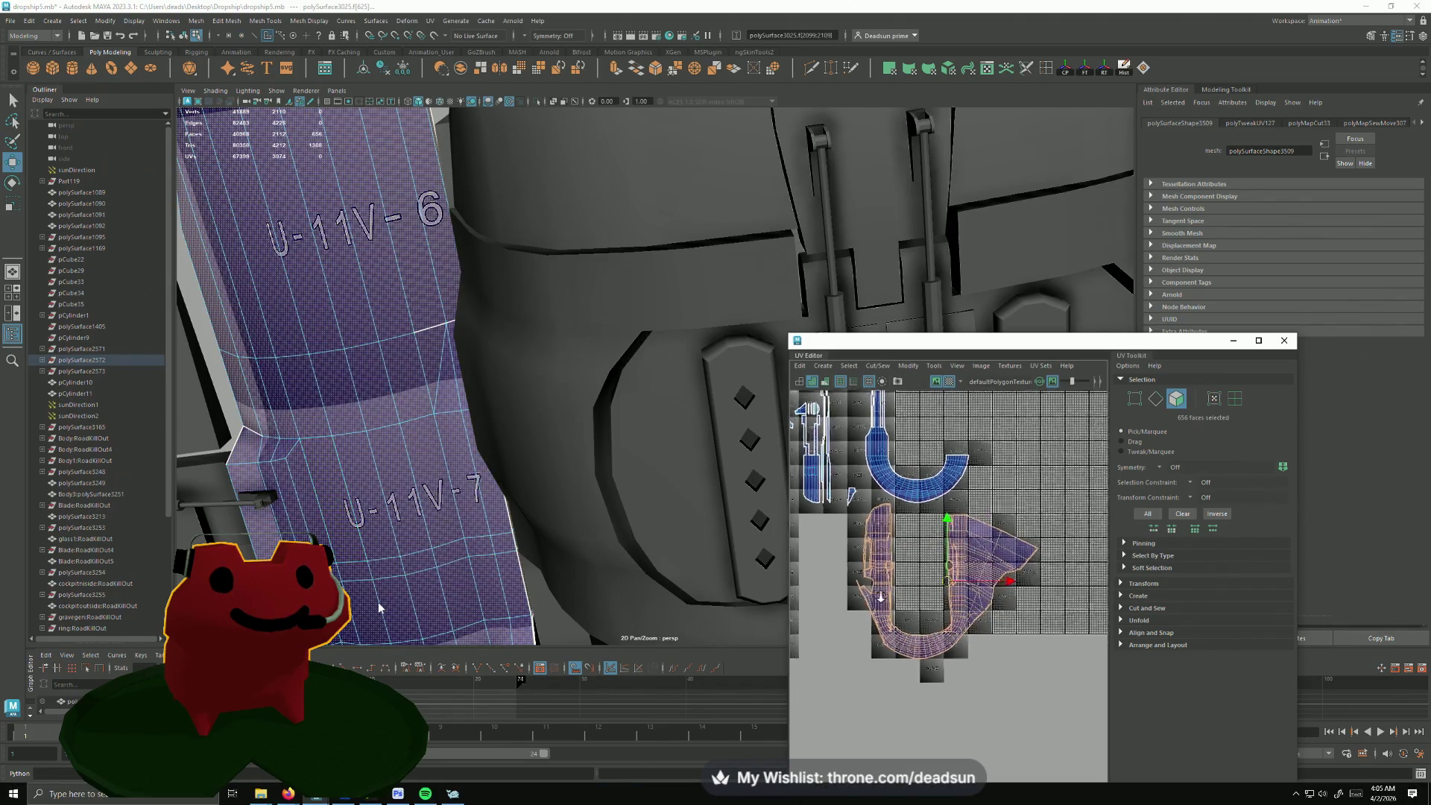
pyautogui.scroll(2, 378, 497)
pyautogui.scroll(-3, 378, 469)
pyautogui.moveTo(377, 447)
pyautogui.keyDown('alt'); pyautogui.mouseDown()
pyautogui.moveTo(671, 438)
pyautogui.moveTo(661, 447)
pyautogui.mouseUp(); pyautogui.keyUp('alt')
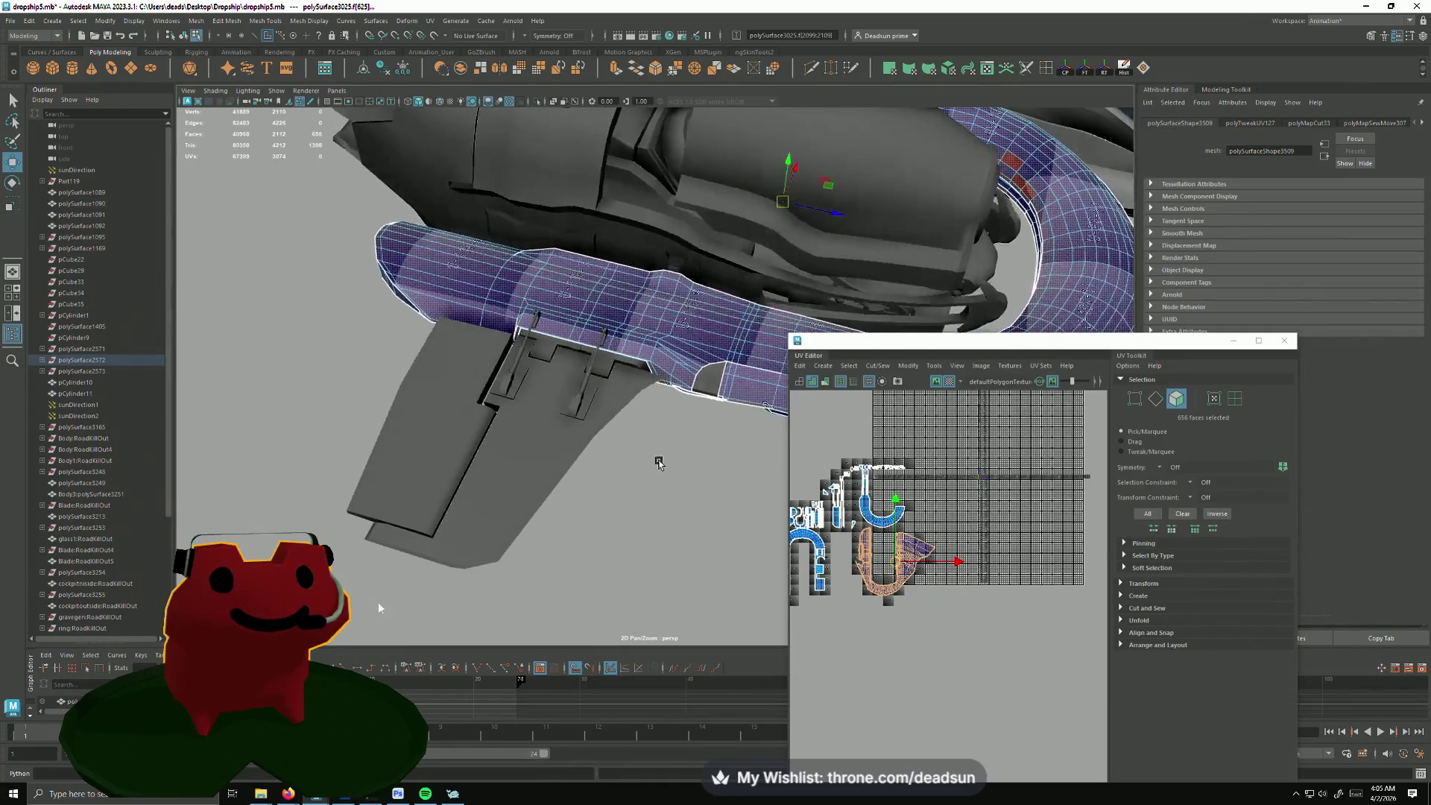
# Step: Inspect the hull's checker, reselect the curved hull faces and open the UV Modify commands
pyautogui.moveTo(378, 607)
pyautogui.keyDown('alt'); pyautogui.mouseDown()
pyautogui.moveTo(588, 518)
pyautogui.moveTo(536, 568)
pyautogui.moveTo(378, 607)
pyautogui.mouseUp(); pyautogui.keyUp('alt')
pyautogui.scroll(8, 378, 607)
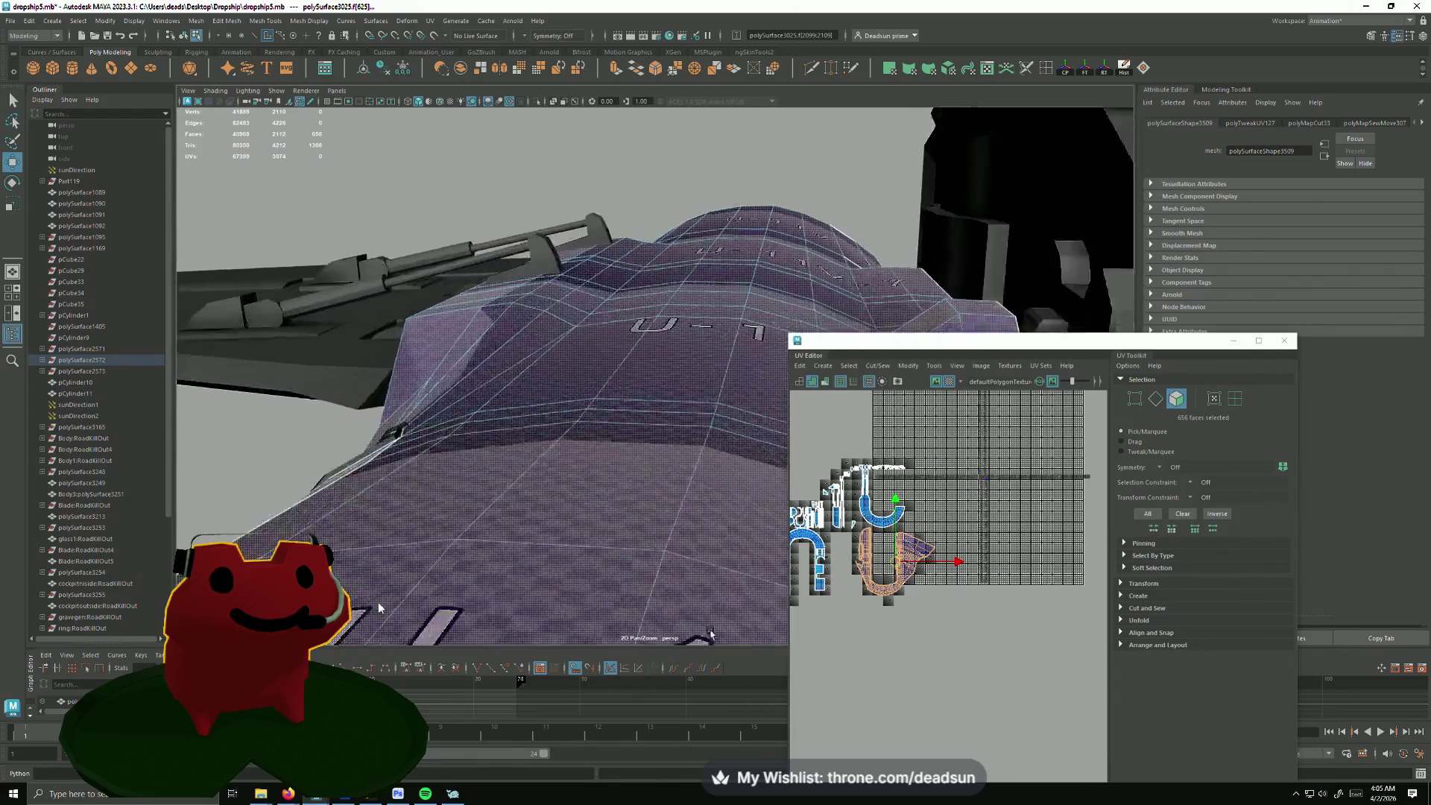
pyautogui.keyDown('alt'); pyautogui.moveTo(588, 506); pyautogui.dragTo(565, 498); pyautogui.keyUp('alt')
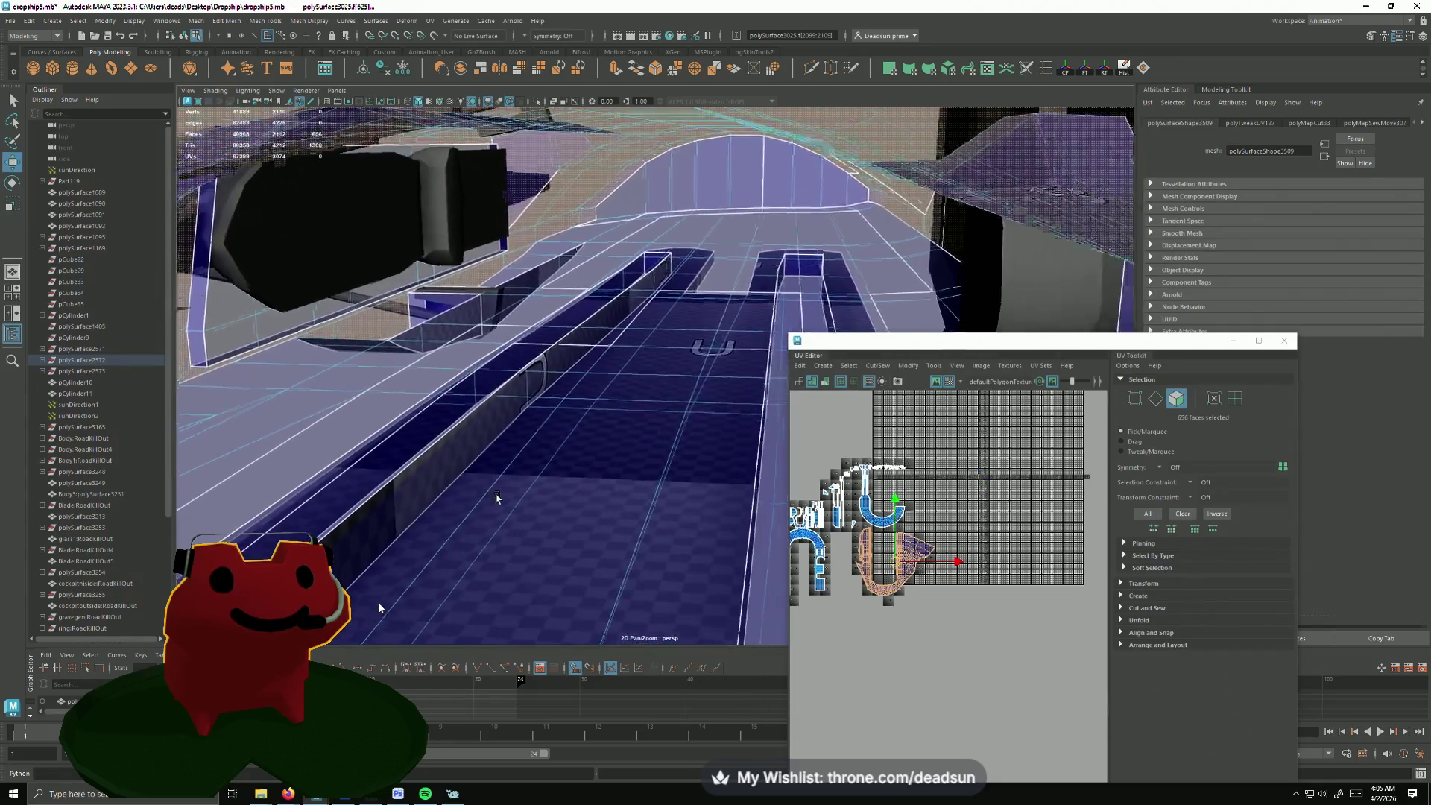
pyautogui.scroll(-6, 429, 462)
pyautogui.scroll(6, 430, 463)
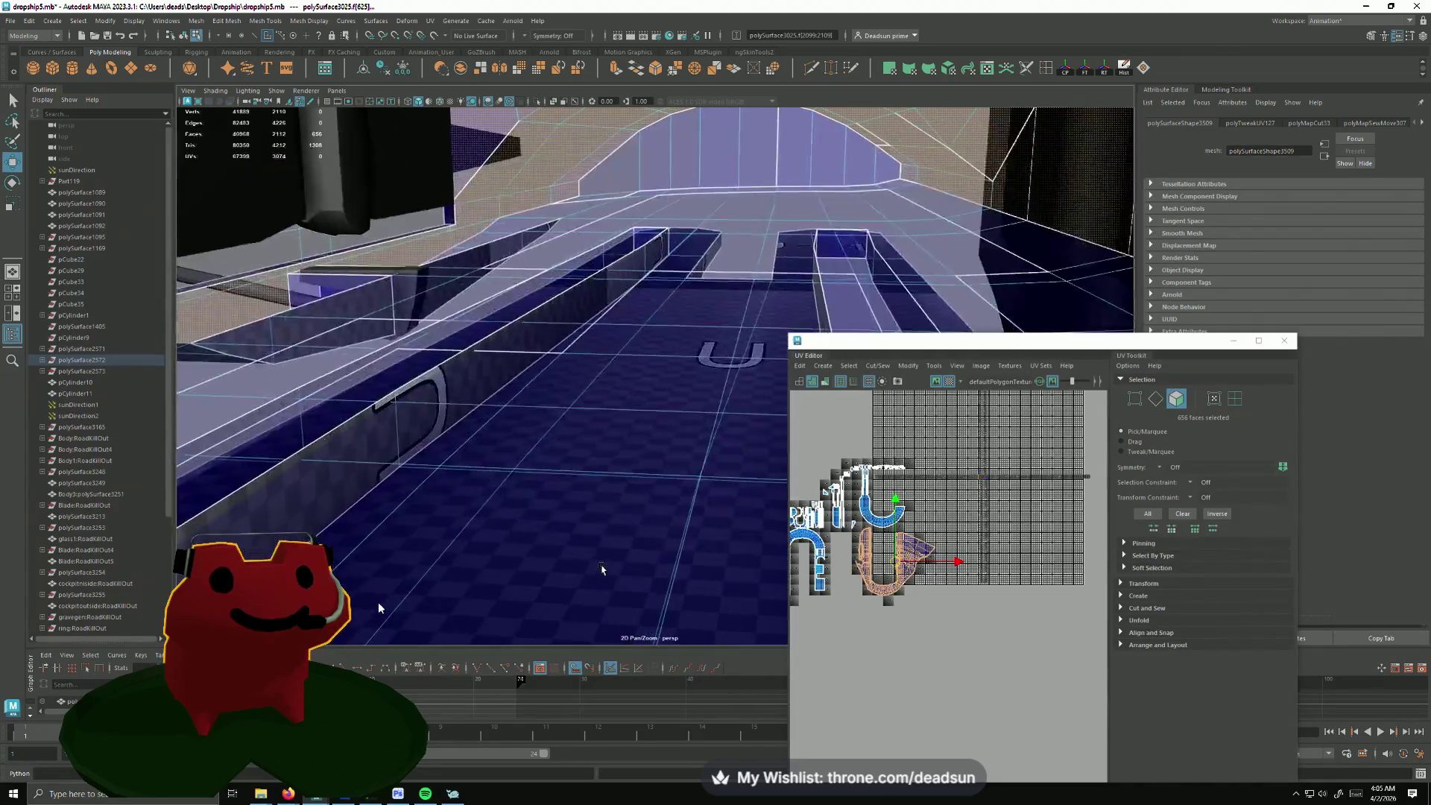
pyautogui.click(447, 272)
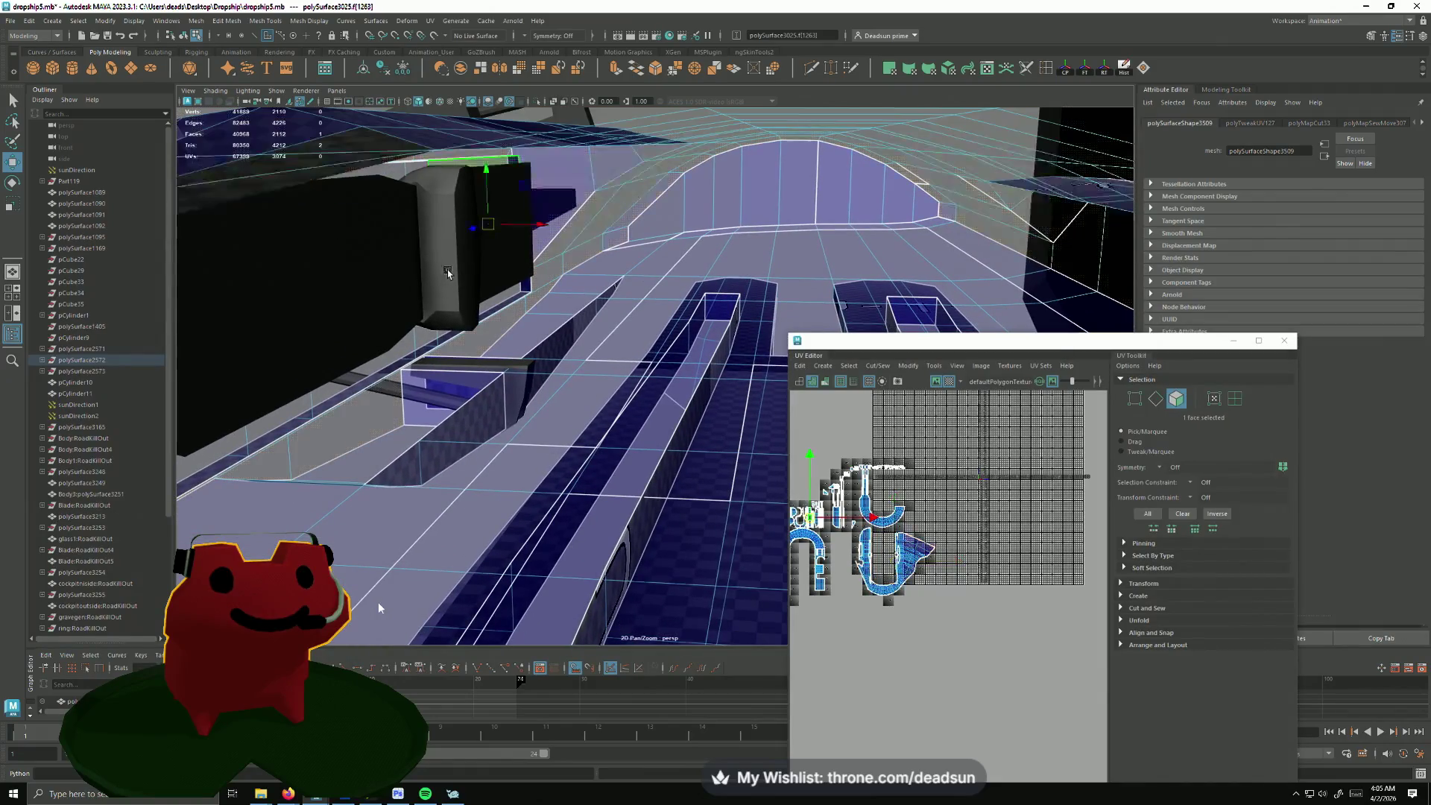
pyautogui.scroll(-5, 458, 280)
pyautogui.click(889, 613)
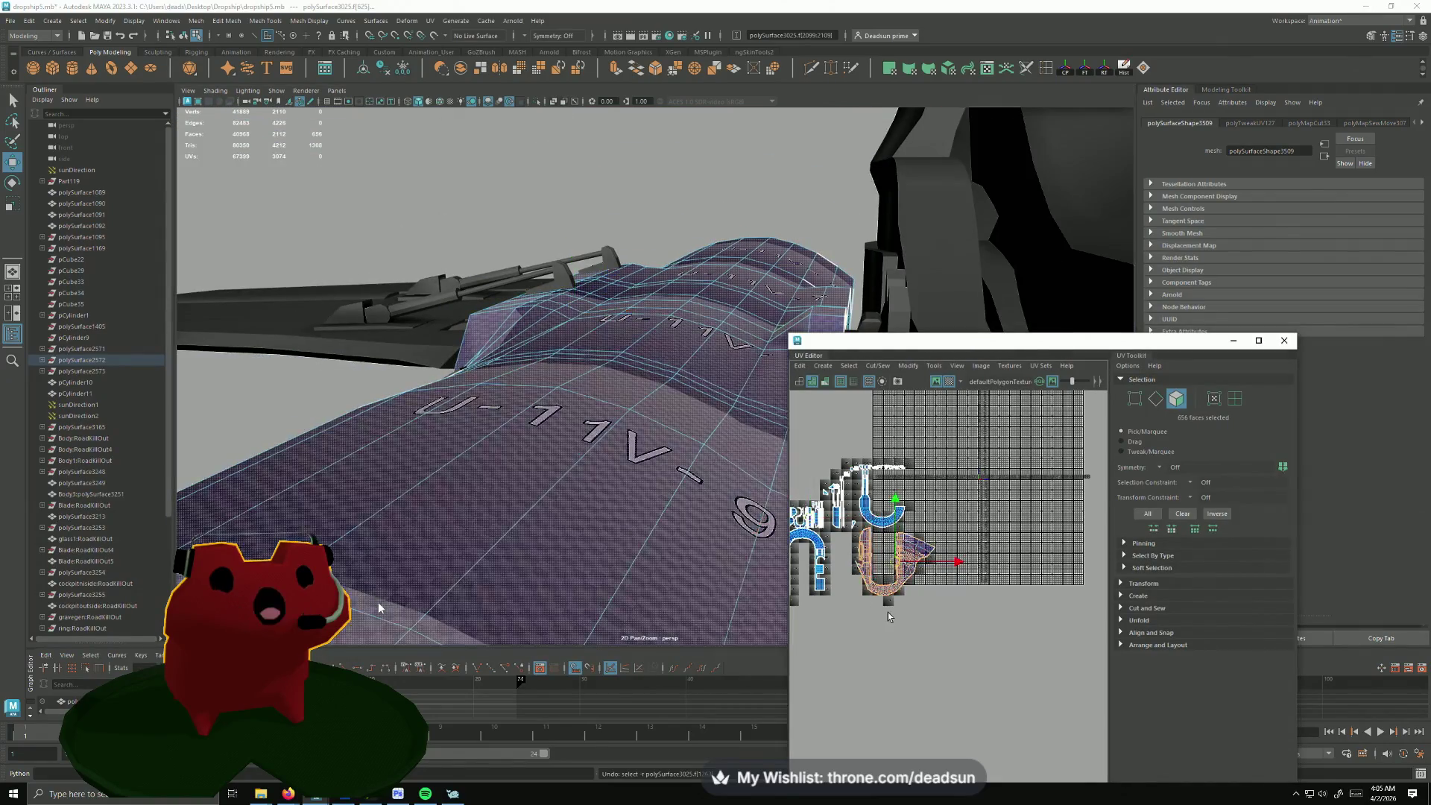
pyautogui.click(879, 367)
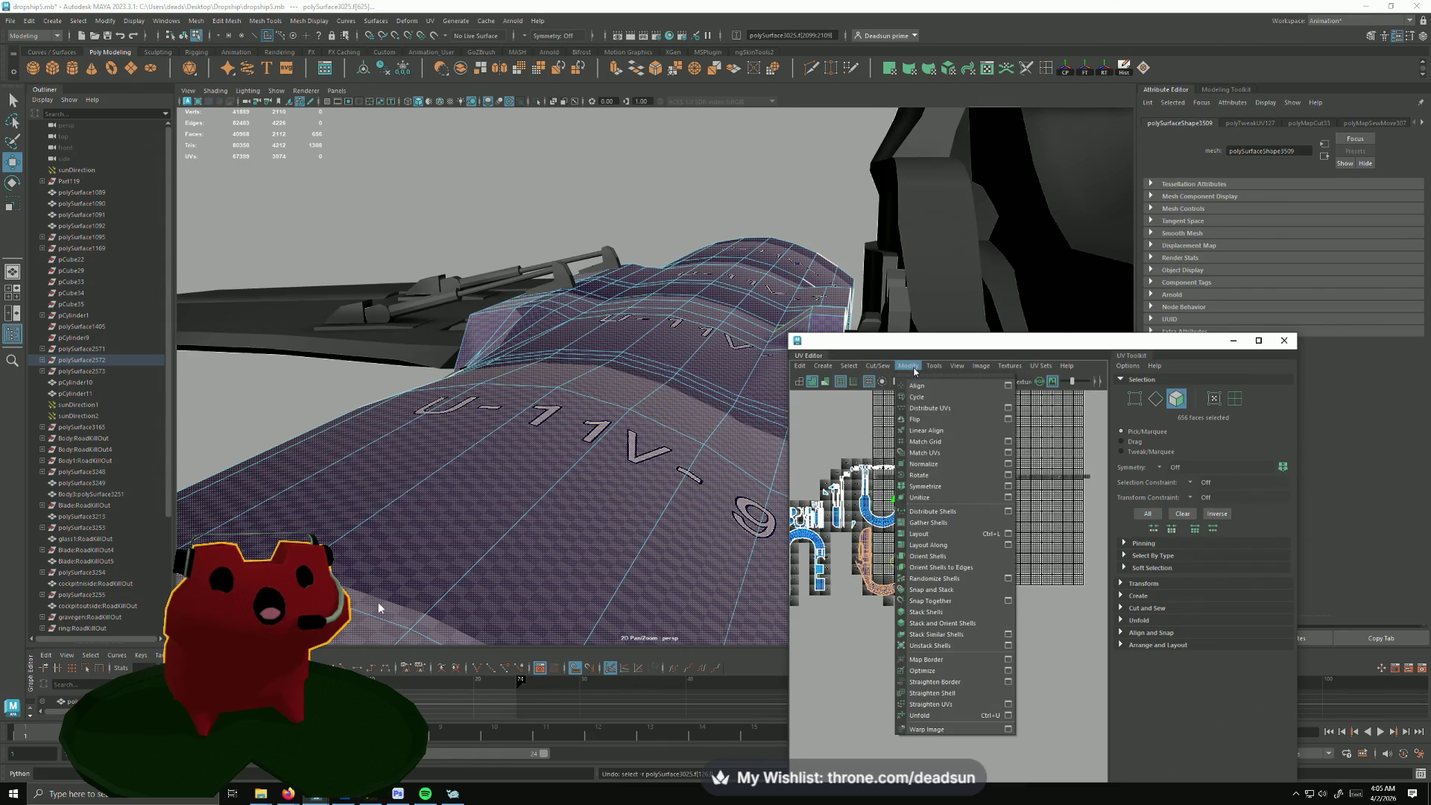
# Step: Dismiss the Unfold options and open the planar mapping settings for the hull faces
pyautogui.click(1009, 717)
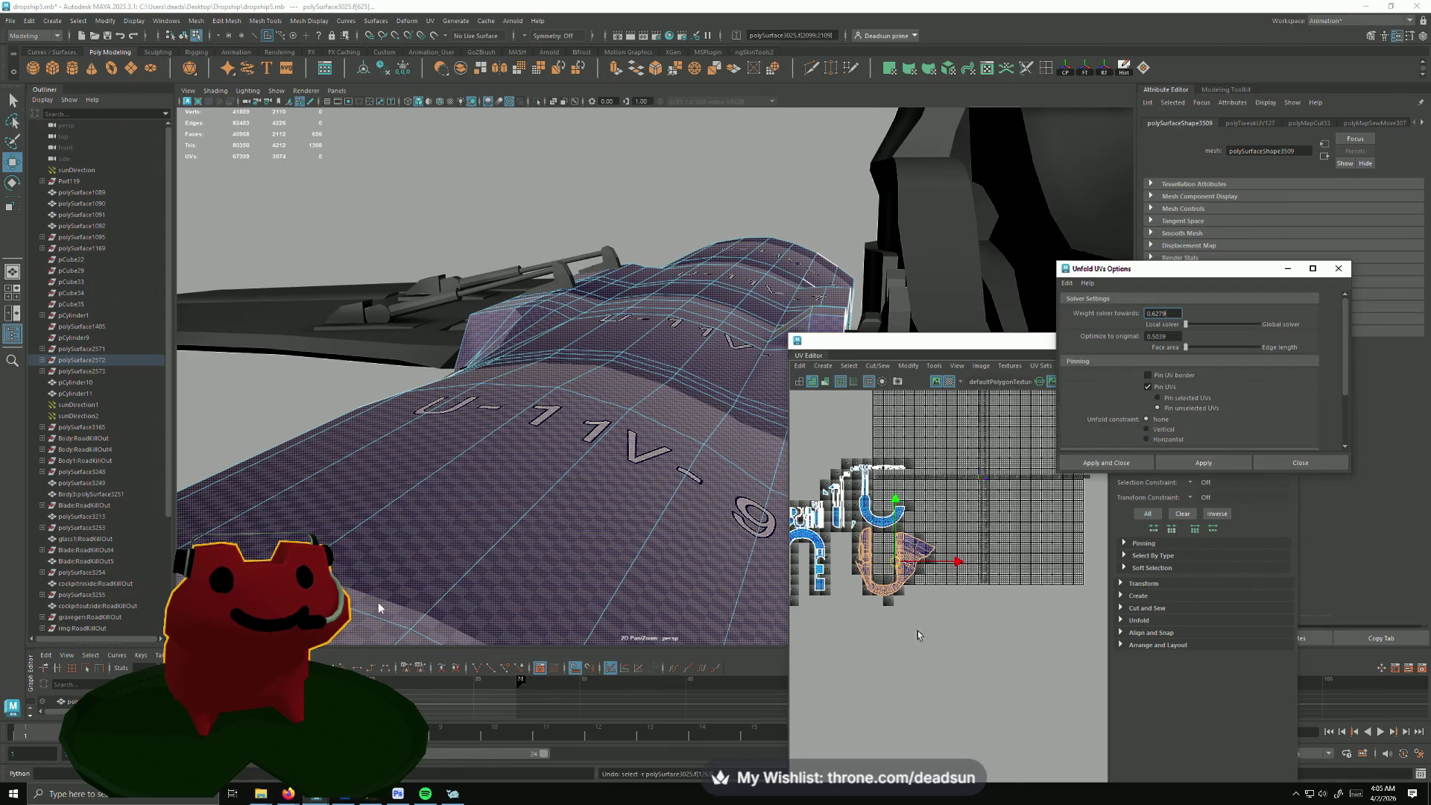
pyautogui.click(1339, 269)
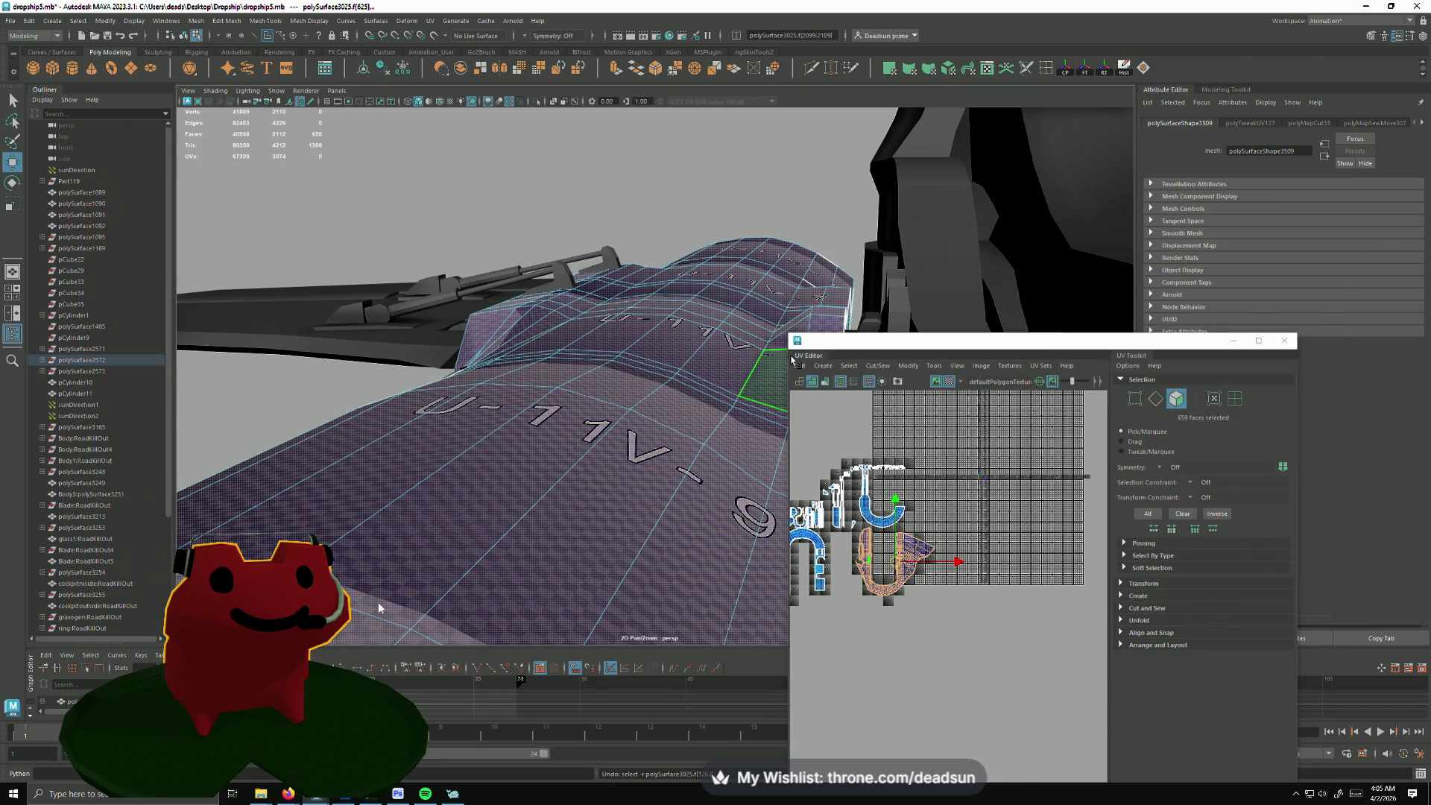
pyautogui.click(849, 366)
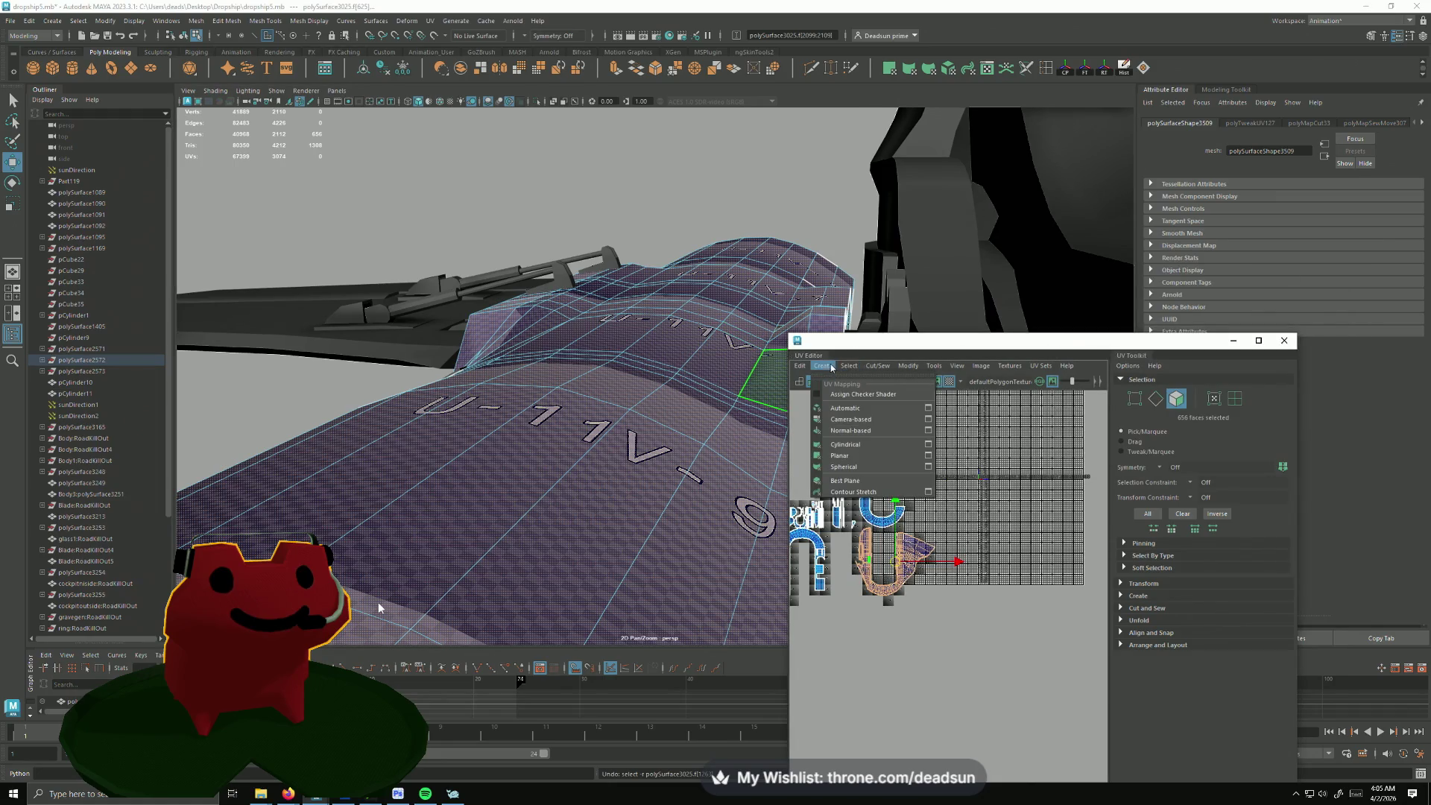
pyautogui.click(928, 456)
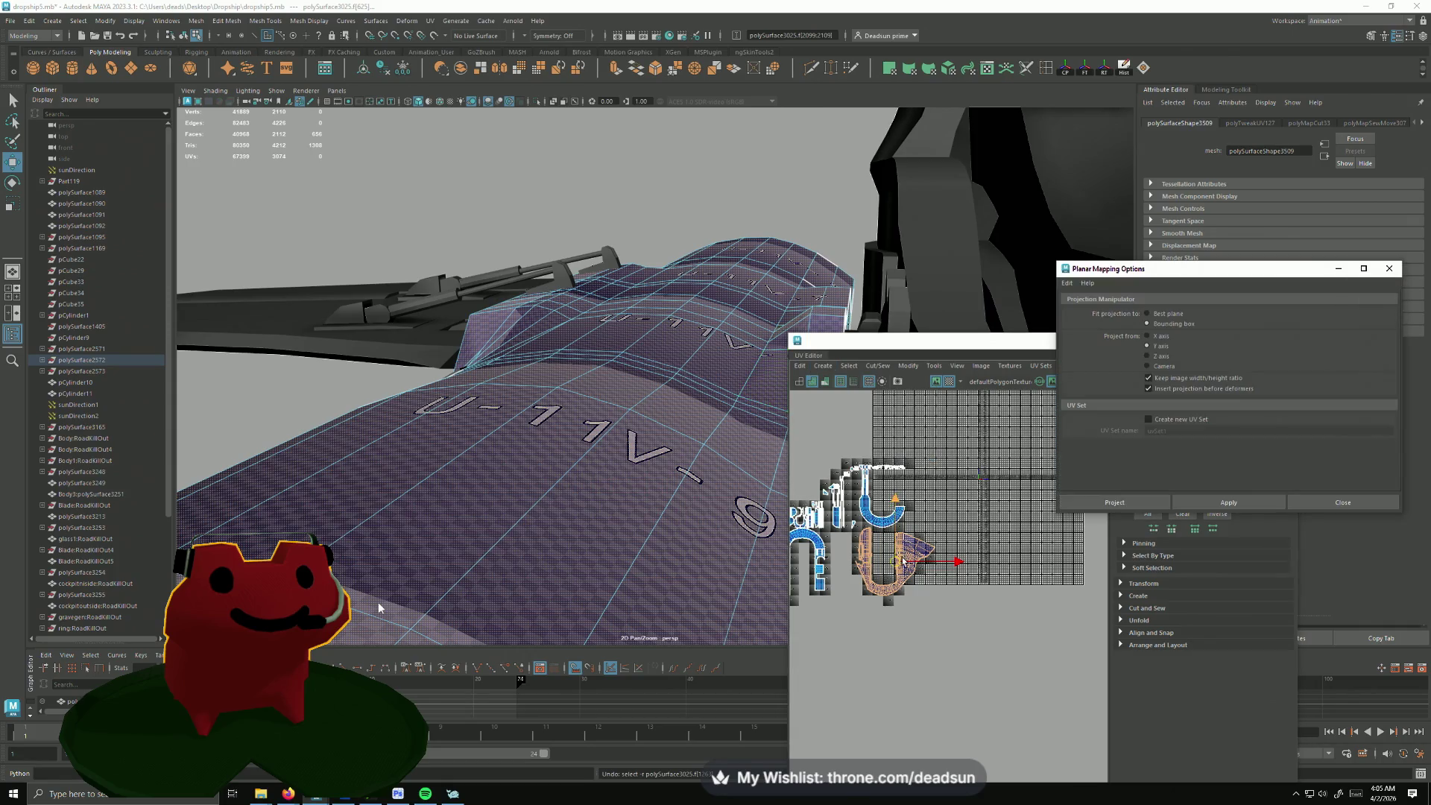
# Step: Apply the planar projection to the hull faces, producing a new U-shaped UV shell
pyautogui.click(1233, 501)
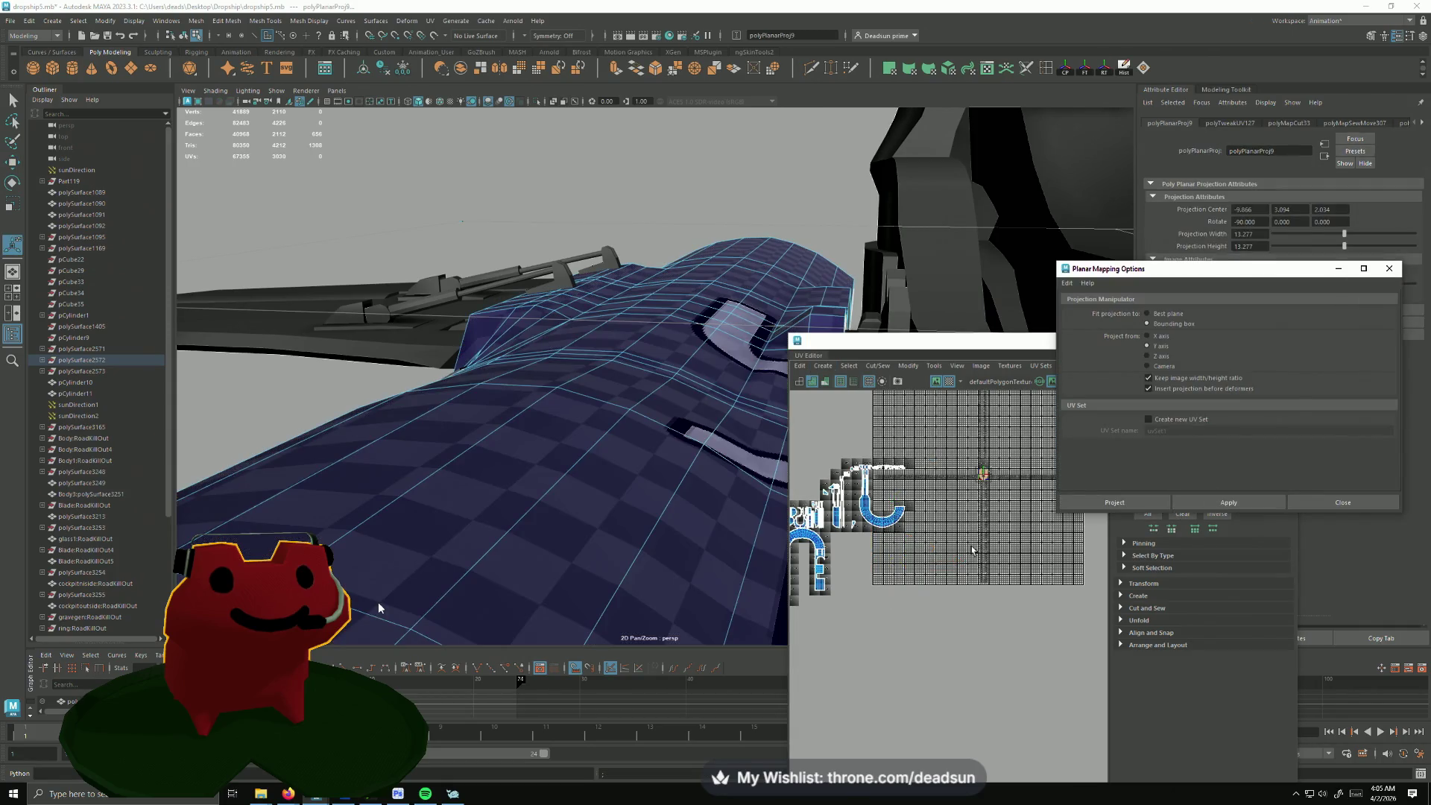
pyautogui.click(982, 446)
pyautogui.keyDown('alt'); pyautogui.moveTo(981, 446); pyautogui.dragTo(1003, 462, button='middle'); pyautogui.keyUp('alt')
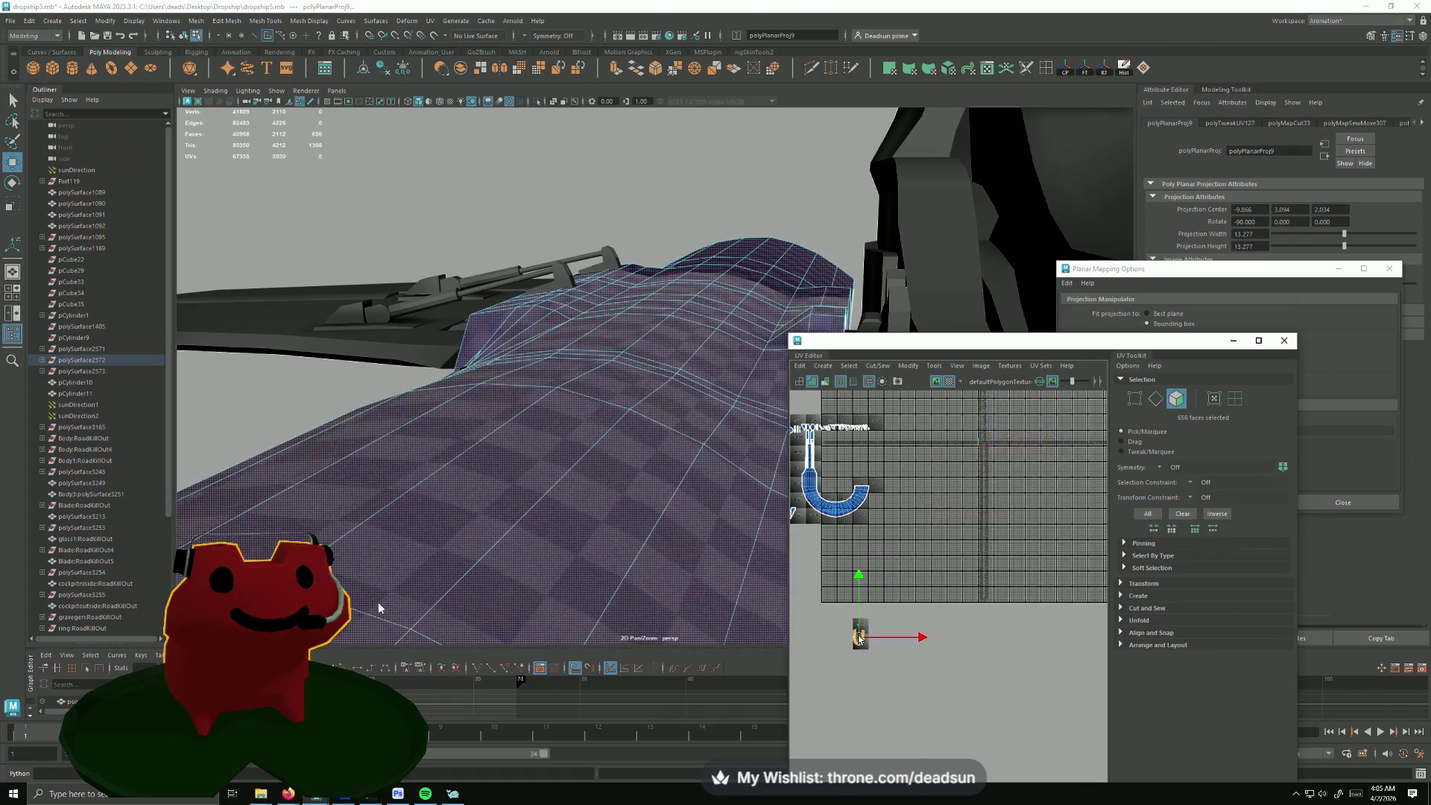
# Step: Rescale the U-shaped shell to the checker density and move it below the other shells
pyautogui.press('r')
pyautogui.moveTo(1040, 579); pyautogui.dragTo(1121, 540, button='middle')
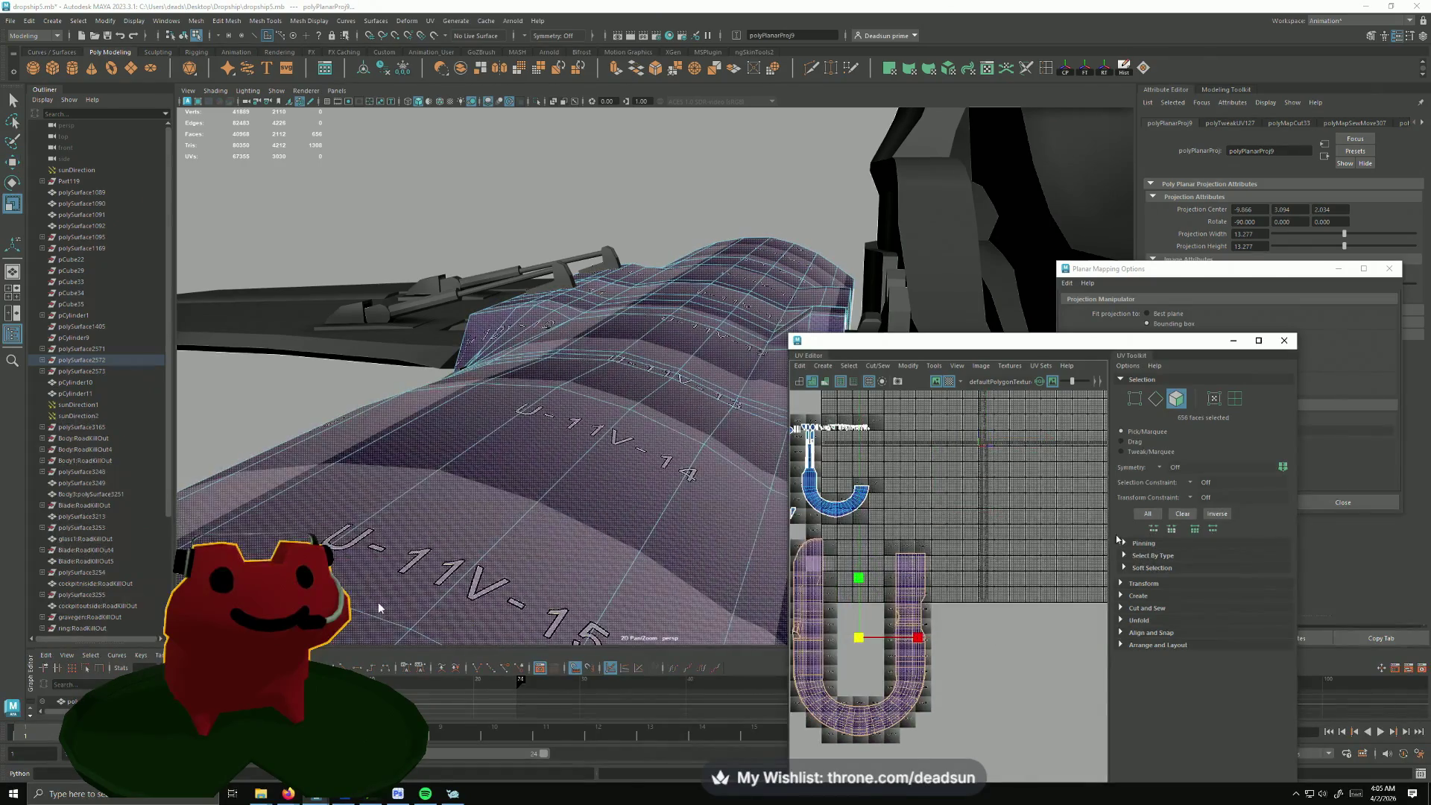
pyautogui.moveTo(888, 629); pyautogui.dragTo(908, 652, button='middle')
pyautogui.press('w')
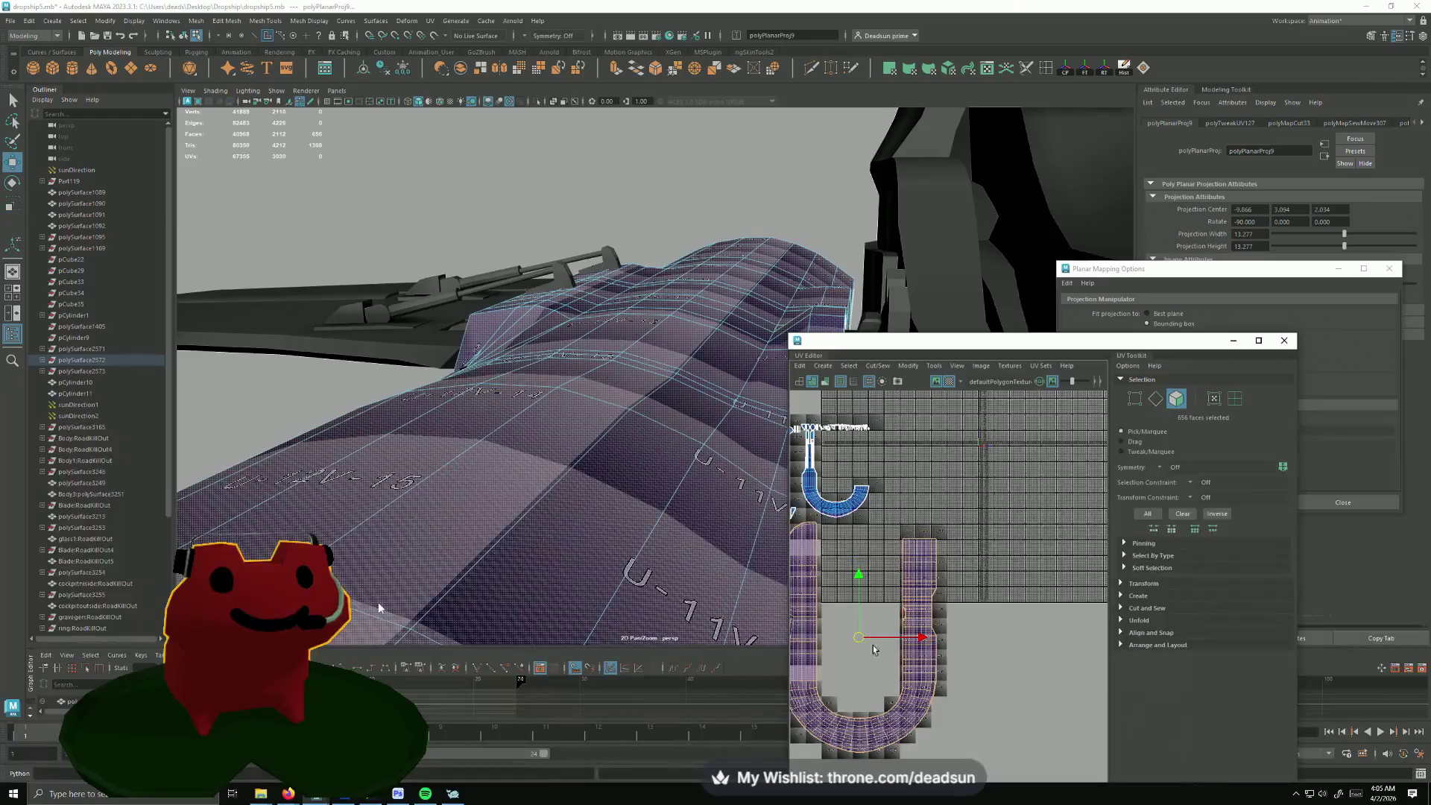
pyautogui.scroll(-4, 908, 651)
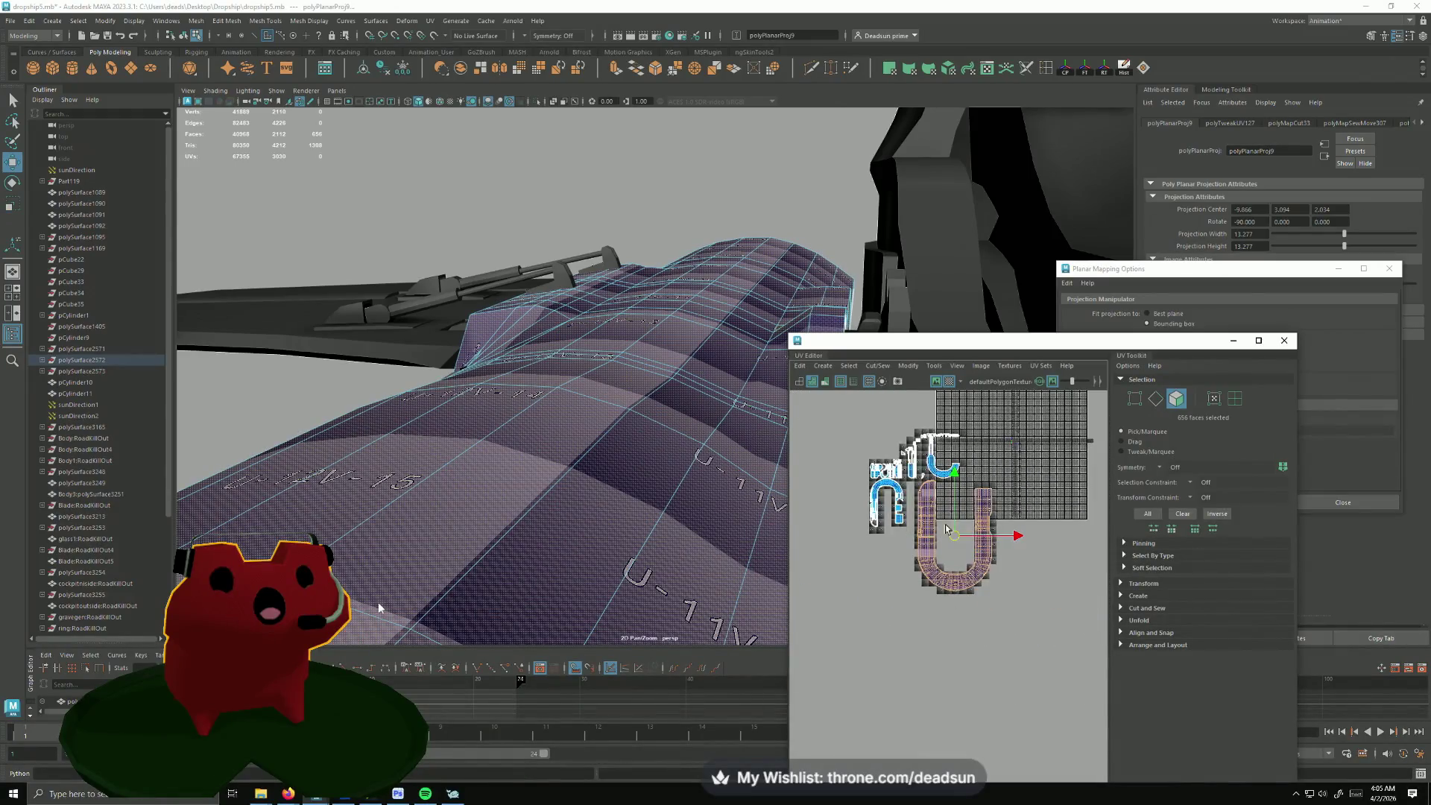
pyautogui.moveTo(954, 542); pyautogui.dragTo(960, 594, button='middle')
pyautogui.scroll(2, 959, 592)
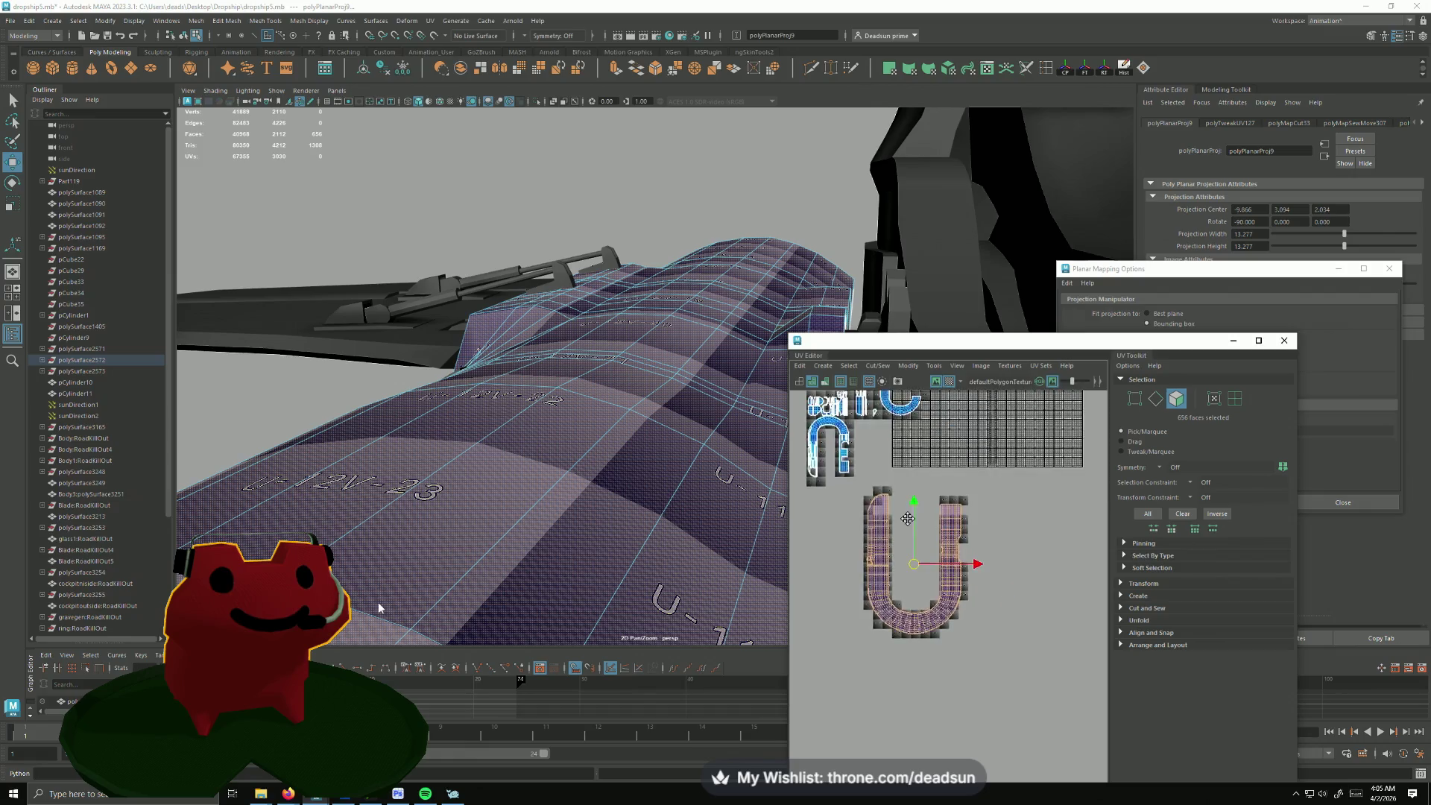
pyautogui.scroll(2, 959, 593)
pyautogui.scroll(2, 938, 571)
pyautogui.scroll(2, 938, 571)
pyautogui.scroll(2, 940, 568)
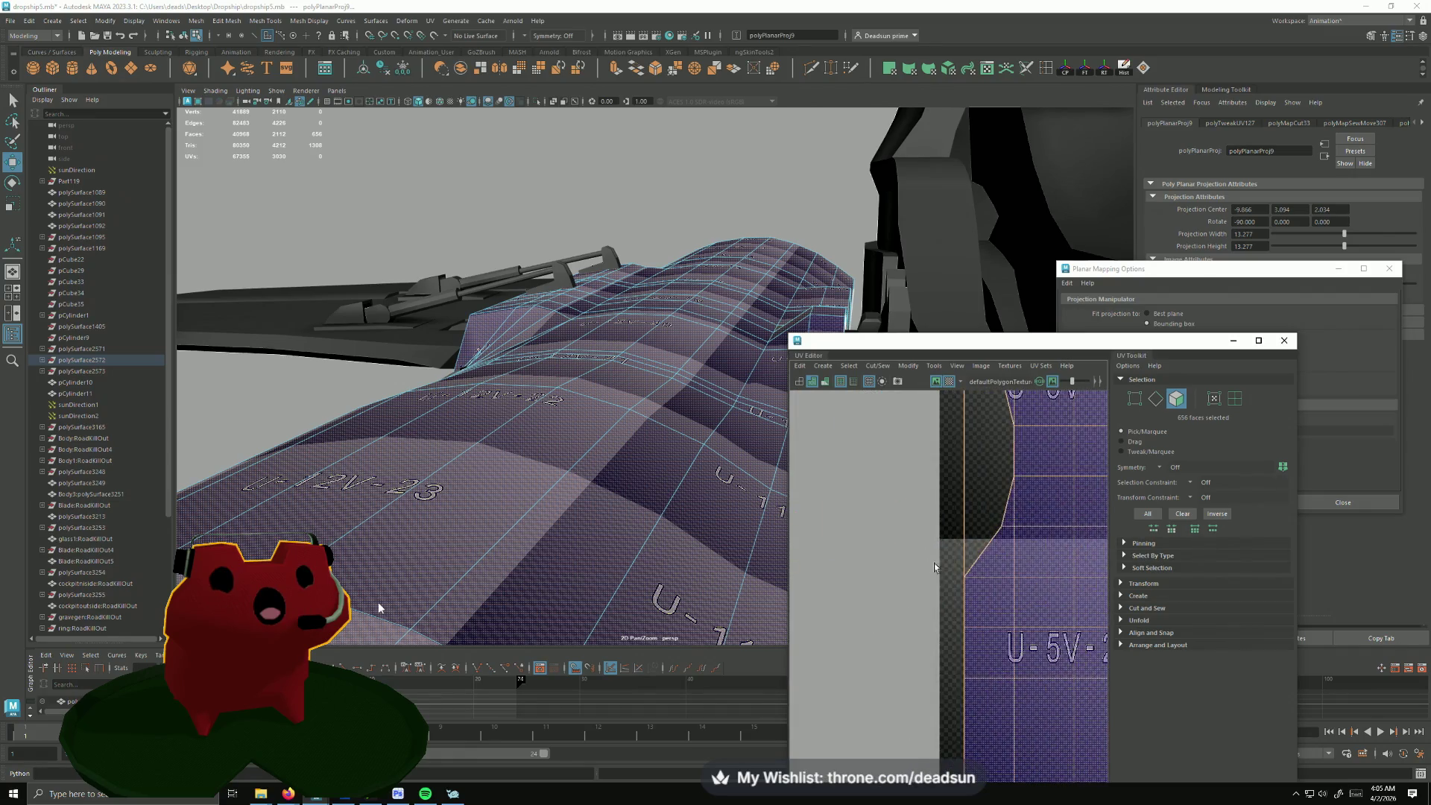
pyautogui.scroll(2, 957, 572)
pyautogui.scroll(-2, 957, 572)
pyautogui.scroll(-1, 957, 536)
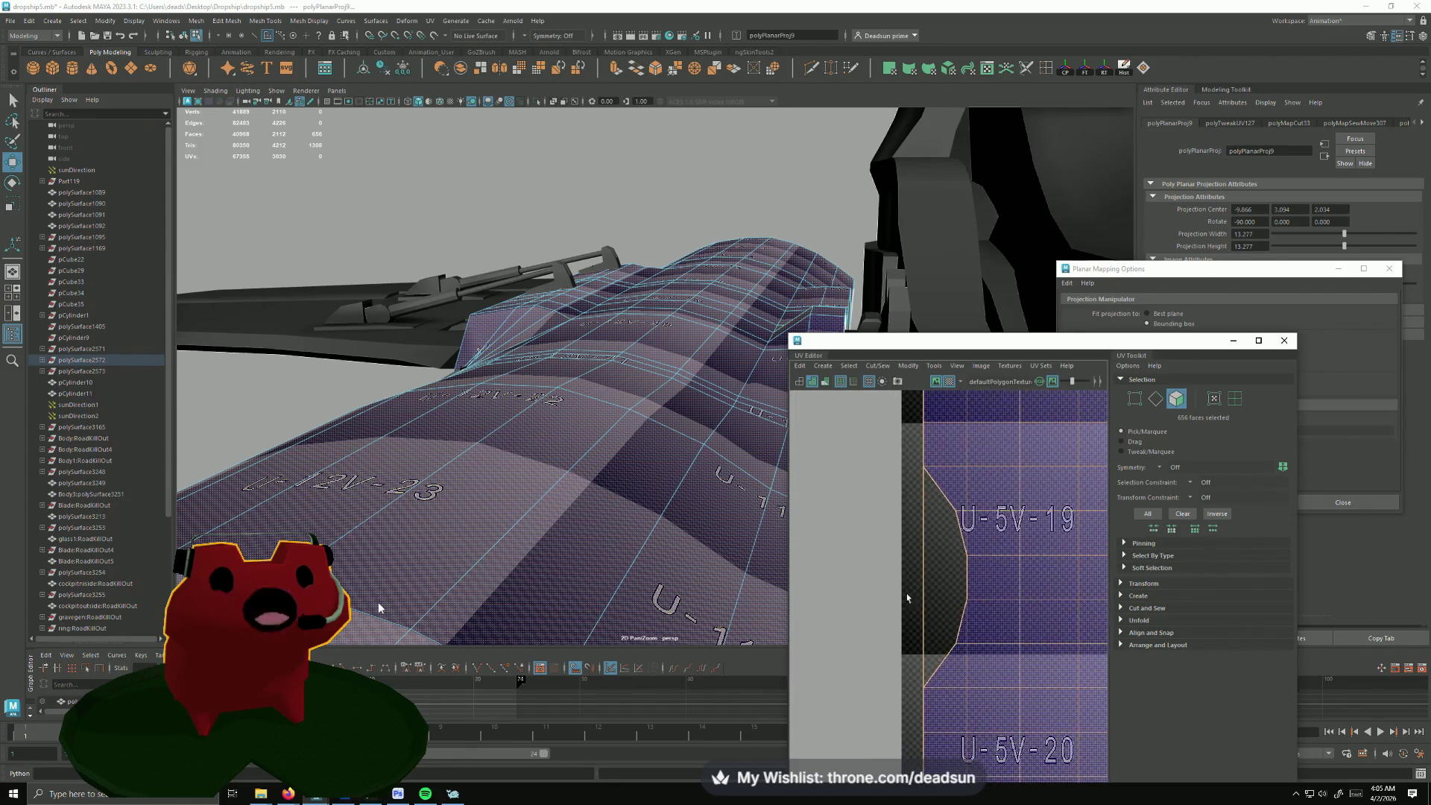
# Step: In UV face mode, select a column of shell-edge faces and trim unwanted faces from it
pyautogui.rightClick(961, 506)
pyautogui.moveTo(961, 521); pyautogui.dragTo(960, 537, button='right')
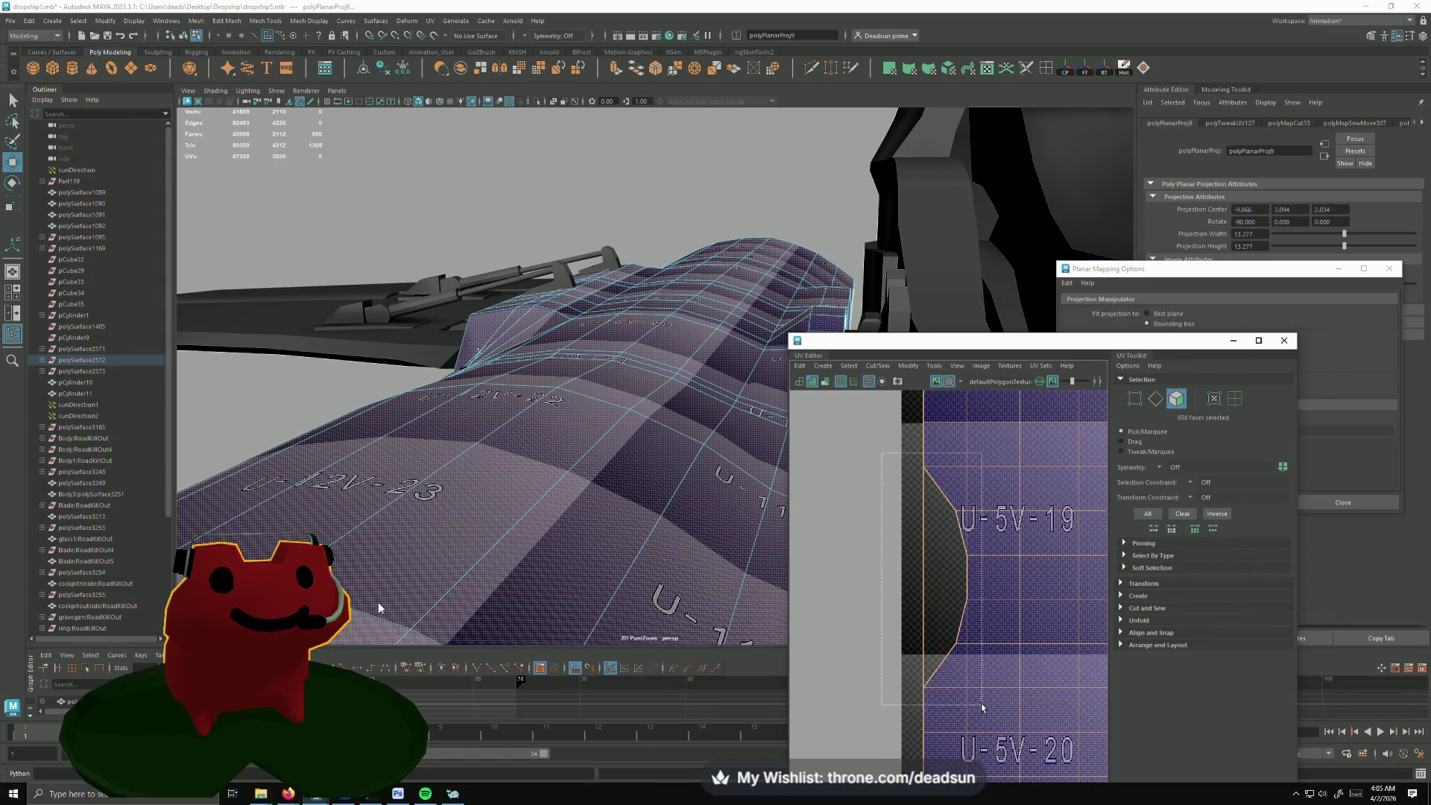
pyautogui.moveTo(980, 704); pyautogui.dragTo(982, 704)
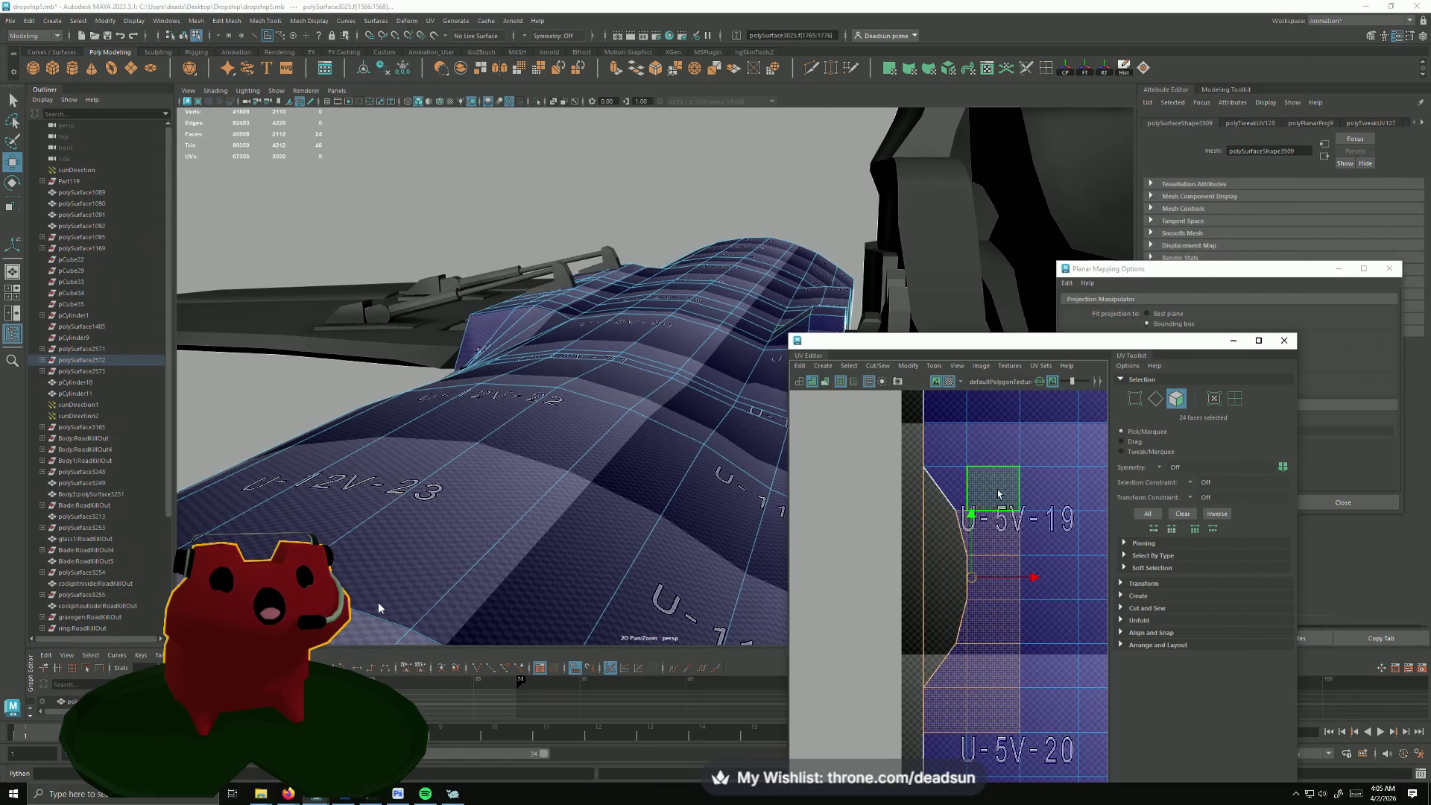
pyautogui.keyDown('ctrl'); pyautogui.click(989, 535); pyautogui.keyUp('ctrl')
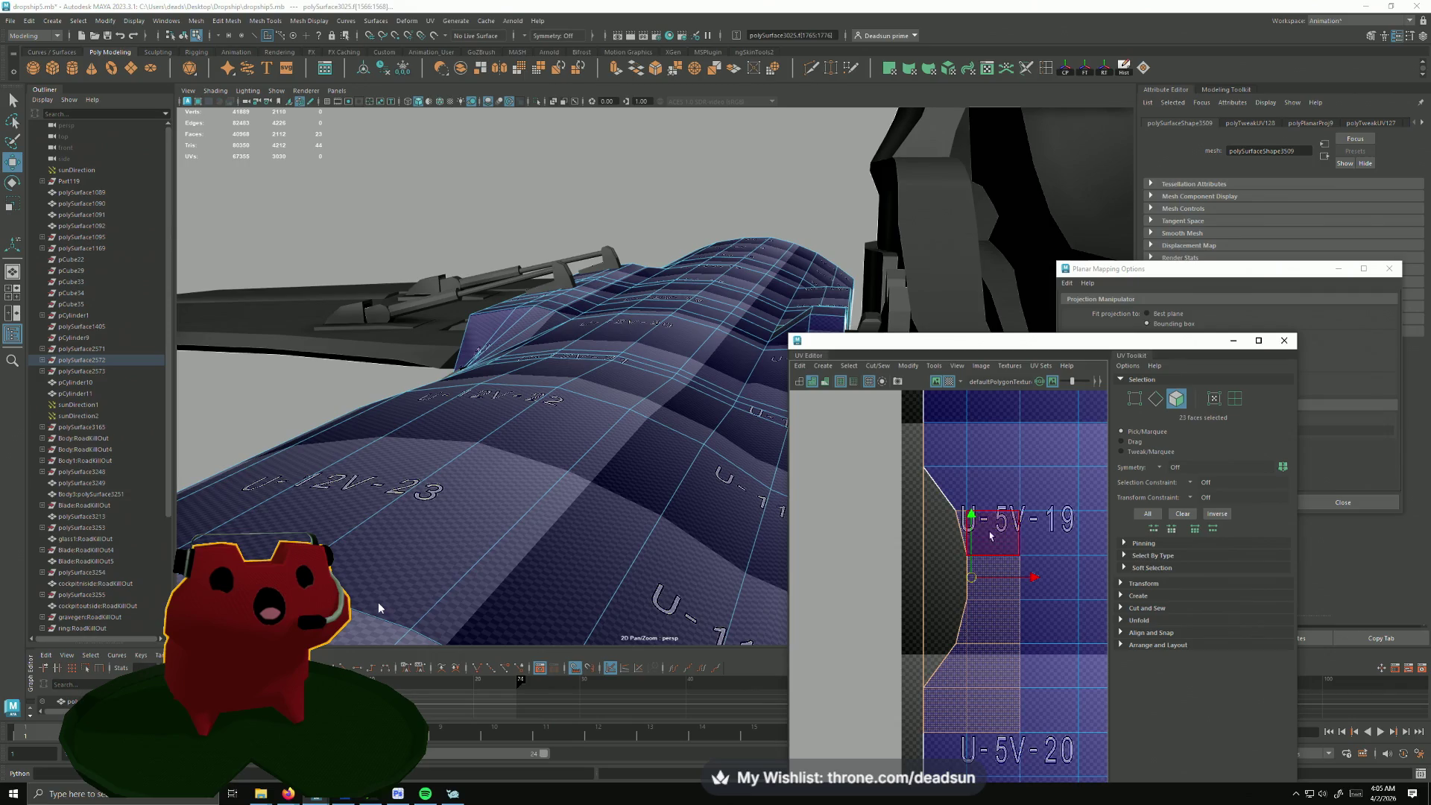
pyautogui.keyDown('ctrl'); pyautogui.click(994, 576); pyautogui.keyUp('ctrl')
pyautogui.keyDown('ctrl'); pyautogui.click(995, 624); pyautogui.keyUp('ctrl')
pyautogui.keyDown('ctrl'); pyautogui.click(963, 672); pyautogui.keyUp('ctrl')
pyautogui.keyDown('ctrl'); pyautogui.click(993, 669); pyautogui.keyUp('ctrl')
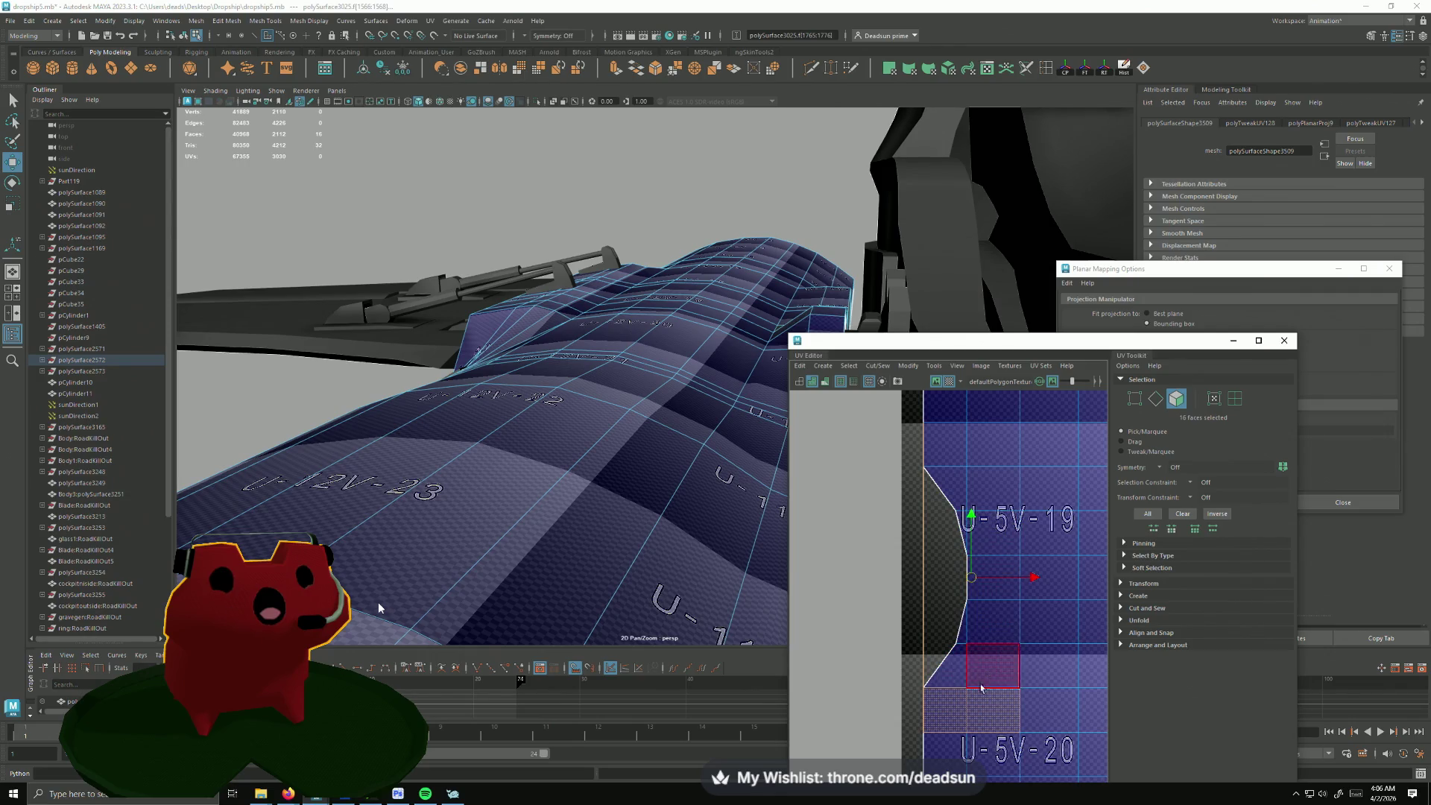
pyautogui.keyDown('ctrl'); pyautogui.click(945, 710); pyautogui.keyUp('ctrl')
pyautogui.keyDown('ctrl'); pyautogui.click(995, 721); pyautogui.keyUp('ctrl')
pyautogui.scroll(-5, 971, 724)
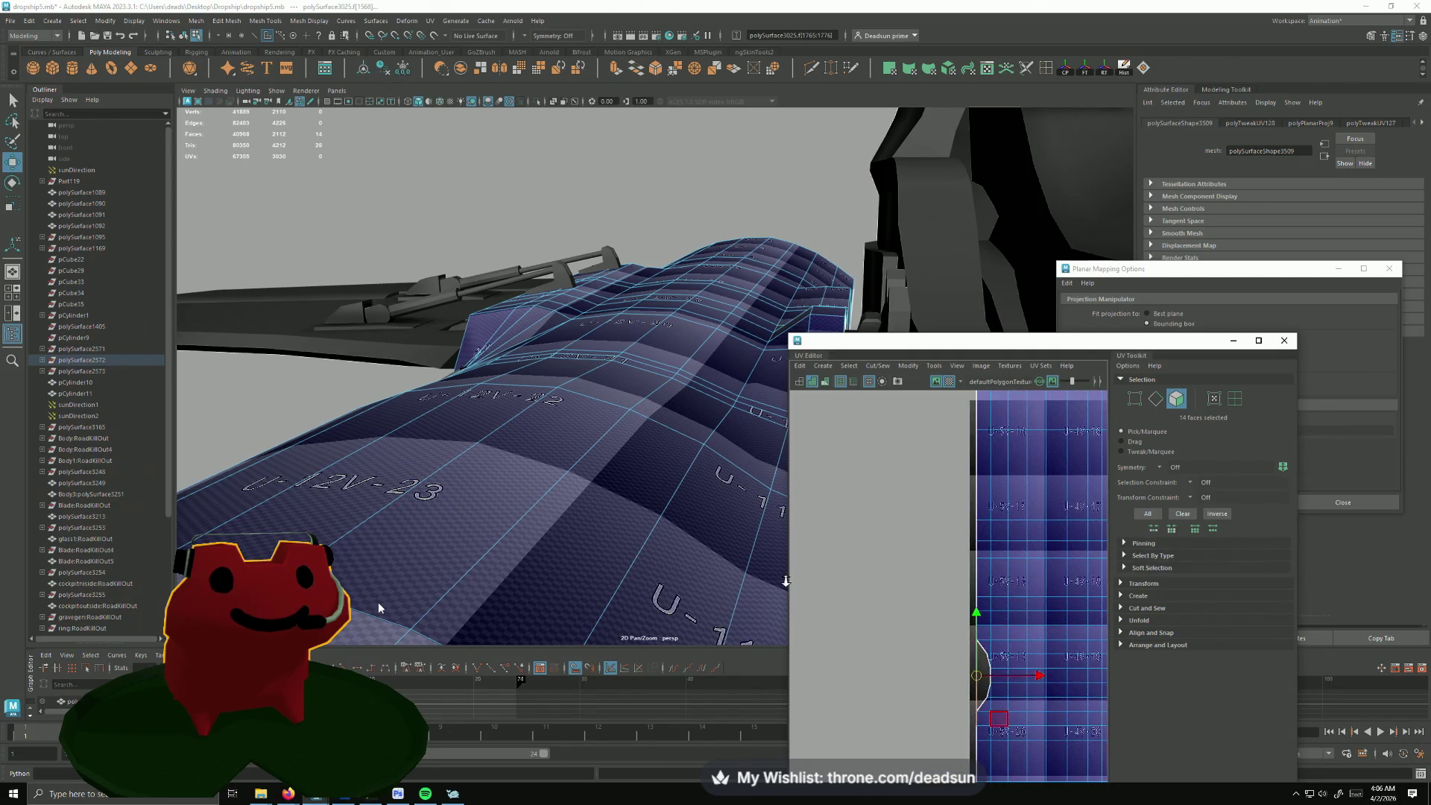
pyautogui.scroll(5, 395, 533)
pyautogui.scroll(3, 396, 533)
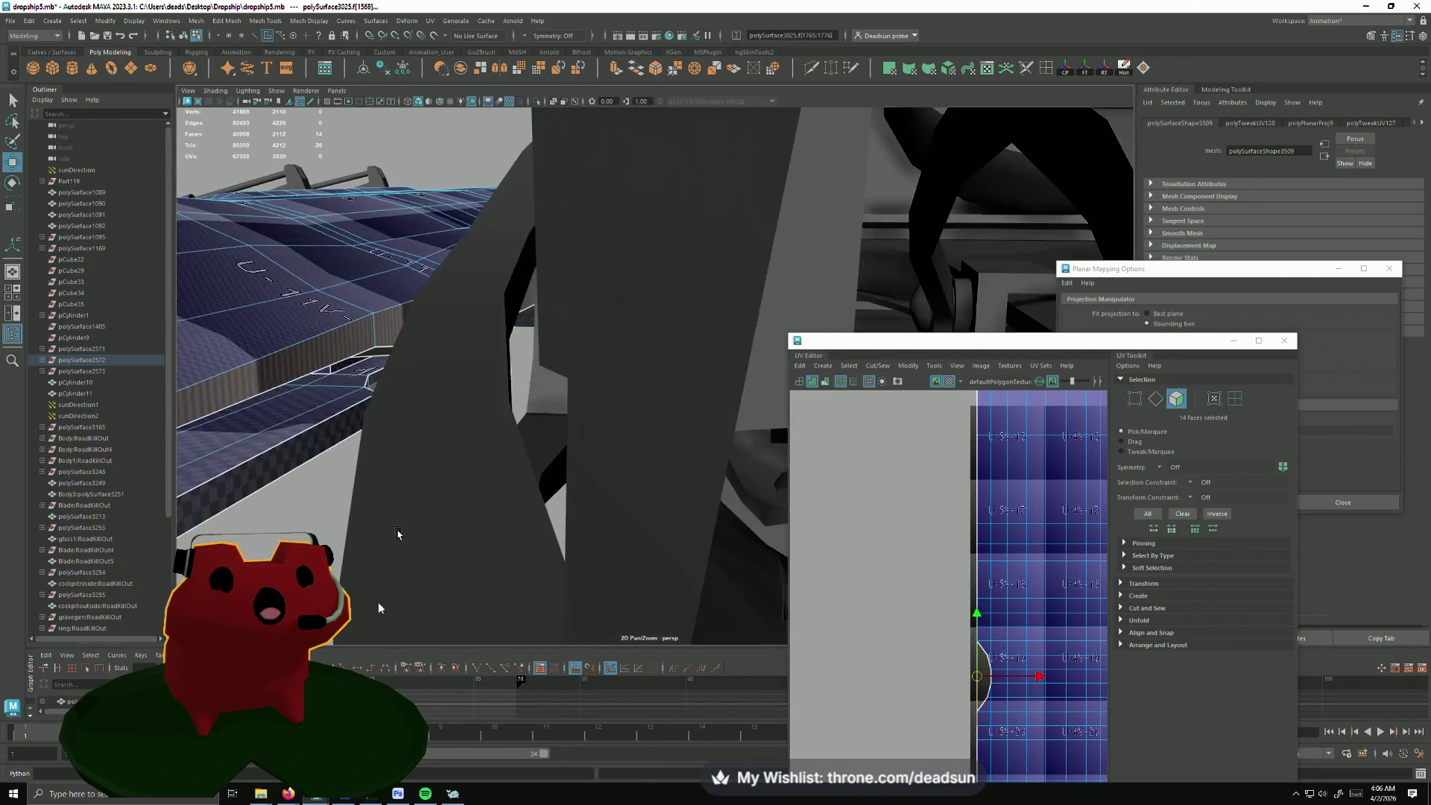
# Step: Select the whole loop of curved pipe faces and frame their UV shell in the UV Editor
pyautogui.keyDown('alt'); pyautogui.moveTo(396, 534); pyautogui.dragTo(410, 459); pyautogui.keyUp('alt')
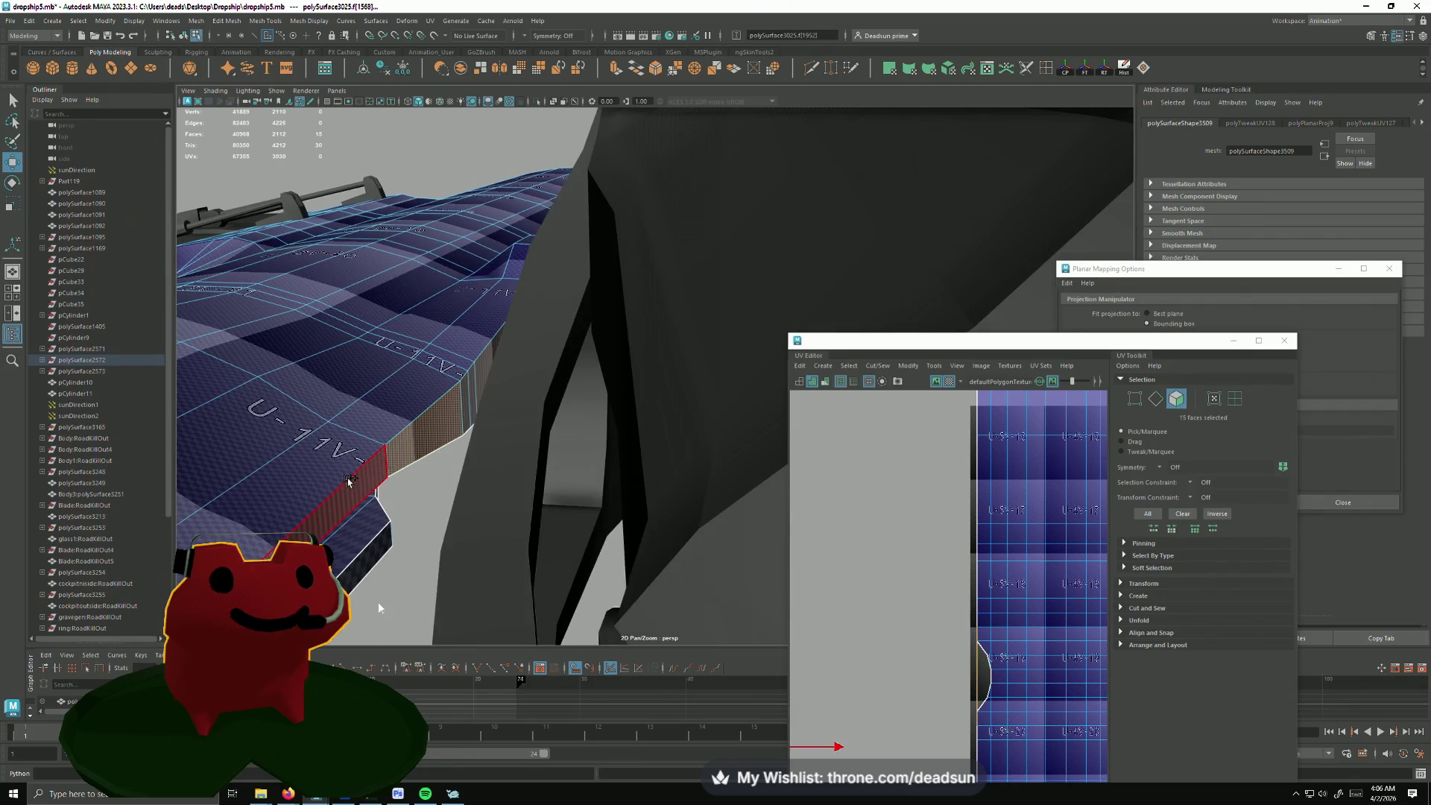
pyautogui.keyDown('shift'); pyautogui.doubleClick(366, 498); pyautogui.keyUp('shift')
pyautogui.scroll(-2, 727, 556)
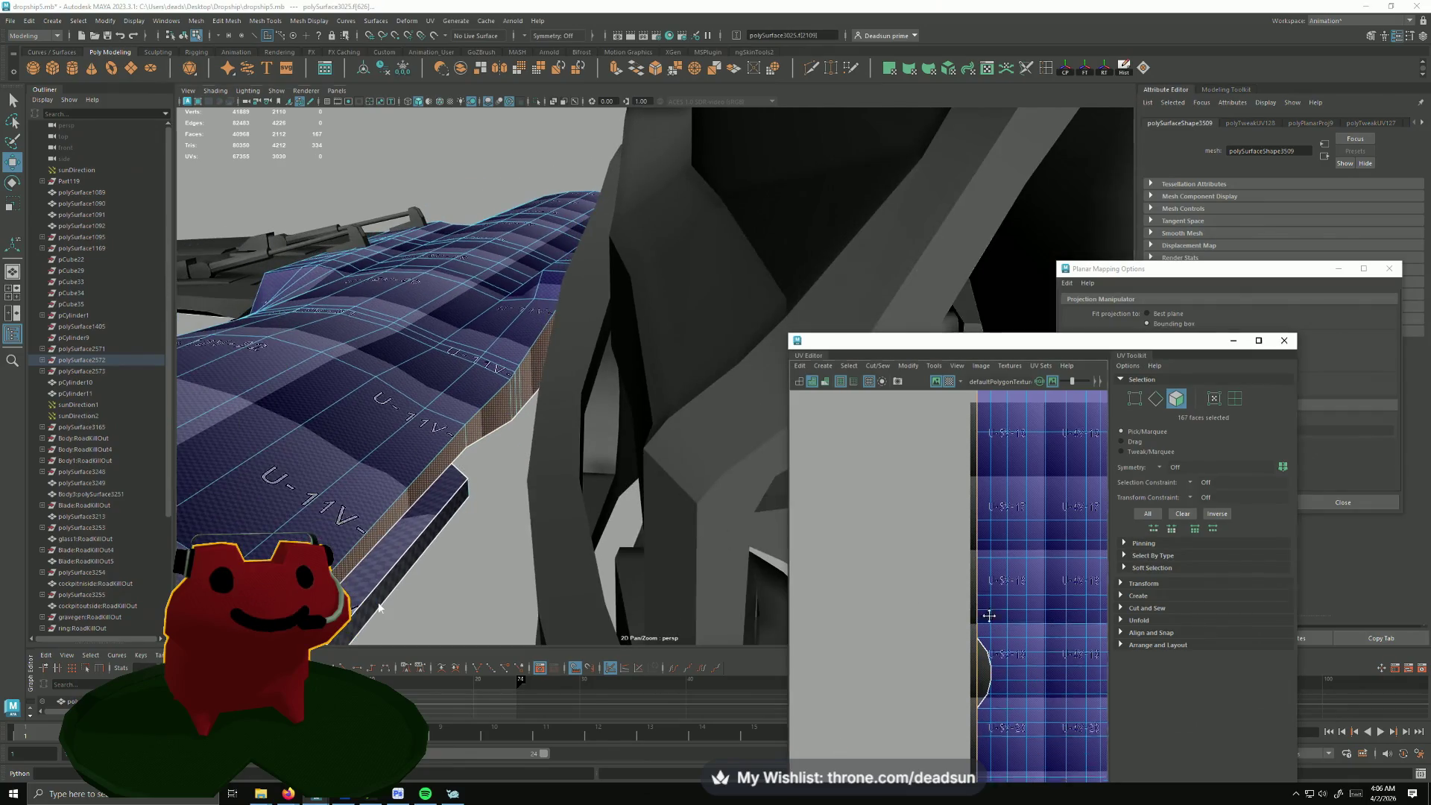
pyautogui.press('f')
pyautogui.scroll(-3, 868, 557)
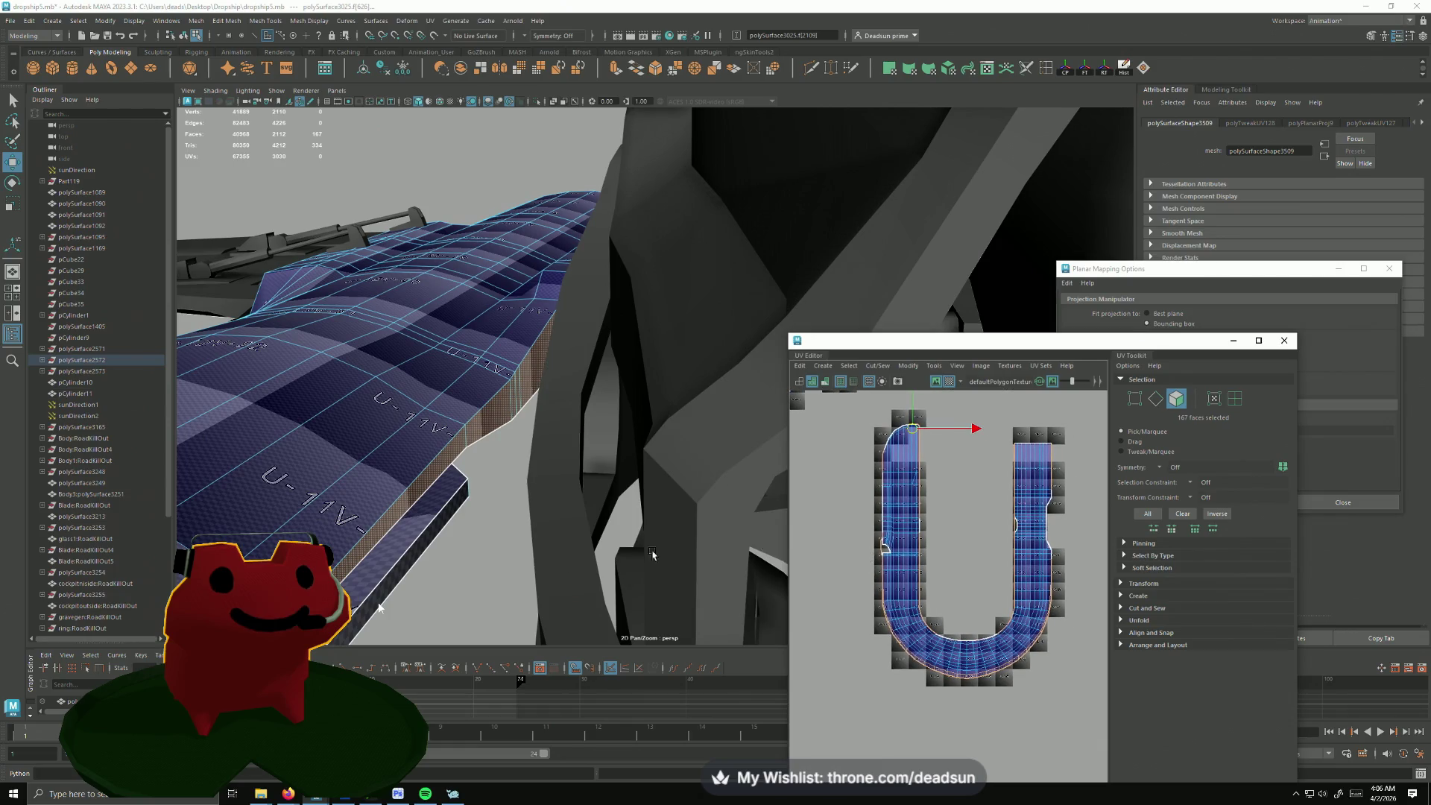
# Step: Inspect the pipe's U-shaped shell and one of its legs in the UV Editor
pyautogui.moveTo(381, 369)
pyautogui.keyDown('alt'); pyautogui.mouseDown()
pyautogui.moveTo(303, 462)
pyautogui.moveTo(224, 487)
pyautogui.moveTo(558, 535)
pyautogui.moveTo(502, 463)
pyautogui.mouseUp(); pyautogui.keyUp('alt')
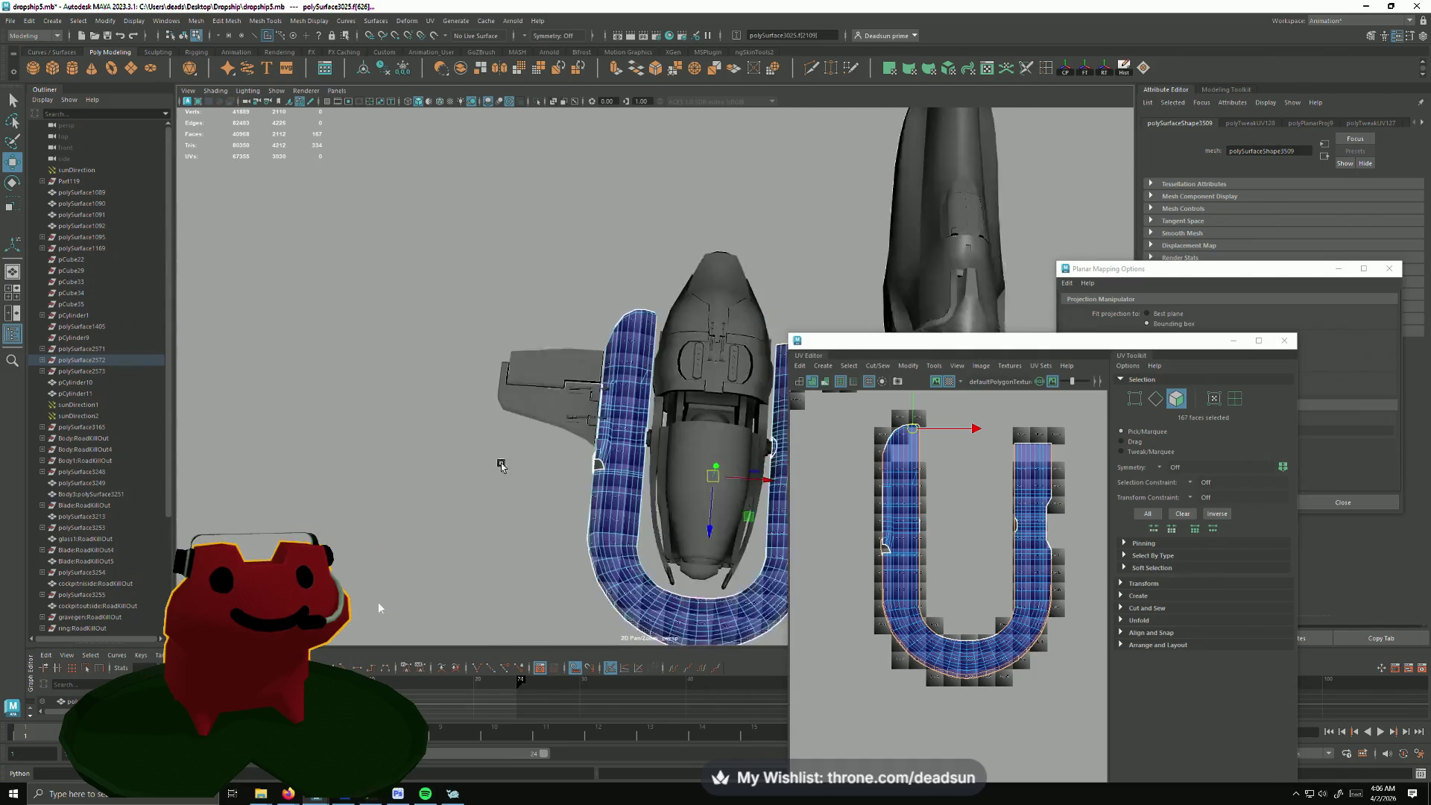
pyautogui.scroll(2, 496, 481)
pyautogui.middleClick(875, 566)
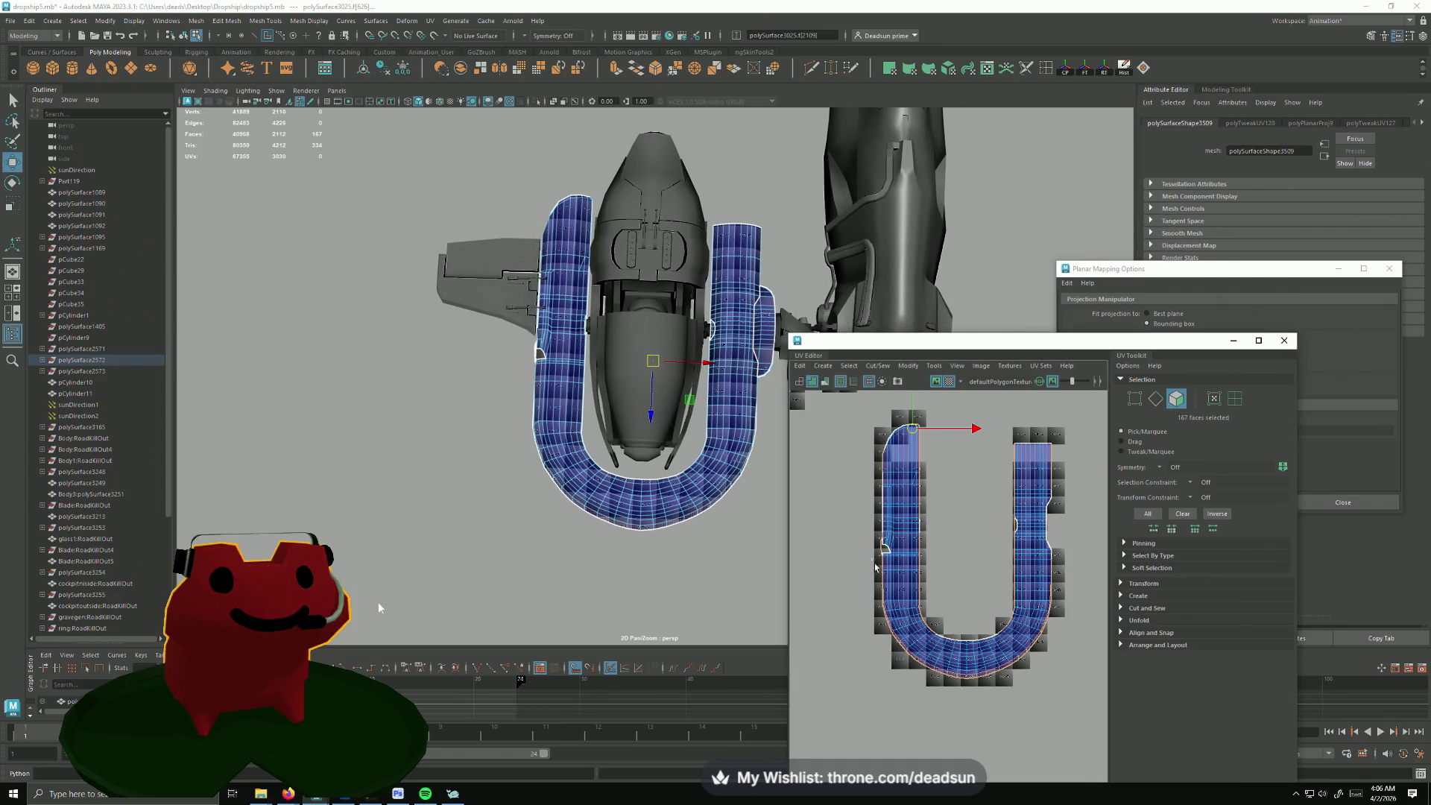
pyautogui.keyDown('alt'); pyautogui.moveTo(899, 623); pyautogui.dragTo(840, 588, button='middle'); pyautogui.keyUp('alt')
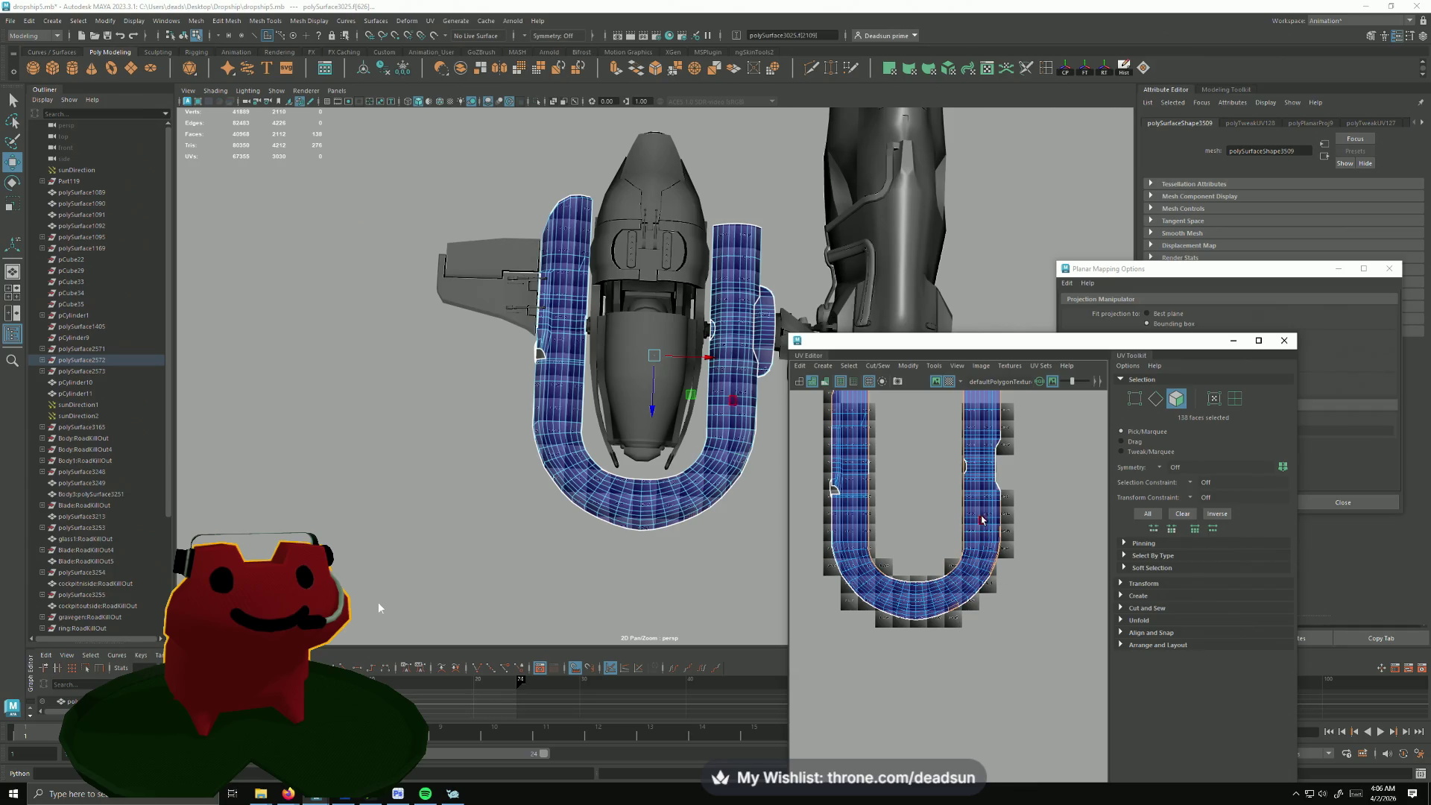
pyautogui.keyDown('shift'); pyautogui.moveTo(928, 601); pyautogui.dragTo(983, 534, button='right'); pyautogui.keyUp('shift')
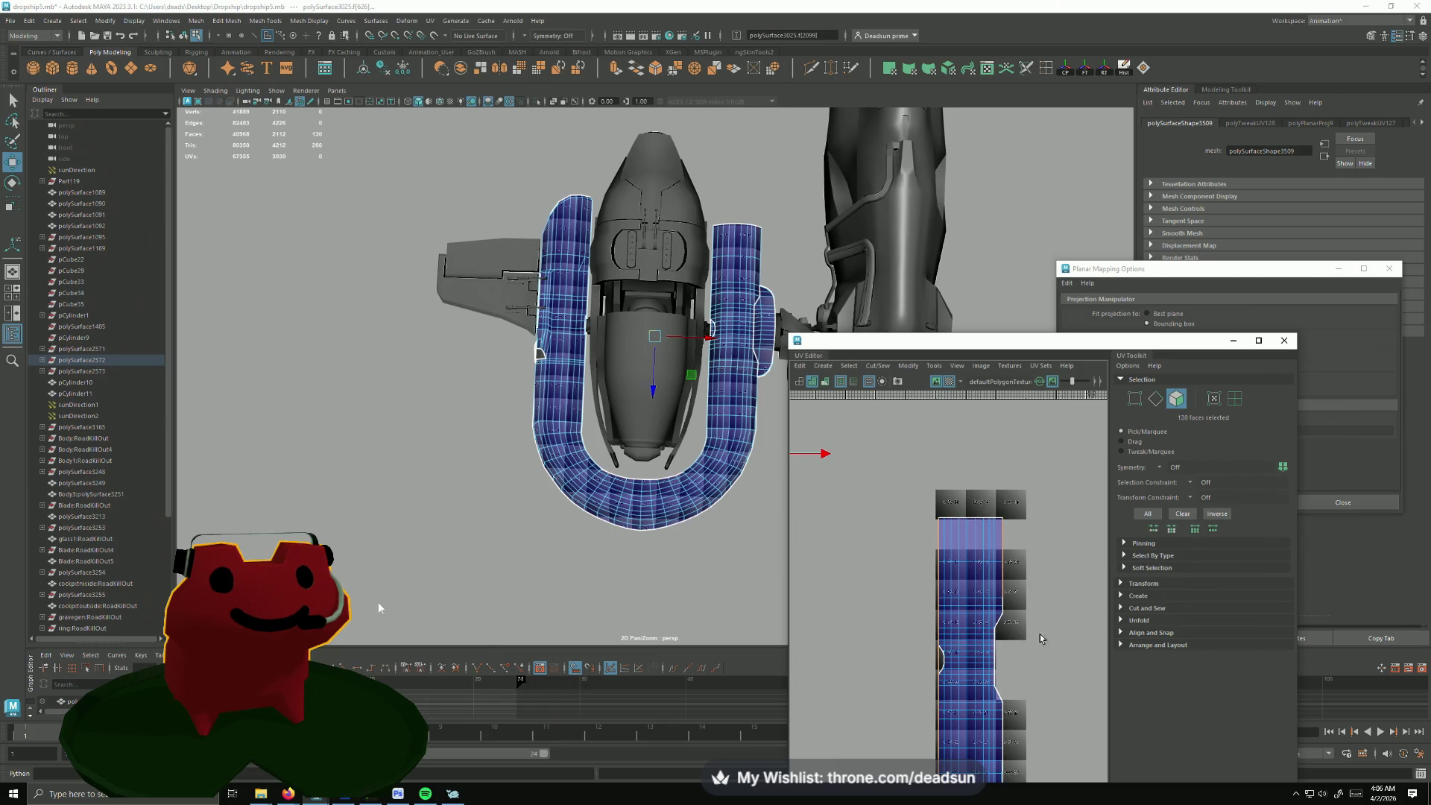
pyautogui.keyDown('alt'); pyautogui.moveTo(518, 441); pyautogui.dragTo(635, 447, button='middle'); pyautogui.keyUp('alt')
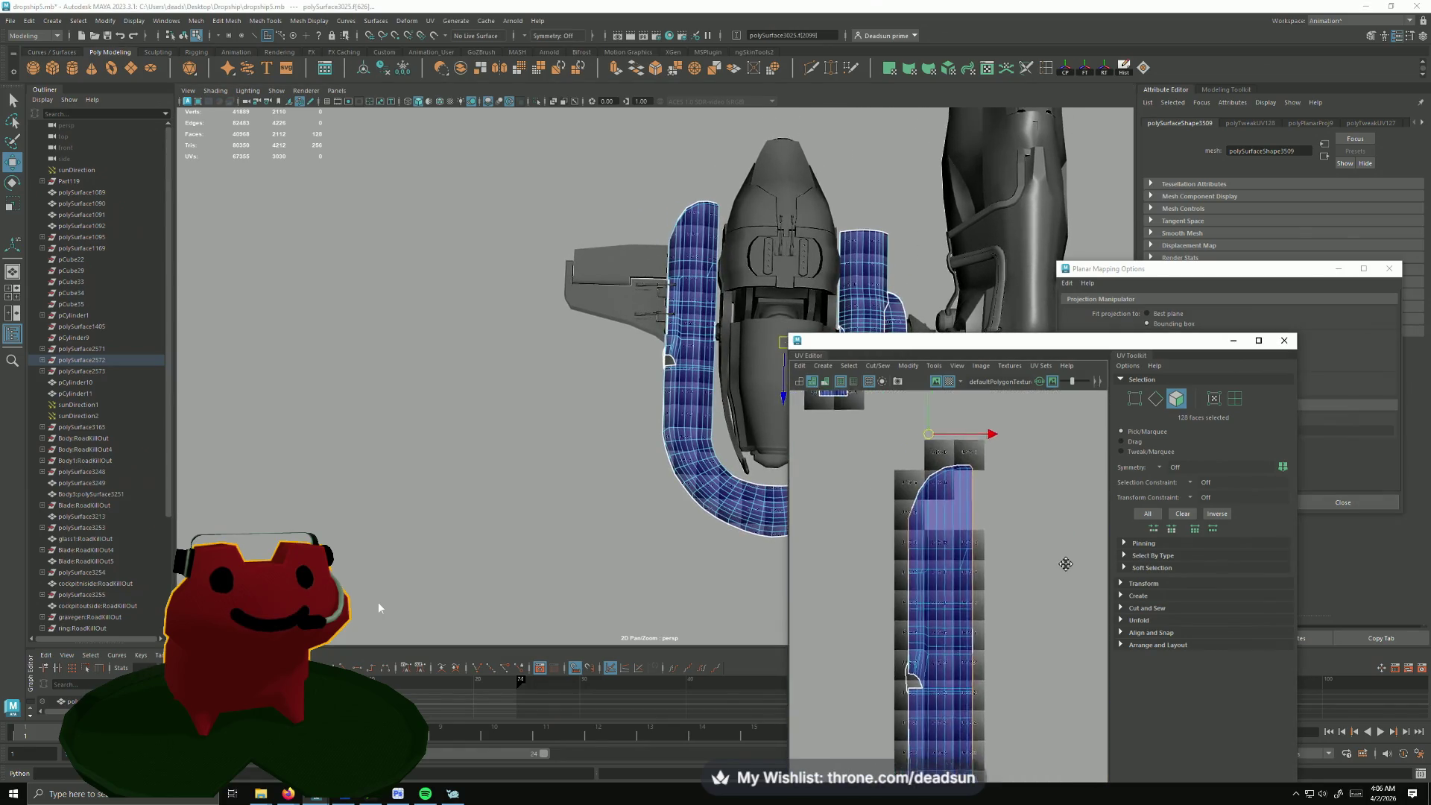
pyautogui.scroll(3, 854, 471)
pyautogui.keyDown('alt'); pyautogui.moveTo(933, 652); pyautogui.dragTo(879, 562, button='middle'); pyautogui.keyUp('alt')
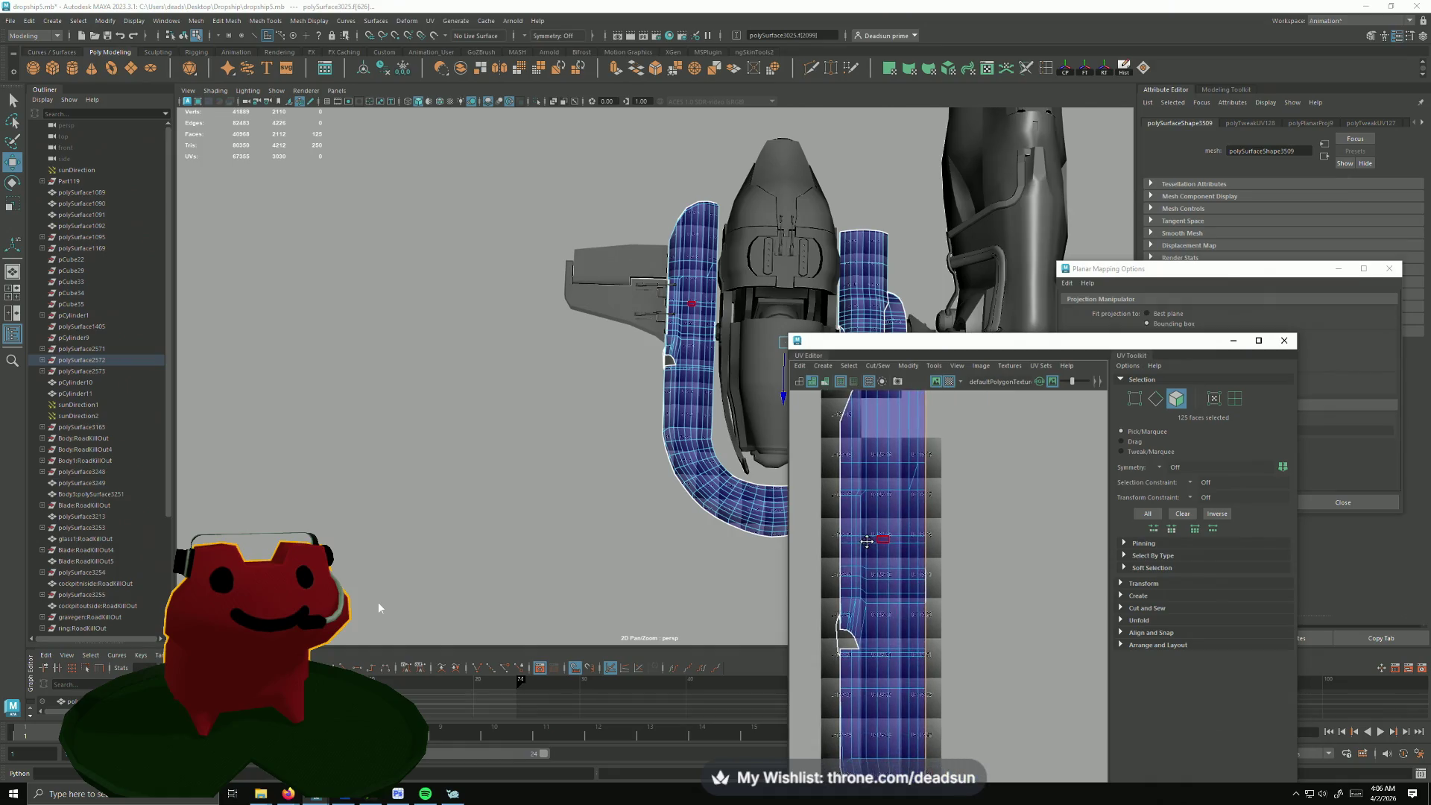
# Step: Apply a fresh planar projection to the pipe faces, laying them out as a clean U shape
pyautogui.click(877, 366)
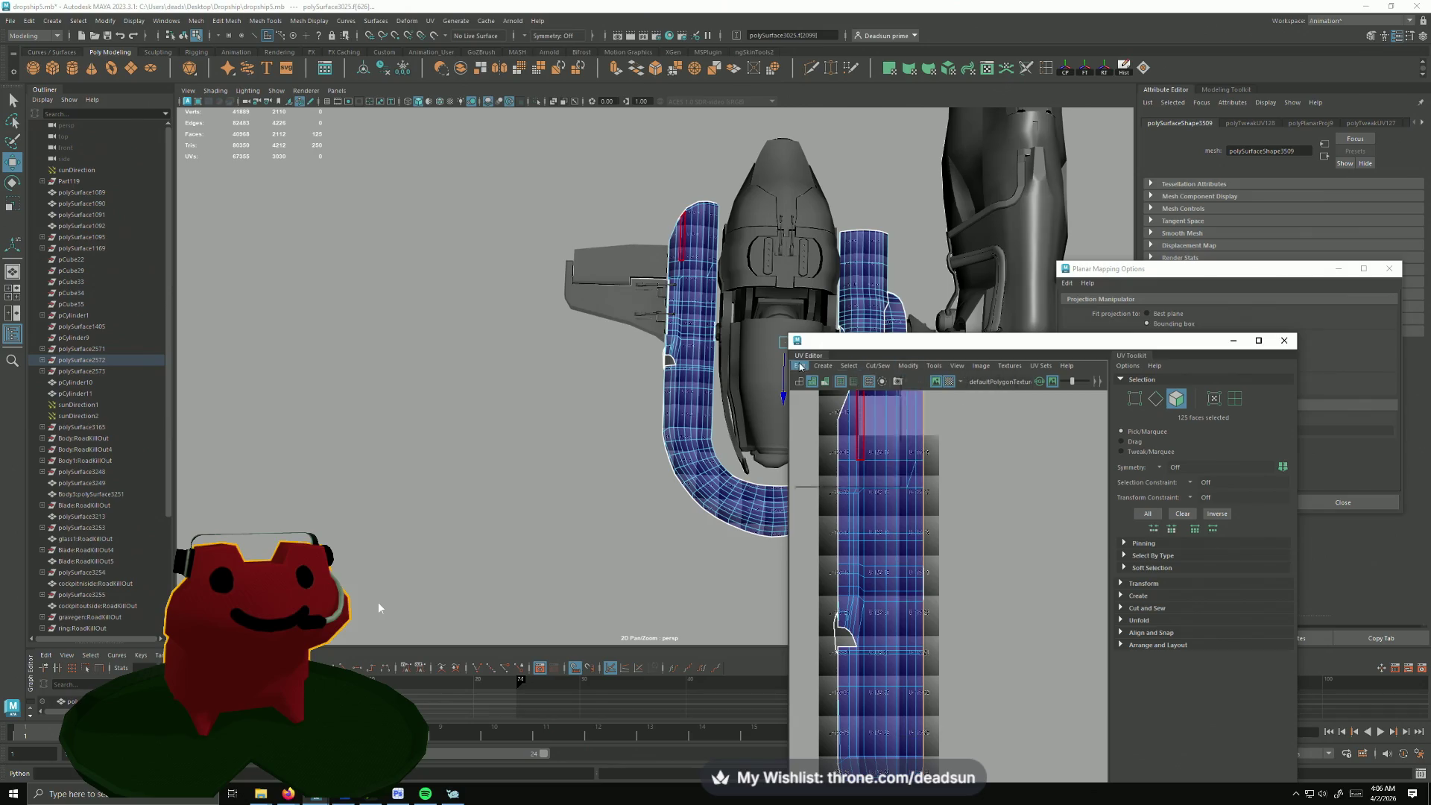
pyautogui.click(825, 365)
pyautogui.click(929, 457)
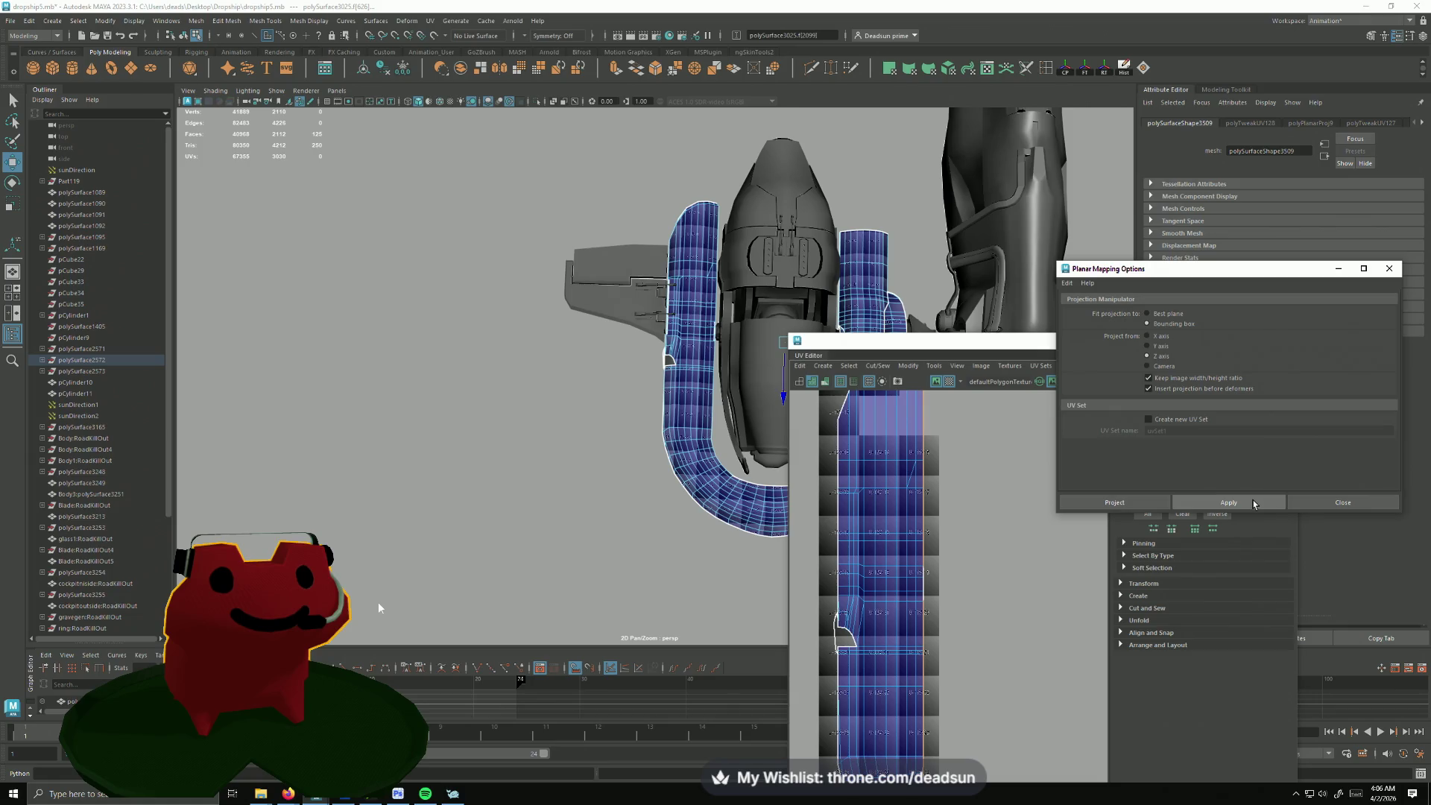
pyautogui.click(1231, 503)
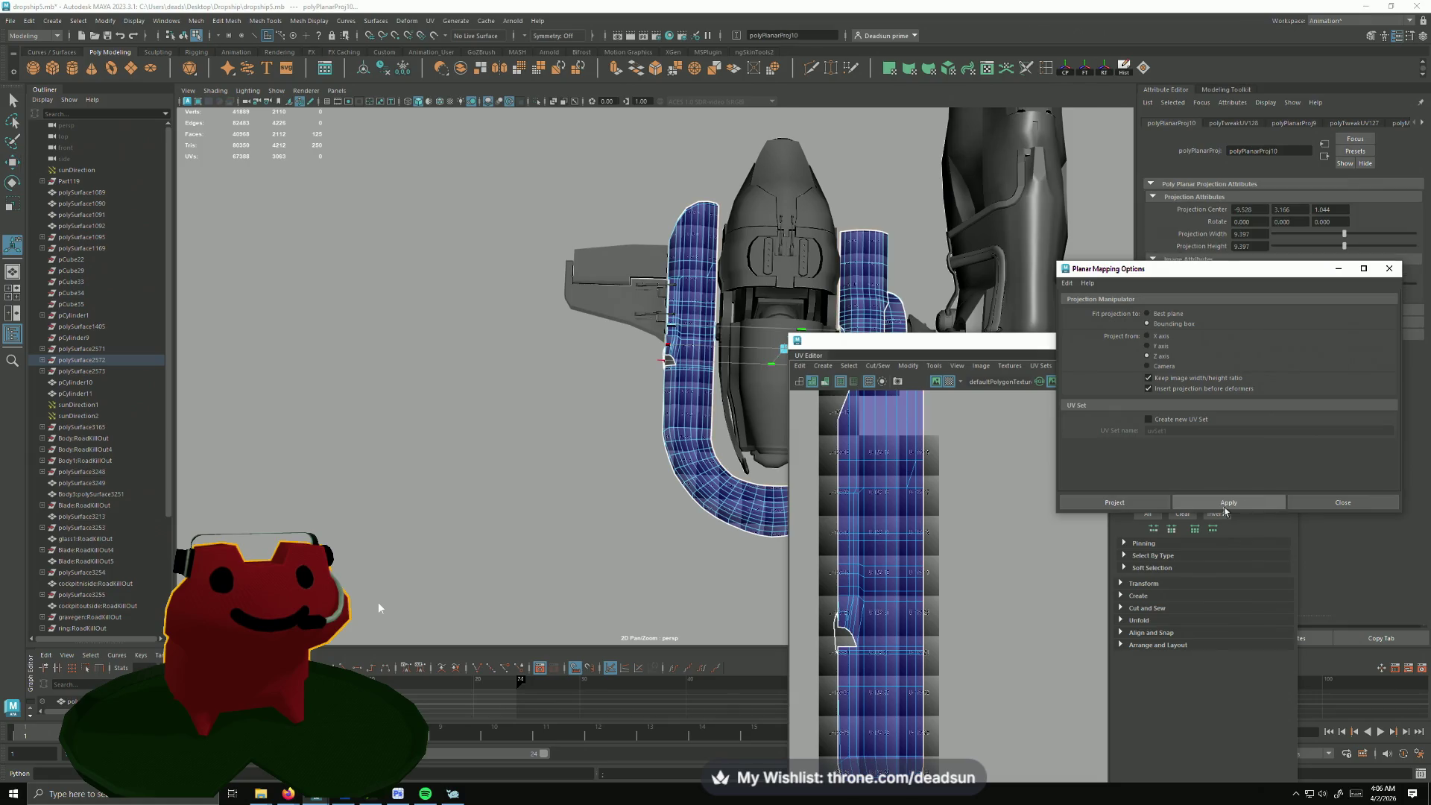
pyautogui.click(990, 549)
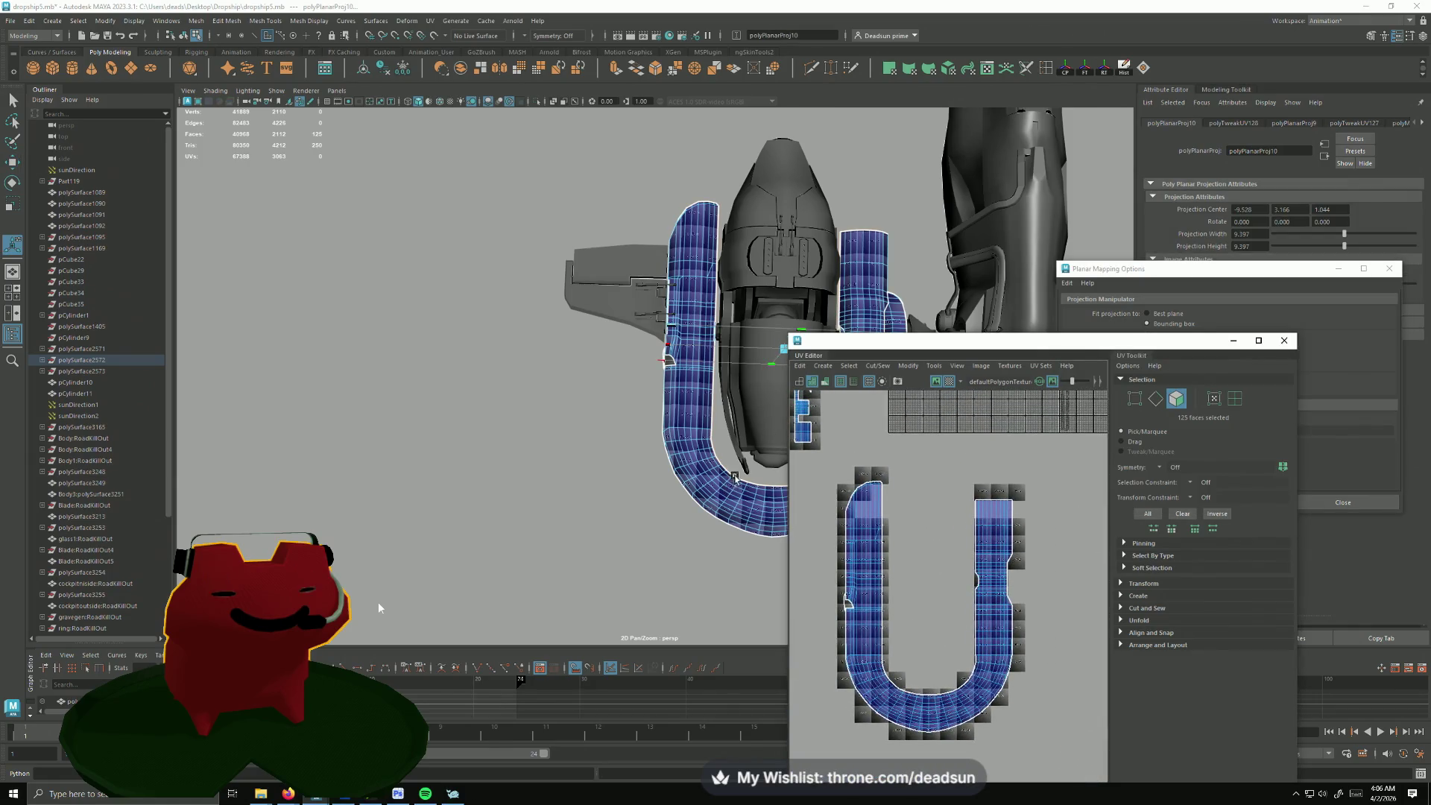
pyautogui.scroll(10, 627, 535)
pyautogui.scroll(5, 626, 534)
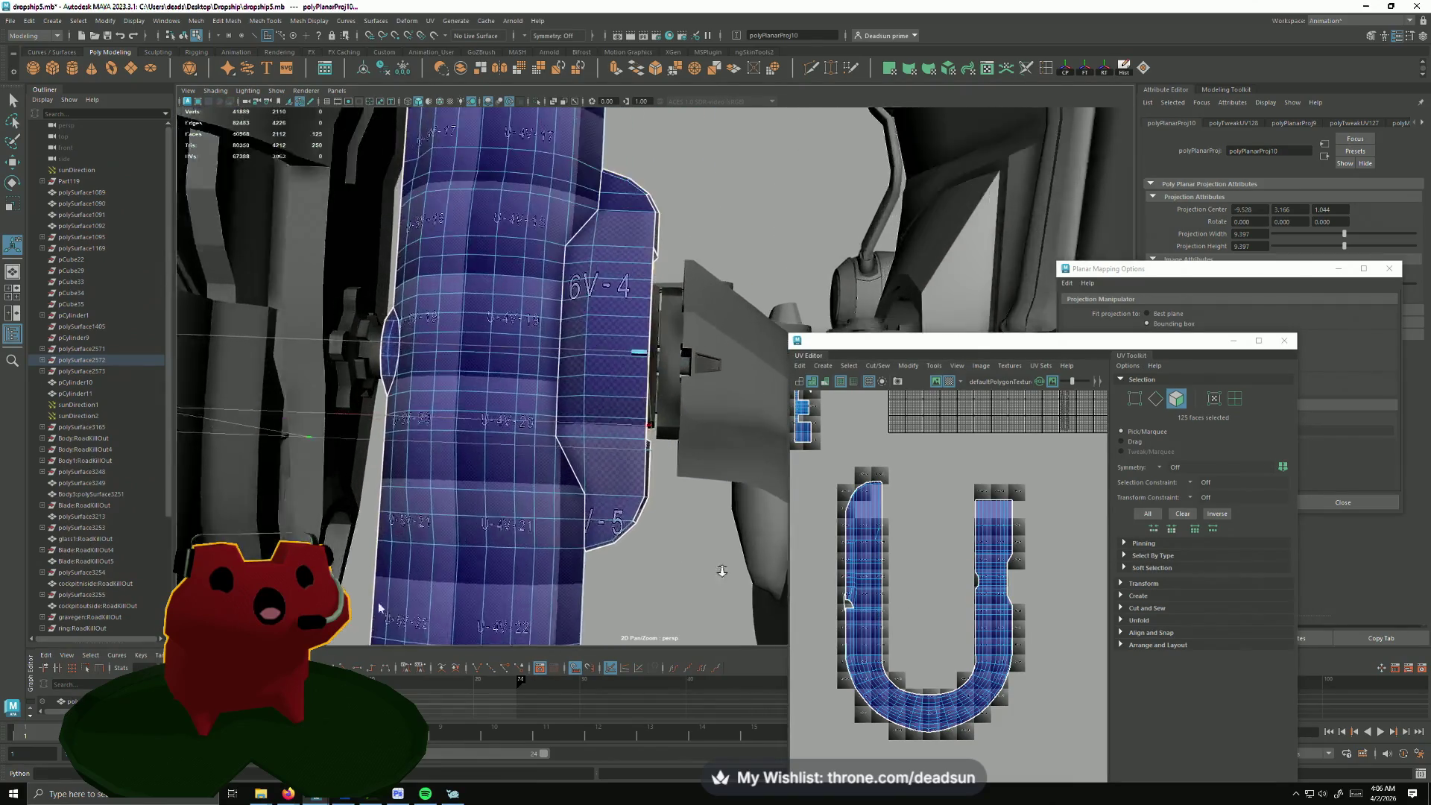
pyautogui.scroll(3, 564, 480)
# Step: Select the pipe's seam edge in edge mode and cut the UVs along it
pyautogui.keyDown('alt'); pyautogui.moveTo(565, 480); pyautogui.dragTo(530, 369); pyautogui.keyUp('alt')
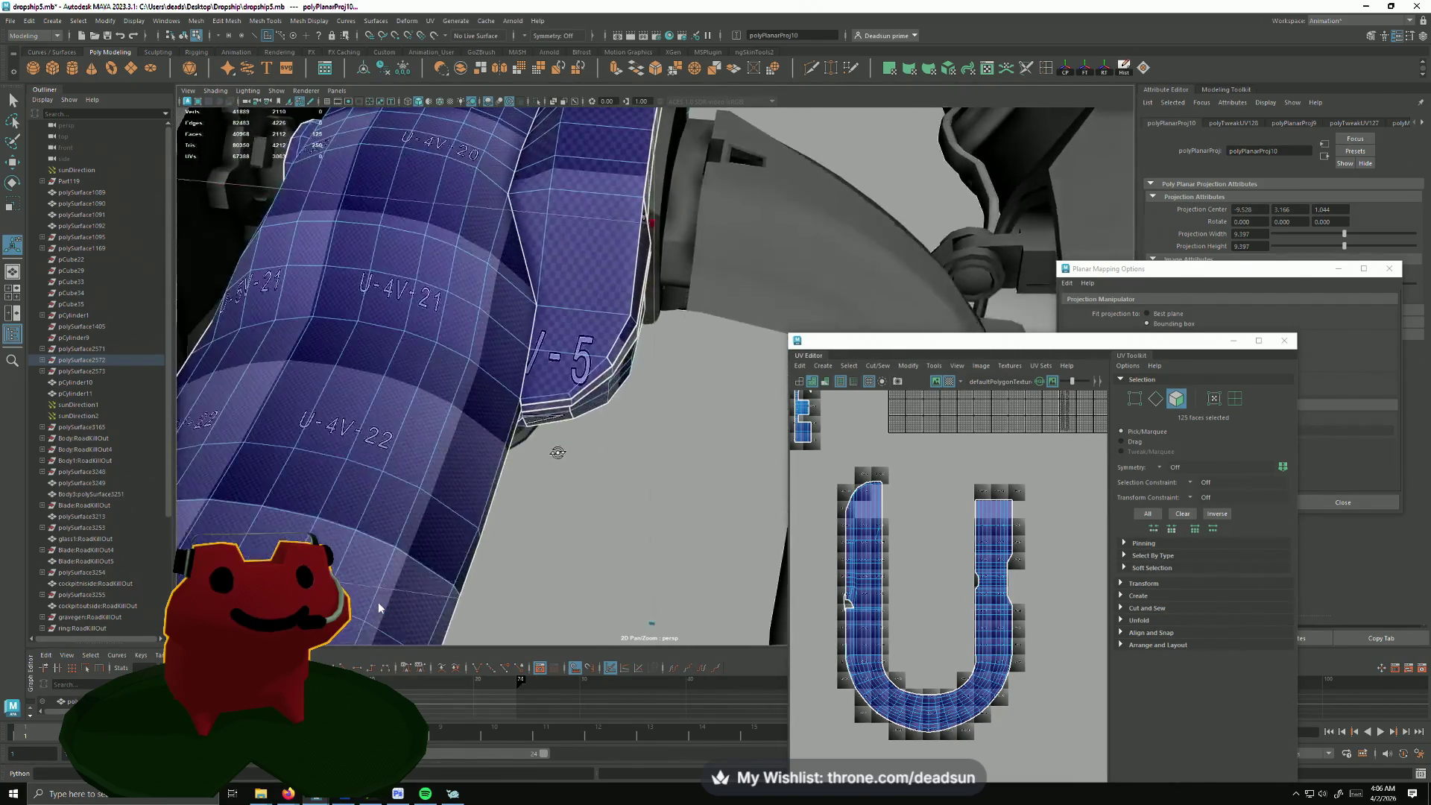
pyautogui.moveTo(530, 369); pyautogui.dragTo(530, 338, button='right')
pyautogui.click(530, 337)
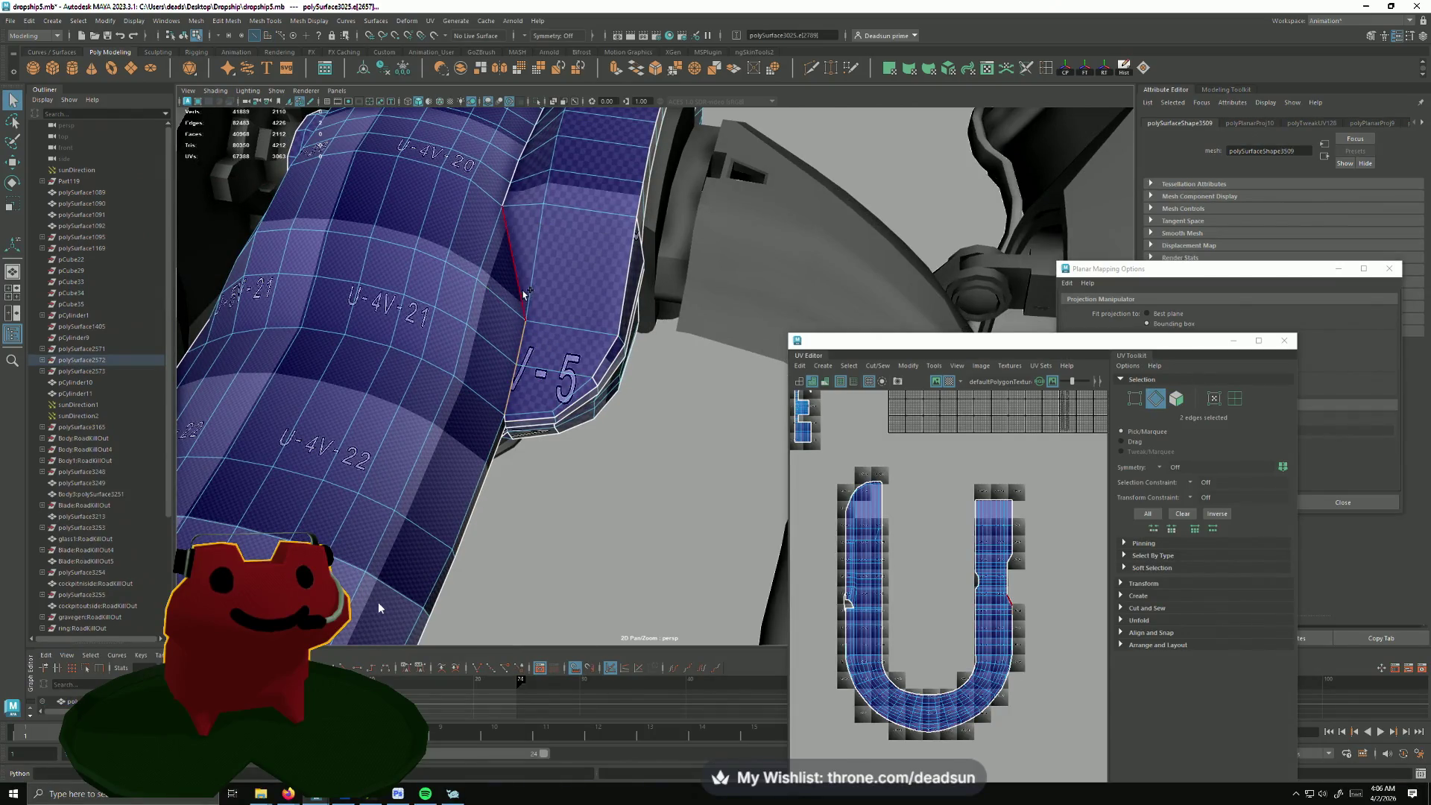
pyautogui.keyDown('alt'); pyautogui.moveTo(523, 194); pyautogui.dragTo(516, 431); pyautogui.keyUp('alt')
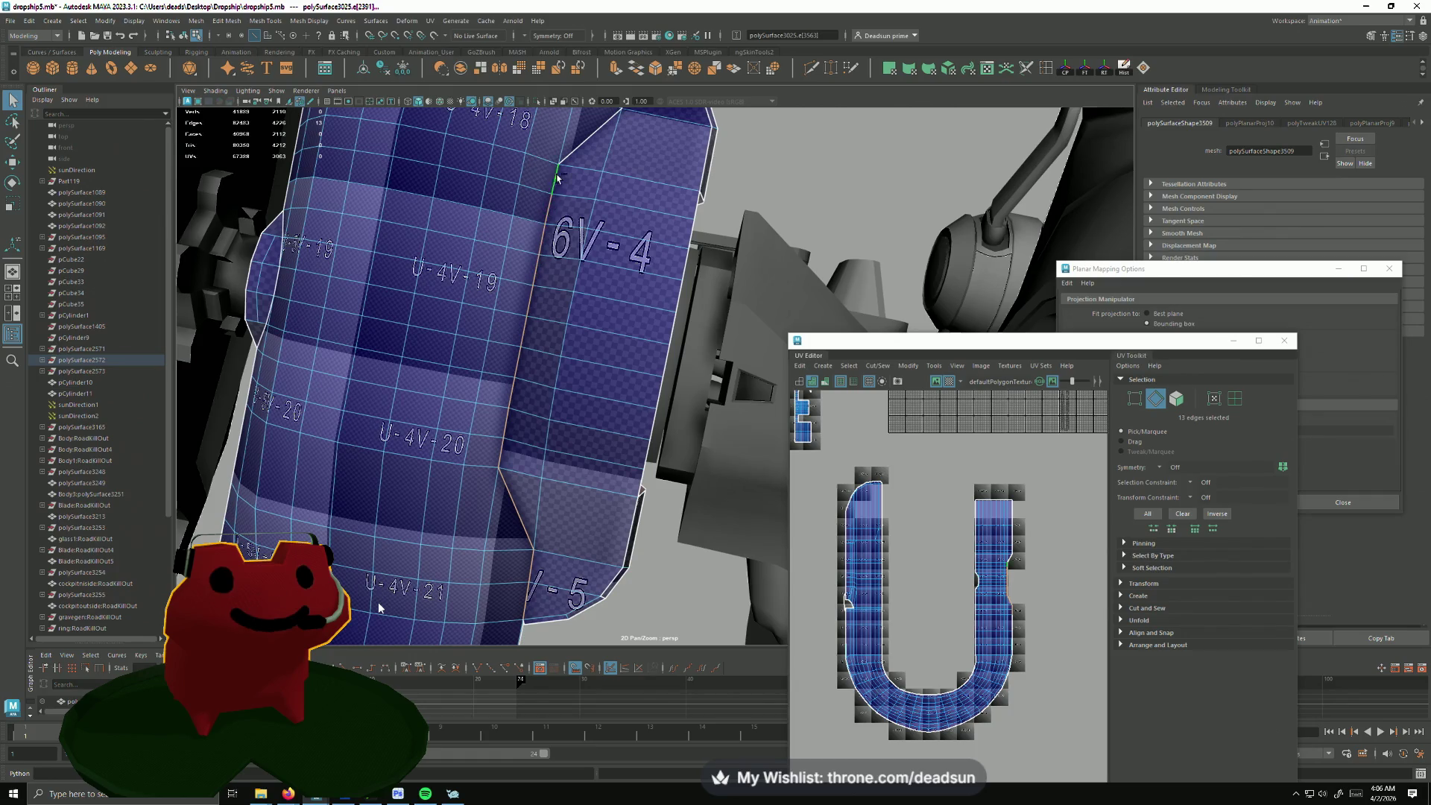
pyautogui.moveTo(572, 157)
pyautogui.keyDown('alt'); pyautogui.mouseDown()
pyautogui.moveTo(578, 413)
pyautogui.moveTo(526, 432)
pyautogui.moveTo(531, 470)
pyautogui.mouseUp(); pyautogui.keyUp('alt')
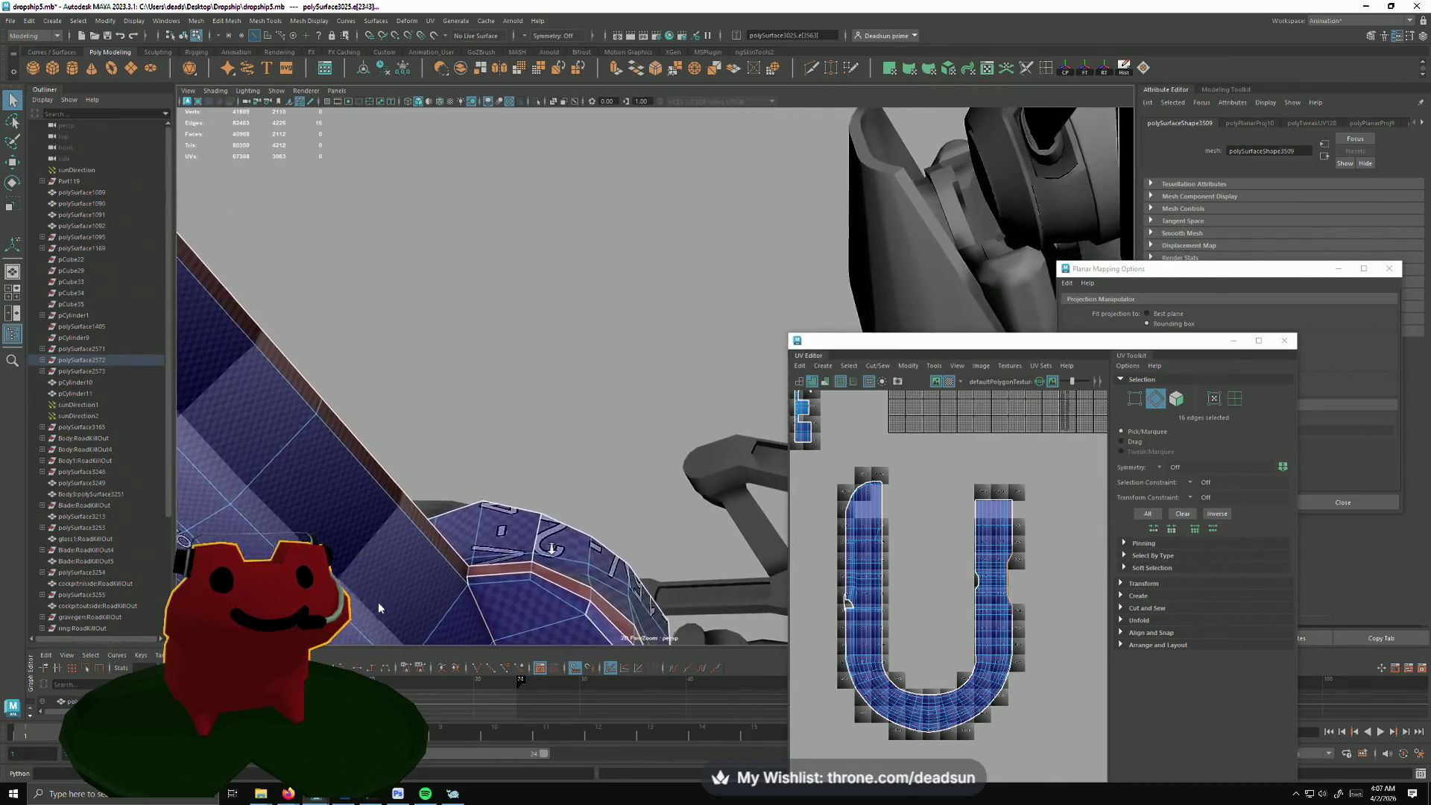
pyautogui.keyDown('alt'); pyautogui.moveTo(531, 471); pyautogui.dragTo(524, 522, button='middle'); pyautogui.keyUp('alt')
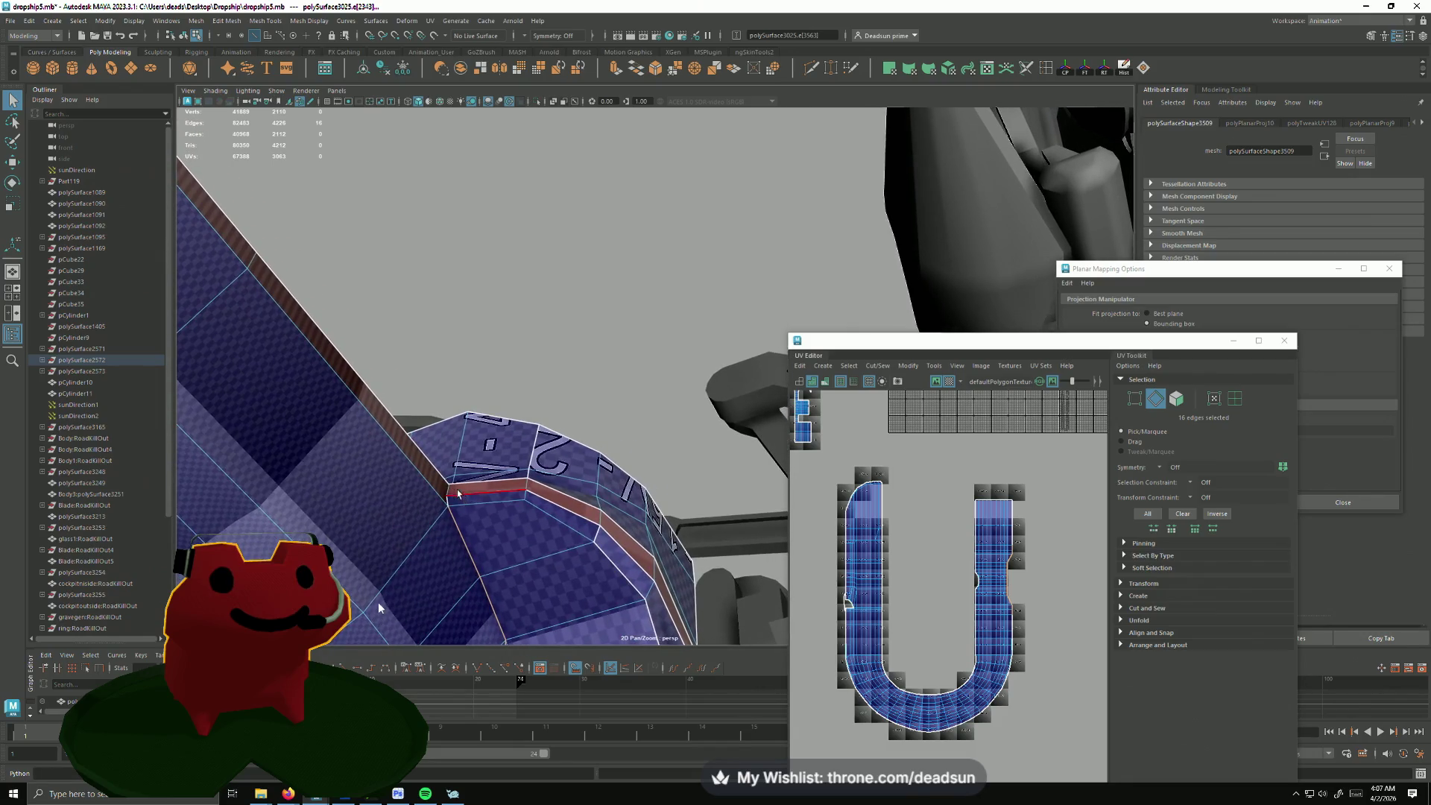
pyautogui.click(880, 368)
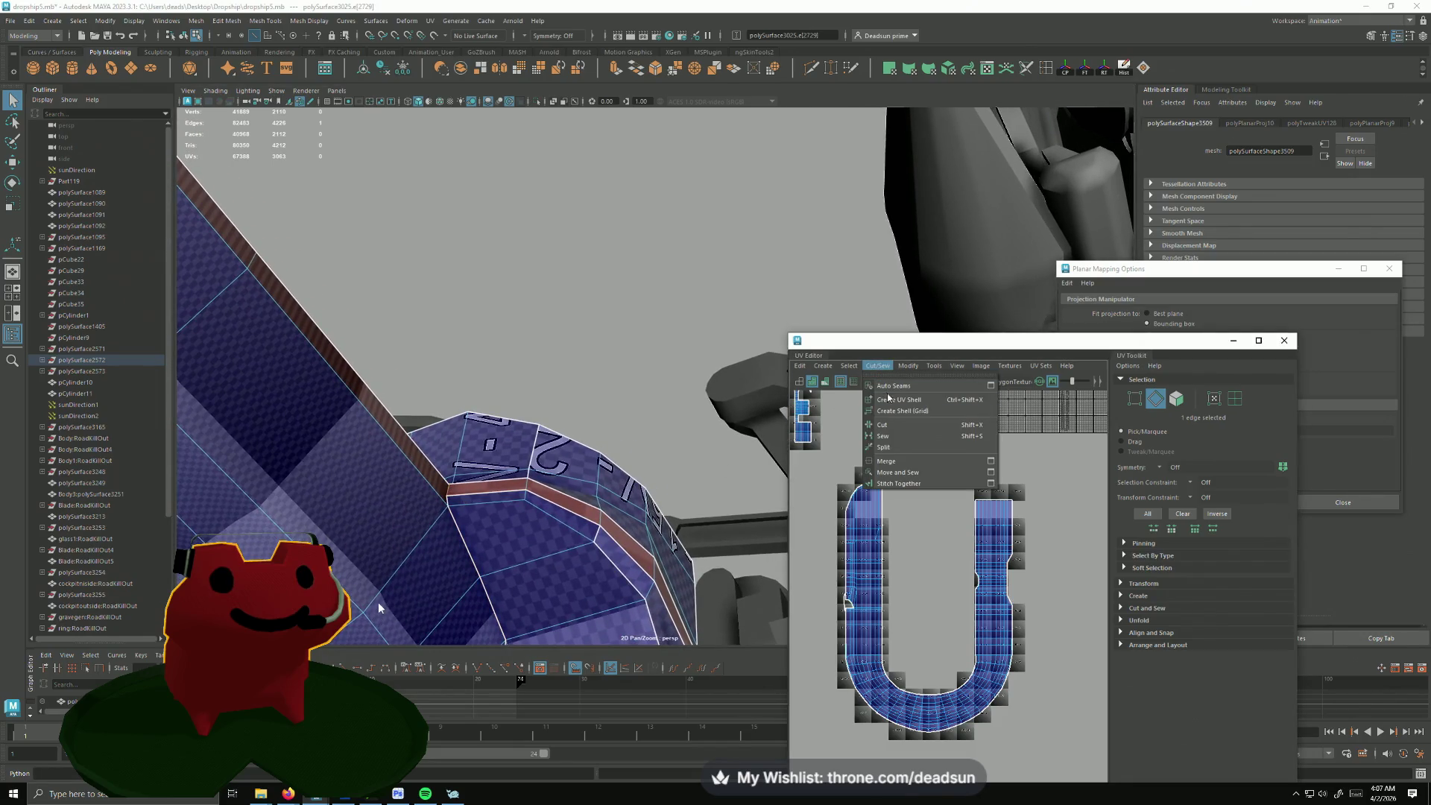
pyautogui.click(894, 425)
pyautogui.scroll(3, 512, 419)
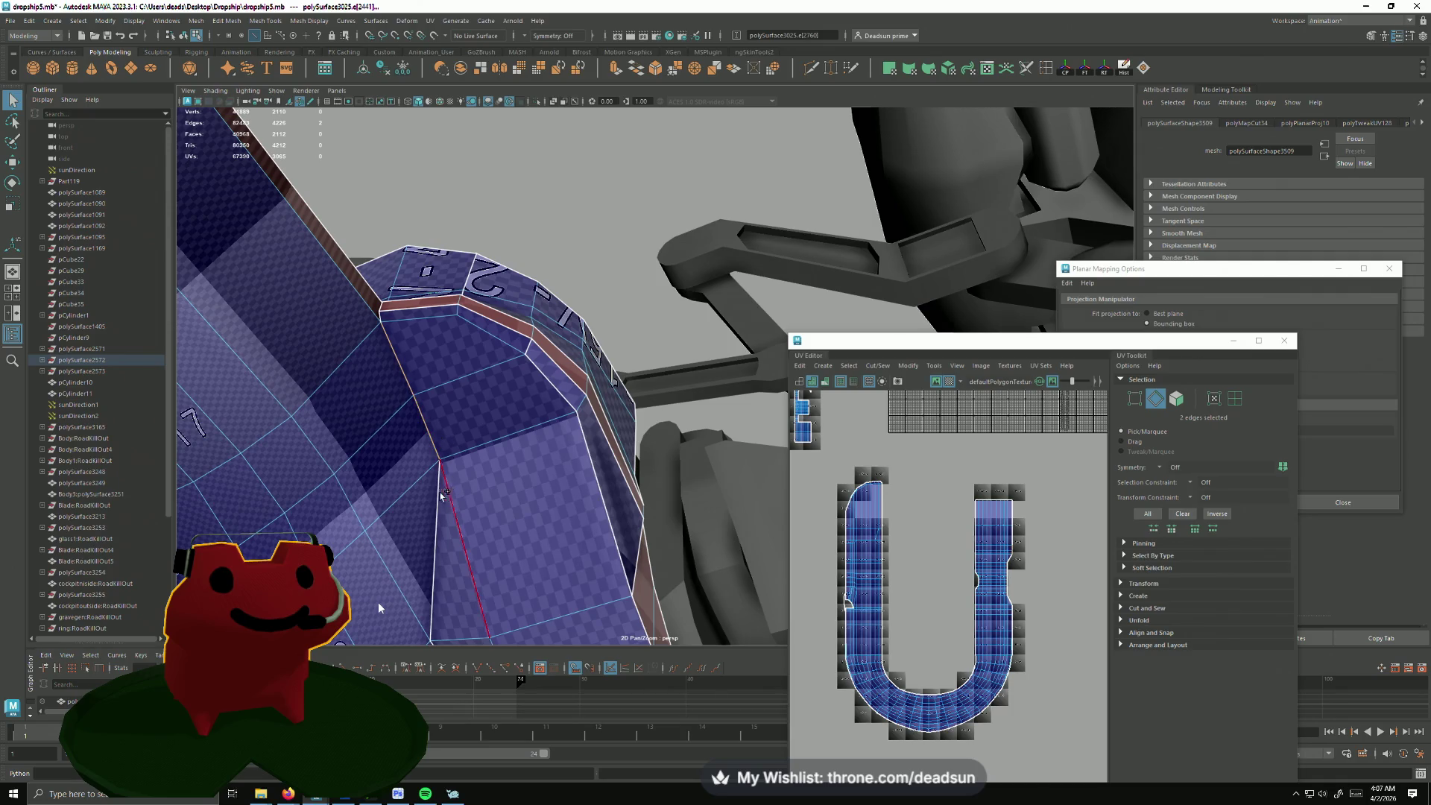
# Step: Select the run of edges along the pipe's lower side and Move and Sew them together
pyautogui.moveTo(453, 620)
pyautogui.keyDown('alt'); pyautogui.mouseDown()
pyautogui.moveTo(422, 328)
pyautogui.moveTo(469, 392)
pyautogui.moveTo(555, 260)
pyautogui.mouseUp(); pyautogui.keyUp('alt')
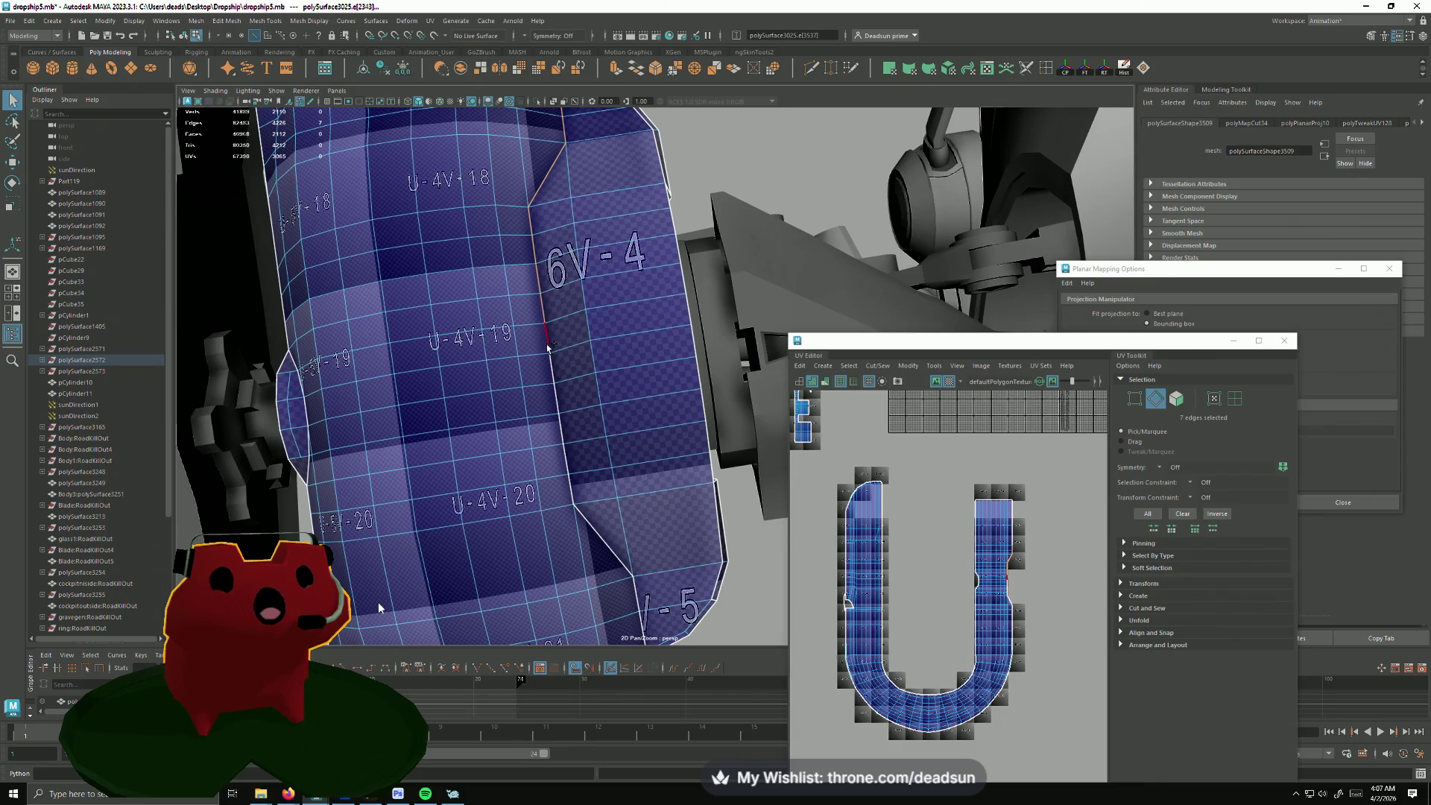
pyautogui.keyDown('shift'); pyautogui.click(562, 431); pyautogui.keyUp('shift')
pyautogui.keyDown('shift'); pyautogui.click(590, 526); pyautogui.keyUp('shift')
pyautogui.keyDown('alt'); pyautogui.moveTo(590, 527); pyautogui.dragTo(551, 576); pyautogui.keyUp('alt')
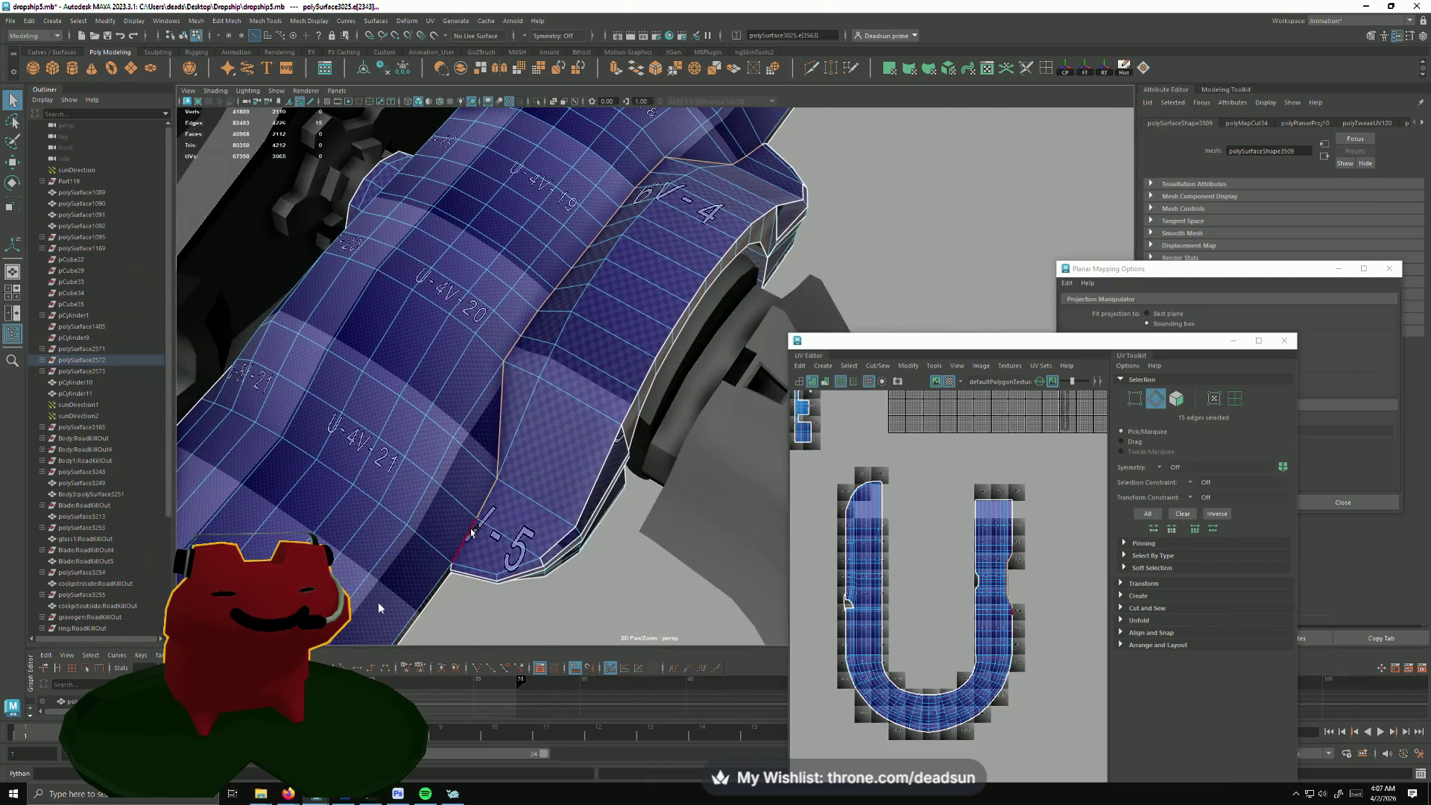
pyautogui.keyDown('shift'); pyautogui.click(470, 534); pyautogui.keyUp('shift')
pyautogui.moveTo(471, 534)
pyautogui.keyDown('alt'); pyautogui.mouseDown()
pyautogui.moveTo(524, 462)
pyautogui.moveTo(820, 445)
pyautogui.mouseUp(); pyautogui.keyUp('alt')
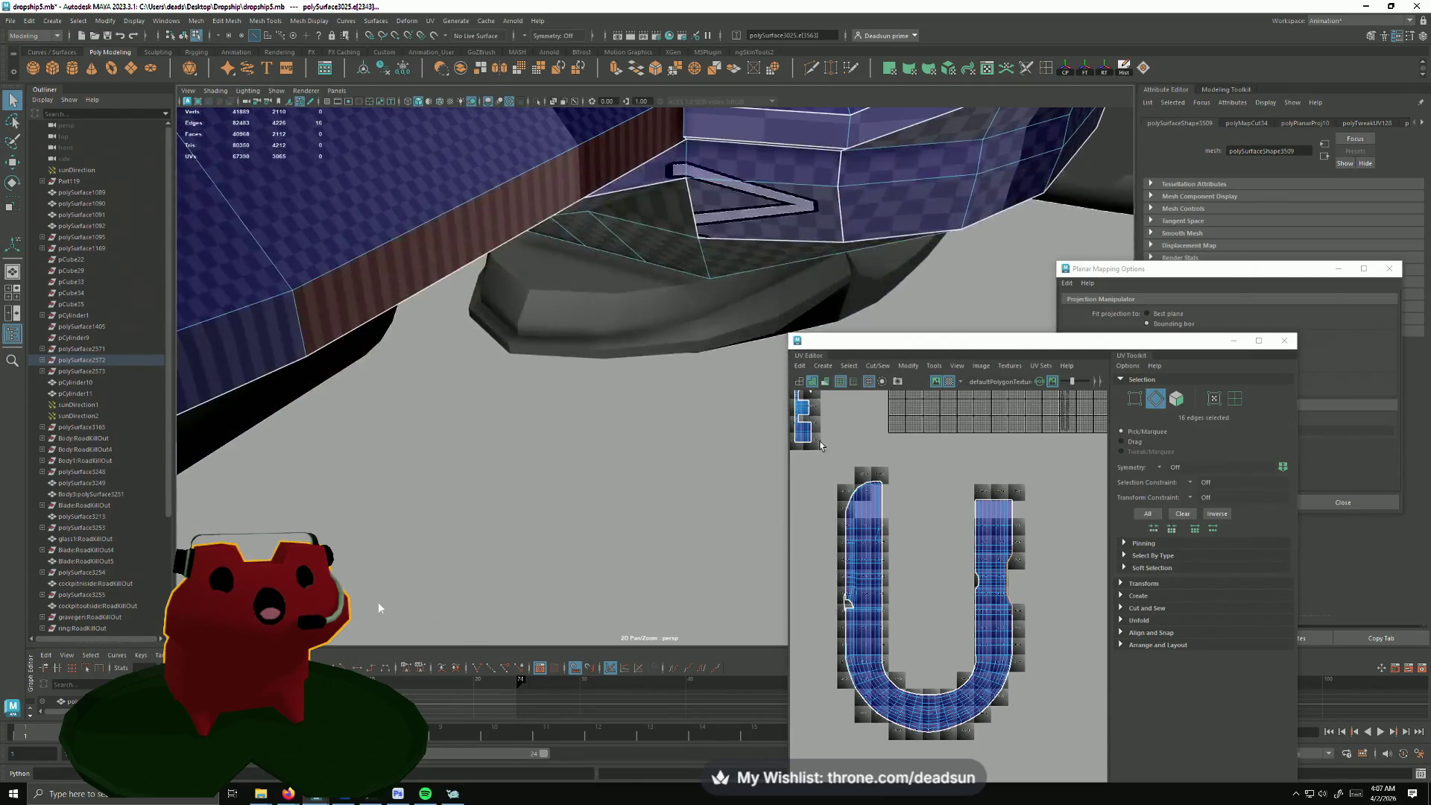
pyautogui.moveTo(727, 437)
pyautogui.keyDown('alt'); pyautogui.mouseDown()
pyautogui.moveTo(656, 577)
pyautogui.moveTo(647, 568)
pyautogui.mouseUp(); pyautogui.keyUp('alt')
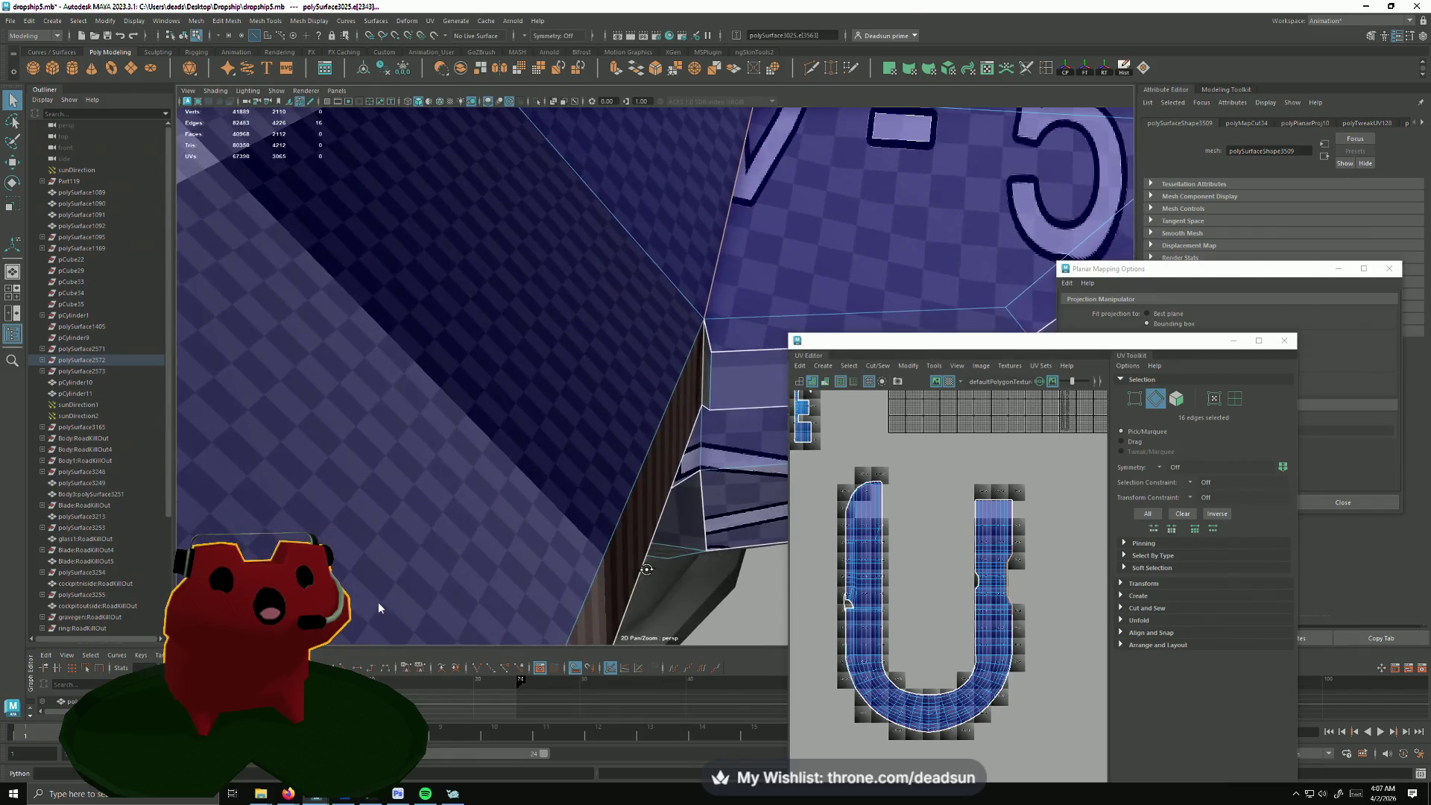
pyautogui.keyDown('alt'); pyautogui.moveTo(671, 564); pyautogui.dragTo(891, 449); pyautogui.keyUp('alt')
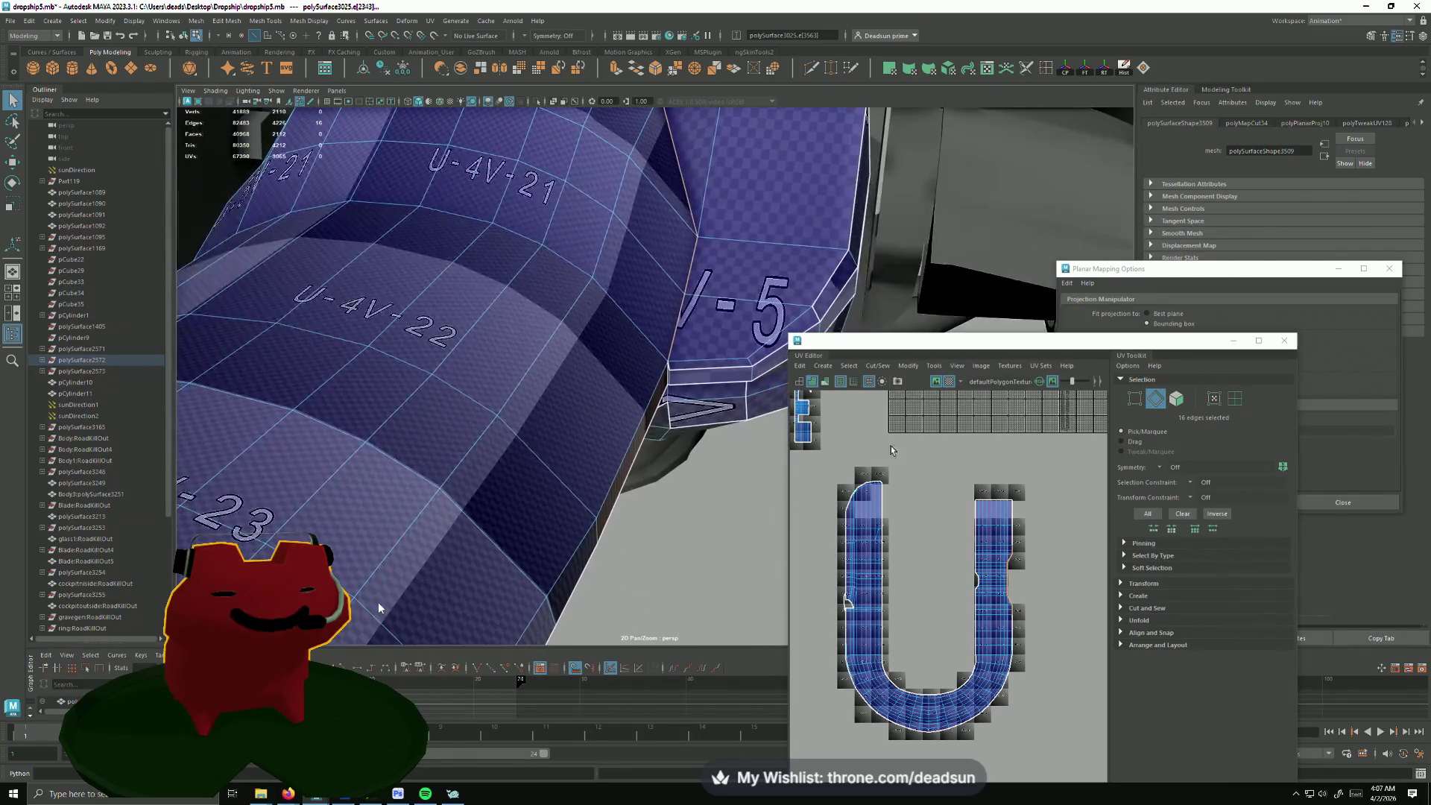
pyautogui.click(900, 366)
pyautogui.click(916, 467)
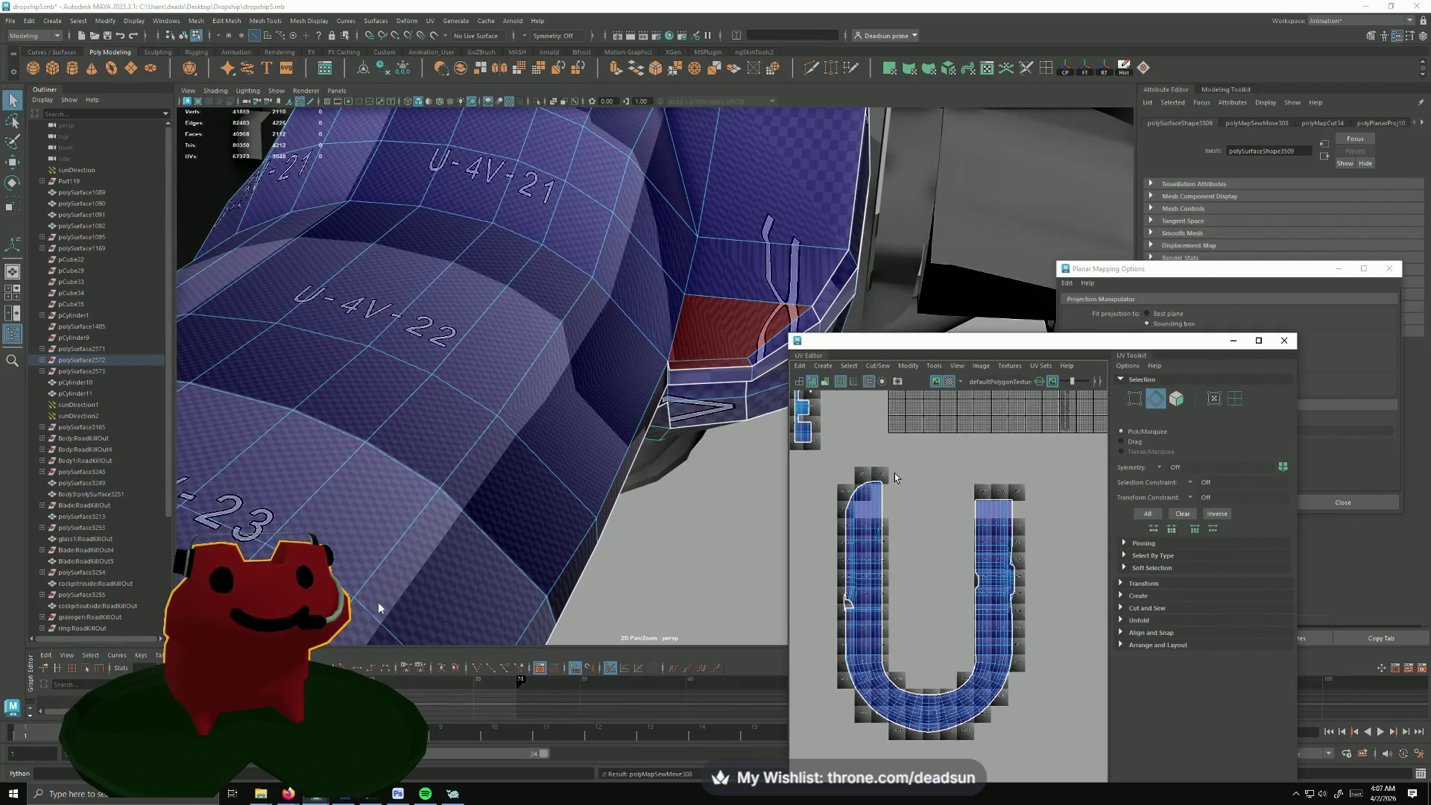
pyautogui.scroll(2, 948, 597)
pyautogui.scroll(2, 947, 597)
# Step: Select the curved pipe's faces and the small letter shells' faces in the UV Editor
pyautogui.keyDown('alt'); pyautogui.moveTo(948, 596); pyautogui.dragTo(908, 514, button='middle'); pyautogui.keyUp('alt')
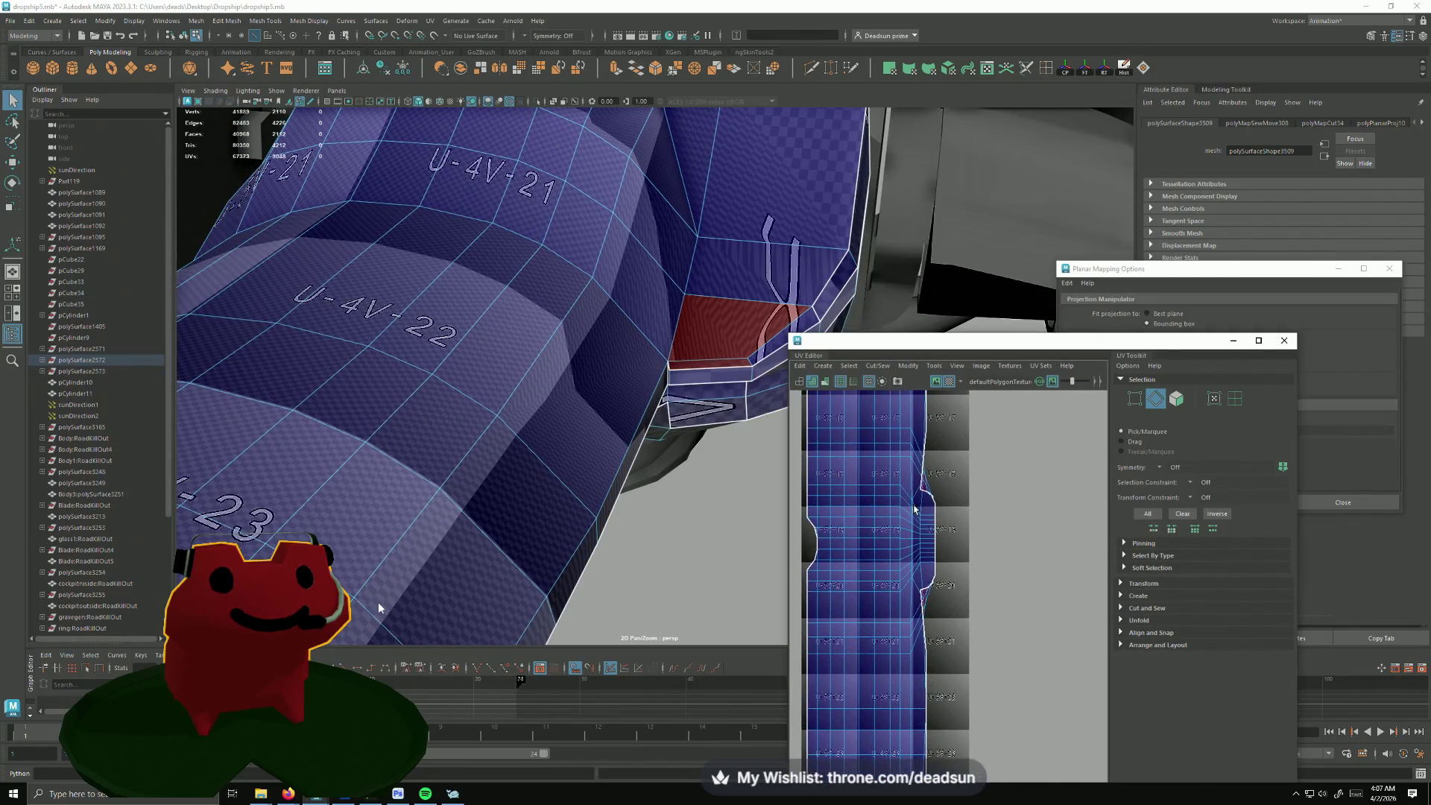
pyautogui.scroll(1, 909, 513)
pyautogui.scroll(-3, 913, 500)
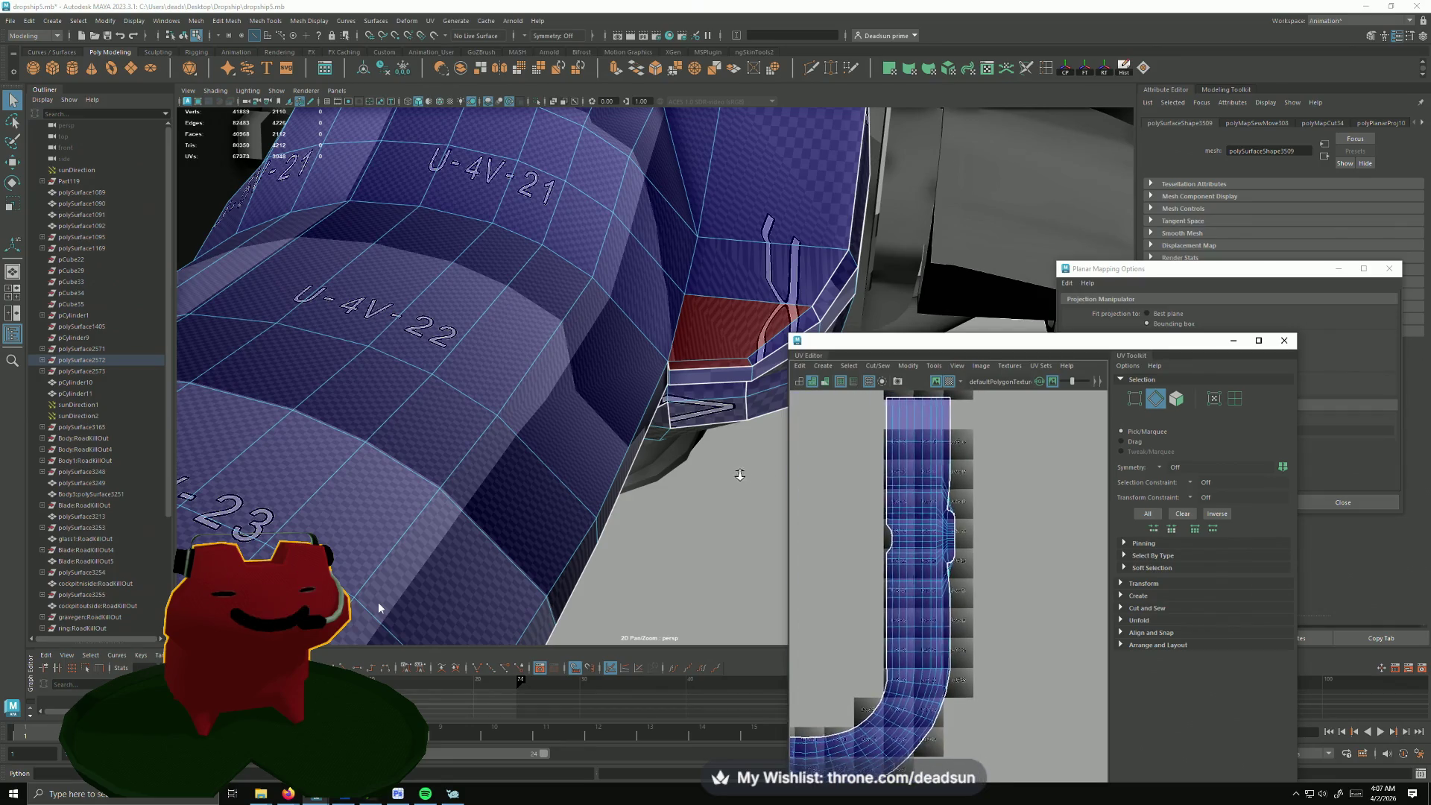
pyautogui.keyDown('alt'); pyautogui.moveTo(626, 336); pyautogui.dragTo(581, 263); pyautogui.keyUp('alt')
pyautogui.click(585, 280)
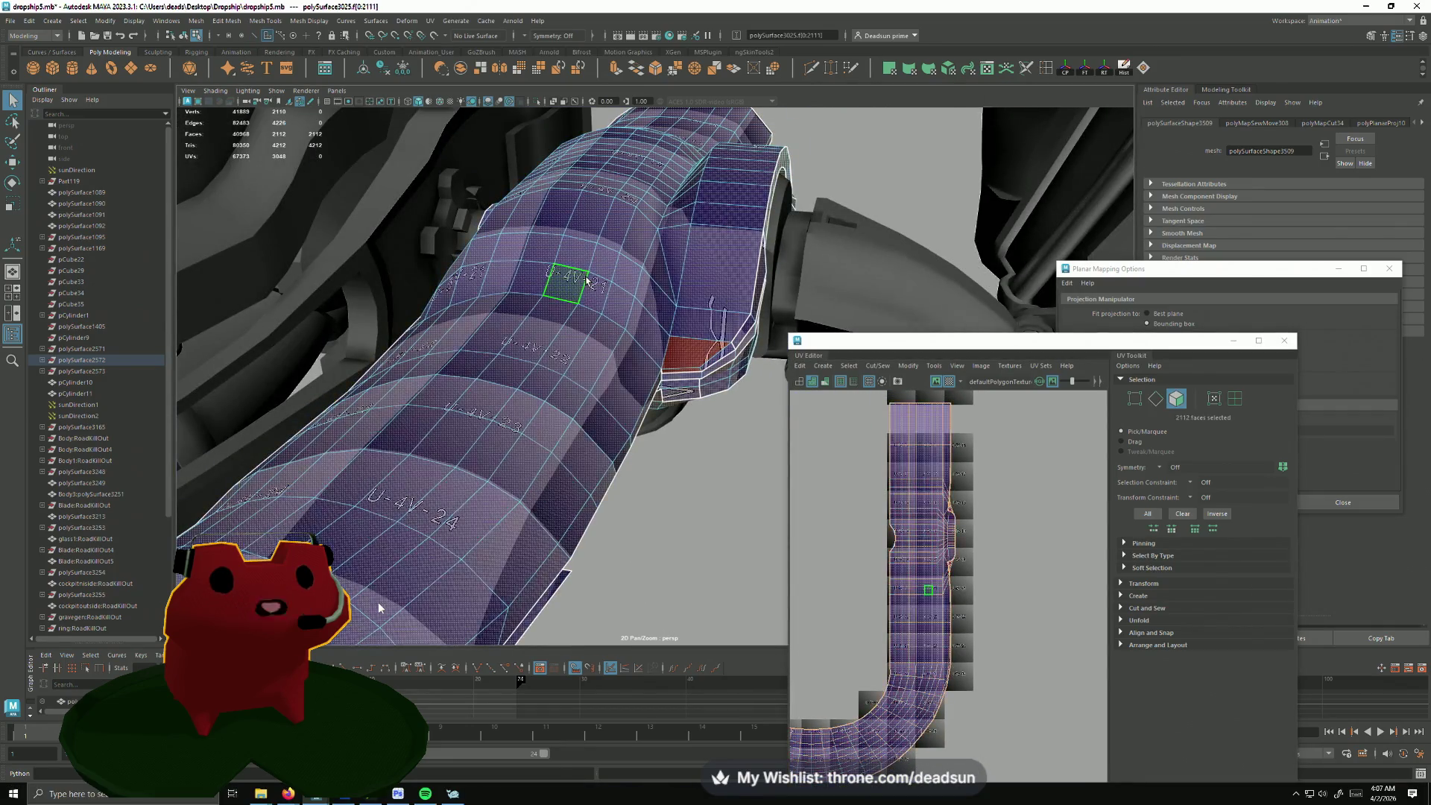
pyautogui.scroll(-5, 927, 544)
pyautogui.scroll(3, 894, 525)
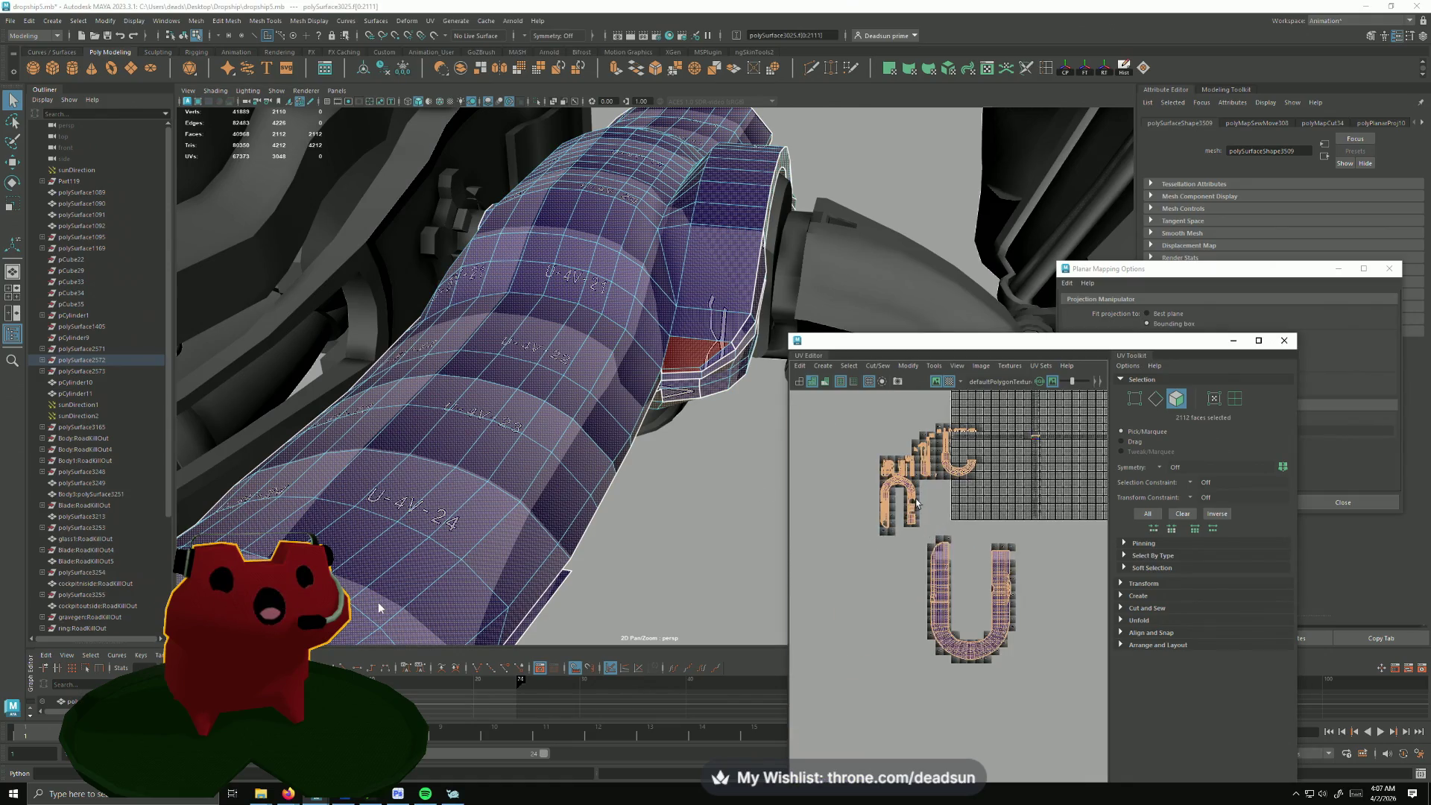
pyautogui.moveTo(874, 420); pyautogui.dragTo(1031, 503)
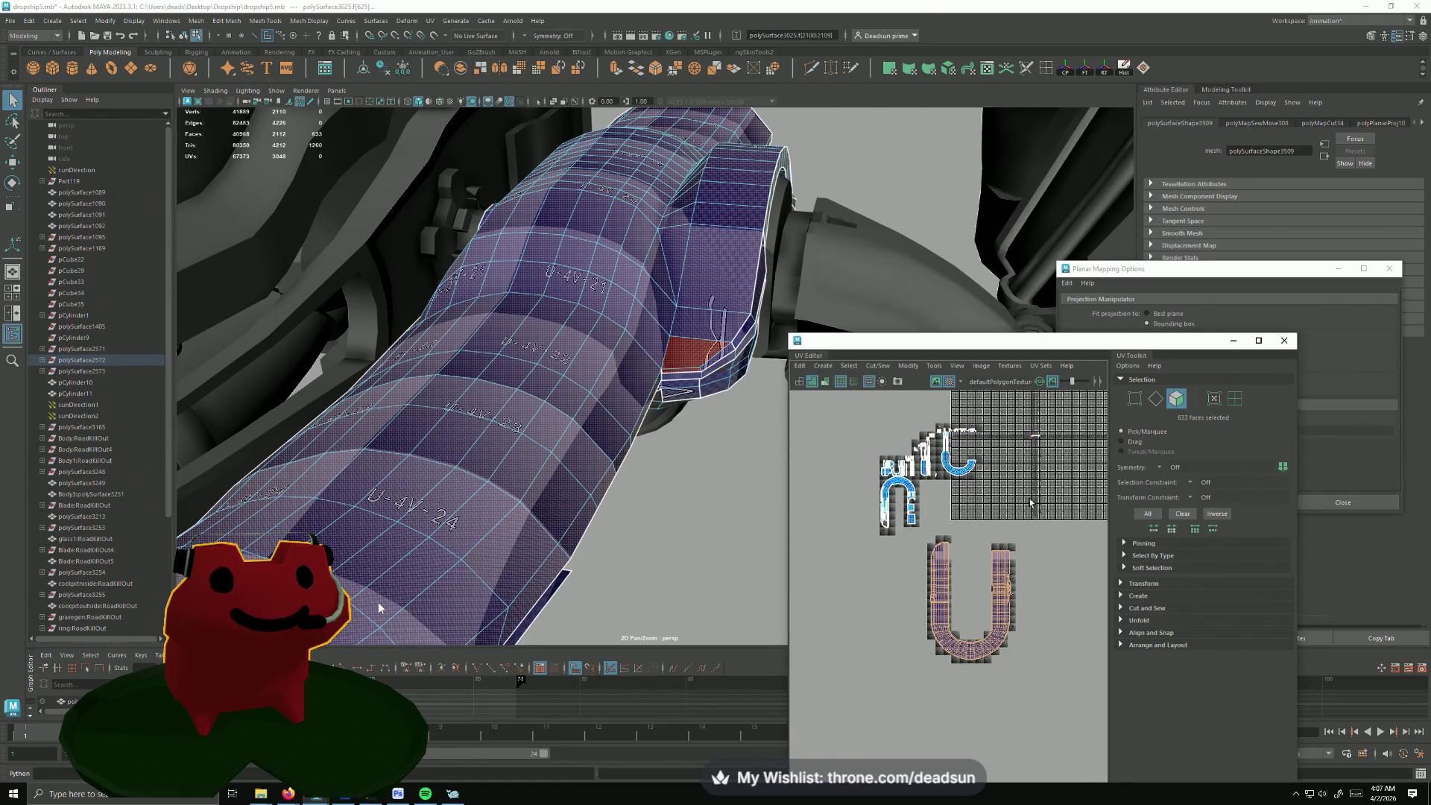
pyautogui.scroll(1, 925, 599)
pyautogui.scroll(2, 925, 599)
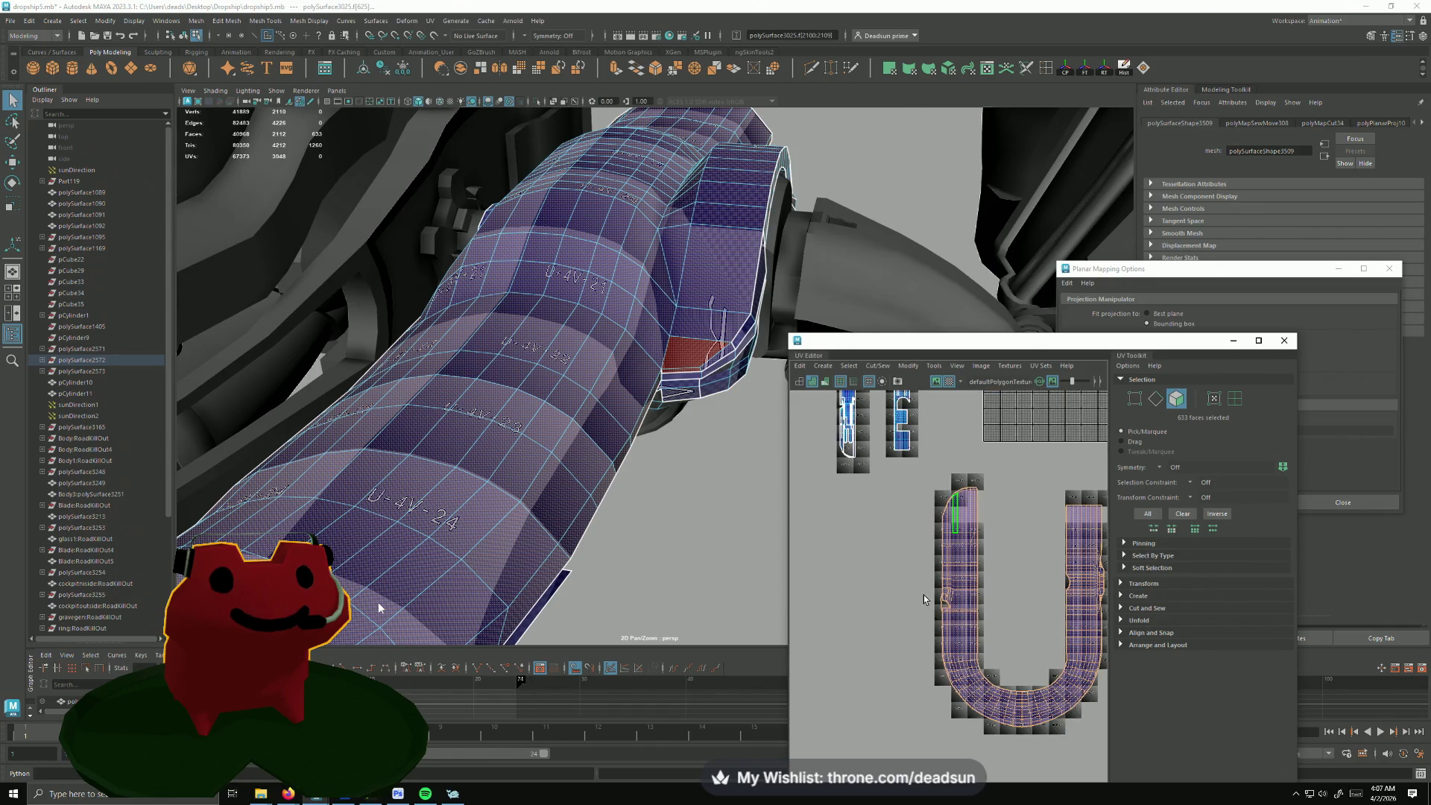
# Step: Add the stray triangle faces near the pipe end to the selection
pyautogui.moveTo(572, 350)
pyautogui.keyDown('alt'); pyautogui.mouseDown()
pyautogui.moveTo(719, 599)
pyautogui.moveTo(548, 593)
pyautogui.mouseUp(); pyautogui.keyUp('alt')
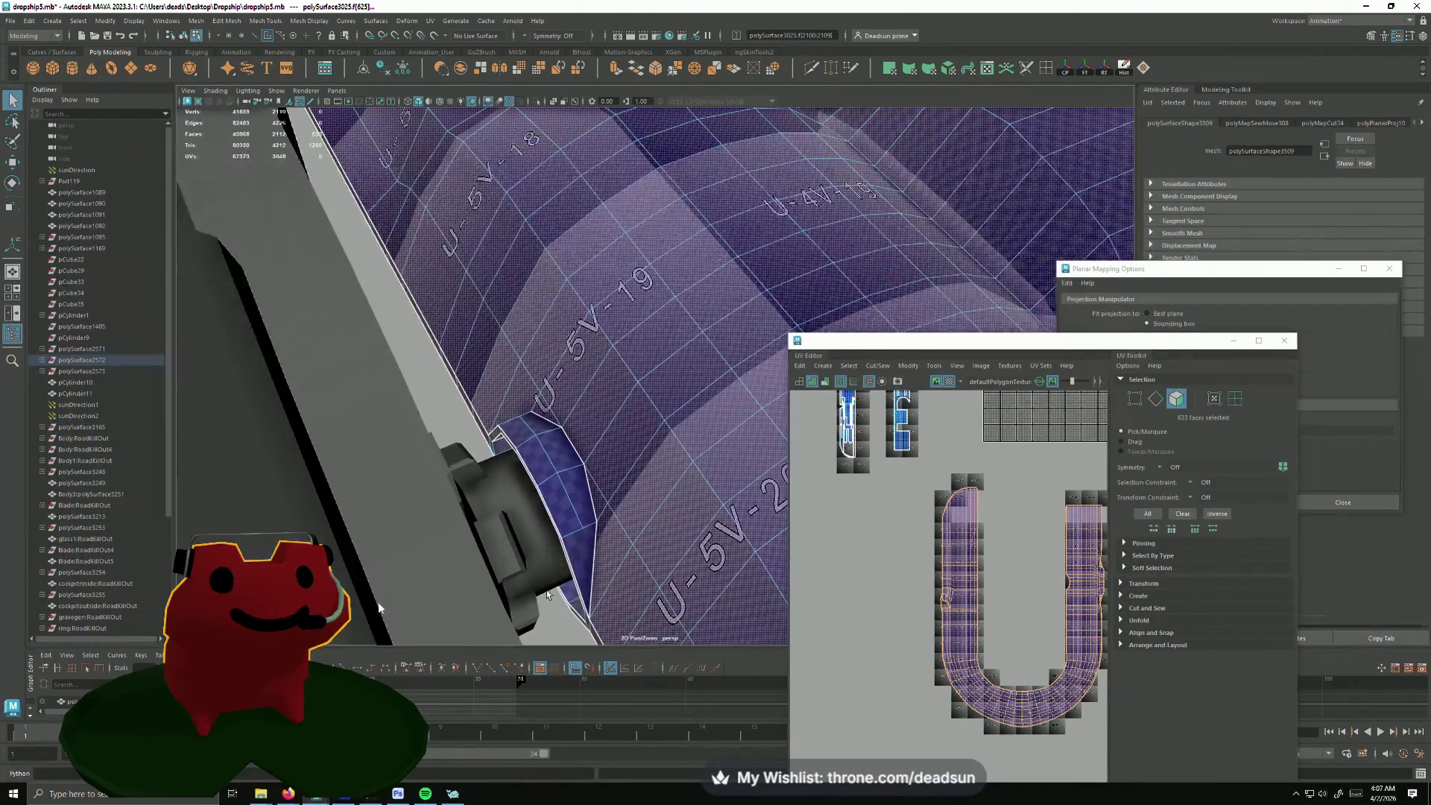
pyautogui.keyDown('shift'); pyautogui.click(580, 555); pyautogui.keyUp('shift')
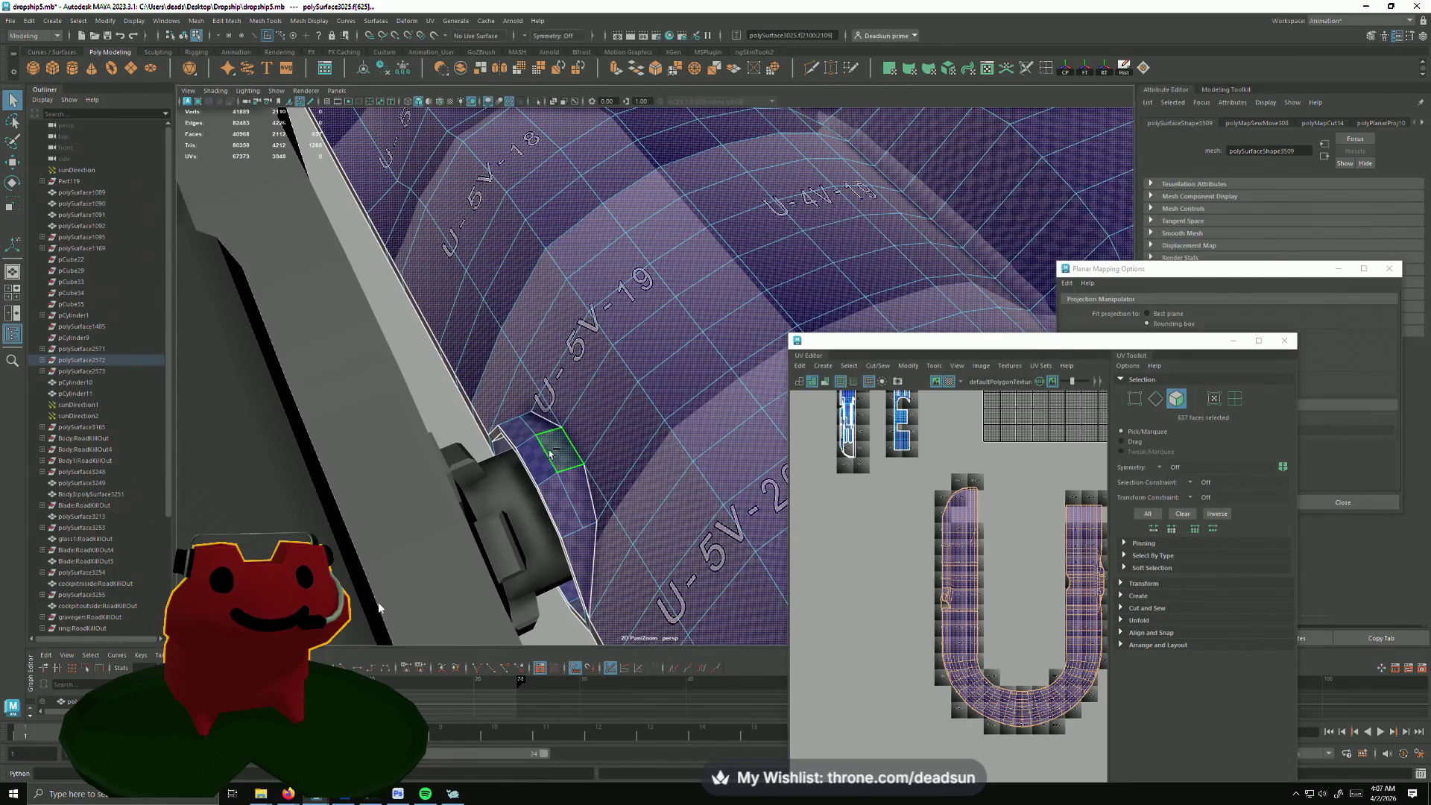
pyautogui.keyDown('shift'); pyautogui.click(538, 430); pyautogui.keyUp('shift')
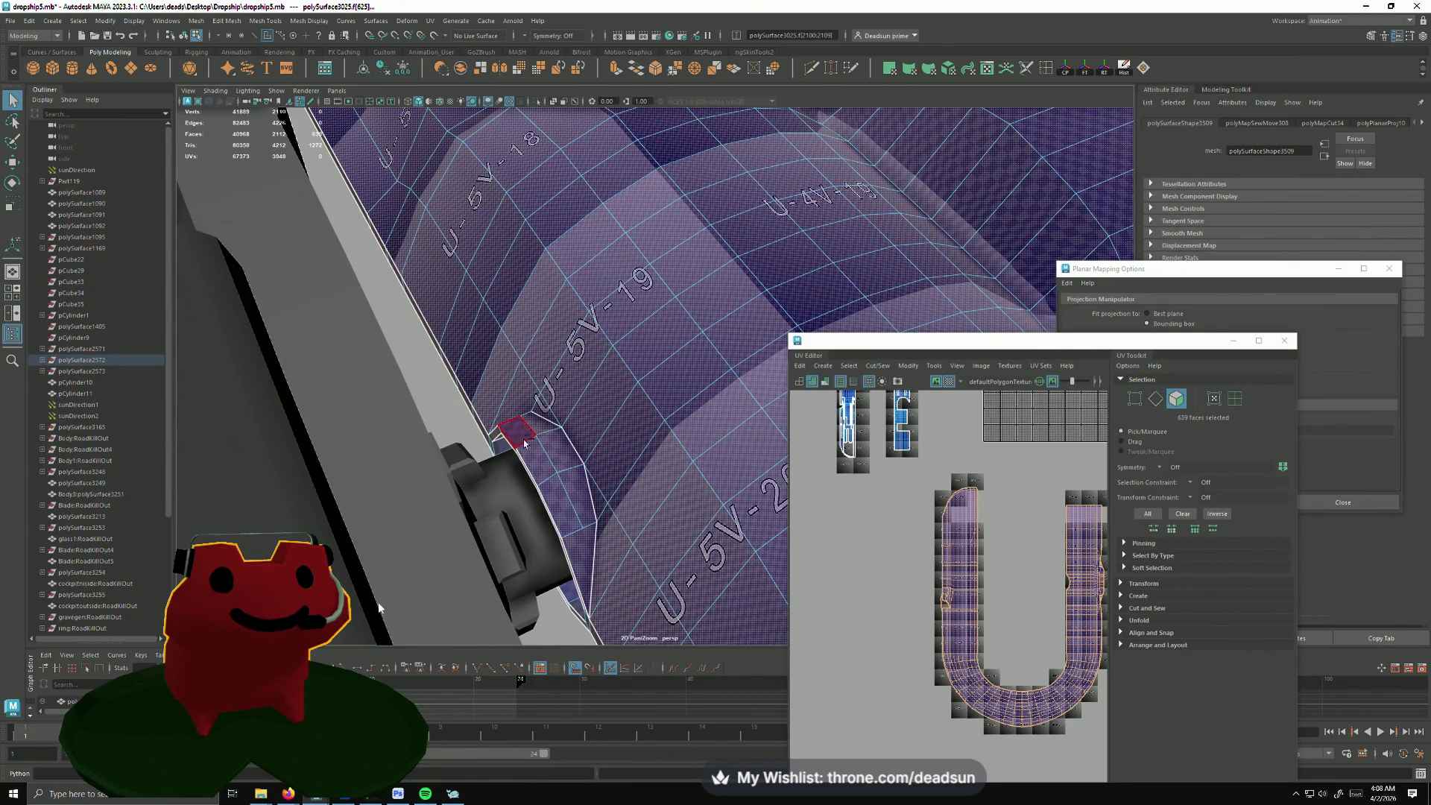
pyautogui.keyDown('alt'); pyautogui.moveTo(525, 442); pyautogui.dragTo(675, 450); pyautogui.keyUp('alt')
pyautogui.keyDown('shift'); pyautogui.click(675, 449); pyautogui.keyUp('shift')
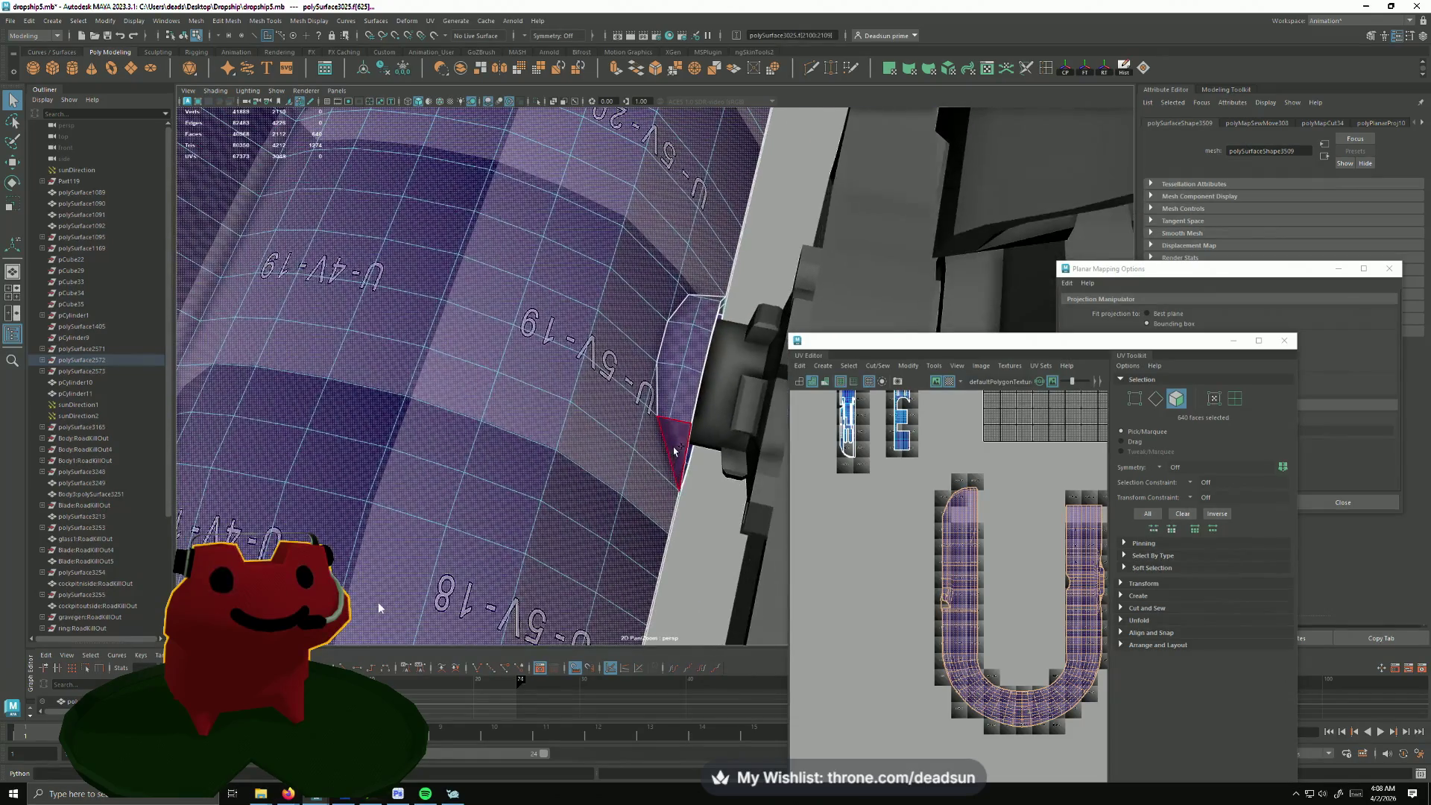
pyautogui.scroll(-2, 960, 580)
pyautogui.scroll(-2, 917, 503)
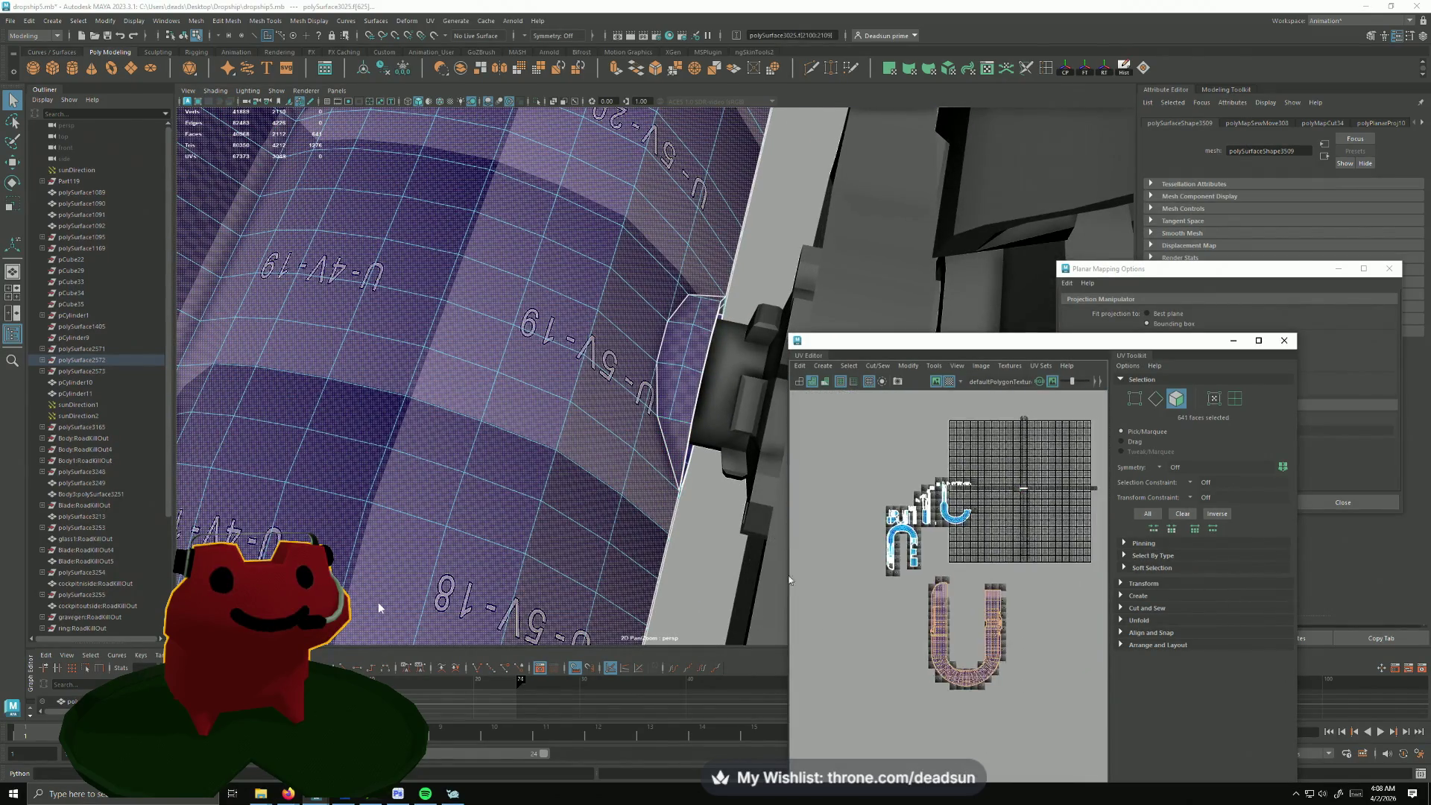
pyautogui.scroll(-1, 883, 421)
# Step: Try a planar projection on the selected faces, then undo it to restore the checker UVs
pyautogui.click(878, 365)
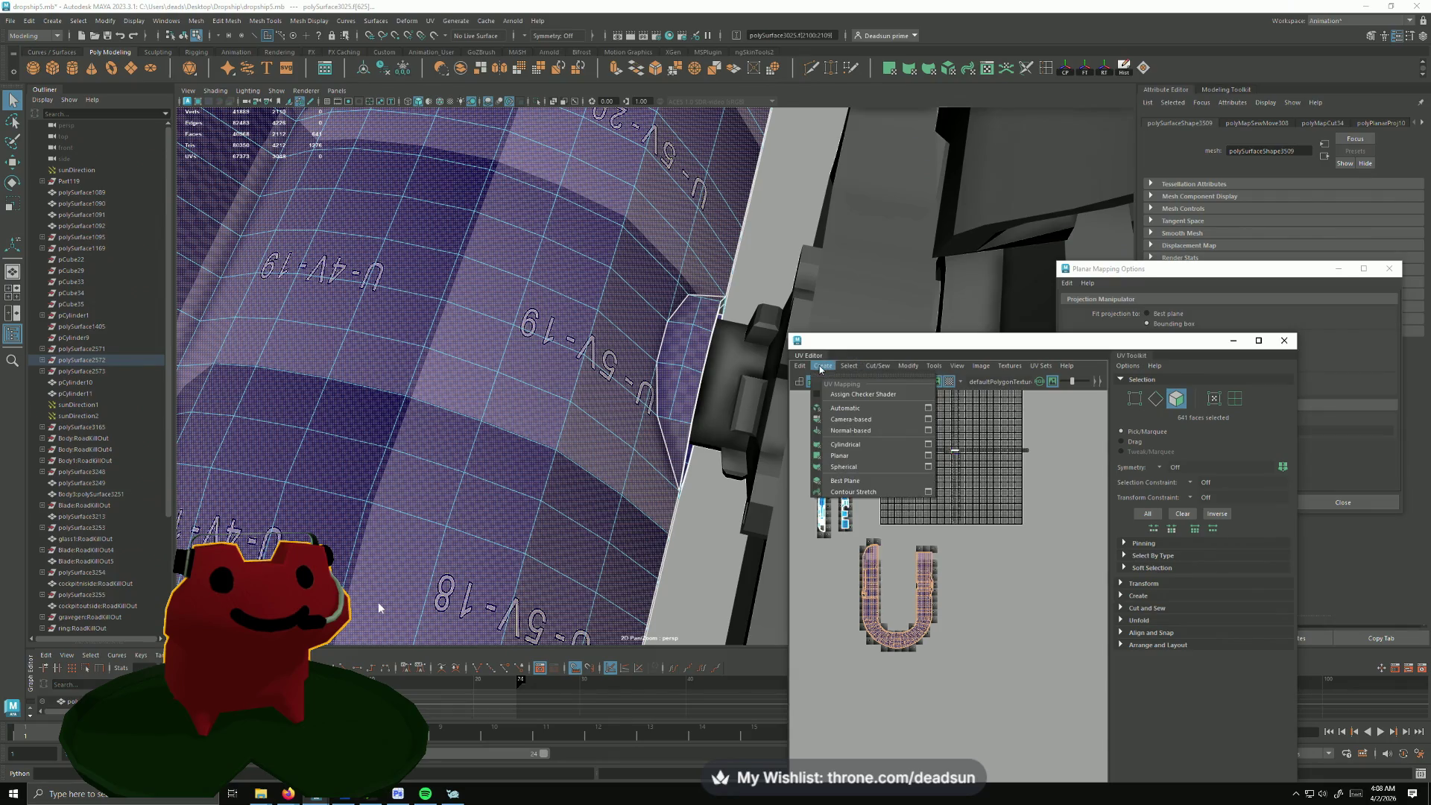
pyautogui.click(841, 455)
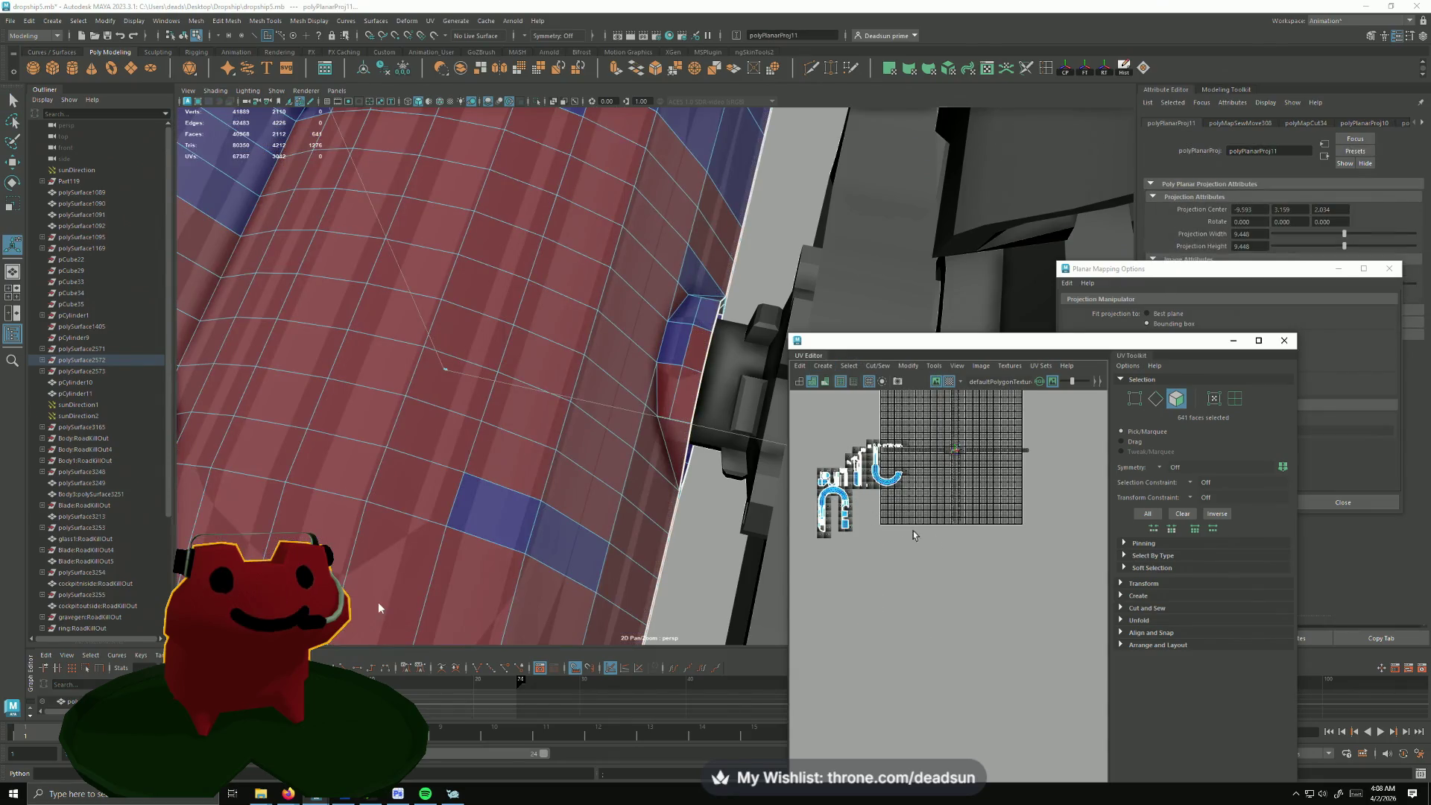
pyautogui.scroll(-3, 939, 582)
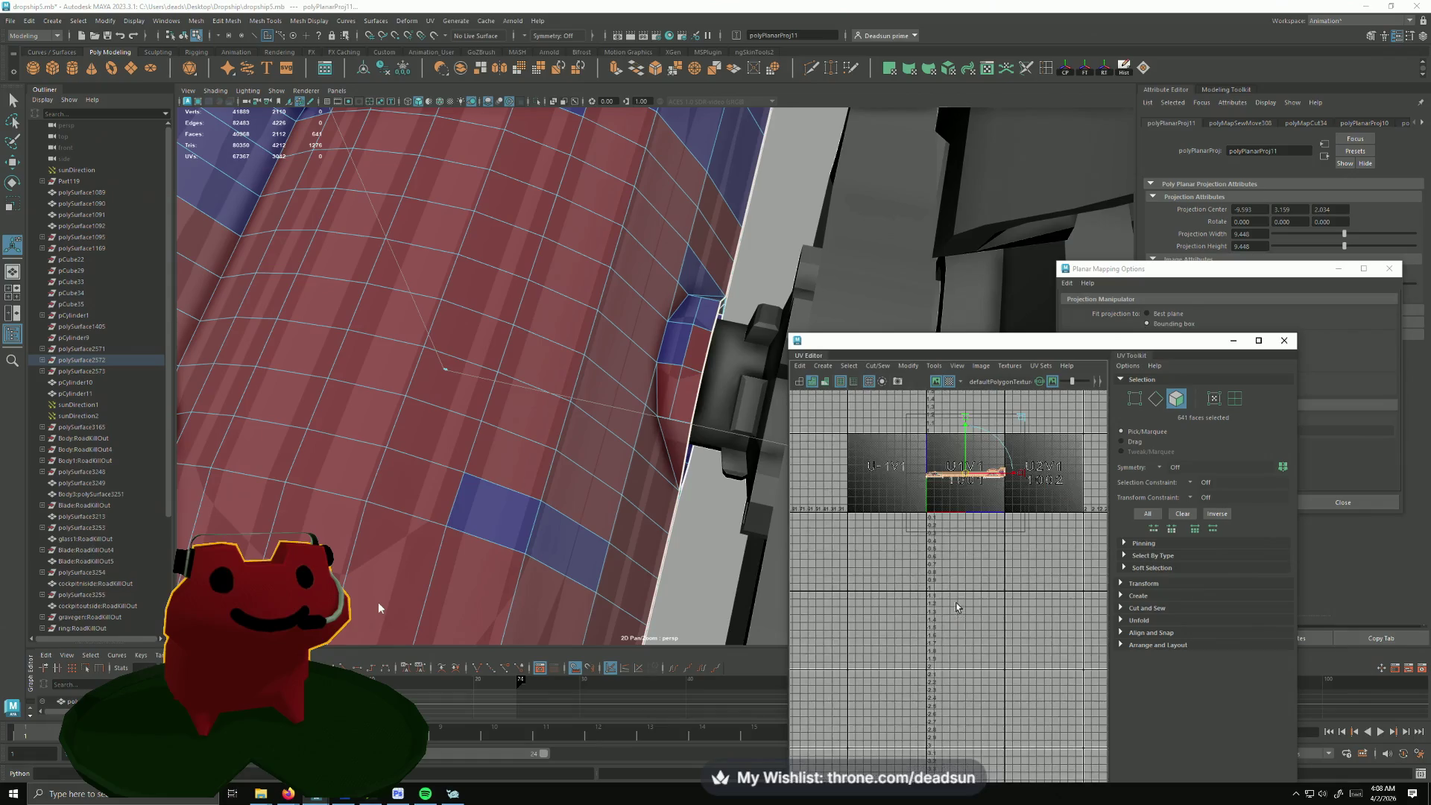
pyautogui.hotkey('ctrl', 'z')
pyautogui.click(834, 368)
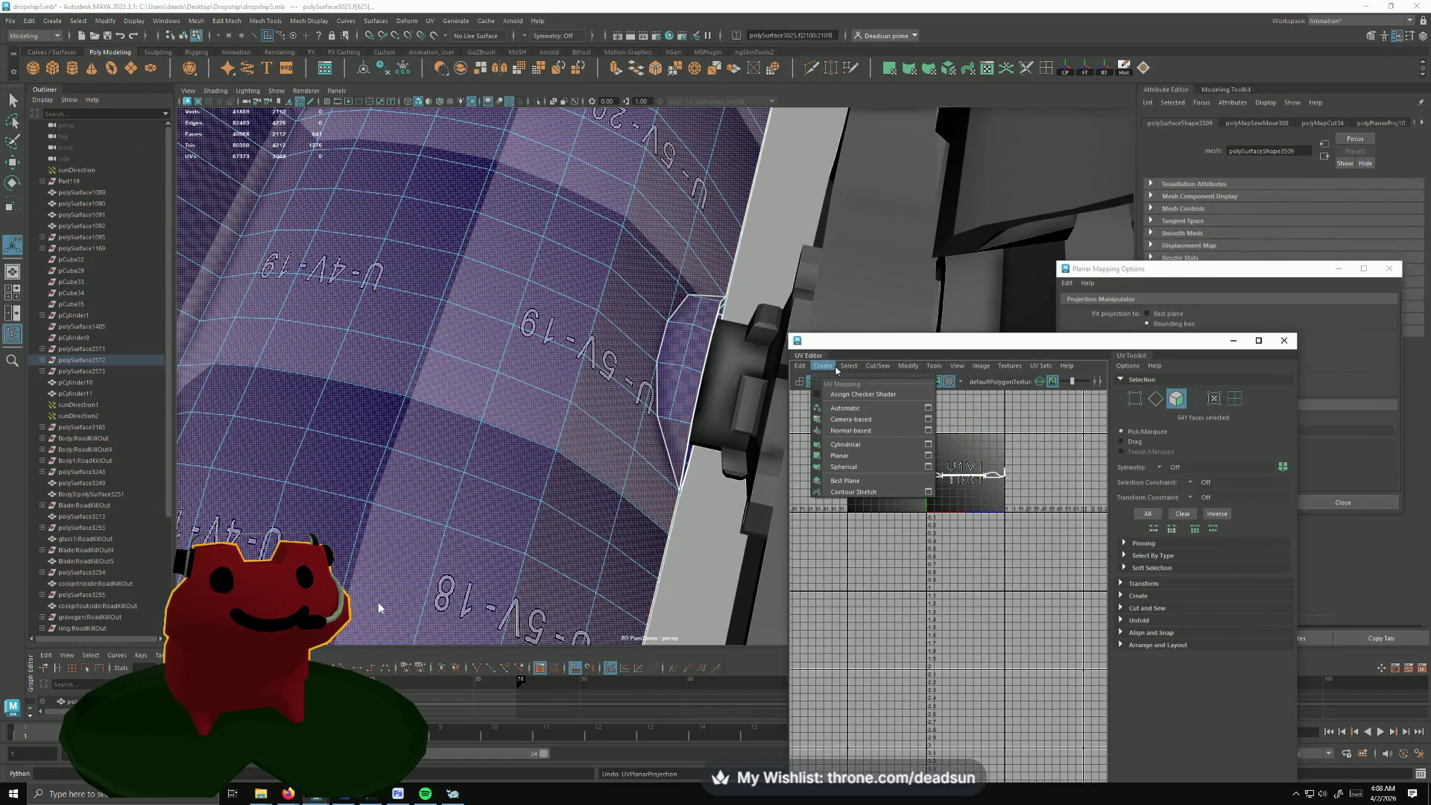
# Step: Apply a planar projection from a different axis to the selected faces
pyautogui.click(929, 455)
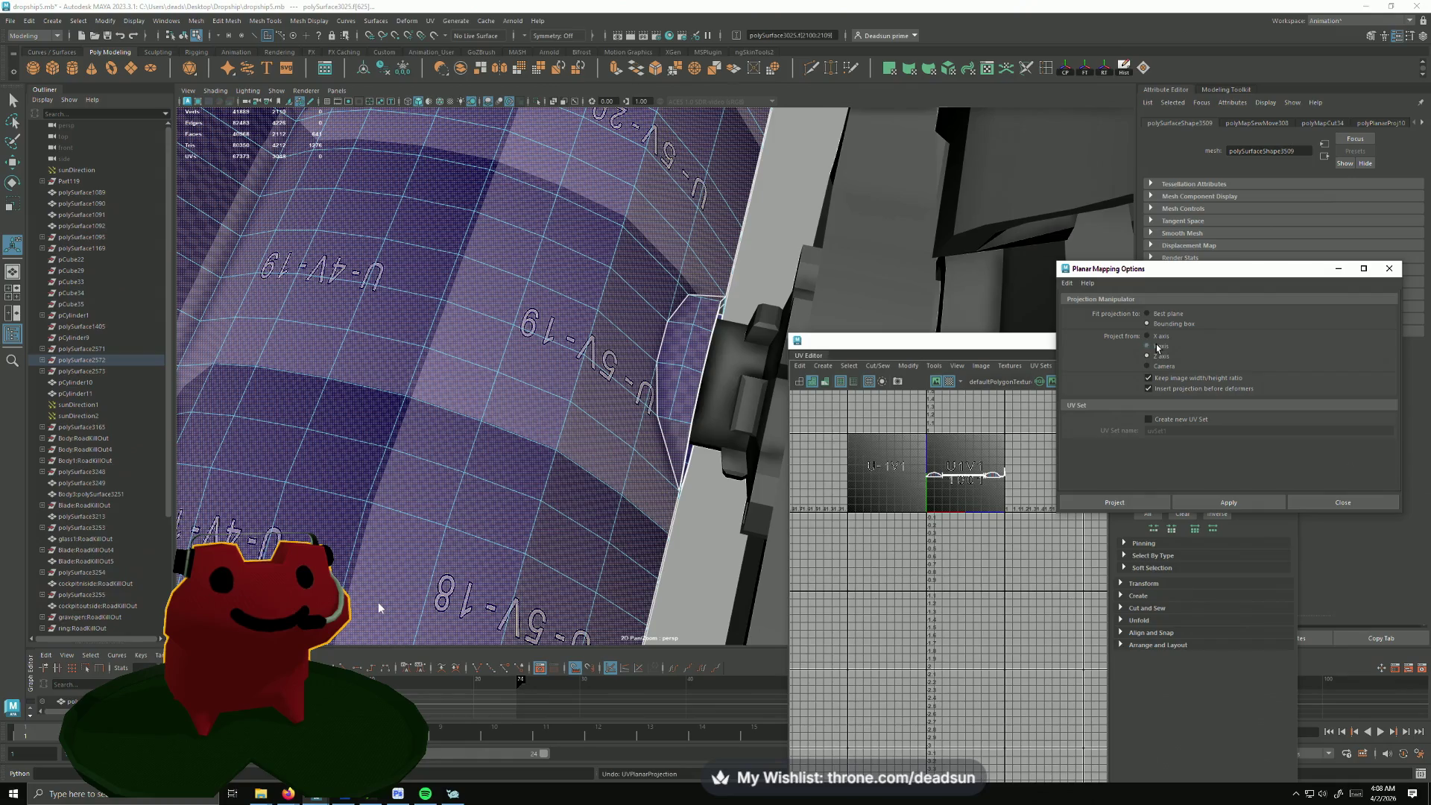
pyautogui.click(1218, 495)
pyautogui.click(1148, 510)
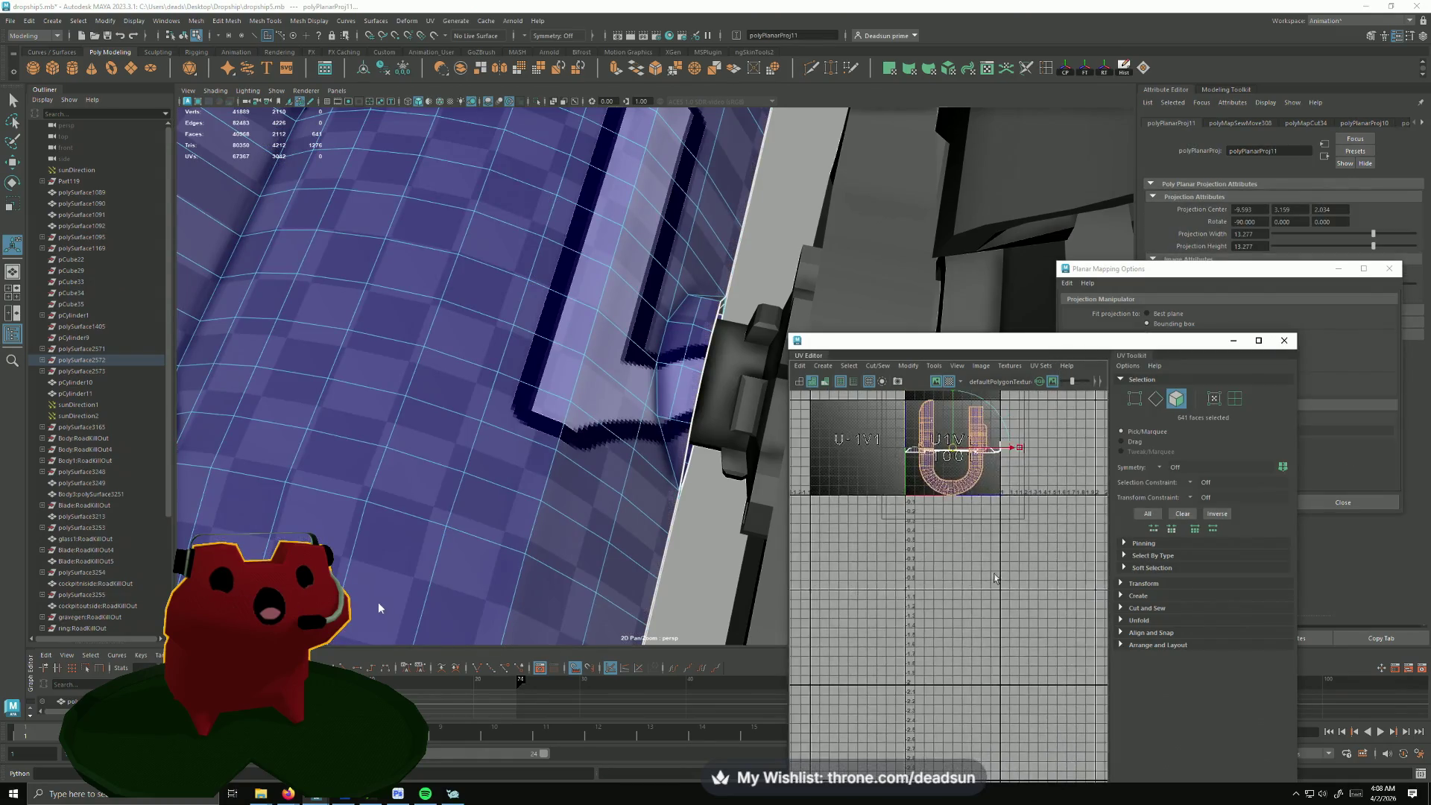
pyautogui.scroll(-2, 987, 642)
pyautogui.scroll(-3, 987, 644)
pyautogui.scroll(3, 974, 626)
pyautogui.scroll(-3, 951, 609)
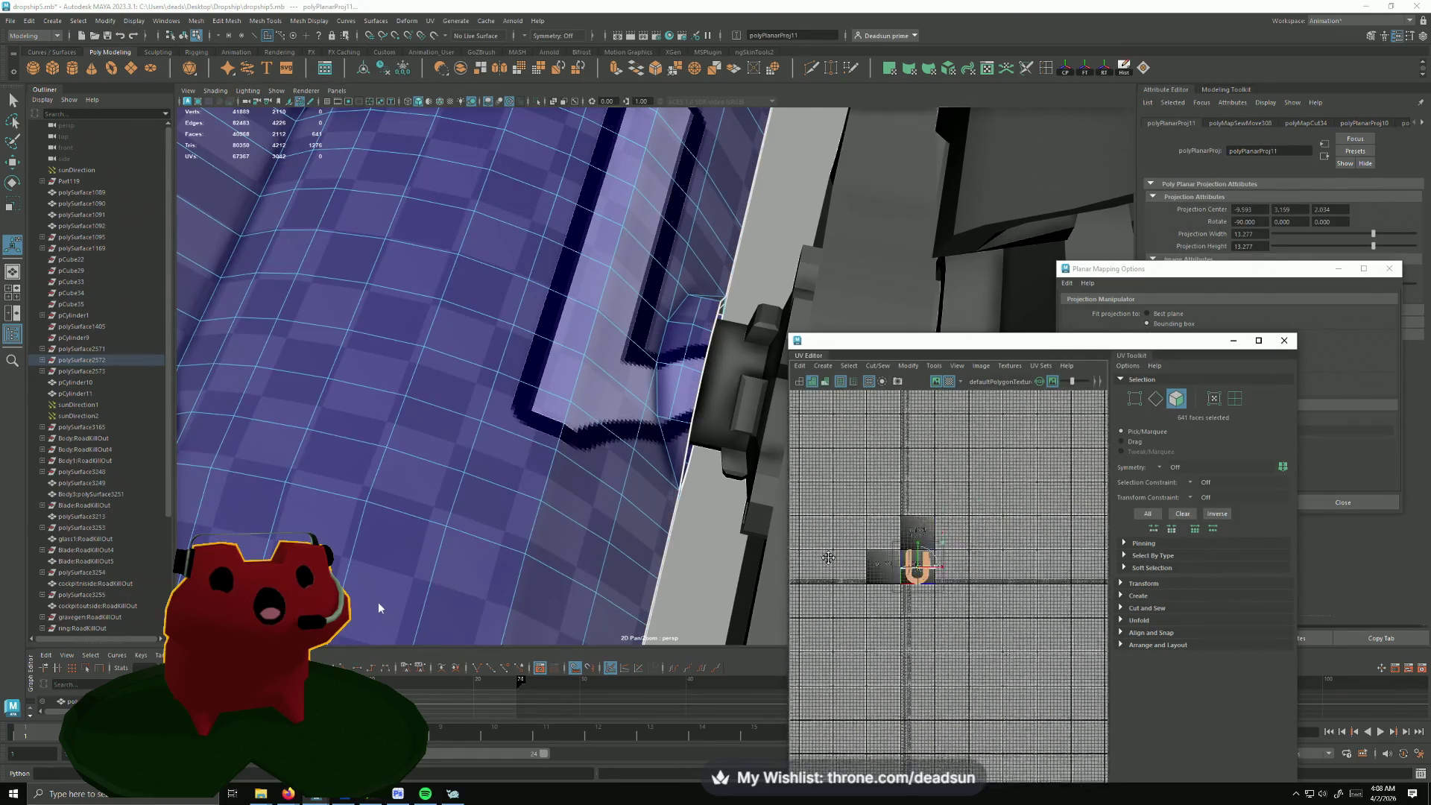
pyautogui.scroll(-2, 925, 593)
# Step: Move the new U-shaped shell left, beside the other UV shells
pyautogui.moveTo(924, 593); pyautogui.dragTo(973, 592, button='right')
pyautogui.press('w')
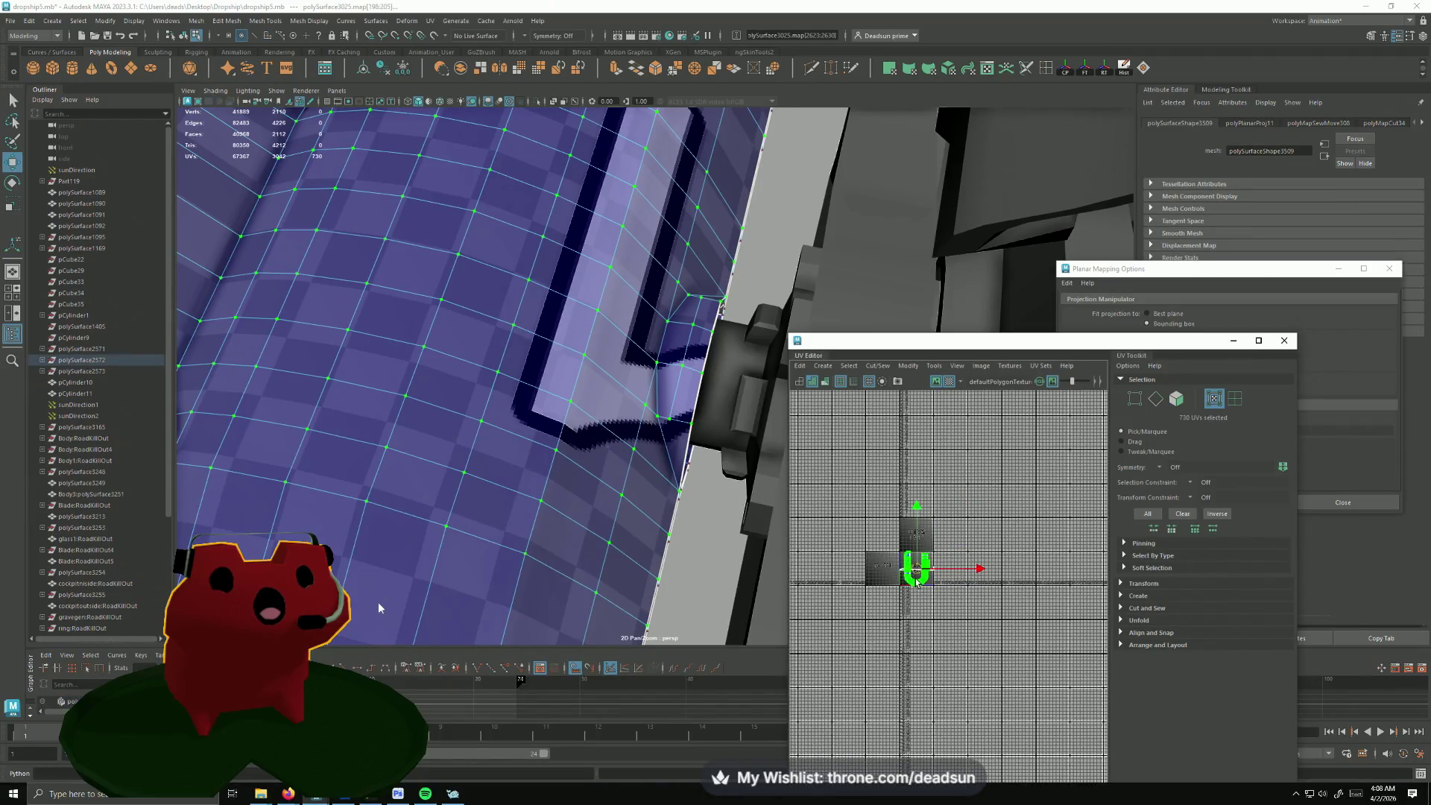
pyautogui.moveTo(917, 576); pyautogui.dragTo(808, 595)
pyautogui.scroll(2, 917, 515)
pyautogui.scroll(1, 964, 447)
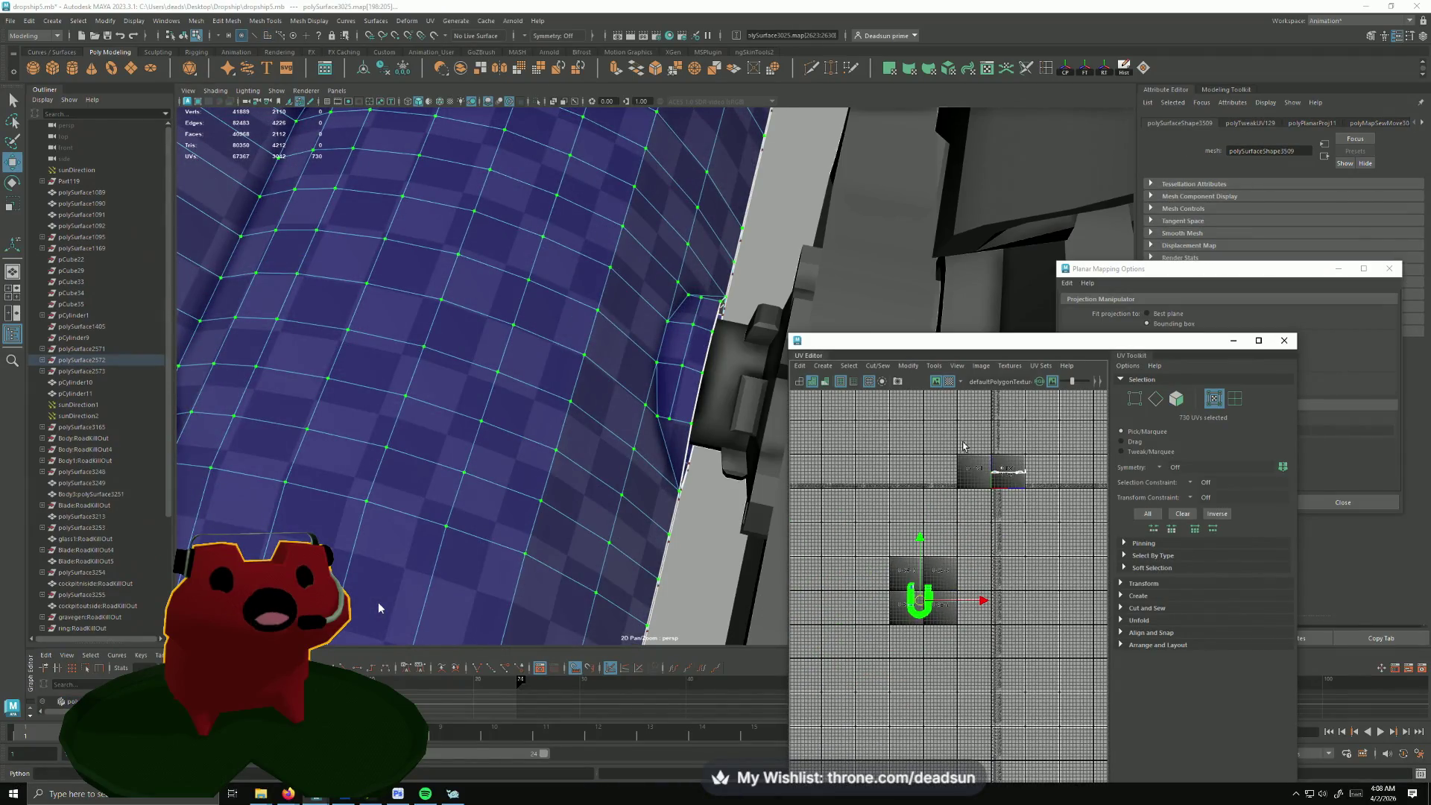
pyautogui.scroll(-2, 1040, 591)
pyautogui.scroll(-1, 964, 505)
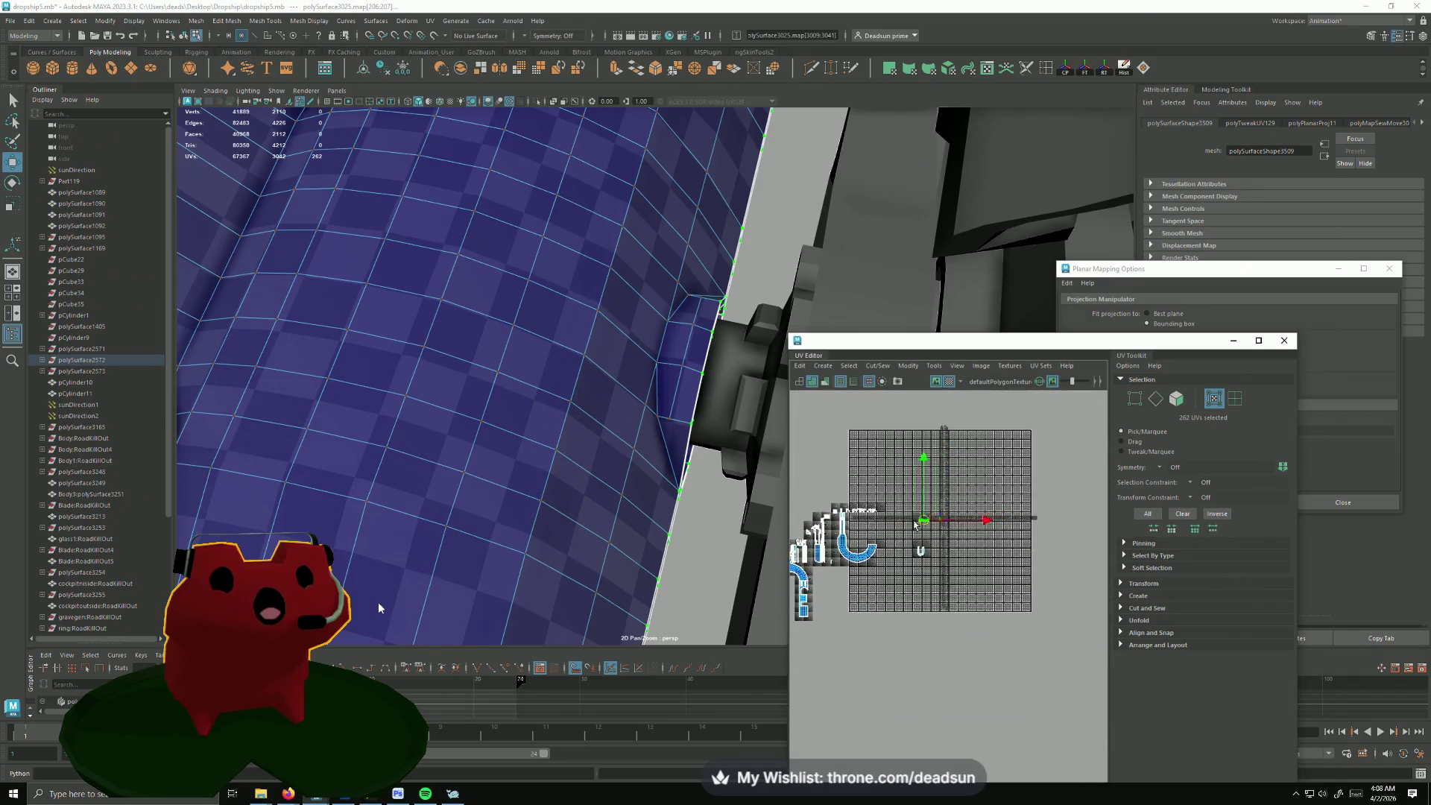
pyautogui.keyDown('alt'); pyautogui.moveTo(599, 540); pyautogui.dragTo(504, 470); pyautogui.keyUp('alt')
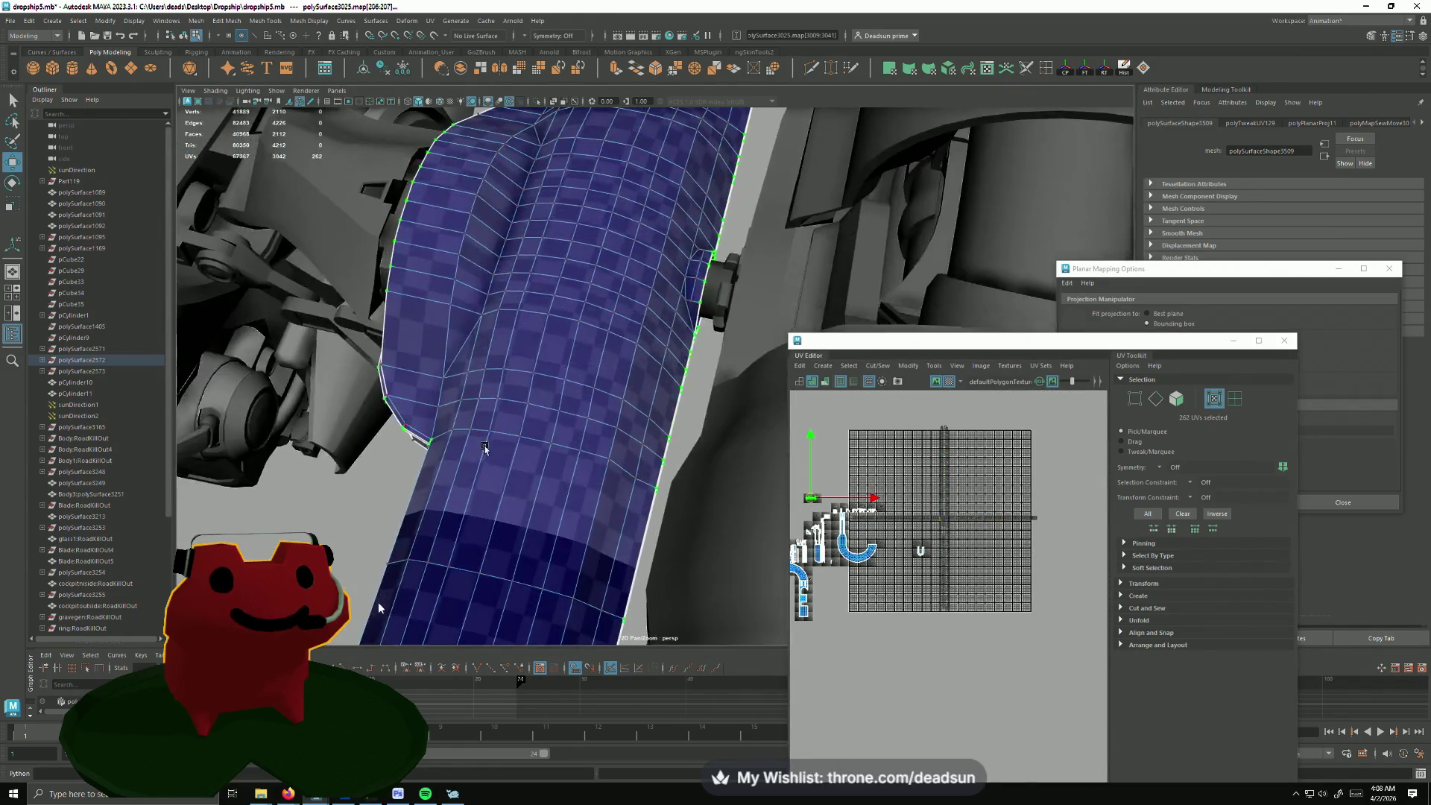
pyautogui.keyDown('alt'); pyautogui.moveTo(503, 470); pyautogui.dragTo(413, 397, button='right'); pyautogui.keyUp('alt')
pyautogui.moveTo(413, 398)
pyautogui.keyDown('alt'); pyautogui.mouseDown()
pyautogui.moveTo(639, 224)
pyautogui.moveTo(570, 591)
pyautogui.moveTo(410, 373)
pyautogui.moveTo(542, 413)
pyautogui.moveTo(612, 396)
pyautogui.moveTo(485, 494)
pyautogui.mouseUp(); pyautogui.keyUp('alt')
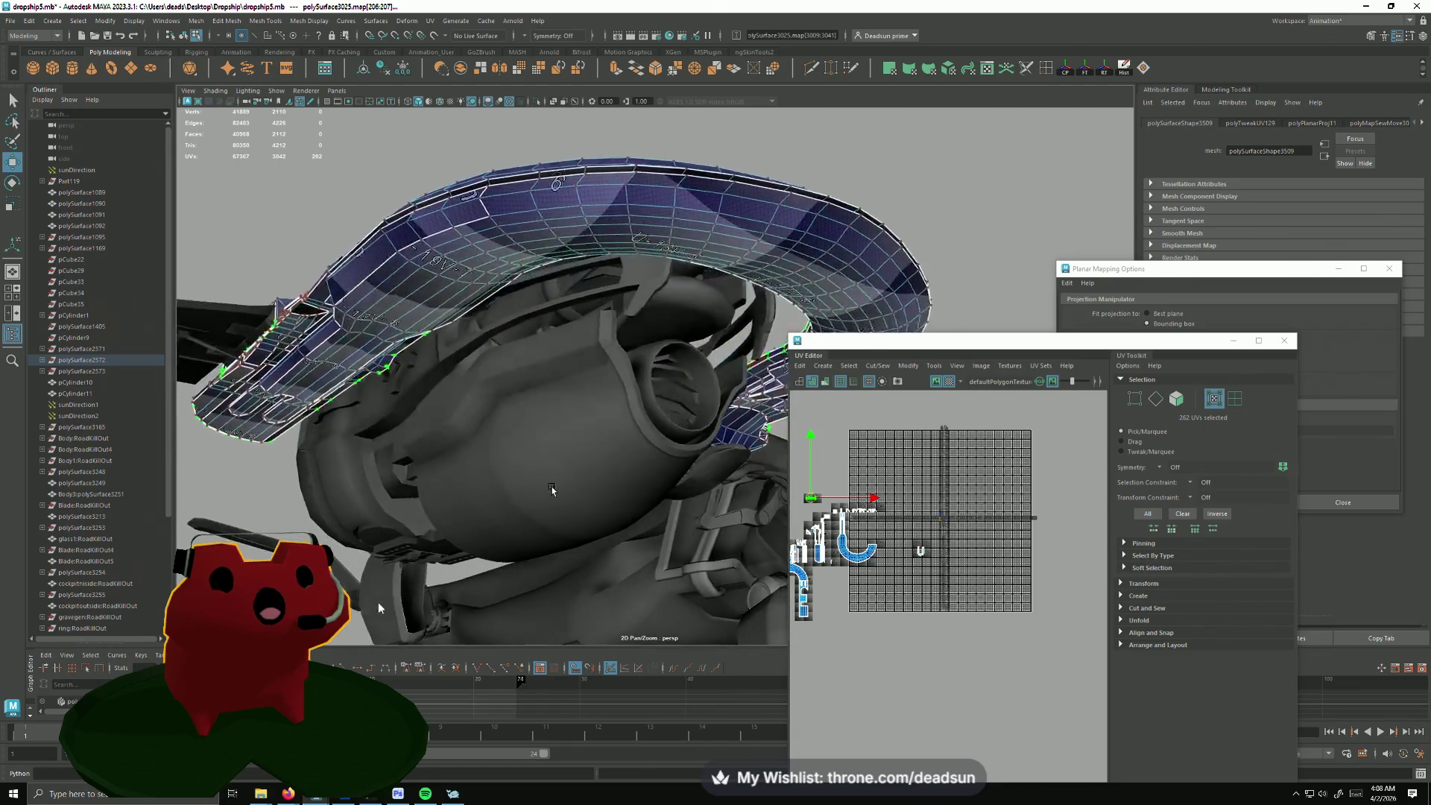
pyautogui.moveTo(485, 493)
pyautogui.keyDown('alt'); pyautogui.mouseDown()
pyautogui.moveTo(578, 516)
pyautogui.moveTo(492, 546)
pyautogui.moveTo(469, 532)
pyautogui.mouseUp(); pyautogui.keyUp('alt')
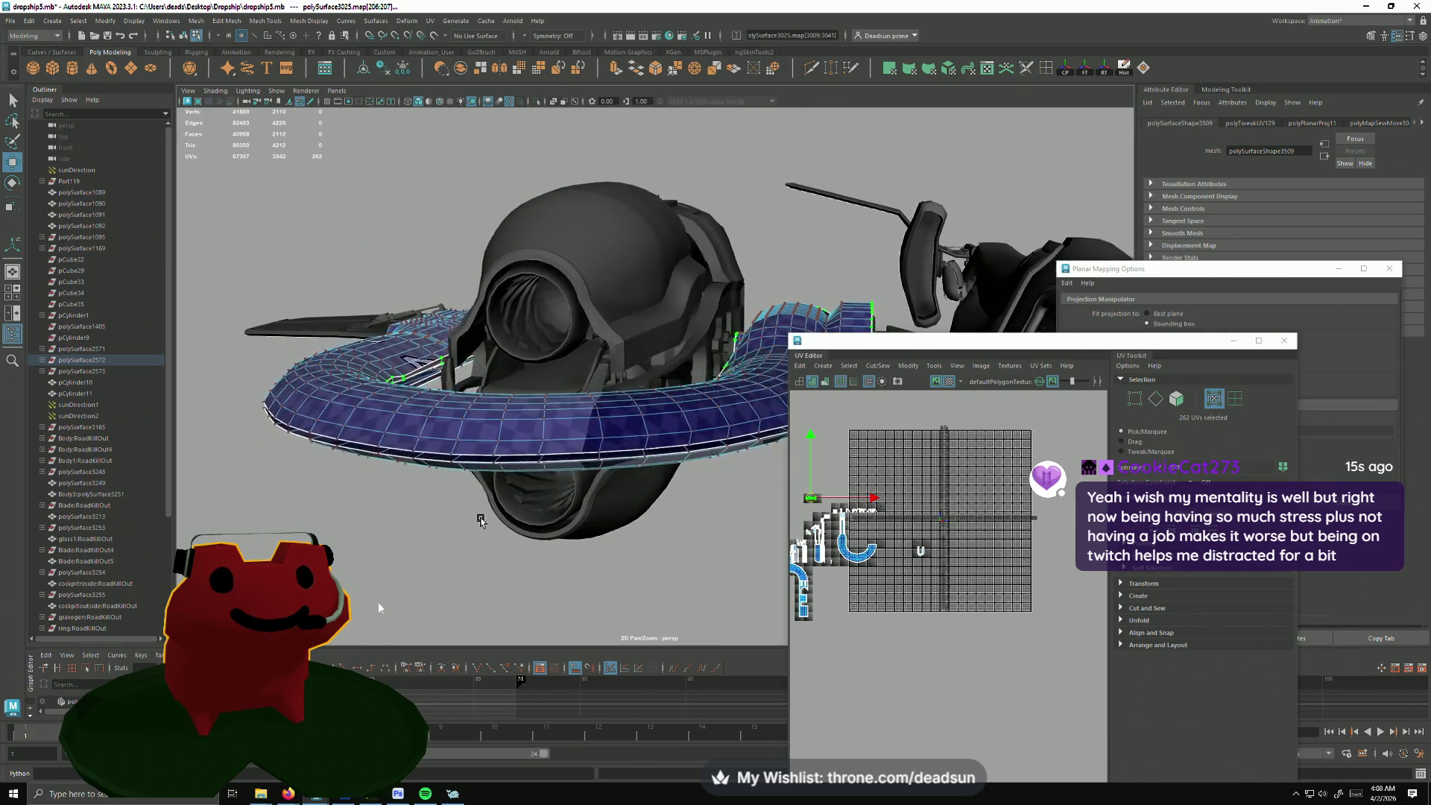
pyautogui.keyDown('alt'); pyautogui.moveTo(468, 532); pyautogui.dragTo(453, 540); pyautogui.keyUp('alt')
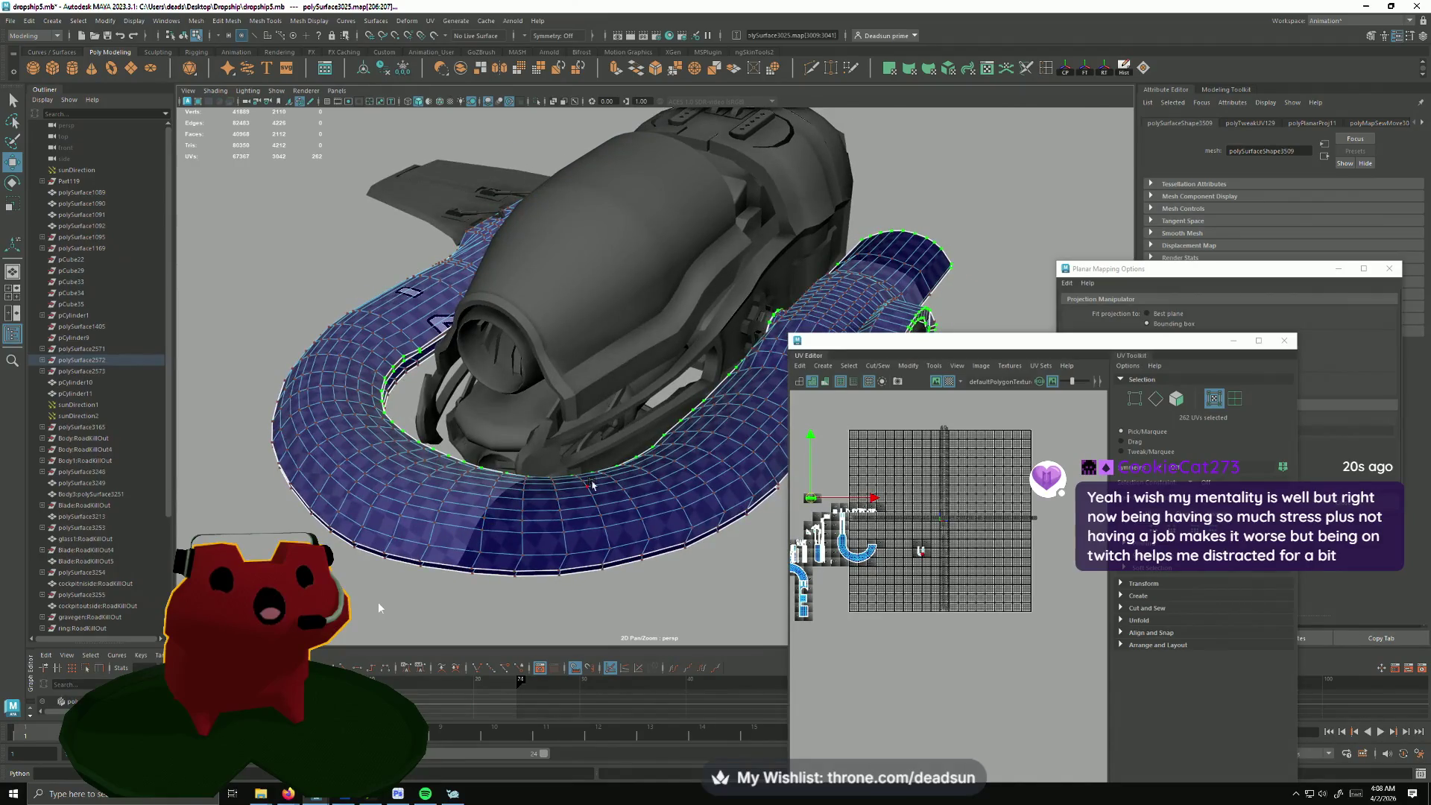
pyautogui.moveTo(591, 485)
pyautogui.keyDown('alt'); pyautogui.mouseDown()
pyautogui.moveTo(416, 520)
pyautogui.moveTo(482, 589)
pyautogui.moveTo(590, 559)
pyautogui.mouseUp(); pyautogui.keyUp('alt')
pyautogui.scroll(2, 825, 571)
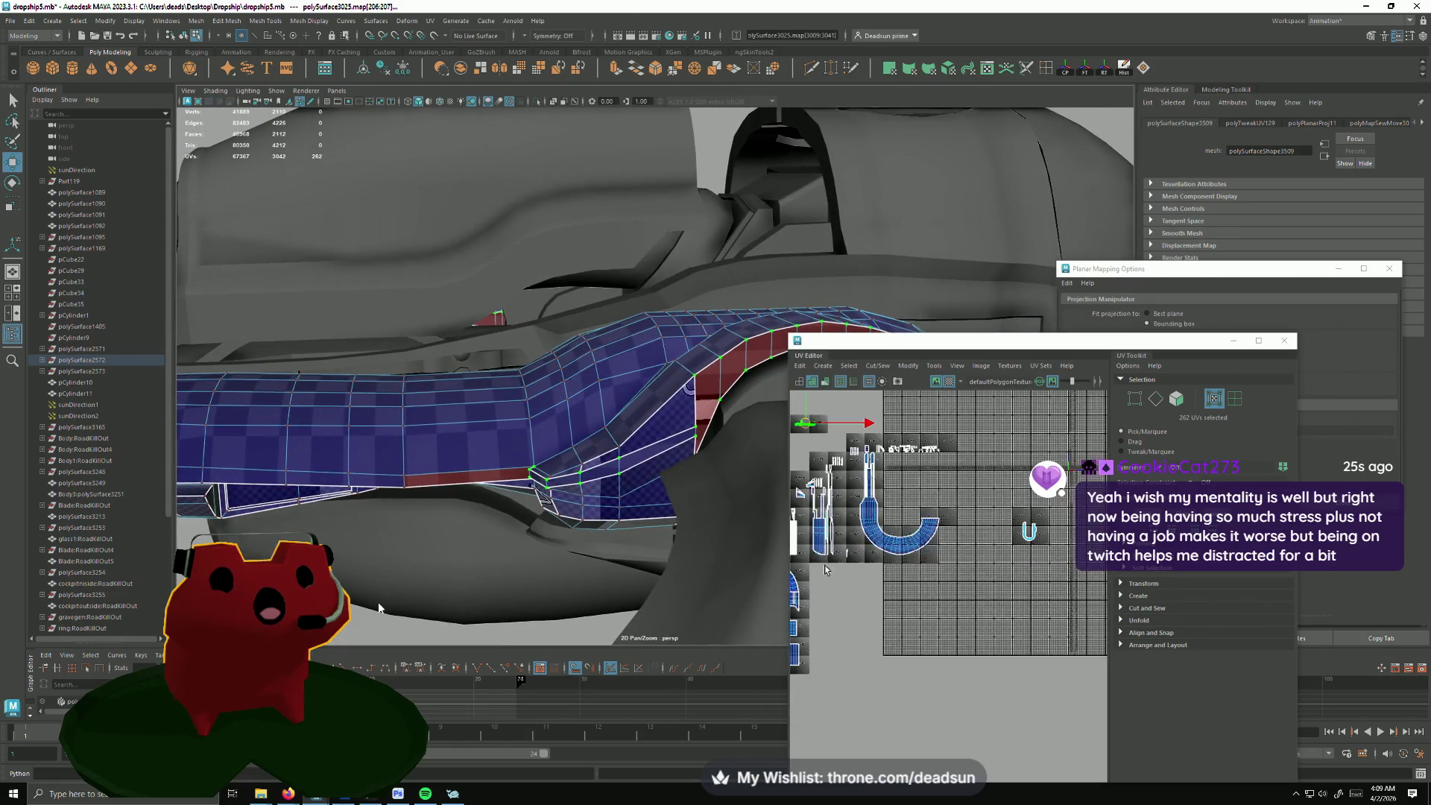
pyautogui.scroll(-3, 825, 571)
pyautogui.scroll(3, 867, 629)
pyautogui.scroll(2, 866, 630)
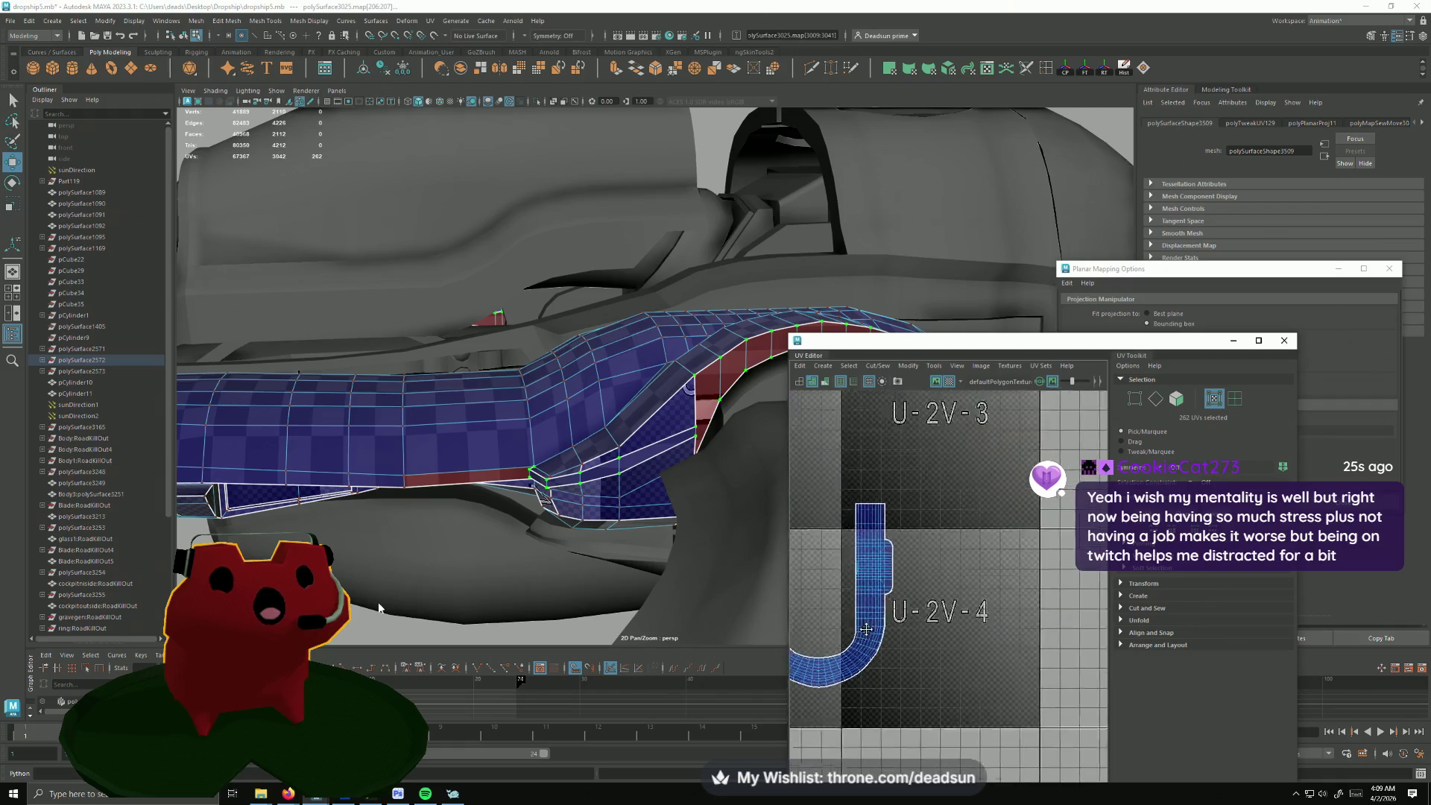
pyautogui.scroll(2, 867, 630)
pyautogui.scroll(2, 866, 638)
pyautogui.scroll(2, 866, 655)
pyautogui.scroll(2, 867, 671)
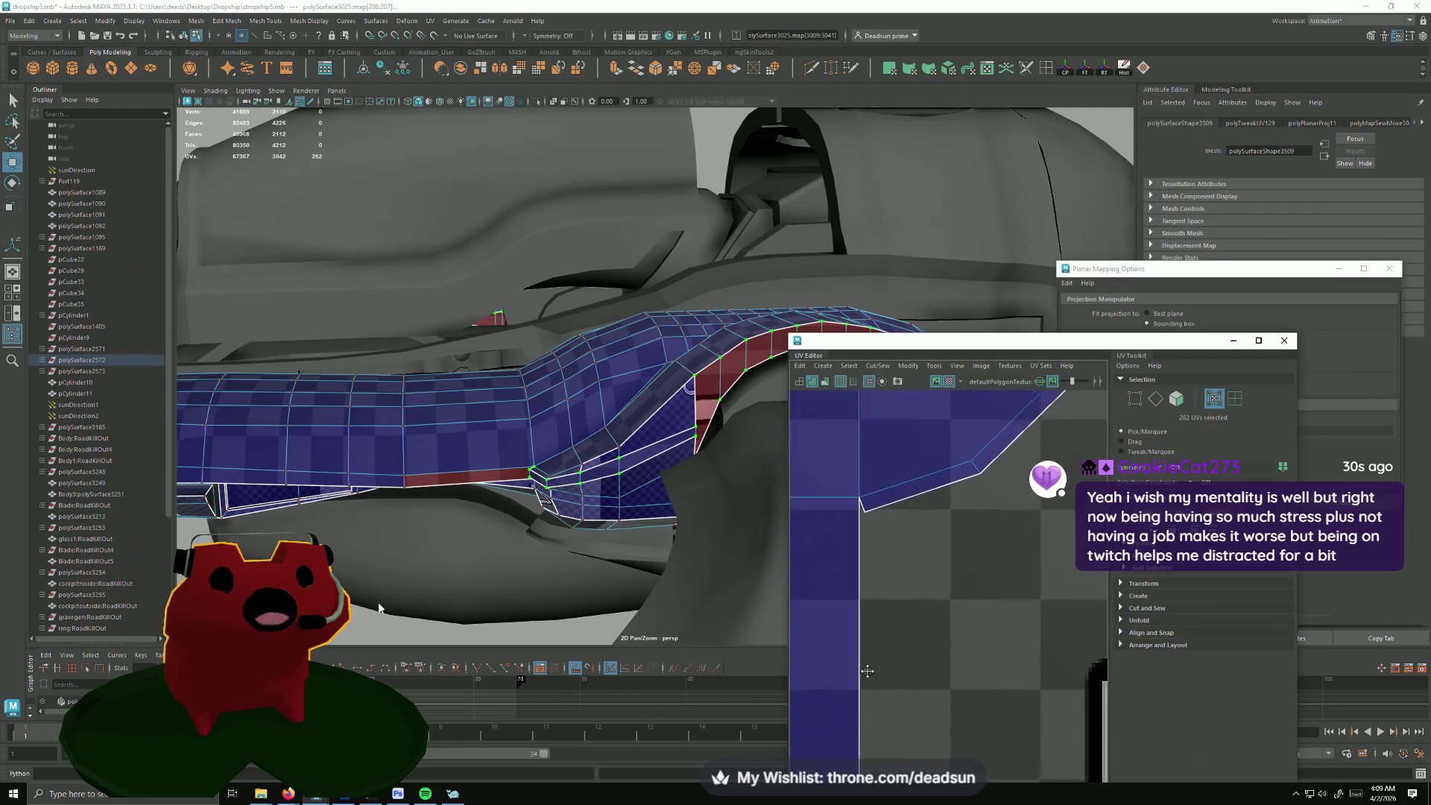
pyautogui.scroll(-1, 862, 570)
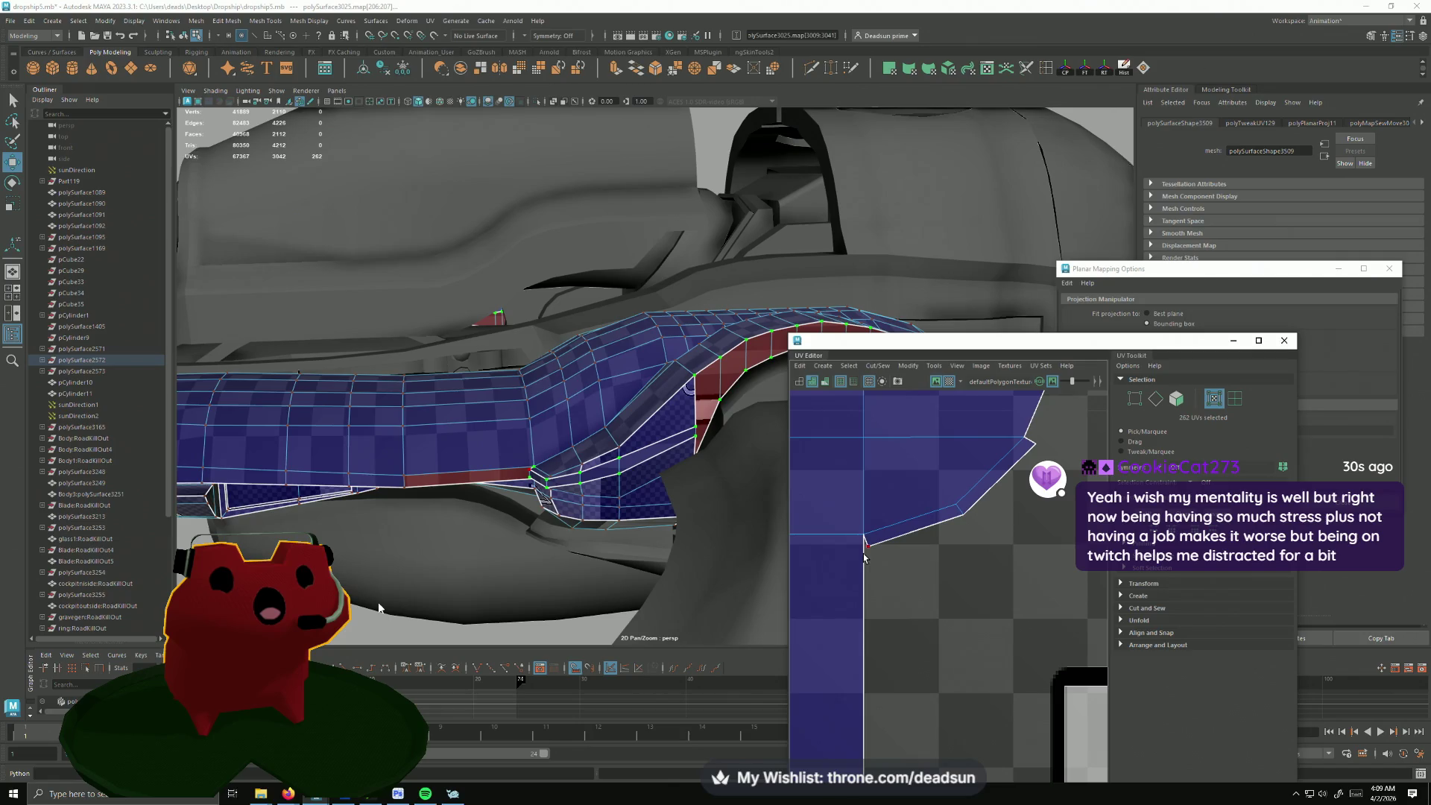
# Step: Switch selection modes and pick a single seam edge on the hull shell's side
pyautogui.rightClick(865, 551)
pyautogui.click(894, 561)
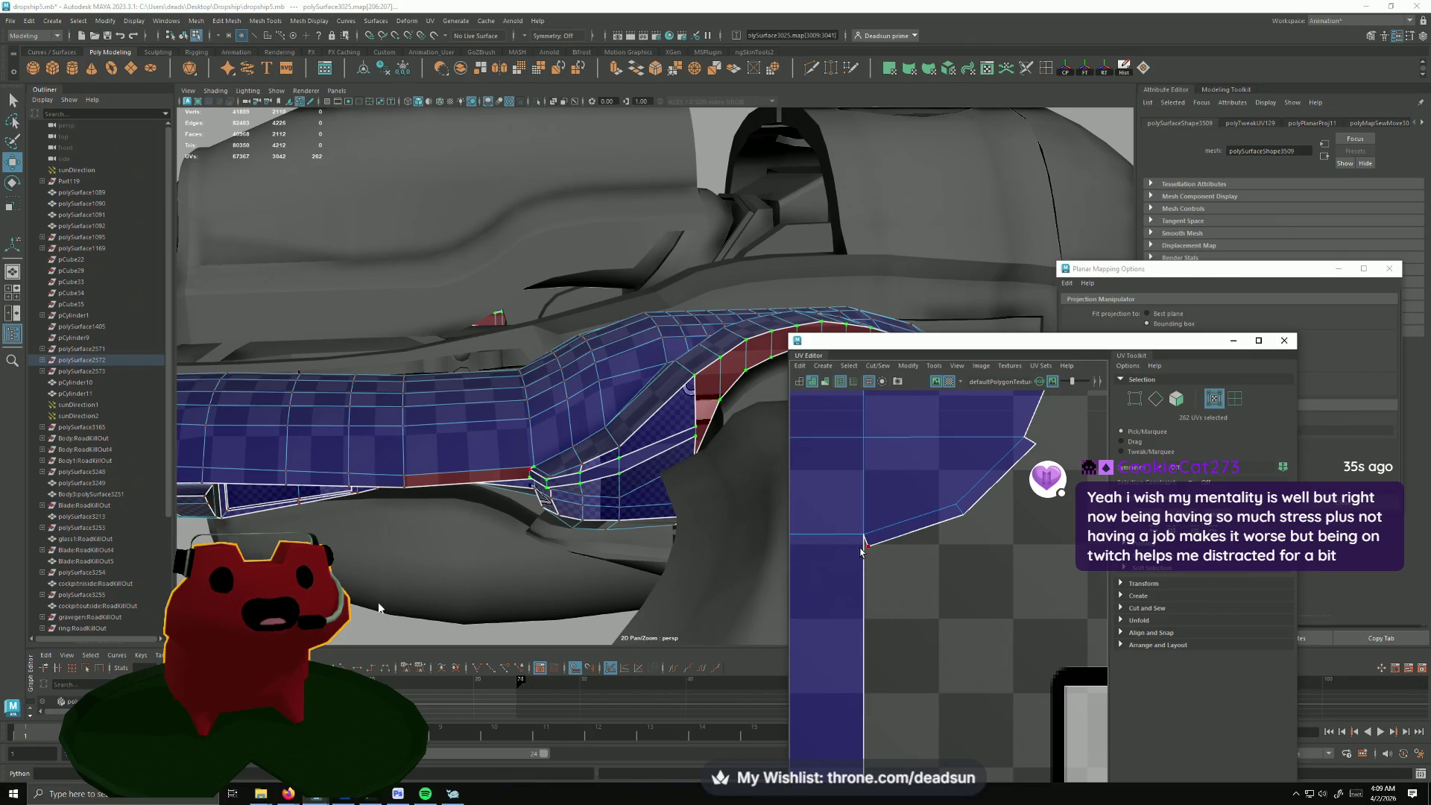
pyautogui.moveTo(442, 516)
pyautogui.keyDown('alt'); pyautogui.mouseDown()
pyautogui.moveTo(528, 484)
pyautogui.moveTo(574, 509)
pyautogui.mouseUp(); pyautogui.keyUp('alt')
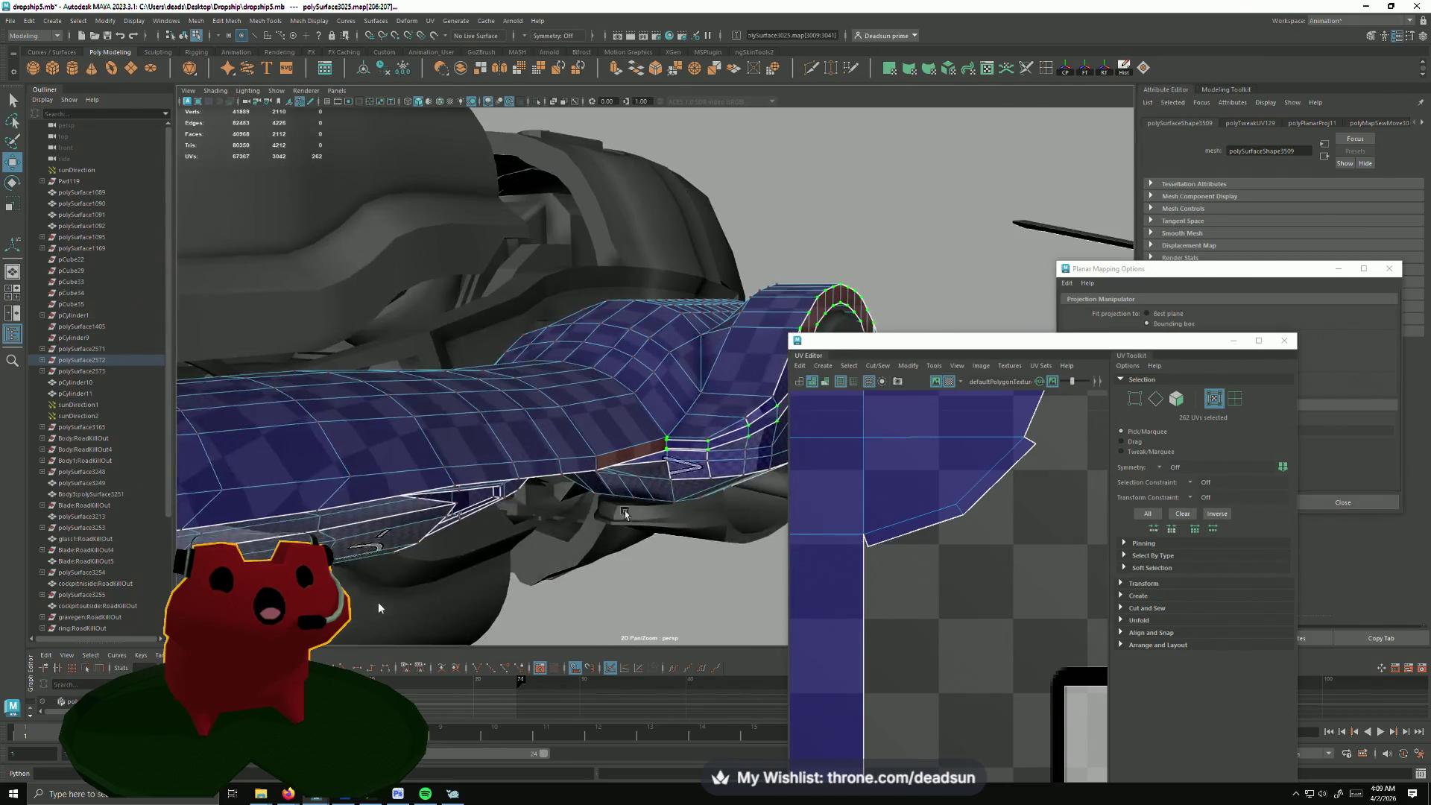
pyautogui.moveTo(573, 509); pyautogui.dragTo(571, 464, button='right')
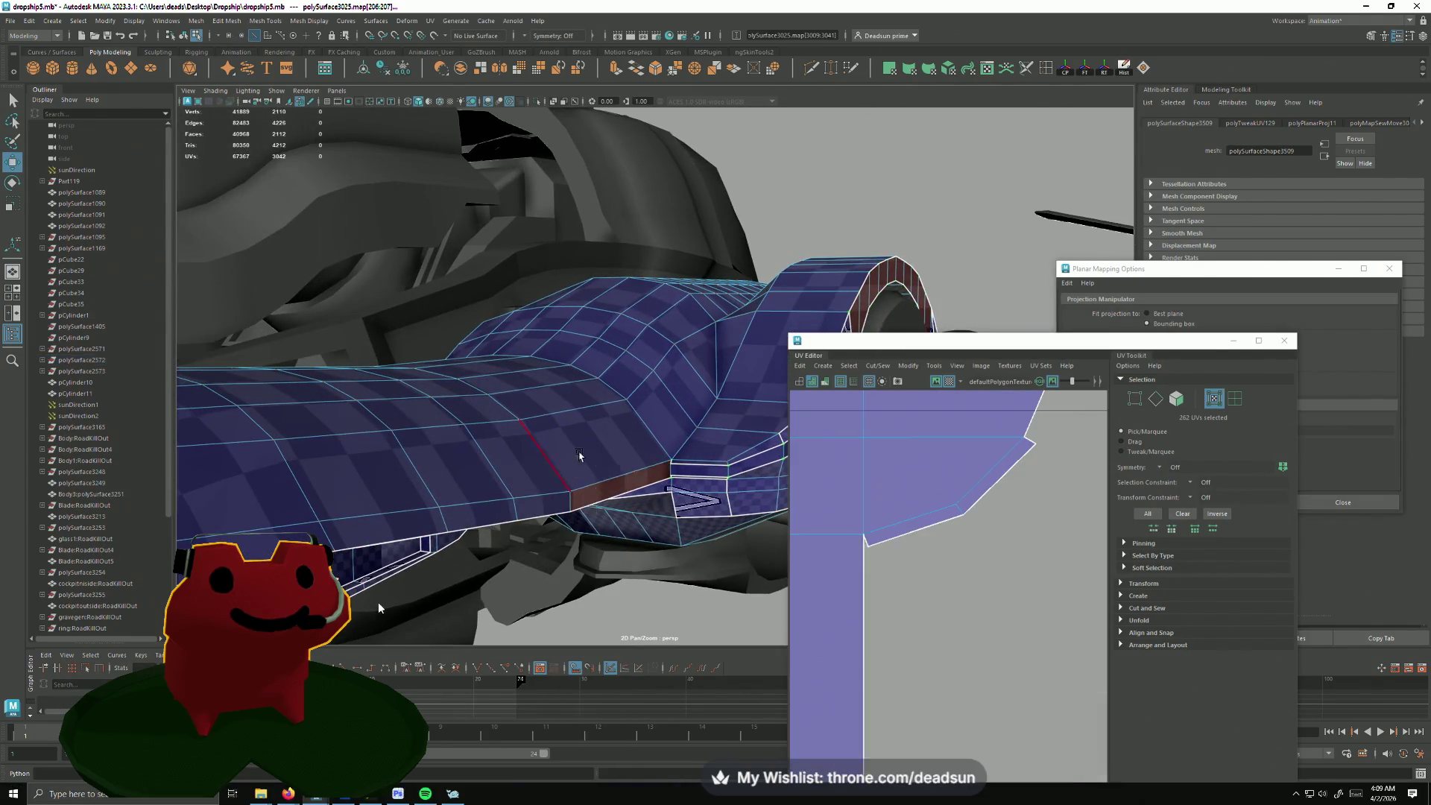
pyautogui.click(596, 501)
# Step: Convert the chosen edge to its four UVs via the marking menu's To UVs
pyautogui.keyDown('alt'); pyautogui.moveTo(899, 654); pyautogui.dragTo(907, 508, button='middle'); pyautogui.keyUp('alt')
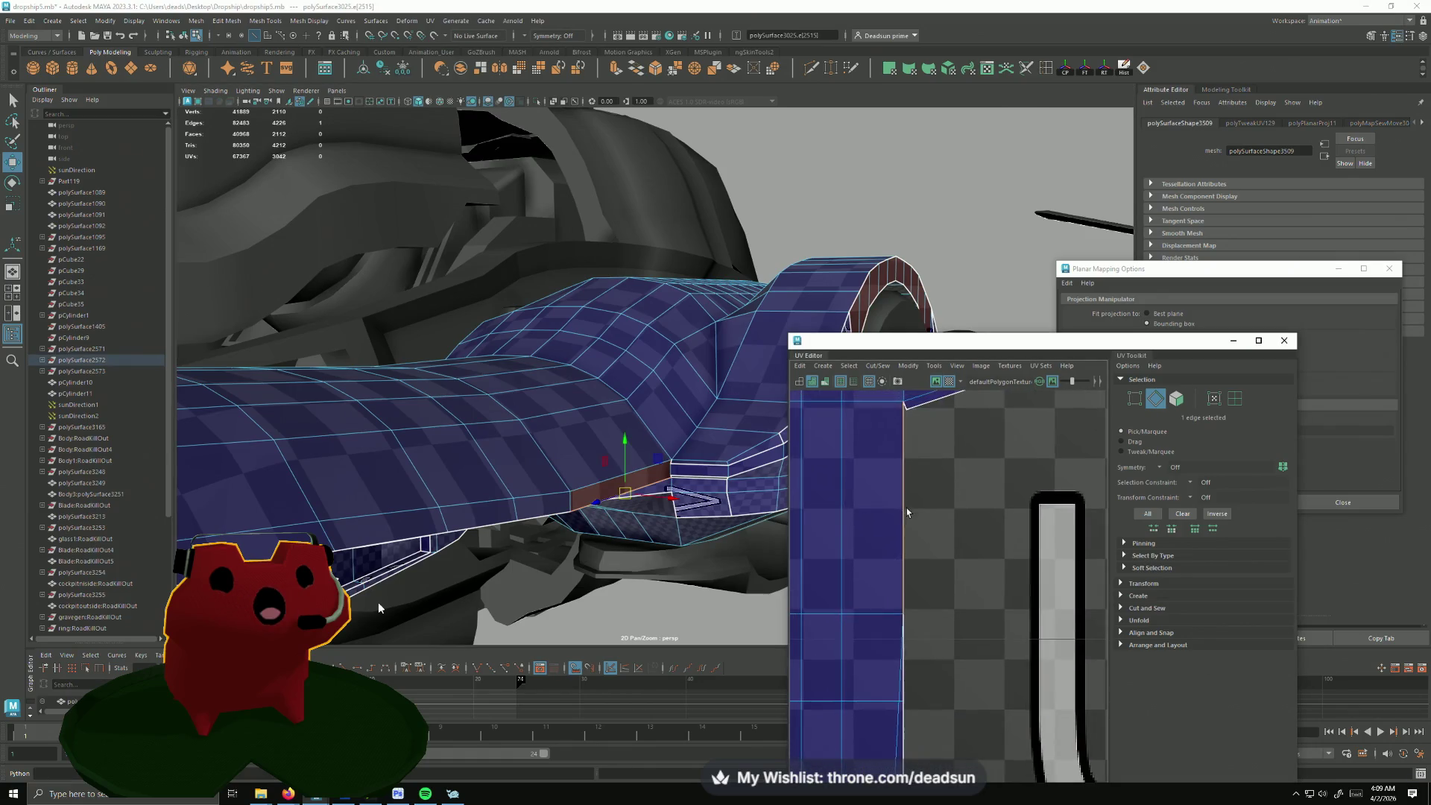
pyautogui.keyDown('shift'); pyautogui.moveTo(906, 506); pyautogui.dragTo(999, 506, button='right'); pyautogui.keyUp('shift')
pyautogui.keyDown('alt'); pyautogui.moveTo(958, 497); pyautogui.dragTo(867, 588, button='middle'); pyautogui.keyUp('alt')
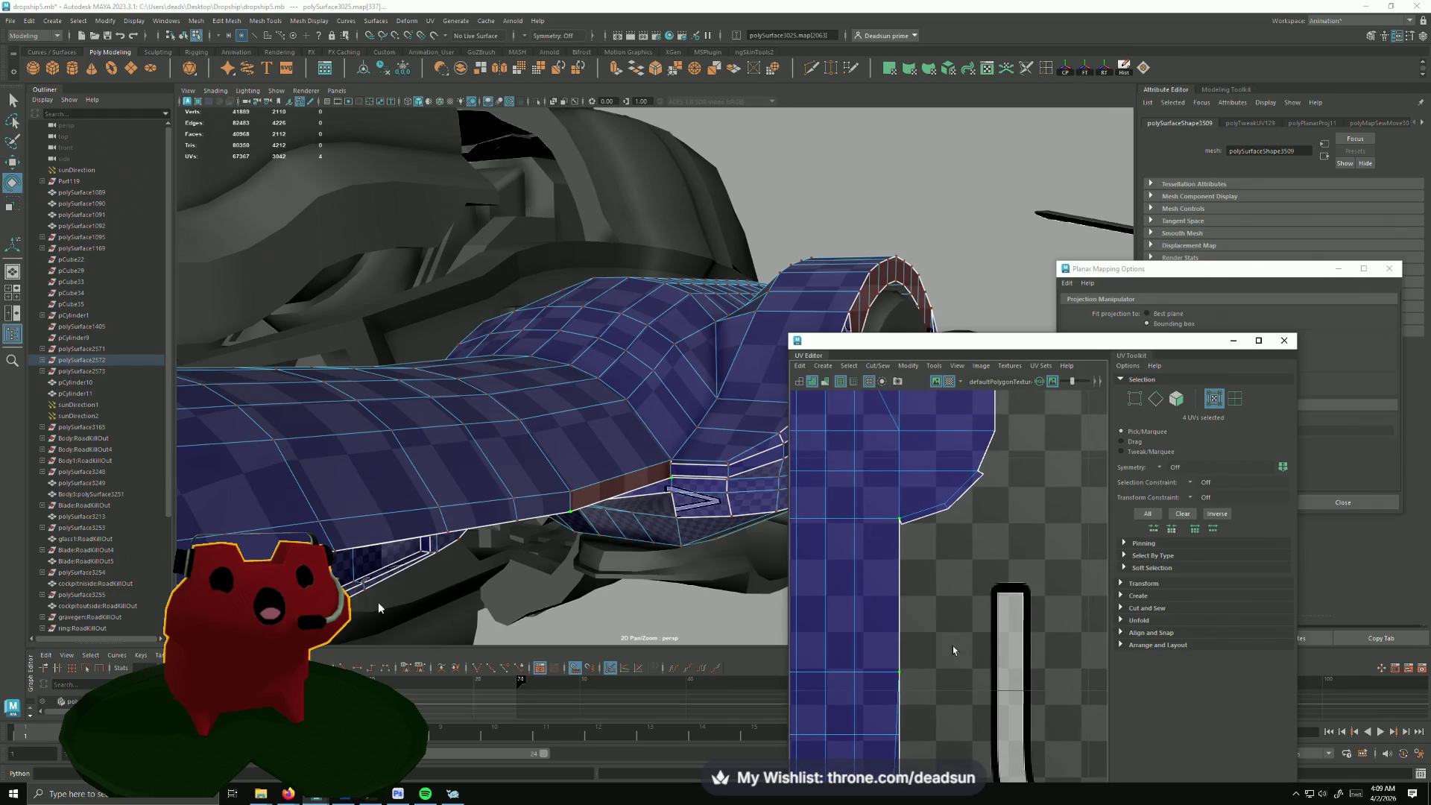
pyautogui.scroll(-3, 952, 645)
pyautogui.scroll(-3, 953, 645)
pyautogui.scroll(-3, 906, 570)
pyautogui.scroll(-3, 859, 504)
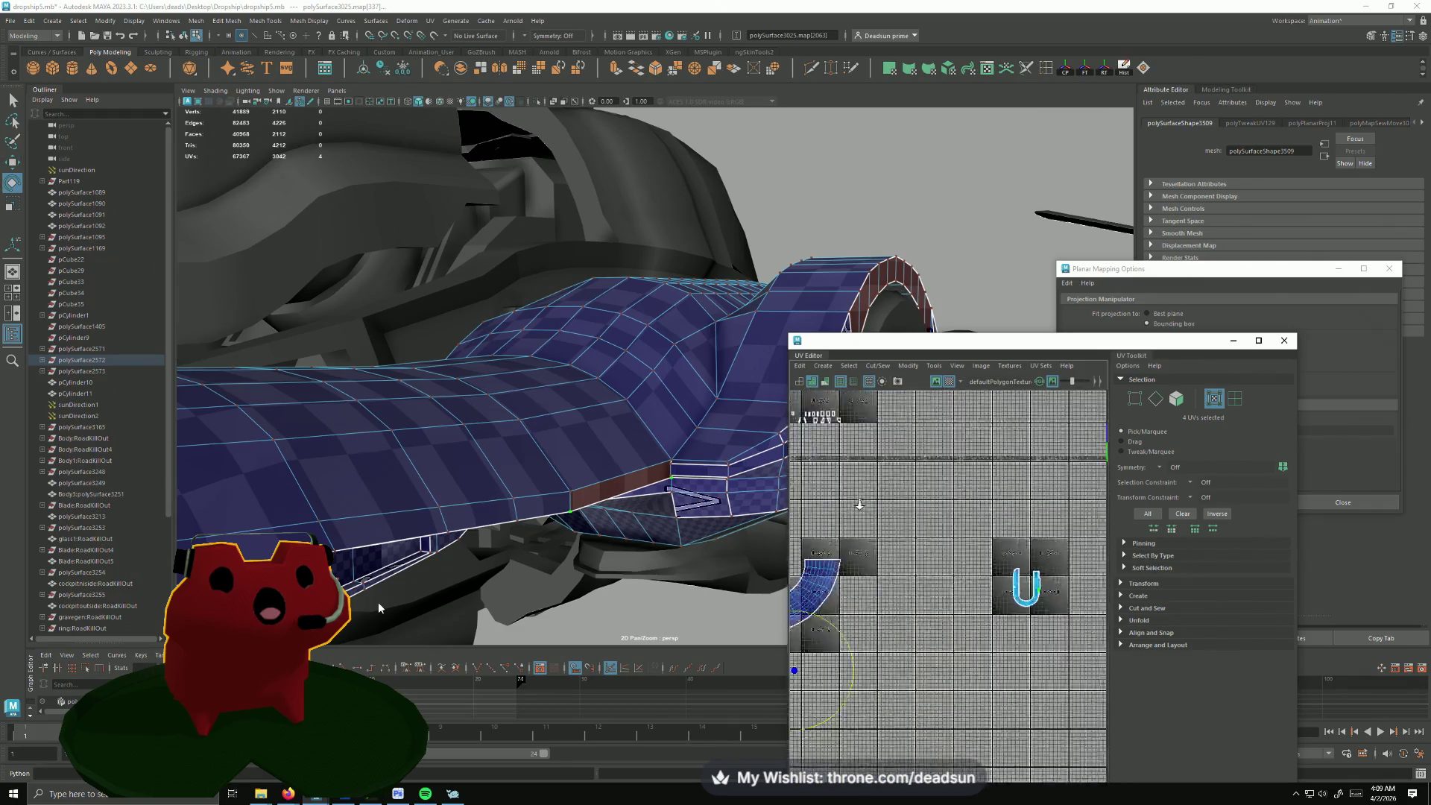
pyautogui.scroll(-3, 859, 504)
# Step: Select the small U-shaped shell's UVs and nudge them right to straighten the shell edge
pyautogui.keyDown('alt'); pyautogui.moveTo(898, 514); pyautogui.dragTo(855, 472, button='middle'); pyautogui.keyUp('alt')
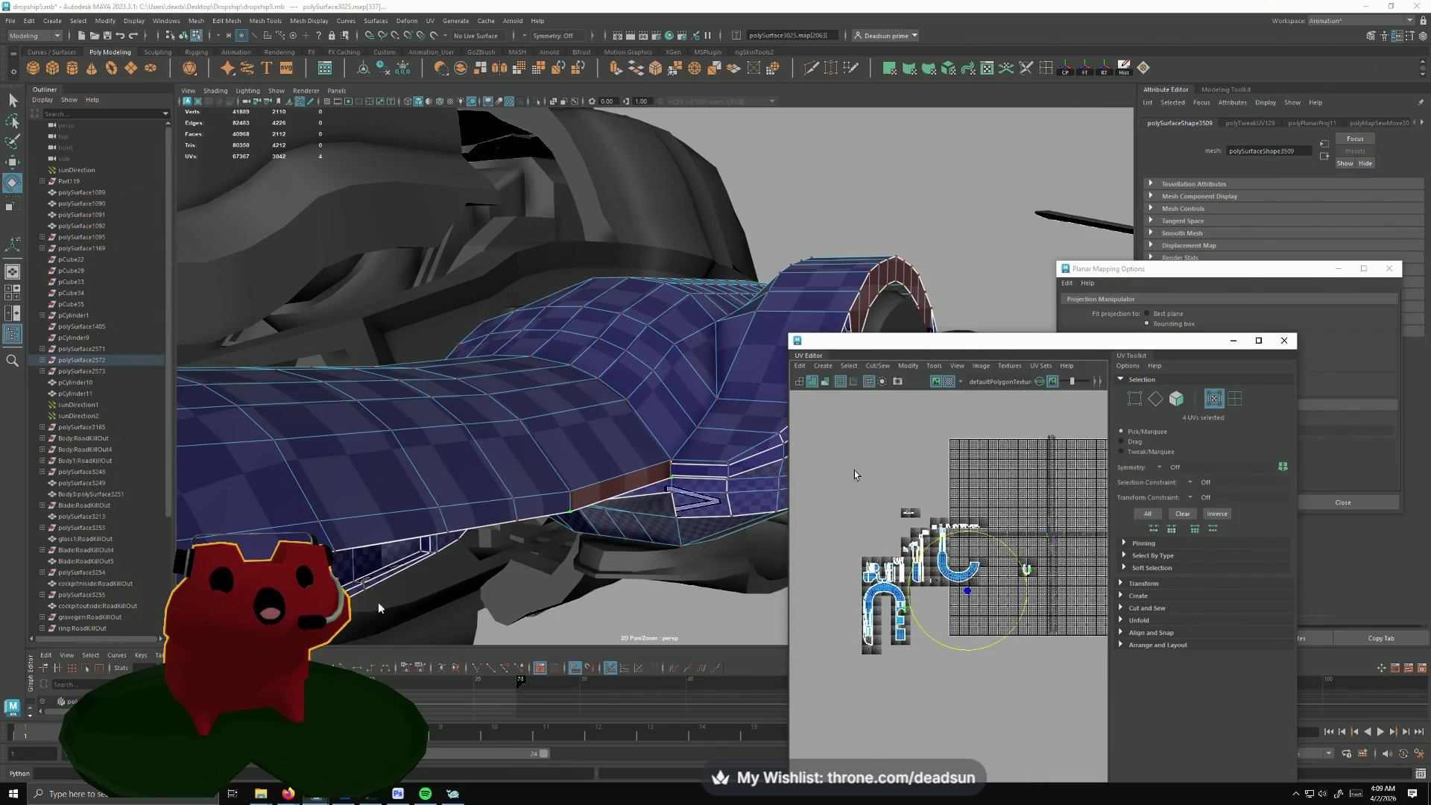
pyautogui.moveTo(1005, 692); pyautogui.dragTo(1014, 697)
pyautogui.scroll(3, 992, 651)
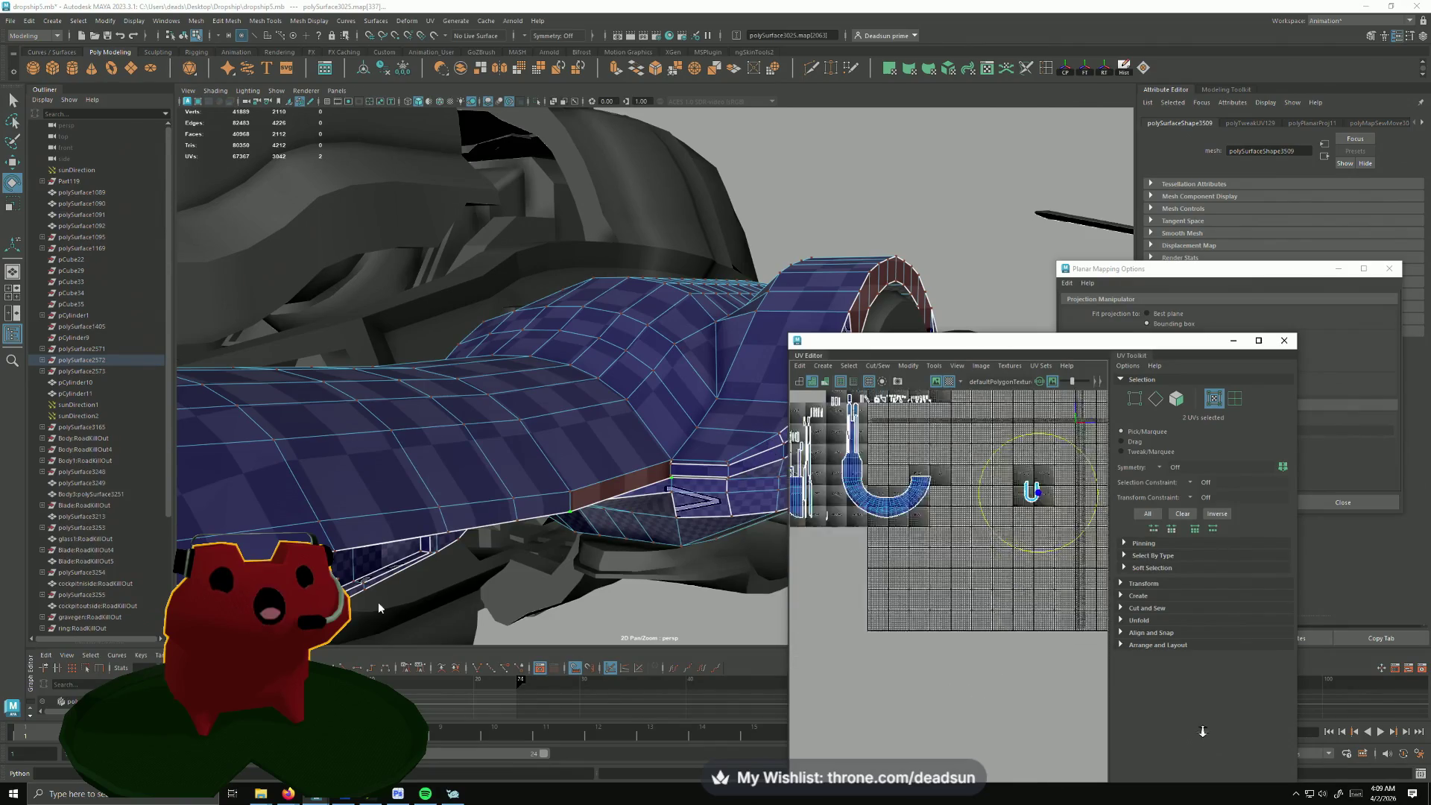
pyautogui.scroll(3, 991, 652)
pyautogui.keyDown('alt'); pyautogui.moveTo(992, 652); pyautogui.dragTo(998, 732, button='middle'); pyautogui.keyUp('alt')
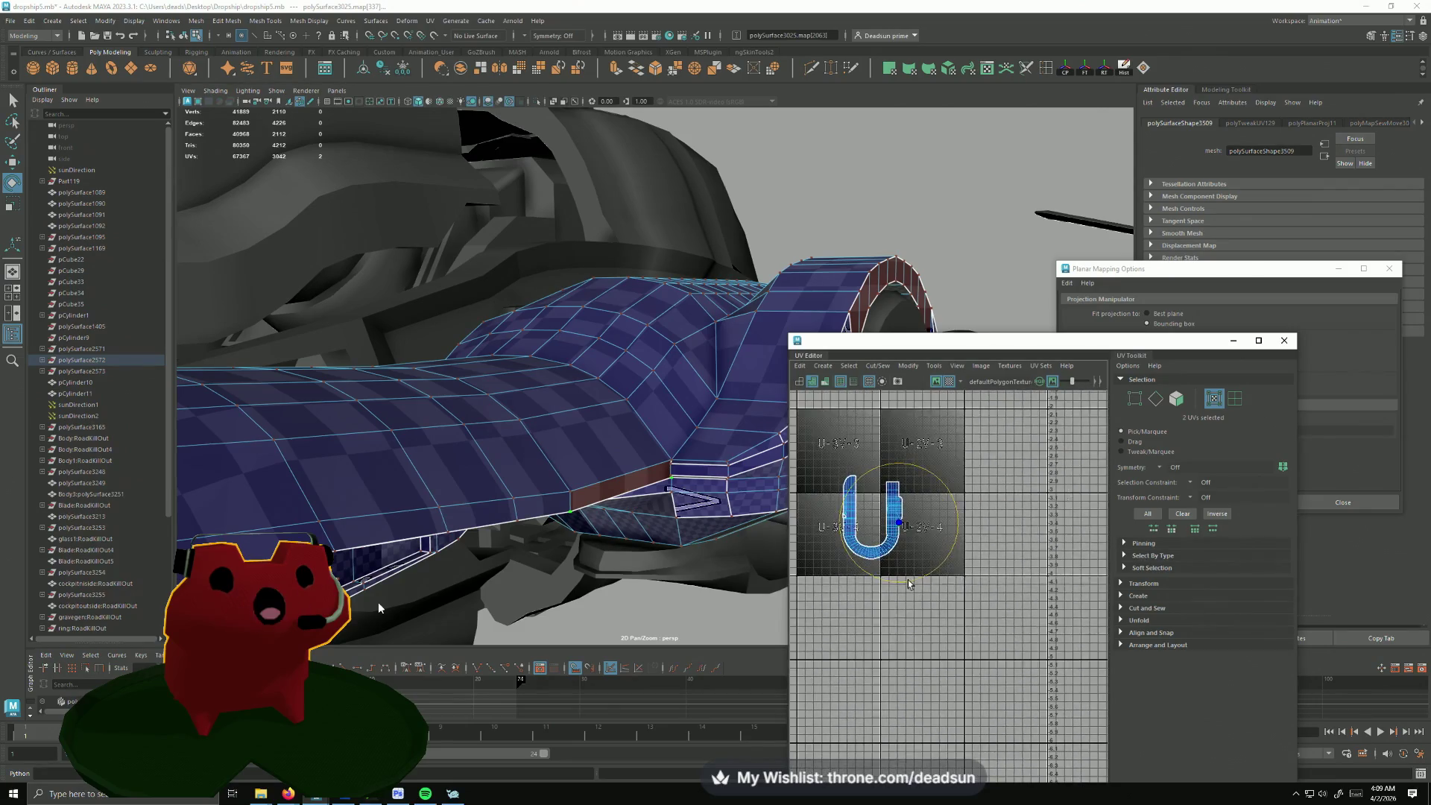
pyautogui.scroll(3, 999, 732)
pyautogui.scroll(3, 945, 607)
pyautogui.scroll(2, 946, 608)
pyautogui.scroll(2, 945, 606)
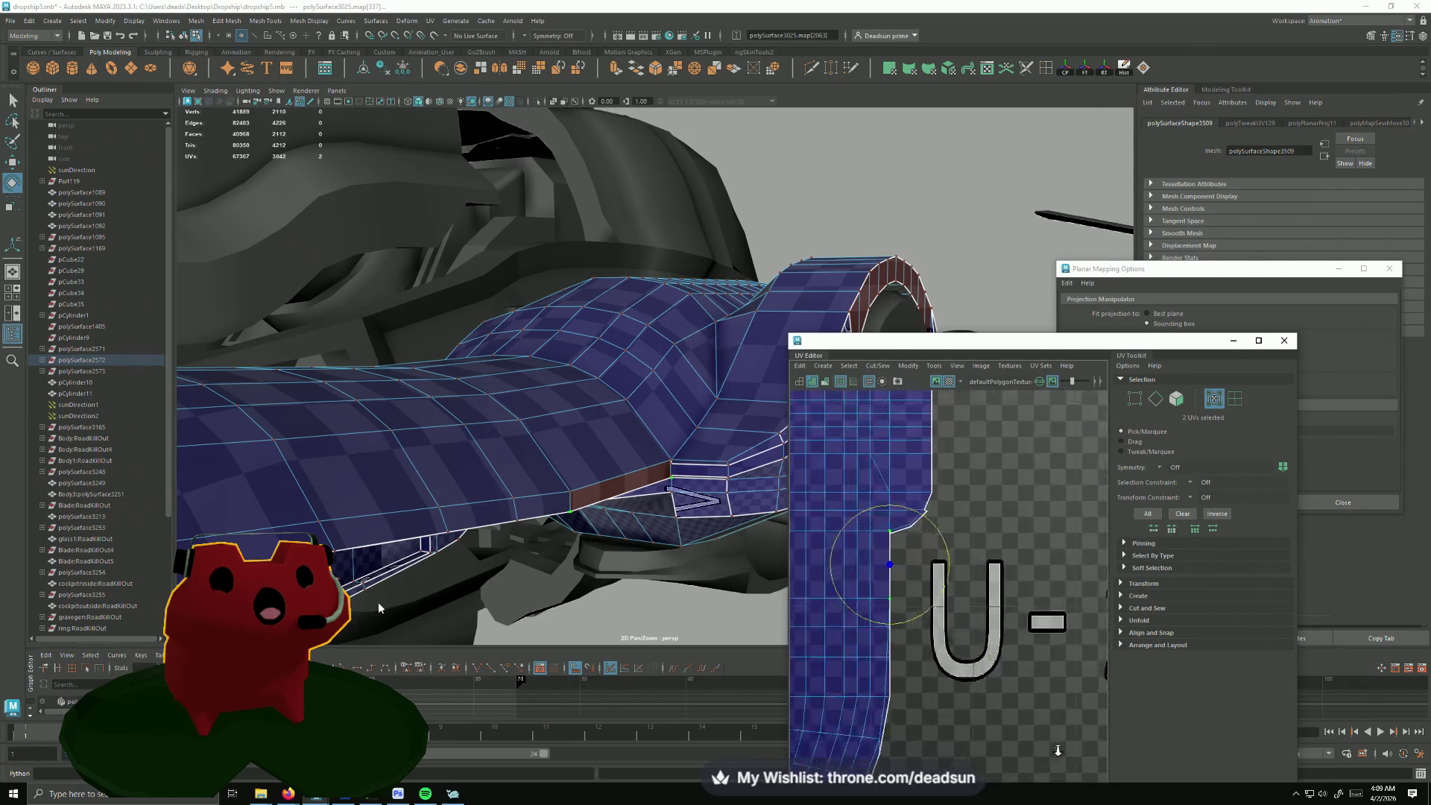
pyautogui.scroll(2, 946, 607)
pyautogui.scroll(2, 926, 594)
pyautogui.moveTo(962, 586); pyautogui.dragTo(969, 585)
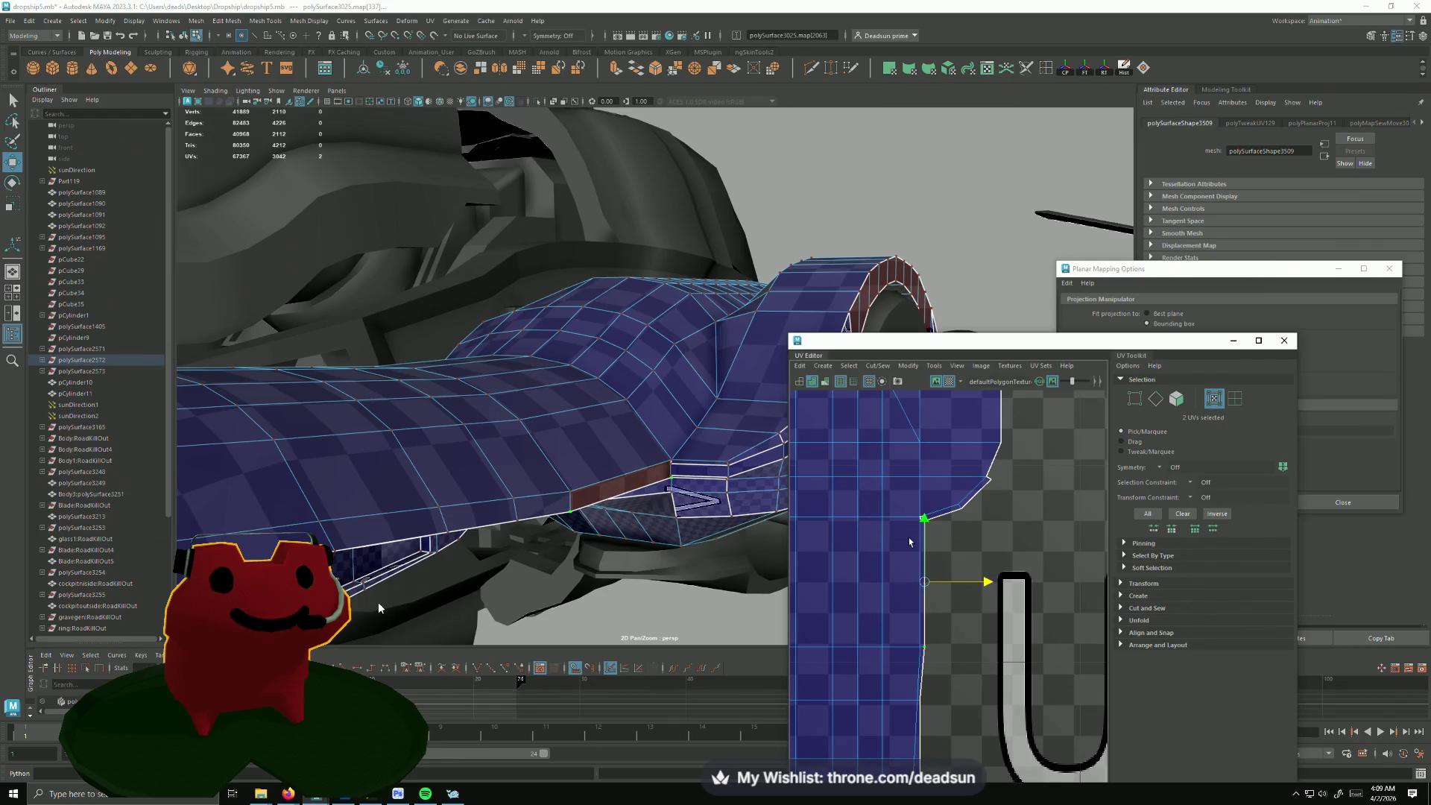
pyautogui.scroll(2, 909, 541)
pyautogui.scroll(2, 962, 589)
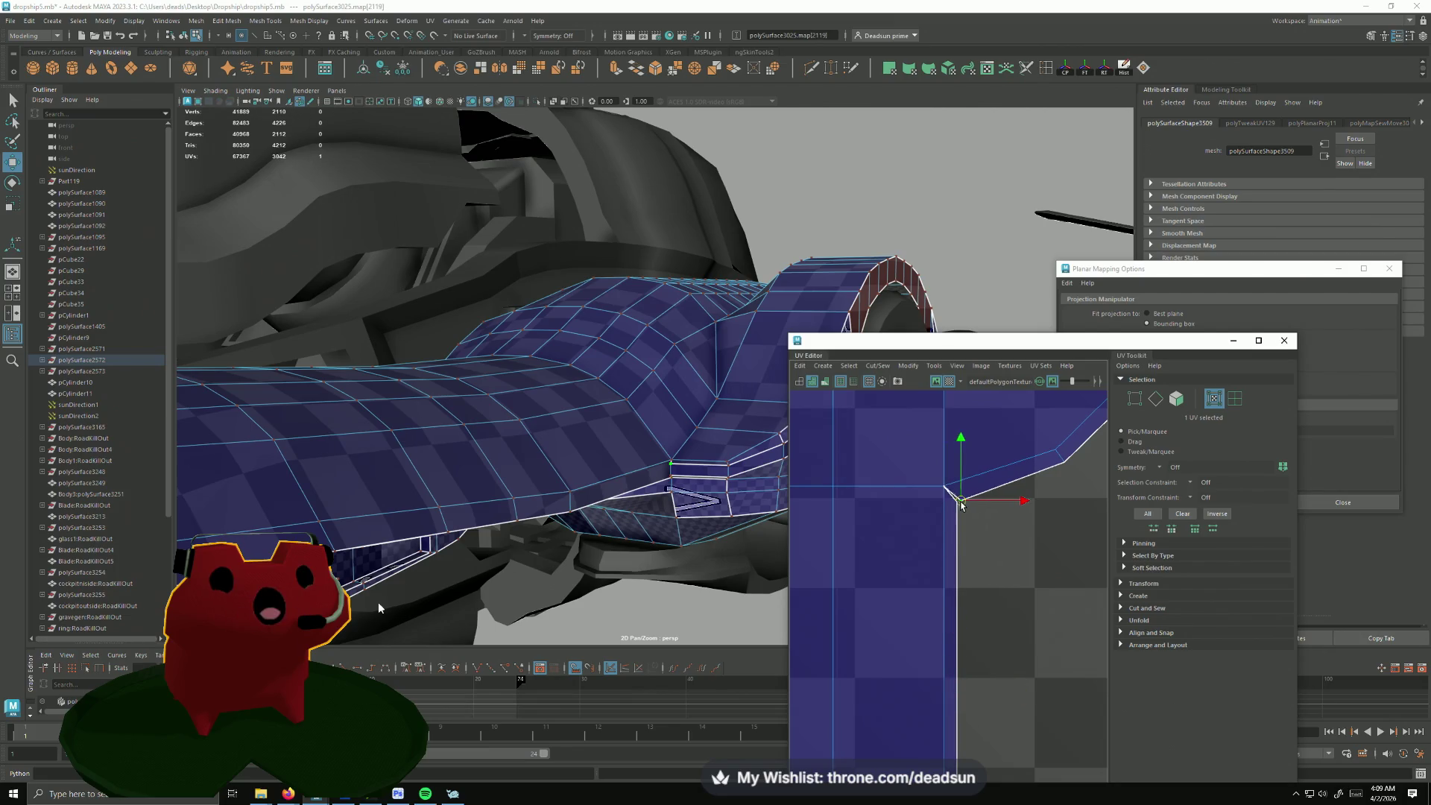
pyautogui.scroll(-3, 963, 503)
pyautogui.scroll(3, 927, 691)
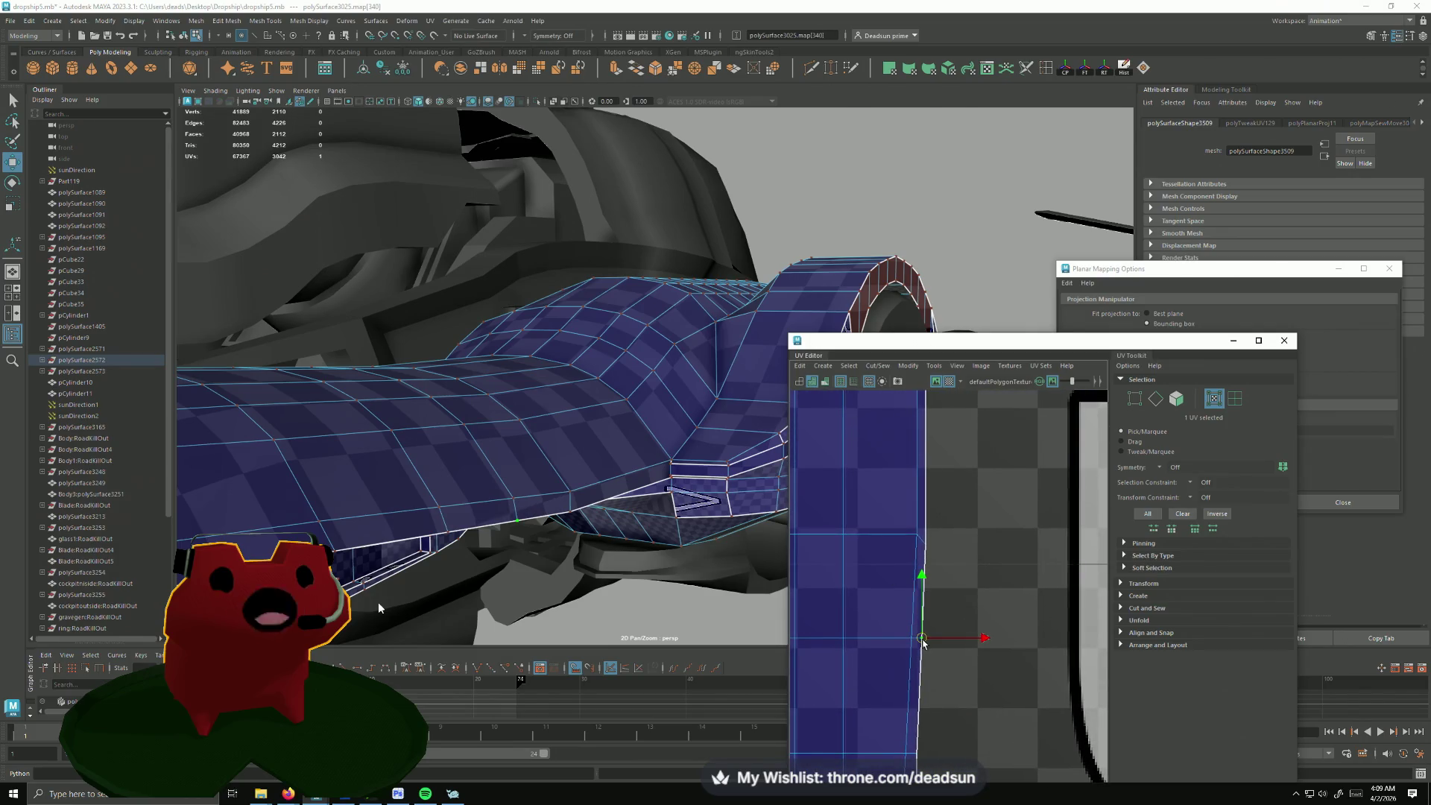
pyautogui.scroll(-3, 922, 643)
pyautogui.scroll(2, 936, 719)
pyautogui.scroll(2, 936, 720)
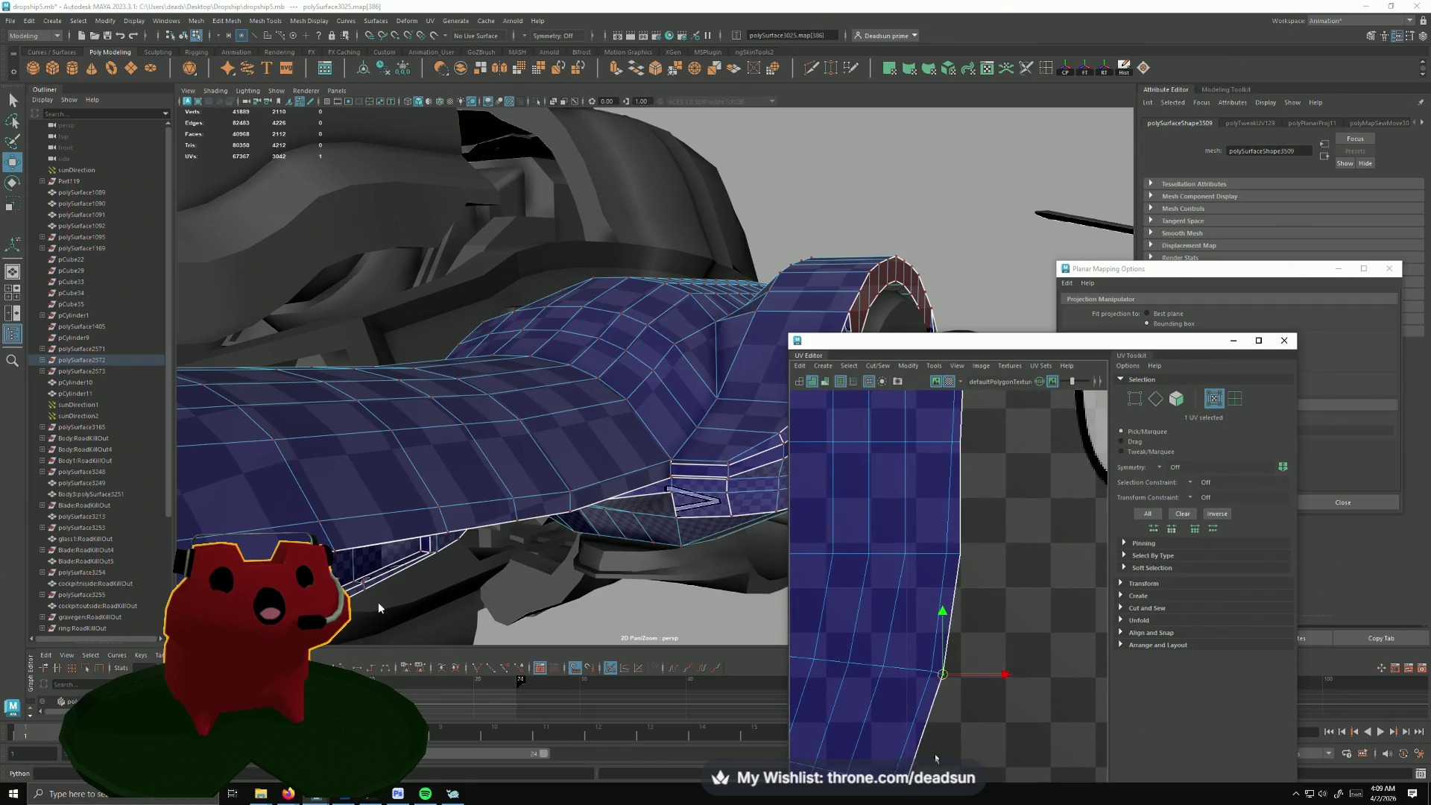
pyautogui.keyDown('alt'); pyautogui.moveTo(937, 758); pyautogui.dragTo(947, 556, button='middle'); pyautogui.keyUp('alt')
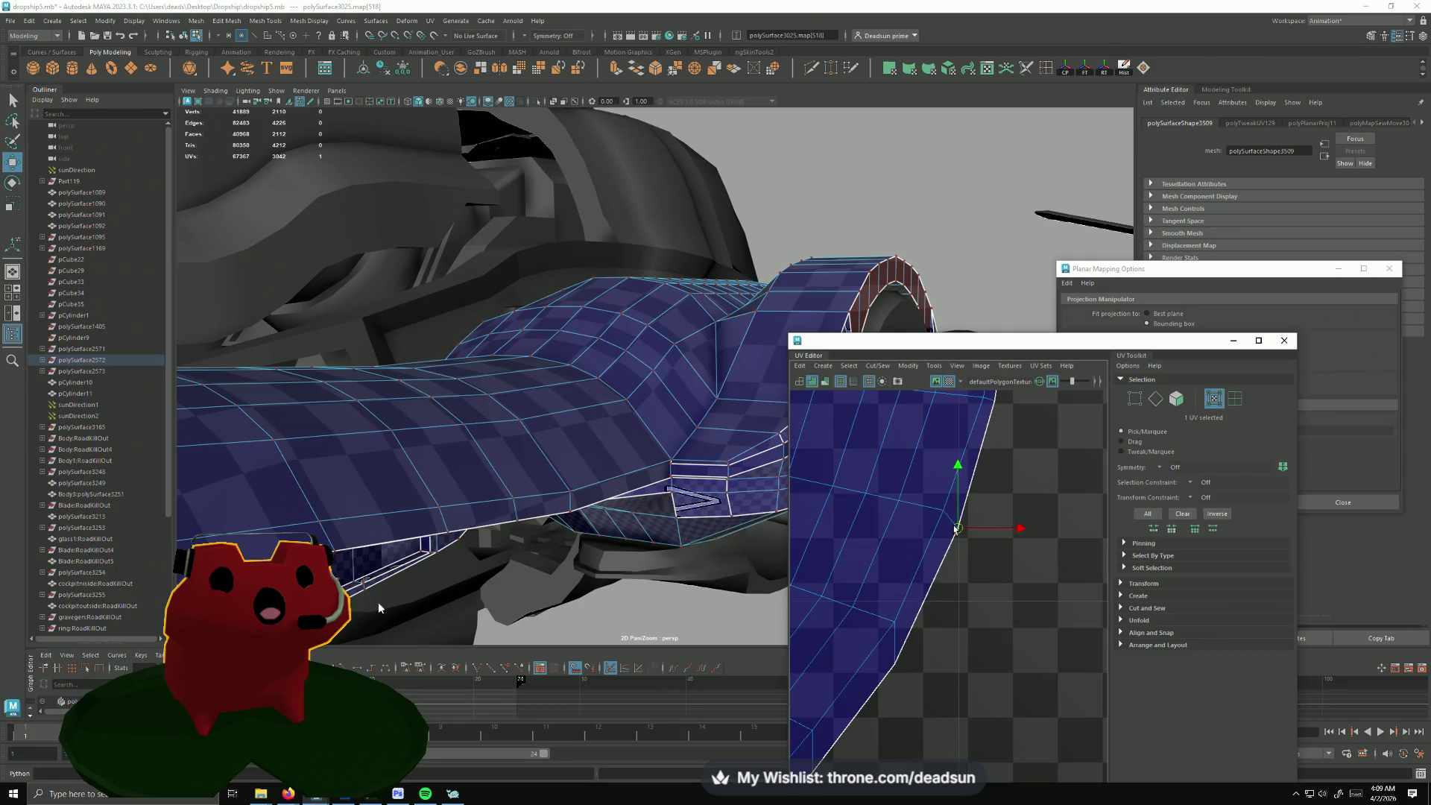
pyautogui.click(894, 666)
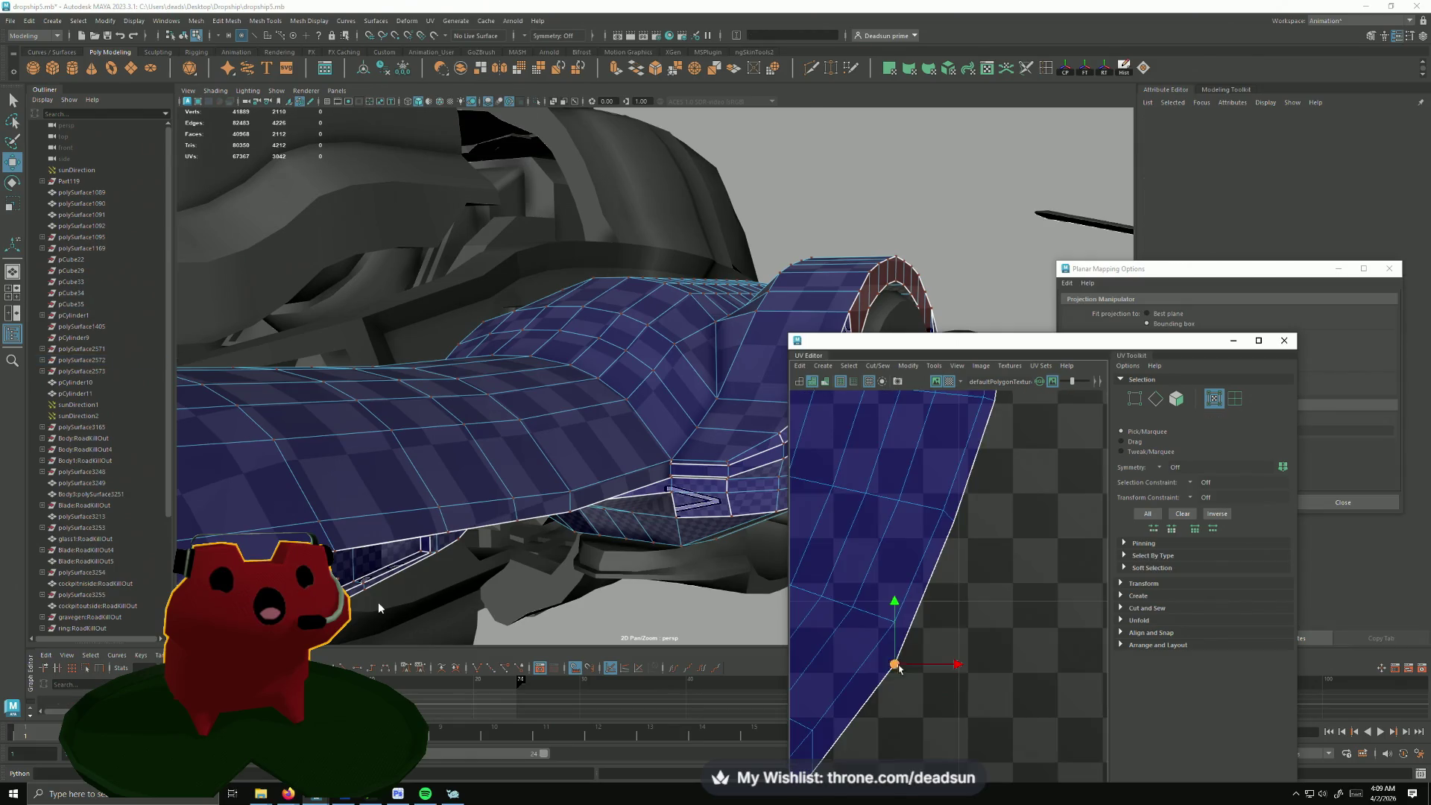
pyautogui.keyDown('alt'); pyautogui.moveTo(863, 733); pyautogui.dragTo(931, 627, button='middle'); pyautogui.keyUp('alt')
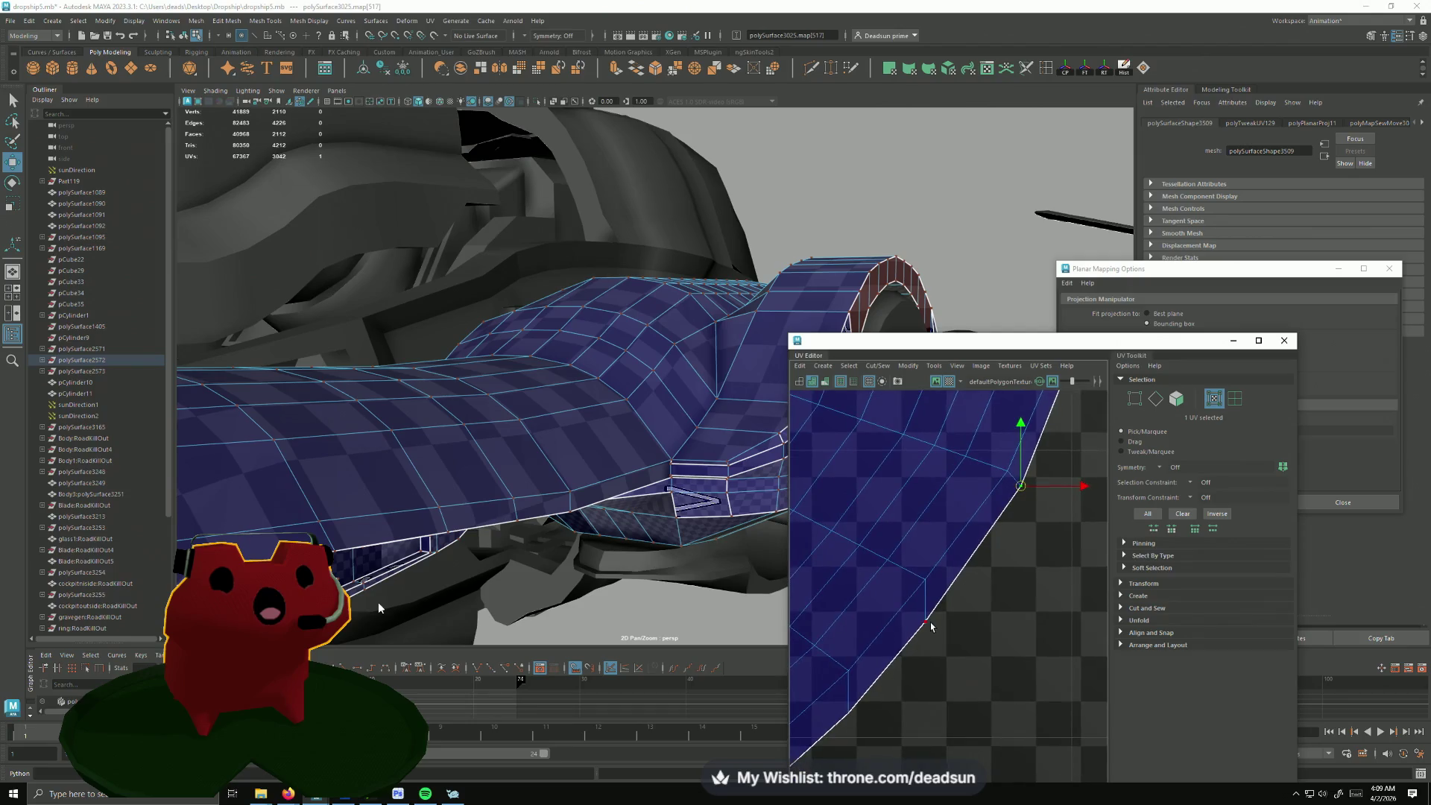
pyautogui.click(854, 727)
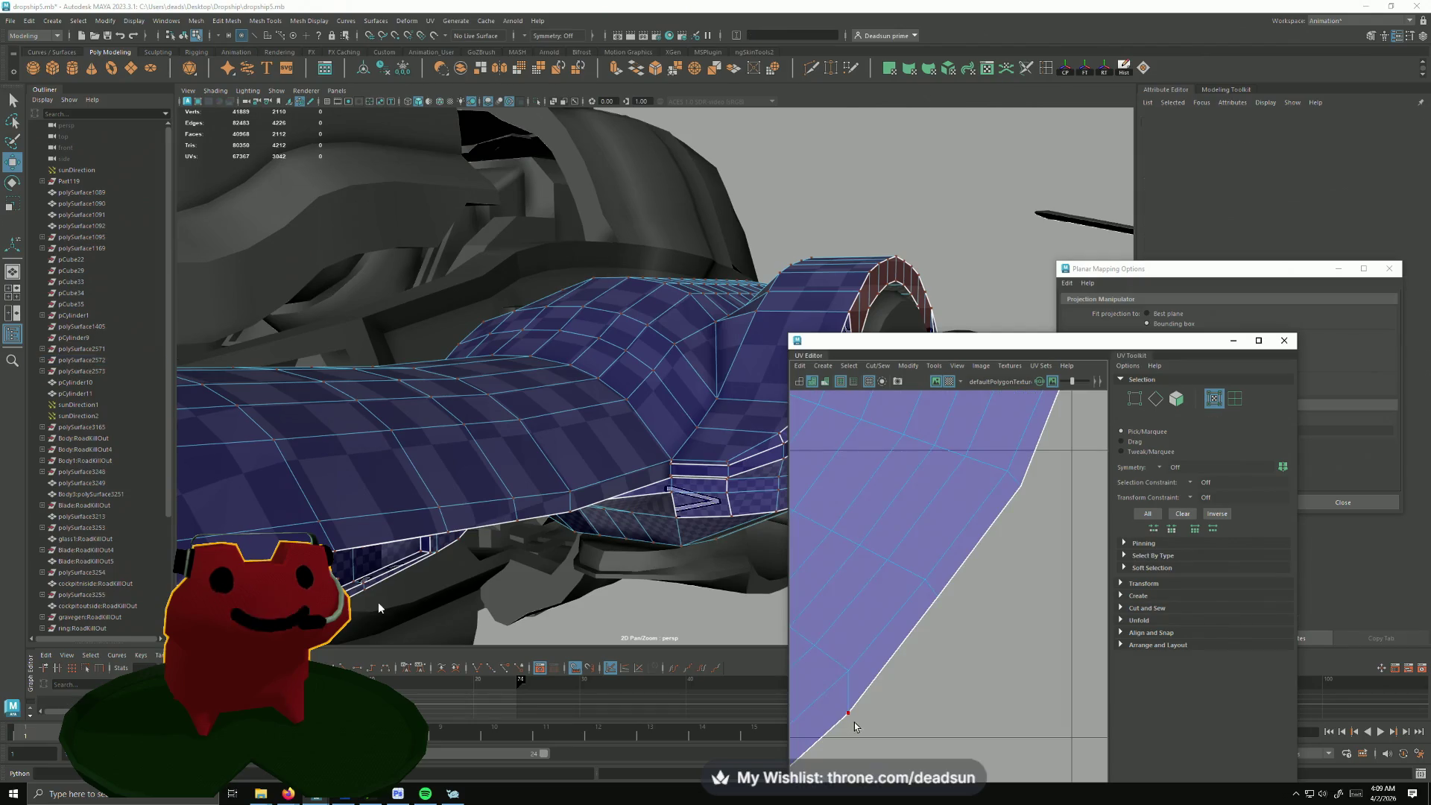
pyautogui.click(849, 715)
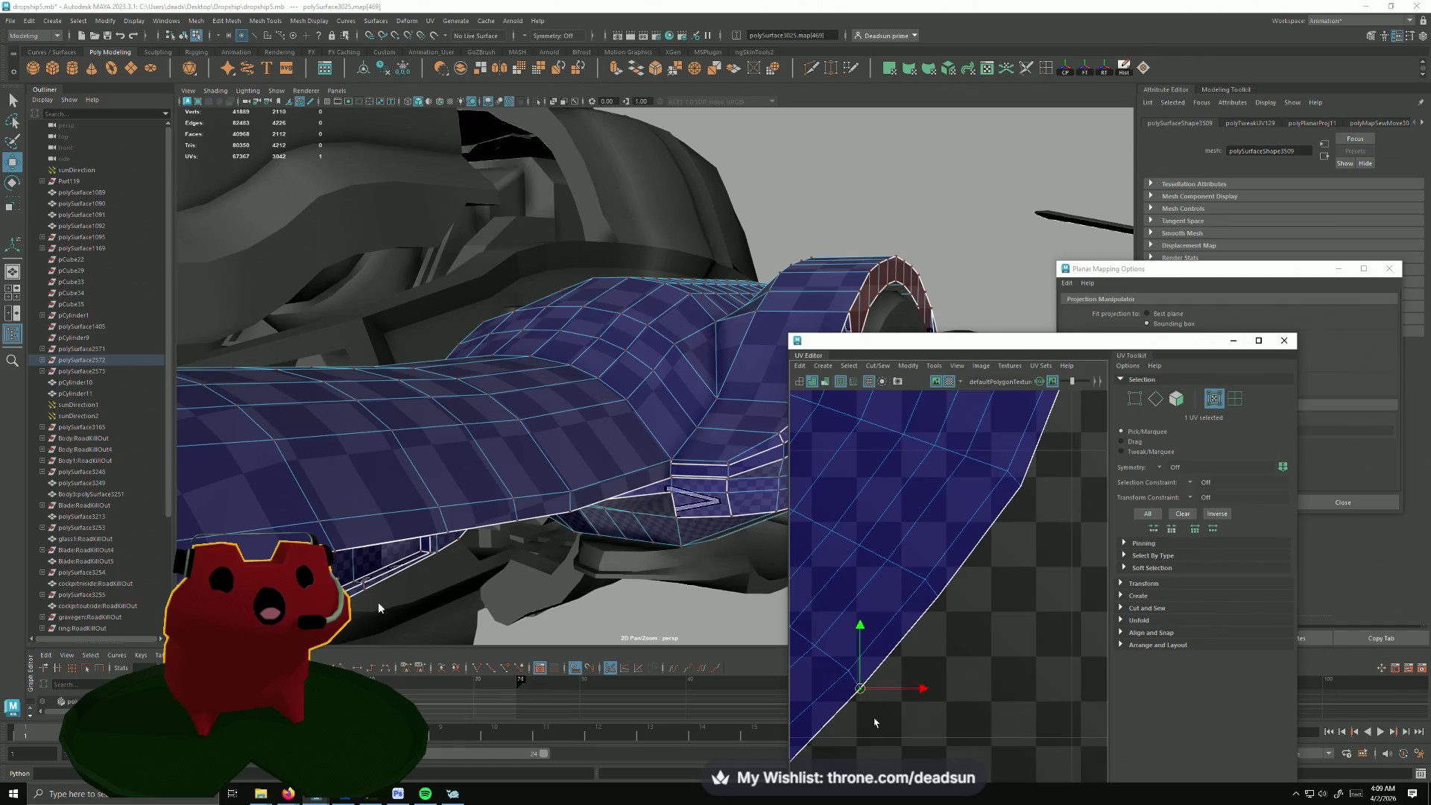
pyautogui.scroll(3, 991, 514)
pyautogui.click(989, 529)
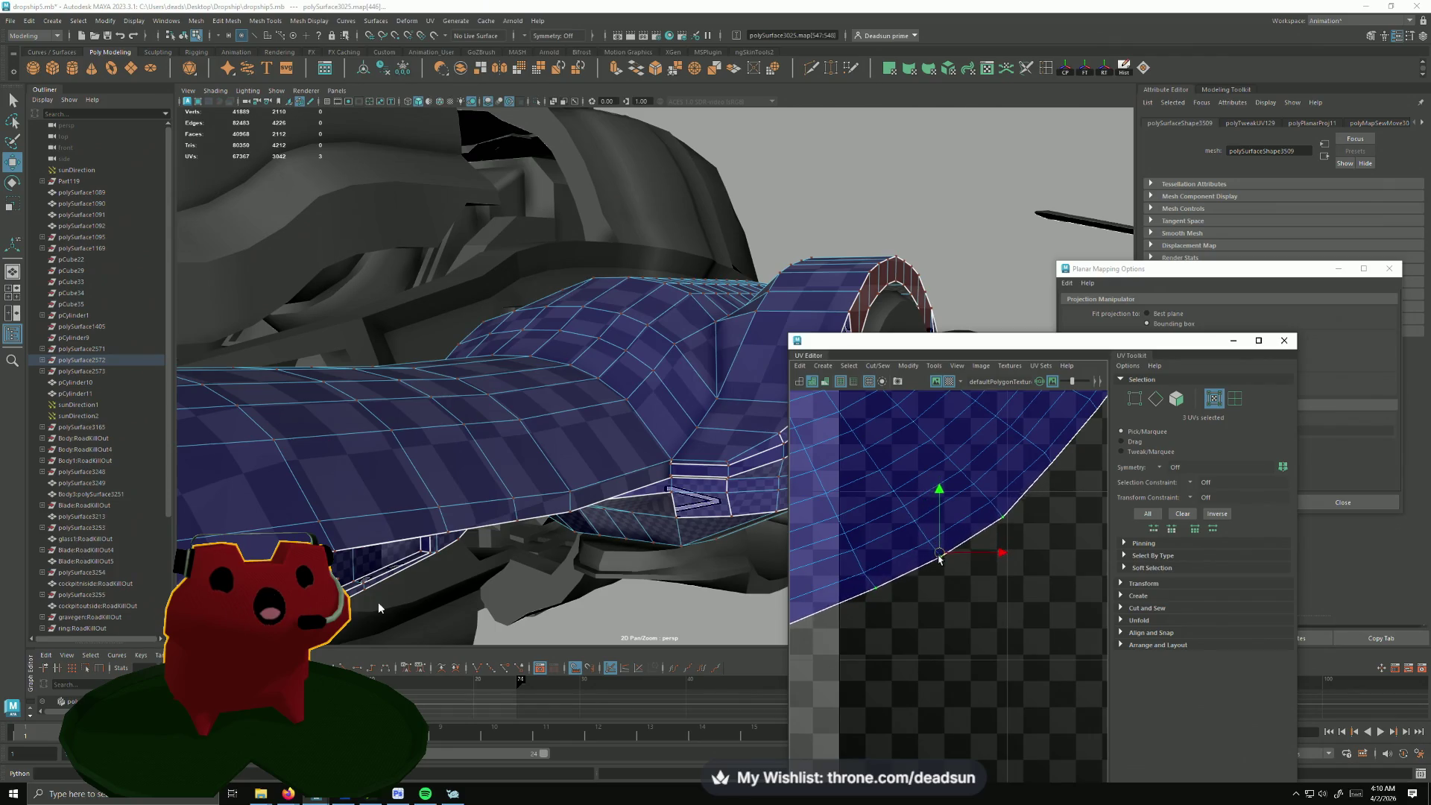
pyautogui.keyDown('alt'); pyautogui.moveTo(895, 630); pyautogui.dragTo(913, 642, button='middle'); pyautogui.keyUp('alt')
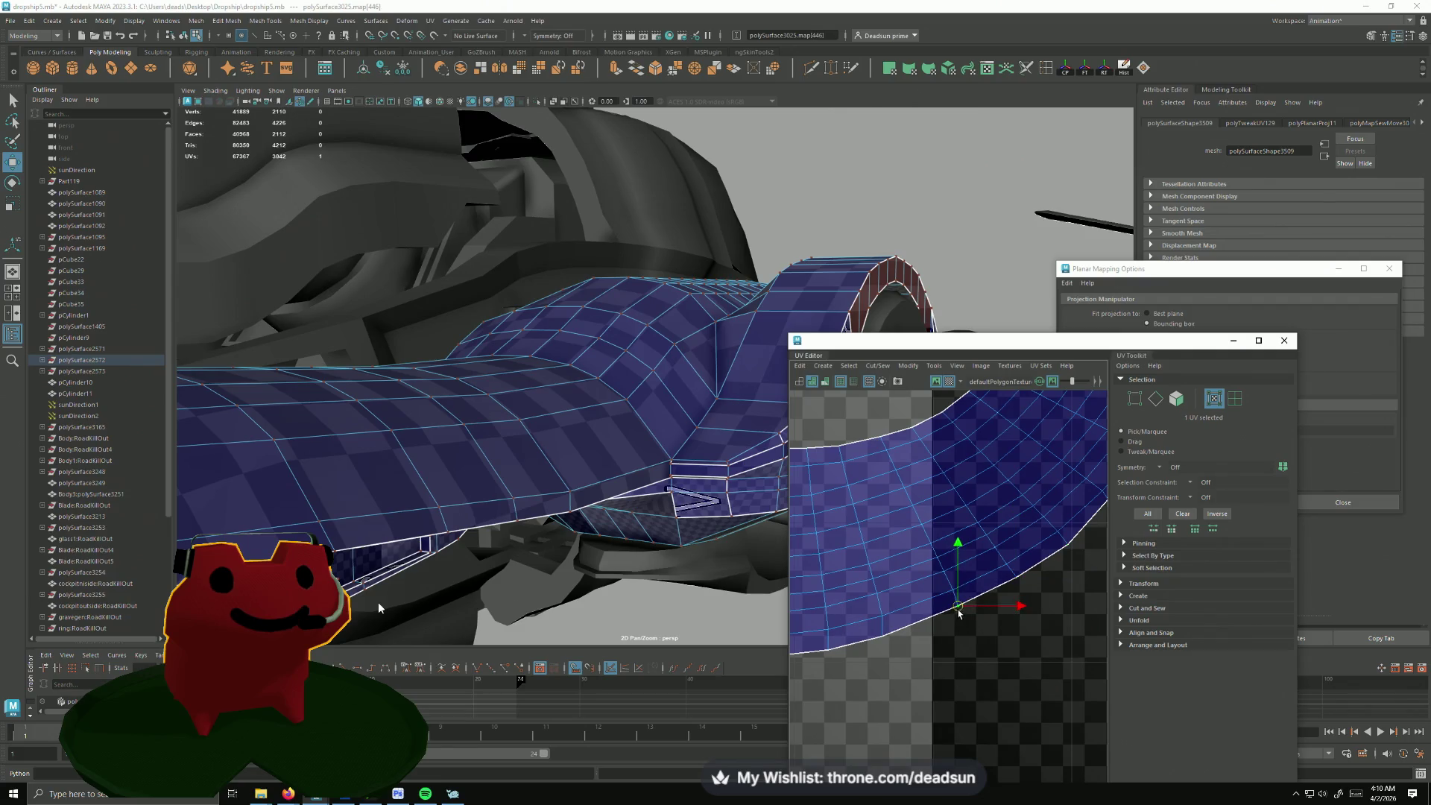
pyautogui.scroll(-3, 884, 637)
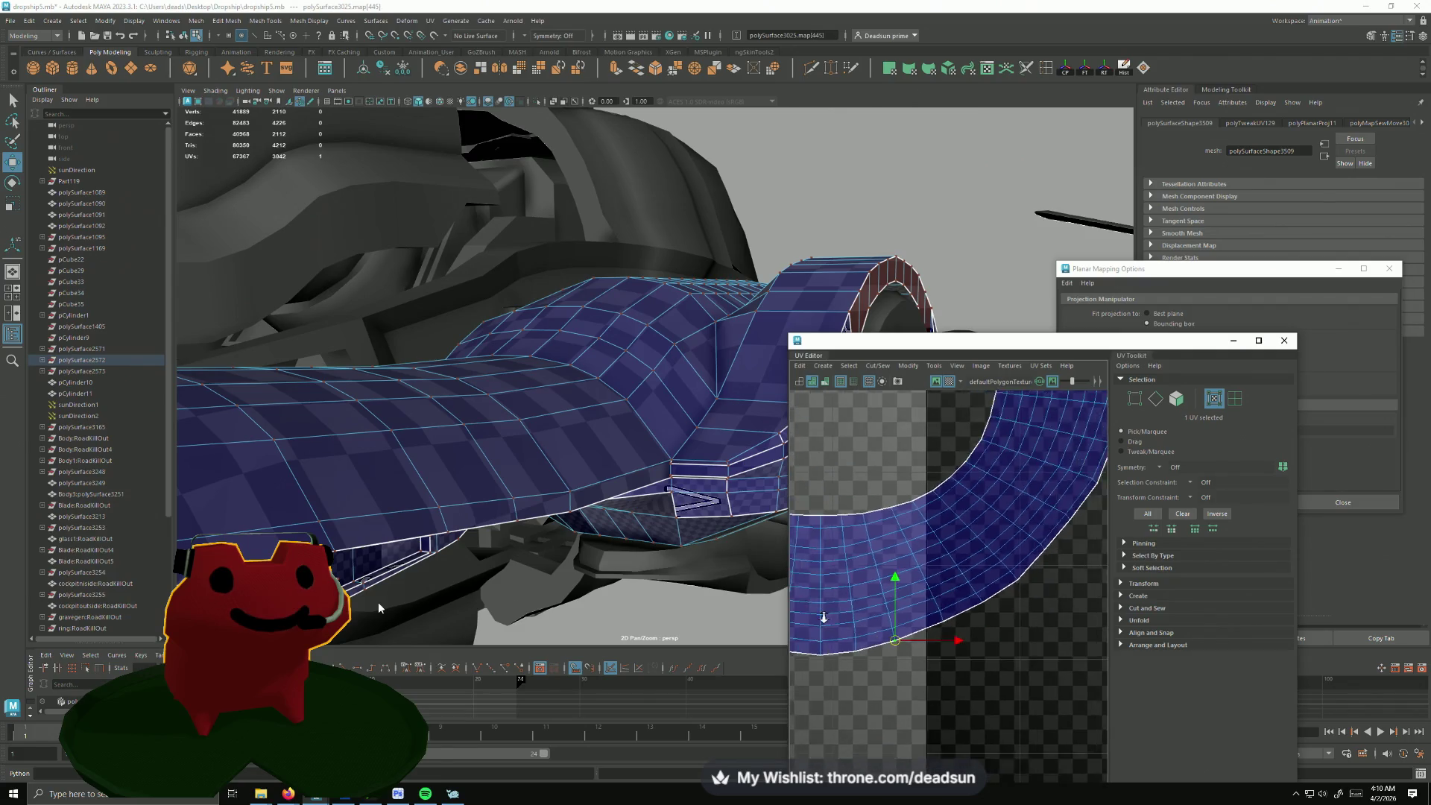
pyautogui.keyDown('alt'); pyautogui.moveTo(895, 643); pyautogui.dragTo(972, 681, button='middle'); pyautogui.keyUp('alt')
pyautogui.scroll(3, 972, 681)
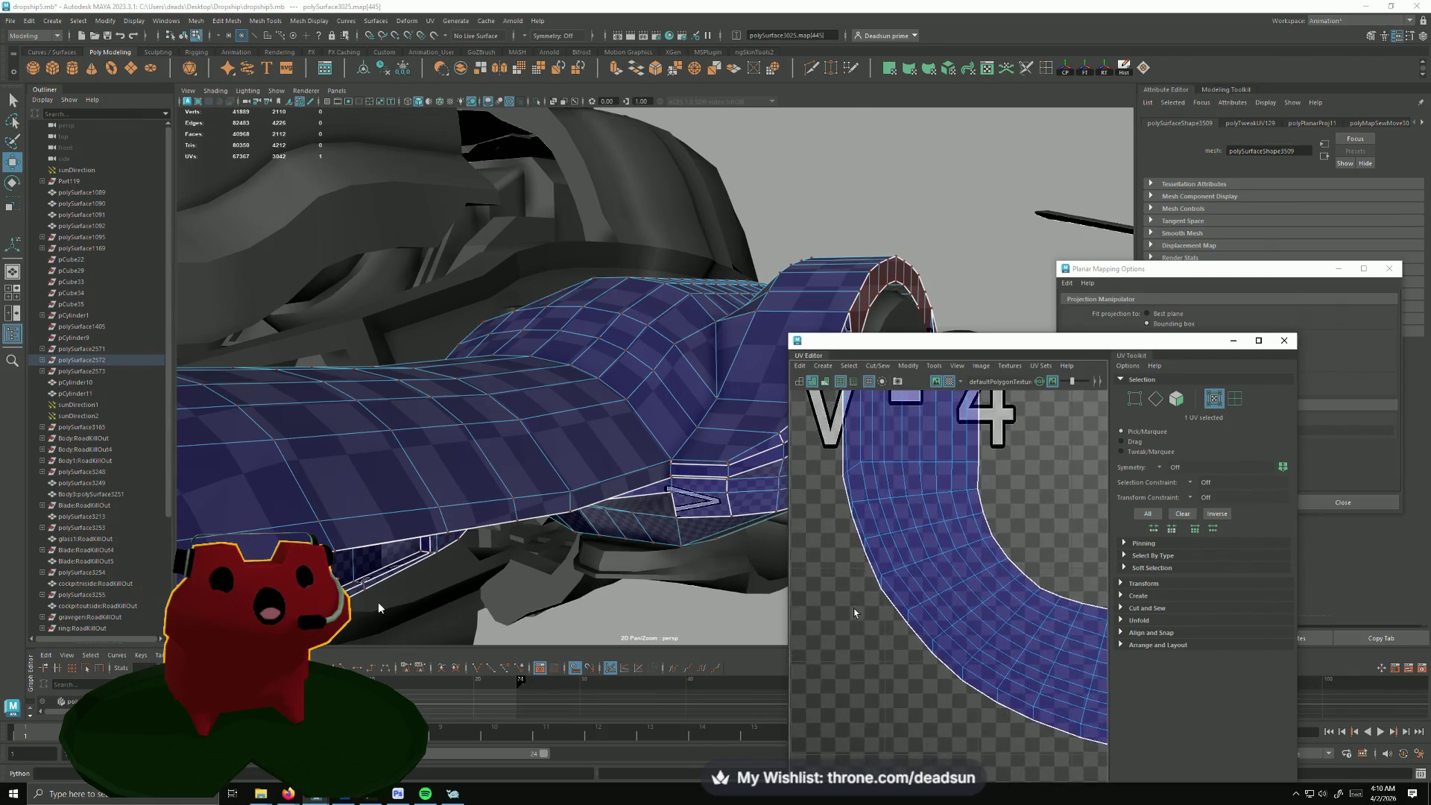
pyautogui.scroll(3, 853, 608)
pyautogui.keyDown('alt'); pyautogui.moveTo(925, 556); pyautogui.dragTo(880, 625, button='middle'); pyautogui.keyUp('alt')
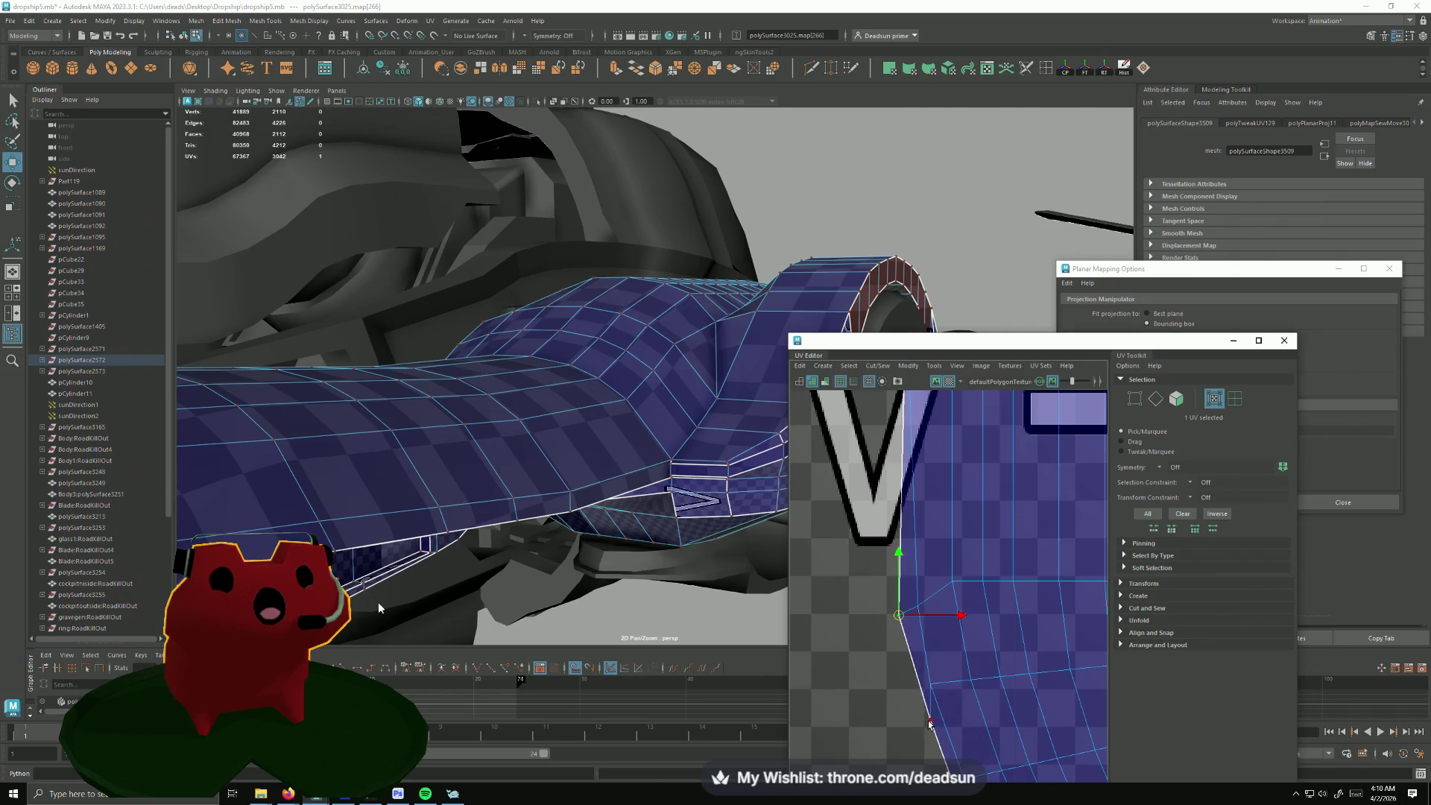
pyautogui.moveTo(915, 708); pyautogui.dragTo(914, 693)
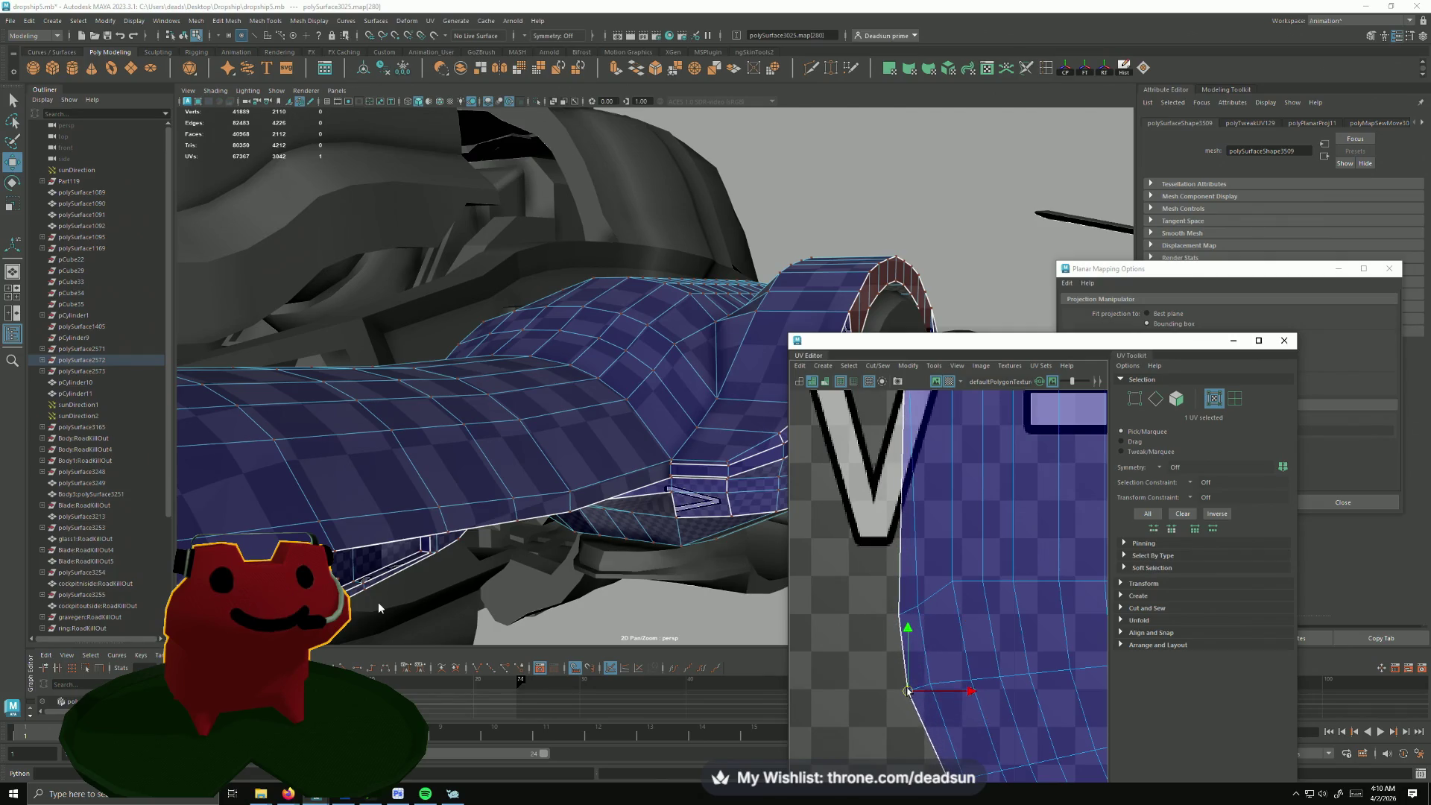
pyautogui.keyDown('alt'); pyautogui.moveTo(926, 749); pyautogui.dragTo(875, 602, button='middle'); pyautogui.keyUp('alt')
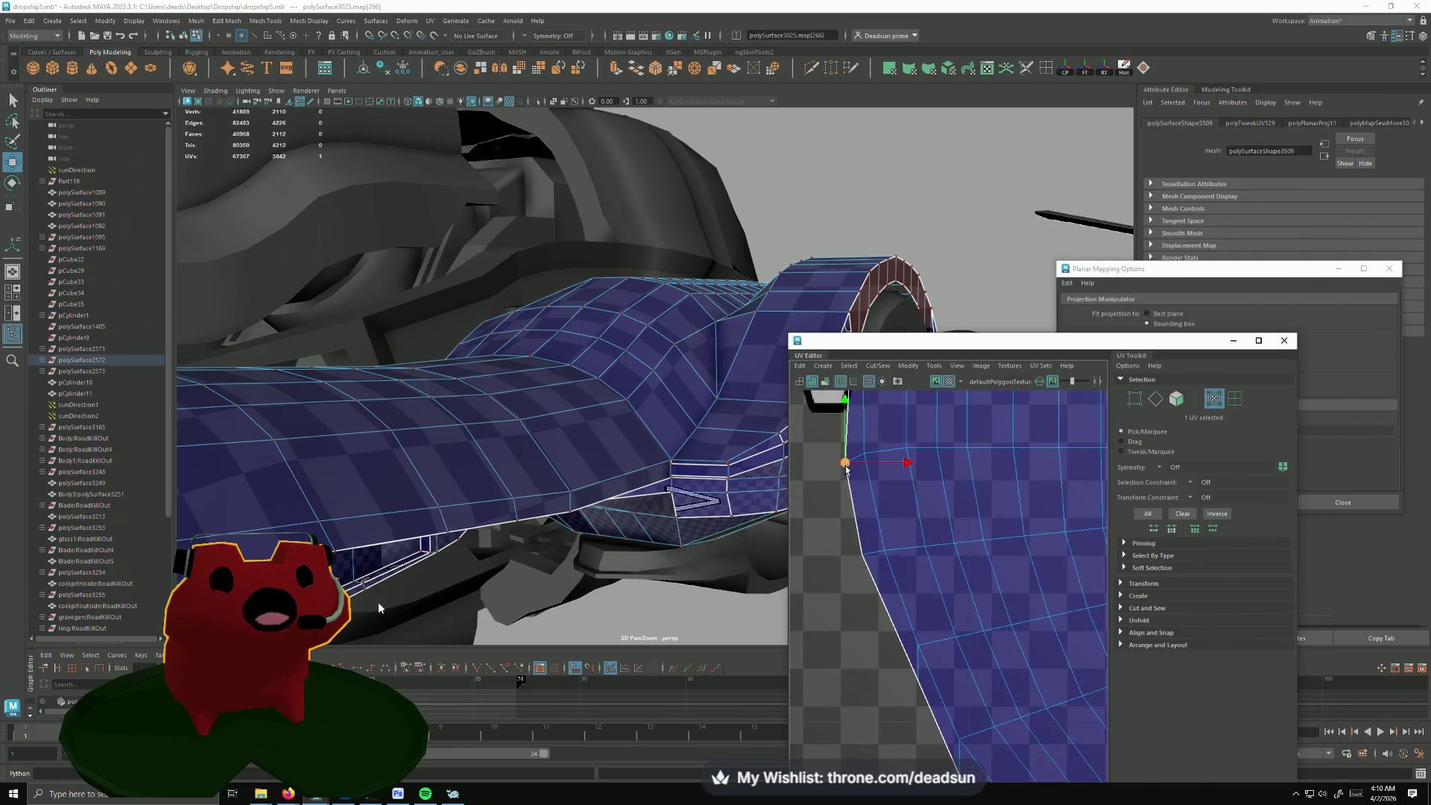
pyautogui.keyDown('alt'); pyautogui.moveTo(846, 468); pyautogui.dragTo(908, 568, button='right'); pyautogui.keyUp('alt')
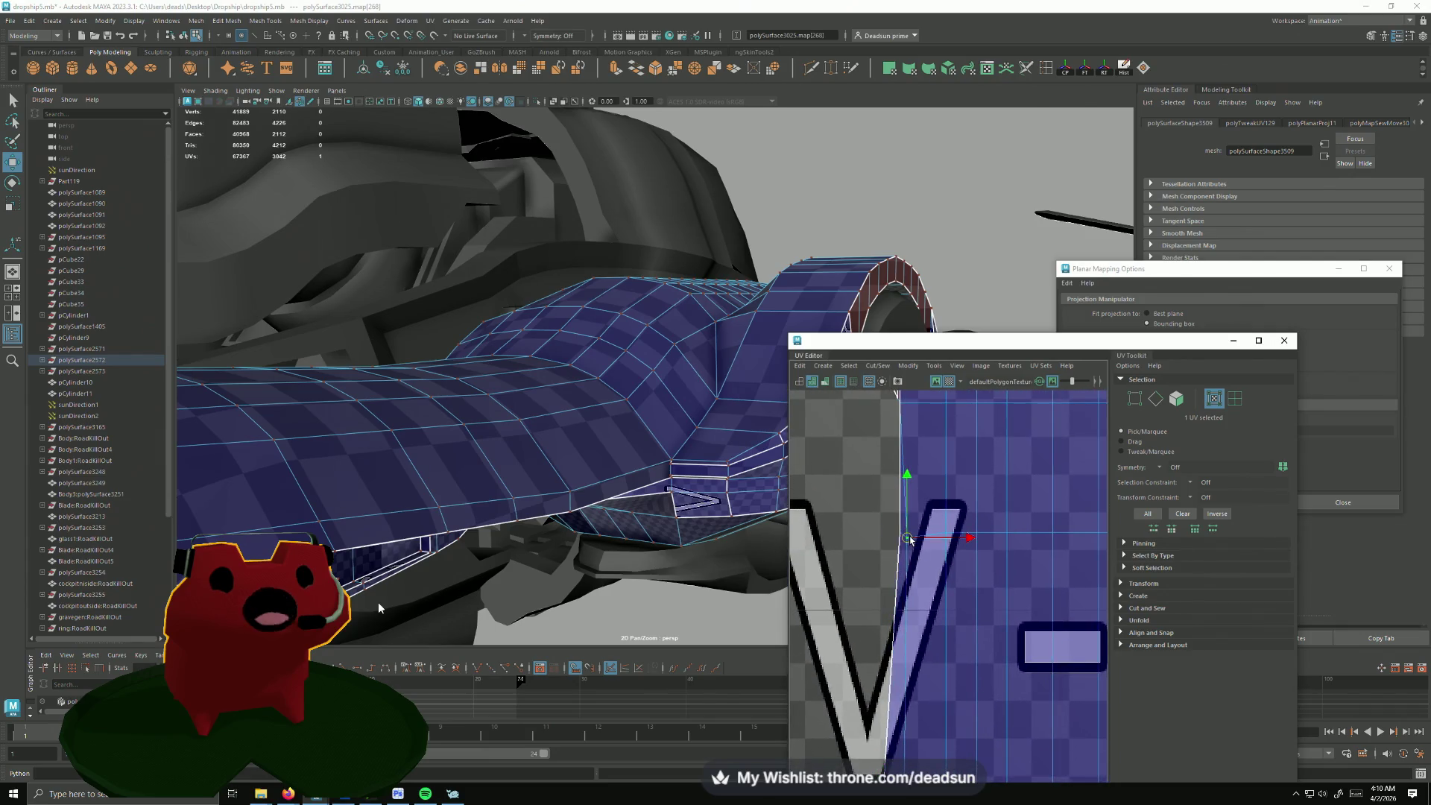
pyautogui.moveTo(891, 537)
pyautogui.keyDown('alt'); pyautogui.mouseDown(button='right')
pyautogui.moveTo(913, 535)
pyautogui.moveTo(912, 516)
pyautogui.mouseUp(button='right'); pyautogui.keyUp('alt')
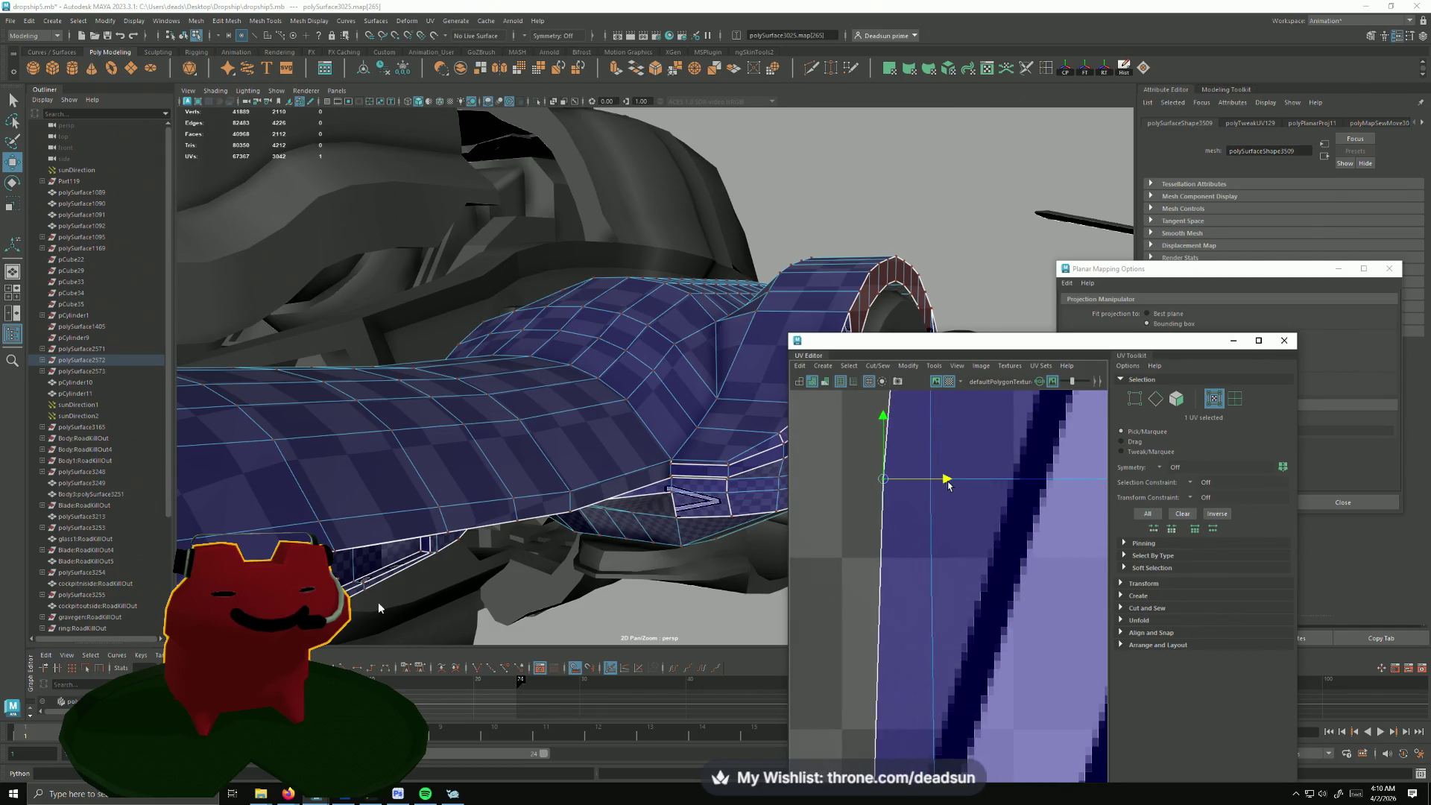
pyautogui.moveTo(929, 480)
pyautogui.keyDown('alt'); pyautogui.mouseDown(button='right')
pyautogui.moveTo(874, 543)
pyautogui.moveTo(928, 578)
pyautogui.mouseUp(button='right'); pyautogui.keyUp('alt')
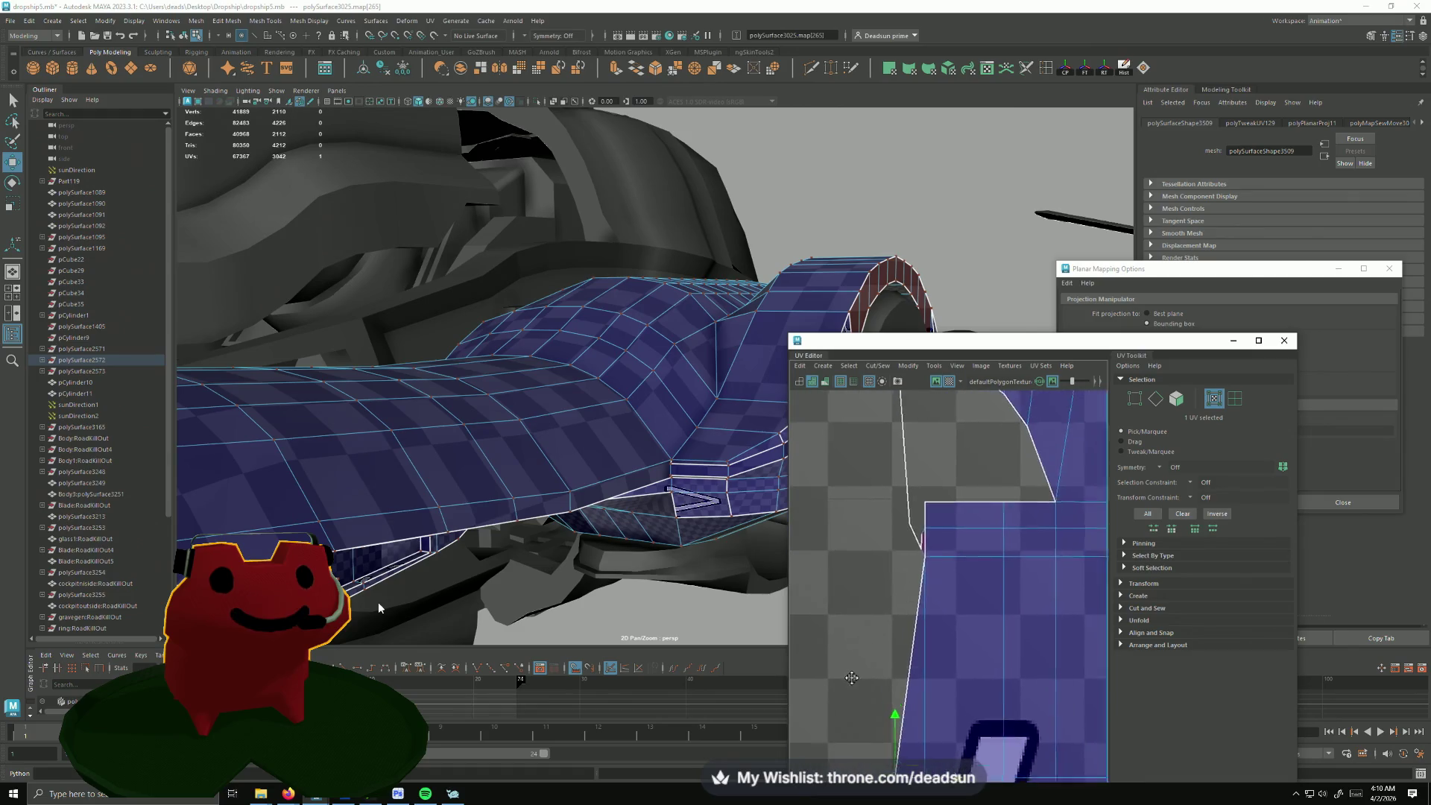
pyautogui.moveTo(984, 558); pyautogui.dragTo(952, 559)
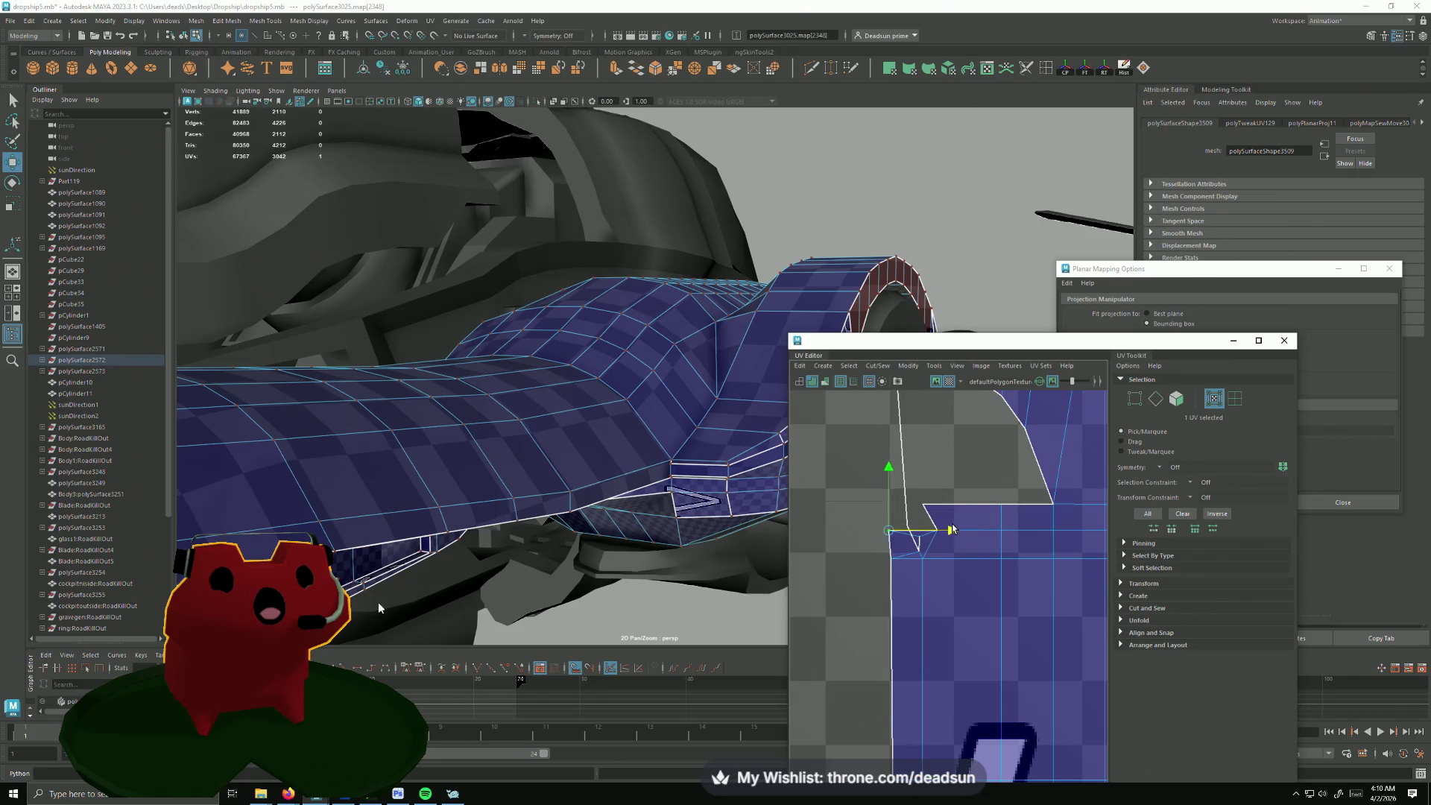
pyautogui.keyDown('alt'); pyautogui.moveTo(956, 529); pyautogui.dragTo(909, 557, button='right'); pyautogui.keyUp('alt')
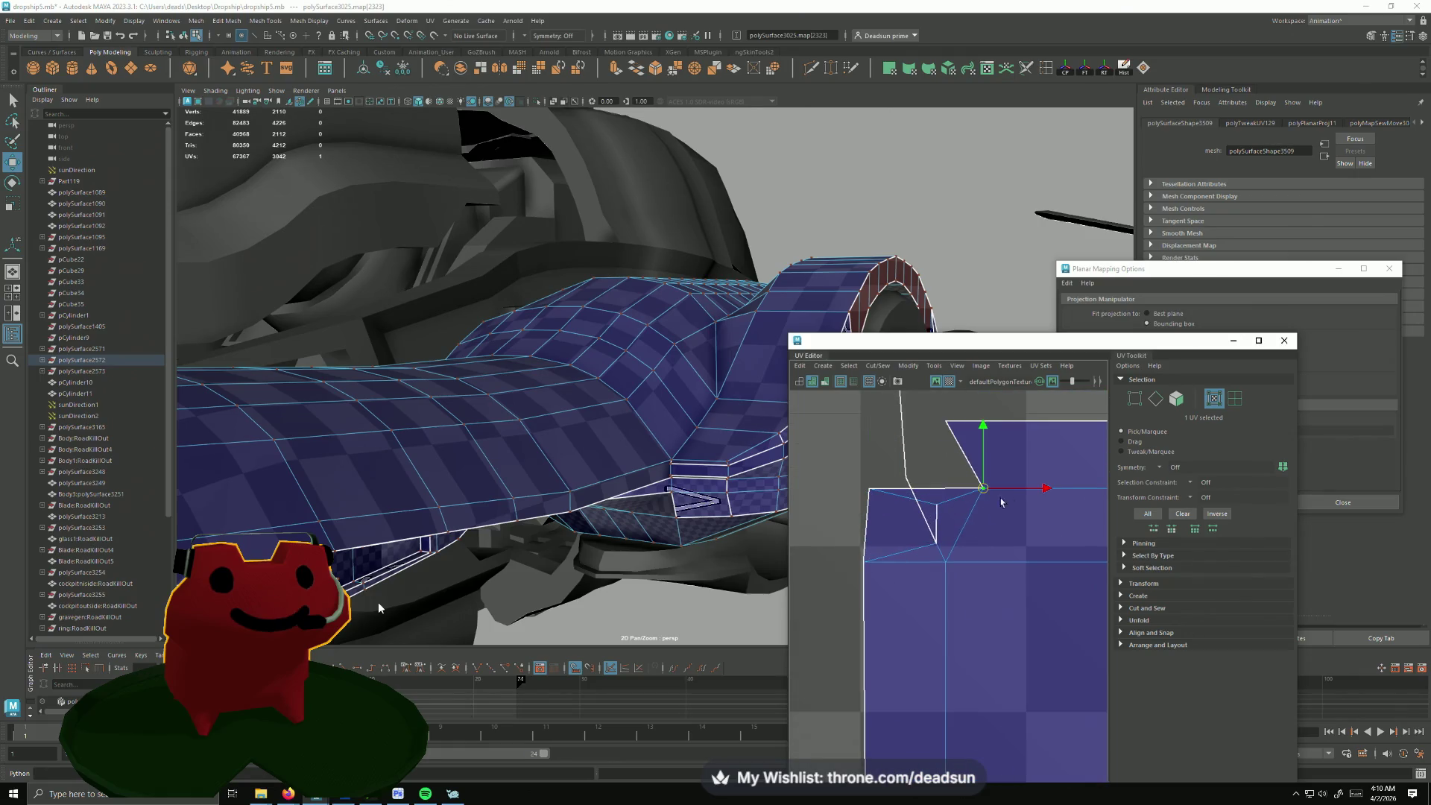
pyautogui.moveTo(1053, 489); pyautogui.dragTo(1039, 488)
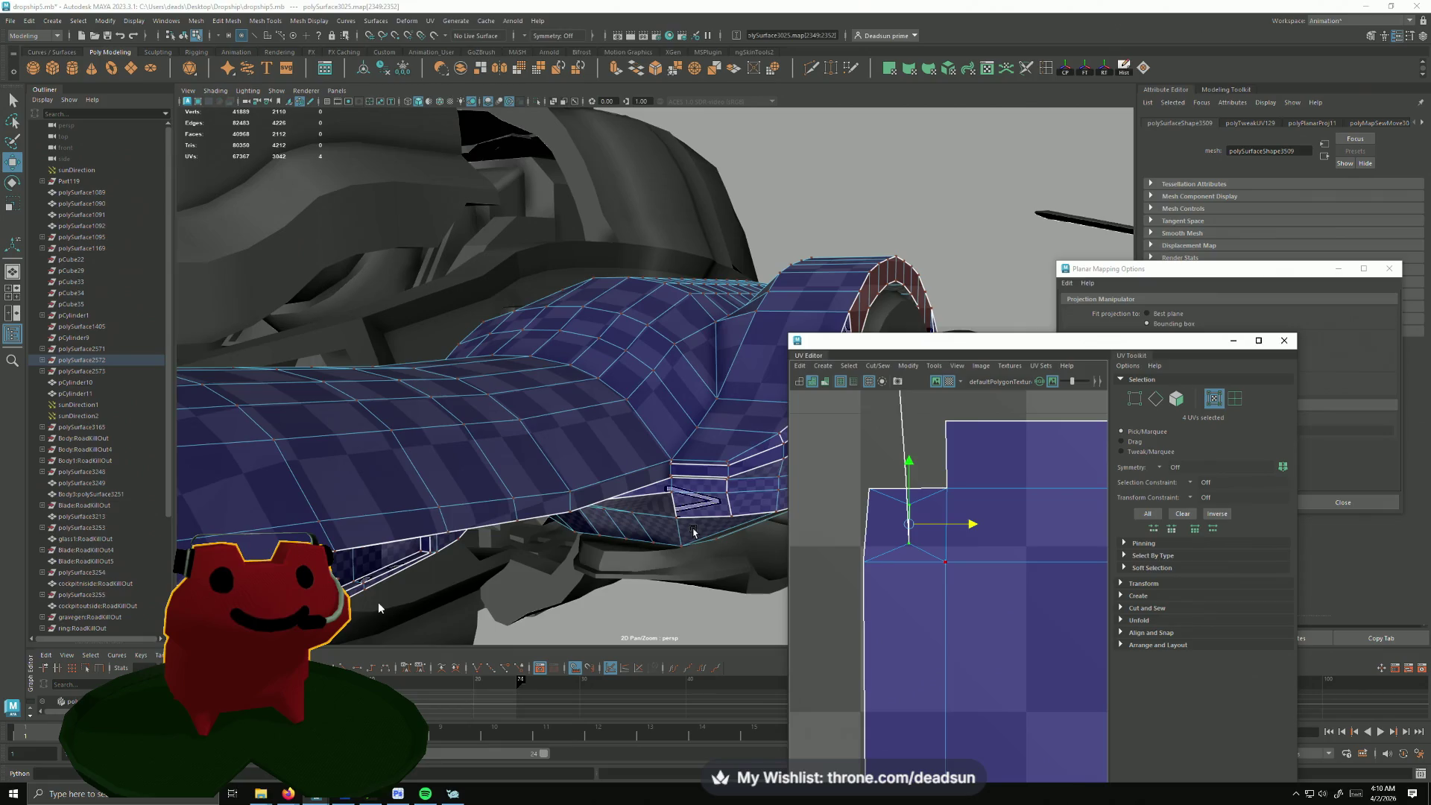
pyautogui.moveTo(692, 531)
pyautogui.keyDown('alt'); pyautogui.mouseDown()
pyautogui.moveTo(477, 515)
pyautogui.moveTo(861, 645)
pyautogui.moveTo(652, 533)
pyautogui.moveTo(486, 502)
pyautogui.mouseUp(); pyautogui.keyUp('alt')
pyautogui.scroll(-2, 948, 542)
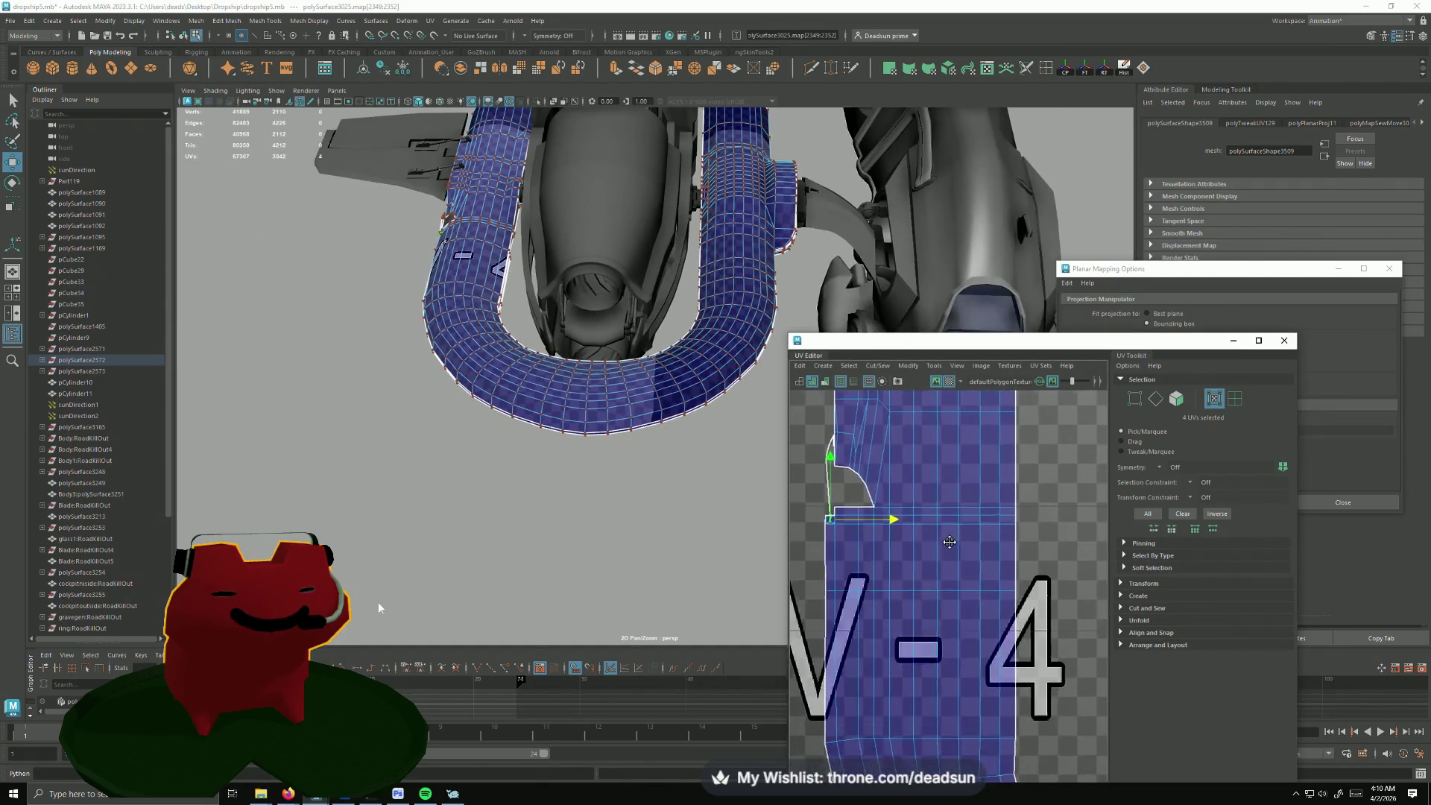
pyautogui.scroll(2, 948, 542)
pyautogui.scroll(1, 928, 526)
pyautogui.scroll(2, 895, 481)
pyautogui.scroll(2, 877, 465)
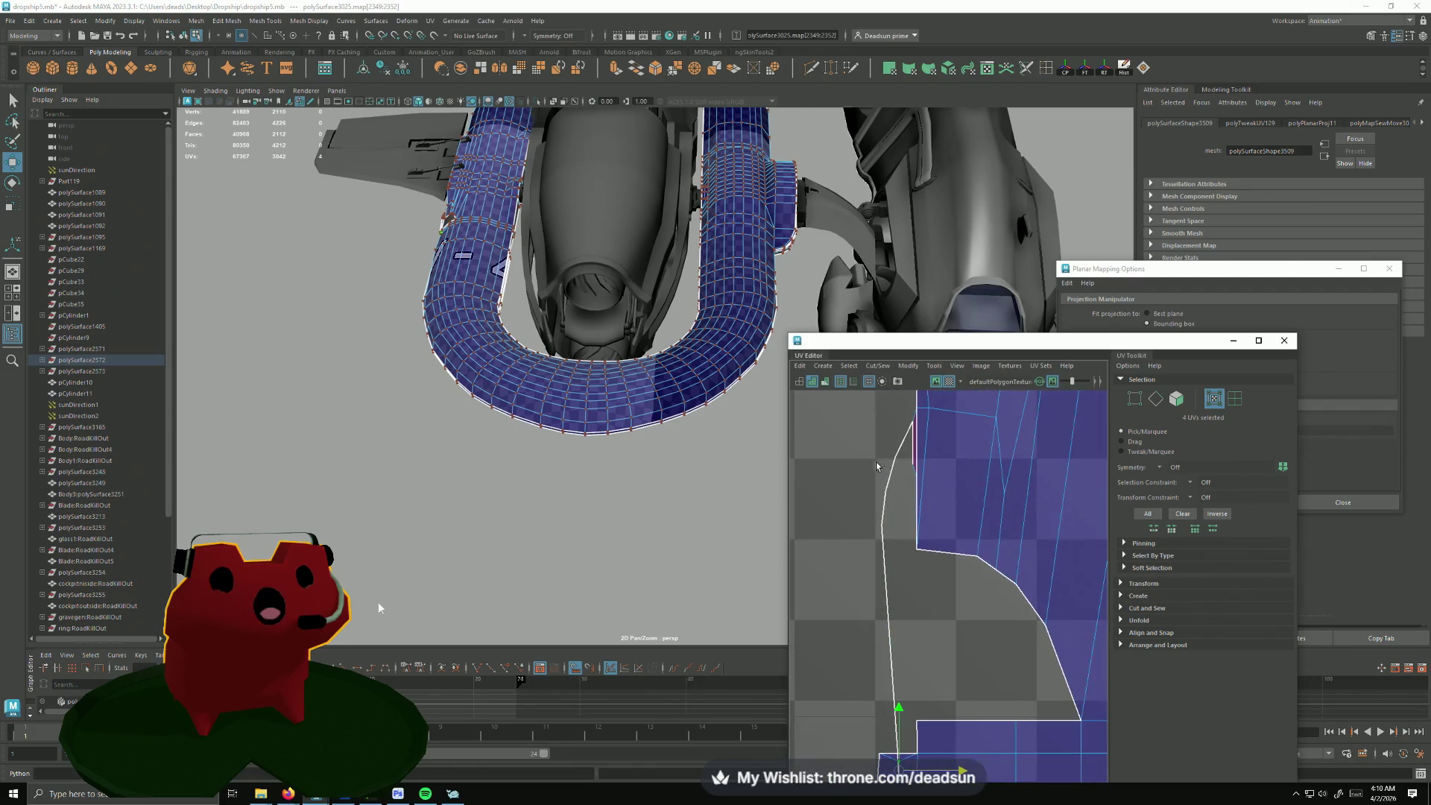
pyautogui.keyDown('alt'); pyautogui.moveTo(878, 466); pyautogui.dragTo(701, 535, button='middle'); pyautogui.keyUp('alt')
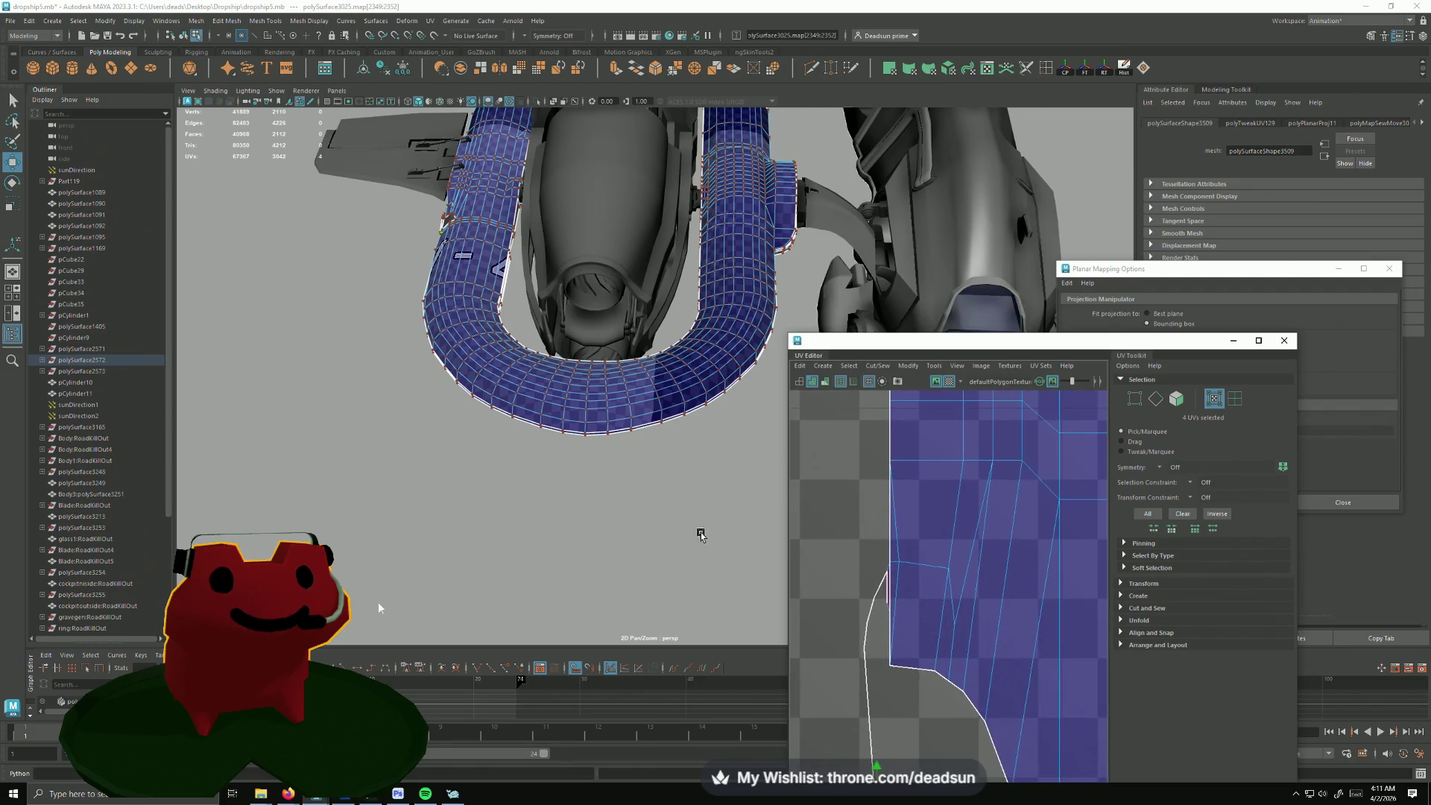
pyautogui.scroll(1, 671, 514)
pyautogui.scroll(2, 634, 489)
pyautogui.scroll(1, 633, 537)
pyautogui.scroll(2, 634, 526)
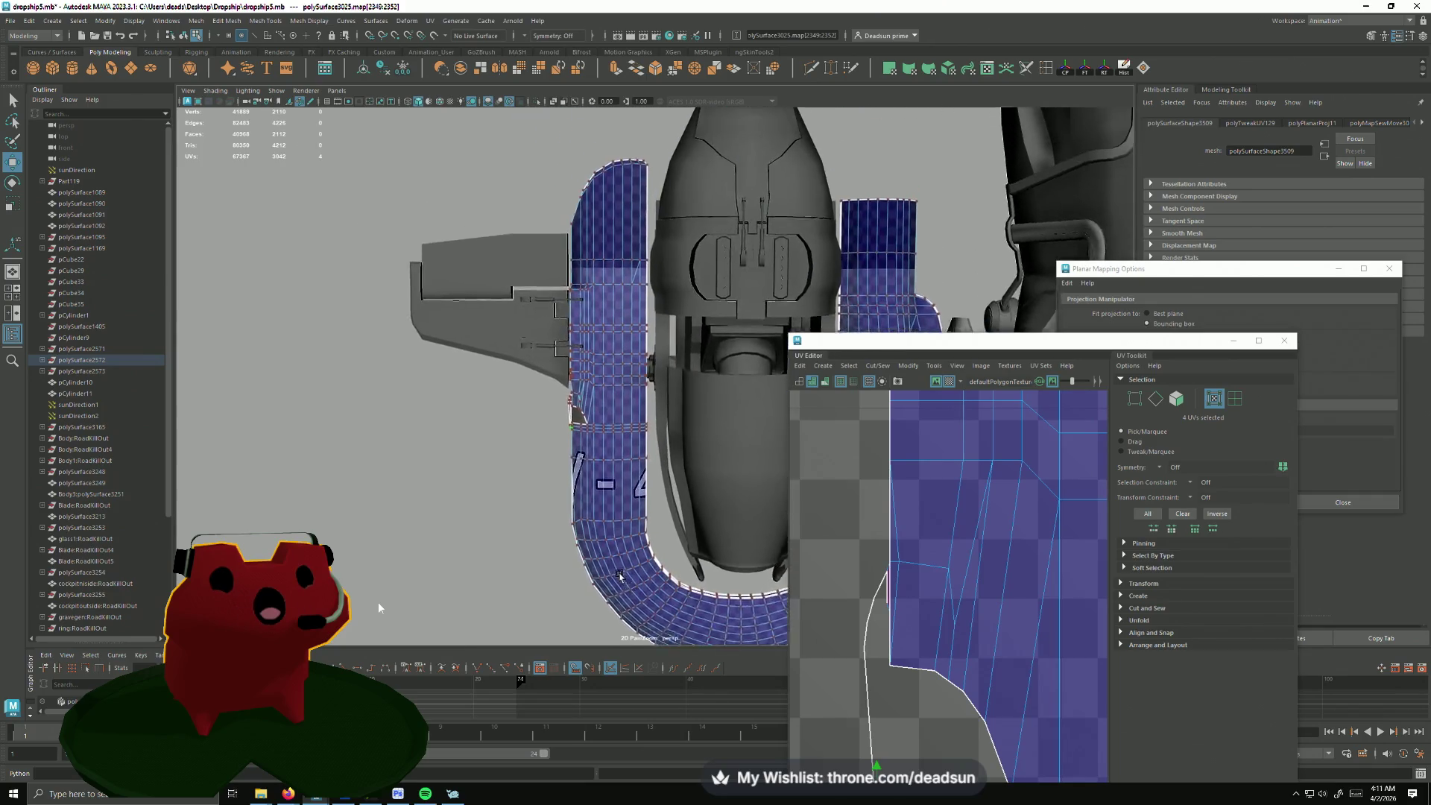
# Step: Pick the hull side panel's seam edge and Move and Sew its shells together
pyautogui.moveTo(619, 577)
pyautogui.keyDown('alt'); pyautogui.mouseDown()
pyautogui.moveTo(556, 404)
pyautogui.moveTo(519, 496)
pyautogui.mouseUp(); pyautogui.keyUp('alt')
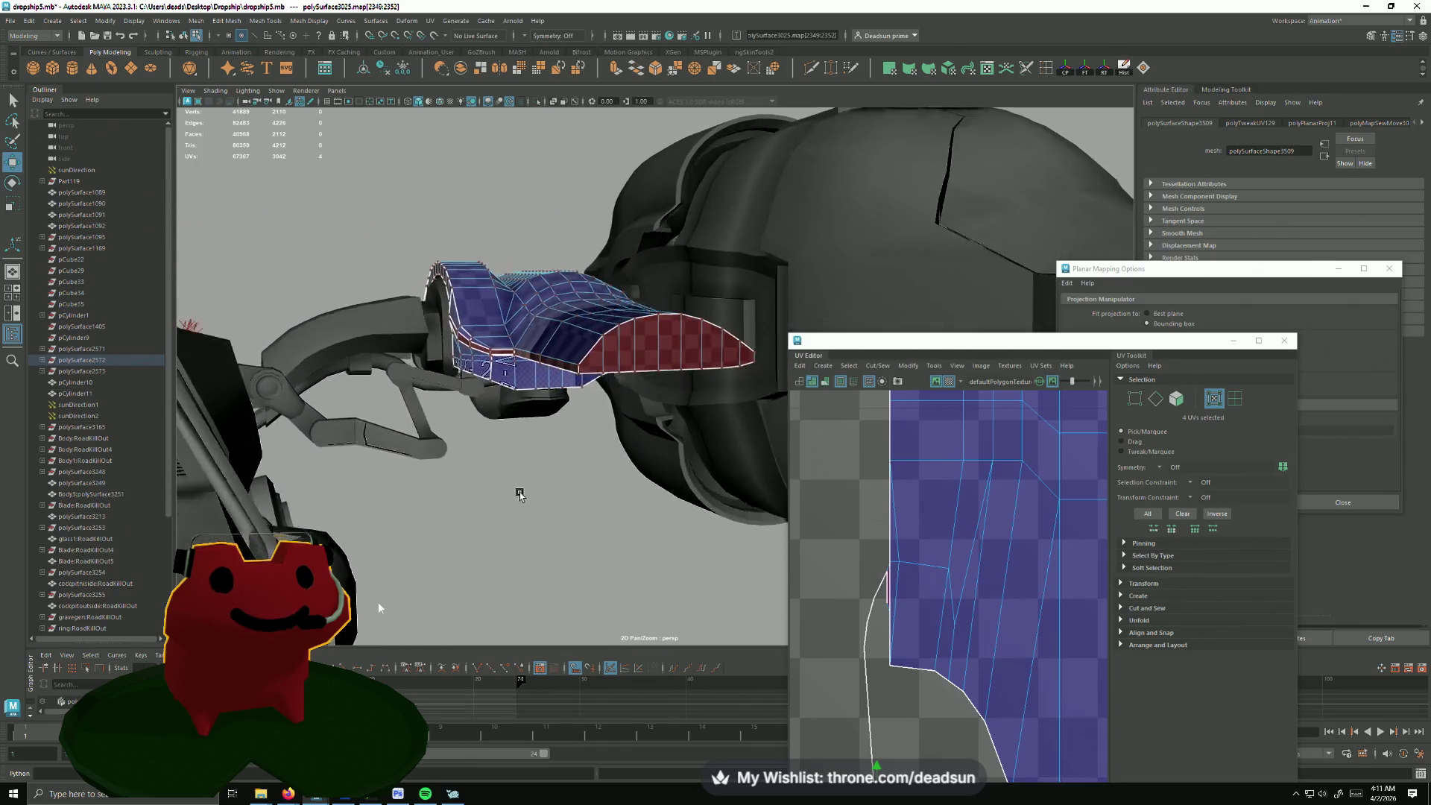
pyautogui.scroll(3, 519, 495)
pyautogui.moveTo(607, 575)
pyautogui.keyDown('alt'); pyautogui.mouseDown()
pyautogui.moveTo(475, 467)
pyautogui.moveTo(431, 328)
pyautogui.mouseUp(); pyautogui.keyUp('alt')
pyautogui.moveTo(431, 327); pyautogui.dragTo(396, 255, button='right')
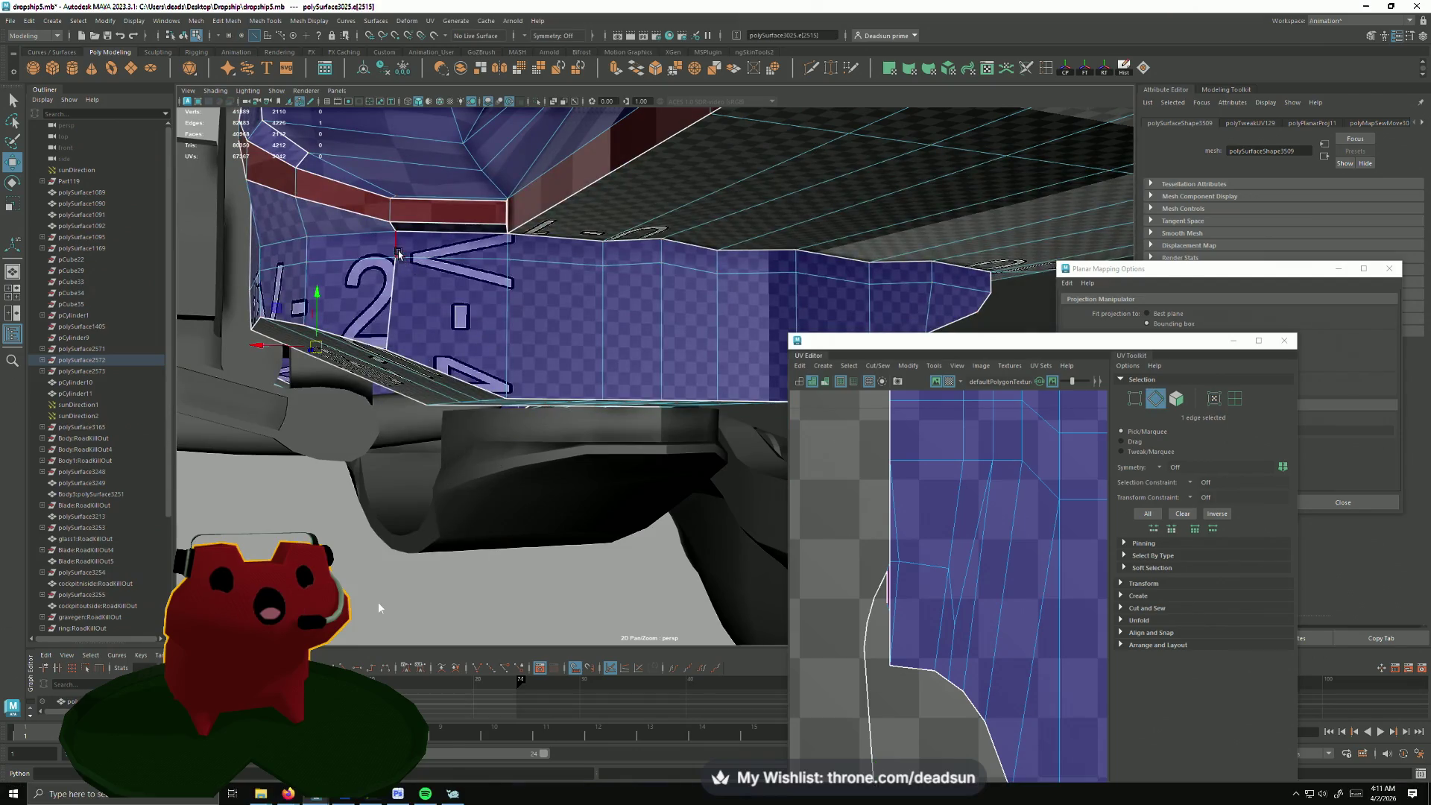
pyautogui.moveTo(390, 302)
pyautogui.keyDown('alt'); pyautogui.mouseDown()
pyautogui.moveTo(529, 558)
pyautogui.moveTo(503, 608)
pyautogui.moveTo(608, 452)
pyautogui.mouseUp(); pyautogui.keyUp('alt')
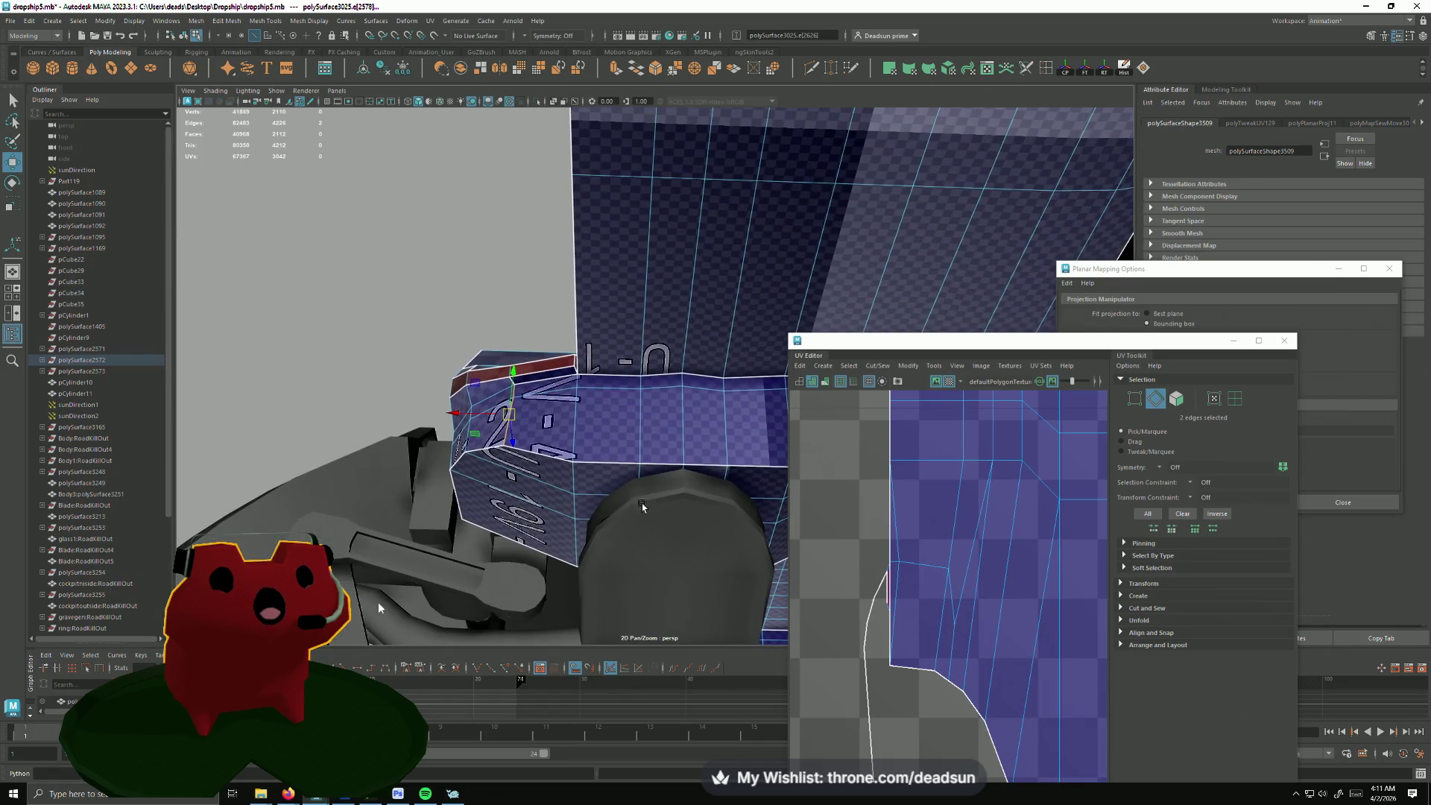
pyautogui.click(878, 366)
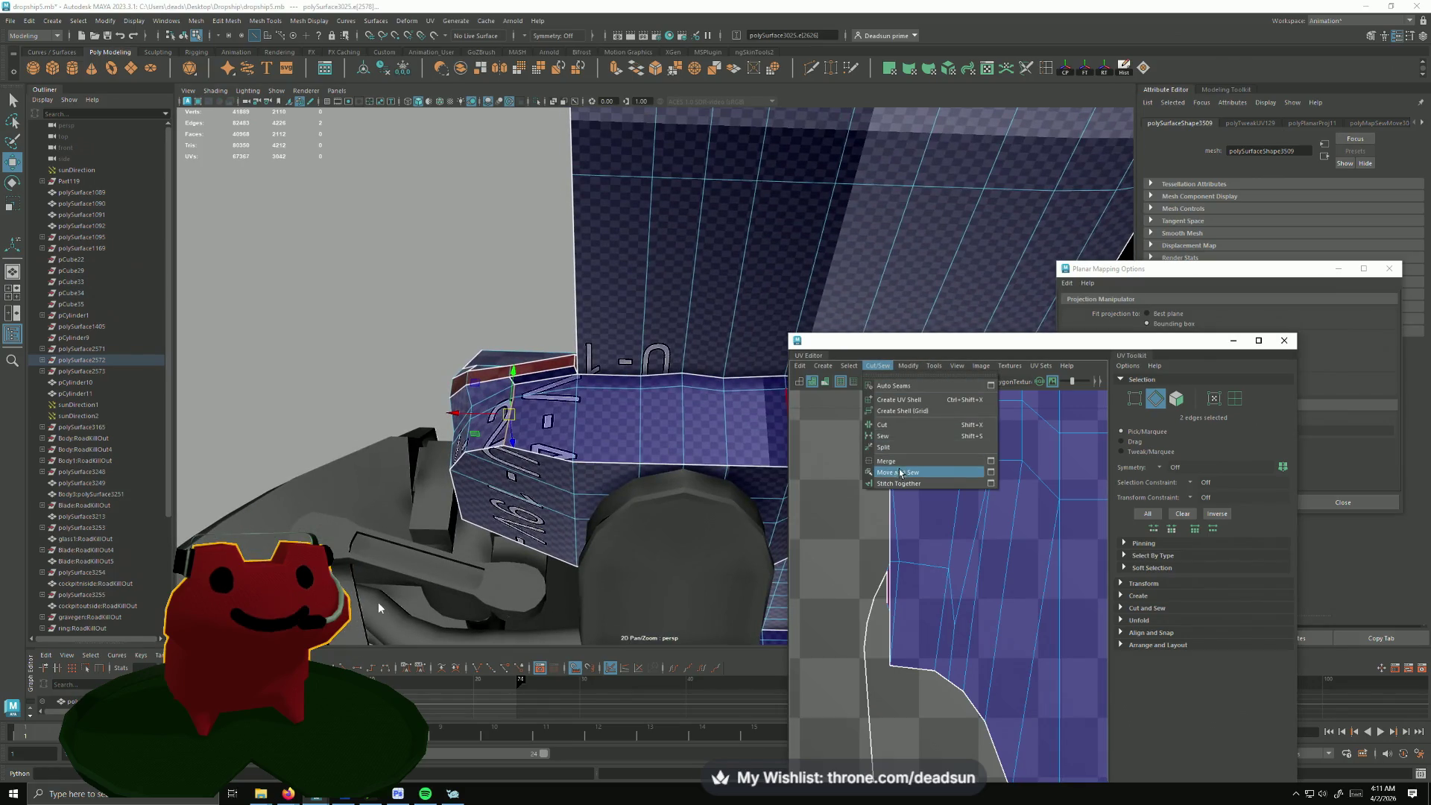
pyautogui.click(901, 474)
pyautogui.scroll(3, 958, 592)
# Step: In face mode, select the strip of seventeen faces along the lower hull's blue band
pyautogui.moveTo(738, 537)
pyautogui.keyDown('alt'); pyautogui.mouseDown()
pyautogui.moveTo(581, 497)
pyautogui.moveTo(661, 509)
pyautogui.moveTo(444, 396)
pyautogui.moveTo(474, 516)
pyautogui.moveTo(366, 461)
pyautogui.moveTo(606, 497)
pyautogui.moveTo(435, 448)
pyautogui.mouseUp(); pyautogui.keyUp('alt')
pyautogui.press('F11')
pyautogui.click(374, 444)
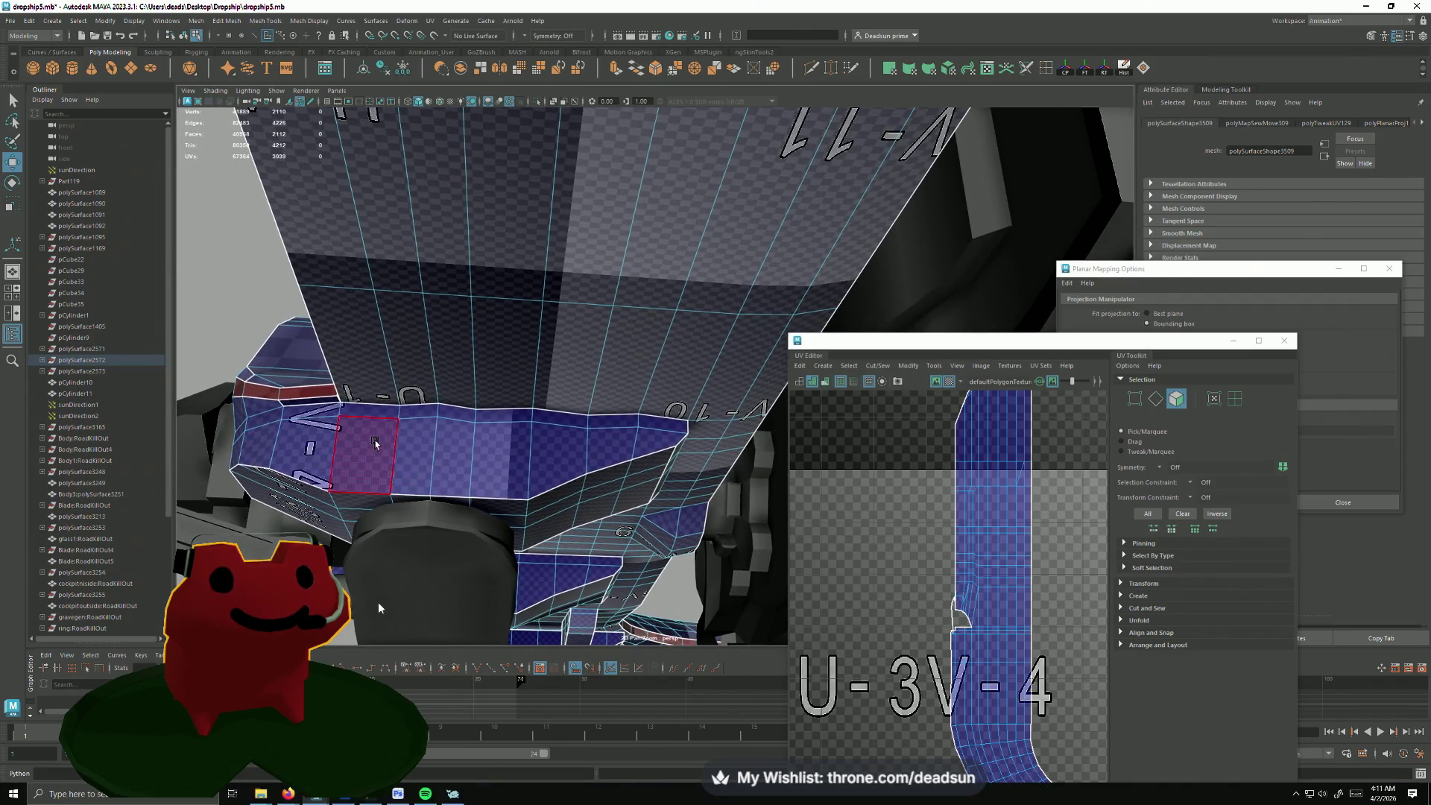
pyautogui.keyDown('shift'); pyautogui.click(431, 448); pyautogui.keyUp('shift')
pyautogui.keyDown('shift'); pyautogui.click(486, 448); pyautogui.keyUp('shift')
pyautogui.keyDown('shift'); pyautogui.click(548, 447); pyautogui.keyUp('shift')
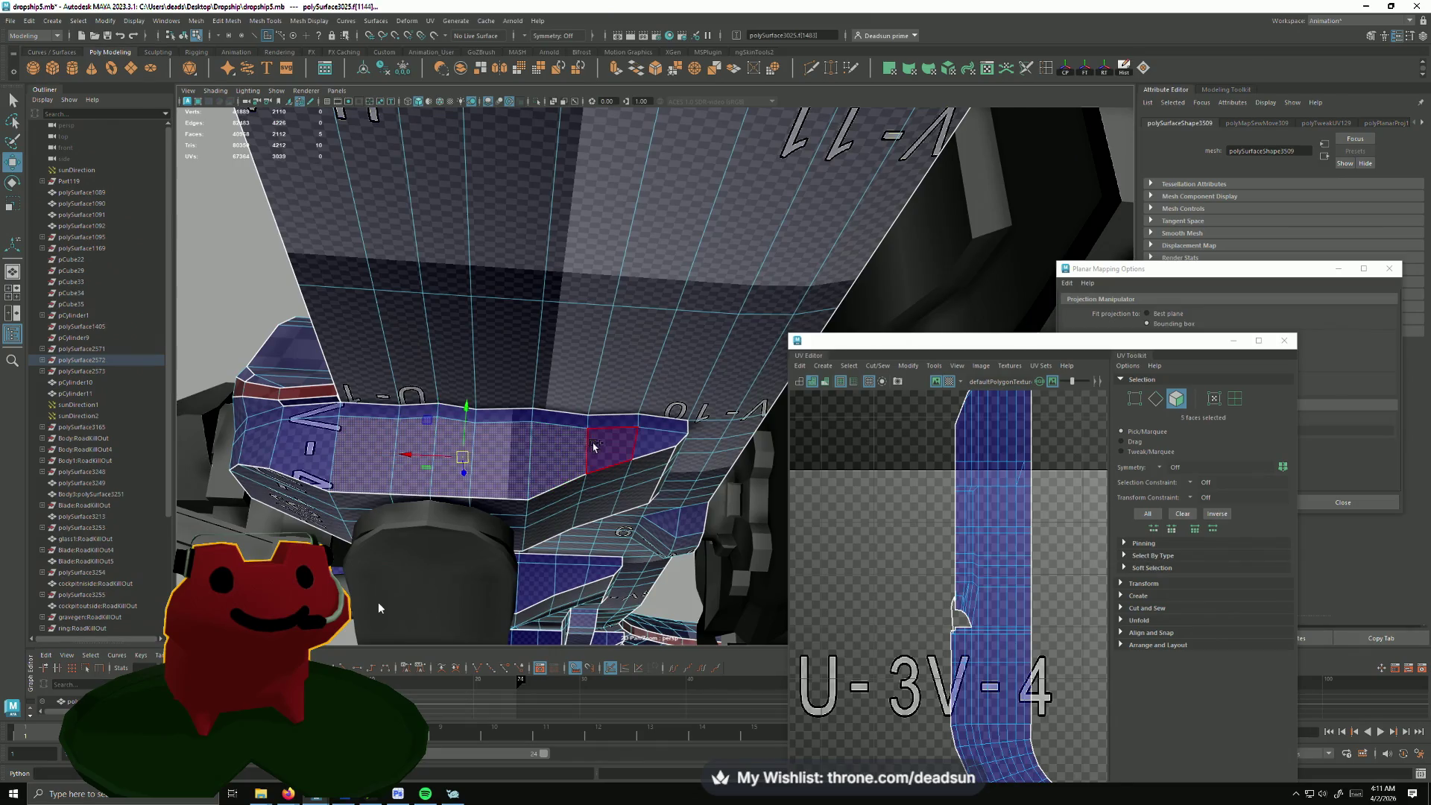
pyautogui.keyDown('shift'); pyautogui.click(593, 447); pyautogui.keyUp('shift')
pyautogui.keyDown('shift'); pyautogui.moveTo(660, 424); pyautogui.dragTo(506, 420); pyautogui.keyUp('shift')
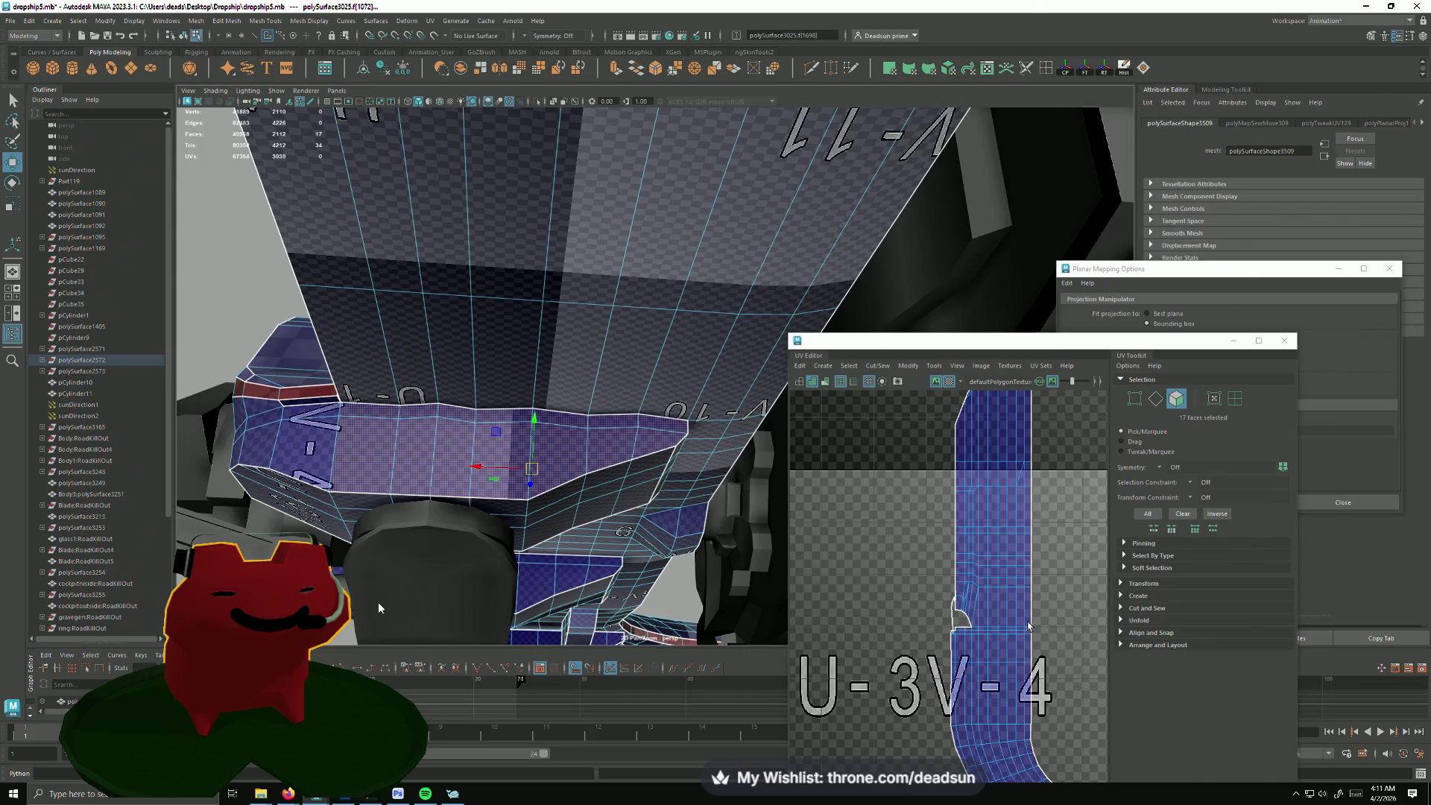
pyautogui.scroll(-5, 918, 624)
pyautogui.scroll(3, 918, 624)
pyautogui.scroll(2, 918, 624)
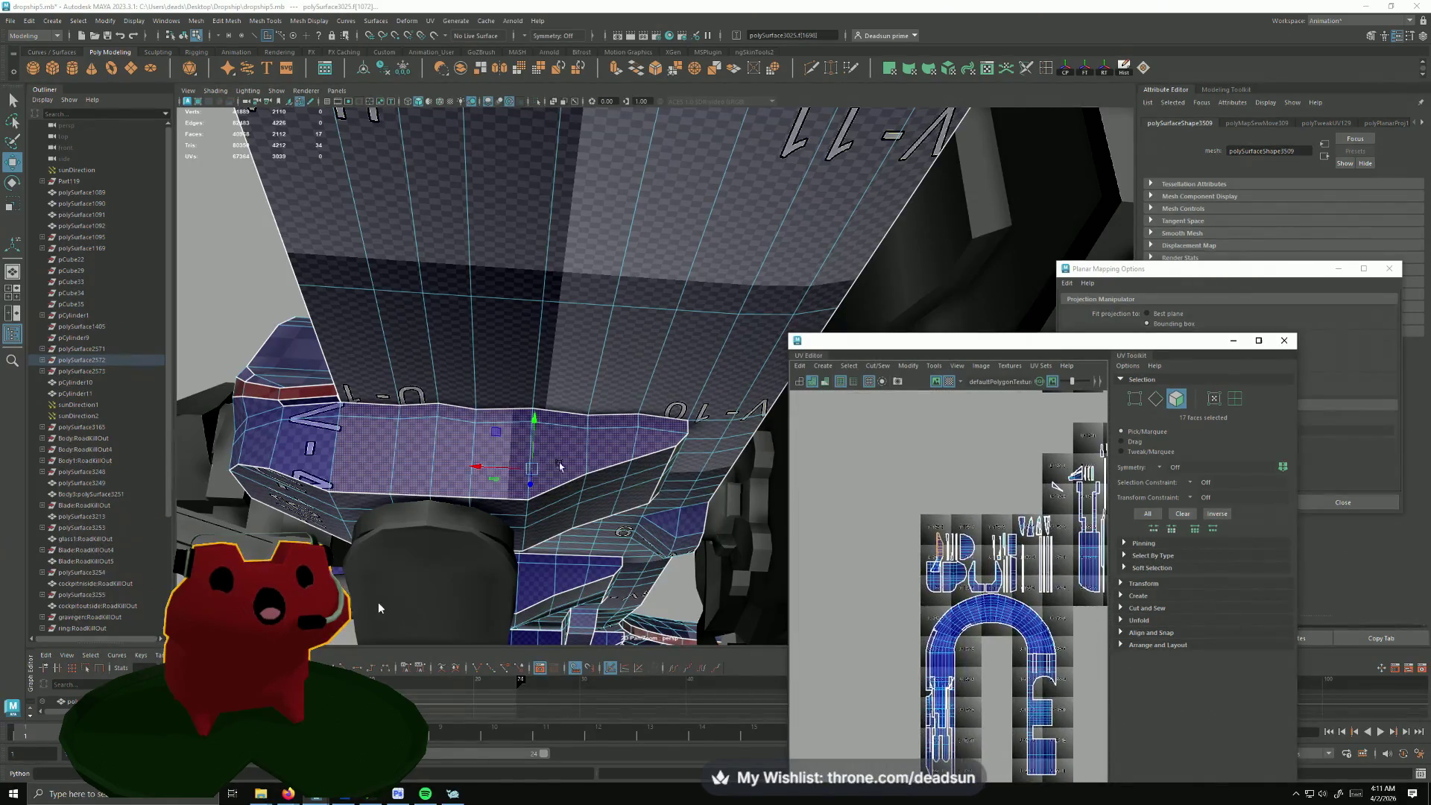
pyautogui.keyDown('alt'); pyautogui.moveTo(672, 504); pyautogui.dragTo(493, 426); pyautogui.keyUp('alt')
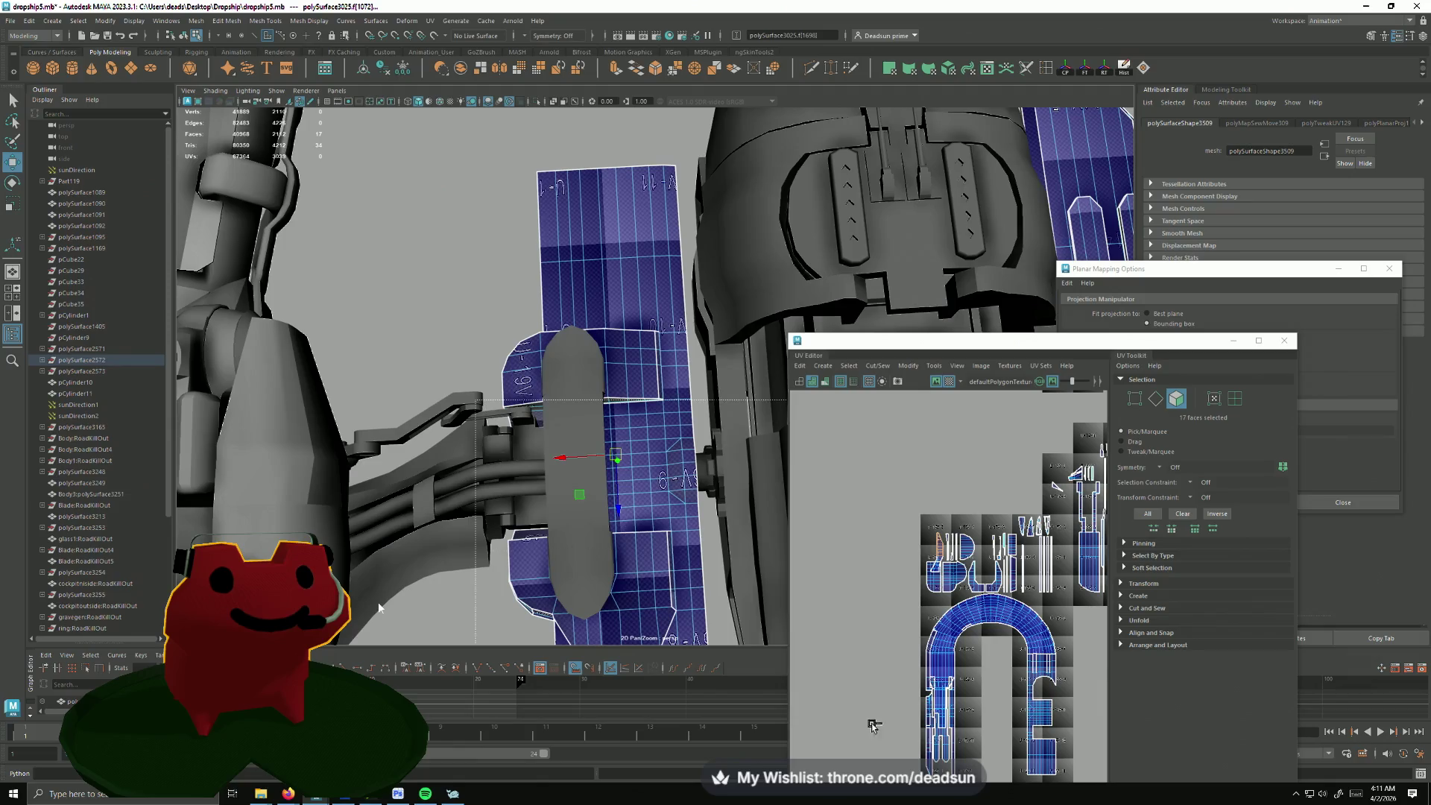
pyautogui.moveTo(598, 456)
pyautogui.keyDown('alt'); pyautogui.mouseDown()
pyautogui.moveTo(672, 514)
pyautogui.moveTo(720, 601)
pyautogui.mouseUp(); pyautogui.keyUp('alt')
pyautogui.scroll(4, 694, 536)
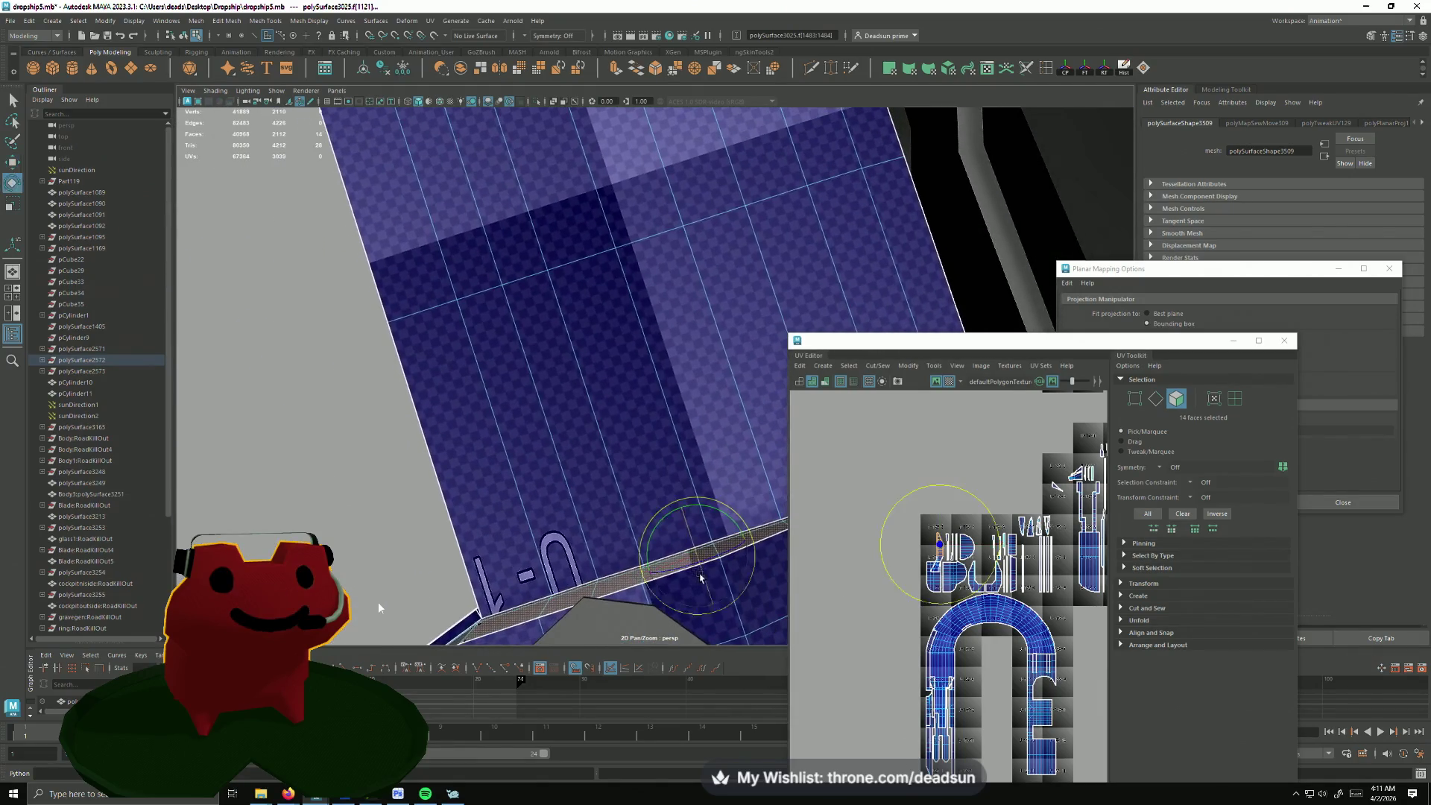
pyautogui.keyDown('alt'); pyautogui.moveTo(702, 578); pyautogui.dragTo(615, 691); pyautogui.keyUp('alt')
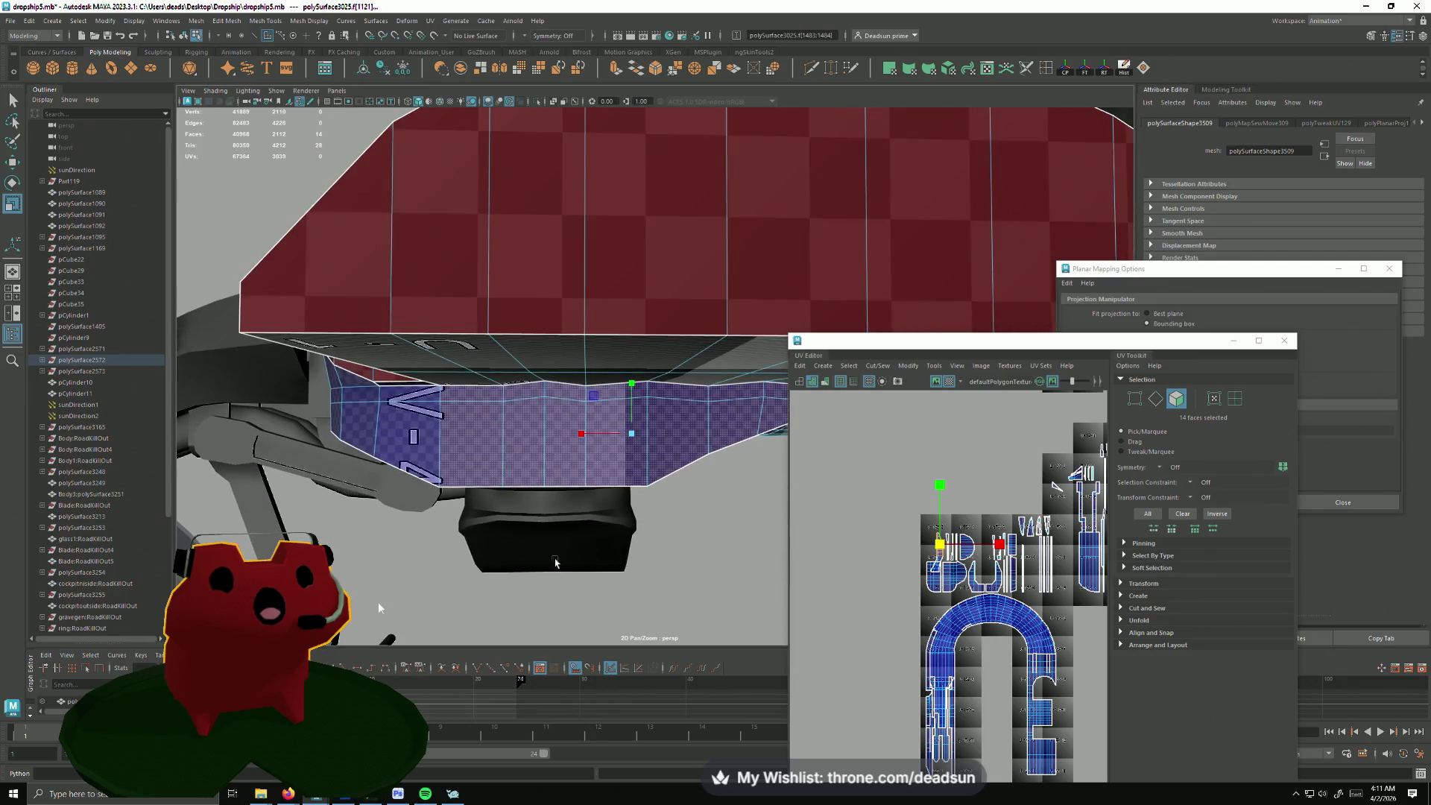
pyautogui.press('F10')
pyautogui.click(523, 386)
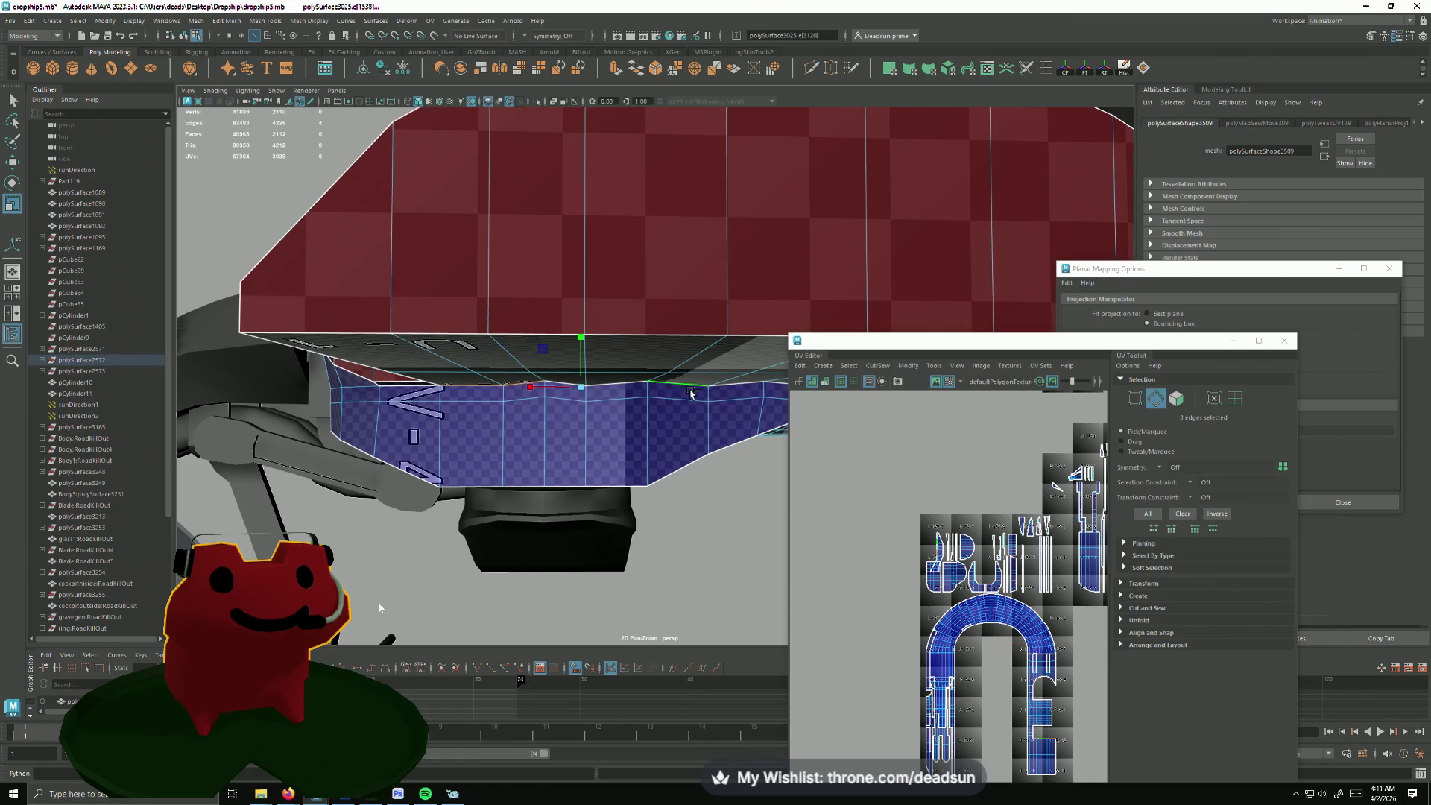
pyautogui.keyDown('alt'); pyautogui.moveTo(741, 386); pyautogui.dragTo(682, 369); pyautogui.keyUp('alt')
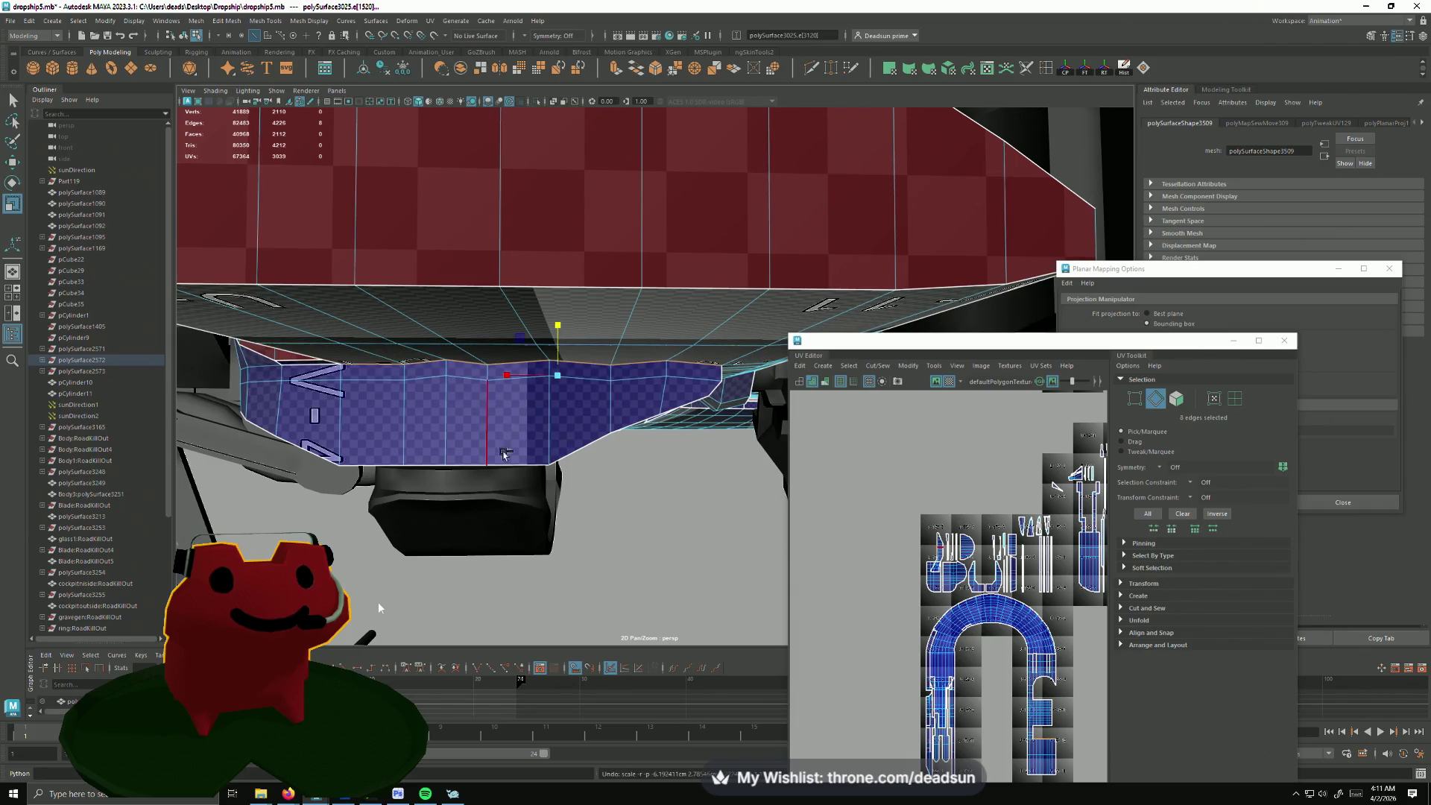
pyautogui.keyDown('alt'); pyautogui.moveTo(503, 453); pyautogui.dragTo(261, 230); pyautogui.keyUp('alt')
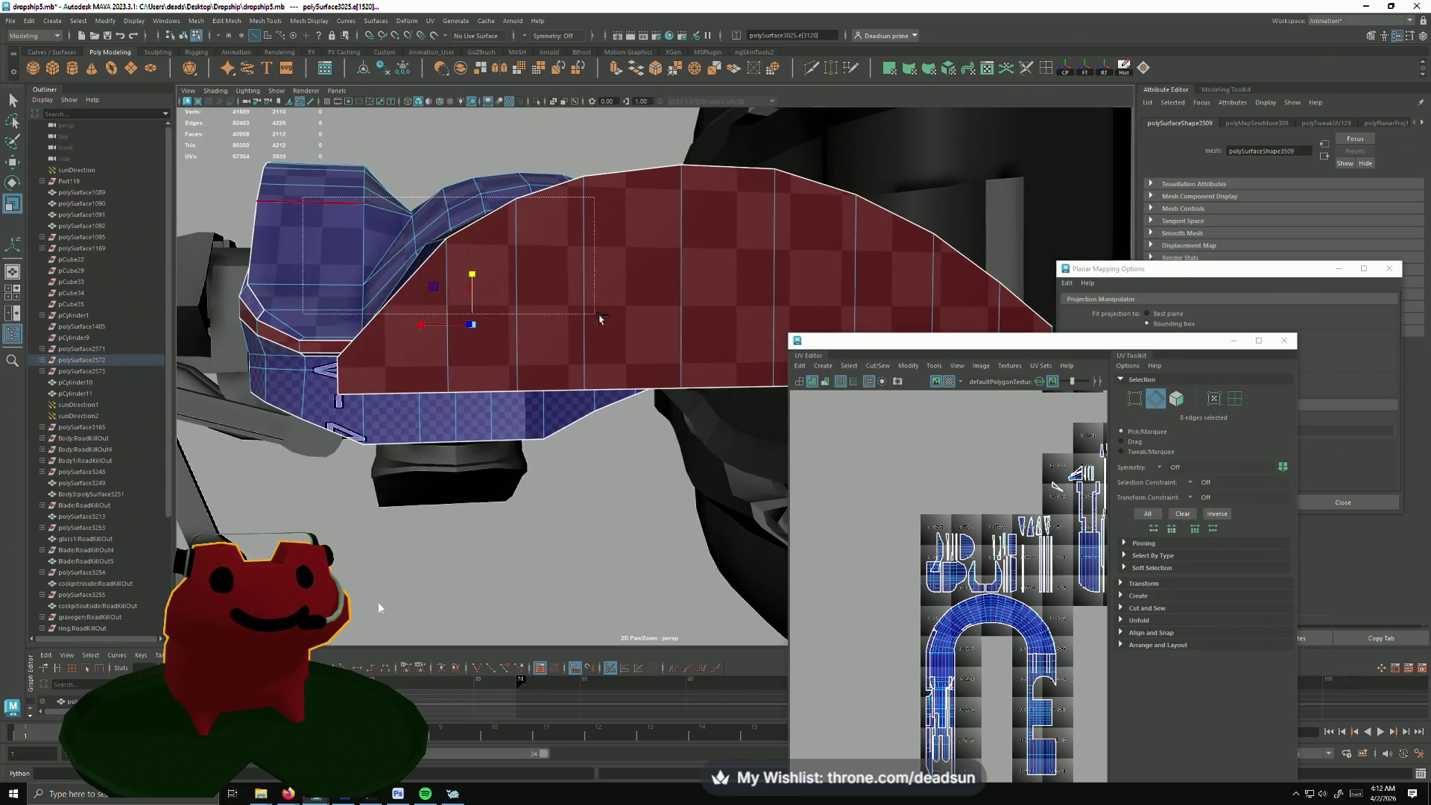
pyautogui.keyDown('alt'); pyautogui.moveTo(599, 319); pyautogui.dragTo(536, 372); pyautogui.keyUp('alt')
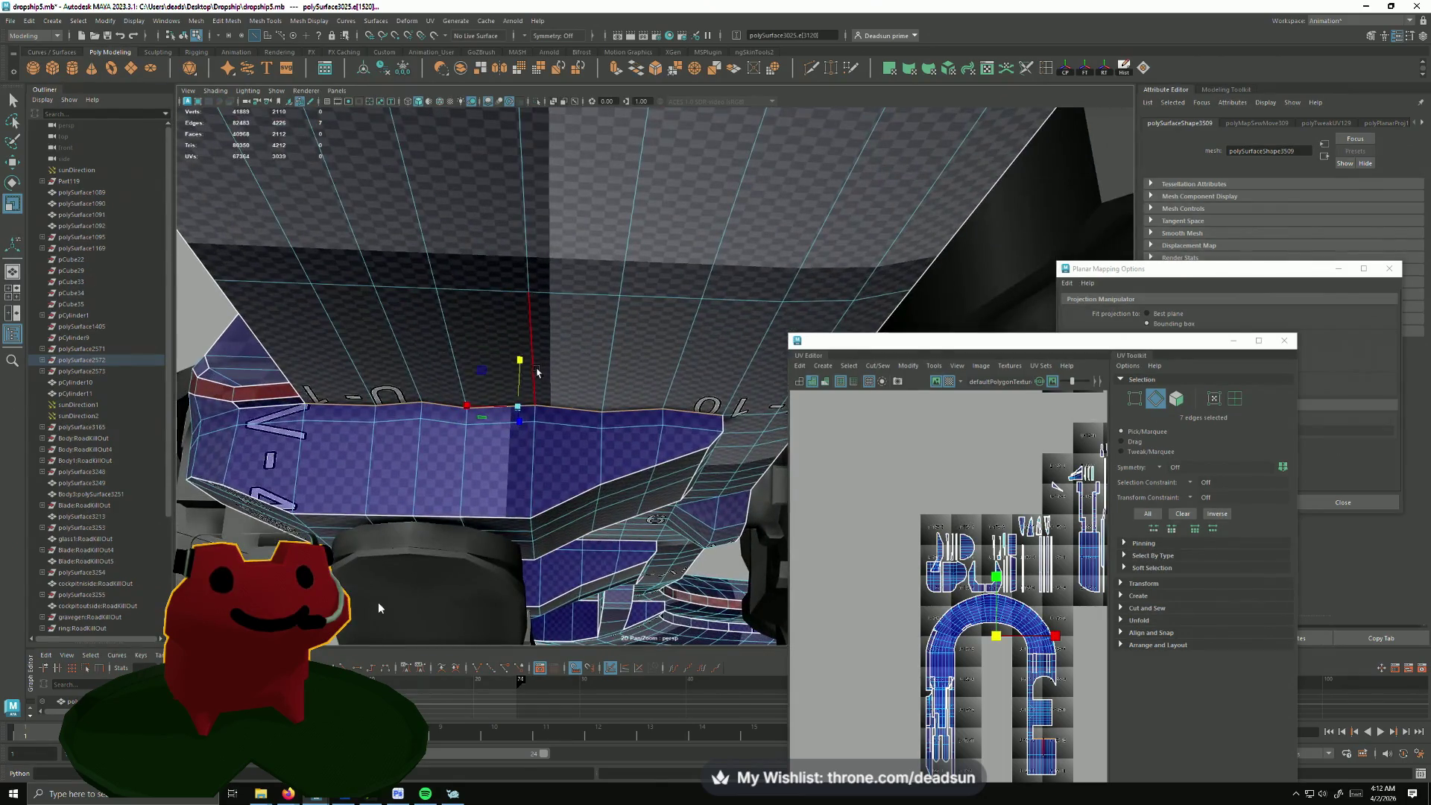
pyautogui.moveTo(548, 559)
pyautogui.keyDown('alt'); pyautogui.mouseDown()
pyautogui.moveTo(430, 506)
pyautogui.moveTo(507, 542)
pyautogui.moveTo(448, 479)
pyautogui.moveTo(563, 493)
pyautogui.moveTo(528, 509)
pyautogui.moveTo(487, 493)
pyautogui.moveTo(394, 419)
pyautogui.mouseUp(); pyautogui.keyUp('alt')
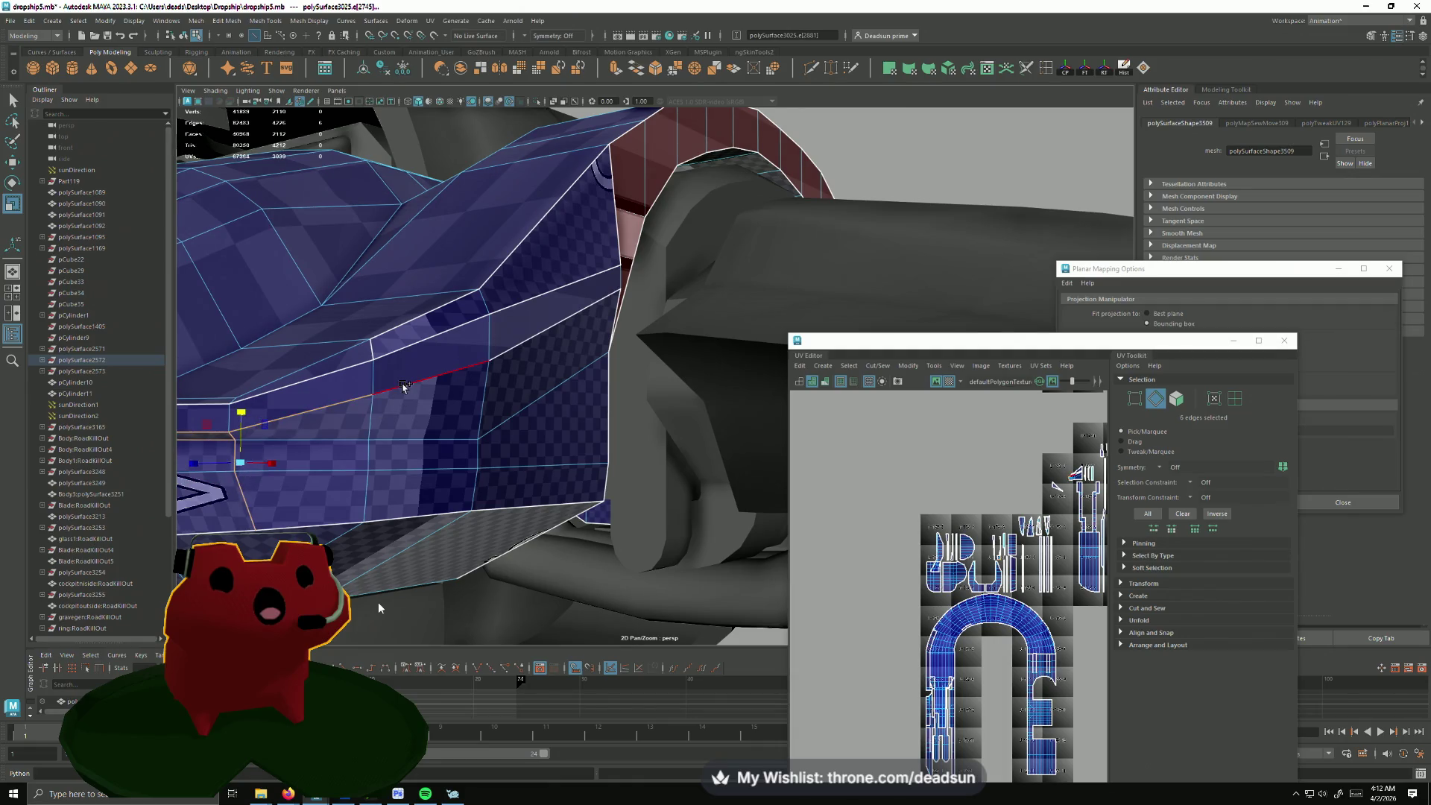
pyautogui.keyDown('alt'); pyautogui.moveTo(506, 351); pyautogui.dragTo(557, 364); pyautogui.keyUp('alt')
pyautogui.keyDown('alt'); pyautogui.moveTo(331, 485); pyautogui.dragTo(436, 417); pyautogui.keyUp('alt')
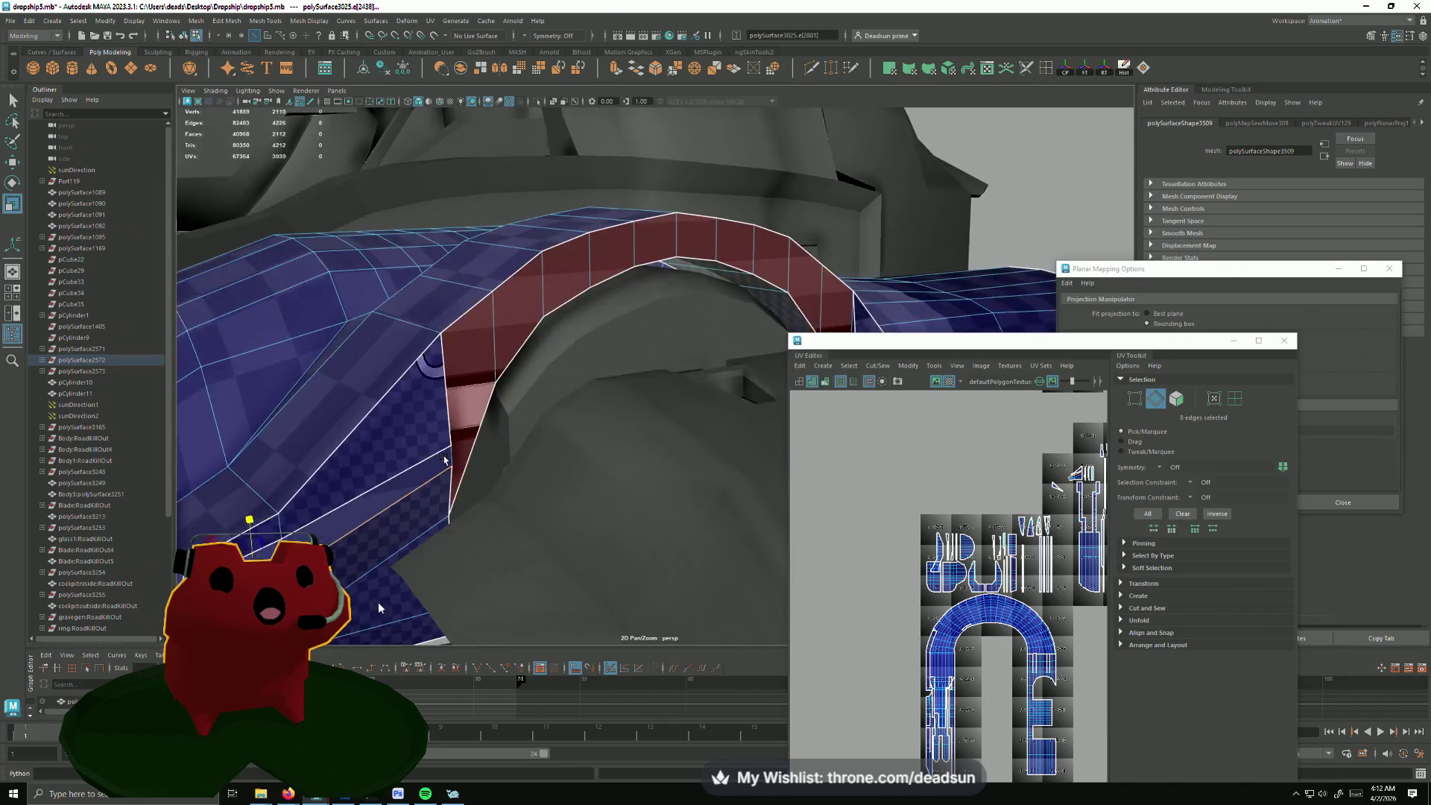
pyautogui.moveTo(460, 485)
pyautogui.keyDown('alt'); pyautogui.mouseDown()
pyautogui.moveTo(294, 531)
pyautogui.moveTo(280, 504)
pyautogui.moveTo(465, 477)
pyautogui.moveTo(567, 608)
pyautogui.moveTo(603, 460)
pyautogui.moveTo(607, 510)
pyautogui.mouseUp(); pyautogui.keyUp('alt')
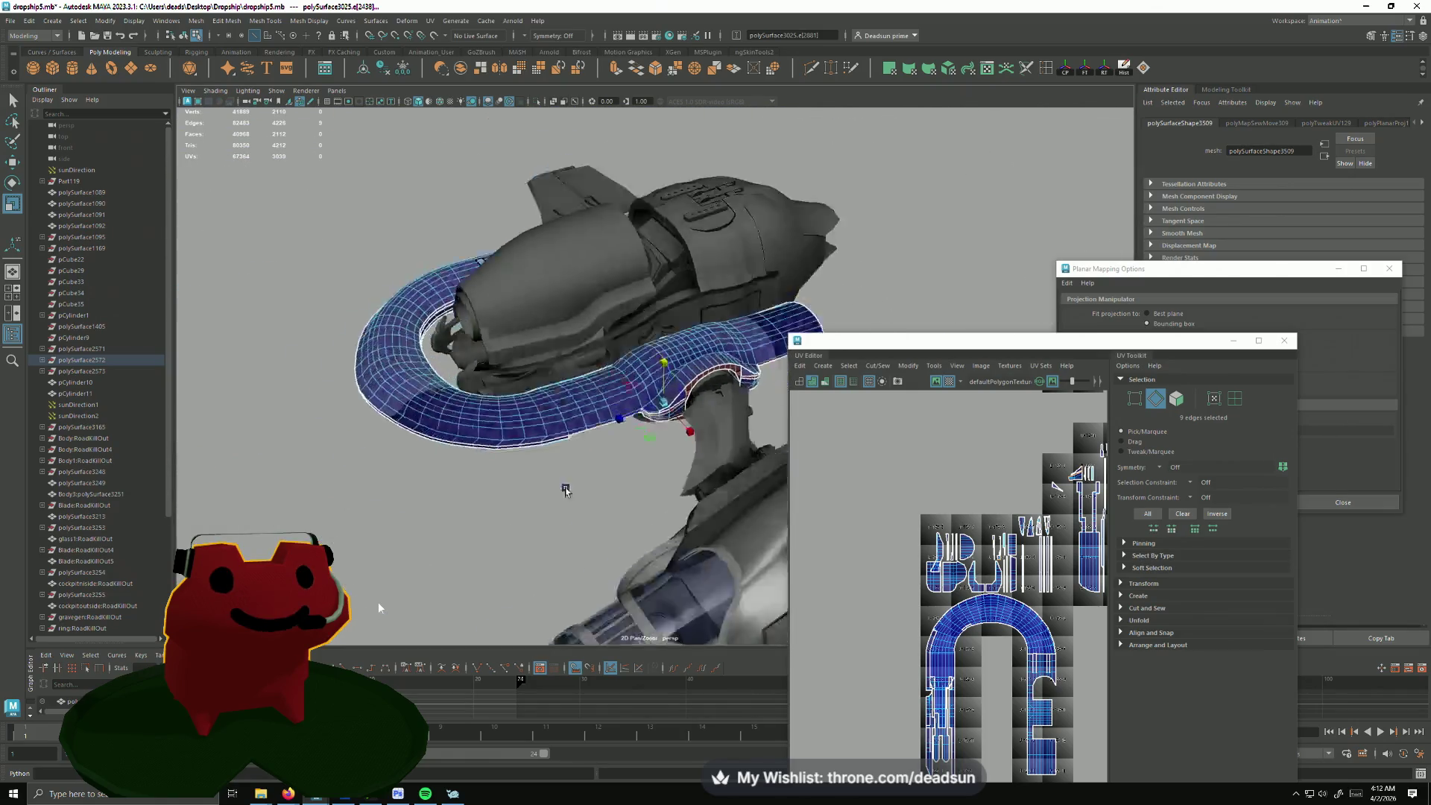
pyautogui.moveTo(606, 510)
pyautogui.keyDown('alt'); pyautogui.mouseDown()
pyautogui.moveTo(615, 380)
pyautogui.moveTo(641, 375)
pyautogui.mouseUp(); pyautogui.keyUp('alt')
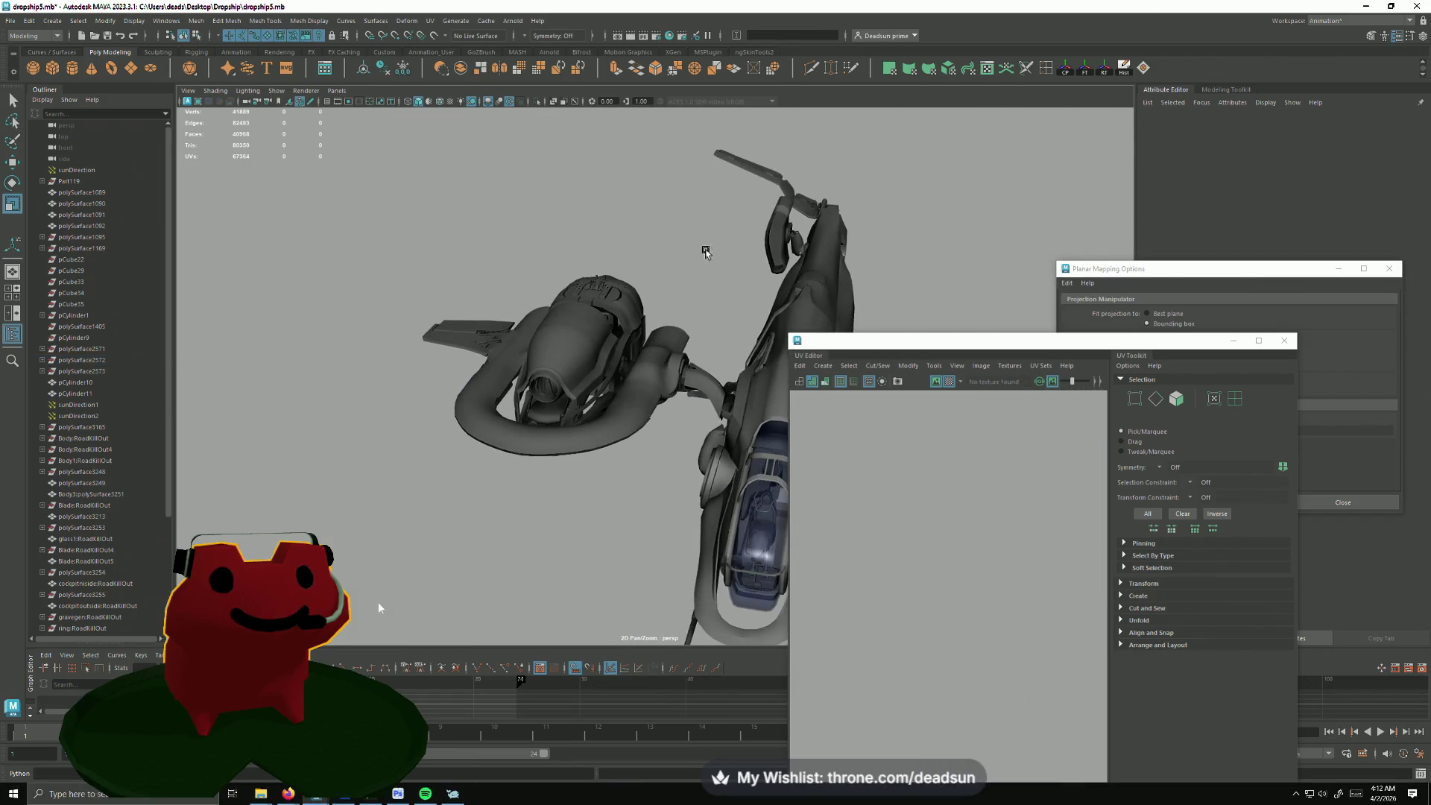
# Step: Select the antenna's shell border edges and sew them together
pyautogui.click(773, 174)
pyautogui.moveTo(847, 493)
pyautogui.keyDown('alt'); pyautogui.mouseDown(button='right')
pyautogui.moveTo(856, 562)
pyautogui.moveTo(949, 524)
pyautogui.mouseUp(button='right'); pyautogui.keyUp('alt')
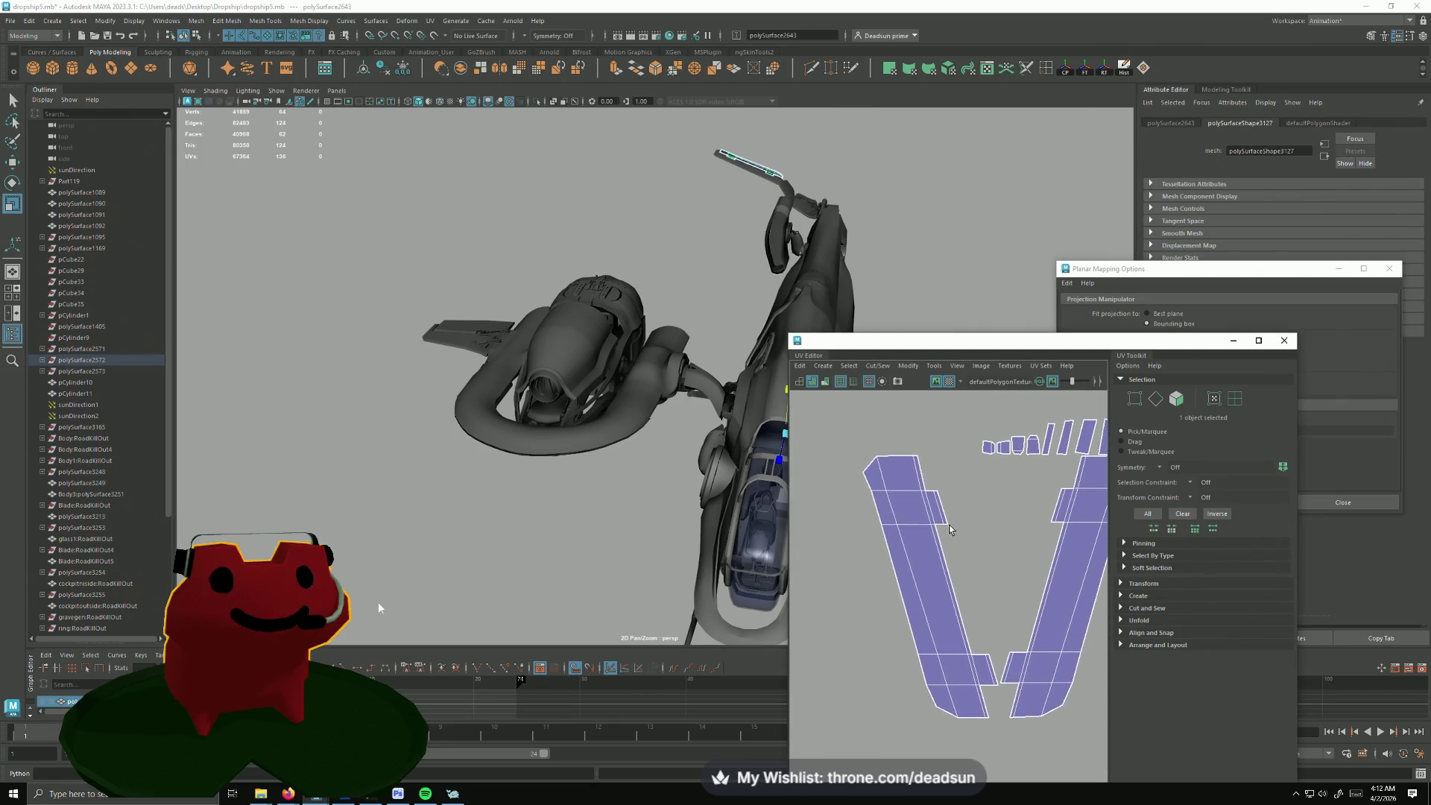
pyautogui.press('F10')
pyautogui.moveTo(911, 632); pyautogui.dragTo(911, 632)
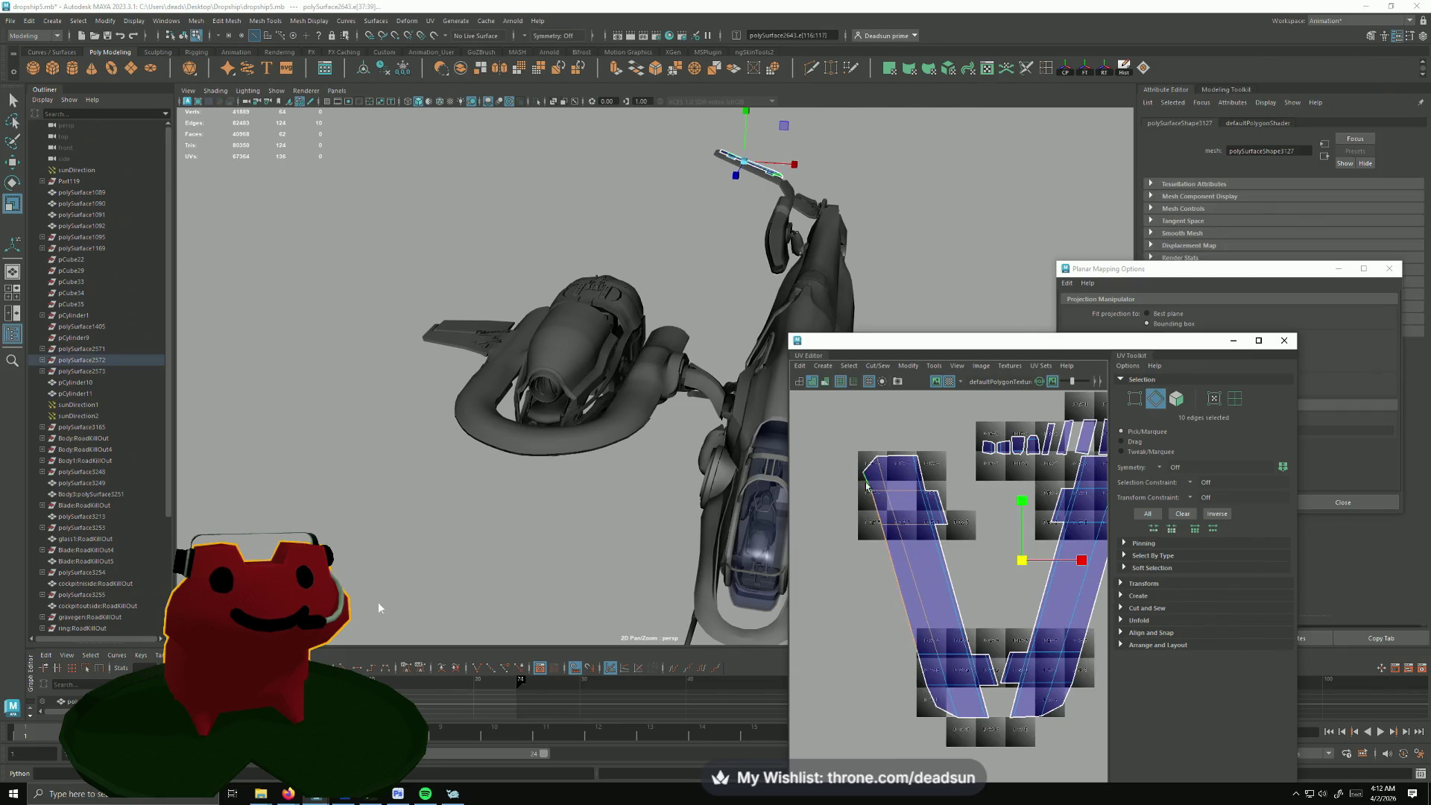
pyautogui.click(877, 366)
pyautogui.click(917, 472)
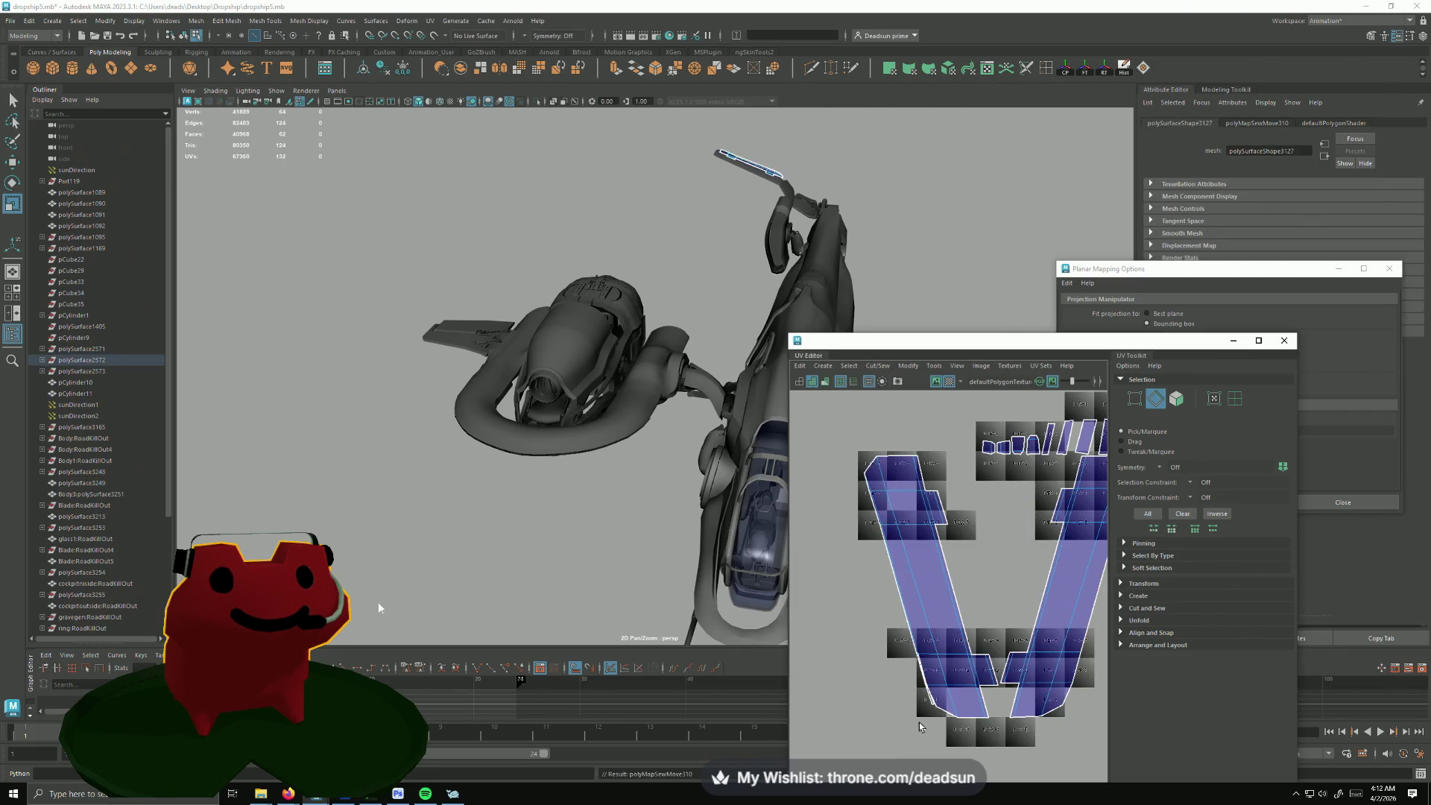
# Step: Sew the remaining antenna edges, joining its two shells into one
pyautogui.moveTo(931, 695); pyautogui.dragTo(932, 698)
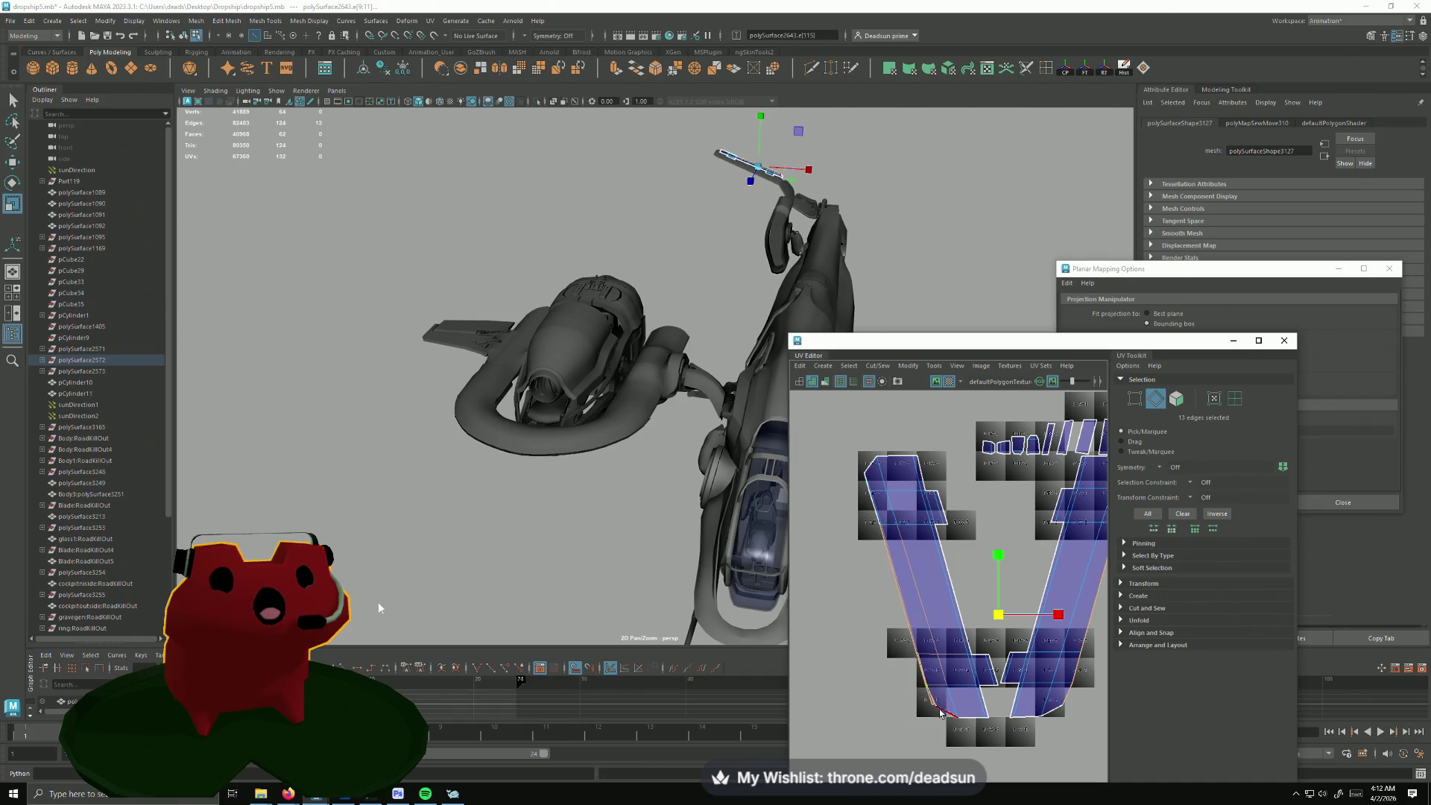
pyautogui.click(878, 368)
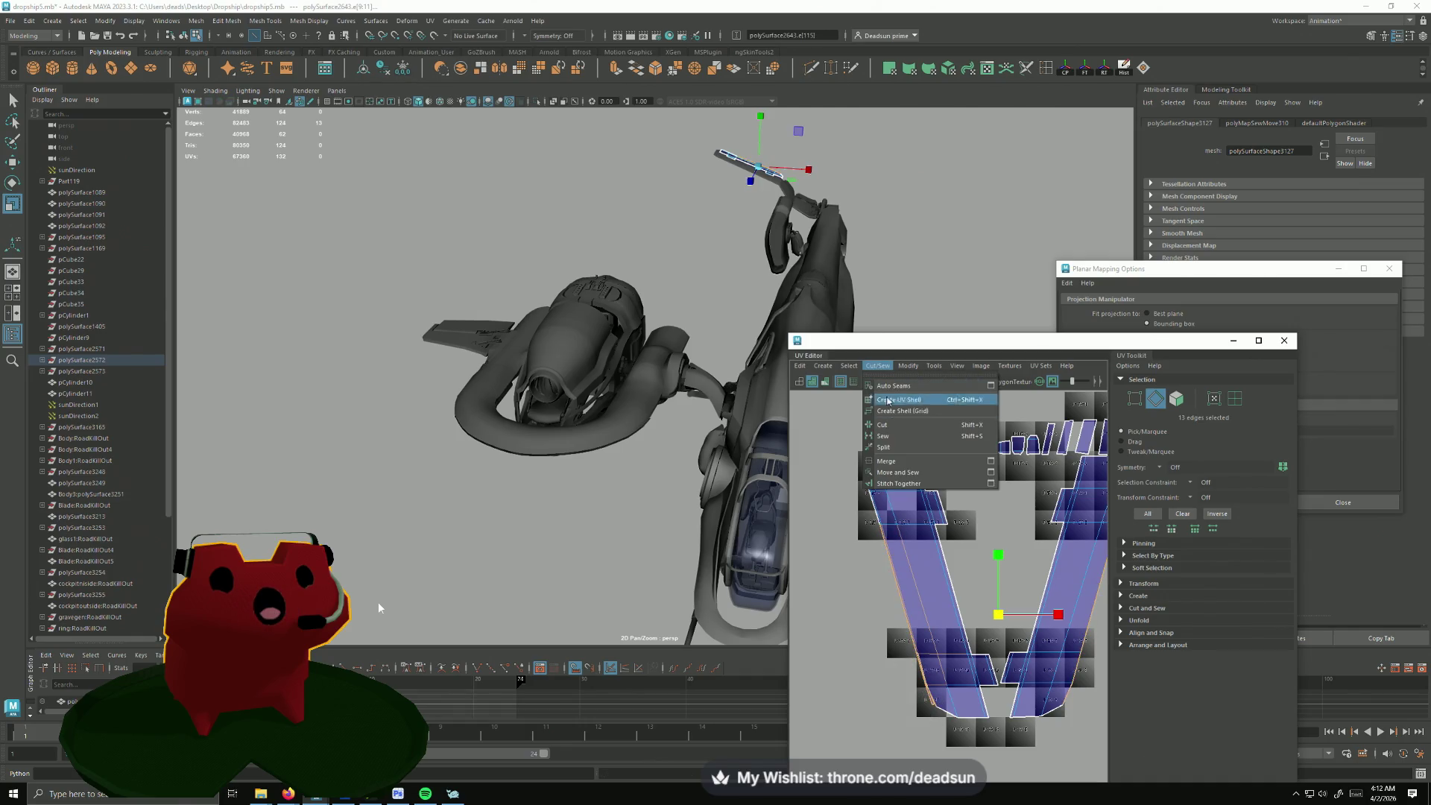
pyautogui.click(899, 472)
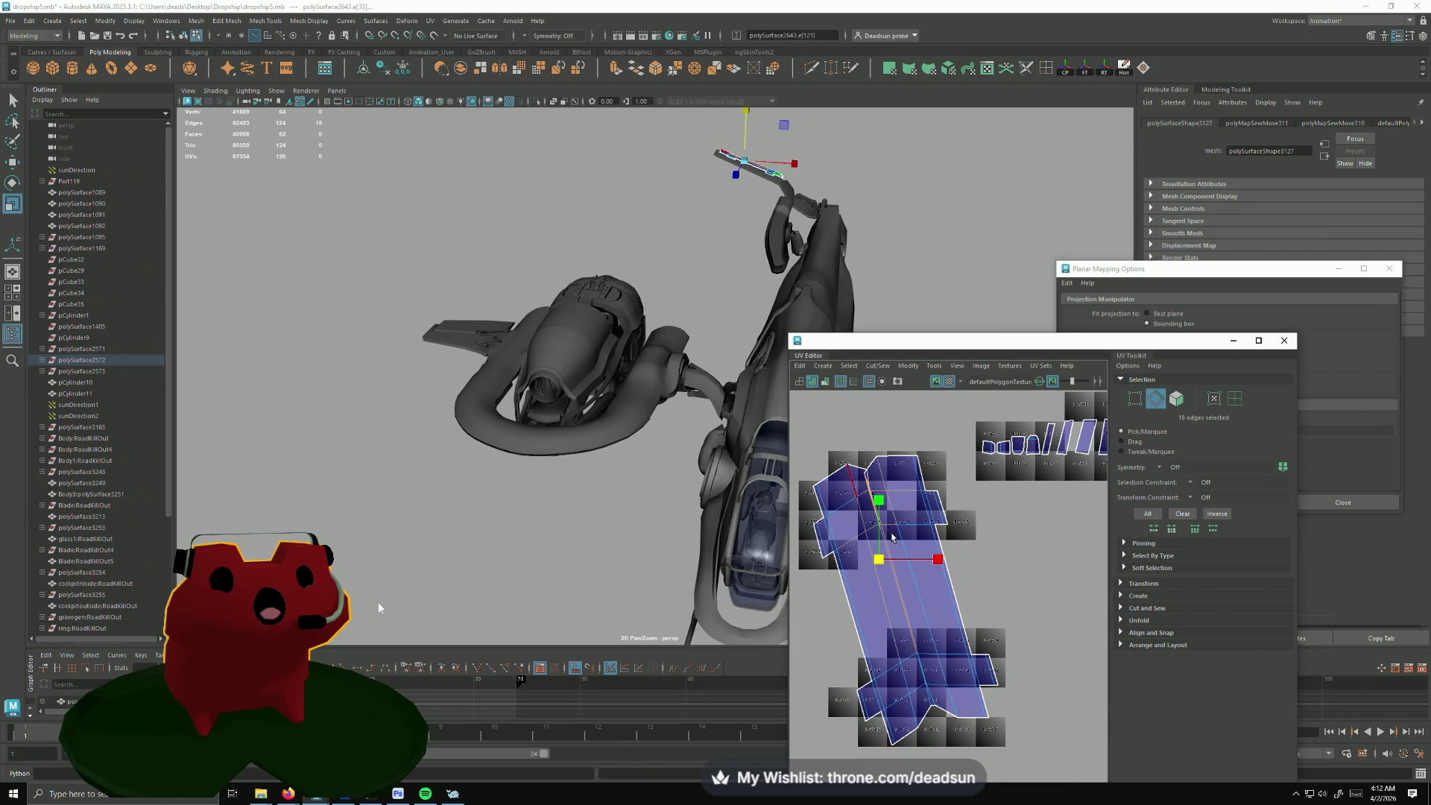
pyautogui.click(877, 367)
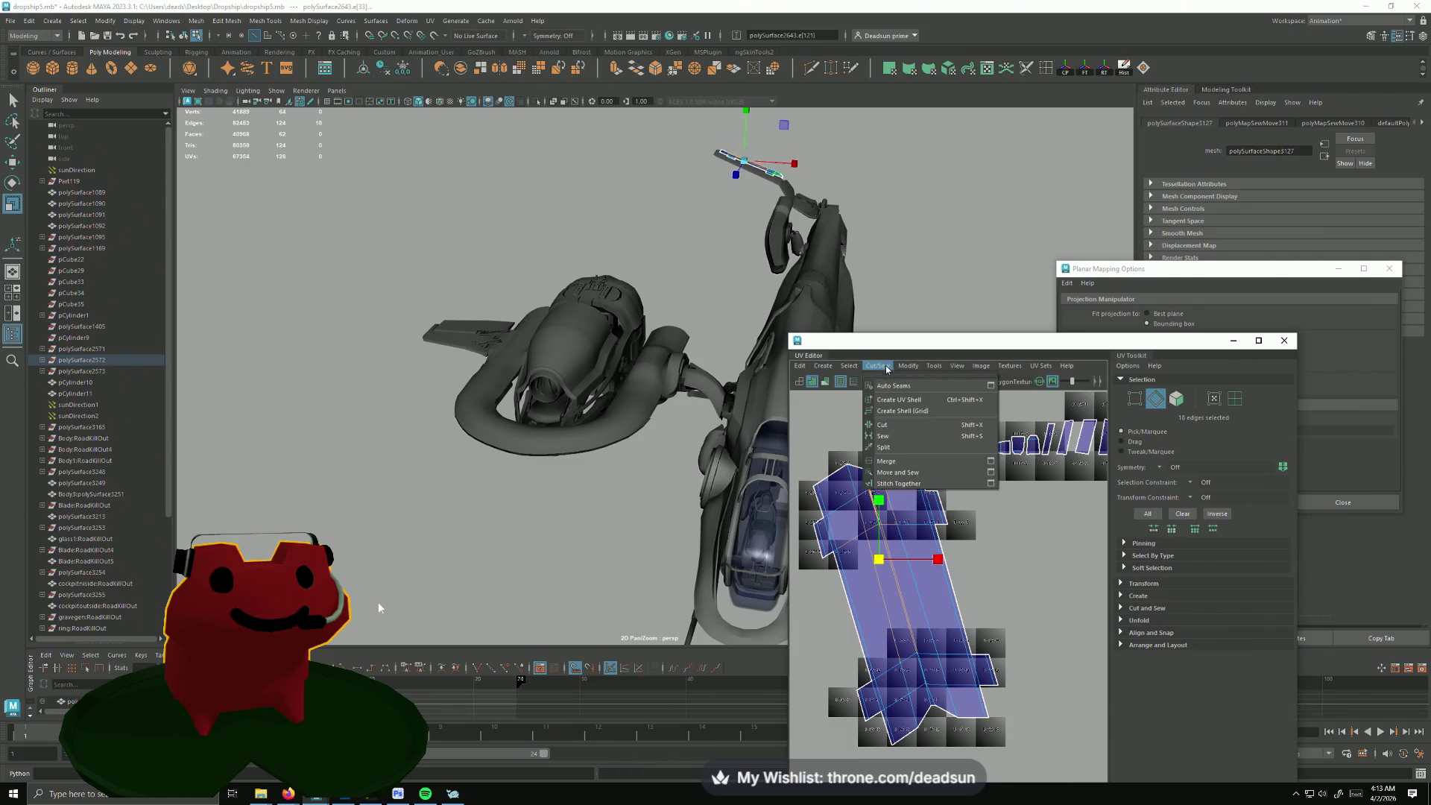
pyautogui.click(894, 472)
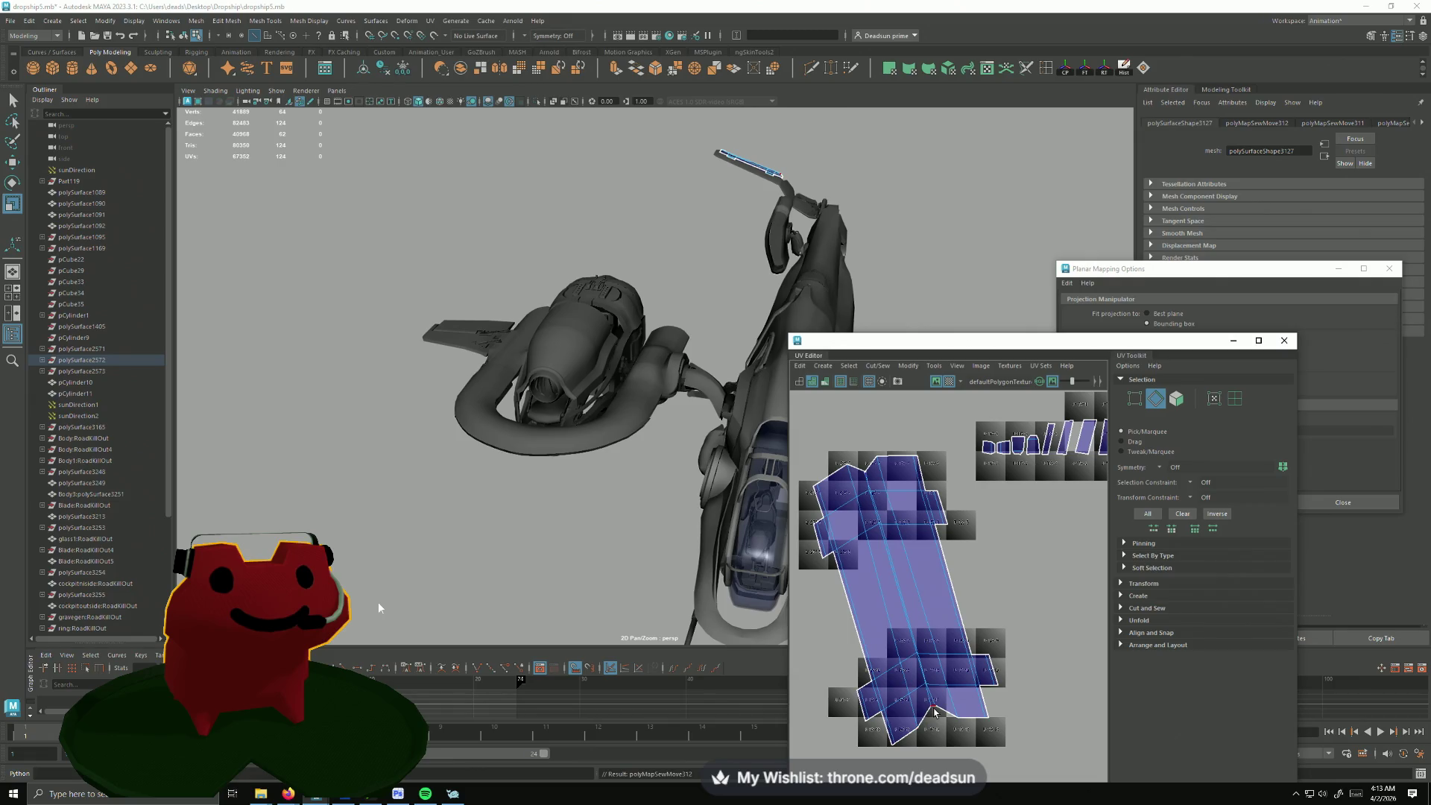
# Step: With the antenna shell's UVs selected, bring up the Modify commands for unfolding
pyautogui.click(889, 662)
pyautogui.scroll(3, 876, 492)
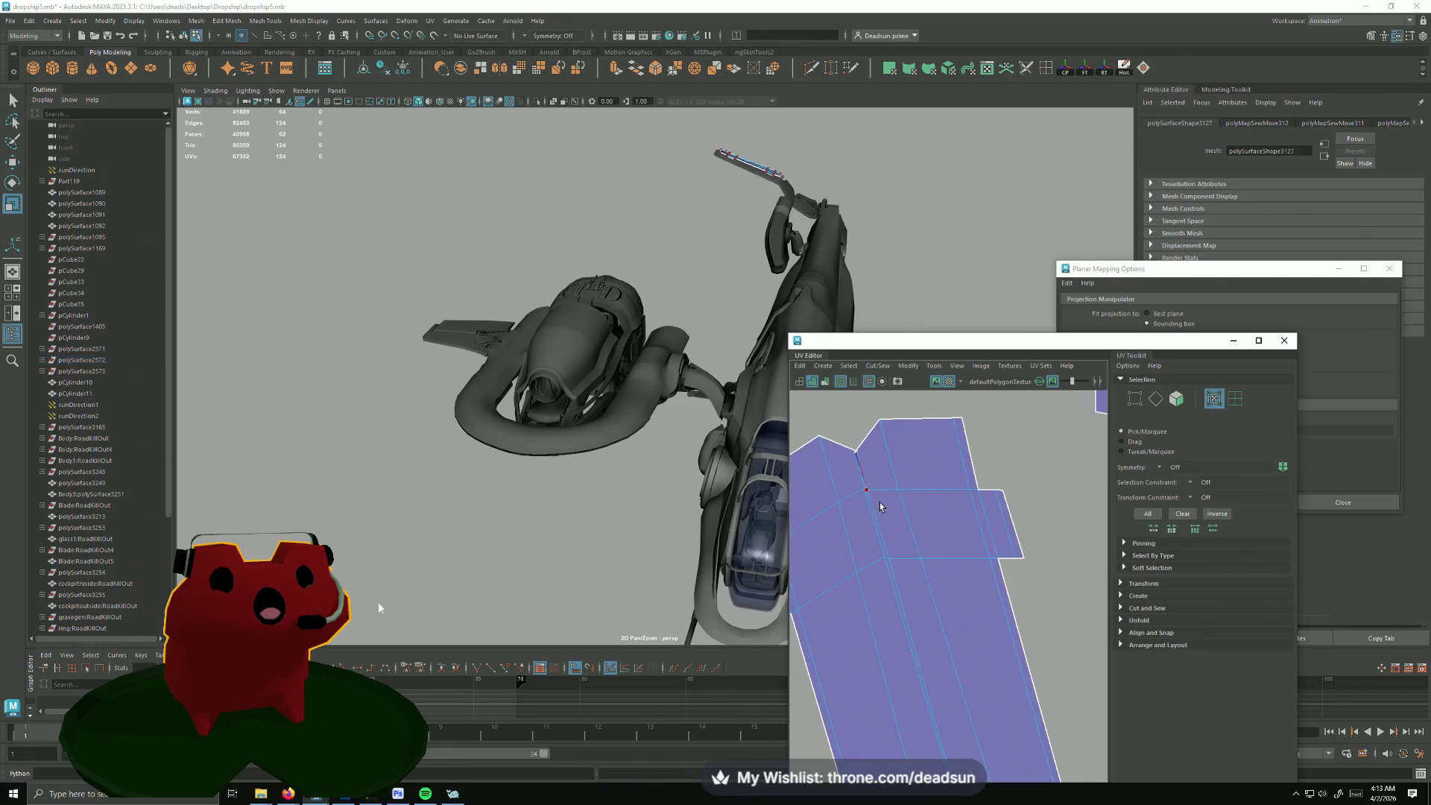
pyautogui.click(879, 367)
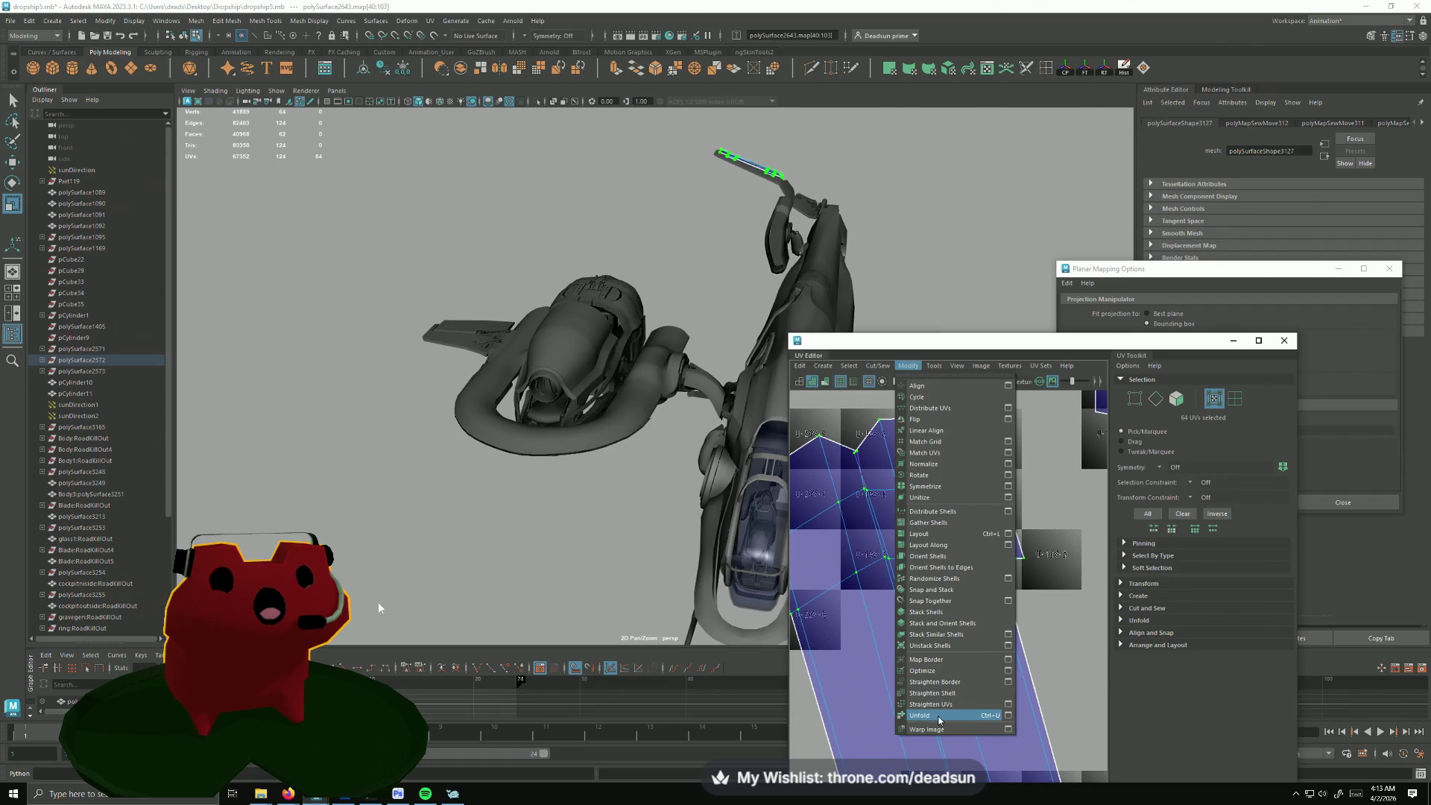
# Step: Unfold the long pipe shell, then move-and-sew its first stray edges back onto it
pyautogui.click(940, 716)
pyautogui.scroll(-1, 910, 650)
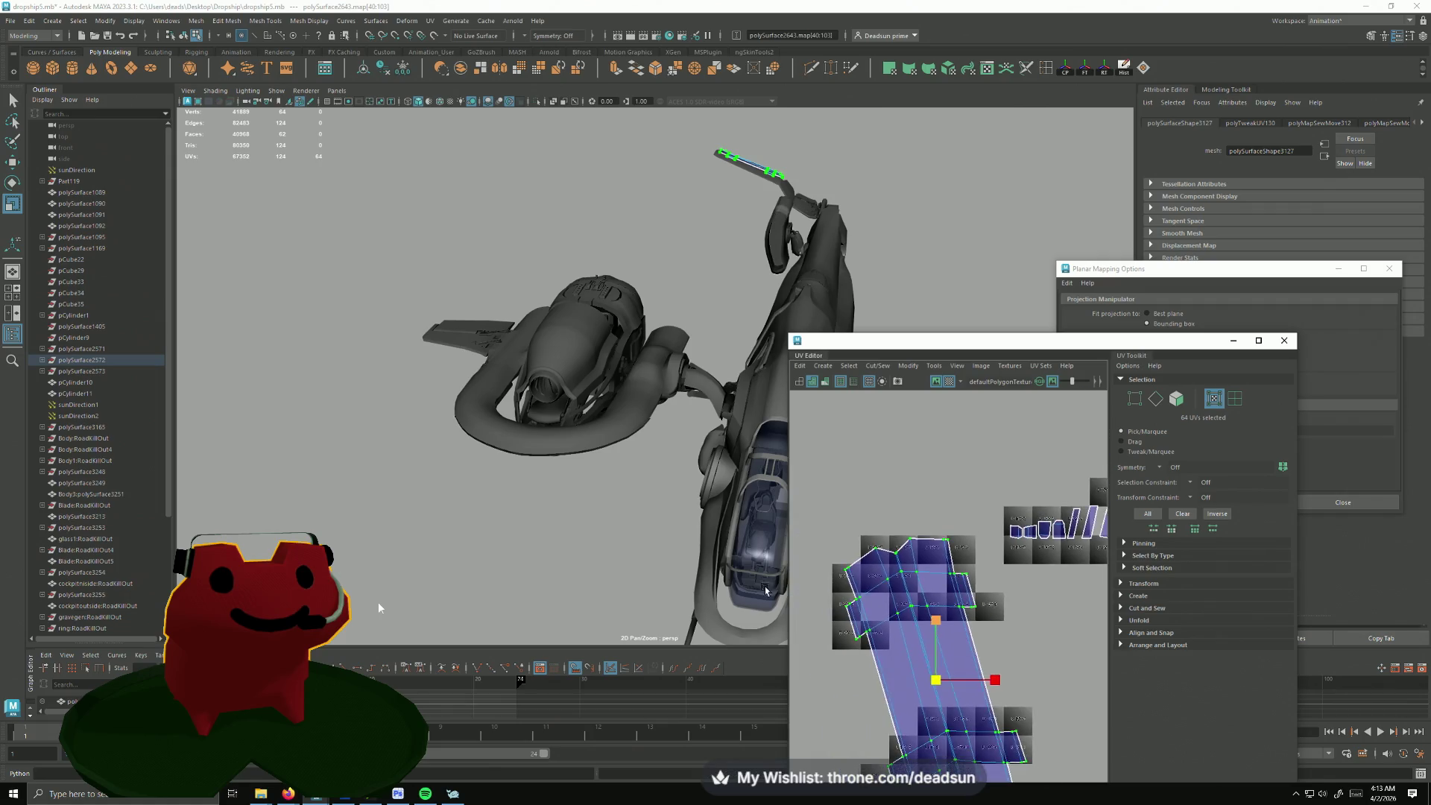
pyautogui.scroll(-2, 900, 621)
pyautogui.scroll(-1, 890, 588)
pyautogui.scroll(-1, 876, 556)
pyautogui.scroll(-1, 875, 556)
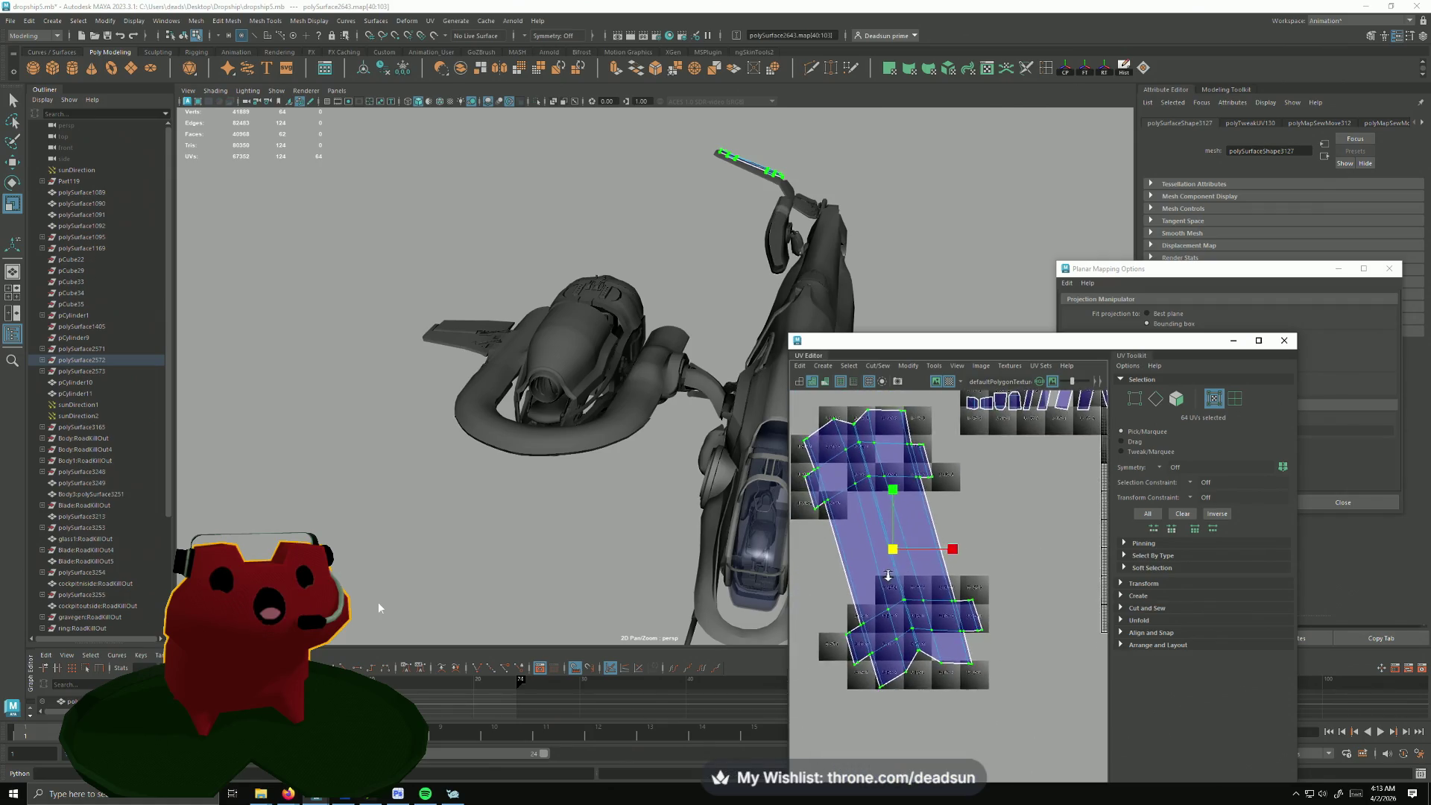
pyautogui.scroll(-1, 877, 555)
pyautogui.scroll(-1, 878, 555)
pyautogui.scroll(-1, 879, 553)
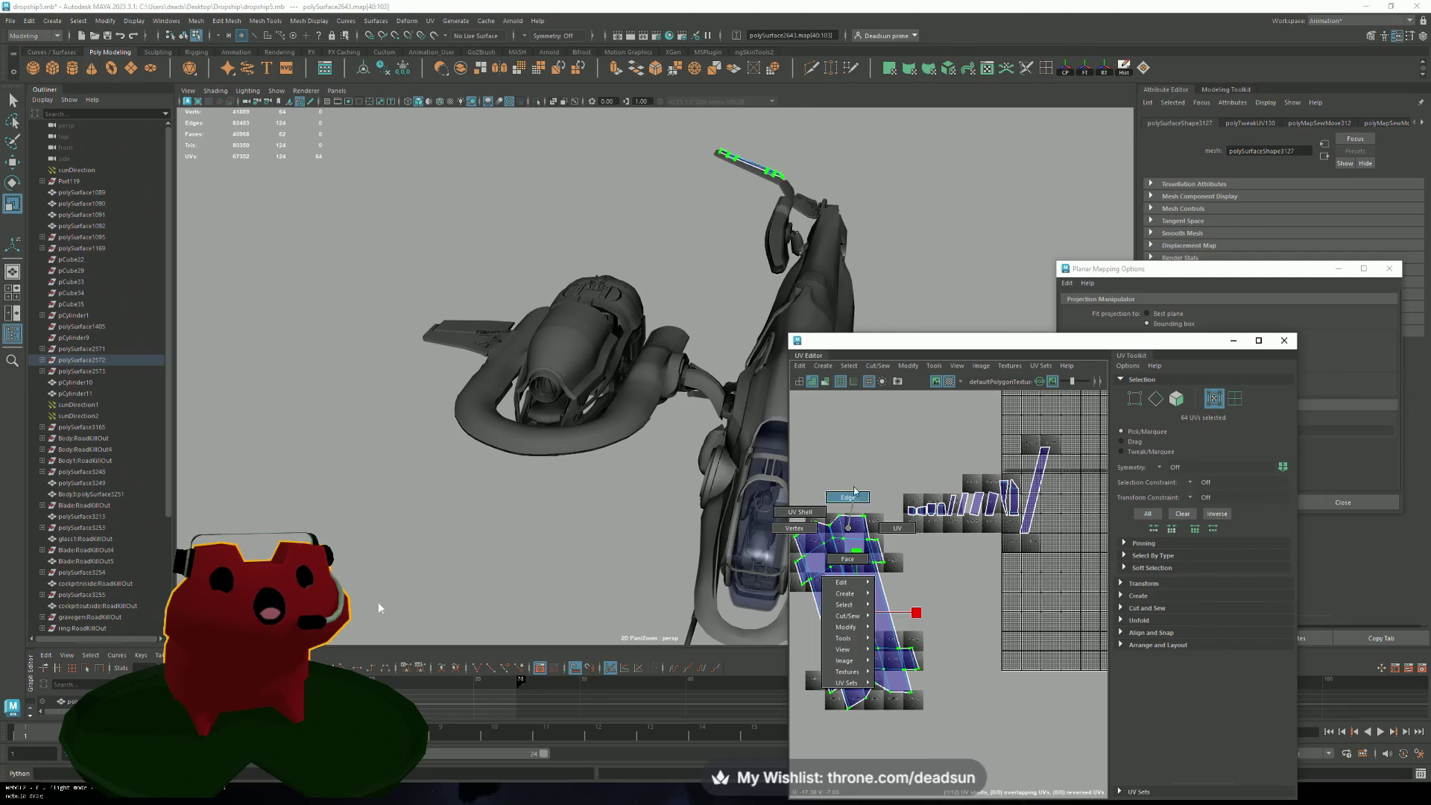
pyautogui.press('F10')
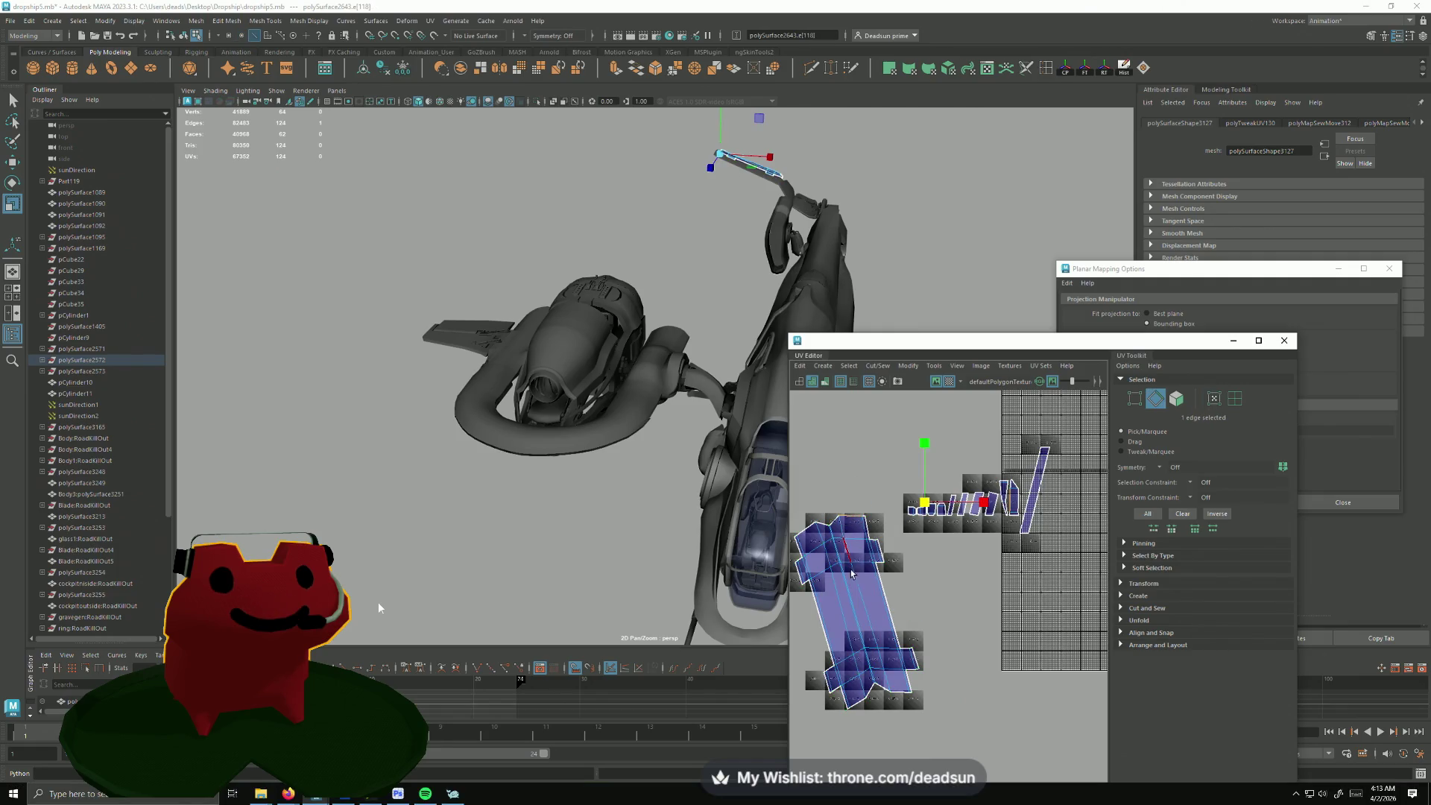
pyautogui.keyDown('alt'); pyautogui.moveTo(853, 573); pyautogui.dragTo(981, 678, button='right'); pyautogui.keyUp('alt')
pyautogui.keyDown('alt'); pyautogui.moveTo(906, 632); pyautogui.dragTo(871, 599, button='middle'); pyautogui.keyUp('alt')
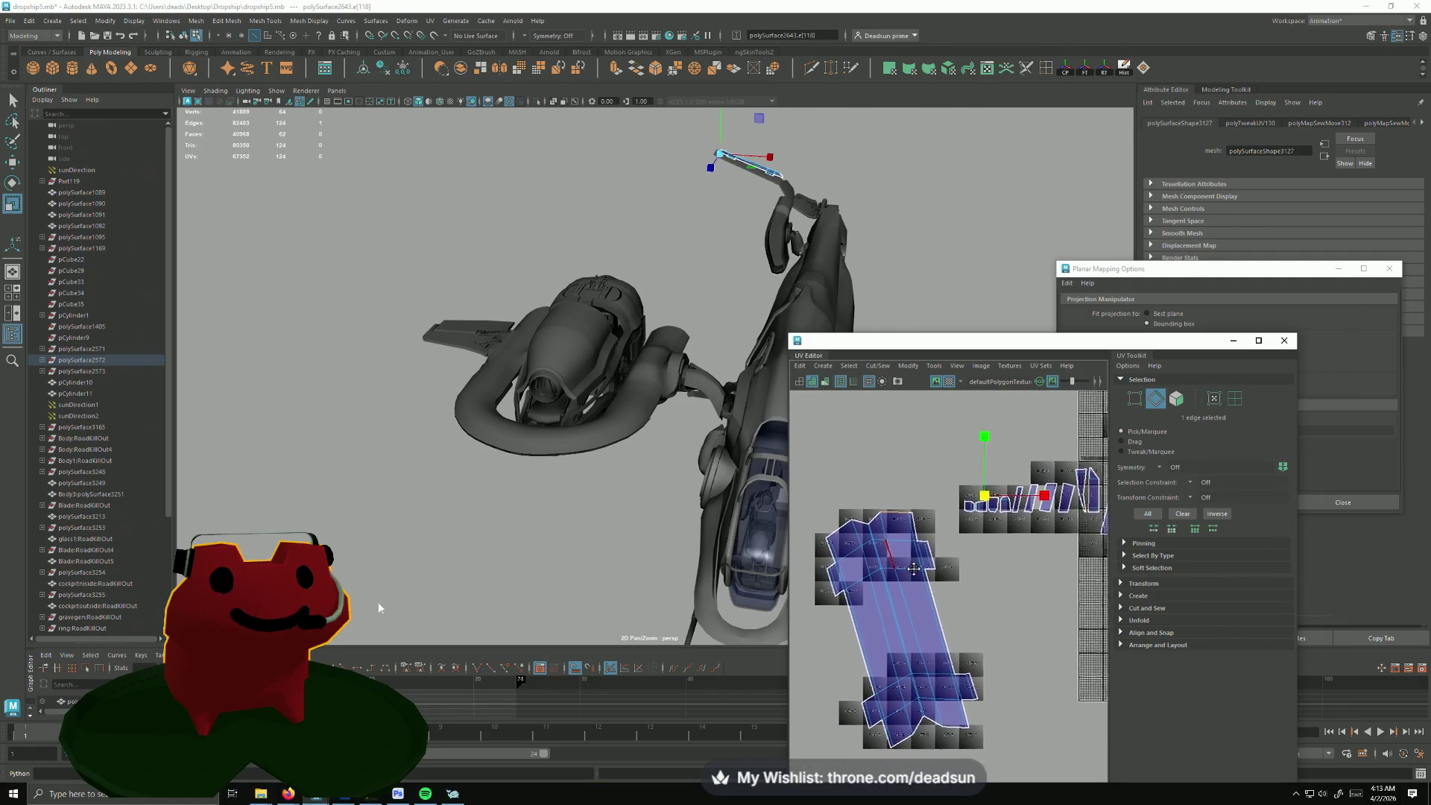
pyautogui.click(878, 366)
pyautogui.click(909, 473)
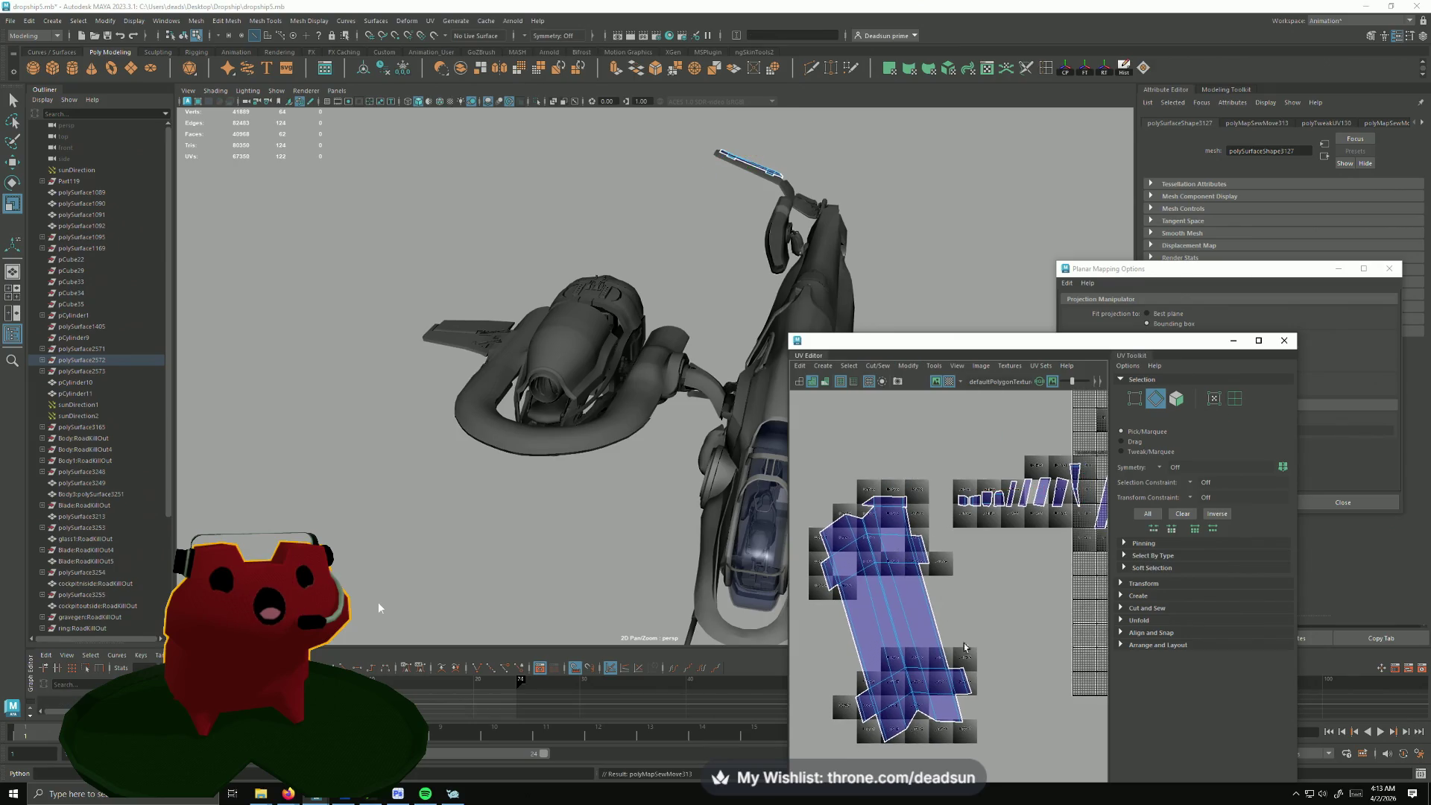
pyautogui.press('g')
pyautogui.scroll(5, 928, 652)
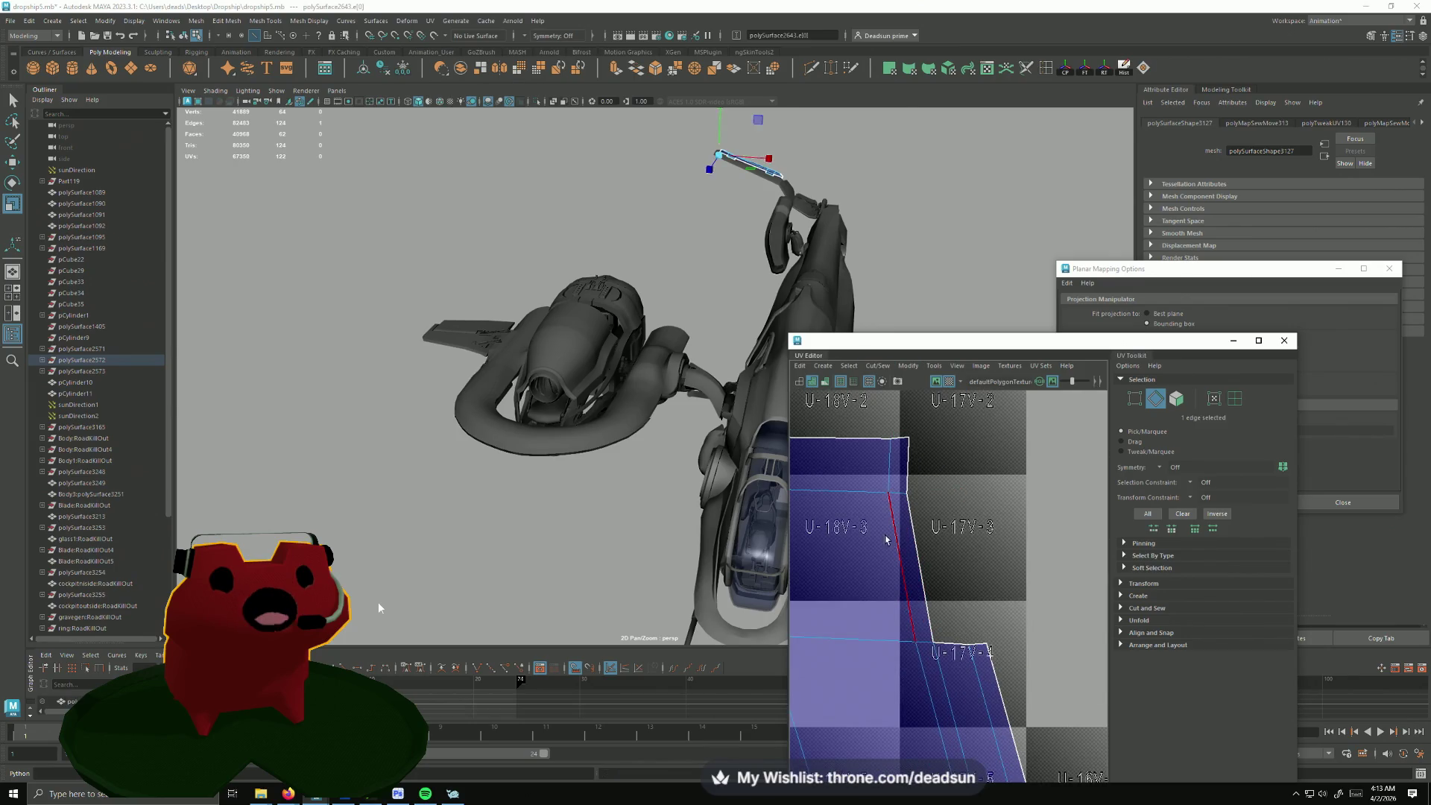
pyautogui.scroll(-2, 802, 559)
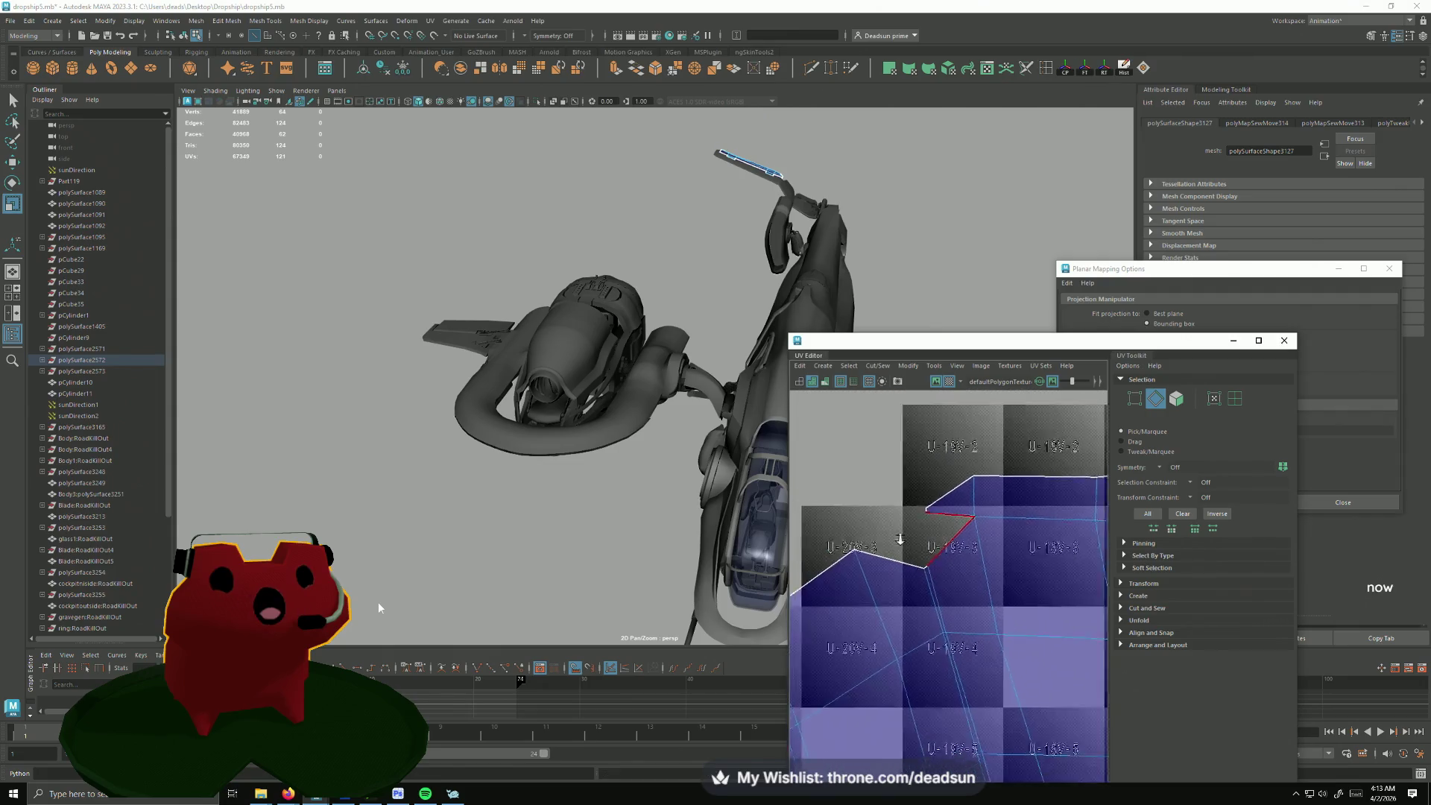
pyautogui.scroll(-2, 911, 590)
pyautogui.scroll(-2, 911, 590)
pyautogui.scroll(-1, 857, 549)
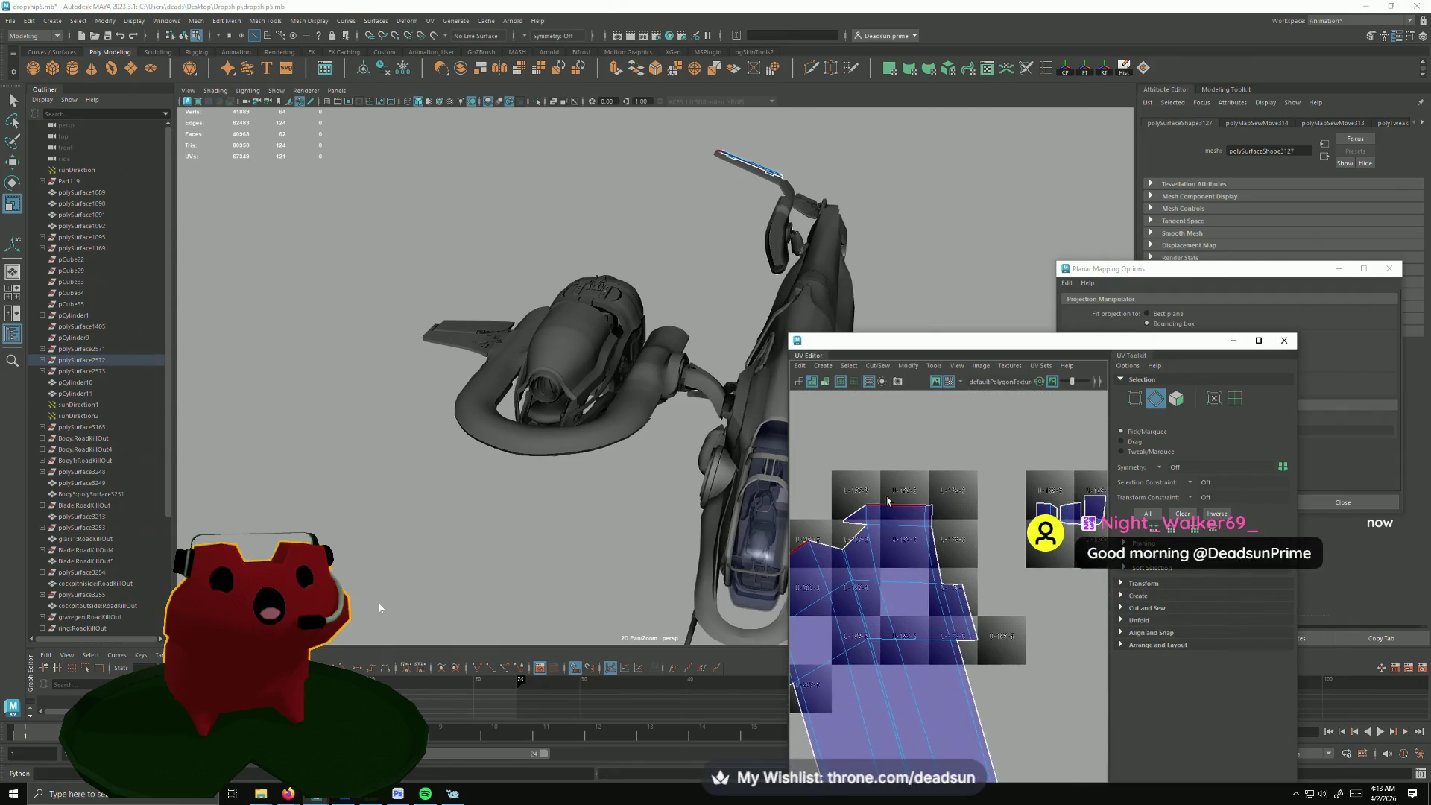
# Step: Move-and-sew further loose edges along the shell's middle onto the long strip
pyautogui.click(886, 501)
pyautogui.scroll(-2, 896, 537)
pyautogui.scroll(-2, 943, 633)
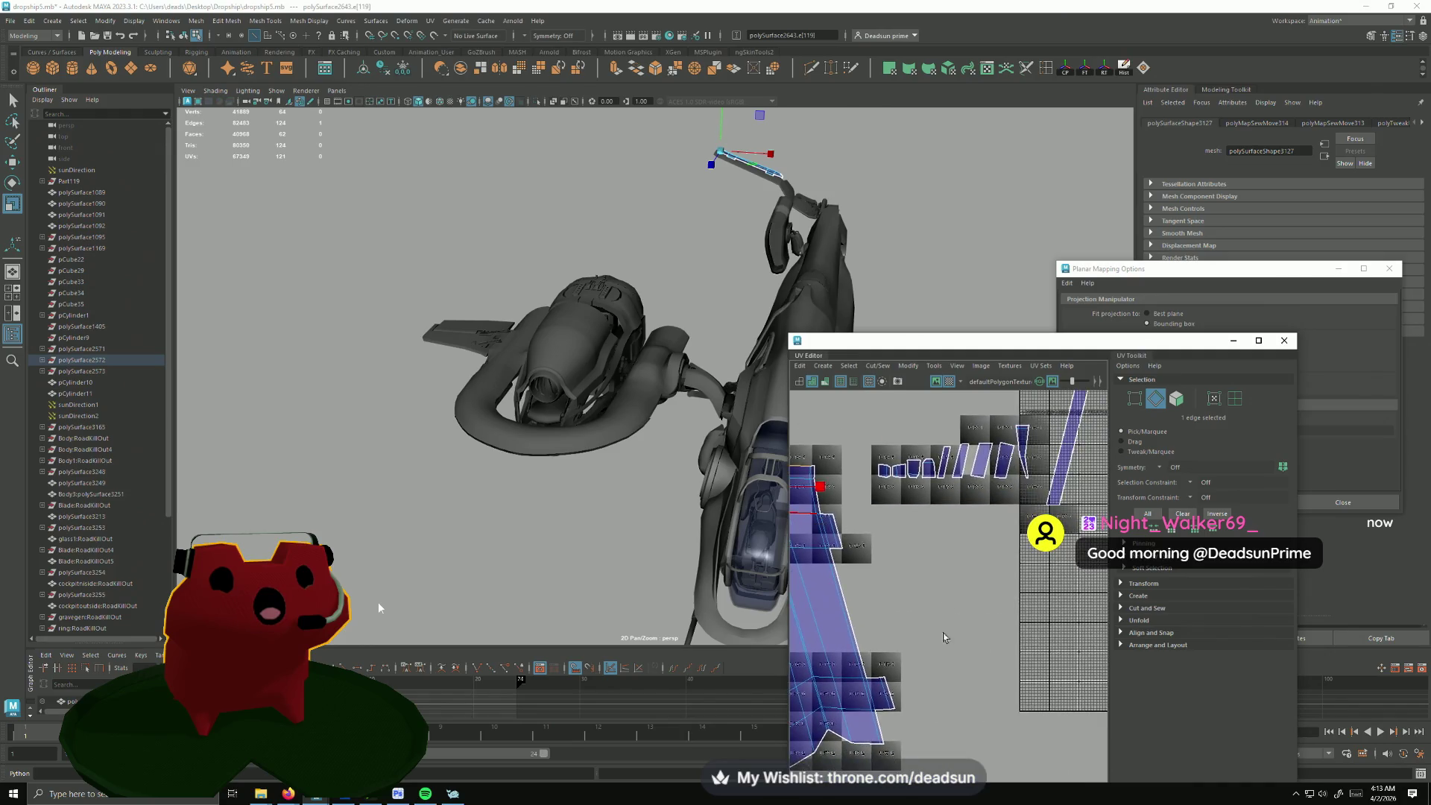
pyautogui.keyDown('alt'); pyautogui.moveTo(942, 633); pyautogui.dragTo(982, 580, button='middle'); pyautogui.keyUp('alt')
pyautogui.scroll(-2, 964, 626)
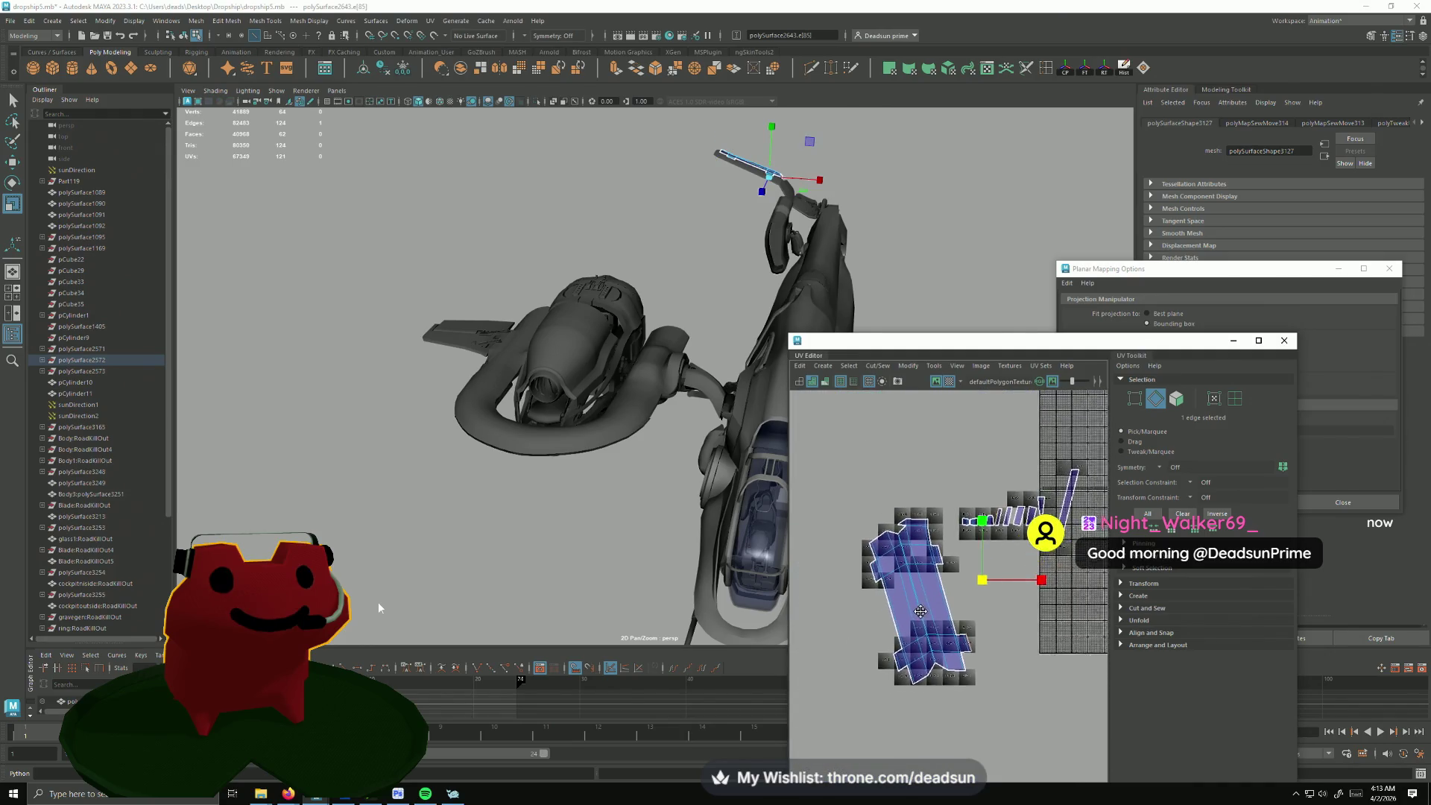
pyautogui.scroll(-1, 959, 654)
pyautogui.keyDown('shift'); pyautogui.moveTo(959, 654); pyautogui.dragTo(960, 662, button='right'); pyautogui.keyUp('shift')
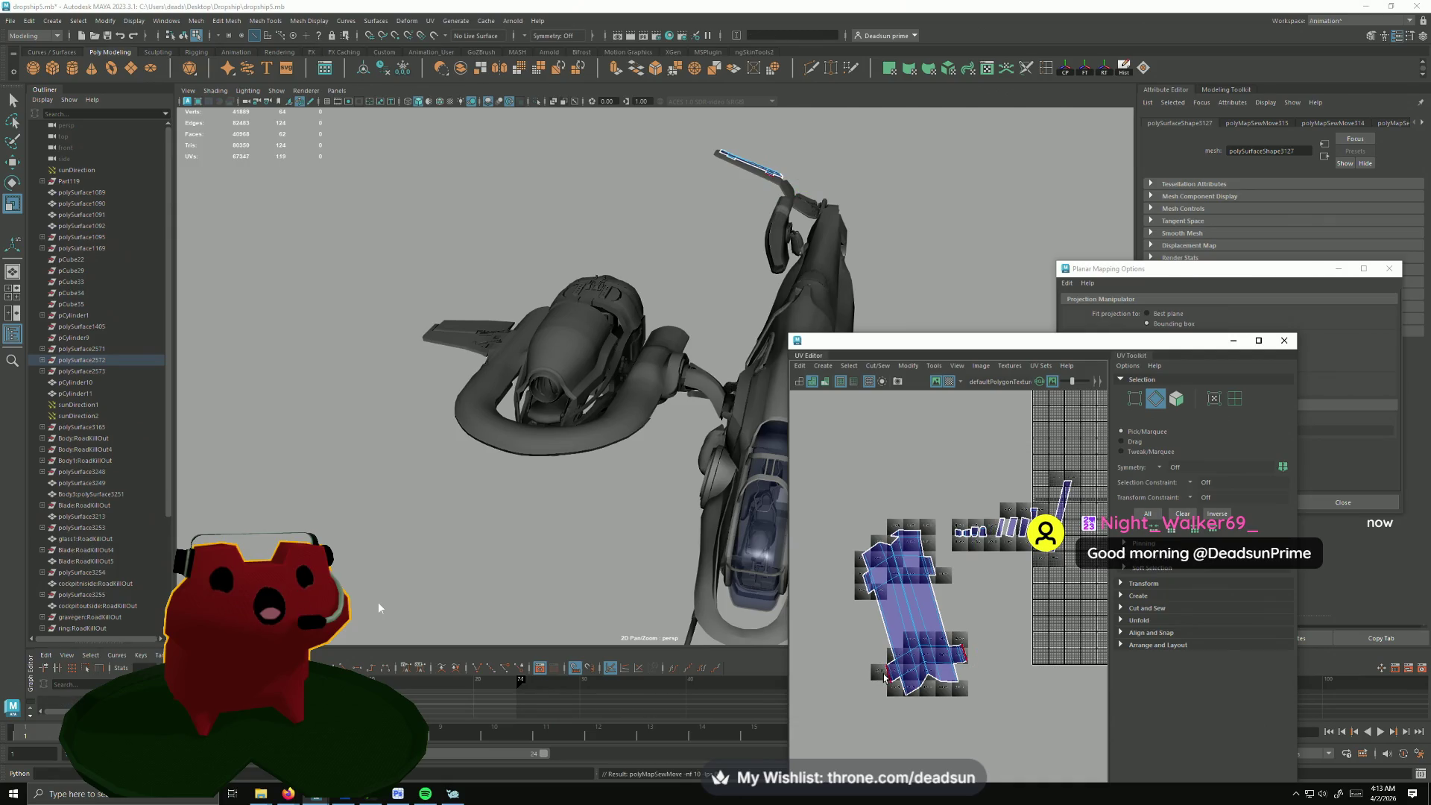
pyautogui.click(920, 633)
pyautogui.scroll(1, 923, 632)
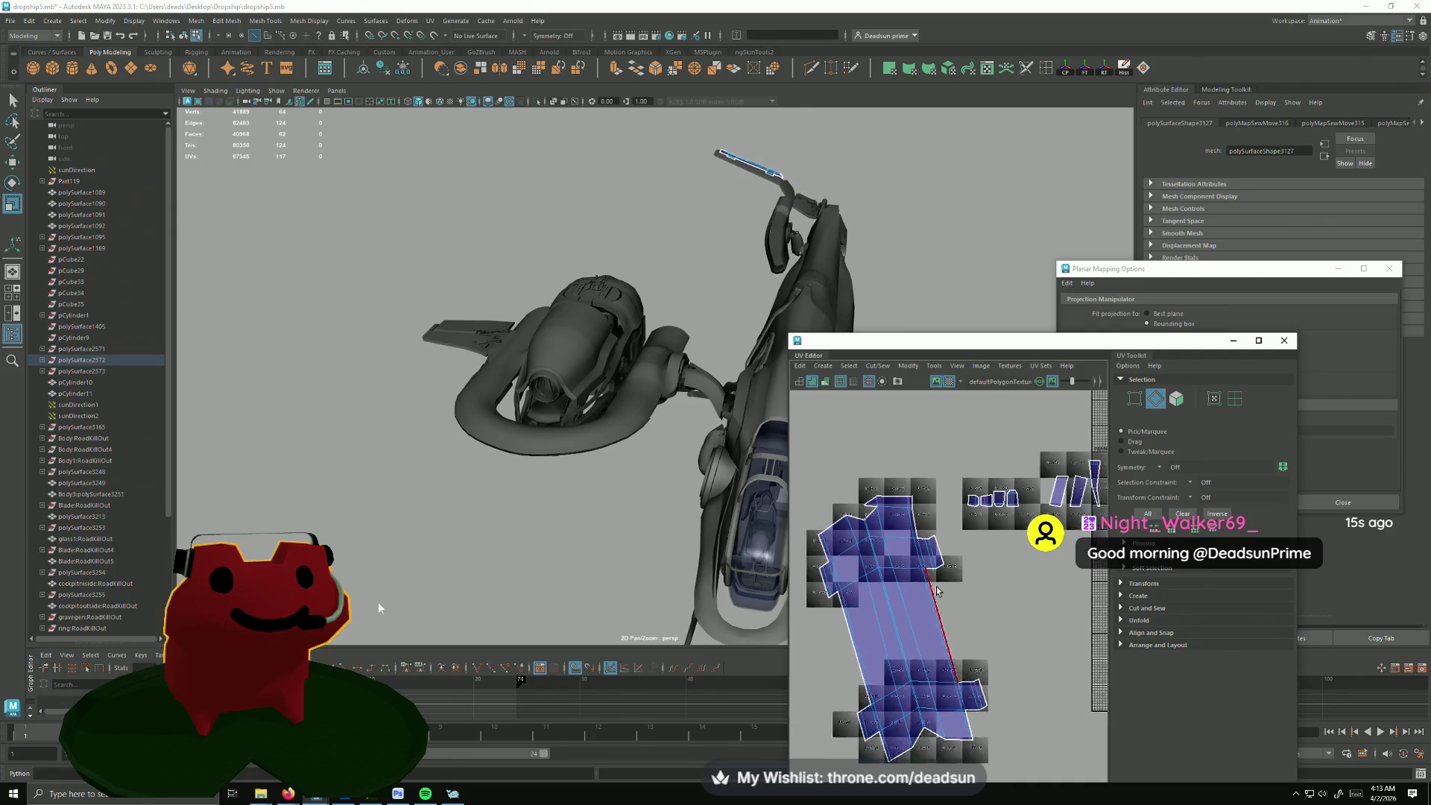
pyautogui.scroll(1, 922, 604)
pyautogui.scroll(-2, 1004, 653)
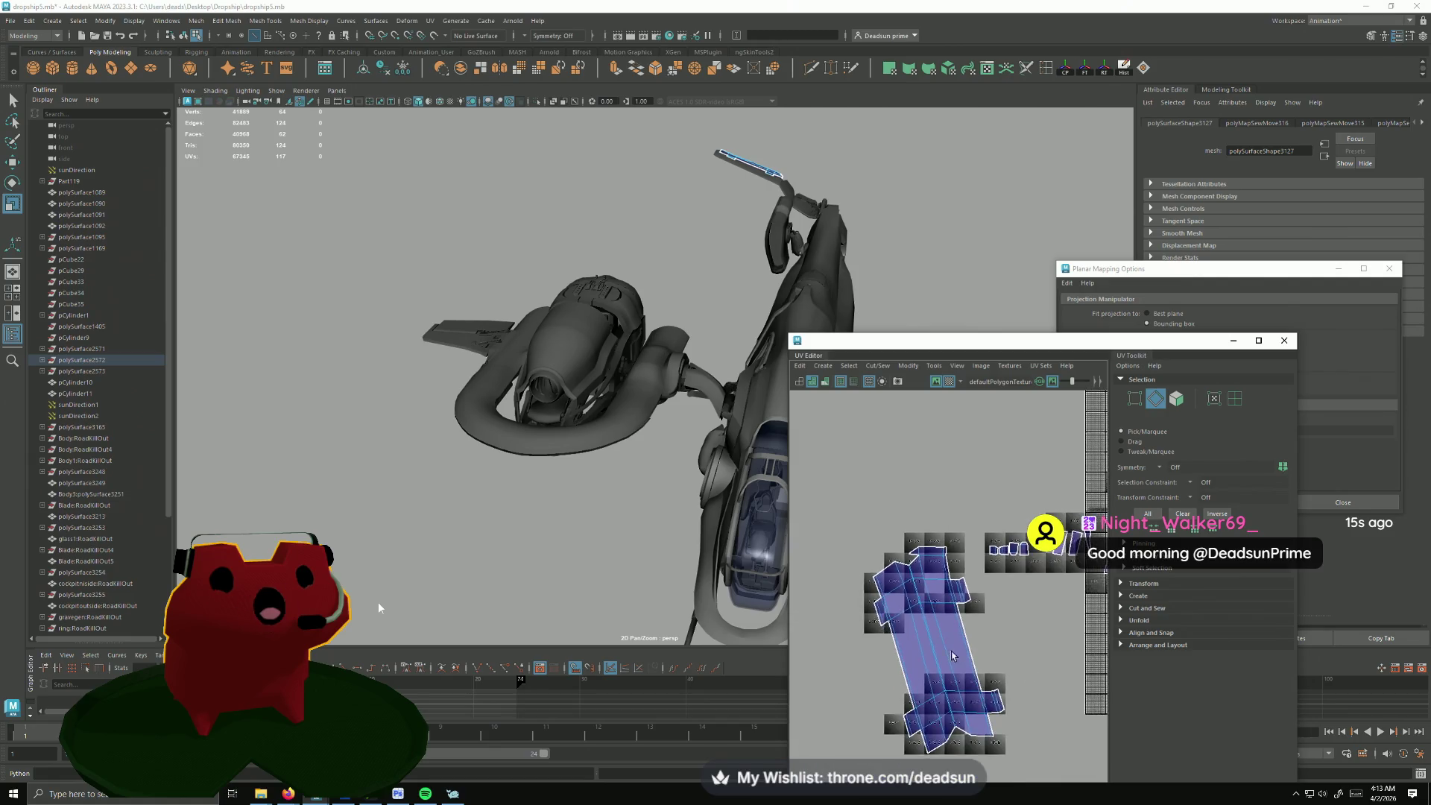
pyautogui.click(904, 639)
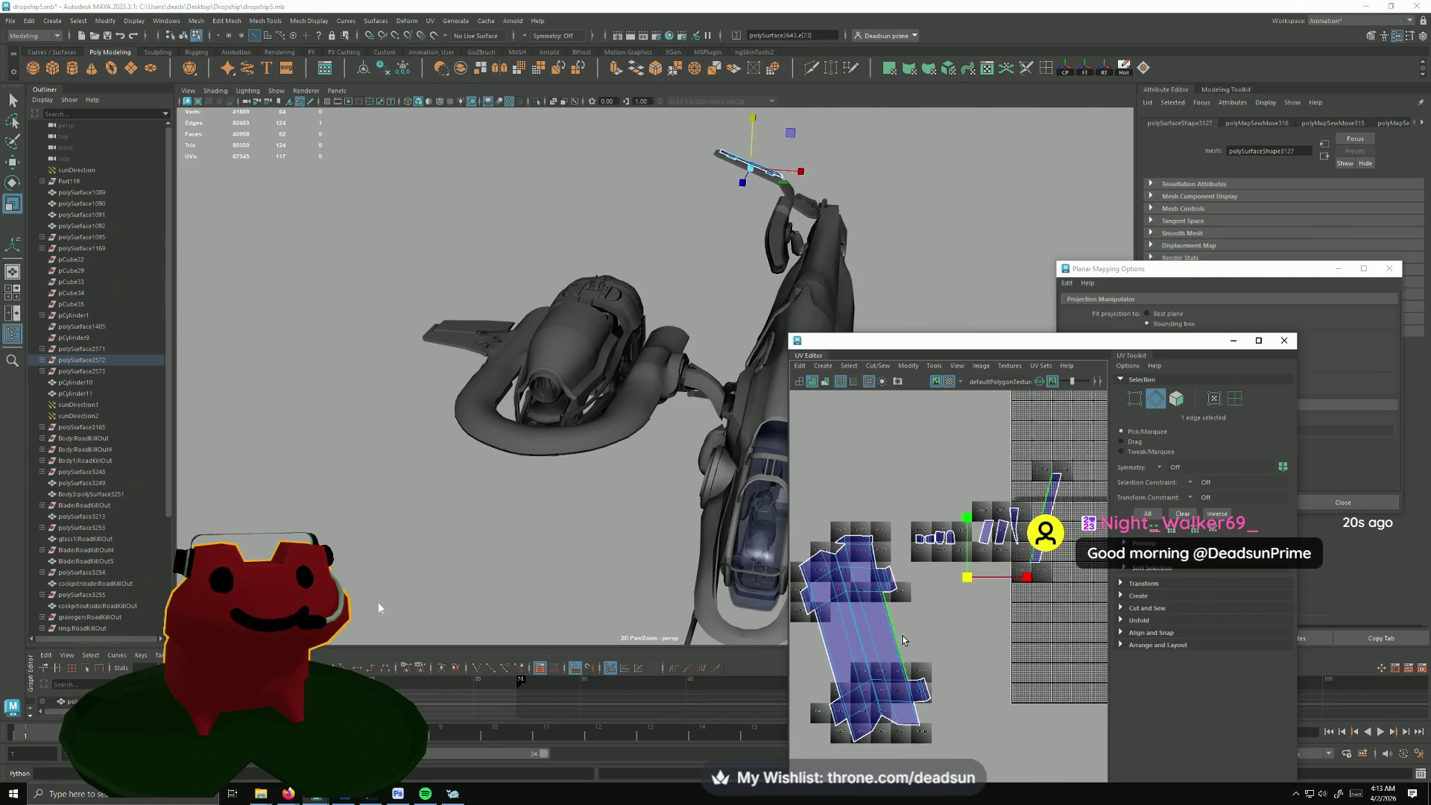
pyautogui.click(879, 622)
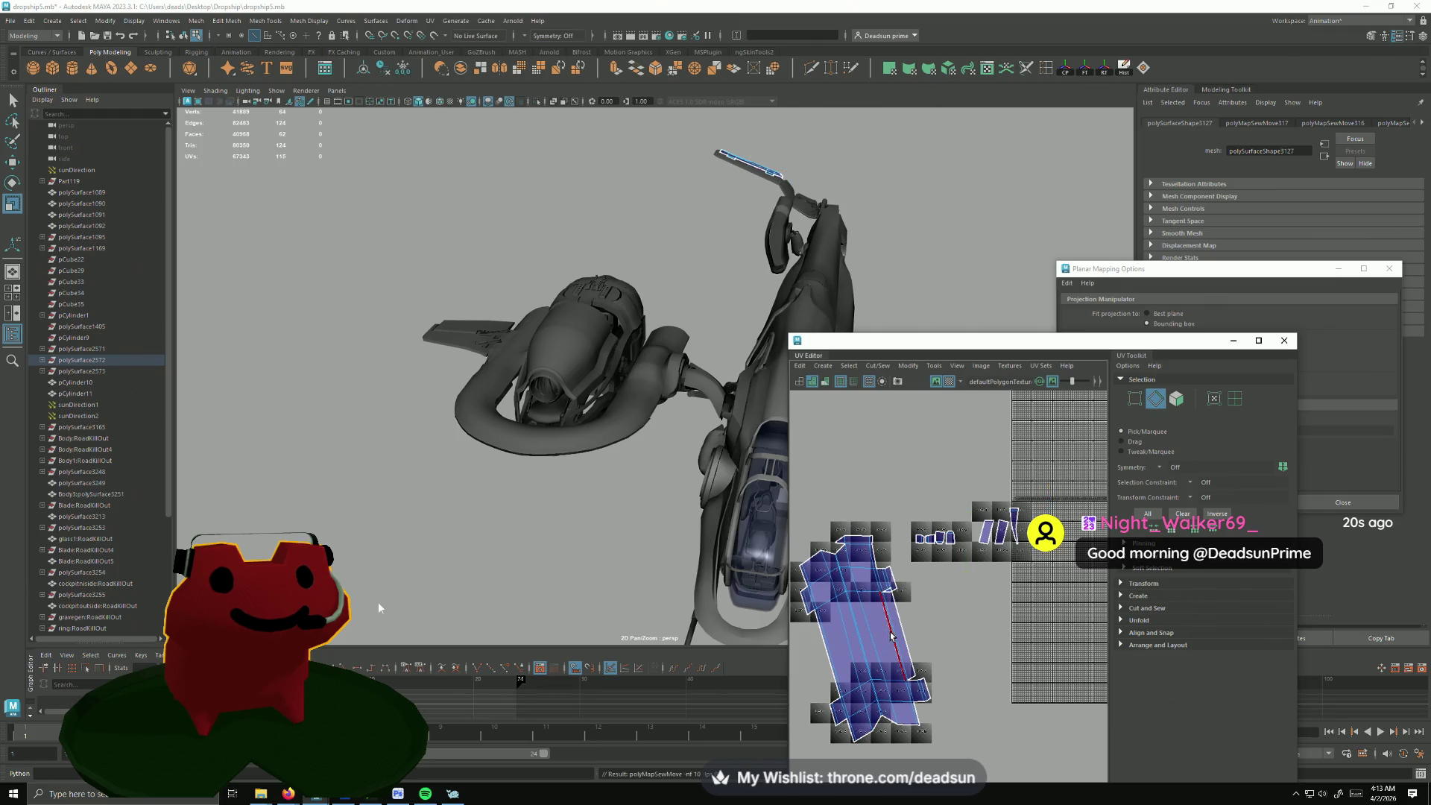
pyautogui.scroll(2, 879, 609)
pyautogui.scroll(2, 885, 565)
pyautogui.moveTo(885, 565)
pyautogui.keyDown('shift'); pyautogui.mouseDown(button='right')
pyautogui.moveTo(891, 584)
pyautogui.moveTo(854, 554)
pyautogui.mouseUp(button='right'); pyautogui.keyUp('shift')
# Step: Cut the triangular flap free and sew it back onto the shell in the right place
pyautogui.click(853, 556)
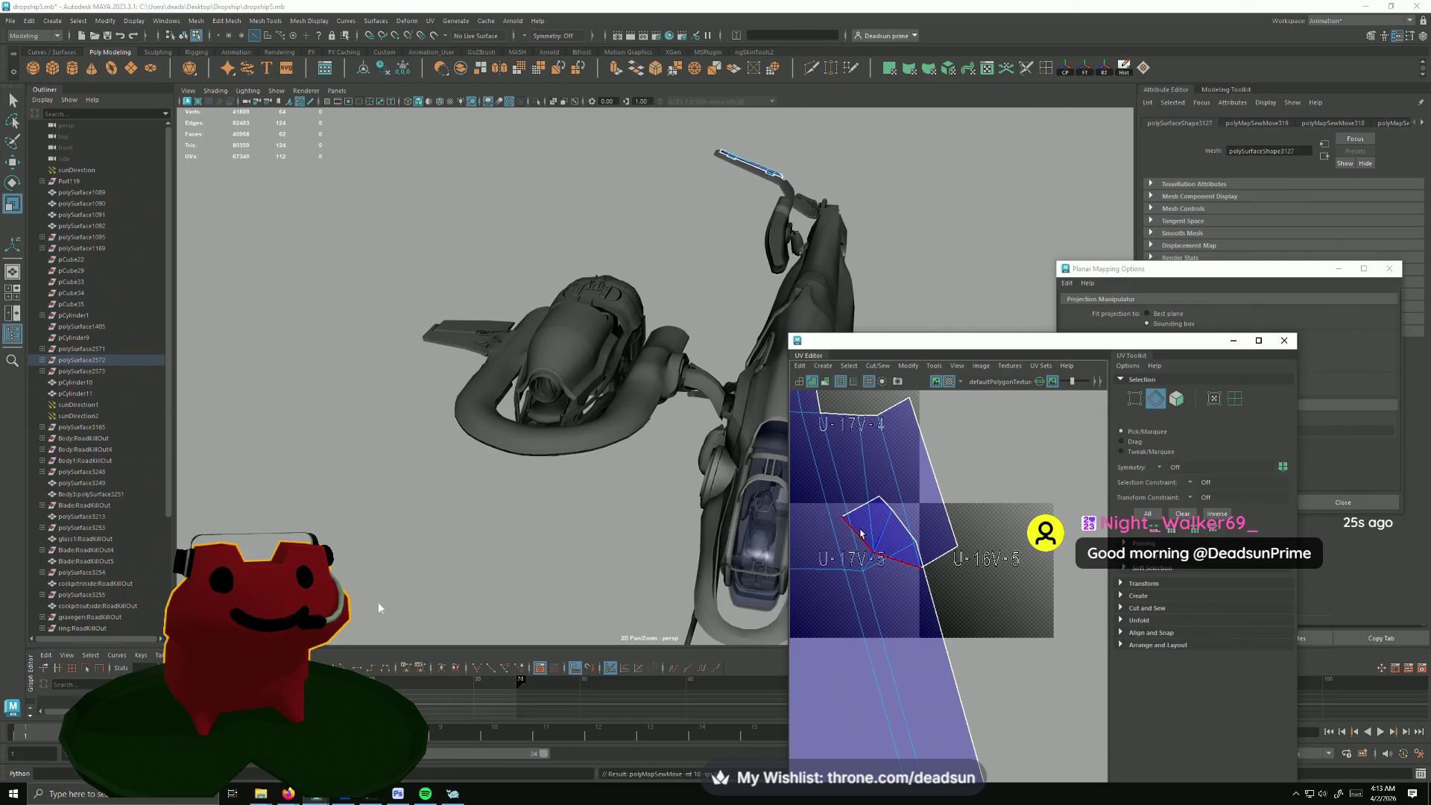
pyautogui.keyDown('alt'); pyautogui.moveTo(904, 511); pyautogui.dragTo(912, 526, button='middle'); pyautogui.keyUp('alt')
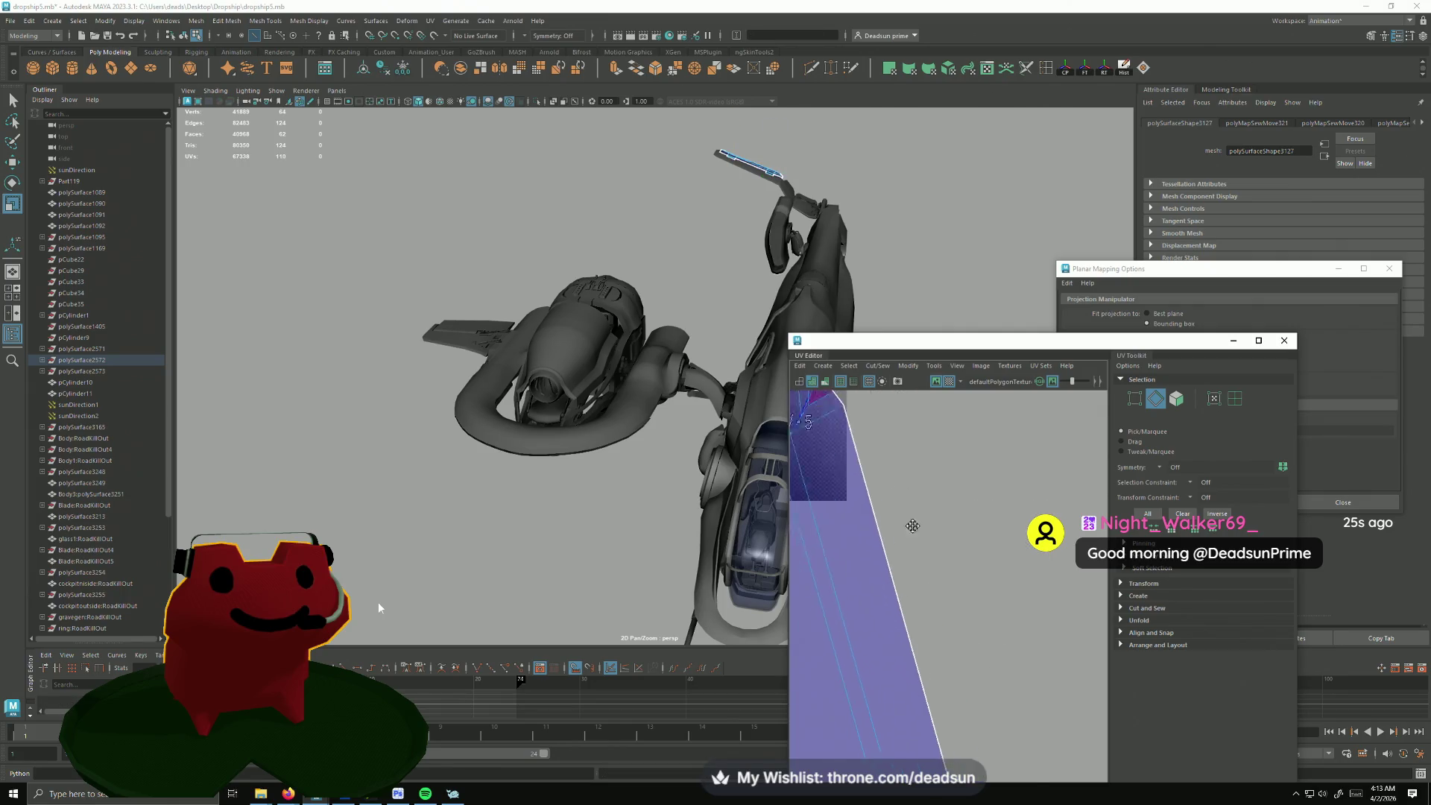
pyautogui.scroll(-3, 929, 531)
pyautogui.click(884, 597)
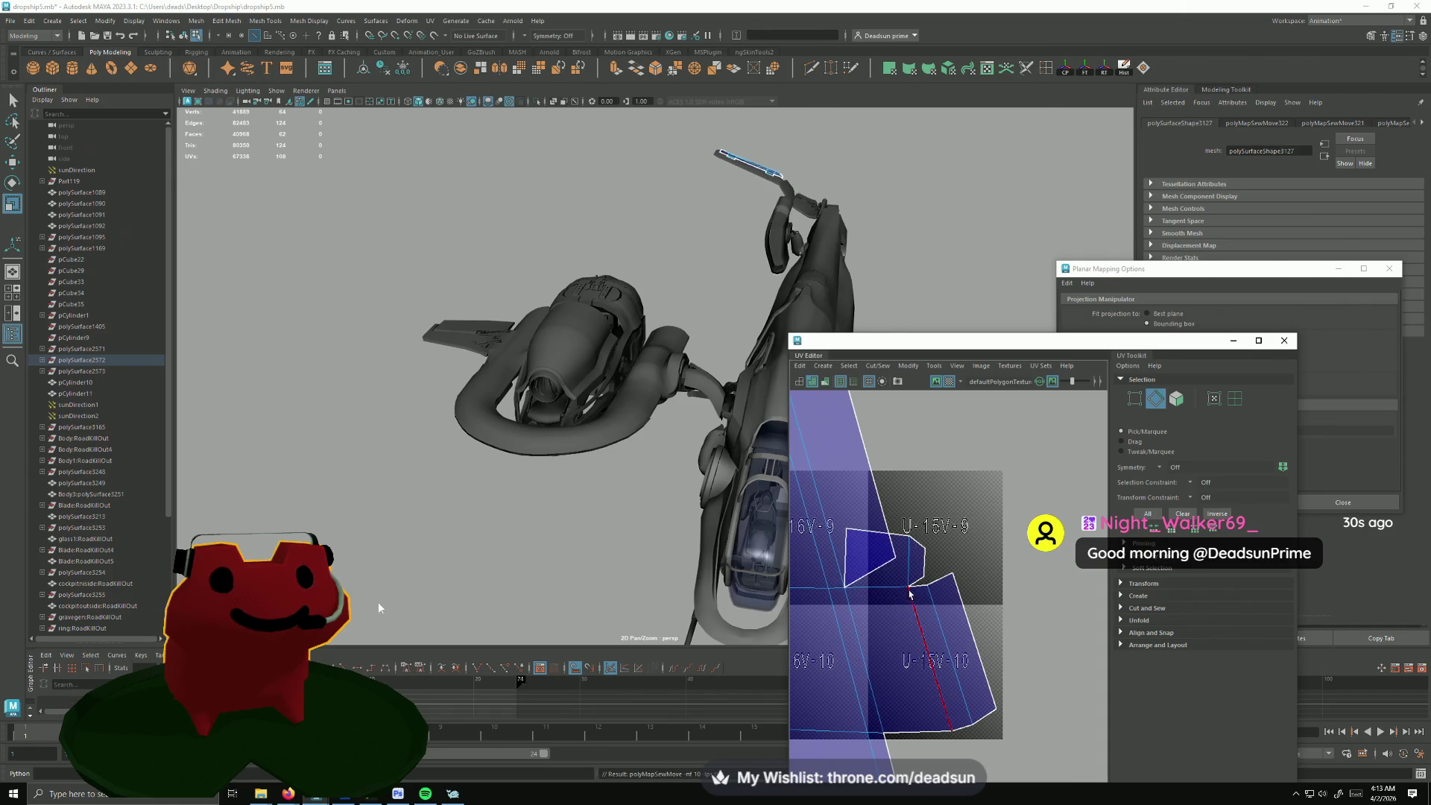
pyautogui.keyDown('ctrl'); pyautogui.click(864, 574); pyautogui.keyUp('ctrl')
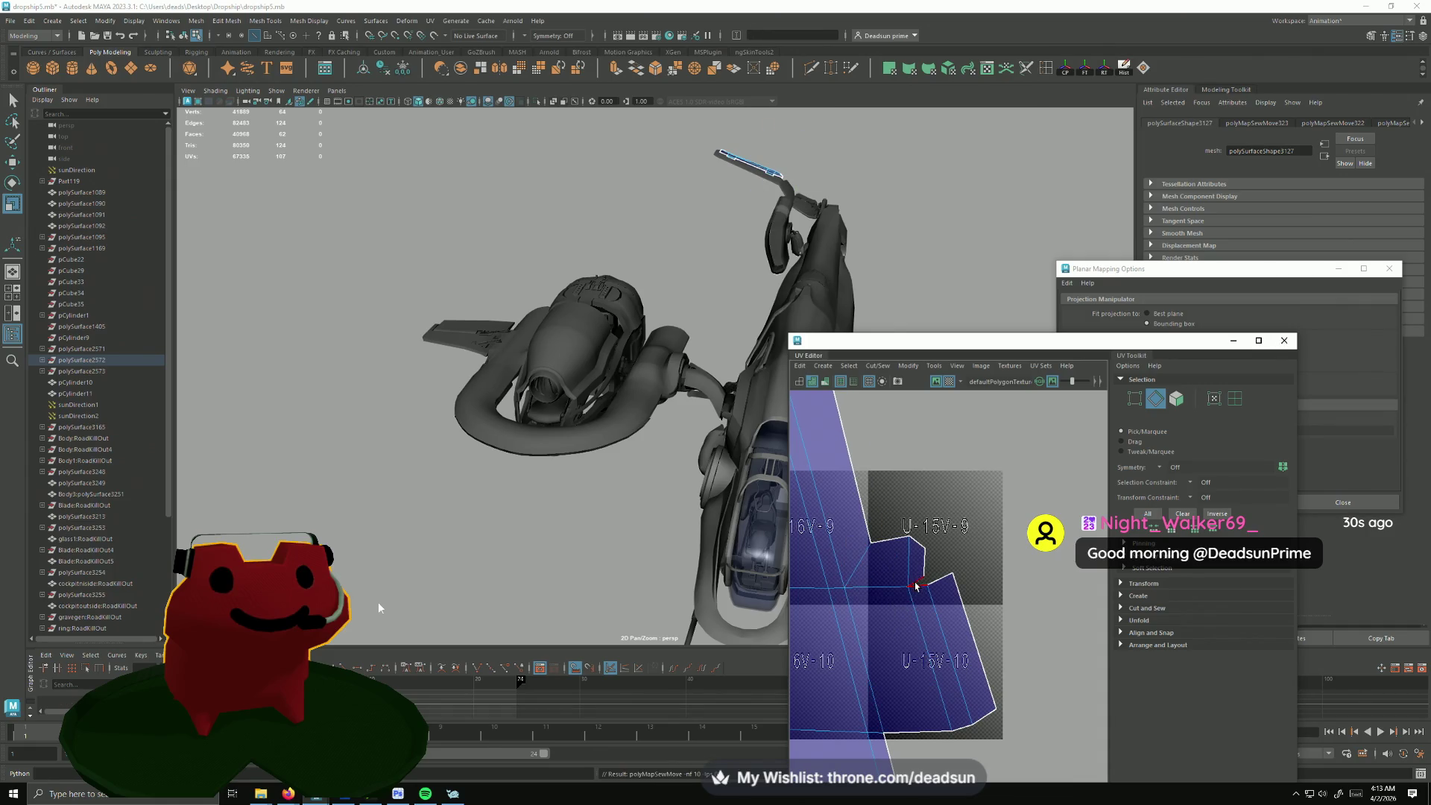
pyautogui.scroll(-3, 919, 627)
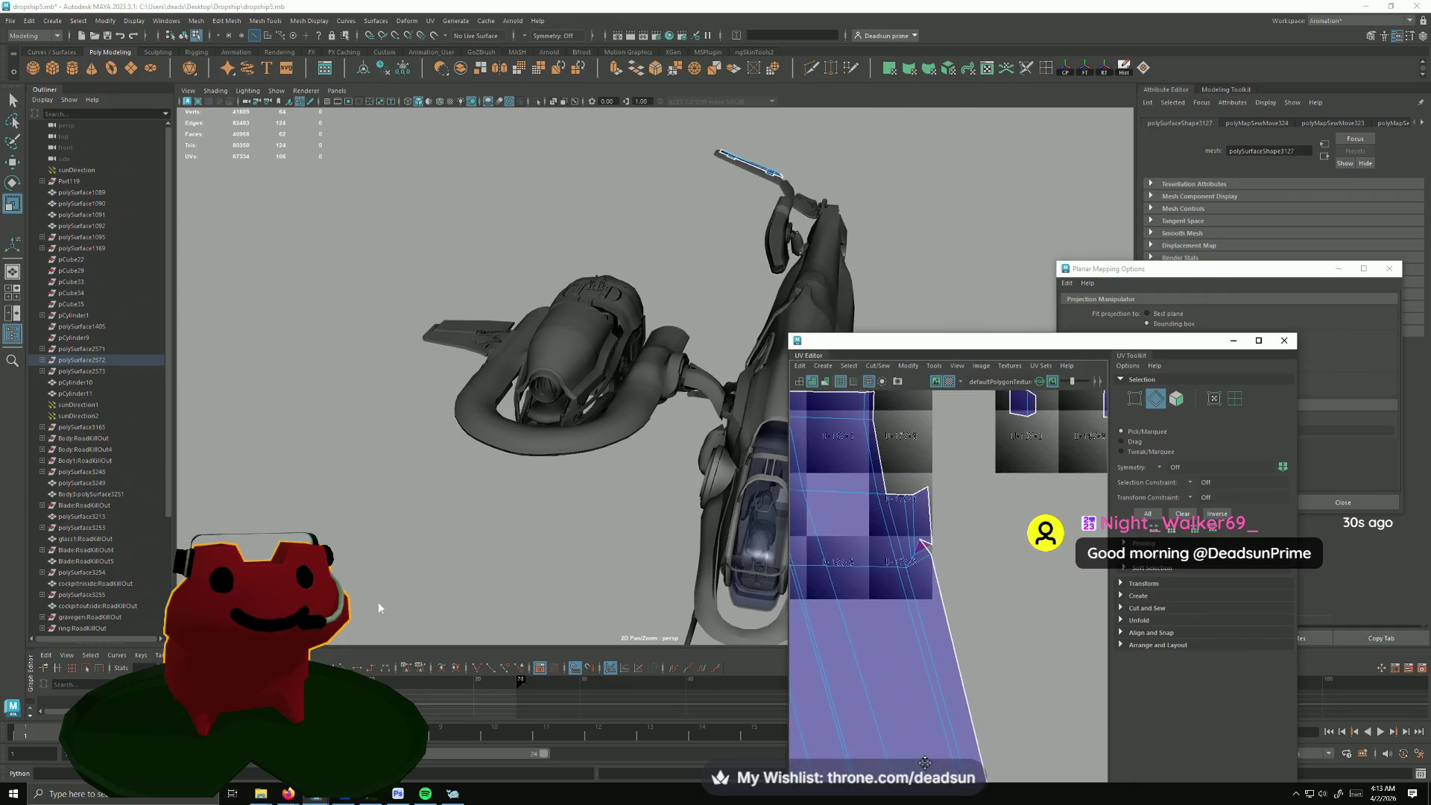
pyautogui.scroll(3, 909, 563)
pyautogui.moveTo(929, 538); pyautogui.dragTo(937, 498, button='right')
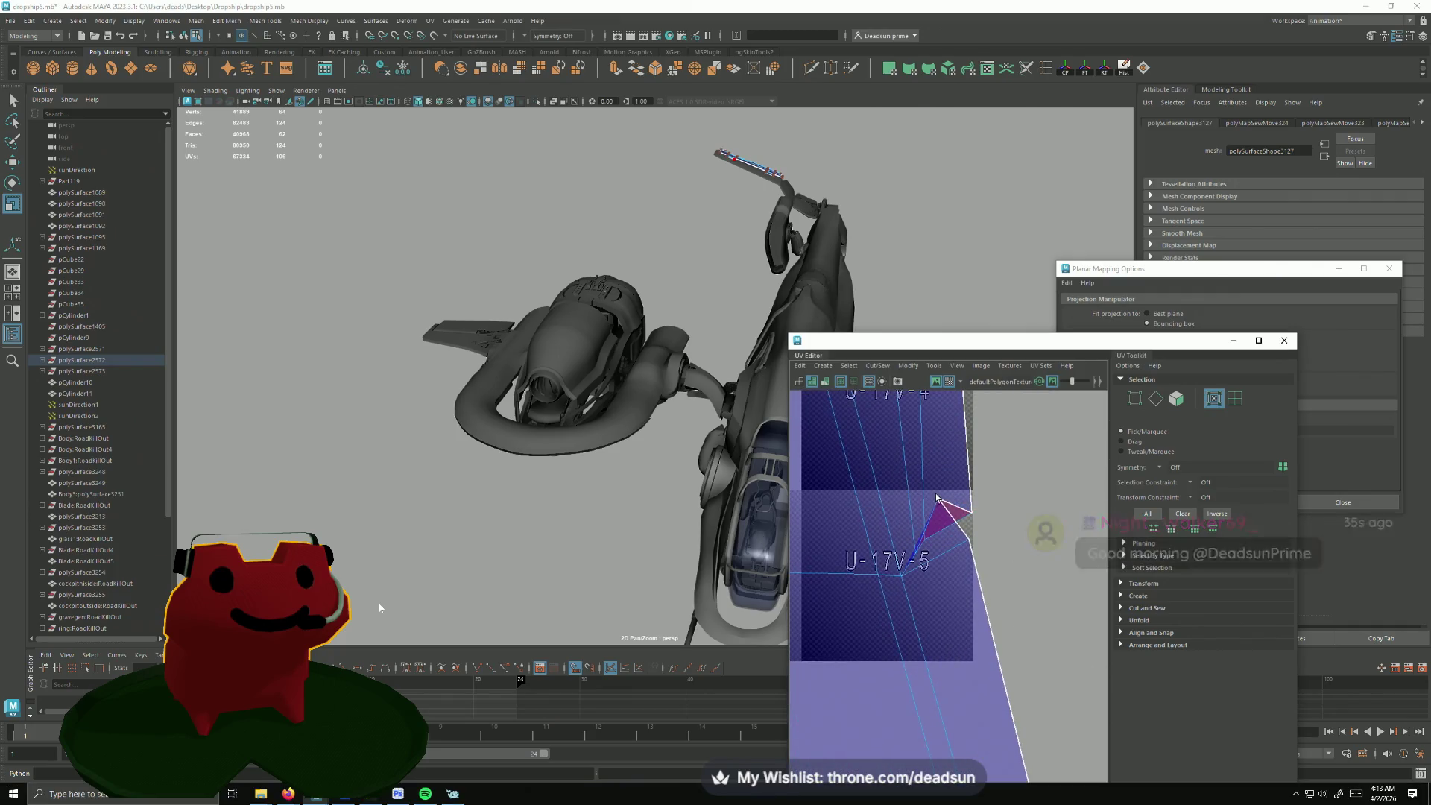
# Step: Drag two stray UVs at the triangle's tip onto the shell edge and unfold the shell
pyautogui.click(937, 498)
pyautogui.keyDown('shift'); pyautogui.click(968, 539); pyautogui.keyUp('shift')
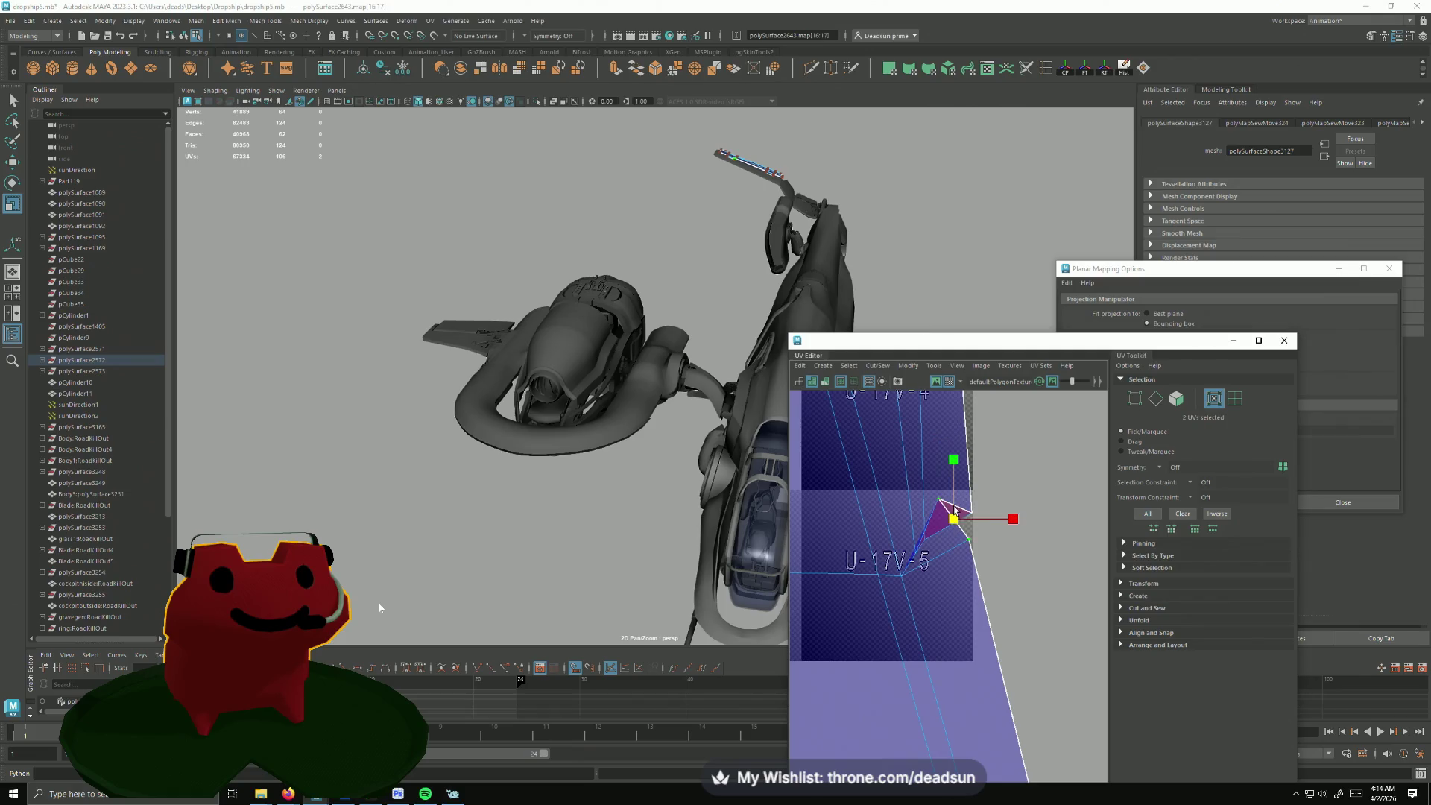
pyautogui.press('w')
pyautogui.moveTo(963, 544); pyautogui.dragTo(978, 590)
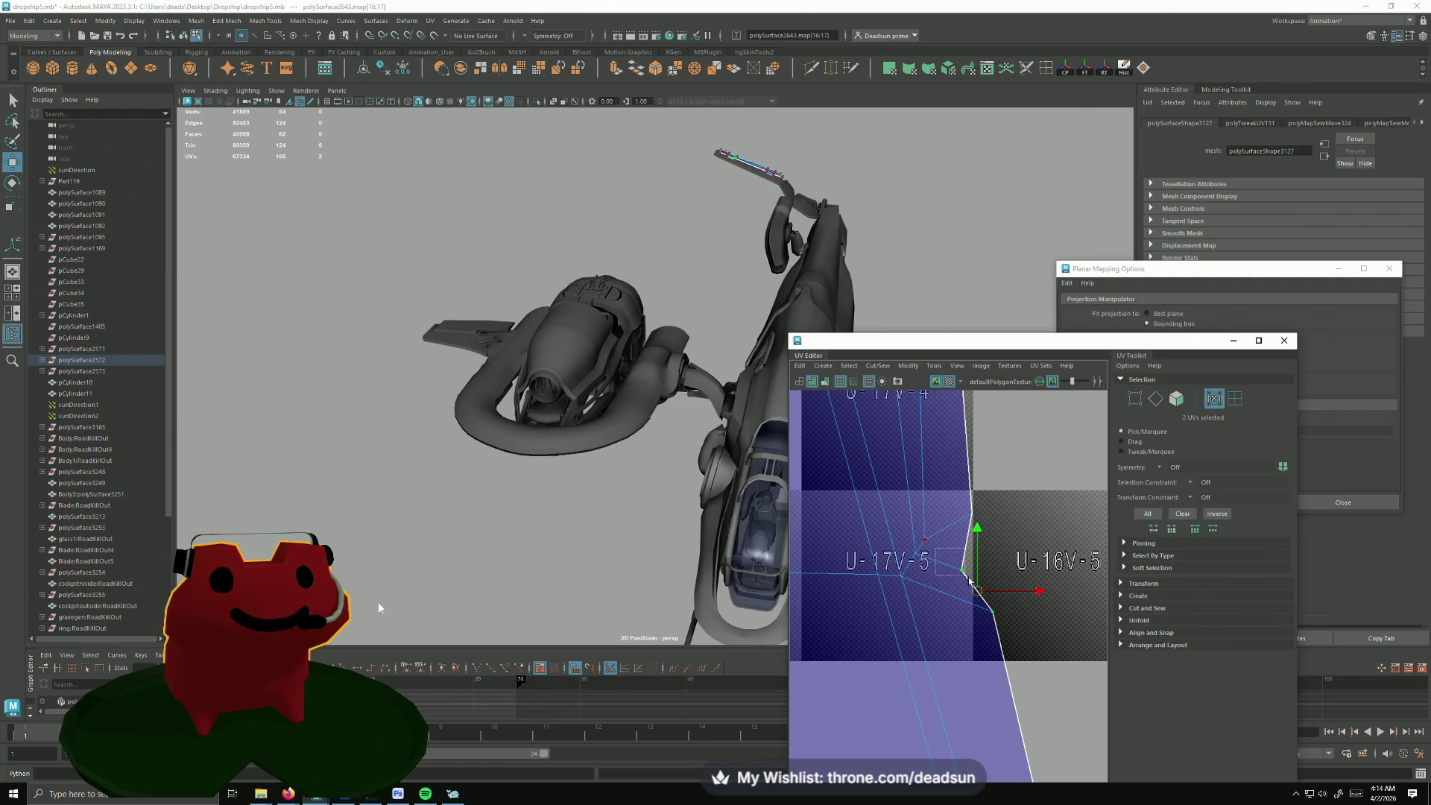
pyautogui.press('w')
pyautogui.scroll(-5, 958, 572)
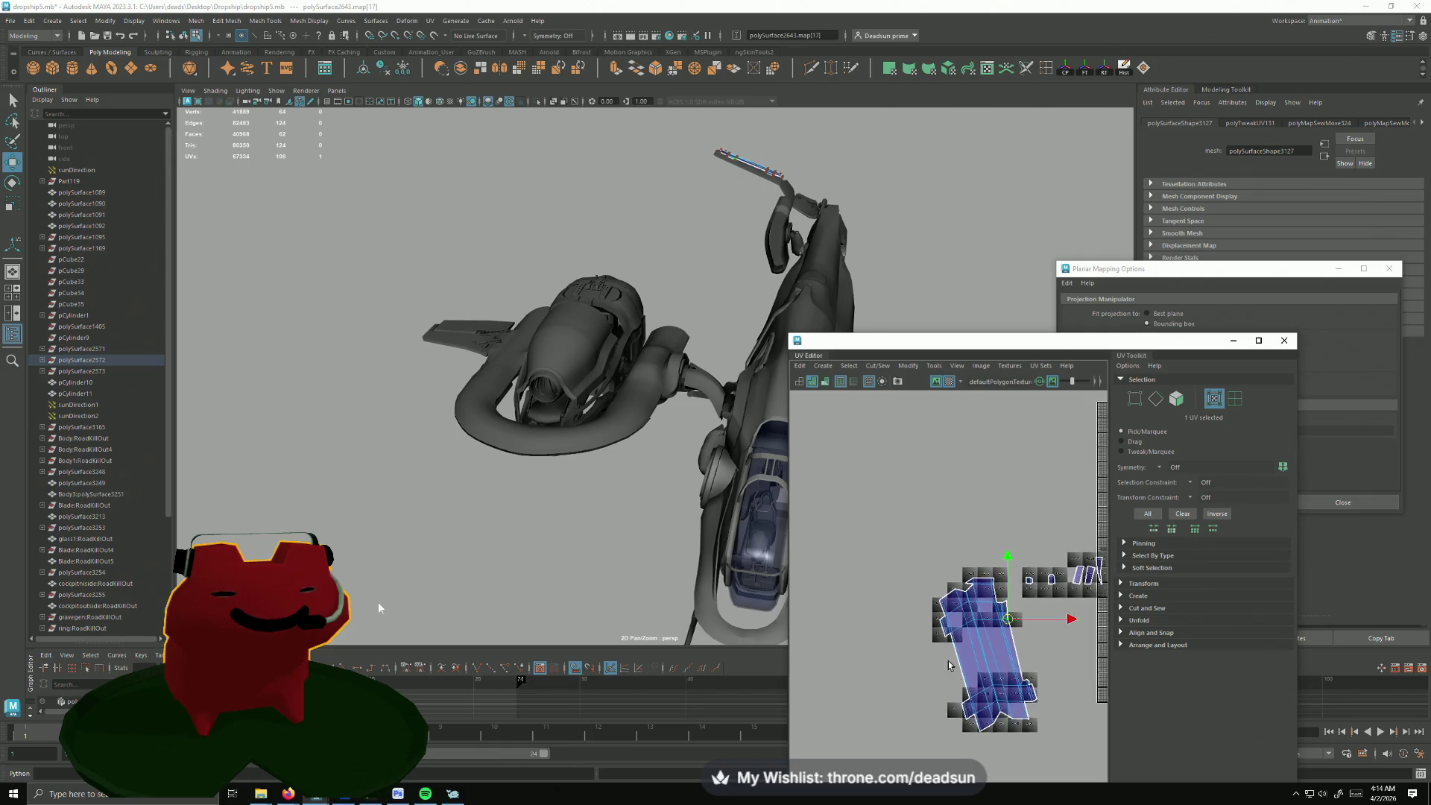
pyautogui.scroll(-2, 887, 595)
pyautogui.scroll(2, 887, 595)
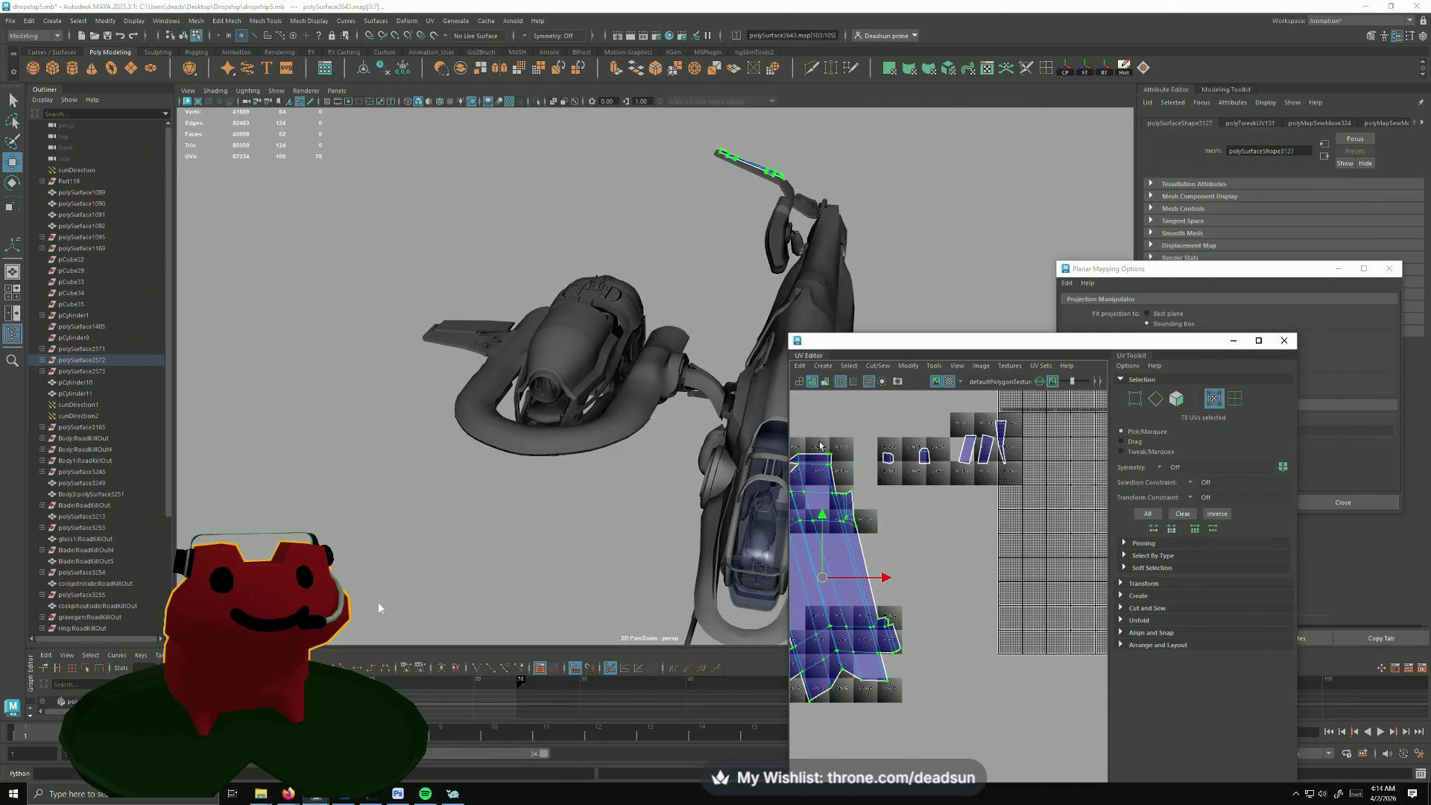
pyautogui.click(891, 366)
pyautogui.click(910, 367)
pyautogui.click(937, 716)
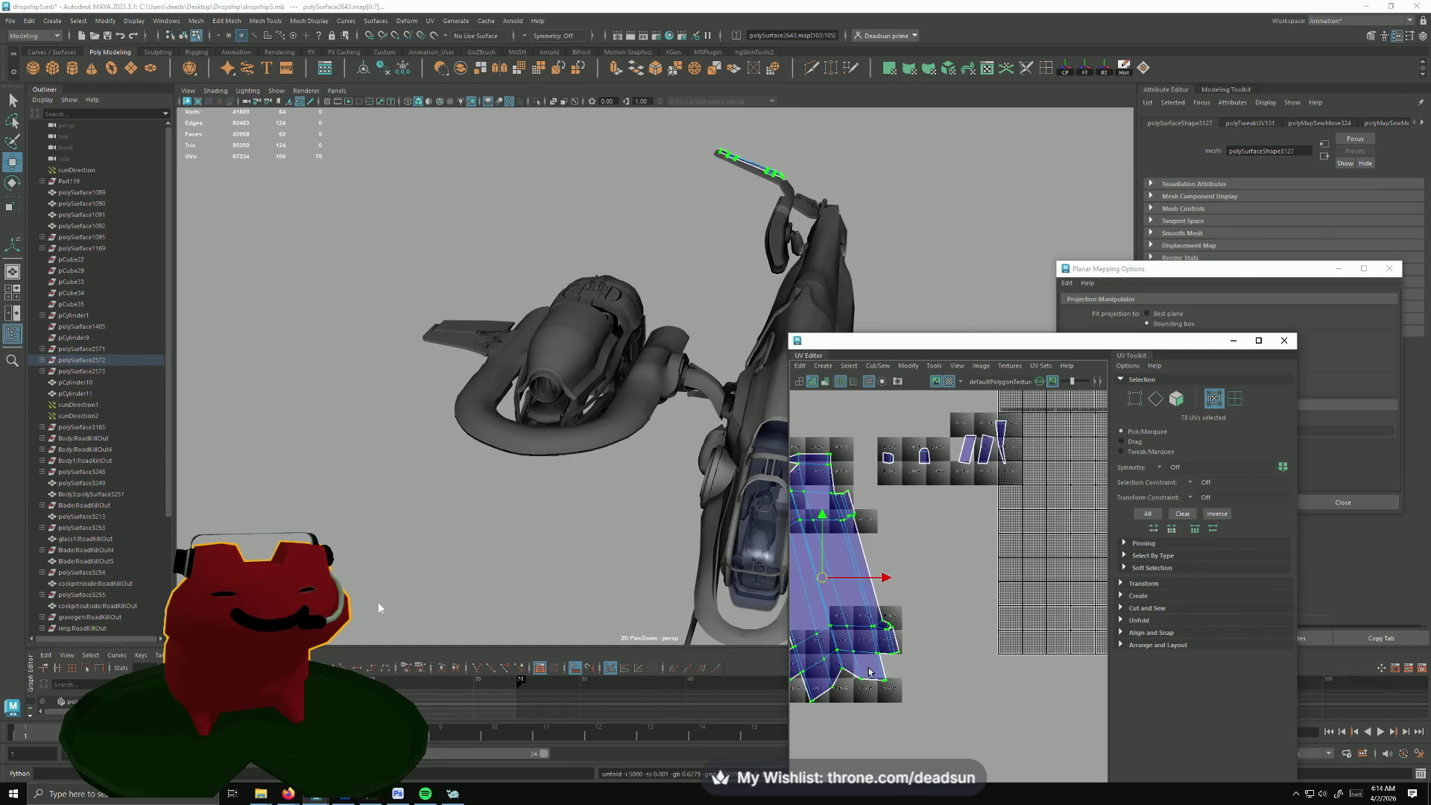
pyautogui.scroll(3, 946, 641)
pyautogui.scroll(2, 969, 647)
# Step: Move-and-sew the split seam edge so the long strip joins into one shell, then pick a small-shell edge
pyautogui.keyDown('alt'); pyautogui.moveTo(970, 647); pyautogui.dragTo(930, 608, button='middle'); pyautogui.keyUp('alt')
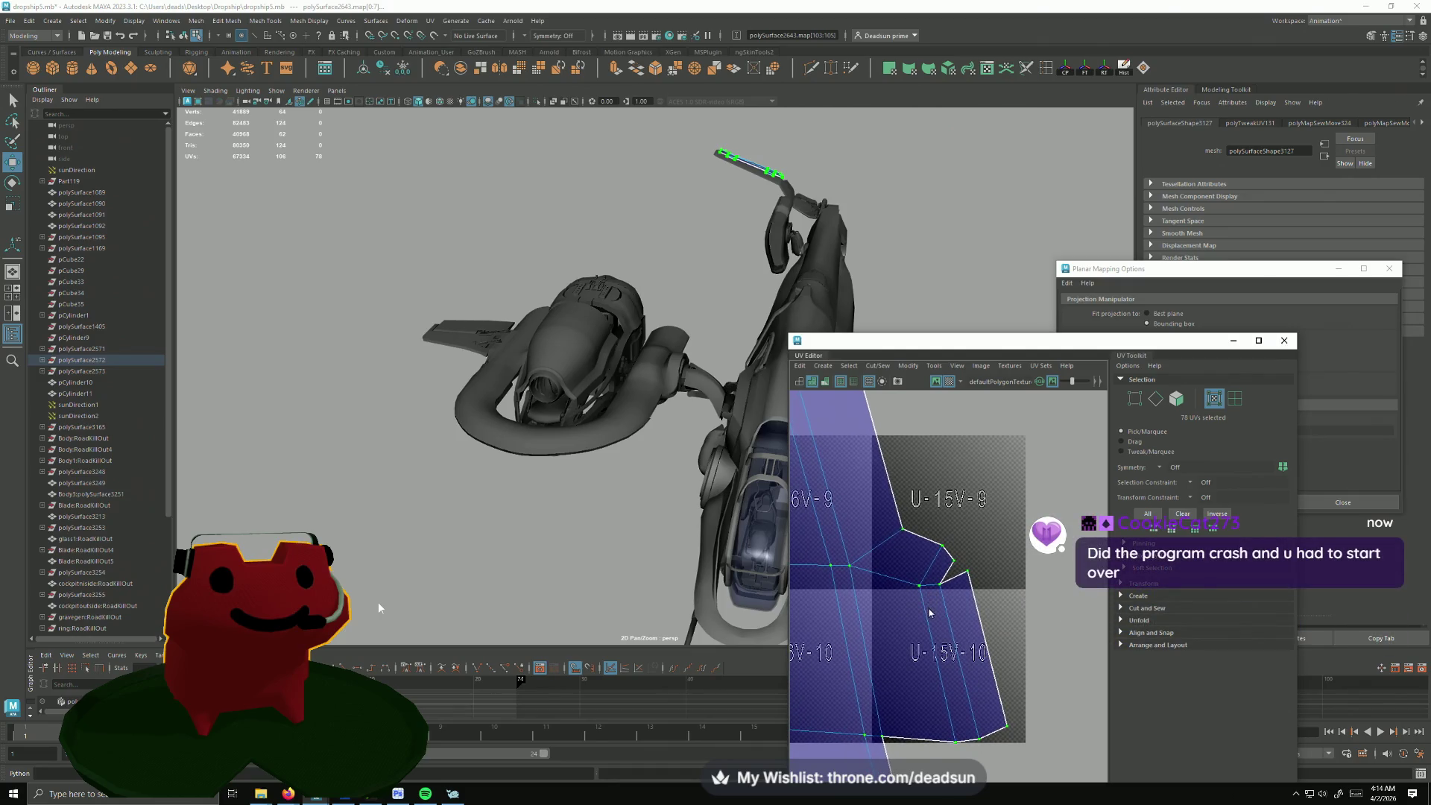
pyautogui.moveTo(929, 612); pyautogui.dragTo(924, 577, button='right')
pyautogui.click(924, 577)
pyautogui.click(956, 613)
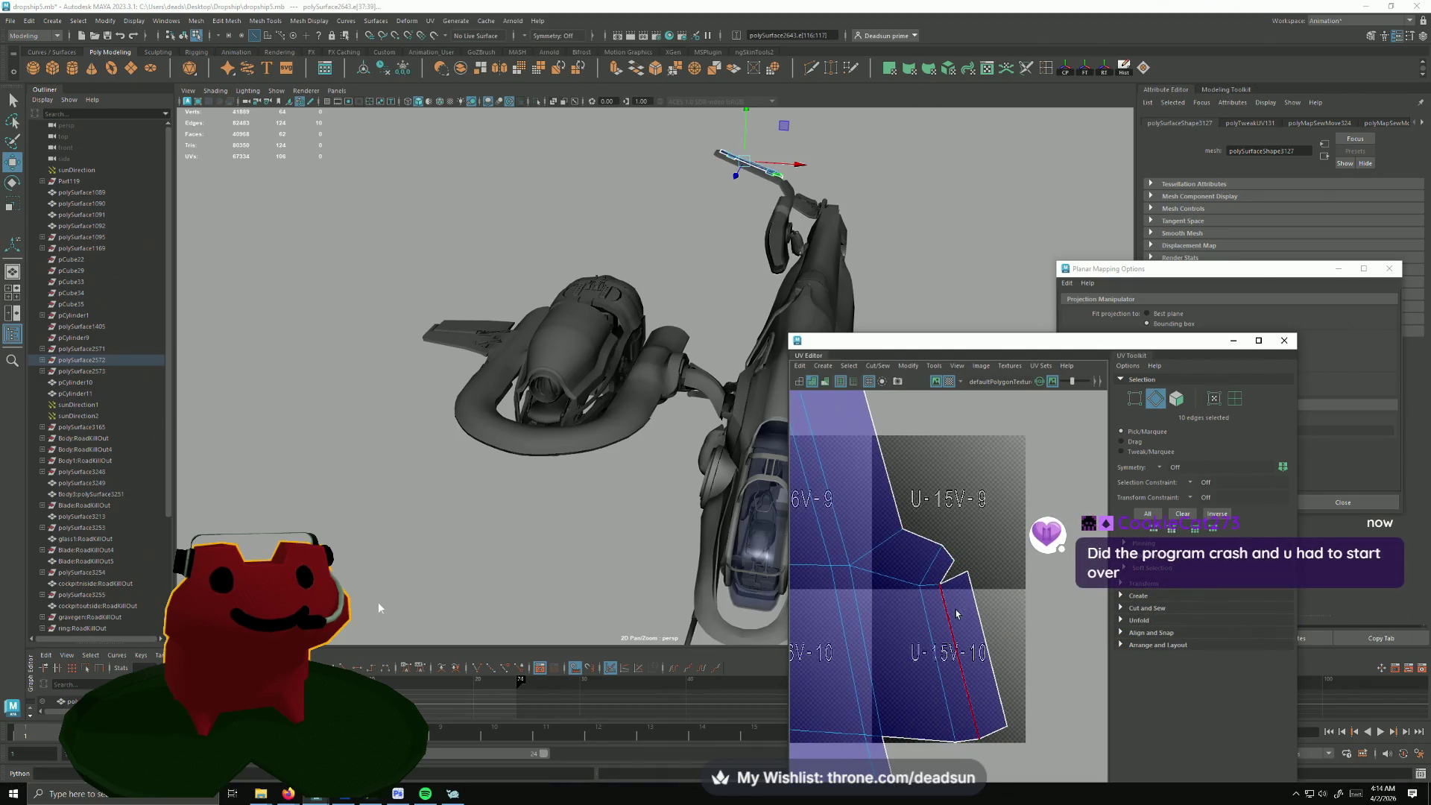
pyautogui.click(957, 576)
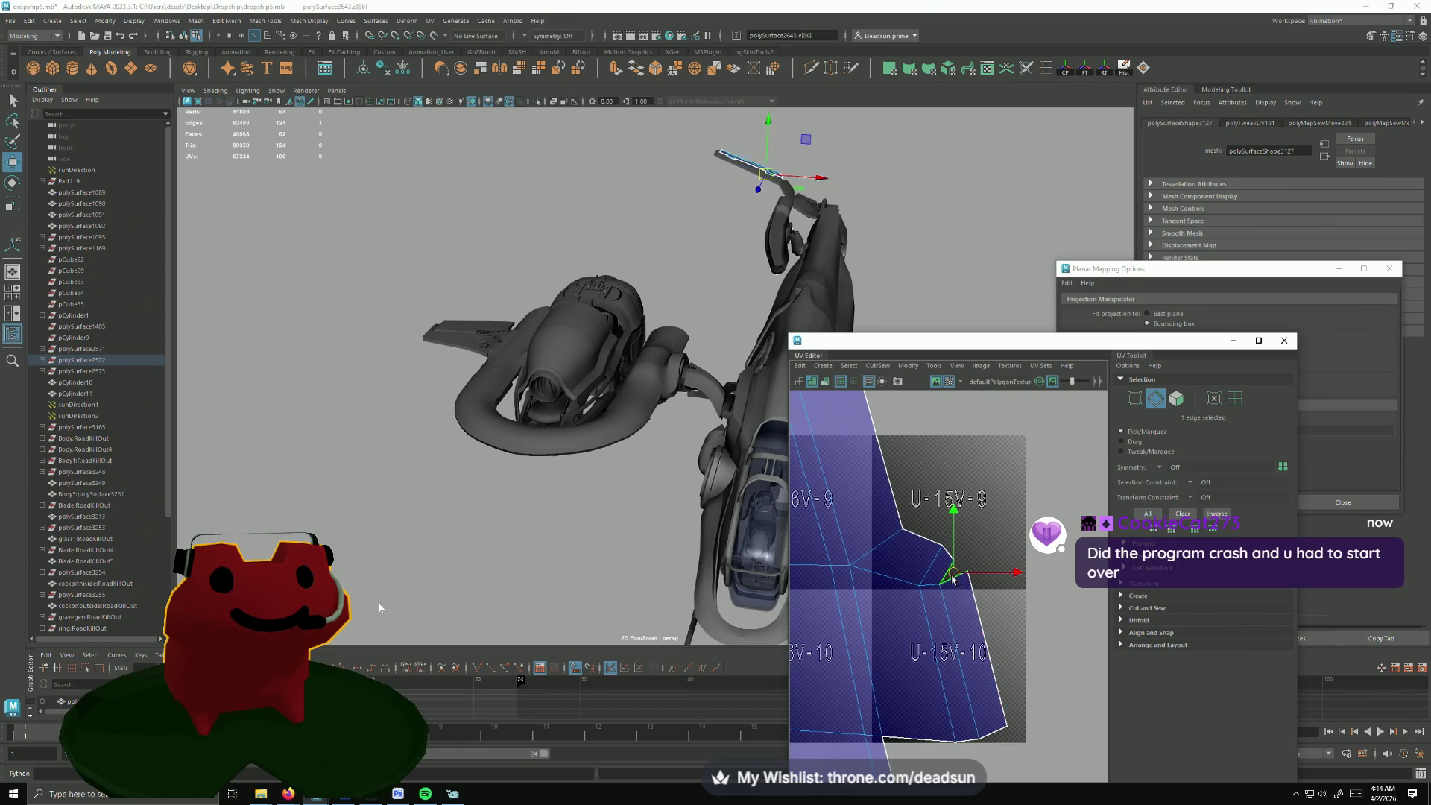
pyautogui.click(878, 366)
pyautogui.click(906, 474)
pyautogui.scroll(-2, 897, 602)
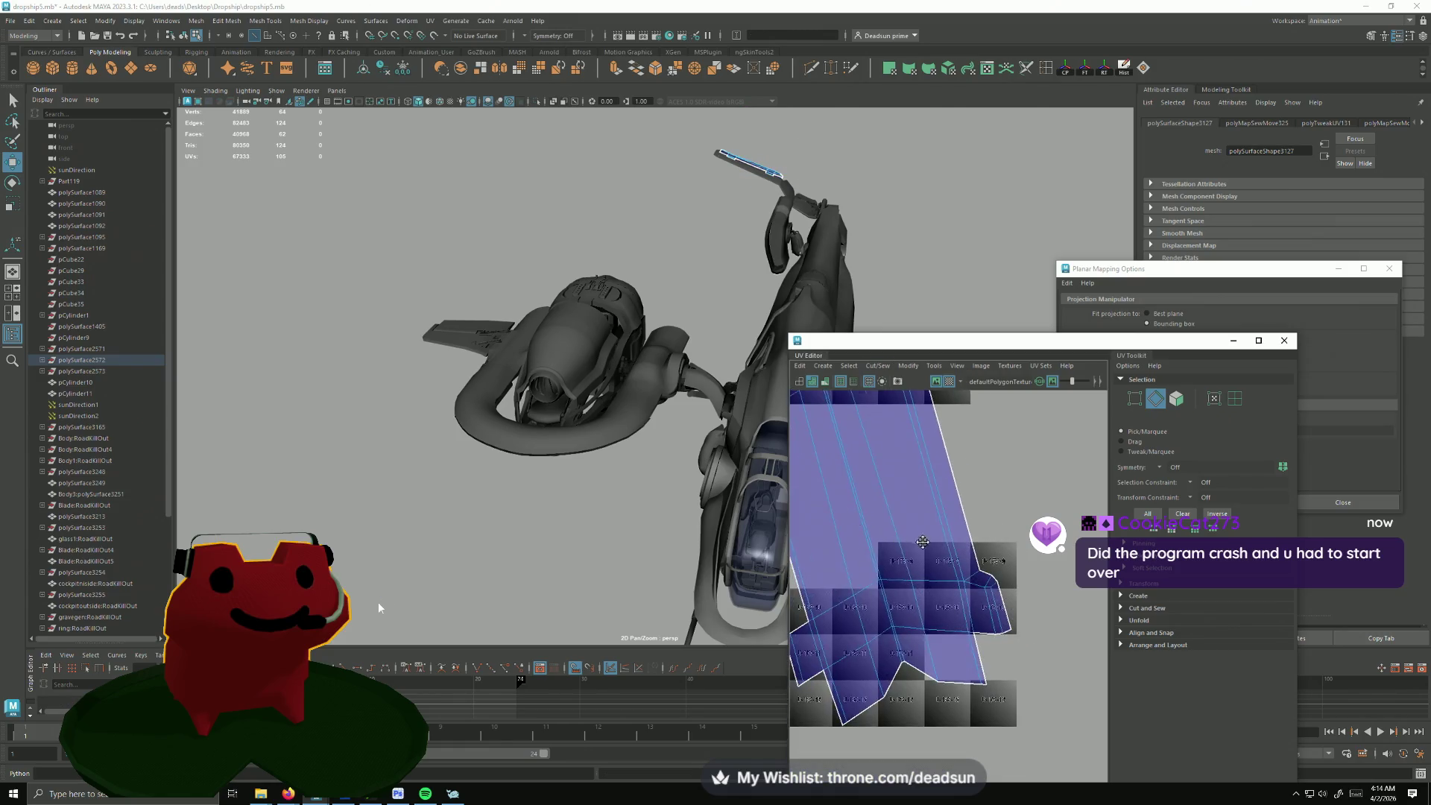
pyautogui.scroll(-2, 897, 601)
pyautogui.scroll(-2, 896, 603)
pyautogui.scroll(3, 898, 601)
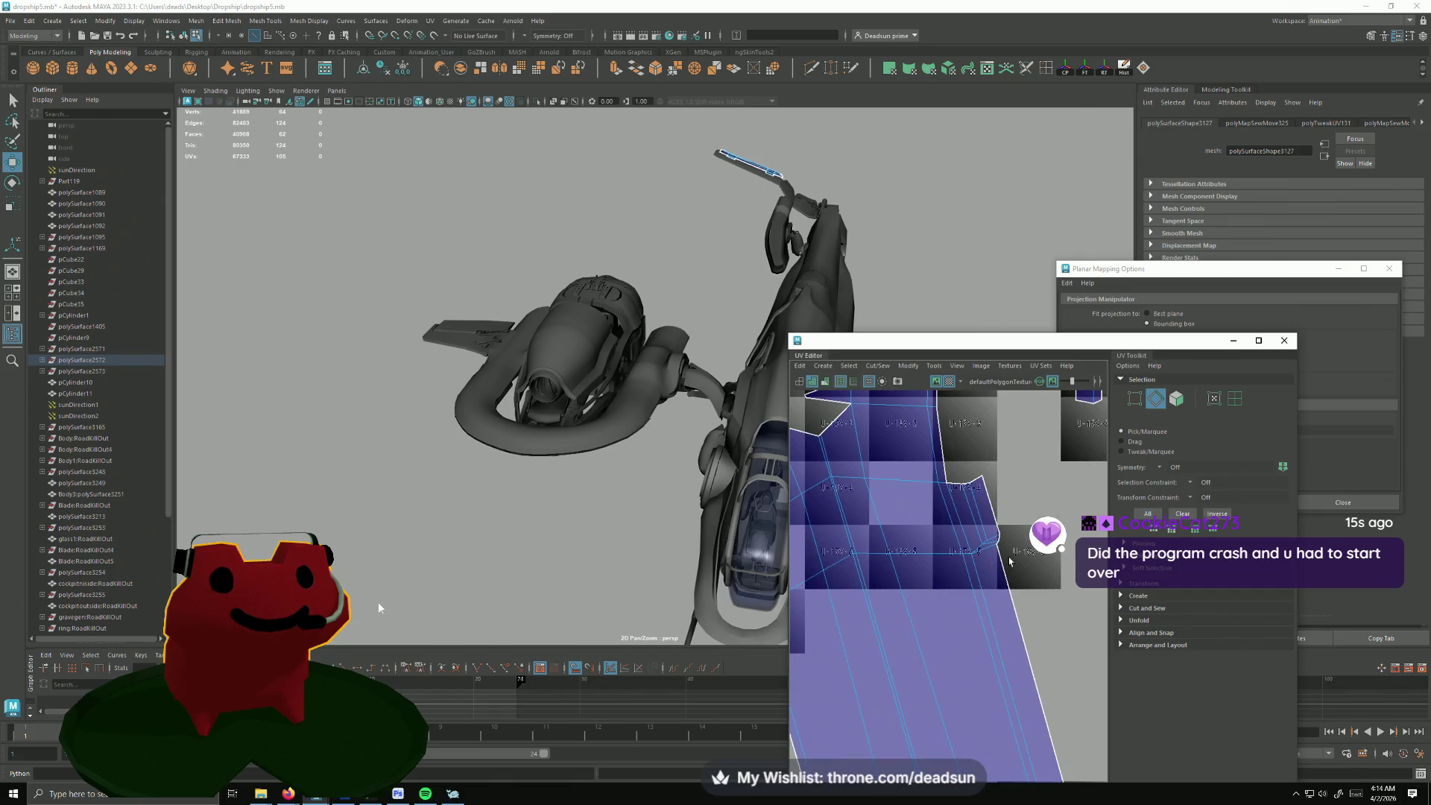
pyautogui.scroll(-2, 858, 608)
pyautogui.scroll(-1, 858, 608)
pyautogui.scroll(-1, 902, 542)
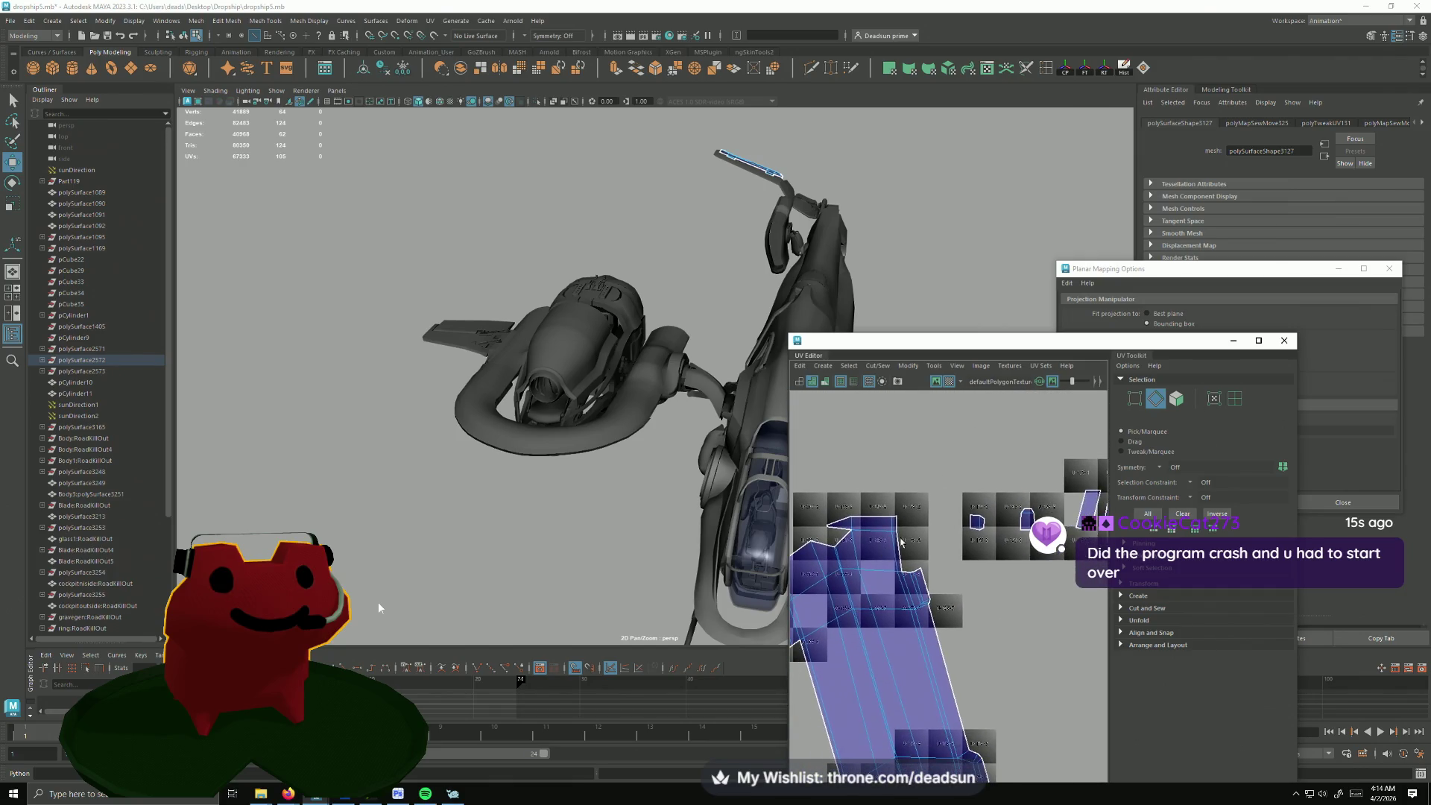
pyautogui.click(898, 527)
pyautogui.keyDown('alt'); pyautogui.moveTo(930, 563); pyautogui.dragTo(882, 585, button='middle'); pyautogui.keyUp('alt')
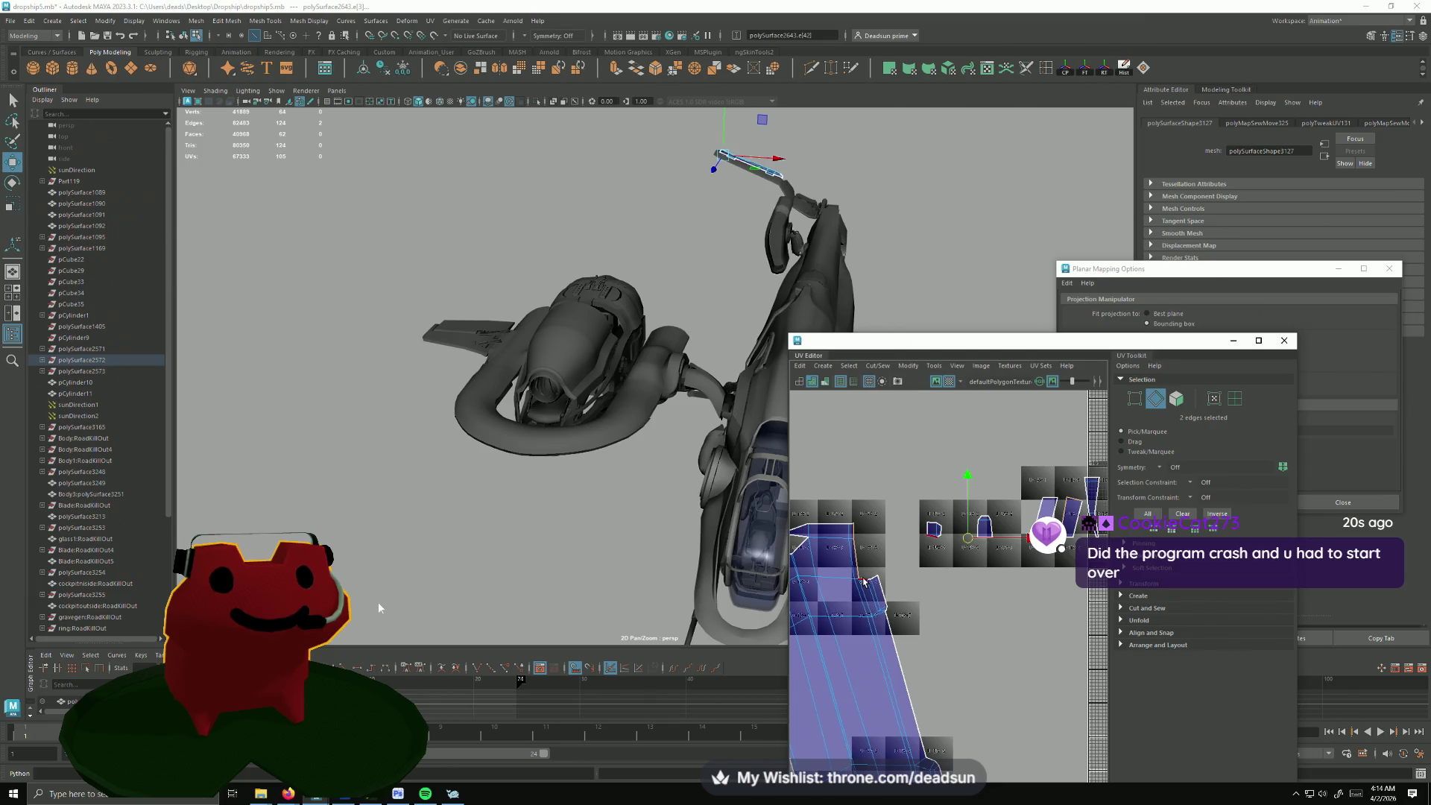
# Step: Sew the small pieces onto the large shell and unfold its upper UVs to relax it
pyautogui.keyDown('shift'); pyautogui.click(873, 582); pyautogui.keyUp('shift')
pyautogui.click(877, 366)
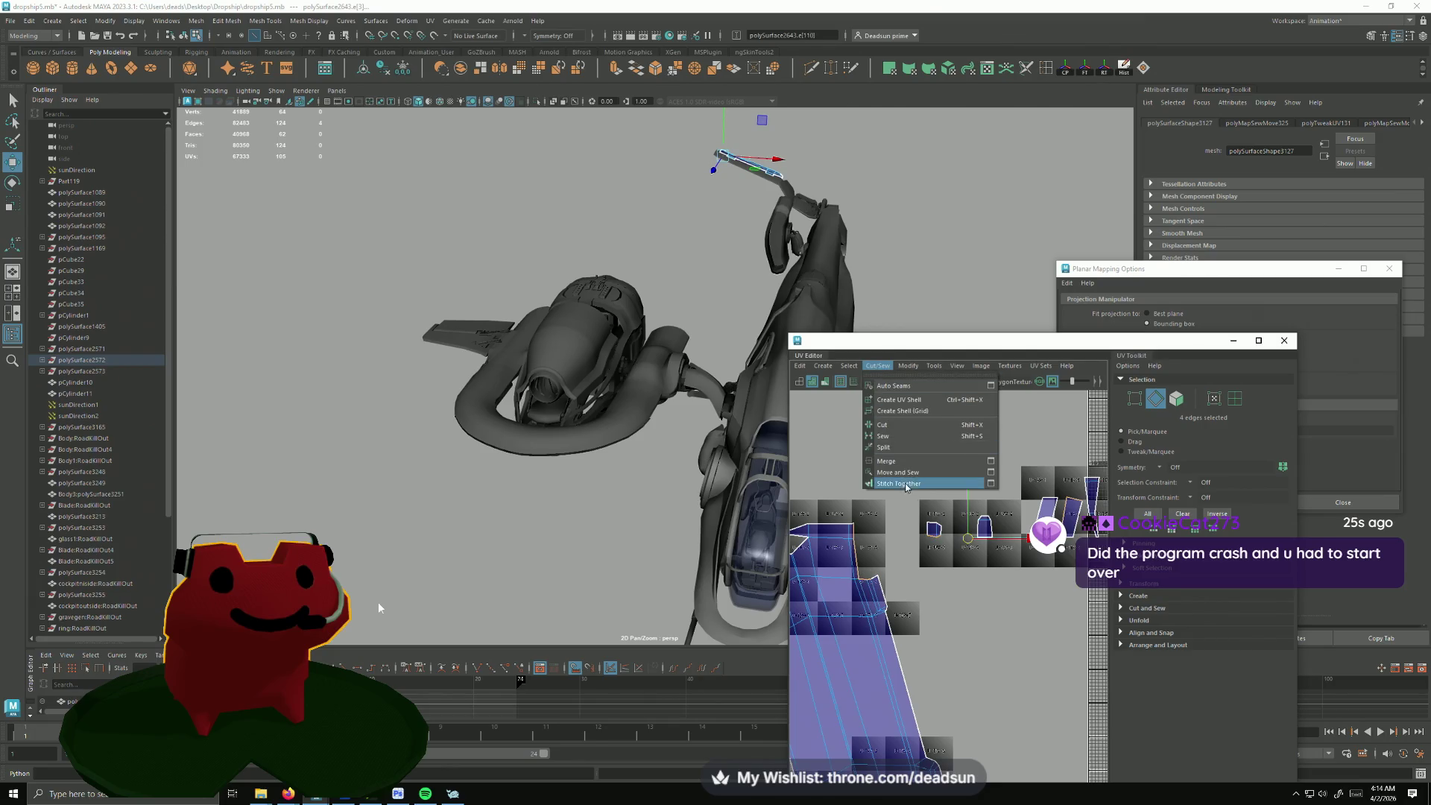
pyautogui.click(917, 469)
pyautogui.scroll(3, 882, 486)
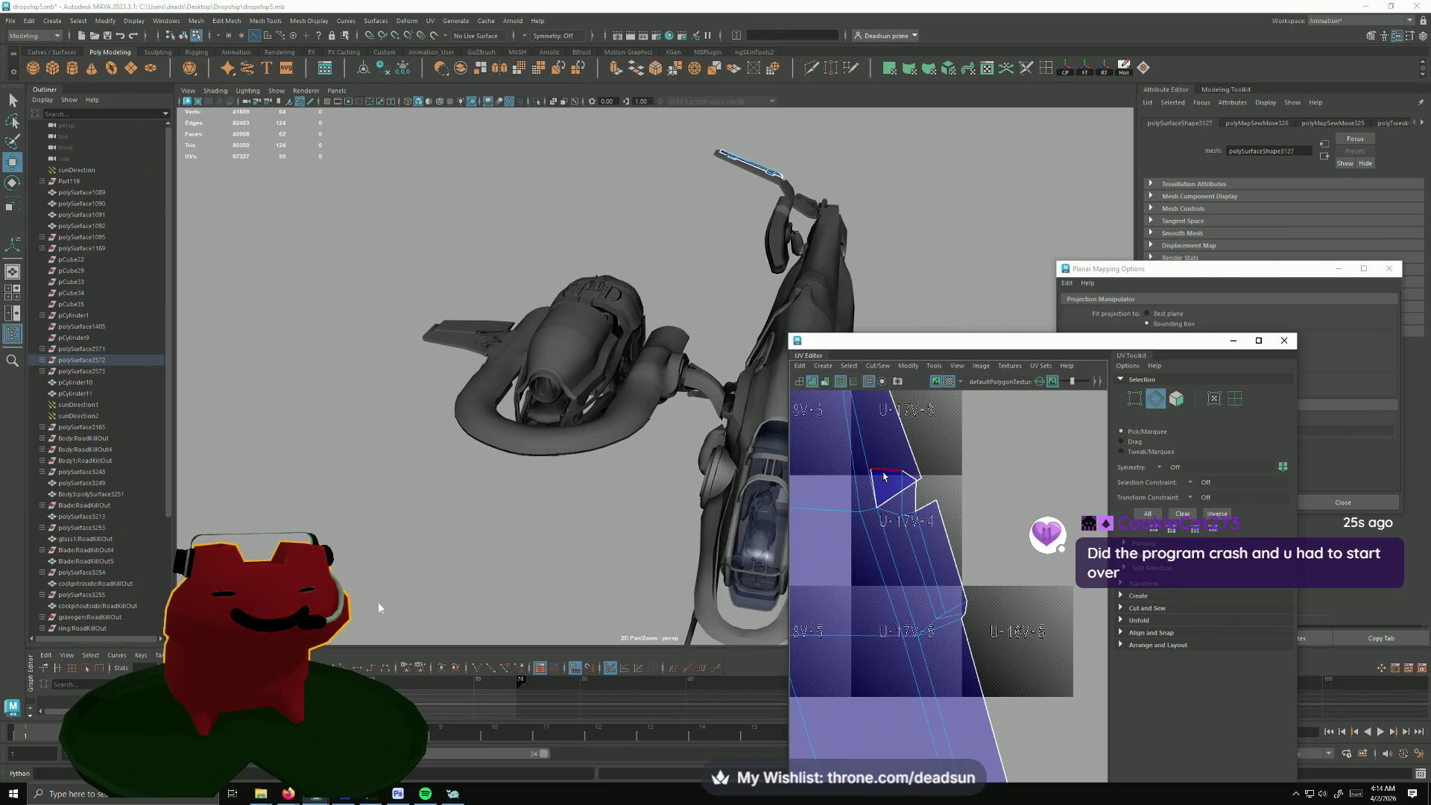
pyautogui.press('g')
pyautogui.scroll(-3, 873, 545)
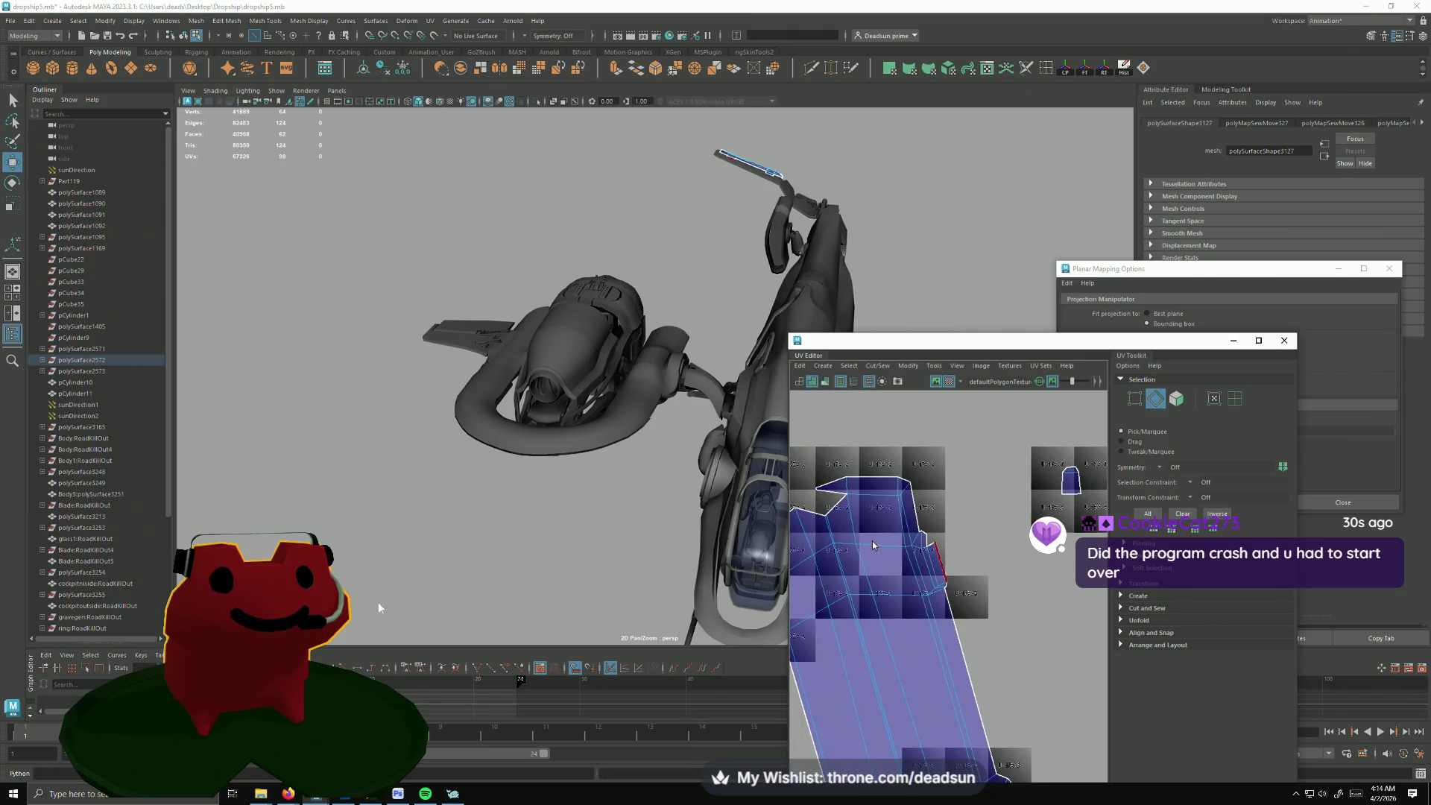
pyautogui.moveTo(873, 544); pyautogui.dragTo(868, 449, button='right')
pyautogui.moveTo(859, 436); pyautogui.dragTo(968, 613)
pyautogui.click(877, 366)
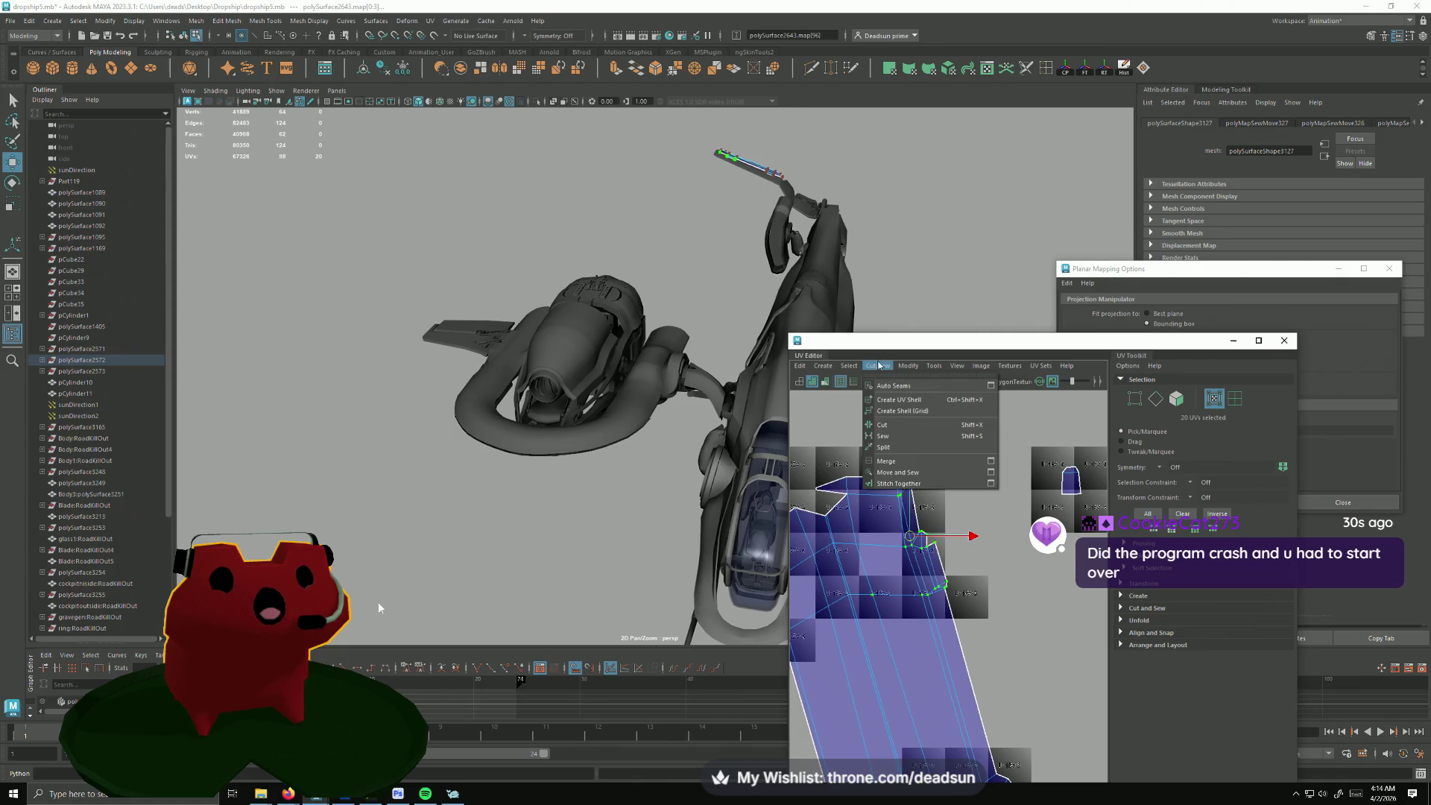
pyautogui.moveTo(908, 366)
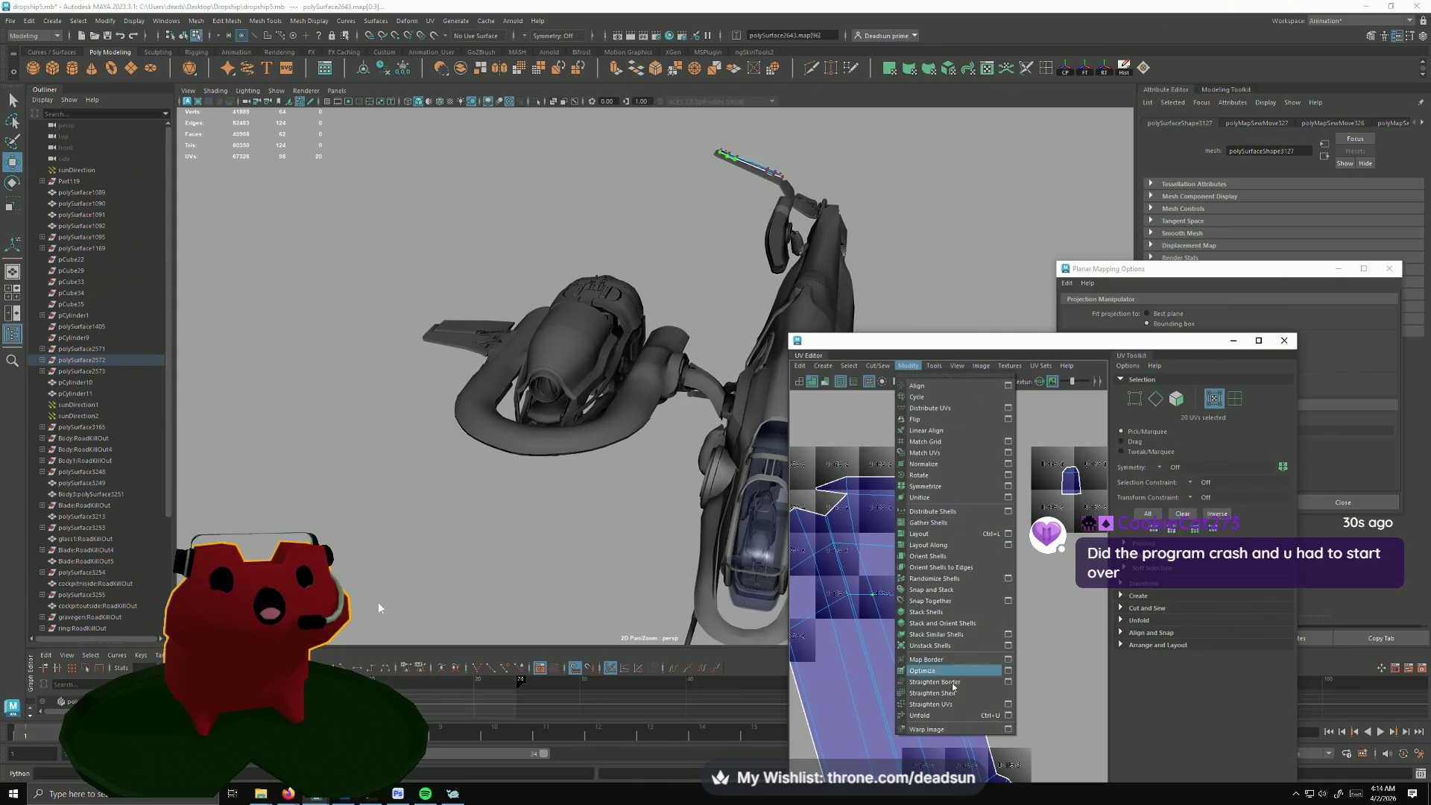
pyautogui.click(942, 717)
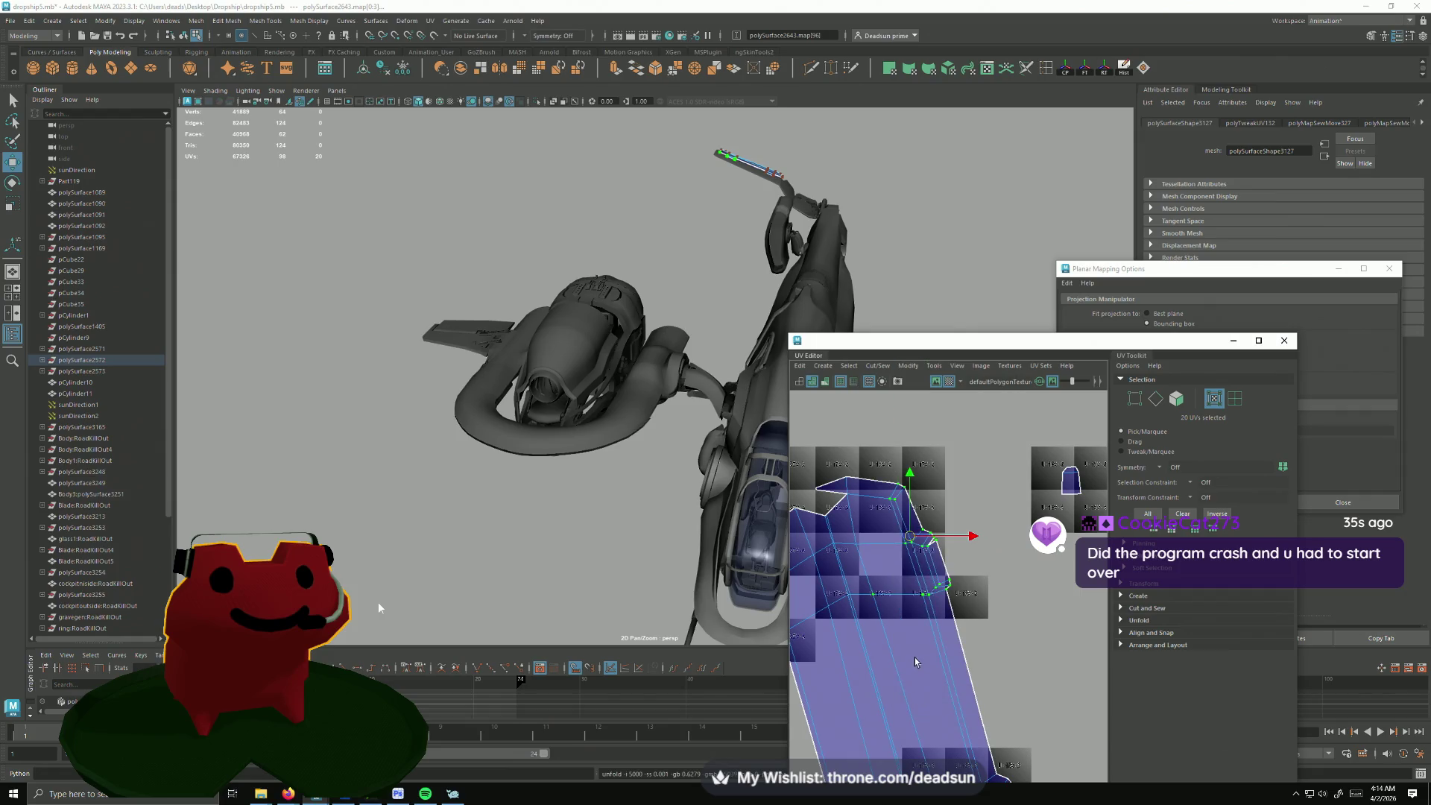
pyautogui.scroll(3, 928, 565)
# Step: Sew the remaining top edges of the large shell closed
pyautogui.press('F10')
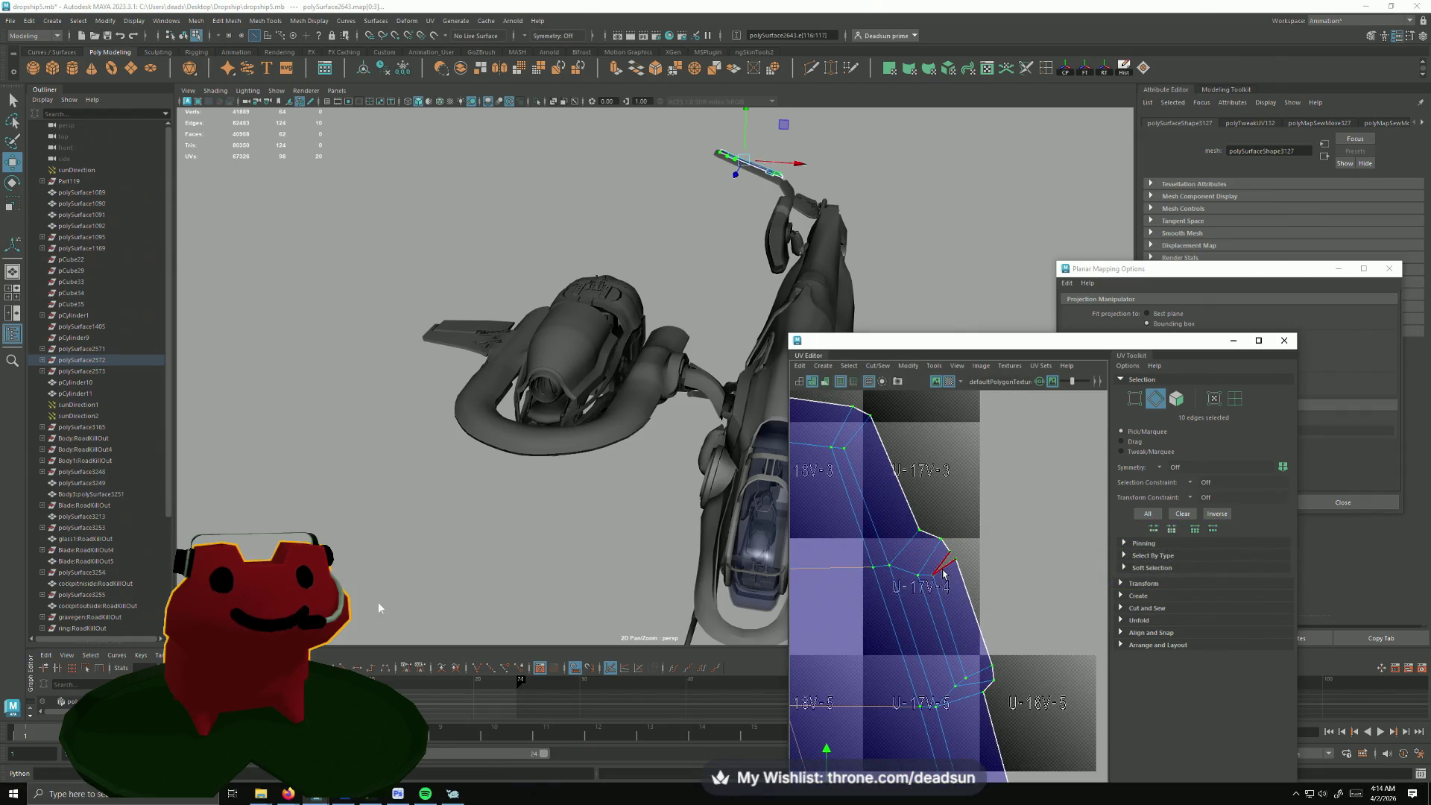
pyautogui.click(878, 365)
pyautogui.click(911, 473)
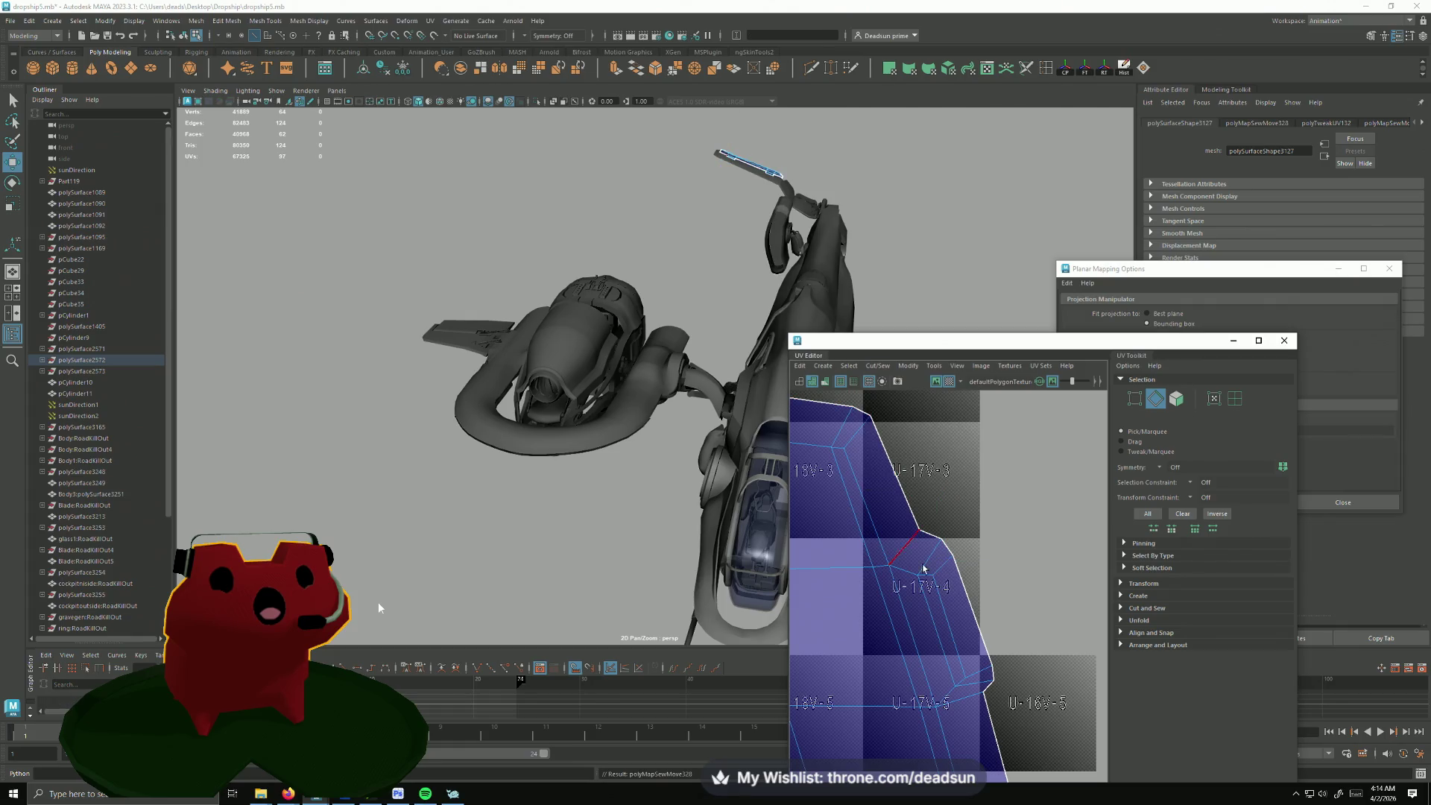
pyautogui.scroll(-5, 924, 571)
pyautogui.scroll(2, 867, 503)
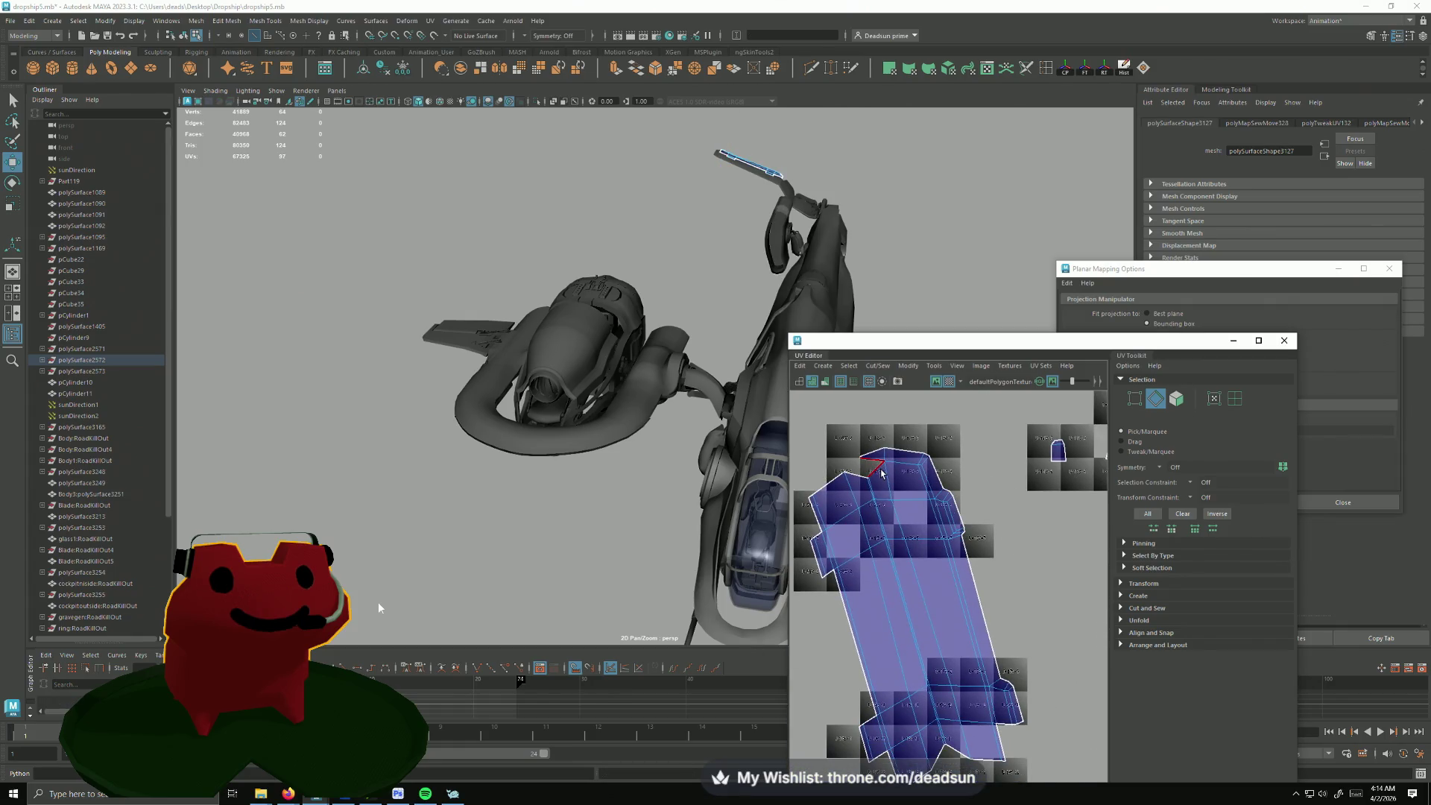
pyautogui.keyDown('shift'); pyautogui.moveTo(882, 473); pyautogui.dragTo(873, 510, button='right'); pyautogui.keyUp('shift')
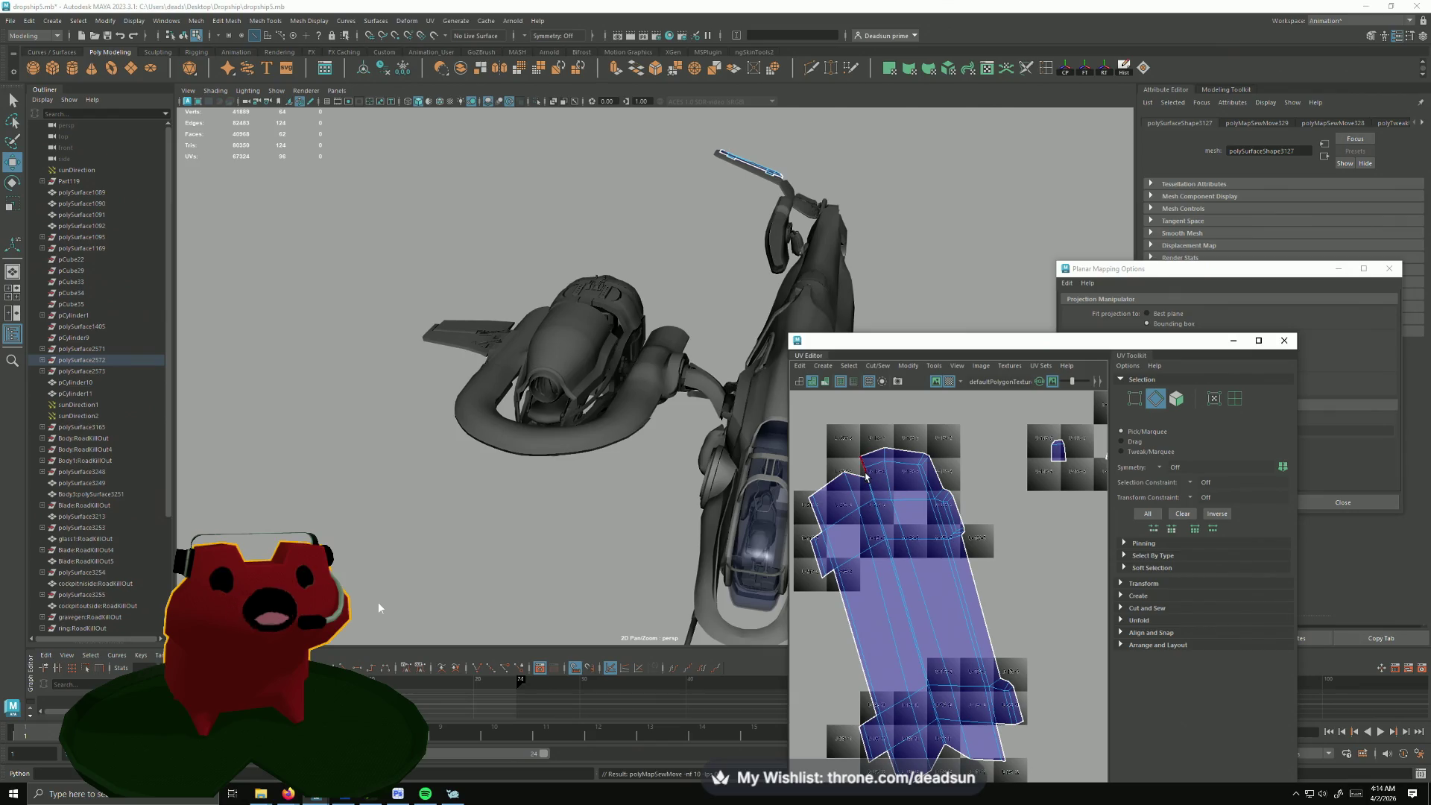
pyautogui.scroll(5, 868, 480)
pyautogui.scroll(2, 854, 415)
pyautogui.keyDown('shift'); pyautogui.moveTo(853, 414); pyautogui.dragTo(891, 546, button='right'); pyautogui.keyUp('shift')
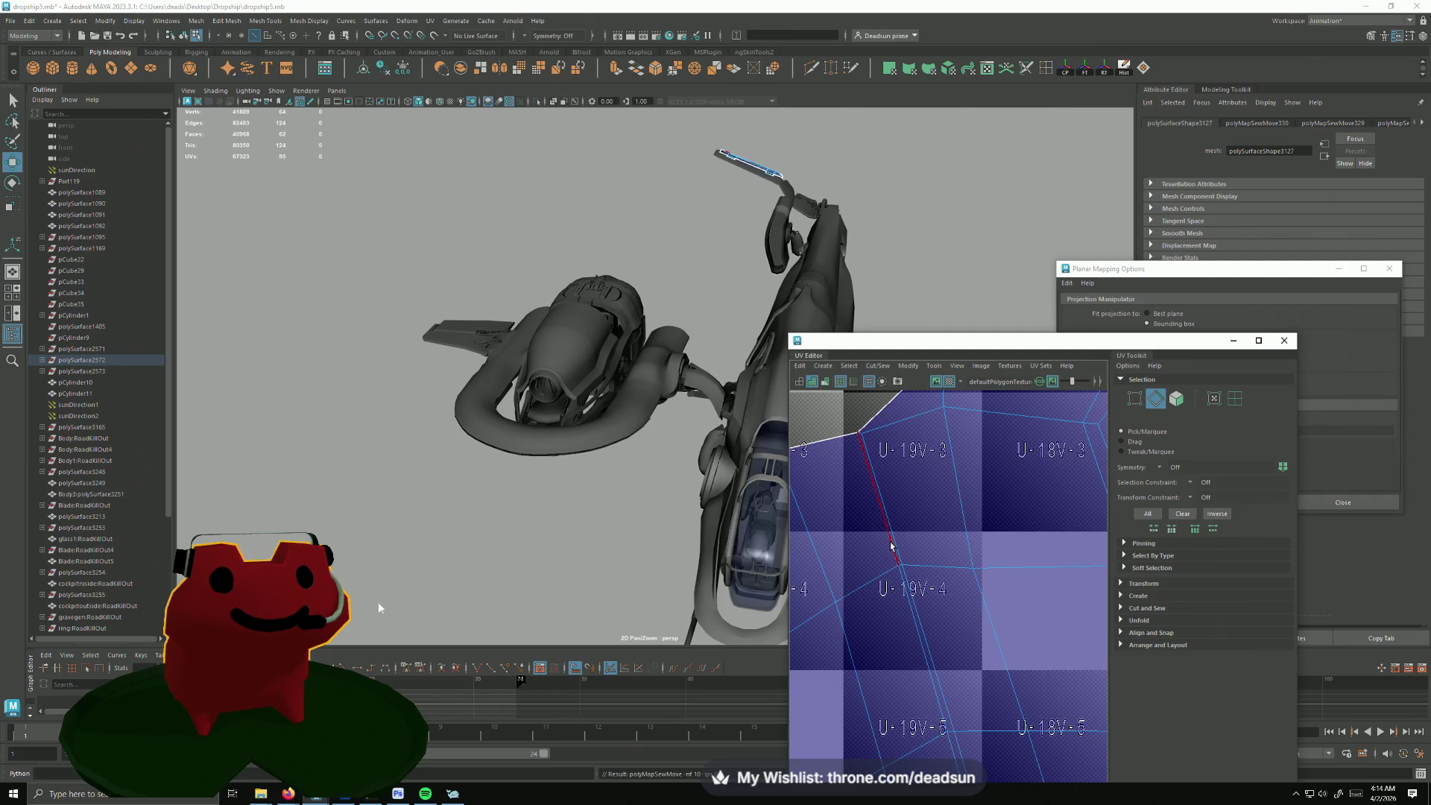
# Step: Nudge a border UV up onto the shell's top outline so it runs straight along the checker
pyautogui.keyDown('alt'); pyautogui.moveTo(867, 443); pyautogui.dragTo(951, 577, button='middle'); pyautogui.keyUp('alt')
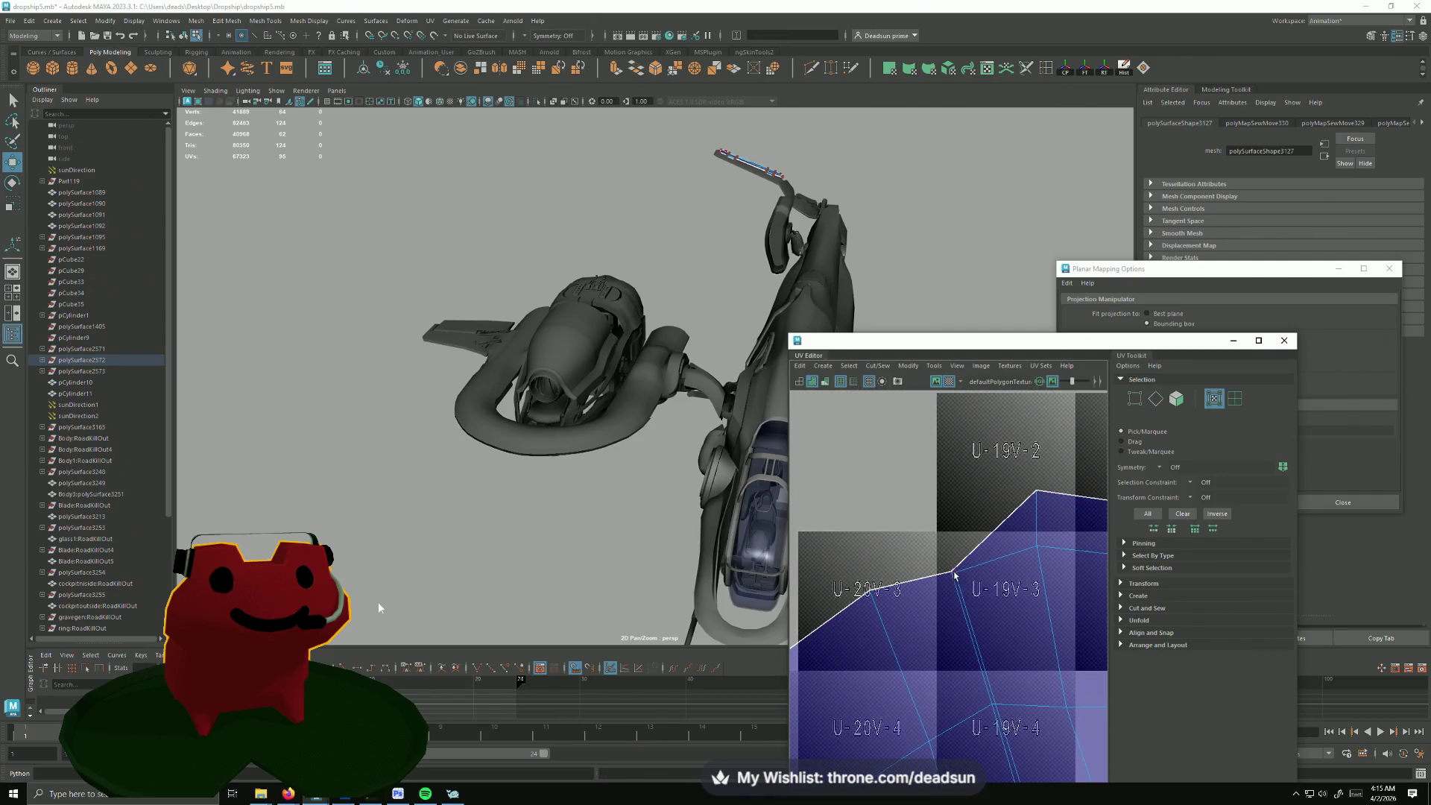
pyautogui.moveTo(951, 582); pyautogui.dragTo(950, 504, button='right')
pyautogui.click(950, 577)
pyautogui.press('w')
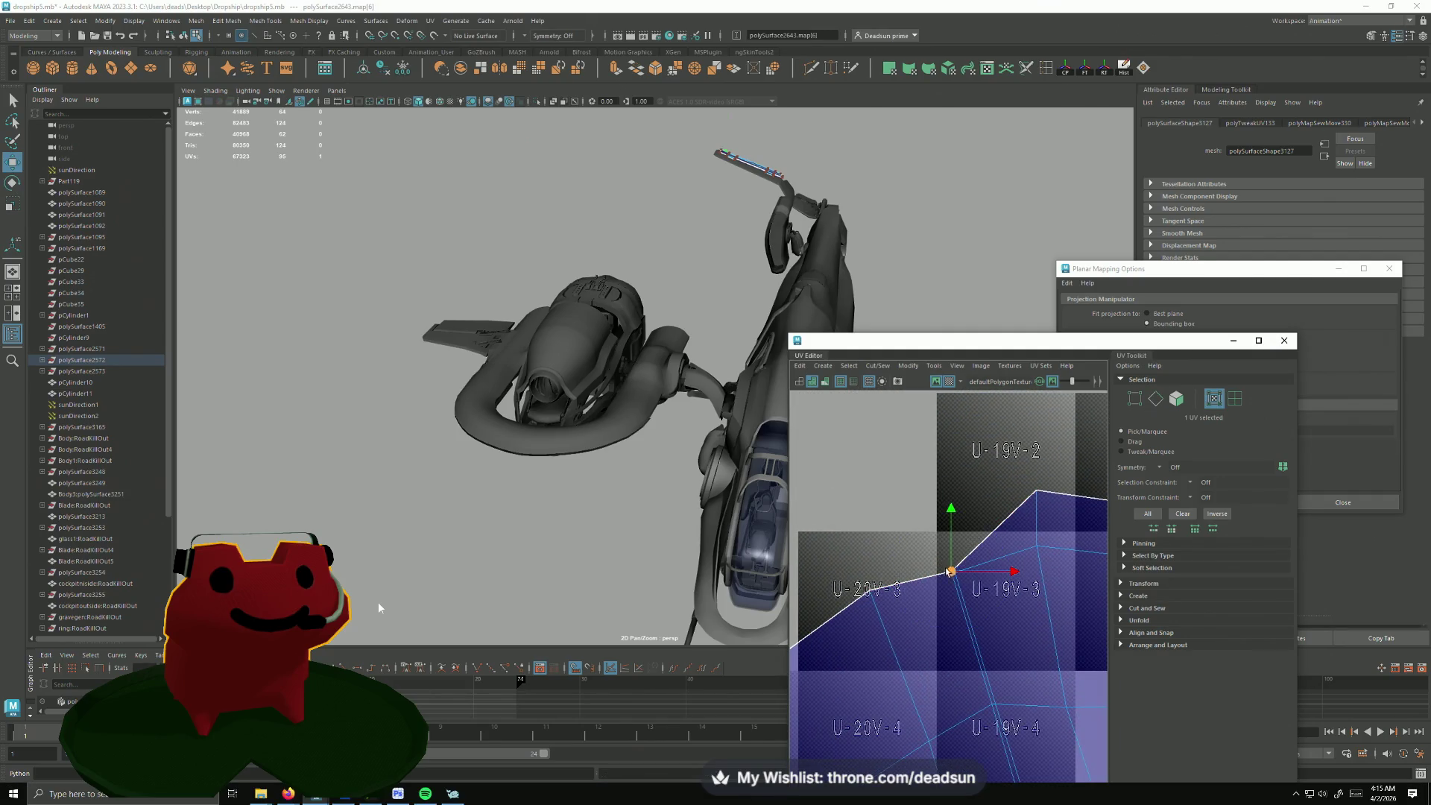
pyautogui.moveTo(931, 568); pyautogui.dragTo(931, 524, button='middle')
pyautogui.moveTo(953, 521); pyautogui.dragTo(922, 534)
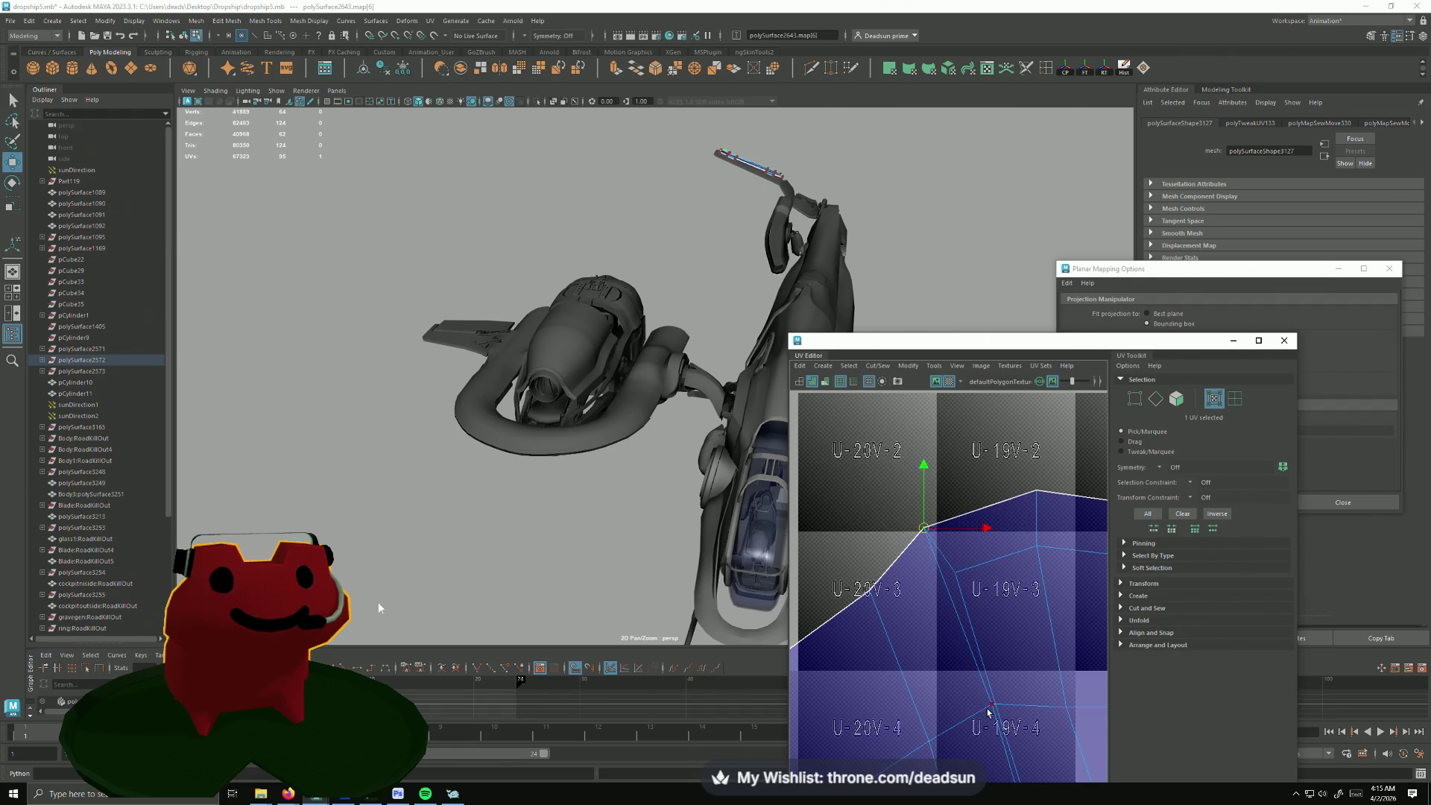
pyautogui.moveTo(991, 712); pyautogui.dragTo(980, 712)
pyautogui.keyDown('alt'); pyautogui.moveTo(973, 735); pyautogui.dragTo(909, 590, button='middle'); pyautogui.keyUp('alt')
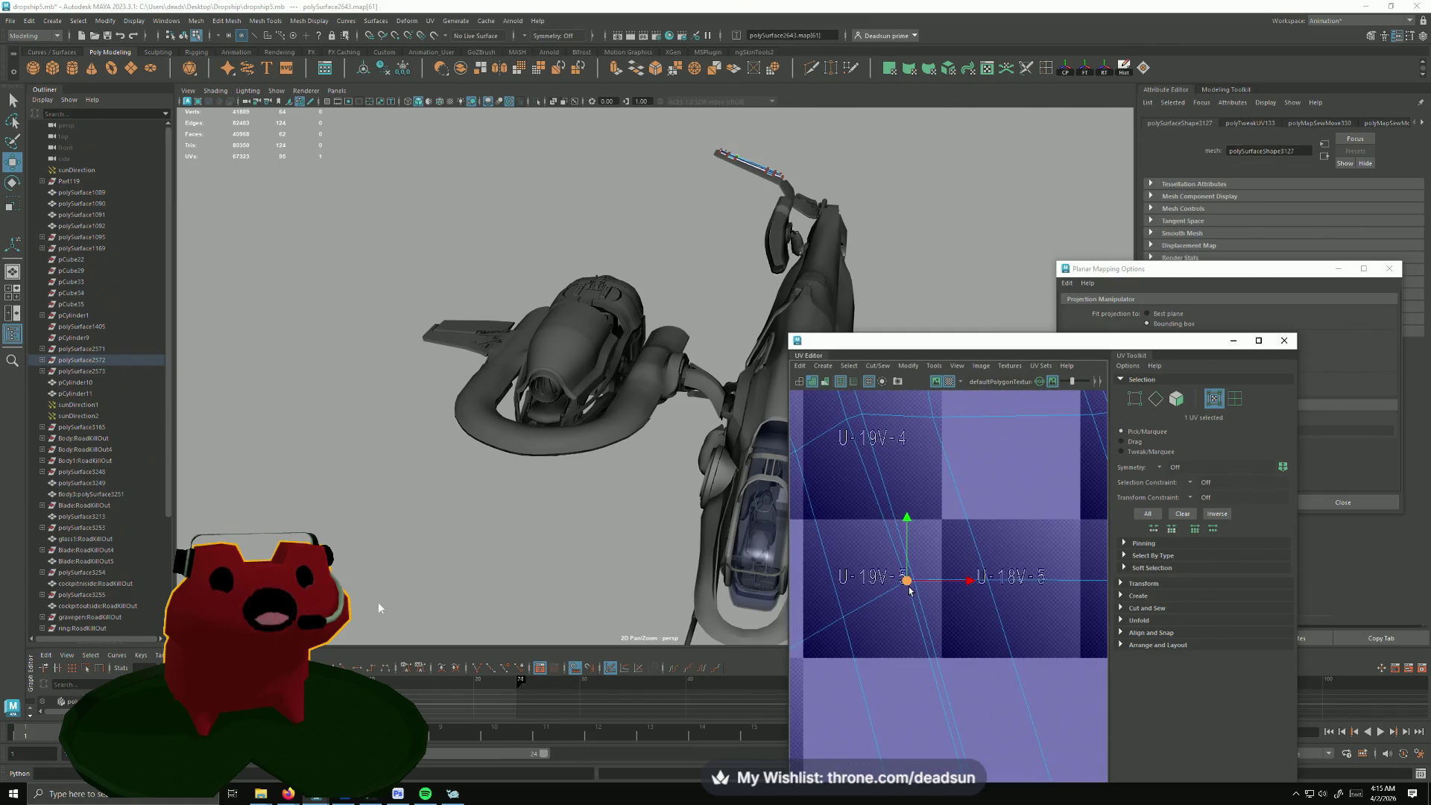
pyautogui.scroll(-3, 906, 599)
pyautogui.scroll(-2, 897, 611)
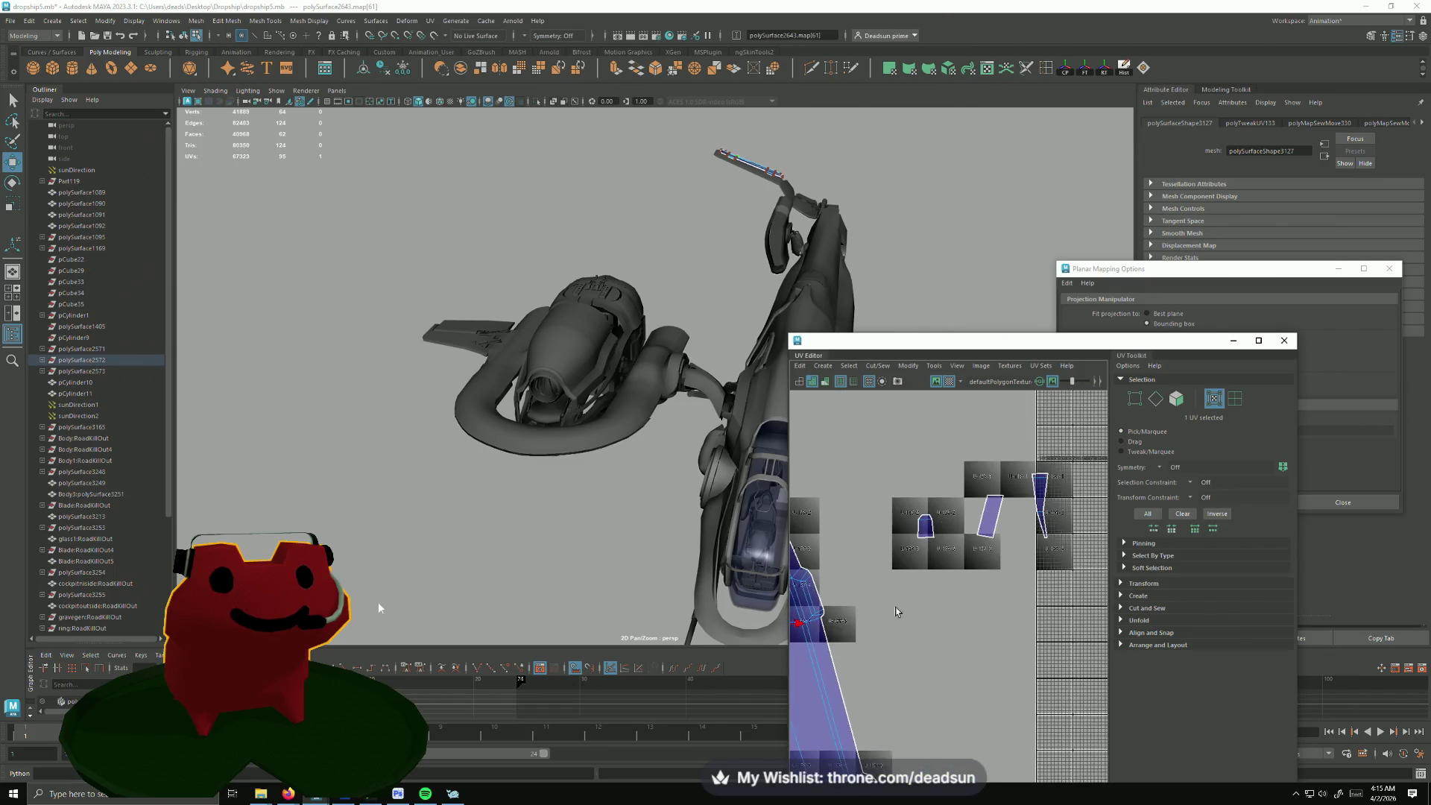
pyautogui.scroll(-2, 896, 610)
# Step: Pick a single edge on a small shell and bring up the UV modification commands toward Optimize
pyautogui.keyDown('alt'); pyautogui.moveTo(821, 578); pyautogui.dragTo(912, 540, button='middle'); pyautogui.keyUp('alt')
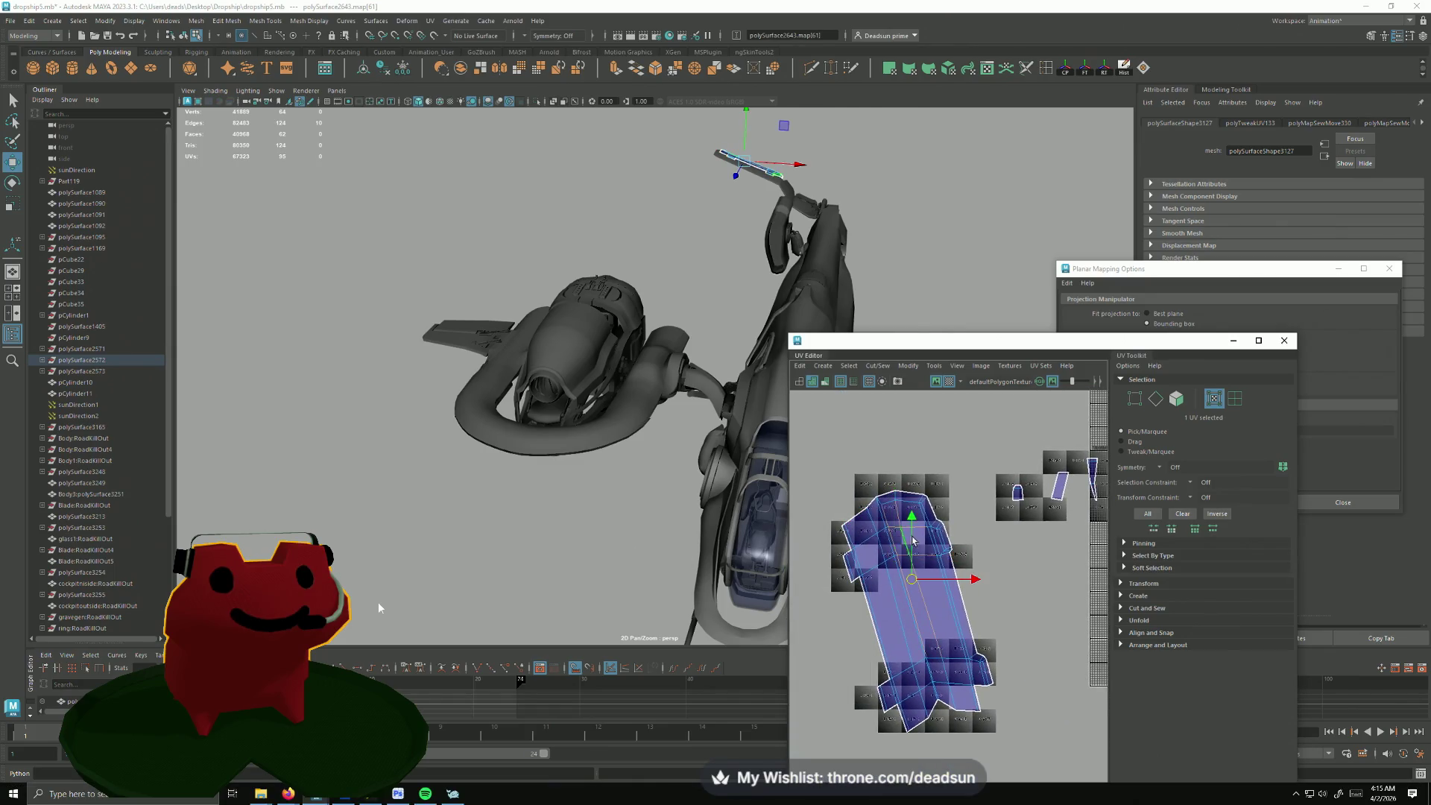
pyautogui.press('F10')
pyautogui.doubleClick(1071, 492)
pyautogui.click(1063, 521)
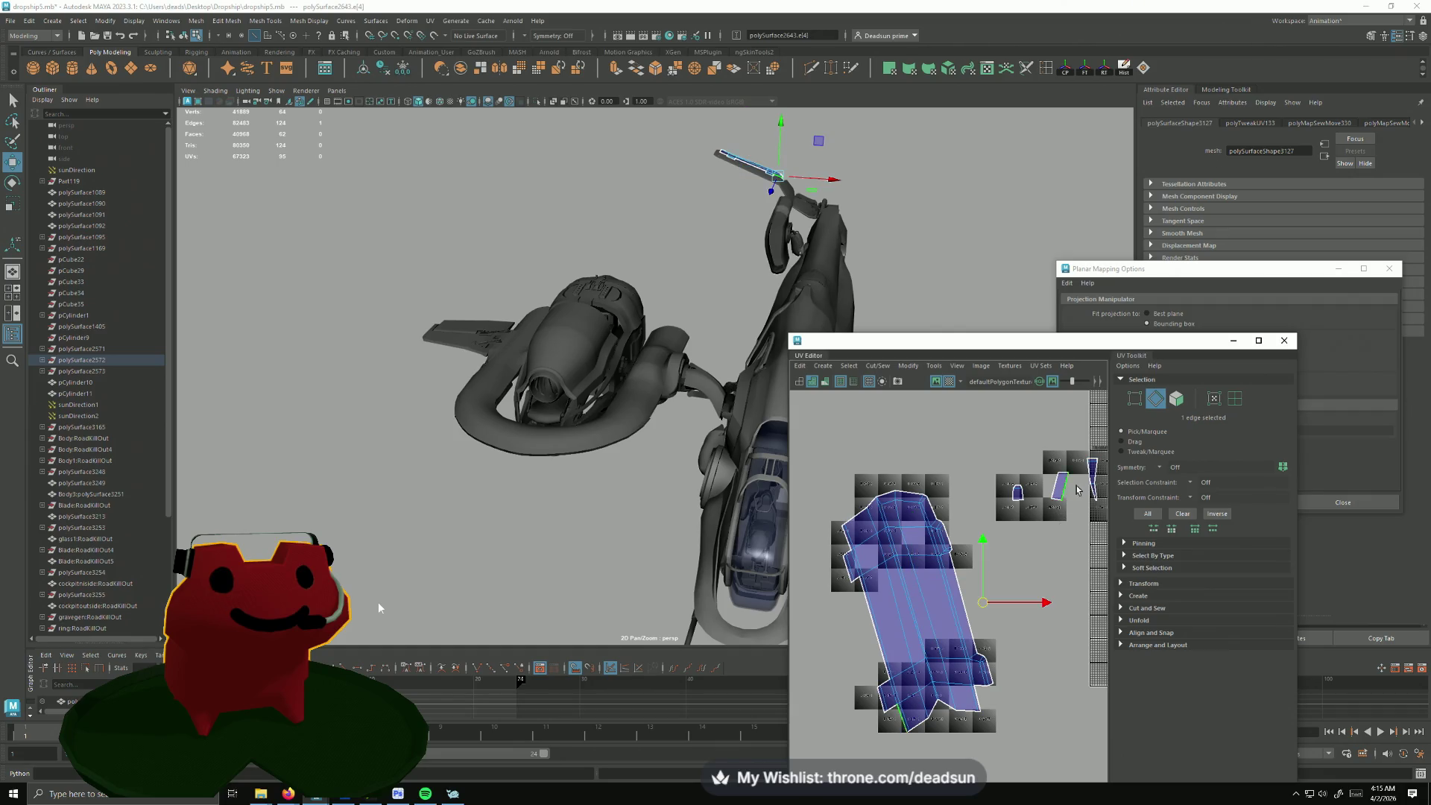
pyautogui.click(904, 365)
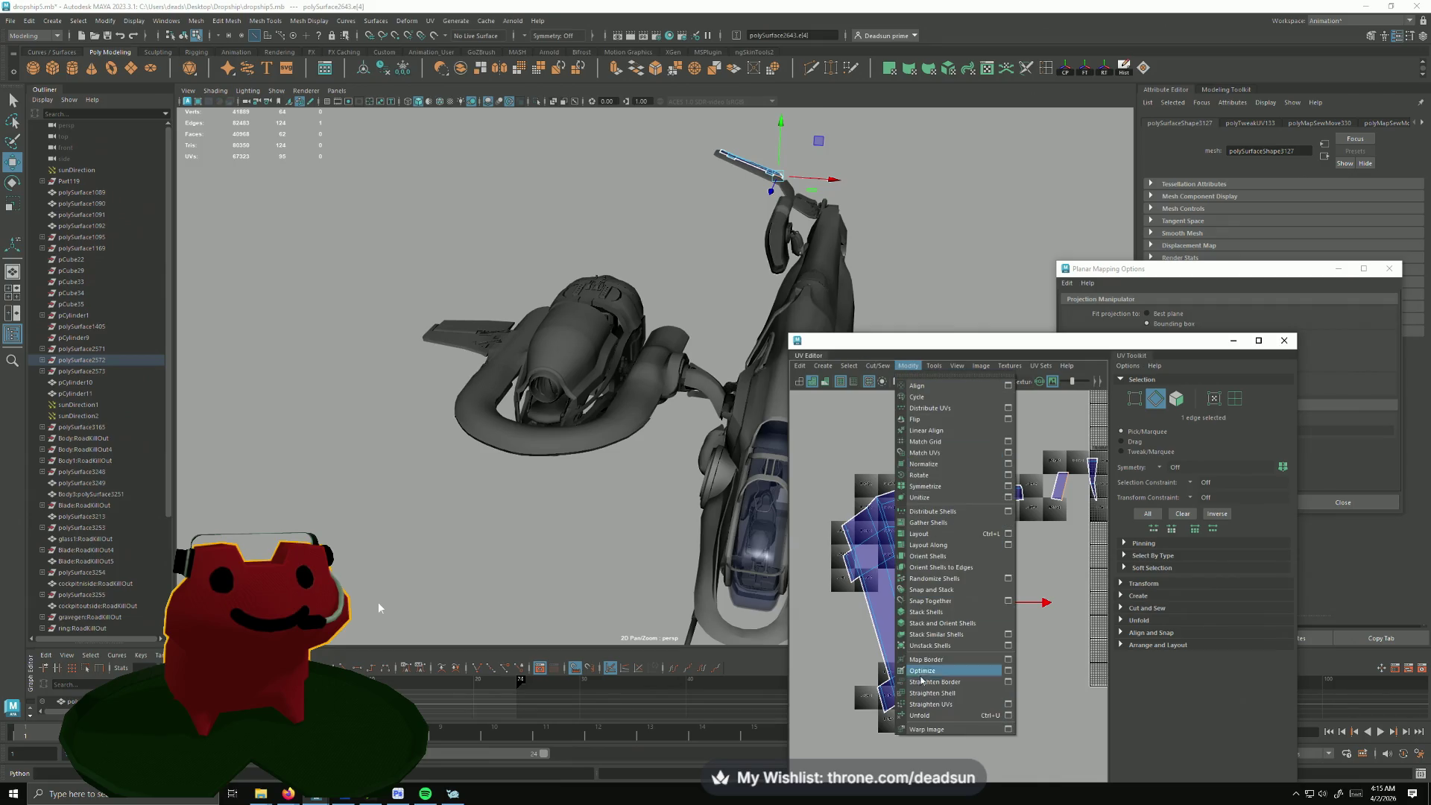